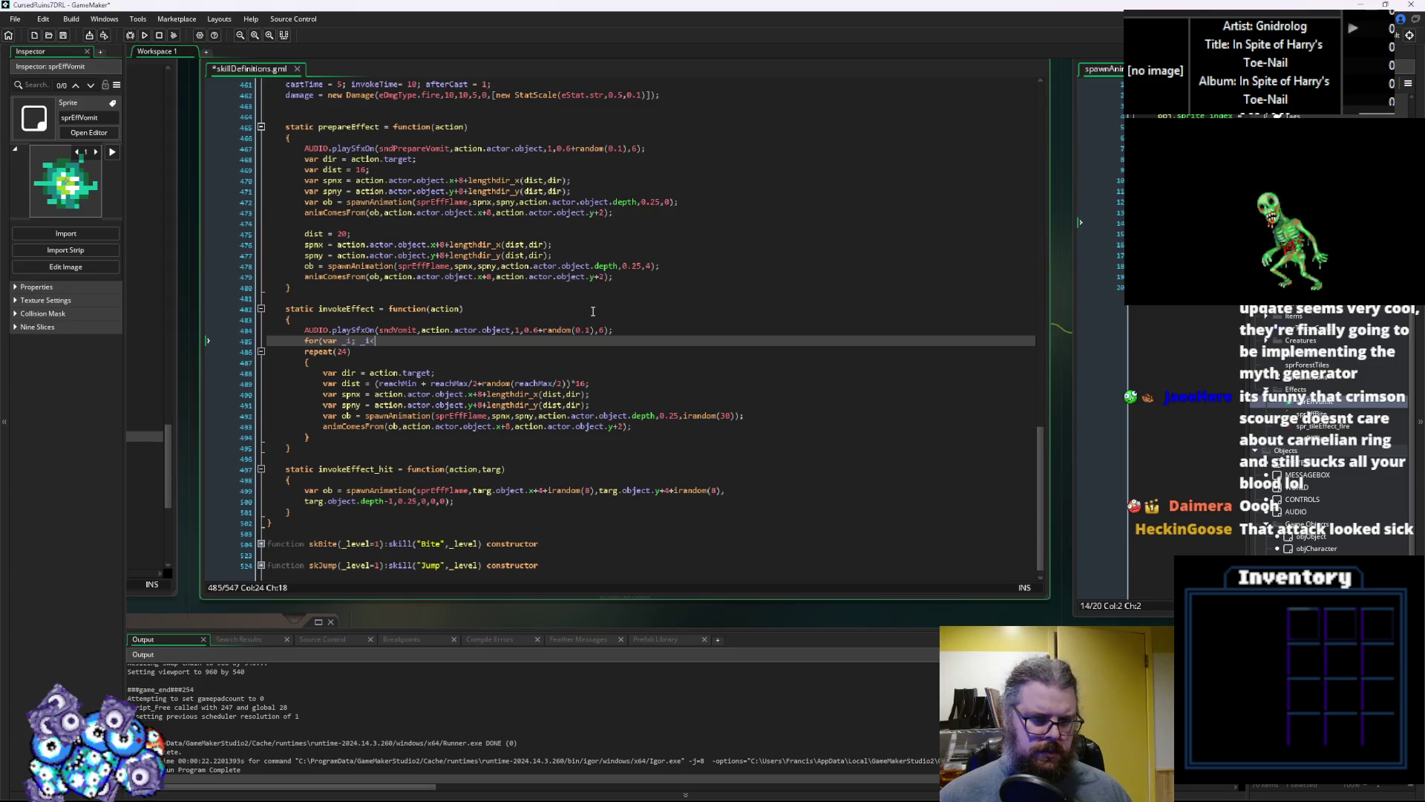
Complete the loop header as for(var _i = reachMin; _i<reachMax; _i+=1) and open braces
type("reachMax")
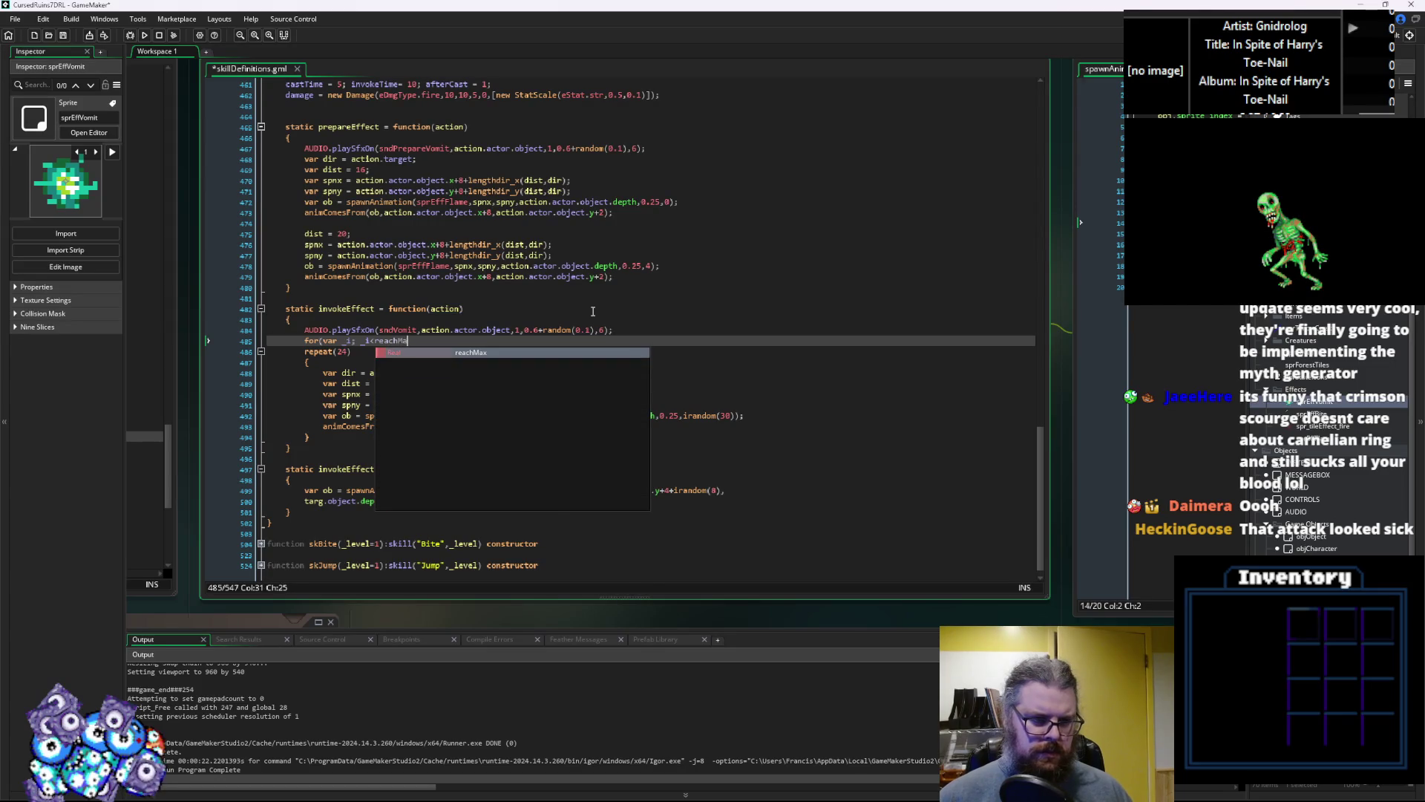
key("Left")
key("Left")
key("Left")
type("= reachMi")
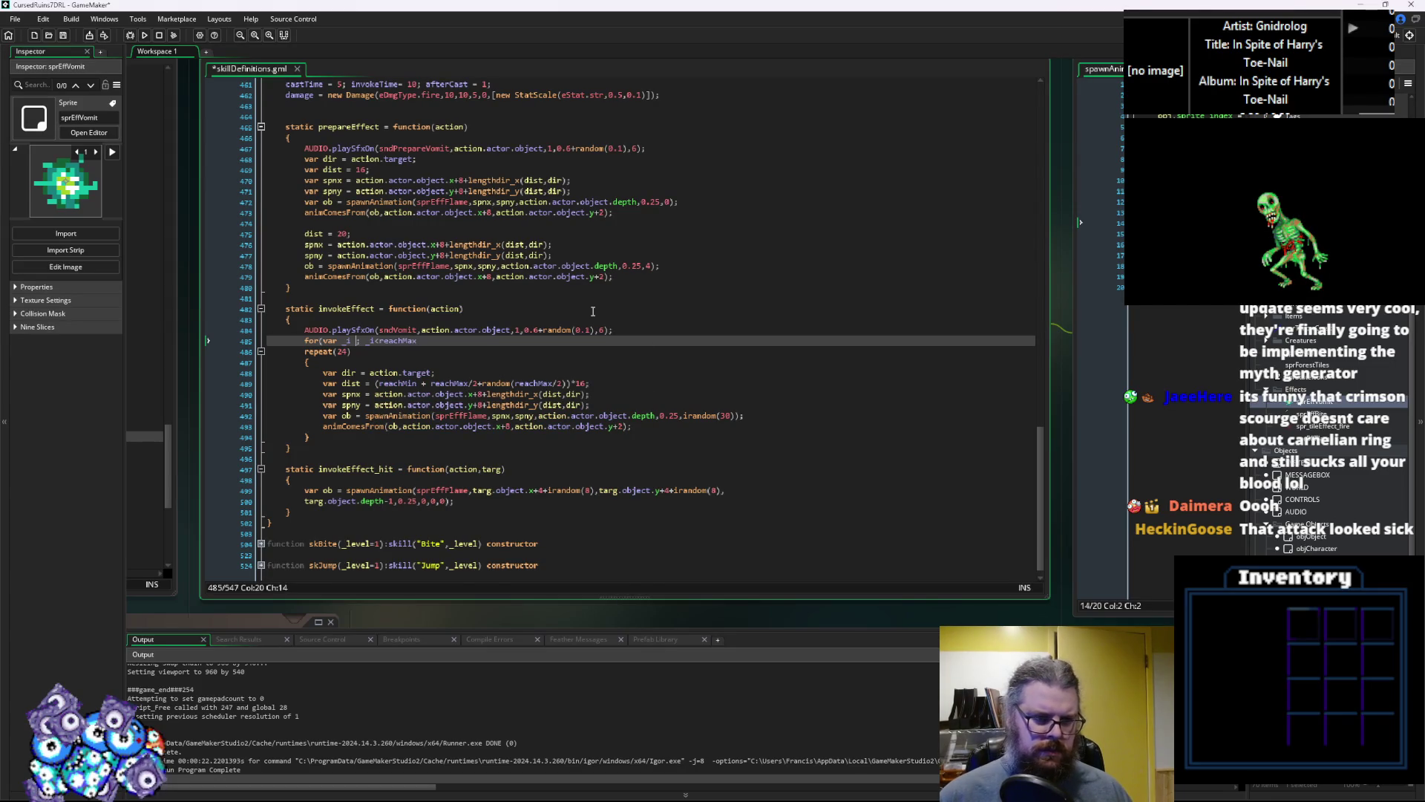
type("n")
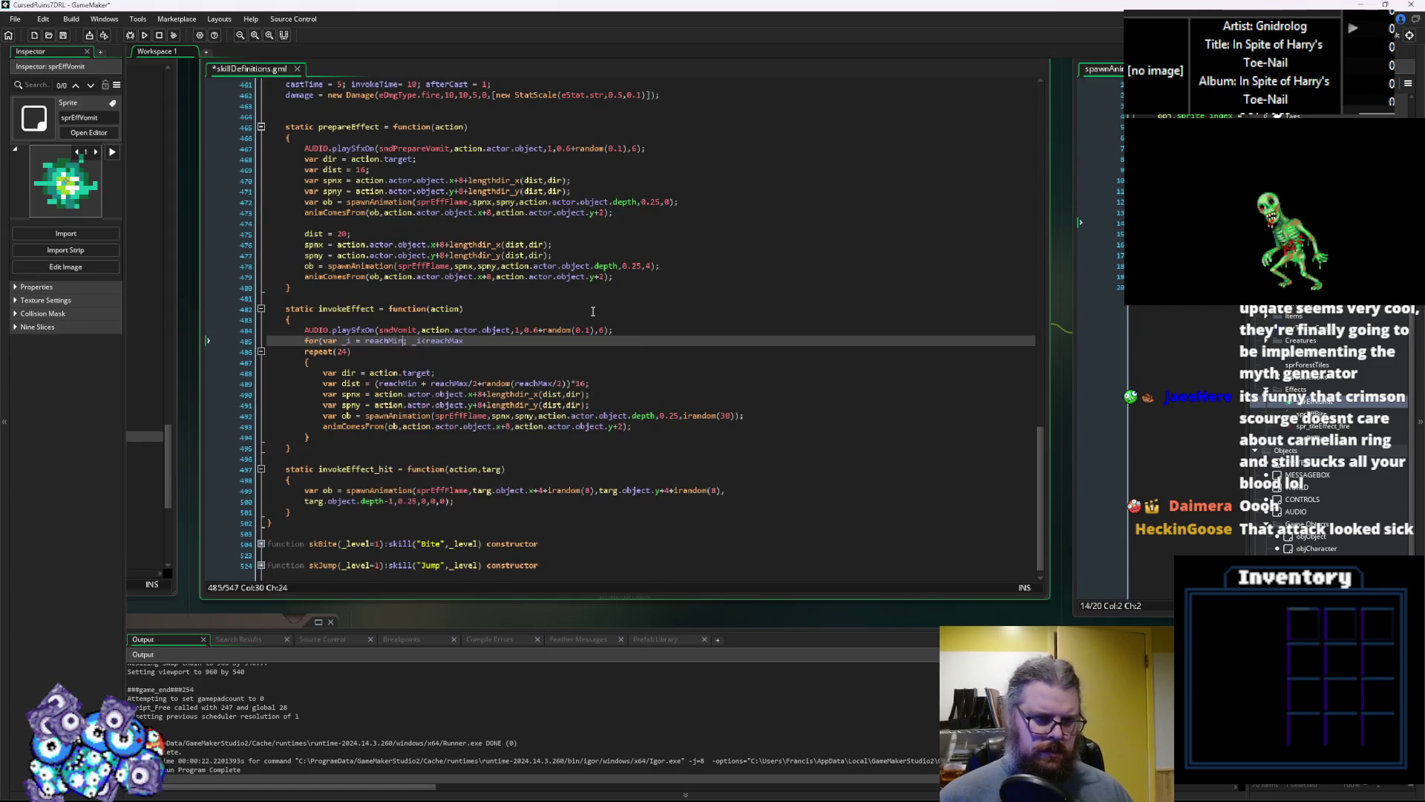
key("Right")
key("Right")
key("Right")
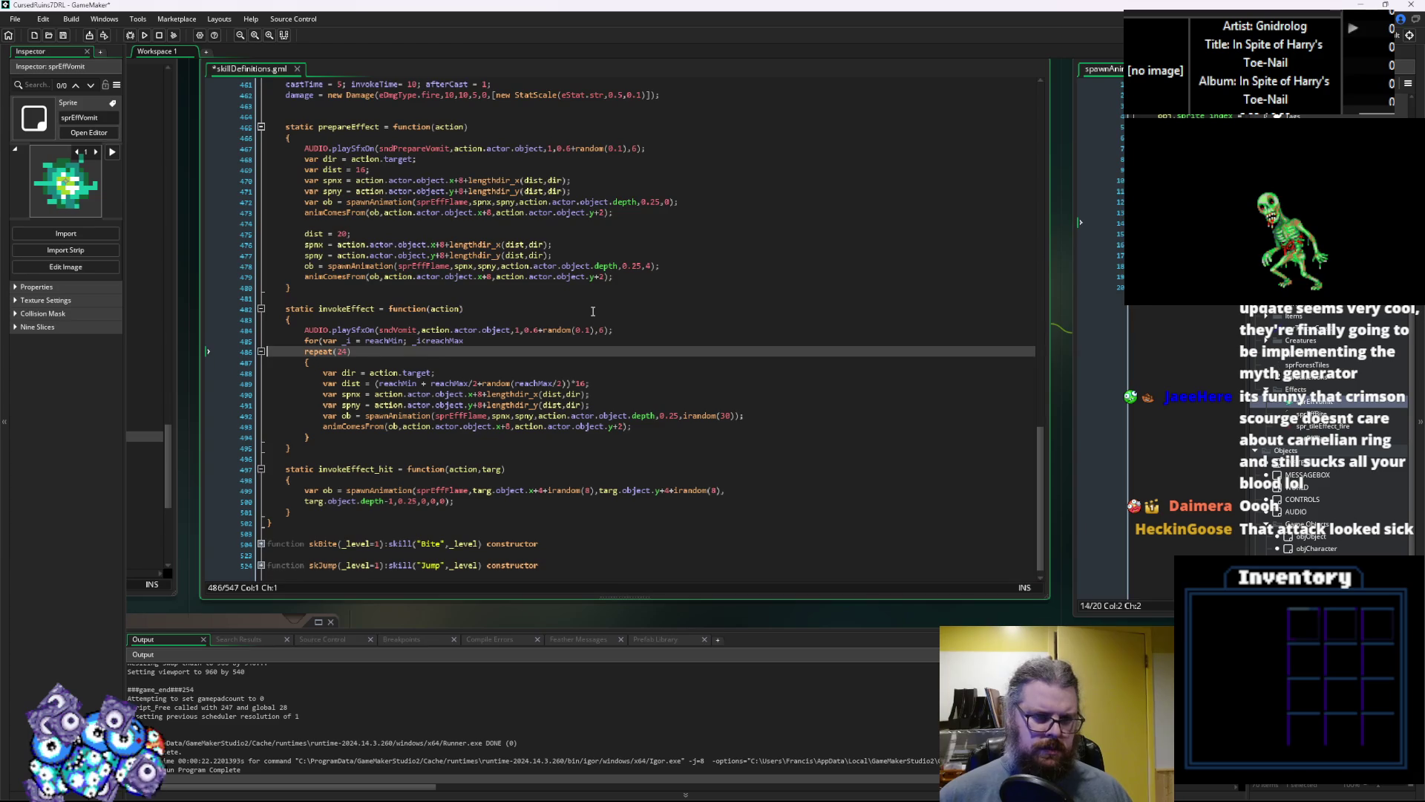
type("; _i+=")
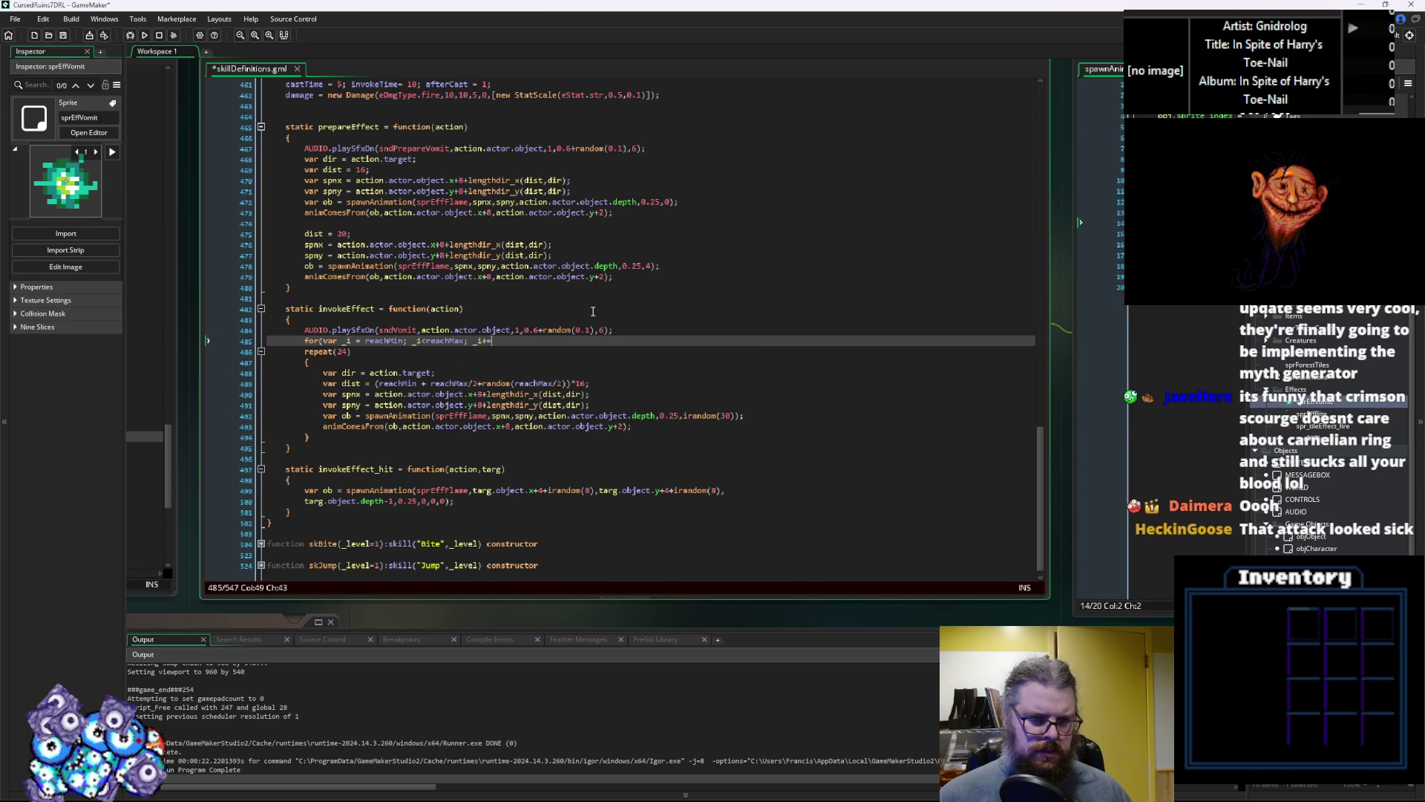
type("1)")
key("Return")
type("{")
key("Return")
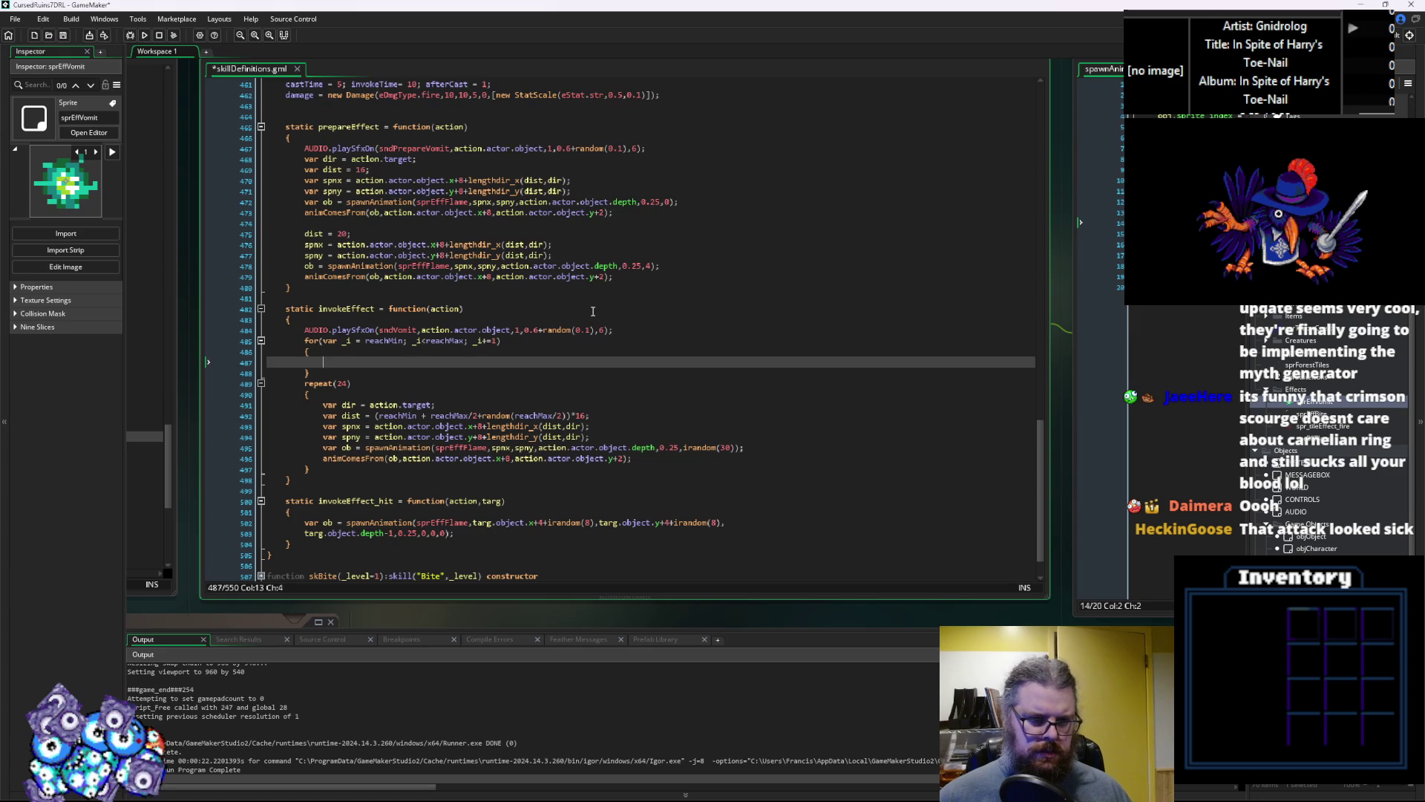
Start the loop body with var sptx = action.actor.mapX
type("var")
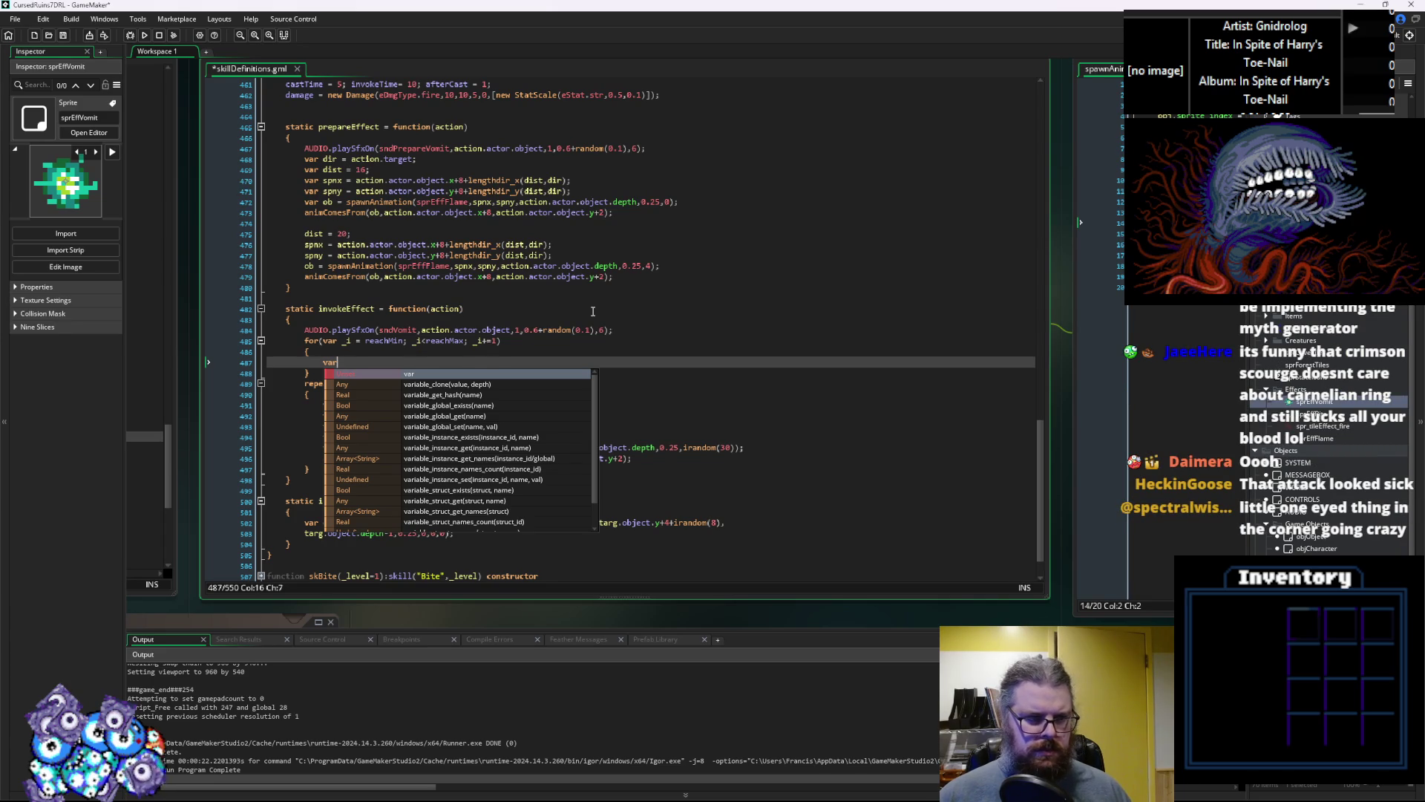
type(" sptx ")
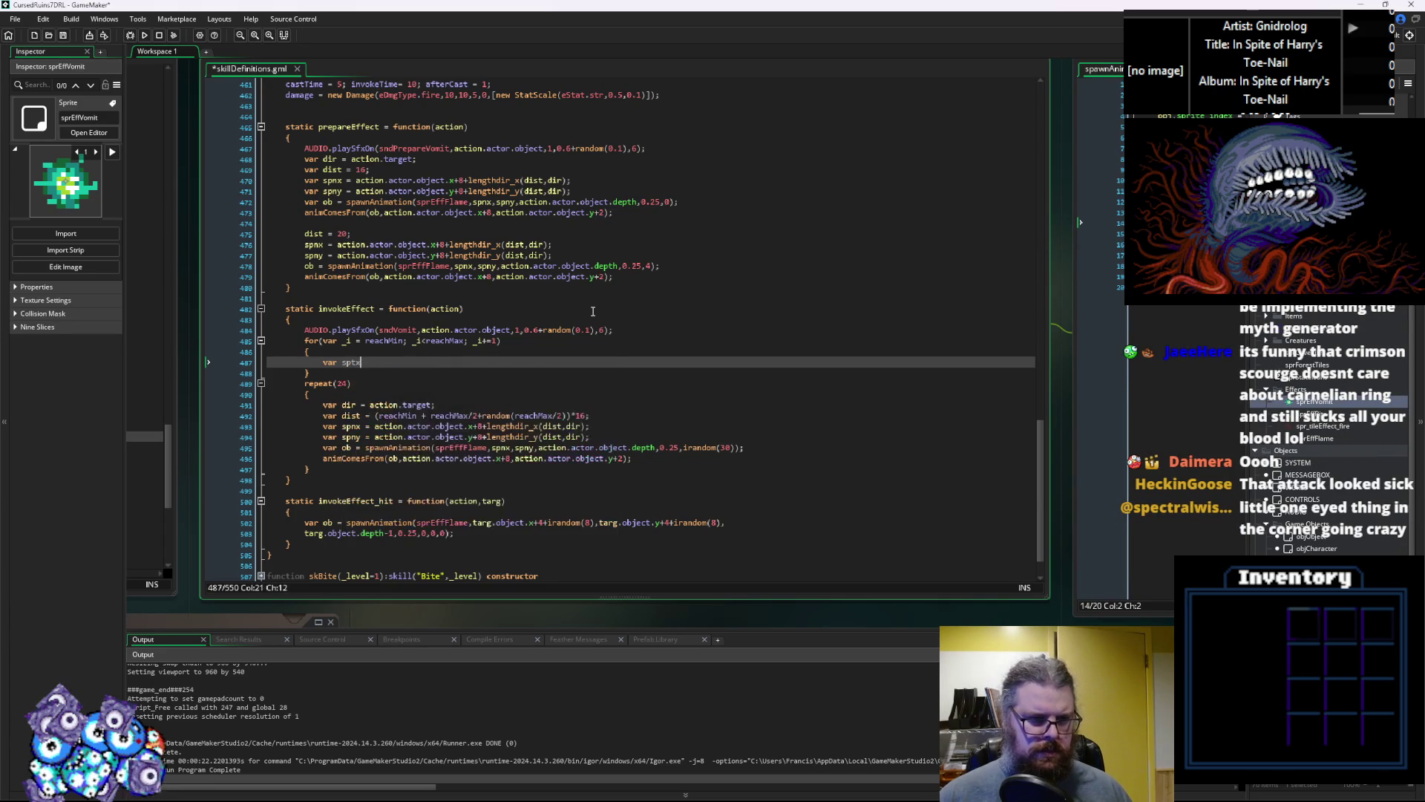
type("= i")
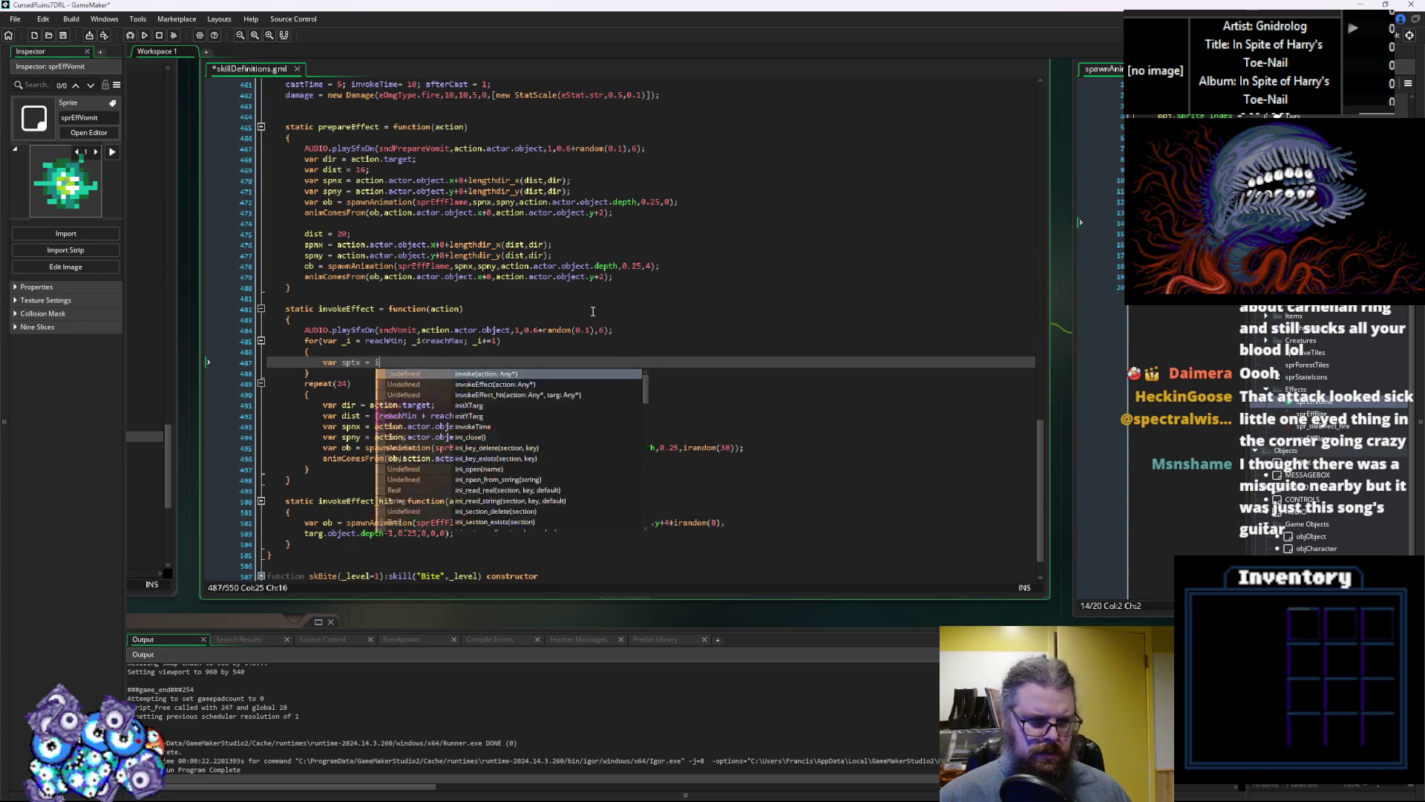
key("Escape")
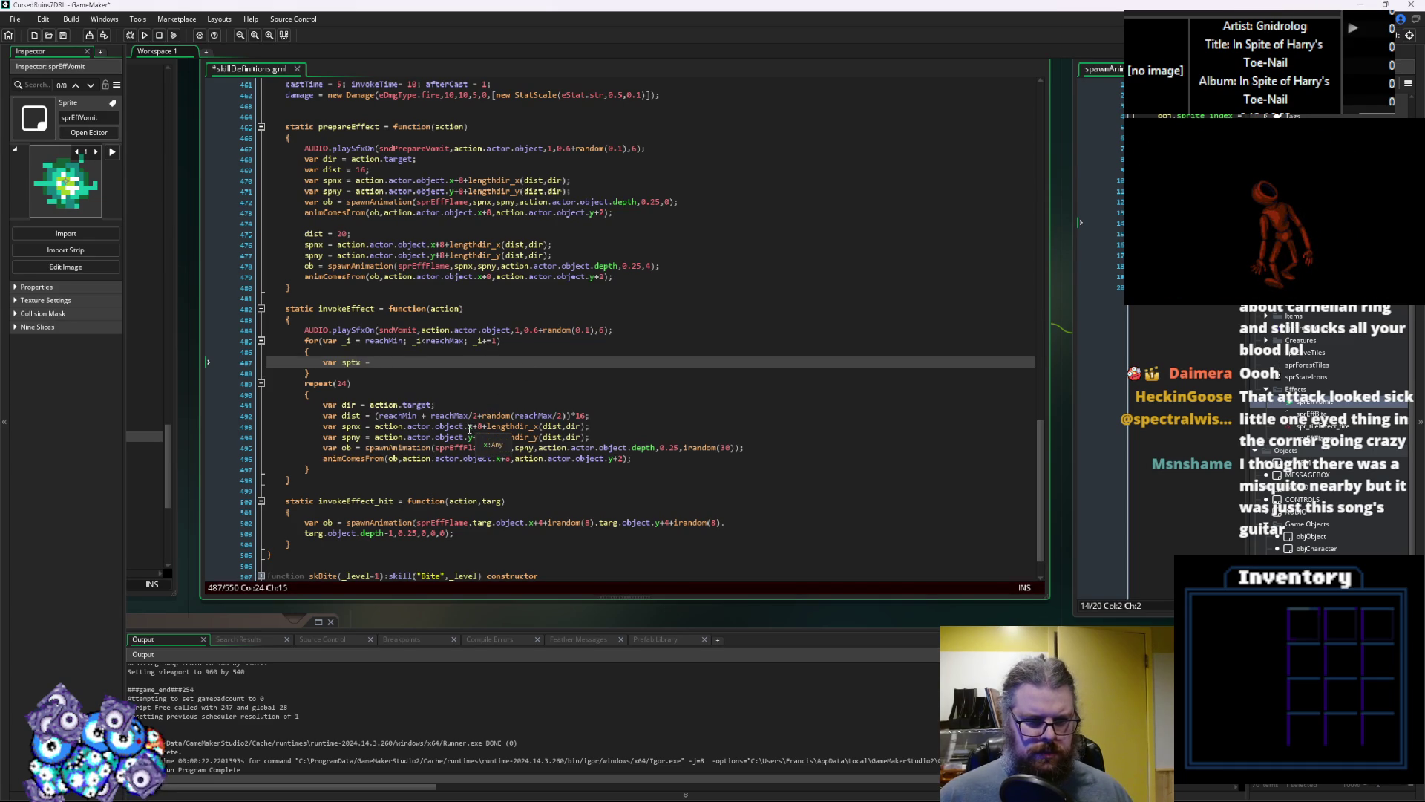
left_click_drag(431, 426, 373, 428)
key("ctrl+c")
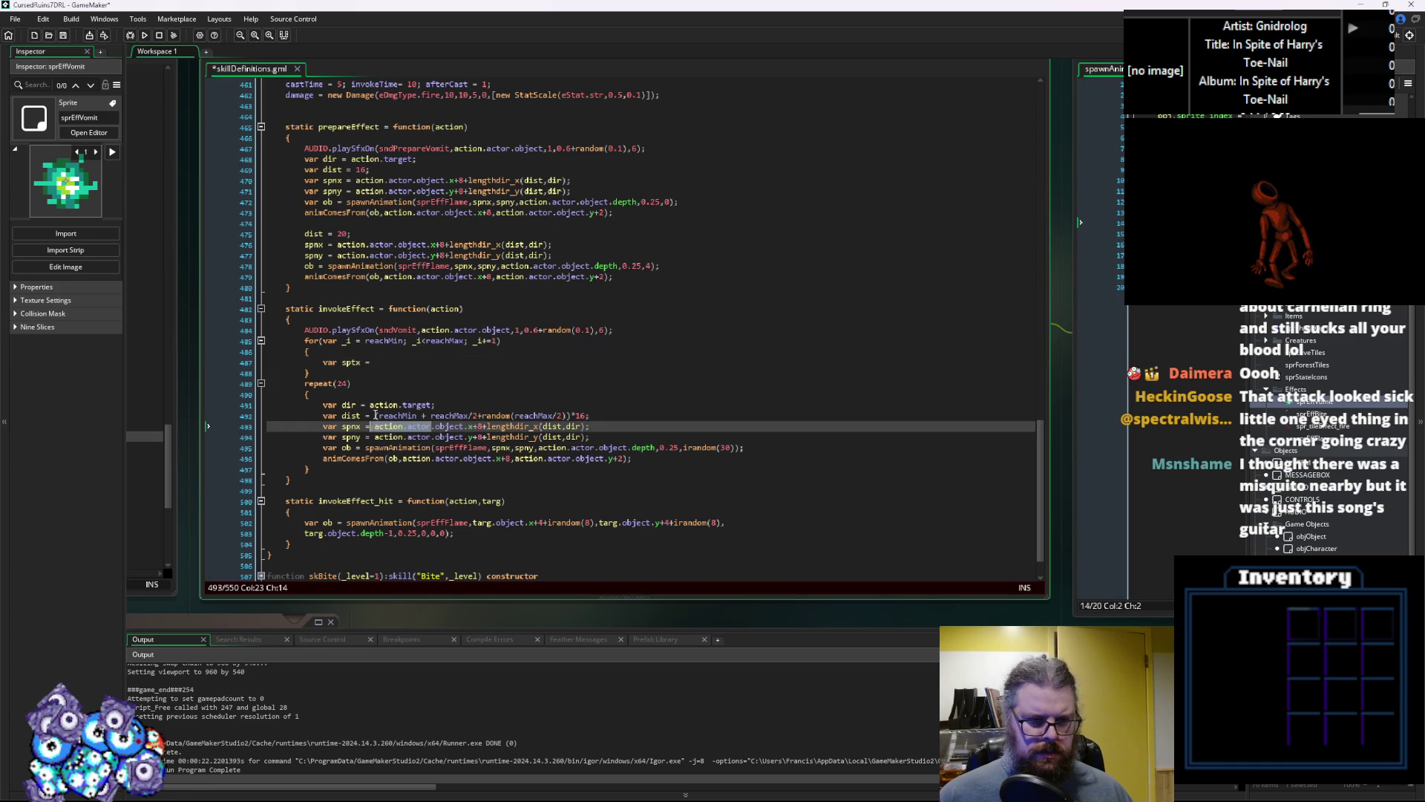
key("Right")
key("Right")
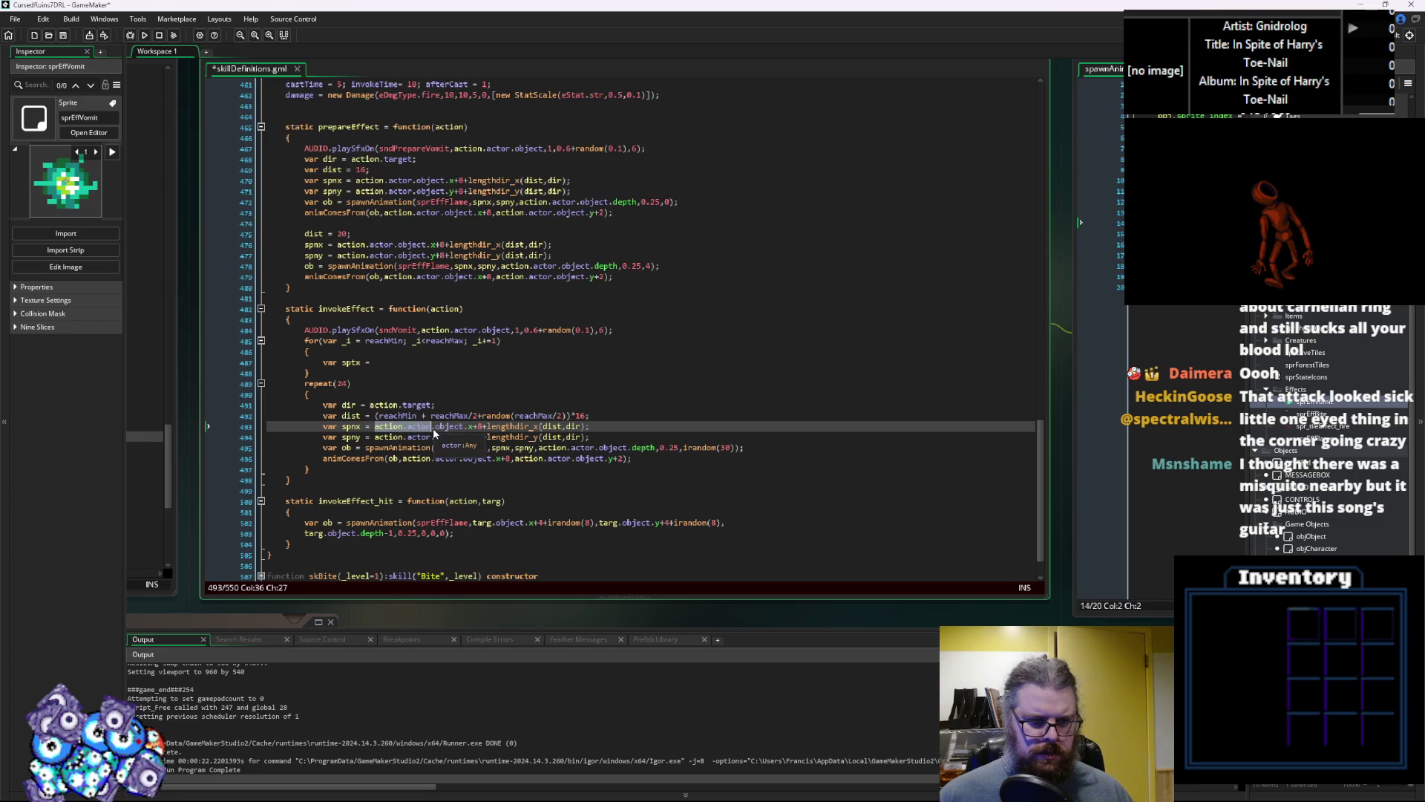
left_click(408, 361)
key("ctrl+v")
type(".")
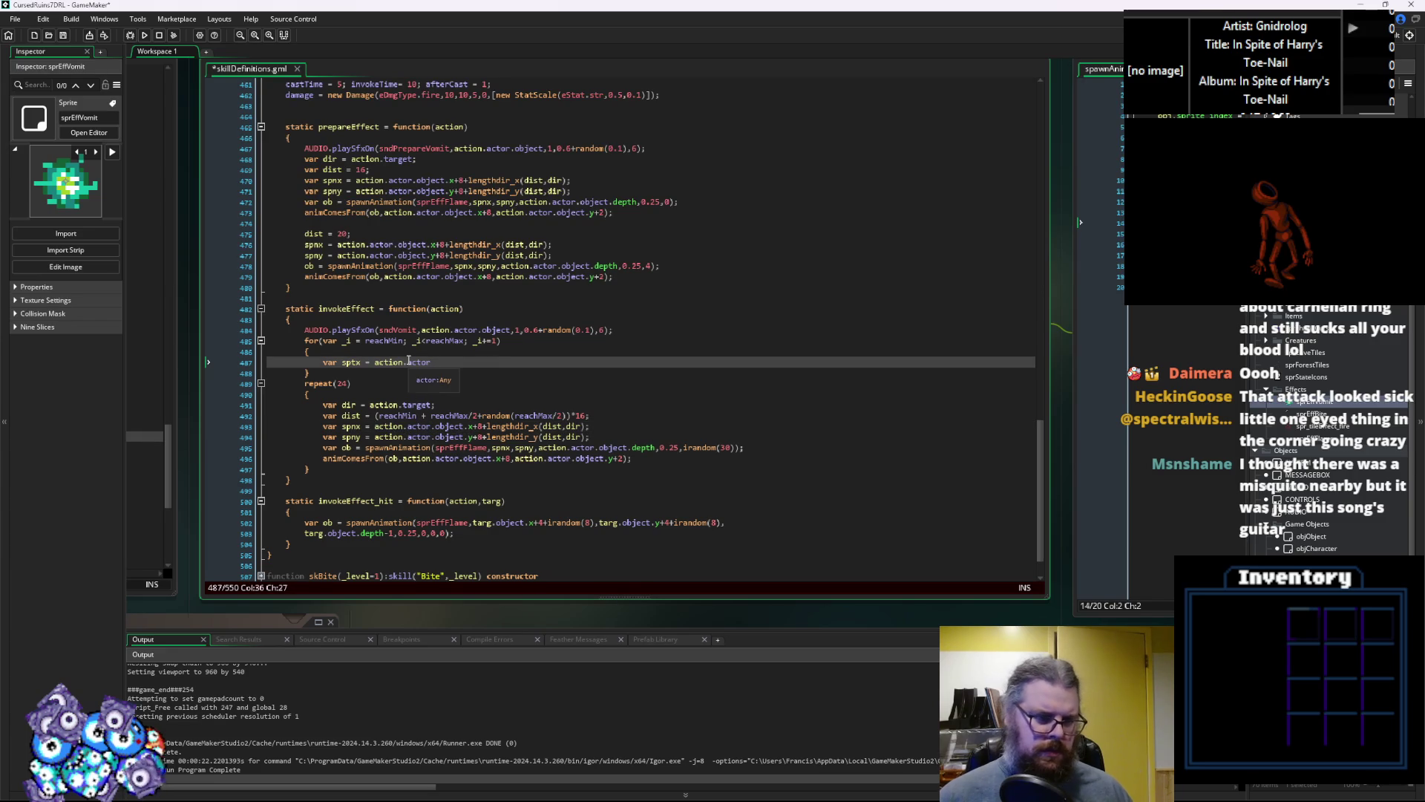
type("mapX+")
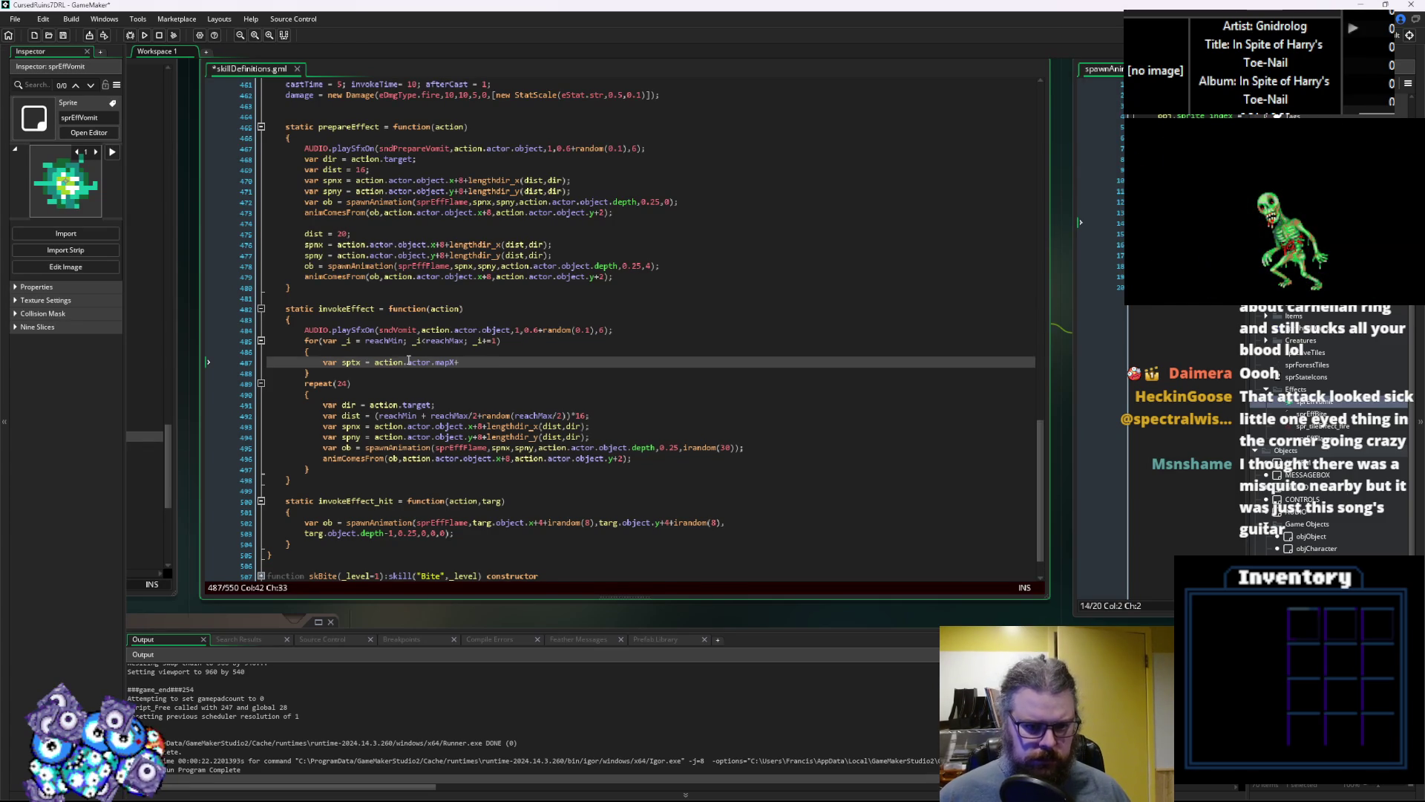
Finish the sptx line as action.actor.mapX+lengthdir_x(_i,action.target);
left_click(586, 426)
left_click(486, 362)
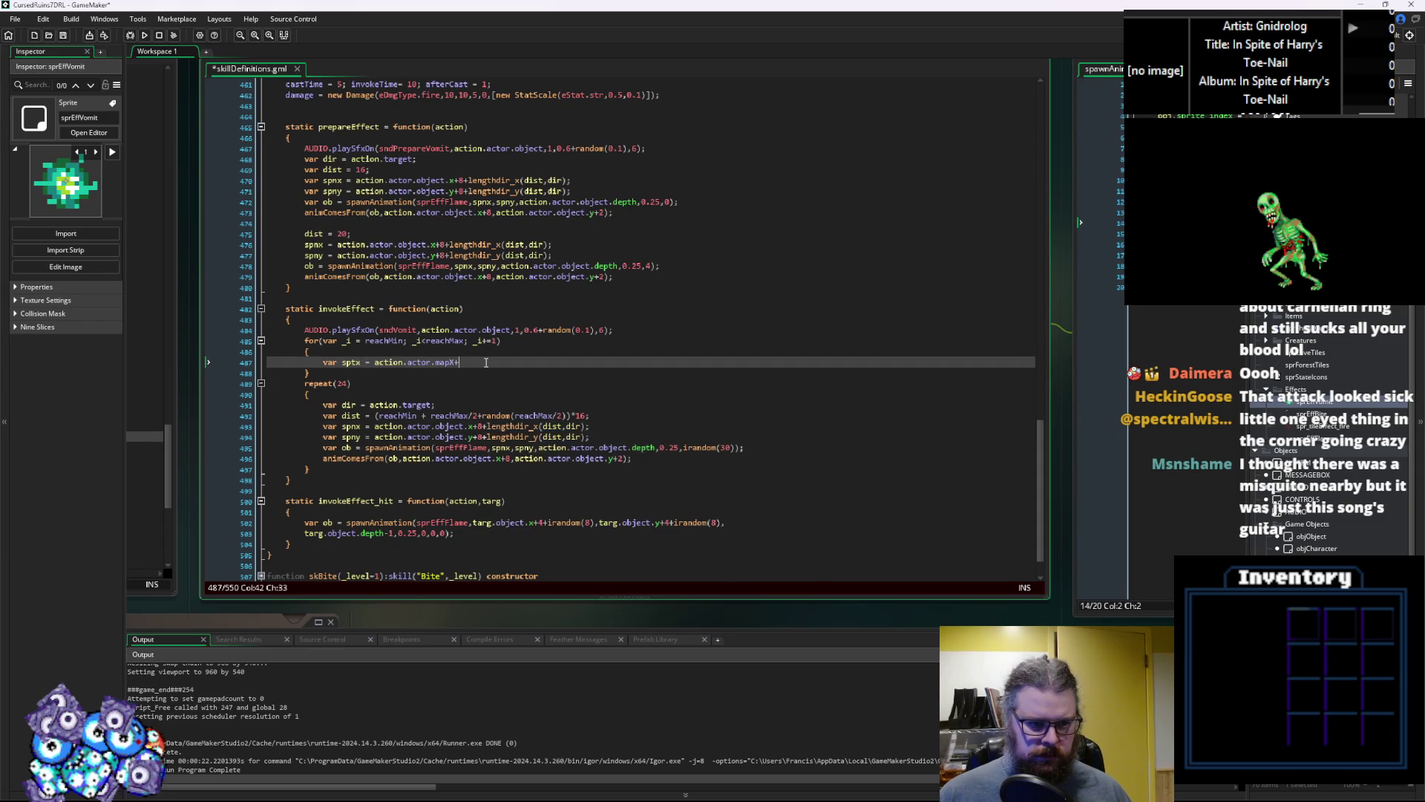
type("lengthdir_x(dist,dir)")
left_click_drag(436, 405, 370, 406)
key("ctrl+c")
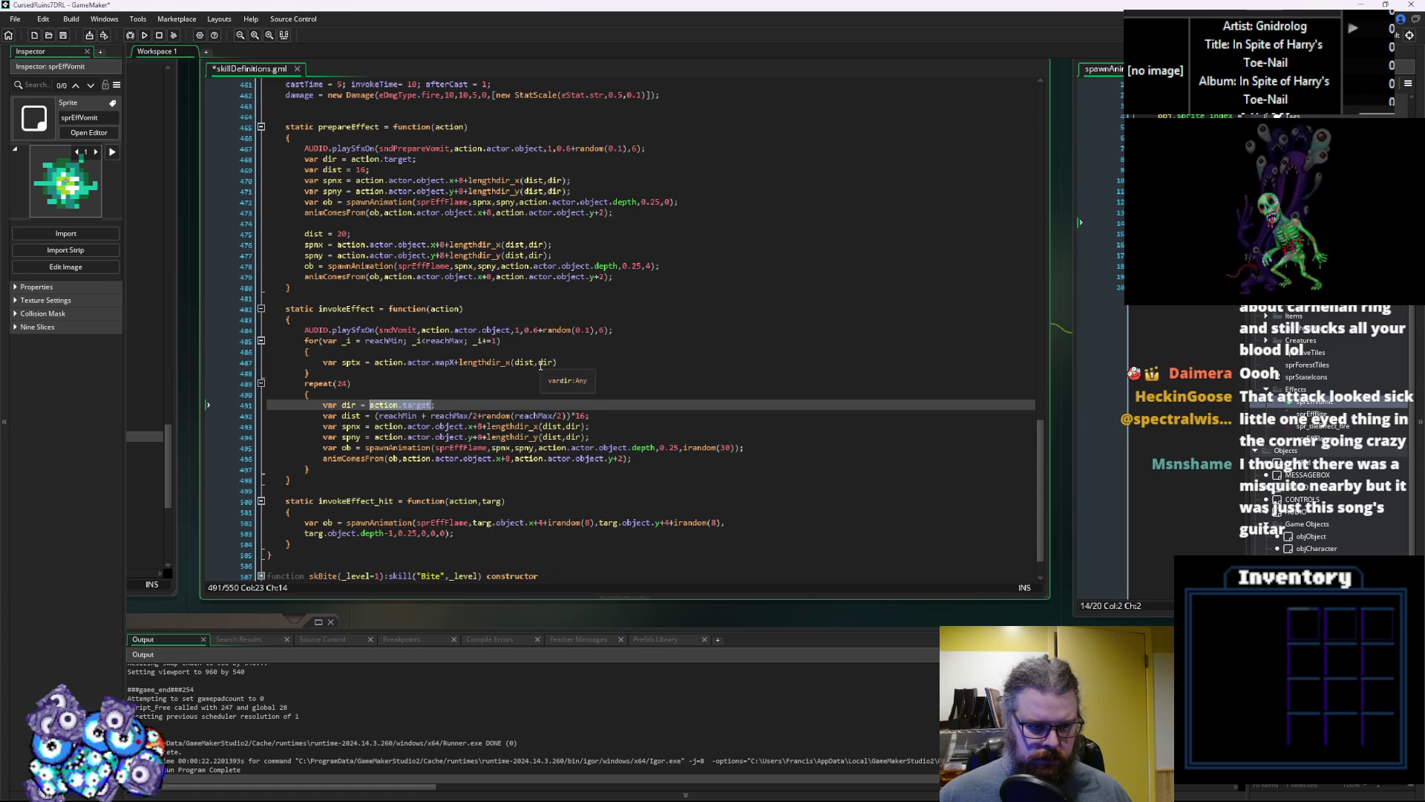
double_click(547, 363)
key("ctrl+v")
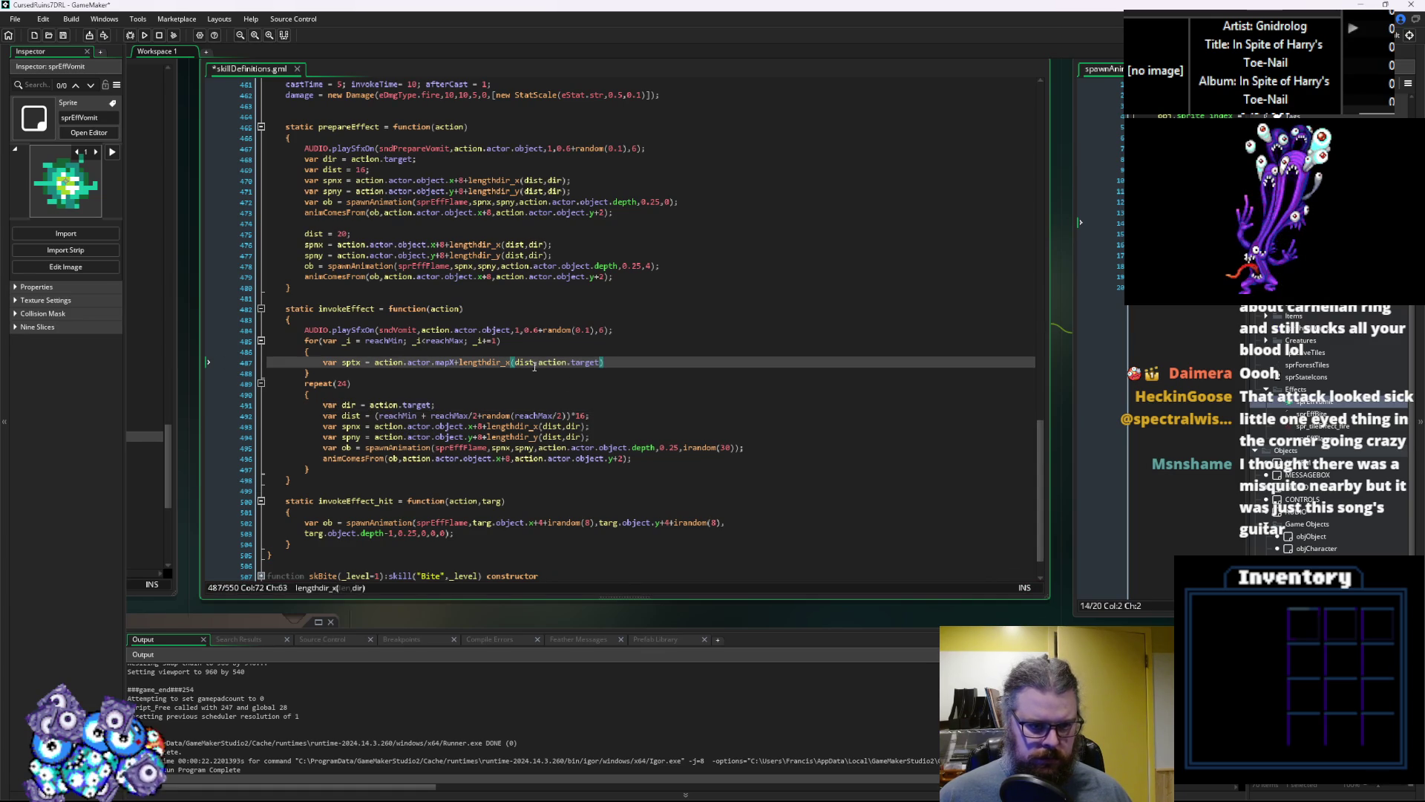
double_click(524, 363)
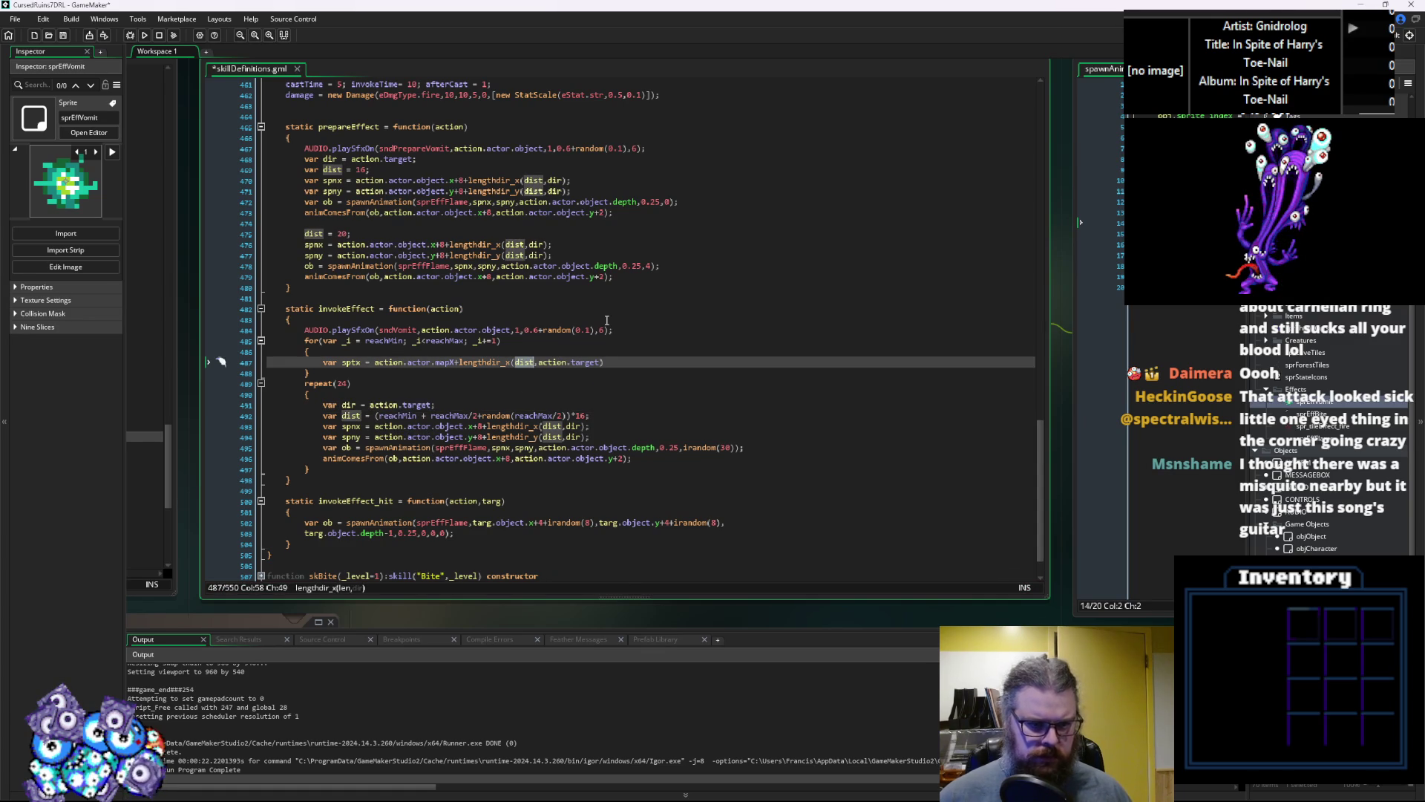
type("_i")
key("Right")
key("End")
type(";")
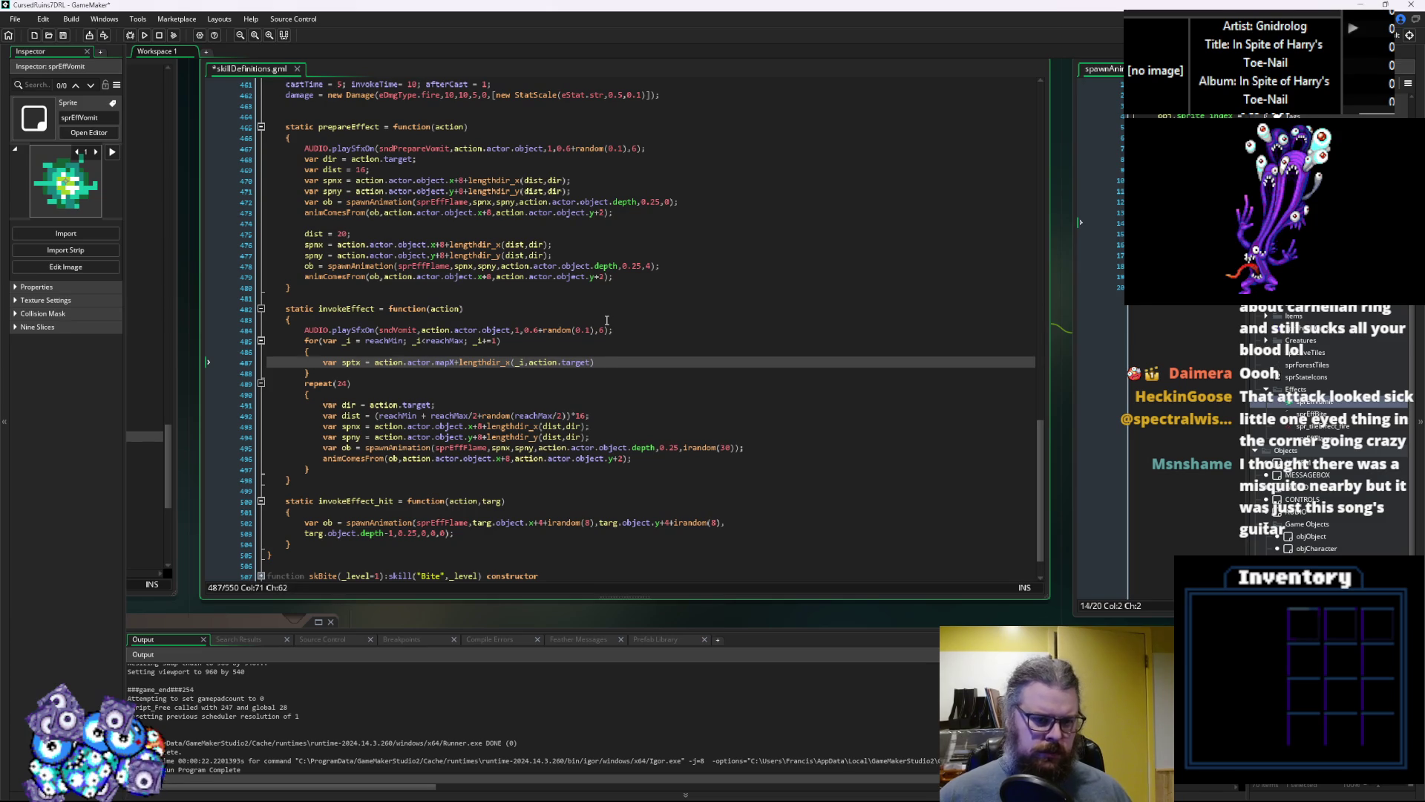
Add a var spty line using mapY and lengthdir_y(_i,action.target)
key("Return")
type("var spt")
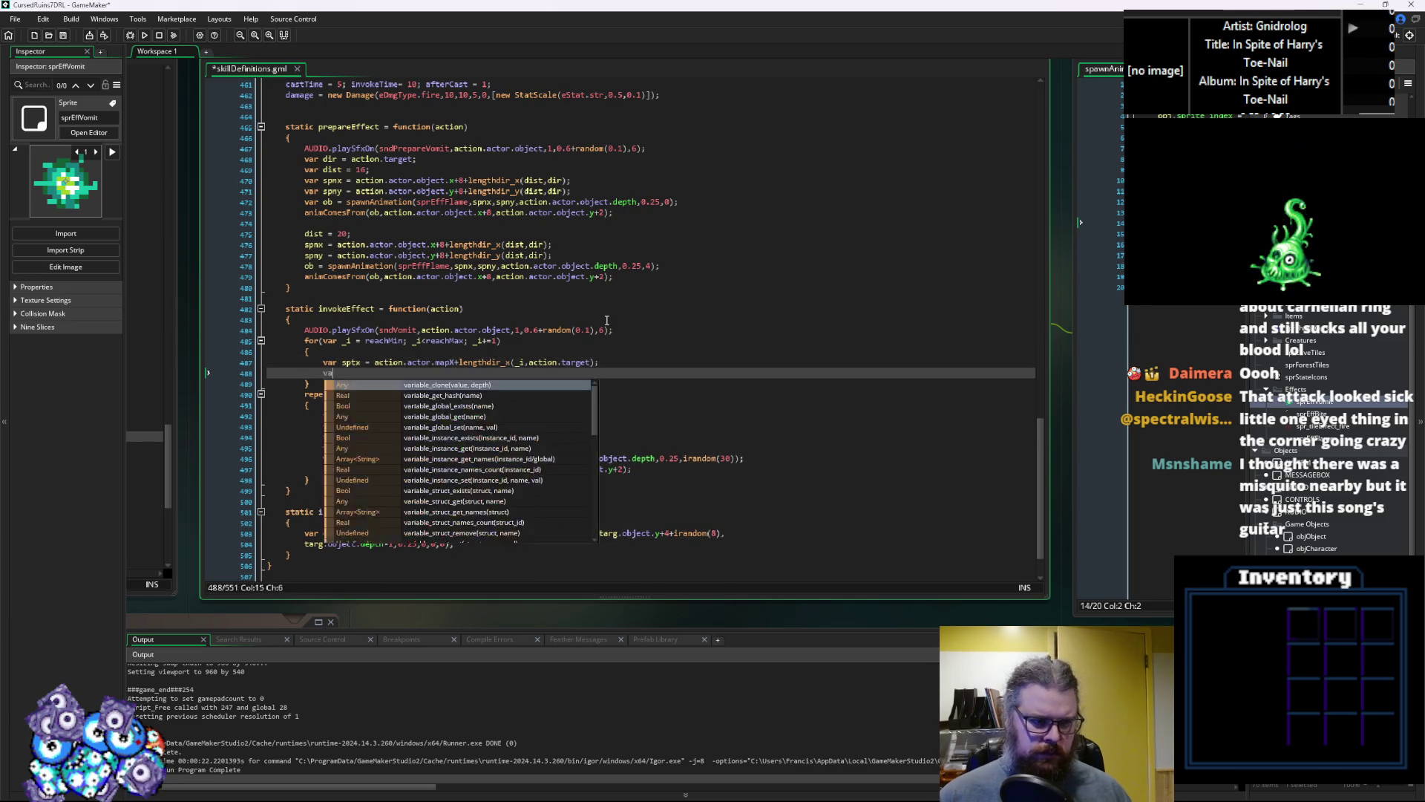
type("y =")
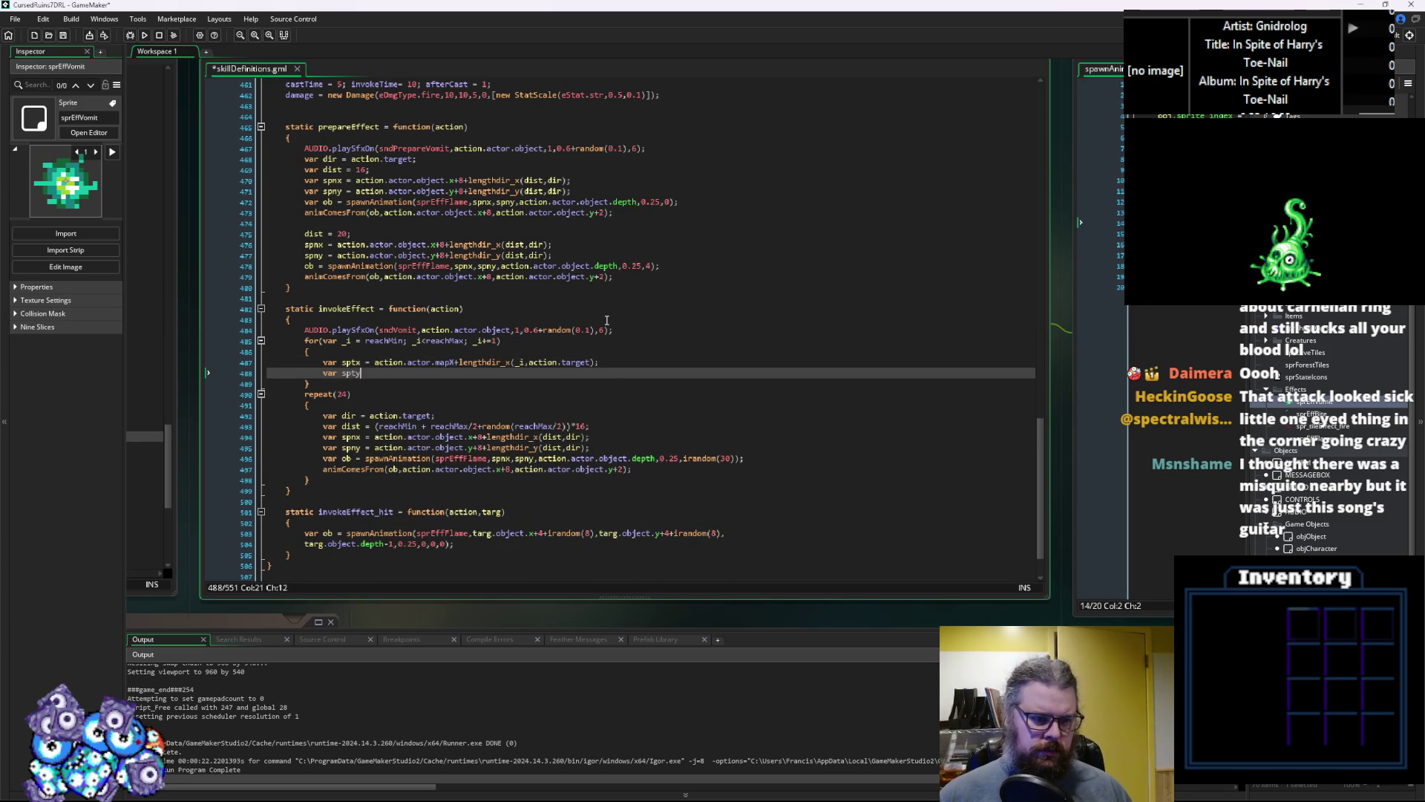
left_click_drag(603, 363, 376, 363)
key("ctrl+c")
left_click(375, 371)
key("ctrl+v")
left_click(455, 374)
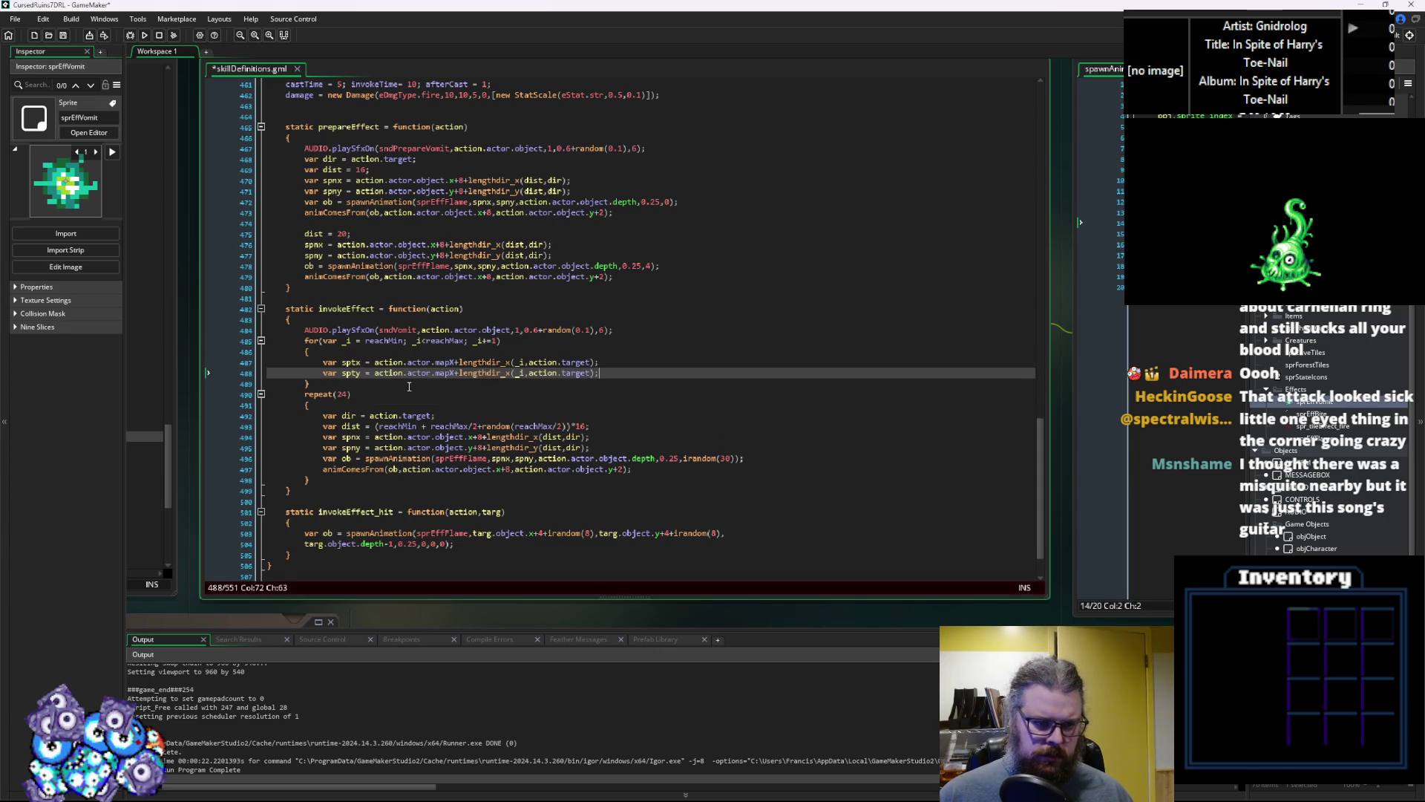
key("BackSpace")
type("Y")
left_click(511, 373)
key("BackSpace")
type("y")
left_click(616, 372)
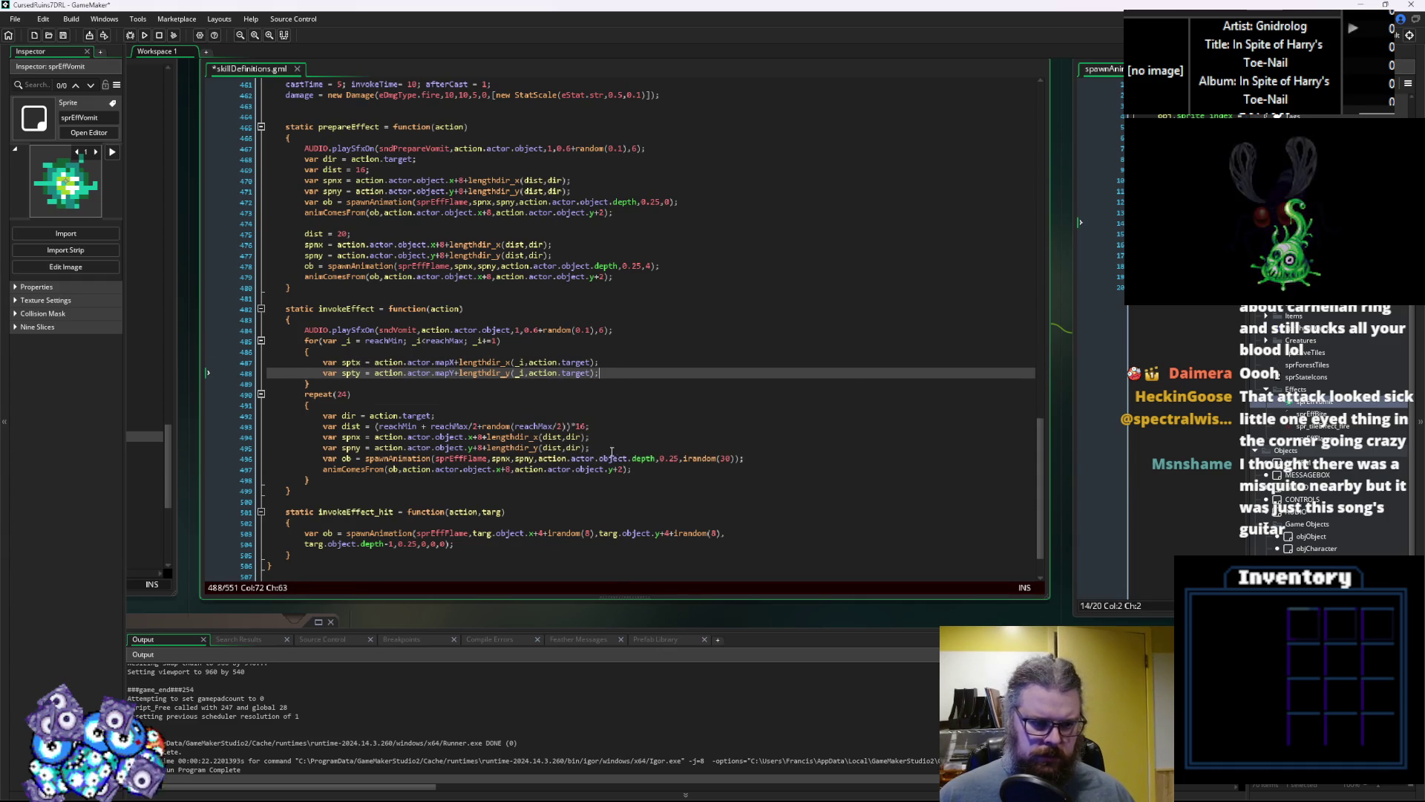
Copy the spawnAnimation and animComesFrom lines for reuse inside the loop
left_click_drag(632, 469, 325, 458)
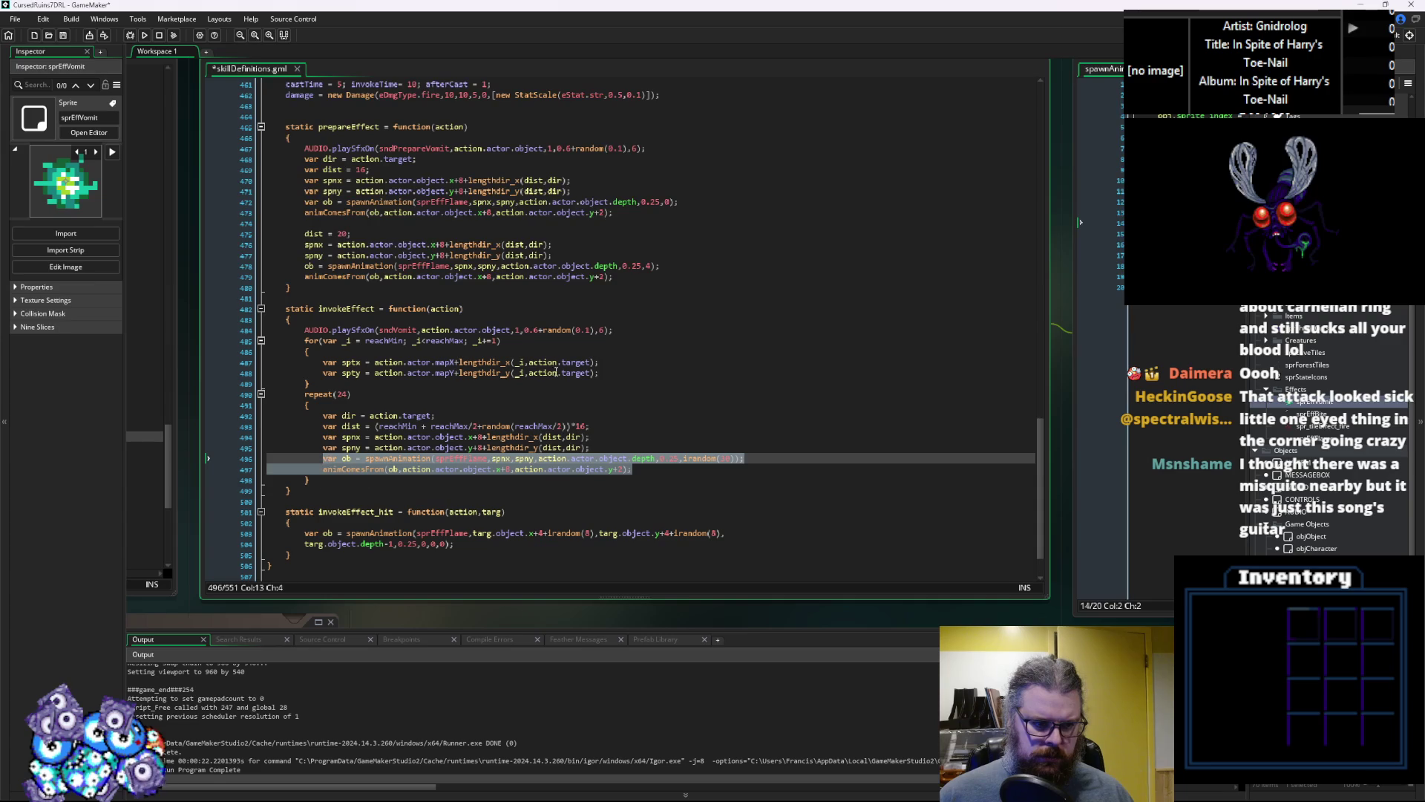
key("ctrl+c")
left_click(607, 373)
Paste the animation lines into the loop, using sptx, spty and an 8*_i delay
key("Return")
key("ctrl+v")
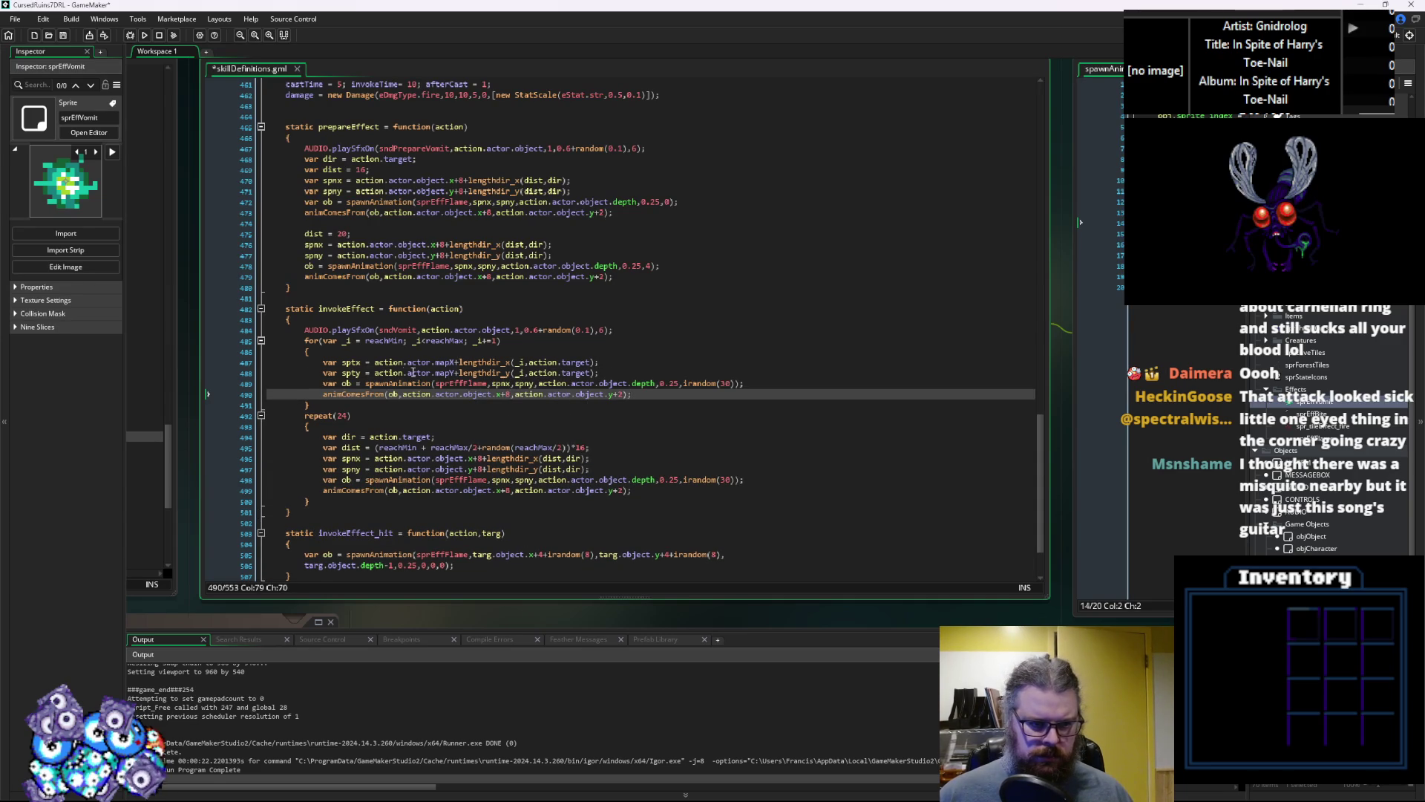
left_click(348, 362)
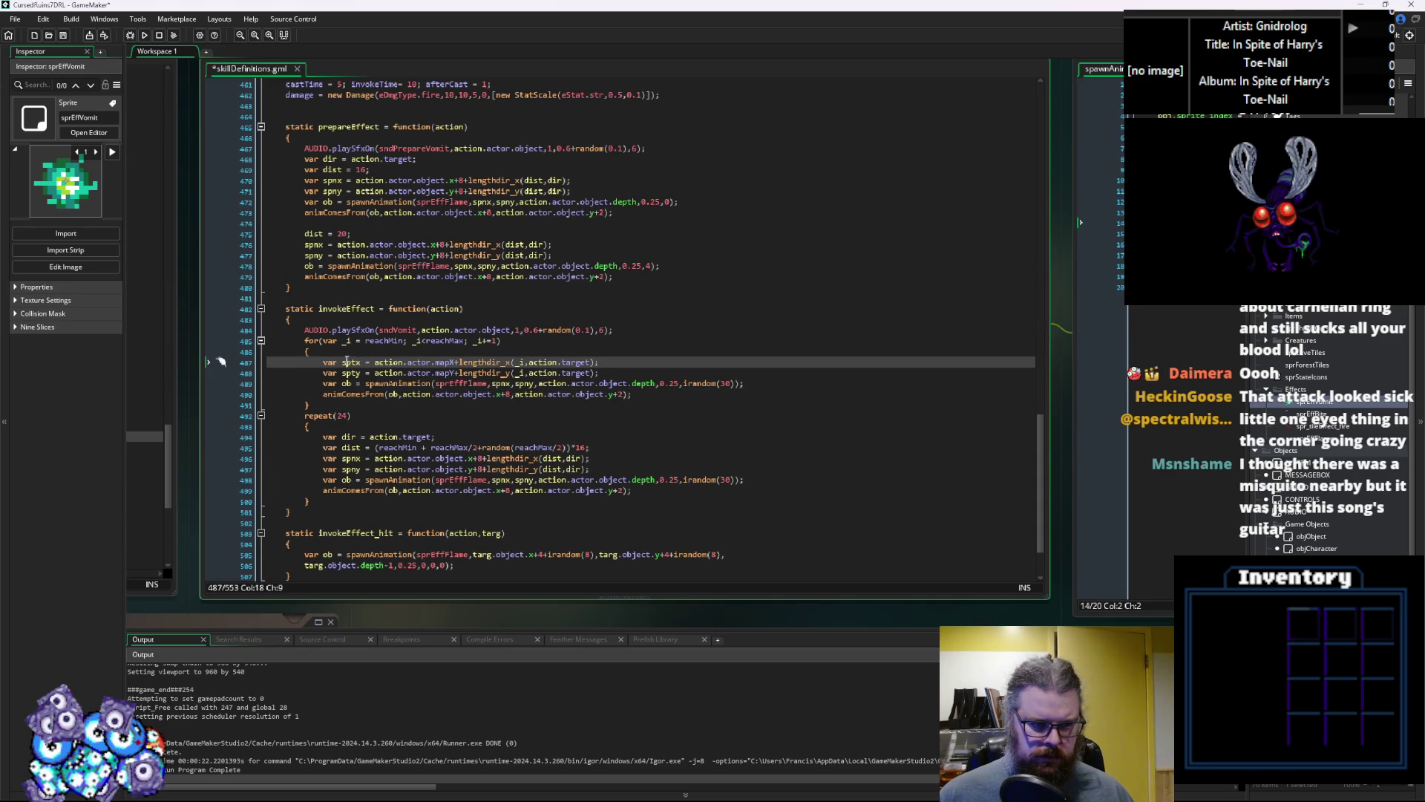
left_click(354, 373)
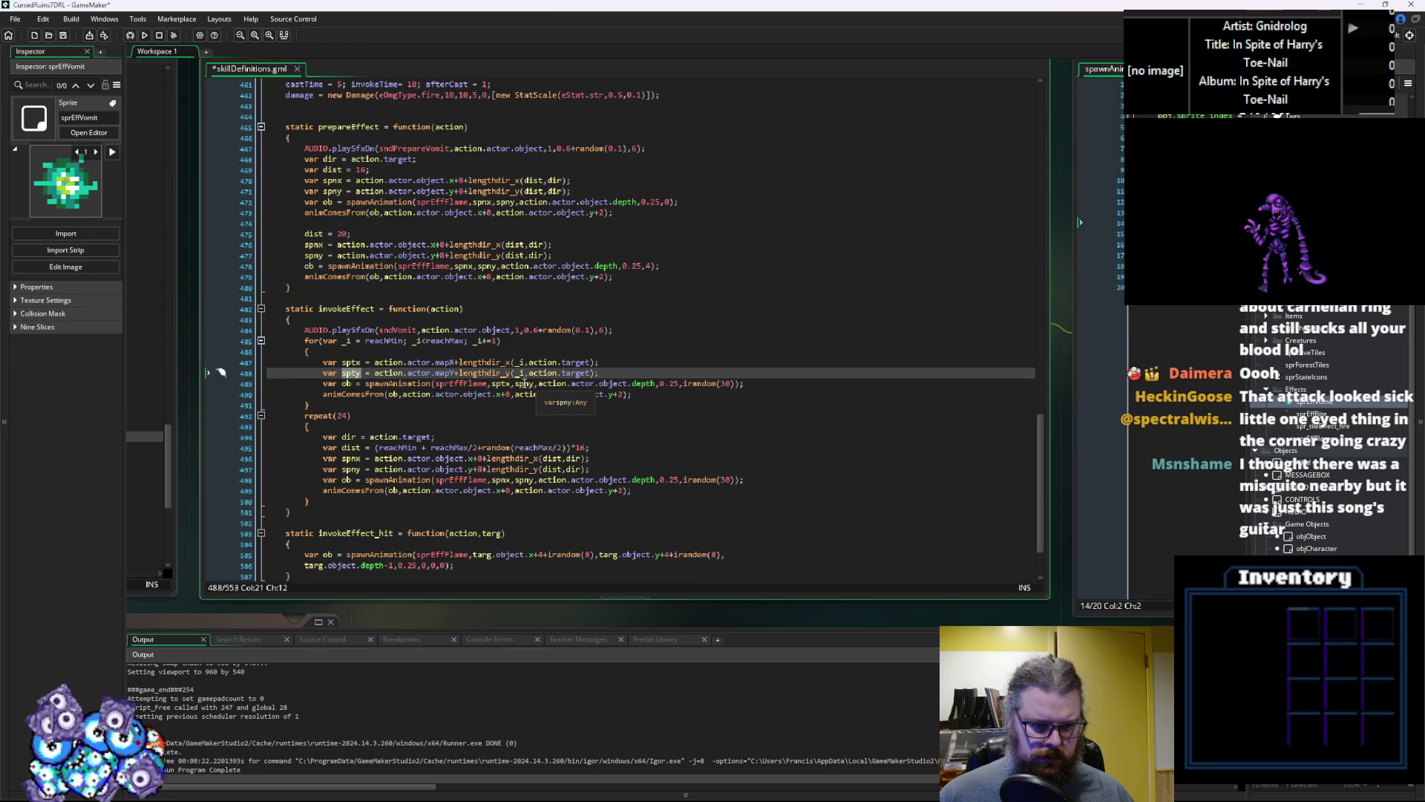
double_click(524, 384)
type("spty")
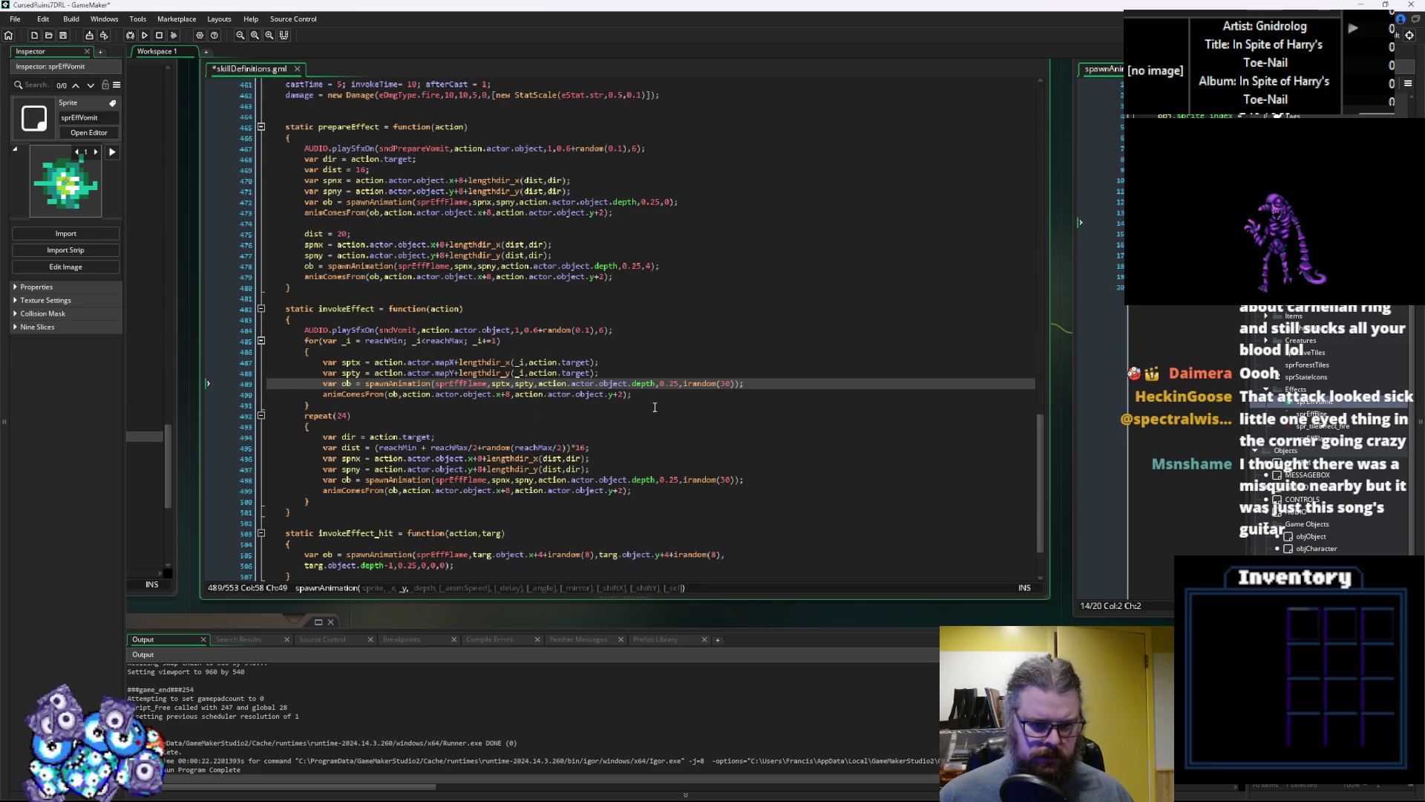
left_click(648, 385)
left_click(679, 383)
key("Right")
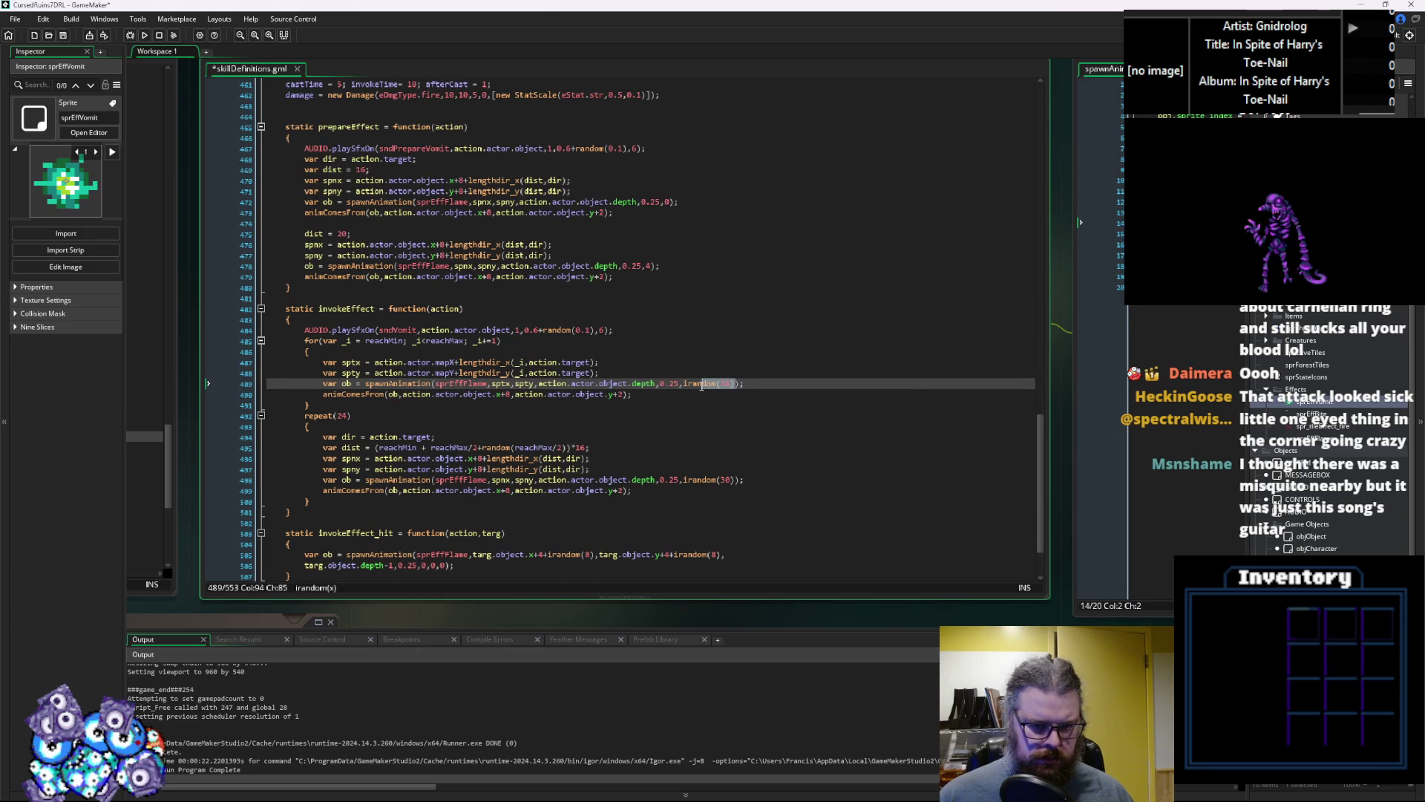
mouse_move(687, 385)
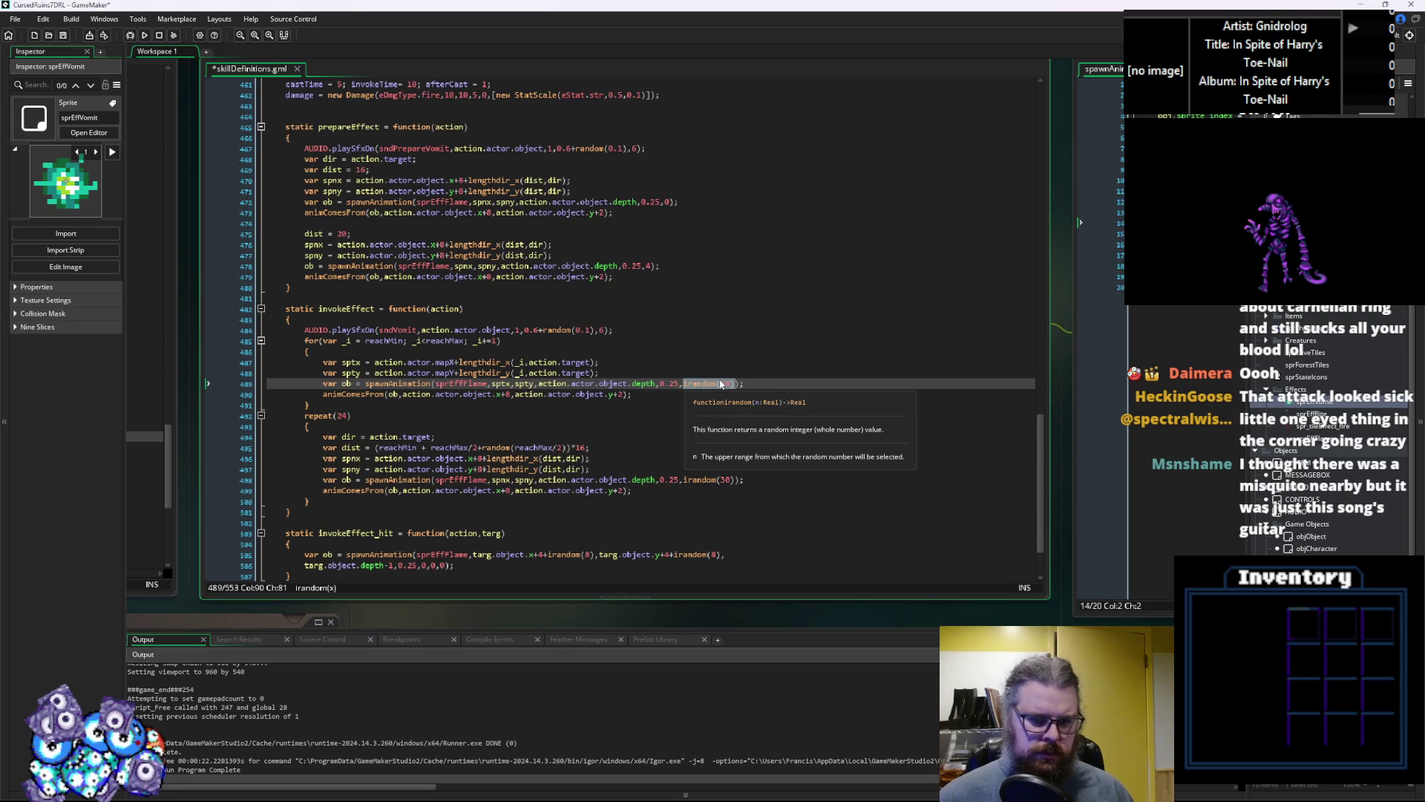
type("4*")
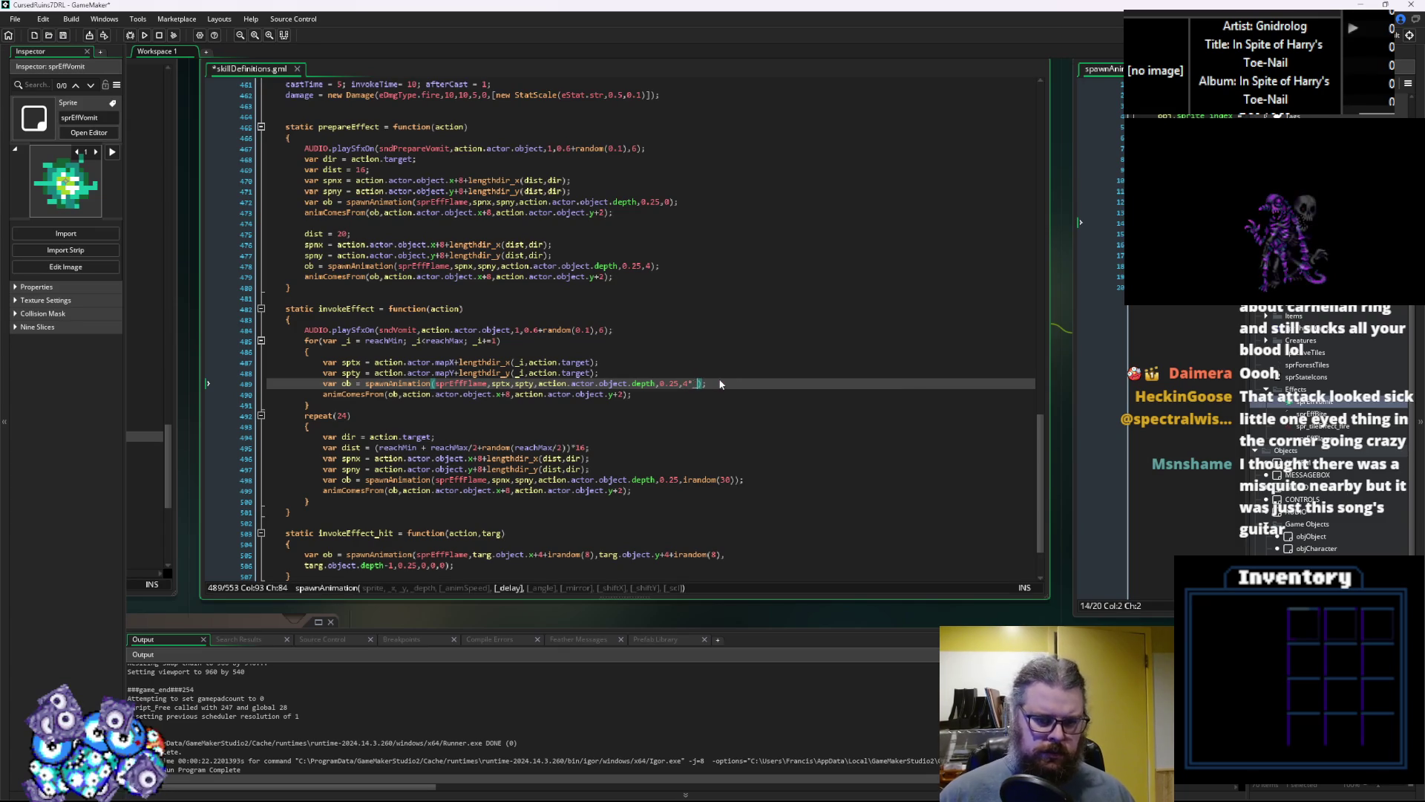
type("_")
key("BackSpace")
type("8")
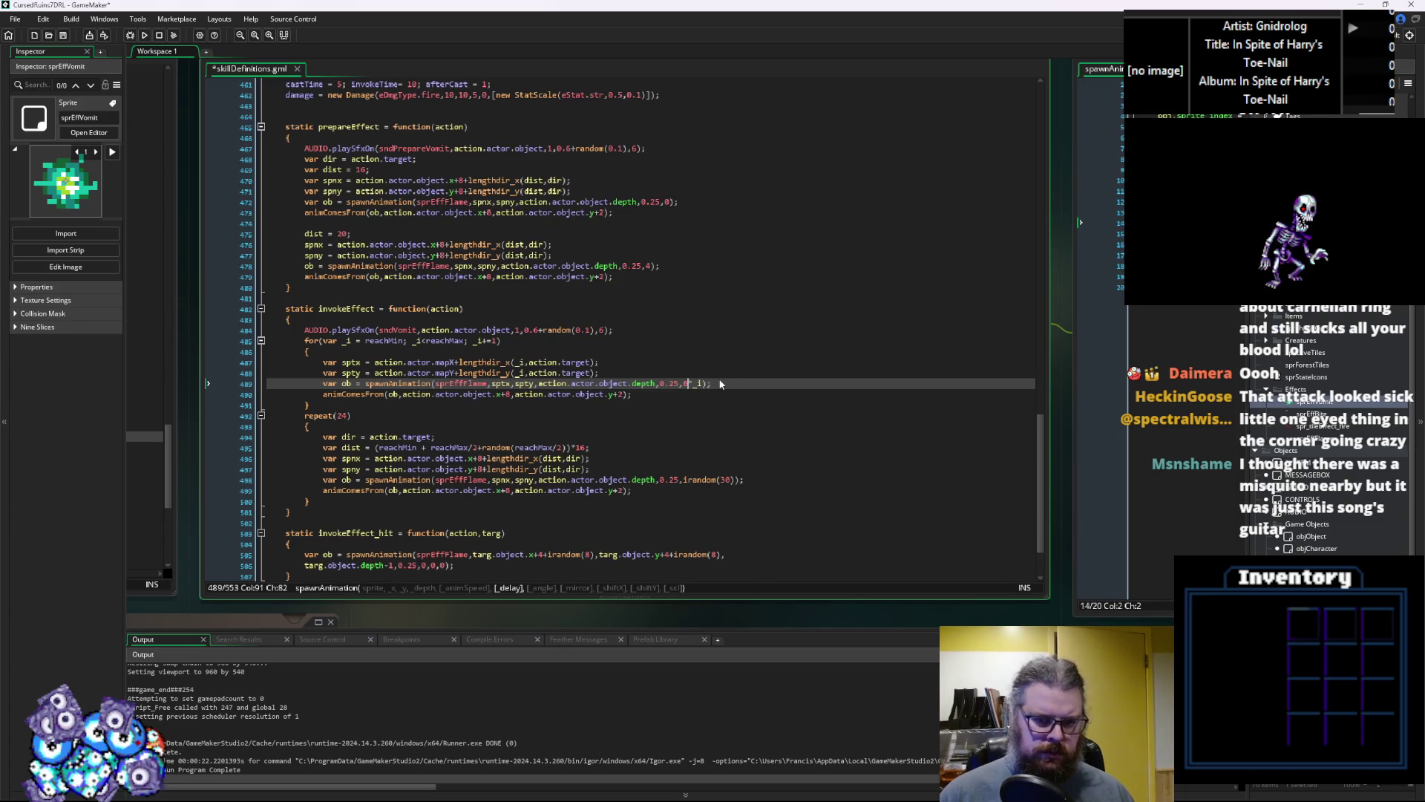
left_click(720, 383)
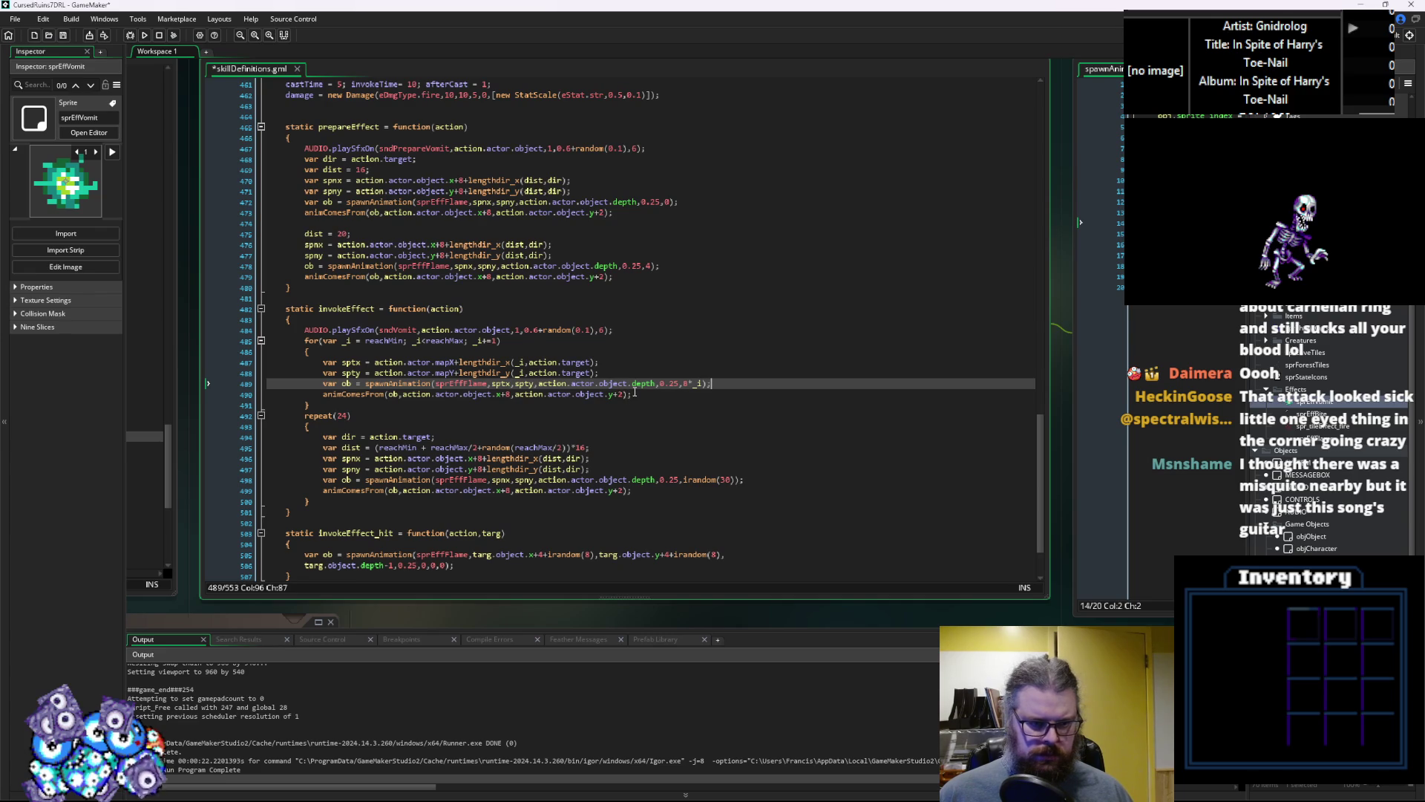
Comment out animComesFrom, delete the repeat(24) block, and save skillDefinitions
left_click(339, 398)
key("ctrl+k")
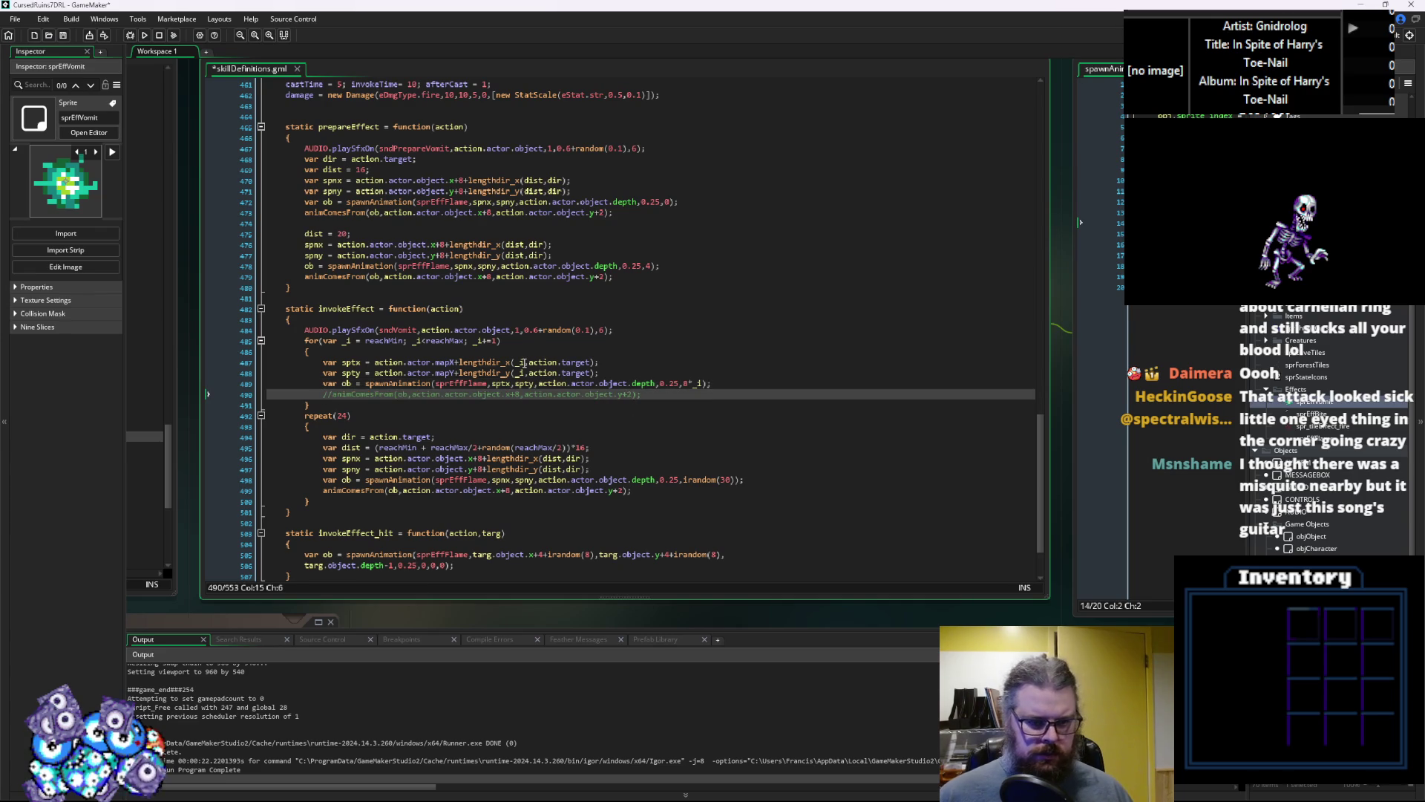
left_click_drag(310, 501, 304, 416)
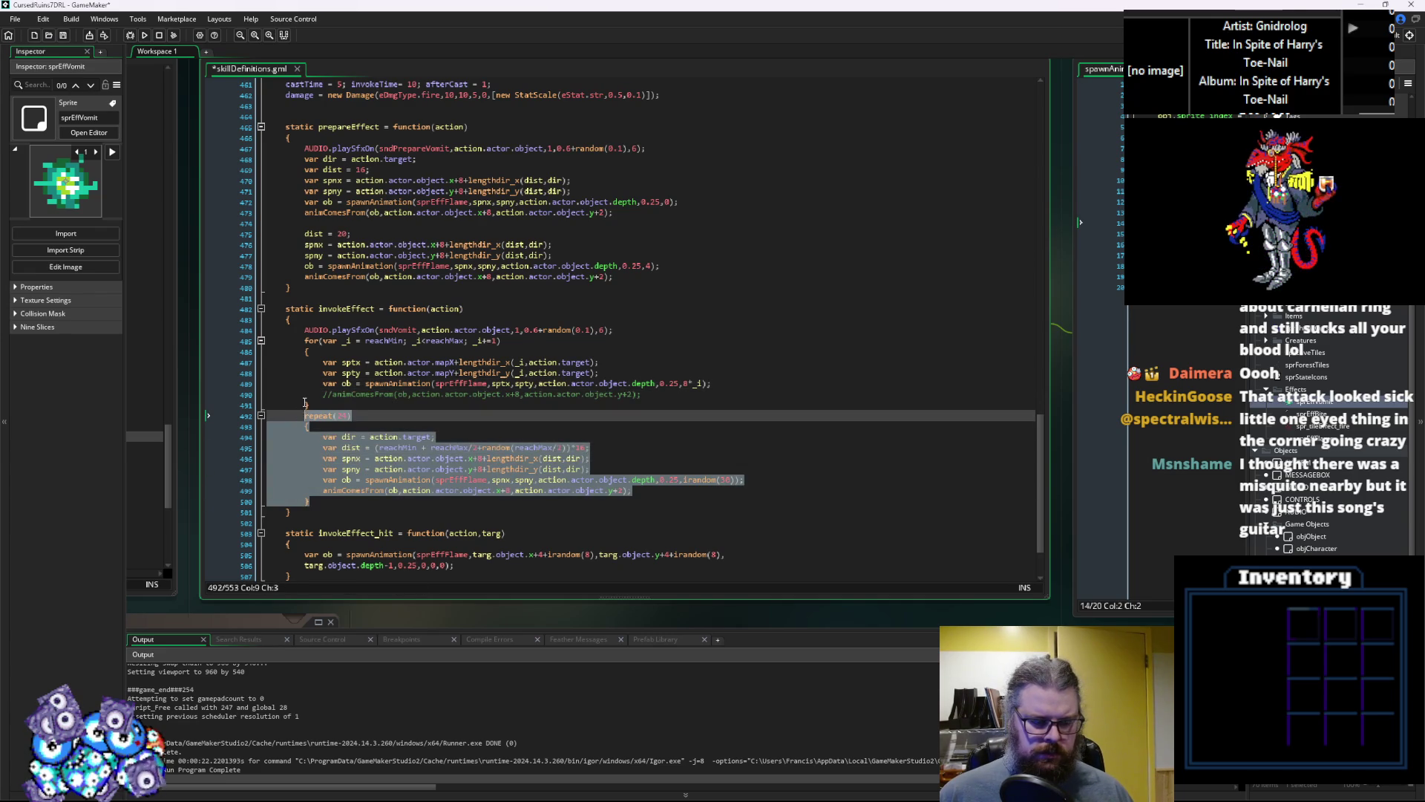
key("Delete")
key("BackSpace")
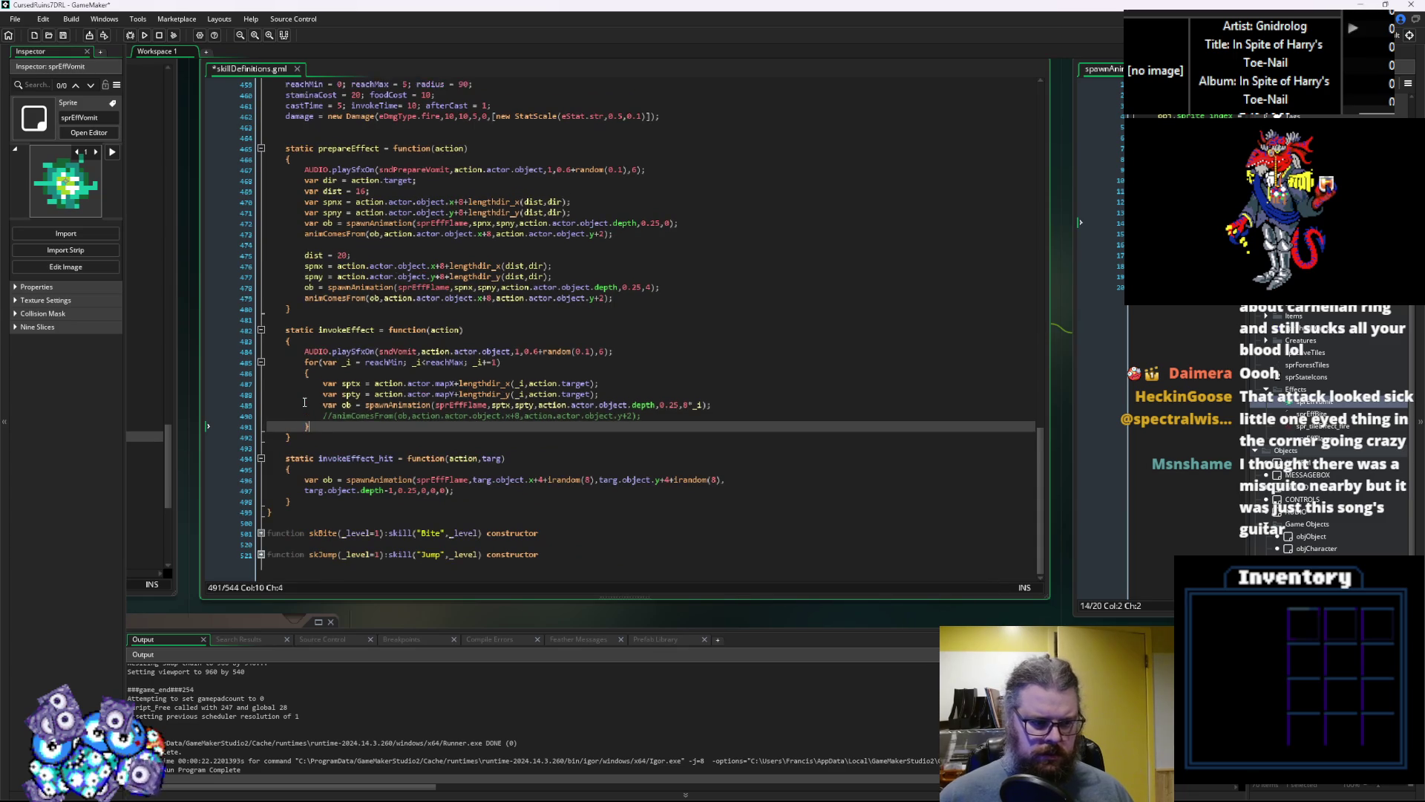
key("ctrl+s")
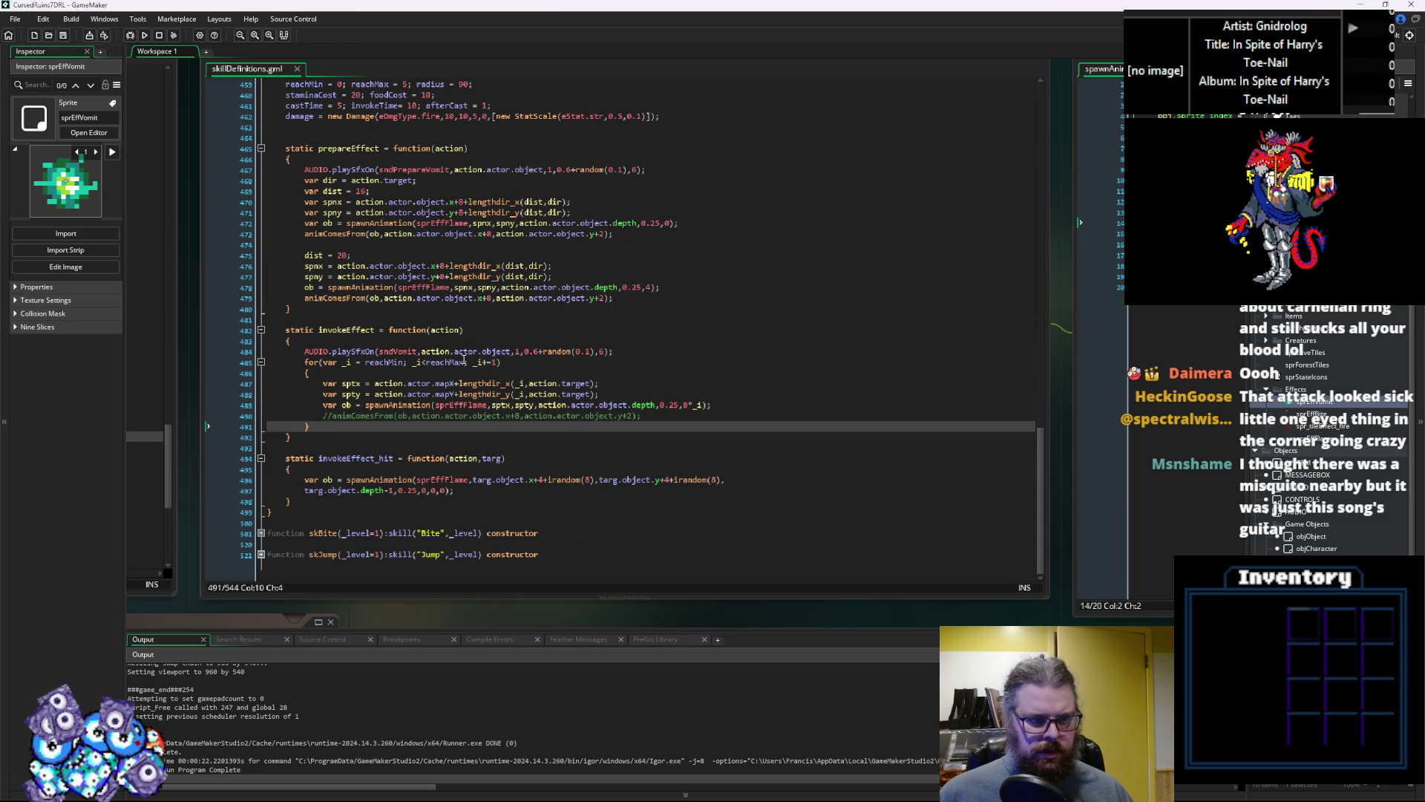
left_click(523, 373)
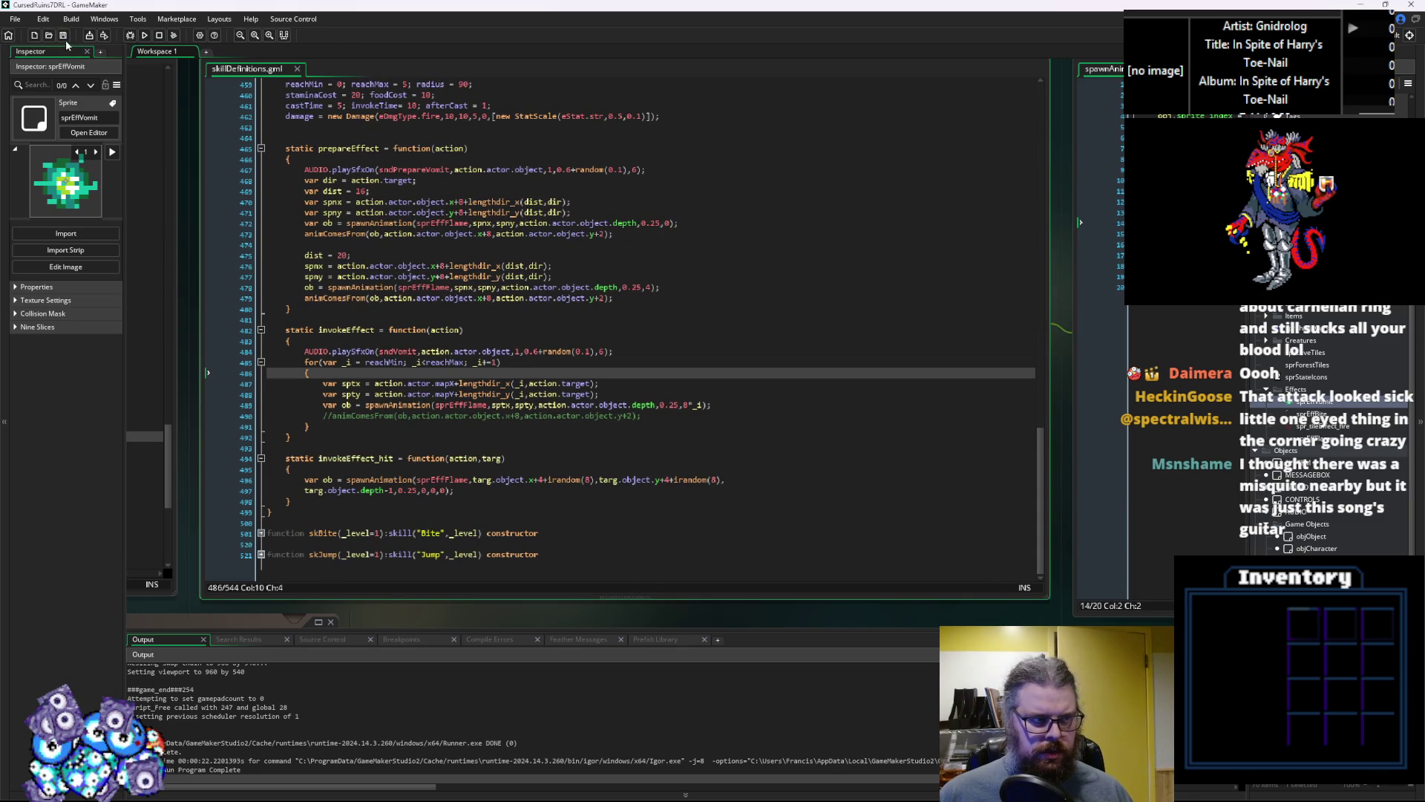
Run the game in debug mode, start a new game, walk around the dungeon, then quit
left_click(132, 36)
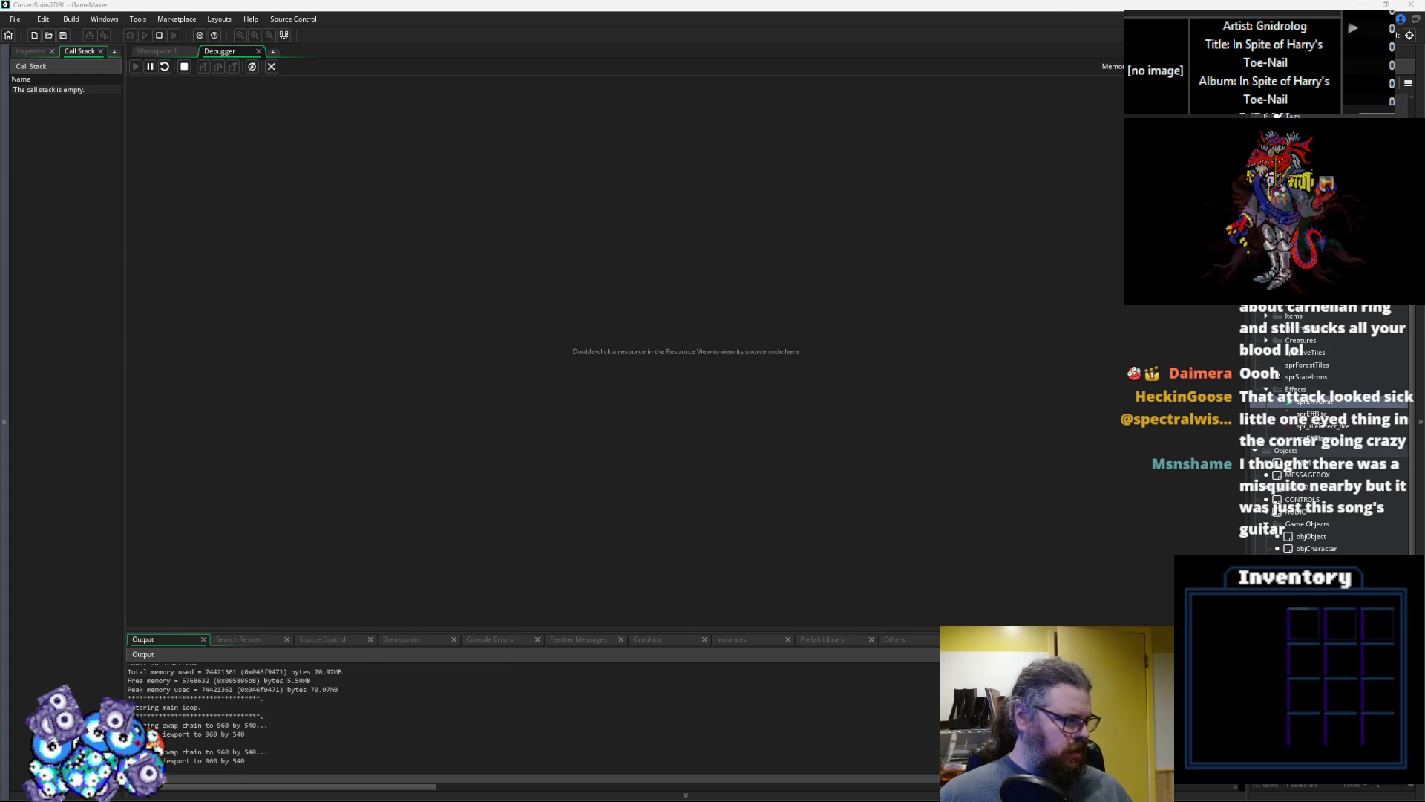
key("Return")
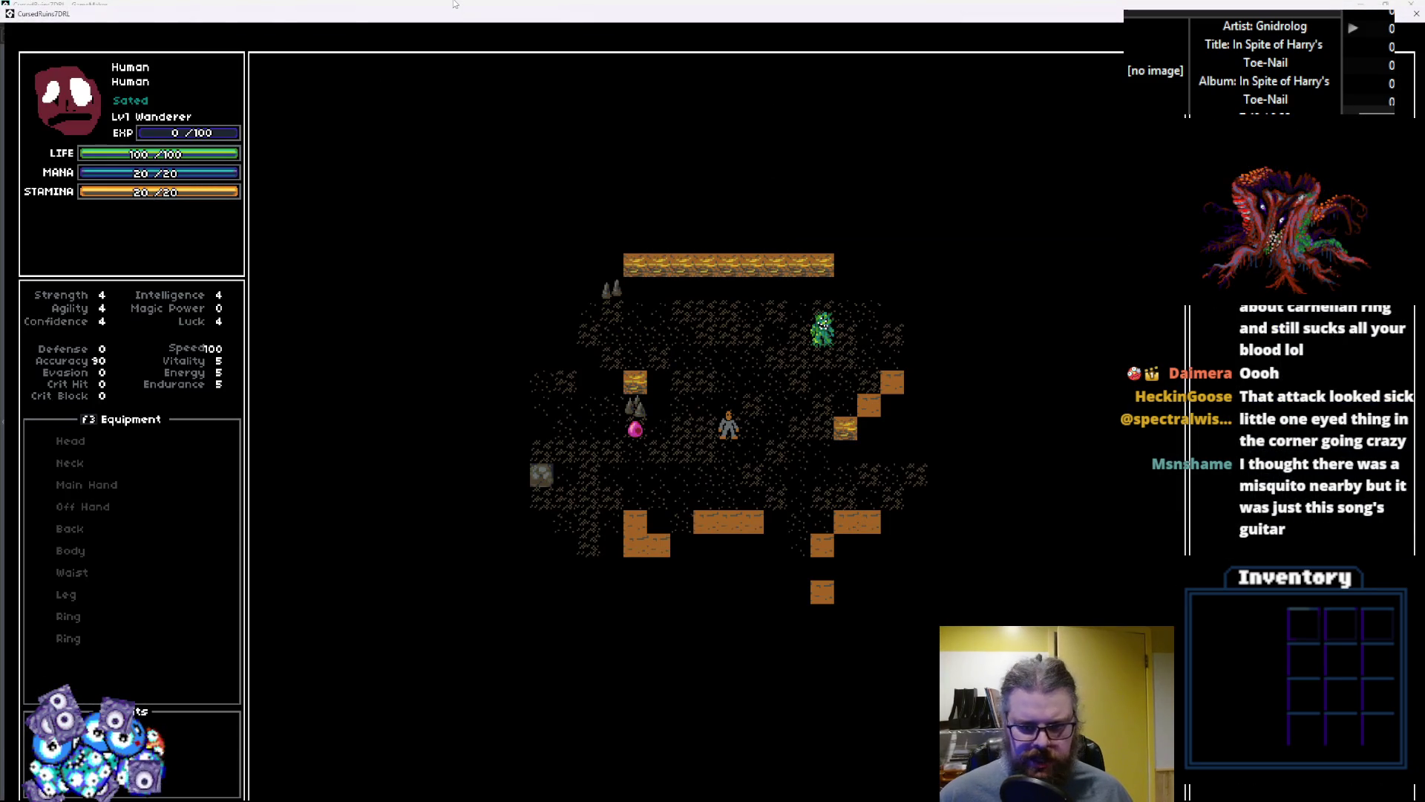
key("KP_9")
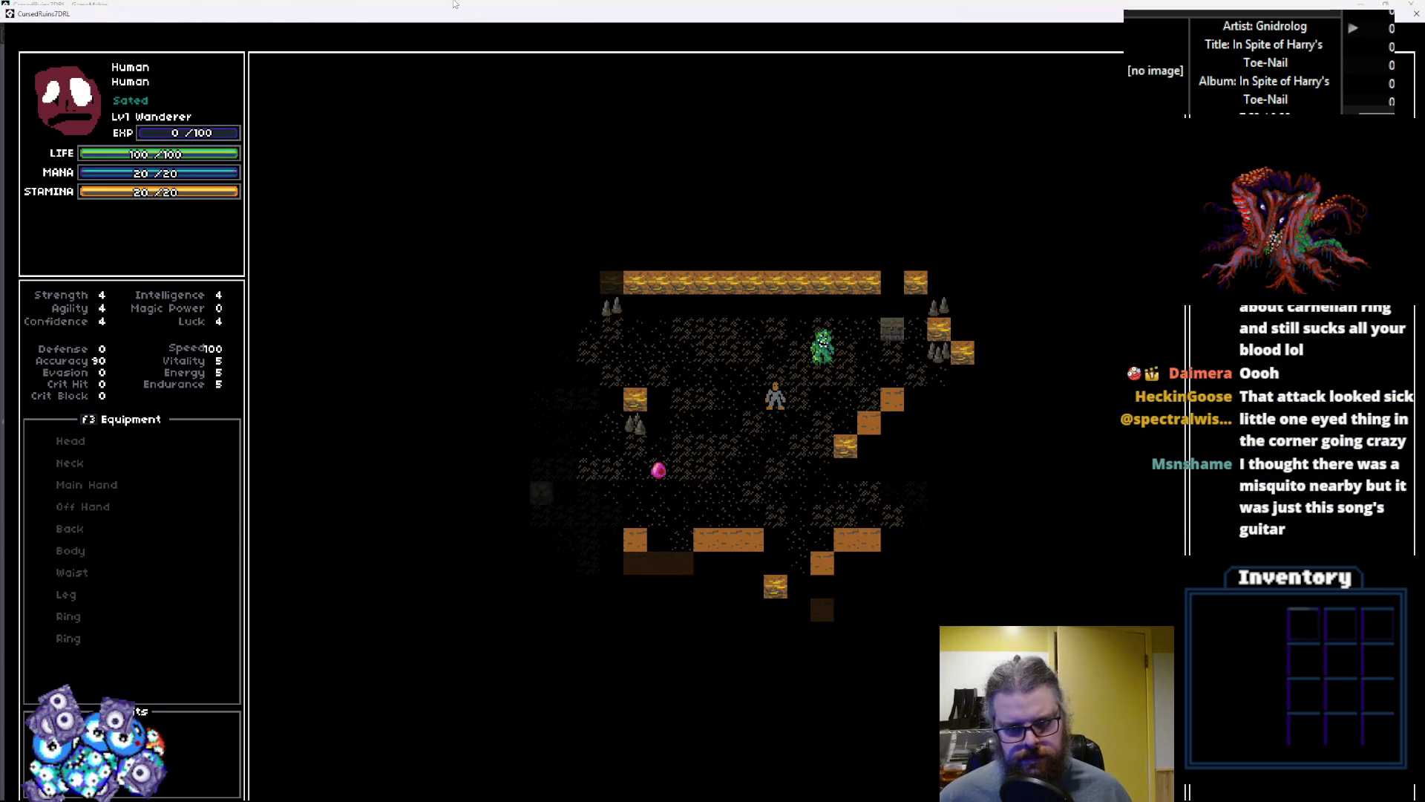
key("KP_9")
key("KP_8")
key("KP_1")
key("KP_2")
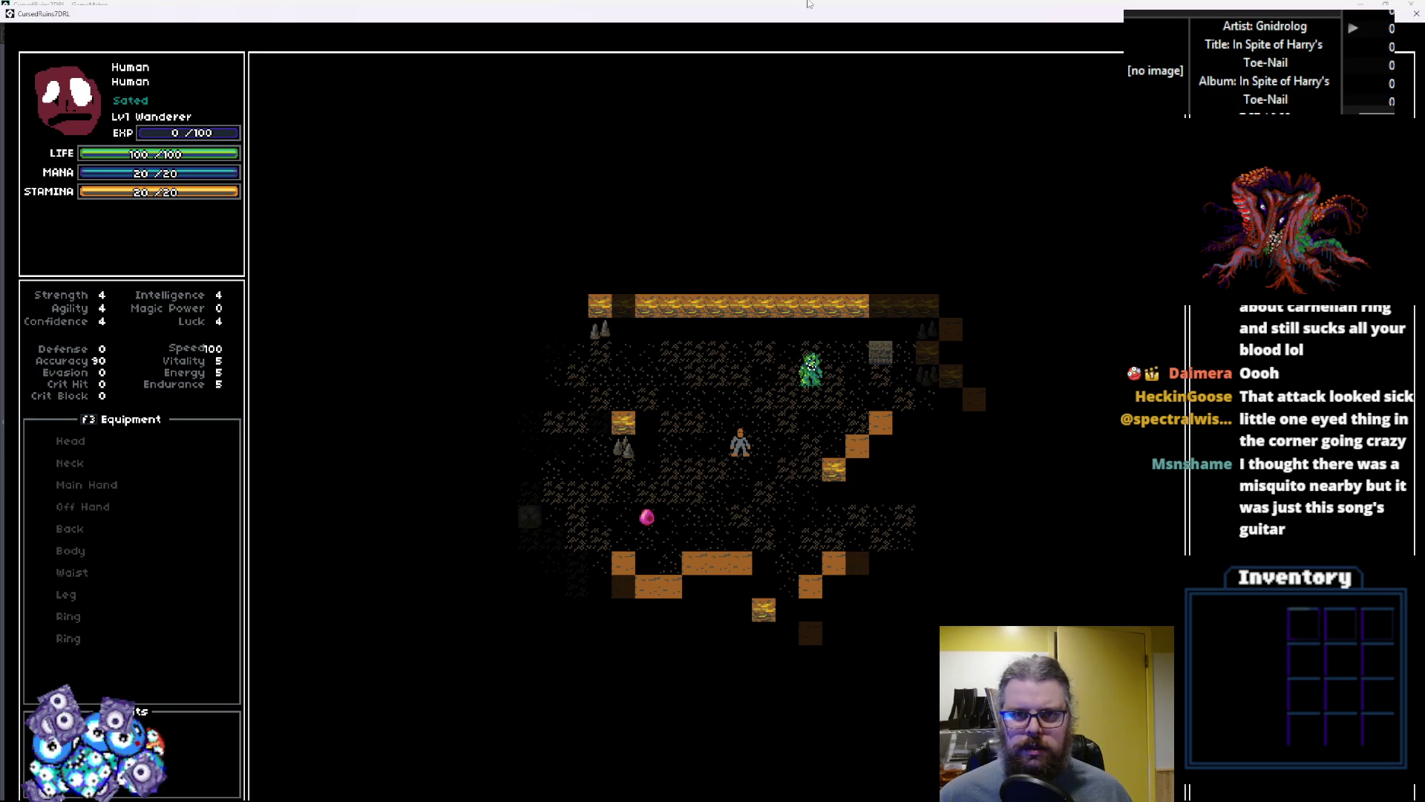
key("Escape")
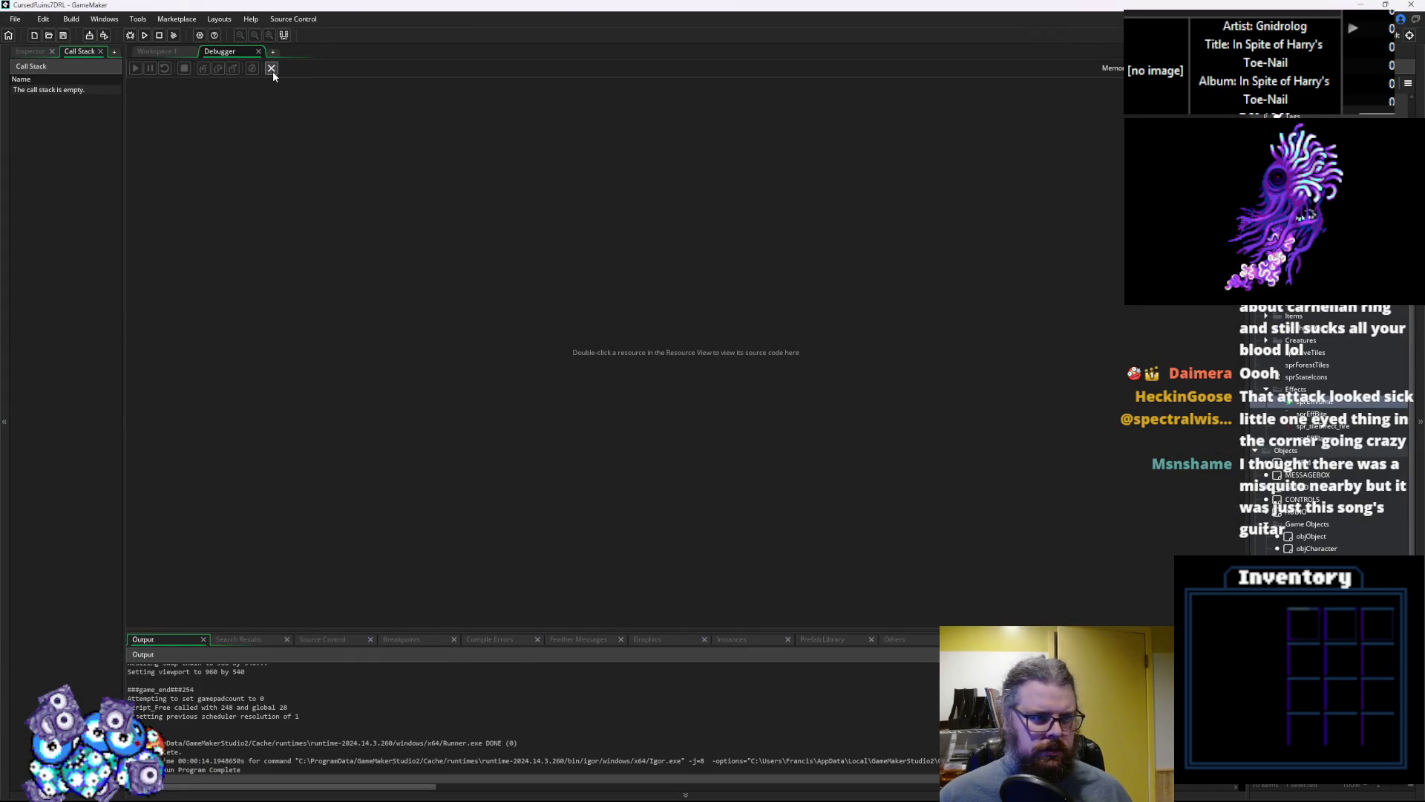
Close the debugger and position each flame at sptx*16+8 and spty*16+8
left_click(271, 67)
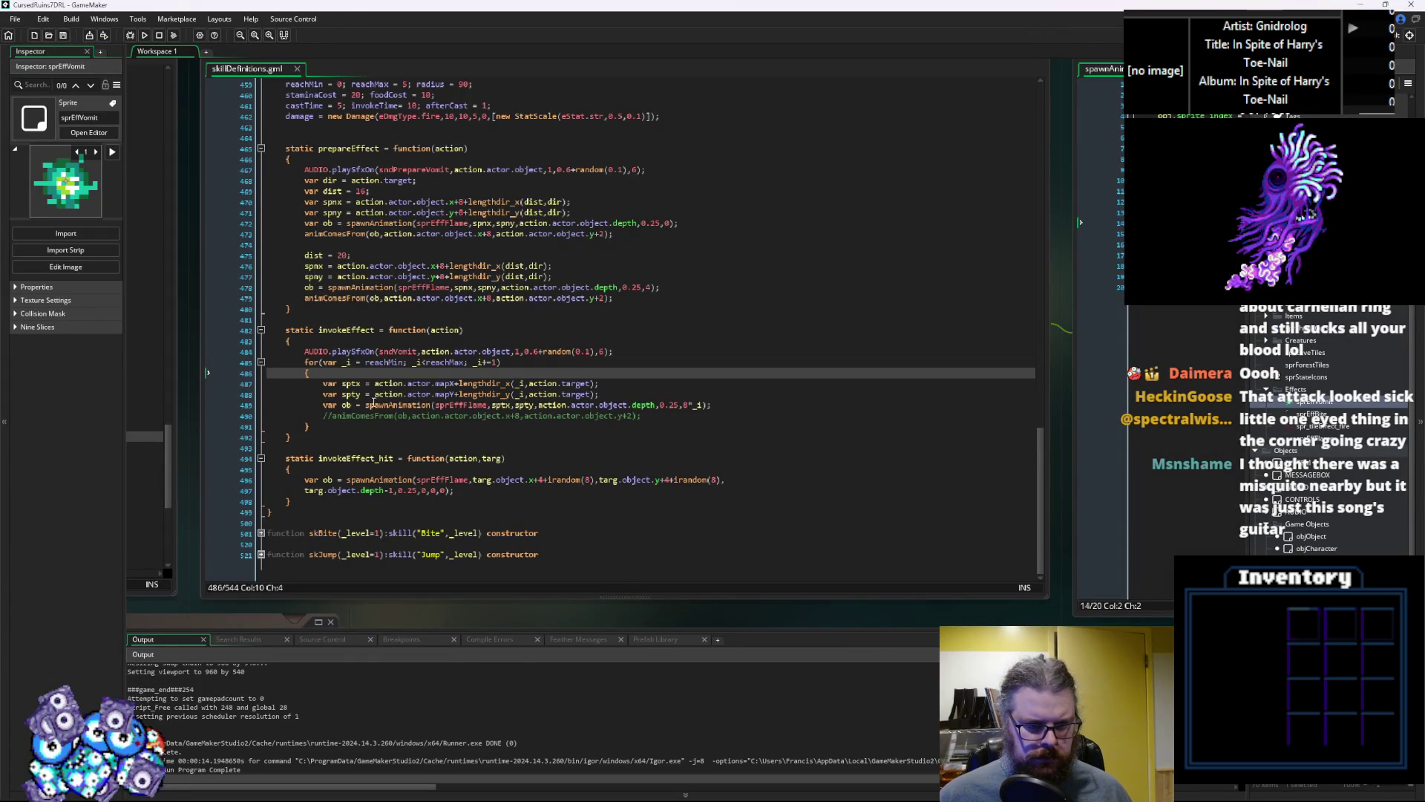
left_click(511, 404)
type("*16")
key("Right")
key("Right")
type("*16+8")
double_click(540, 404)
type("+8")
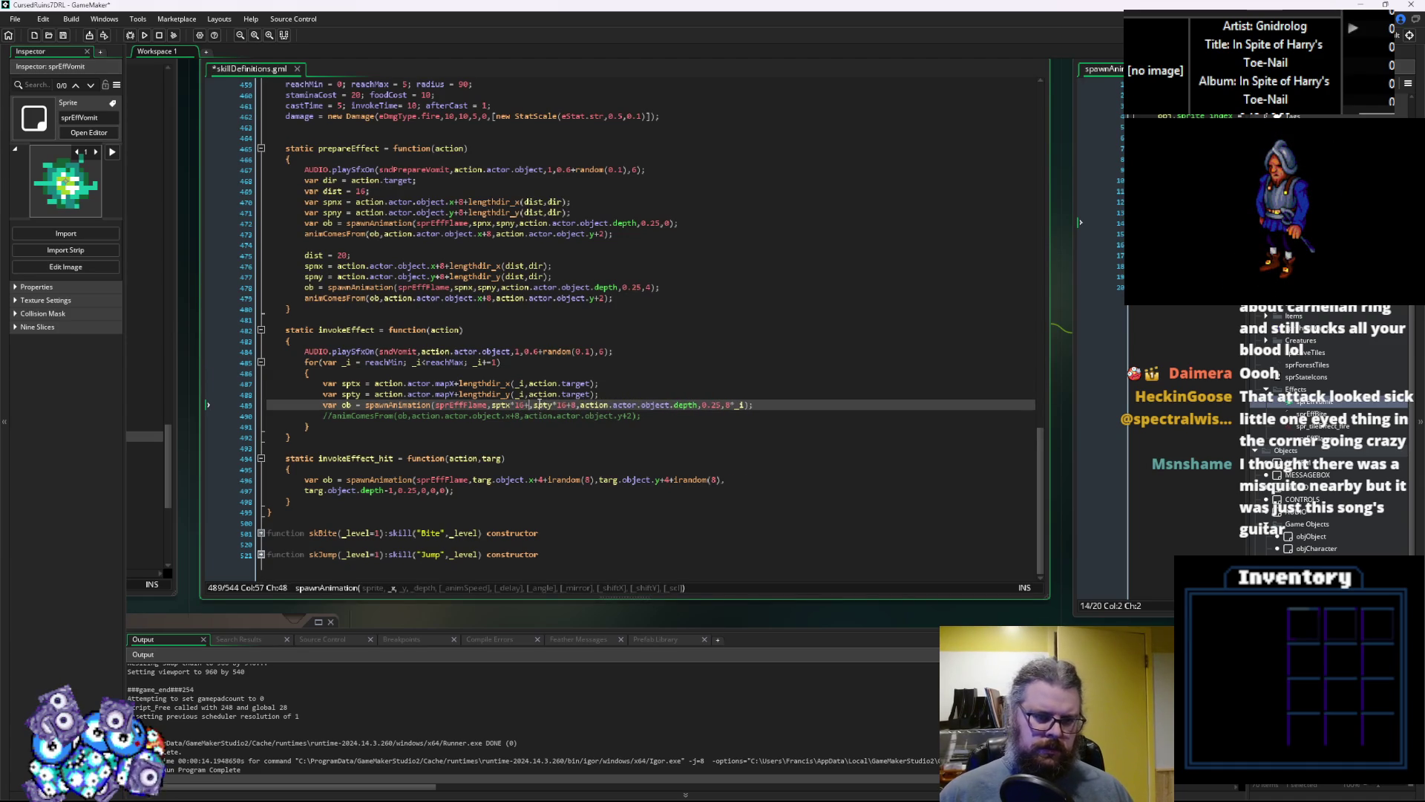
Pass 0 for angle and mirror after the 8*_i delay in spawnAnimation
left_click(720, 402)
key("Right")
key("Right")
key("Right")
type(",0,")
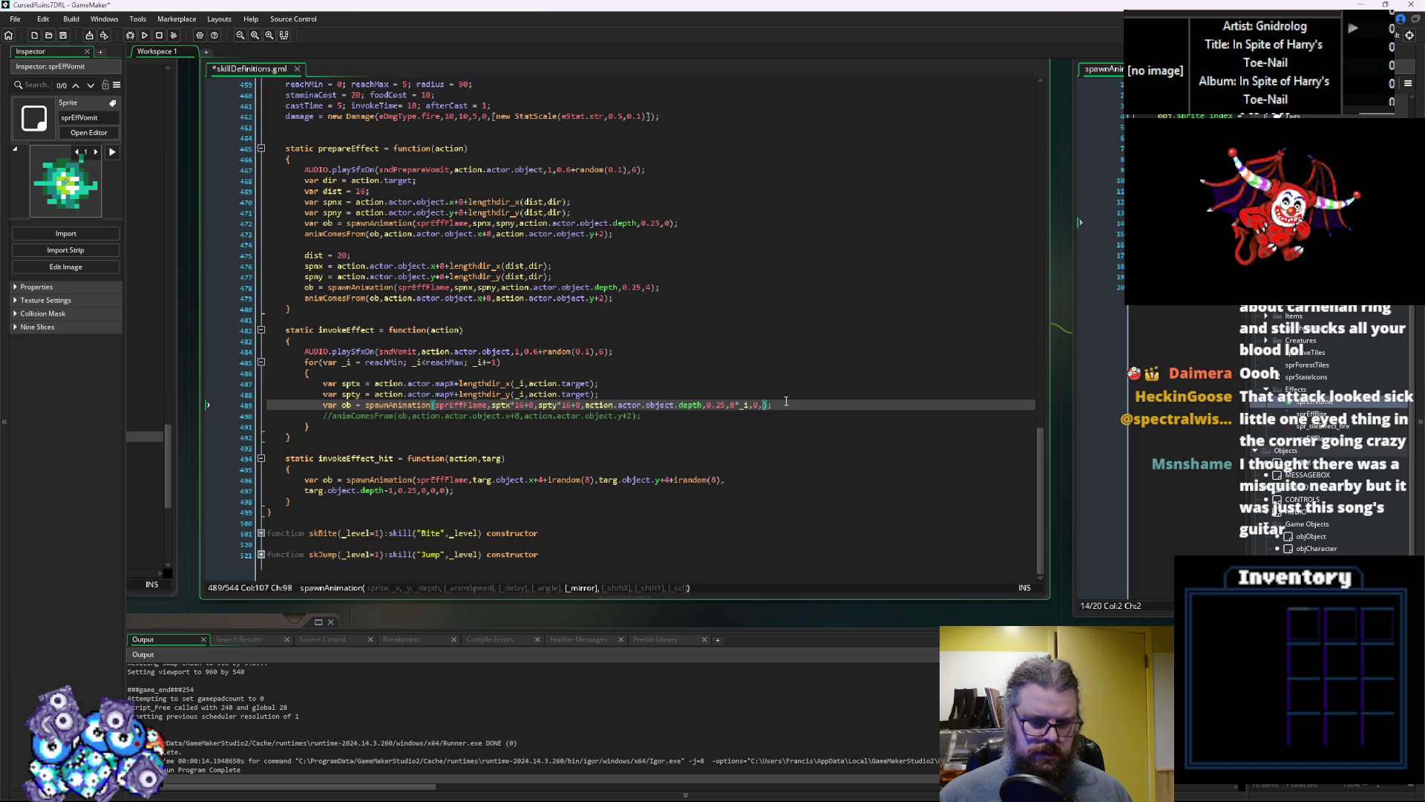
key("BackSpace")
key("End")
left_click_drag(758, 378, 223, 381)
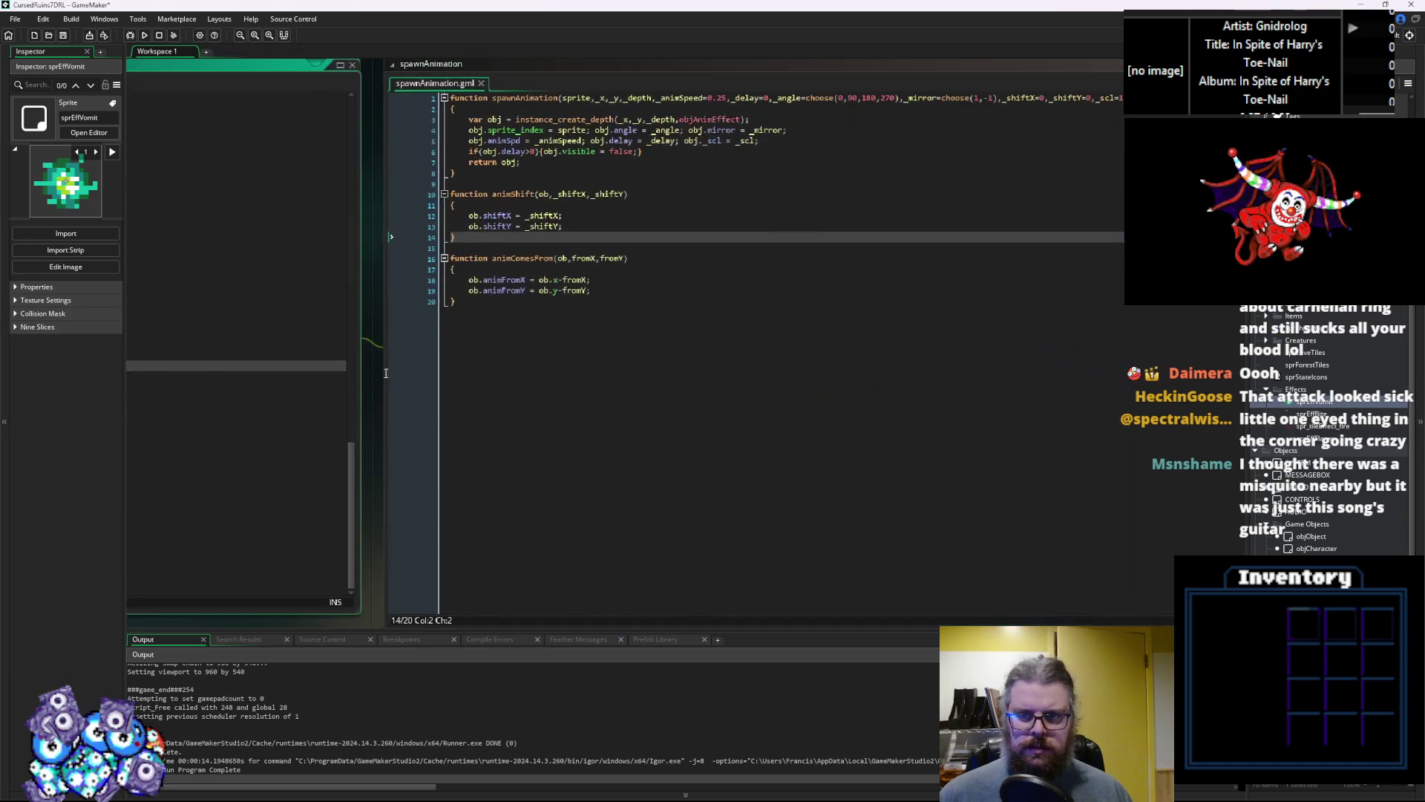
Remove the _shiftX and _shiftY parameters from spawnAnimation's signature
left_click_drag(1095, 97, 1000, 97)
key("BackSpace")
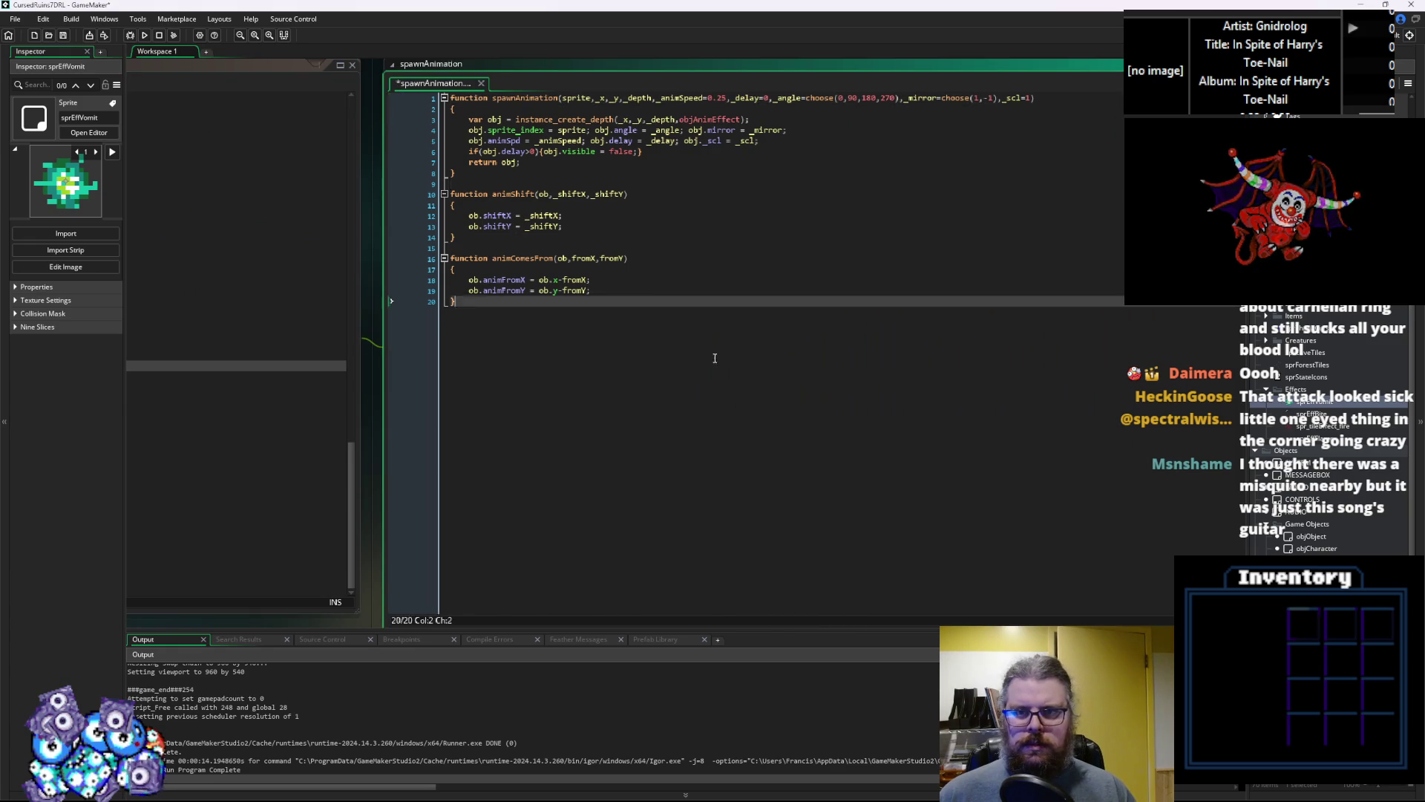
key("ctrl+Tab")
Open the objAnimEffect object by following spawnAnimation from the invokeEffect_hit code
left_click(556, 386)
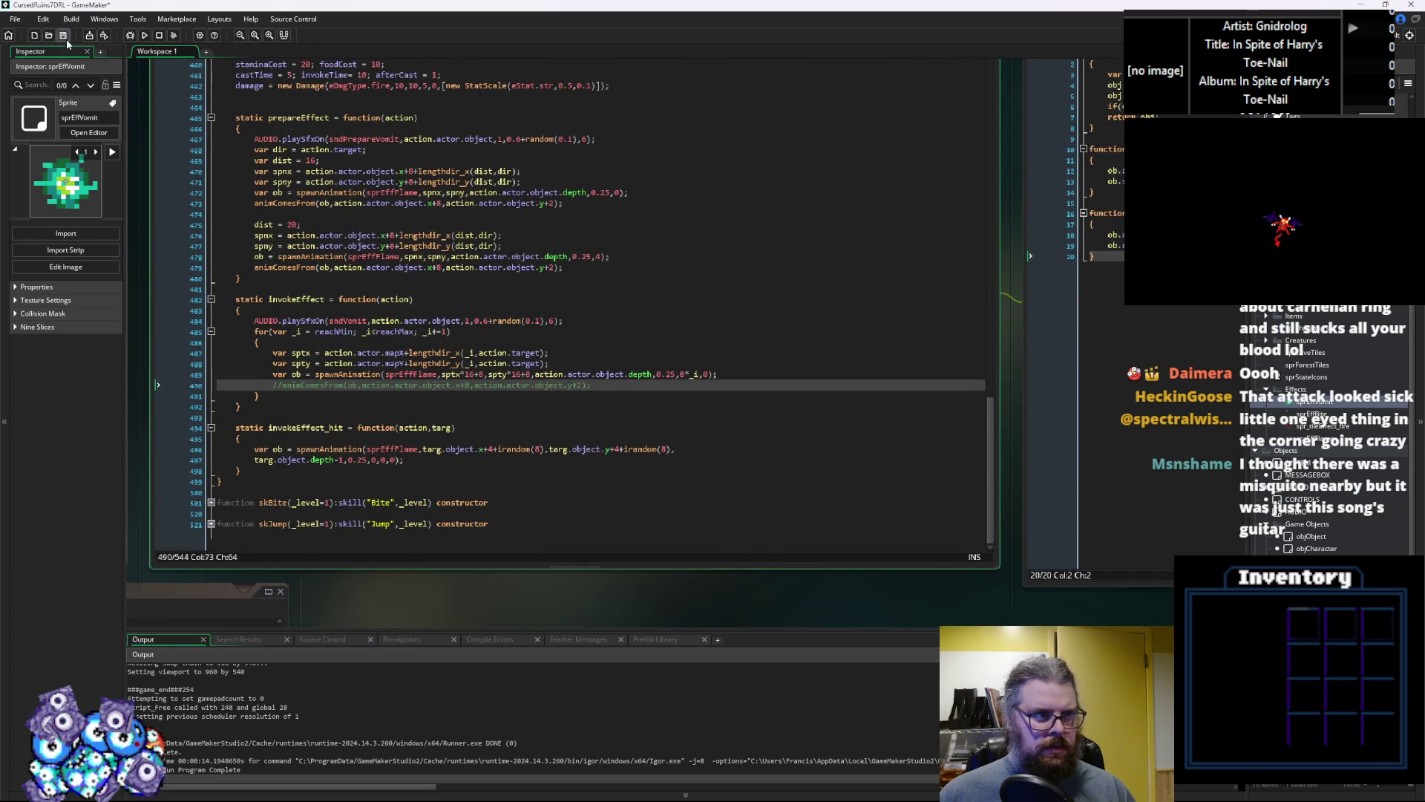
key("Down")
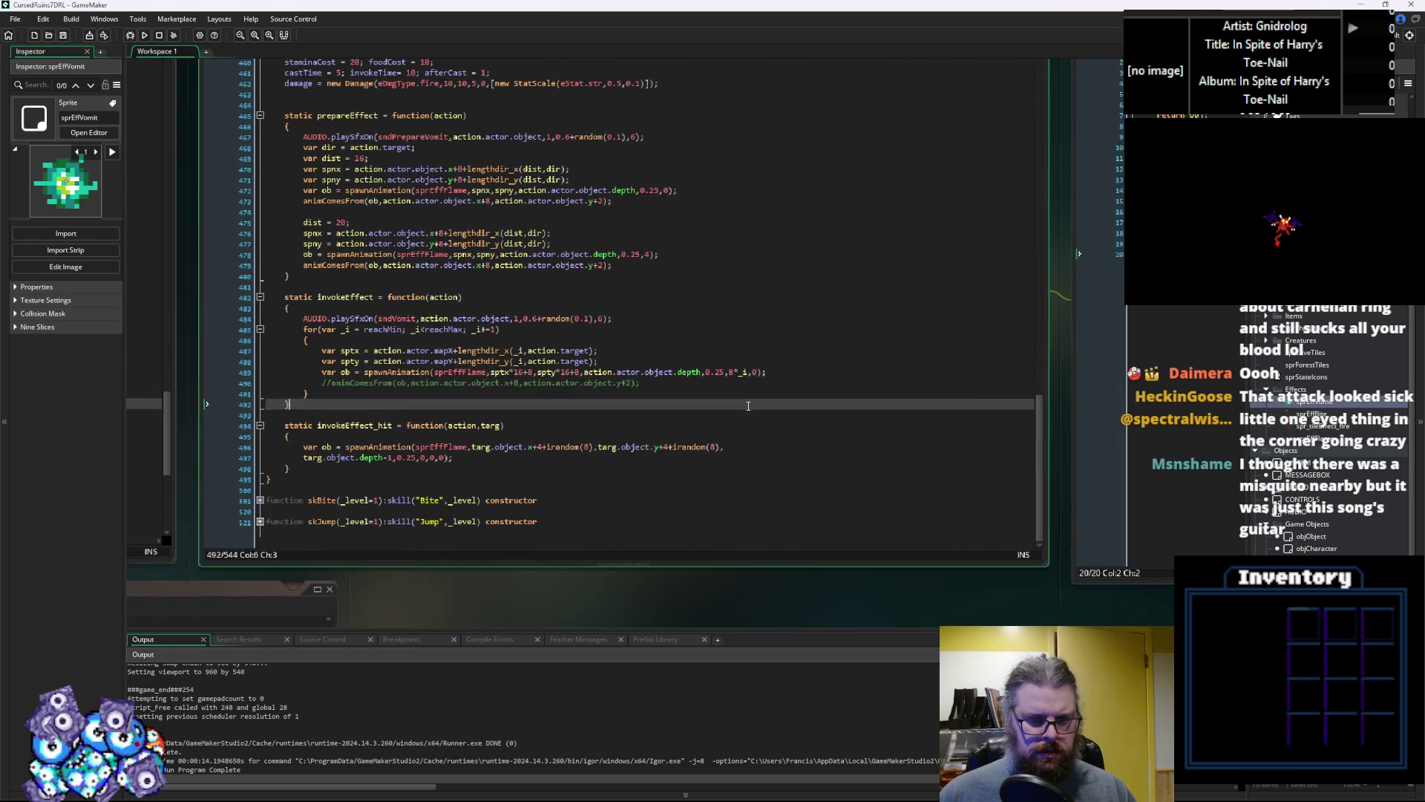
left_click(620, 453)
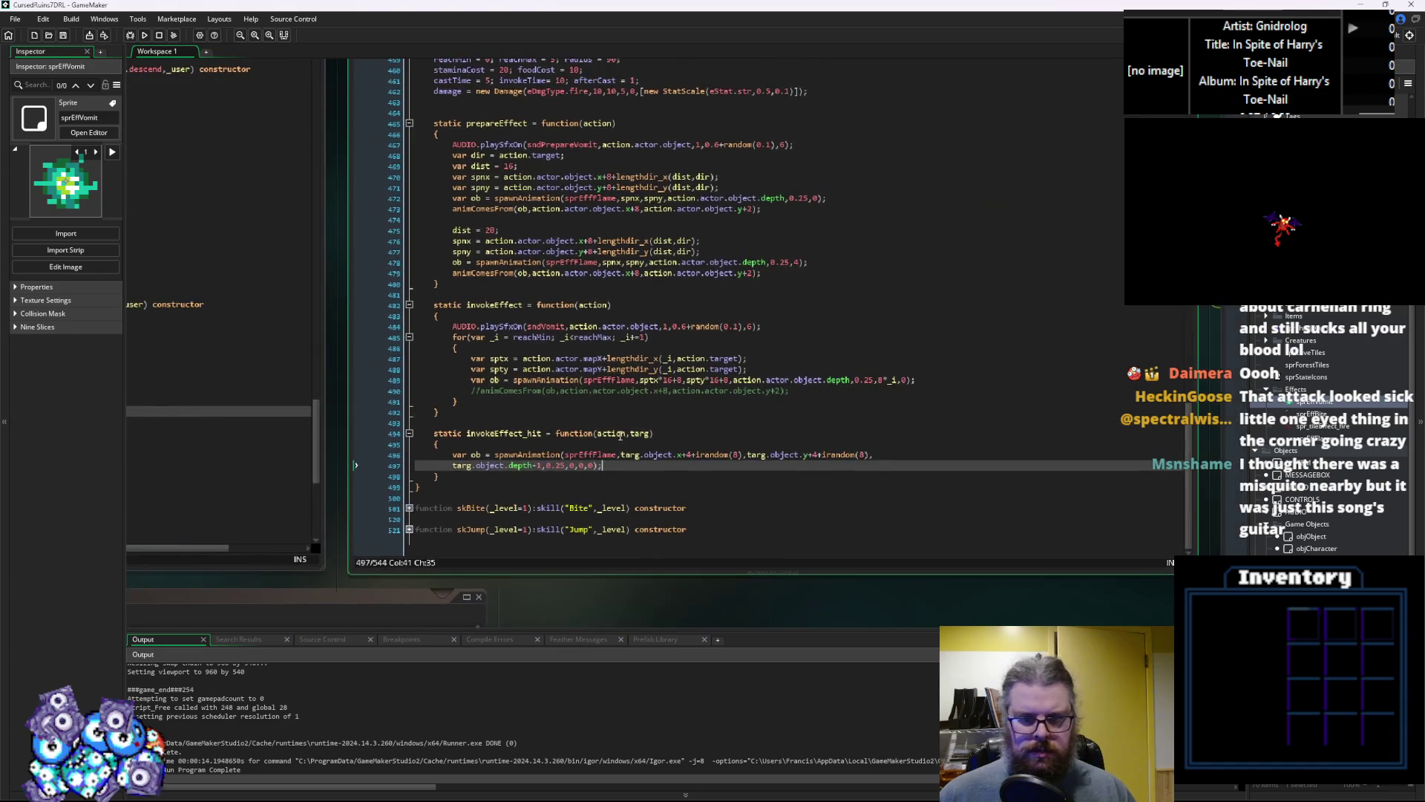
middle_click(527, 455)
middle_click(1017, 135)
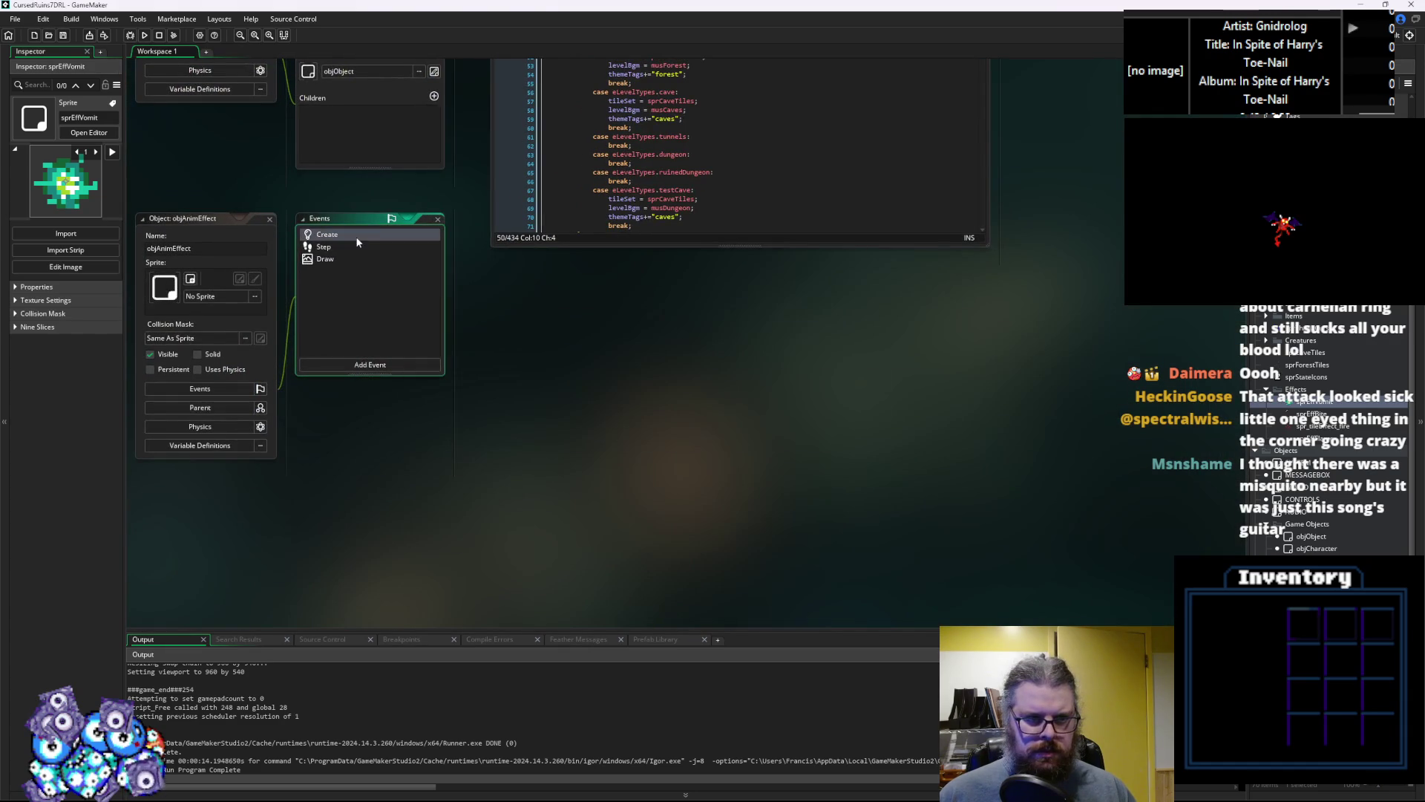
Check the default delay in objAnimEffect's Create event, close the object, and rerun in debug mode
double_click(354, 236)
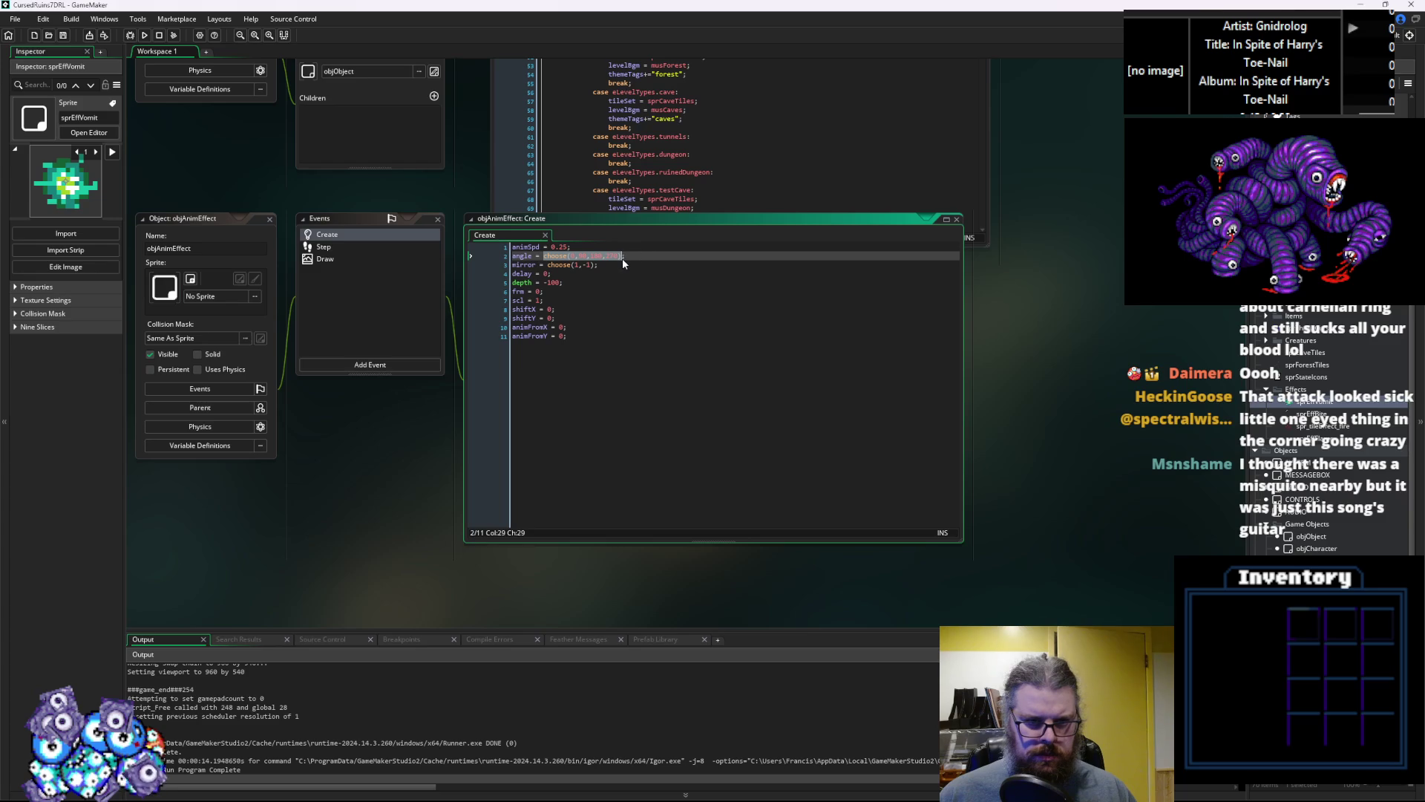
left_click(622, 275)
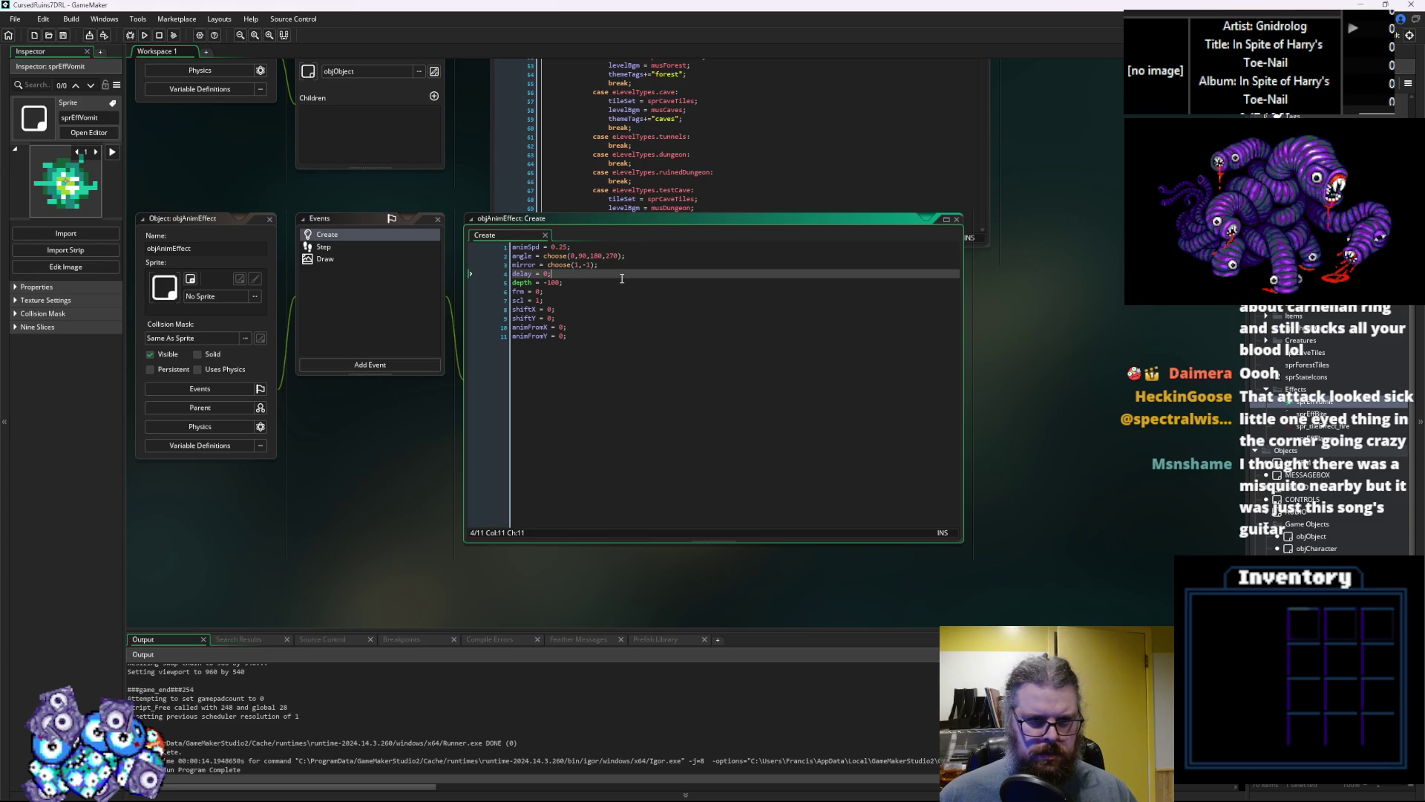
left_click(272, 220)
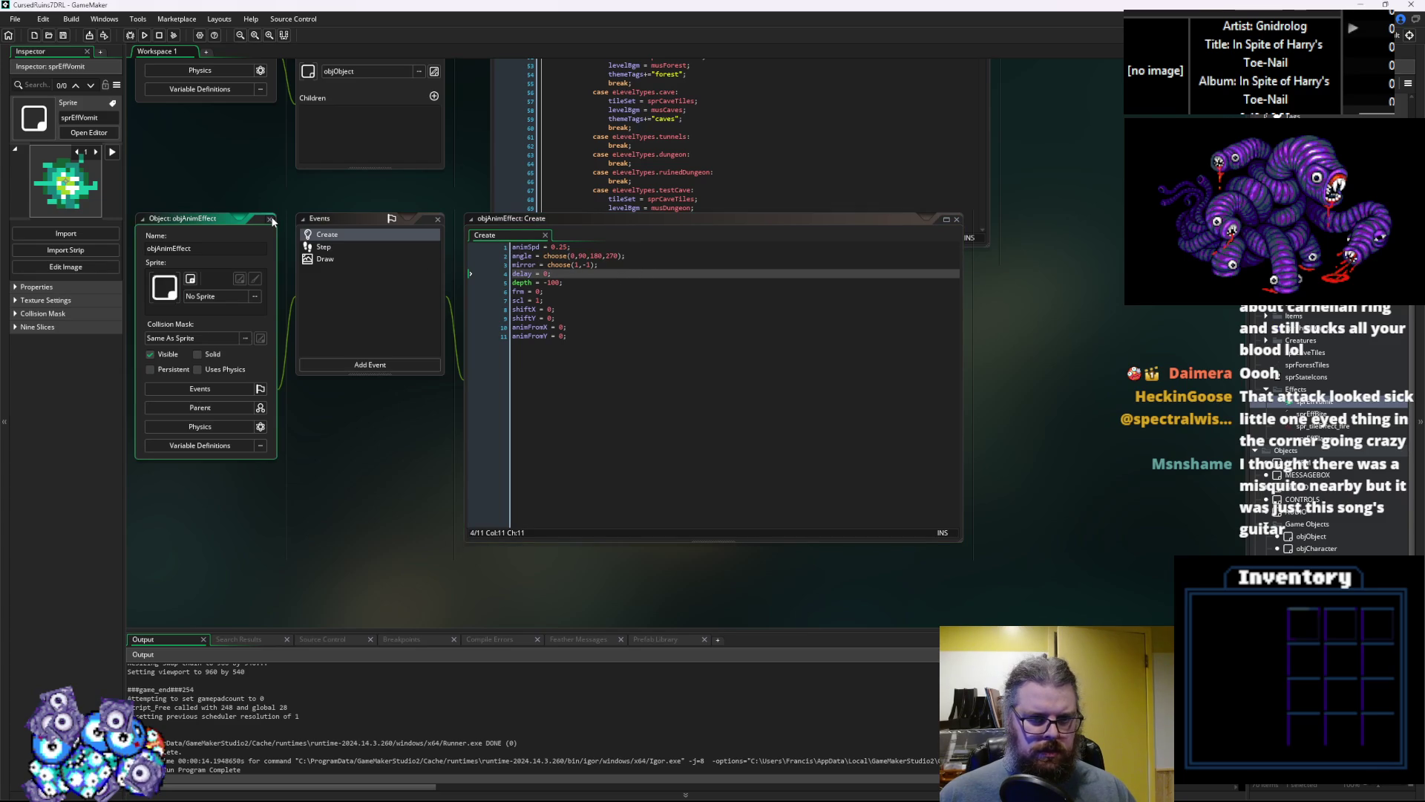
left_click(272, 220)
scroll(242, 469, "down", 10)
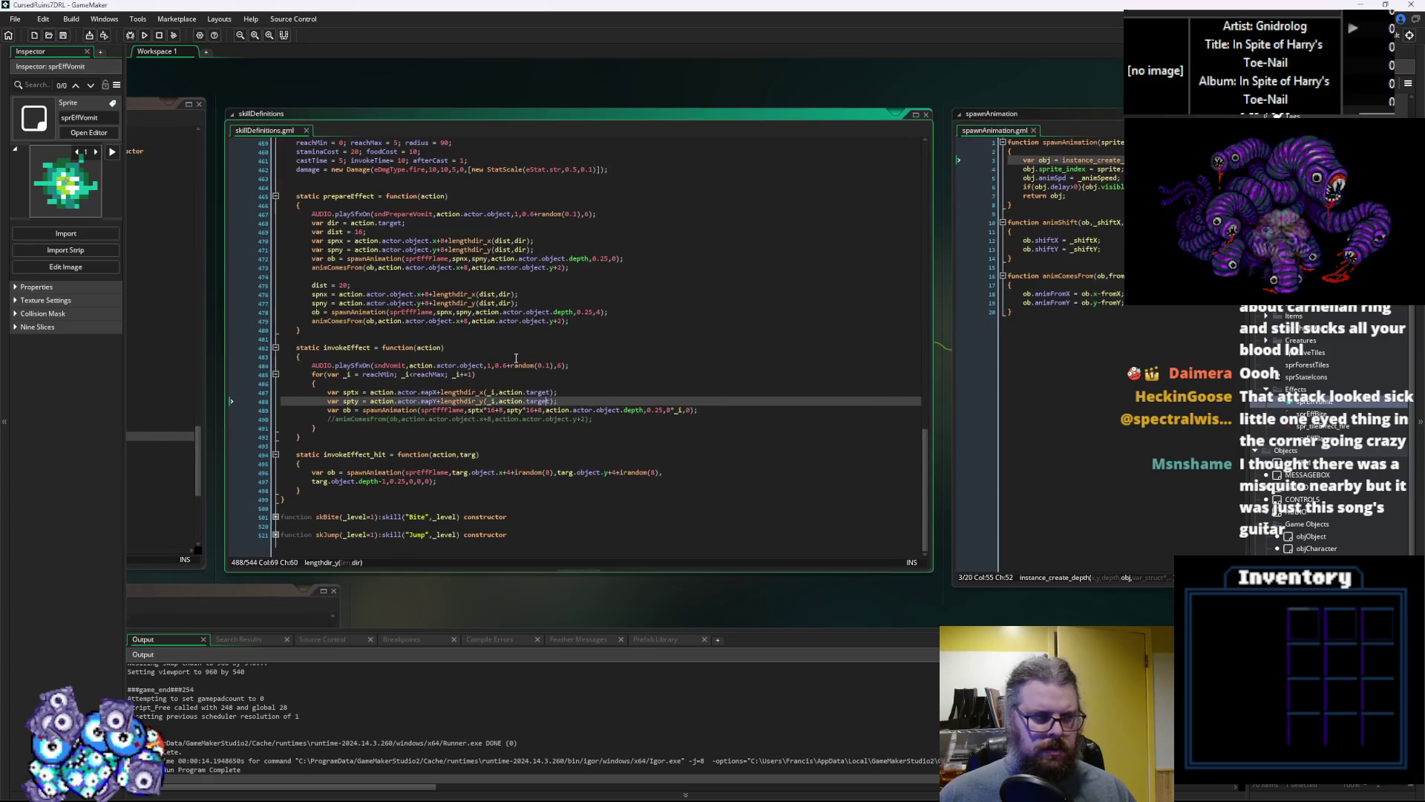
left_click(131, 35)
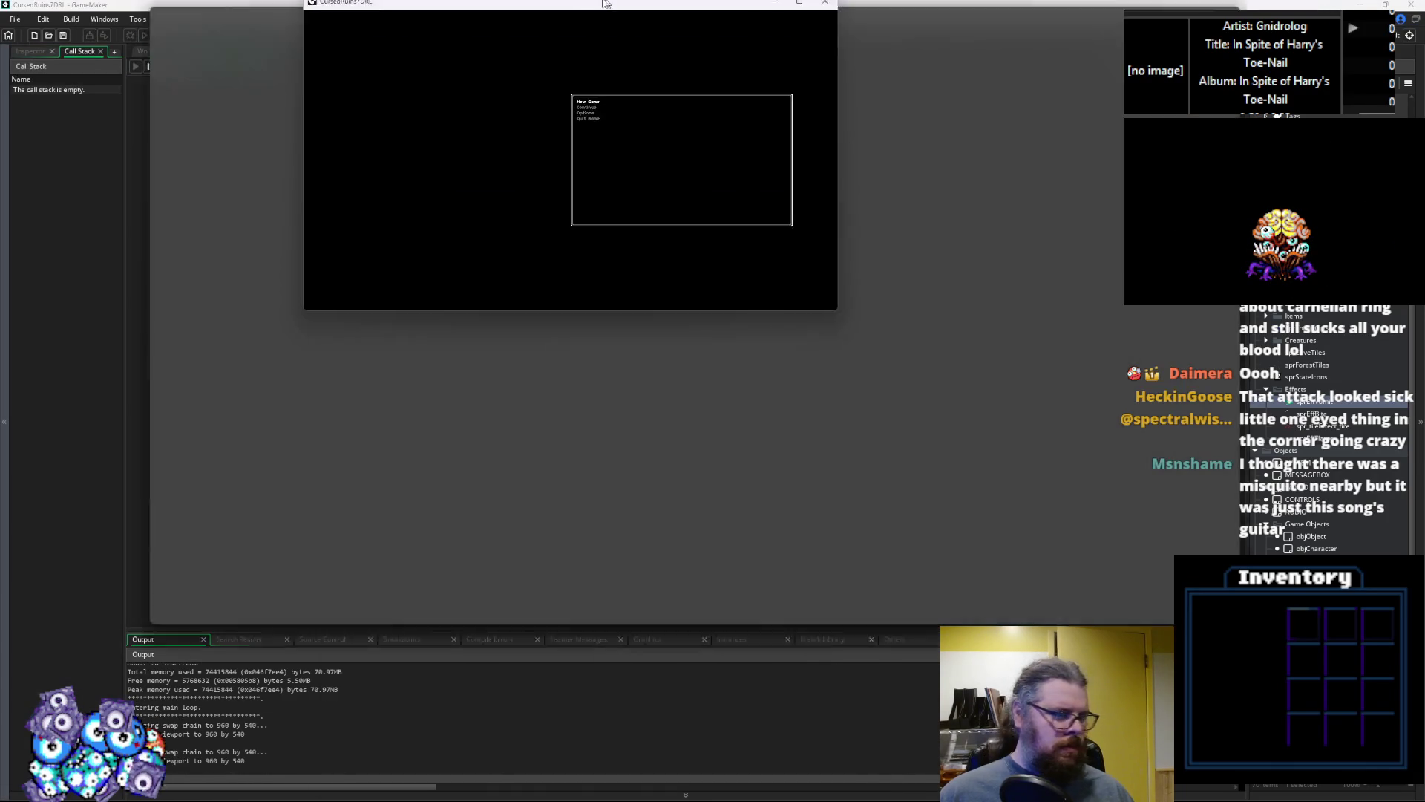
Maximize the game, start a new game, and walk the human toward the fire creature
double_click(604, 5)
key("Return")
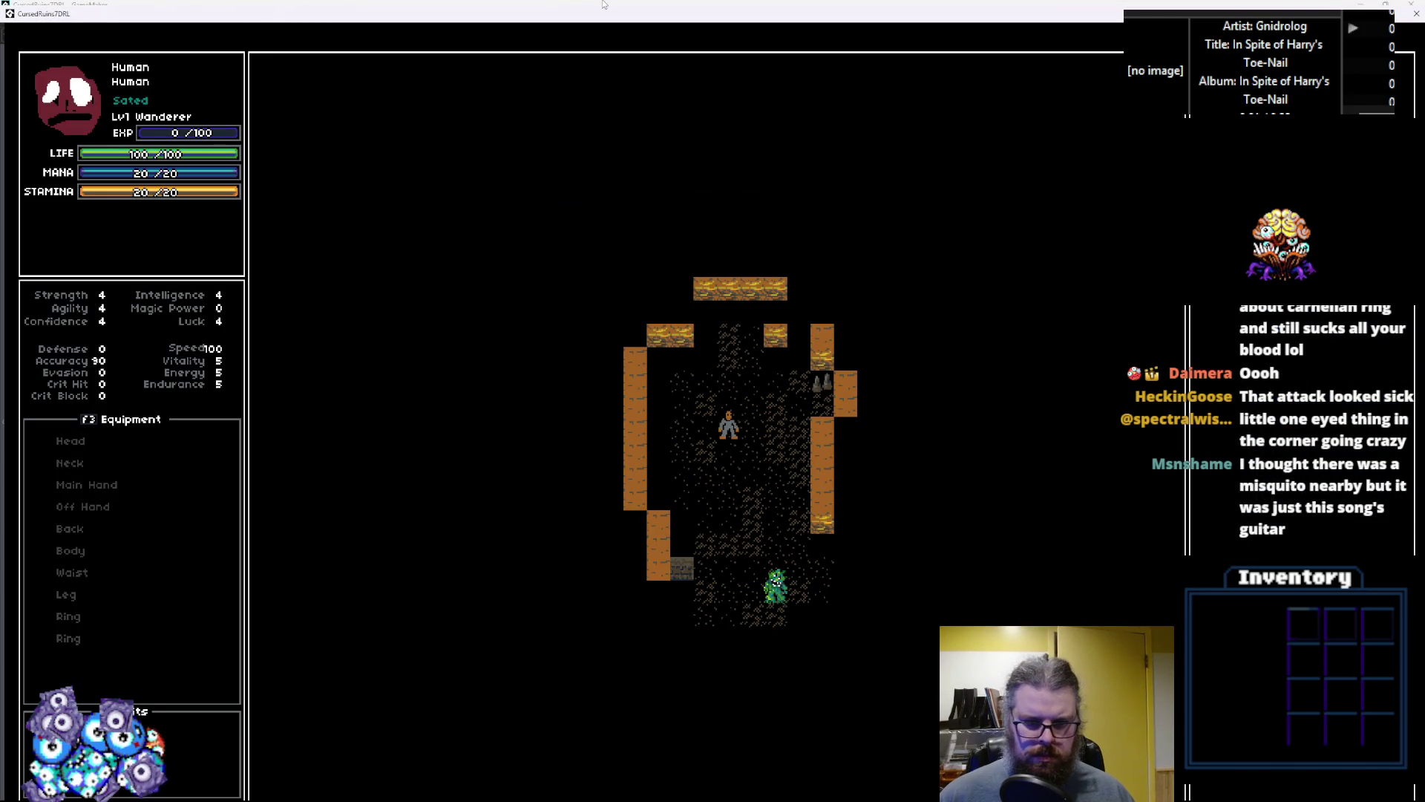
key("Down")
key("Down")
key("Down")
key("Right")
key("Up")
key("Up")
key("Up")
key("Left")
key("Left")
key("Left")
key("Down")
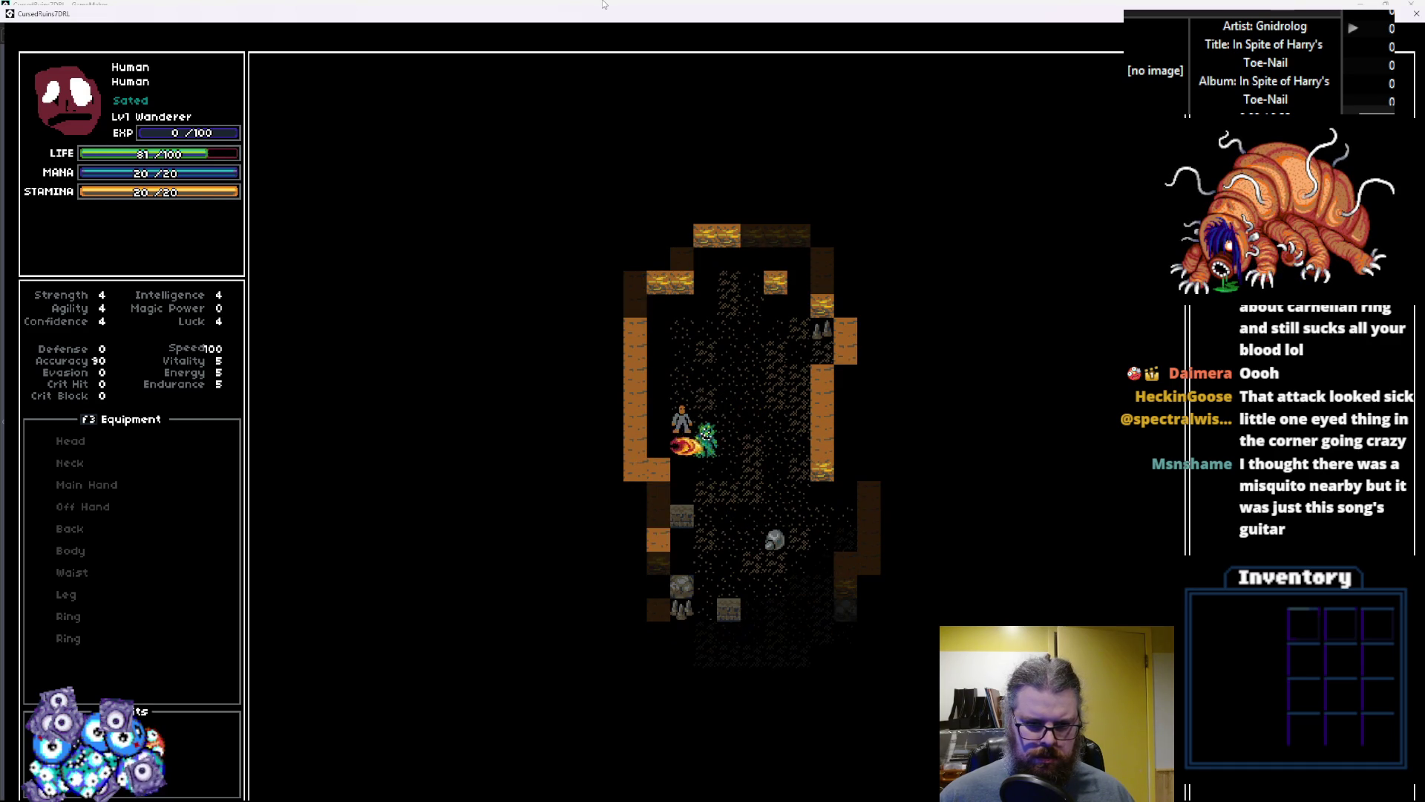
Dodge around the cave while the creature breathes fire, then quit and close the debugger
key("Up")
key("Right")
key("Right")
key("Right")
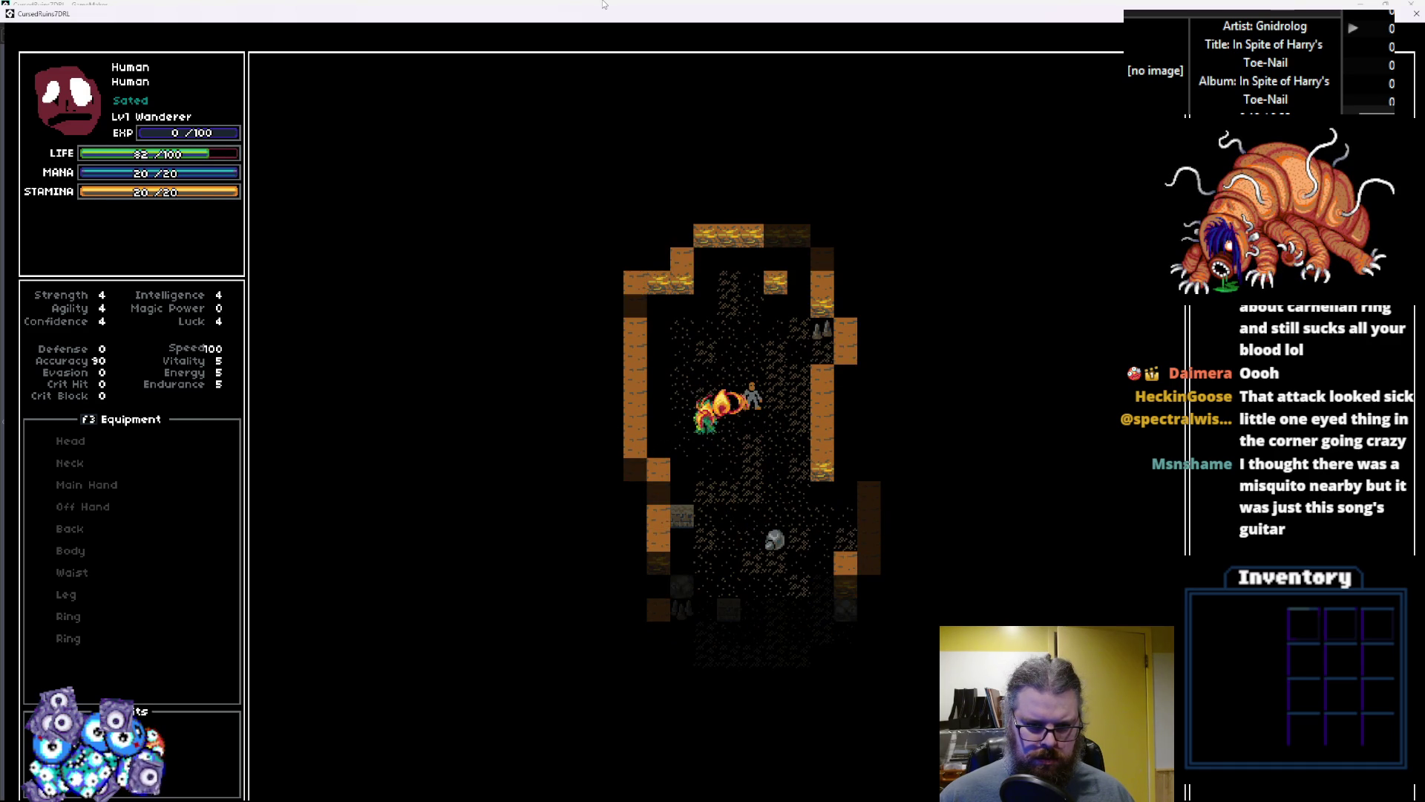
key("Down")
key("Down")
key("Down")
key("Left")
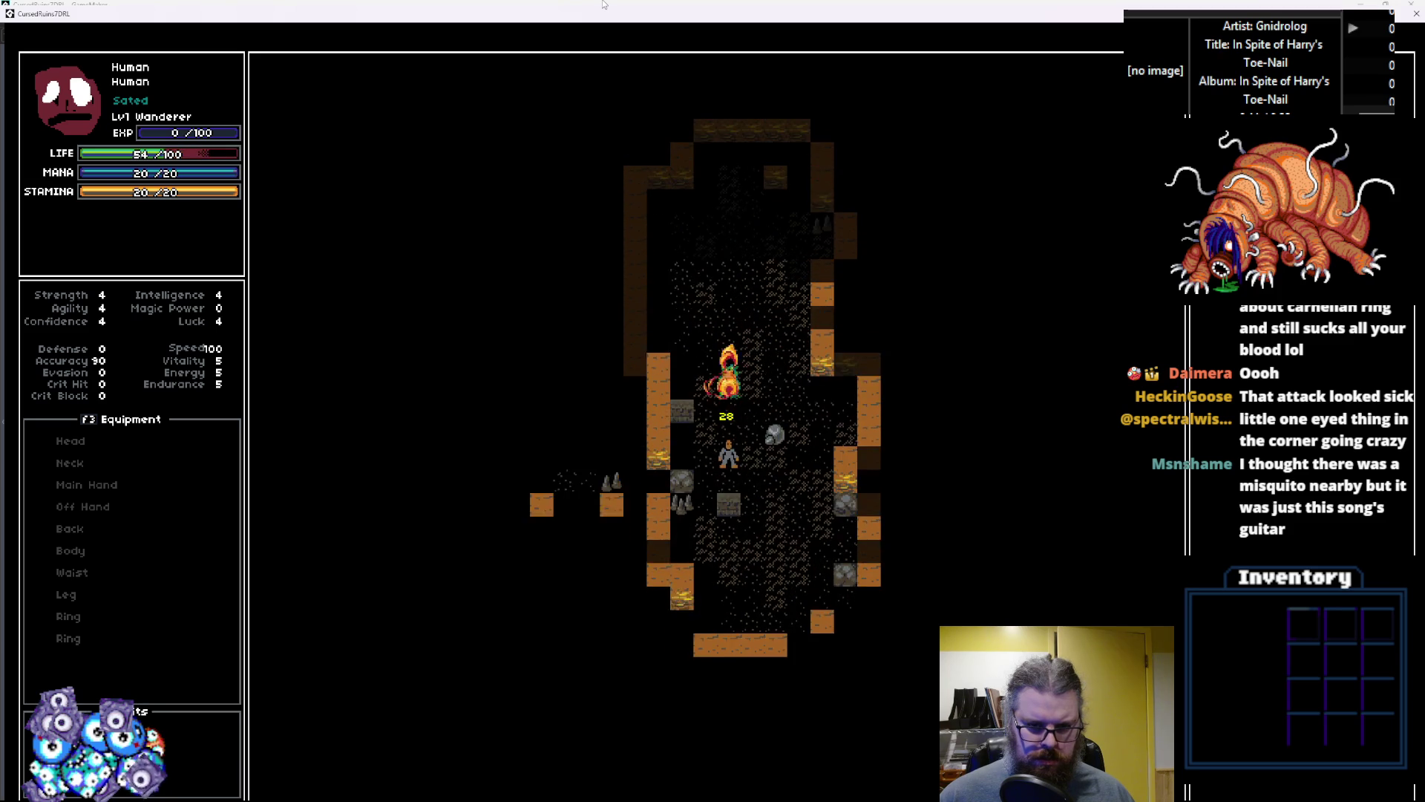
key("Down")
key("Right")
key("Right")
key("Down")
key("Down")
key("Down")
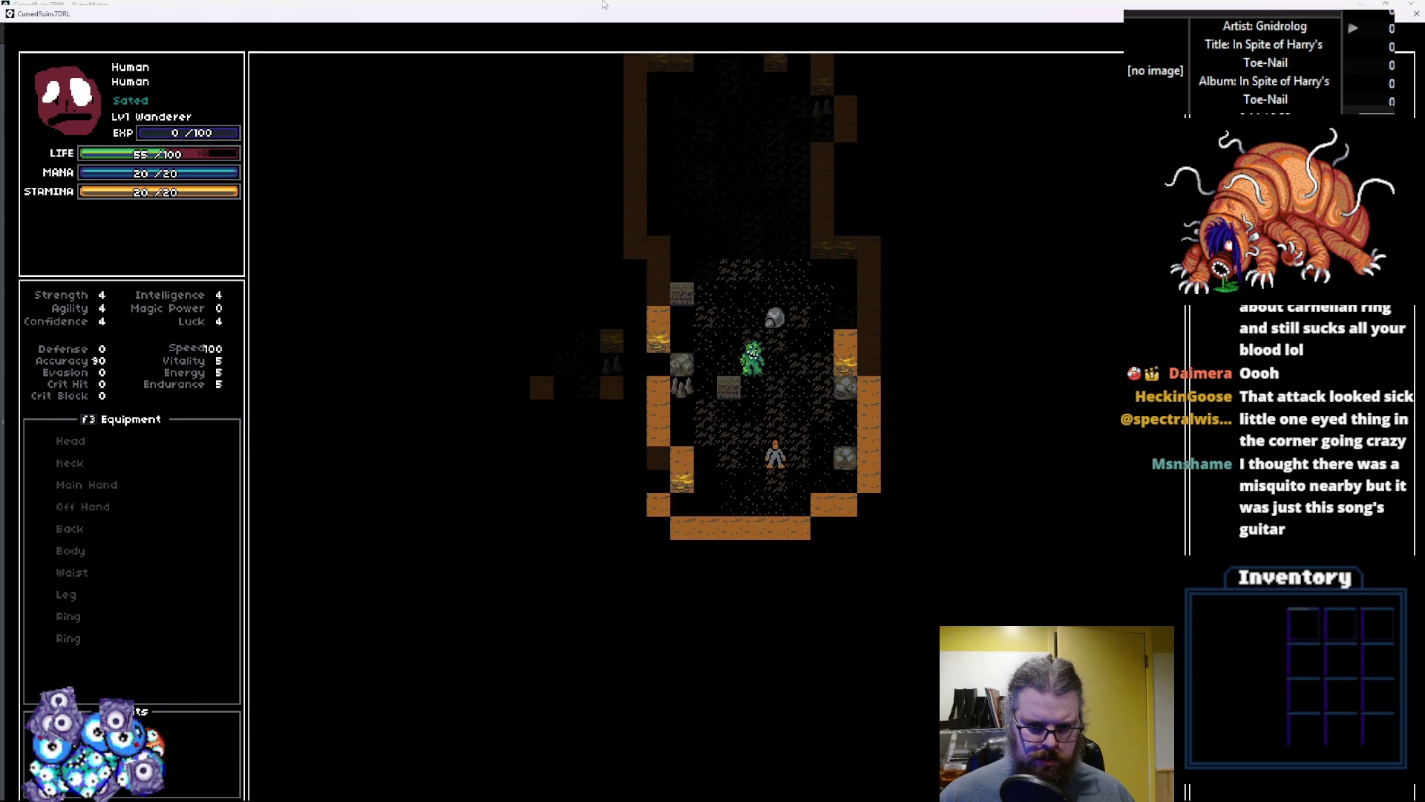
key("Right")
key("Right")
key("Up")
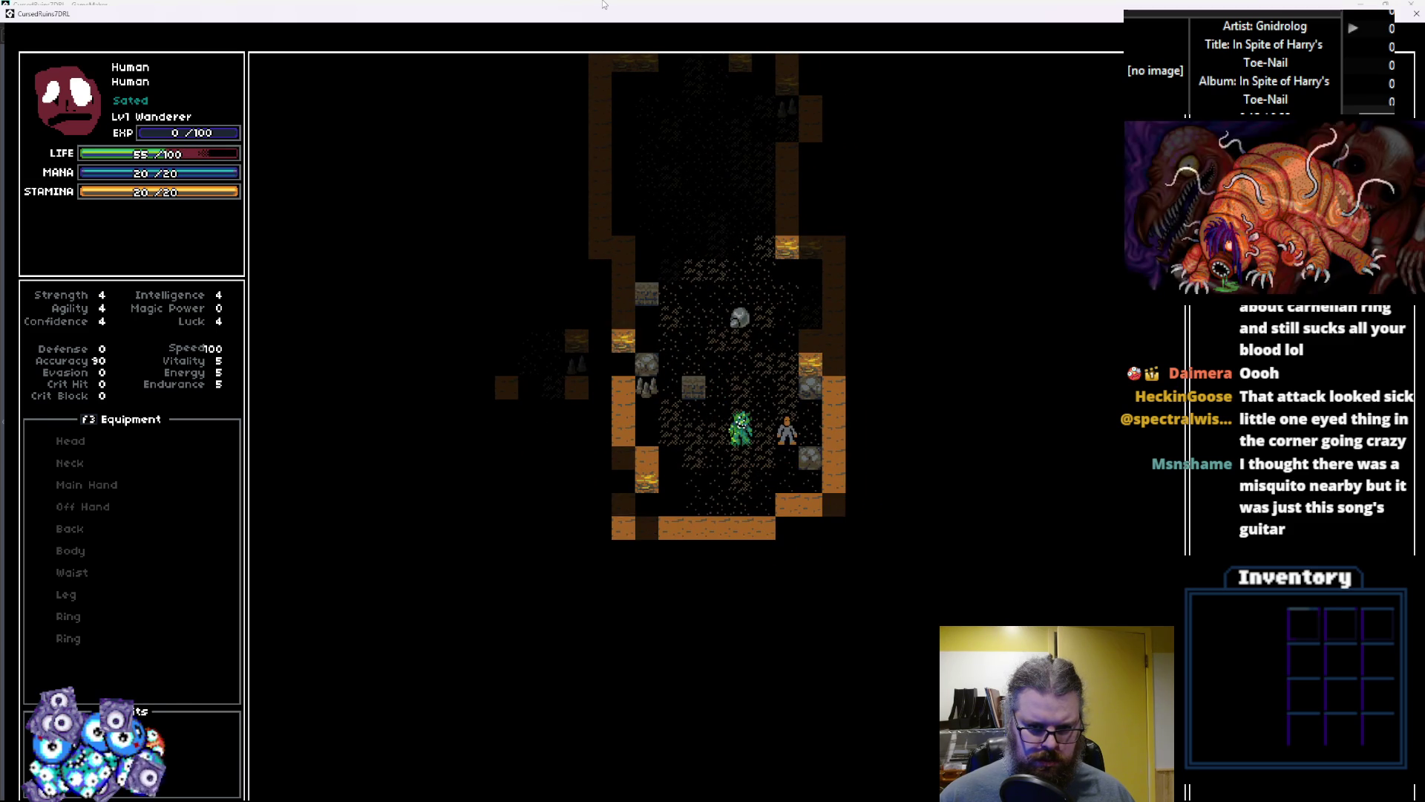
key("Up")
key("Up")
key("Up")
key("Left")
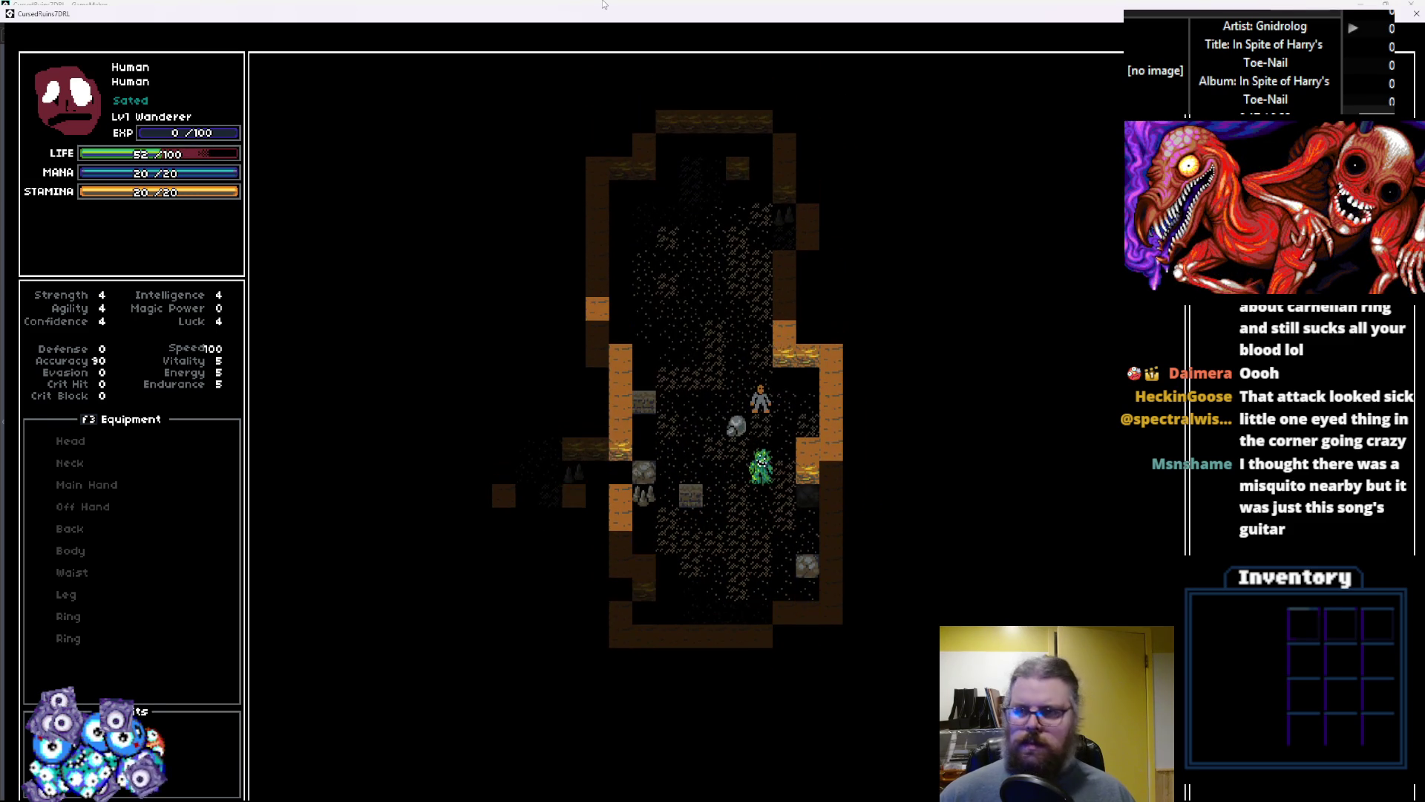
key("Escape")
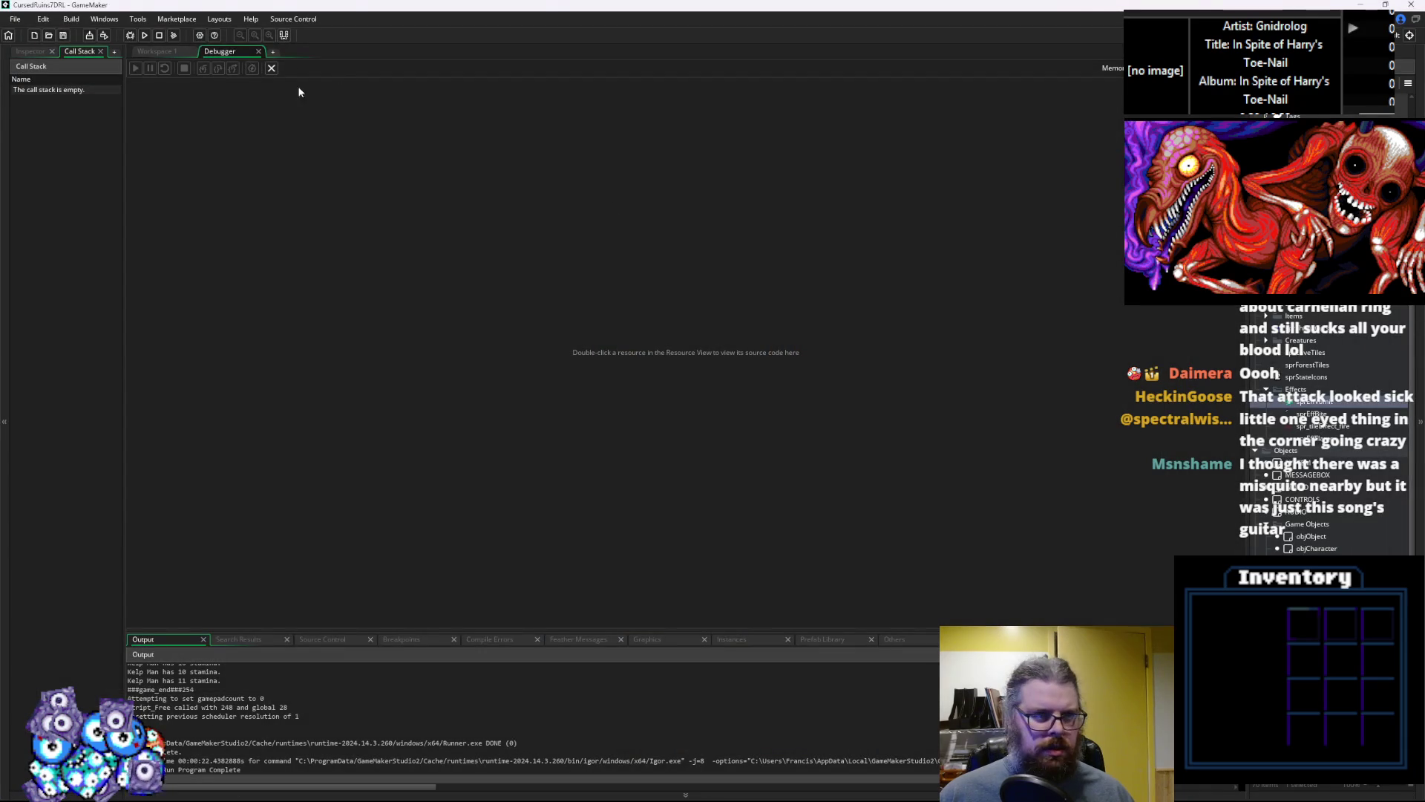
left_click(271, 68)
Delete the second dist=20 flame-spawn block from Fire Breath's prepareEffect
left_click(530, 321)
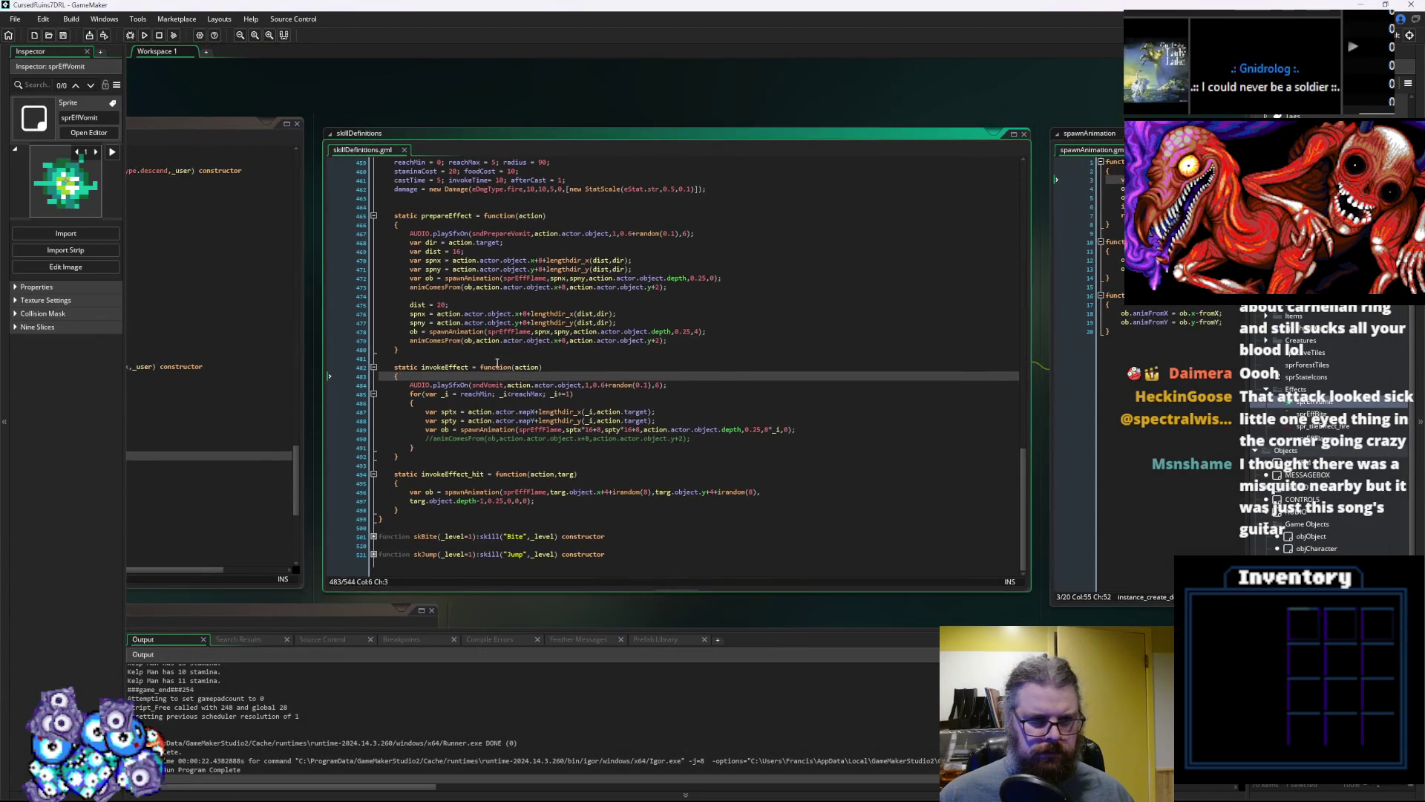
left_click(492, 331)
left_click(469, 385)
scroll(665, 419, "up", 2)
scroll(666, 419, "down", 2)
scroll(665, 418, "up", 2)
scroll(665, 419, "down", 1)
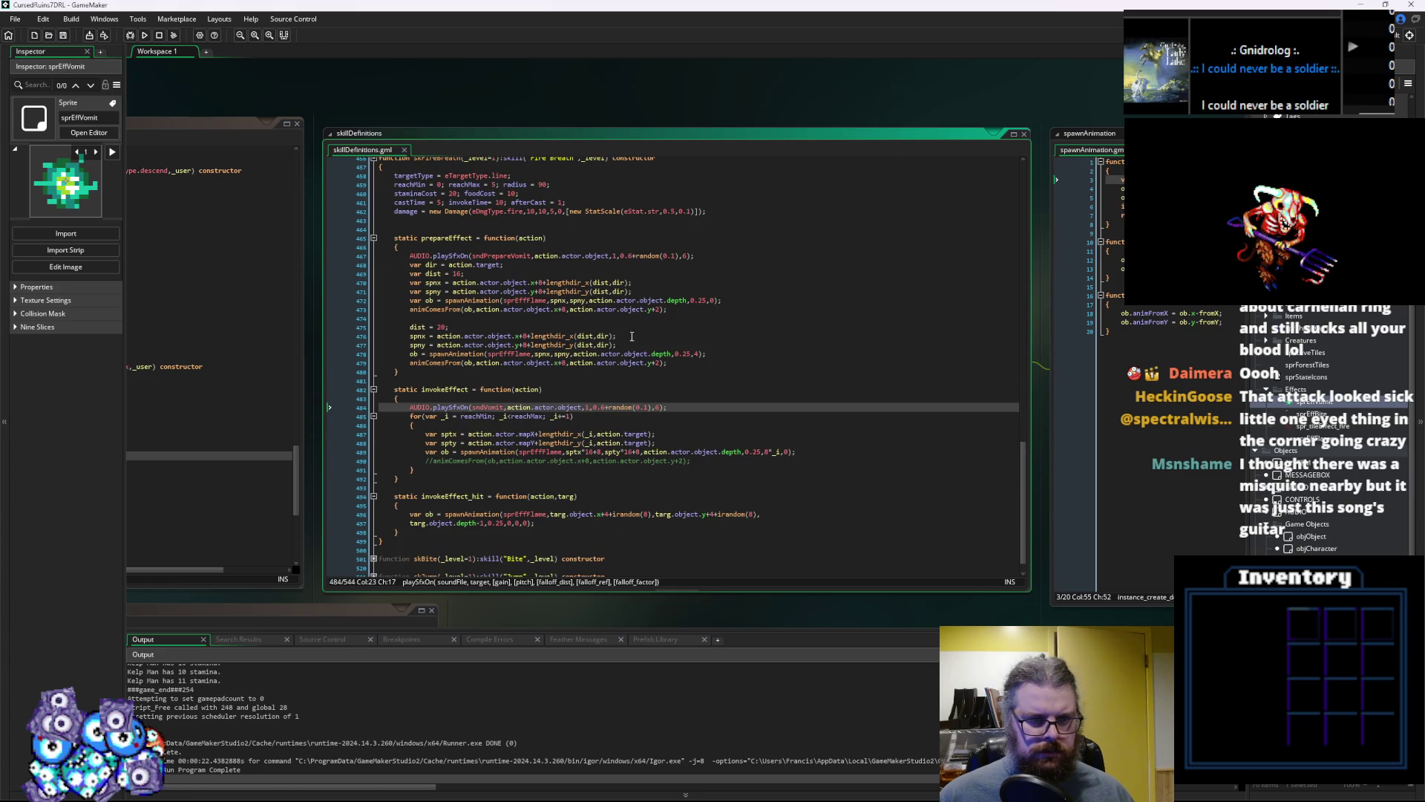
left_click_drag(691, 365, 613, 321)
key("Delete")
Remove the trailing comma from the remaining spawnAnimation call's arguments
left_click(698, 331)
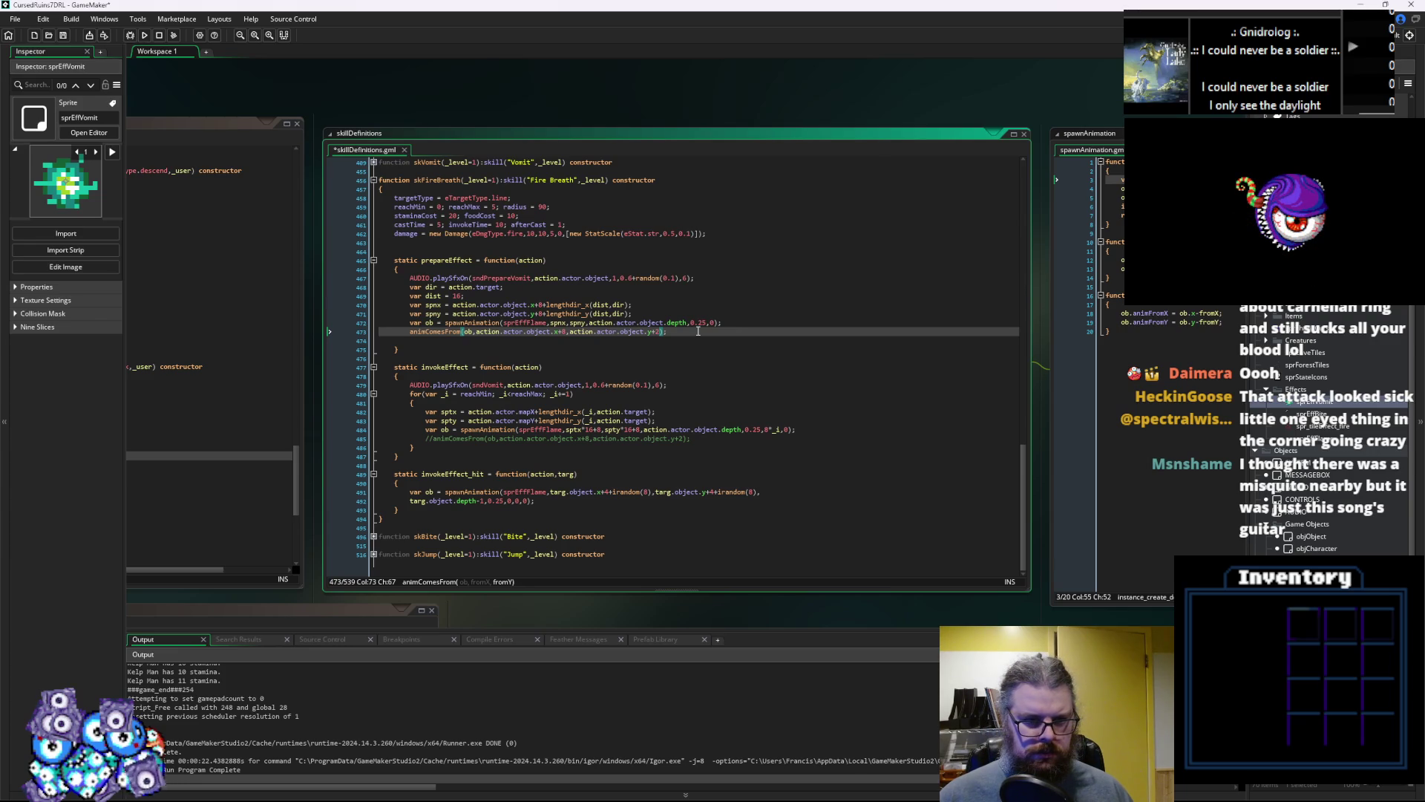
key("Up")
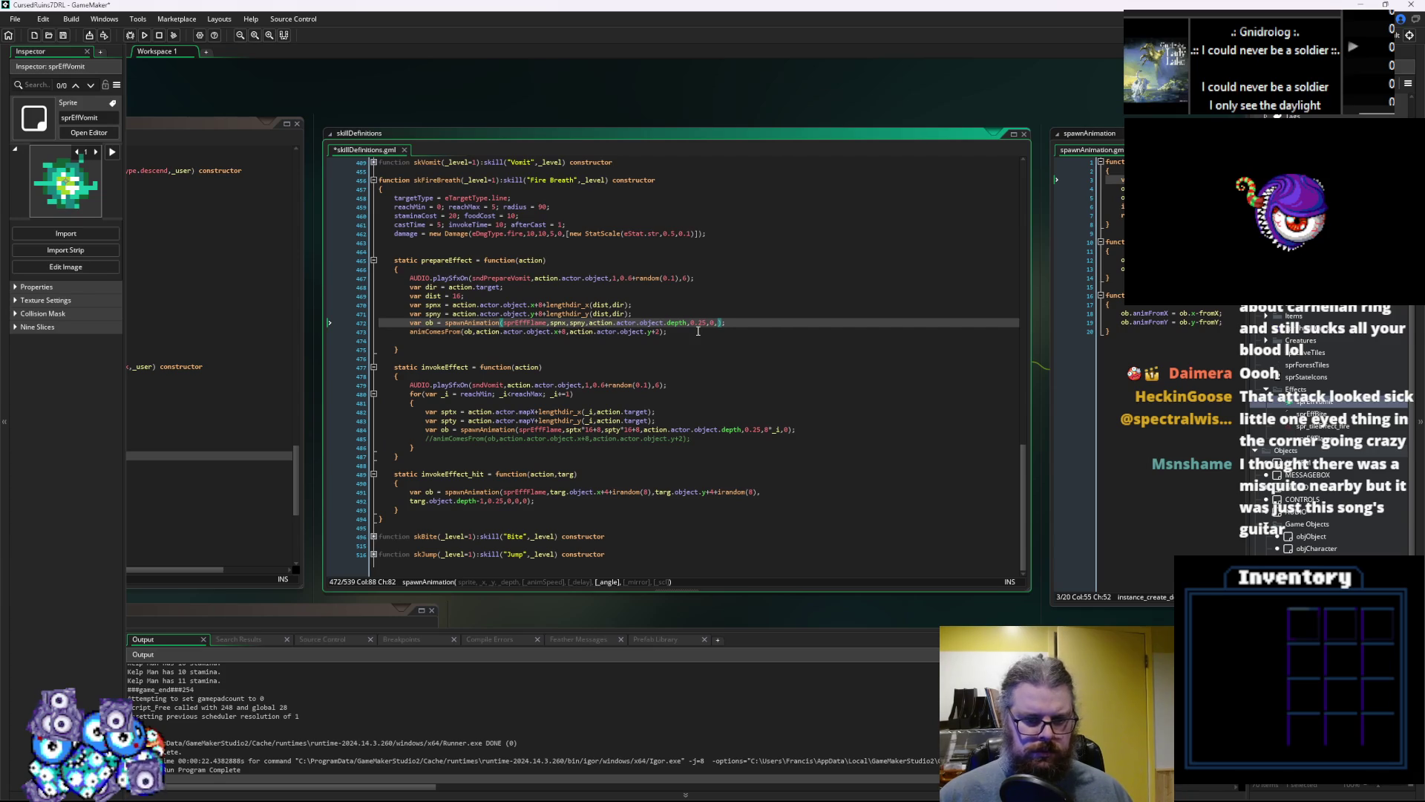
key("BackSpace")
key("Left")
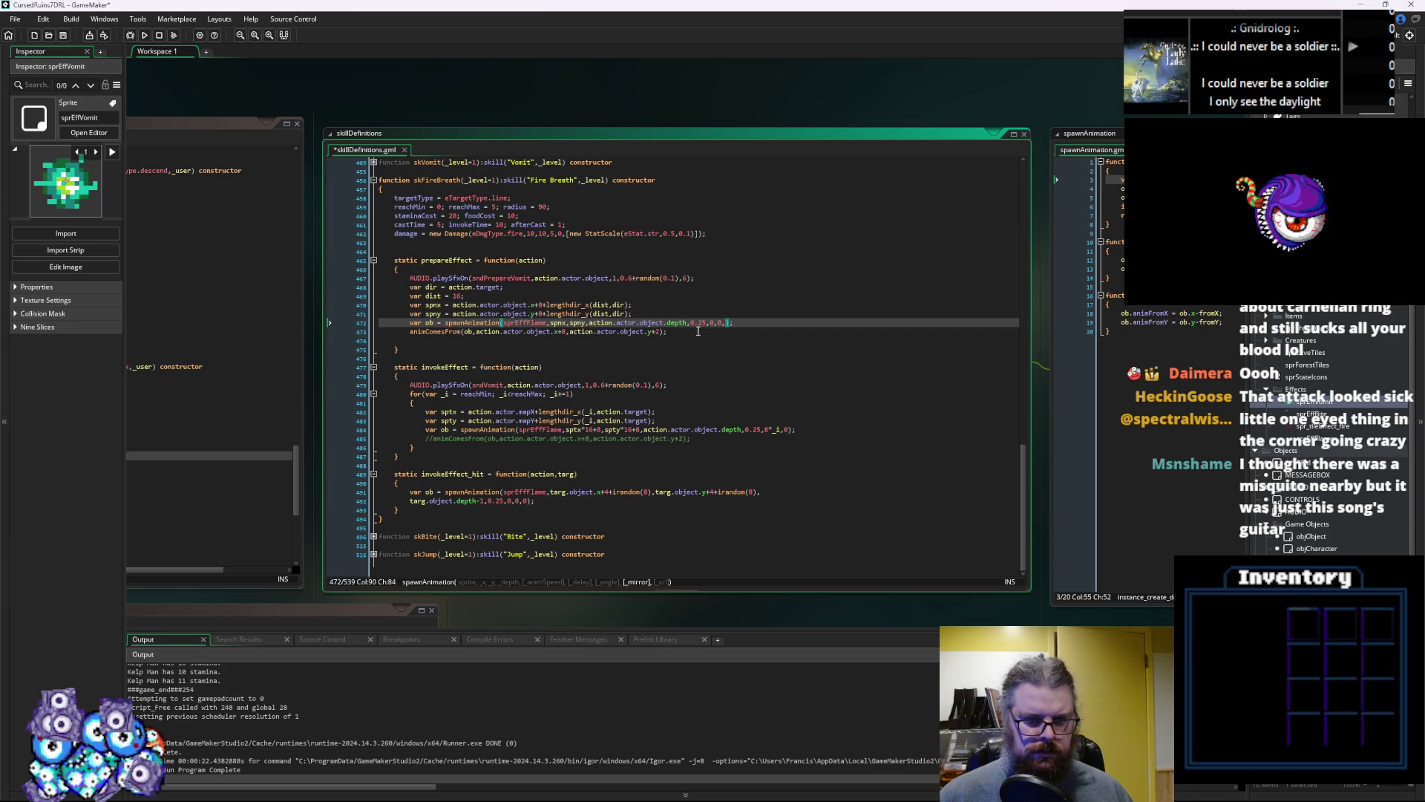
key("Left")
key("Left")
key("Left")
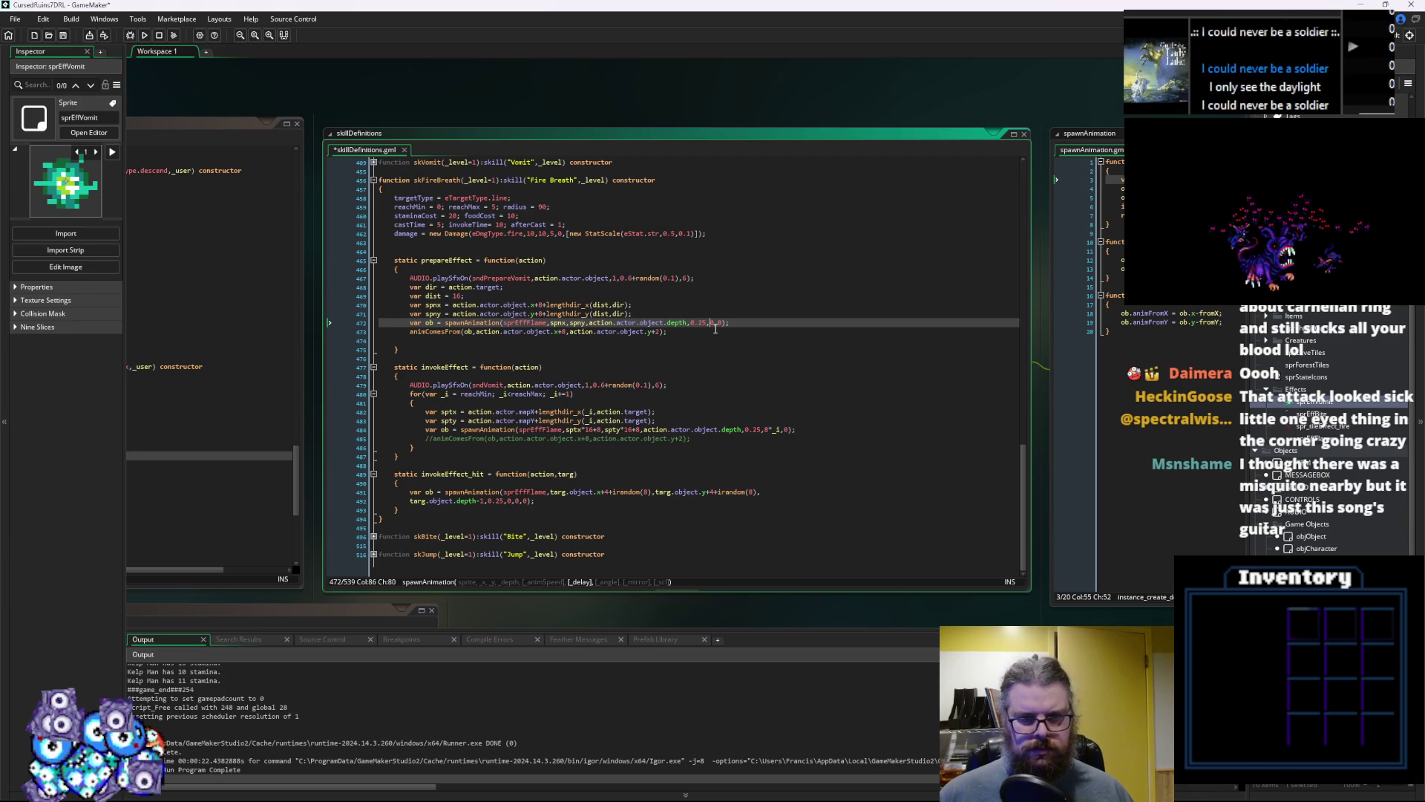
left_click(756, 323)
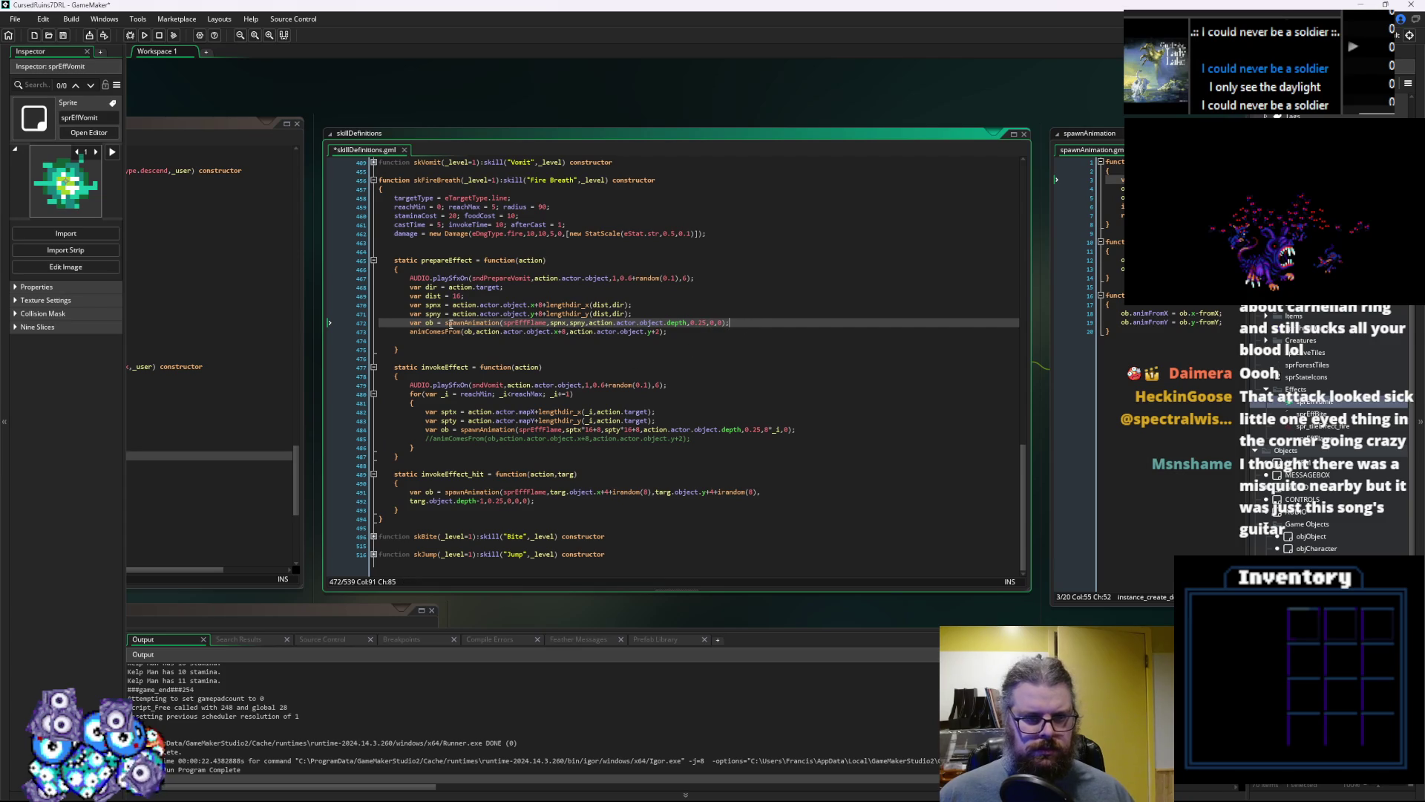
scroll(455, 324, "up", 15)
left_click(476, 368)
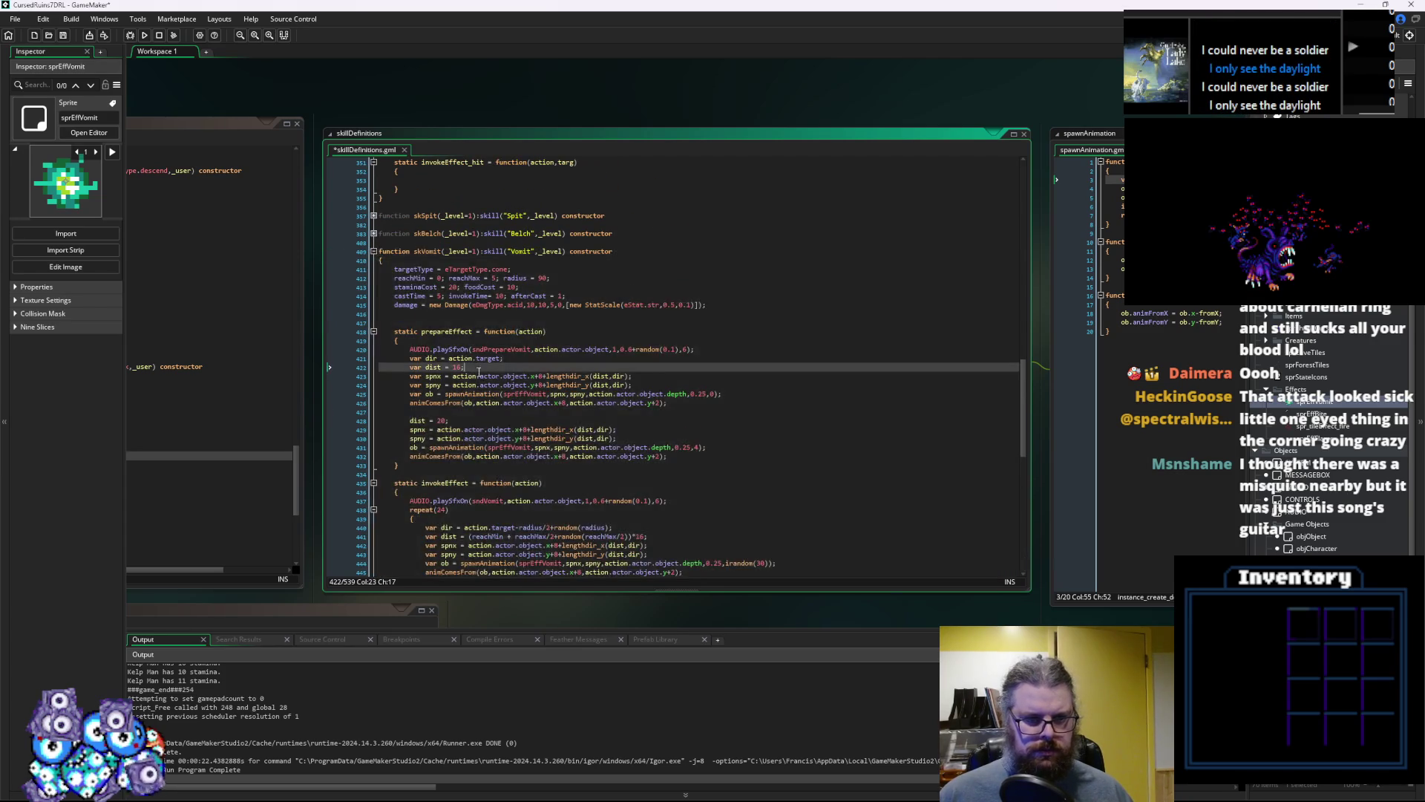
Inspect the arguments of Vomit's spawnAnimation calls on lines 425 and 444
scroll(633, 341, "down", 3)
left_click(714, 304)
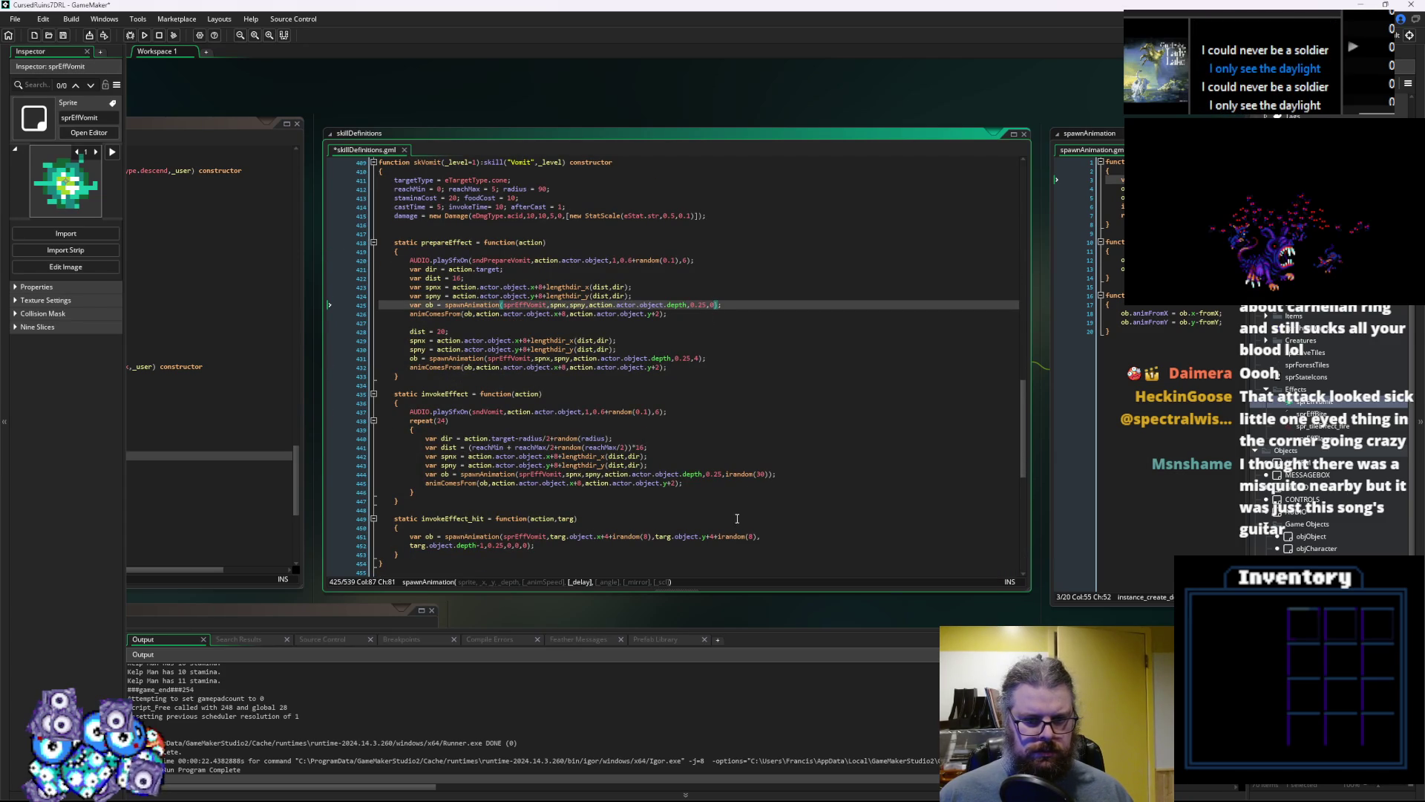
left_click(717, 474)
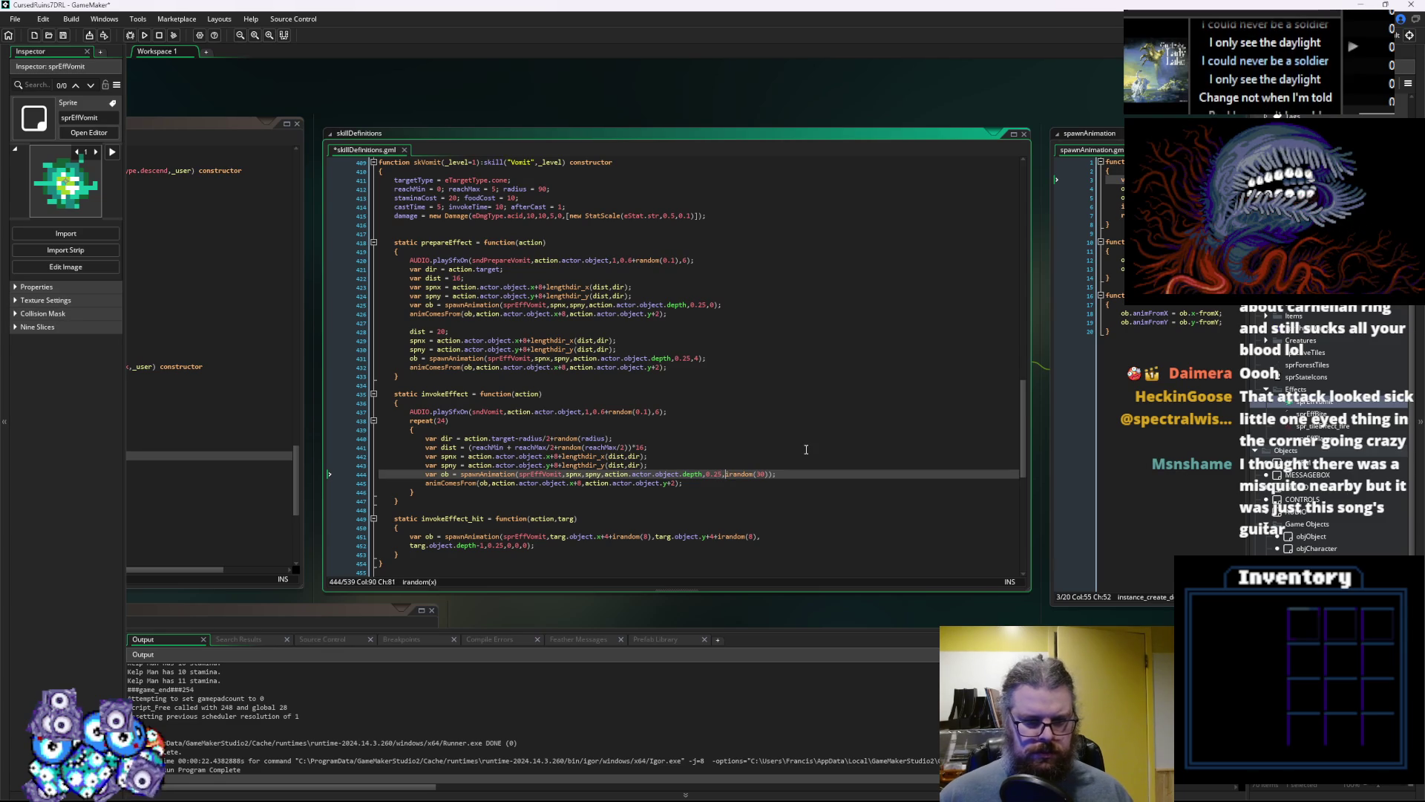
key("Left")
key("Left")
key("Left")
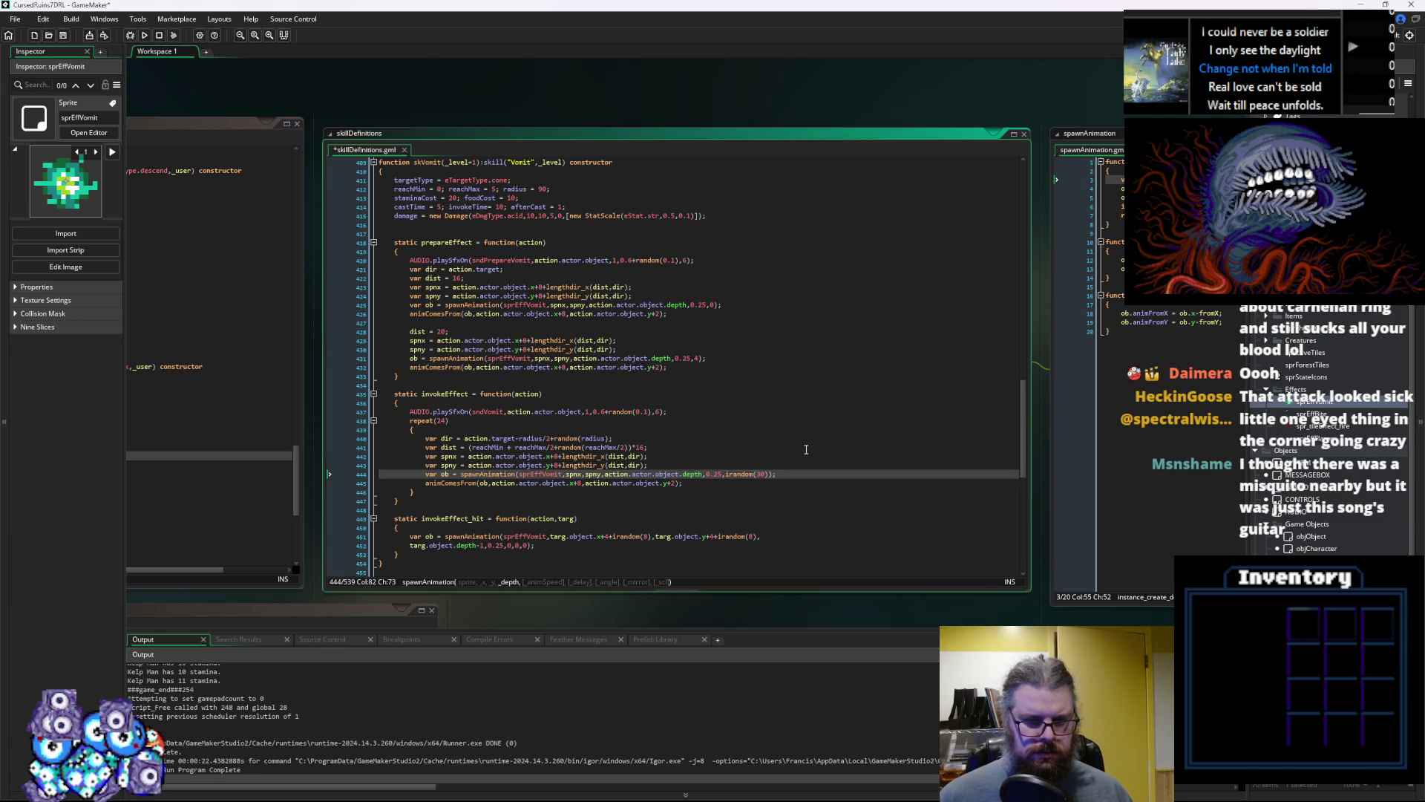
Trim Vomit's hit-effect spawnAnimation call so it ends at the 0.25 speed
scroll(806, 450, "down", 1)
left_click(436, 523)
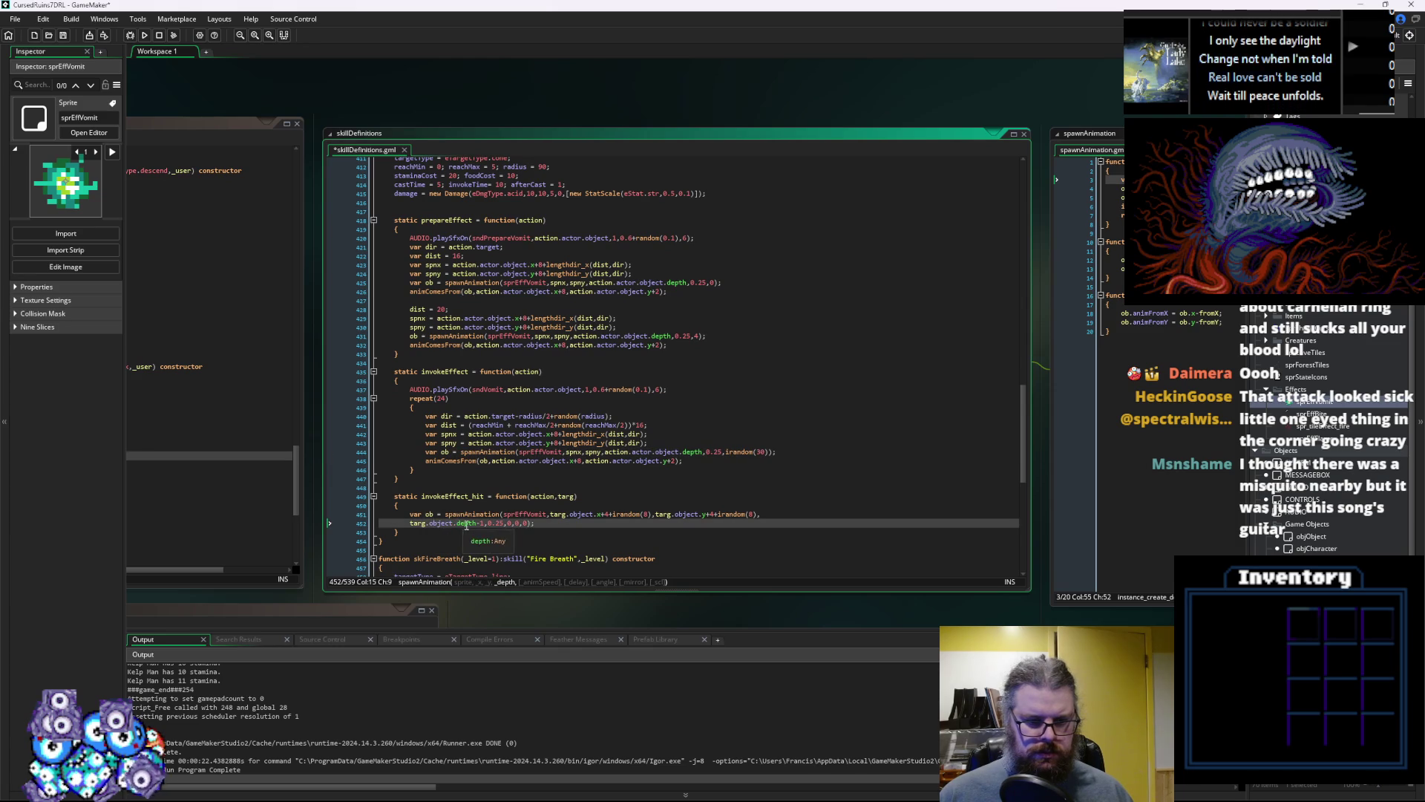
left_click(511, 524)
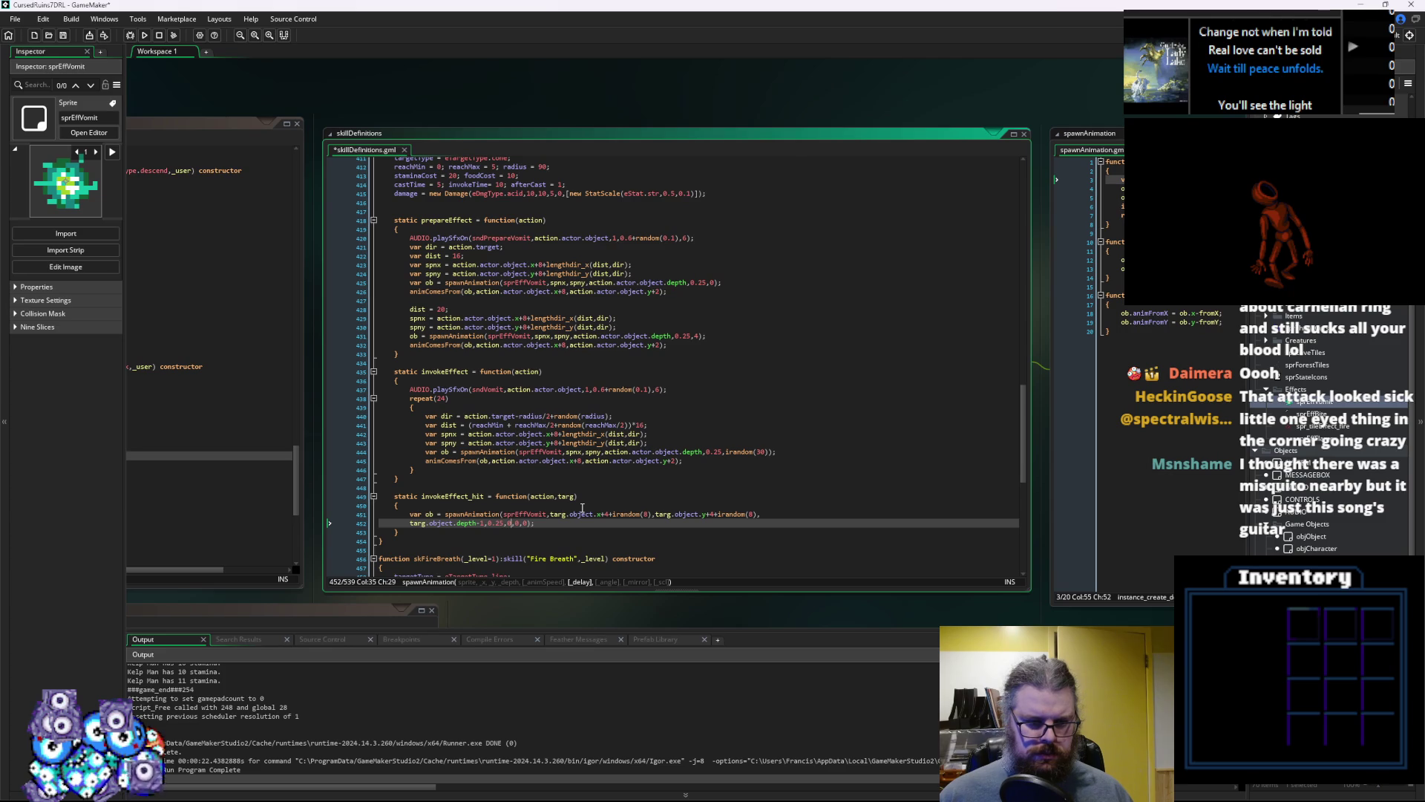
type(",")
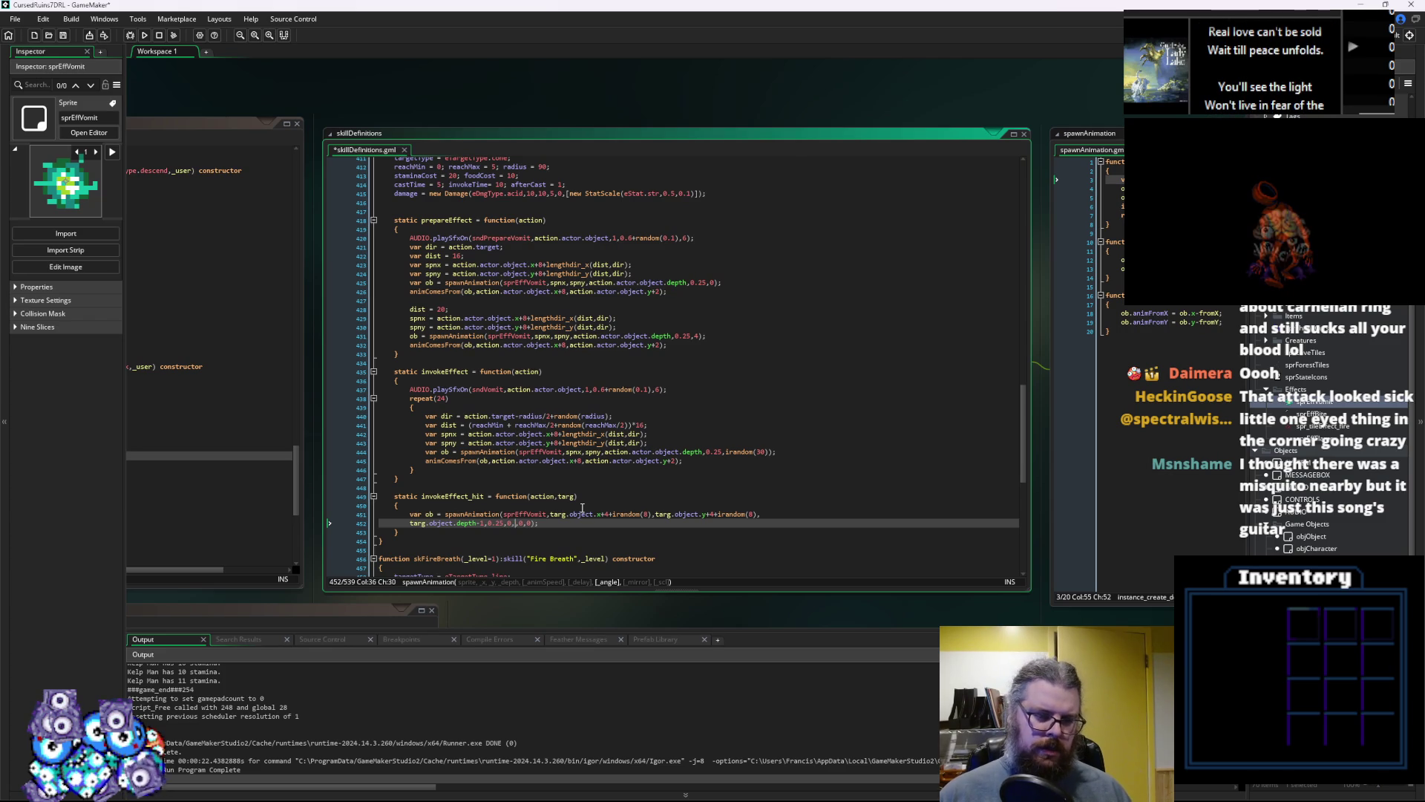
type("0")
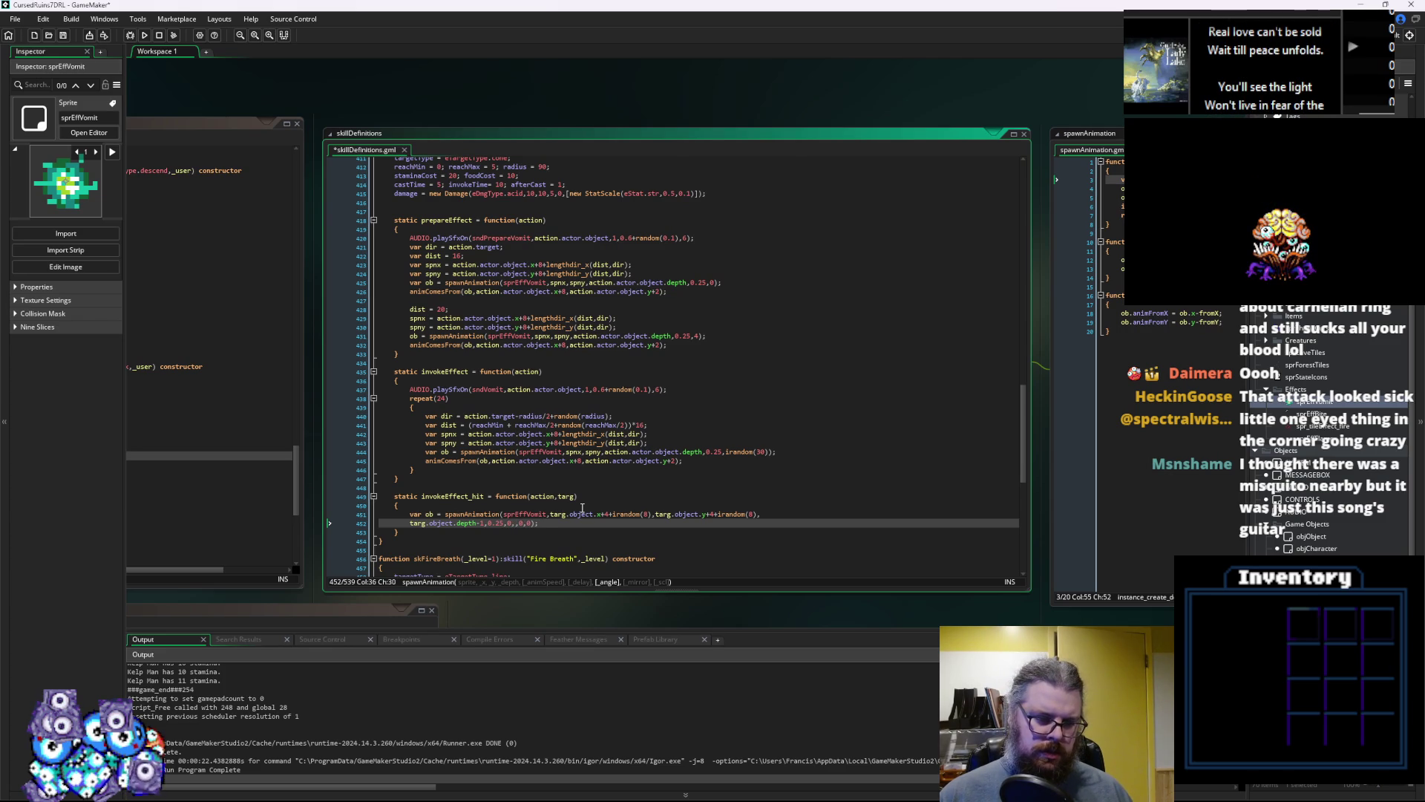
key("Right")
key("BackSpace")
key("BackSpace")
key("BackSpace")
left_click(583, 507)
scroll(586, 512, "down", 3)
left_click(593, 519)
scroll(592, 528, "down", 3)
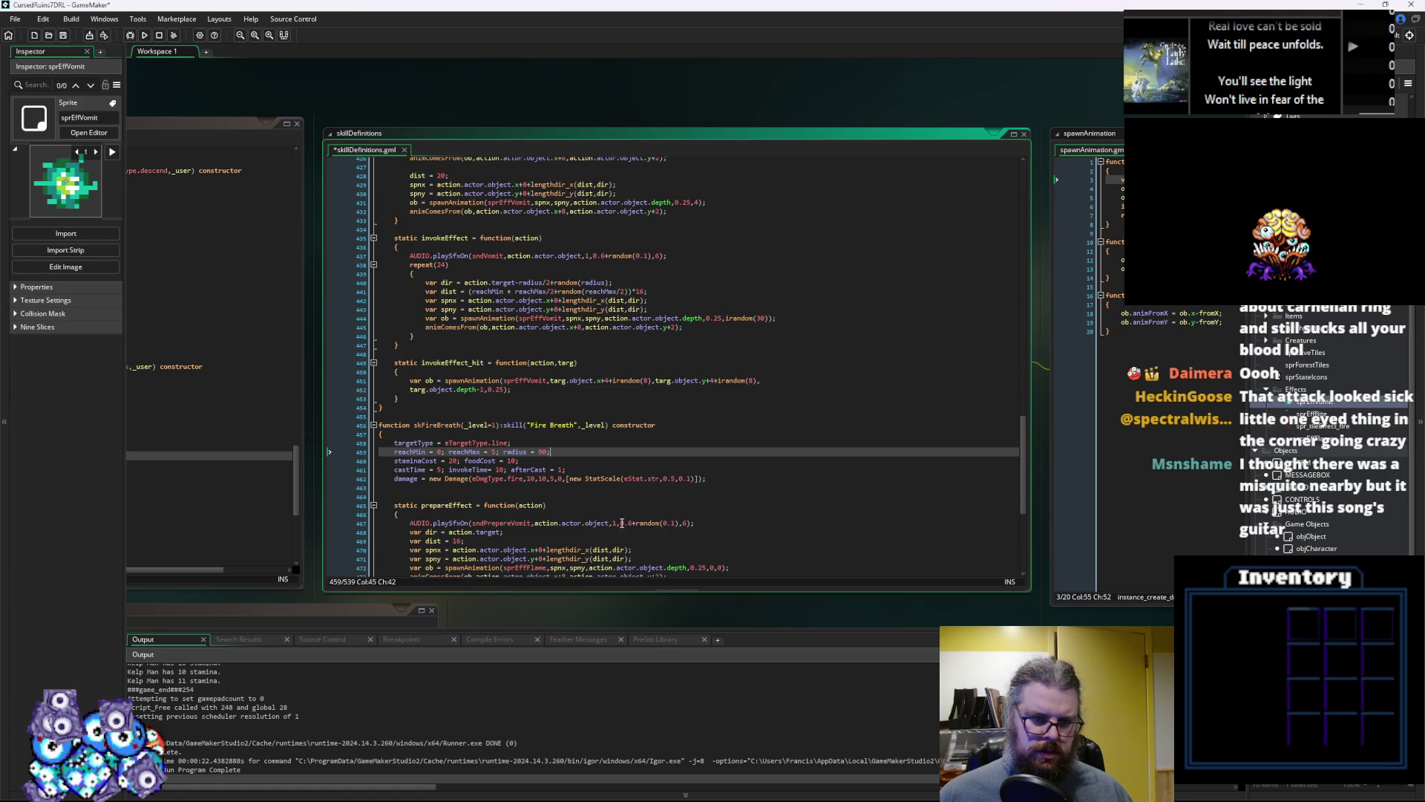
scroll(598, 533, "down", 3)
scroll(620, 525, "up", 3)
scroll(609, 520, "up", 12)
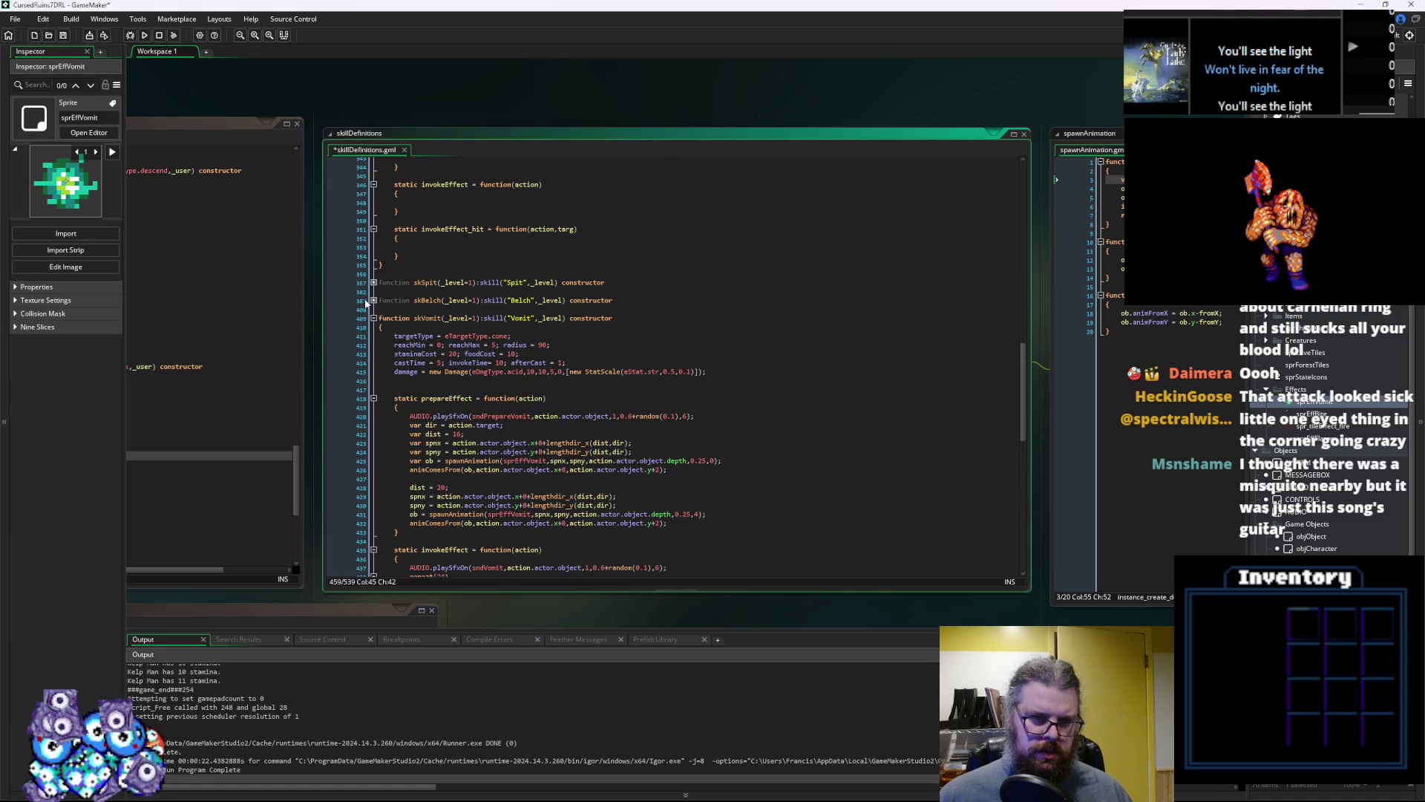
Expand the Belch skill and delete an extra argument from its hit-effect spawnAnimation call
left_click(374, 300)
left_click(624, 398)
scroll(622, 443, "down", 2)
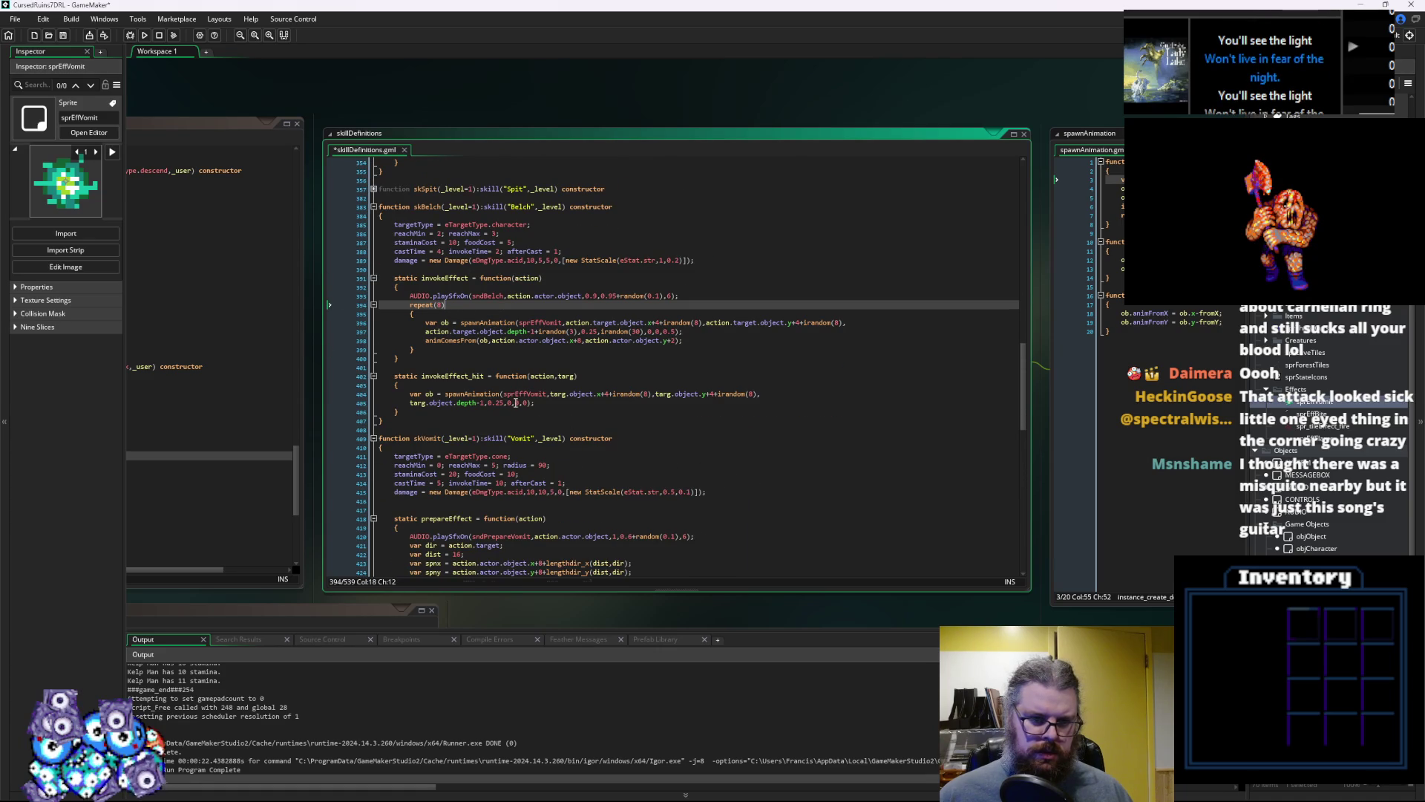
left_click(524, 402)
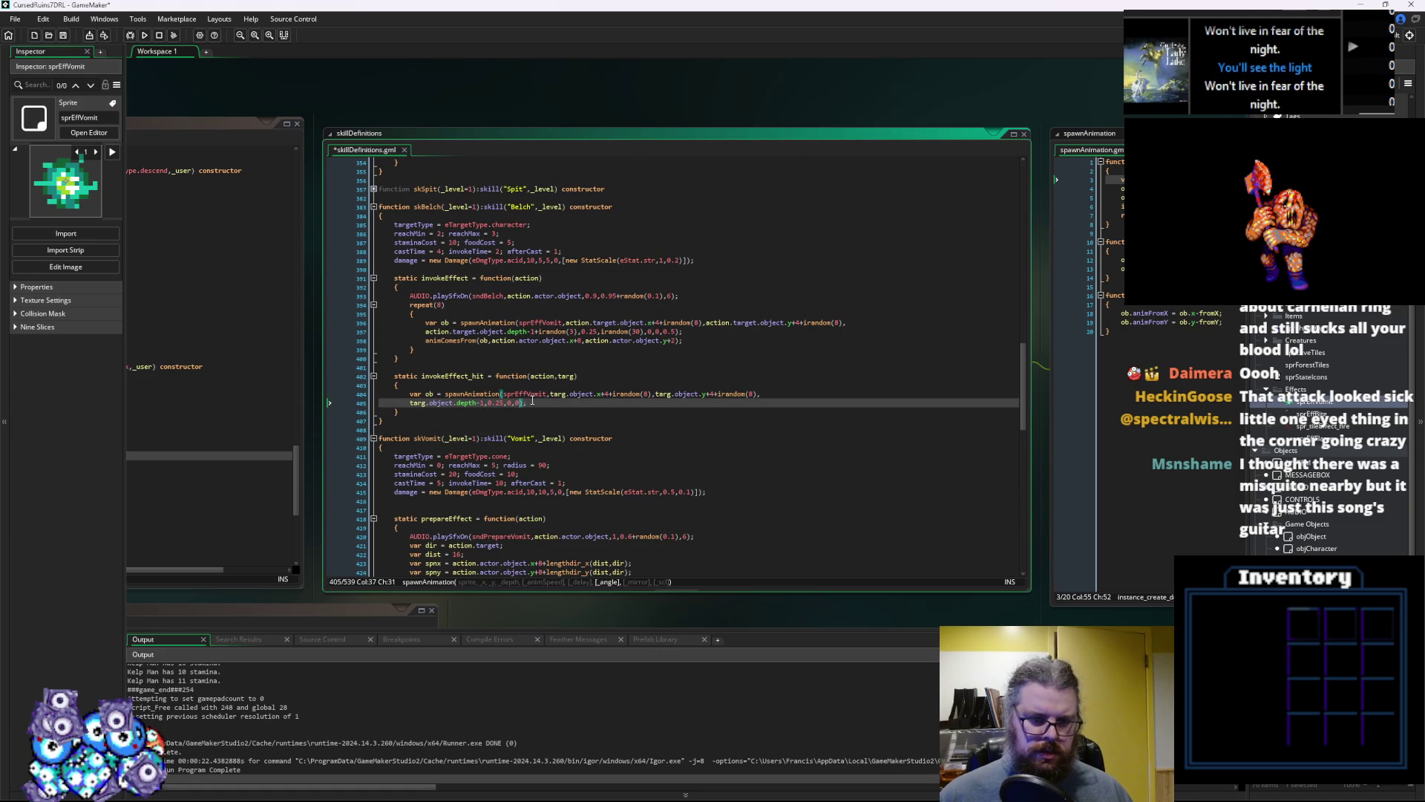
key("BackSpace")
key("BackSpace")
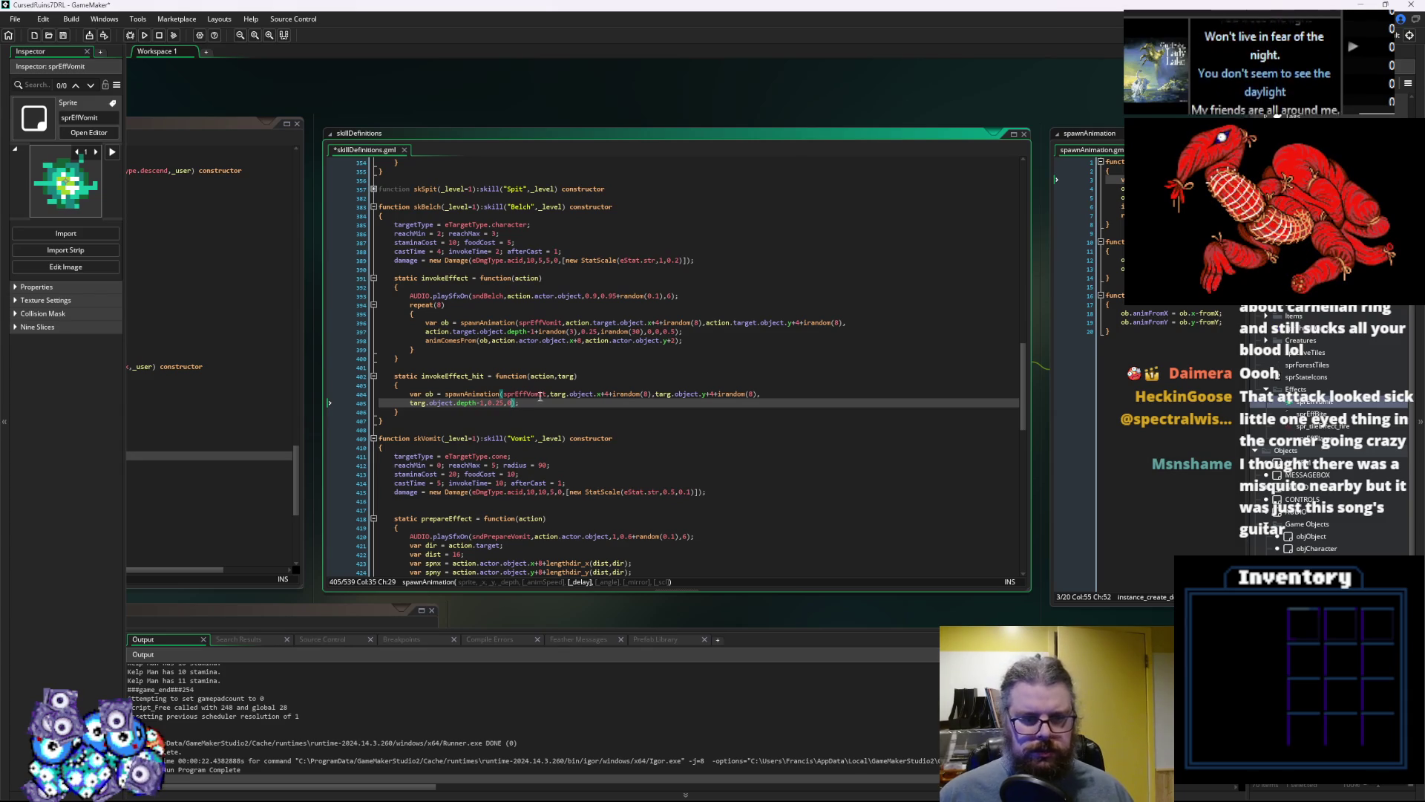
Adjust the trailing 0.5 and irandom(30) arguments of Belch's invokeEffect spawnAnimation call on line 397
left_click(493, 354)
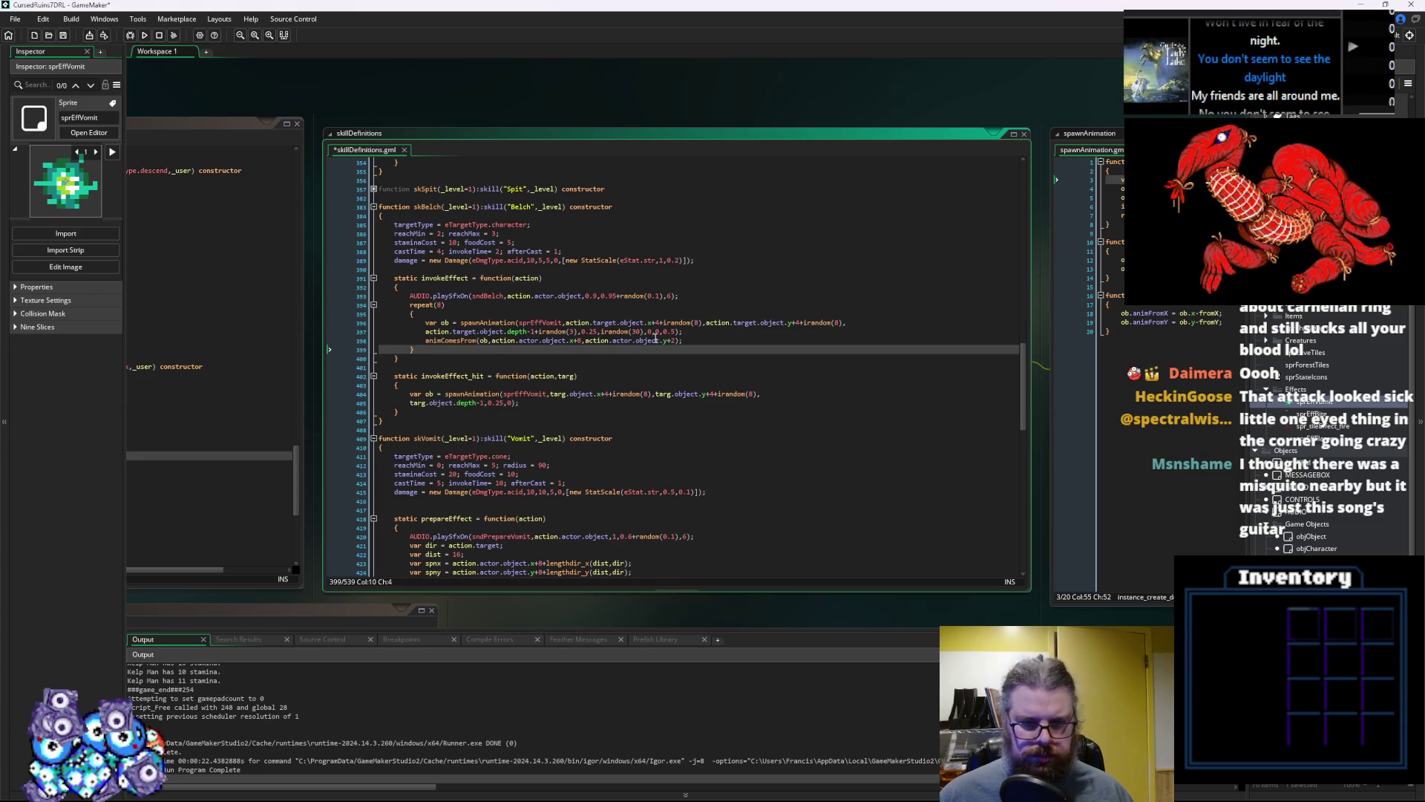
left_click(674, 332)
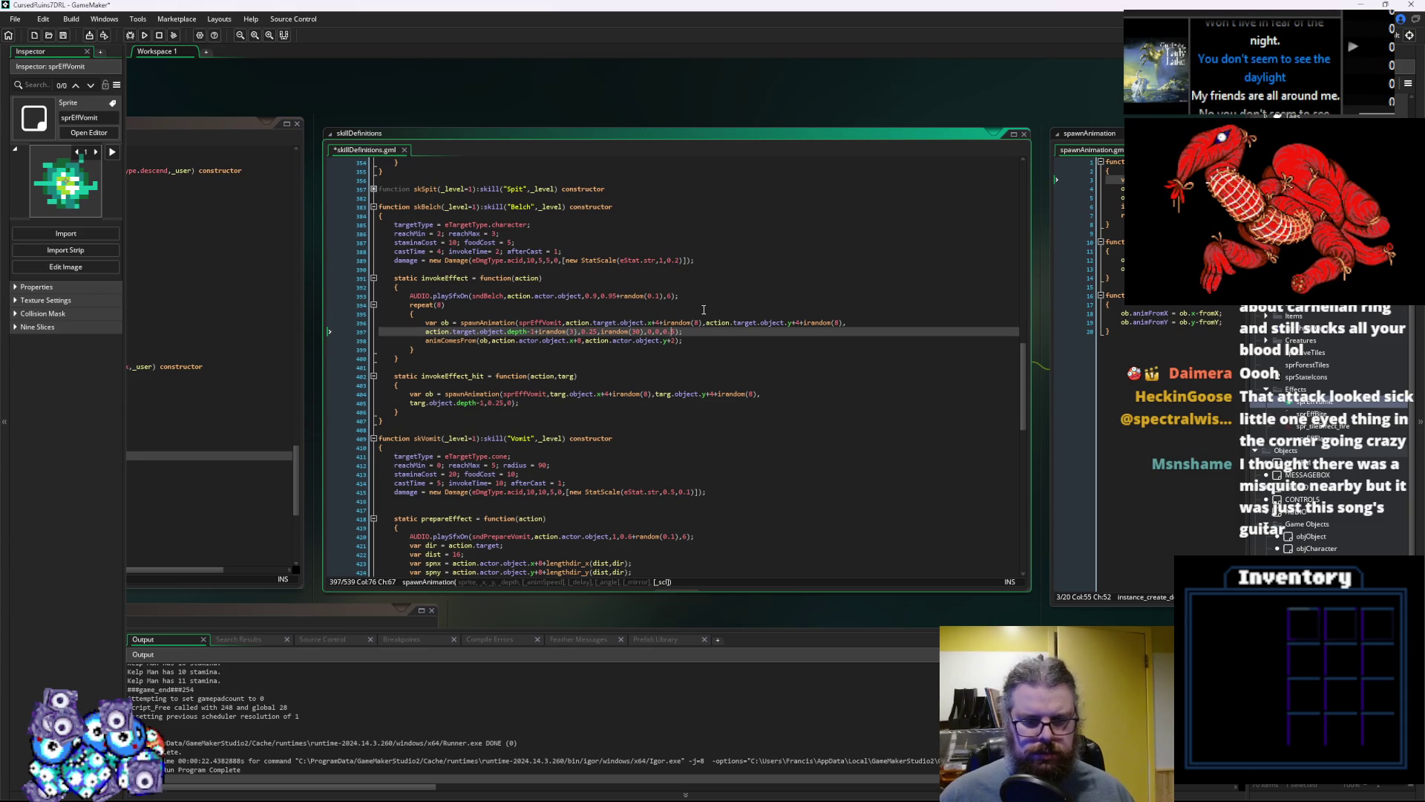
key("Left")
key("Left")
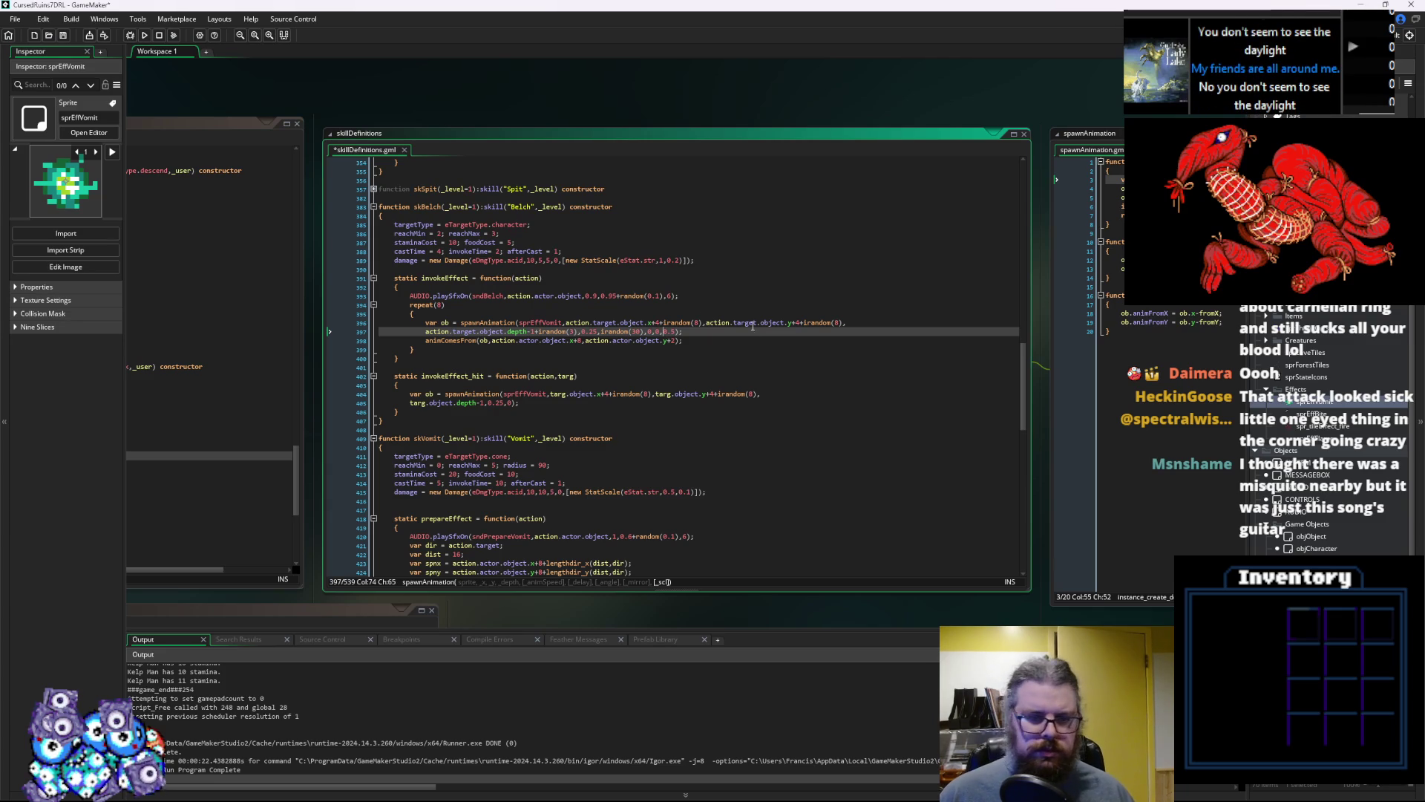
key("Down")
key("Down")
key("Down")
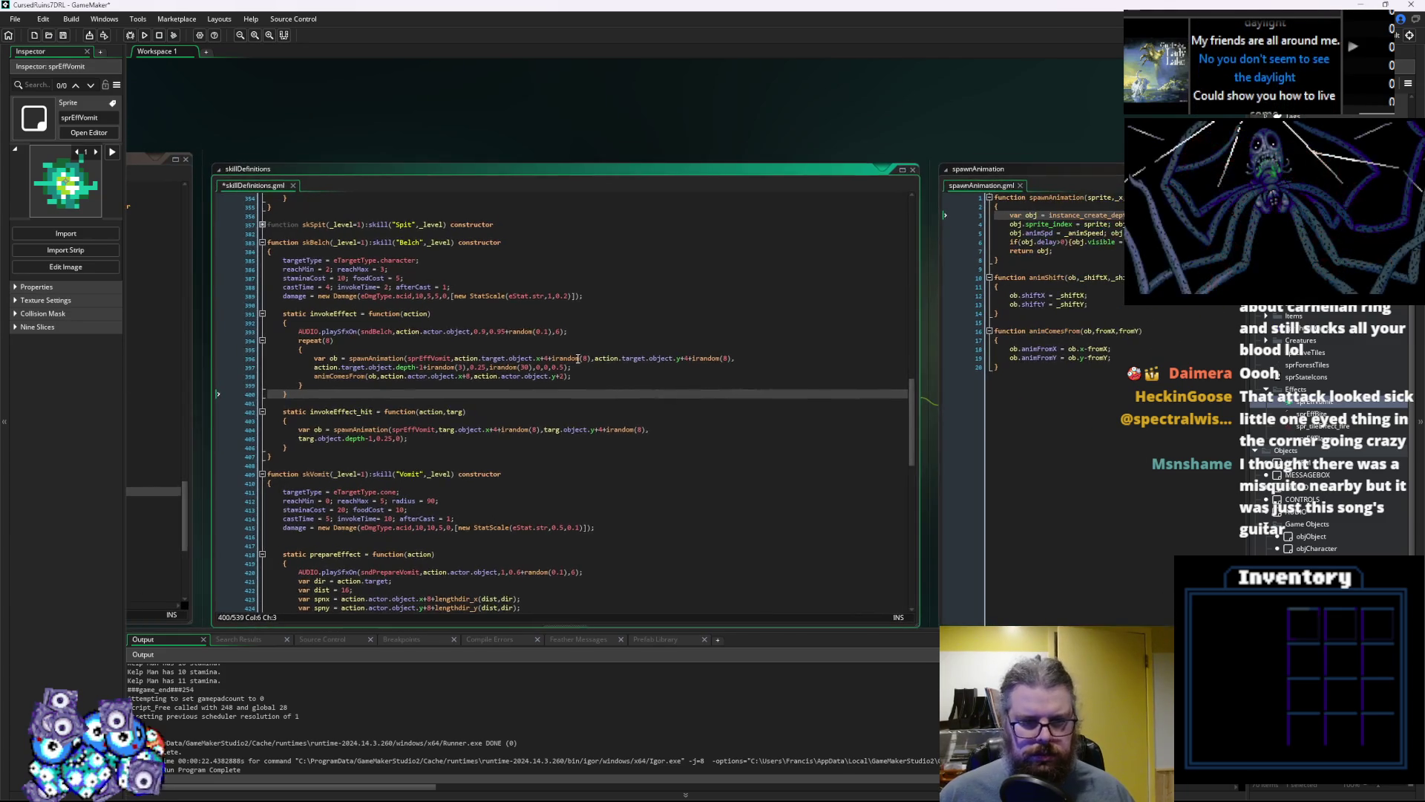
left_click_drag(565, 367, 547, 369)
type("0")
left_click(534, 369)
key("ctrl+z")
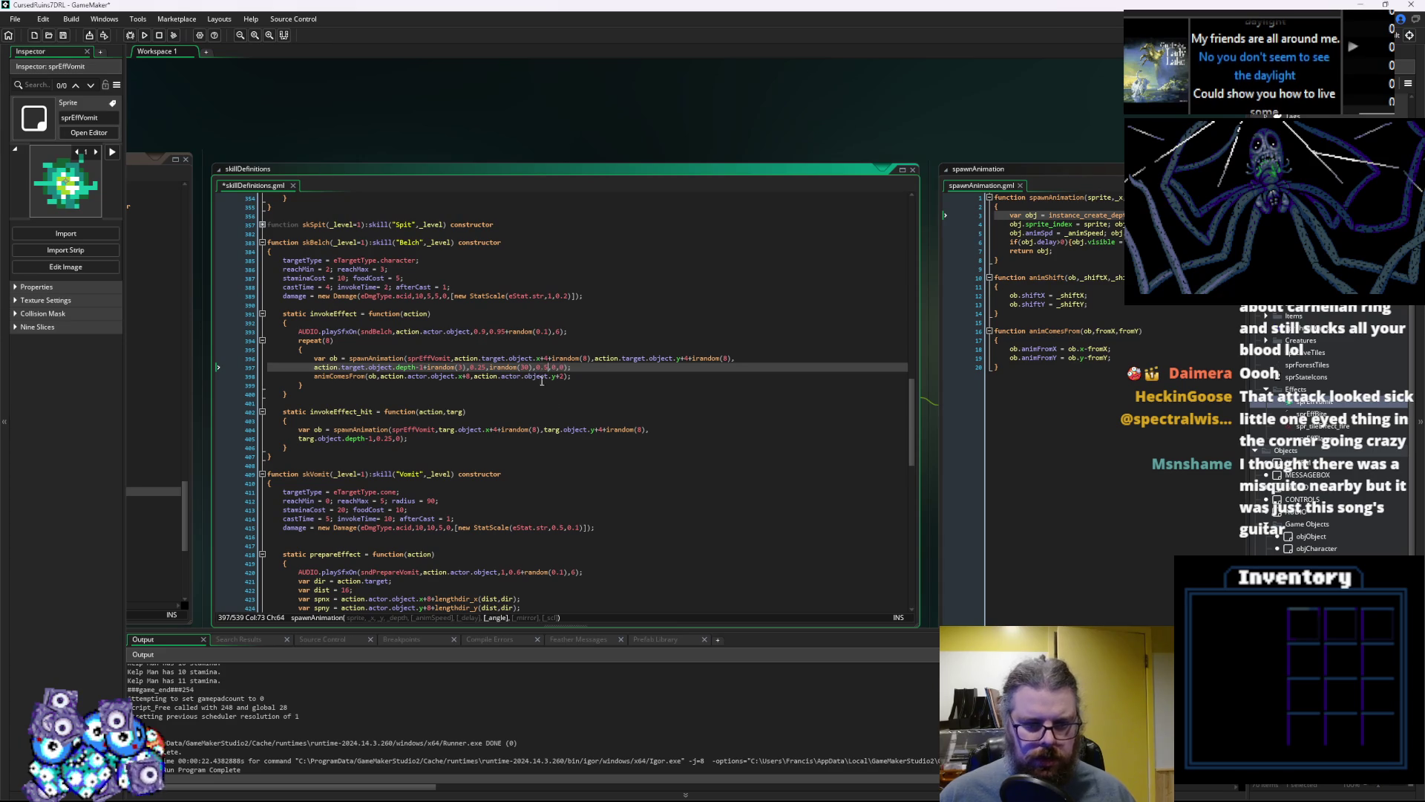
left_click(1039, 168)
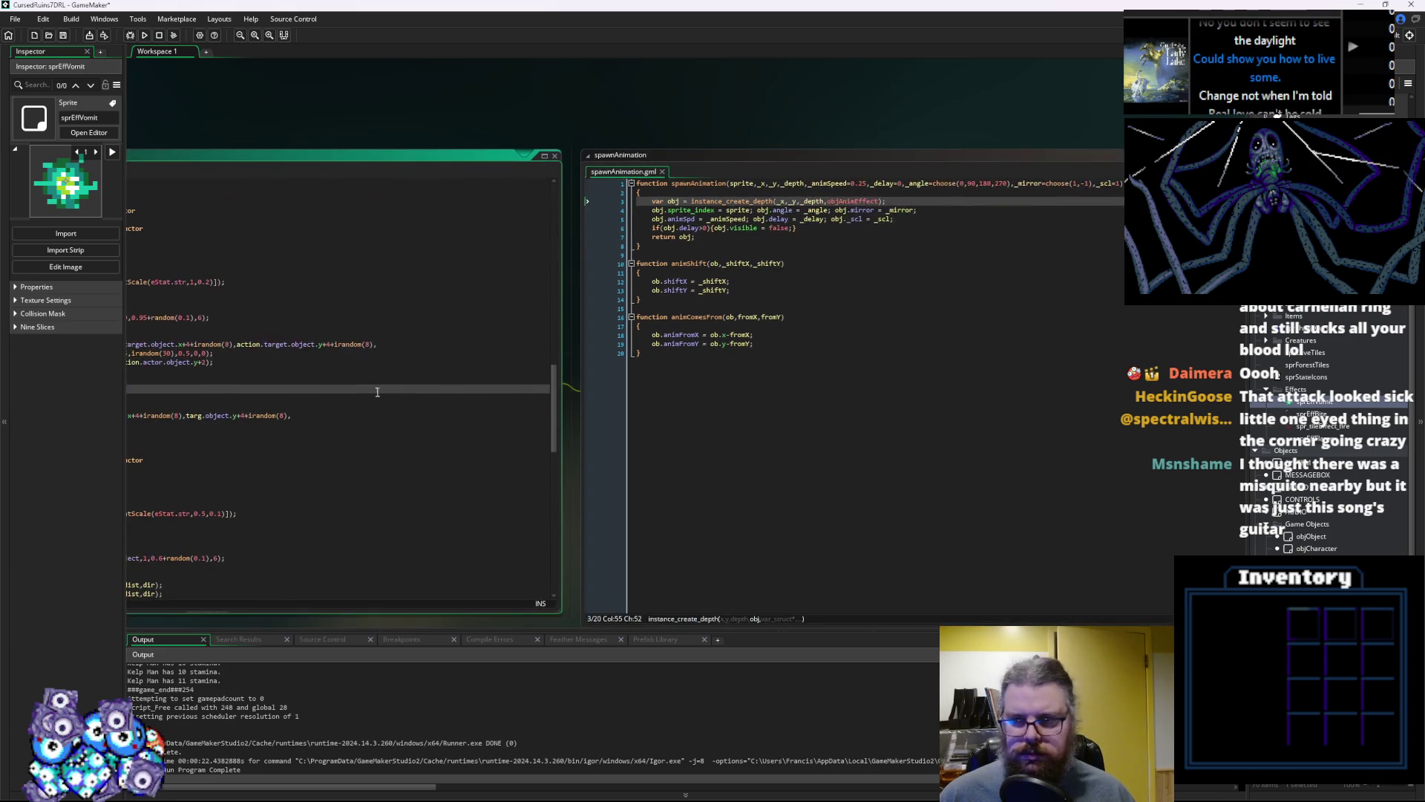
Move _scl=1 in the spawnAnimation signature to directly after _delay=0, before _angle
left_click(1118, 185)
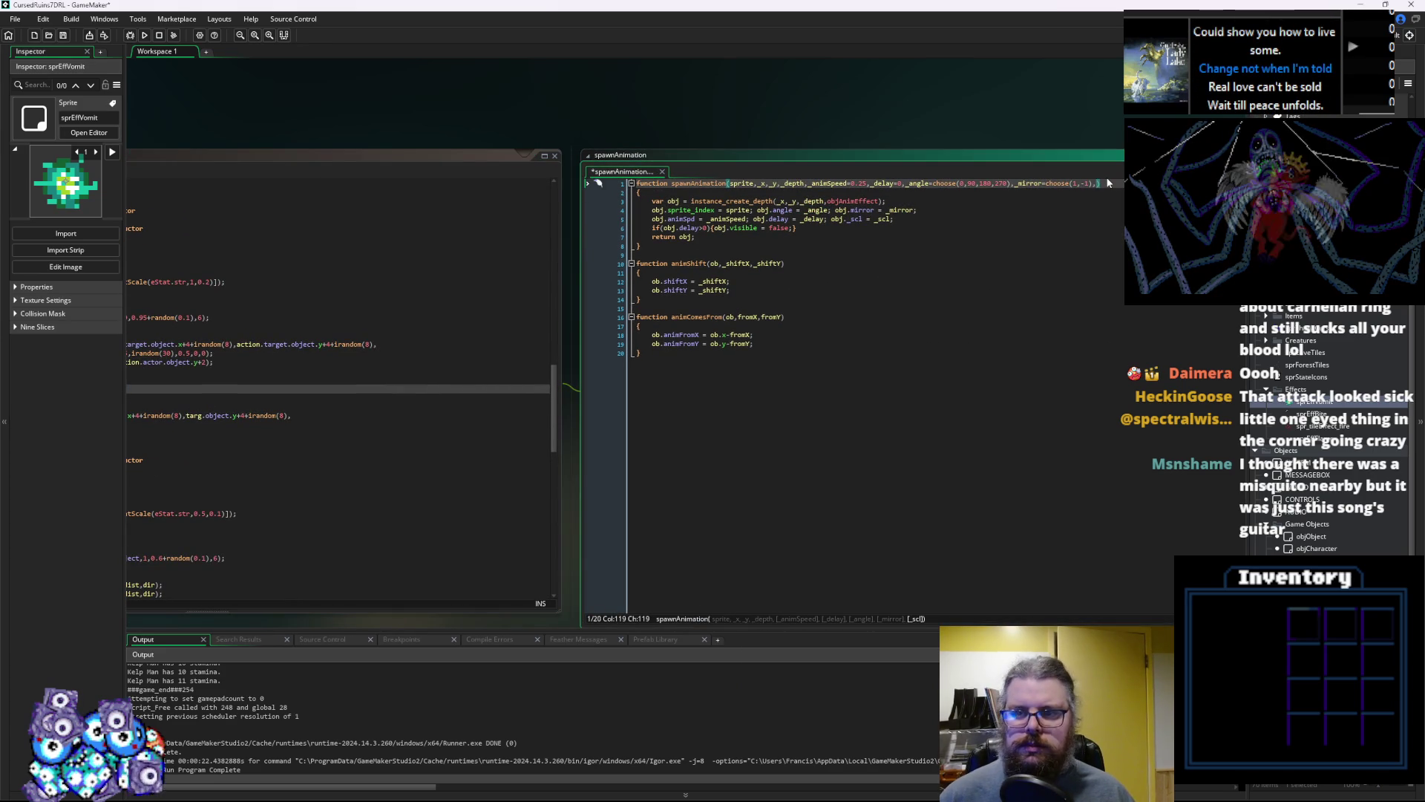
key("Delete")
key("Left")
key("Left")
key("Left")
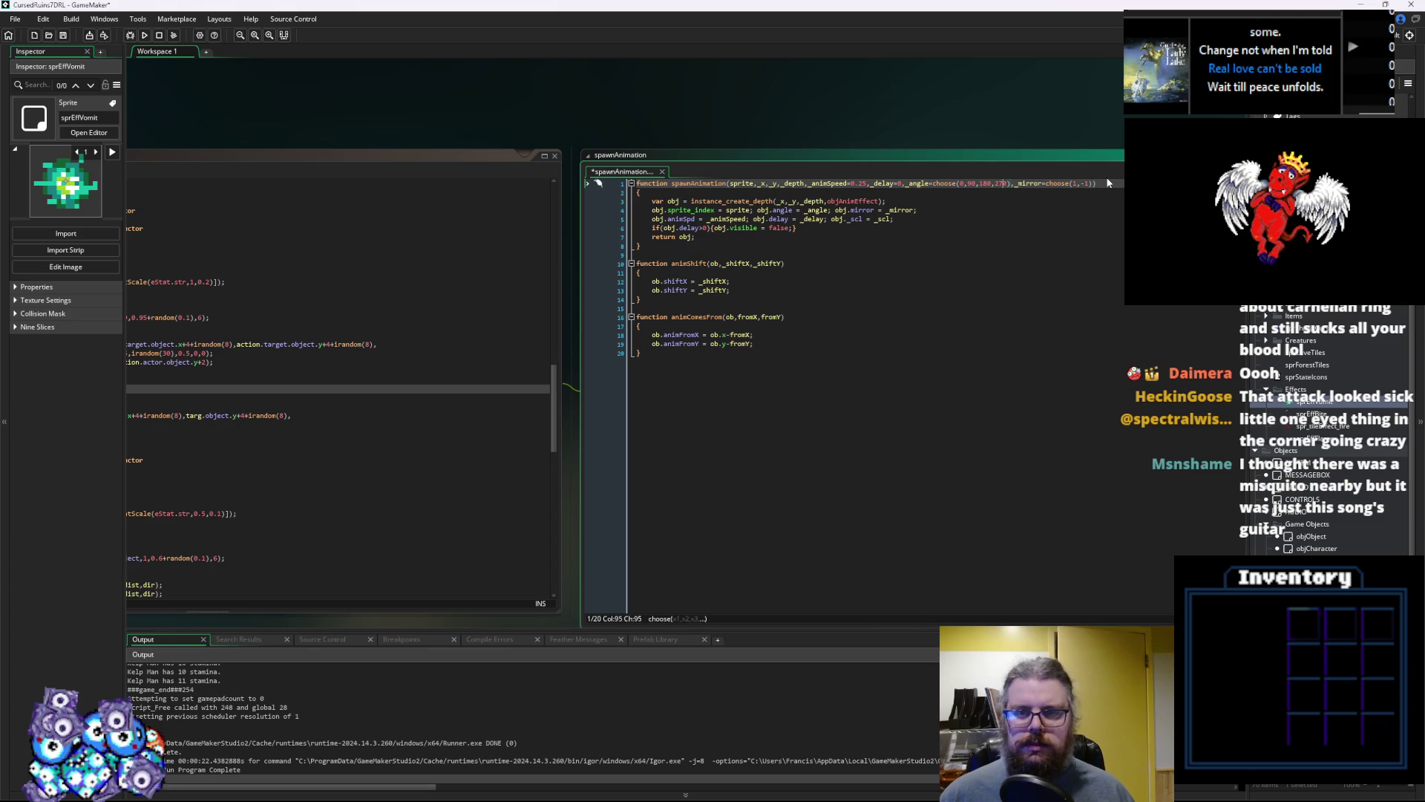
key("Left")
key("Left")
key("Left")
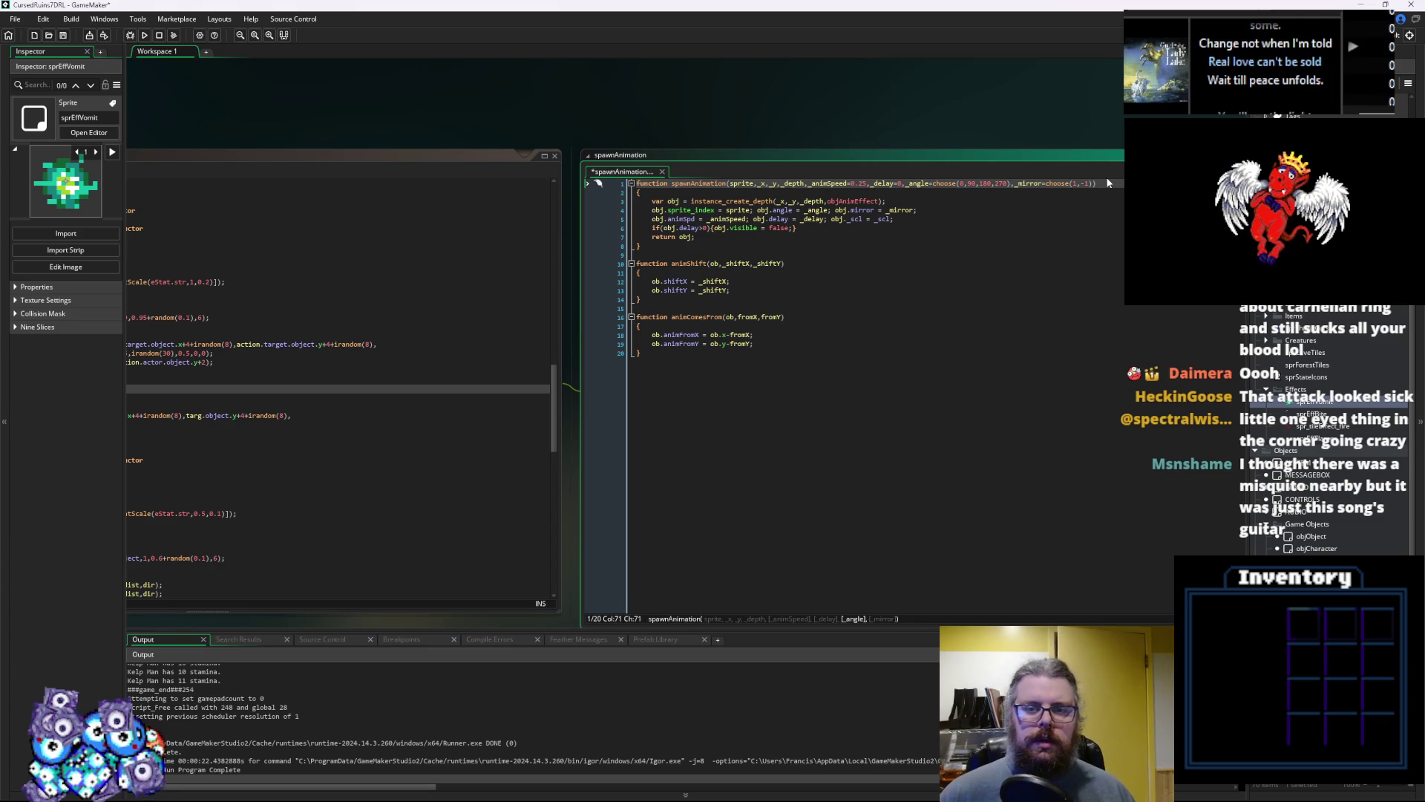
key("ctrl+z")
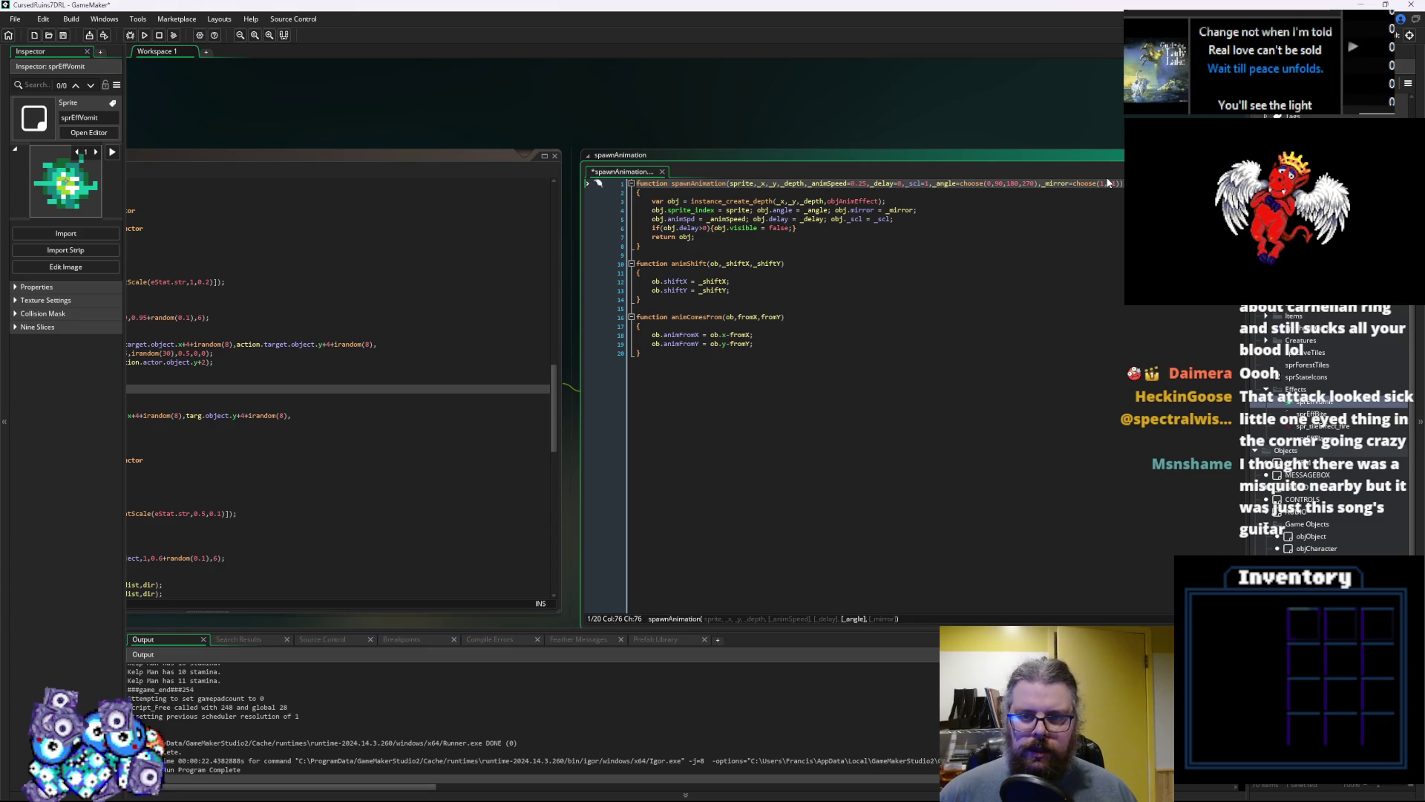
key("Down")
key("Down")
key("Down")
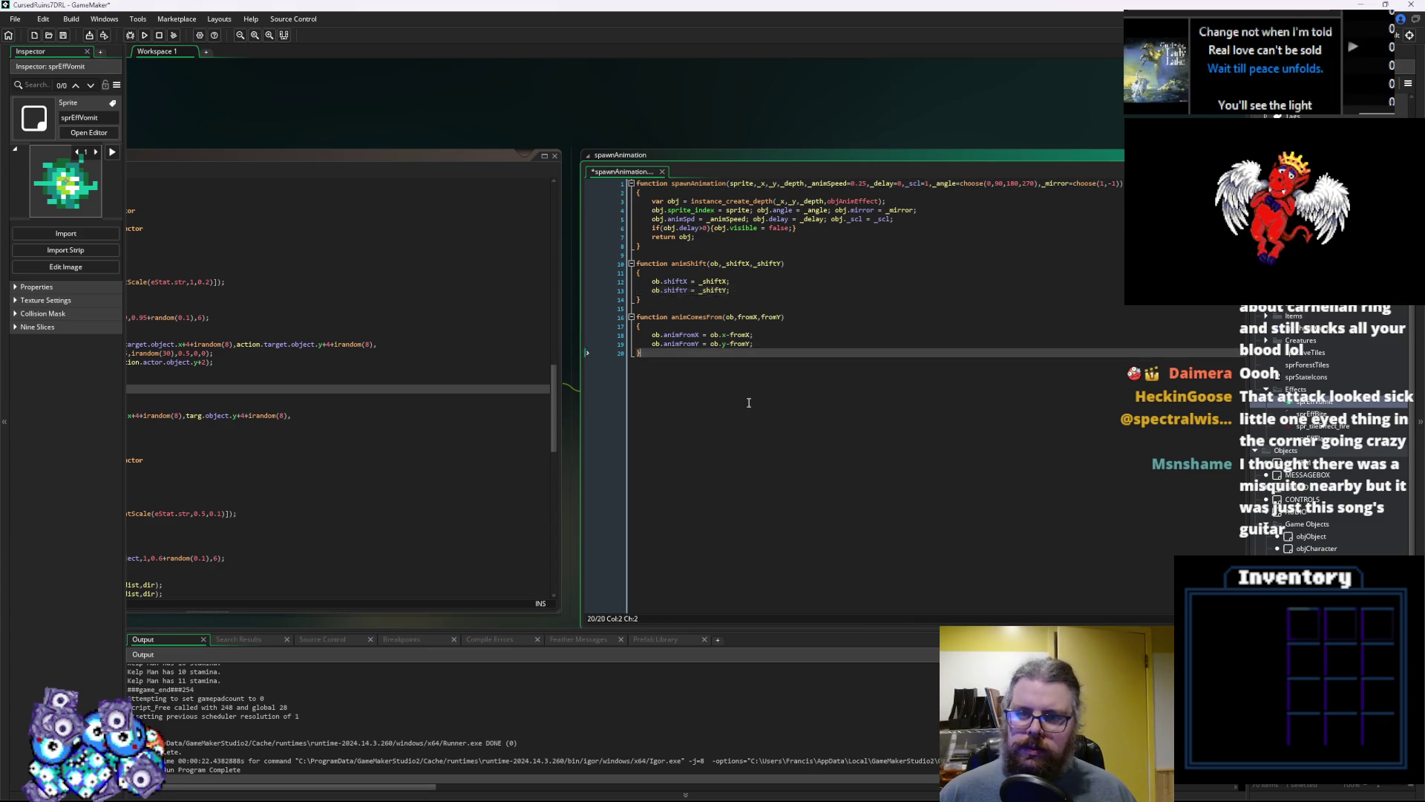
left_click(399, 389)
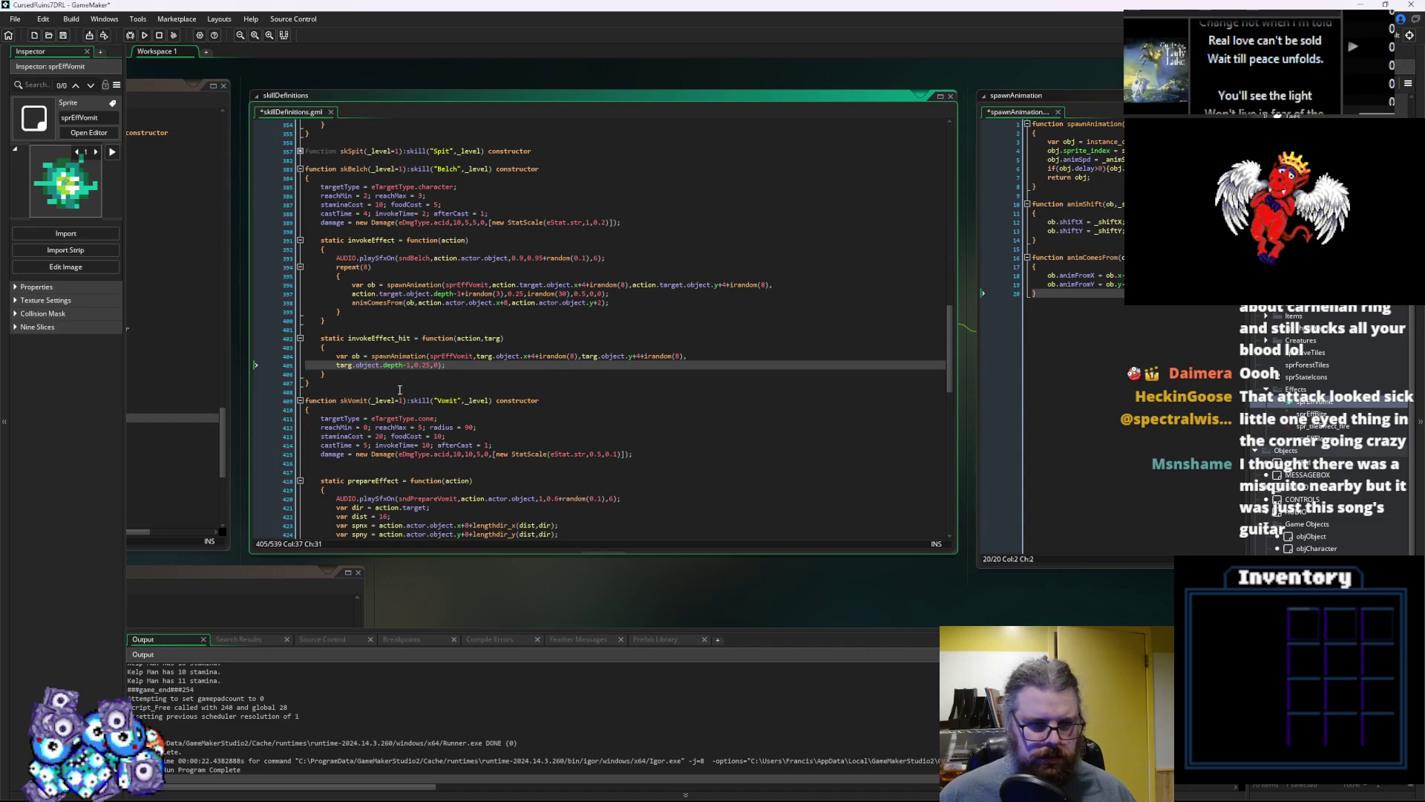
Join line 405 of Belch's hit spawnAnimation call onto line 404
key("Left")
key("Left")
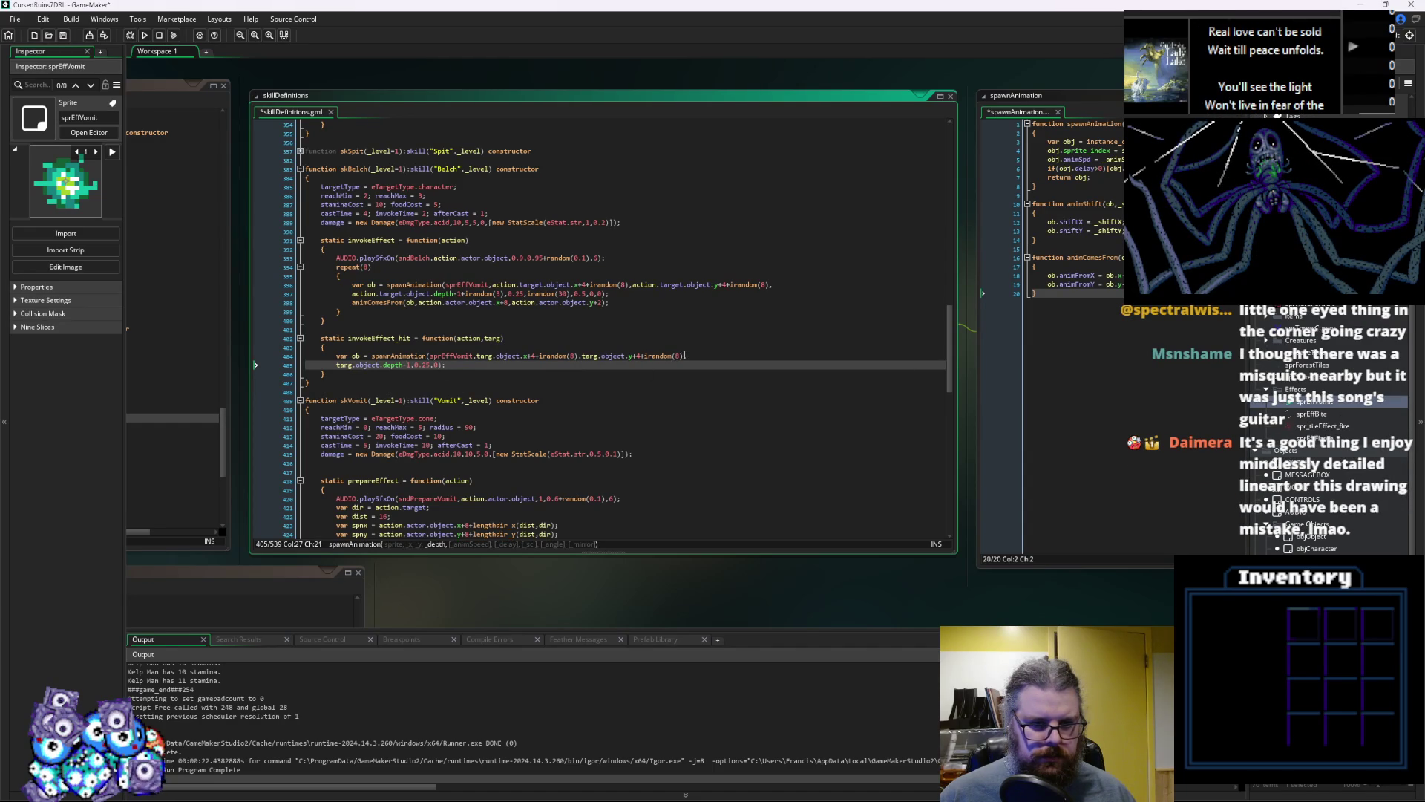
left_click(688, 356)
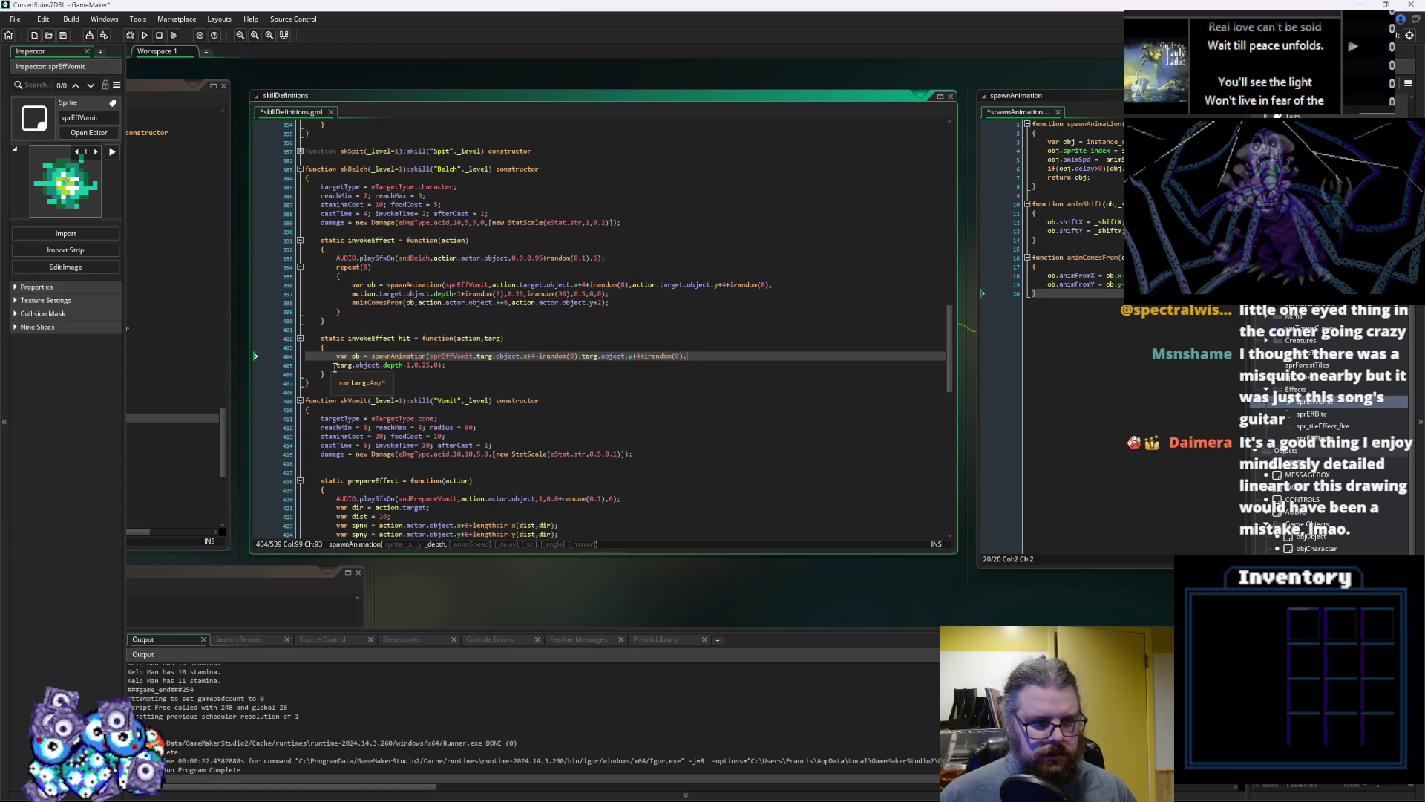
left_click_drag(327, 369, 261, 367)
key("BackSpace")
key("BackSpace")
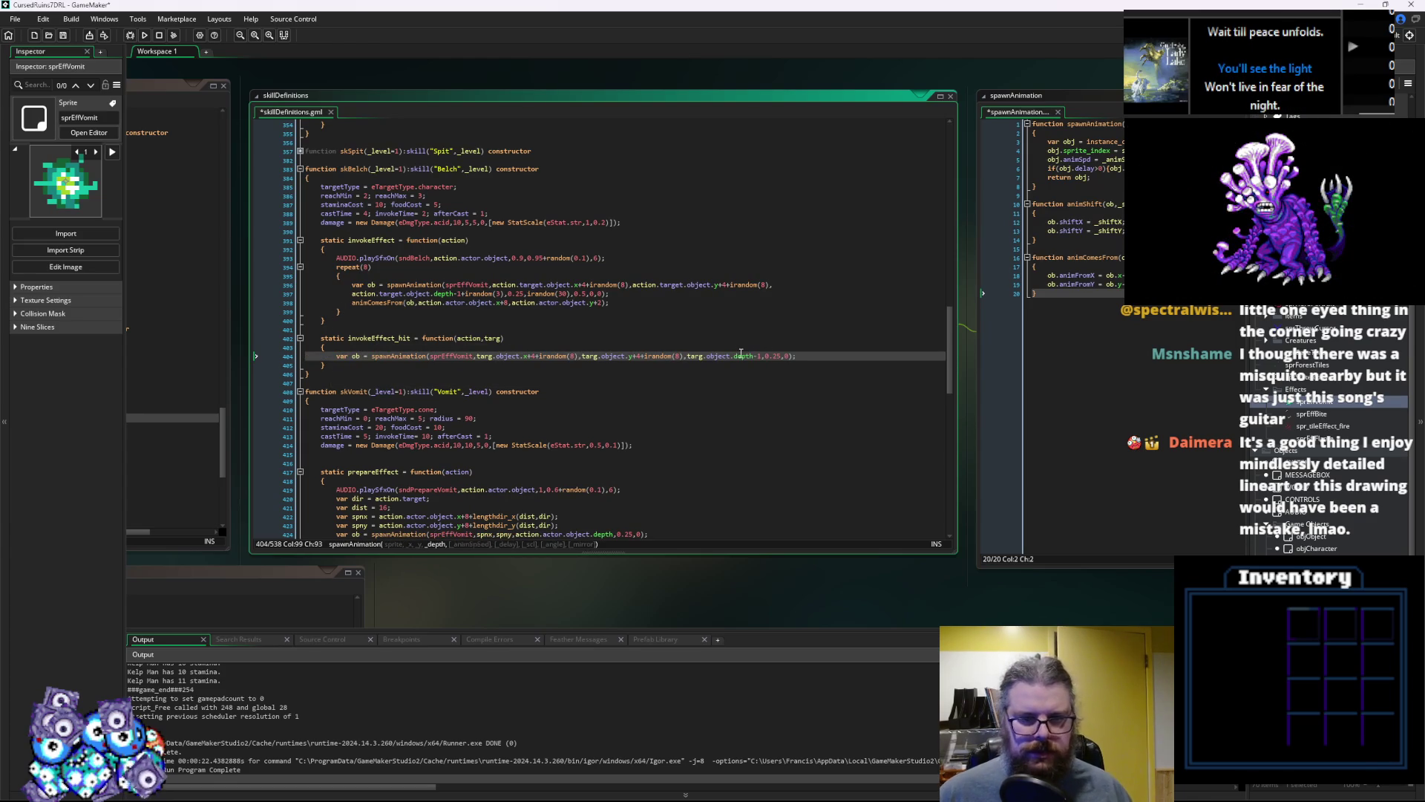
left_click(741, 355)
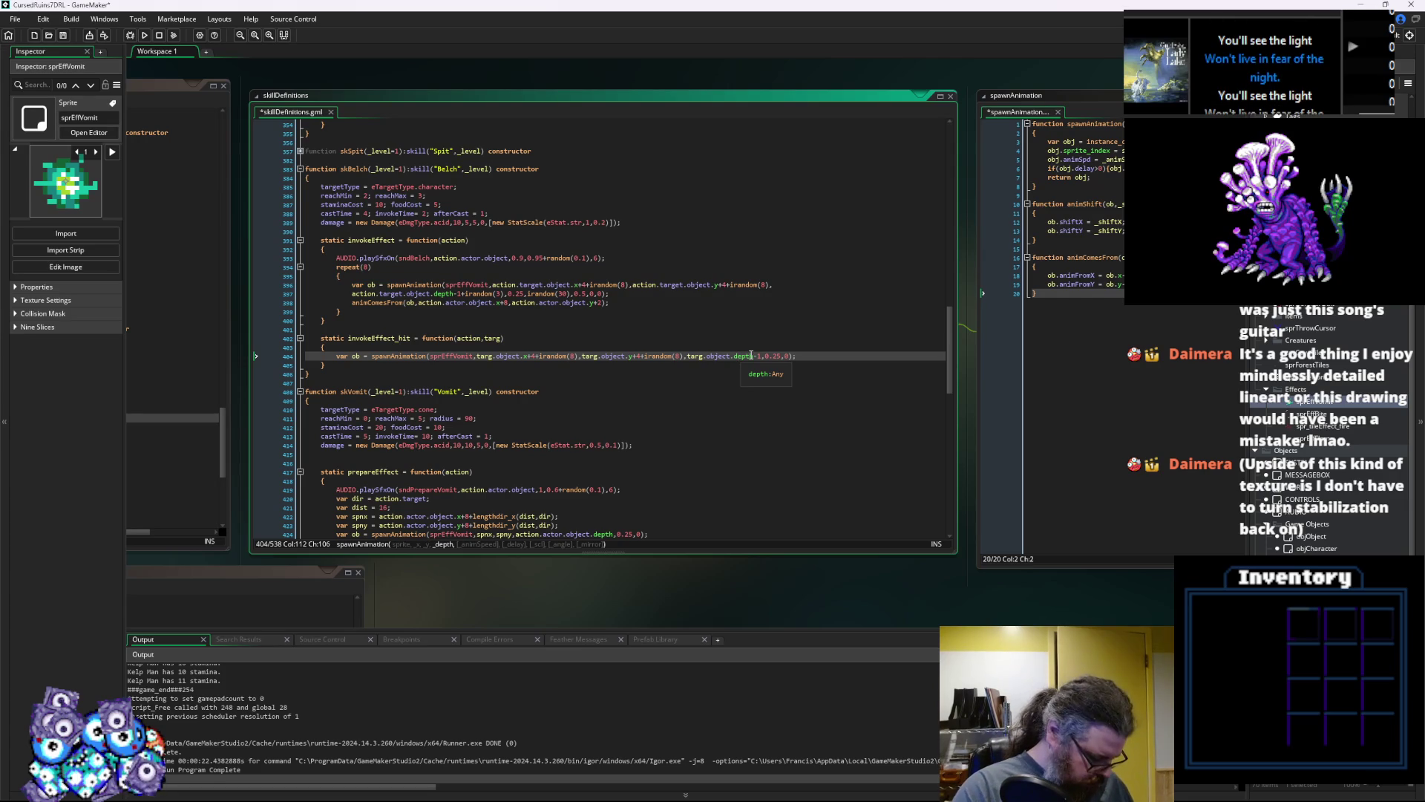
End the hit call at speed 0.25 and delete the trailing ',0,0' from line 397
left_click(762, 355)
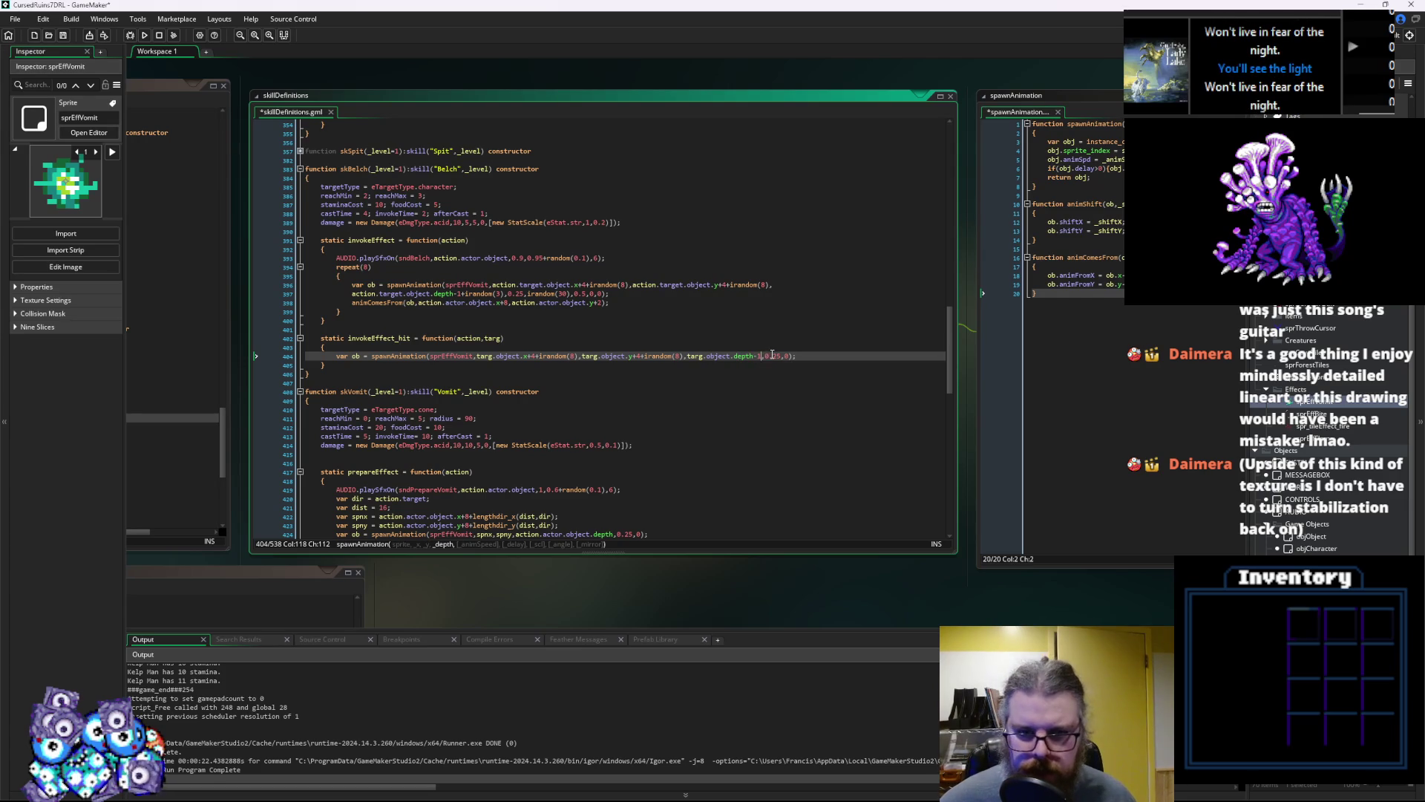
type(".2")
key("Right")
key("Right")
key("Right")
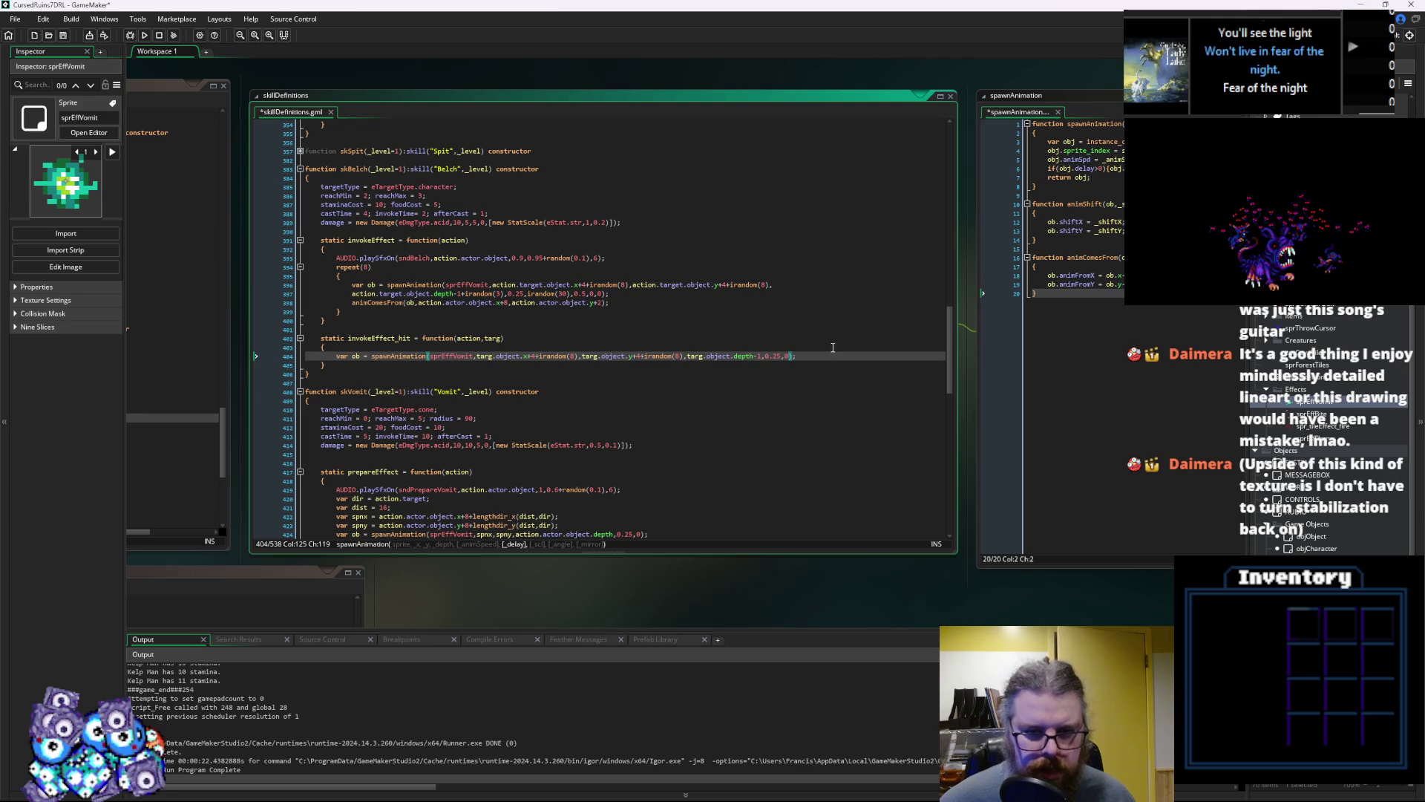
key("BackSpace")
key("Left")
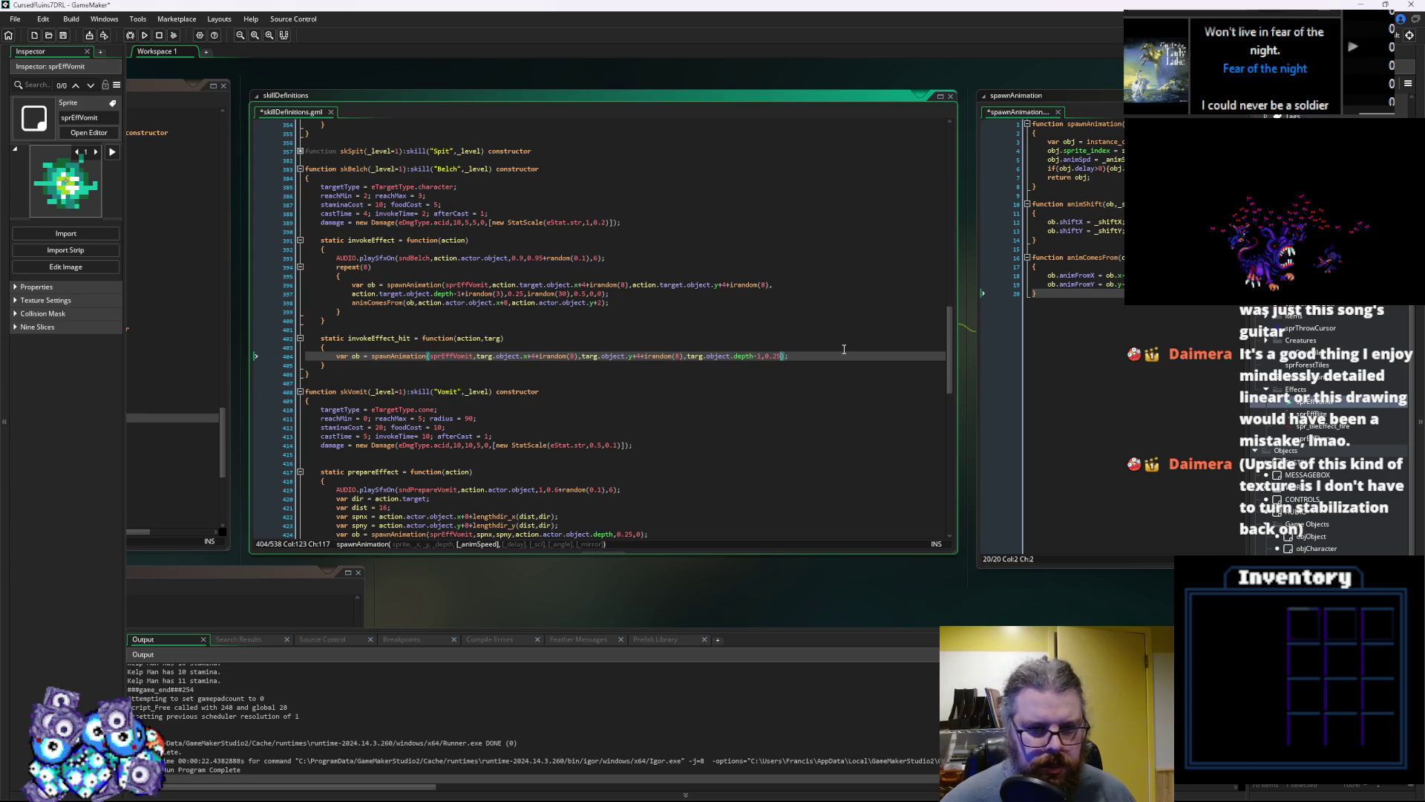
key("Right")
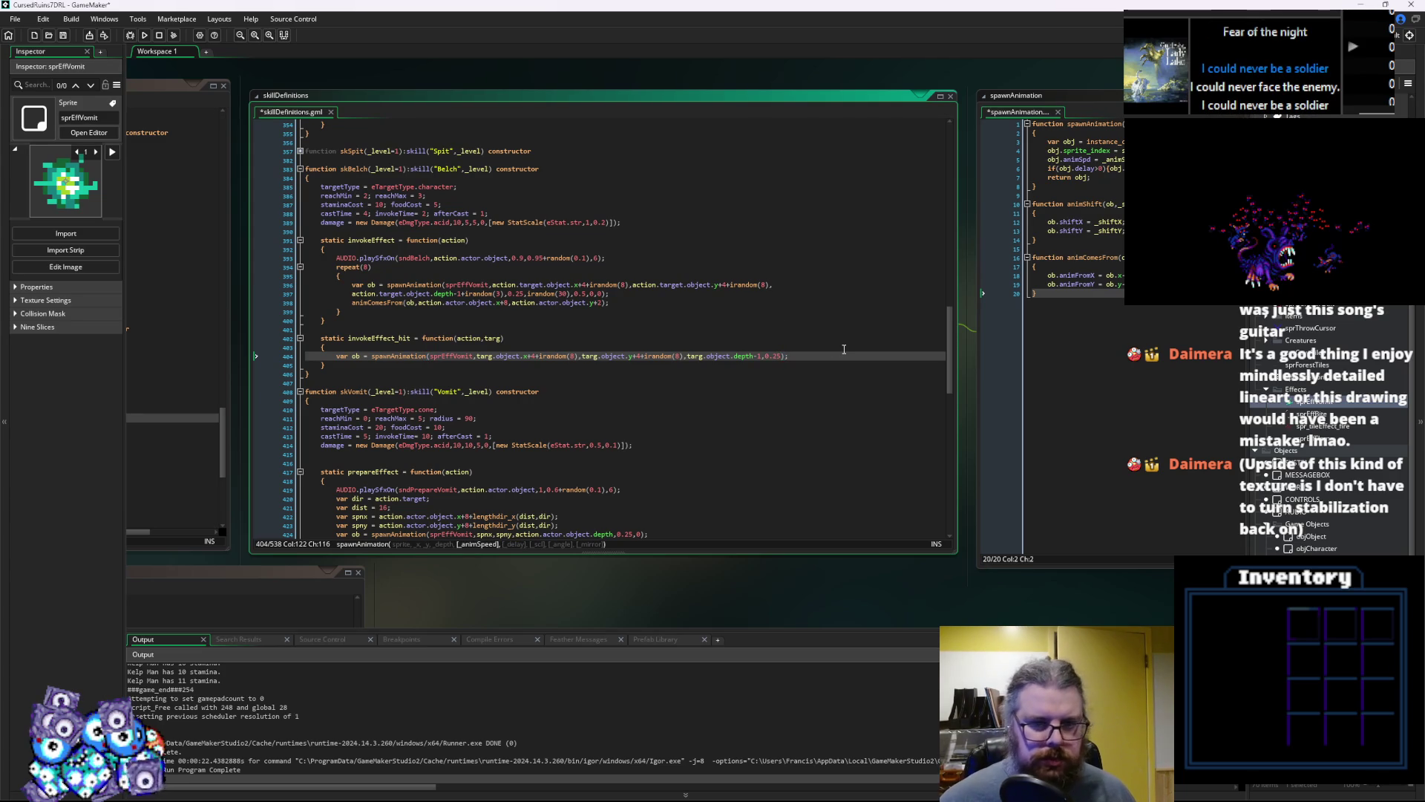
left_click(605, 293)
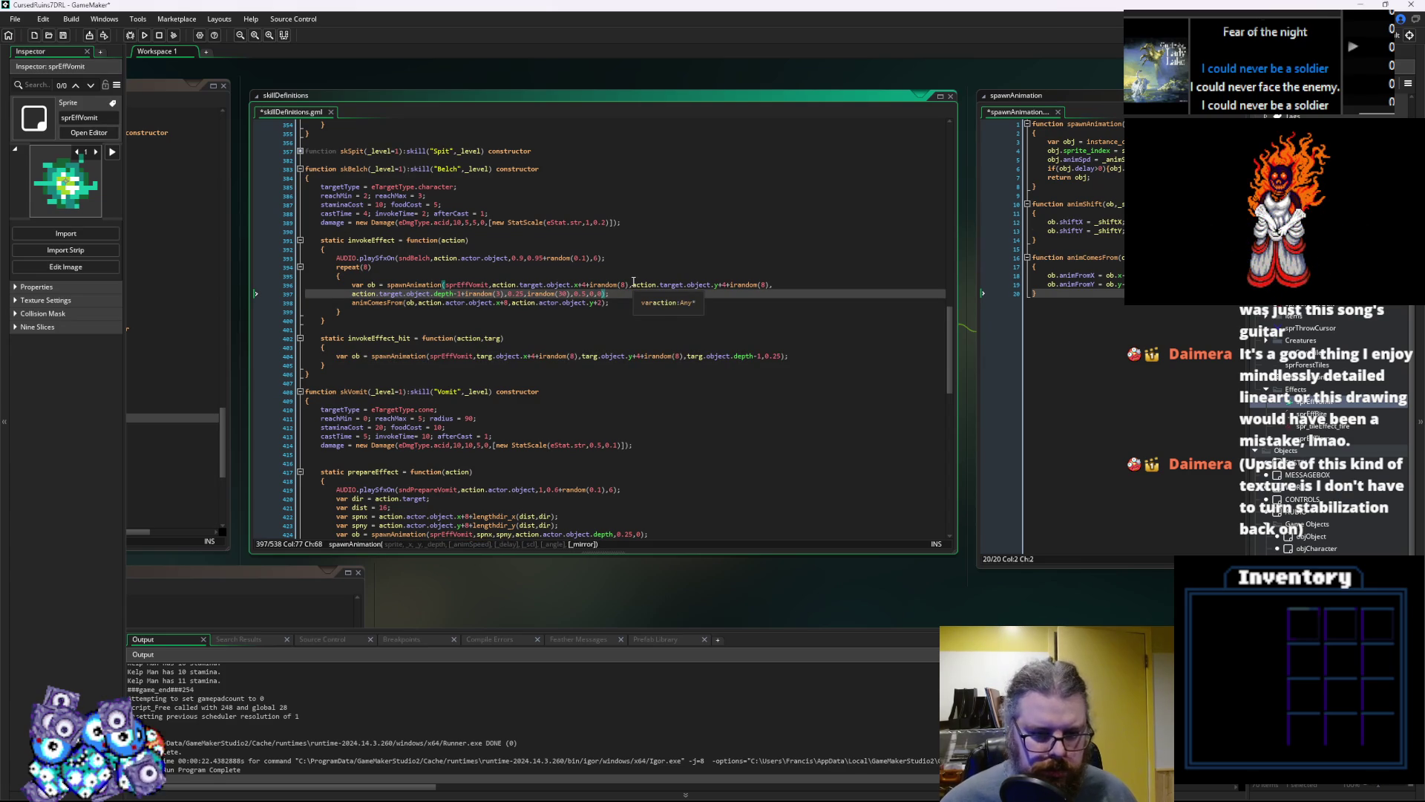
key("BackSpace")
key("BackSpace")
key("BackSpace")
key("BackSpace")
Expand skSpit and join its invokeEffect spawnAnimation call onto one line
left_click(600, 300)
scroll(308, 236, "up", 3)
left_click(300, 241)
left_click(693, 401)
left_click(592, 364)
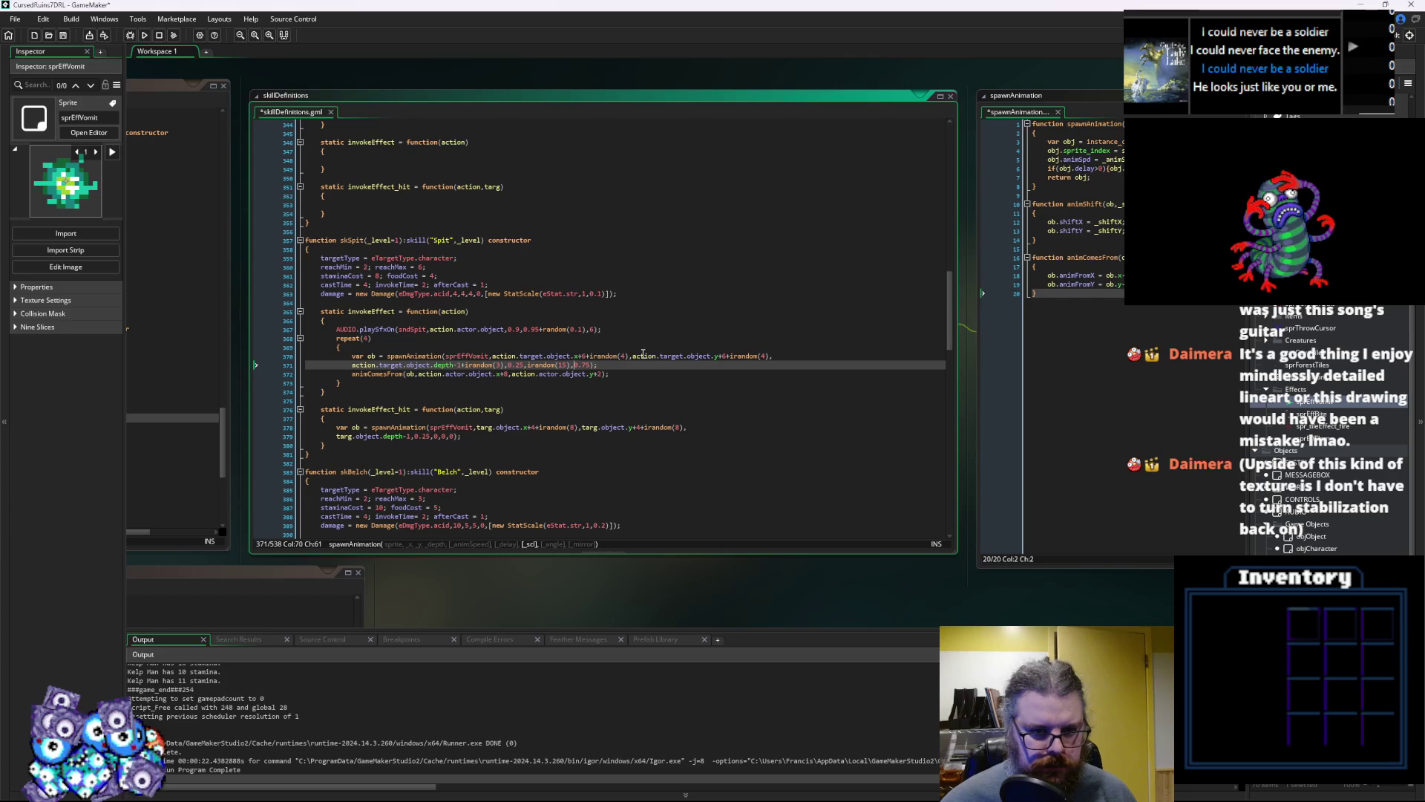
left_click(617, 411)
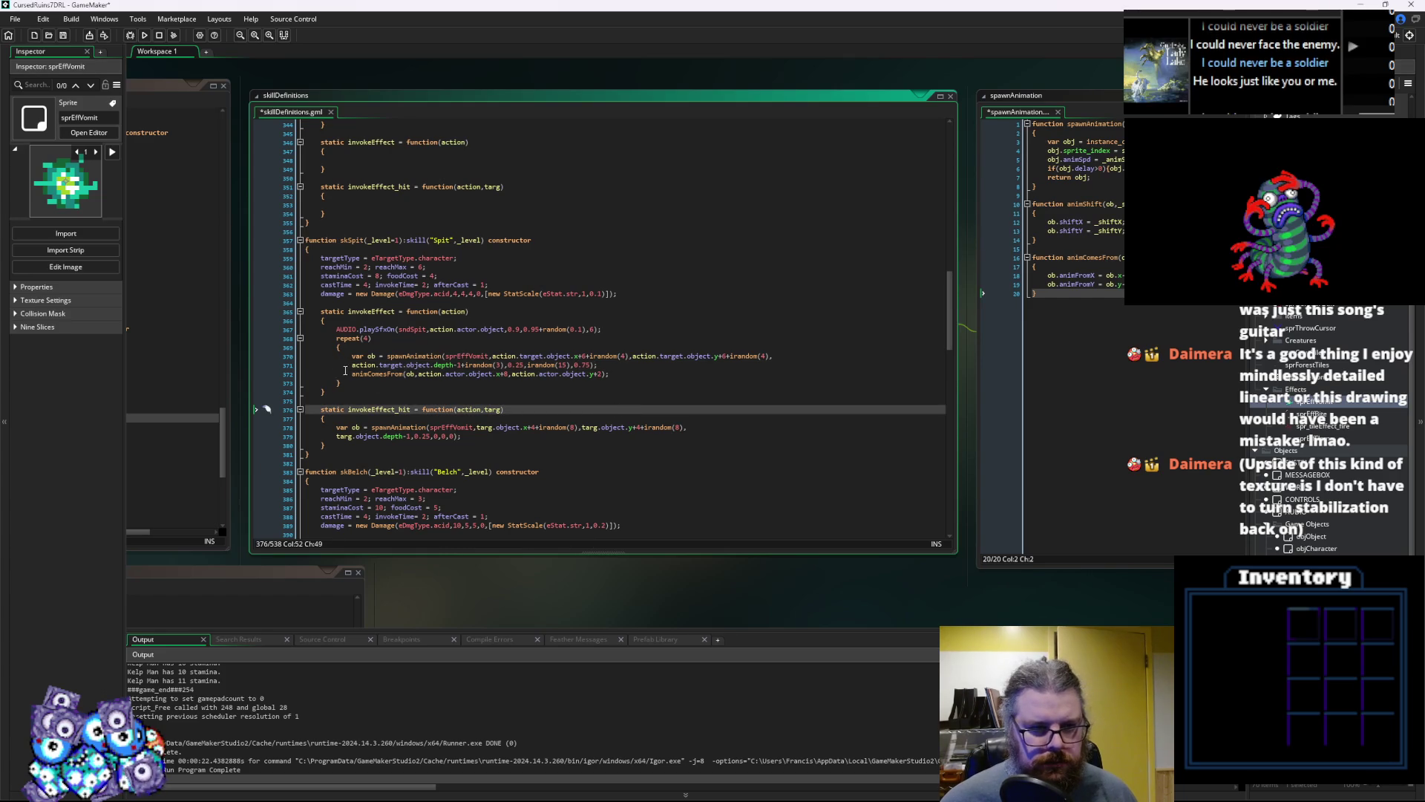
left_click_drag(352, 365, 290, 366)
key("BackSpace")
key("BackSpace")
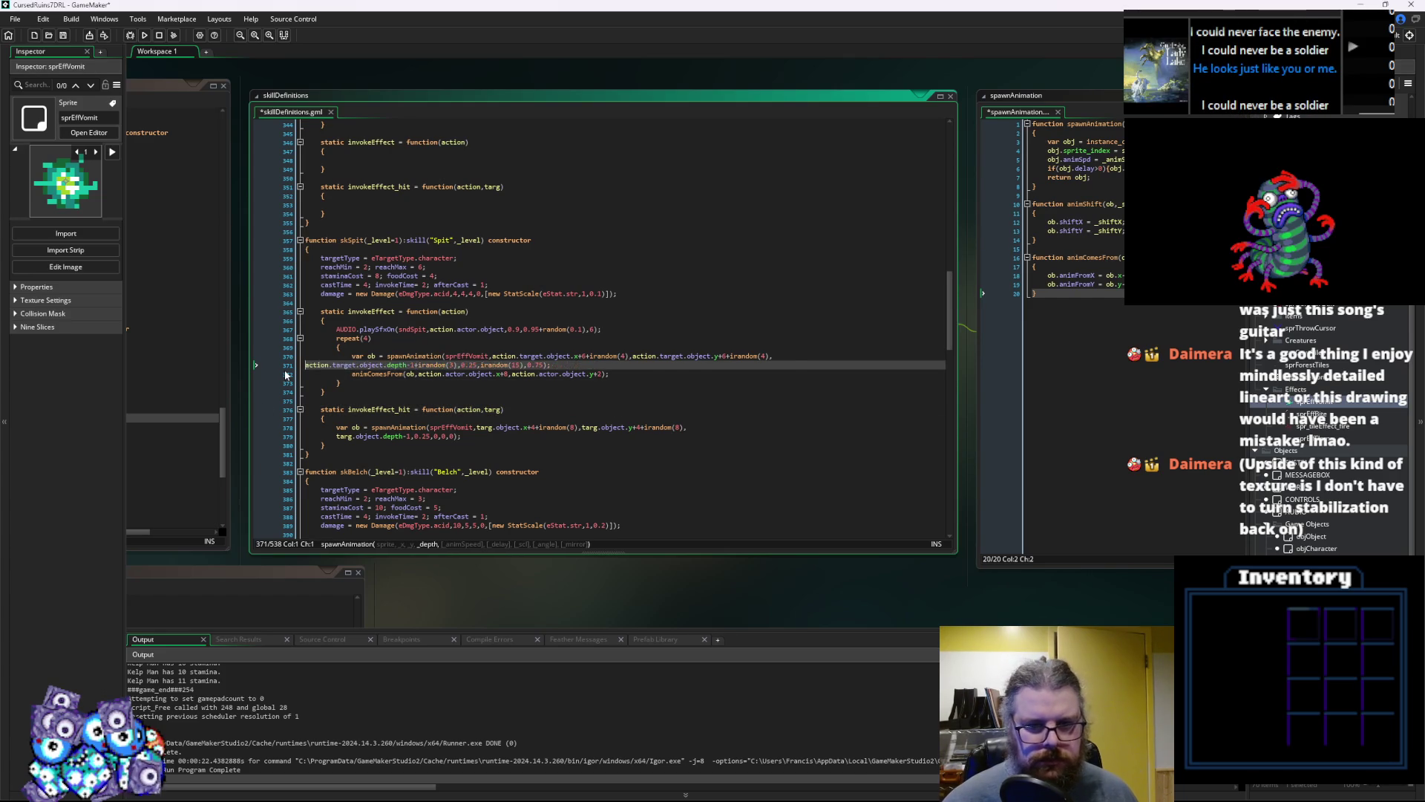
Strip the trailing zero arguments from Spit's hit spawnAnimation call and join it onto one line
left_click(722, 407)
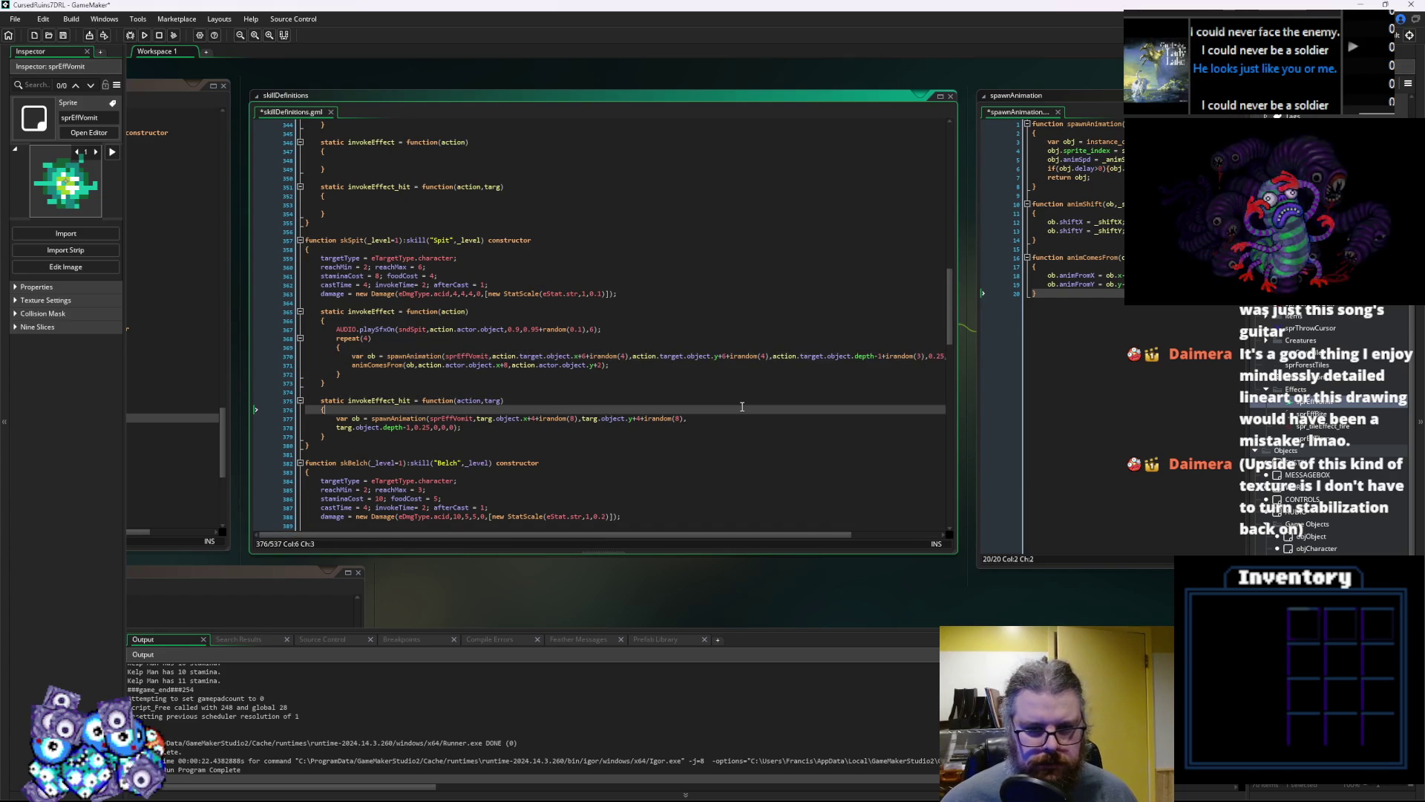
left_click(457, 428)
type(");")
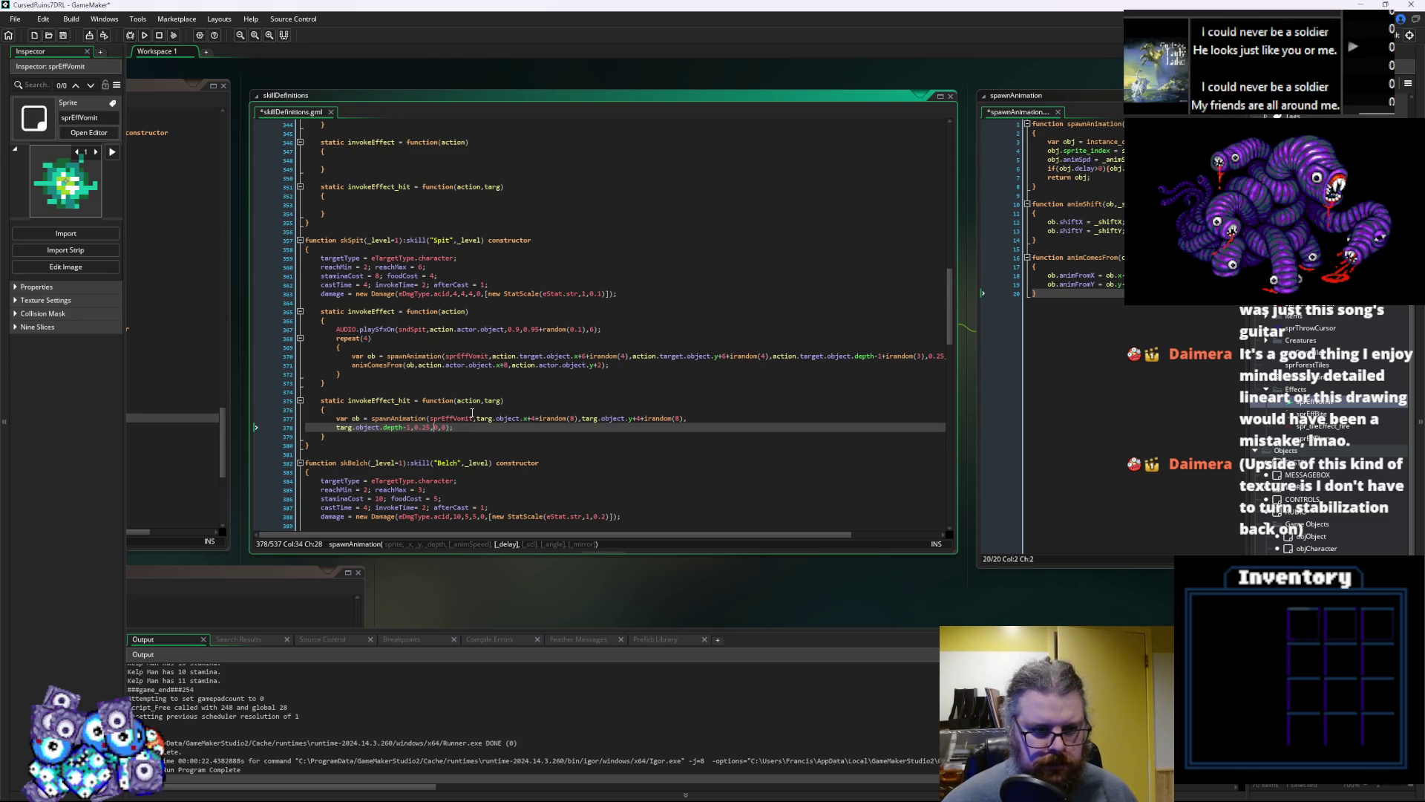
key("BackSpace")
key("BackSpace")
key("BackSpace")
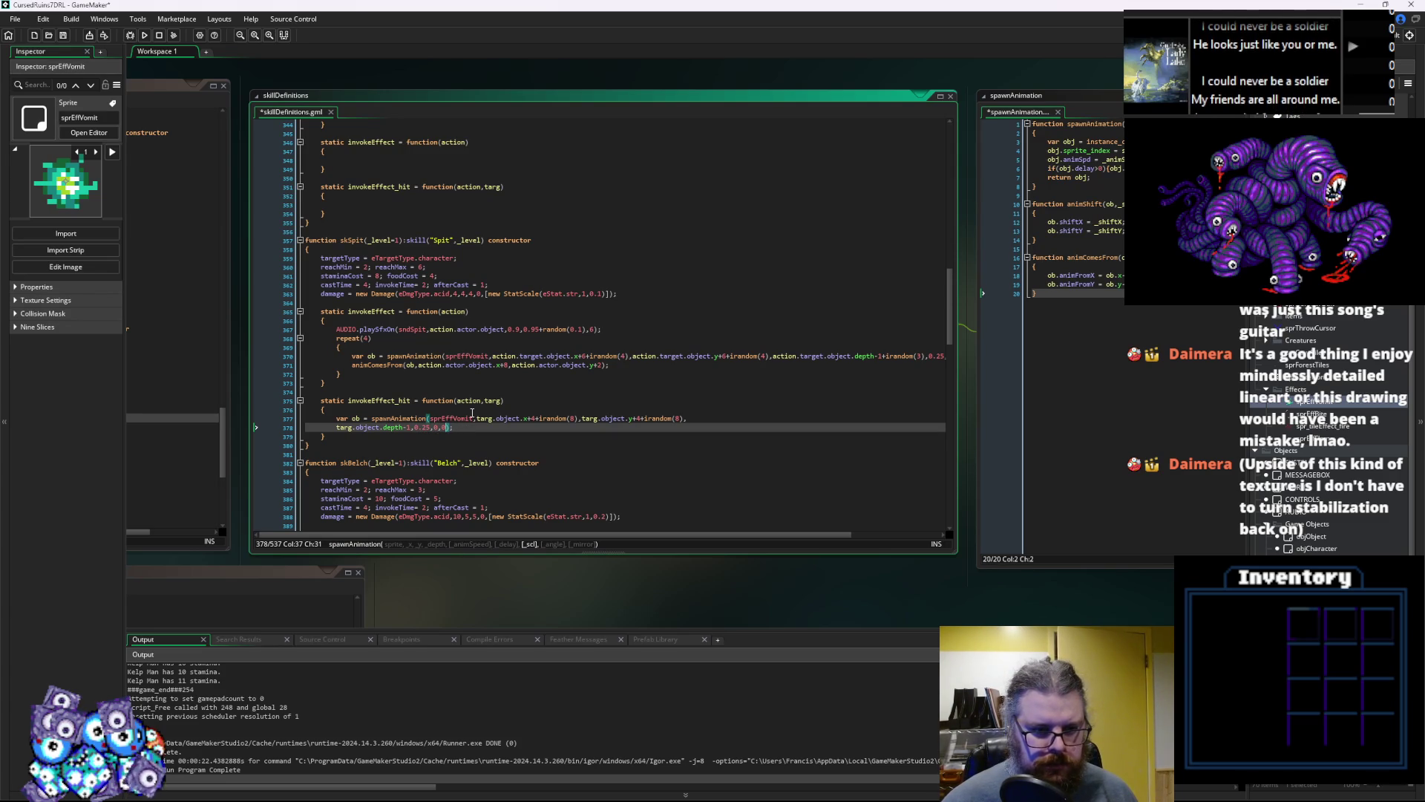
key("BackSpace")
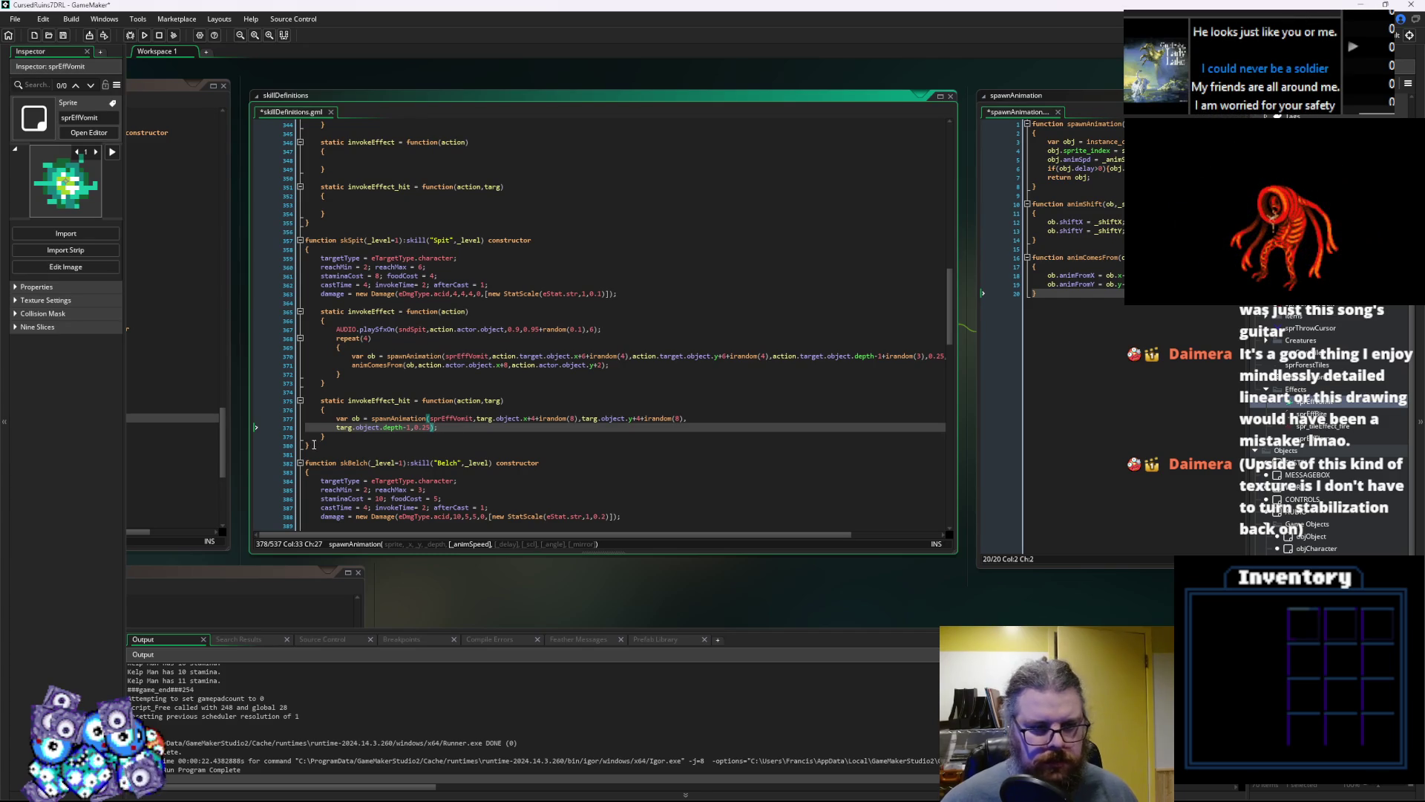
left_click(337, 427)
key("BackSpace")
key("BackSpace")
key("BackSpace")
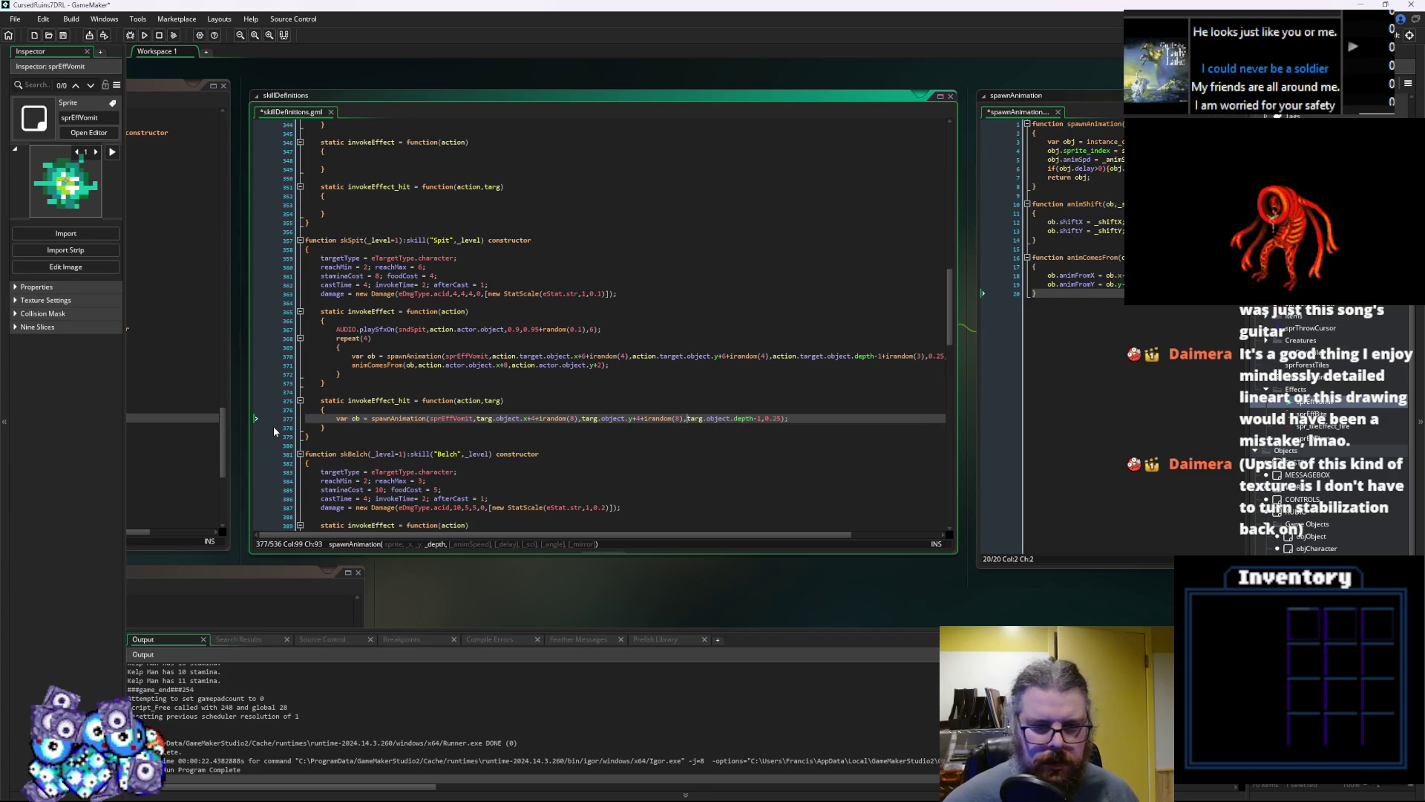
Review the Belch call and save both edited scripts
left_click(353, 357)
scroll(498, 356, "down", 5)
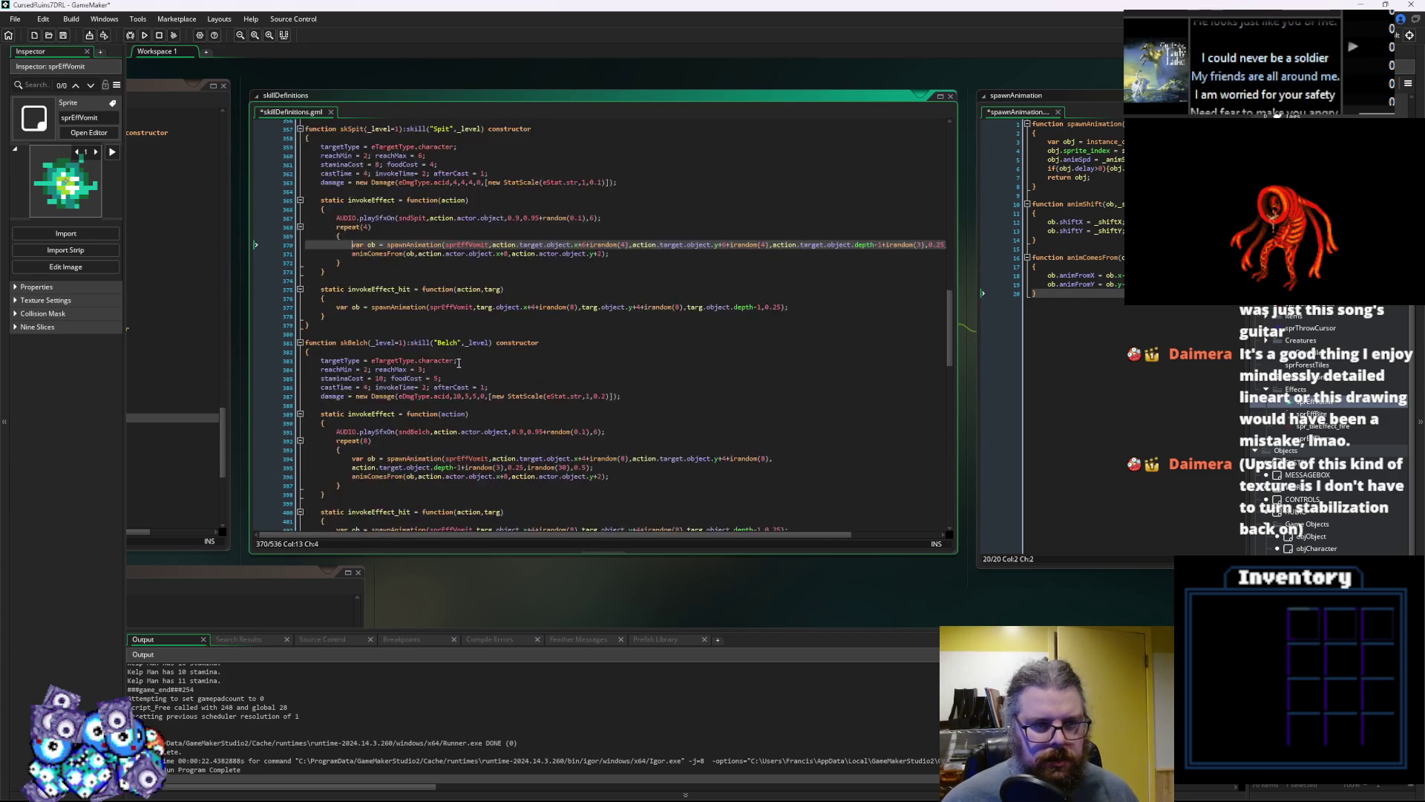
left_click(509, 346)
left_click(64, 35)
key("Down")
key("Down")
key("Down")
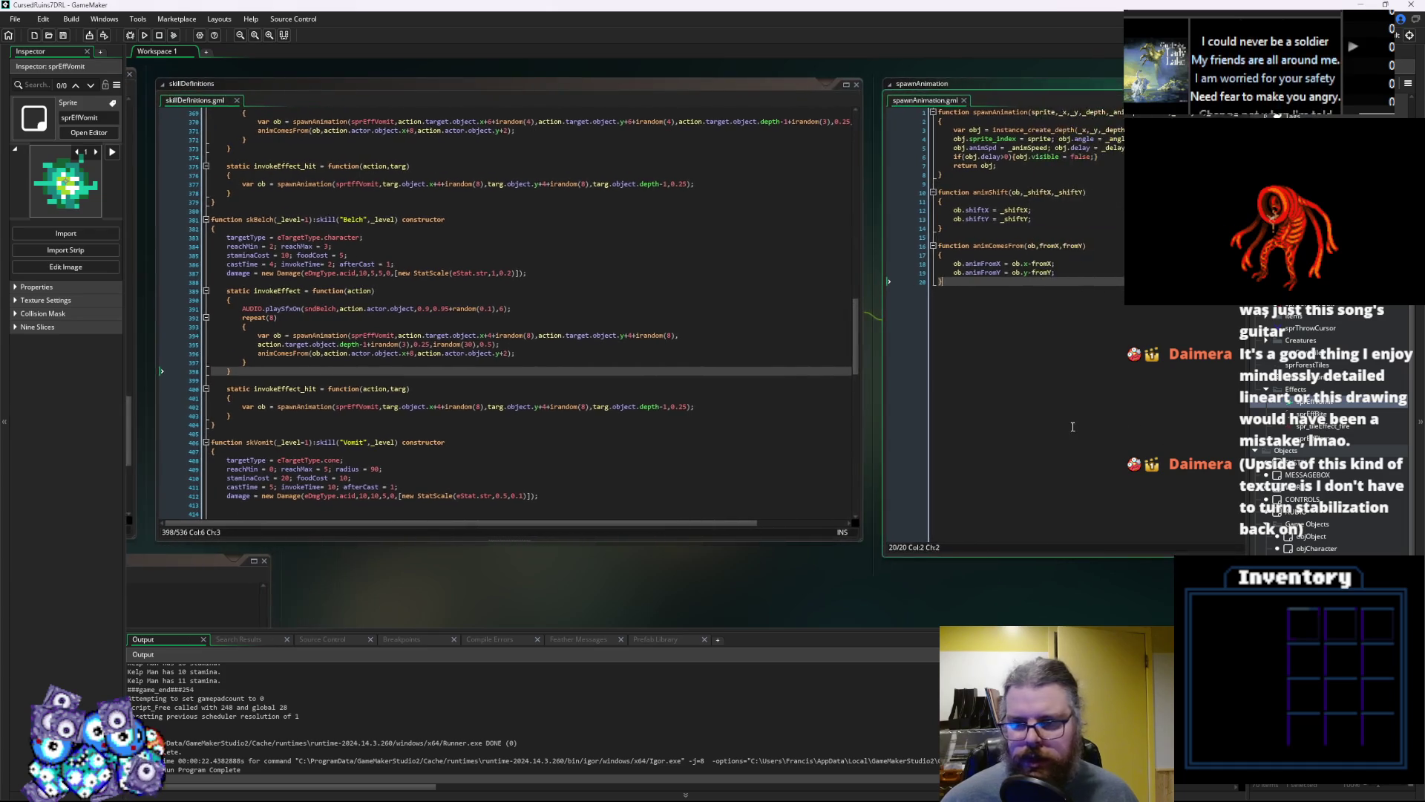
Pan and scroll the workspace to show the whole tileEffect script
scroll(563, 344, "down", 5)
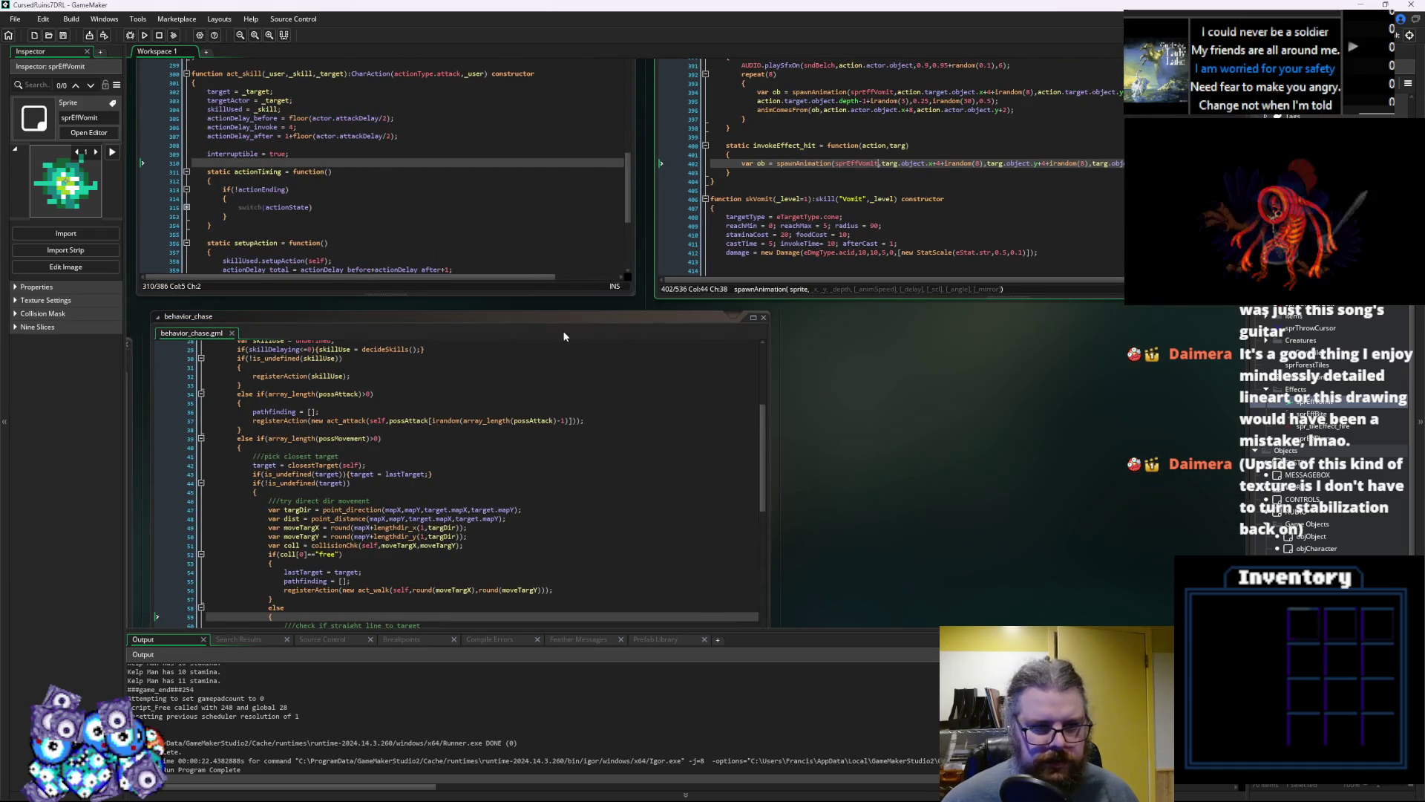
scroll(567, 338, "down", 10)
scroll(644, 337, "down", 5)
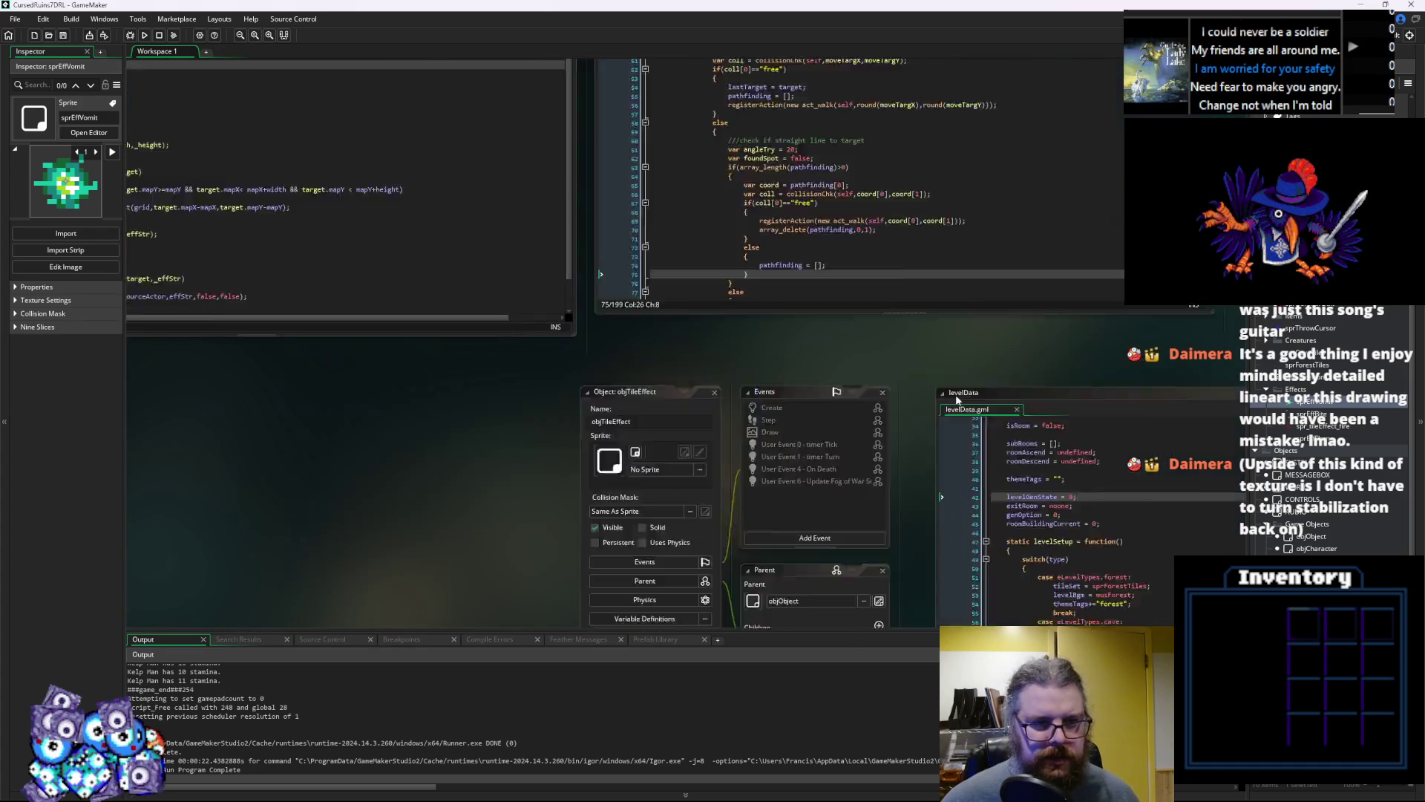
mouse_move(329, 258)
left_mouse_down()
mouse_move(297, 293)
mouse_move(735, 475)
mouse_move(817, 539)
left_mouse_up()
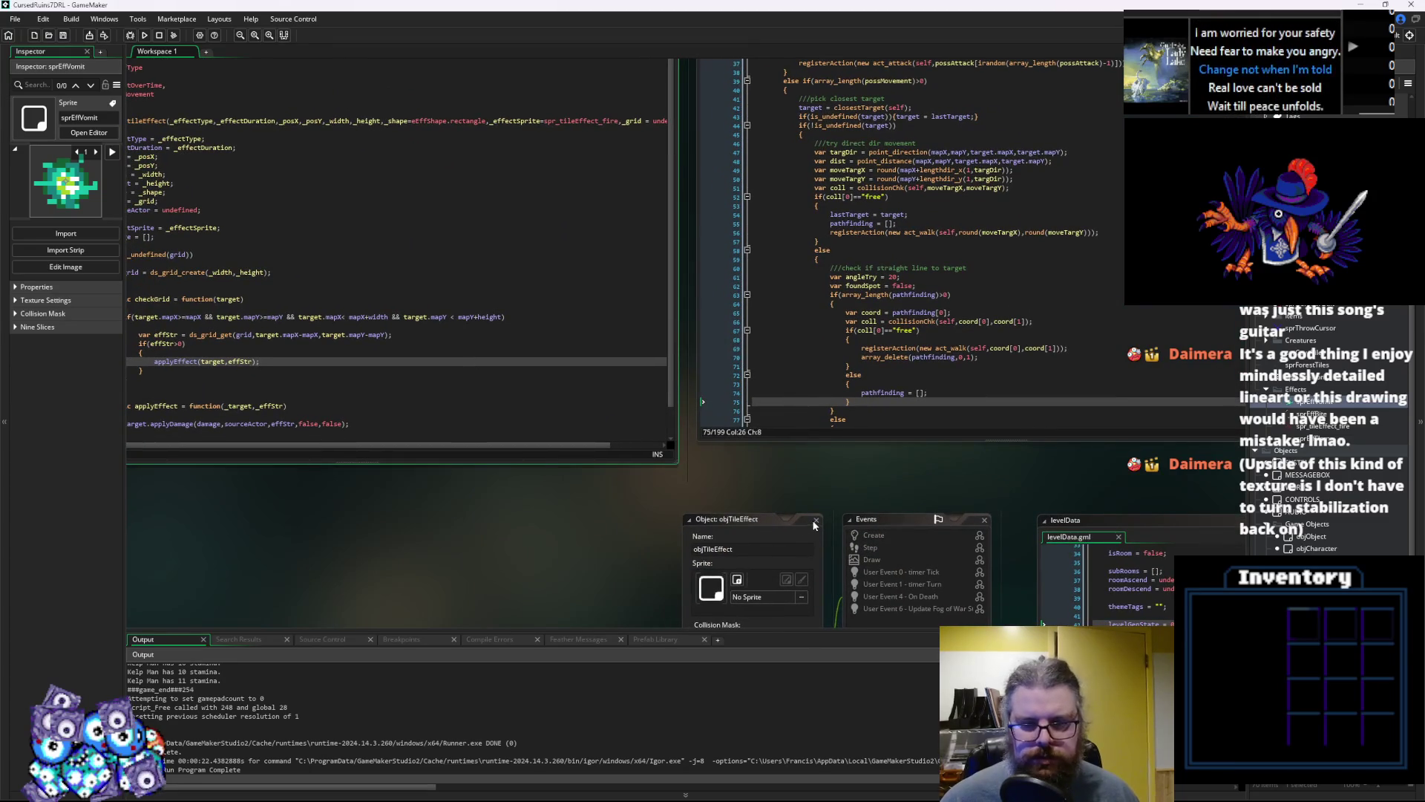
left_click_drag(457, 266, 673, 394)
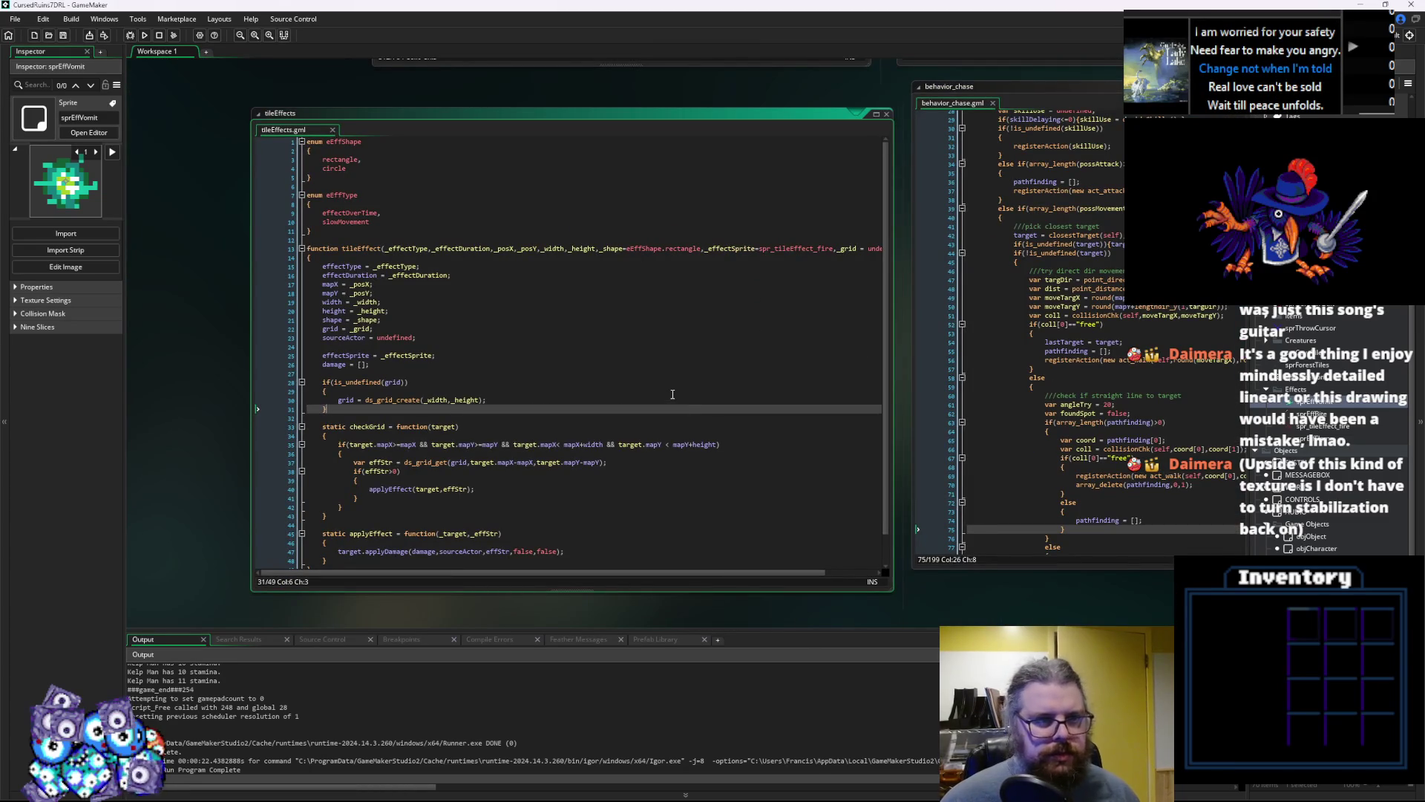
scroll(672, 394, "down", 5)
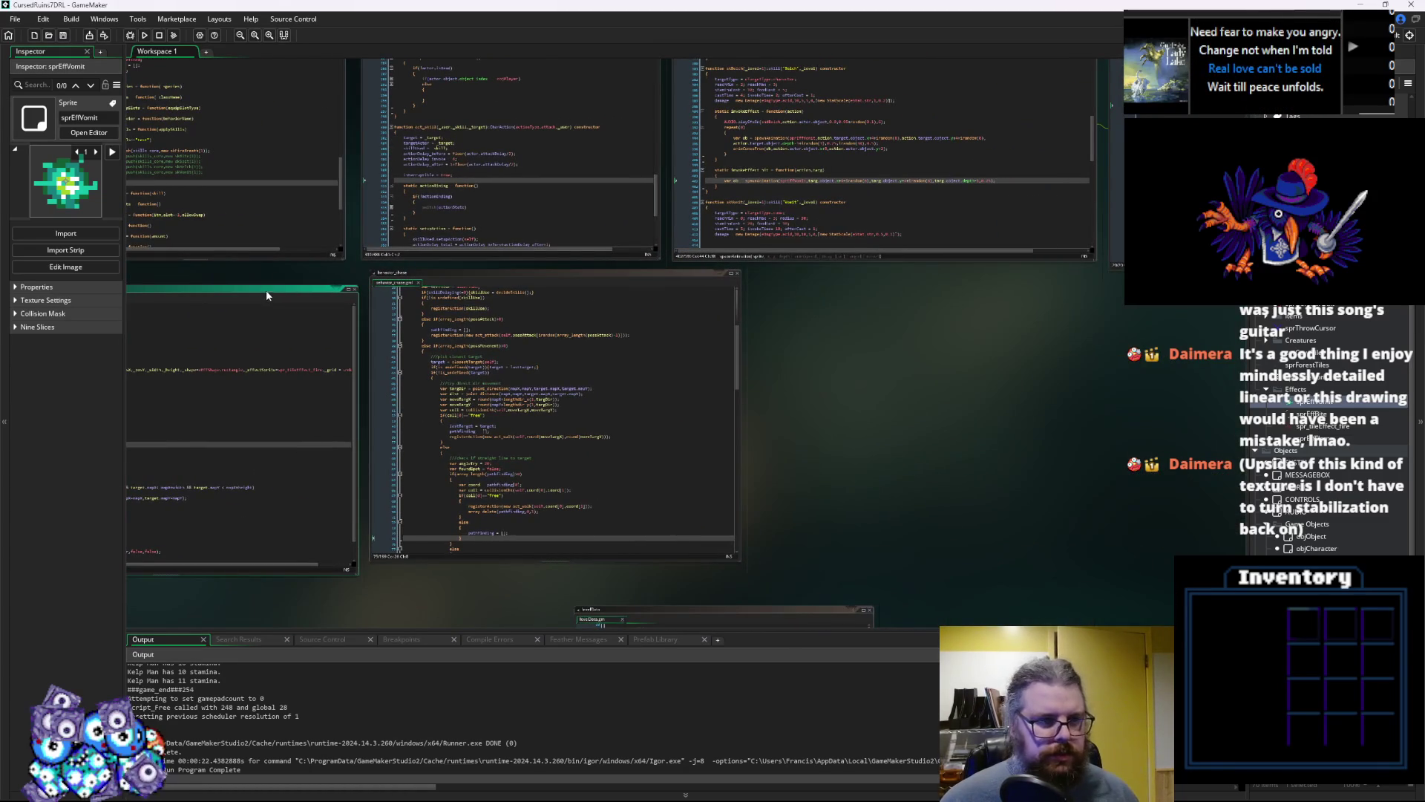
View spawnAnimation via F12, close it, and dock tileEffects beside the skill definitions
key("F12")
left_click(710, 272)
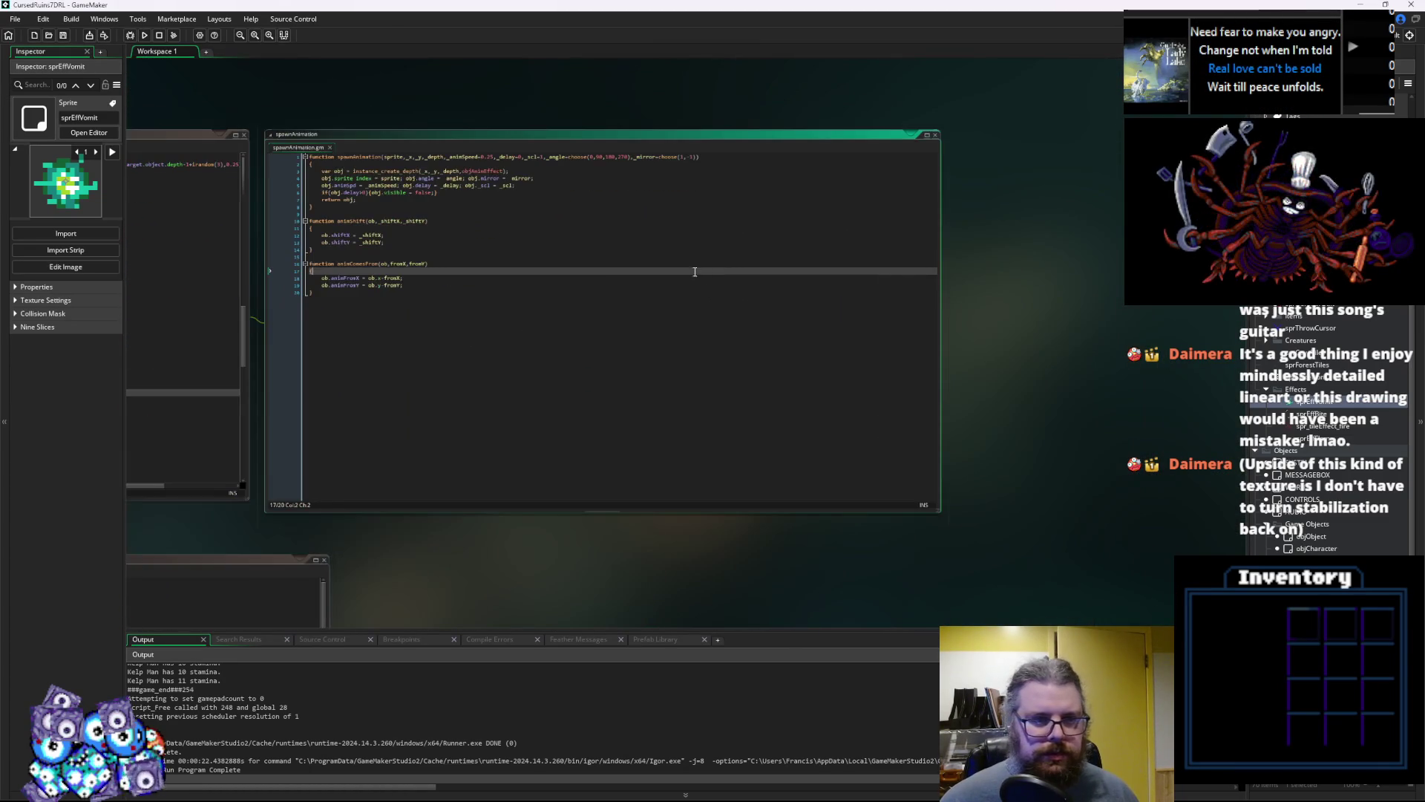
left_click(936, 135)
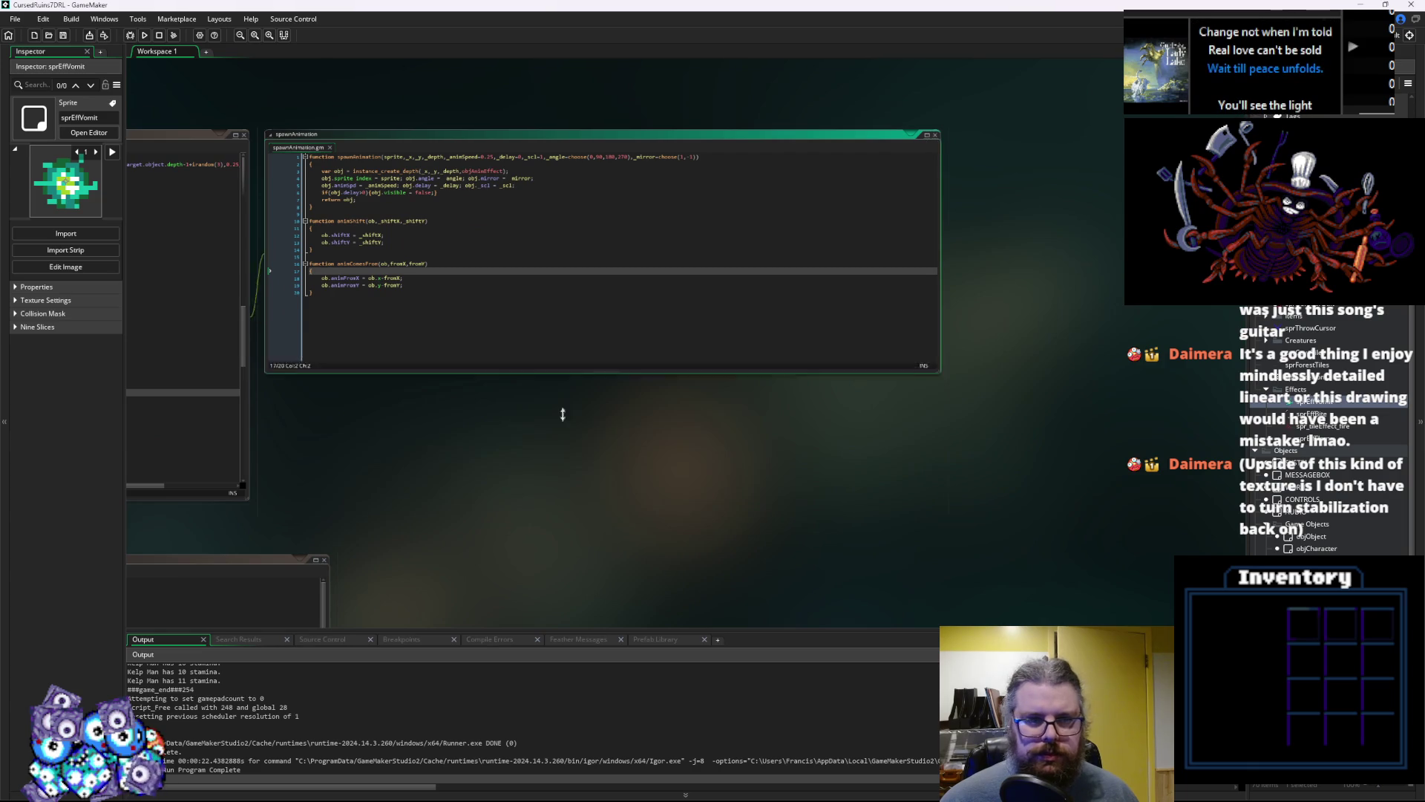
mouse_move(429, 579)
left_mouse_down()
mouse_move(878, 242)
mouse_move(853, 150)
left_mouse_up()
left_click(576, 355)
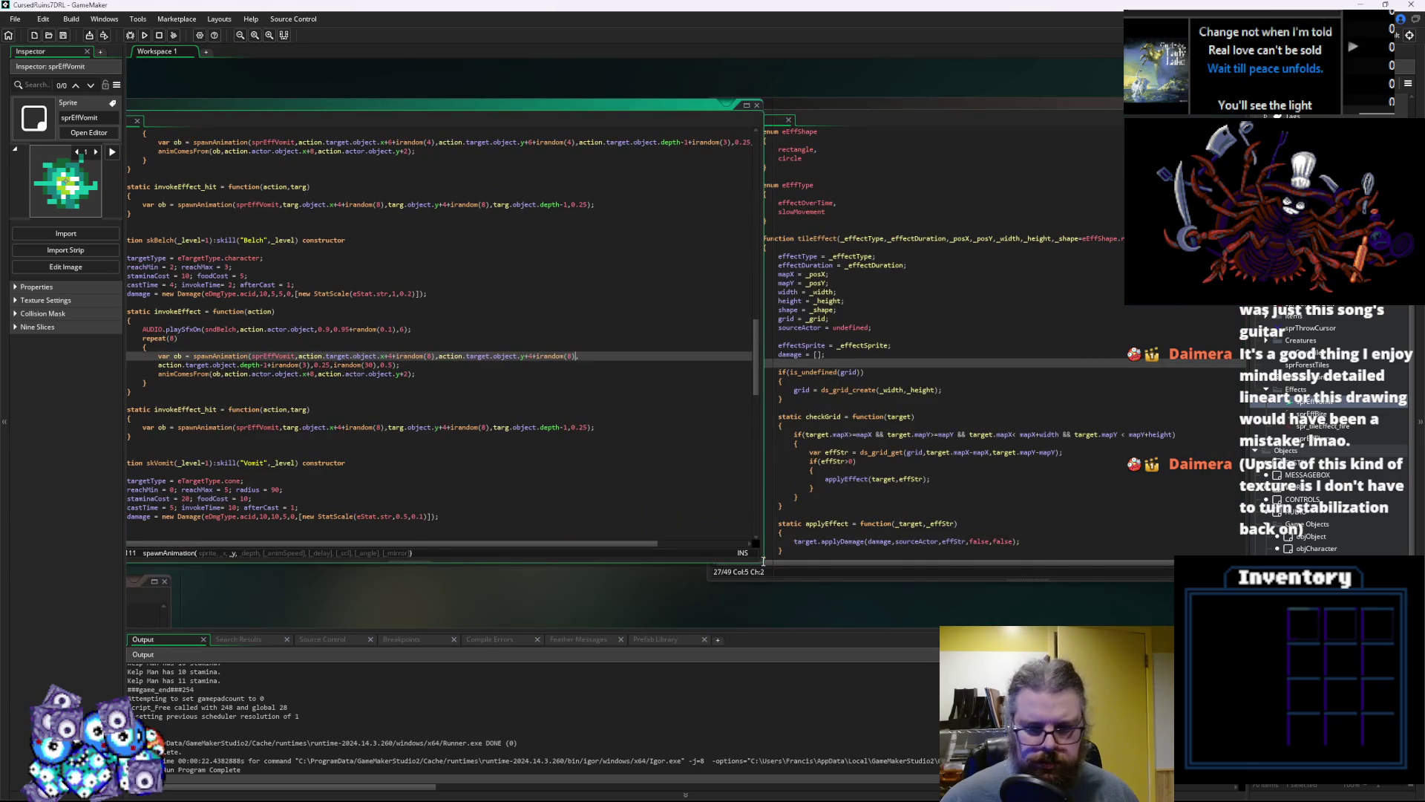
Resize and reposition the editors so the tileEffects code is centred and wider
mouse_move(761, 562)
left_mouse_down()
mouse_move(664, 536)
mouse_move(677, 549)
left_mouse_up()
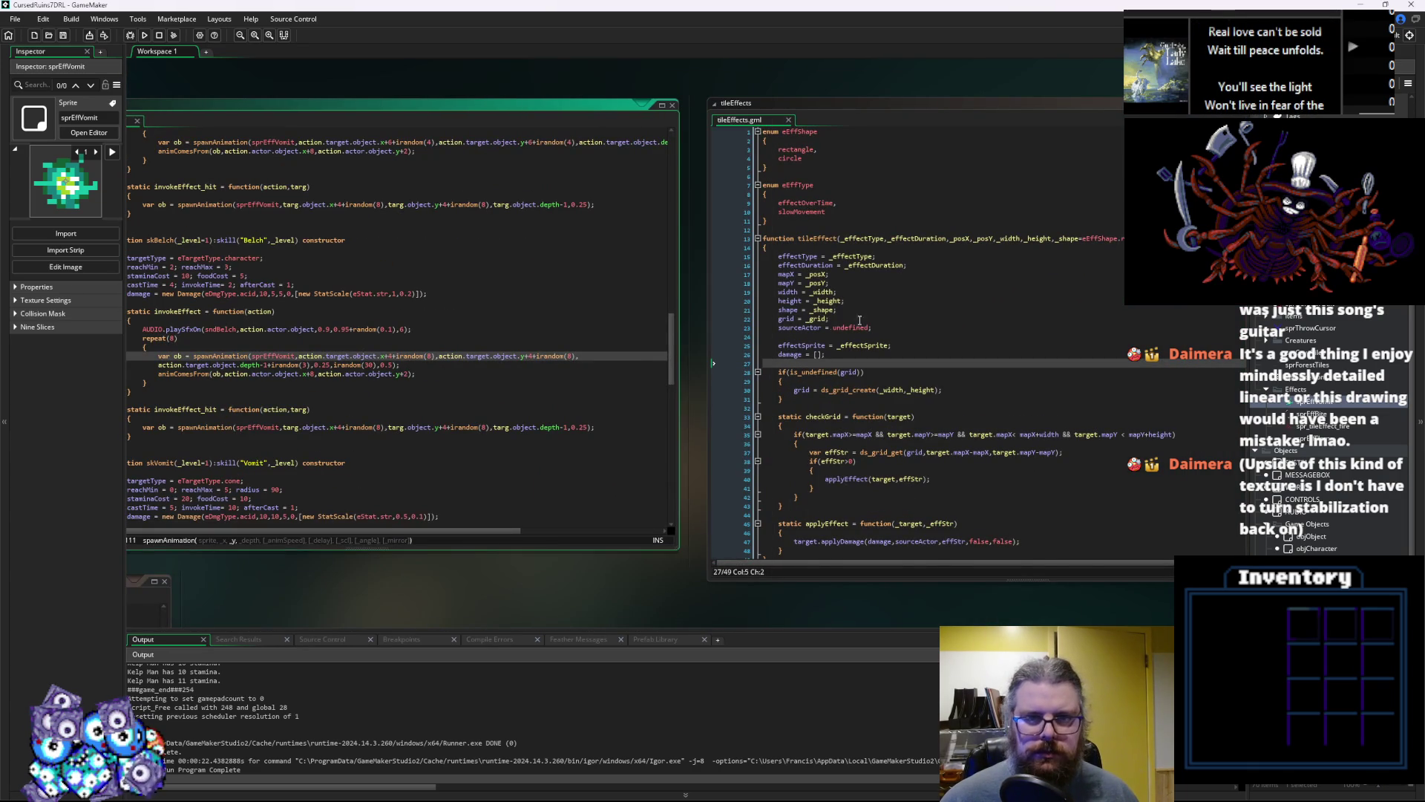
left_click(767, 462)
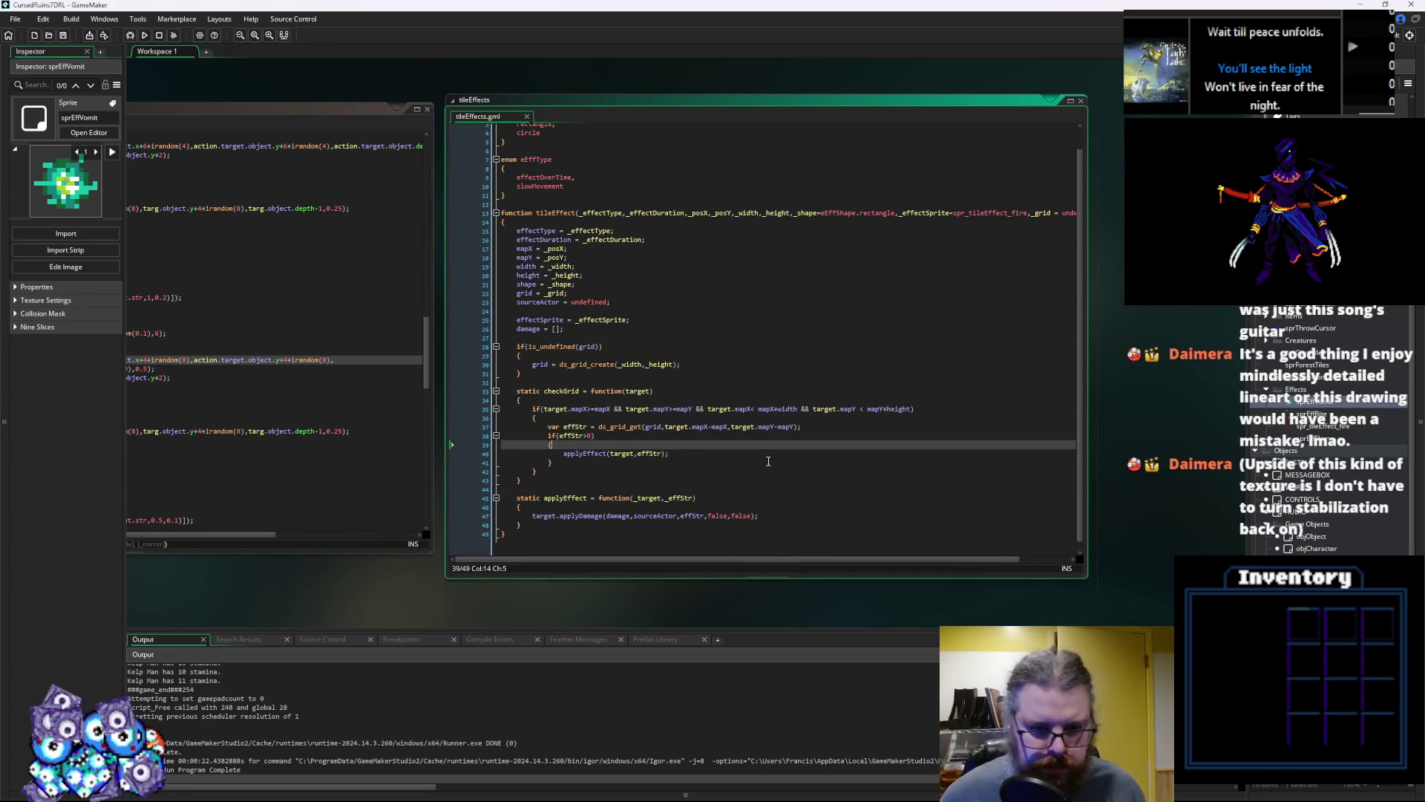
left_click(810, 450)
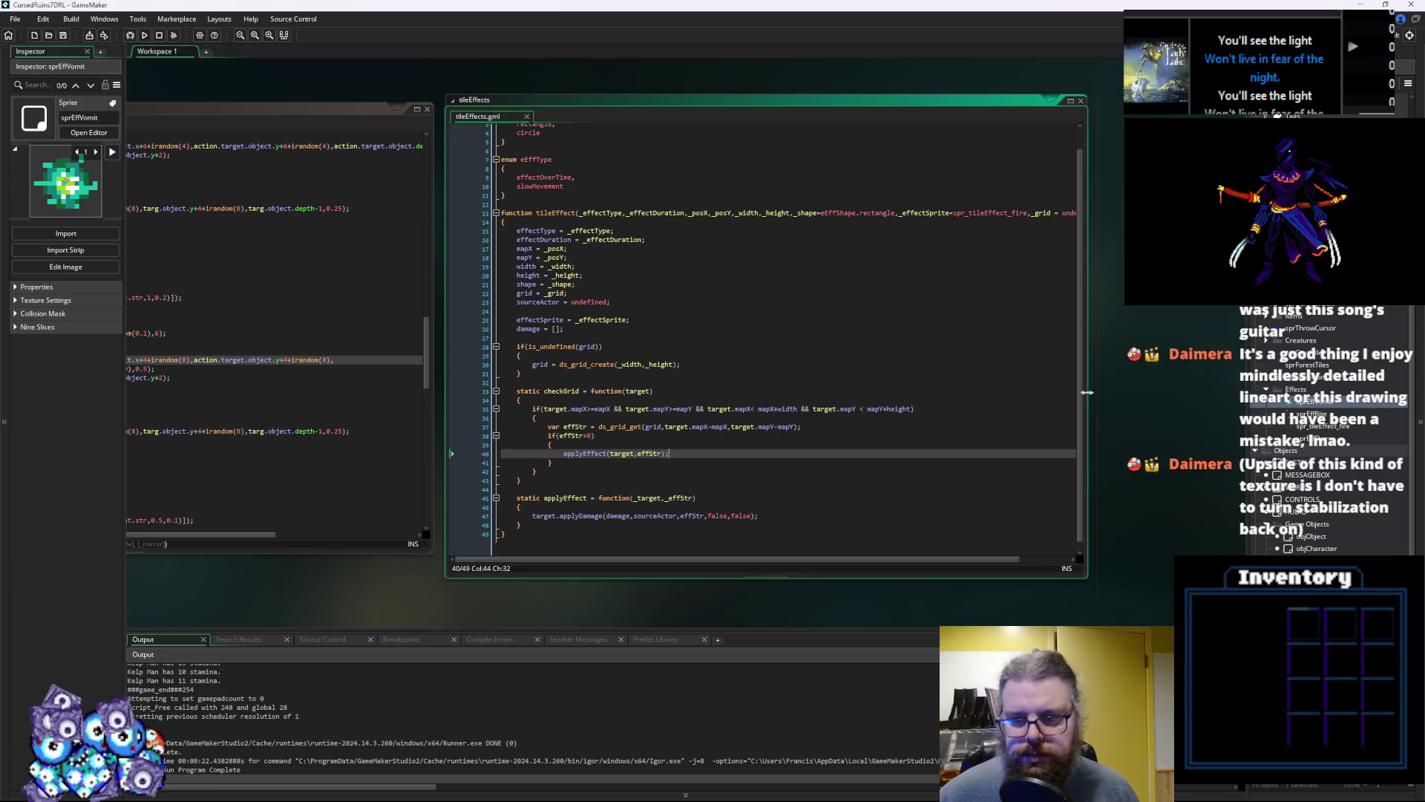
left_click_drag(1086, 392, 1158, 392)
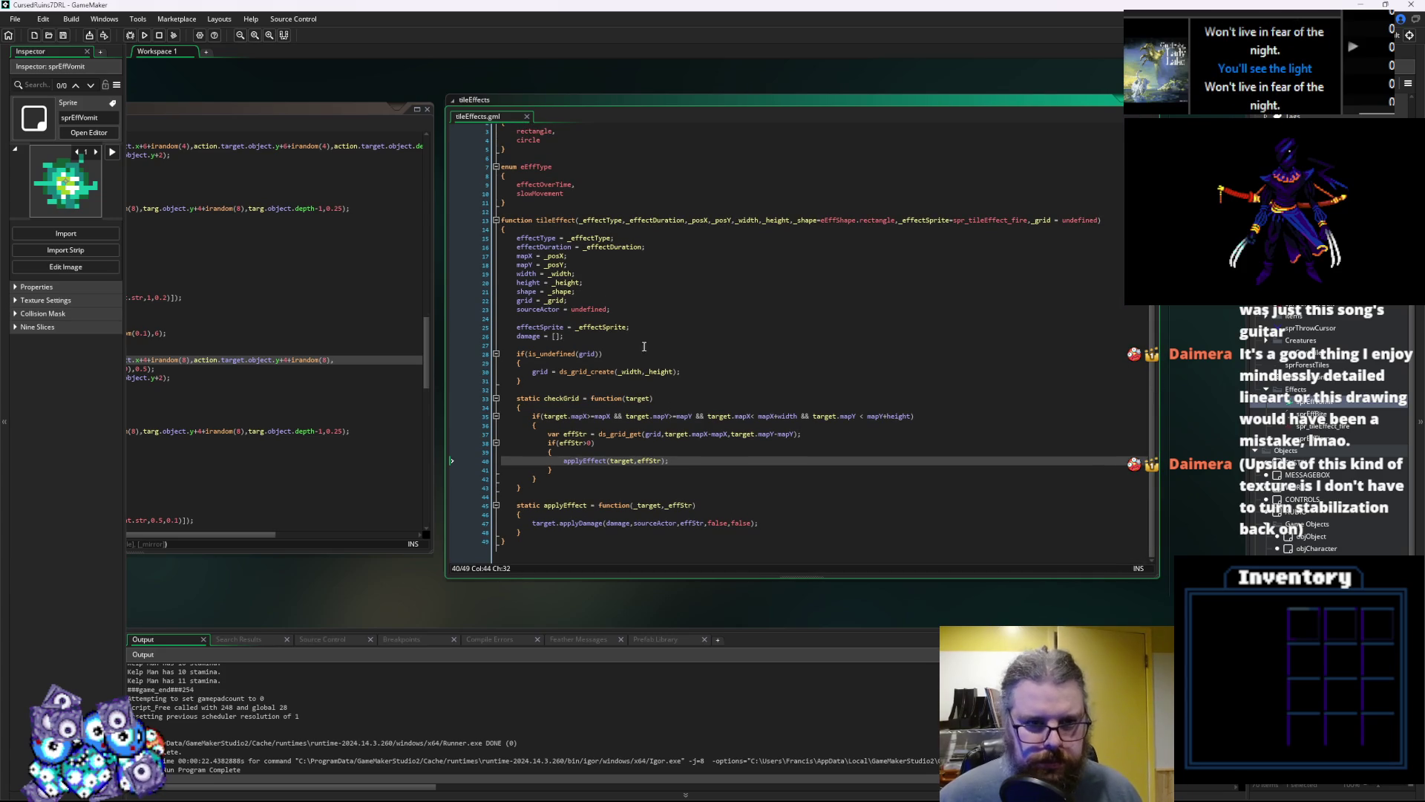
mouse_move(579, 233)
left_mouse_down()
mouse_move(881, 204)
mouse_move(816, 204)
left_mouse_up()
Add a new function spawnTileEffect(tileEff) with an opening brace at the end of tileEffects.gml
left_click(803, 505)
key("Down")
key("Return")
key("Return")
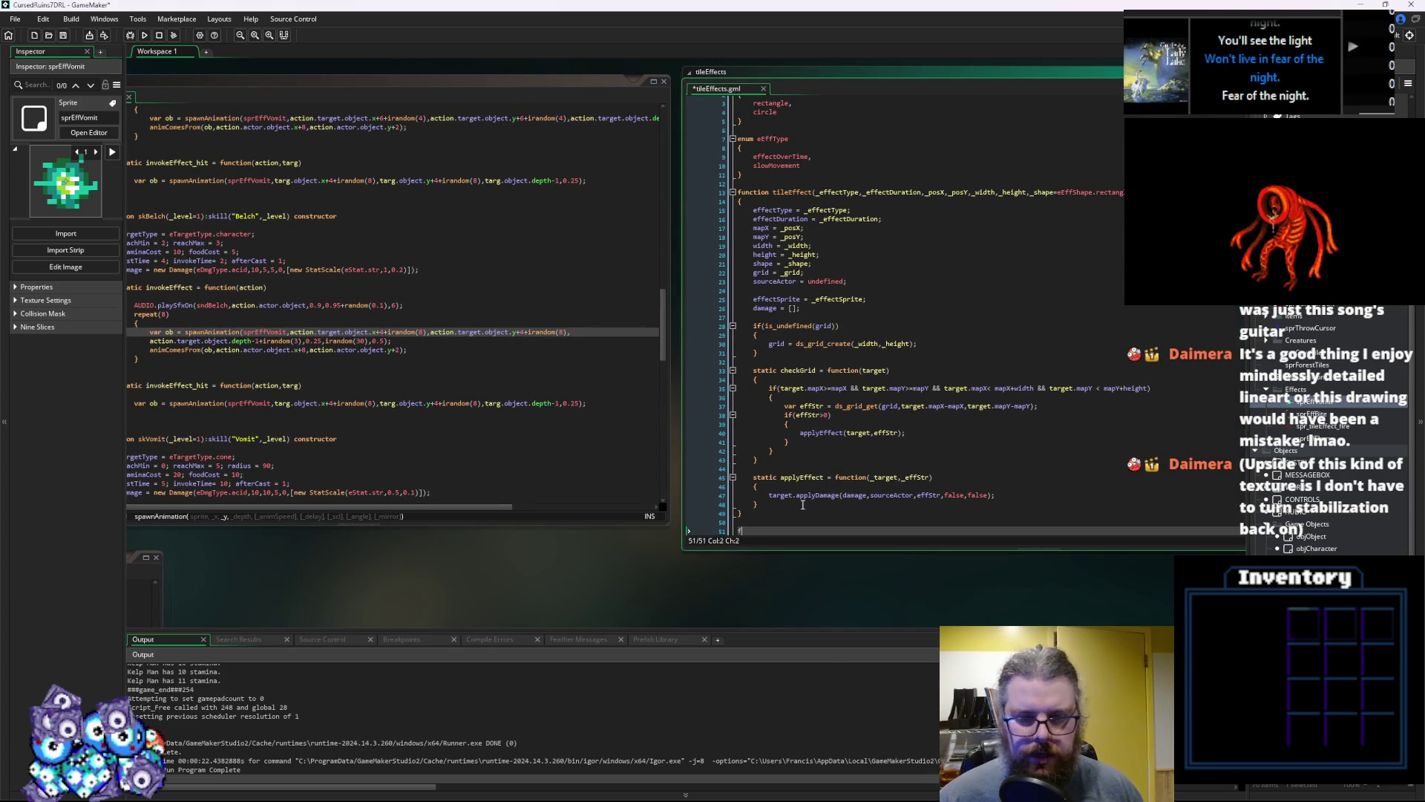
type("unction sa")
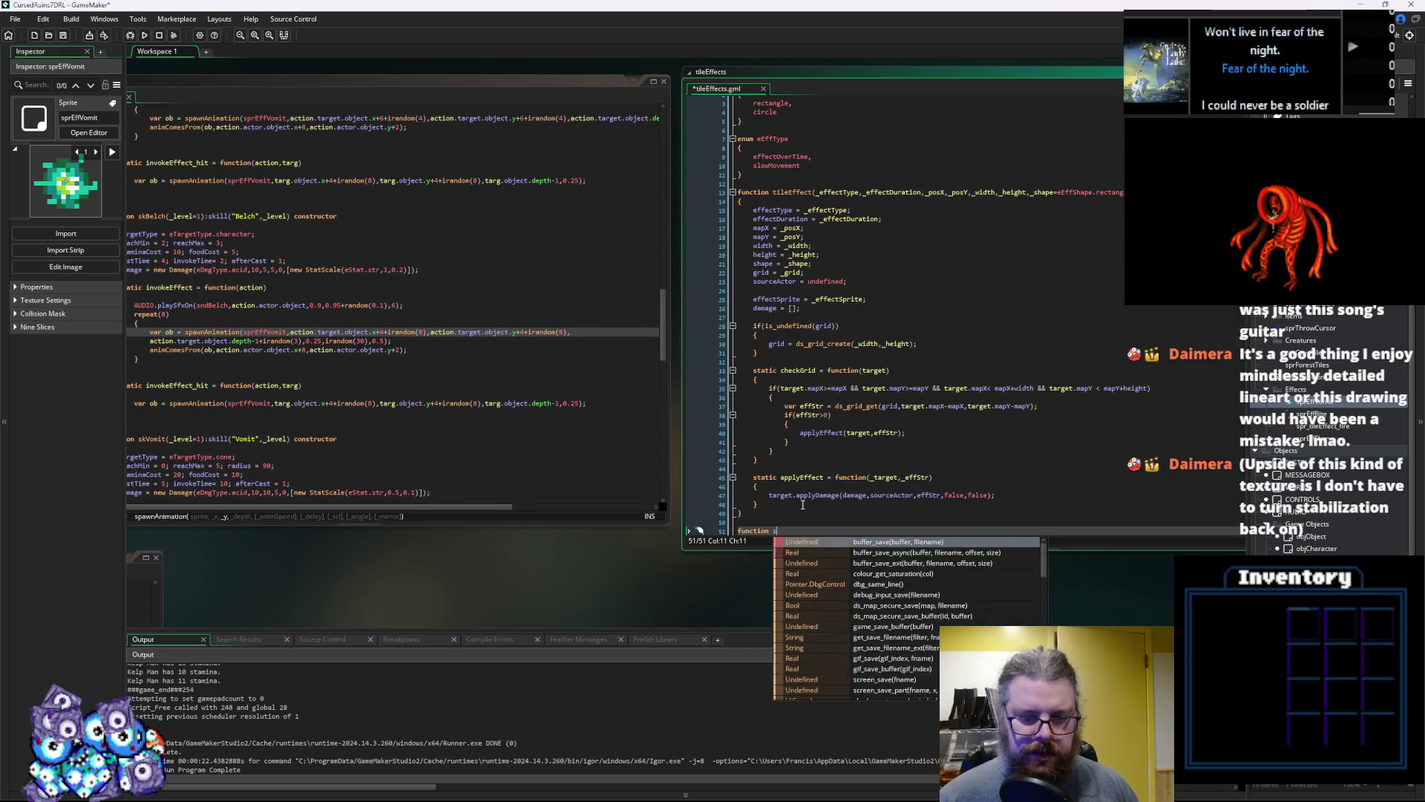
key("BackSpace")
type("pawnTileEffect")
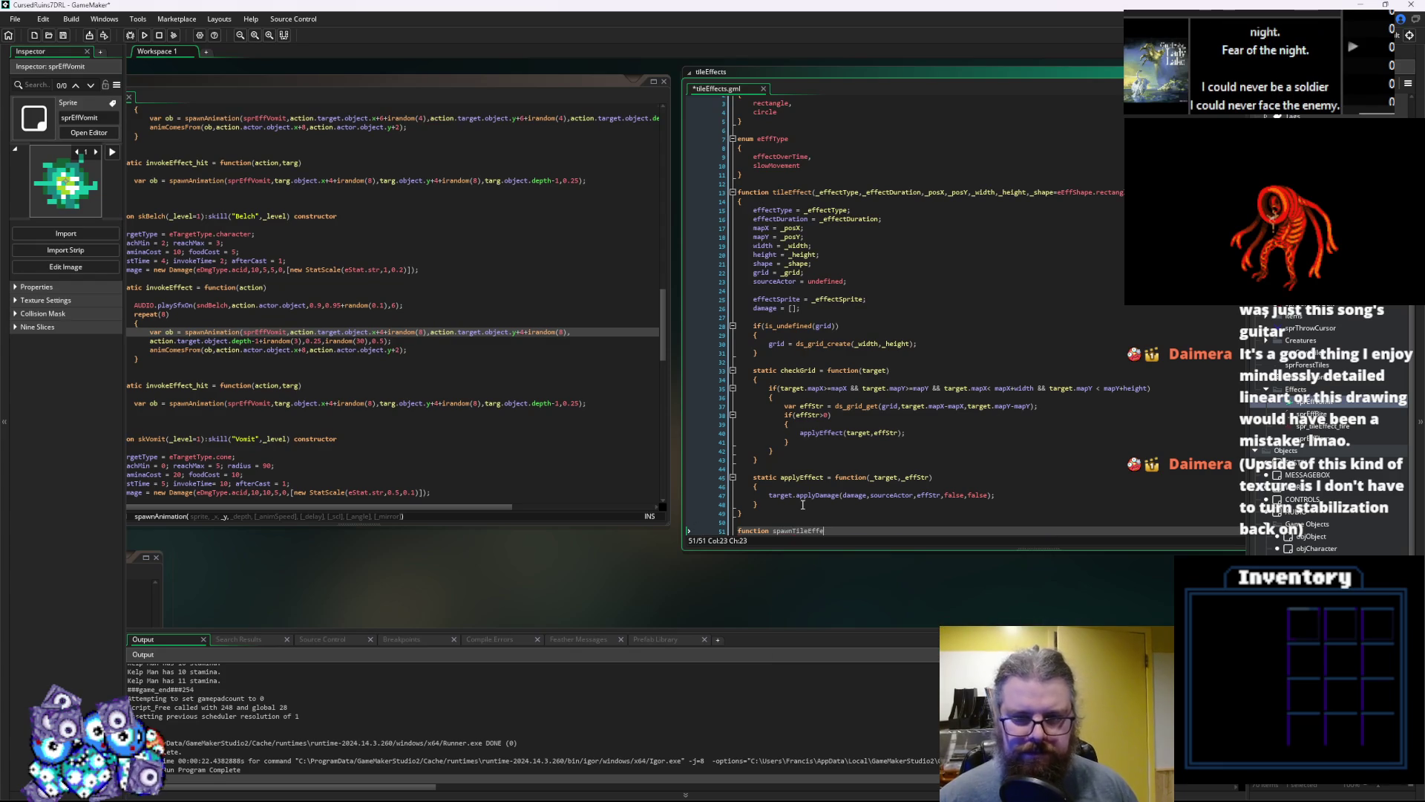
type("(")
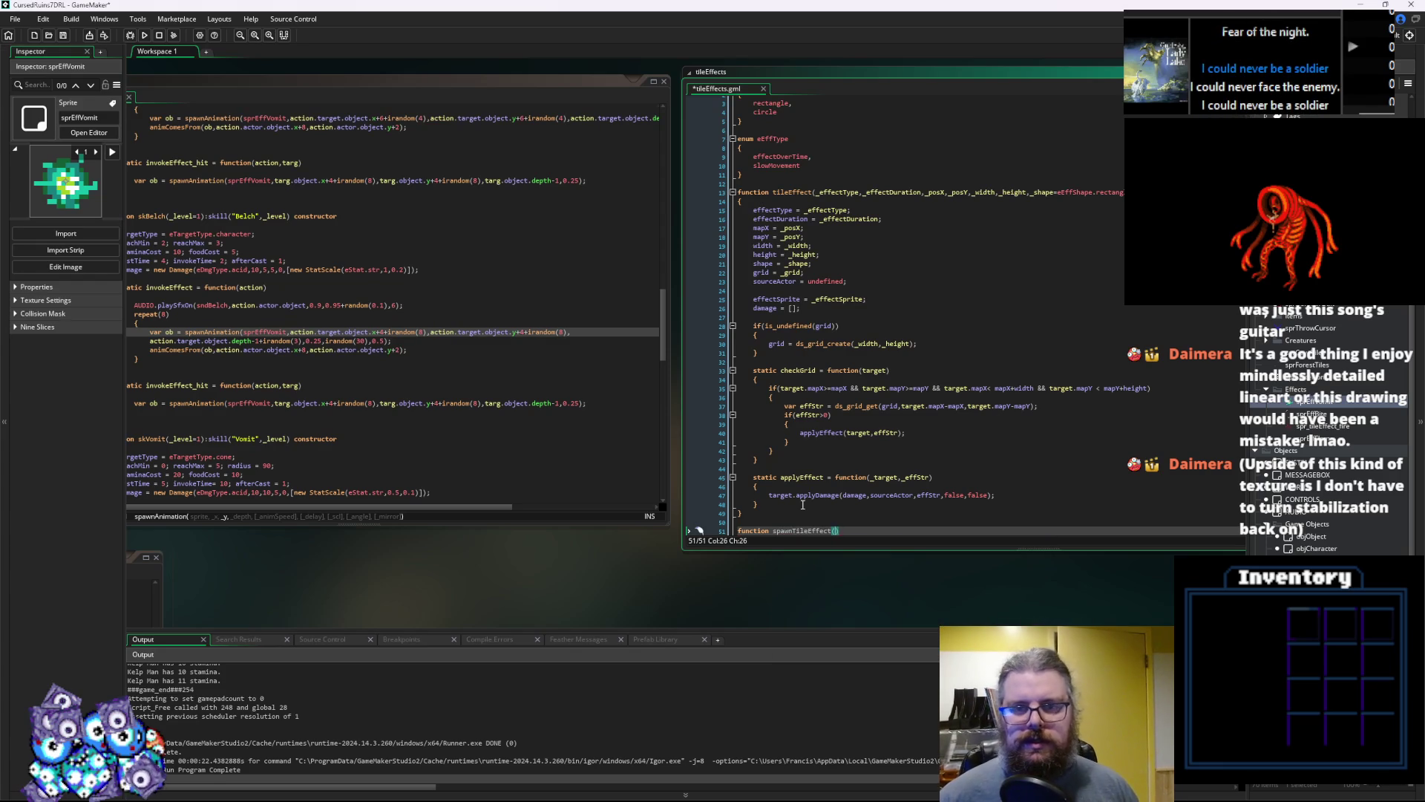
type("tileEff")
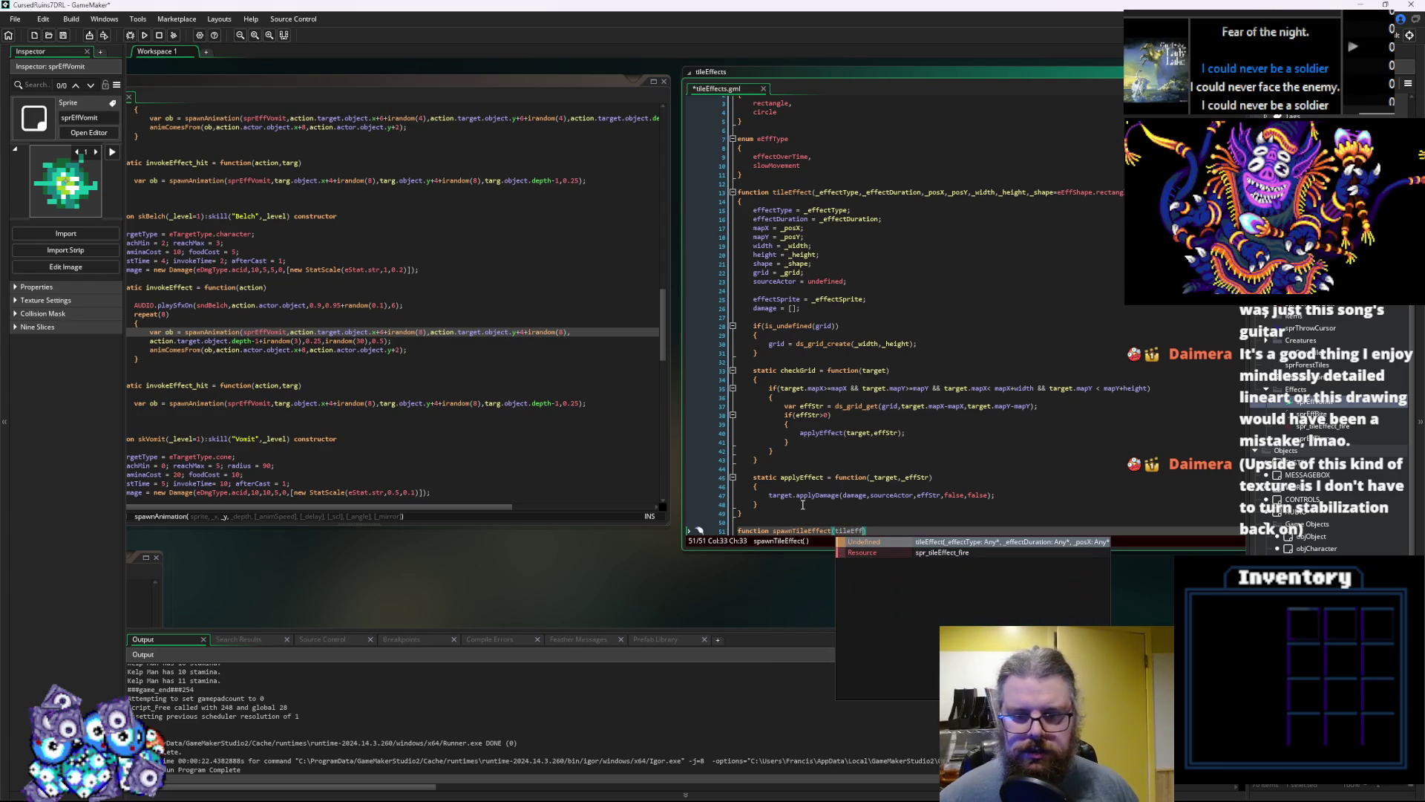
key("End")
key("Return")
type("{")
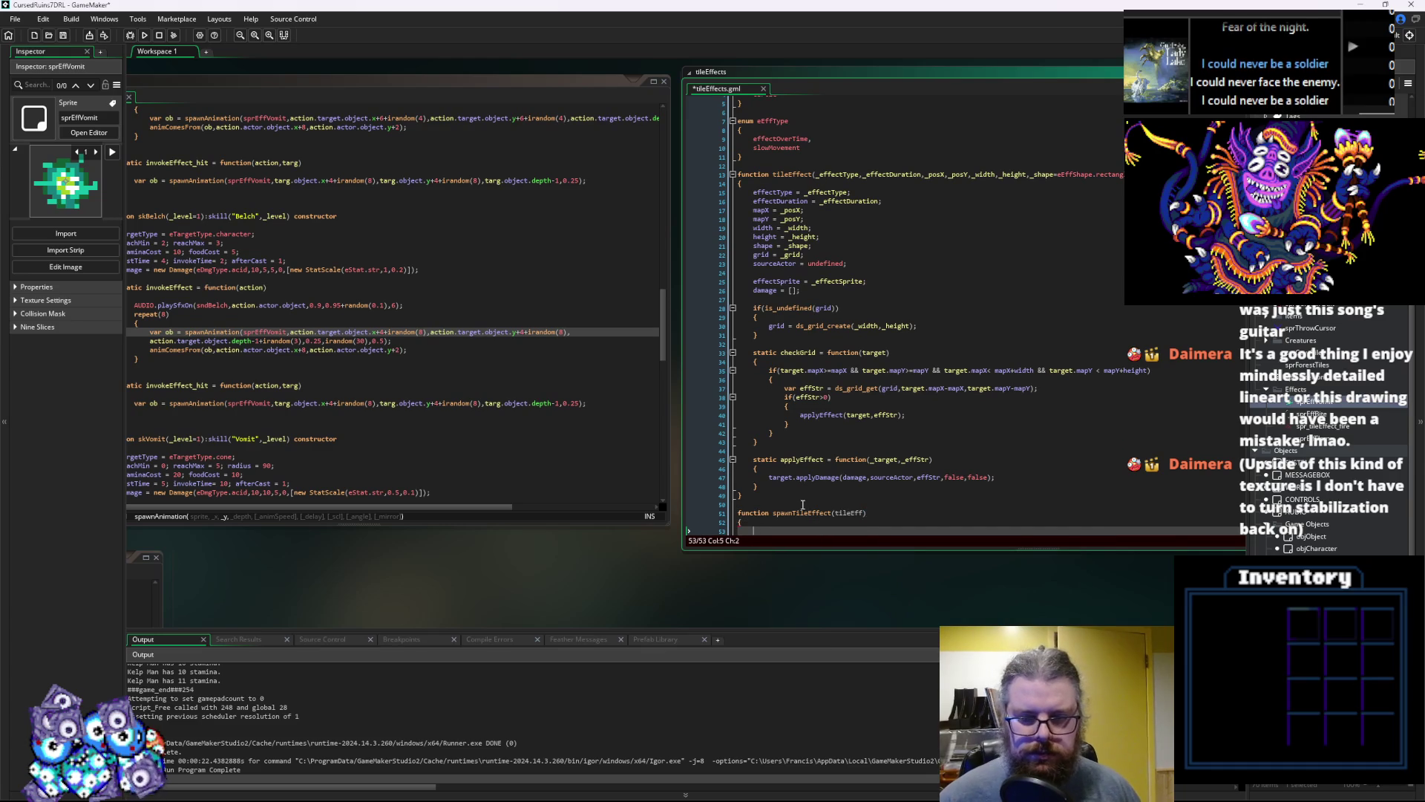
Start the function body with WORLD.currentLevel.tileEffect using autocomplete
key("Return")
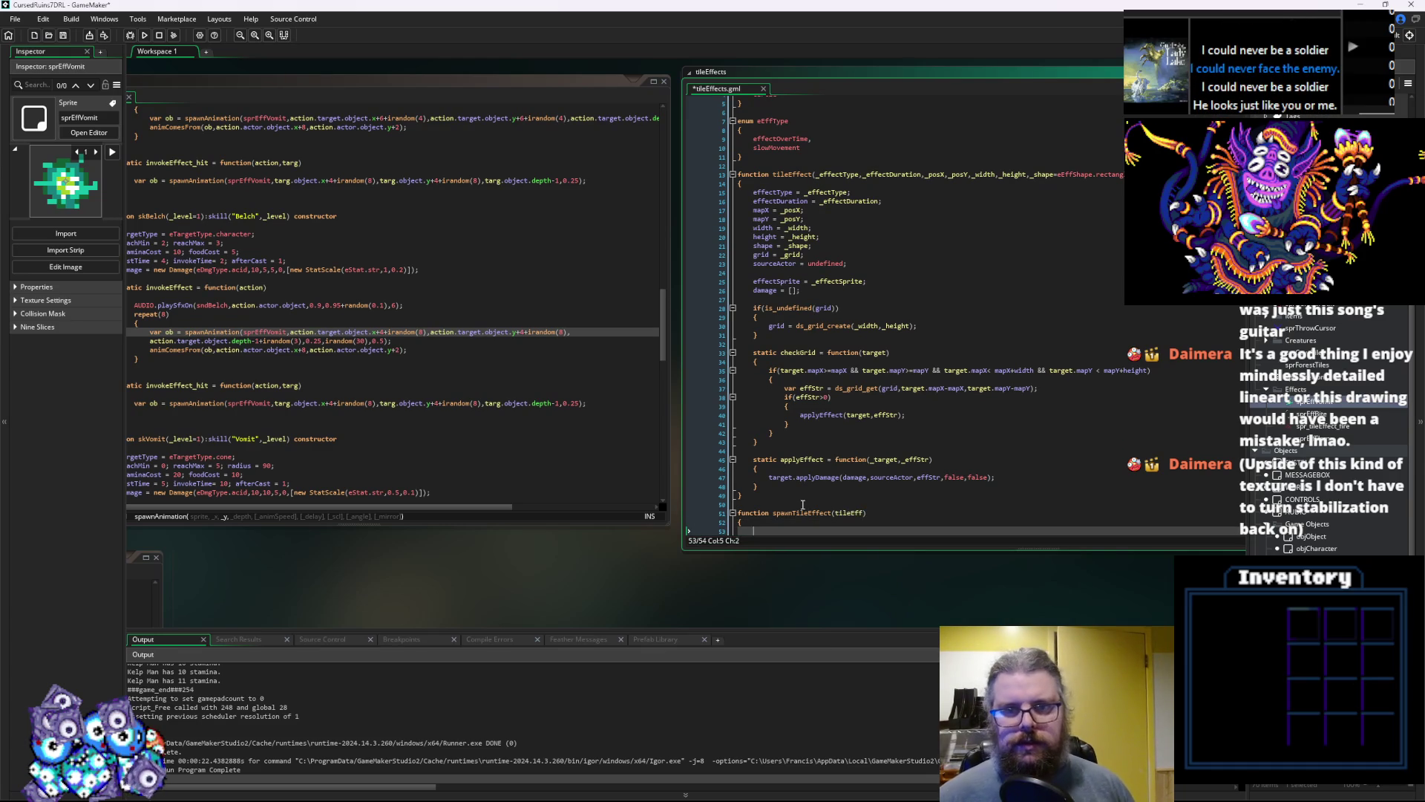
type("w")
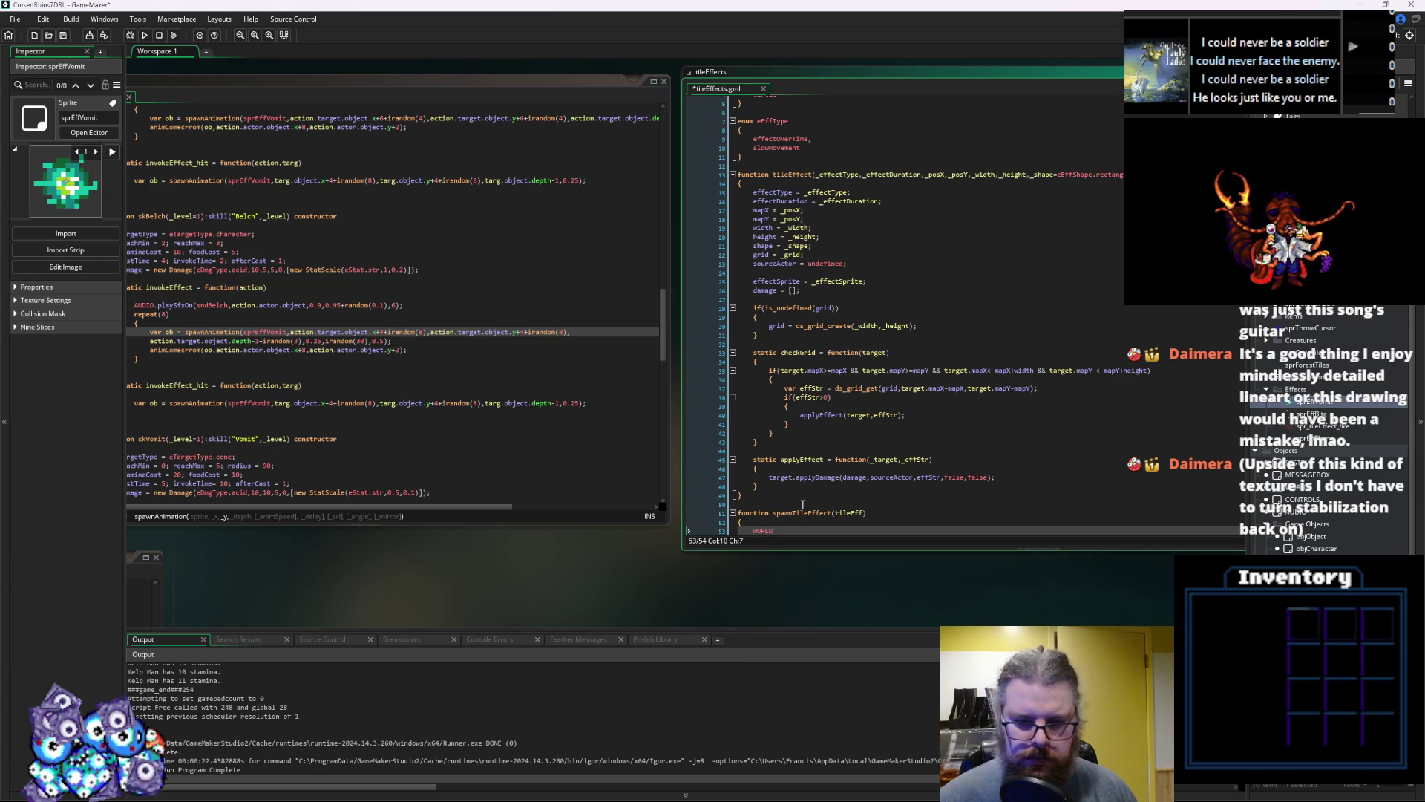
type("or")
key("Return")
type(".lev")
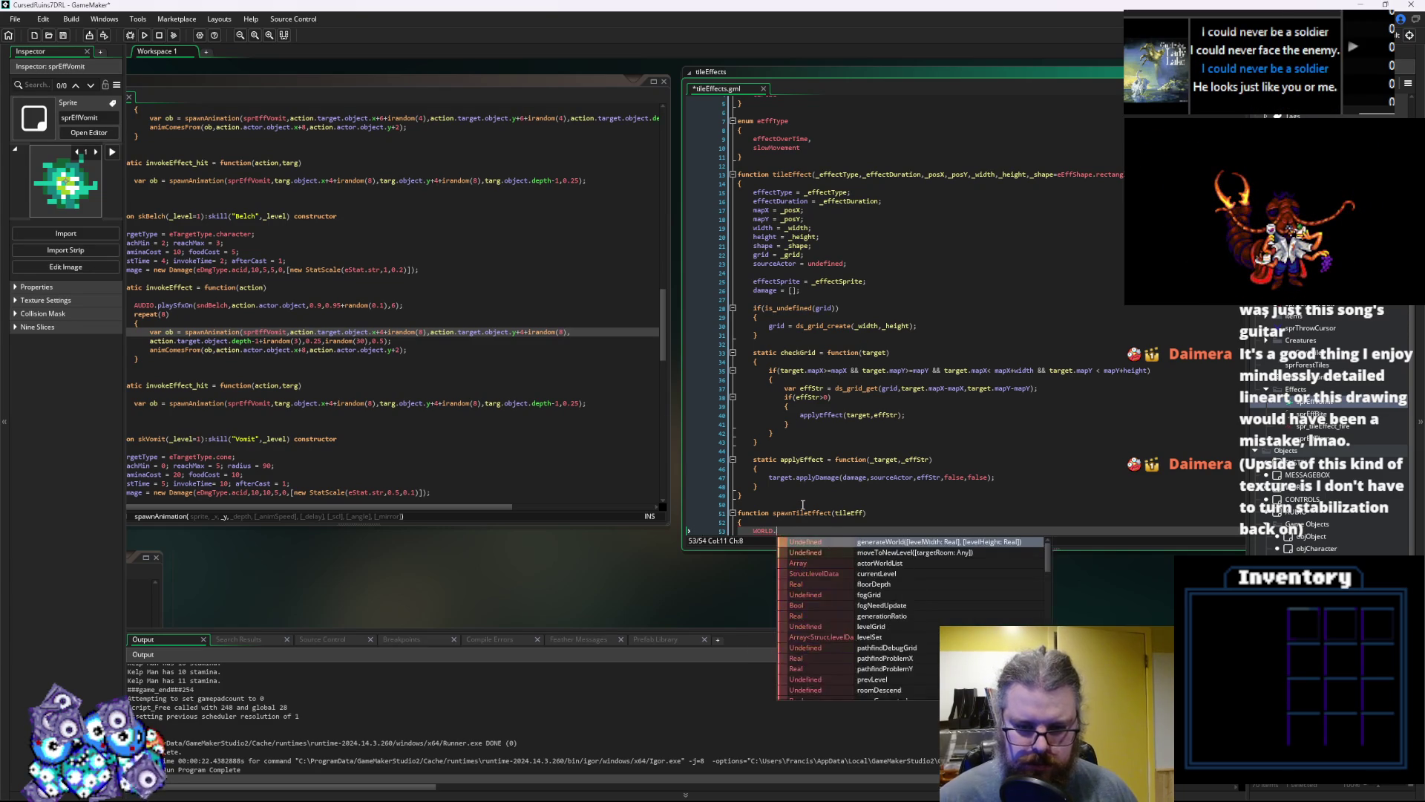
key("Return")
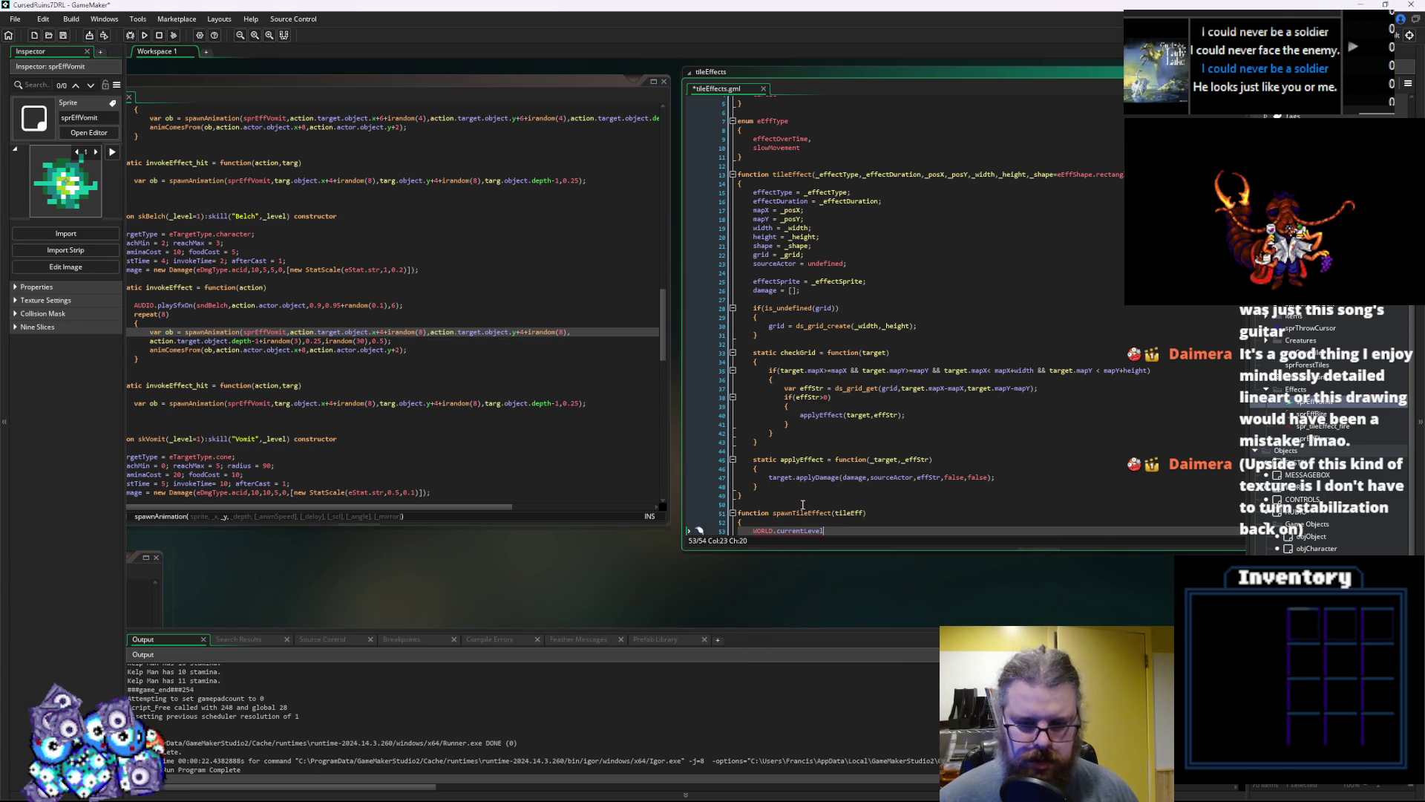
type(".")
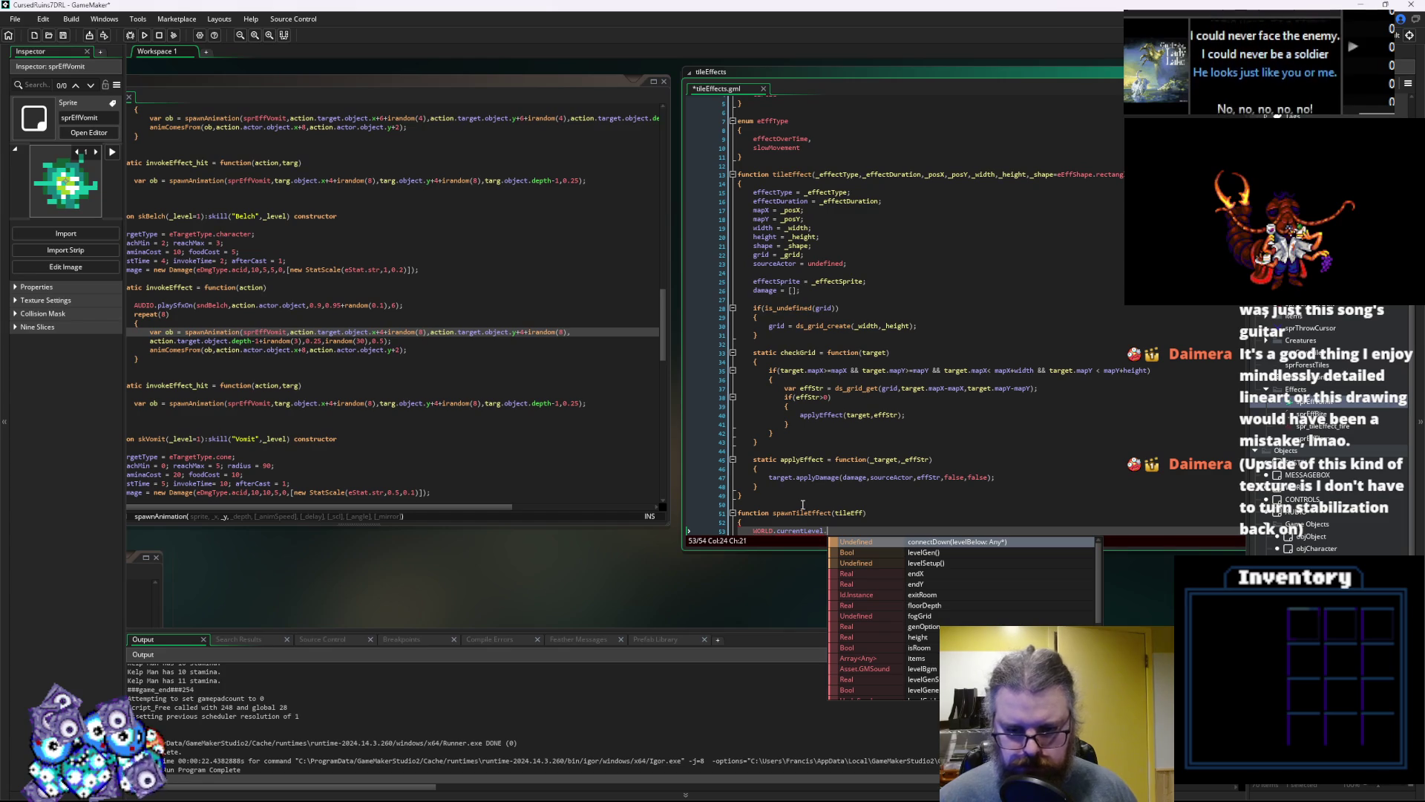
type("til")
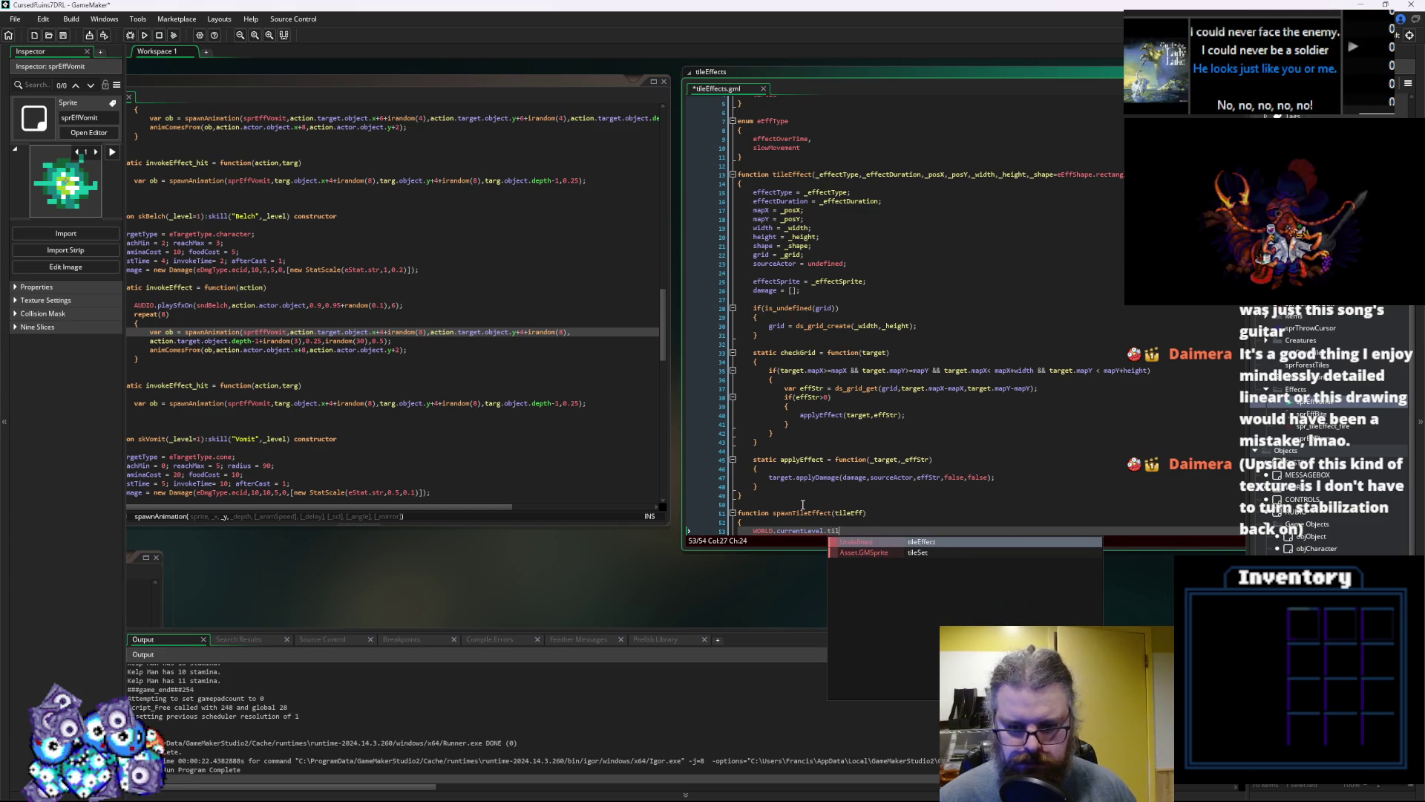
key("Return")
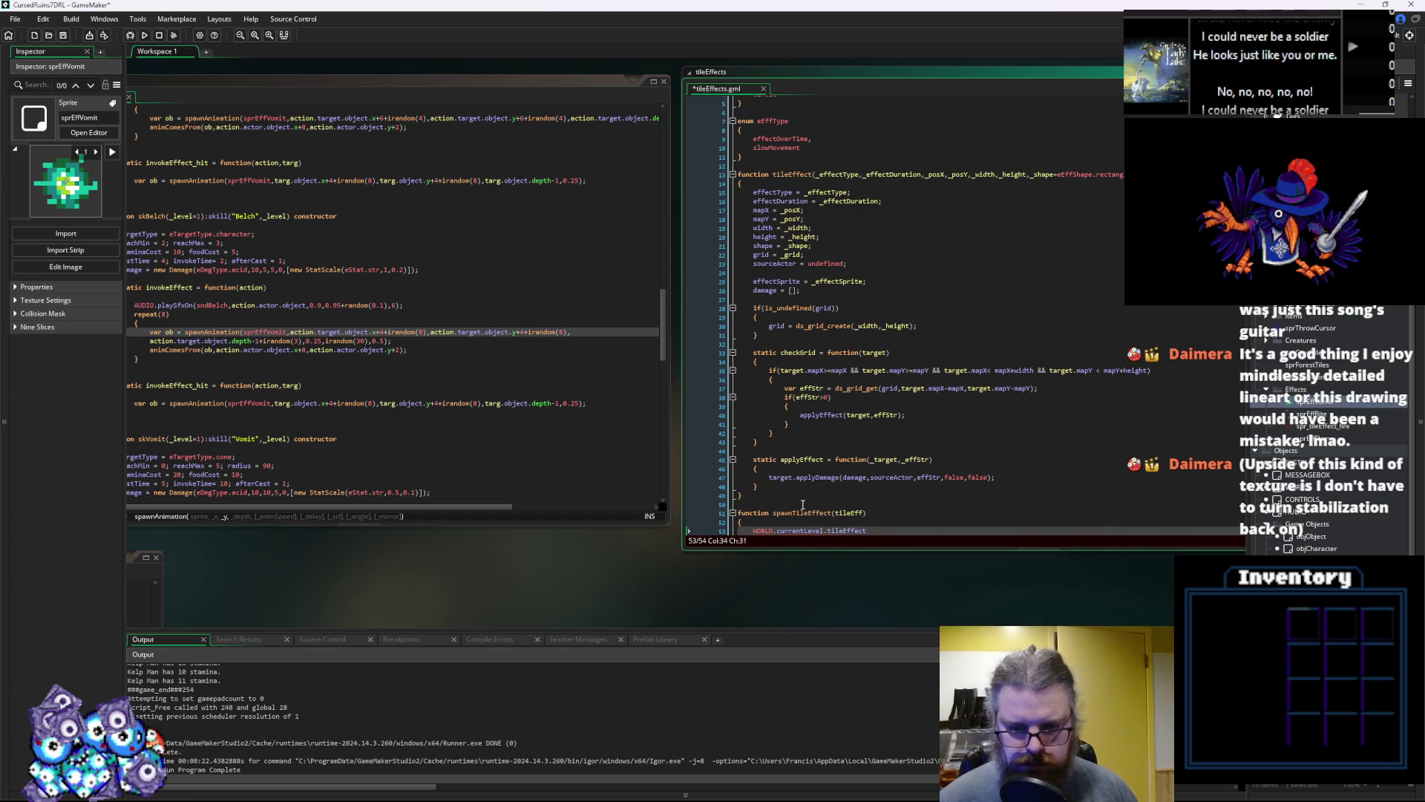
scroll(928, 492, "up", 2)
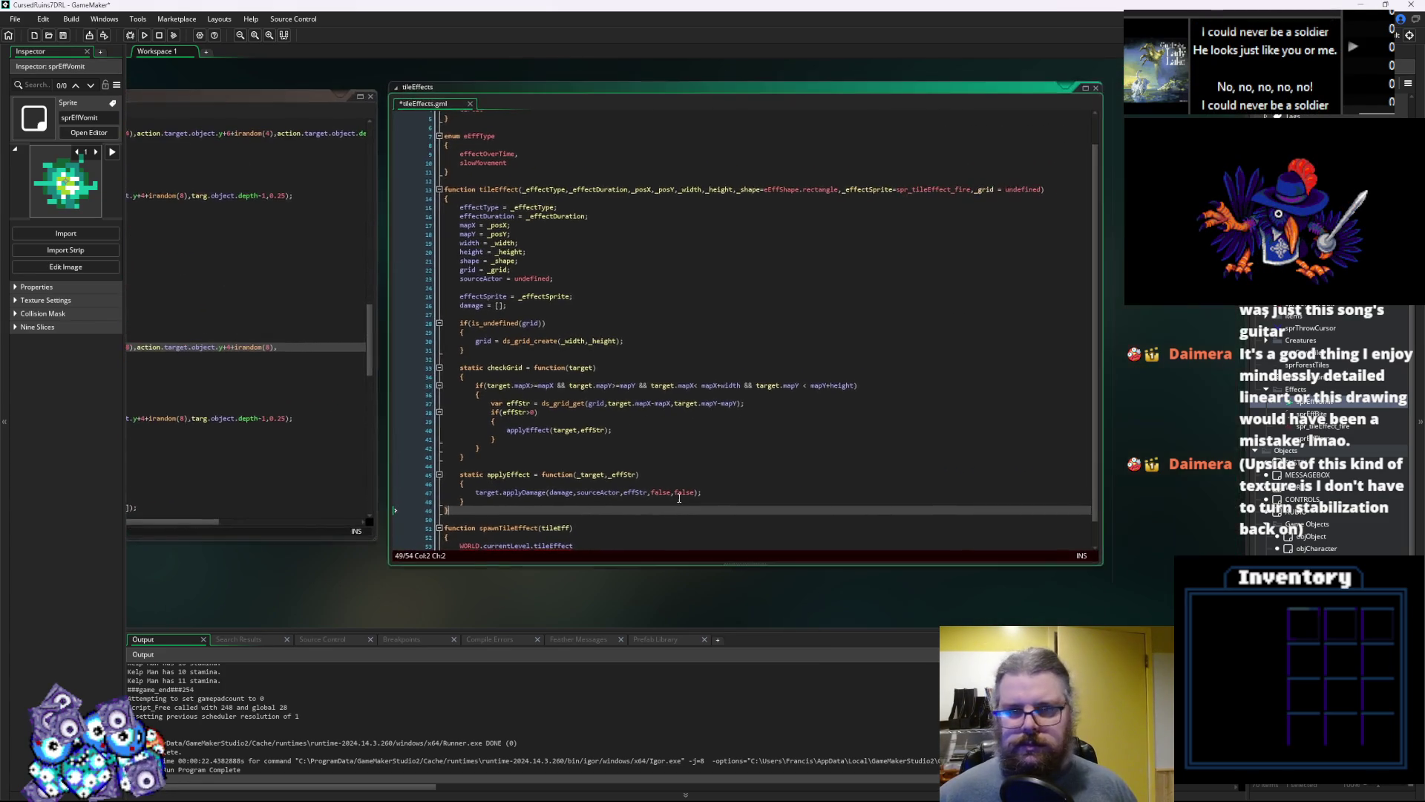
Open the levelData script from the tileEffects code
scroll(616, 497, "down", 4)
scroll(533, 446, "up", 1)
scroll(533, 445, "down", 1)
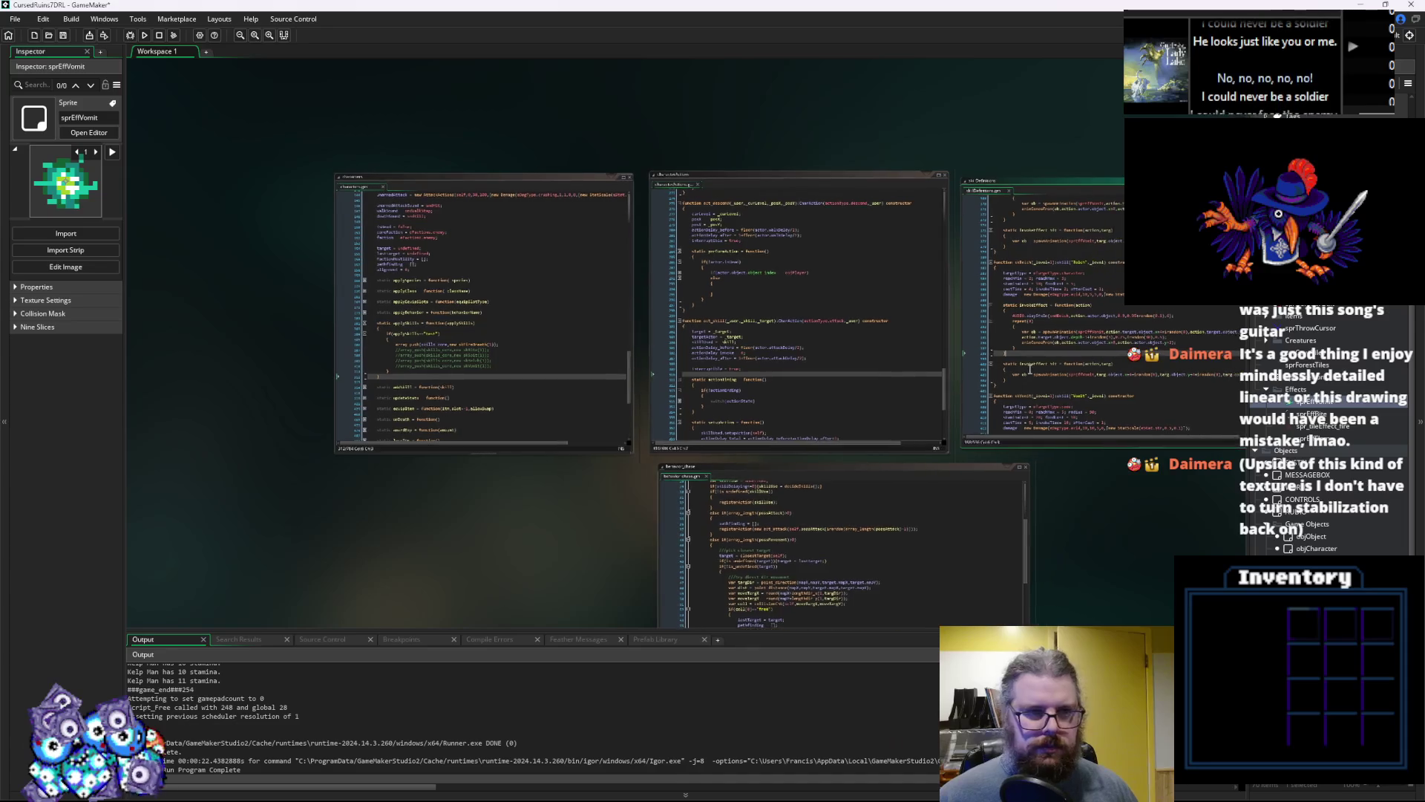
scroll(957, 416, "up", 3)
scroll(958, 416, "right", 10)
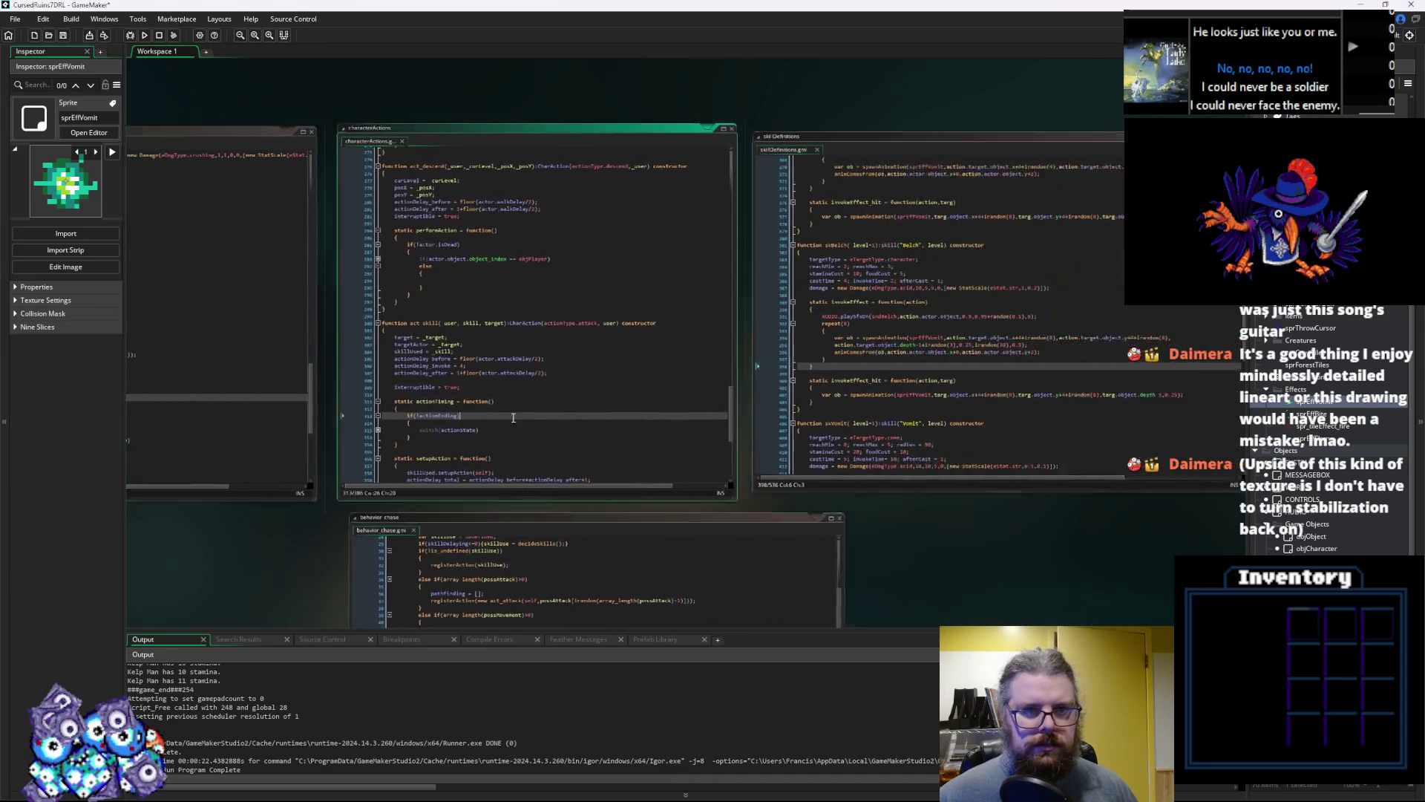
left_click(586, 444)
scroll(587, 441, "up", 1)
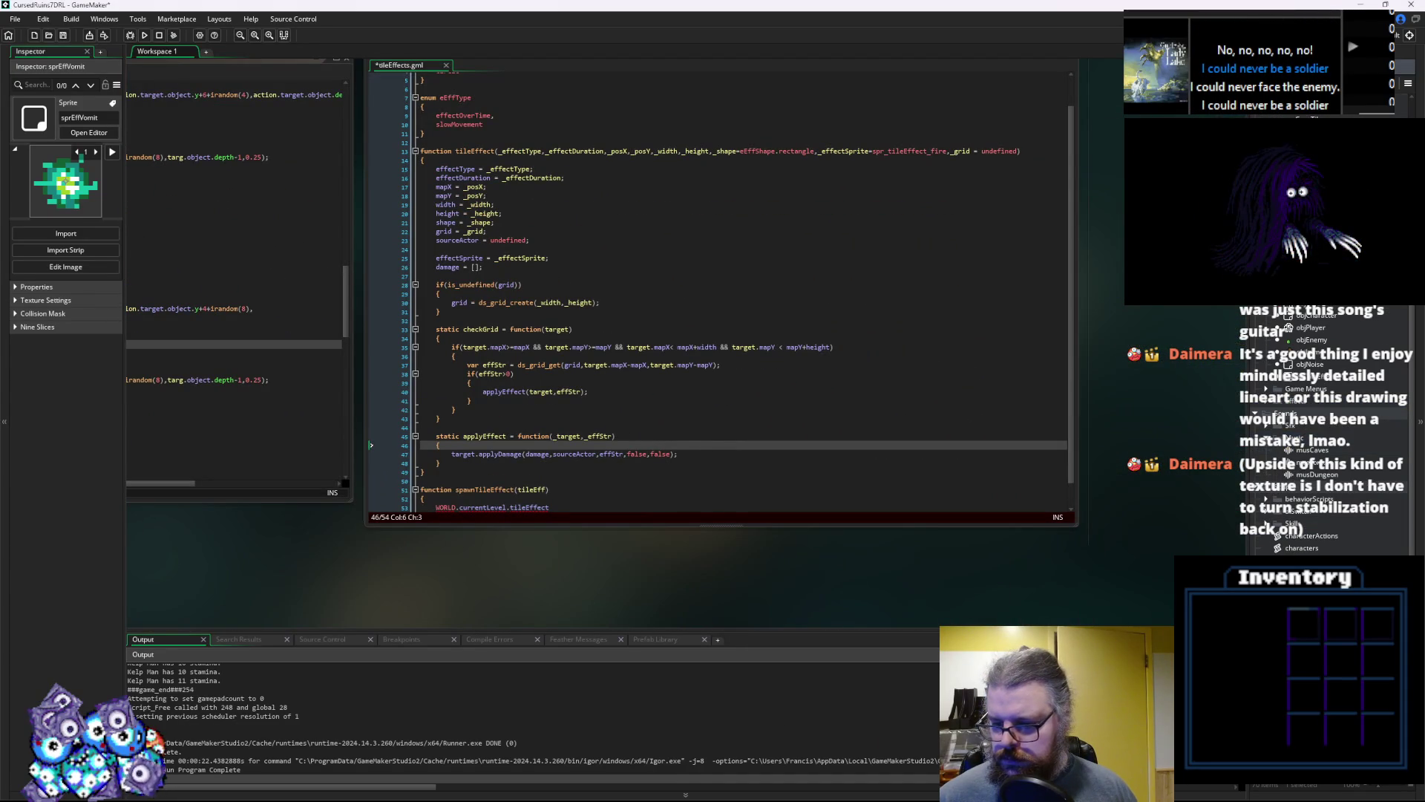
double_click(1307, 438)
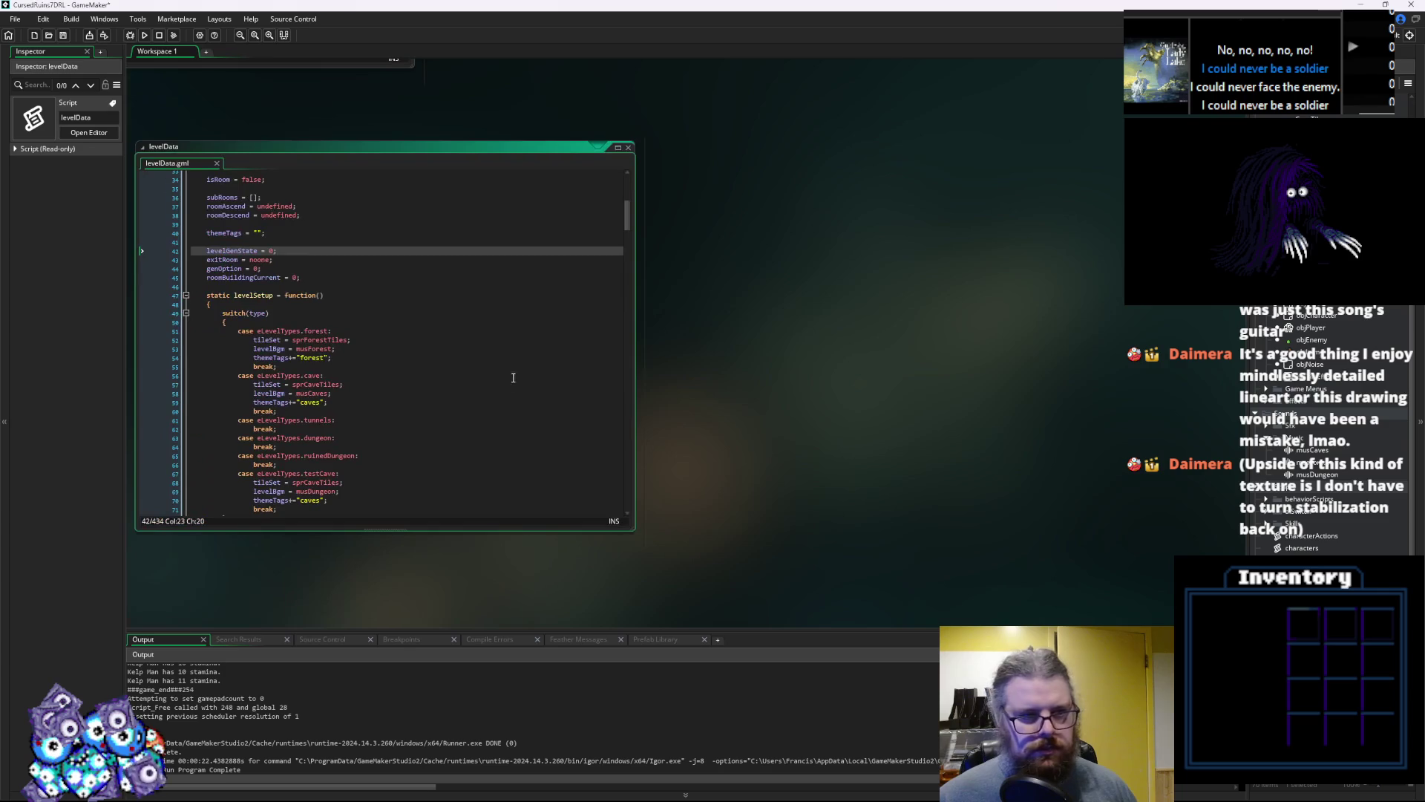
Locate the constructor's tileEffects = [] array field in levelData and copy the tileEffects name
scroll(276, 312, "up", 7)
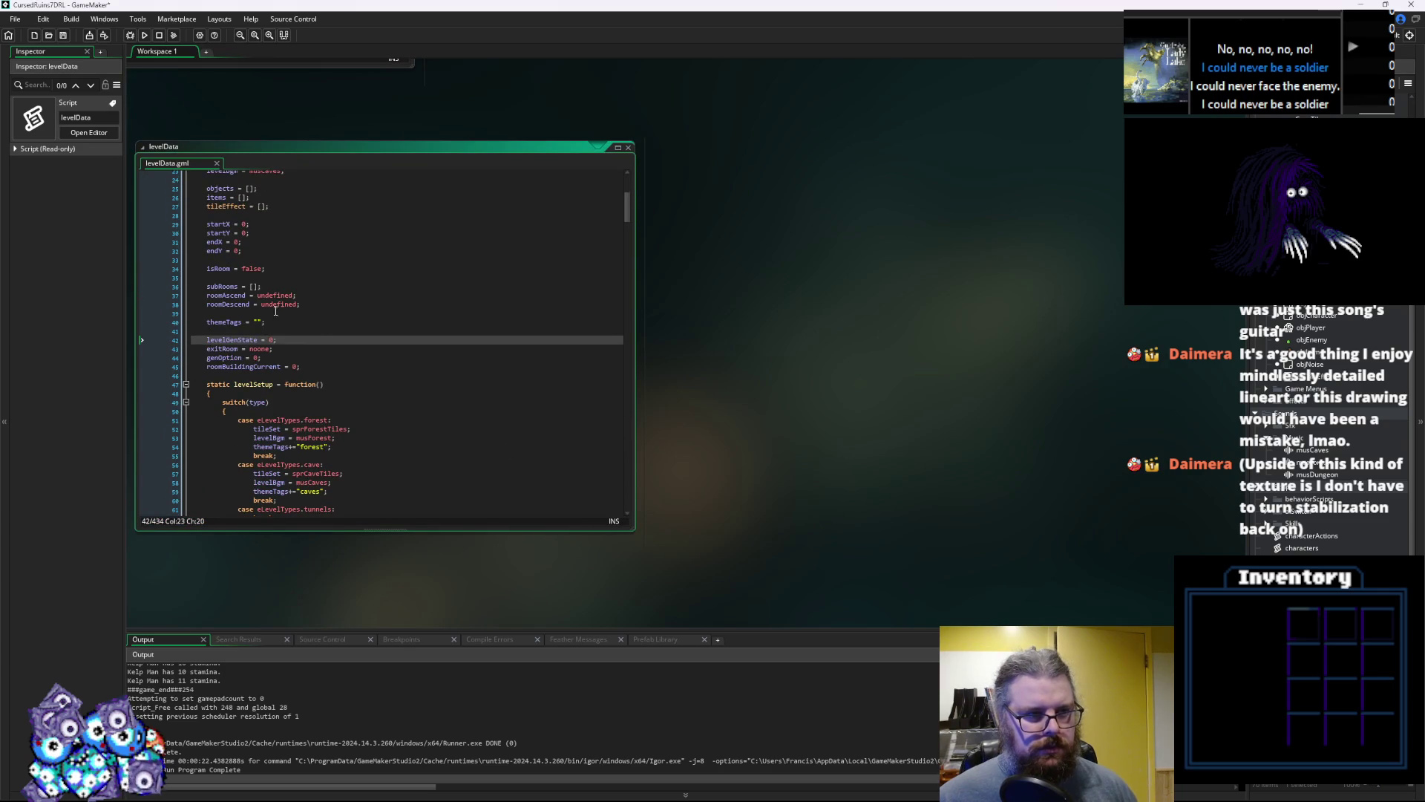
scroll(276, 312, "up", 1)
left_click(276, 318)
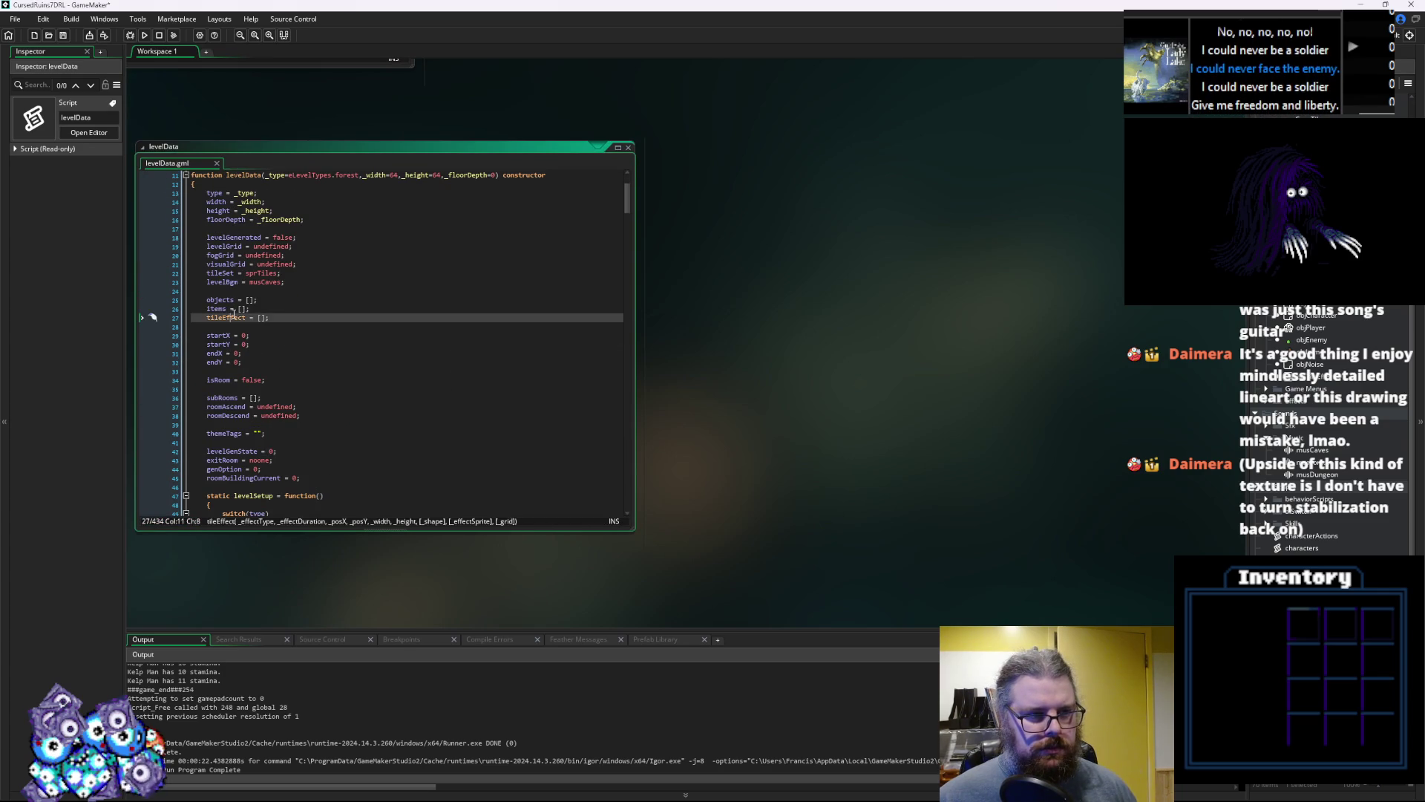
left_click(245, 317)
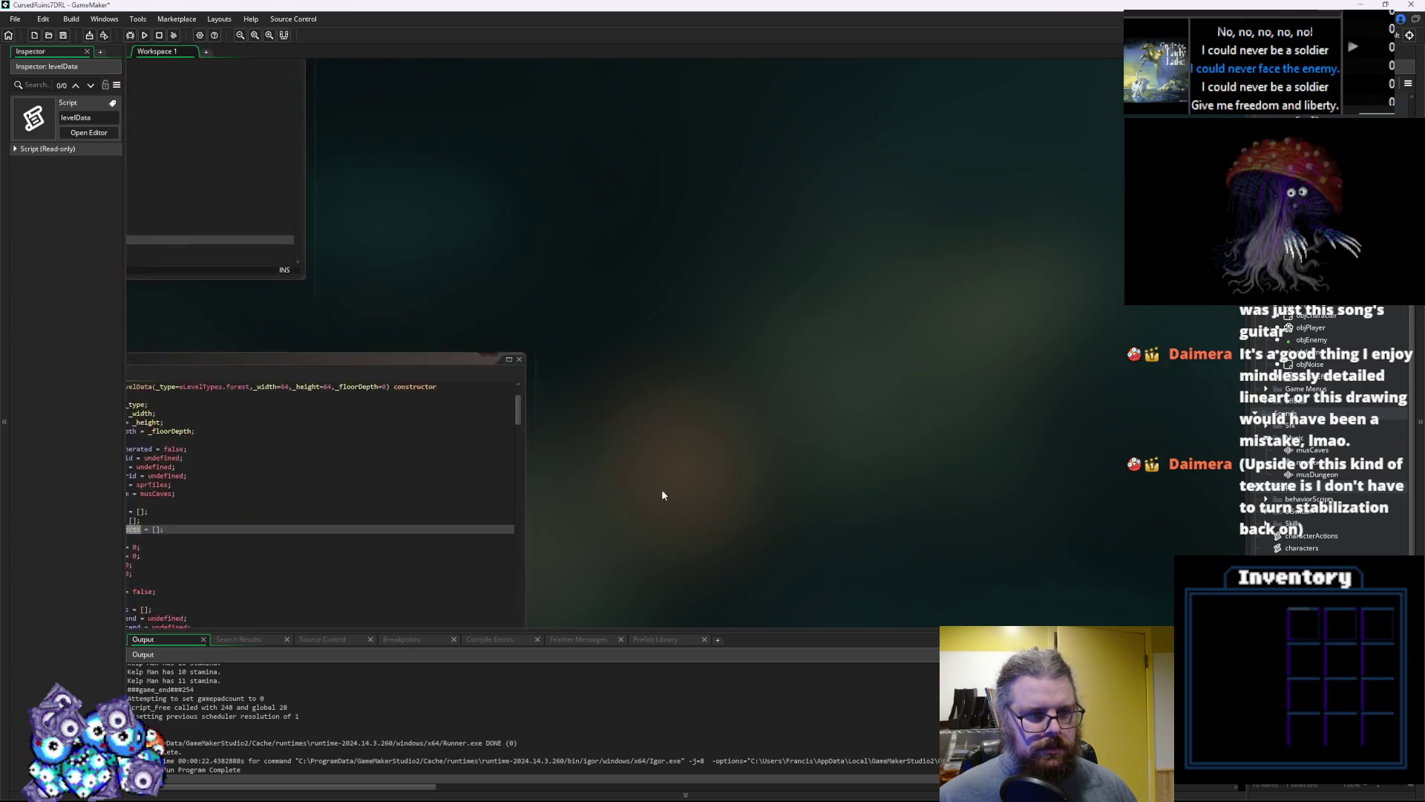
scroll(530, 419, "down", 4)
scroll(774, 340, "up", 4)
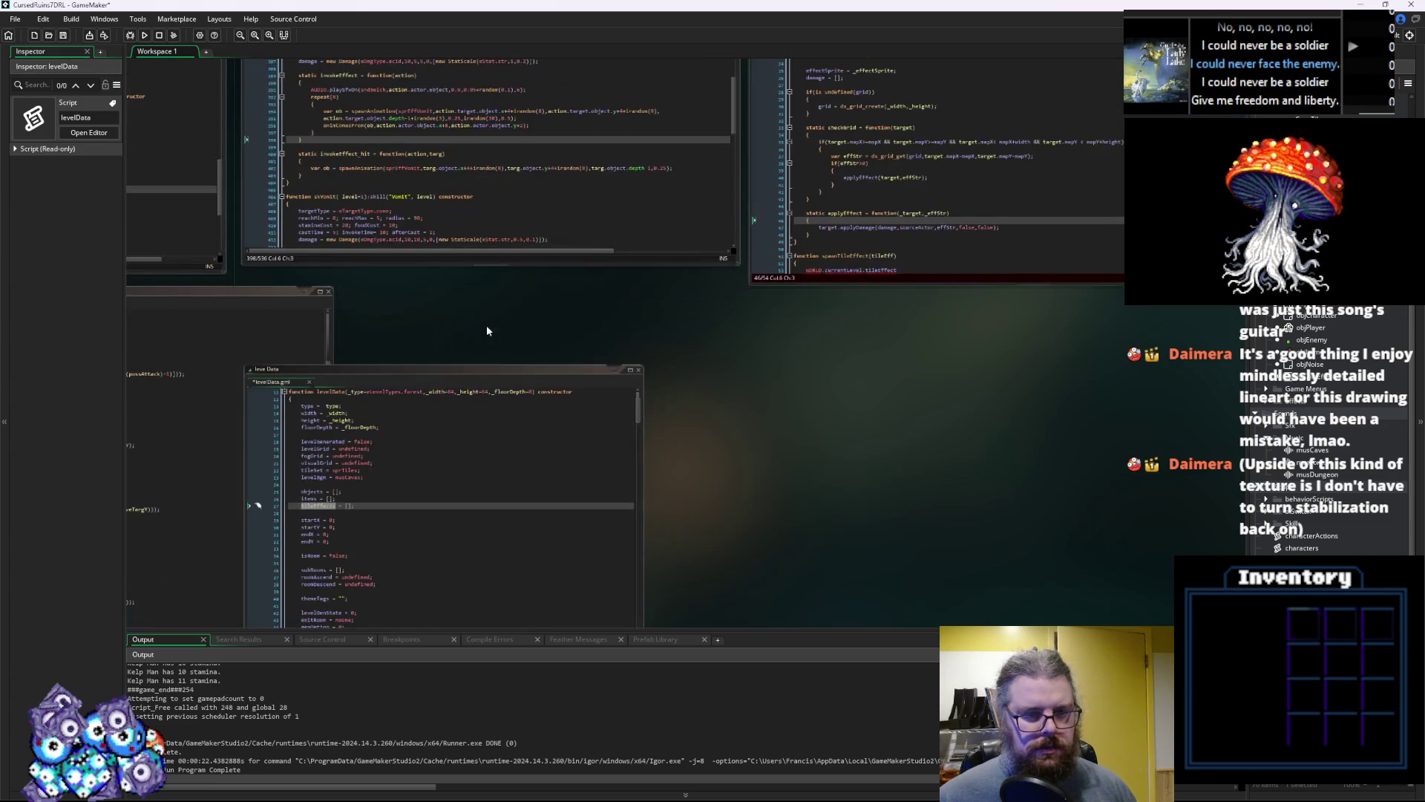
left_click_drag(478, 373, 567, 331)
left_click(455, 426)
left_click(416, 461)
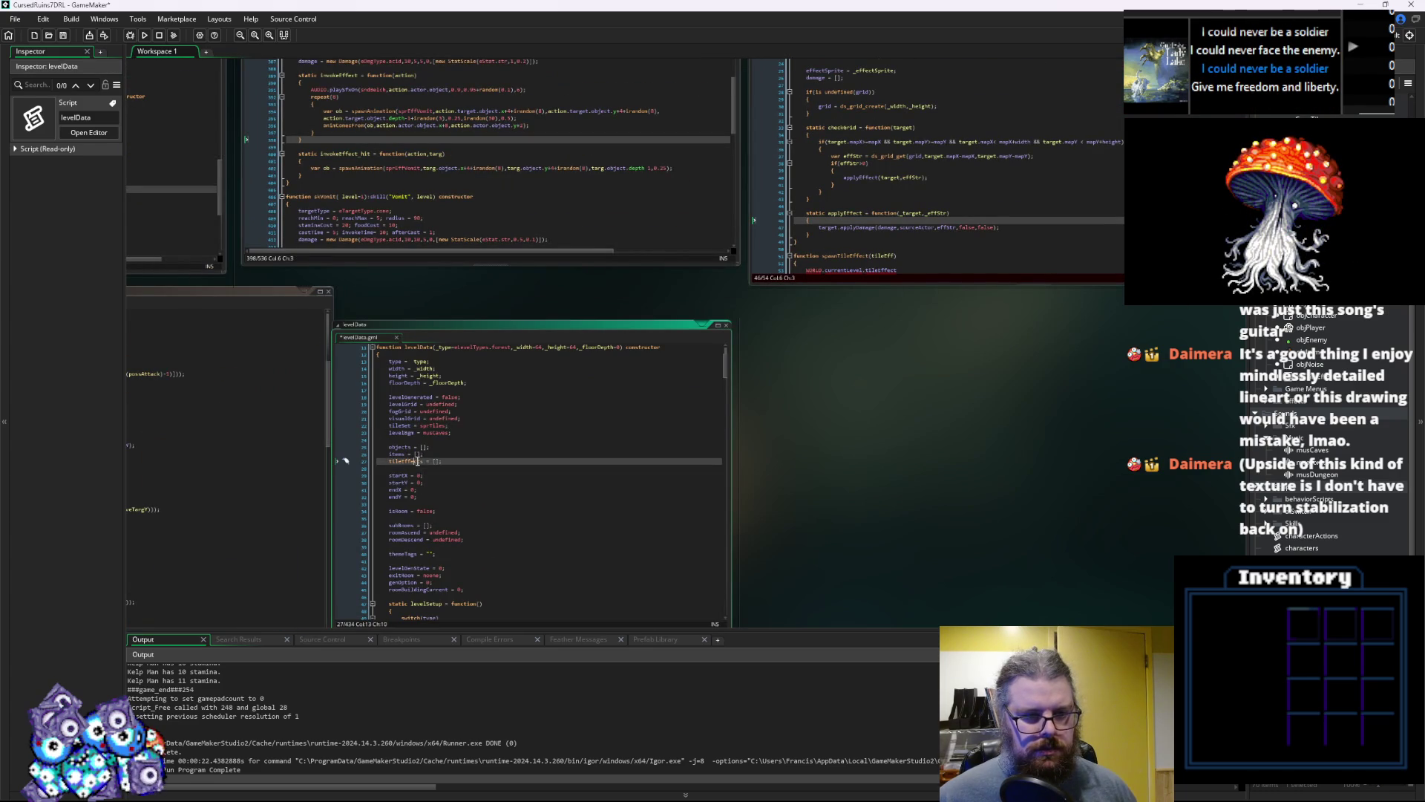
key("F12")
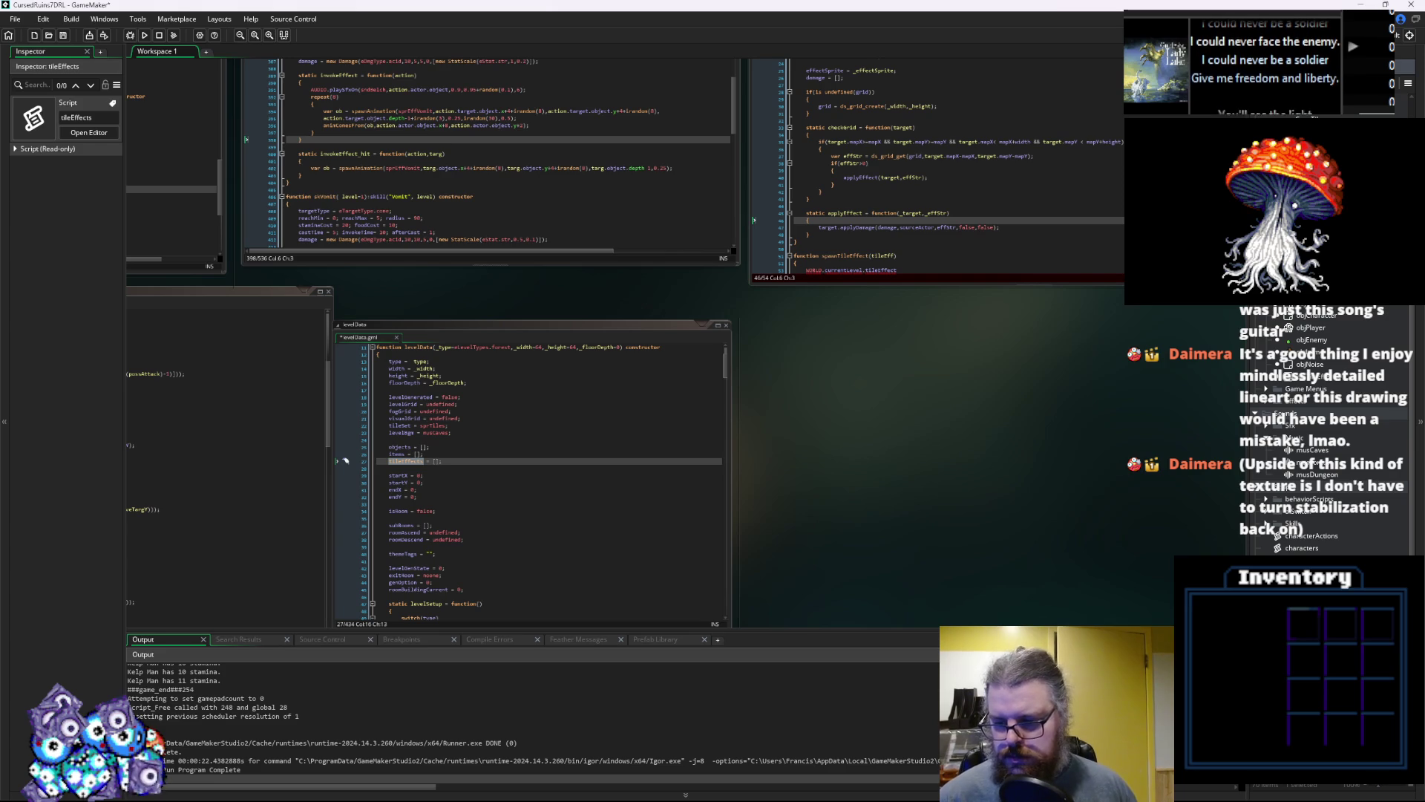
left_click(453, 439)
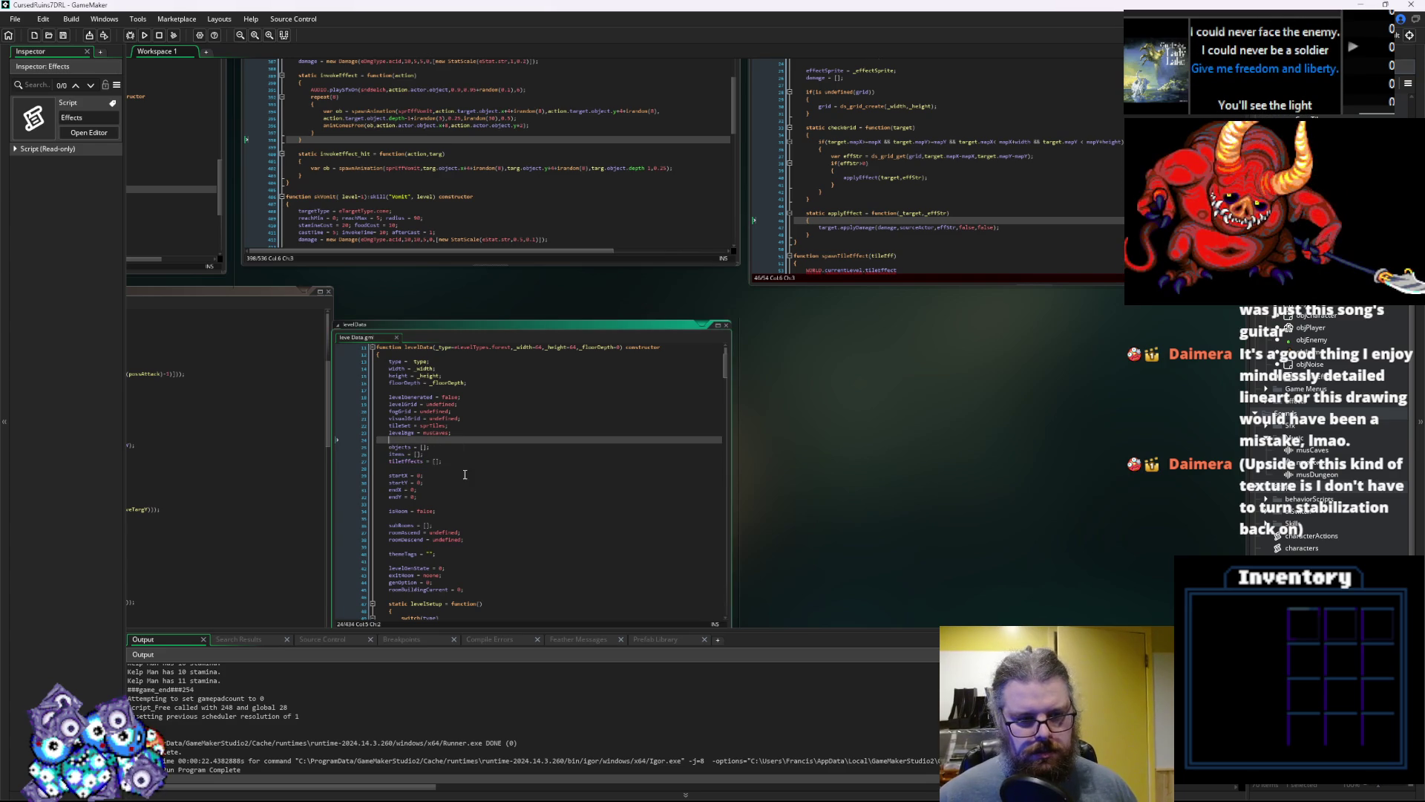
Rewrite spawnTileEffect's body as array_push(WORLD.currentLevel.tileEffects, tileEff);
left_click(922, 170)
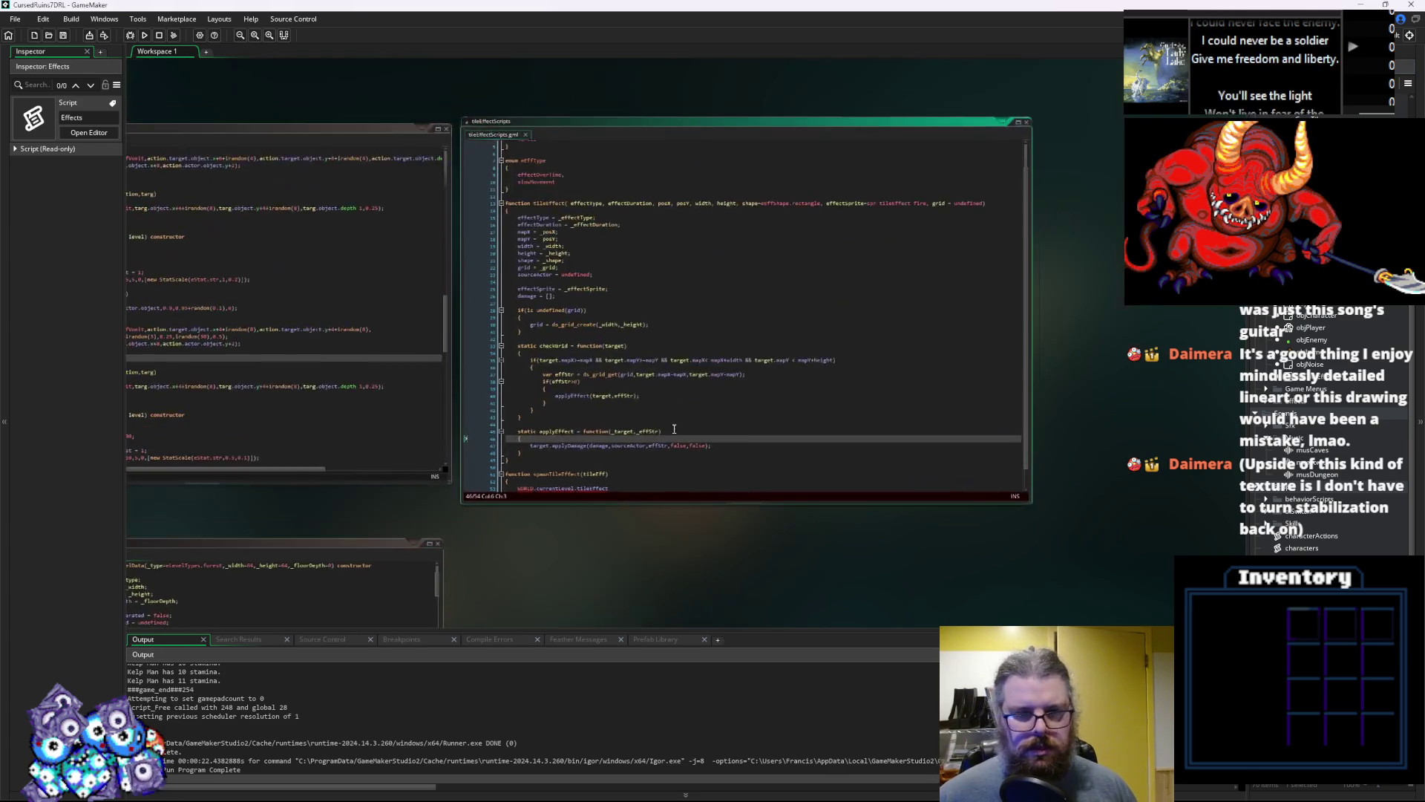
left_click(631, 418)
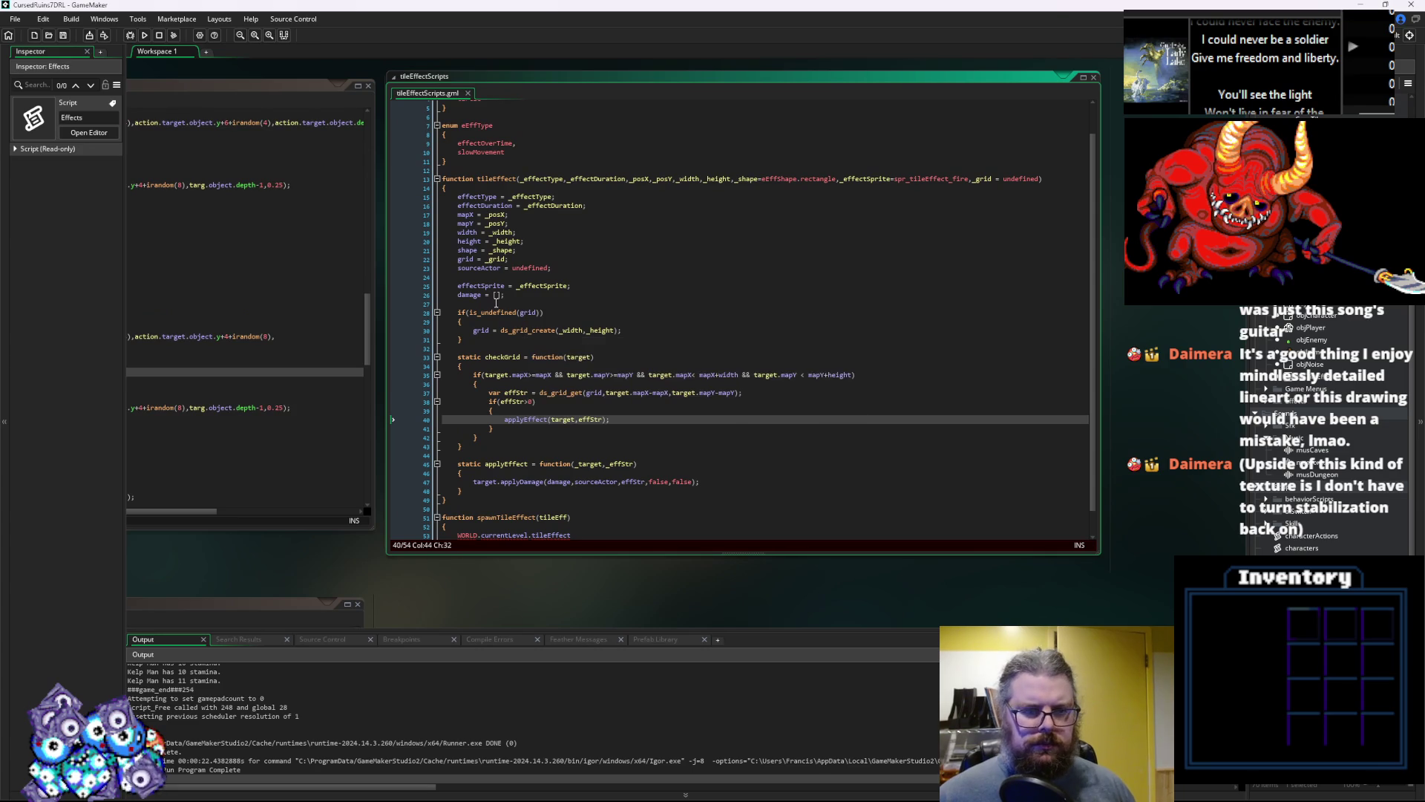
scroll(580, 361, "down", 1)
left_click(585, 509)
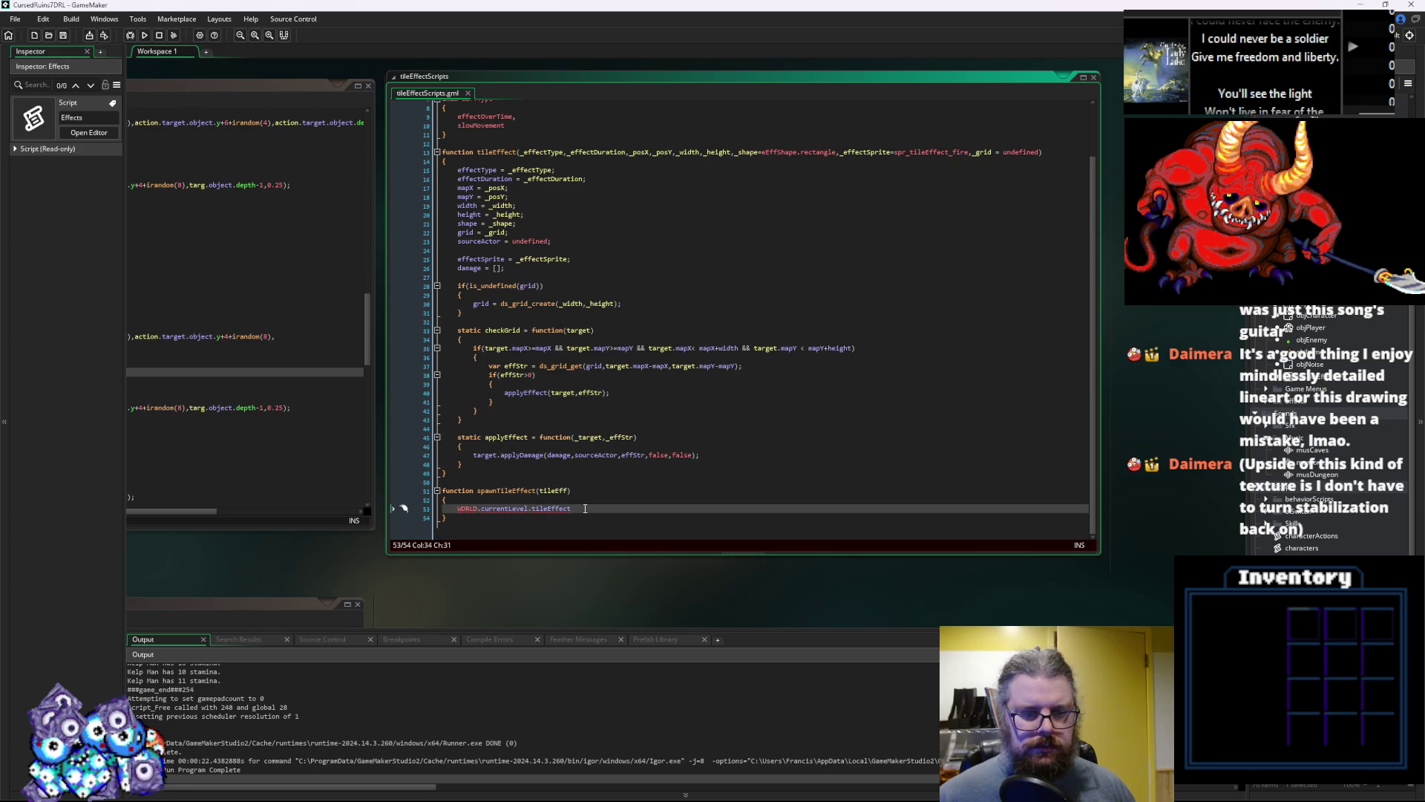
type("s =")
key("BackSpace")
key("BackSpace")
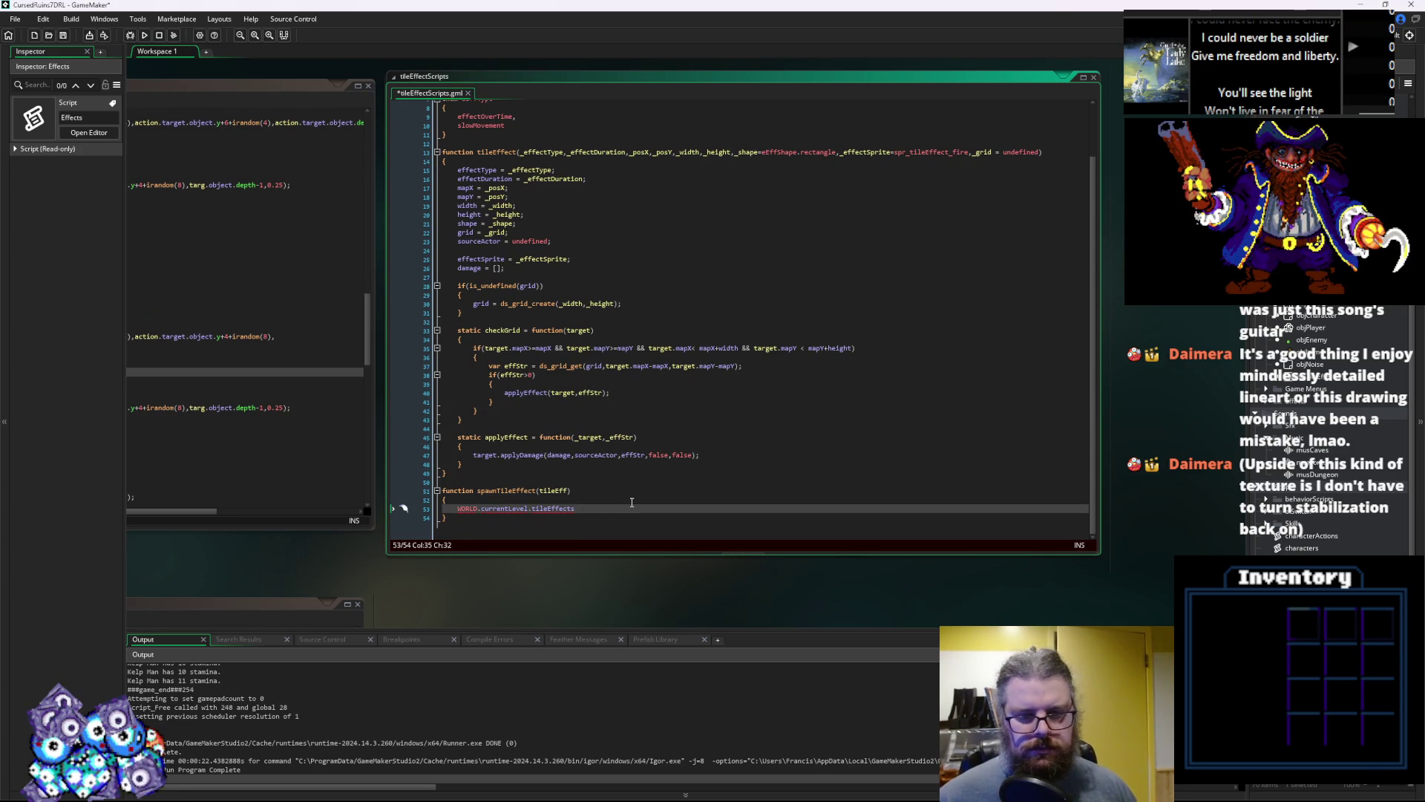
key("Left")
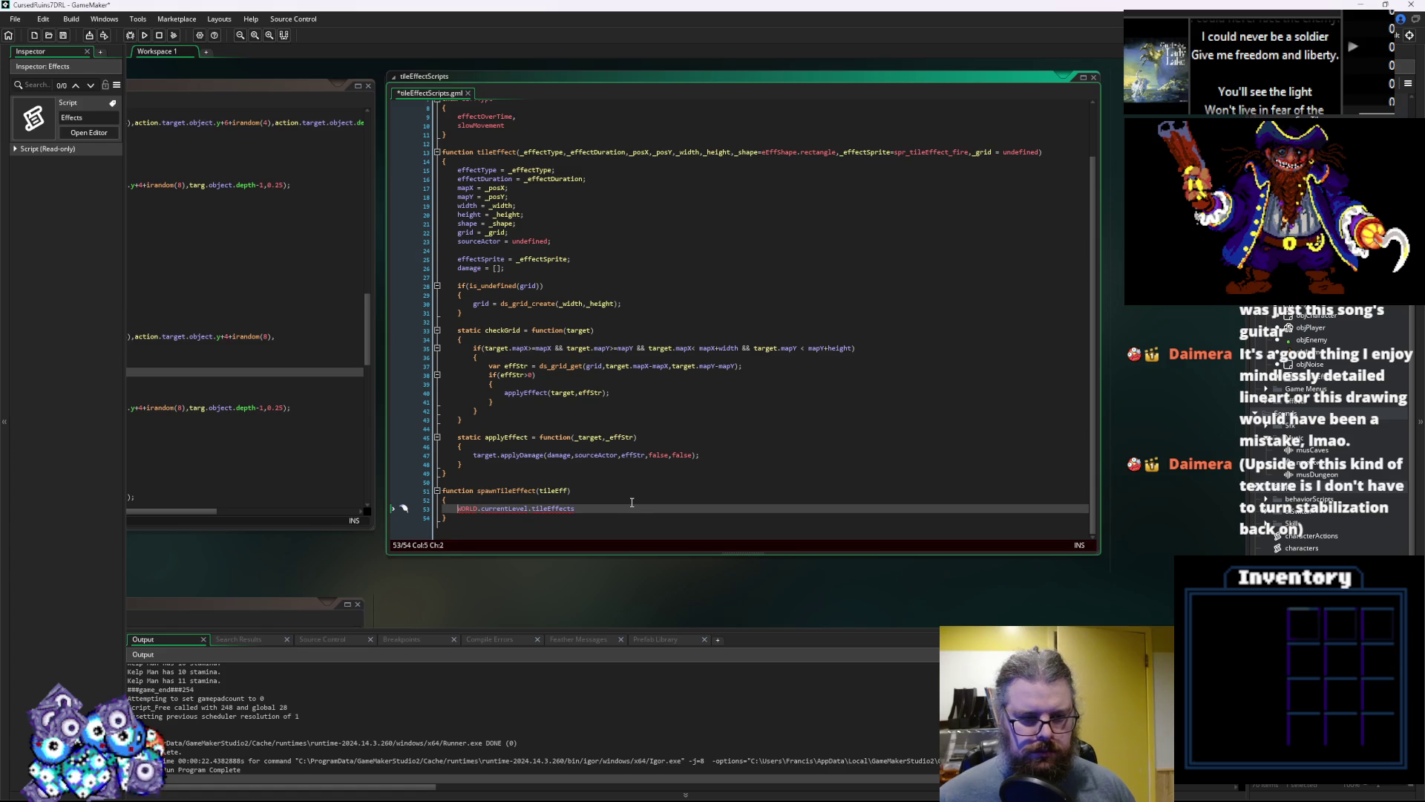
type("array")
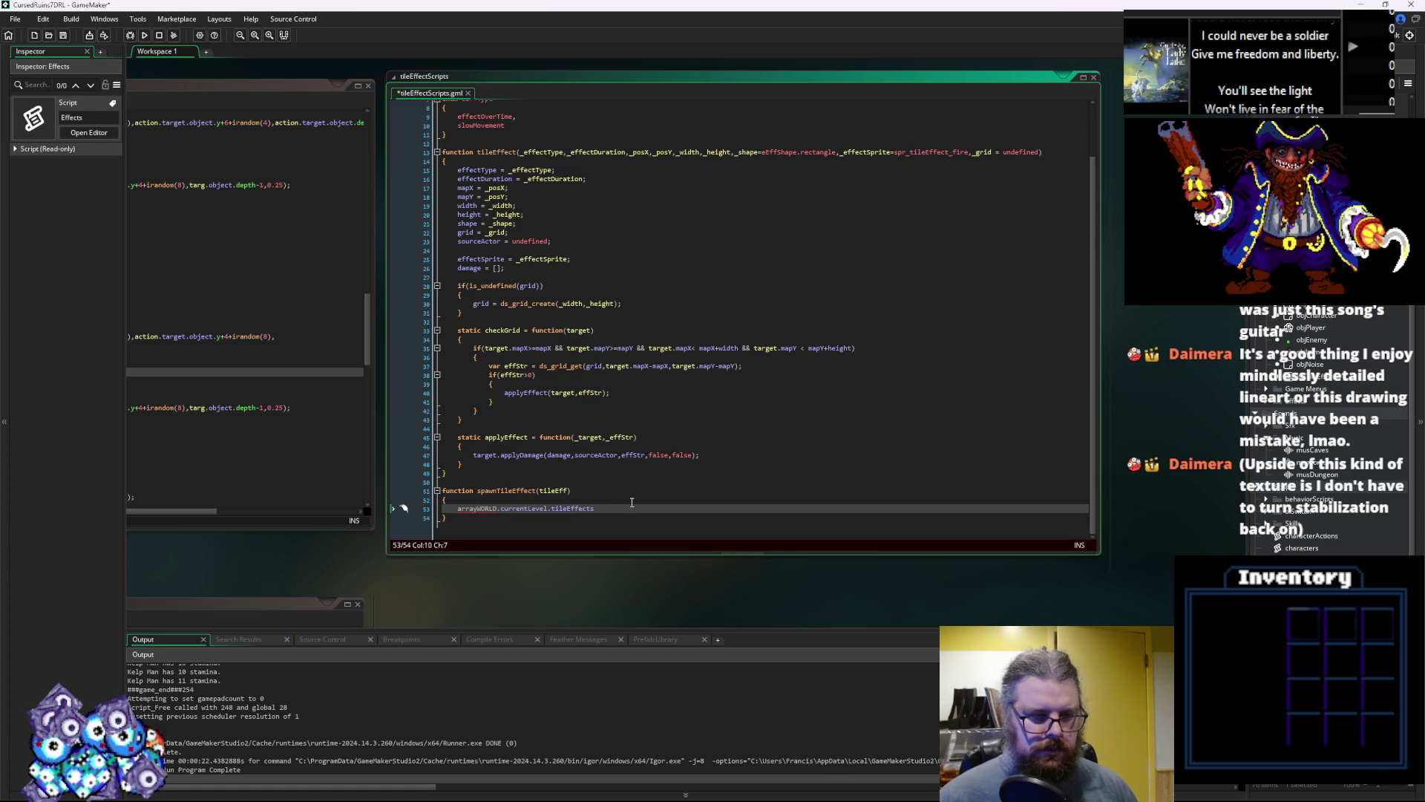
type("(")
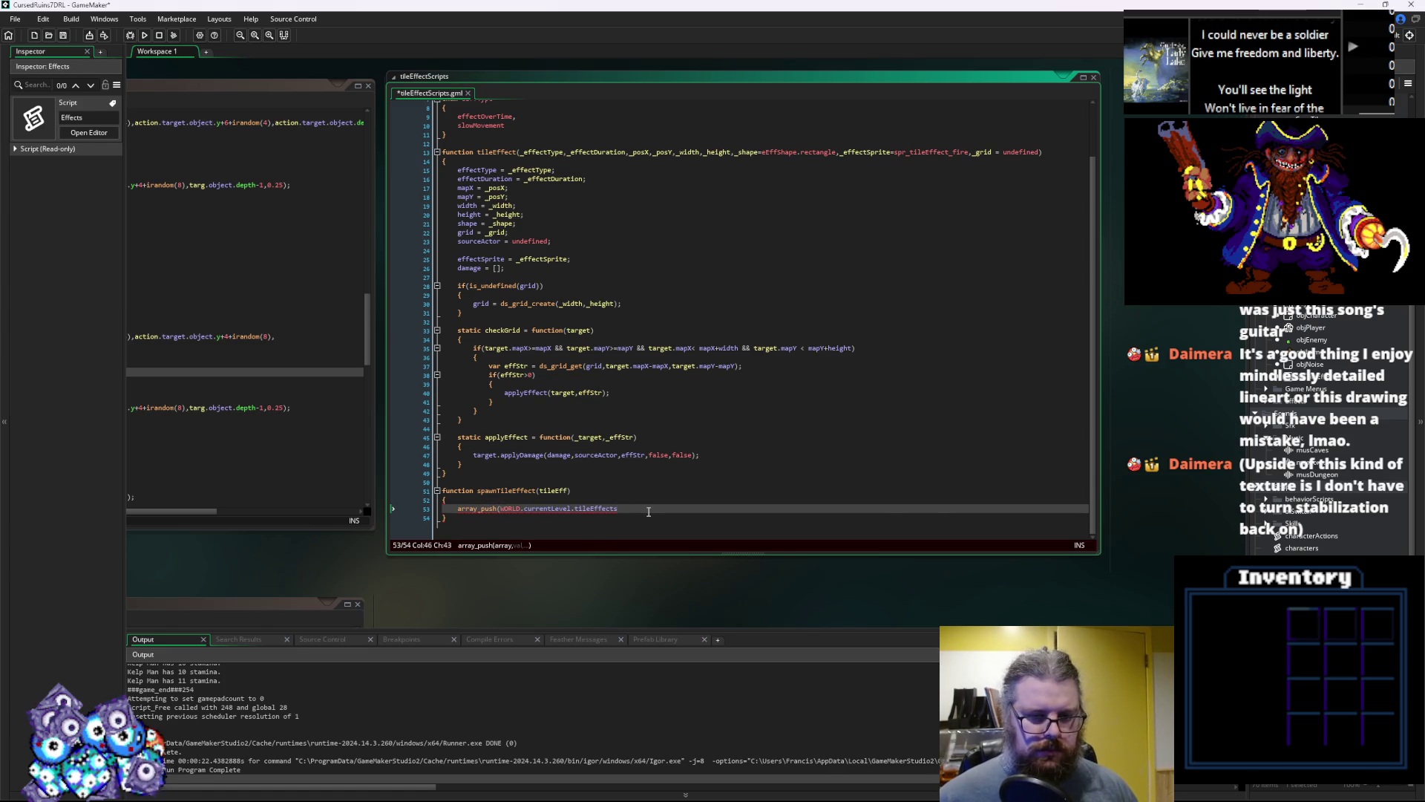
type(",")
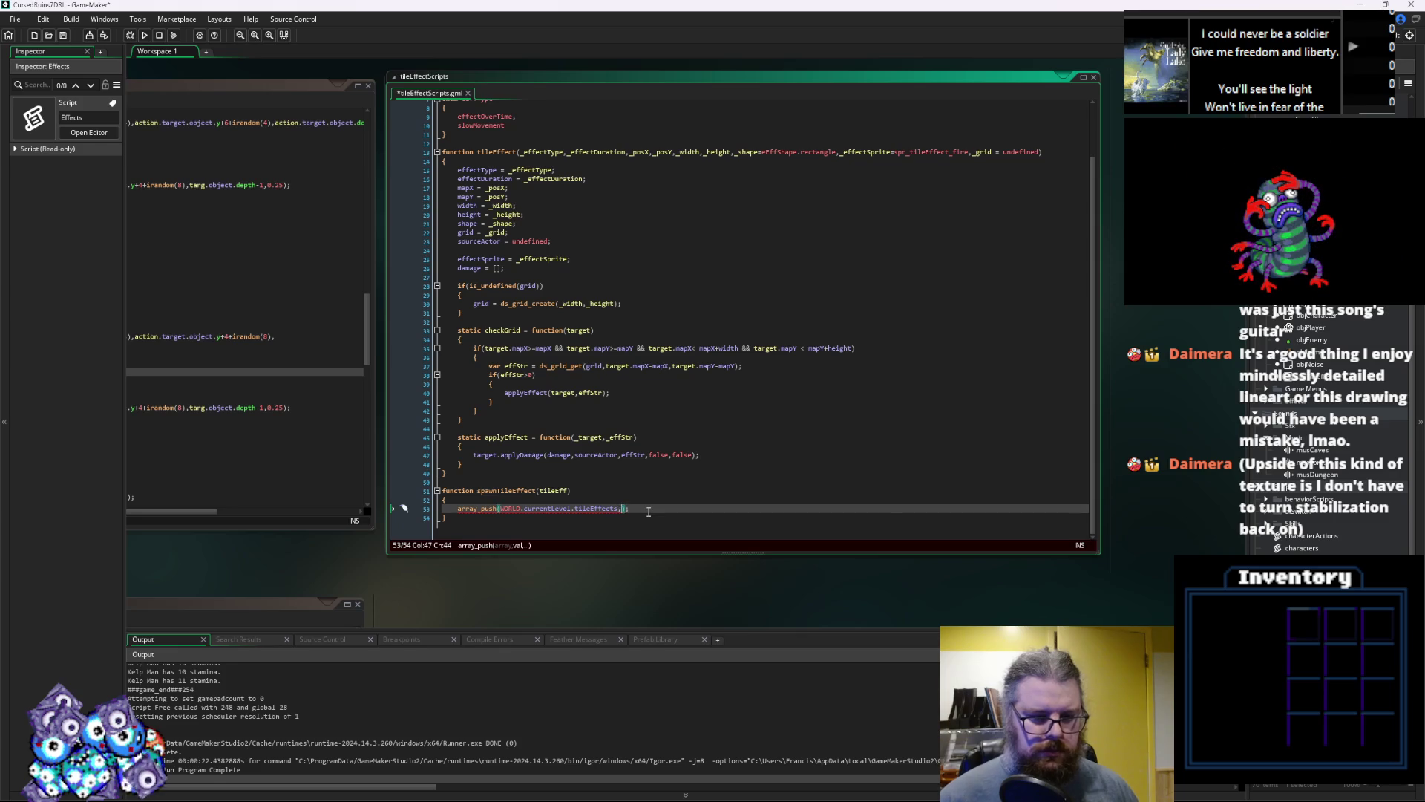
type("ileEff")
key("Up")
key("Return")
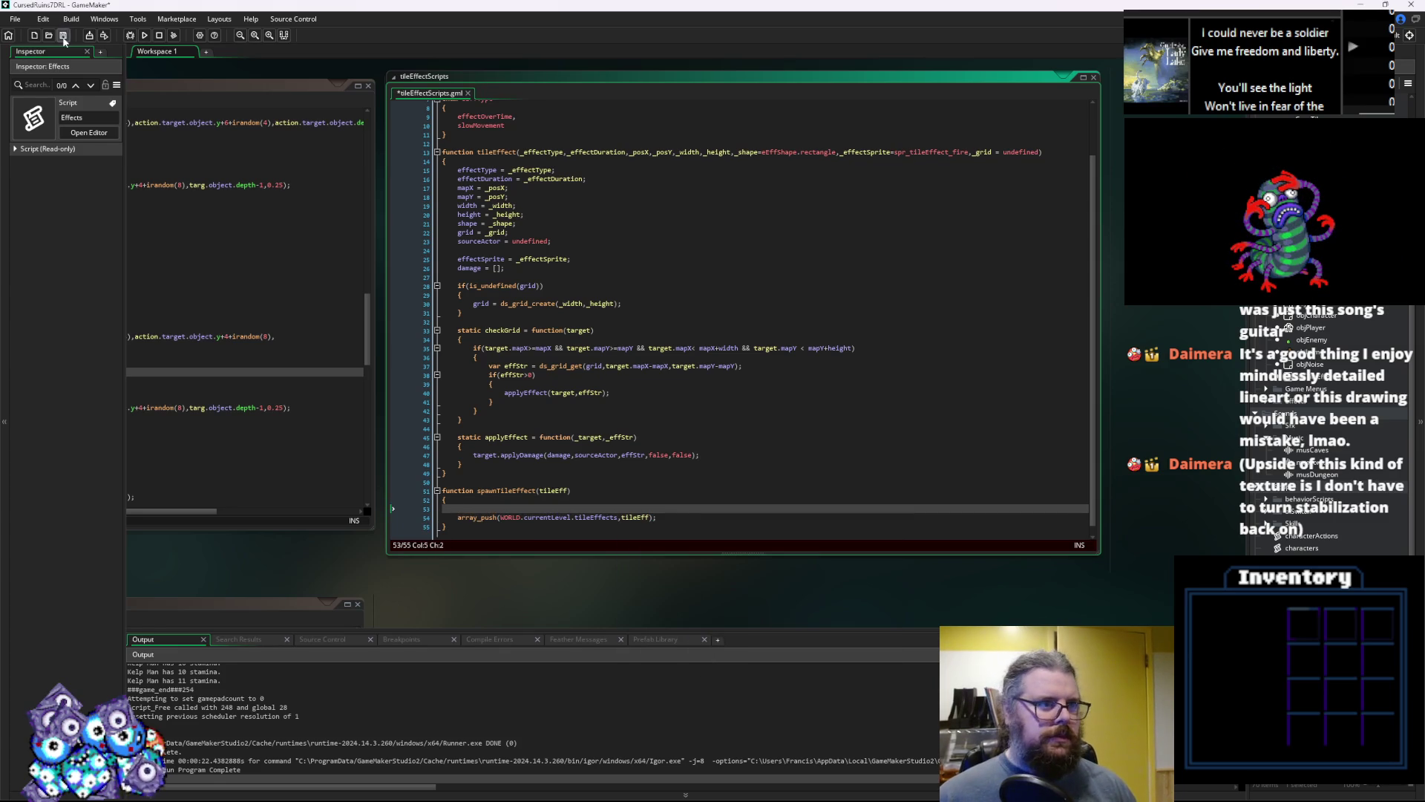
Save the tile effect scripts and double-check the tileEff parameter name
left_click(63, 37)
left_click(622, 505)
key("Up")
key("Up")
key("Up")
key("Down")
key("Down")
left_click(564, 490)
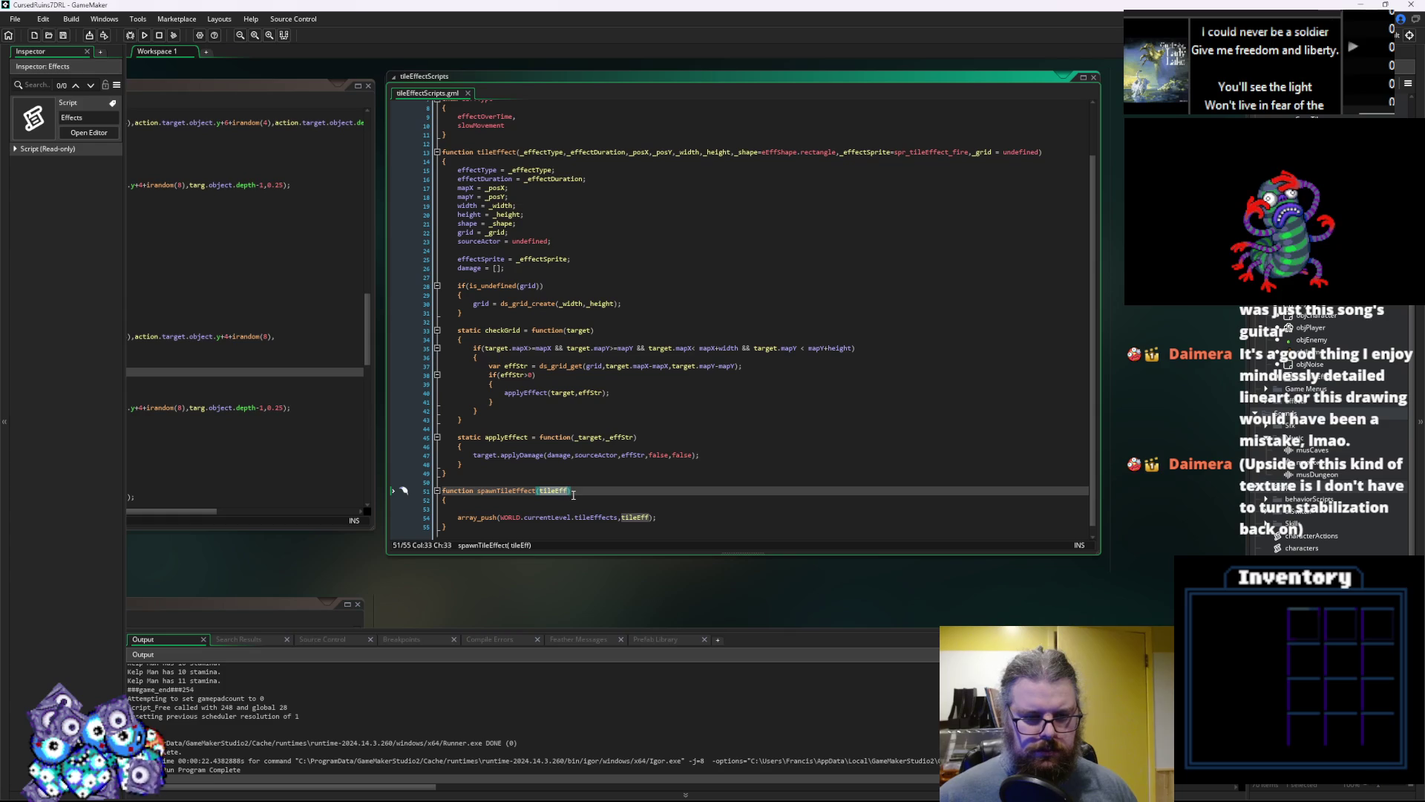
key("Down")
left_click_drag(564, 496, 940, 494)
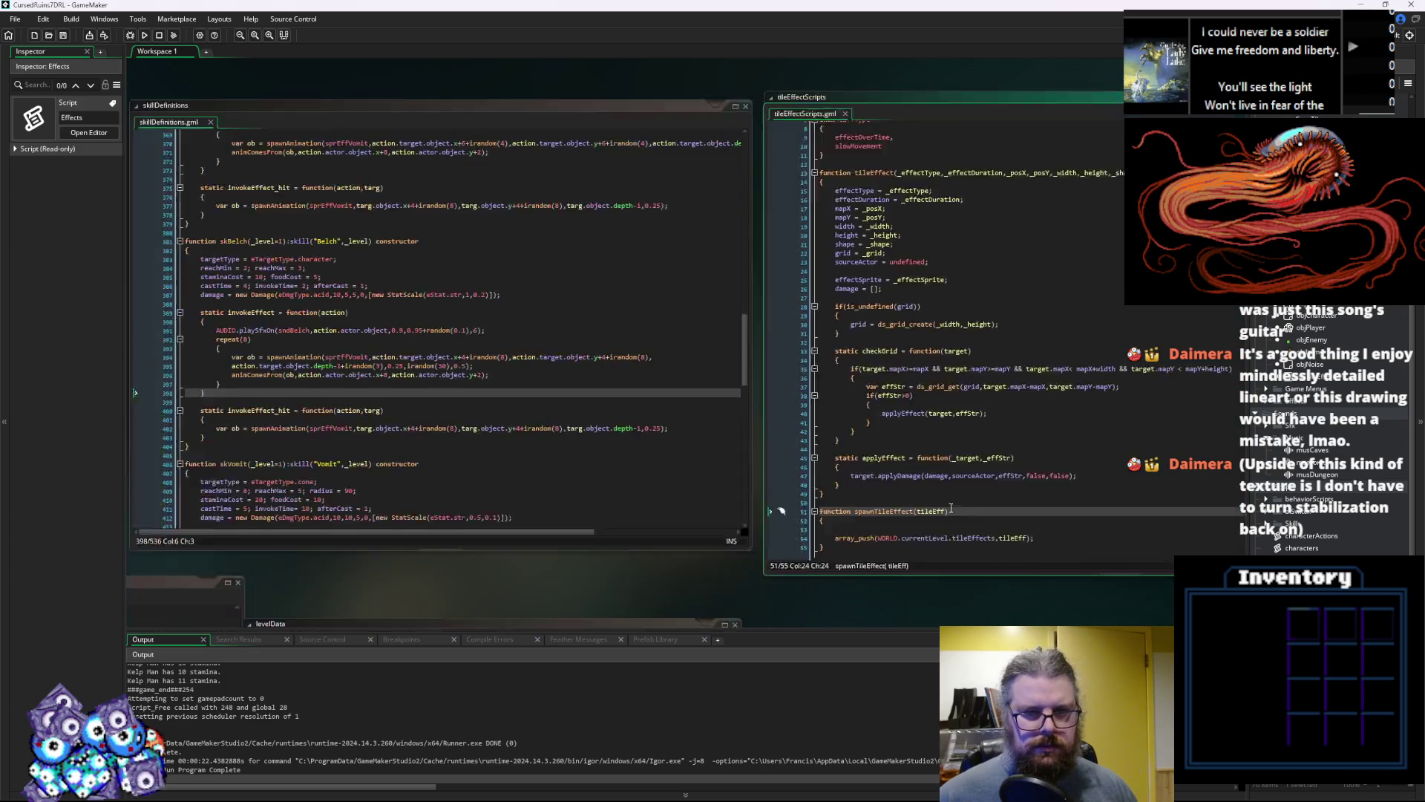
Collapse the skVomit and skFireBreath function definitions in skillDefinitions.gml
left_click(753, 510)
left_click_drag(707, 549, 706, 570)
scroll(630, 519, "down", 1)
scroll(630, 519, "down", 2)
left_click(589, 480)
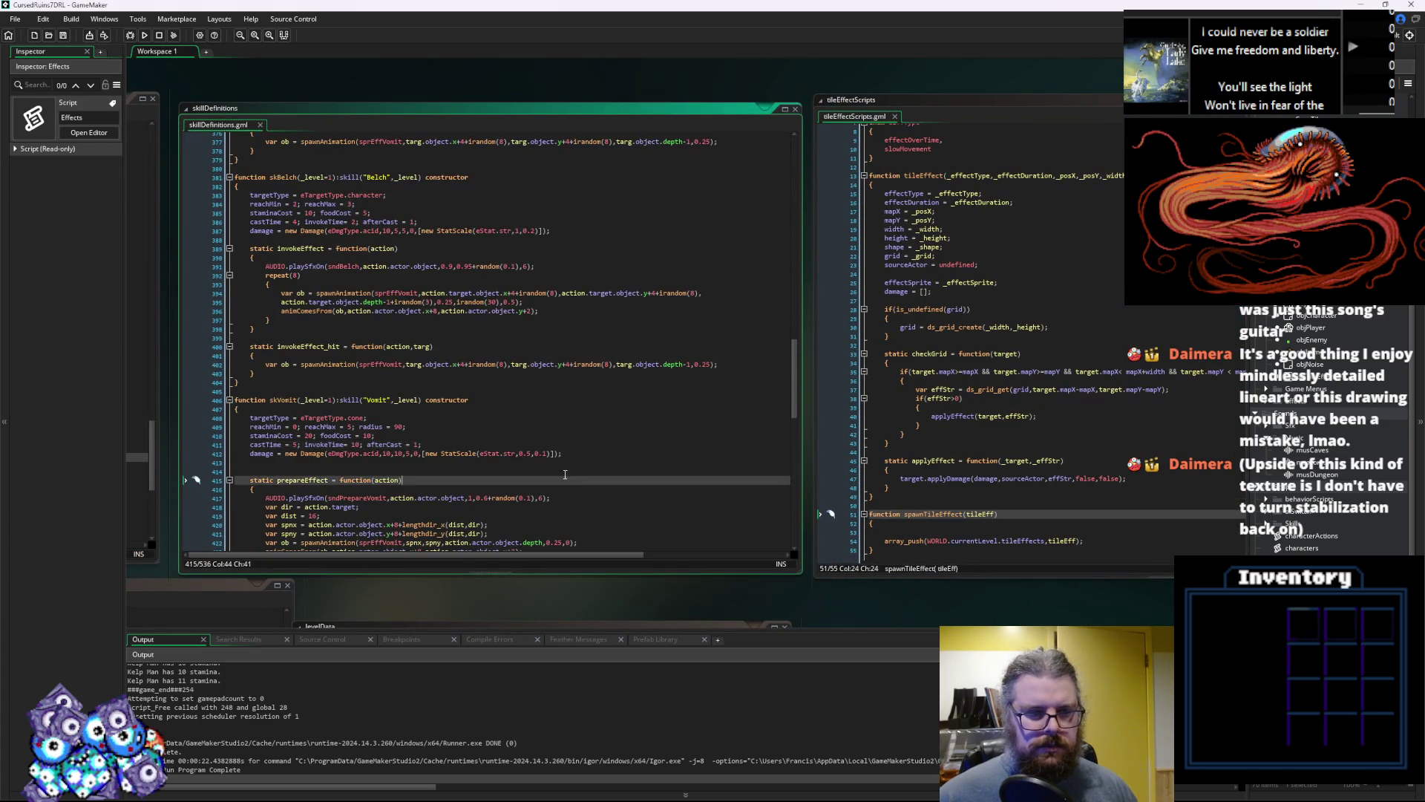
left_click(443, 407)
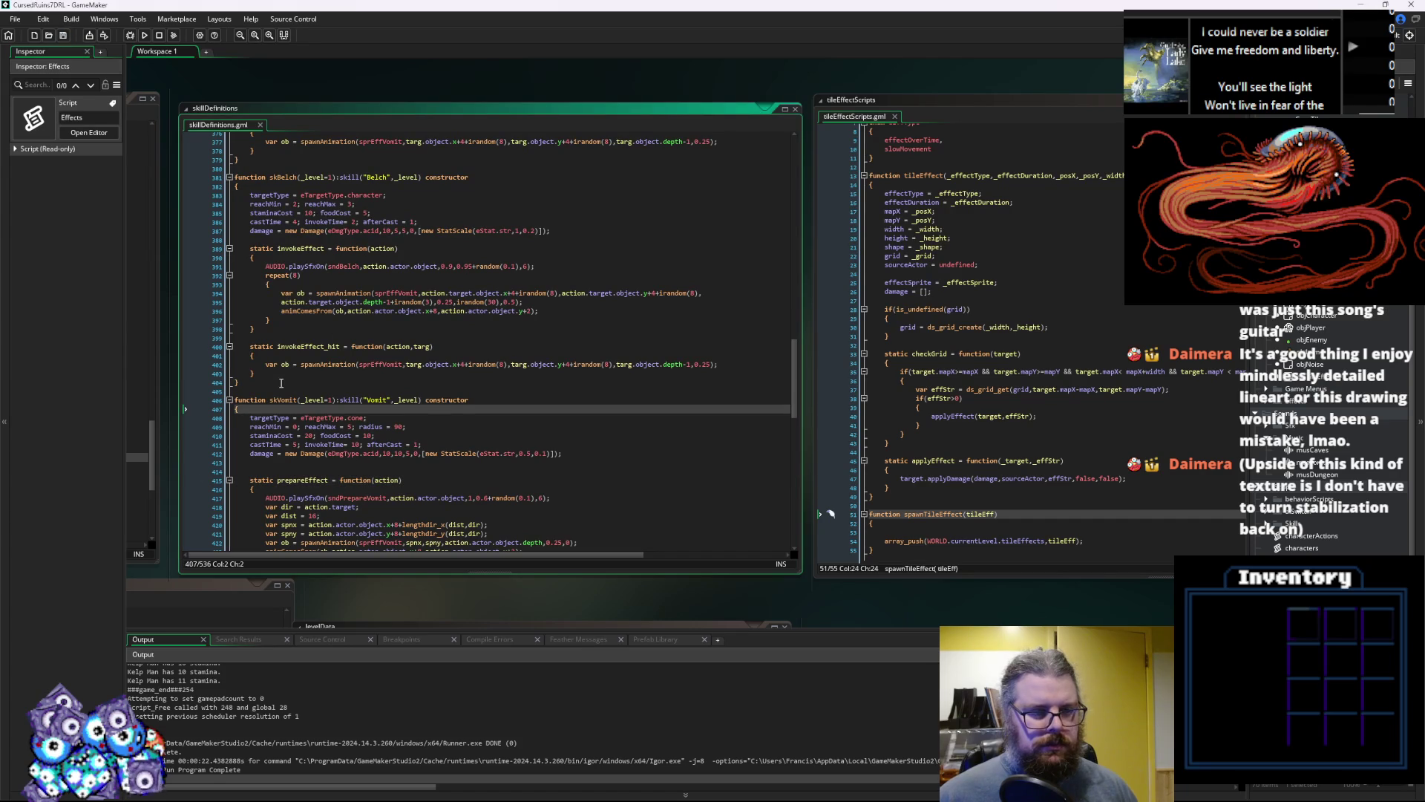
left_click(229, 399)
left_click(409, 444)
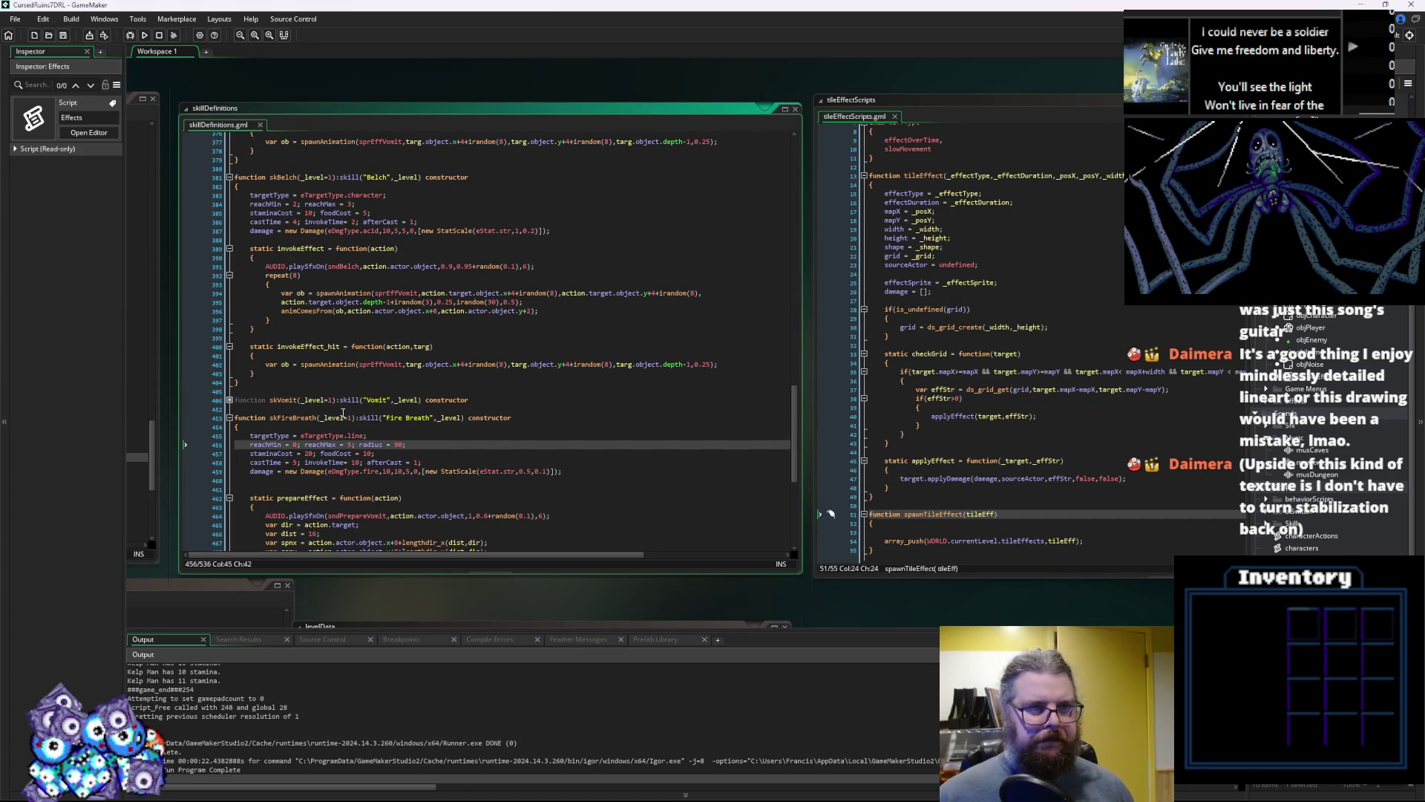
scroll(349, 406, "down", 4)
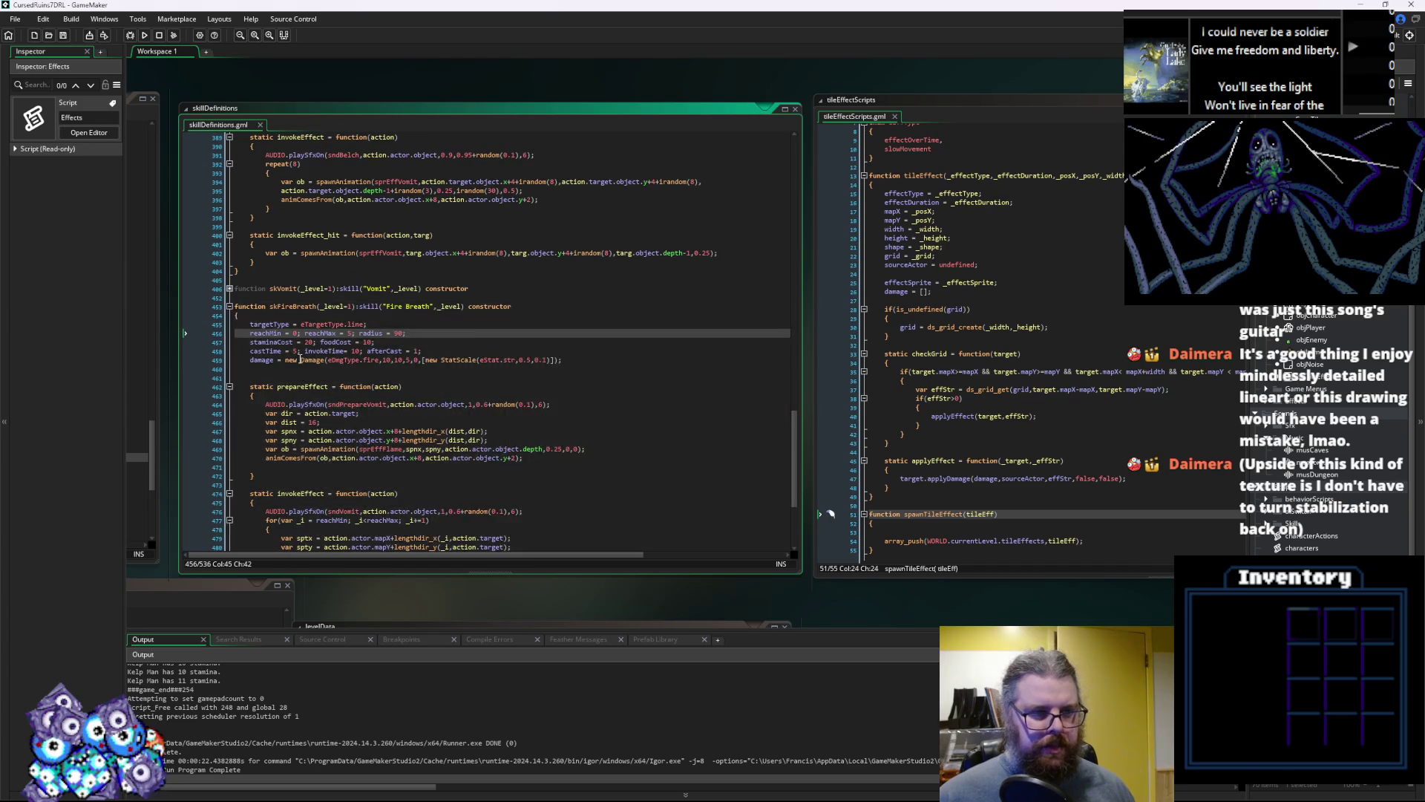
scroll(390, 427, "down", 6)
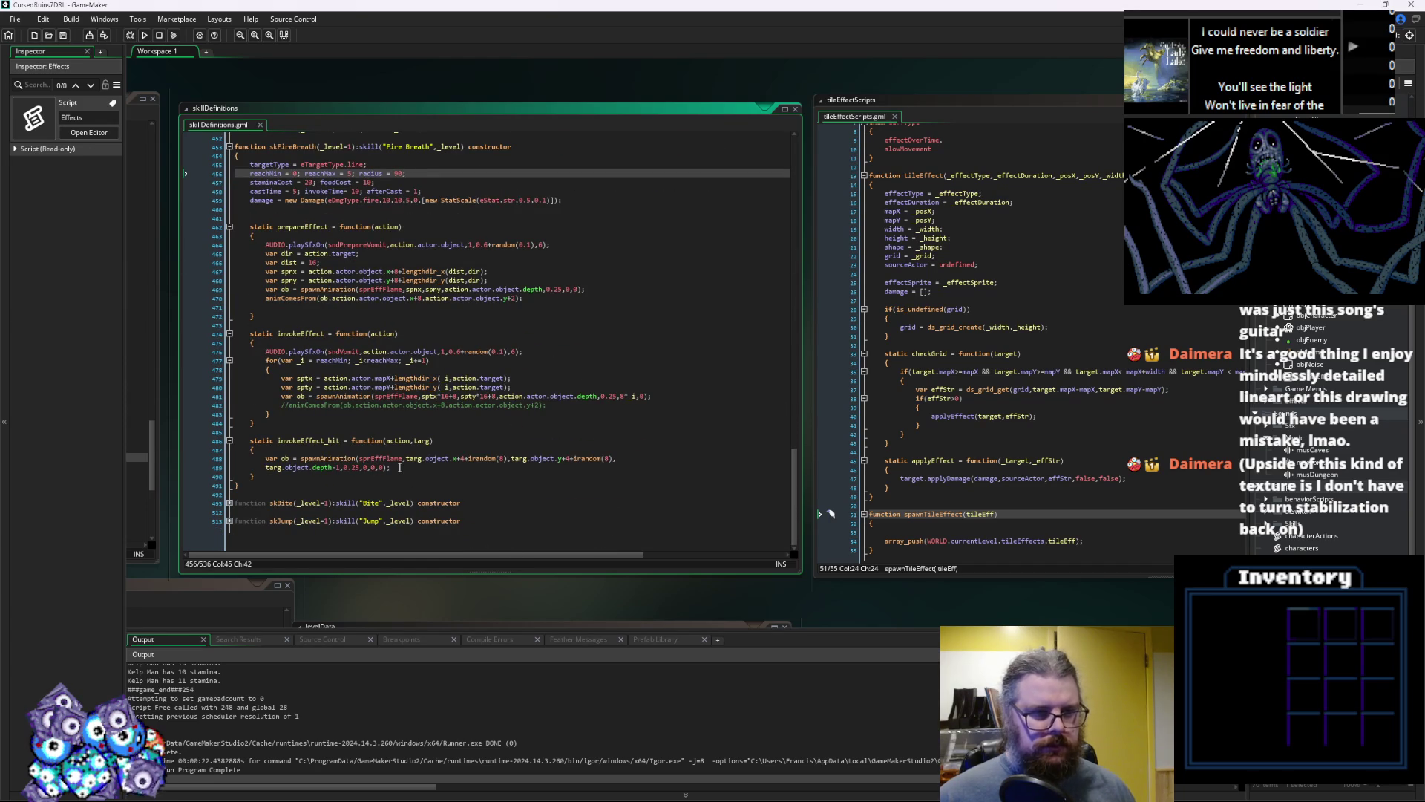
scroll(403, 446, "down", 2)
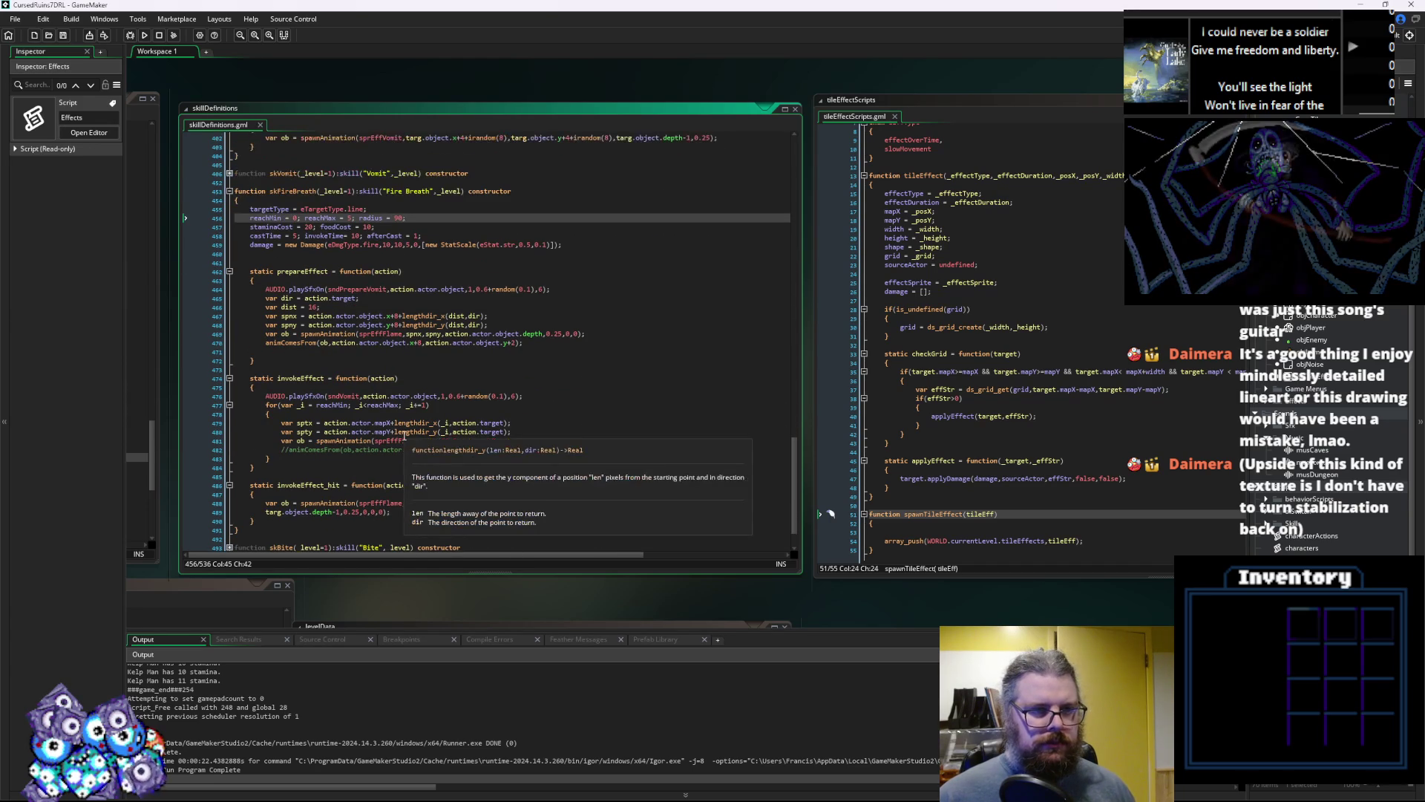
scroll(404, 438, "up", 2)
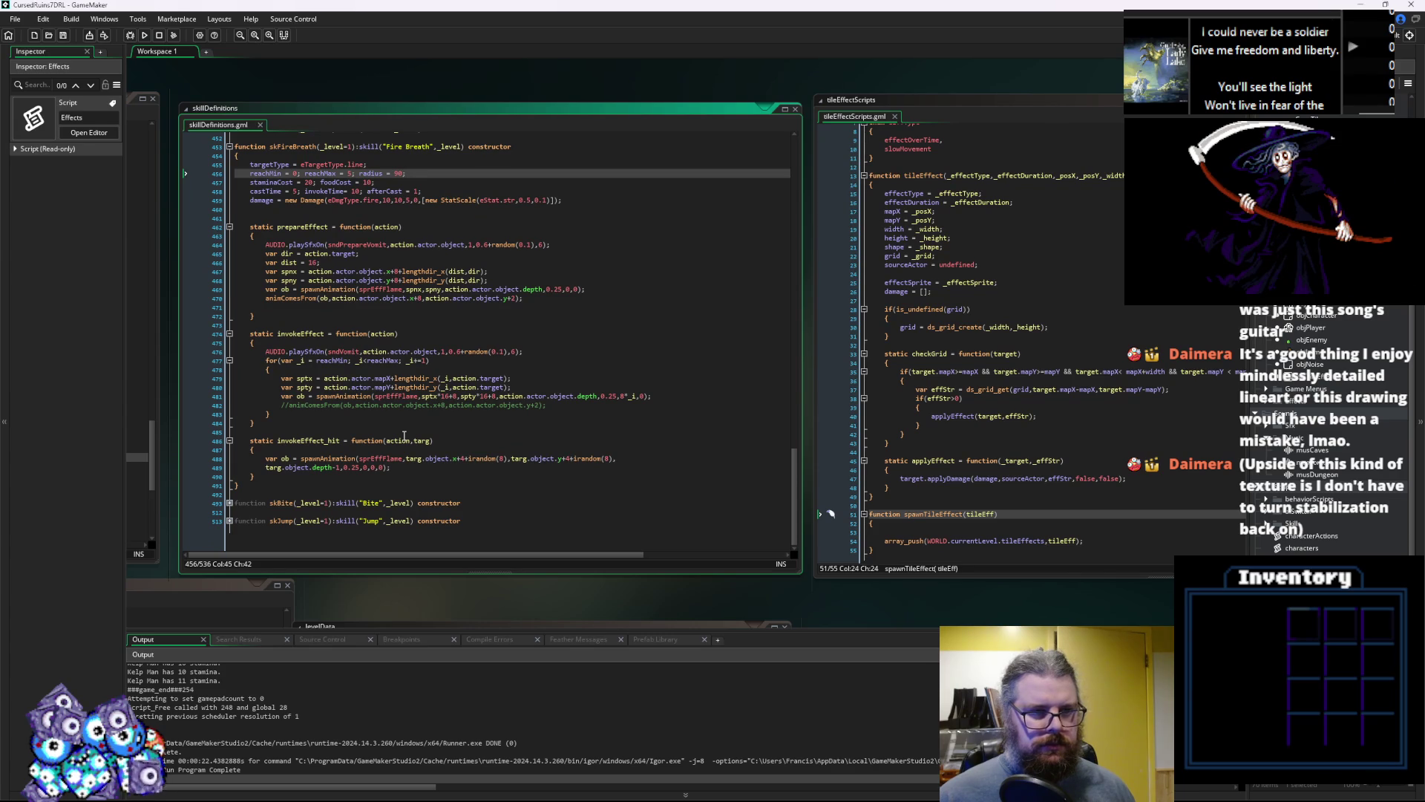
scroll(404, 436, "up", 5)
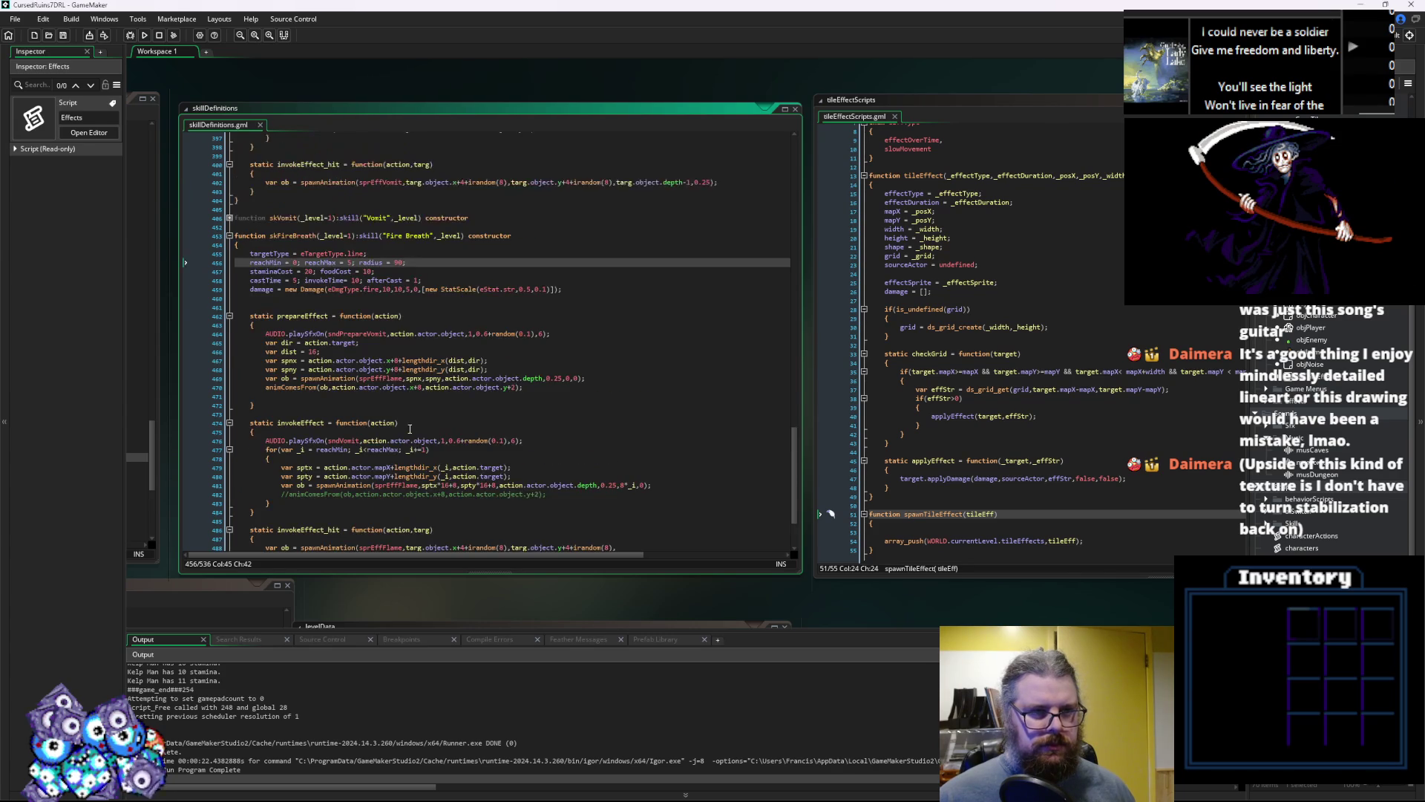
left_click(230, 348)
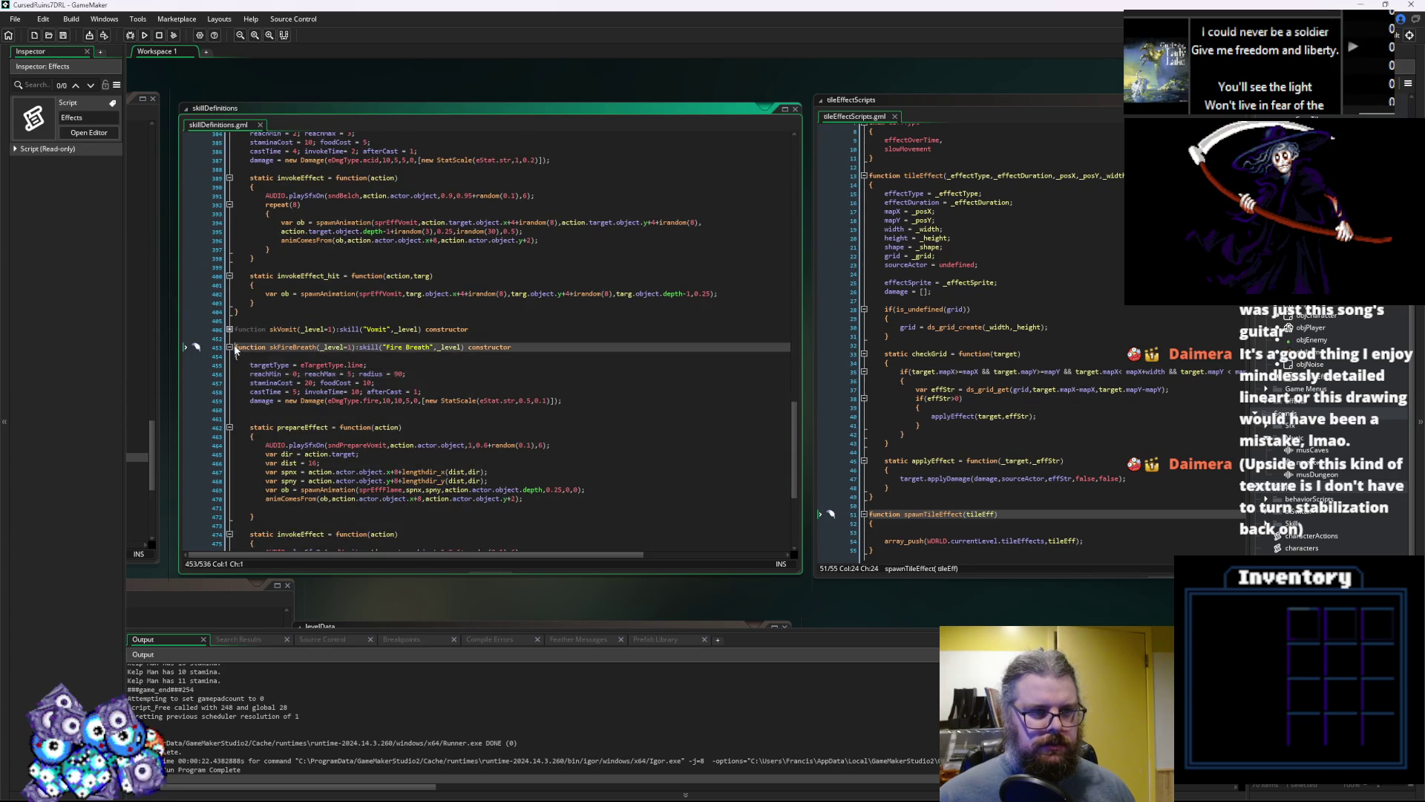
Add the line 'tileEff = undefined;' right after offensiveSpell = true in the base skill constructor
left_click(297, 393)
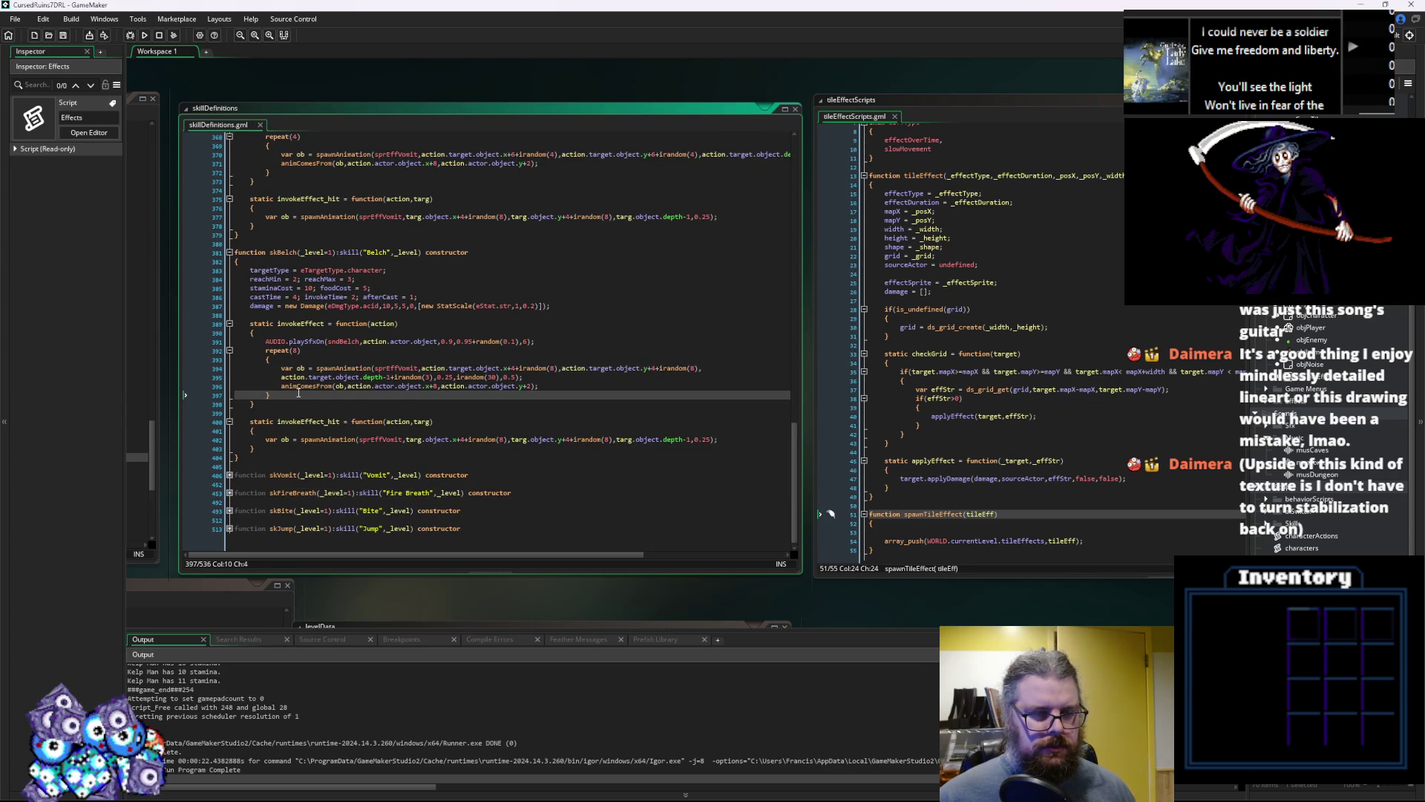
scroll(326, 382, "up", 5)
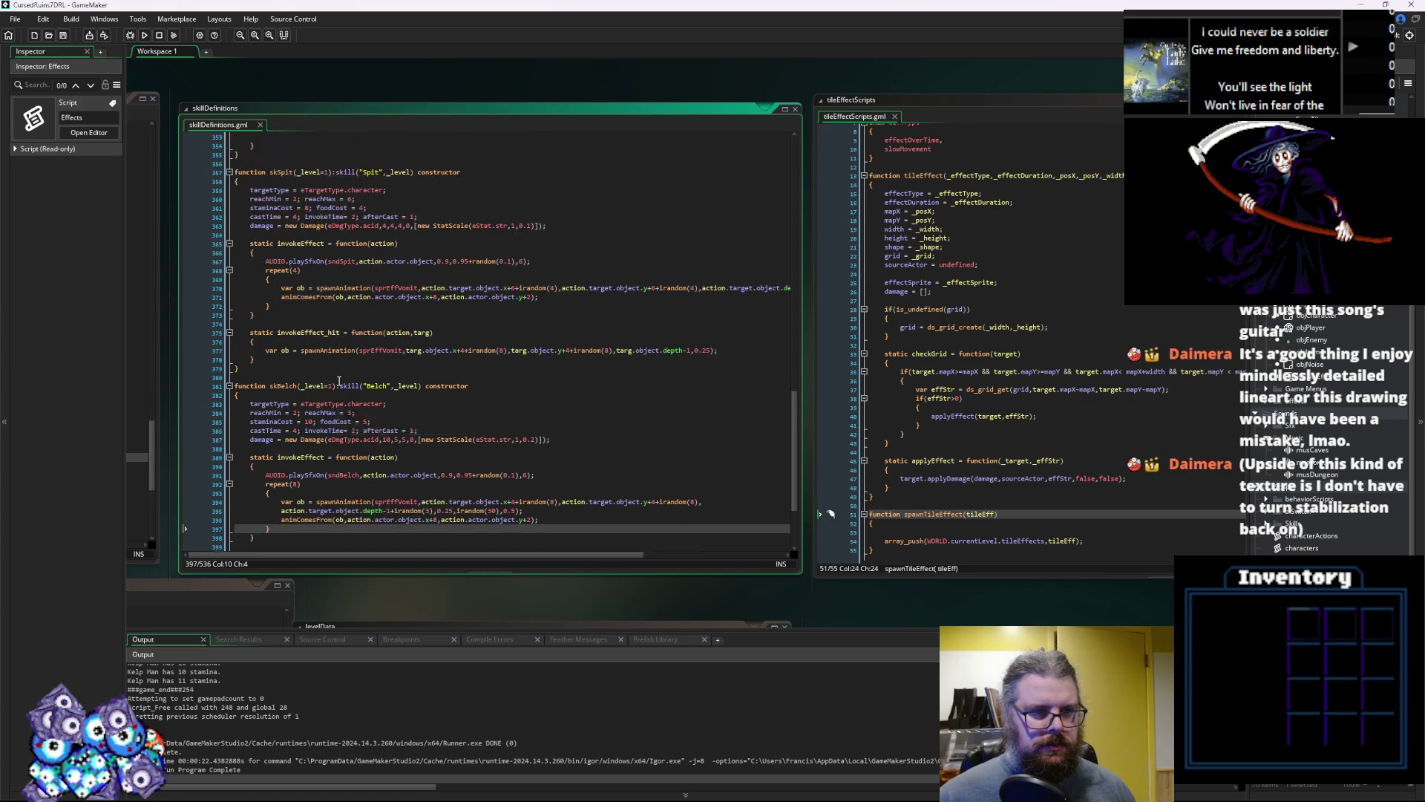
scroll(339, 380, "up", 2)
scroll(339, 380, "down", 2)
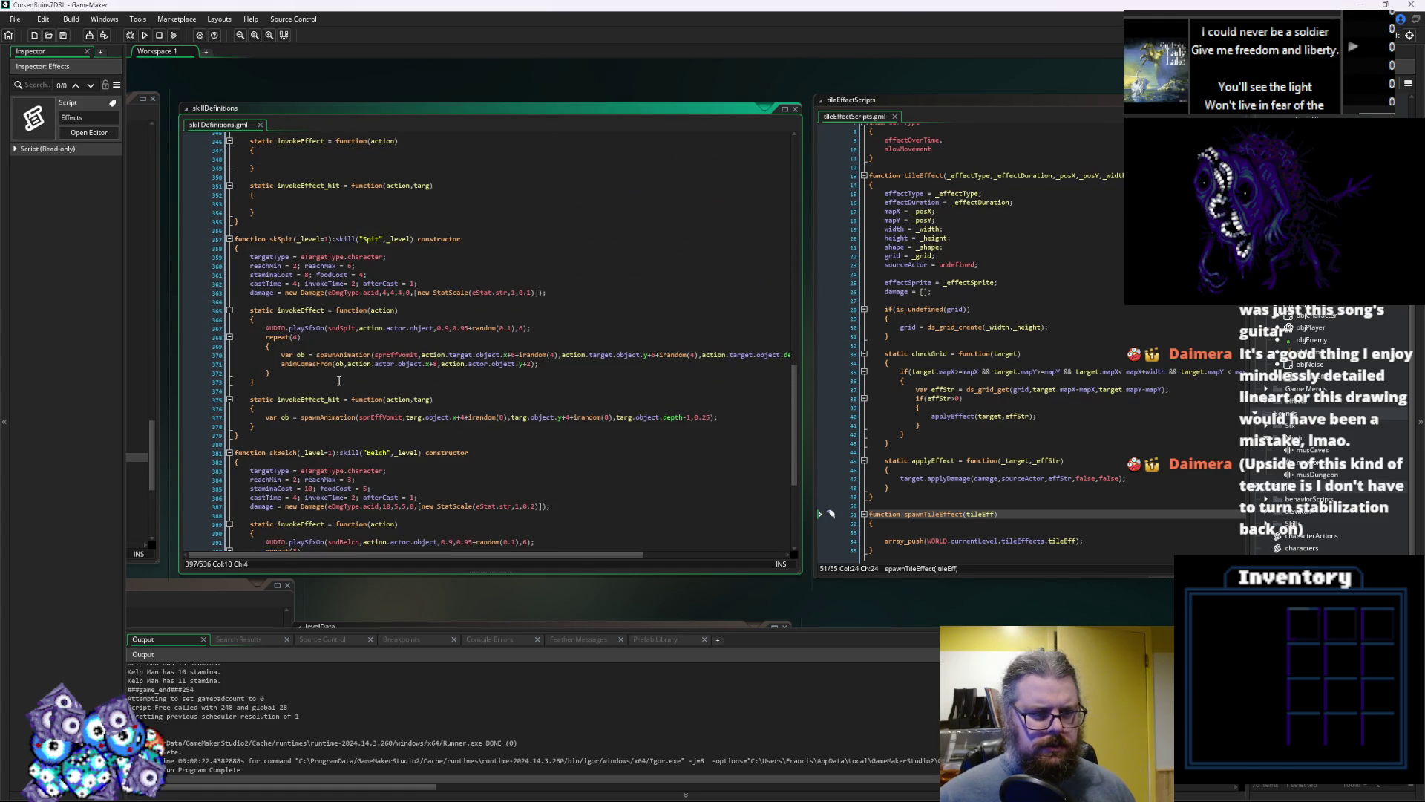
scroll(339, 381, "up", 13)
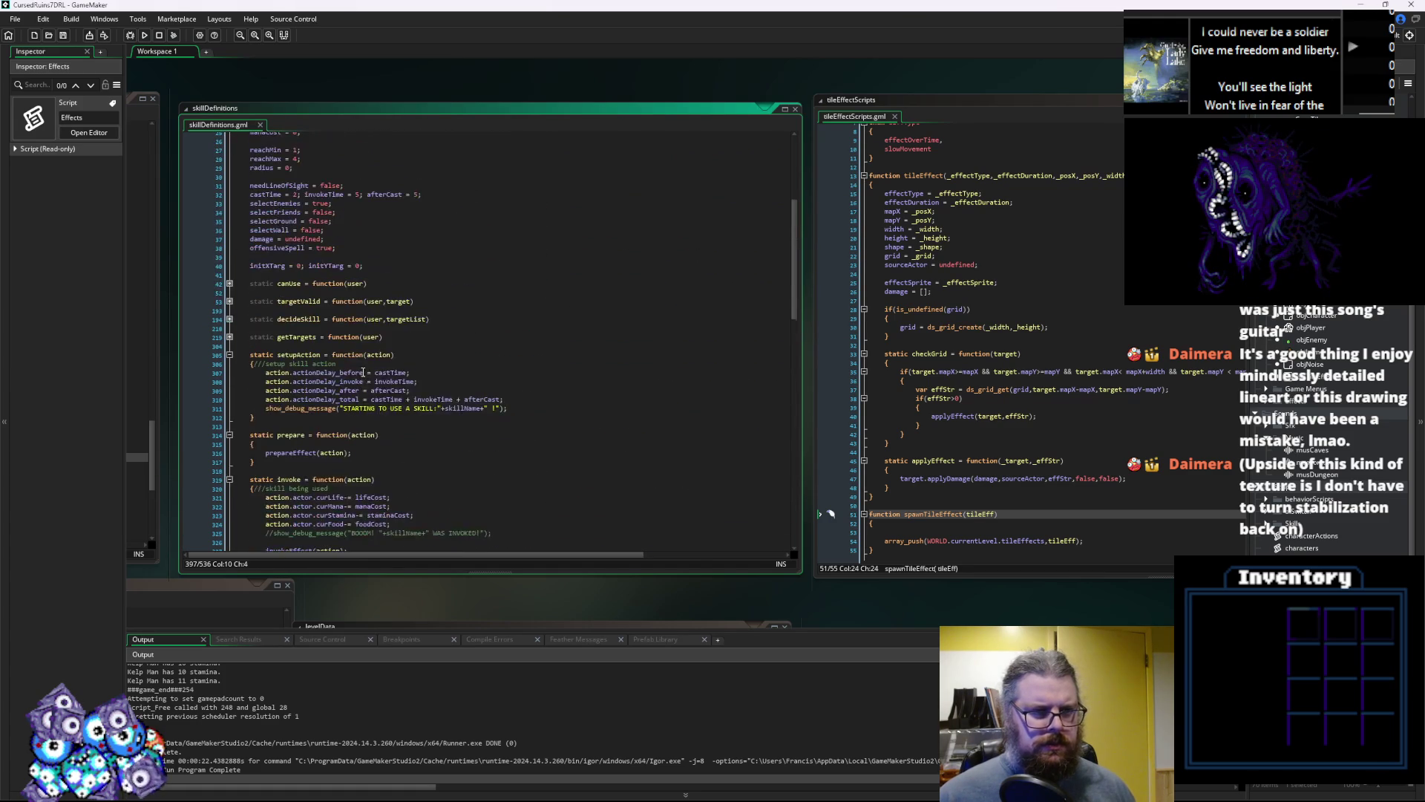
scroll(386, 311, "up", 3)
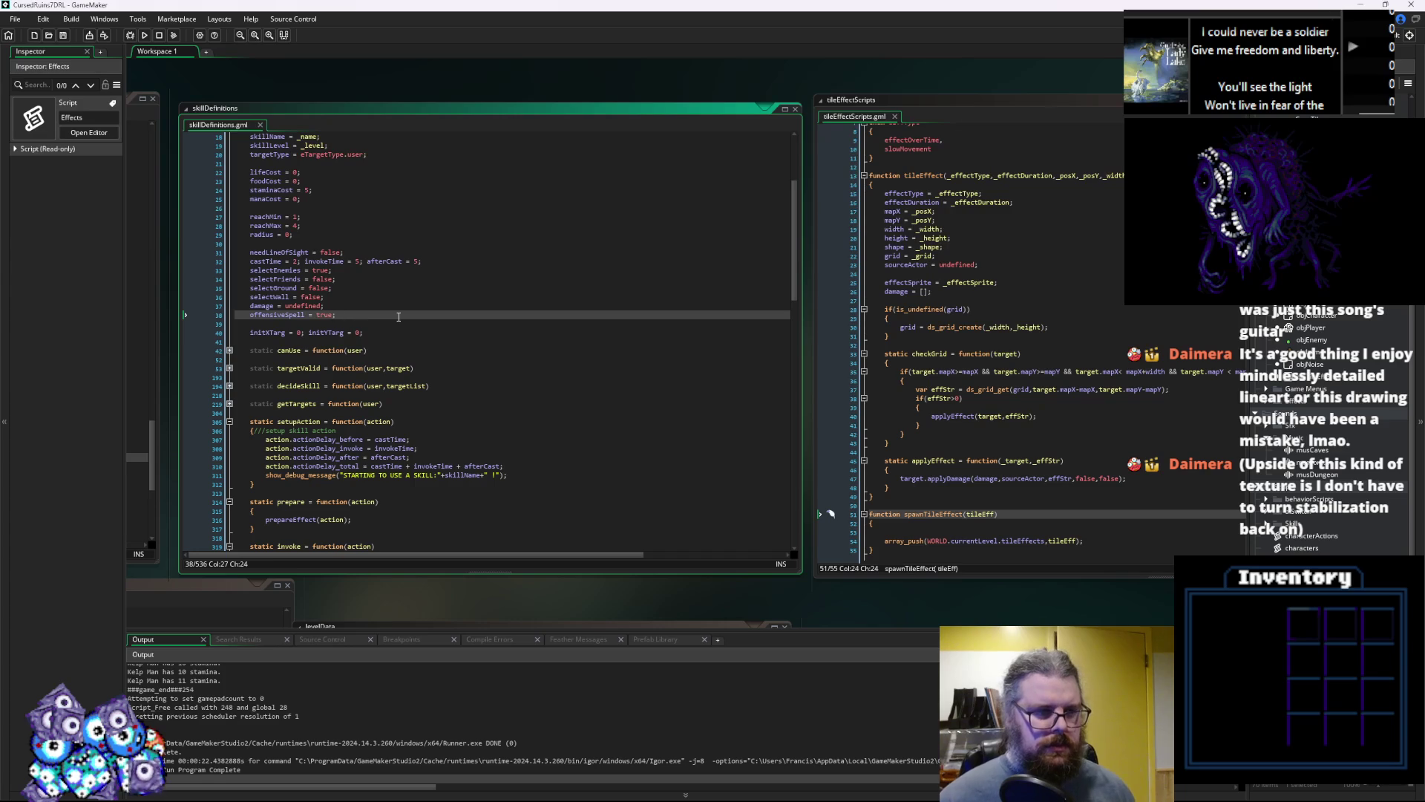
key("Return")
type("ti")
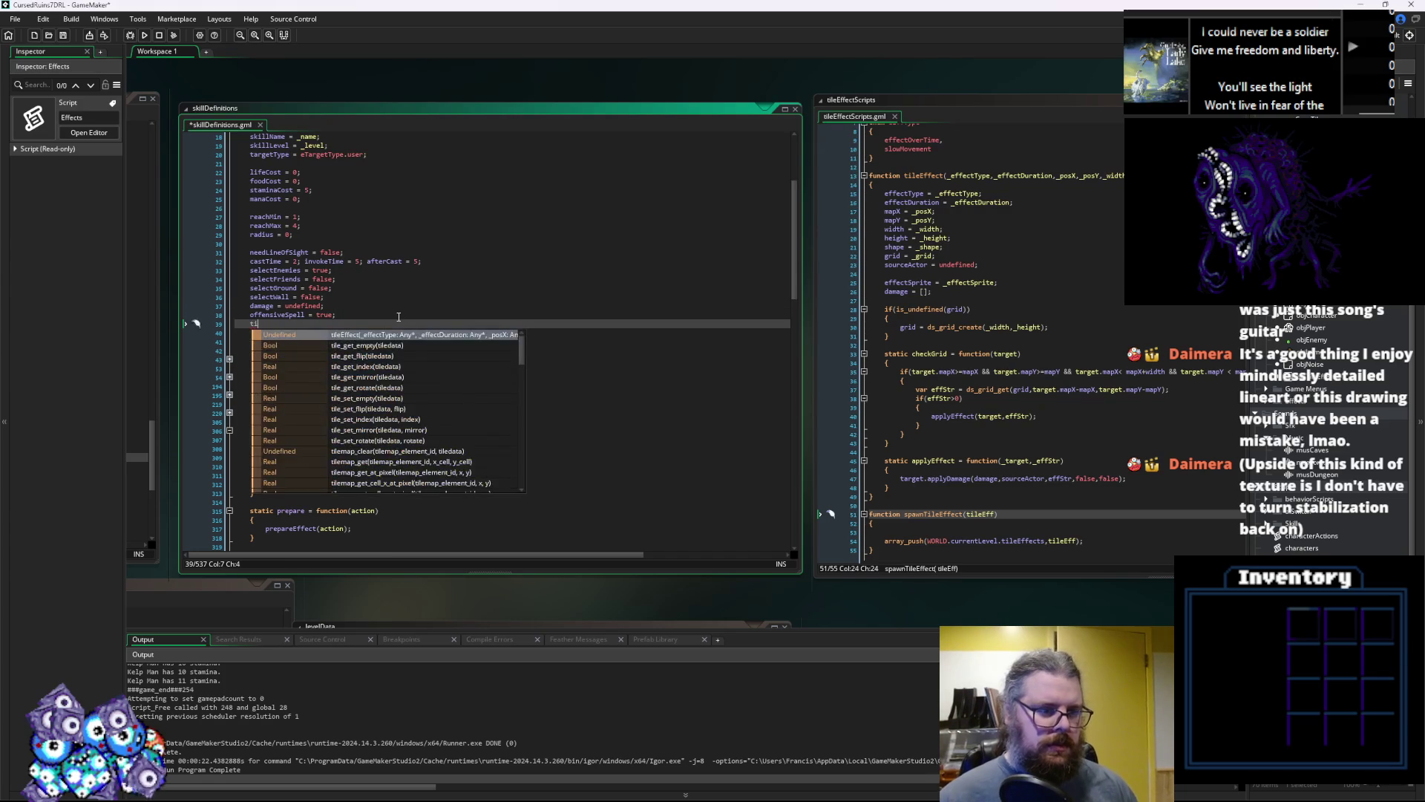
type("leEffect")
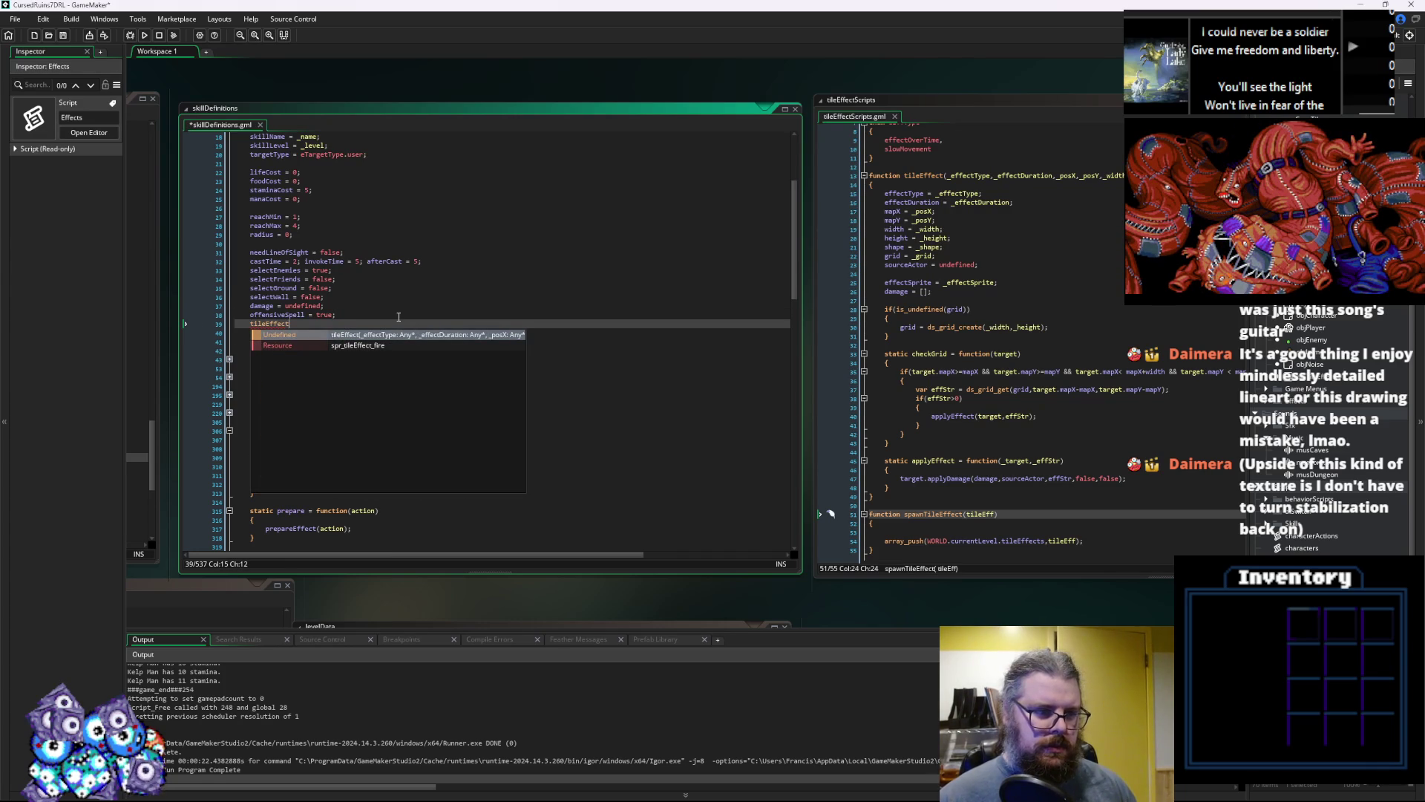
key("BackSpace")
key("BackSpace")
key("BackSpace")
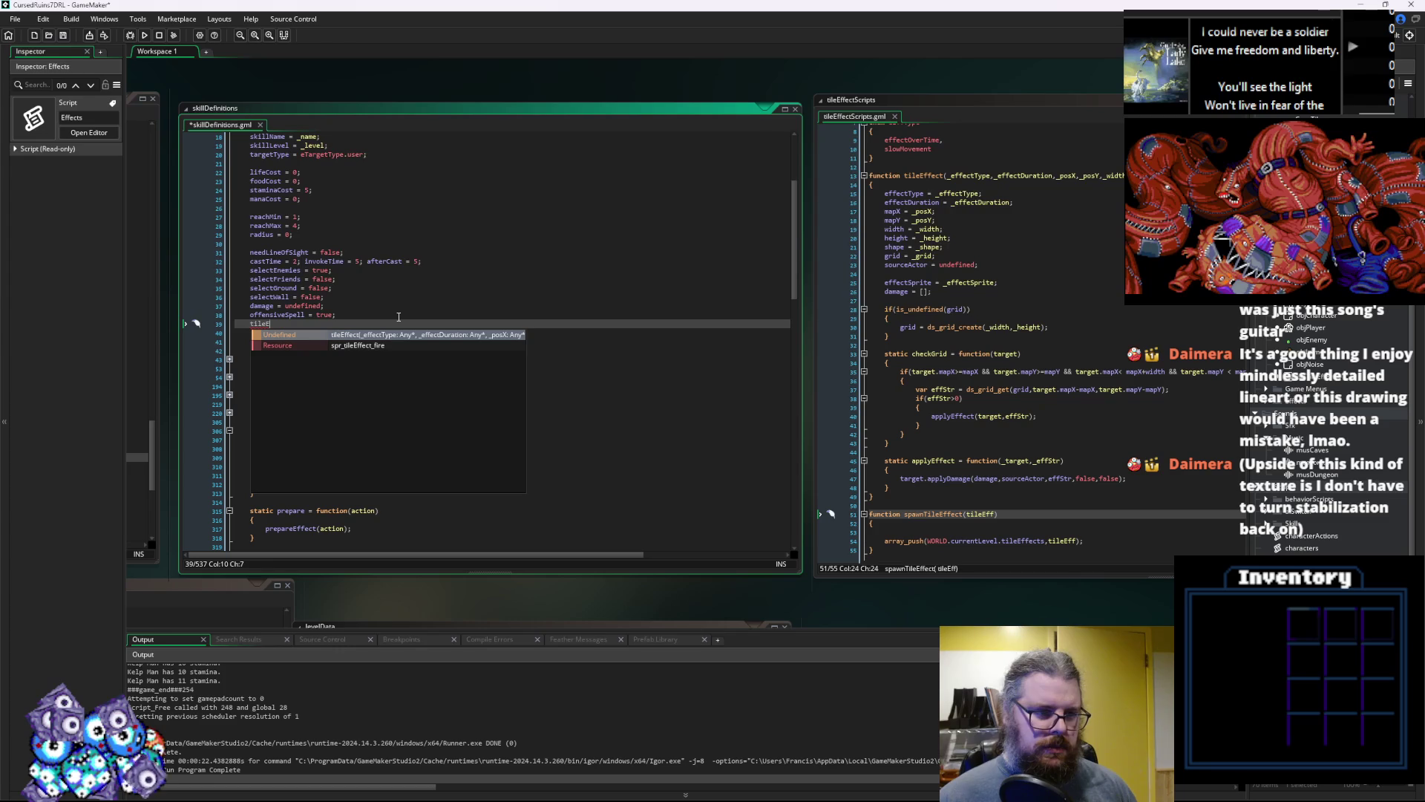
type("ff = ")
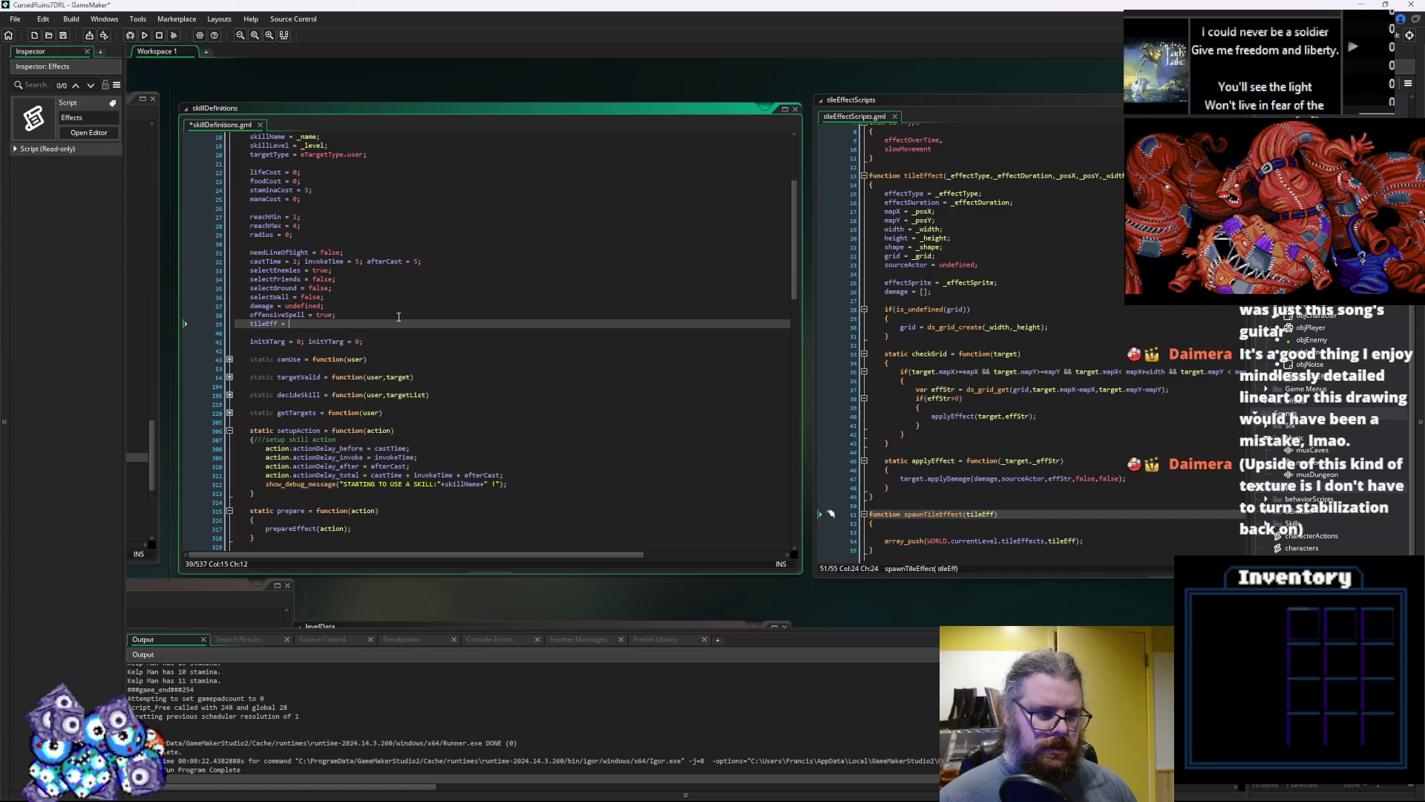
type("undefined;")
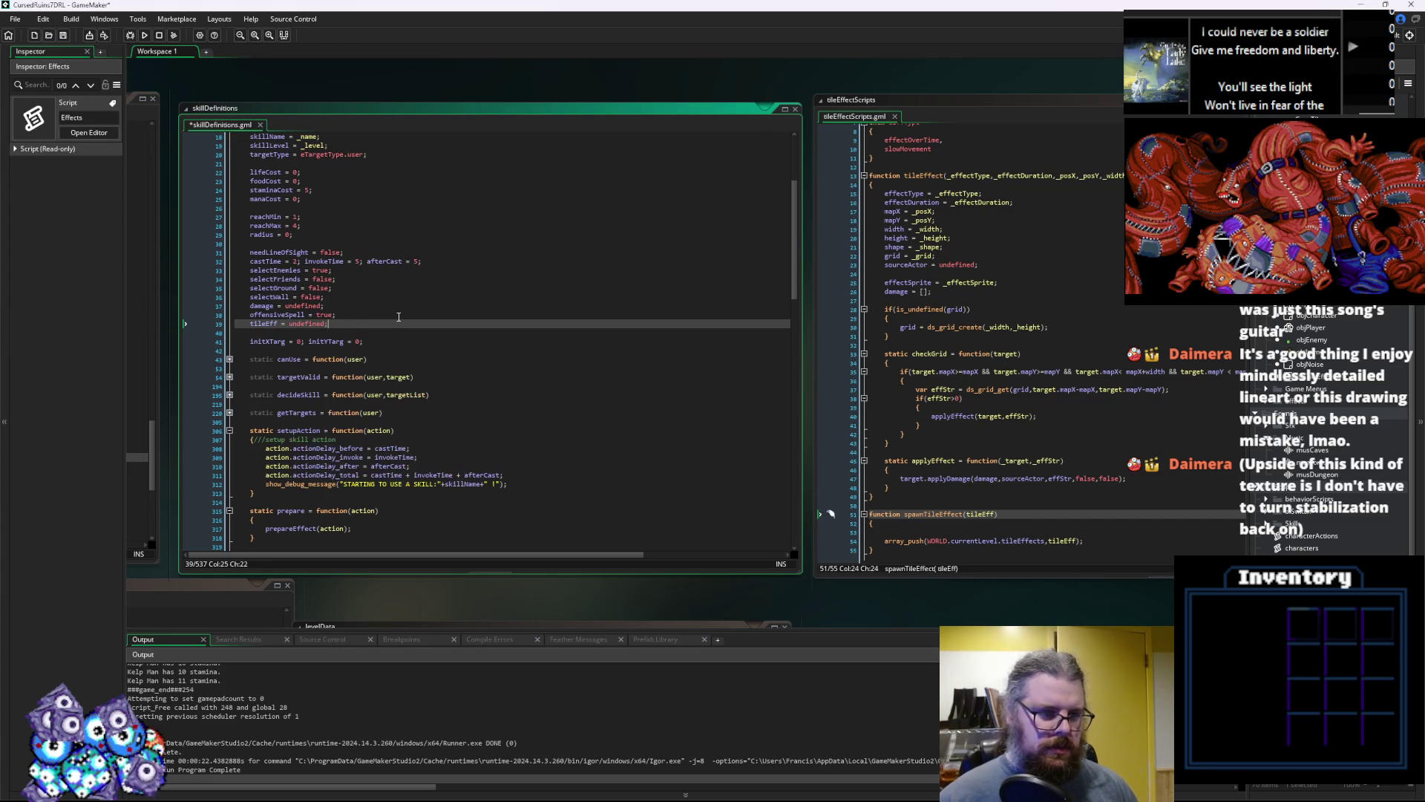
double_click(269, 324)
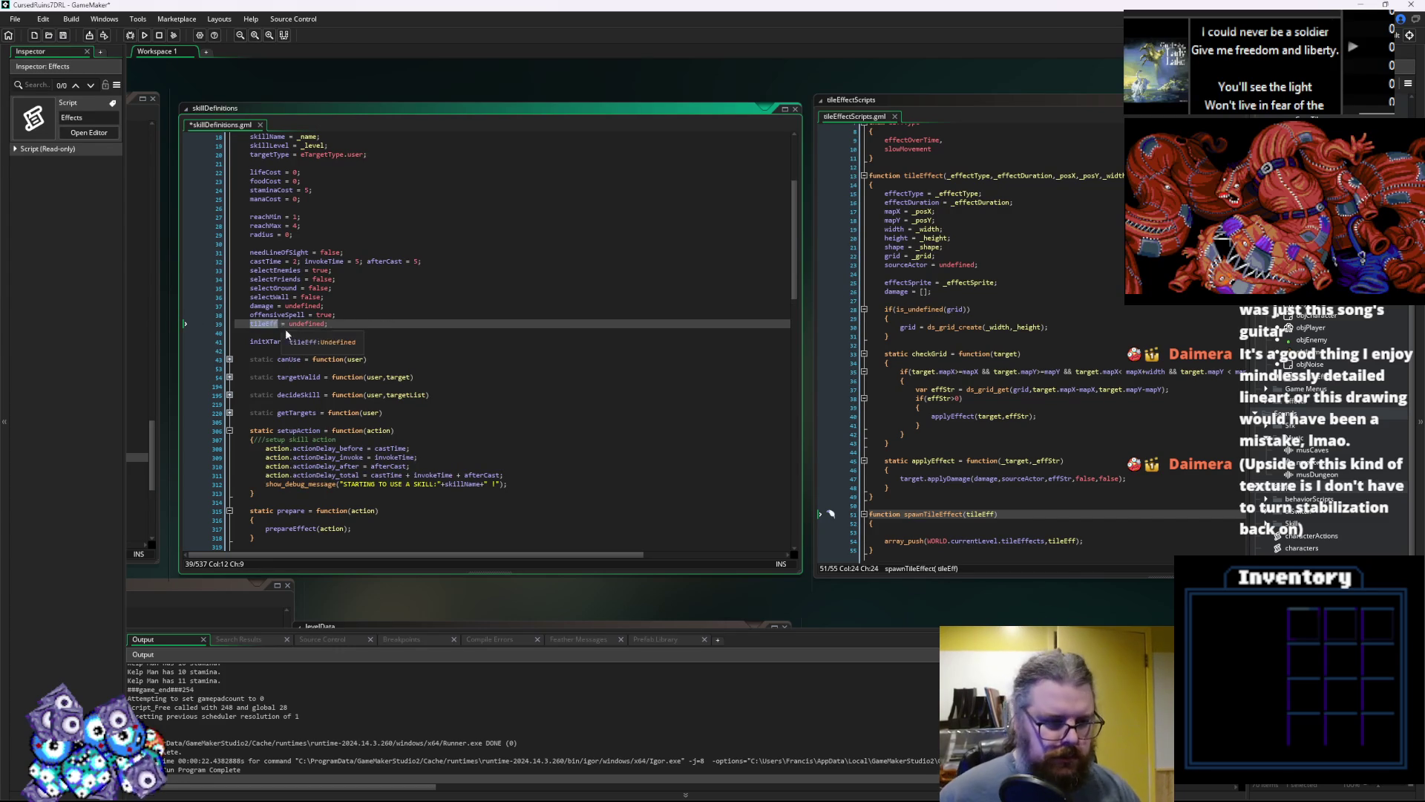
scroll(342, 359, "down", 3)
scroll(342, 360, "down", 12)
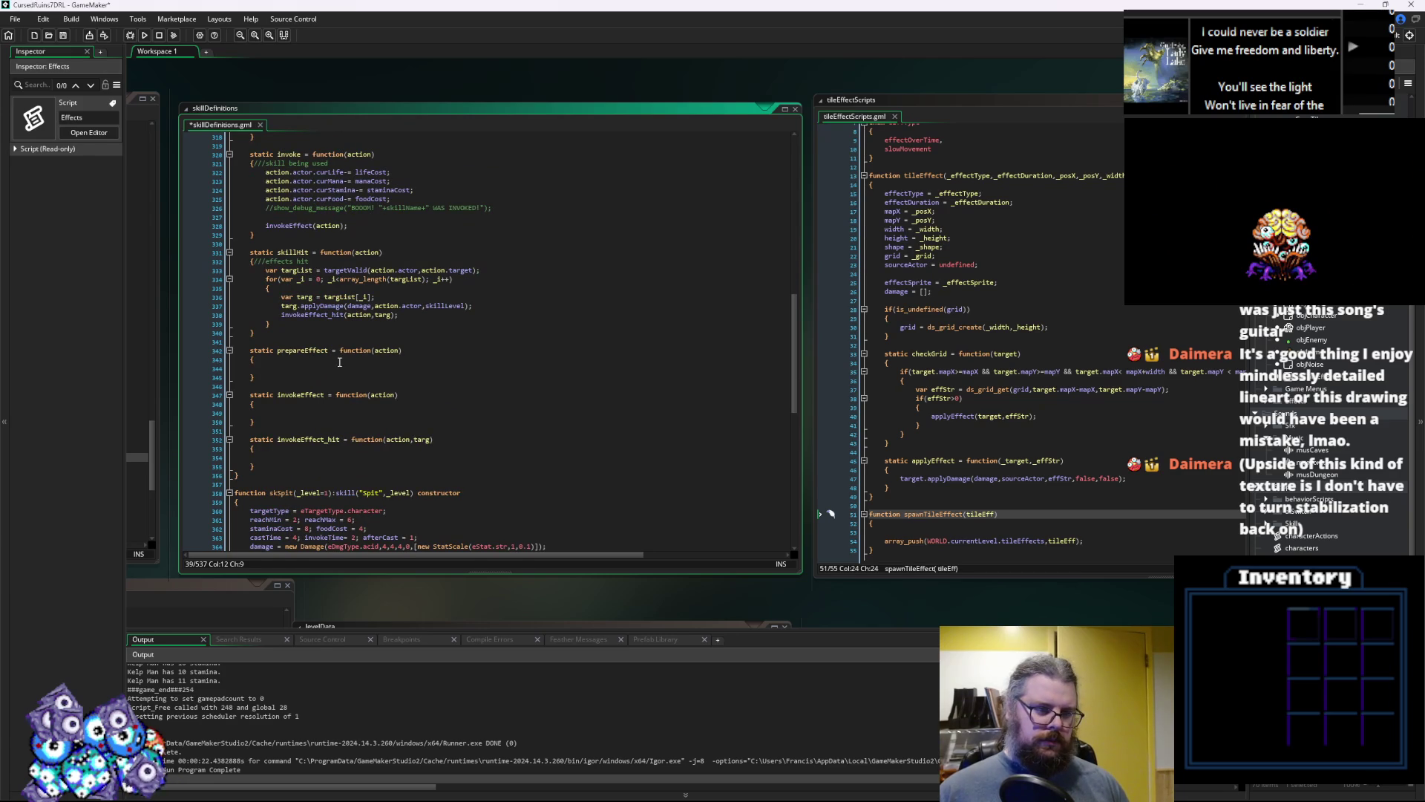
Insert an if(!is_undefined(tileEff)) { block above skillHit's for loop
scroll(343, 370, "up", 1)
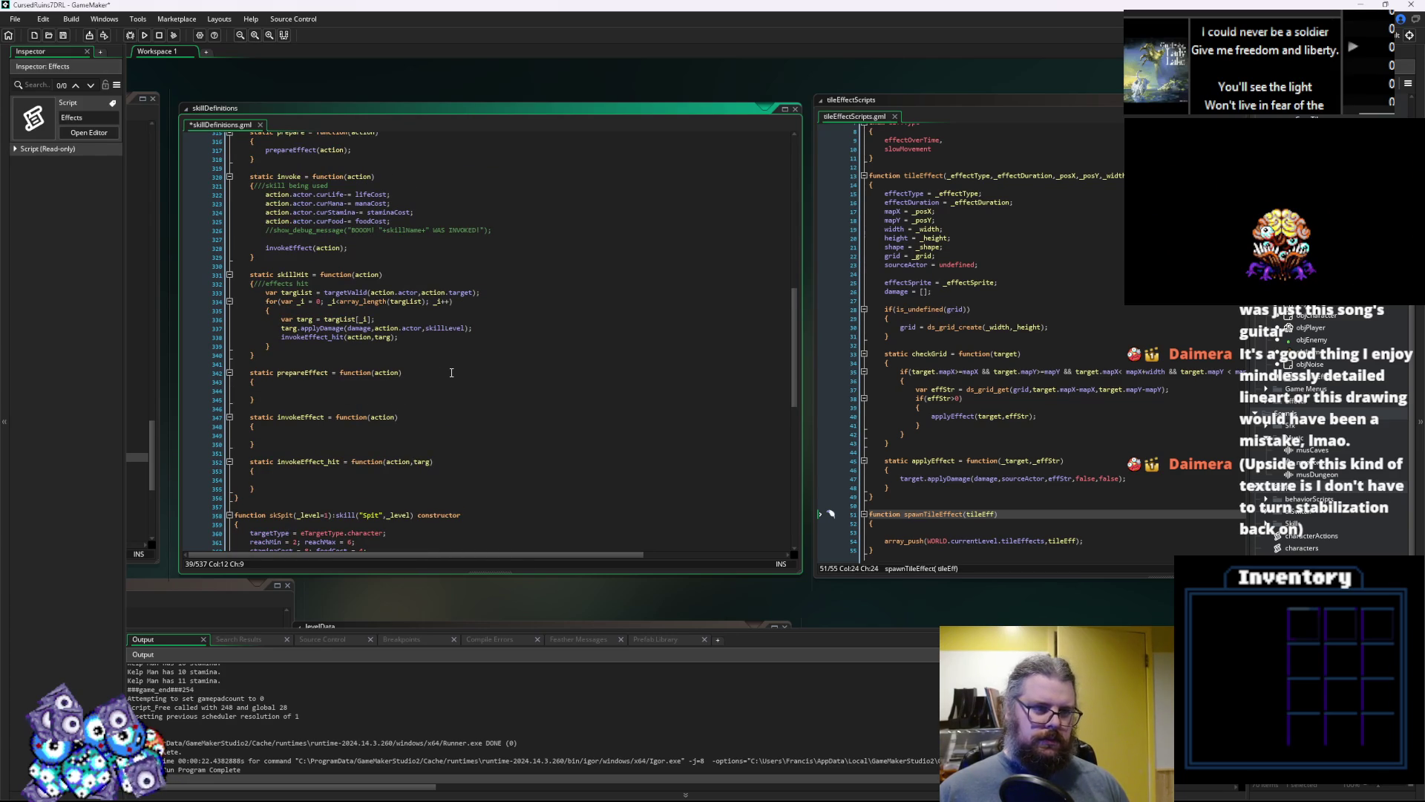
scroll(399, 390, "up", 2)
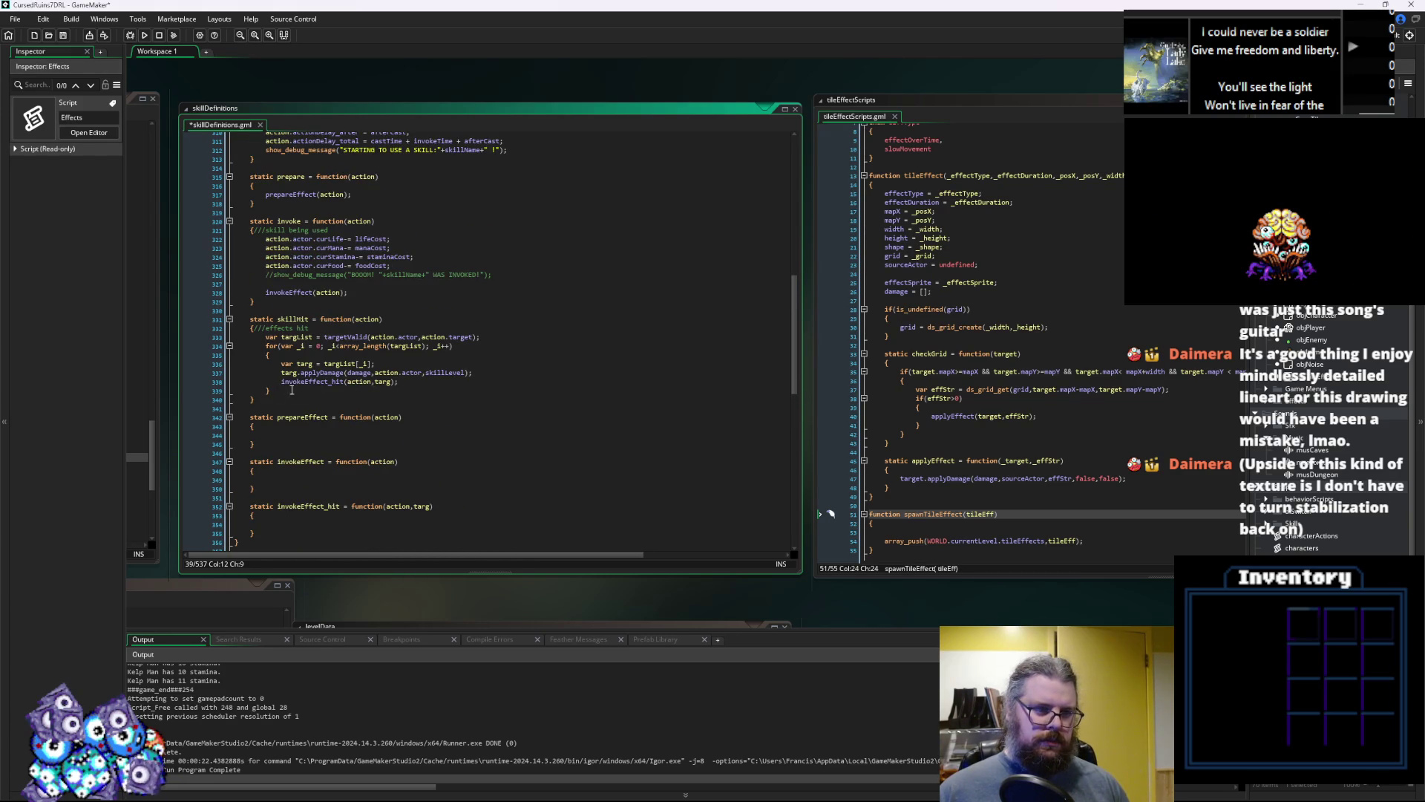
left_click(392, 324)
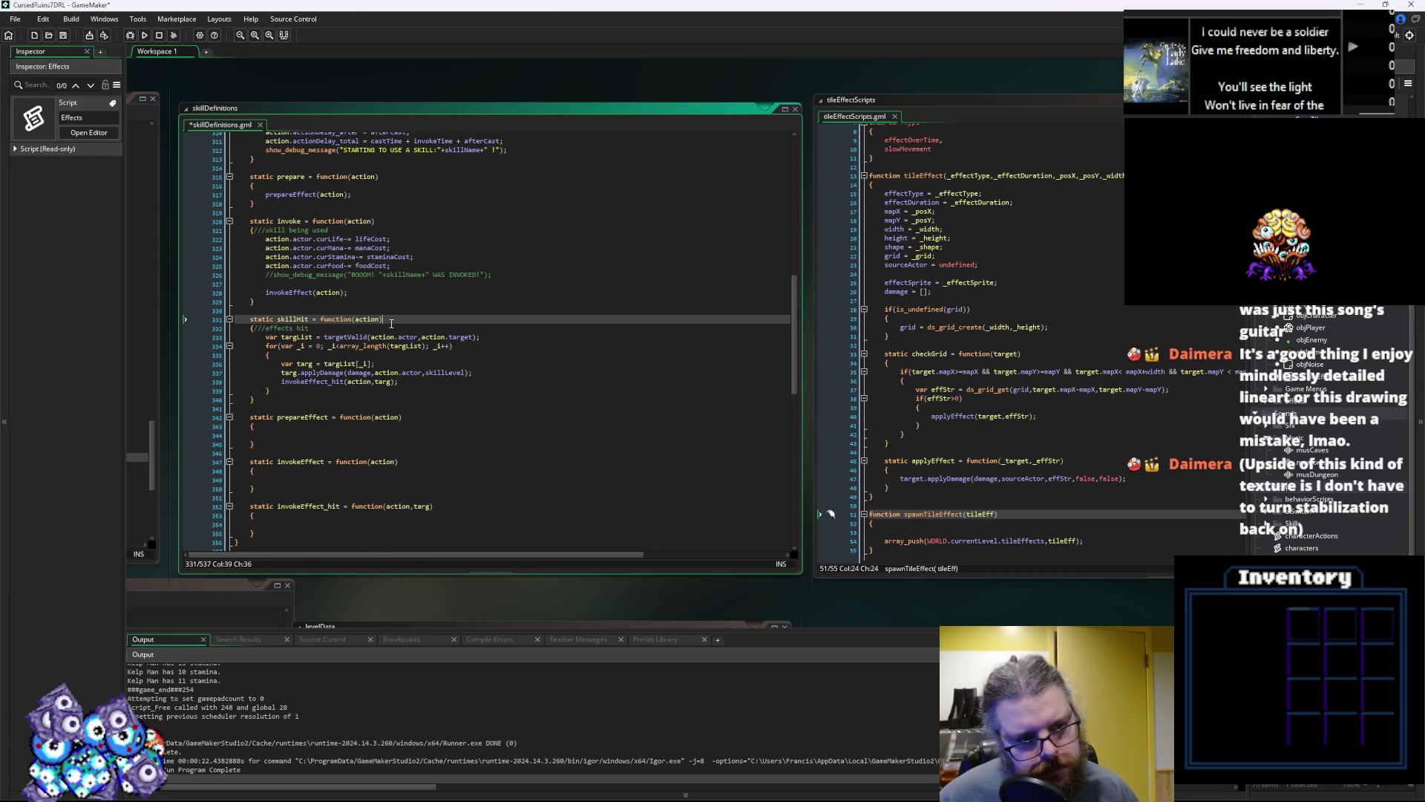
left_click(292, 394)
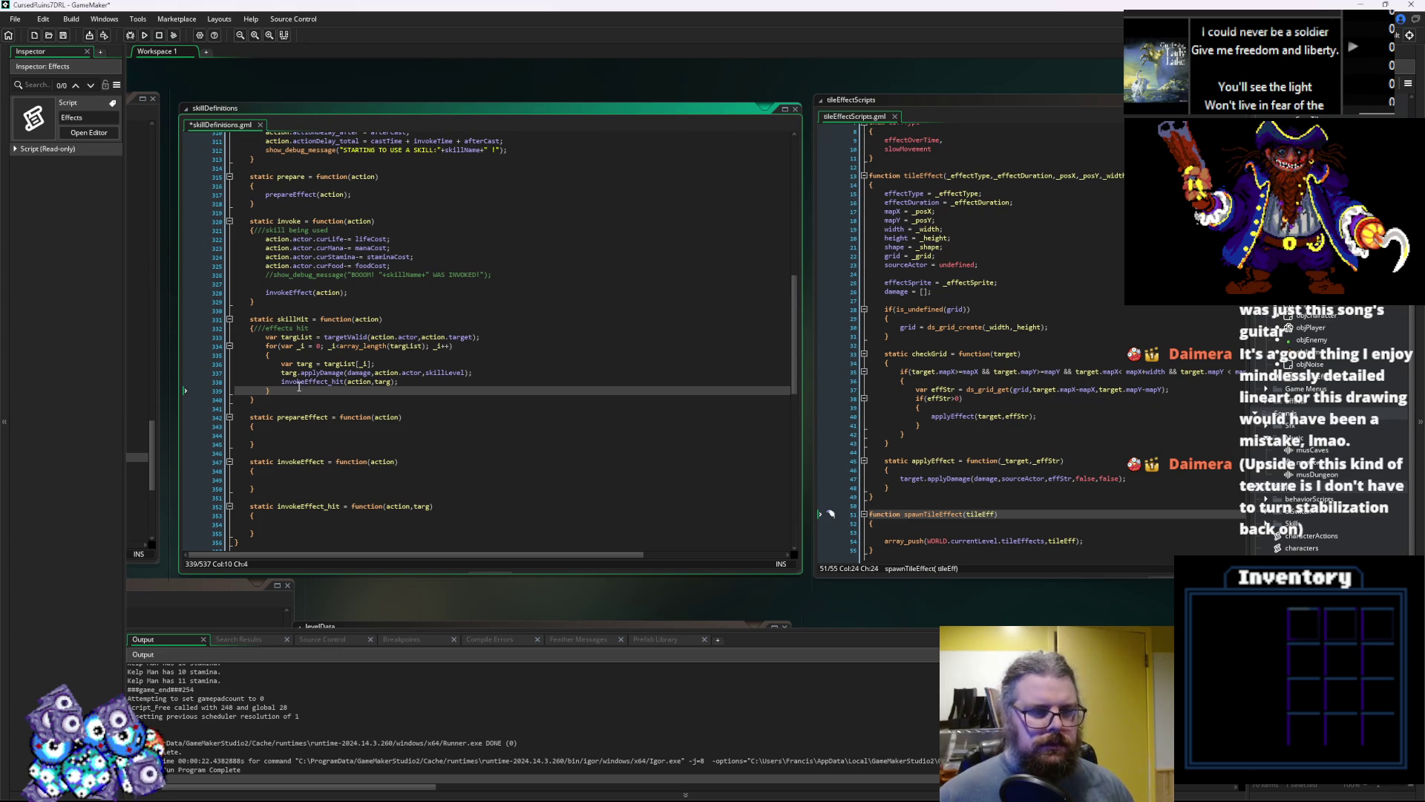
key("Up")
key("Up")
key("Up")
key("End")
key("Return")
key("Return")
key("Up")
key("Return")
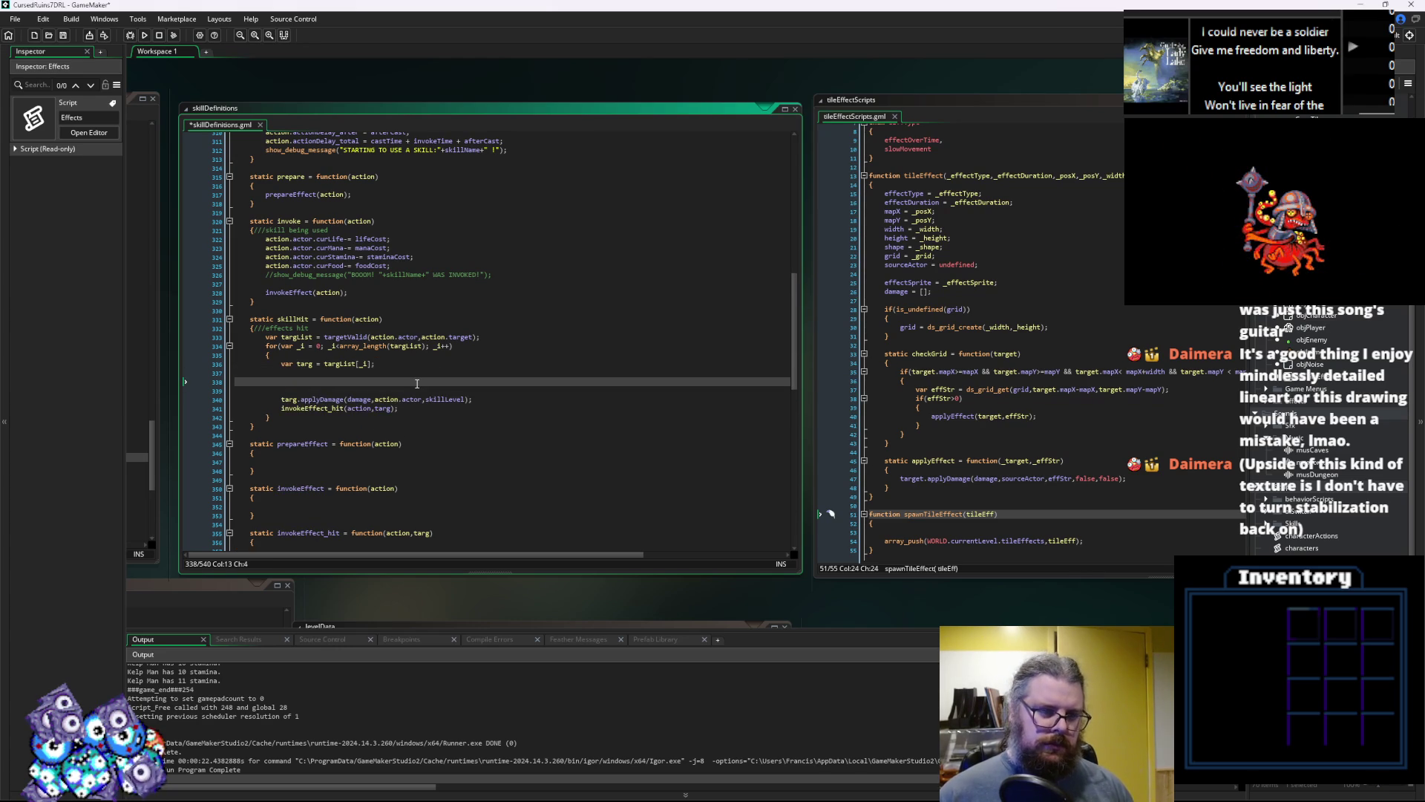
key("Up")
key("Up")
key("Up")
key("Home")
key("Return")
key("Return")
key("Up")
key("Up")
type("if(tileEff")
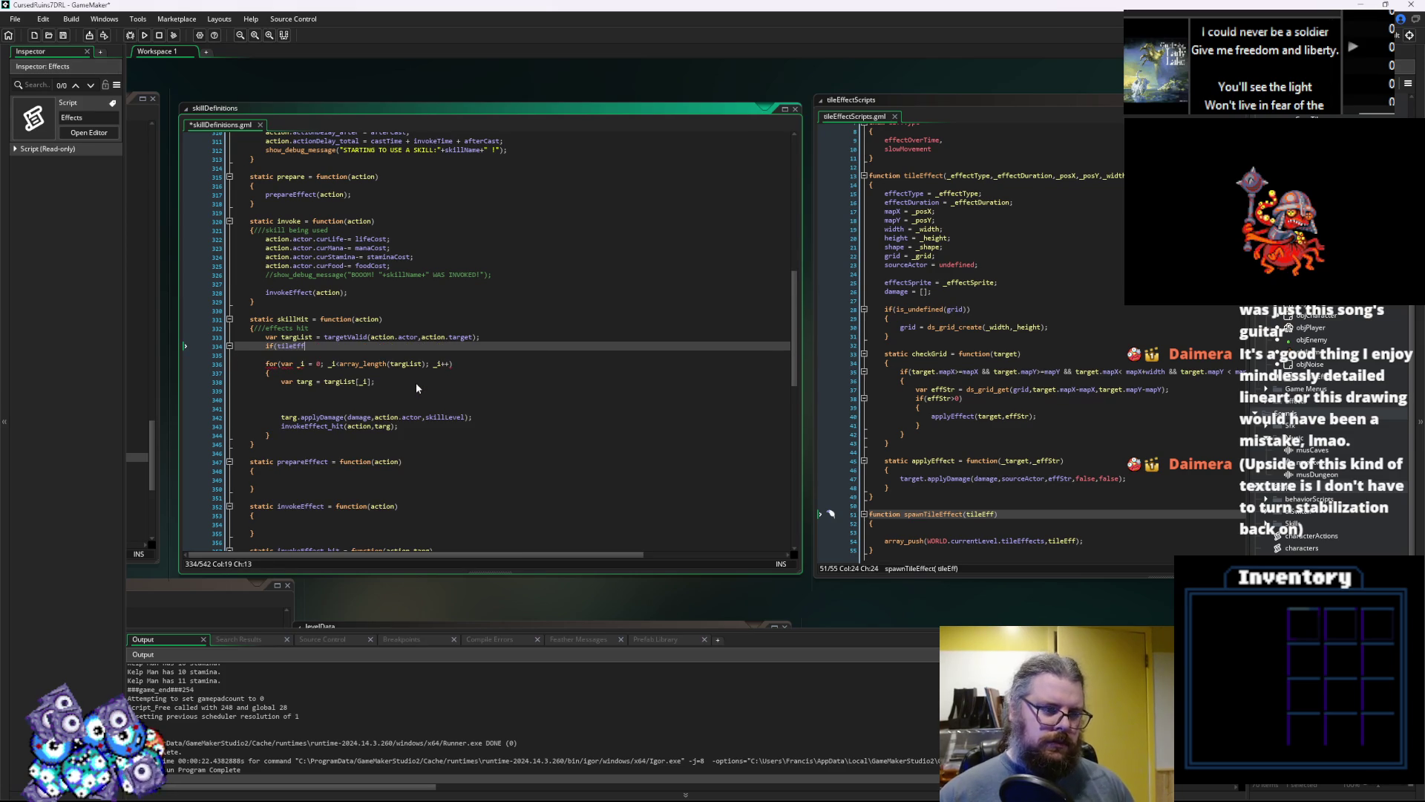
key("BackSpace")
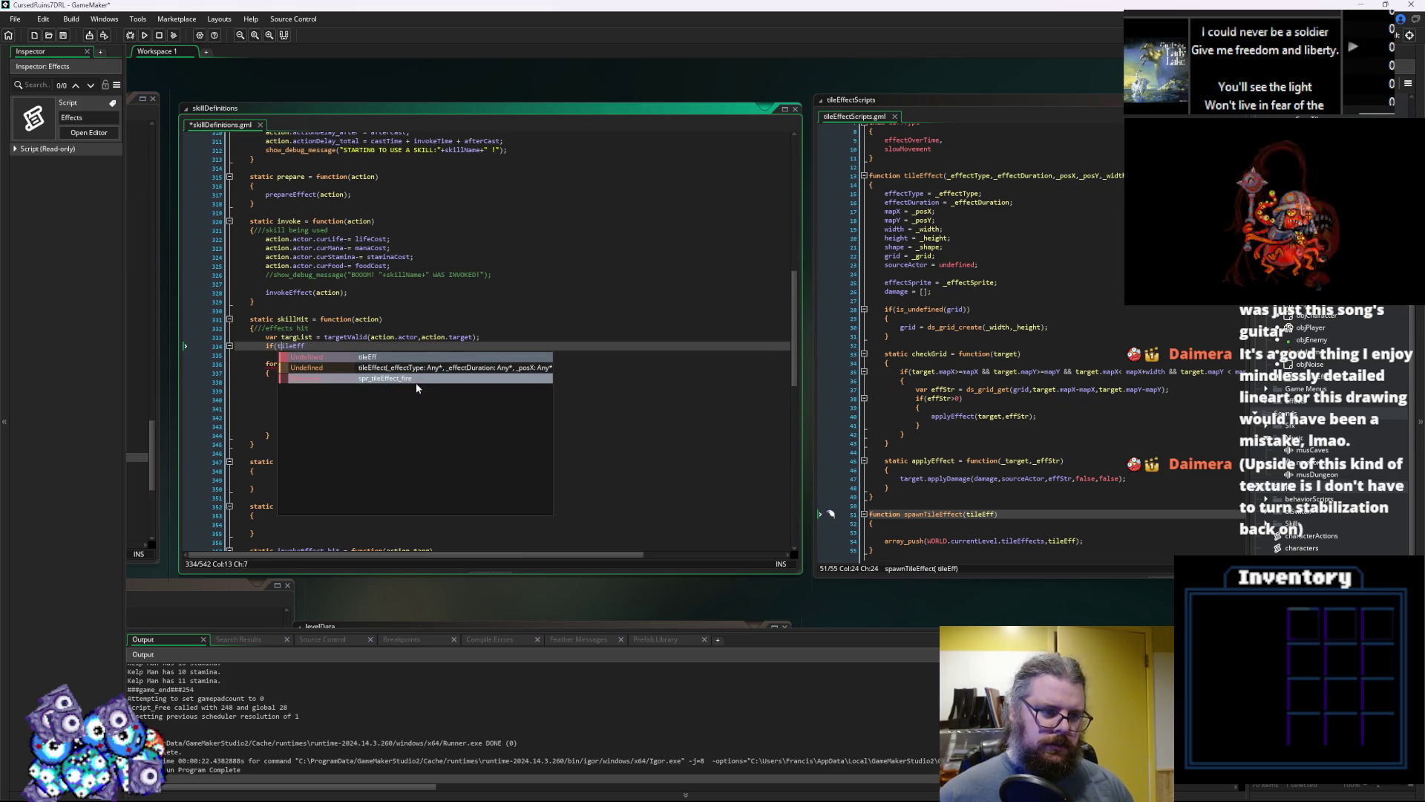
key("ctrl+Left")
type("!")
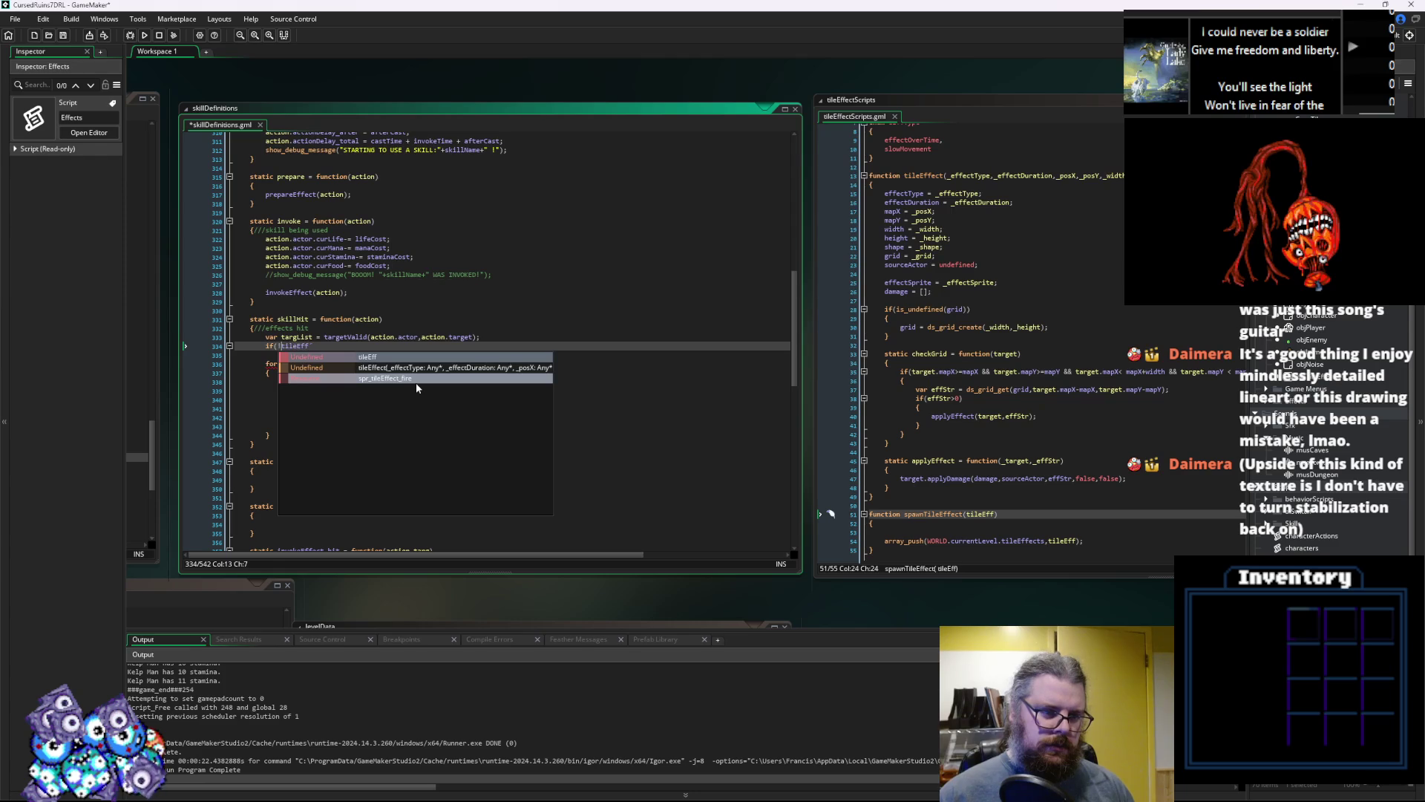
type("is_undefined(tileEff")
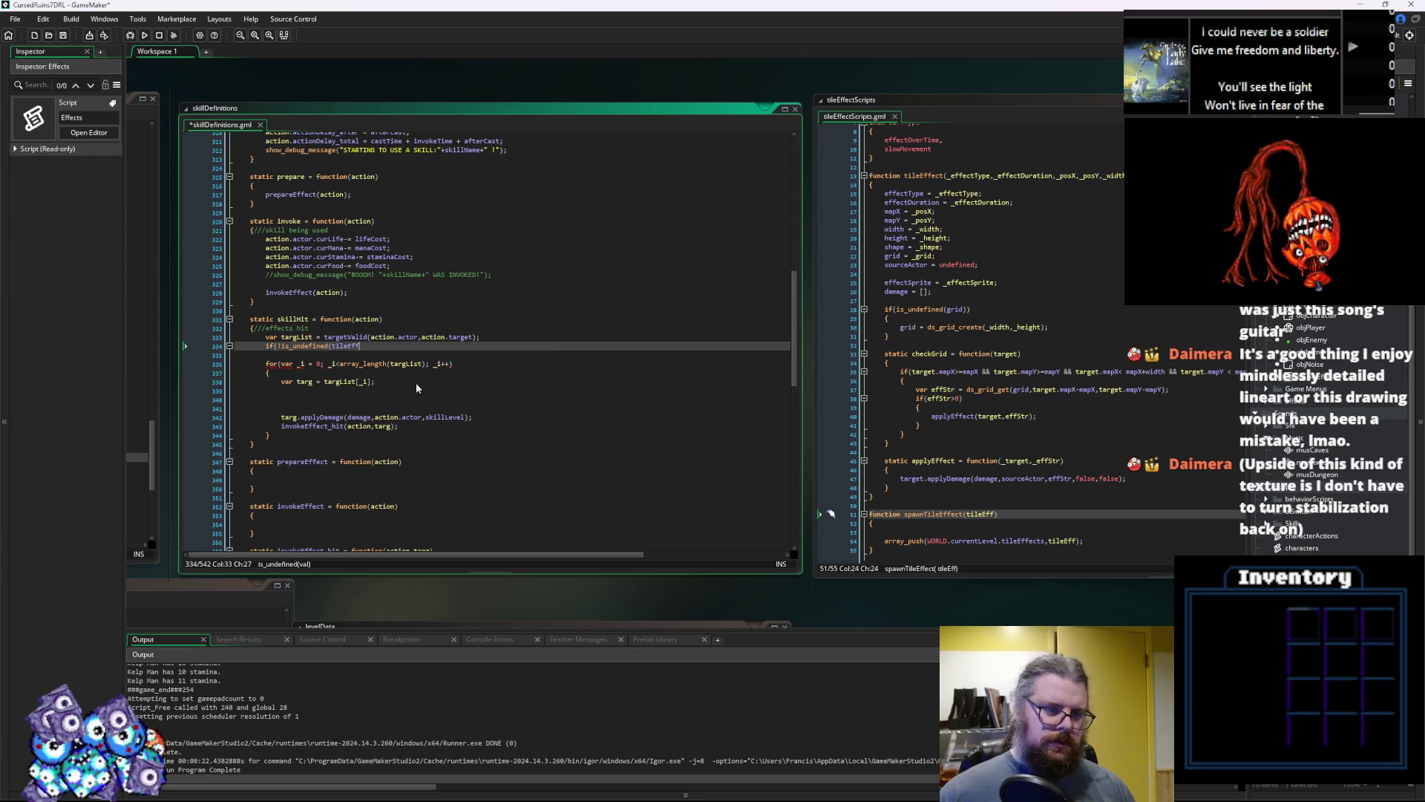
type("))")
key("Return")
type("{")
Declare var grdEff = noone; on a new line above the tileEff check
key("Up")
key("Up")
key("End")
key("Return")
type("var r")
key("BackSpace")
type("grdEff = ")
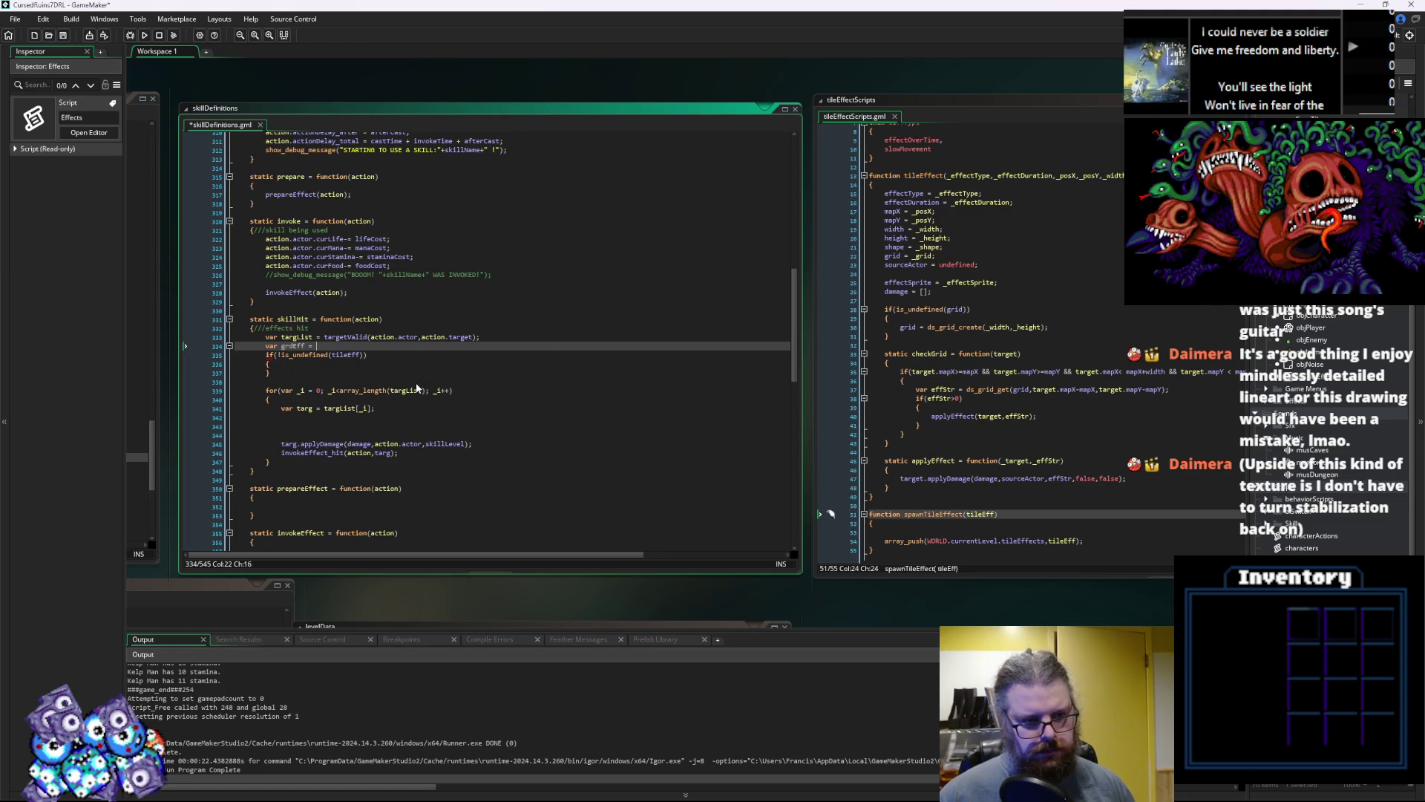
type("noone;")
Inside the tileEff block, assign grdEff = ds_grid_create() using autocomplete
key("Down")
key("Down")
key("Return")
type("grdEff")
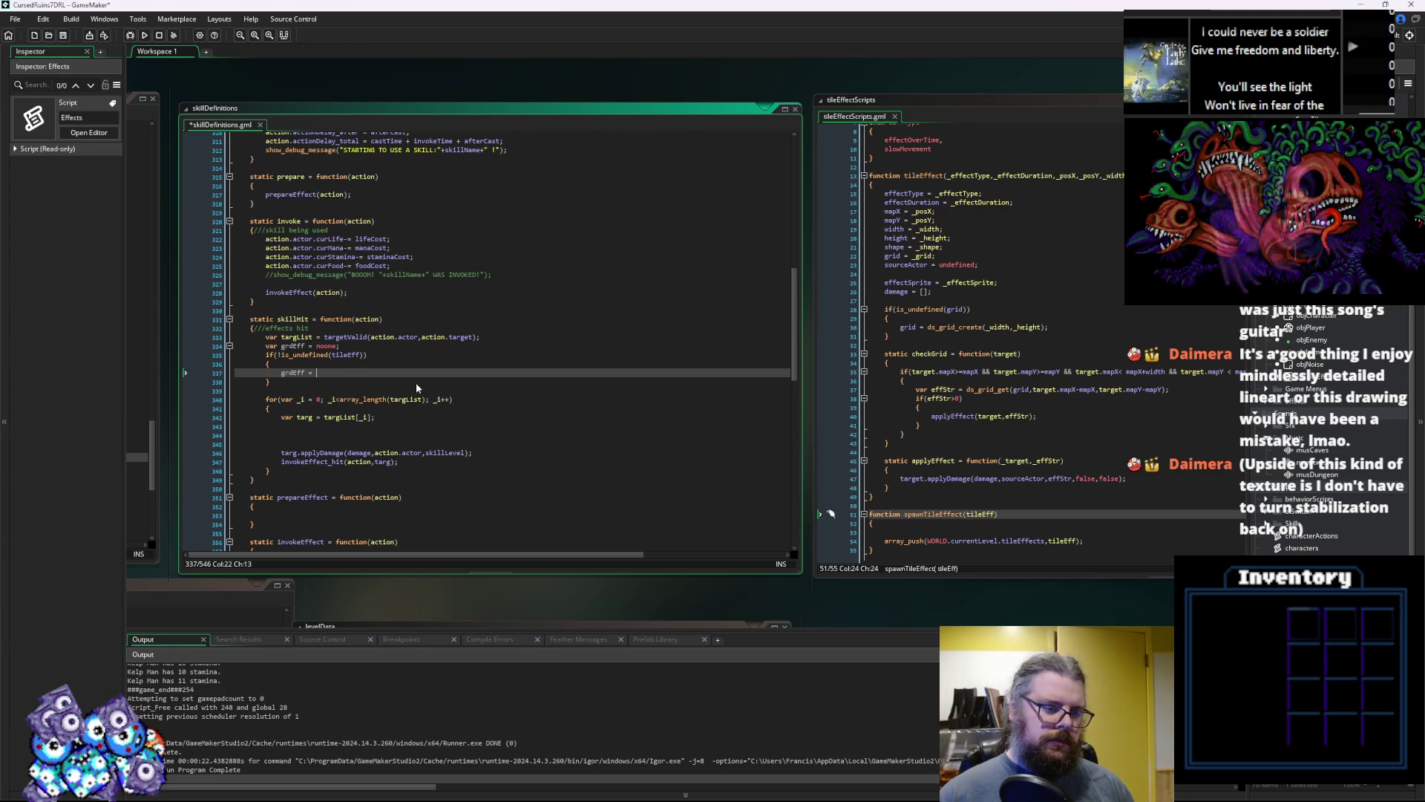
type(" = ds_grid_Crea")
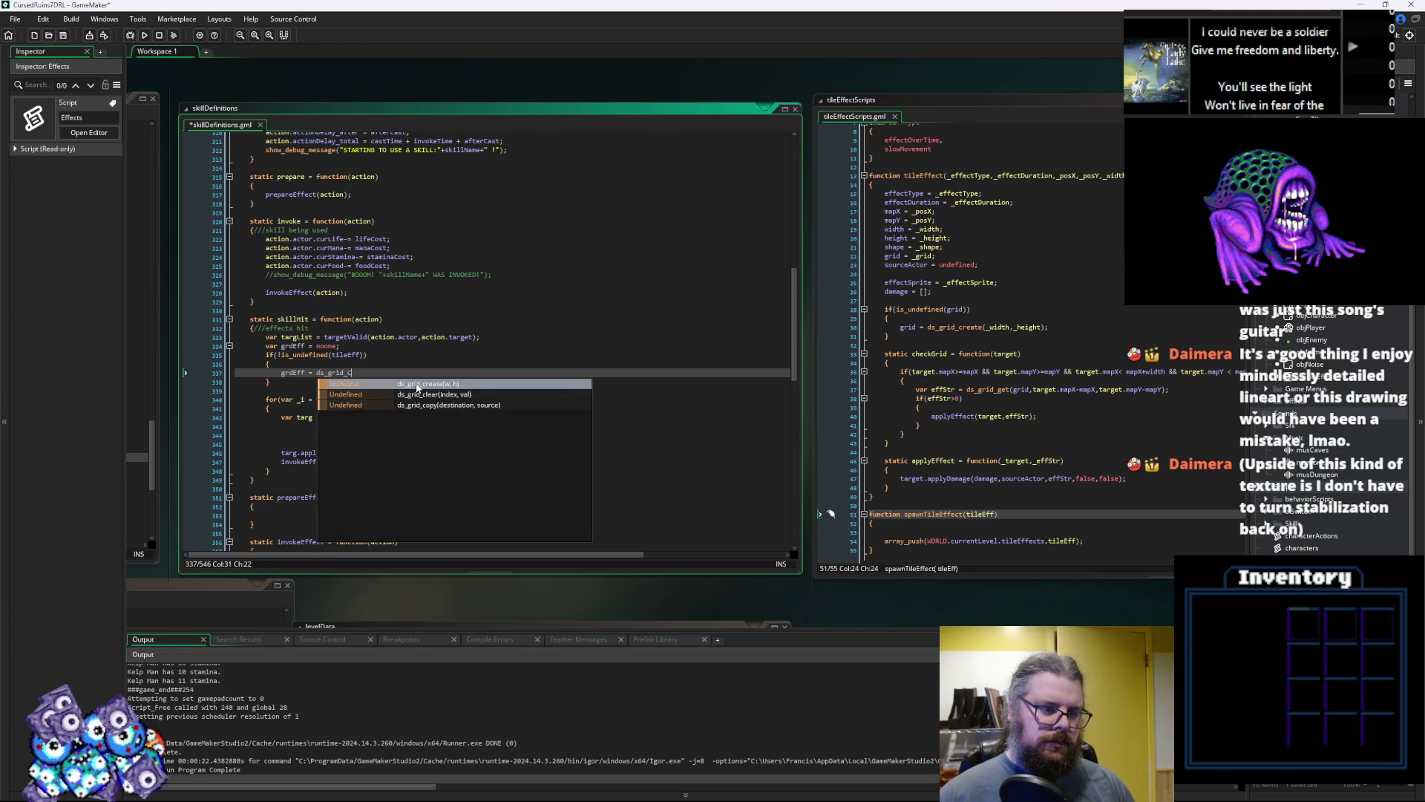
key("BackSpace")
key("BackSpace")
type("re")
key("Return")
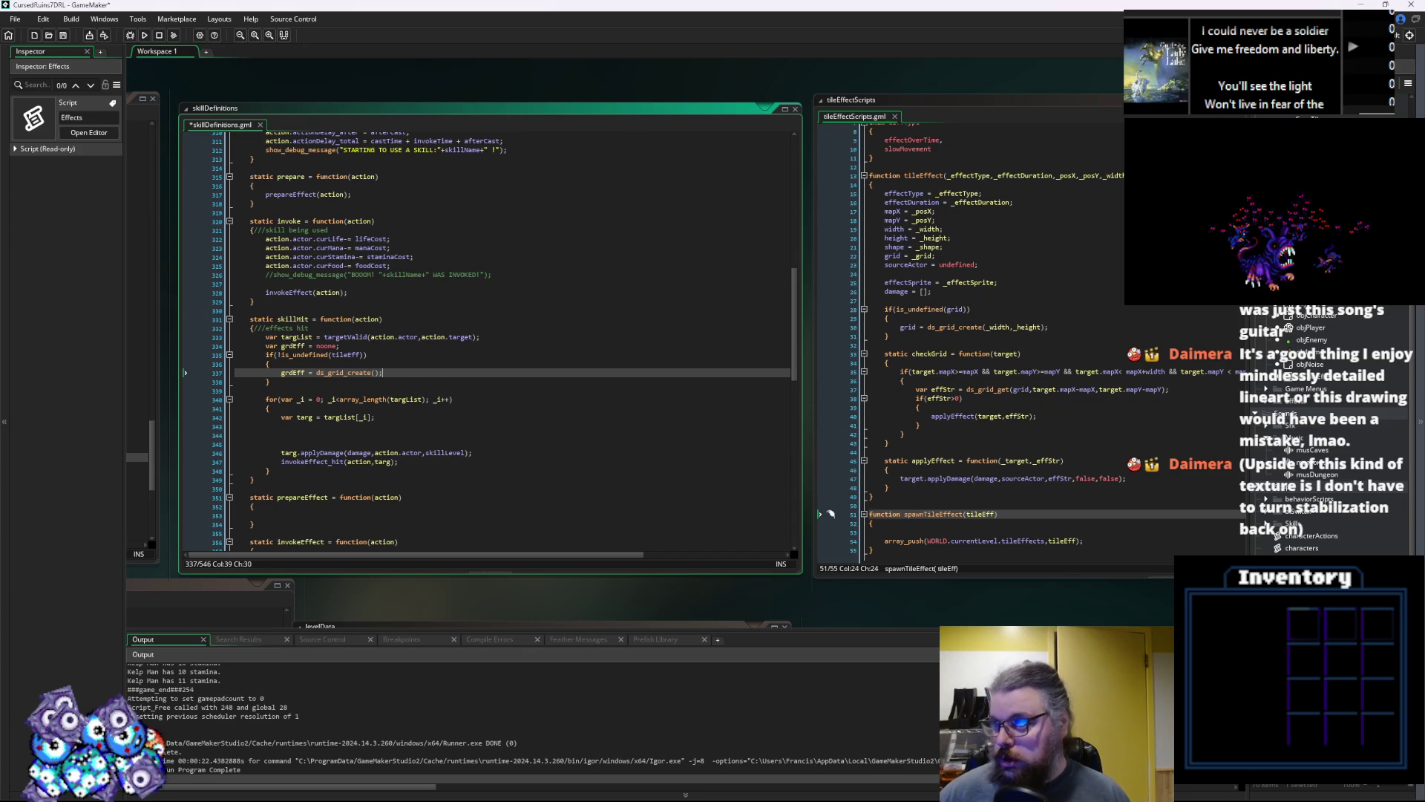
left_click(1115, 360)
left_click(523, 402)
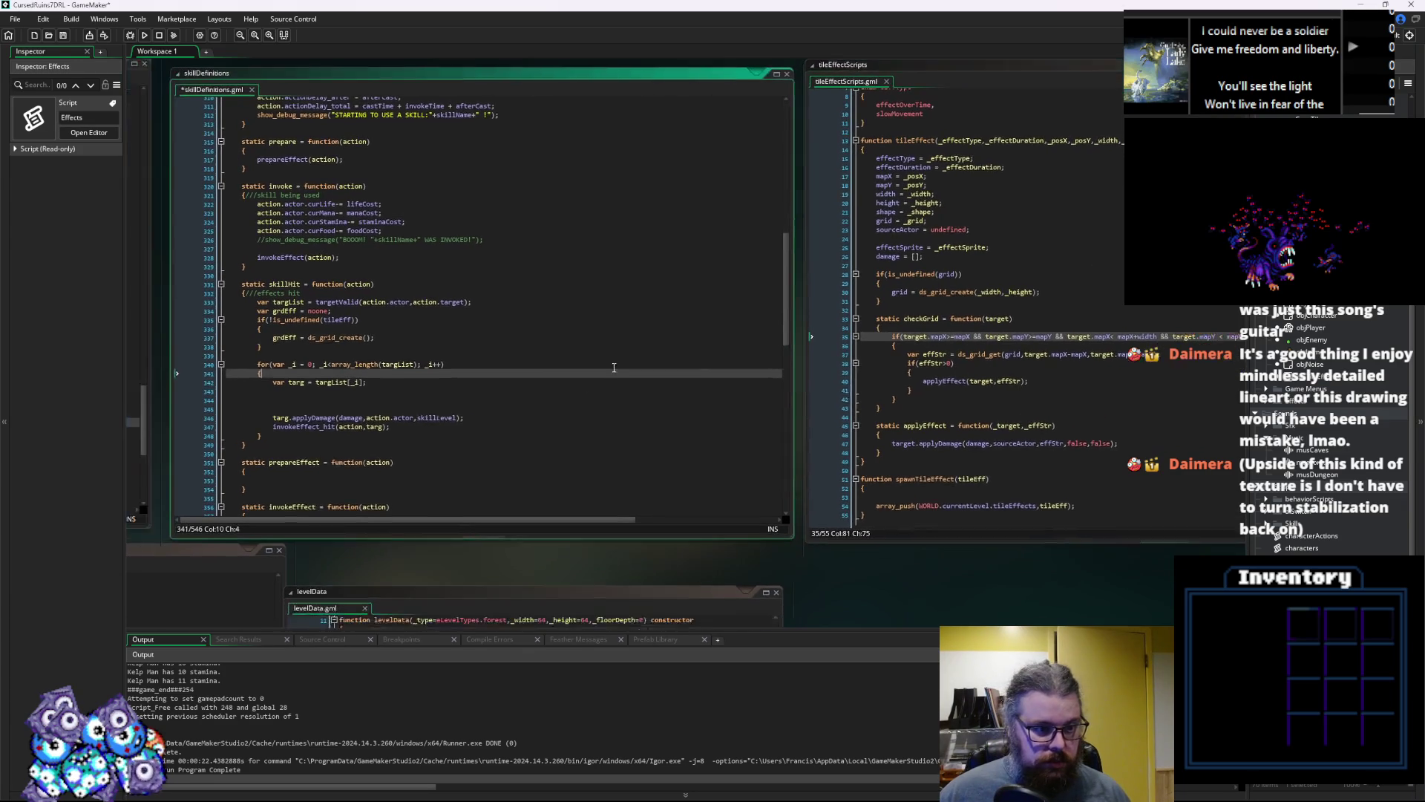
left_click(452, 394)
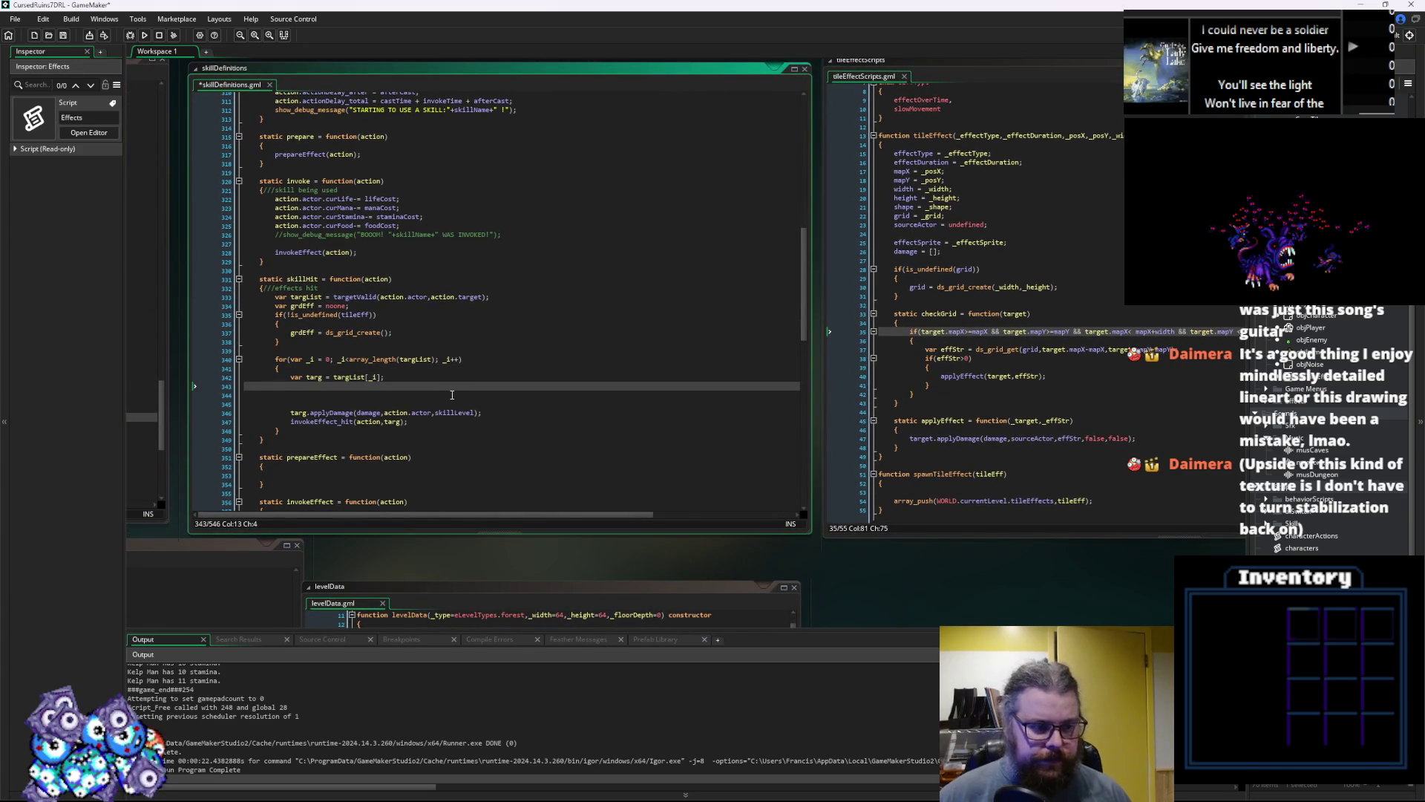
type("if(targ")
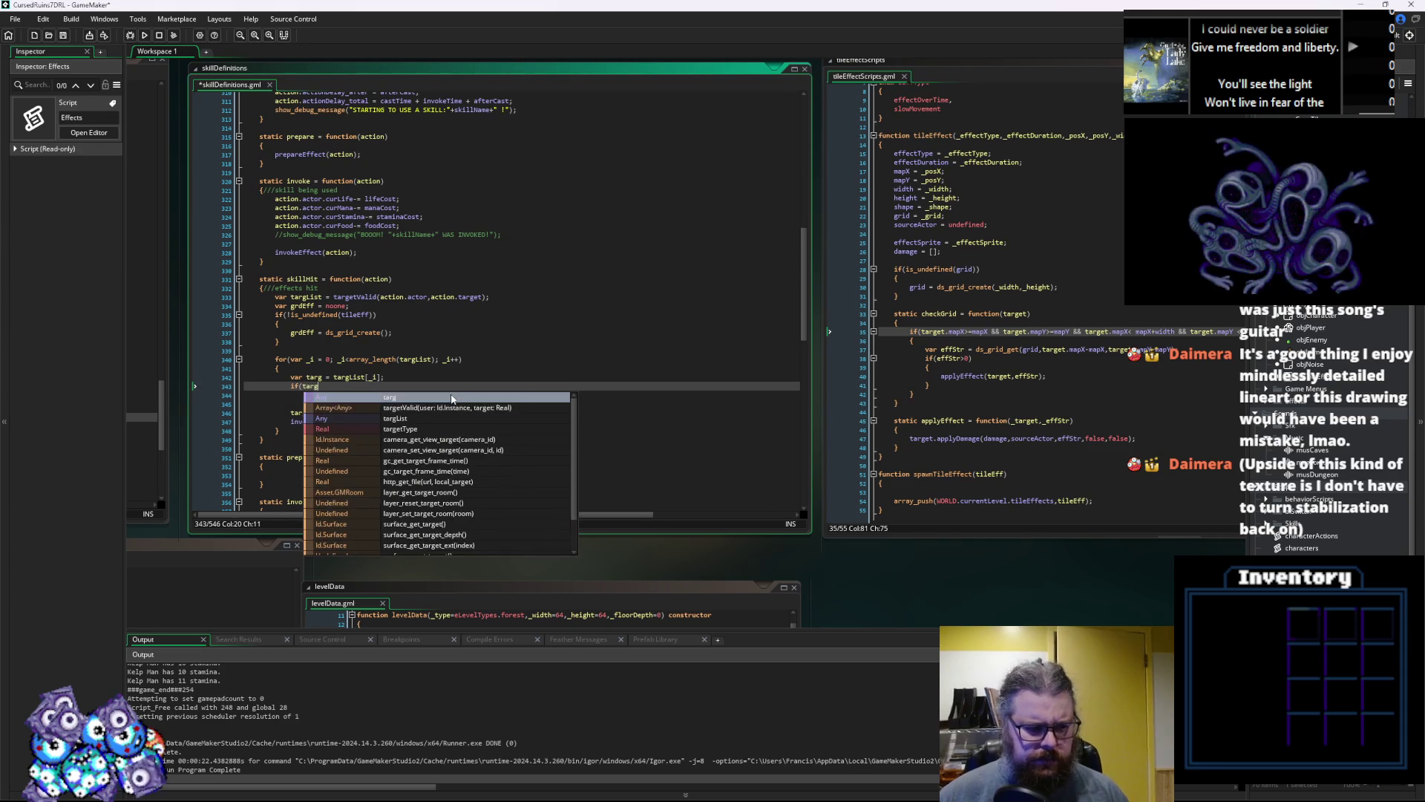
key("BackSpace")
key("BackSpace")
key("BackSpace")
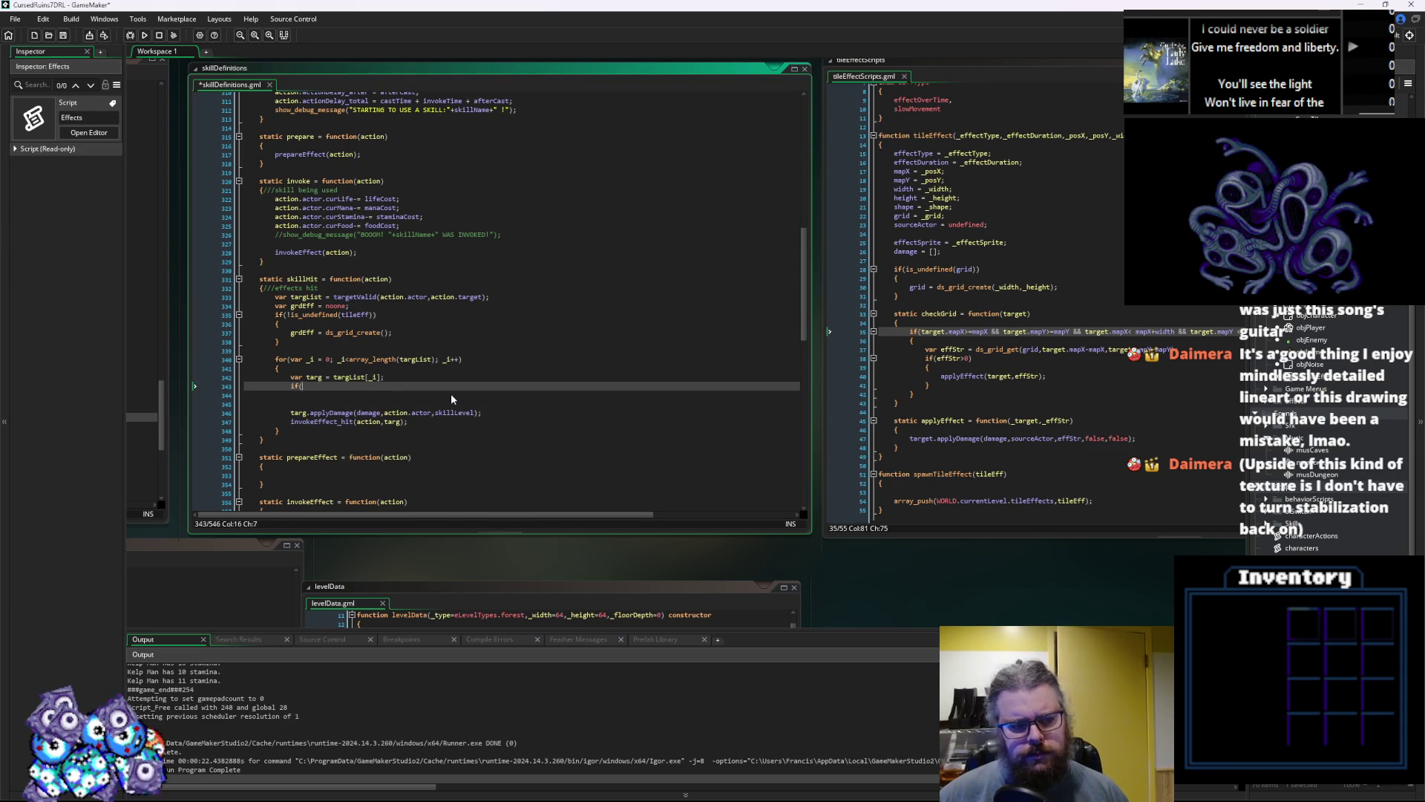
key("BackSpace")
key("BackSpace")
key("BackSpace")
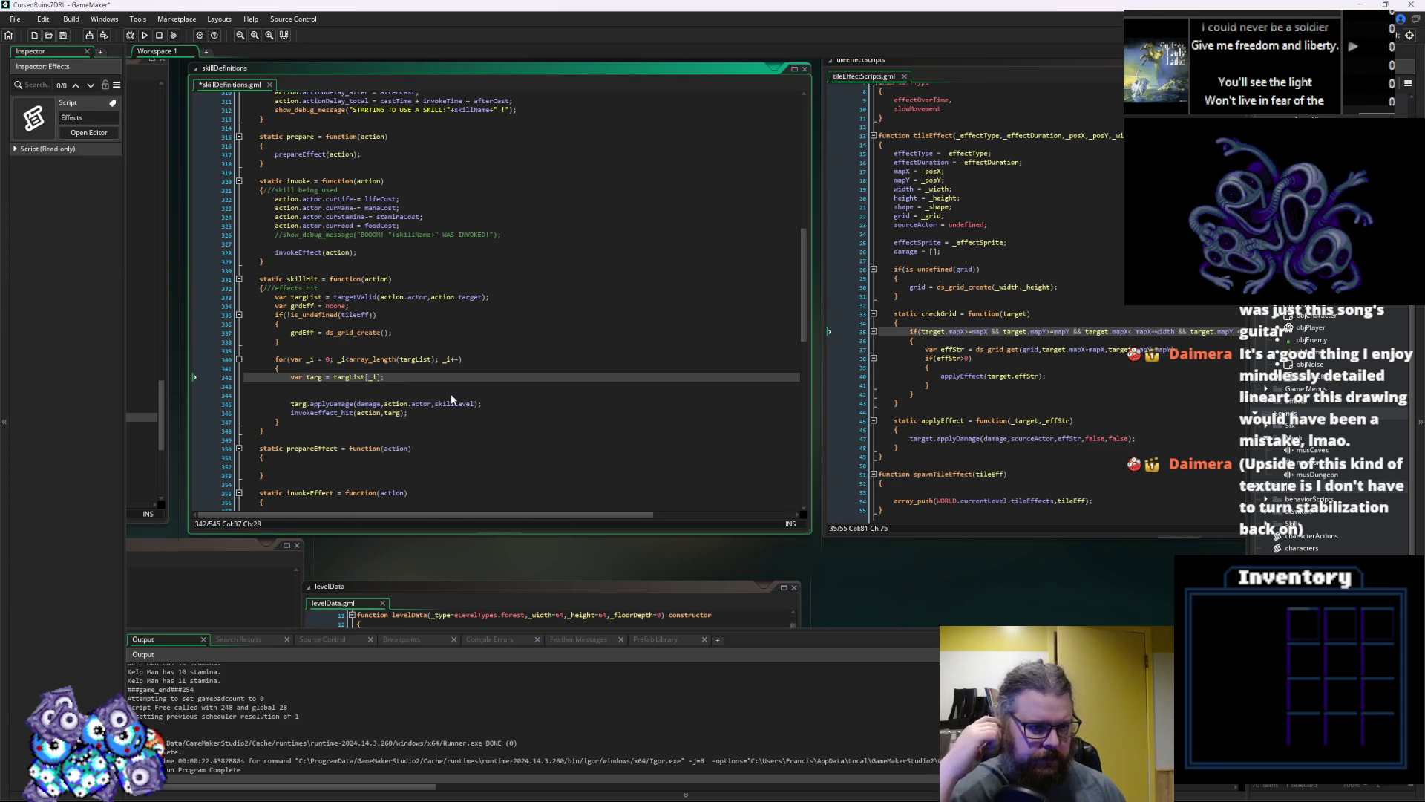
key("Return")
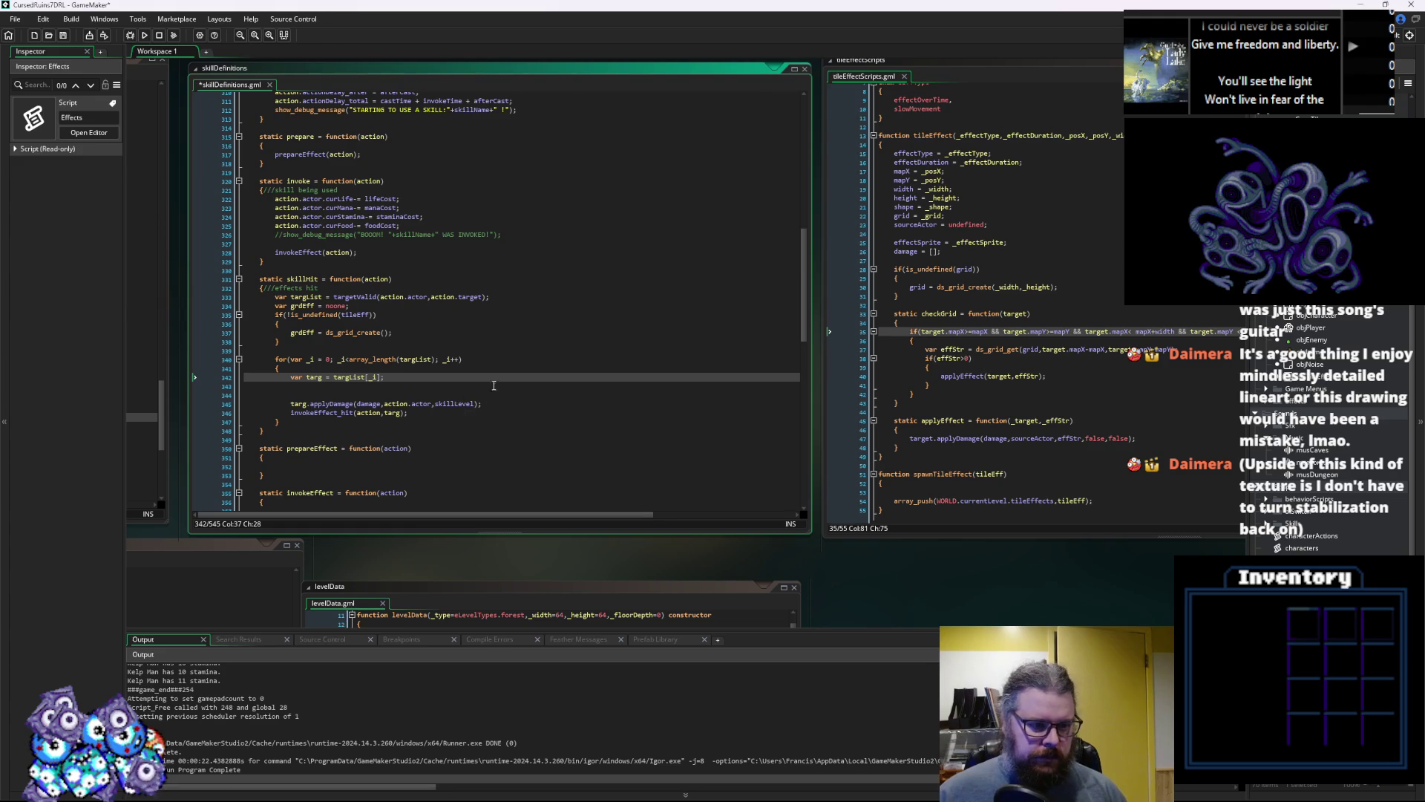
scroll(554, 358, "up", 3, "ctrl")
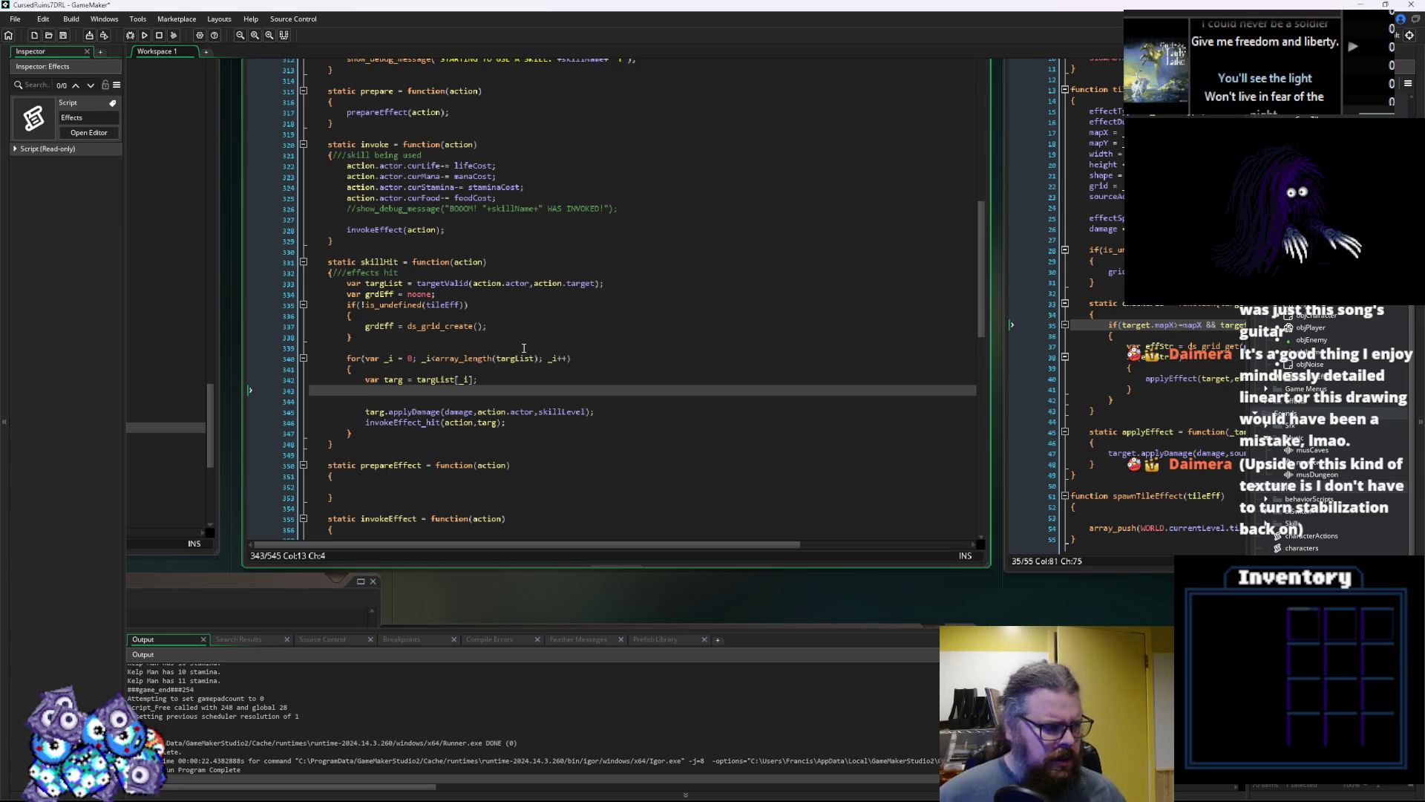
left_click(533, 335)
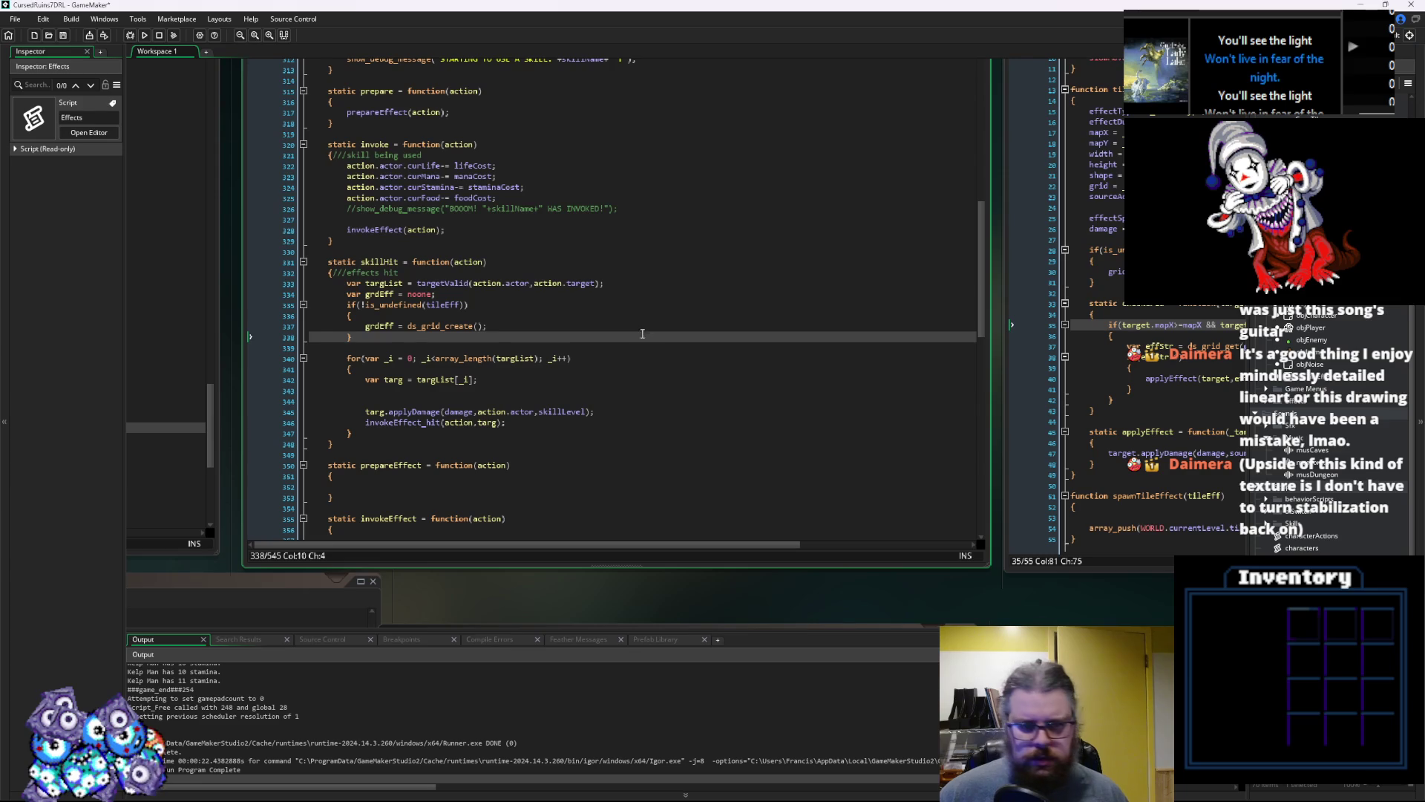
left_click(595, 297)
left_click(513, 351)
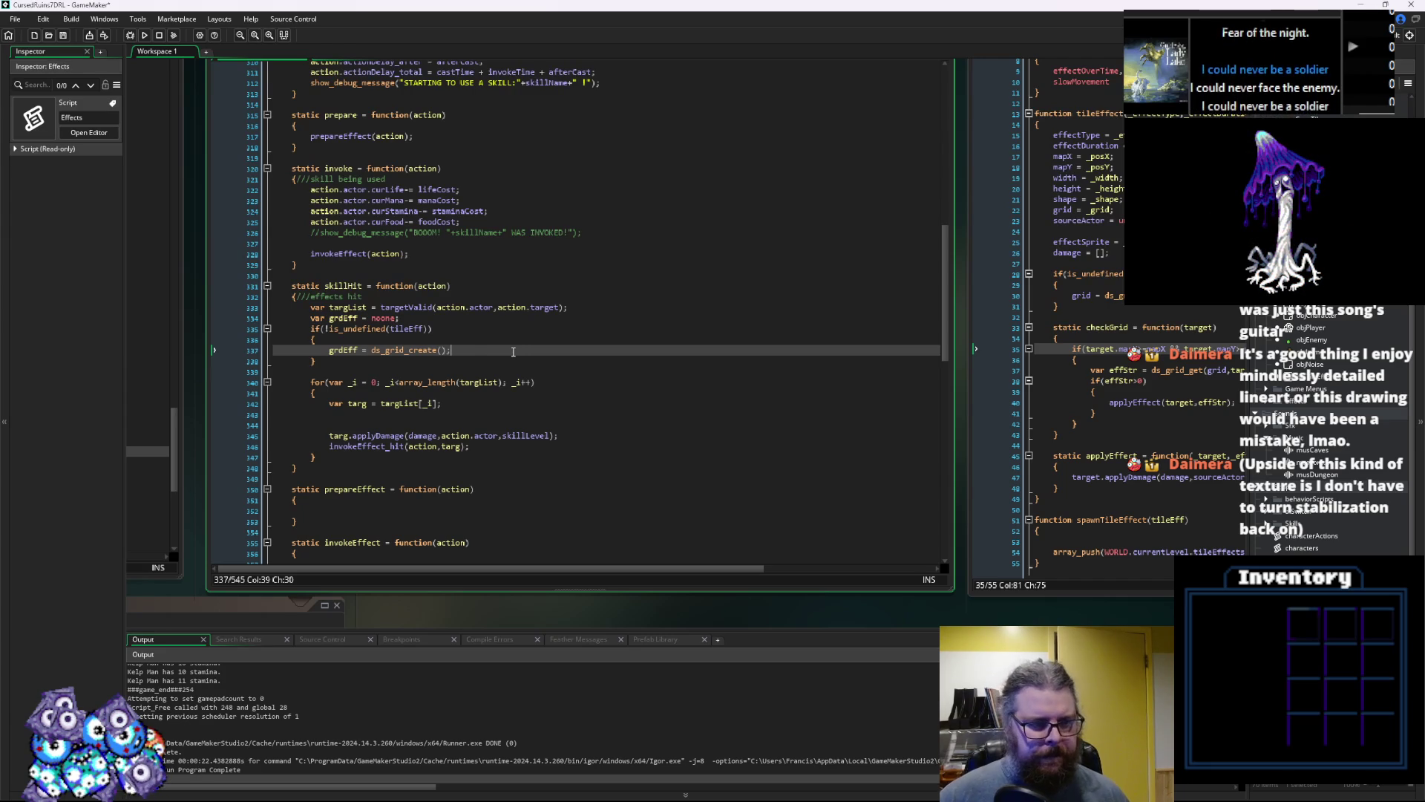
scroll(486, 357, "up", 2)
Fill ds_grid_create with reachMax,reachMax, copying the name from the constructor
left_click(445, 403)
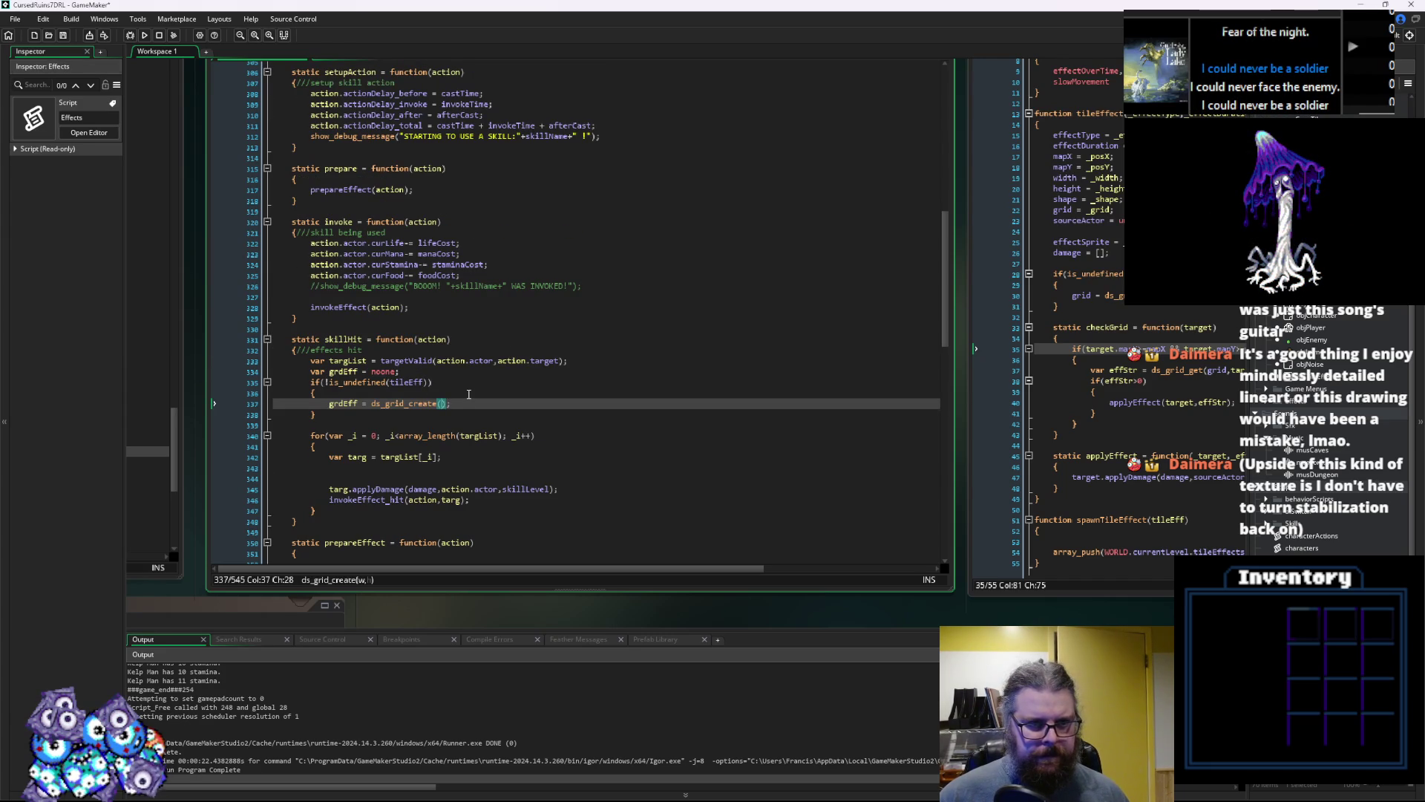
scroll(468, 393, "up", 9)
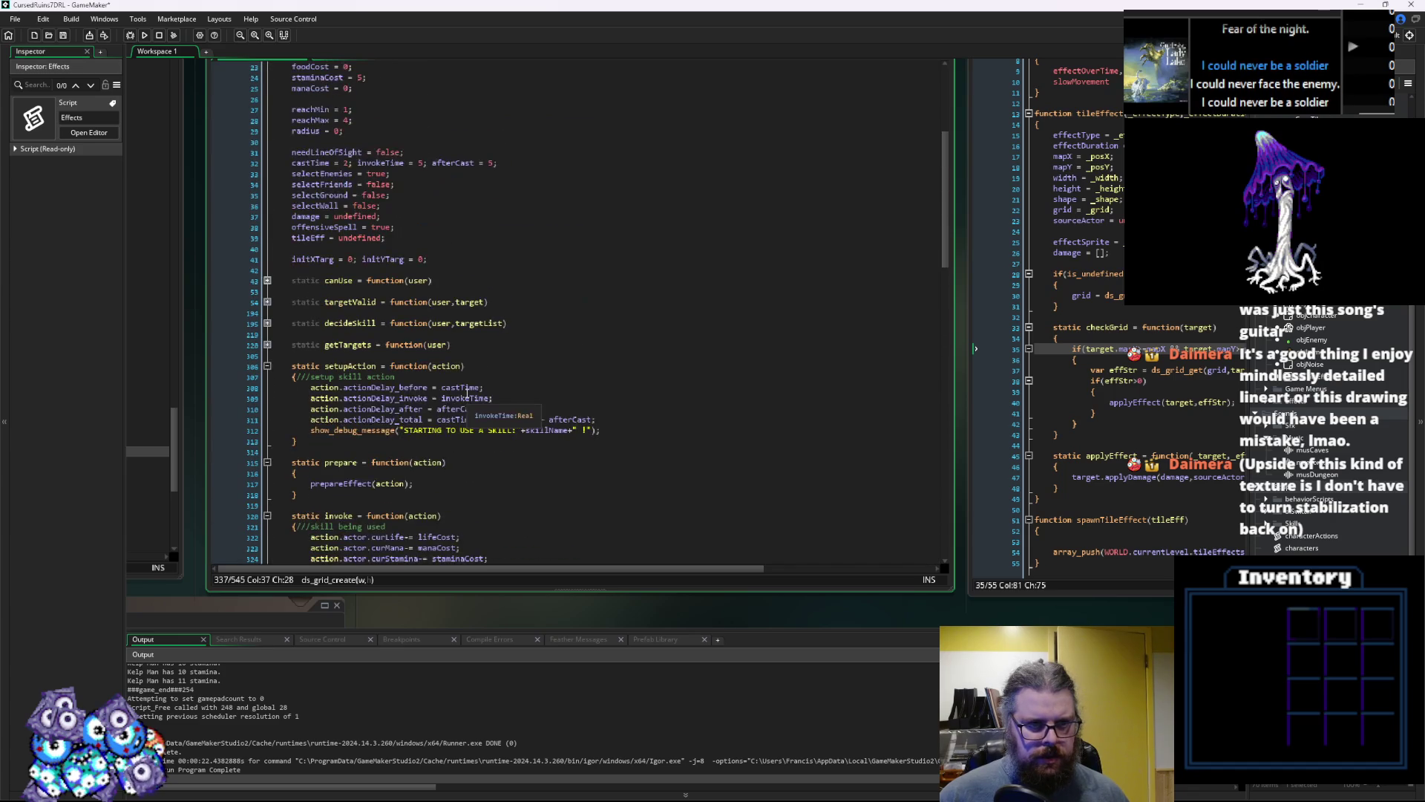
scroll(467, 393, "up", 3)
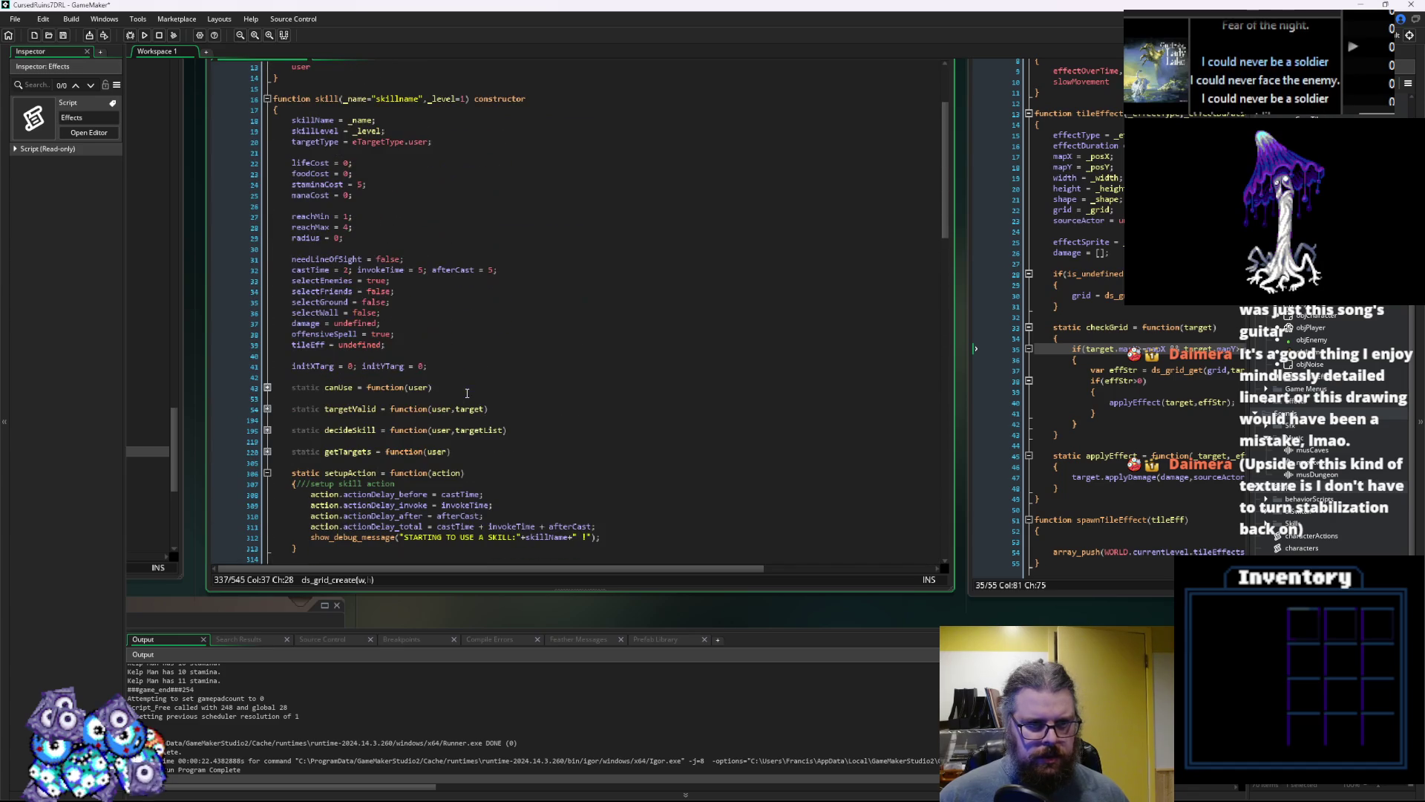
left_click(342, 215)
double_click(312, 226)
key("ctrl+c")
scroll(417, 420, "down", 4)
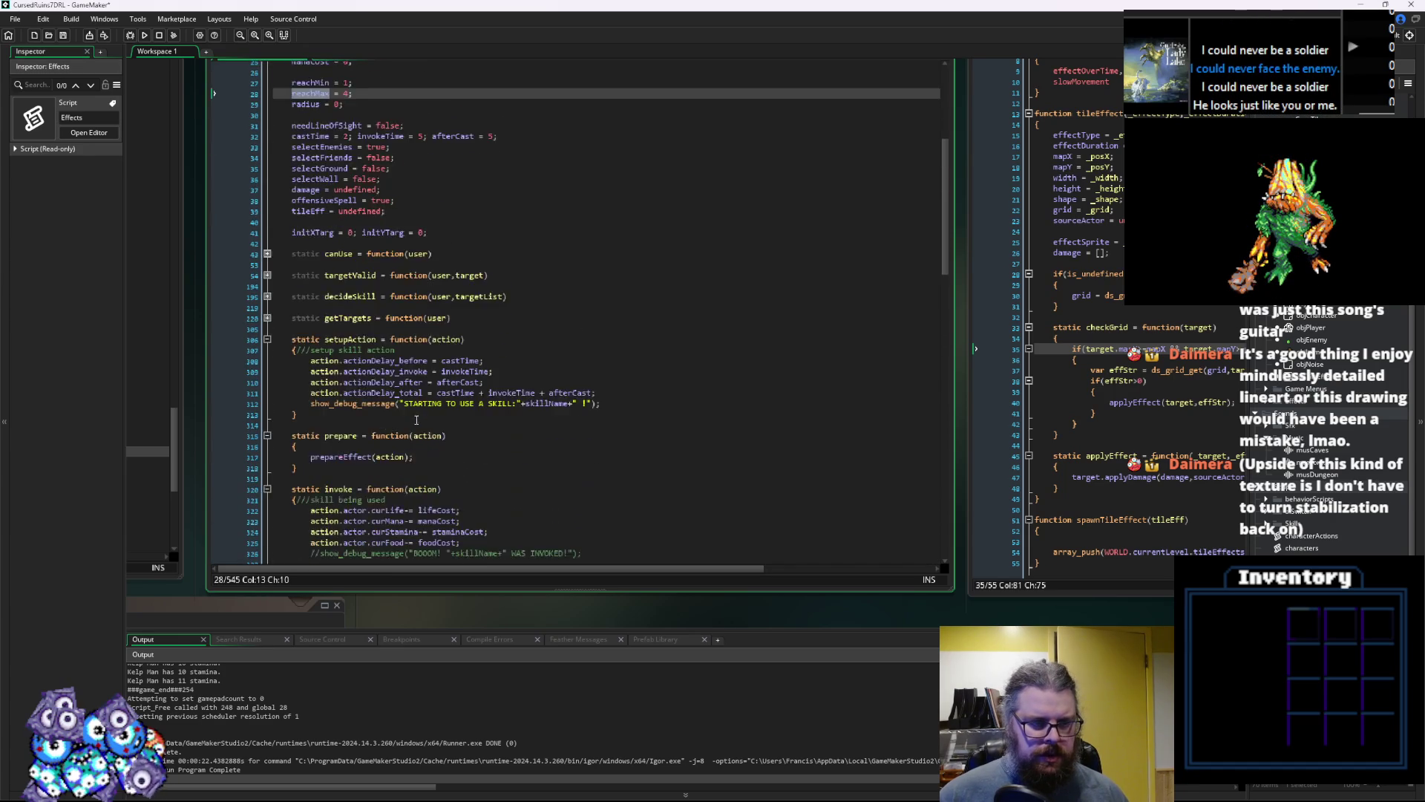
scroll(416, 420, "down", 6)
left_click(443, 483)
key("ctrl+v")
type(",")
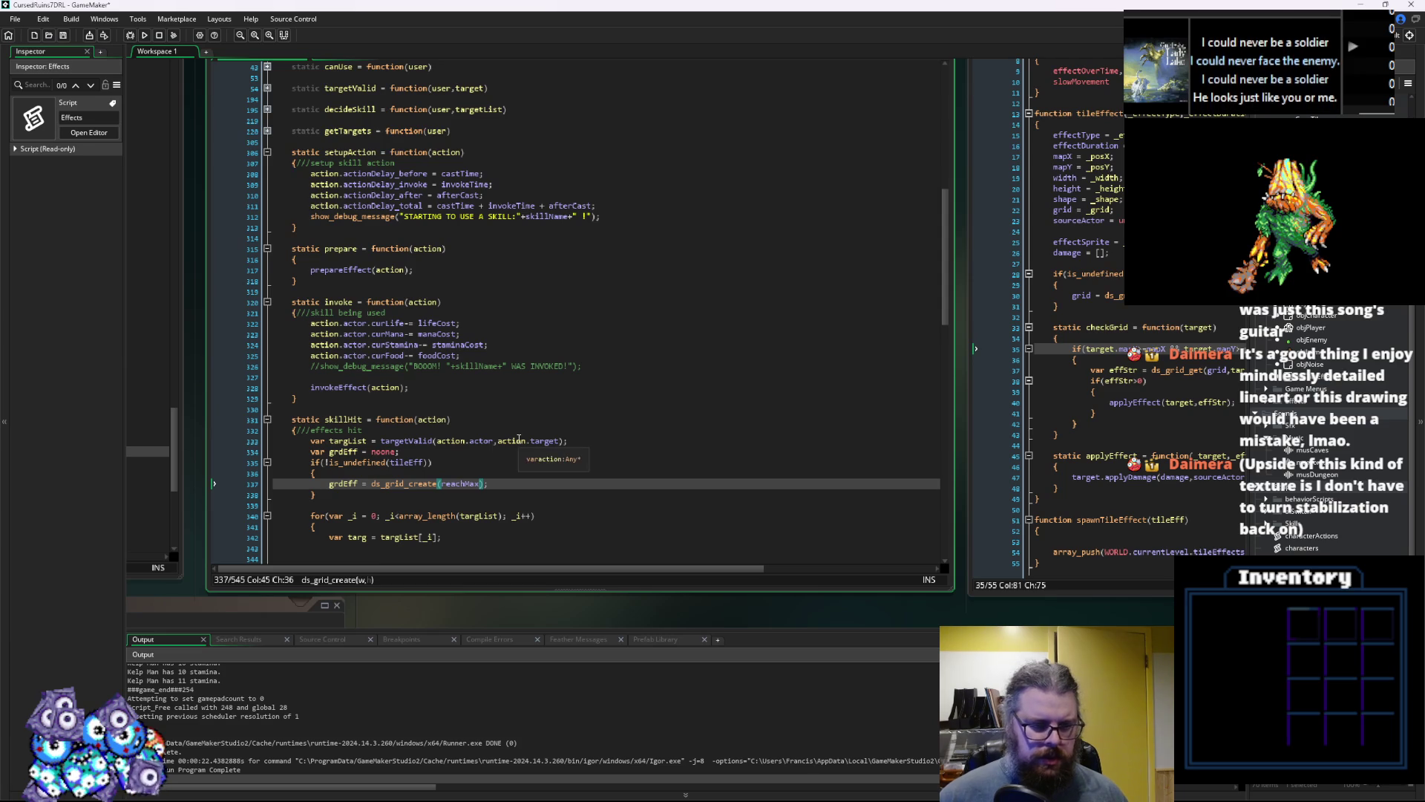
key("ctrl+v")
key("Right")
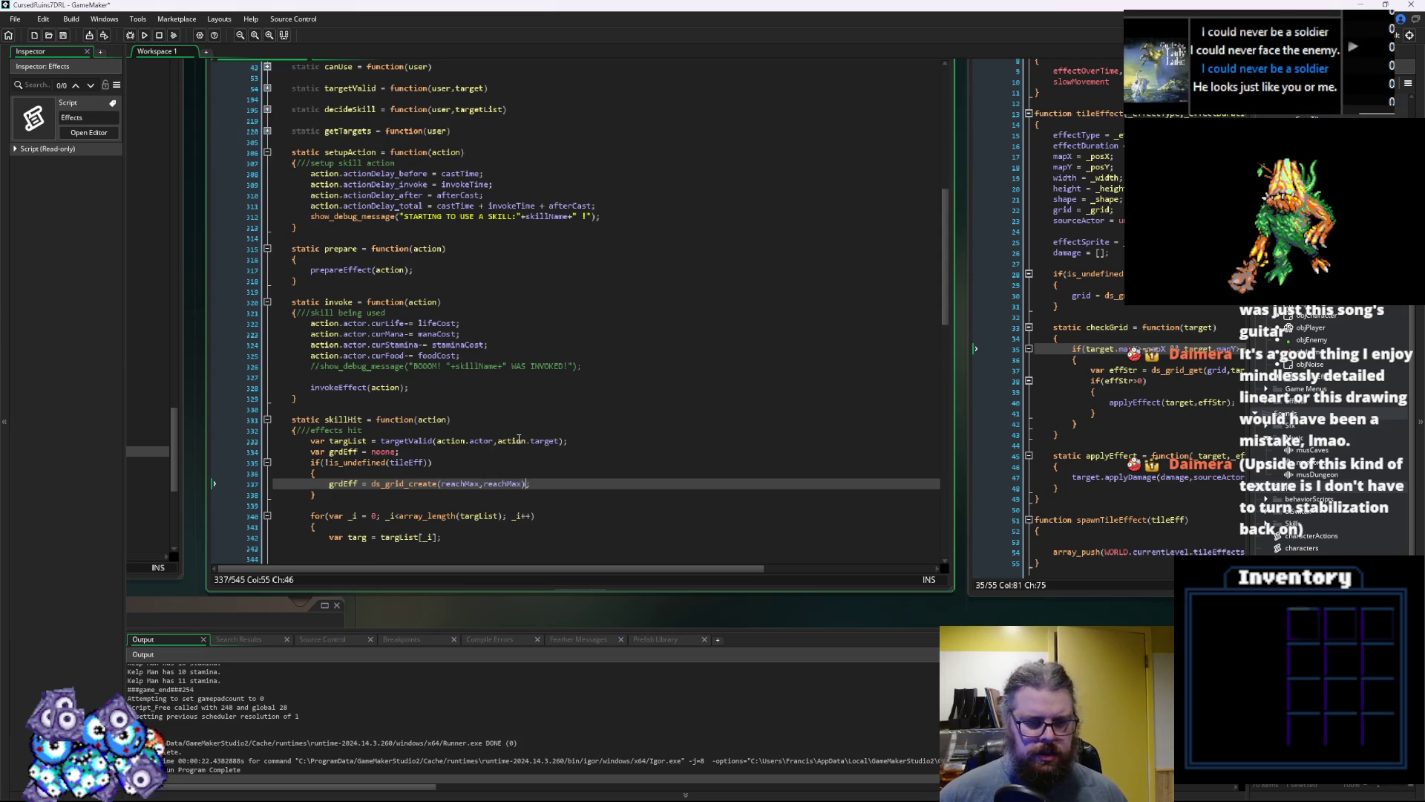
Open a blank line above the grdEff grid-creation line
key("ctrl+Left")
key("ctrl+Left")
key("ctrl+Left")
key("Home")
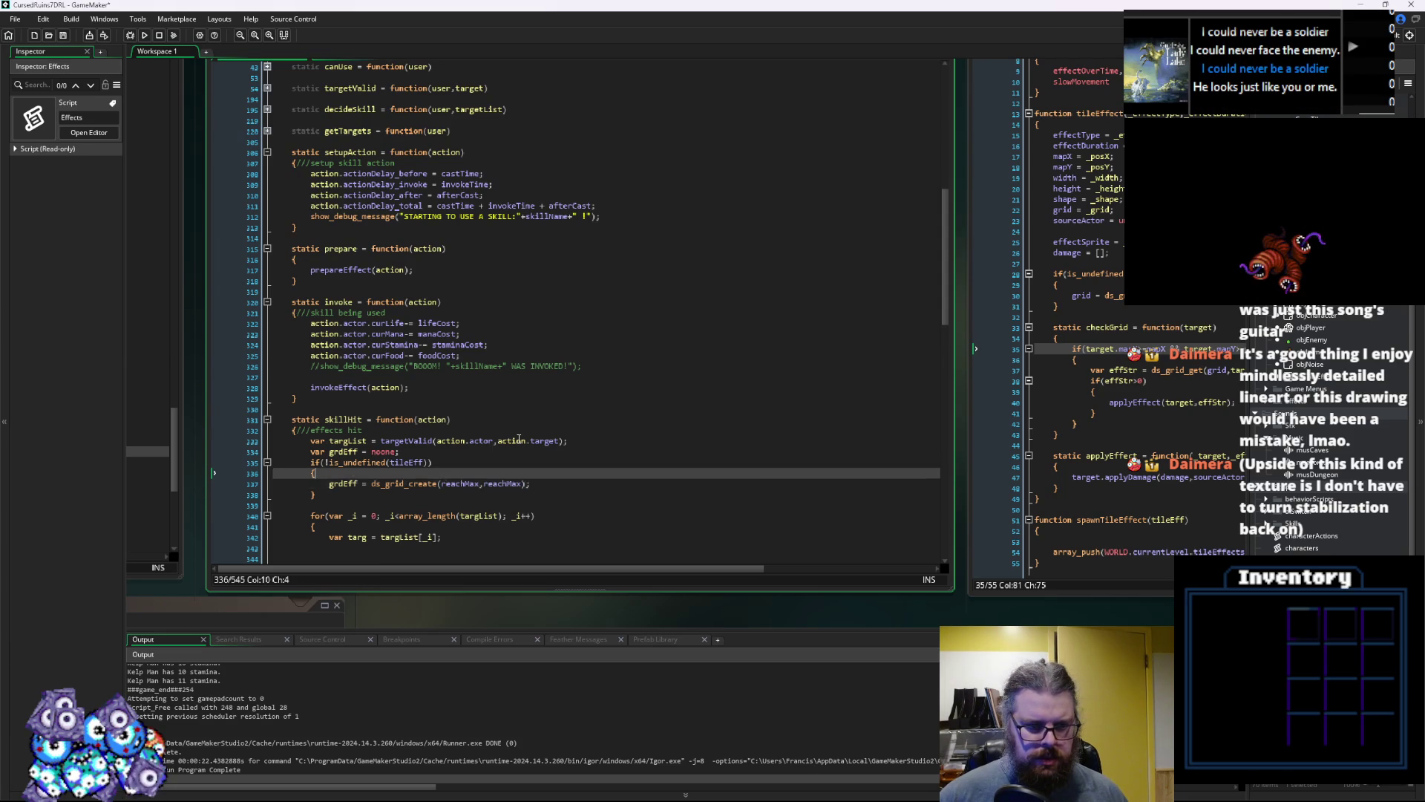
key("Return")
key("Up")
Wrap the grdEff grid-creation line in switch(targetType){ } and indent it
type("s")
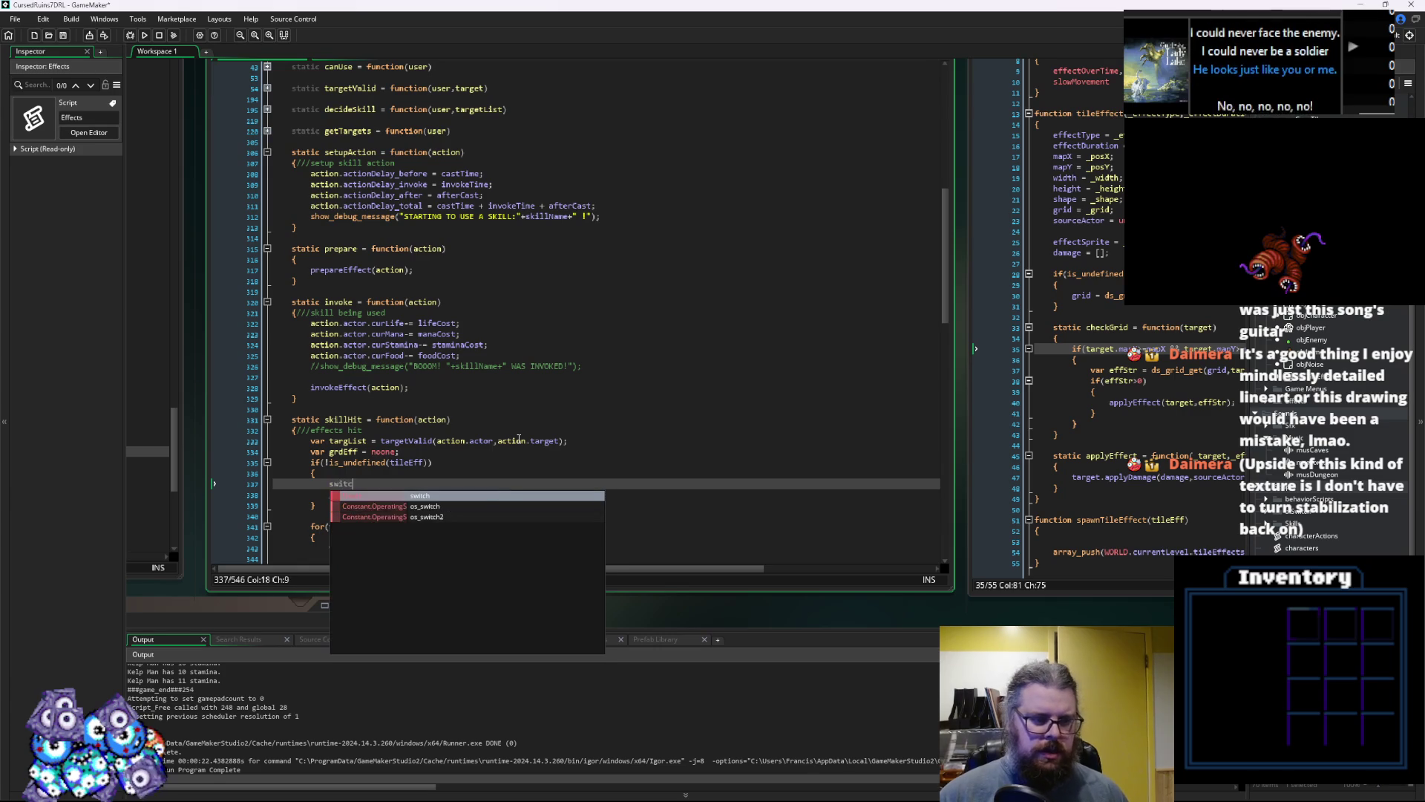
key("ctrl+z")
key("ctrl+z")
scroll(525, 439, "up", 6)
scroll(525, 438, "up", 4)
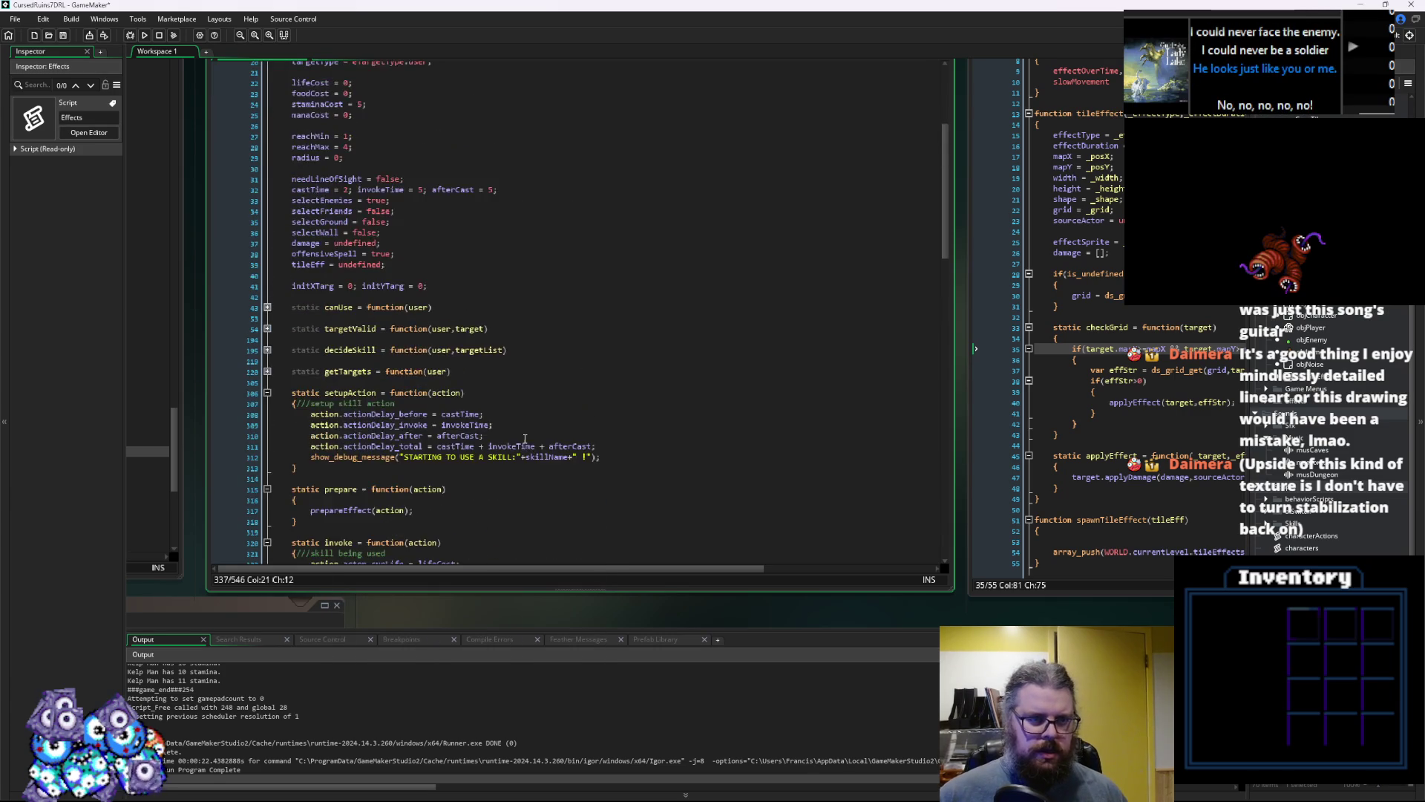
left_click(346, 141)
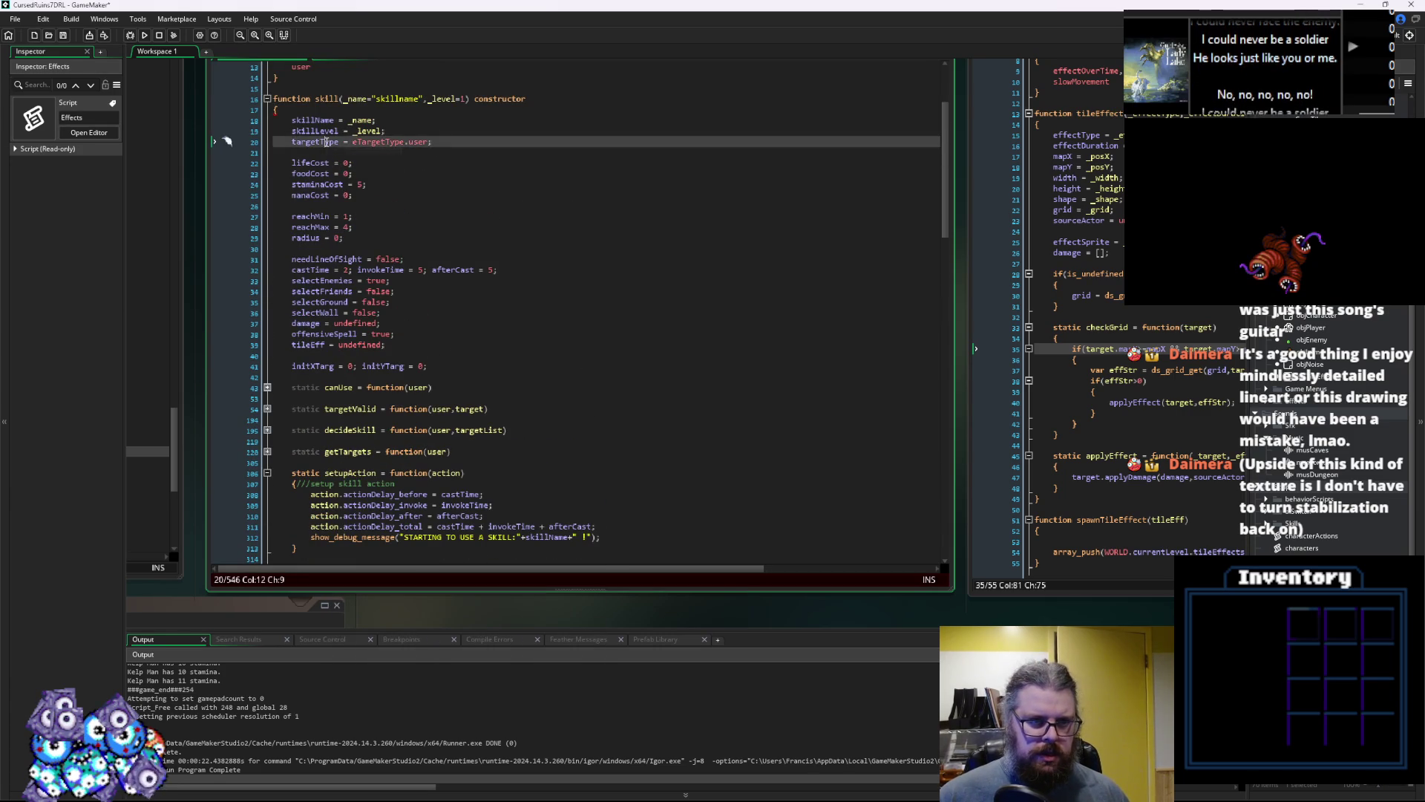
scroll(455, 413, "down", 9)
scroll(455, 414, "down", 5)
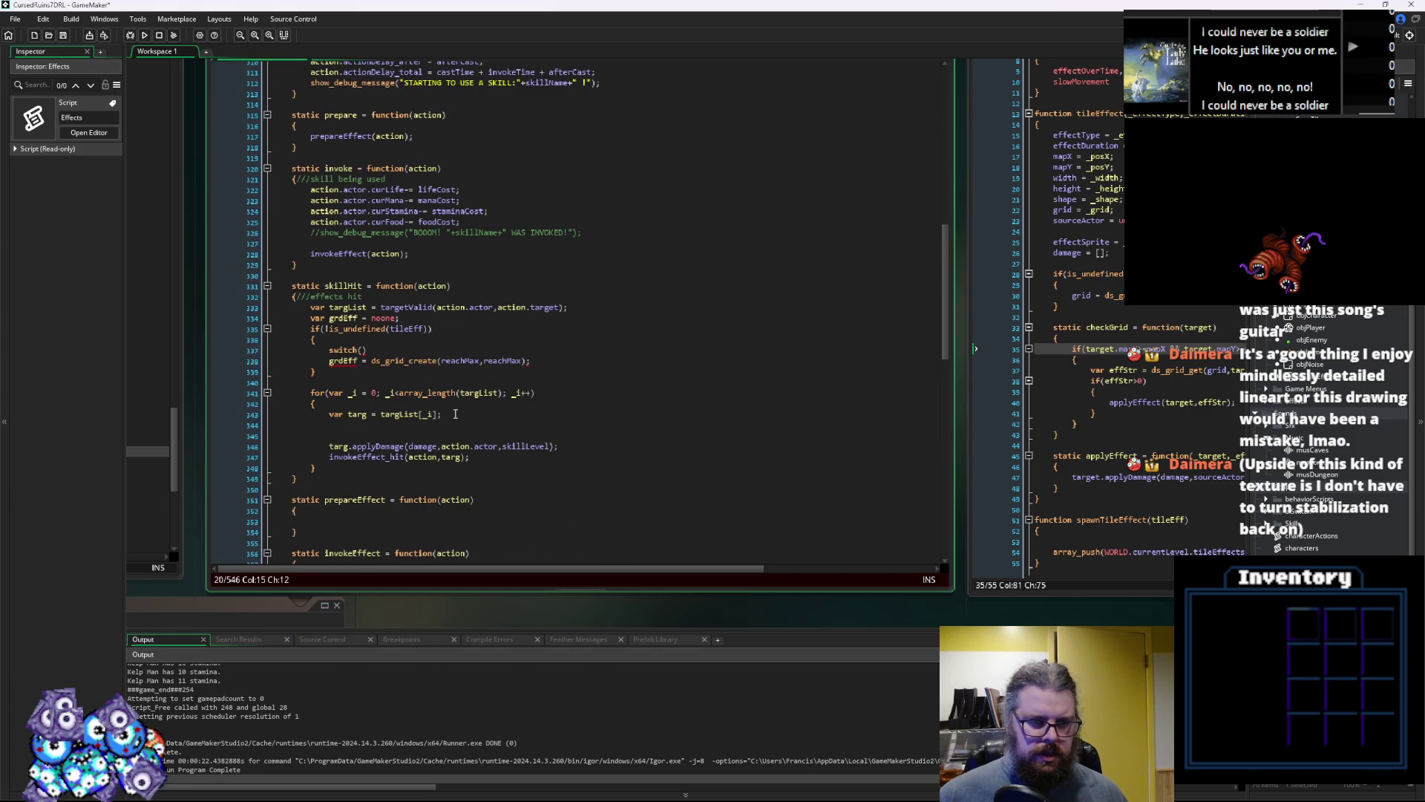
left_click(363, 350)
type("targetType")
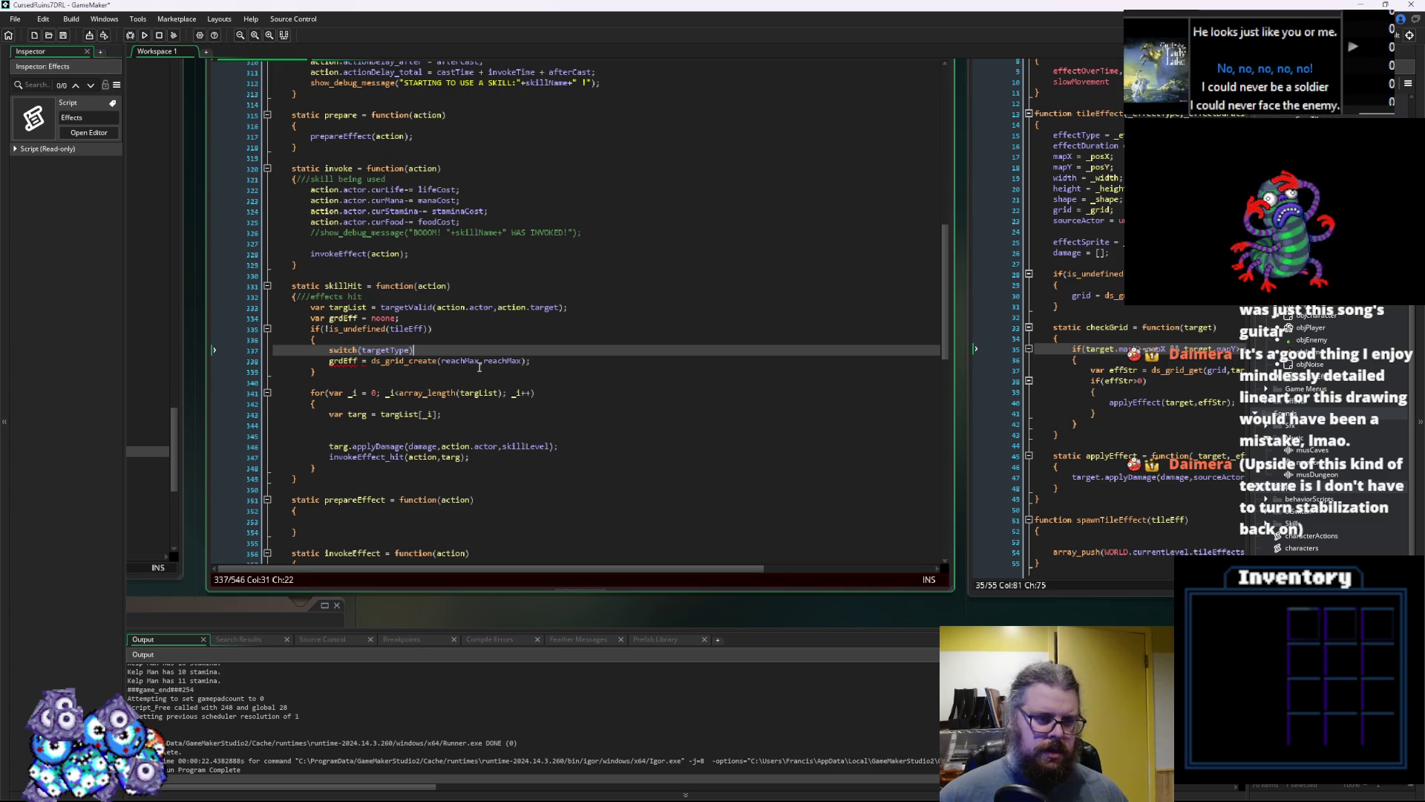
key("Return")
type("{")
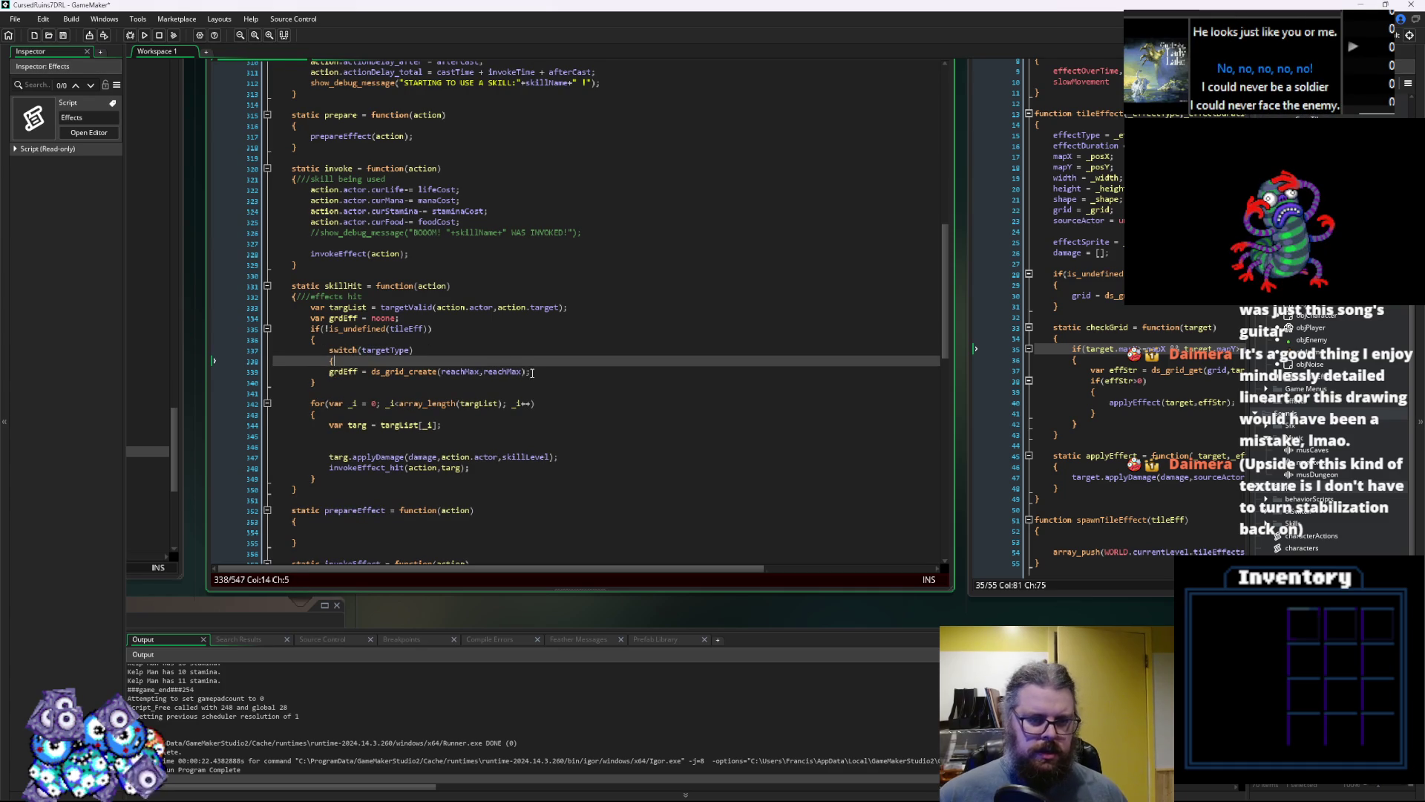
left_click(530, 371)
key("Return")
type("}")
key("Up")
key("Home")
key("Tab")
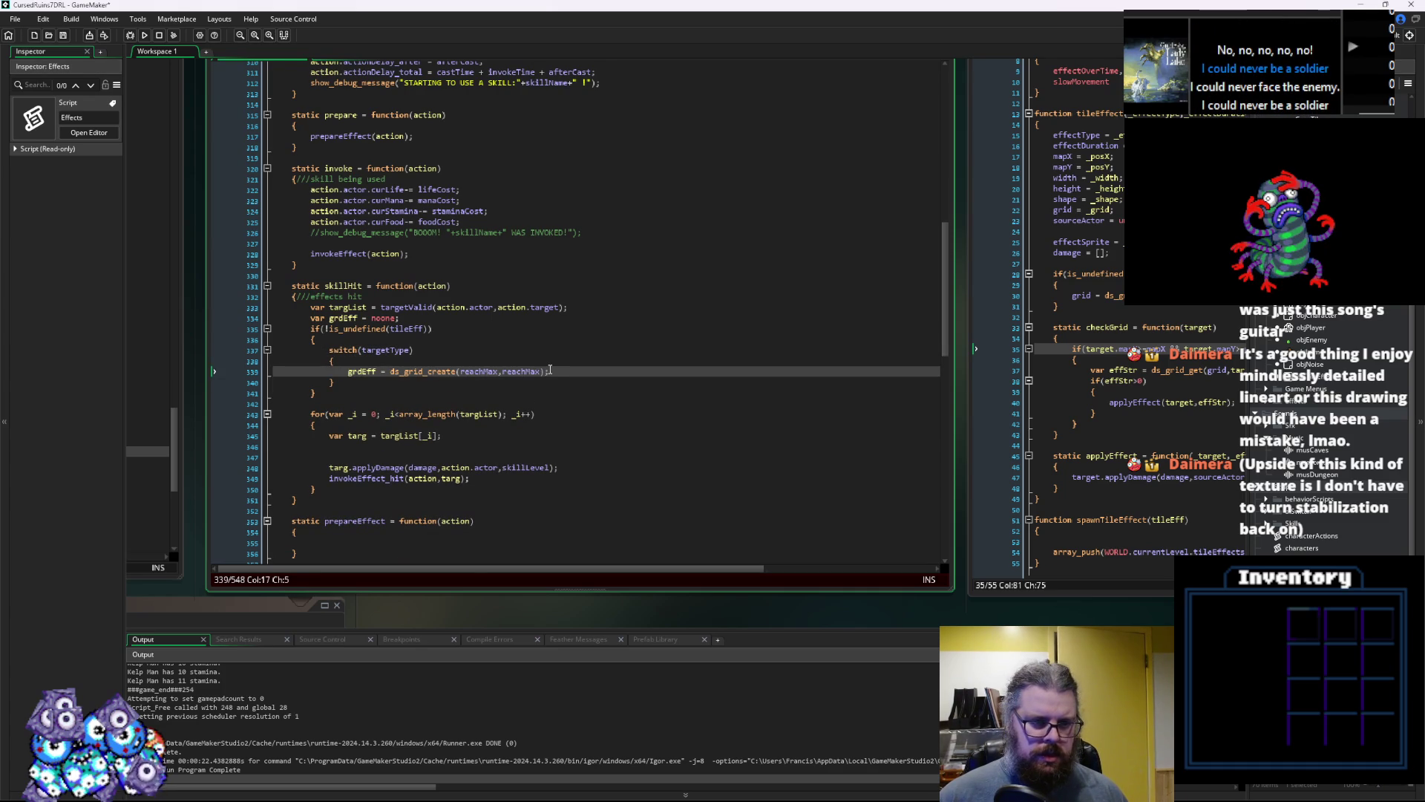
key("Return")
key("Up")
type("c")
Delete lines 335–342, the whole tileEff grid block including the switch
left_click(662, 290)
scroll(660, 286, "up", 5)
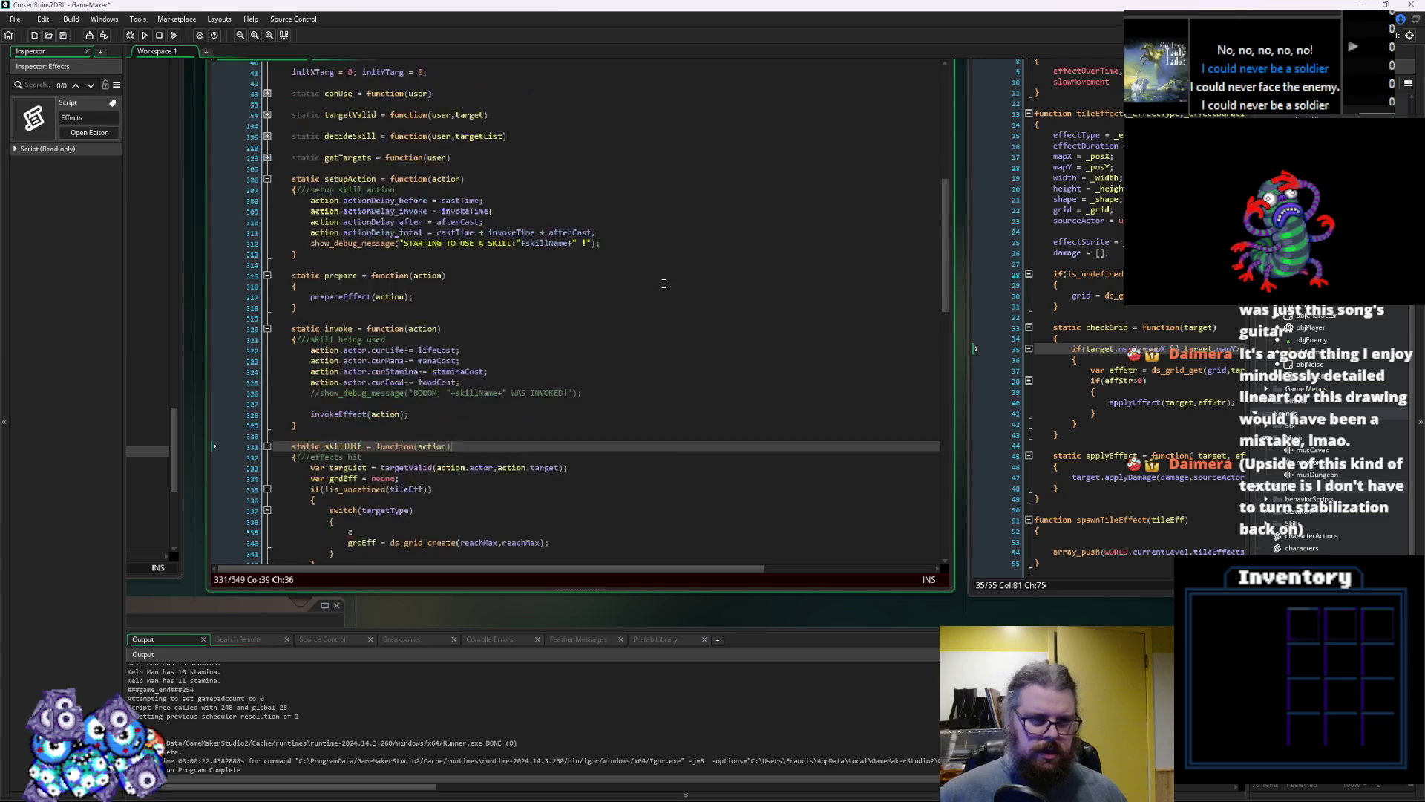
scroll(660, 286, "down", 5)
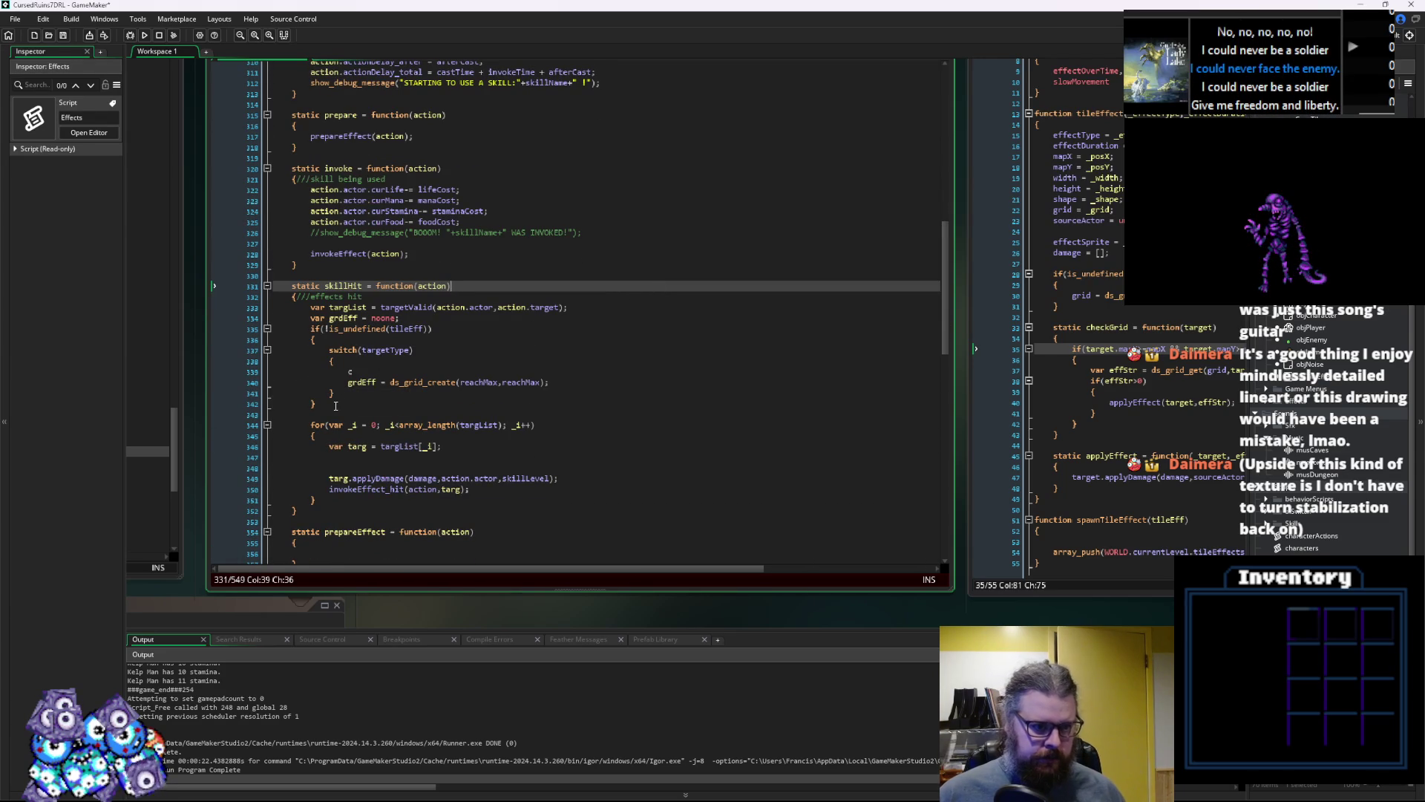
mouse_move(336, 406)
left_mouse_down()
mouse_move(297, 340)
mouse_move(250, 335)
left_mouse_up()
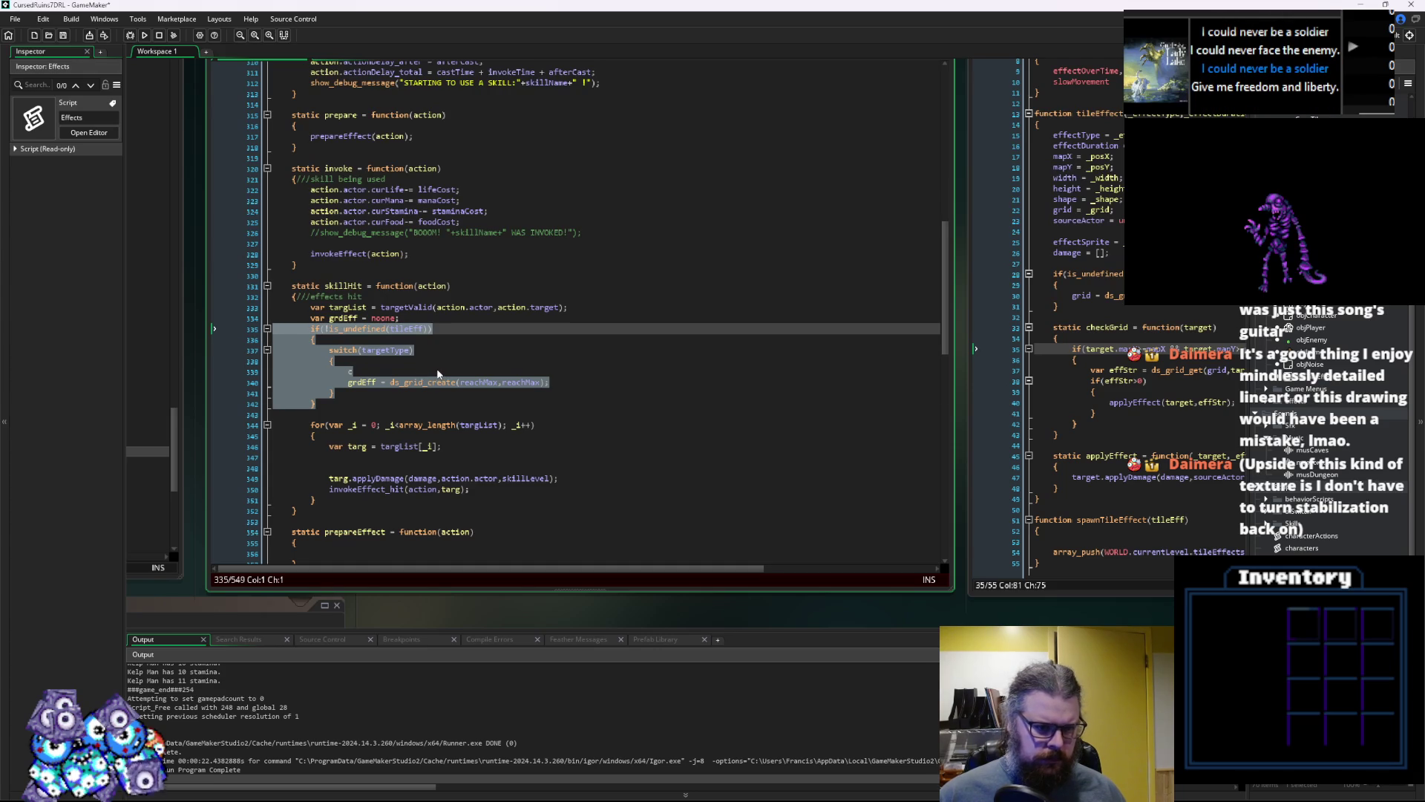
key("Delete")
key("Left")
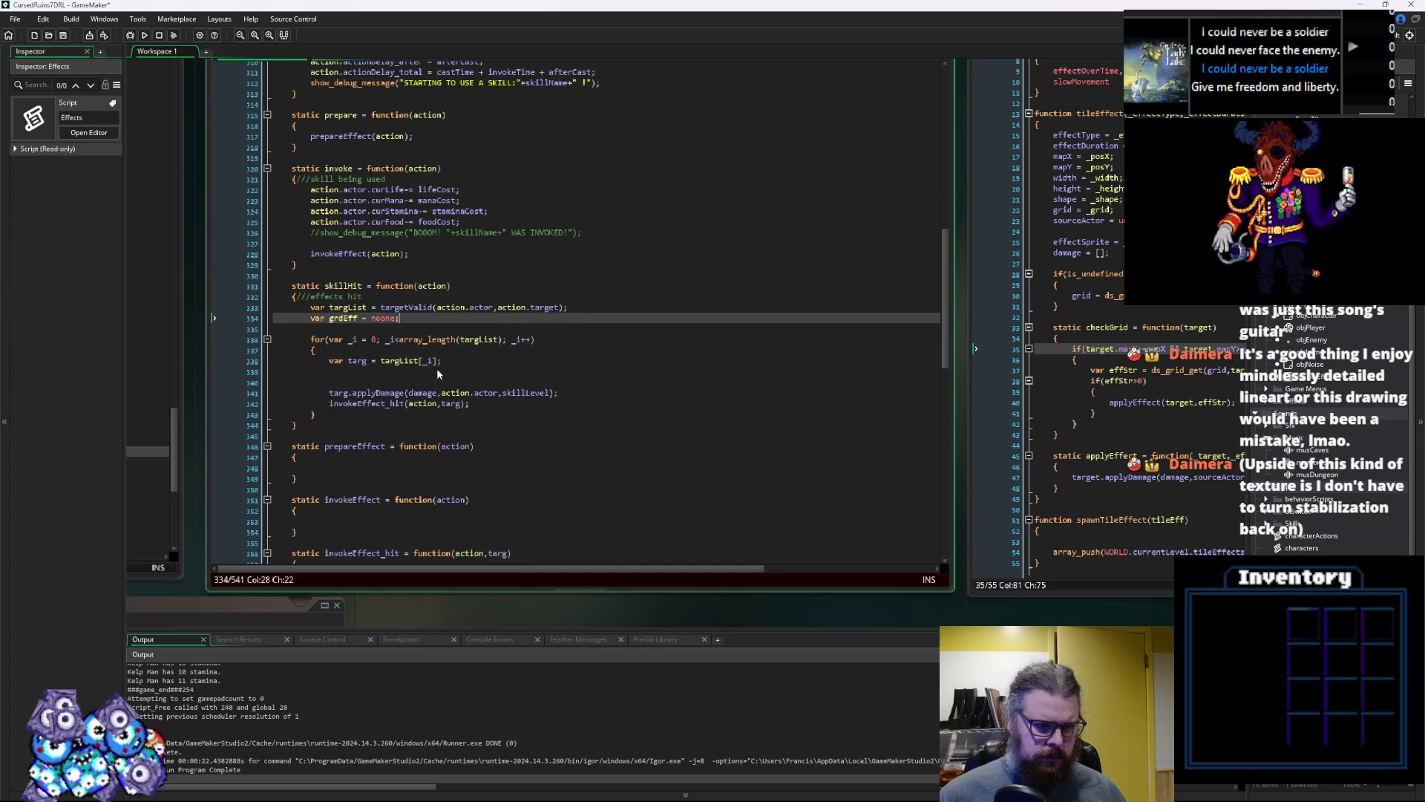
Add a blank line before the target loop and open space below skillHit's closing brace
key("Down")
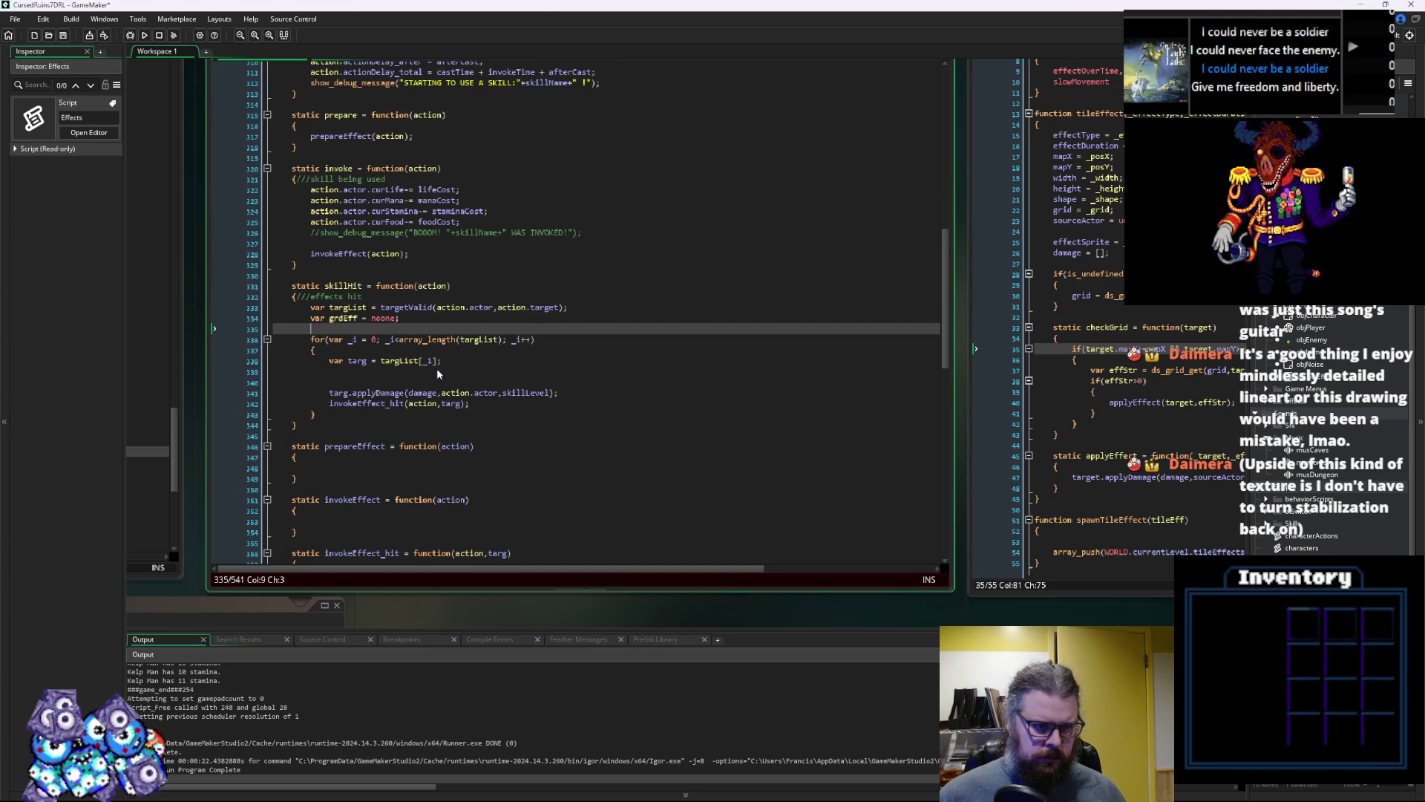
key("Return")
key("Down")
key("Down")
key("Down")
key("Down")
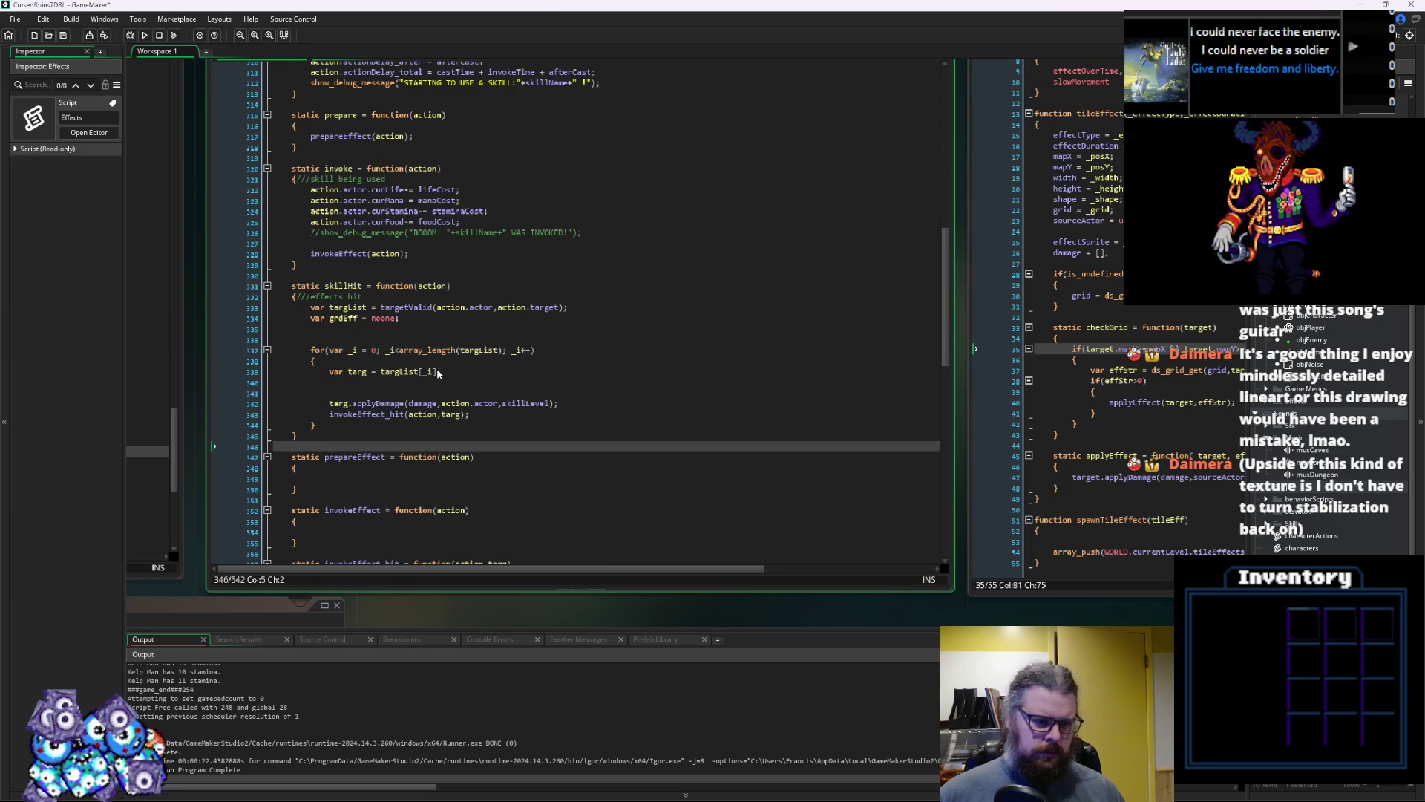
key("Home")
key("Left")
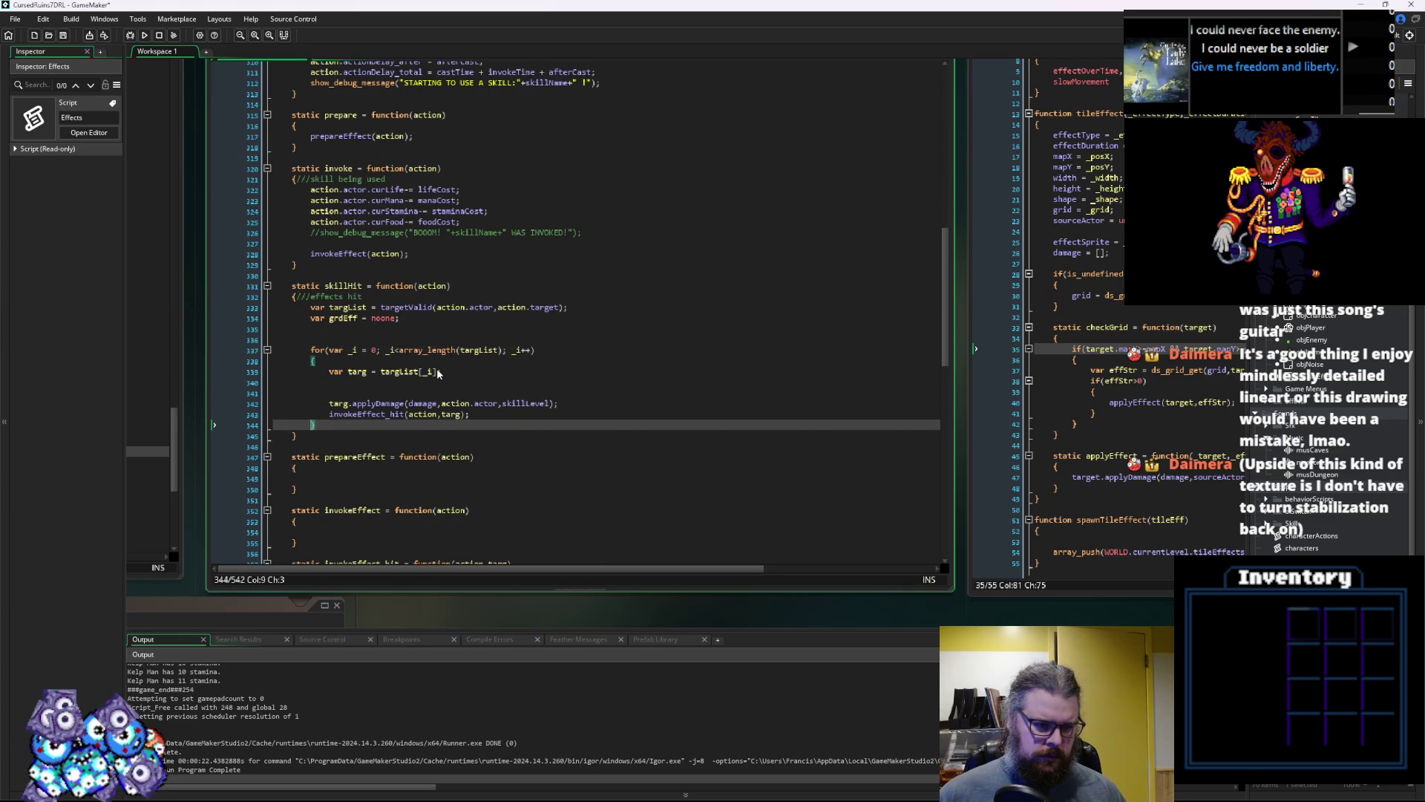
key("Return")
key("Return")
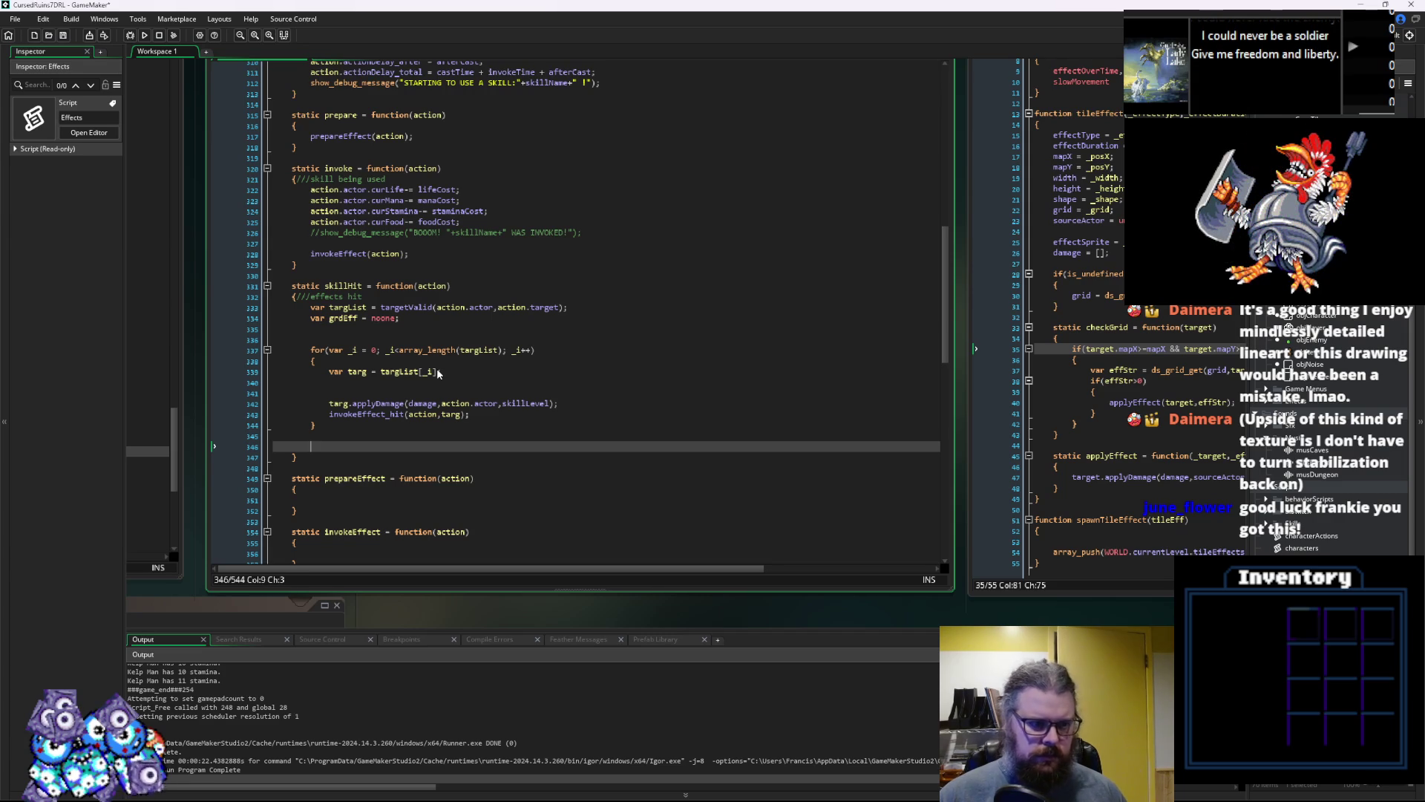
key("Down")
key("Return")
key("Return")
Write static skillHitSpecial = function(action,targList) with an empty braced body
type("ss")
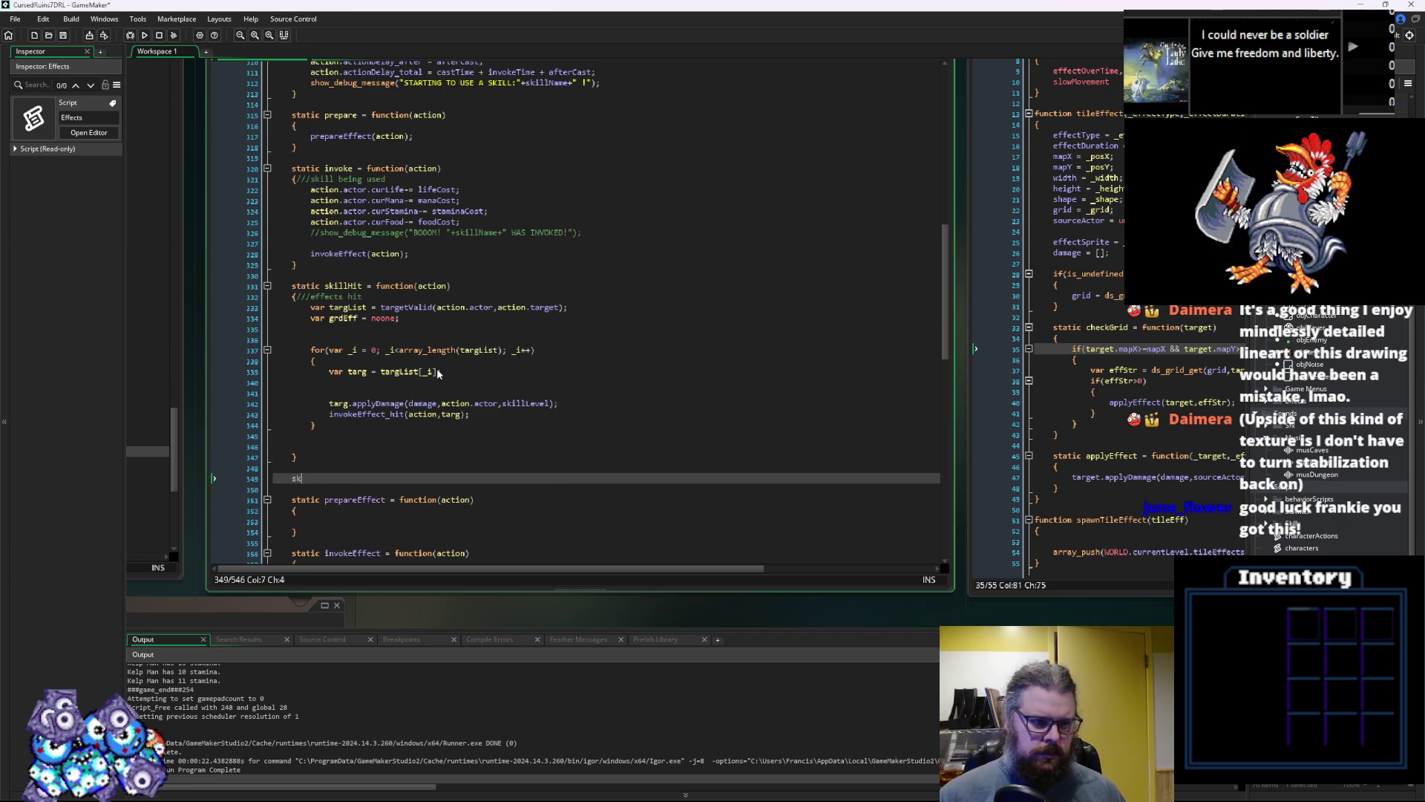
key("BackSpace")
key("BackSpace")
type("static s")
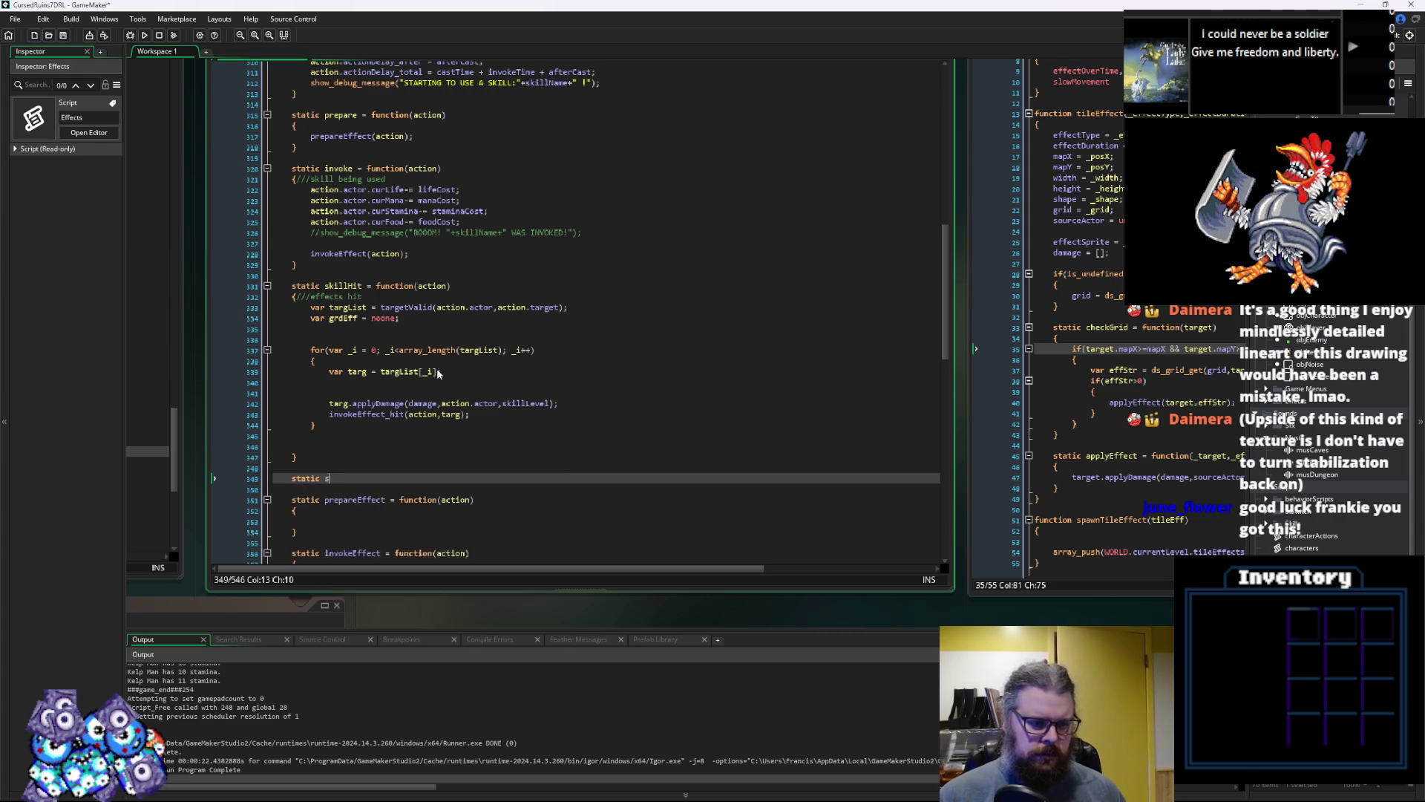
type("killHit")
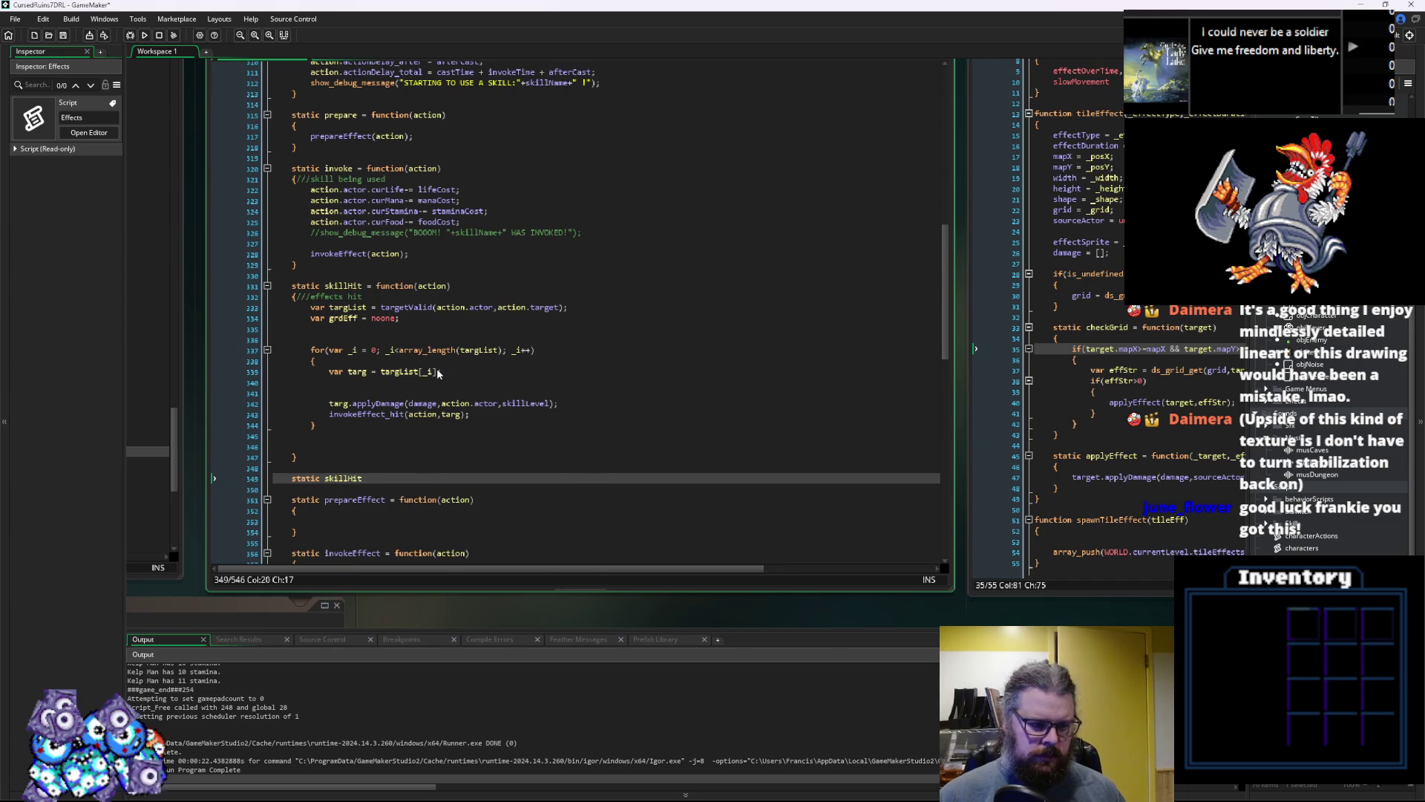
type("Special = func")
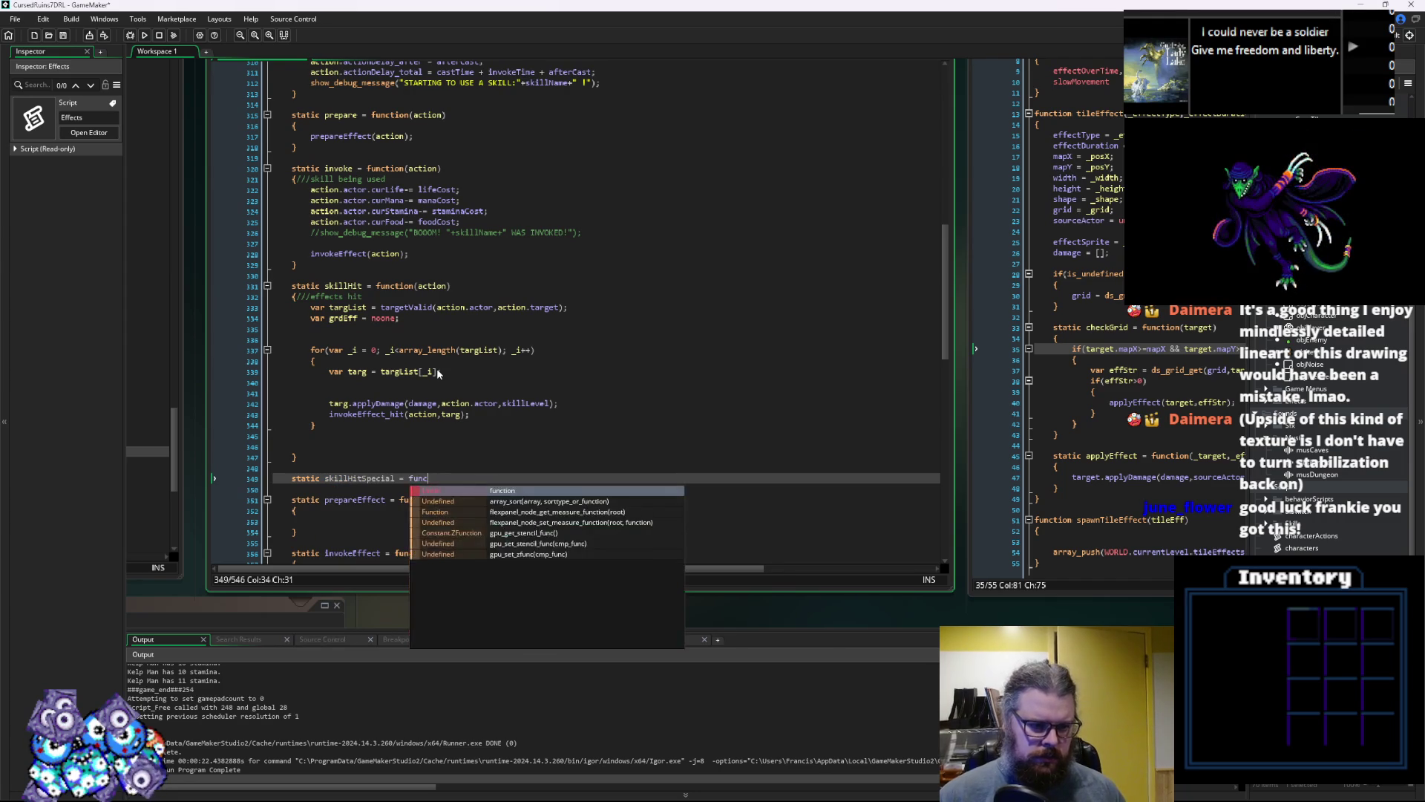
type("tion(action")
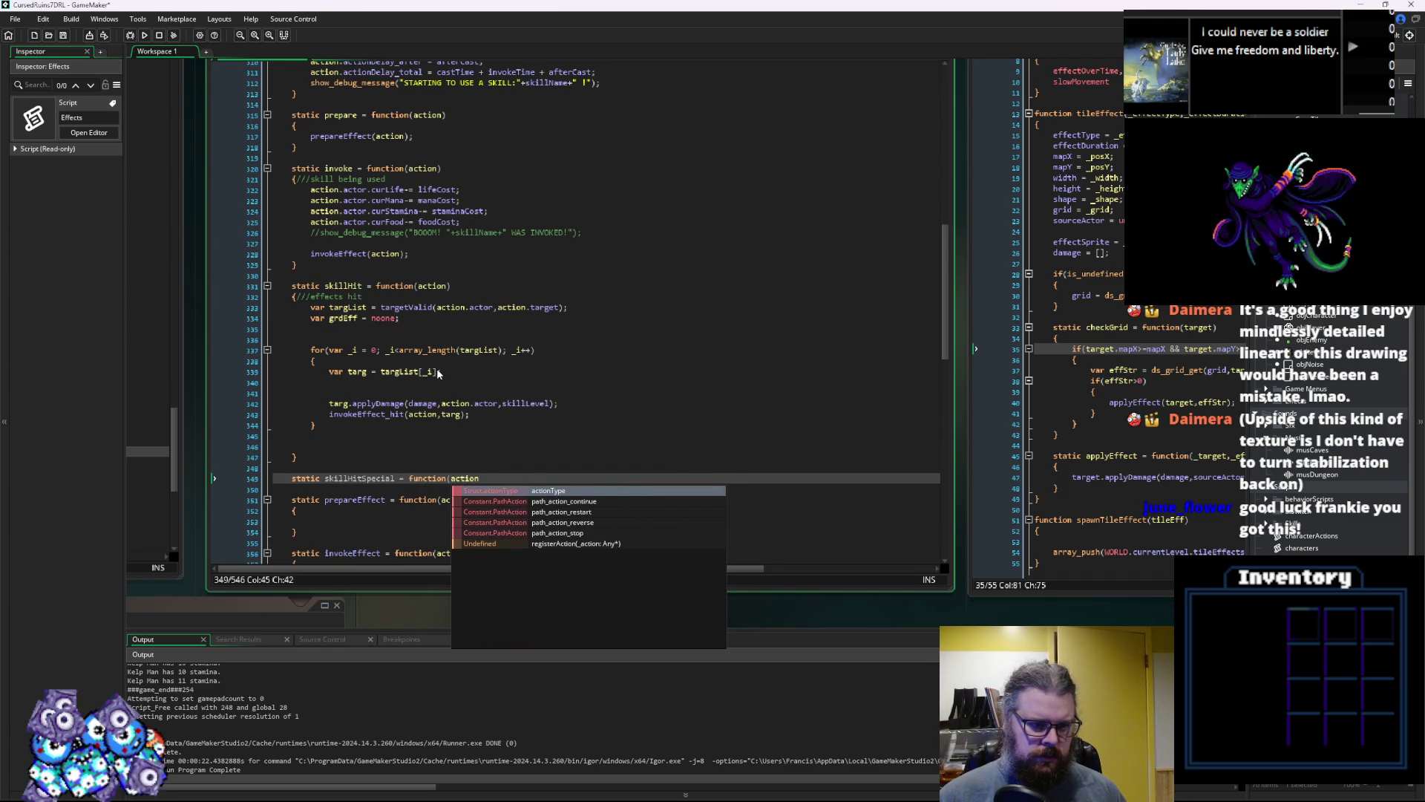
type(",targList)")
key("Return")
type("{")
key("Return")
type("}")
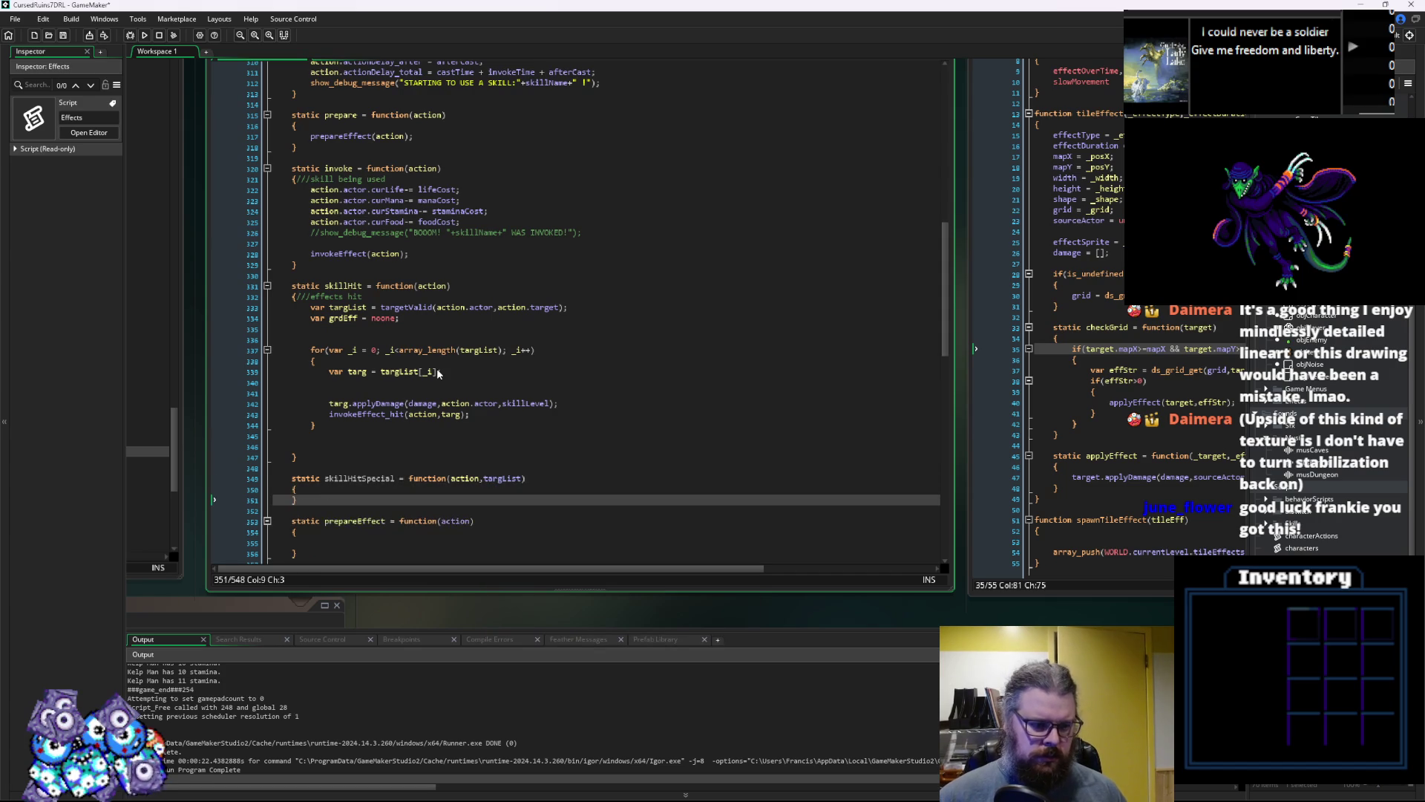
key("Up")
key("Return")
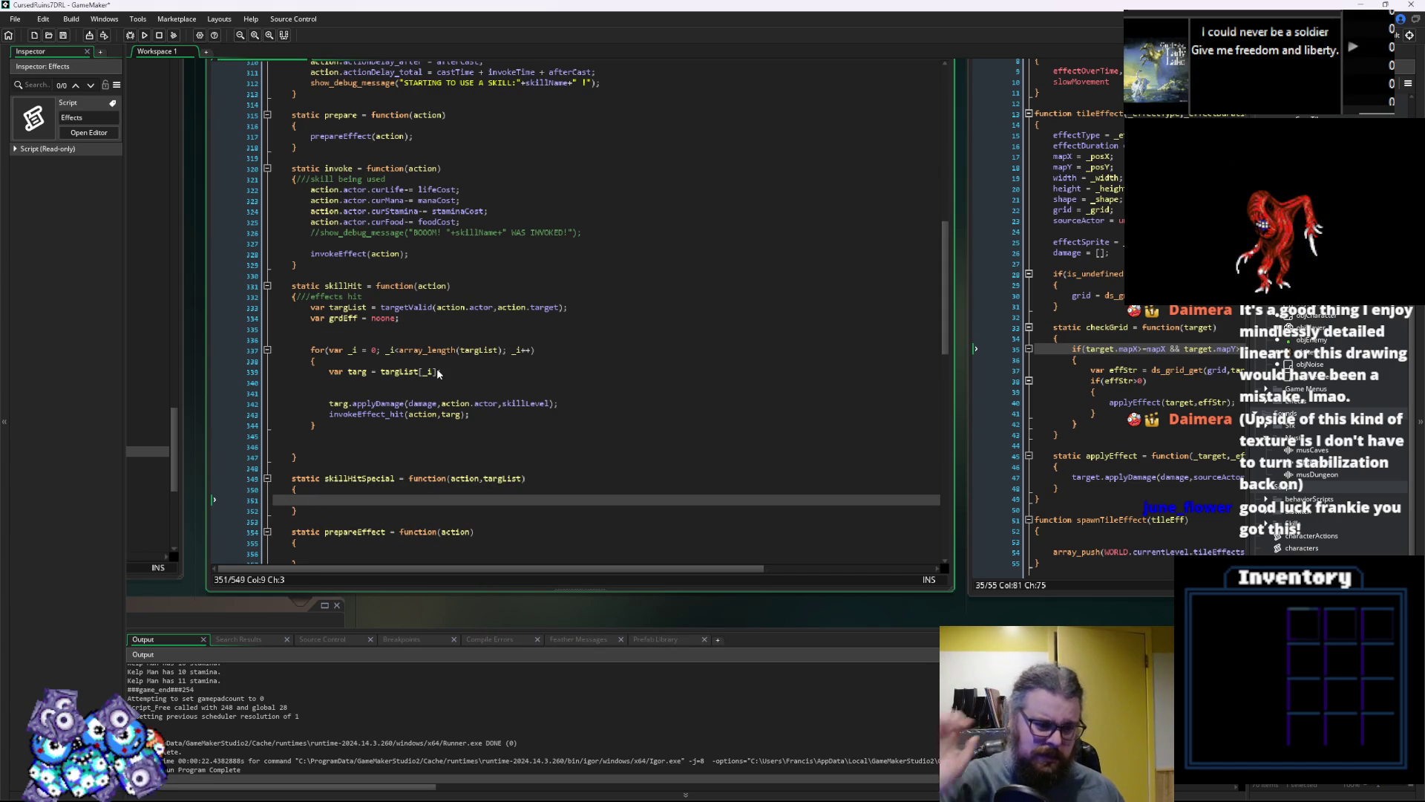
Check autocomplete suggestions, then copy the skillHitSpecial function name
key("ctrl+space")
key("Escape")
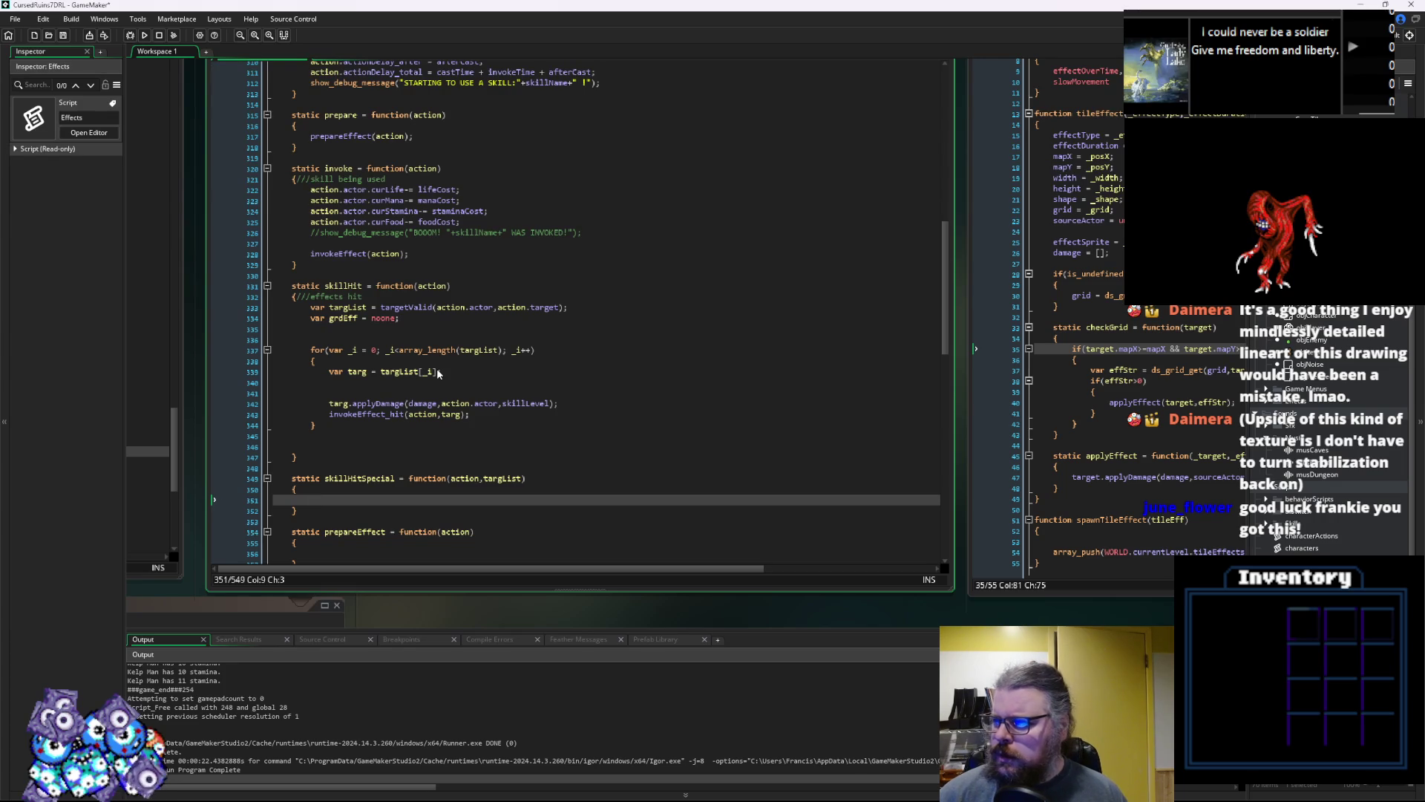
key("ctrl+space")
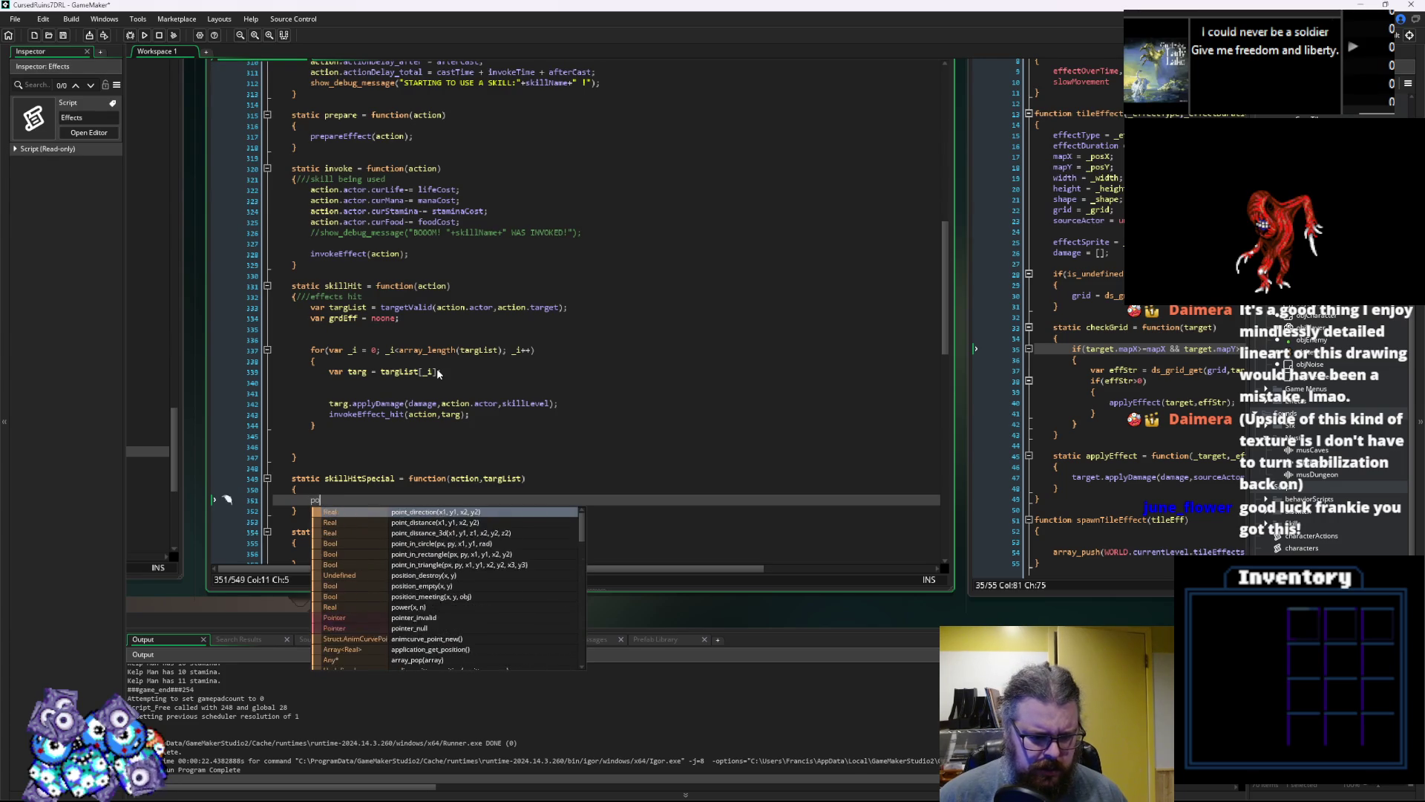
key("Escape")
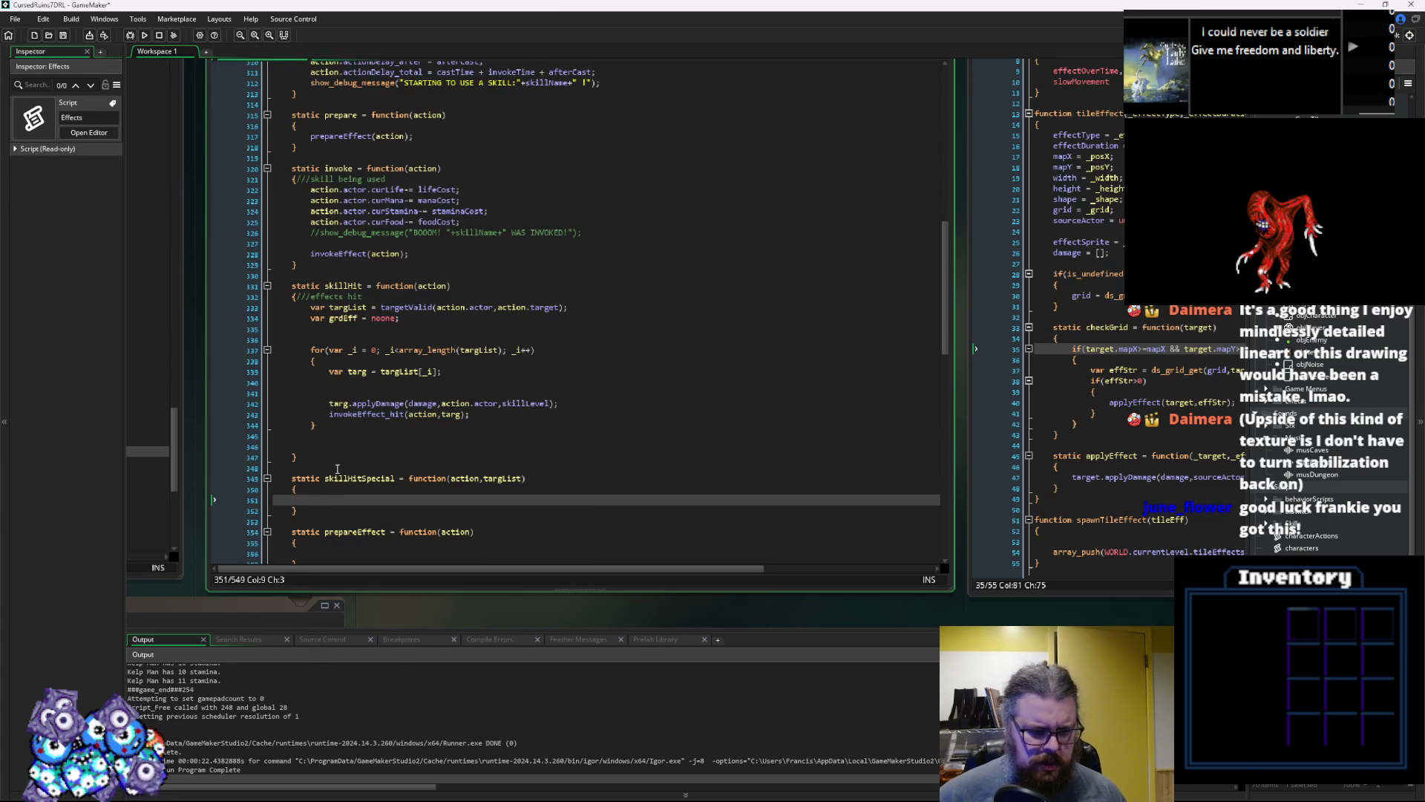
double_click(359, 479)
key("ctrl+c")
Add the call skillHitSpecial(action,targList); after skillHit's target loop
left_click(378, 445)
key("ctrl+v")
type("(")
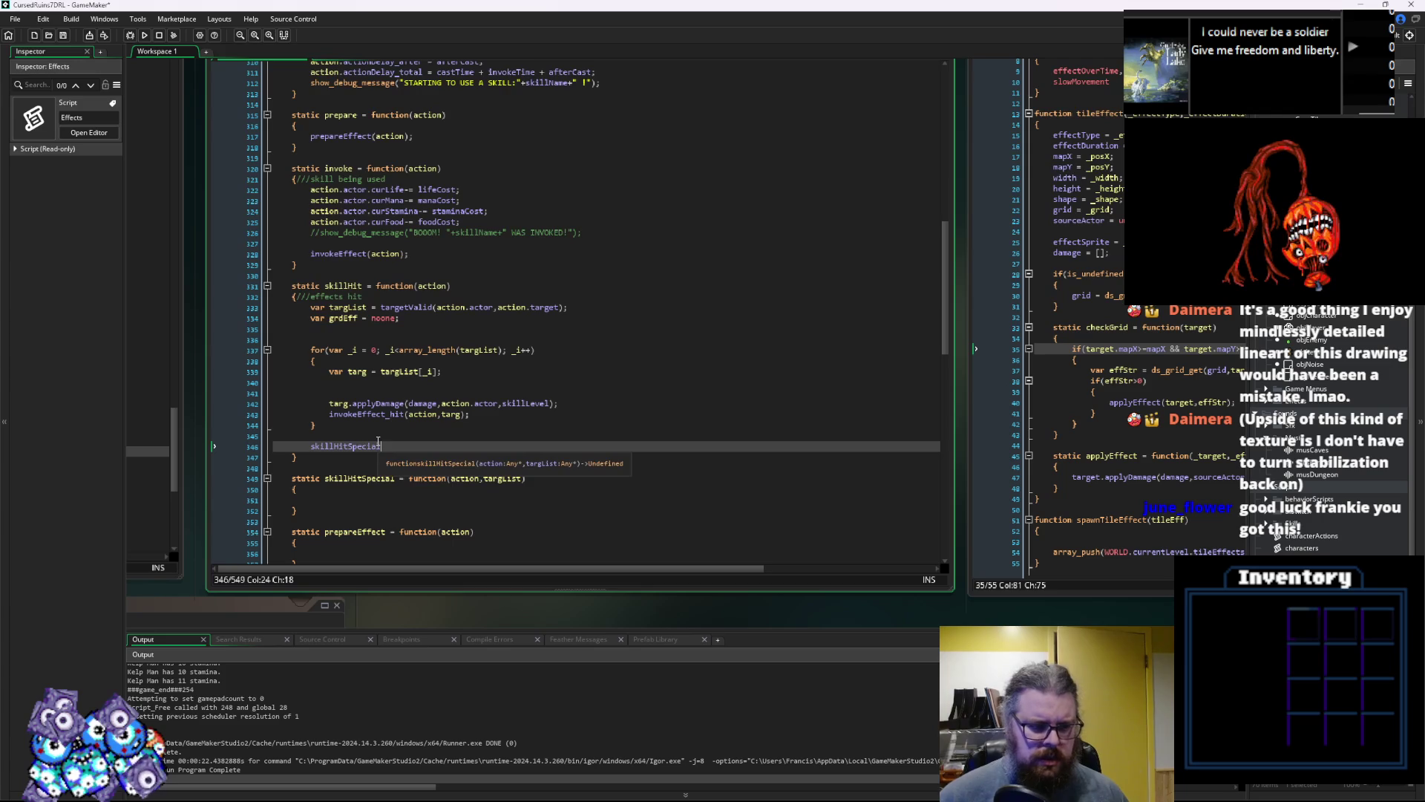
key("ctrl+space")
type("ac")
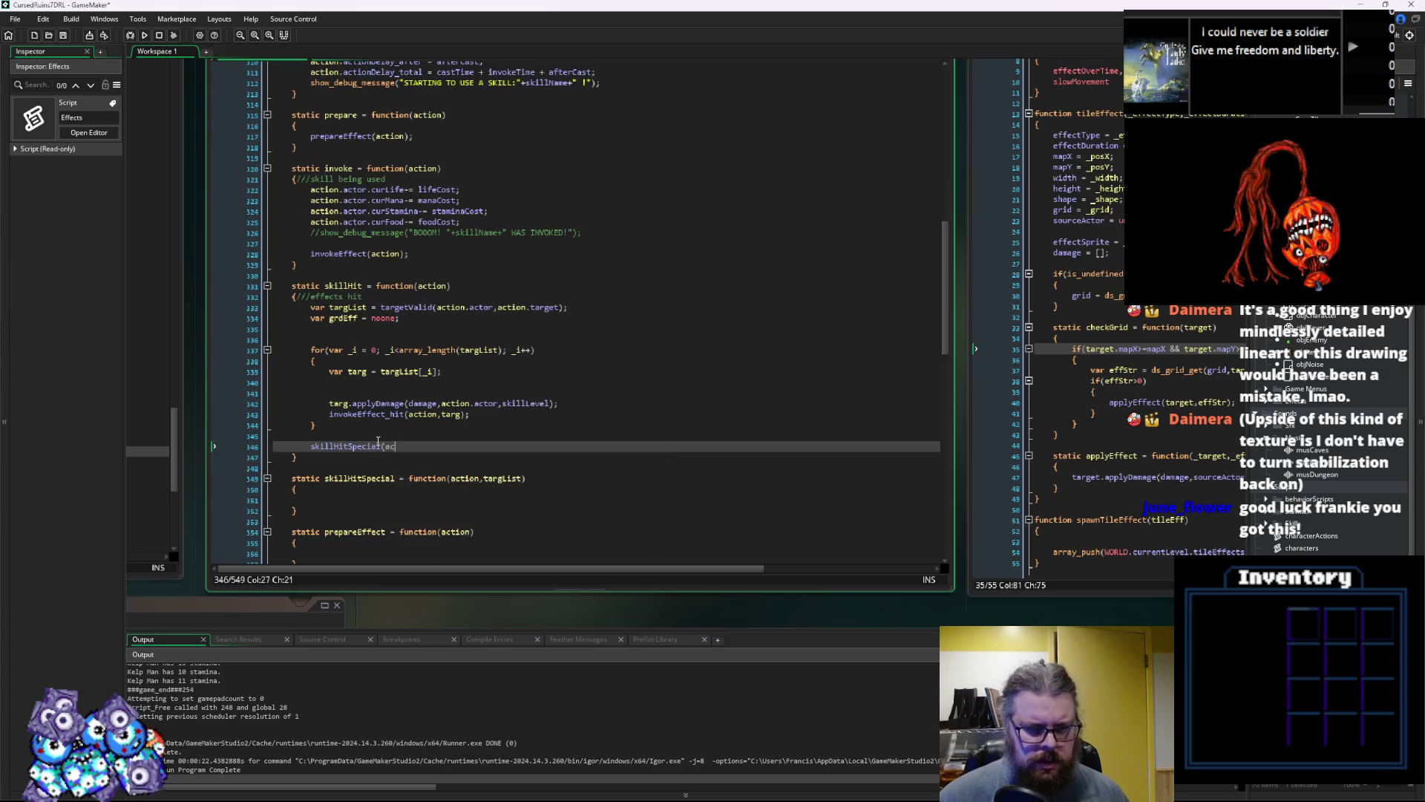
type("tion,targList")
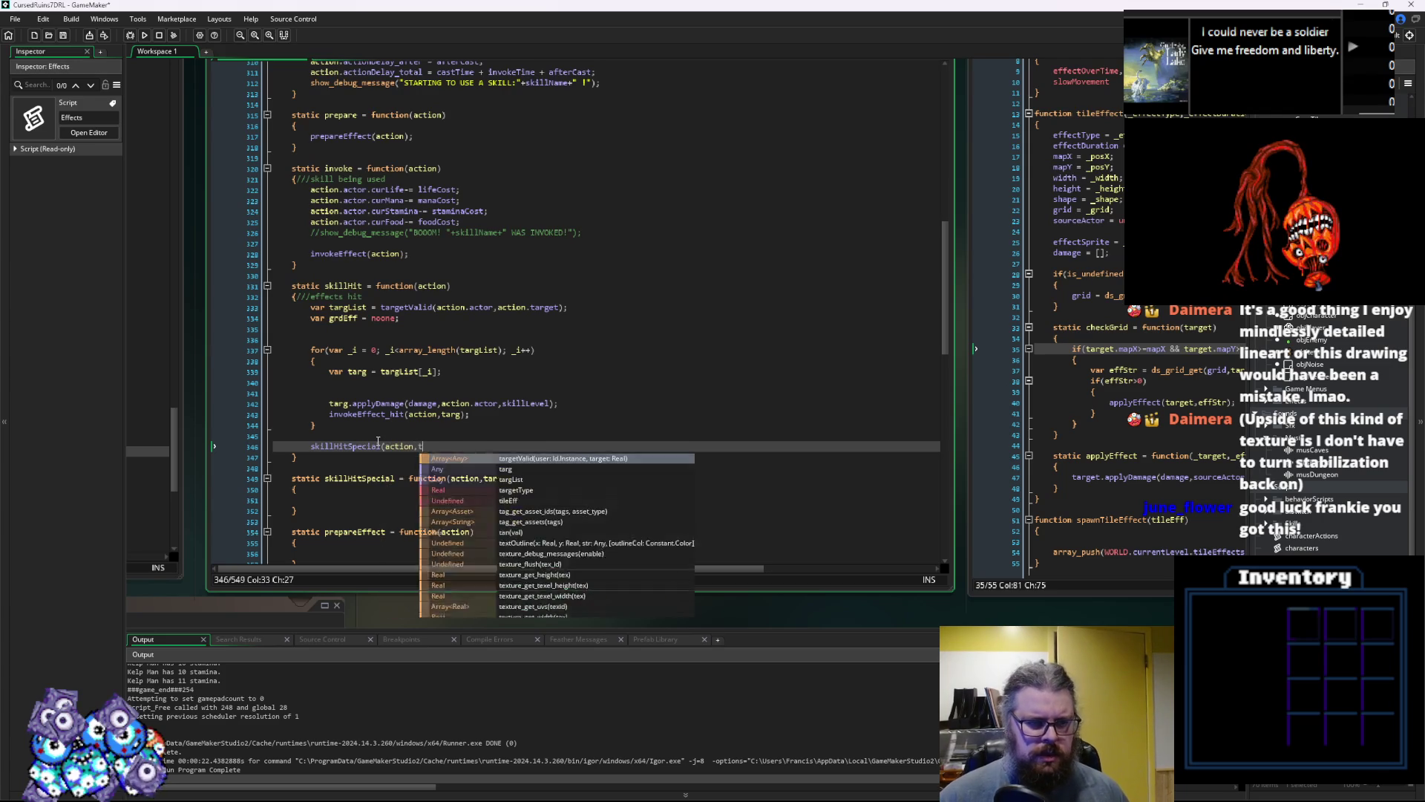
key("Down")
key("Up")
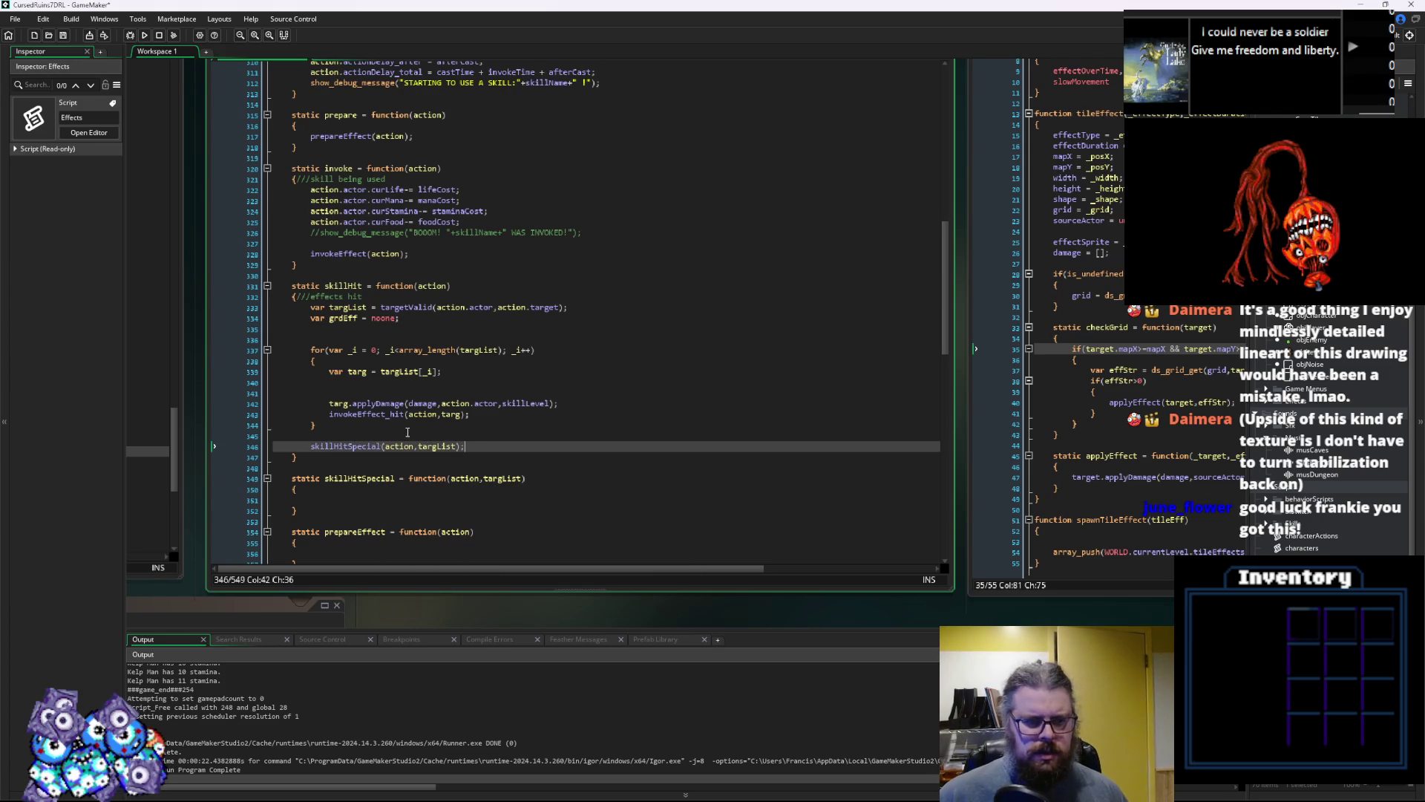
Remove the blank lines inside and above the loop, then select the empty skillHitSpecial block
scroll(427, 395, "down", 3)
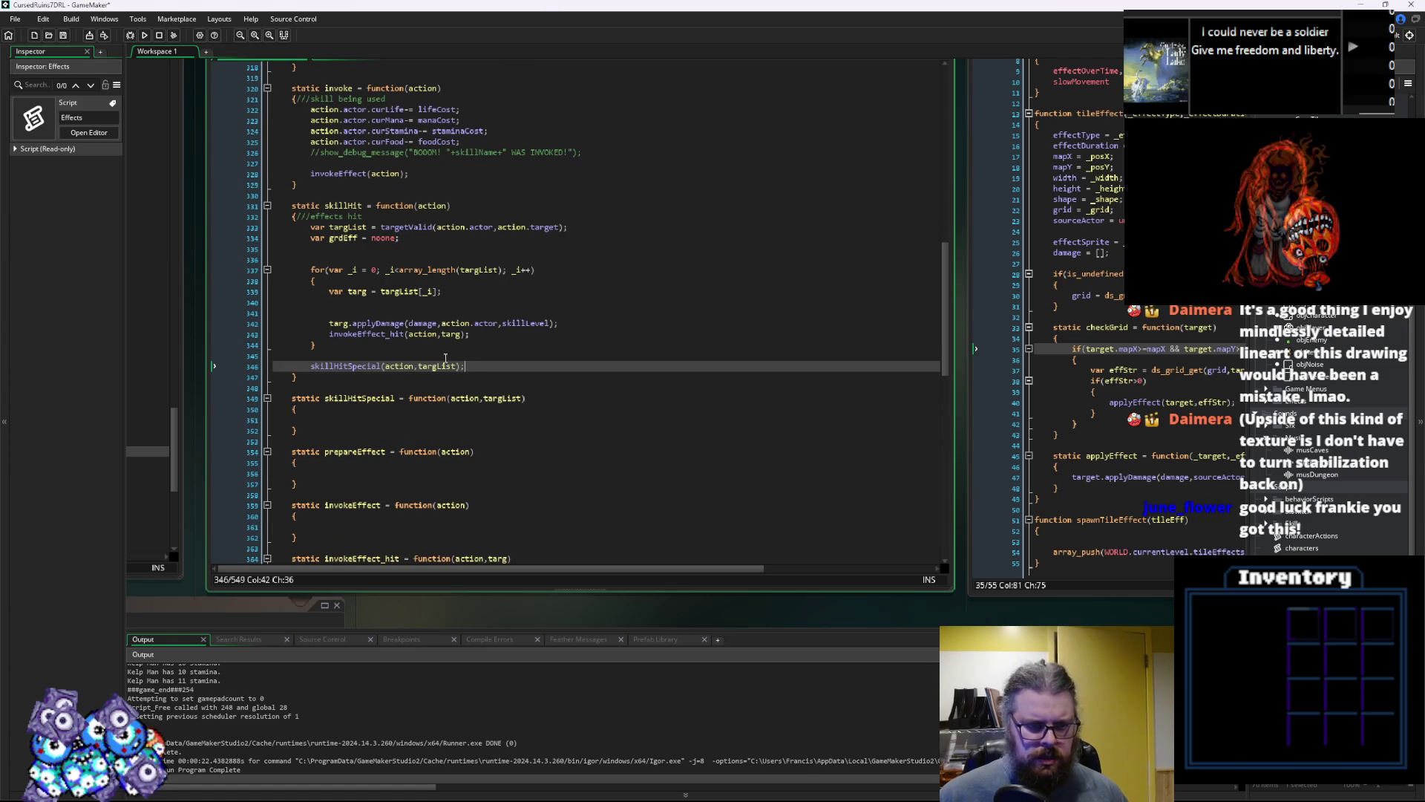
left_click(401, 313)
key("BackSpace")
key("BackSpace")
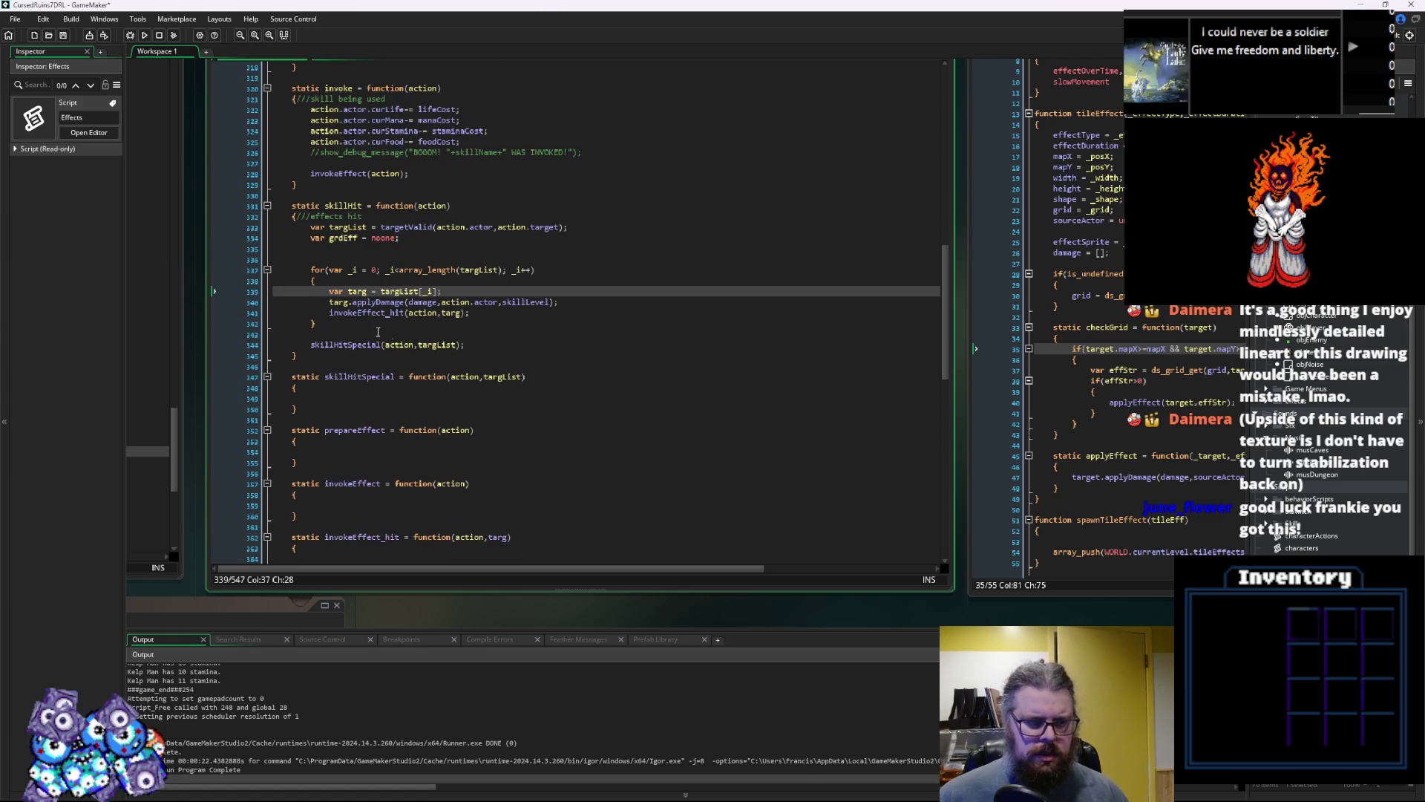
left_click(337, 259)
key("BackSpace")
key("BackSpace")
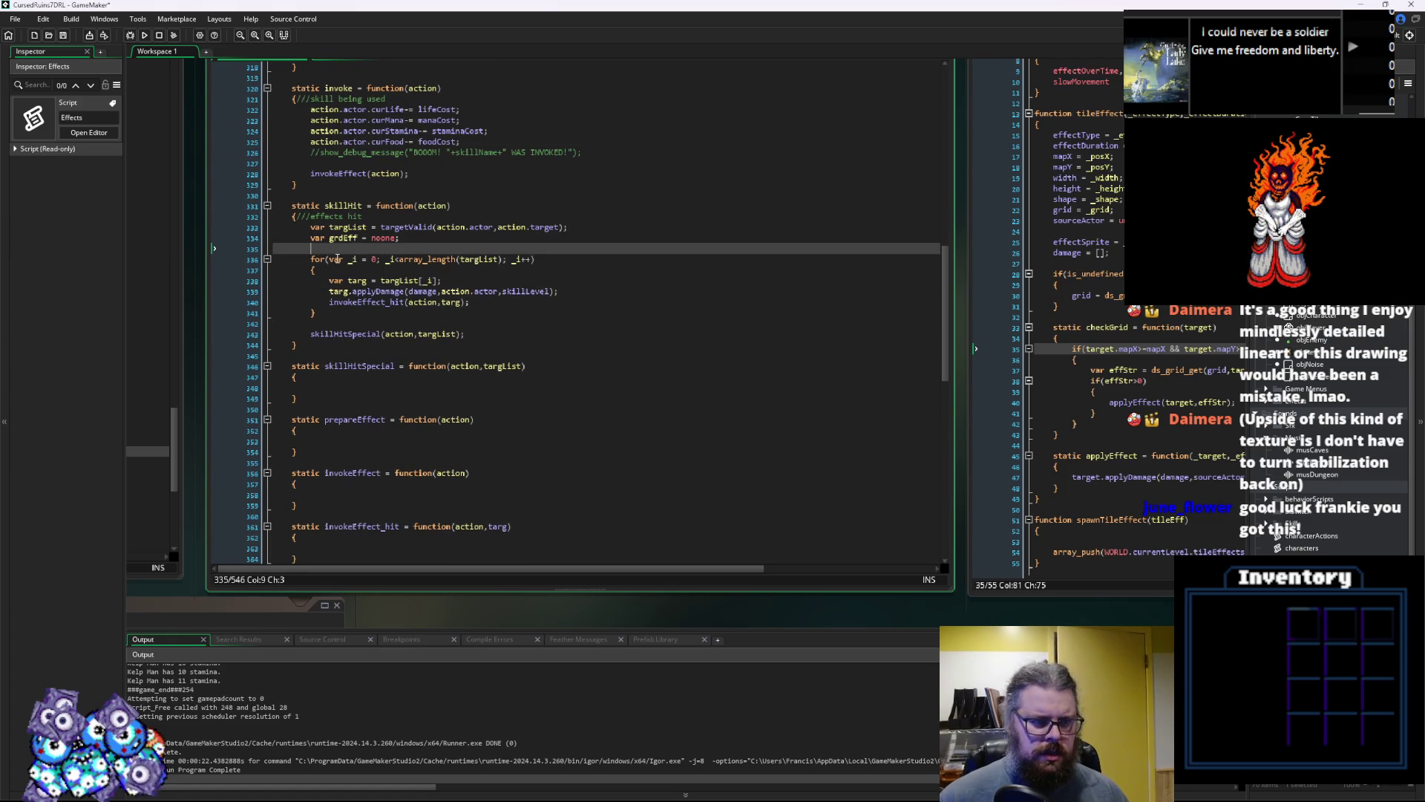
left_click_drag(298, 399, 290, 369)
scroll(442, 473, "down", 10)
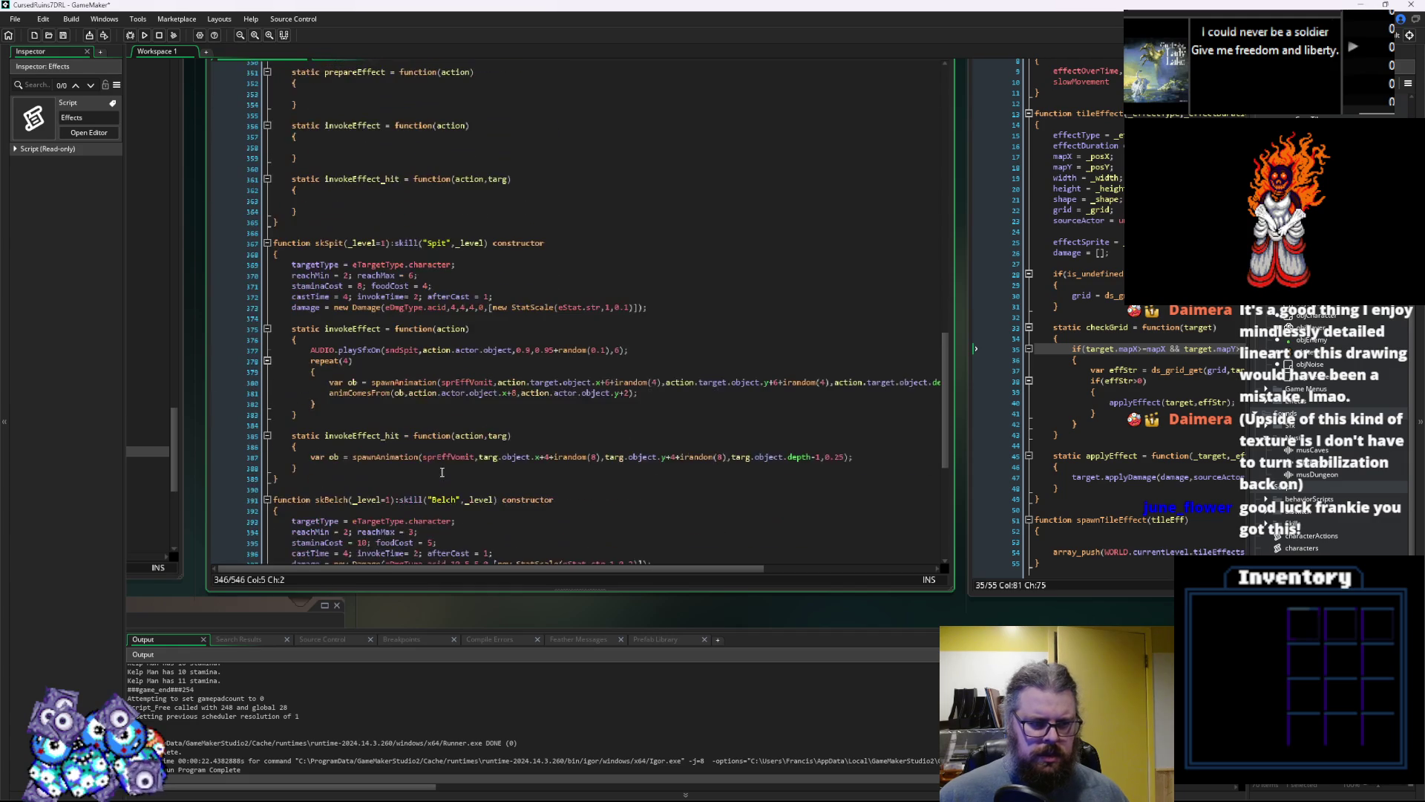
Collapse the skSpit and skBelch code and expand the skFireBreath constructor
left_click(268, 243)
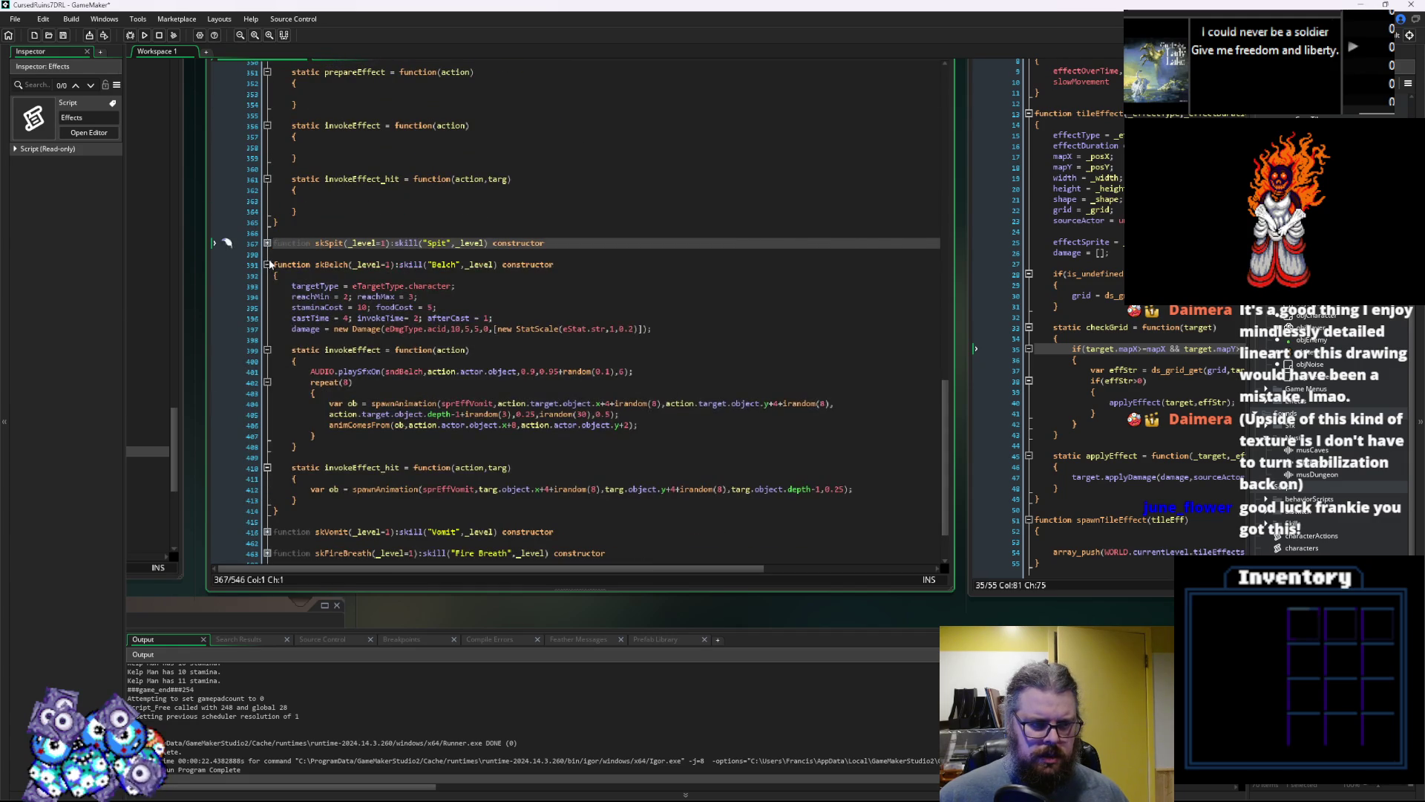
left_click(267, 265)
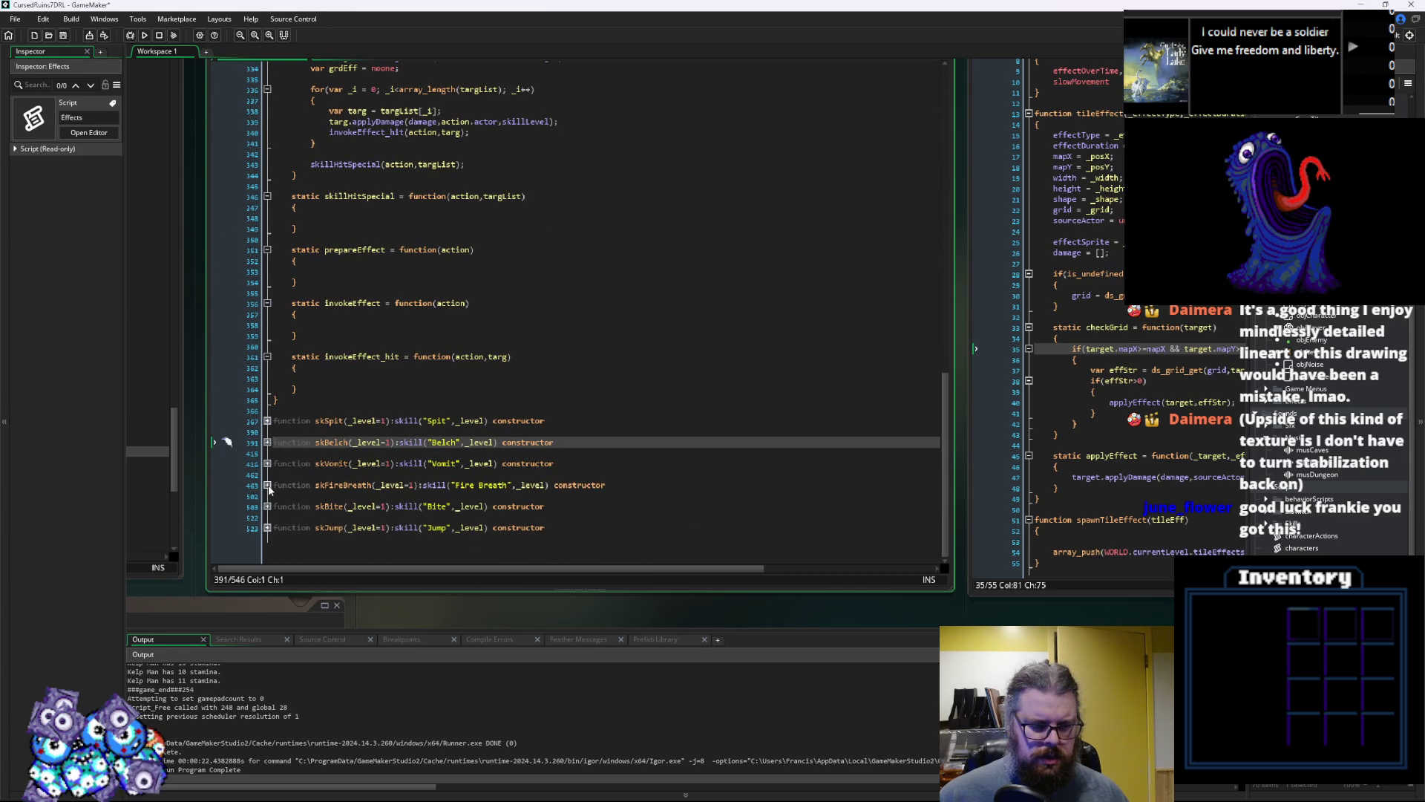
left_click(267, 485)
scroll(445, 416, "down", 5)
scroll(453, 464, "down", 4)
Paste the empty skillHitSpecial(action,targList) override right after Fire Breath's invokeEffect function
left_click(316, 478)
scroll(319, 475, "up", 1)
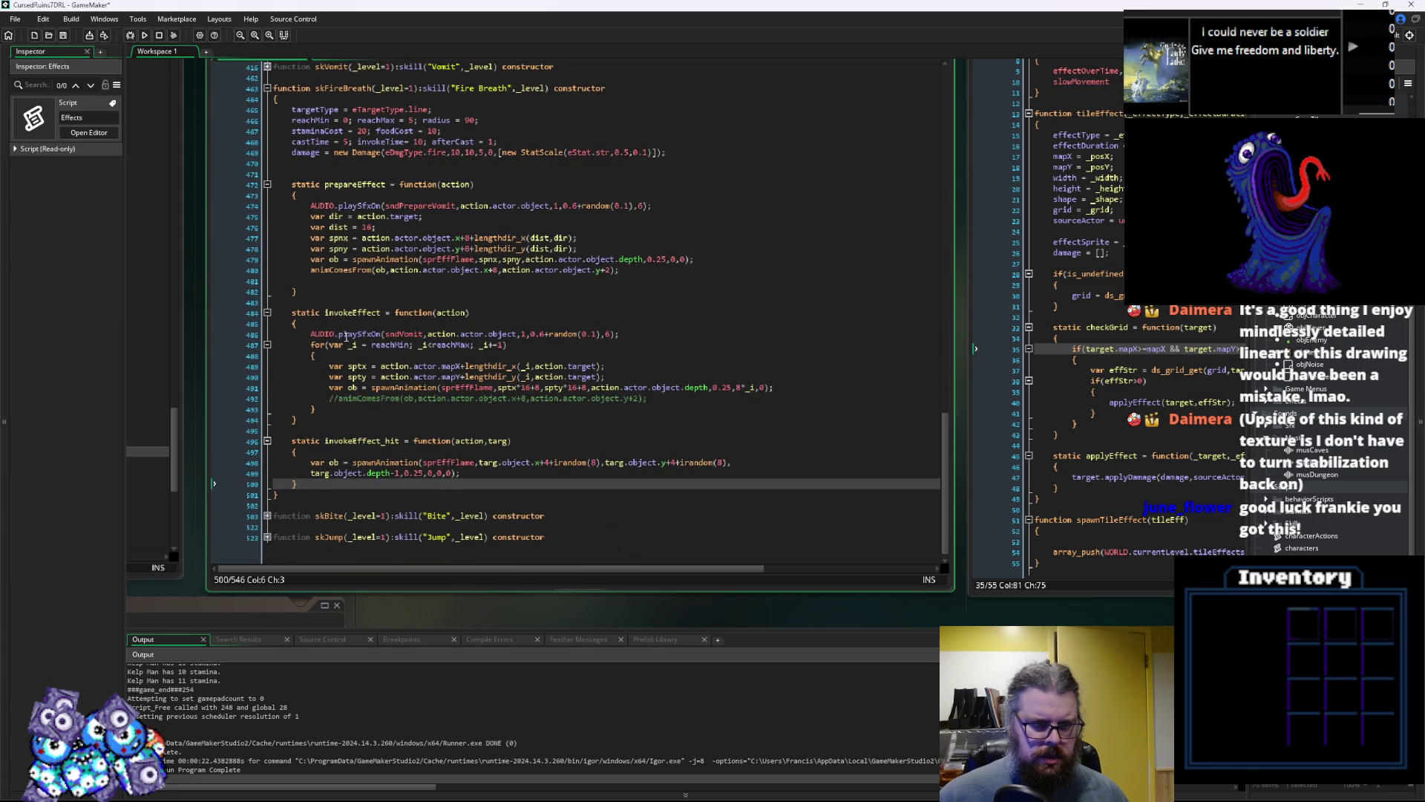
scroll(342, 334, "up", 2)
left_click(355, 351)
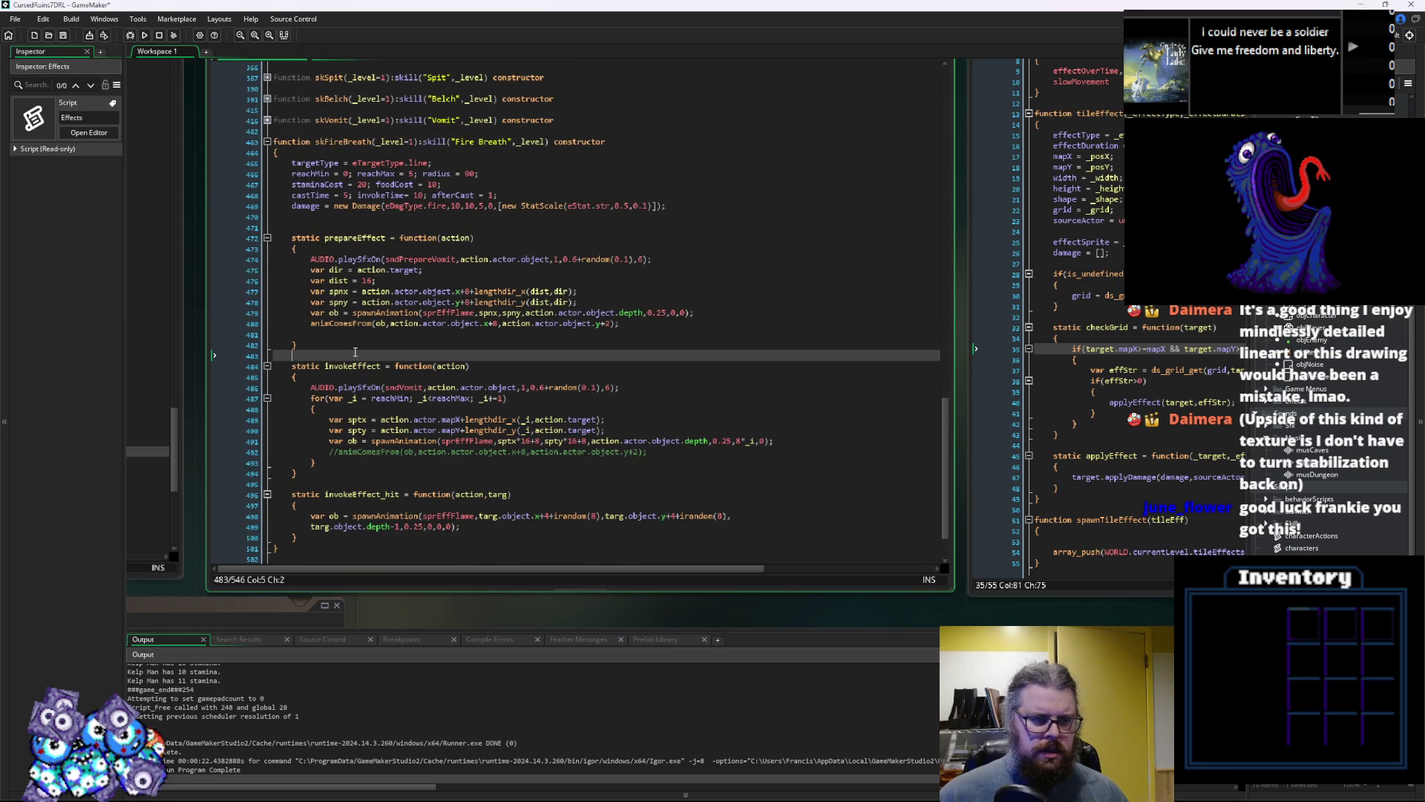
scroll(355, 352, "down", 2)
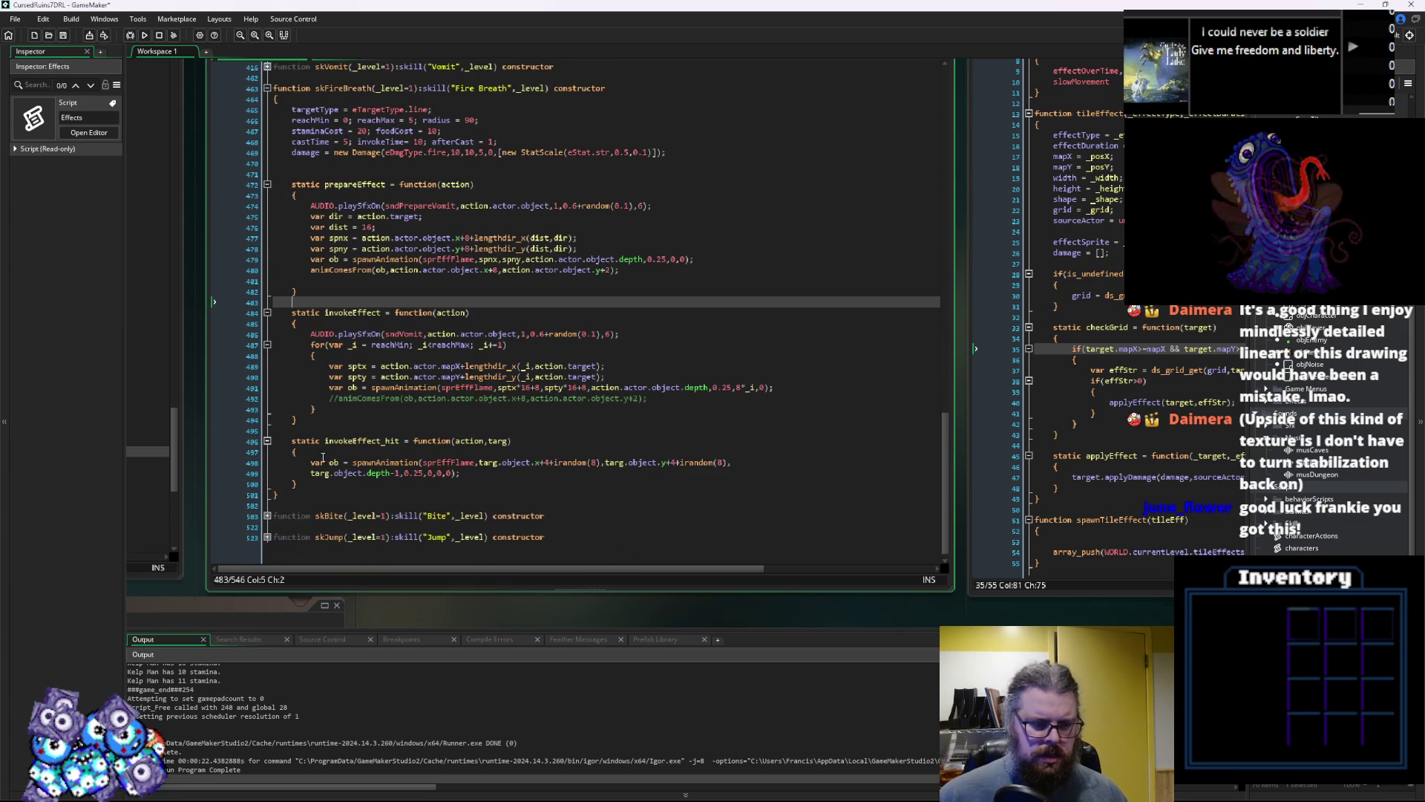
left_click(354, 420)
key("ctrl+v")
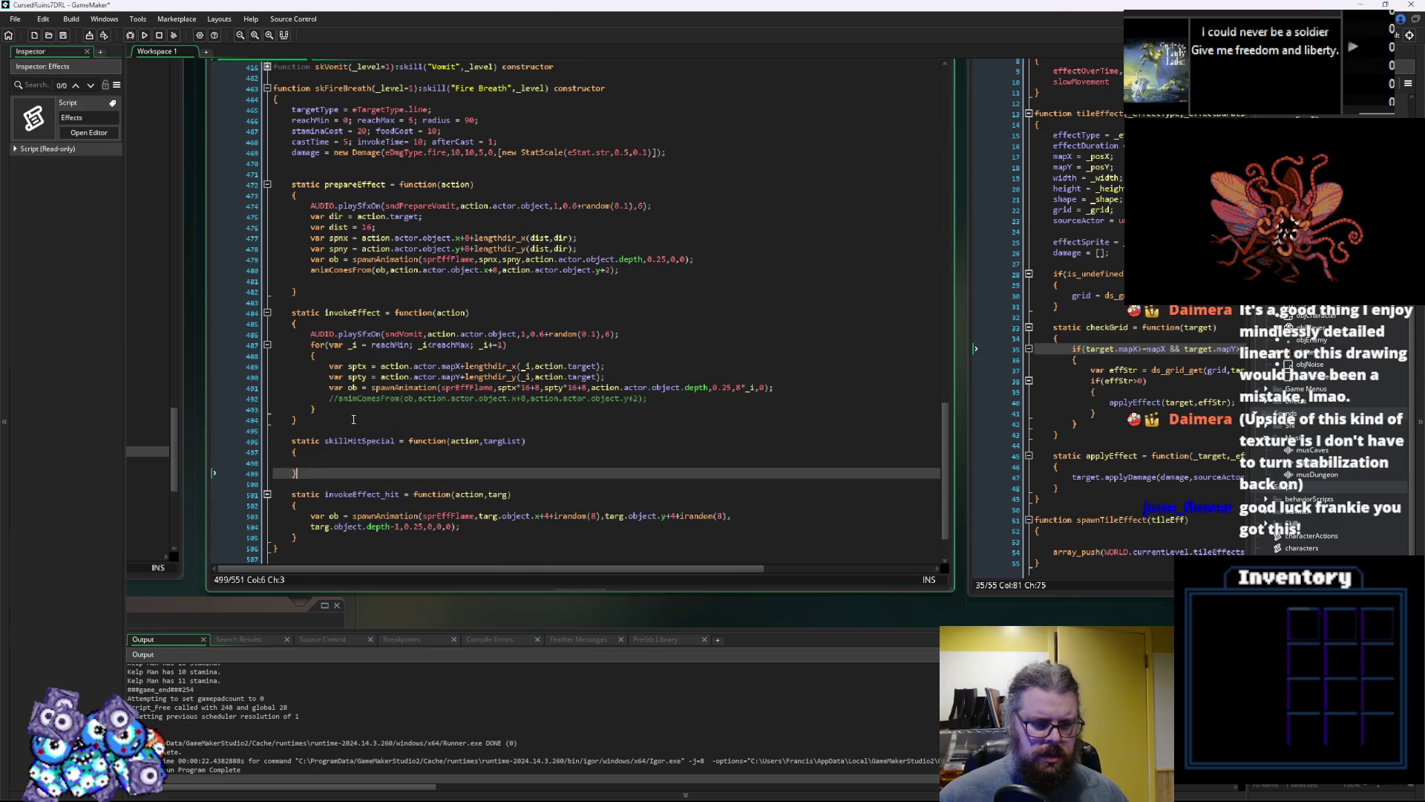
In Fire Breath's skillHitSpecial body, start the line var tileEff = new tileEffect("",24,
left_click(336, 453)
left_click(346, 470)
left_click(358, 466)
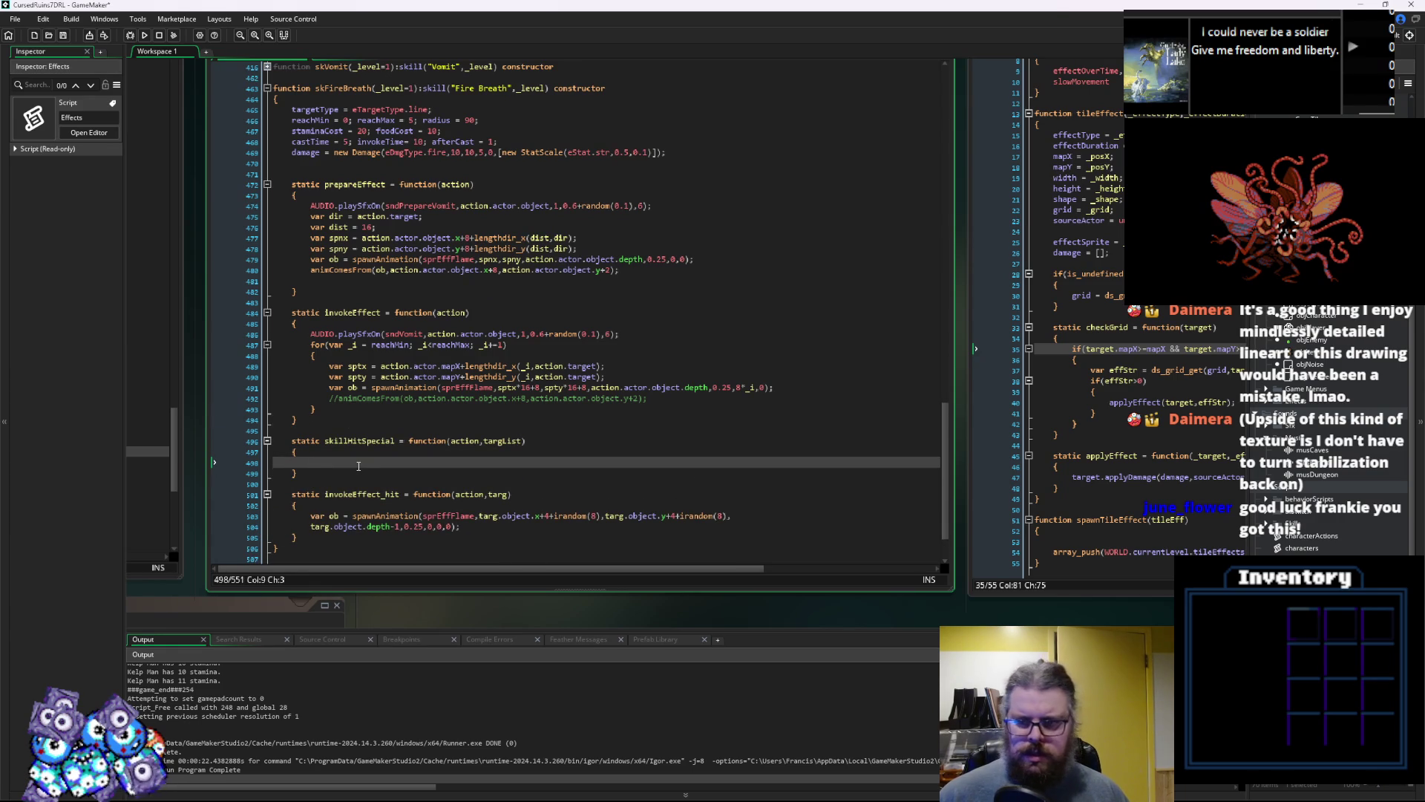
type("var t")
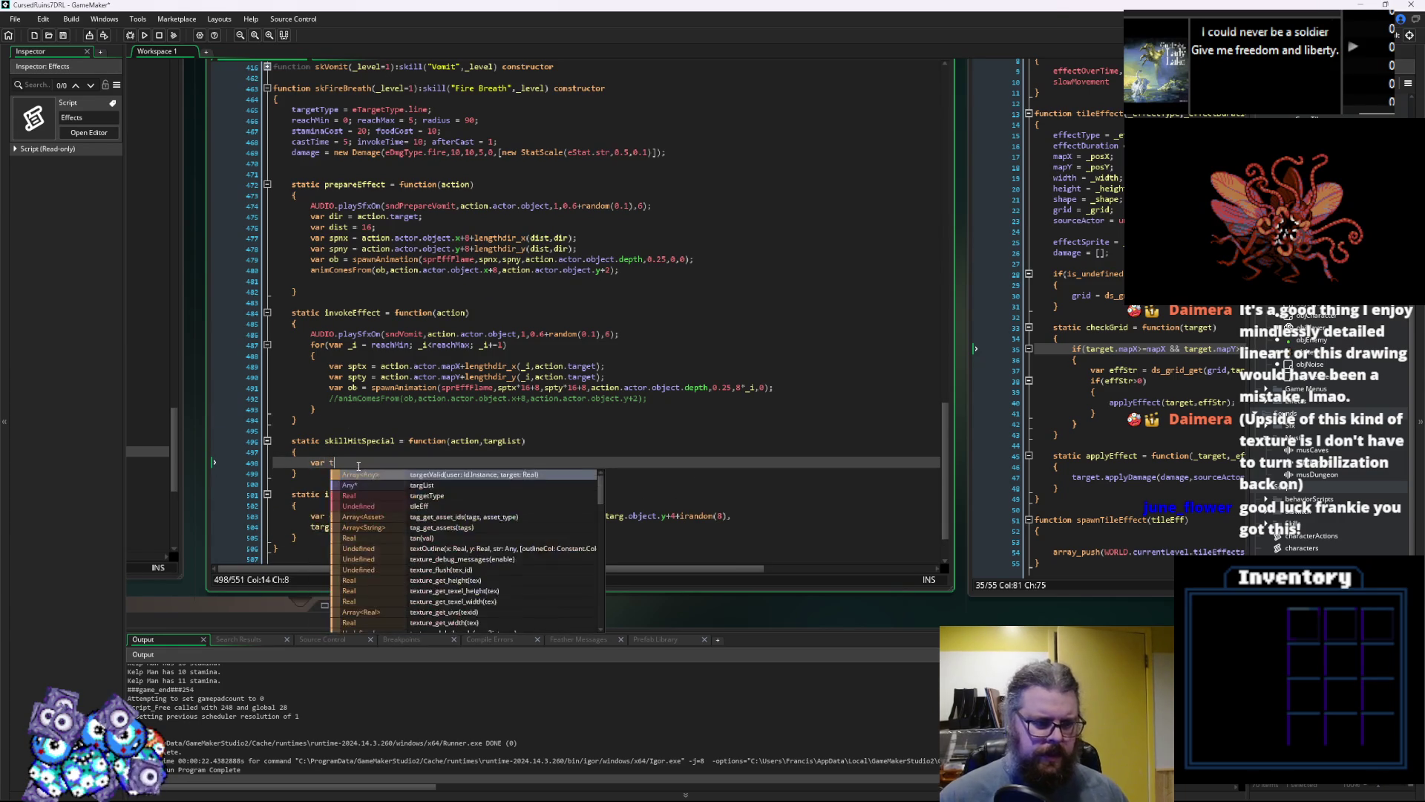
type("ileEff = inst")
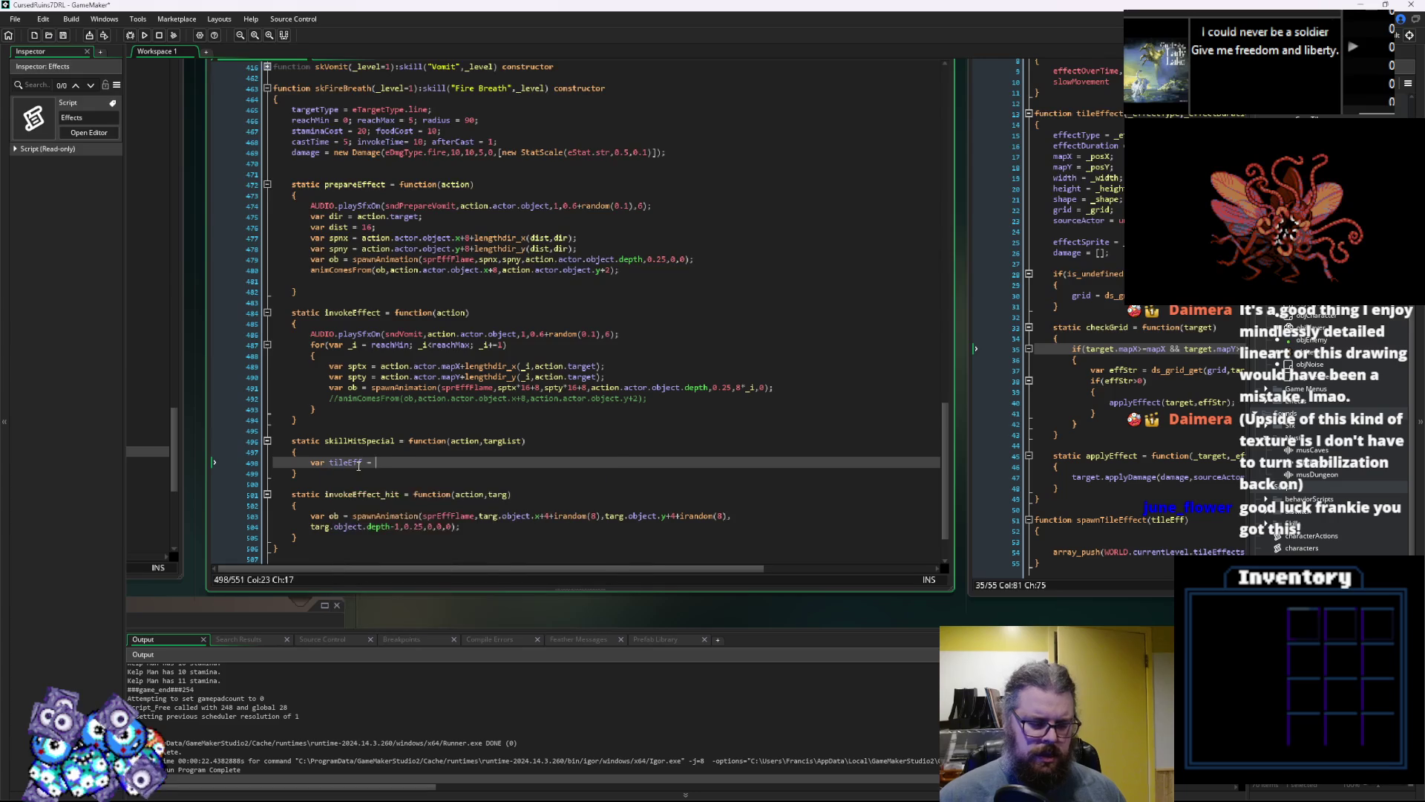
key("BackSpace")
key("BackSpace")
key("BackSpace")
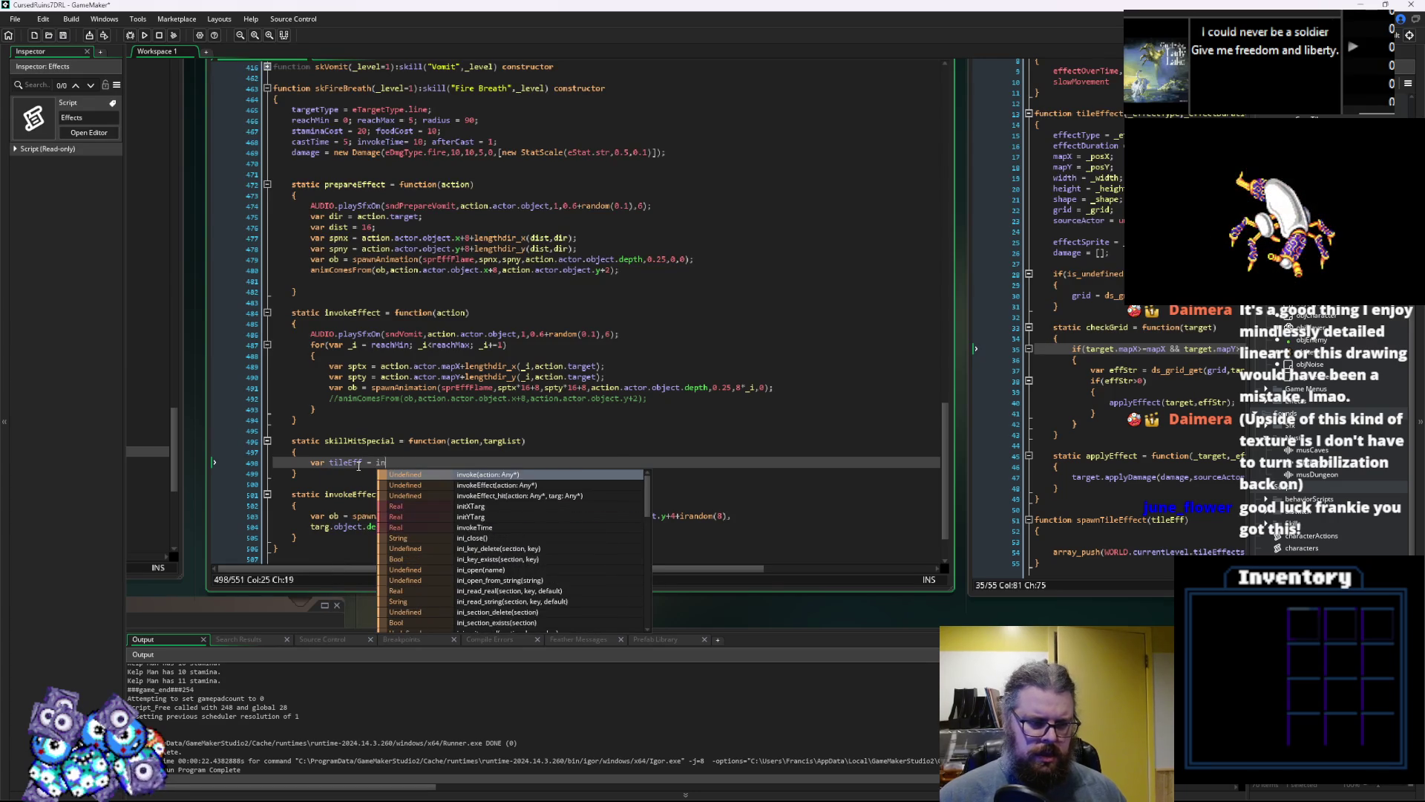
type("w ti")
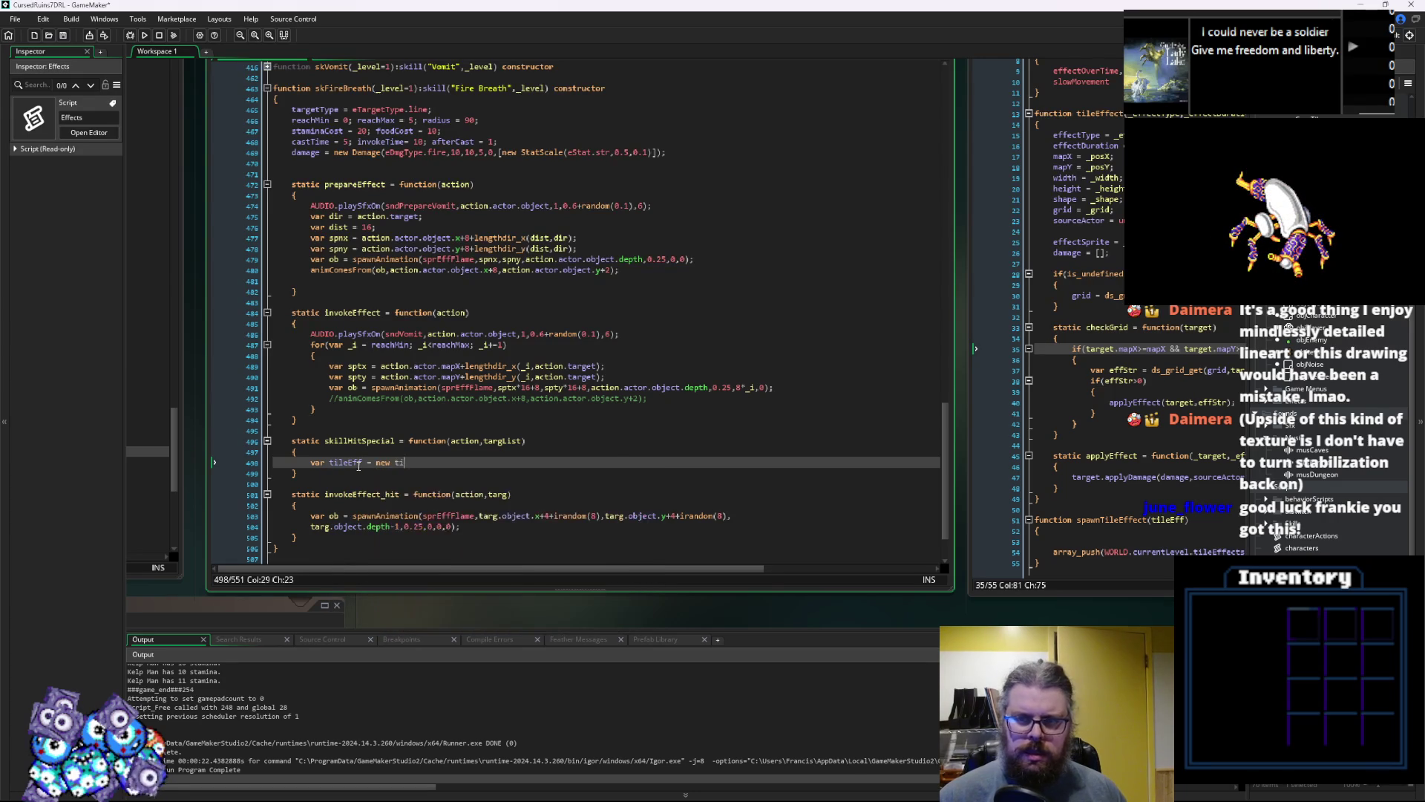
type("(e")
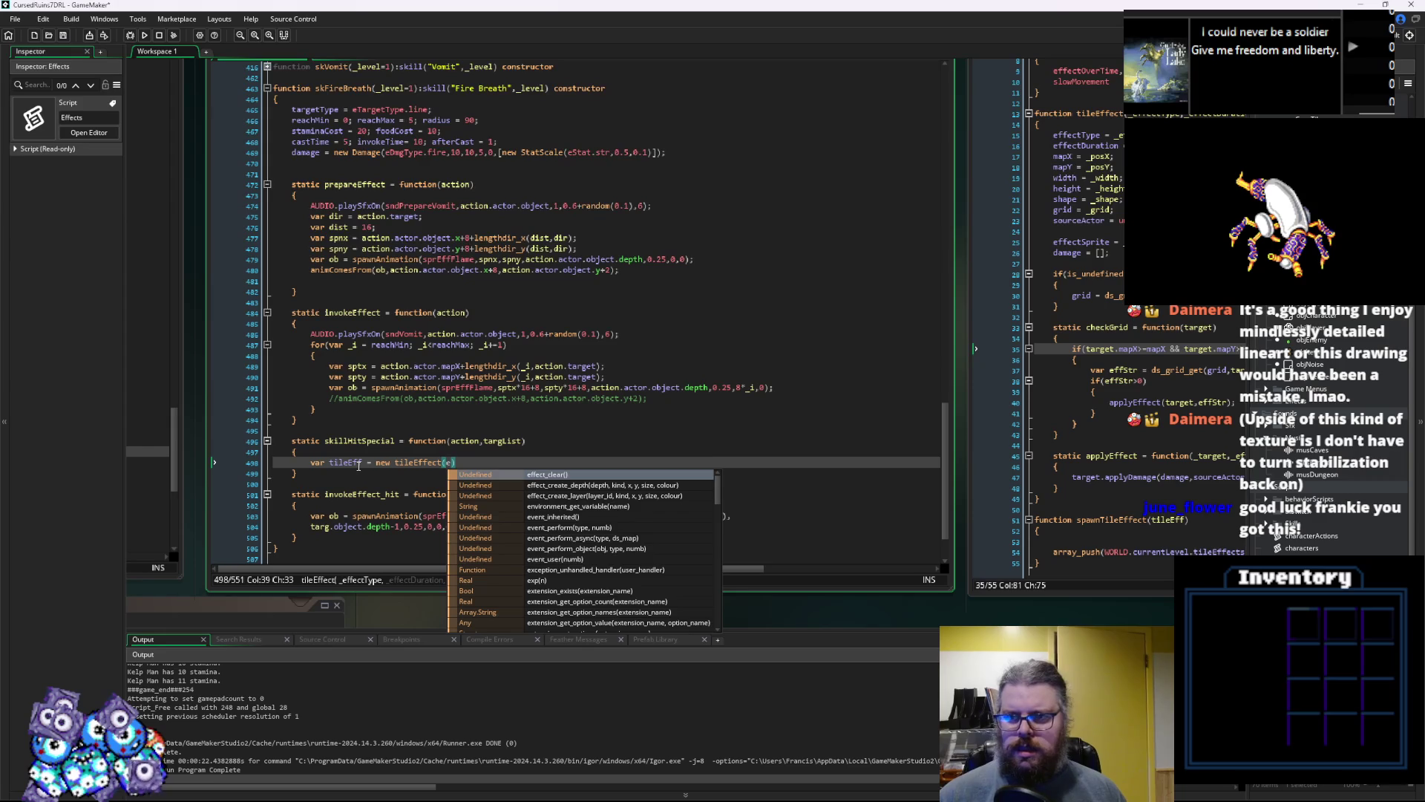
key("BackSpace")
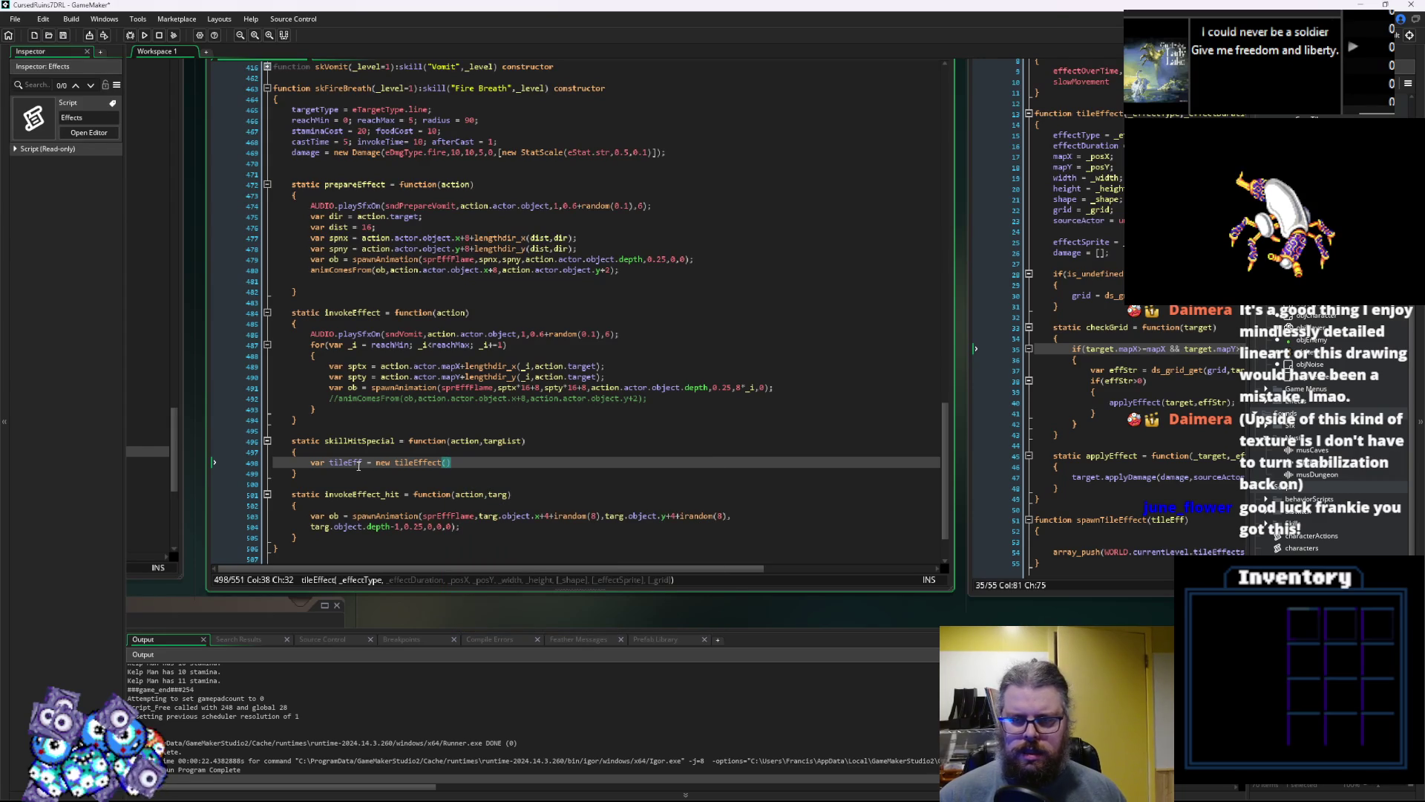
type("\"\",")
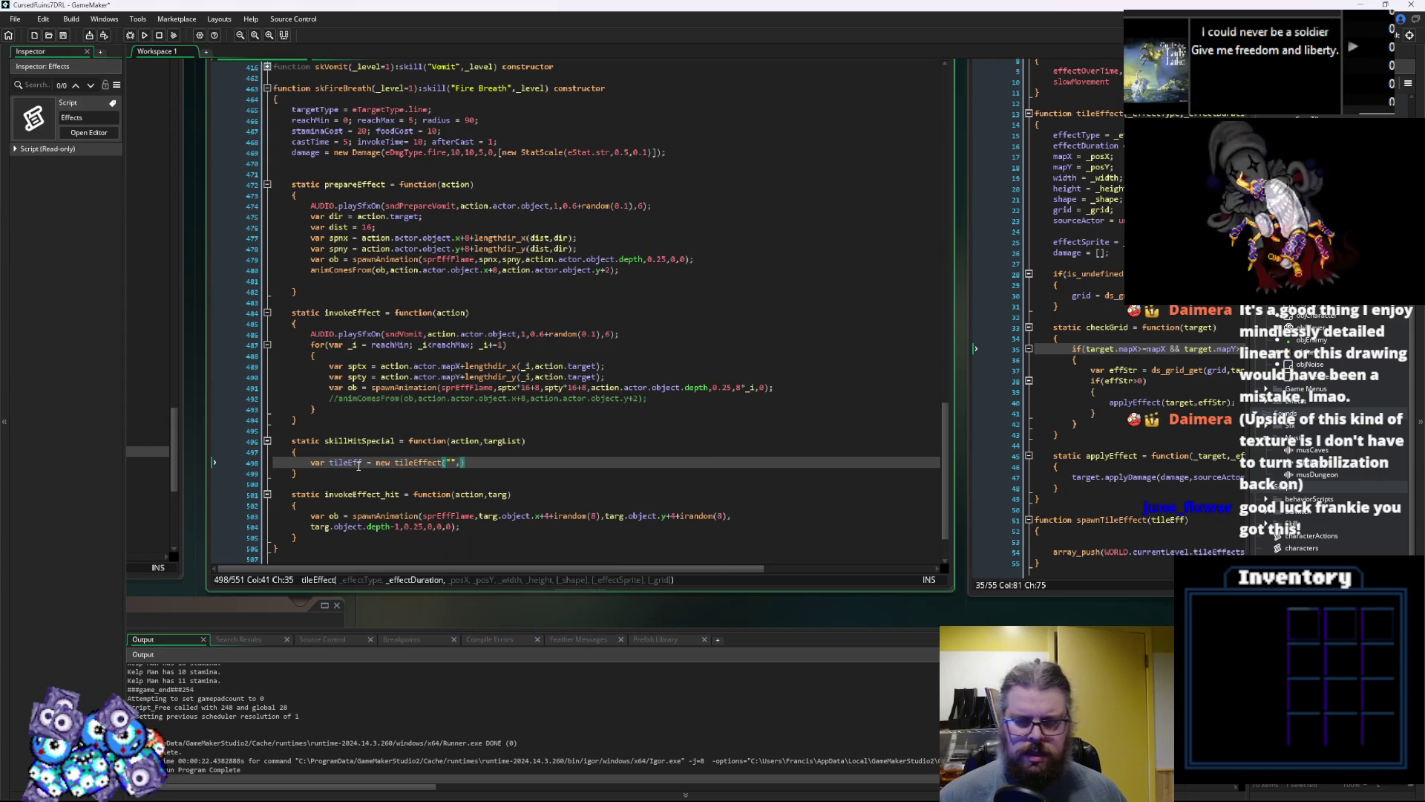
type("8")
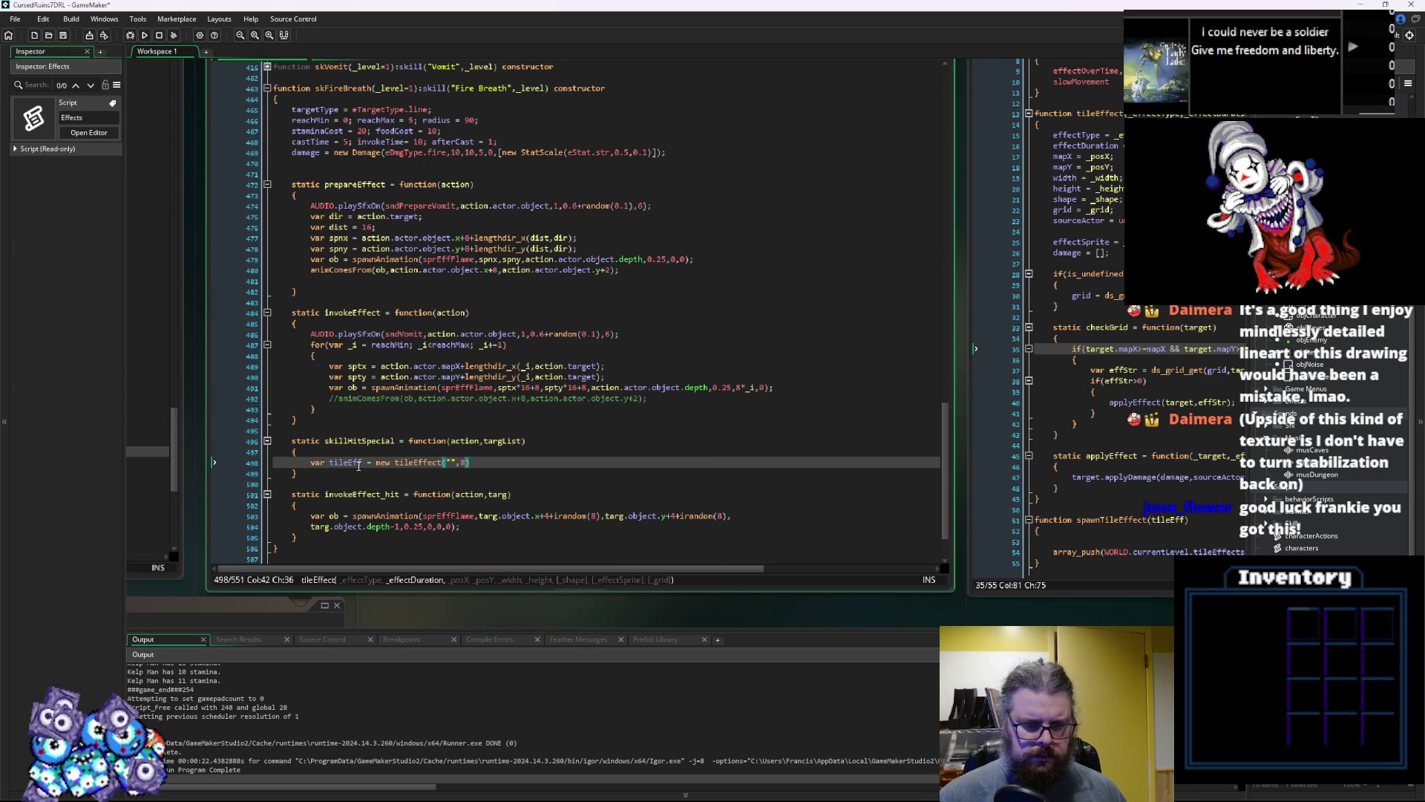
key("BackSpace")
type("24")
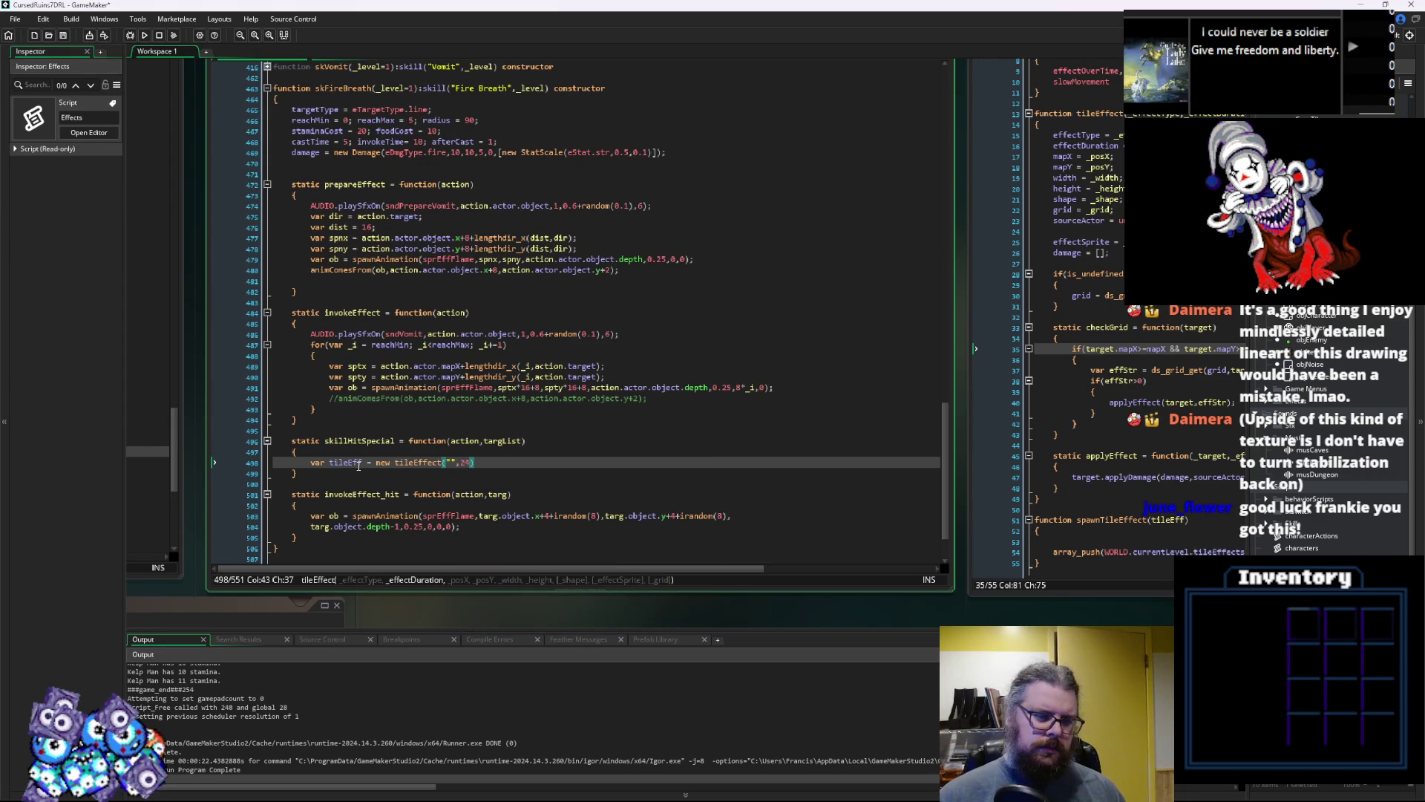
type(",")
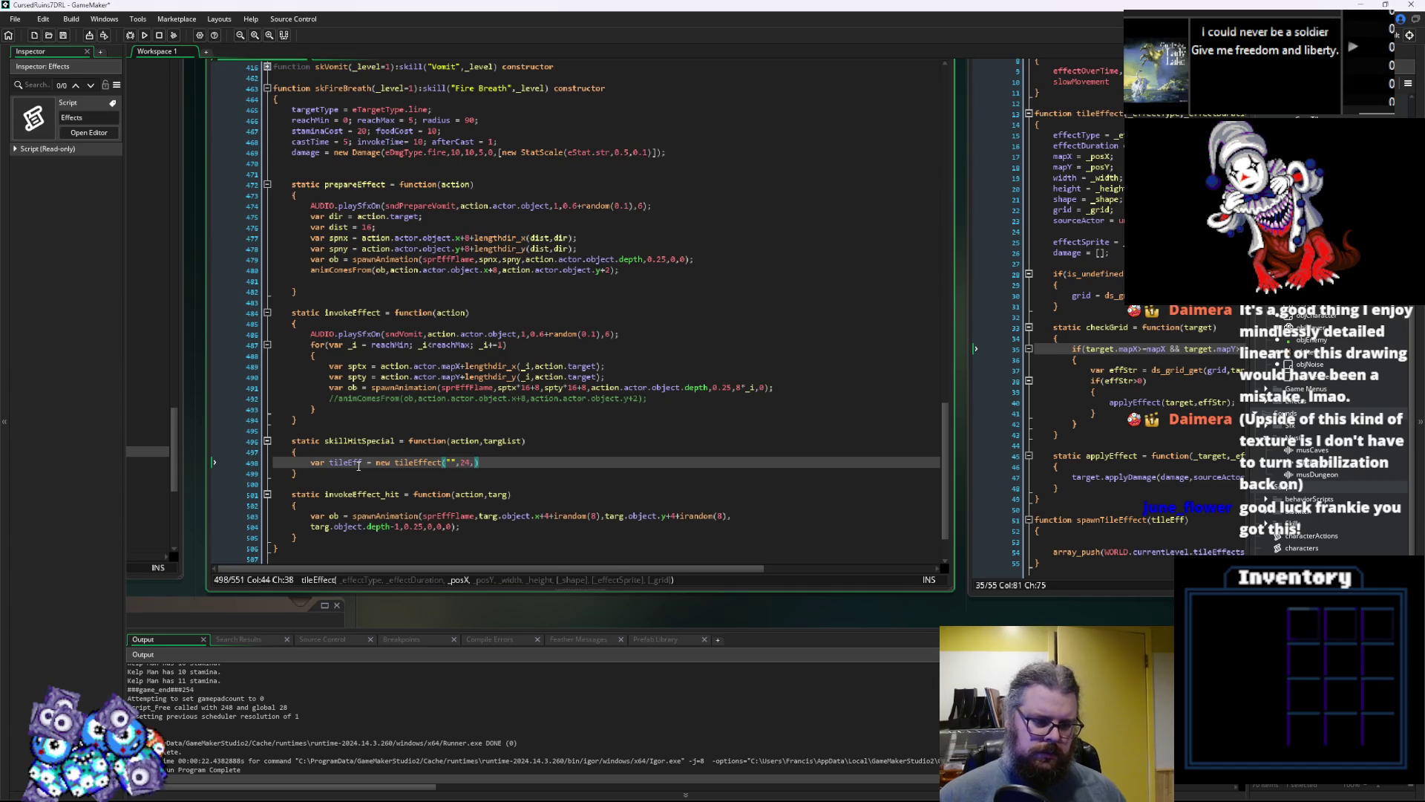
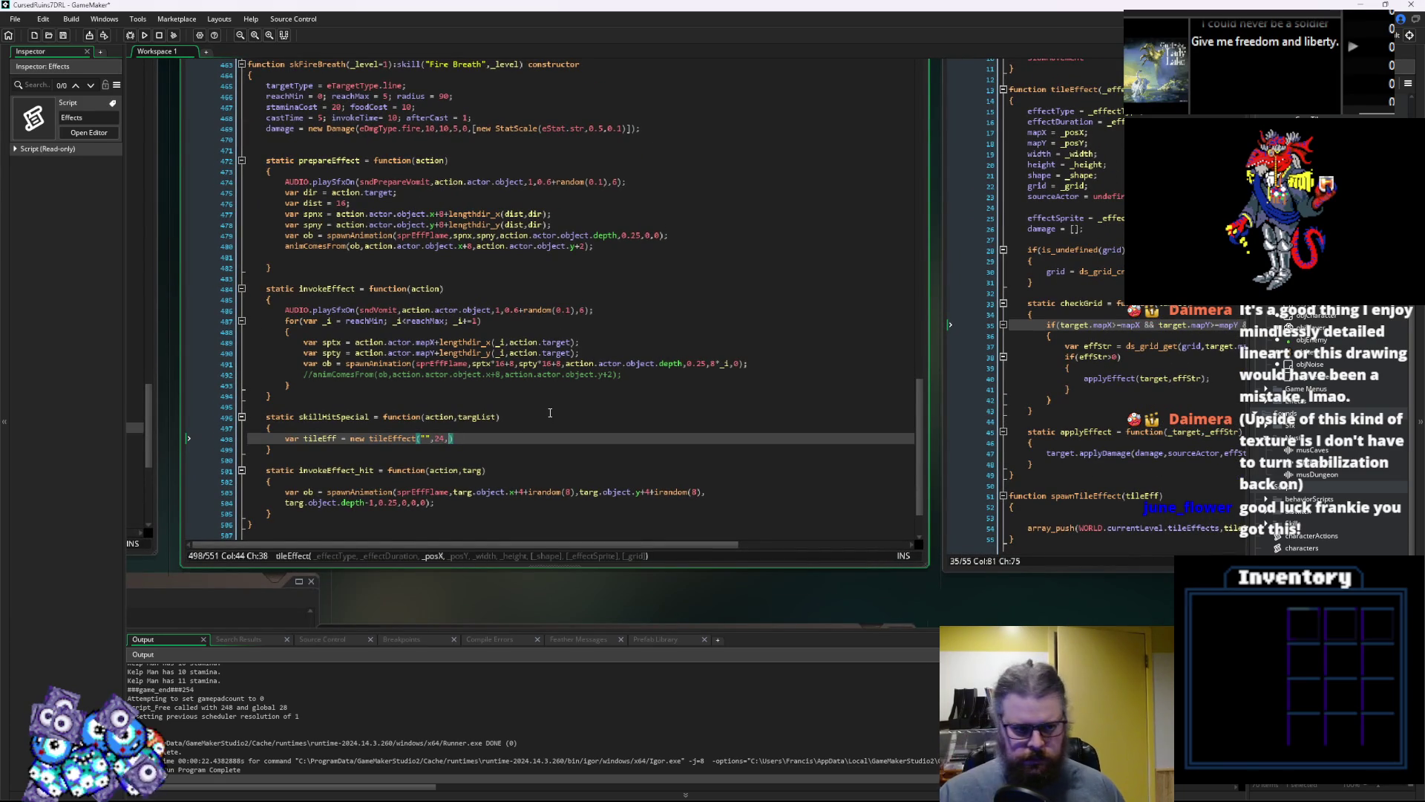
Declare posEffX = action.actor.mapX;, posEffY, posW = 1; and posH above the tileEffect call
key("Home")
key("Return")
key("Up")
type("var ")
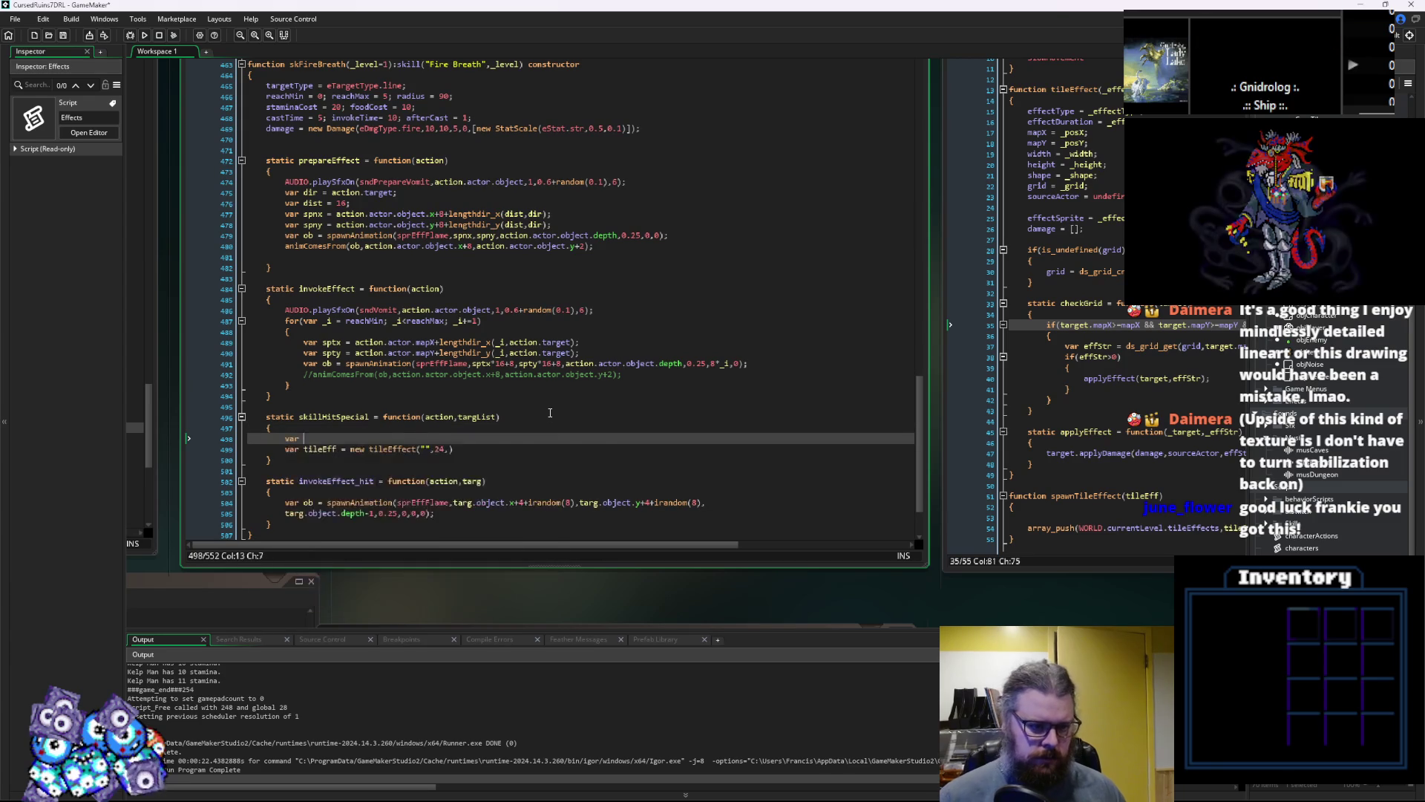
type("posEffX =")
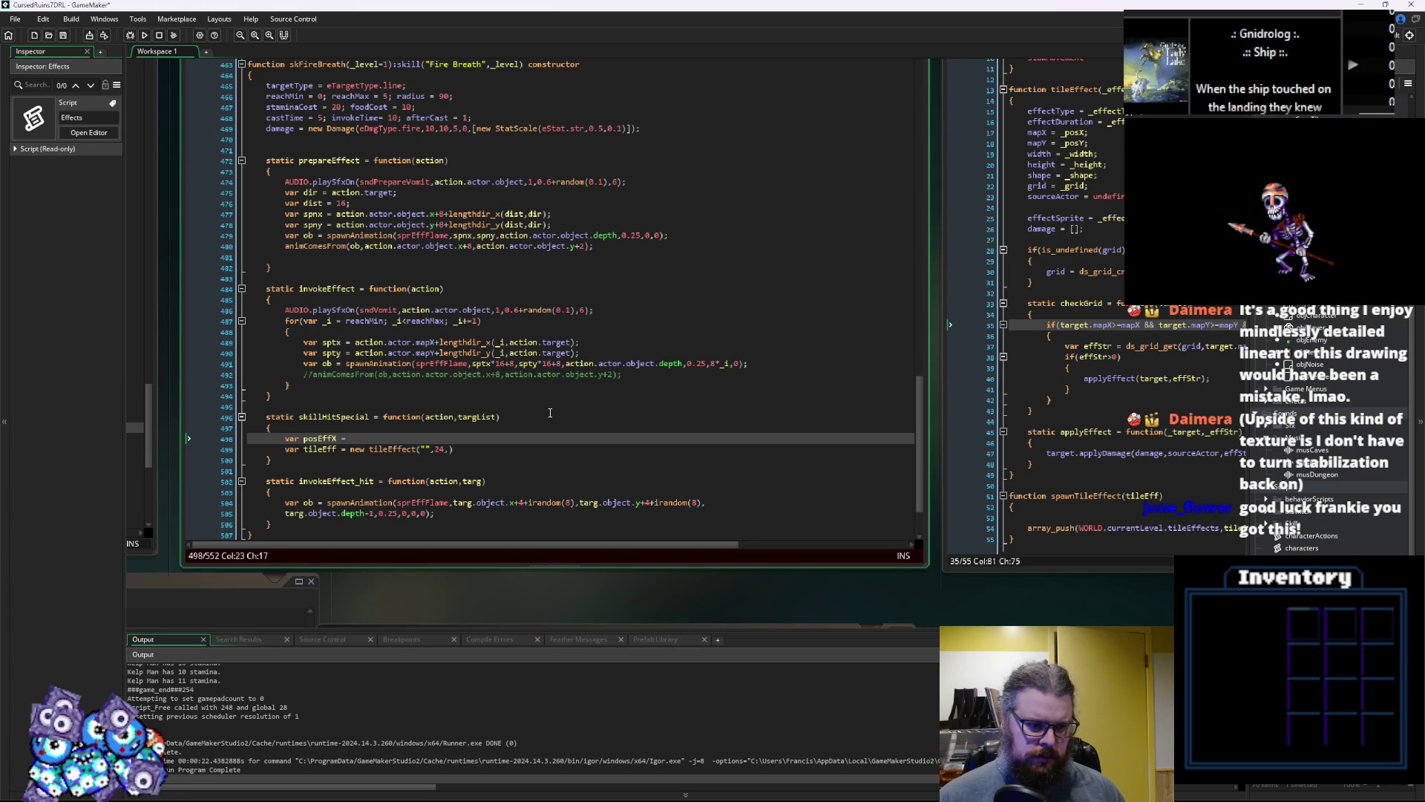
key("Return")
type("var posEffY =")
key("Up")
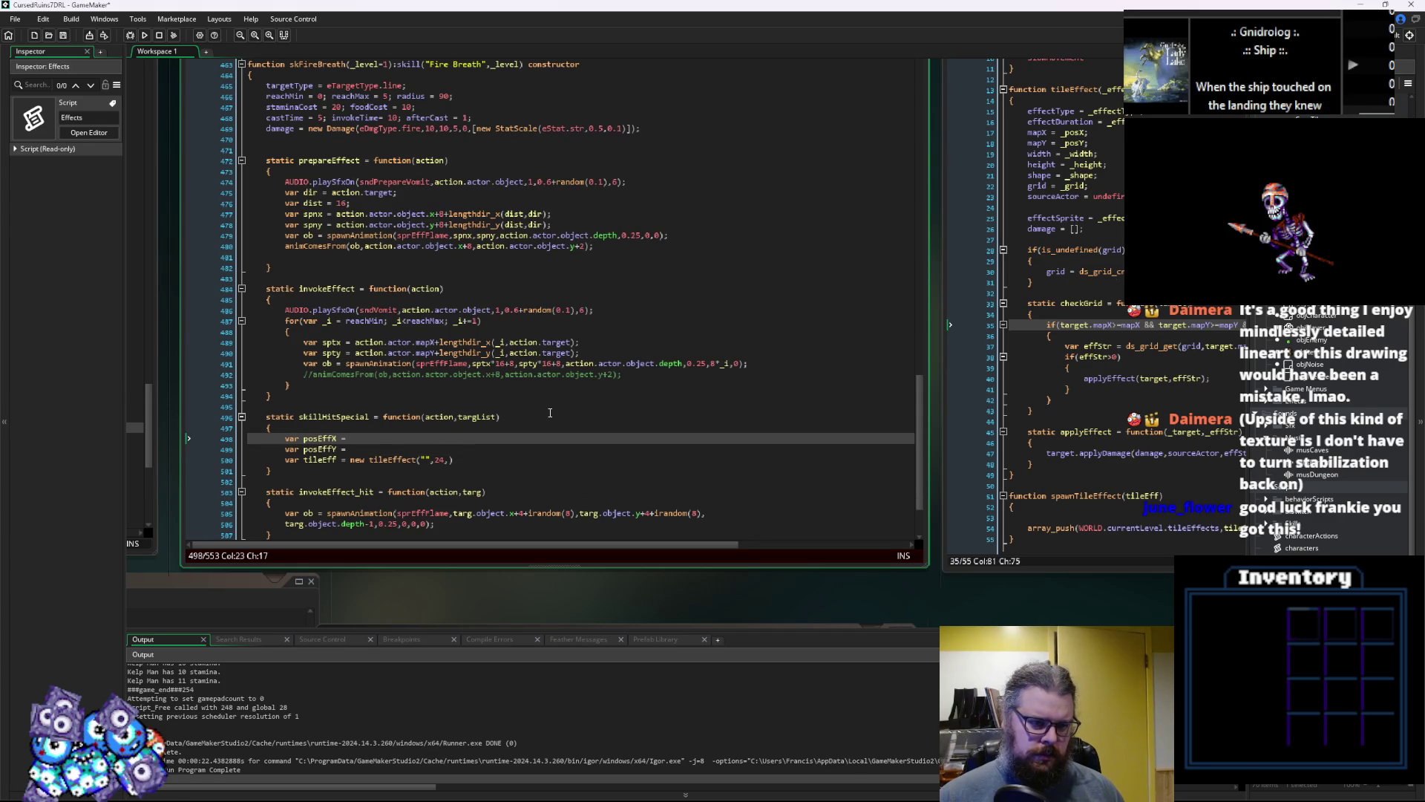
type("act")
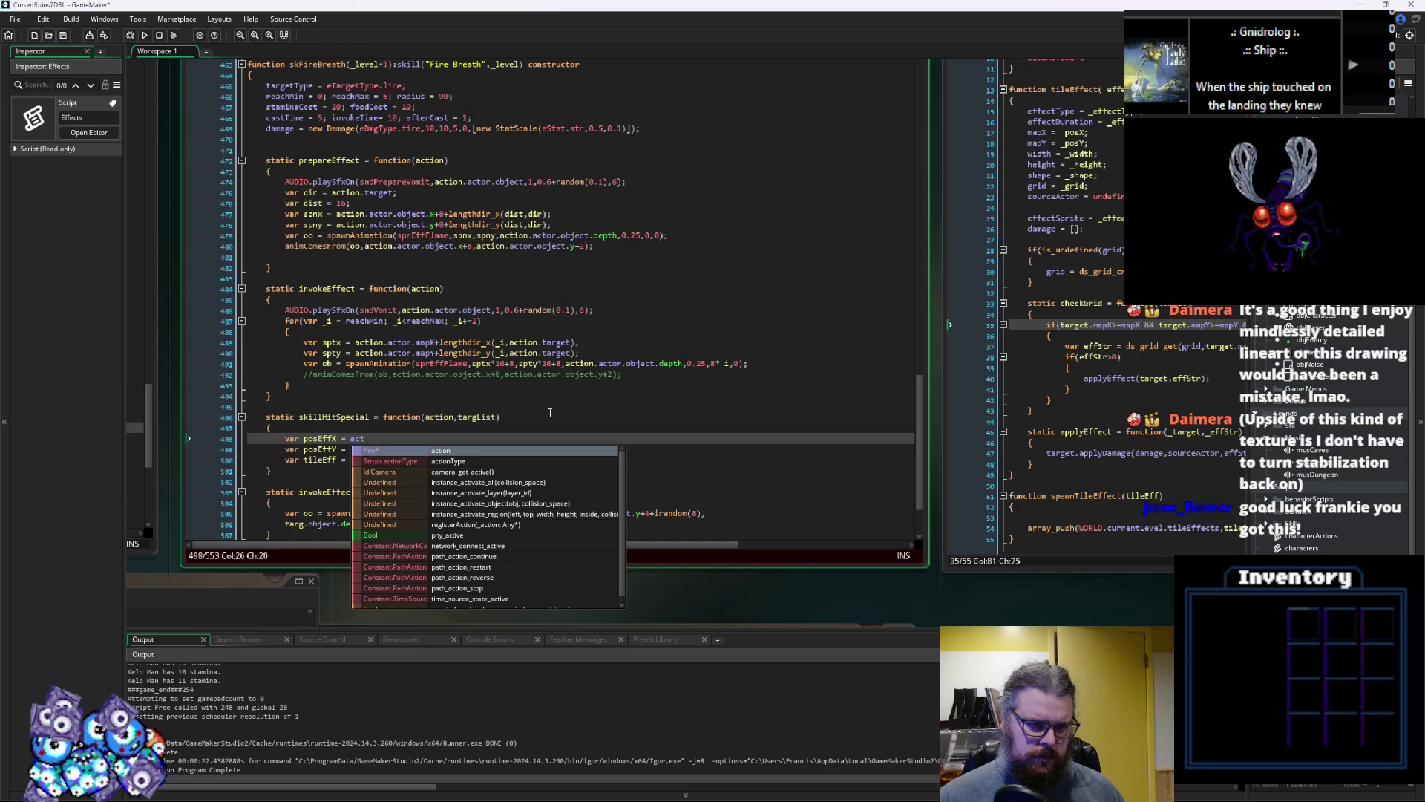
type("ion.actor.mapX;")
key("Down")
key("End")
key("Return")
type("var posW = 1;")
key("Return")
type("var posH")
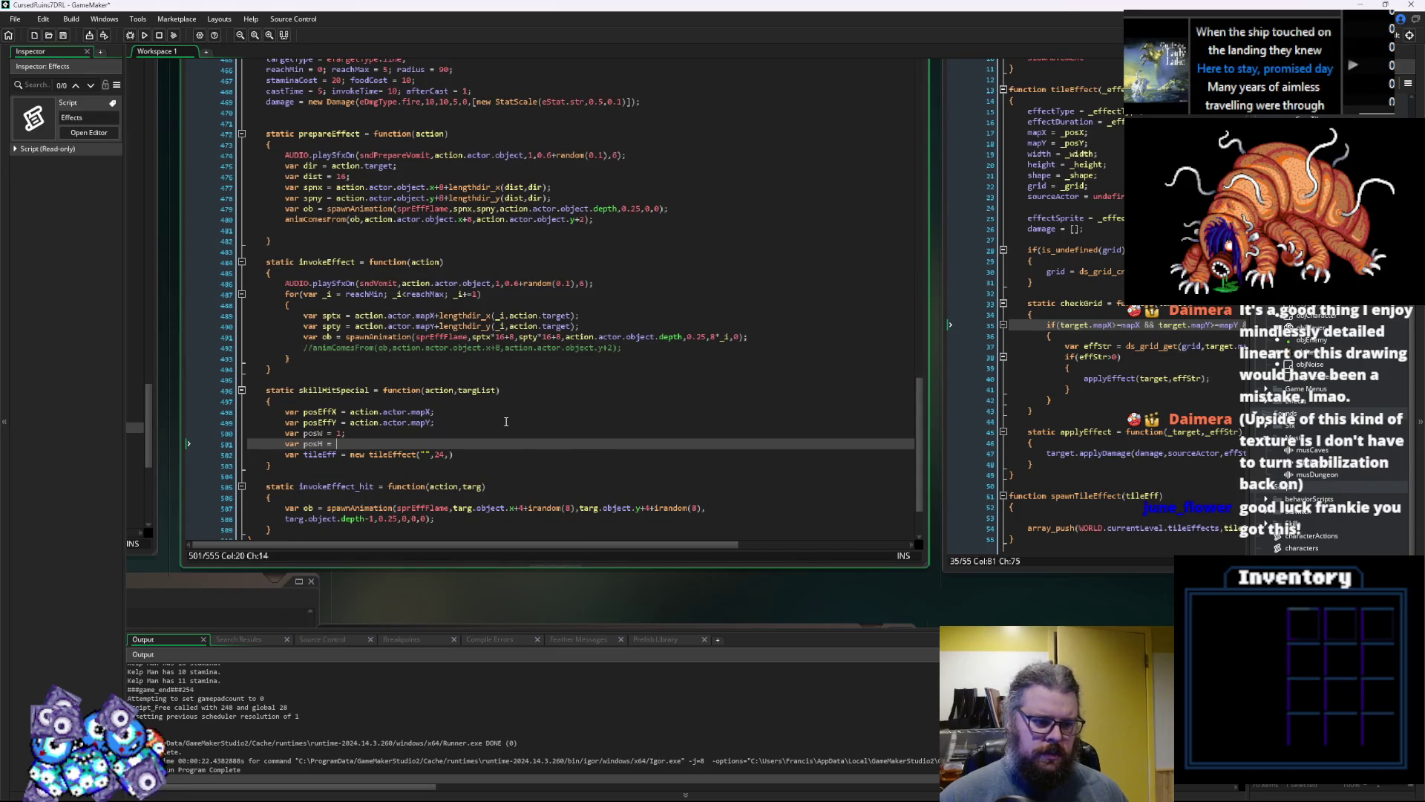
type("1;")
Pass posEffX, posEffY, posW and posH into the tileEffect call after the 24 argument
scroll(483, 424, "down", 1)
left_click(461, 429)
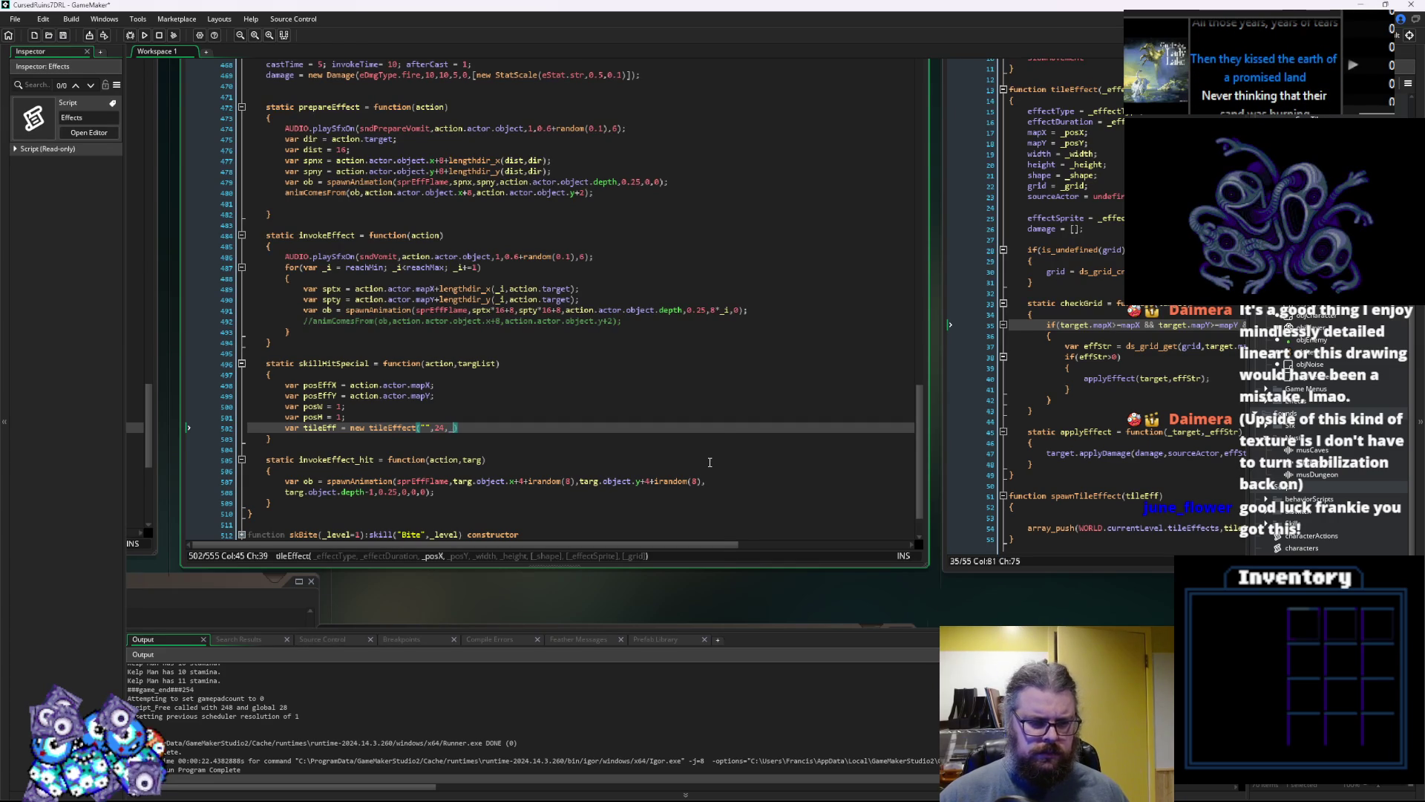
key("BackSpace")
type("posEf")
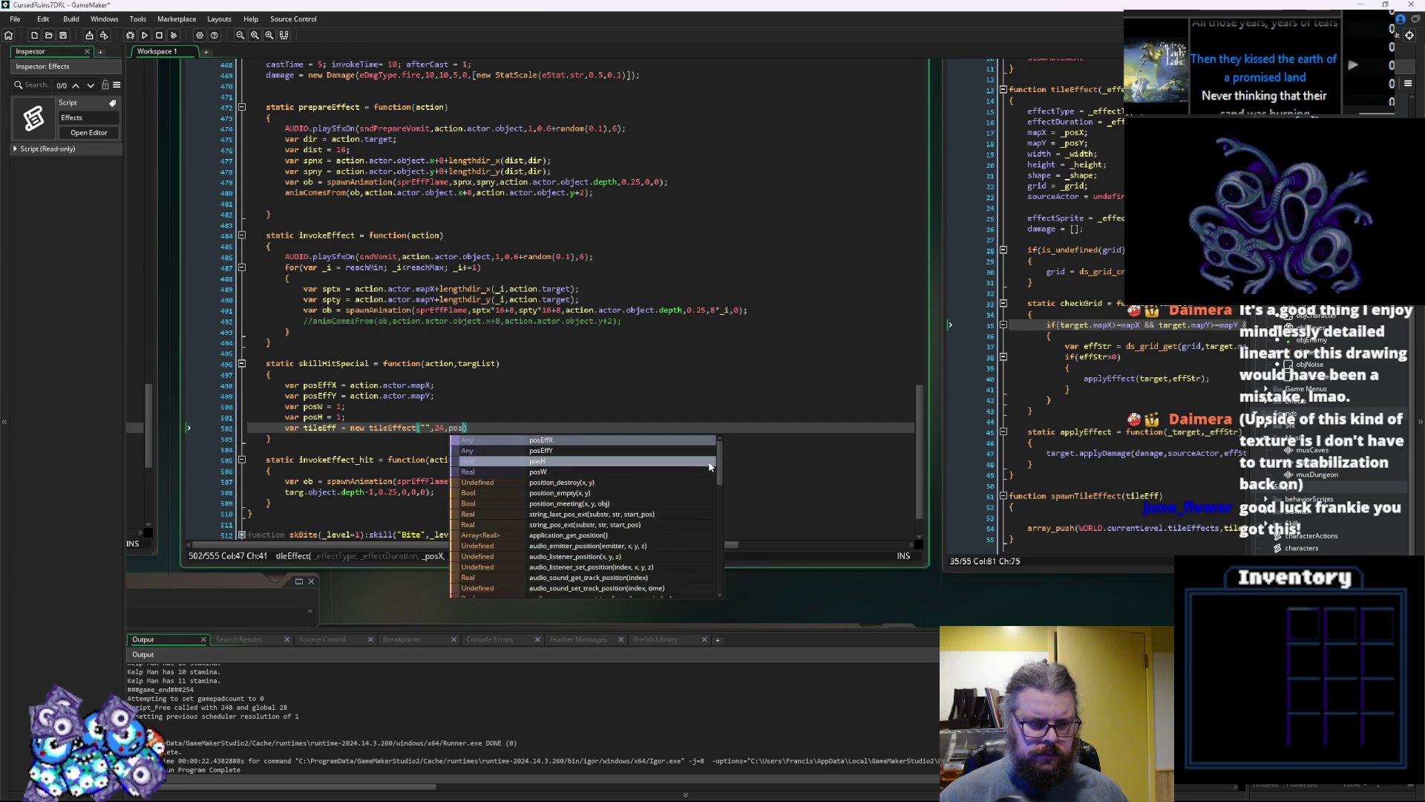
key("Return")
type(",posEffX,po")
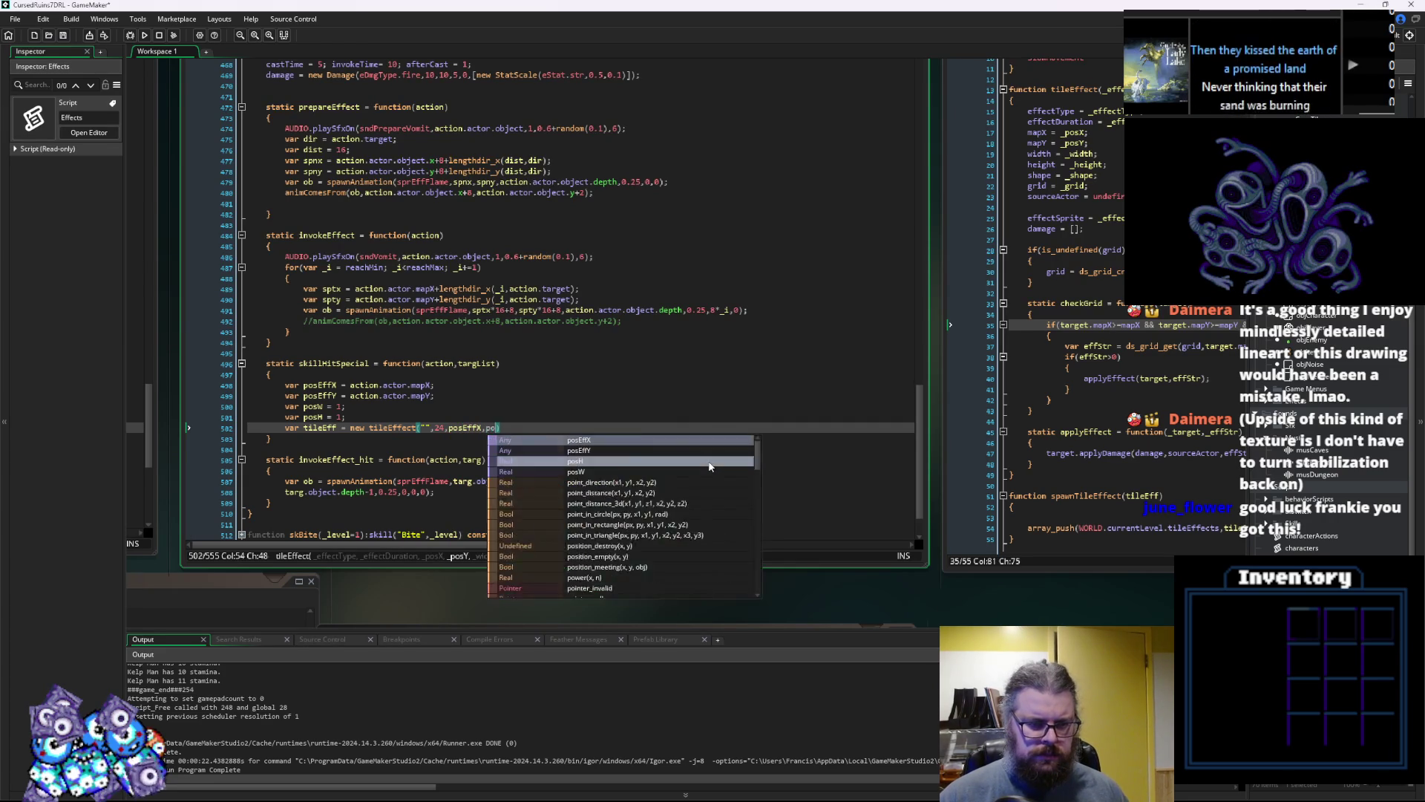
type("Y,")
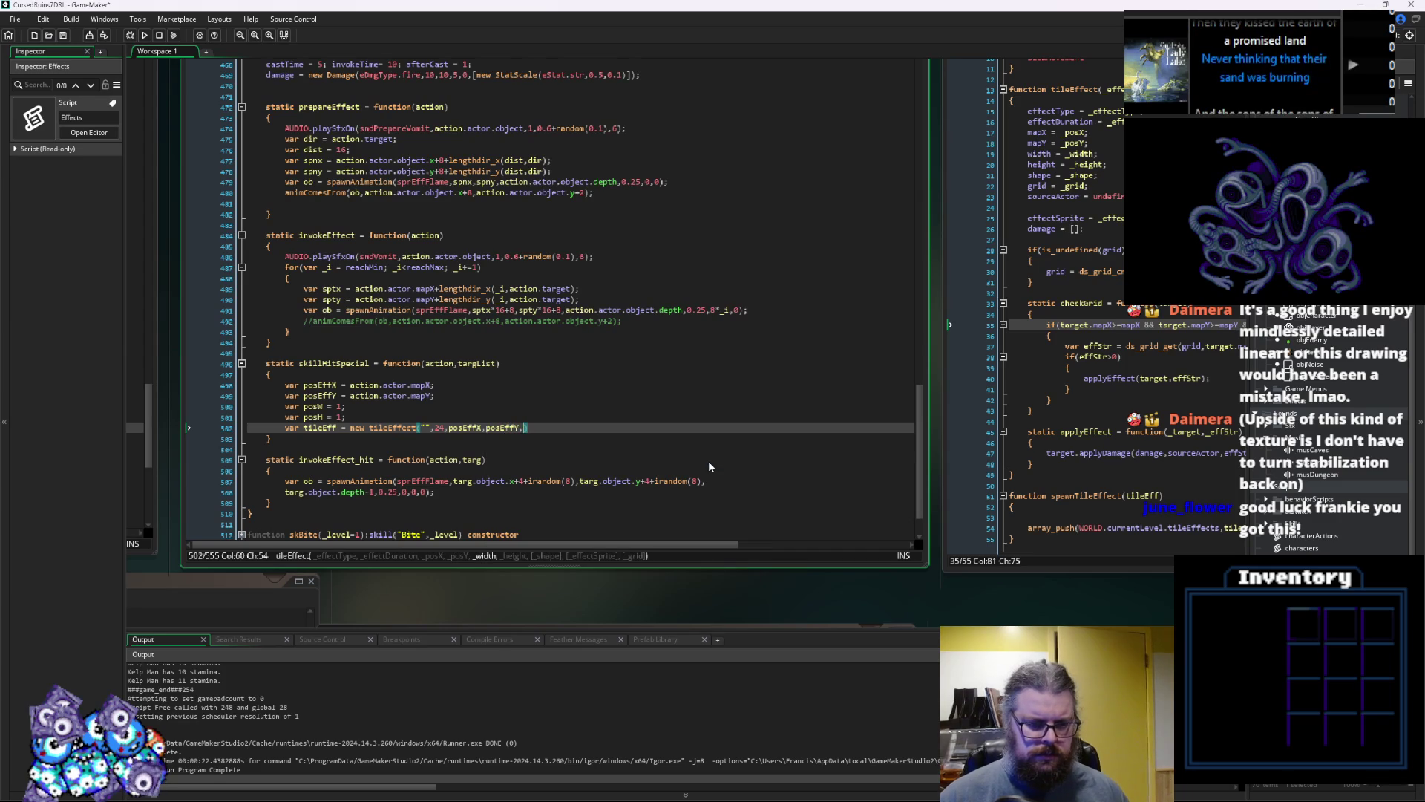
type("posW,pos")
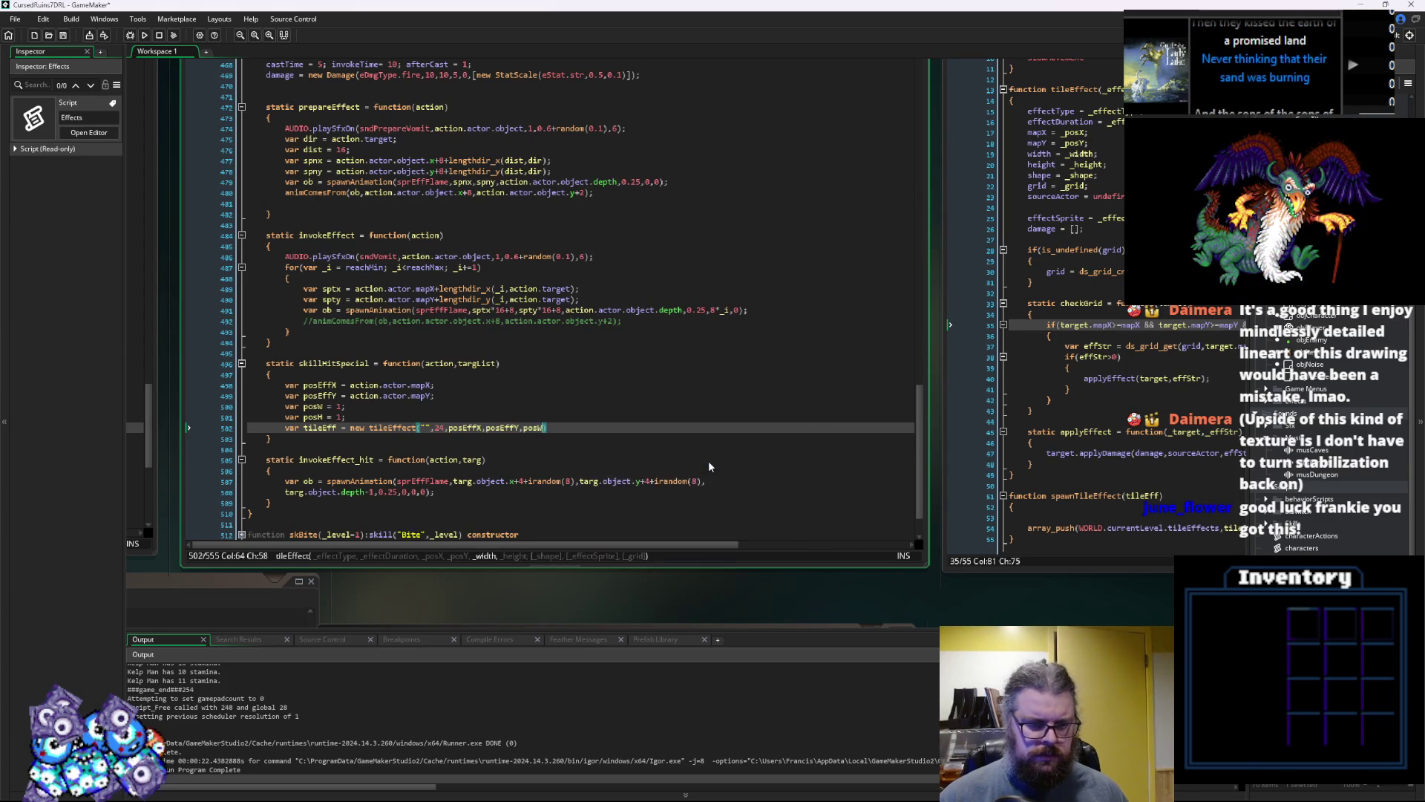
left_click(709, 461)
type(",posH,")
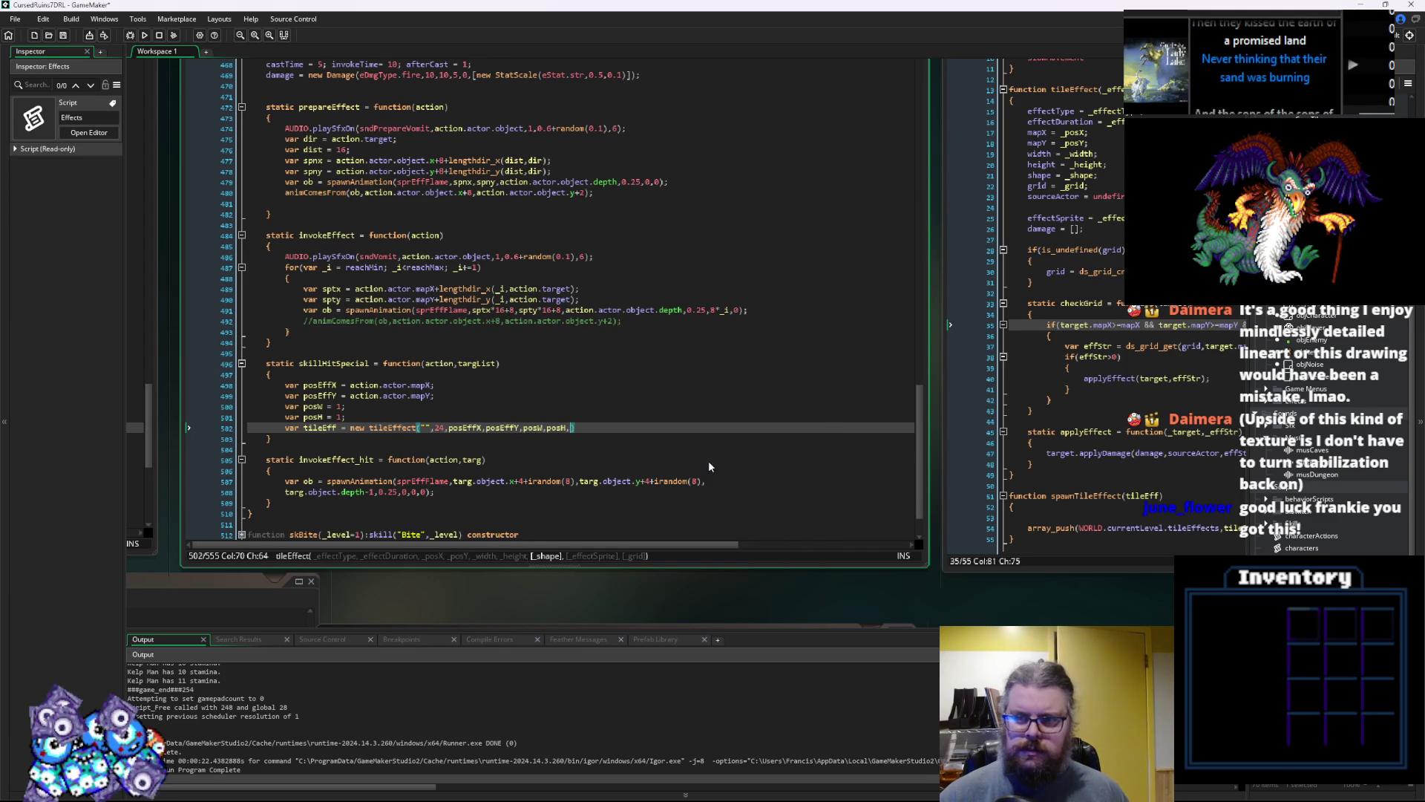
left_click(1106, 176)
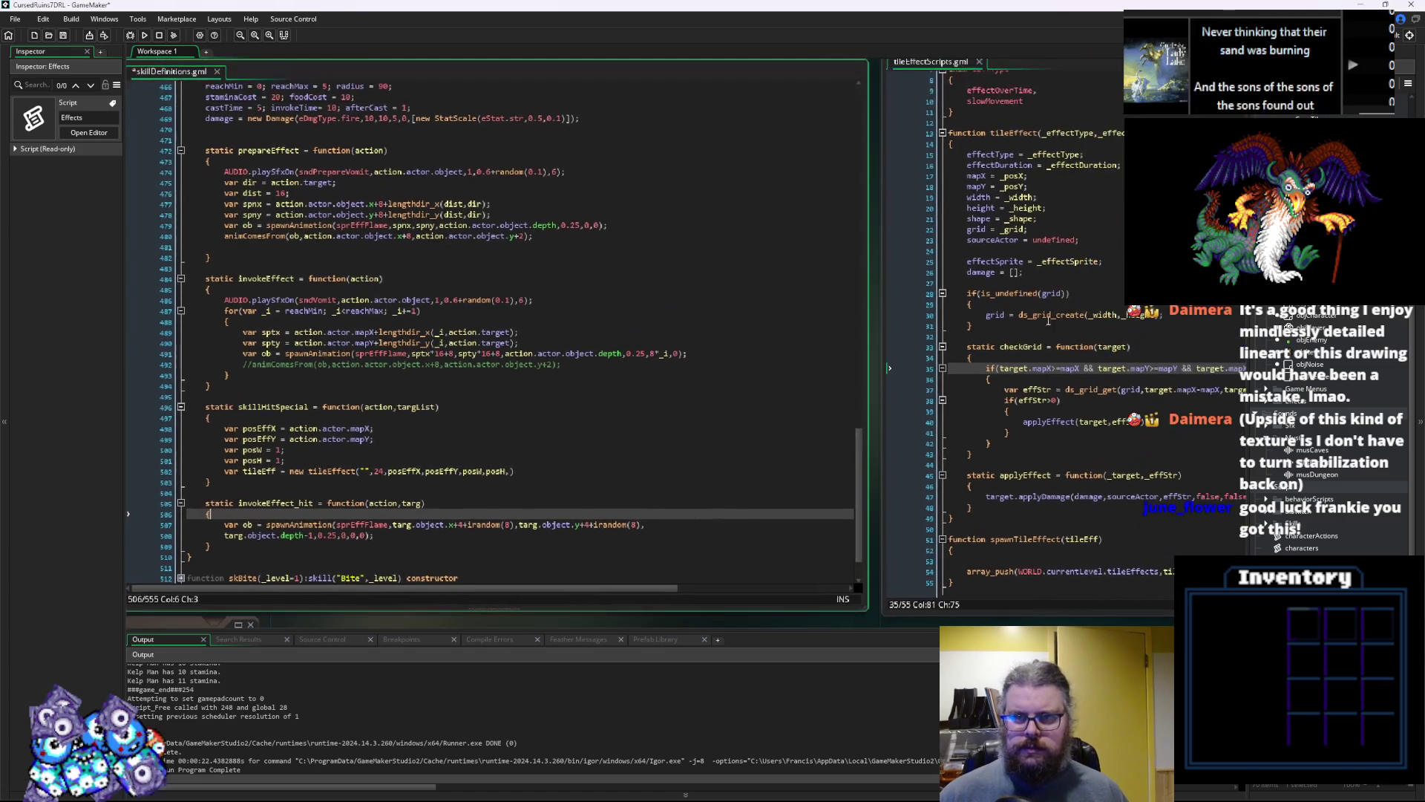
Finish the tileEffect call with eEffShape.rectangle, spr_tileEffect_fire and grd arguments, closing it with );
double_click(954, 143)
key("ctrl+c")
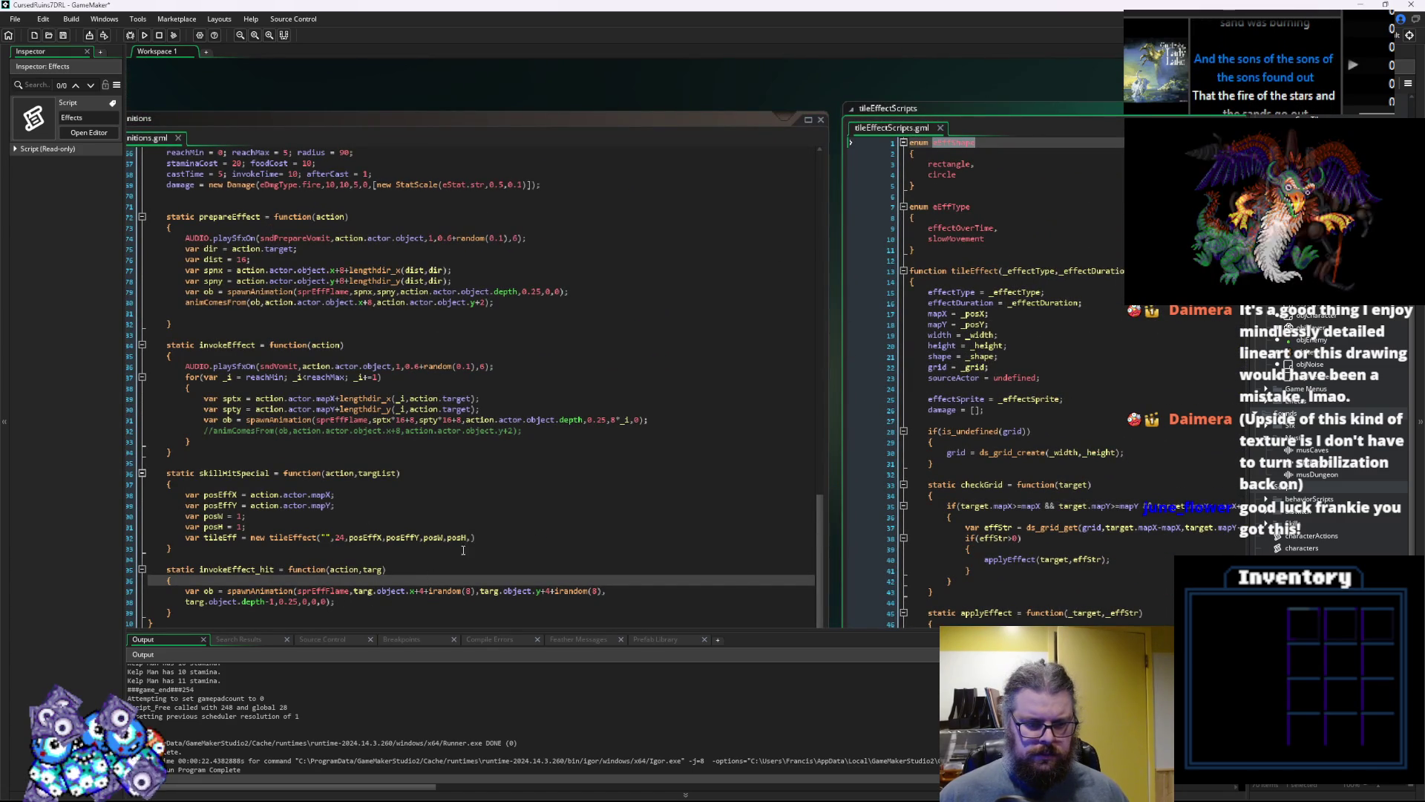
left_click(483, 538)
type(",")
key("ctrl+v")
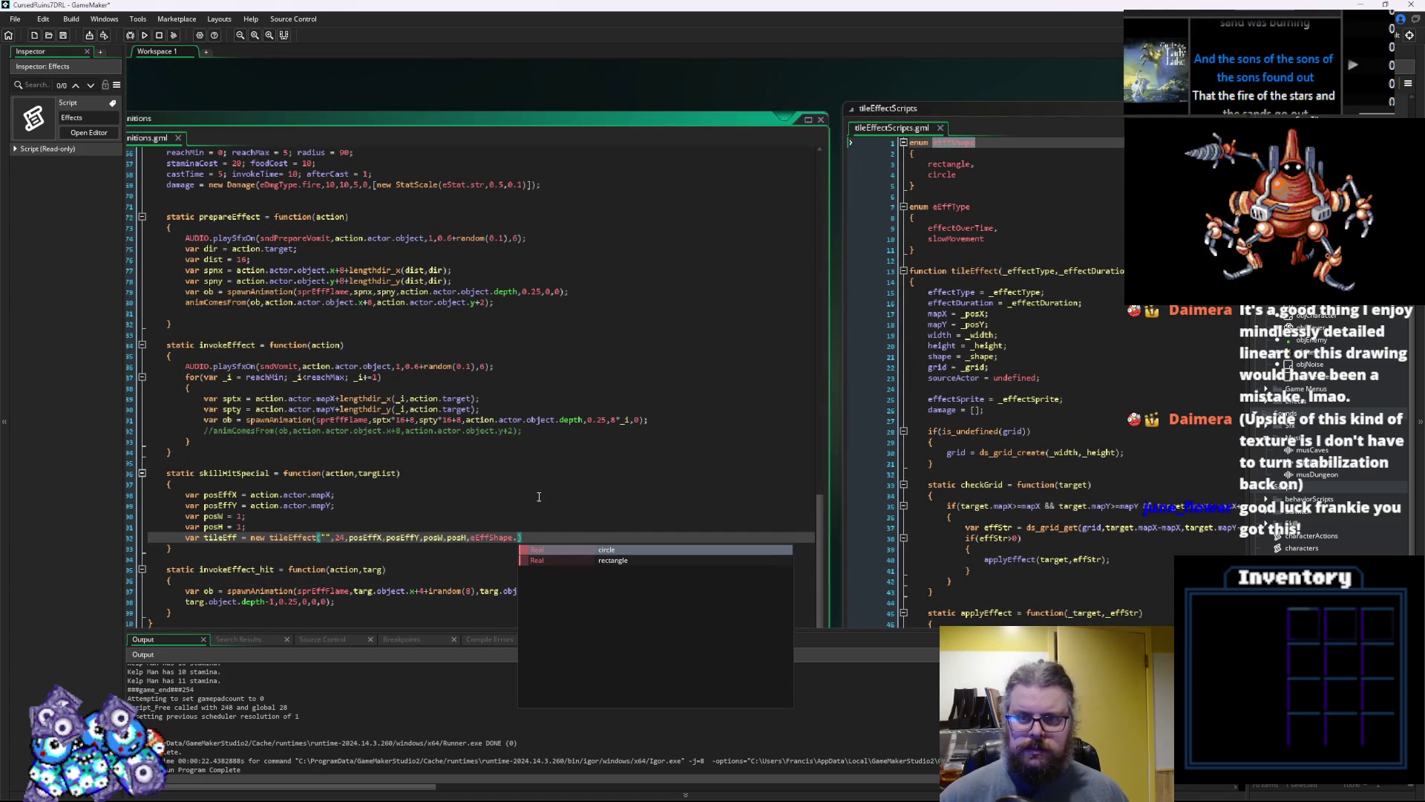
key("Return")
type(",")
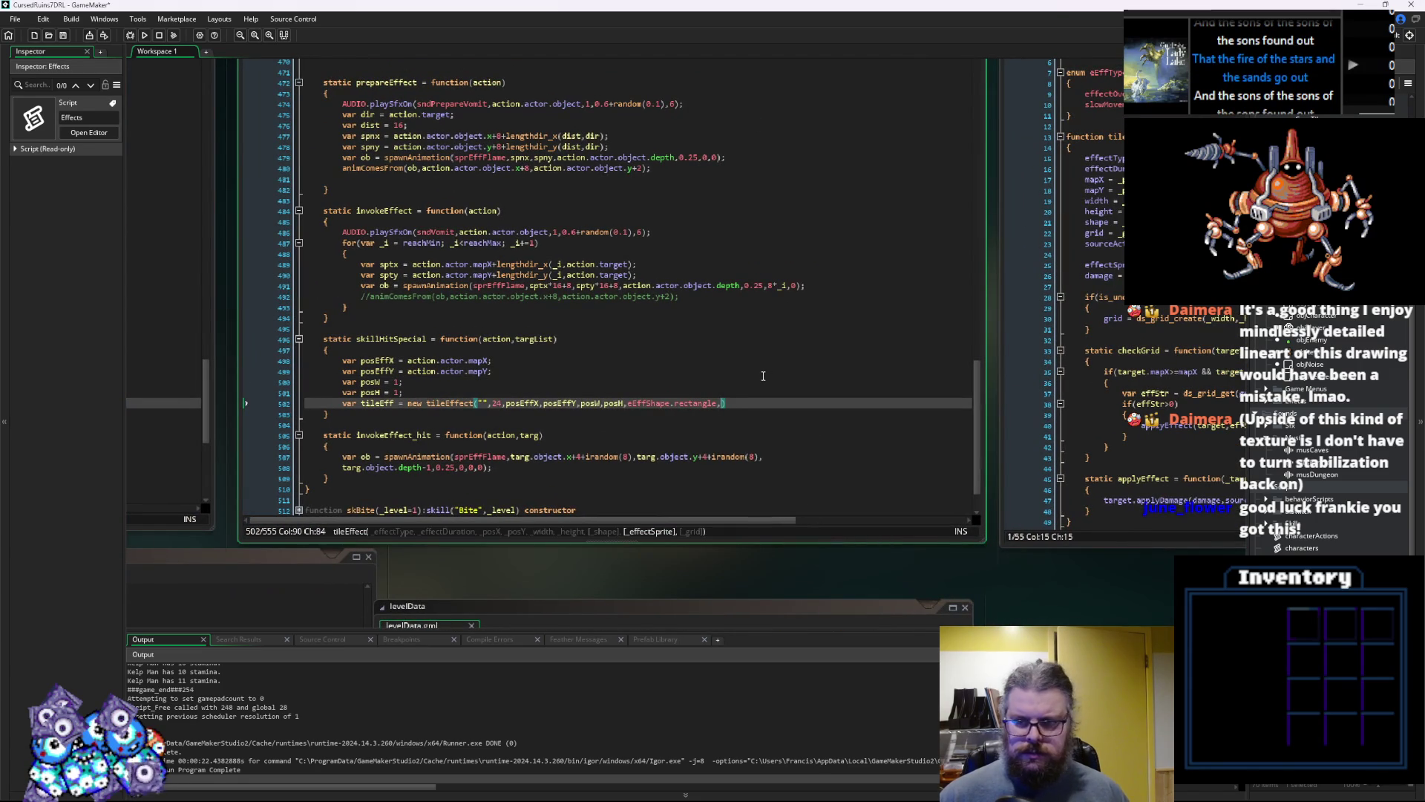
type("spr_tileE")
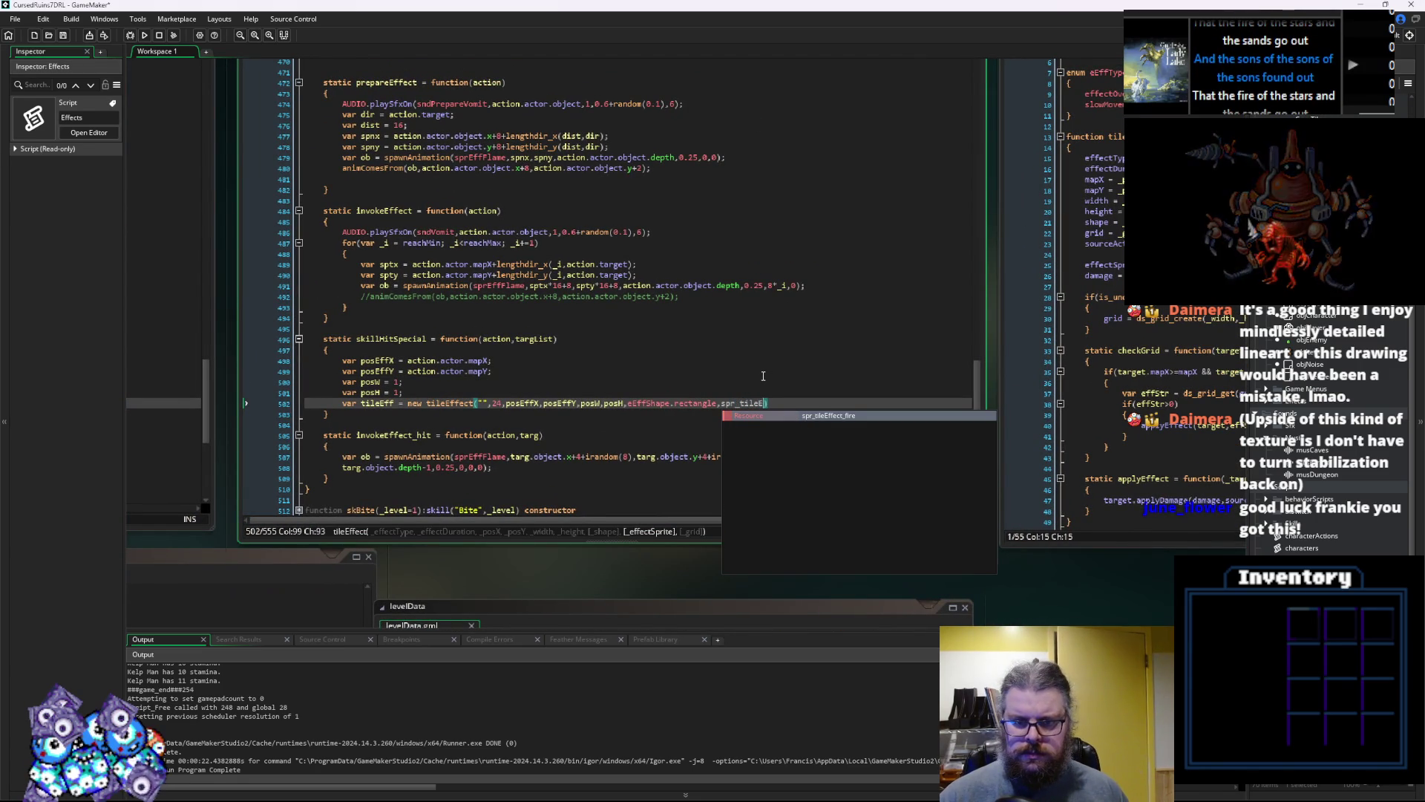
key("Return")
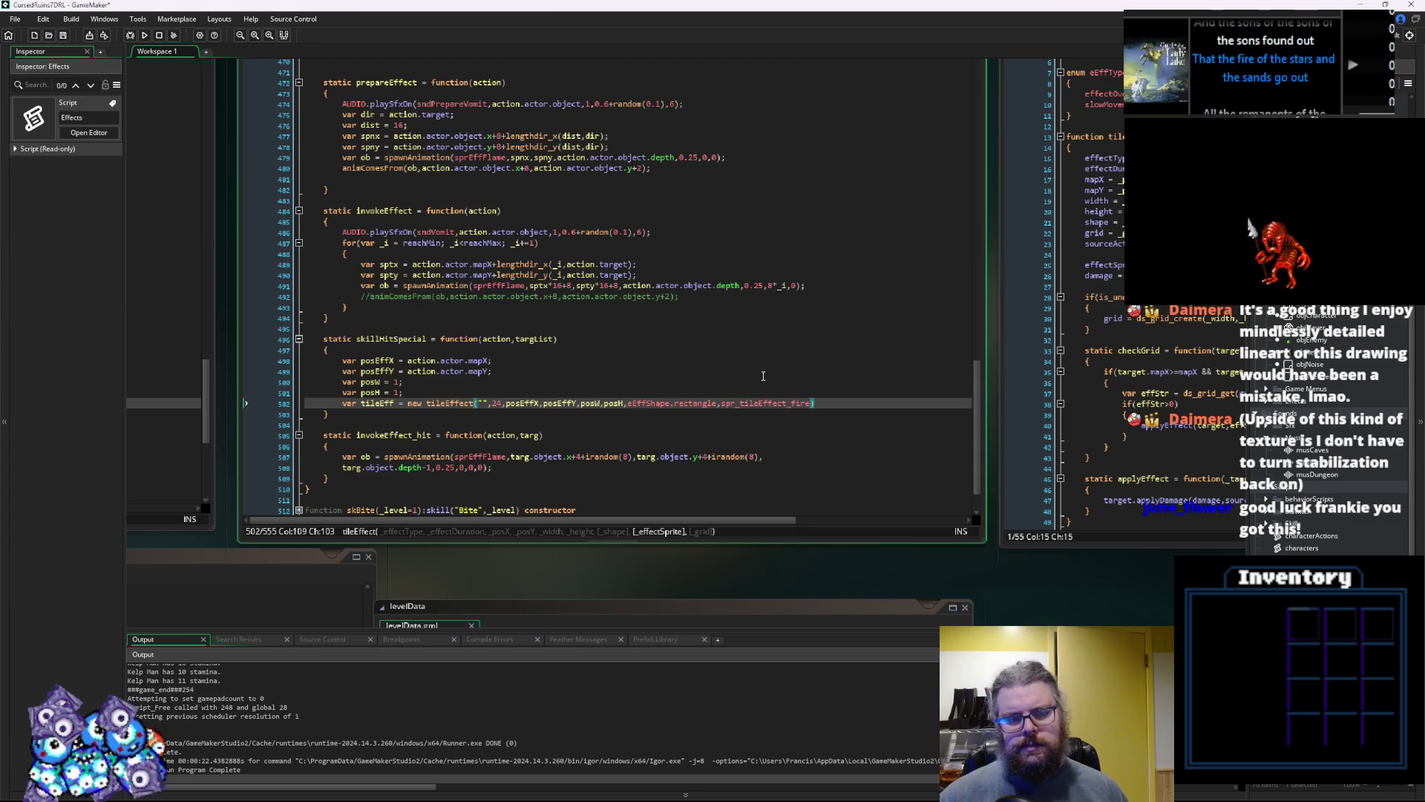
type(",grd")
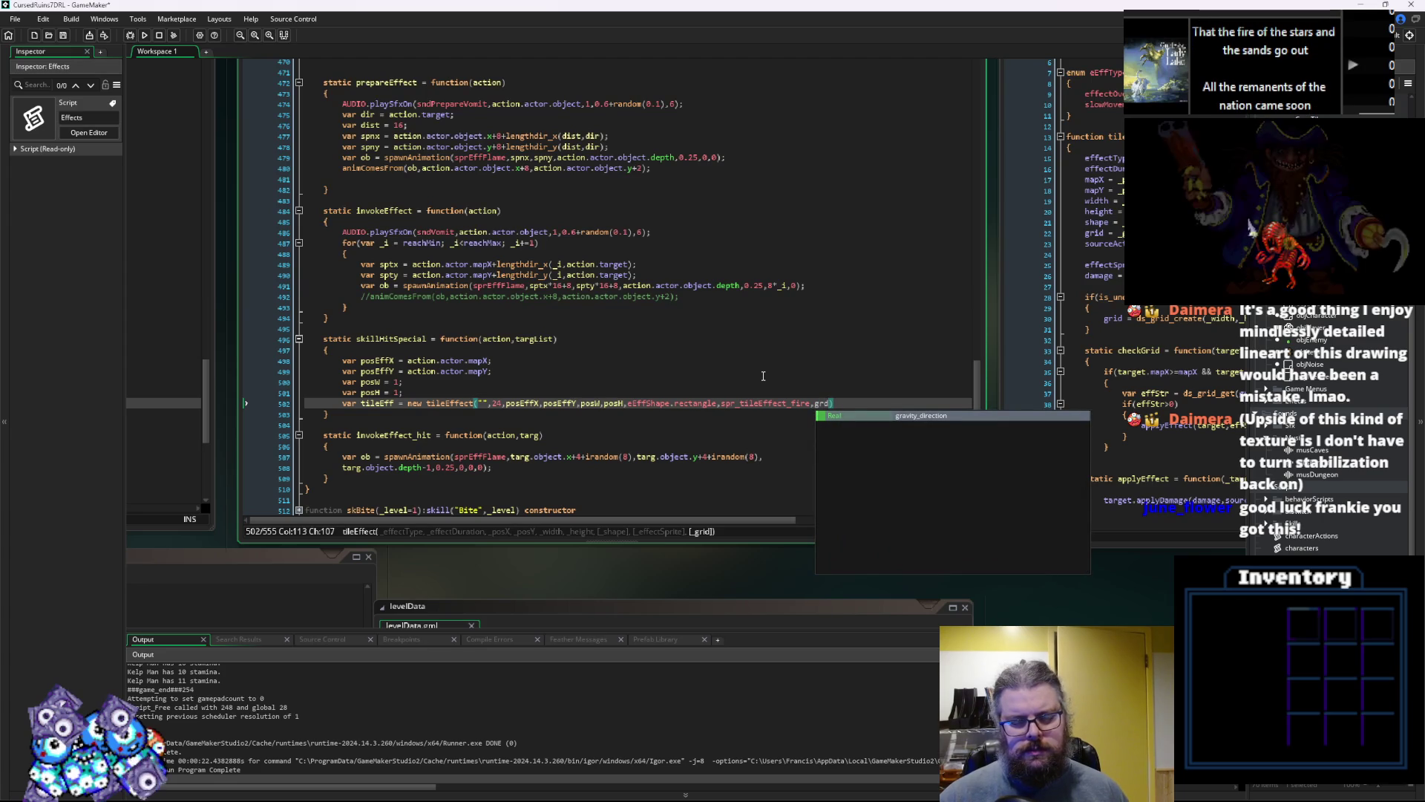
type(");")
key("Left")
key("Left")
key("Home")
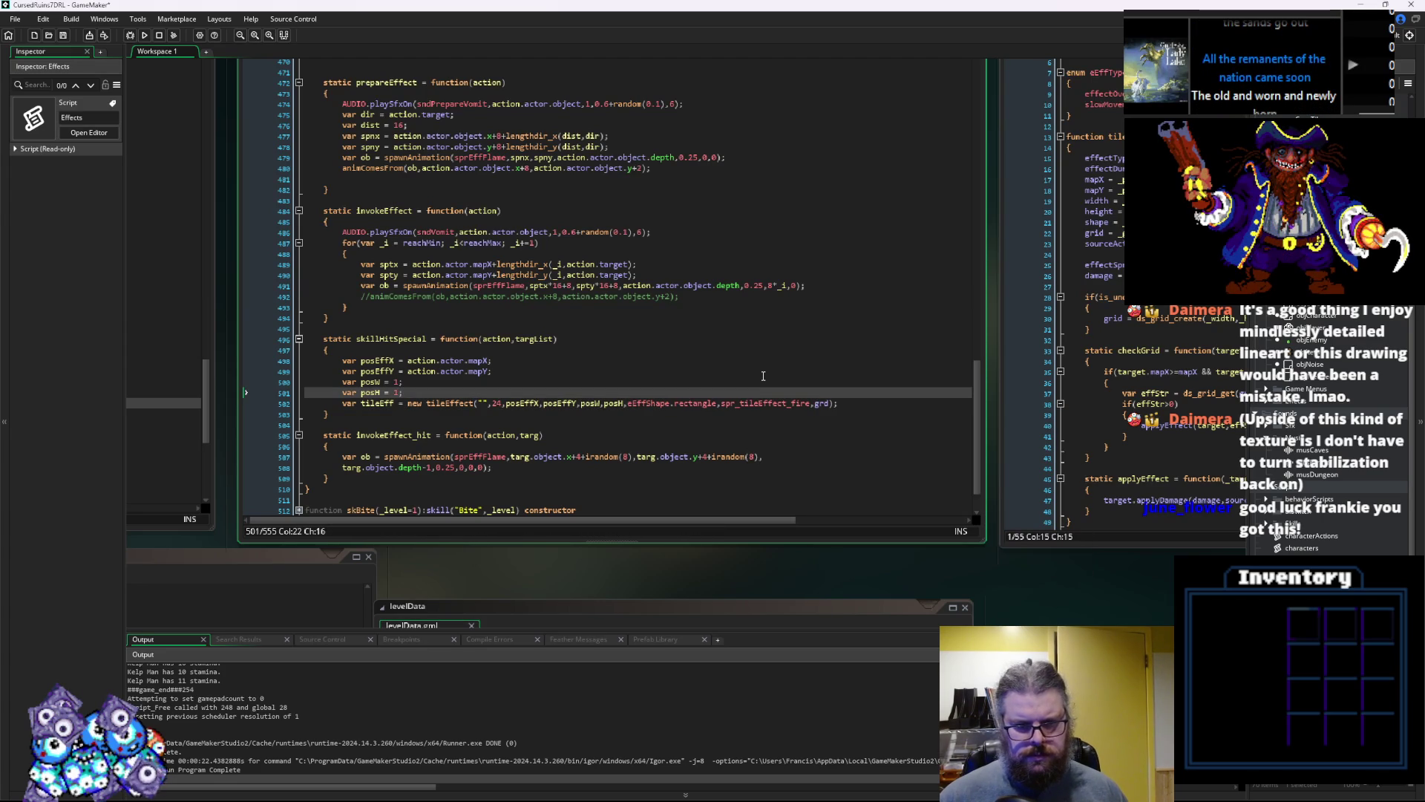
Insert var grd = ds_grid_create(posW,posH); on a new line above the tileEffect call
key("Return")
key("Up")
type("var grd = ")
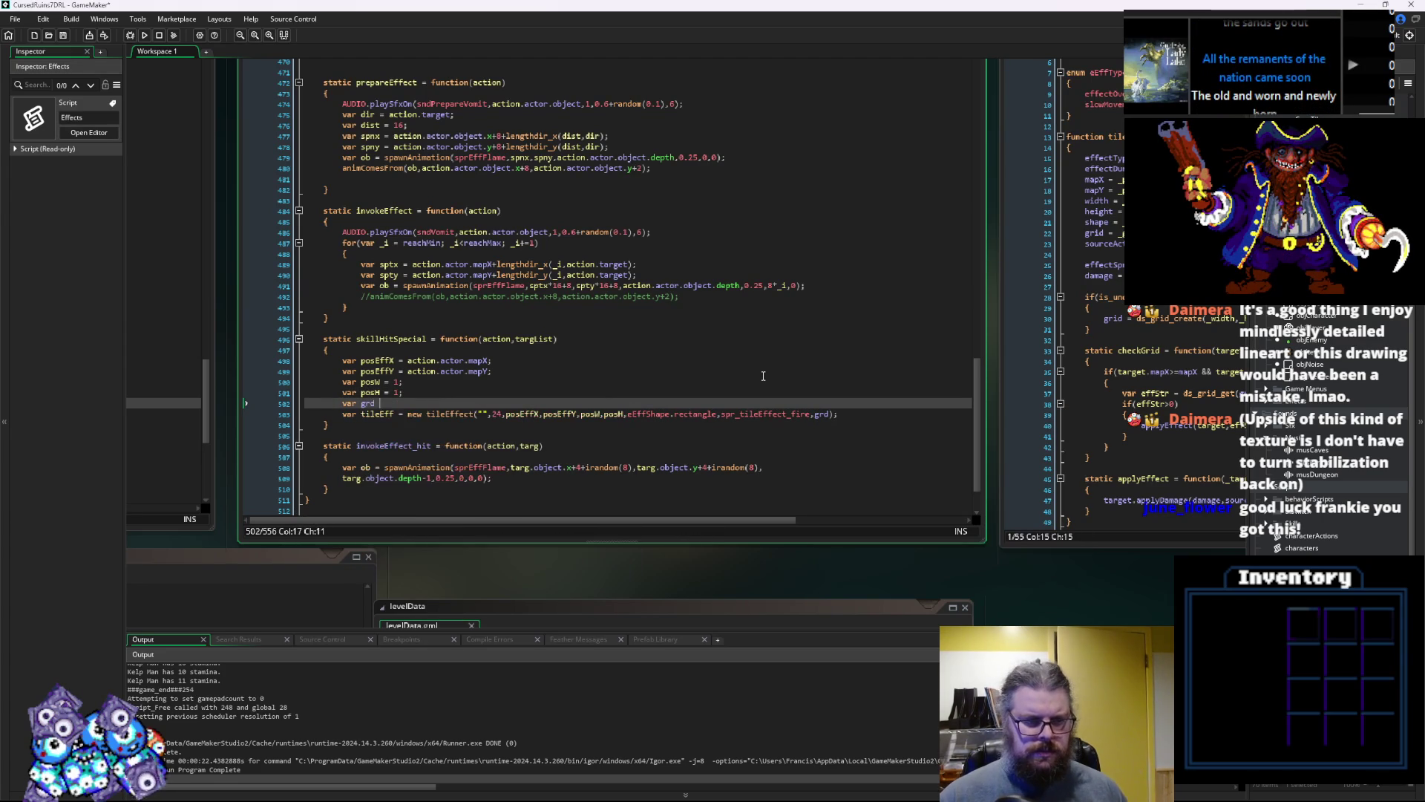
type("ds")
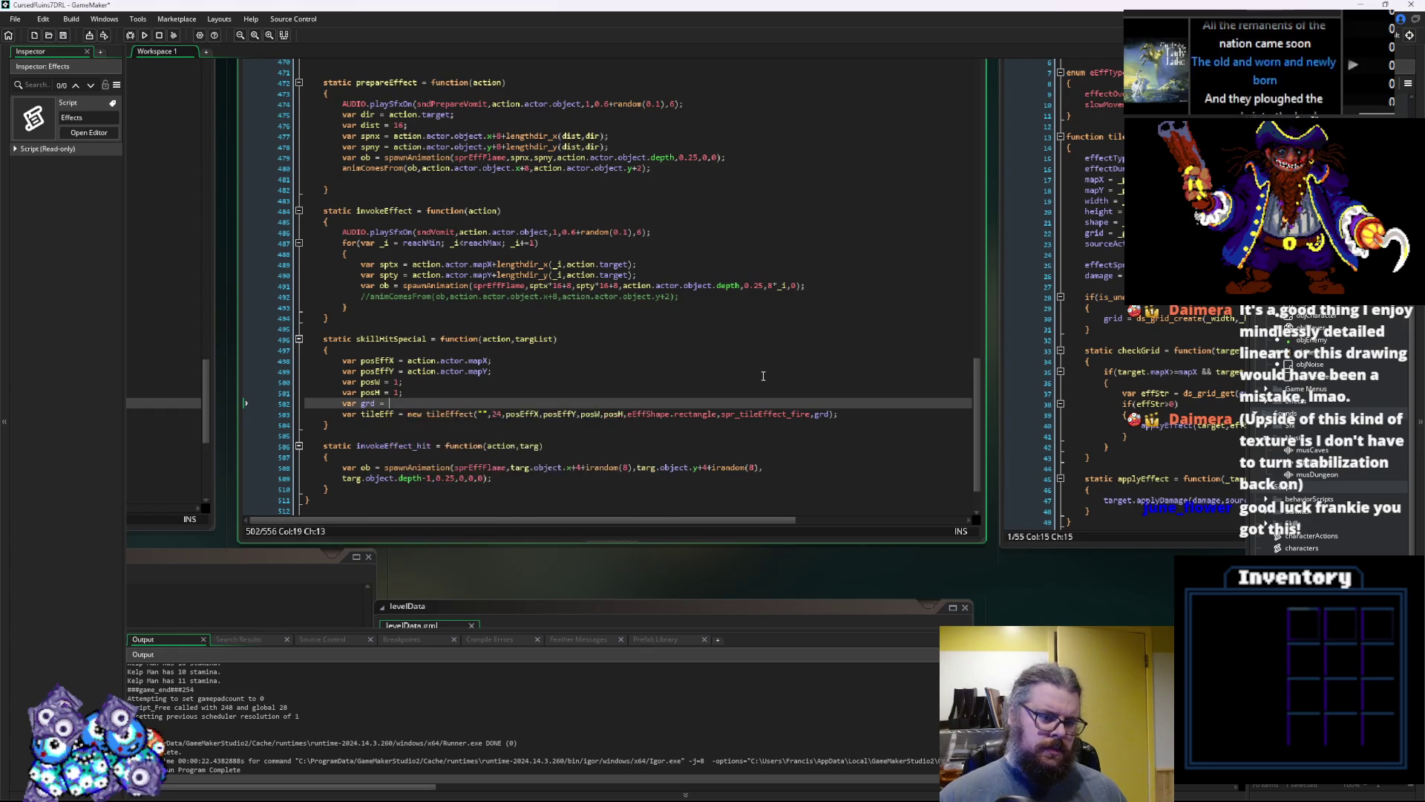
type("_grid_creat")
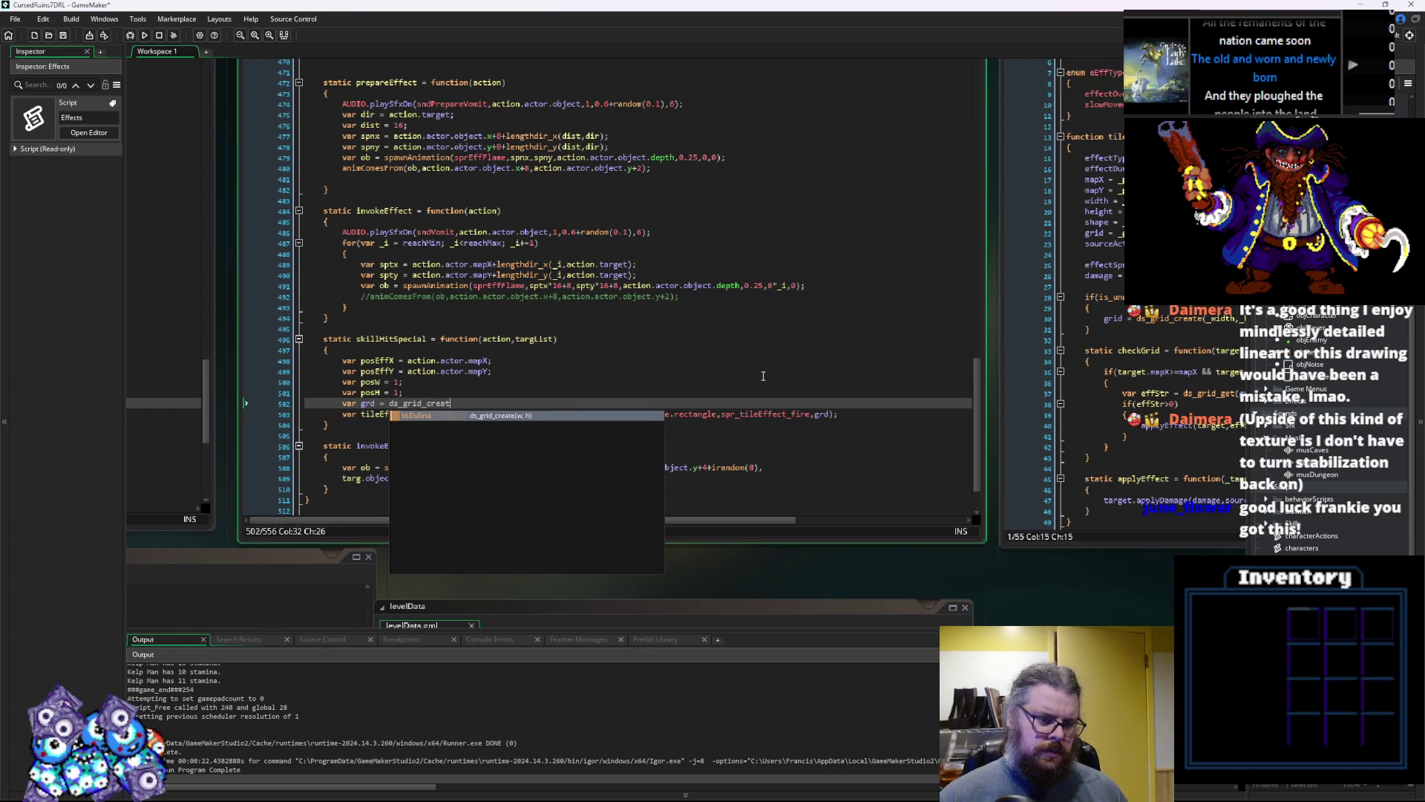
key("Return")
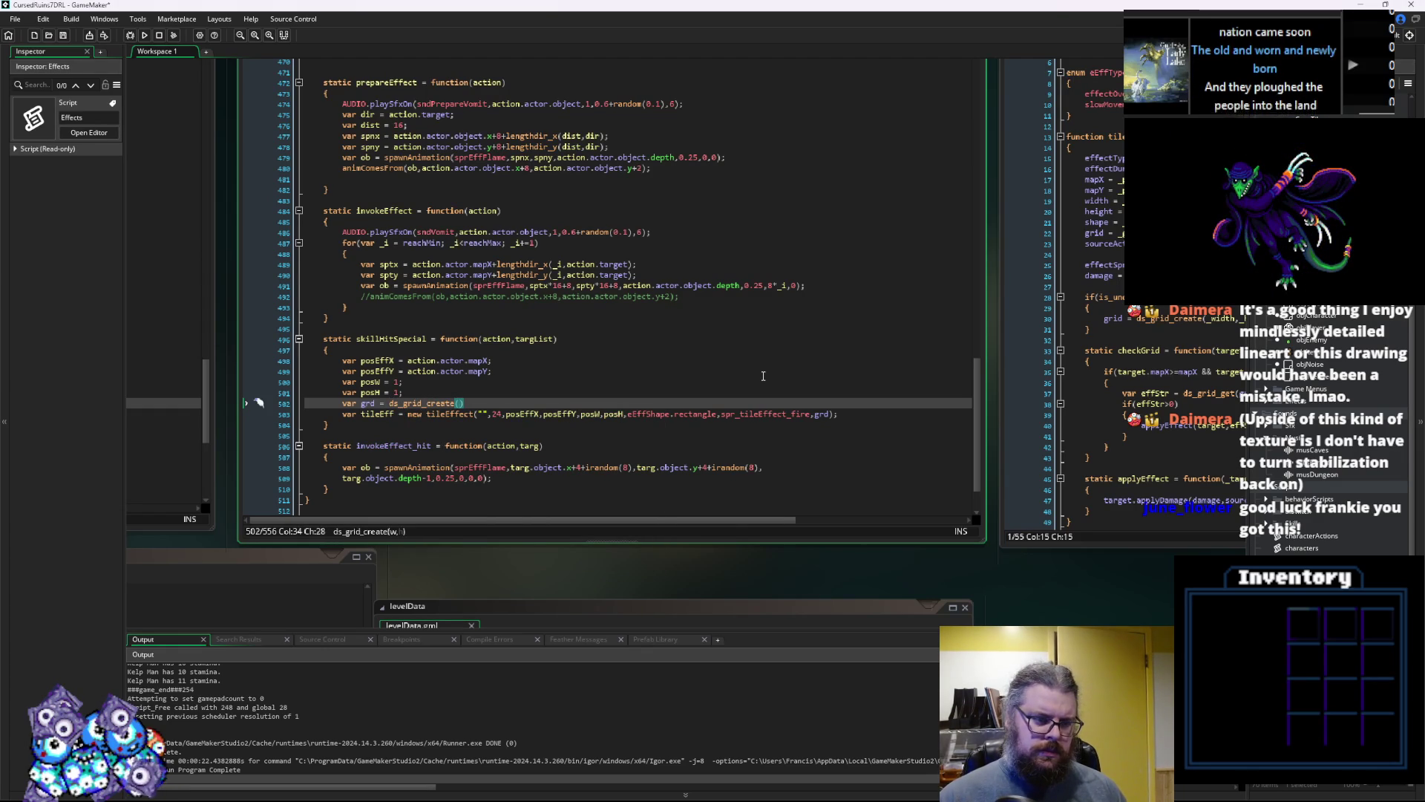
type("posW,posH)")
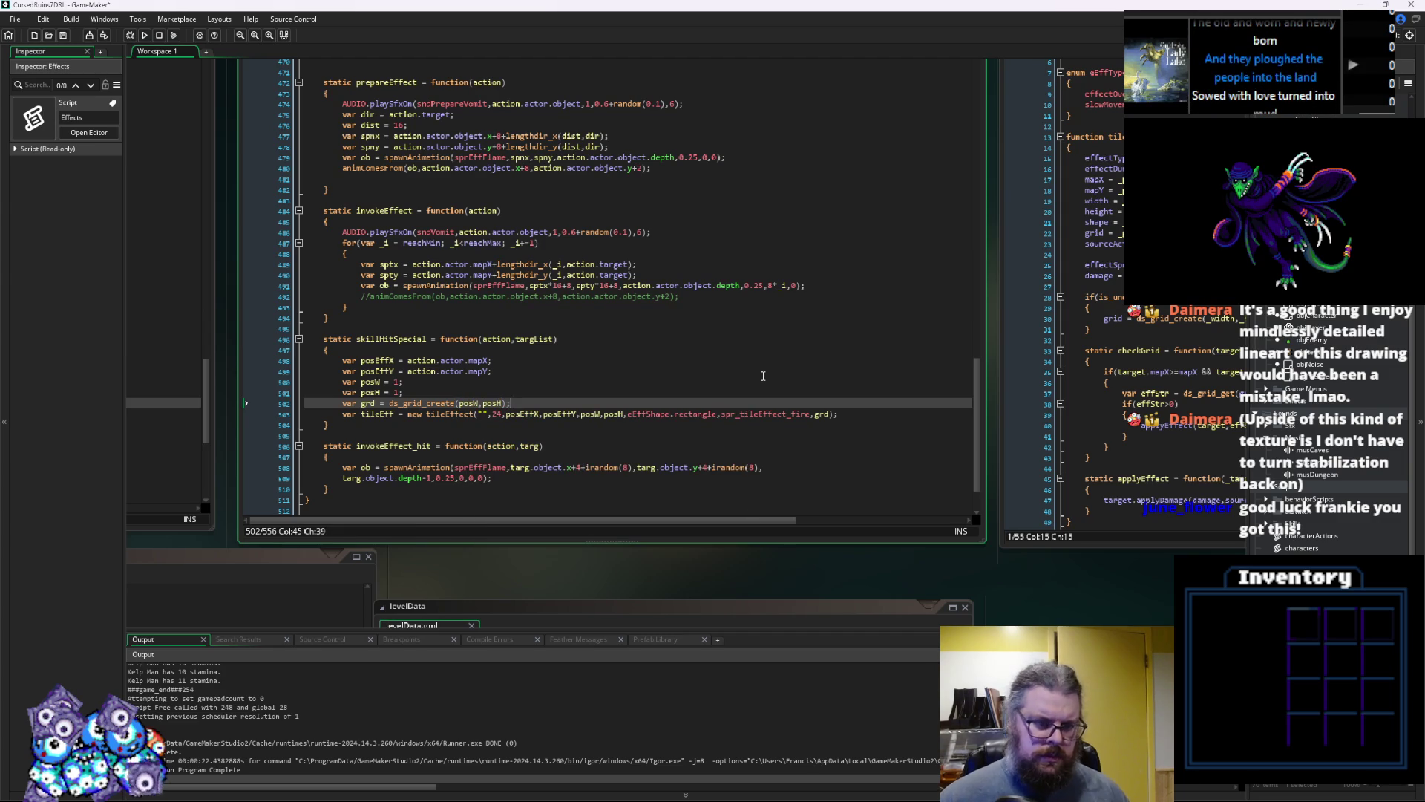
key("Up")
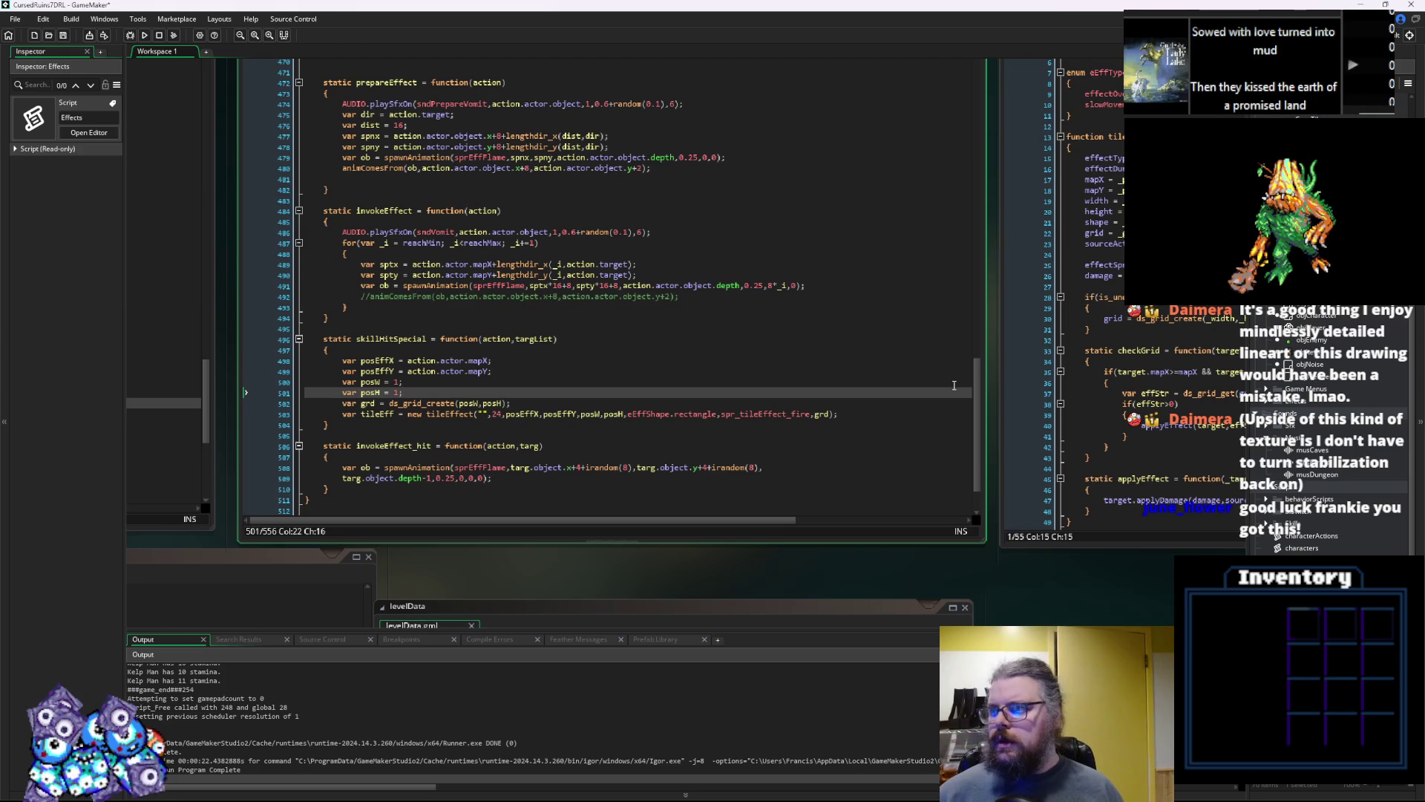
mouse_move(592, 470)
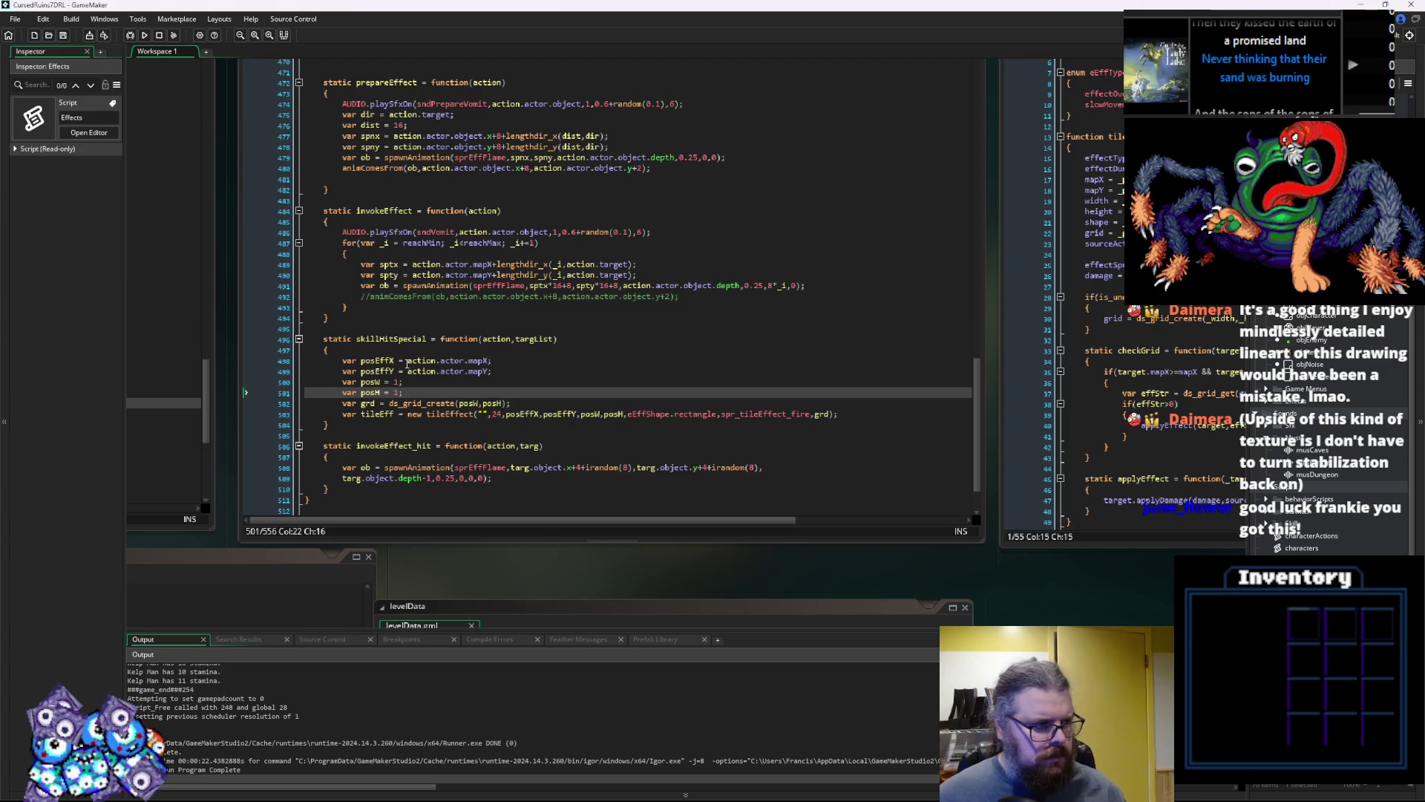
Start an if( condition on a new line after the posH declaration
left_click(405, 371)
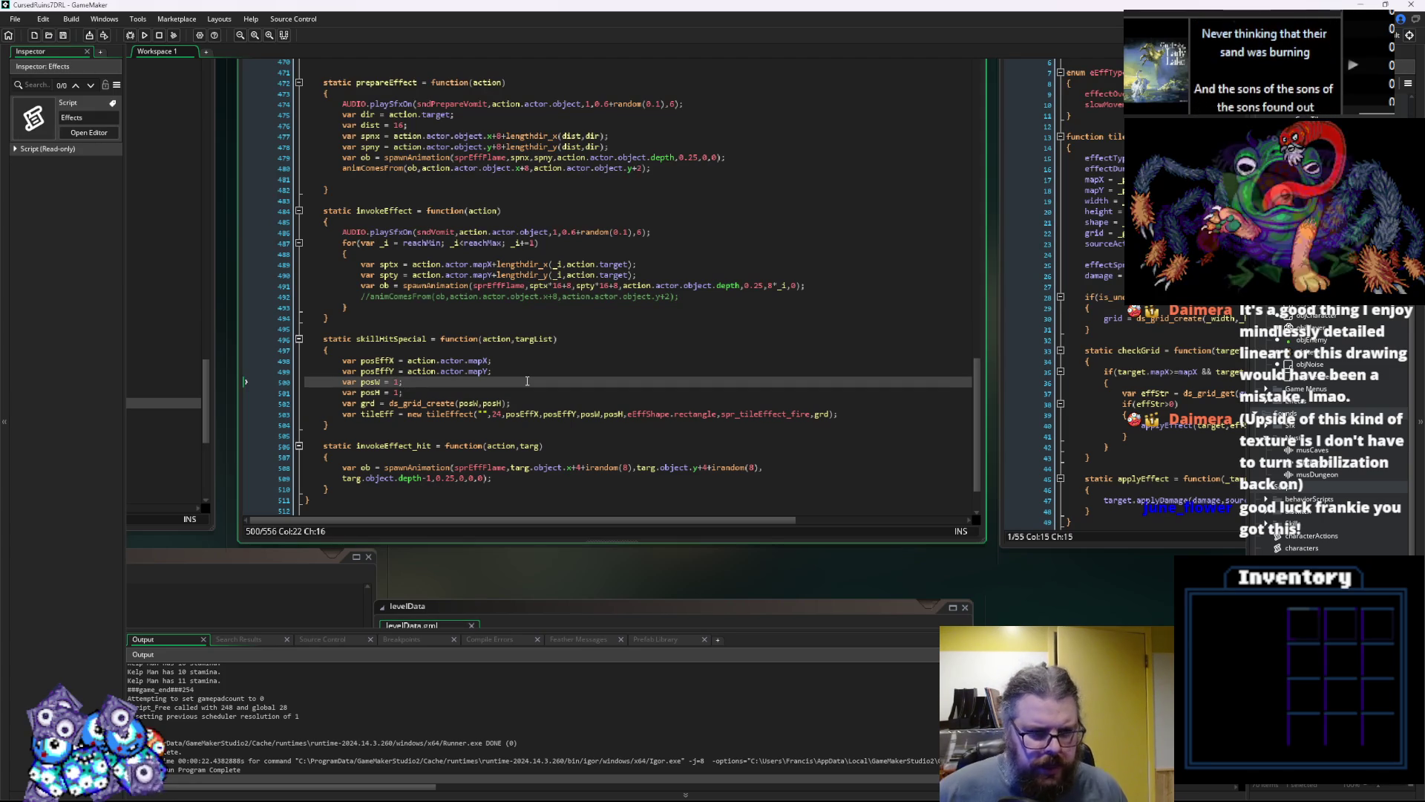
key("Down")
key("Down")
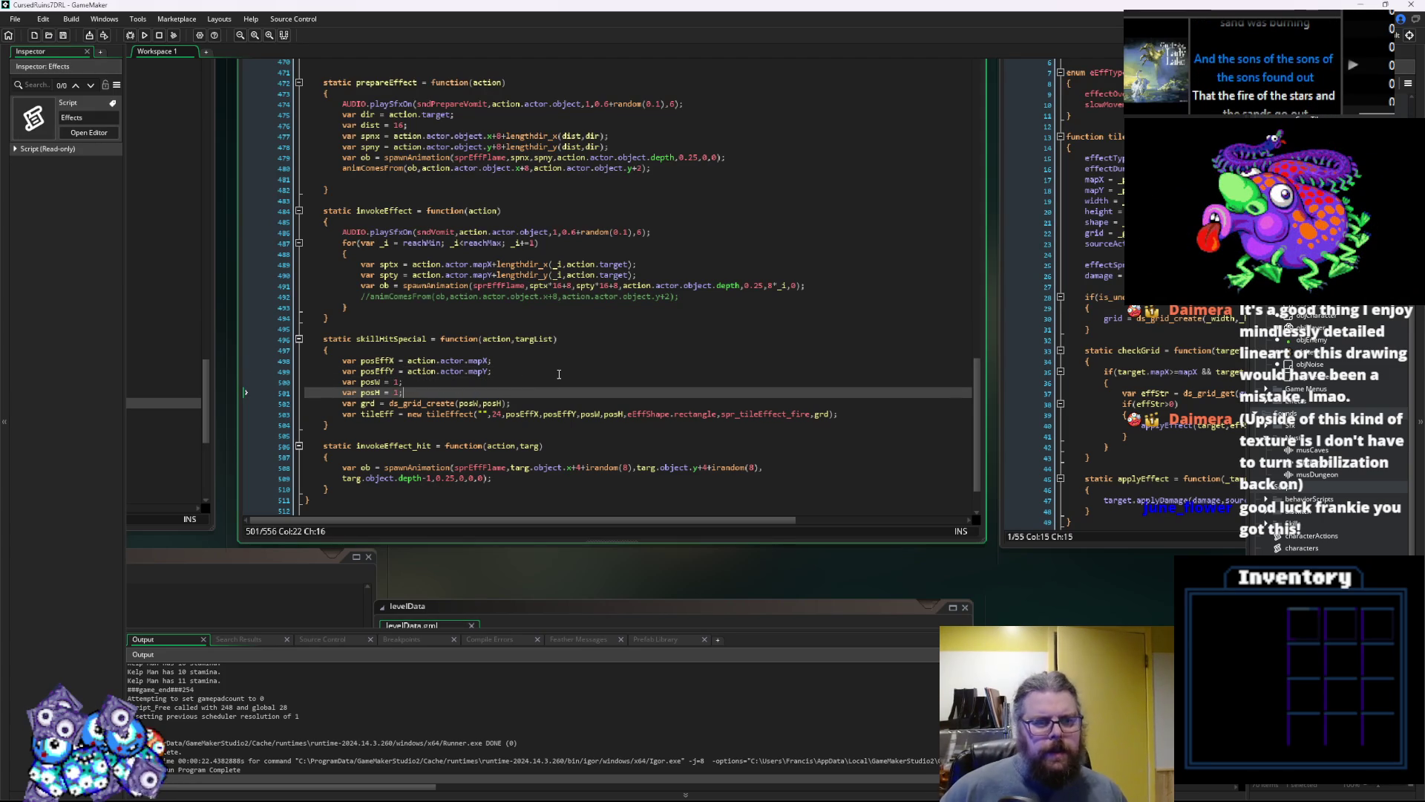
key("Return")
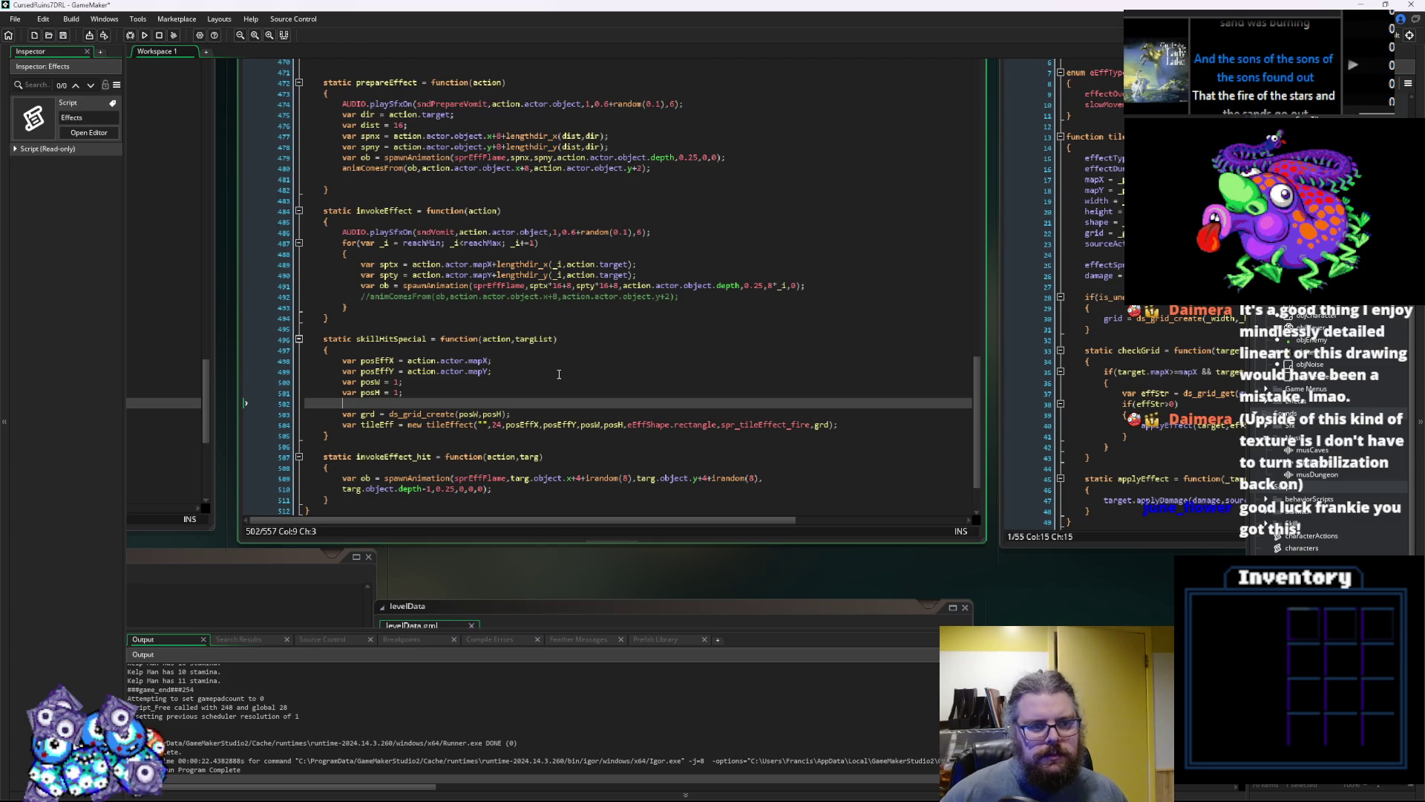
type("if(")
Select action.target in skillHit's targetValid call and return to the if( line
left_click(570, 357)
scroll(569, 358, "up", 7)
scroll(569, 357, "down", 7)
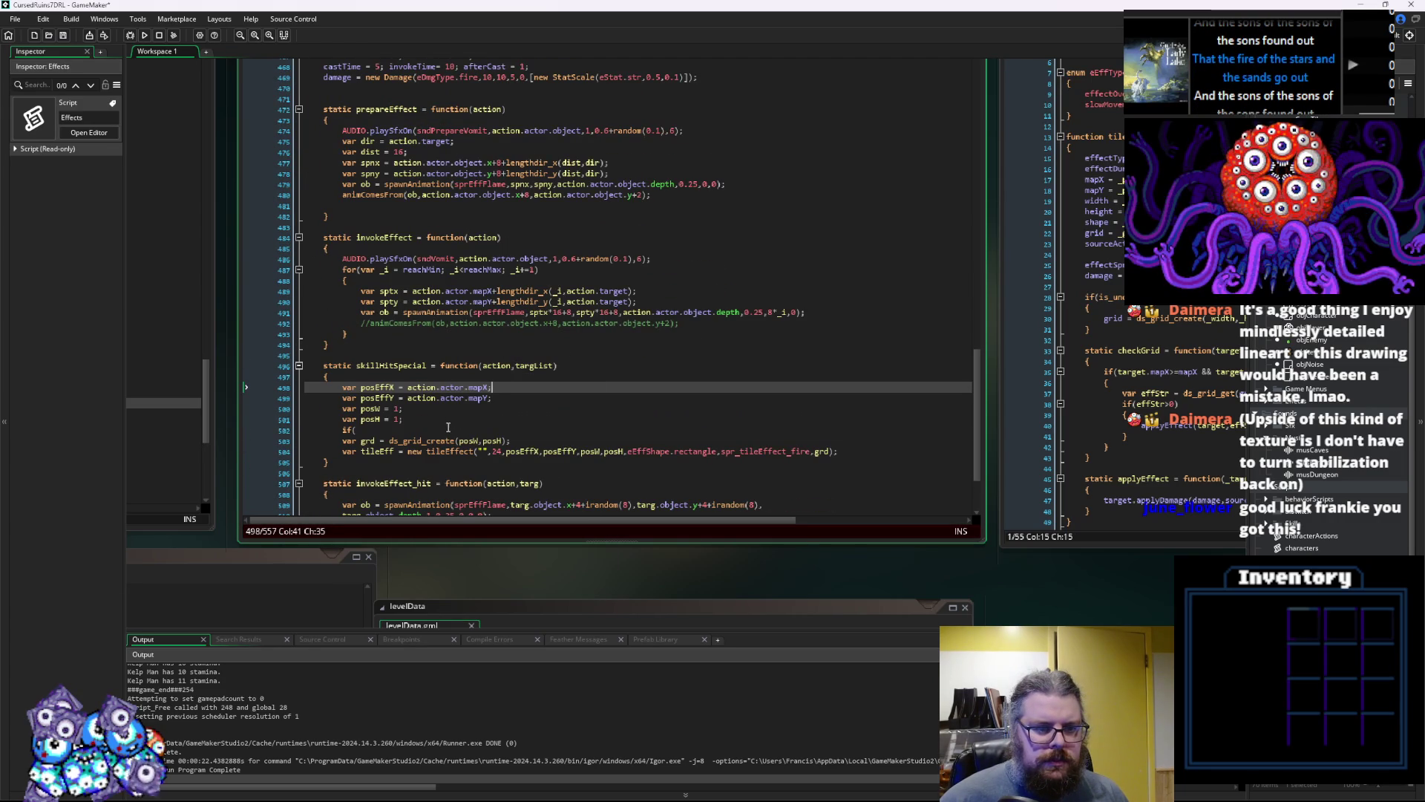
left_click(448, 427)
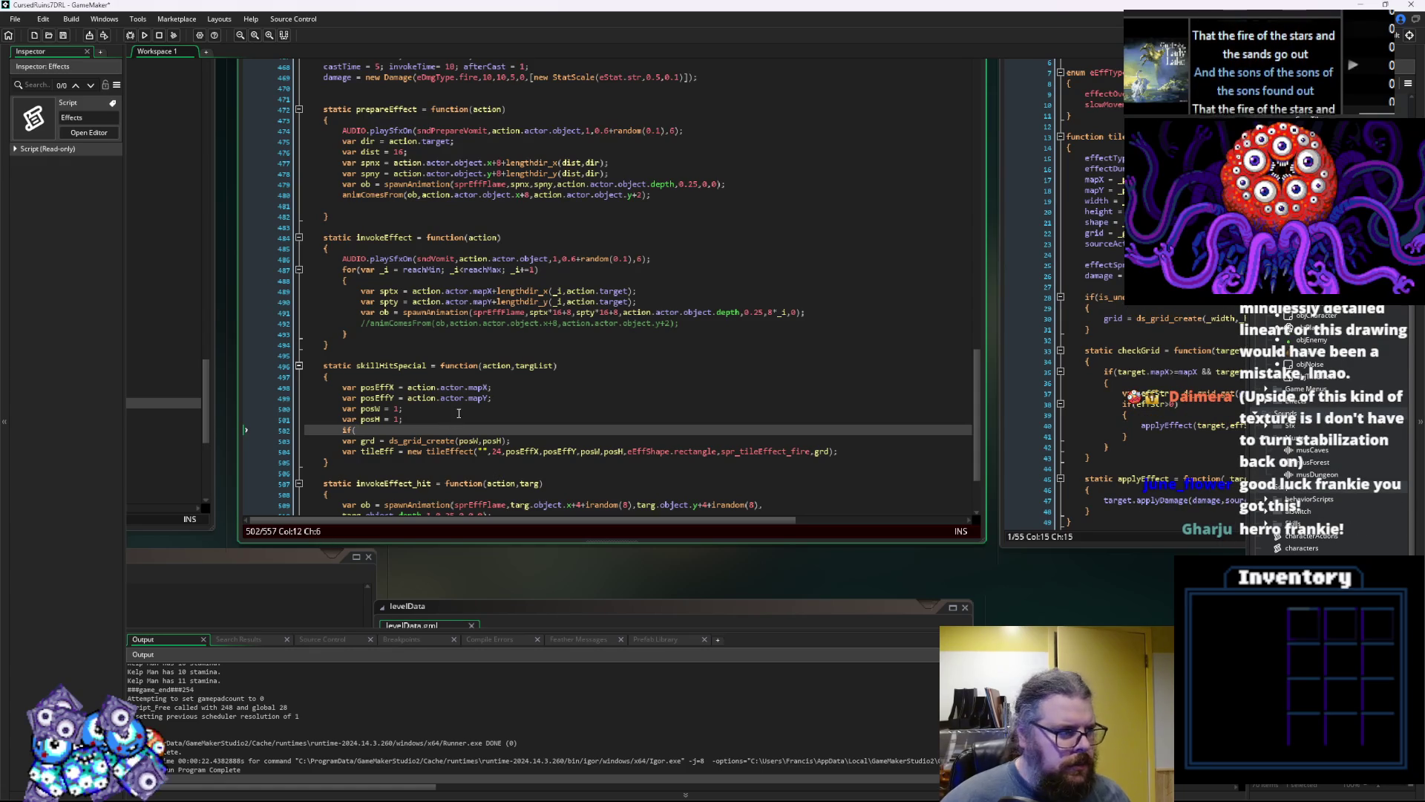
scroll(459, 413, "up", 9)
scroll(400, 274, "up", 6)
scroll(462, 307, "up", 6)
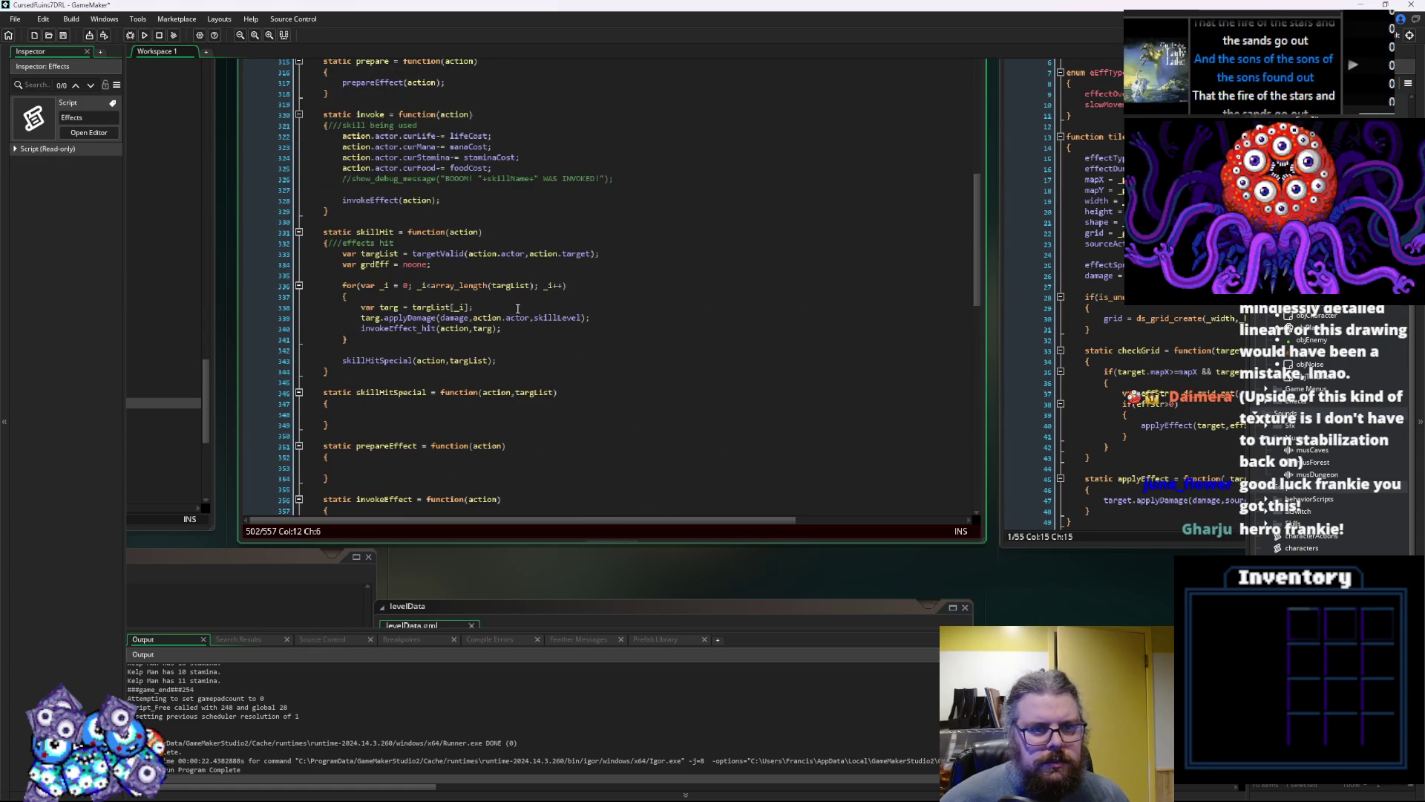
double_click(573, 253)
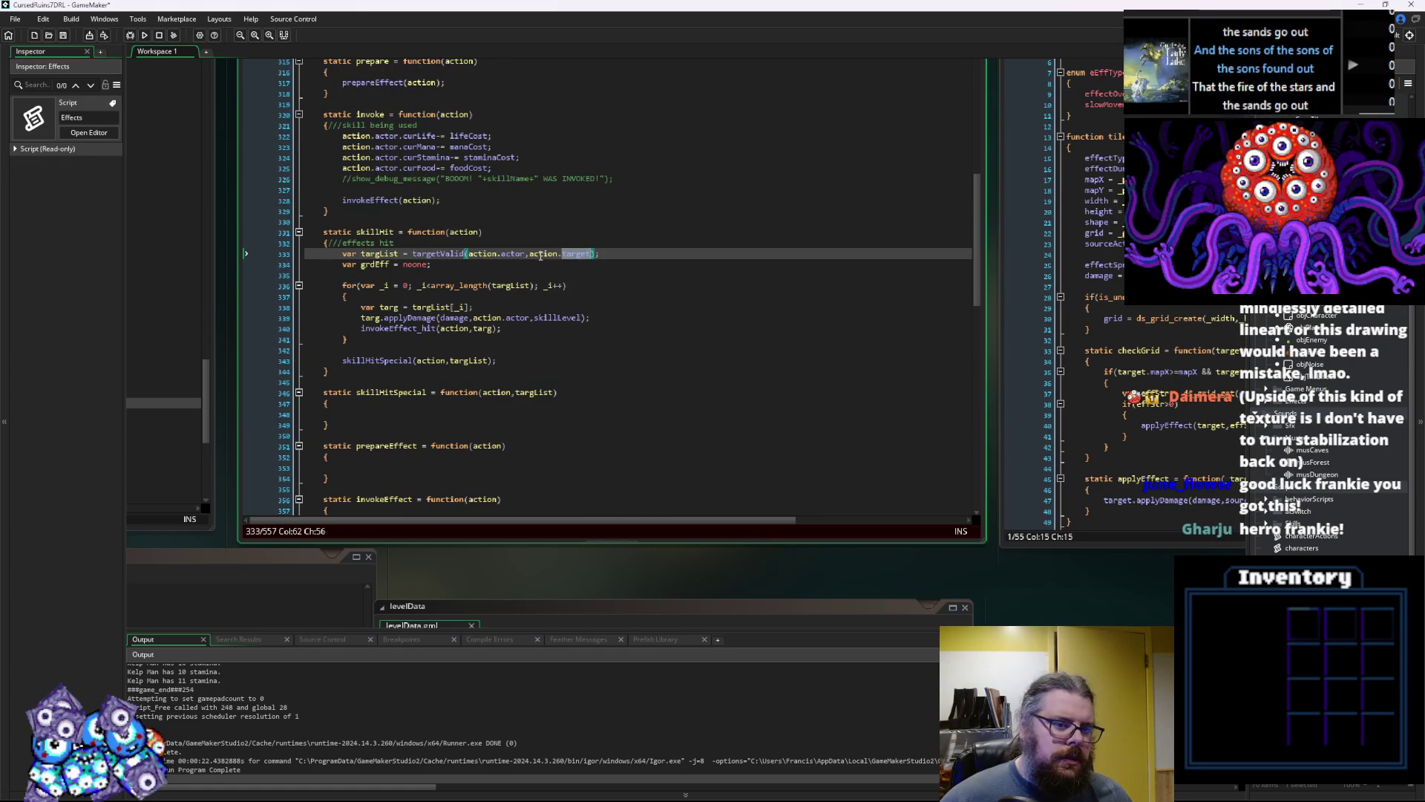
left_click_drag(529, 253, 592, 254)
key("ctrl+c")
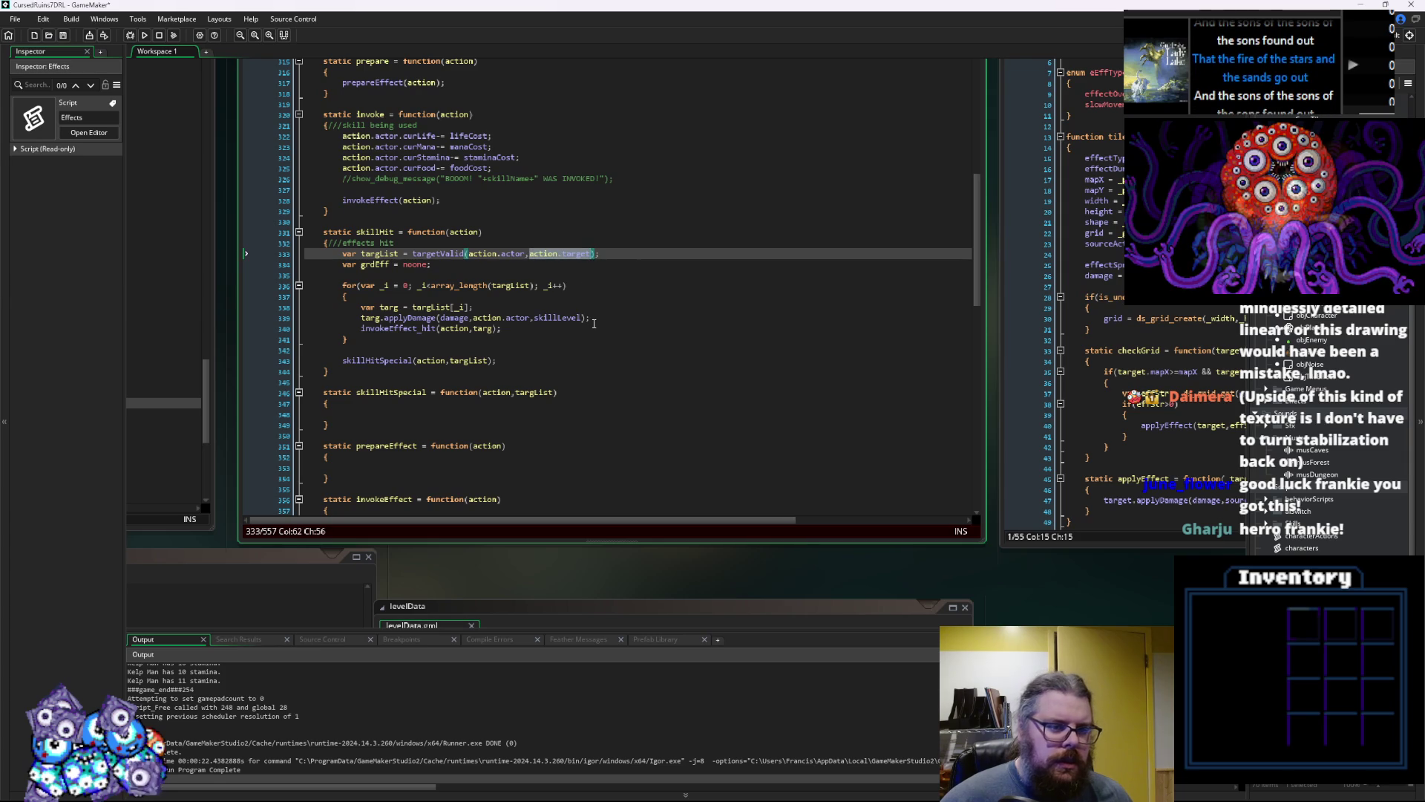
scroll(594, 324, "down", 20)
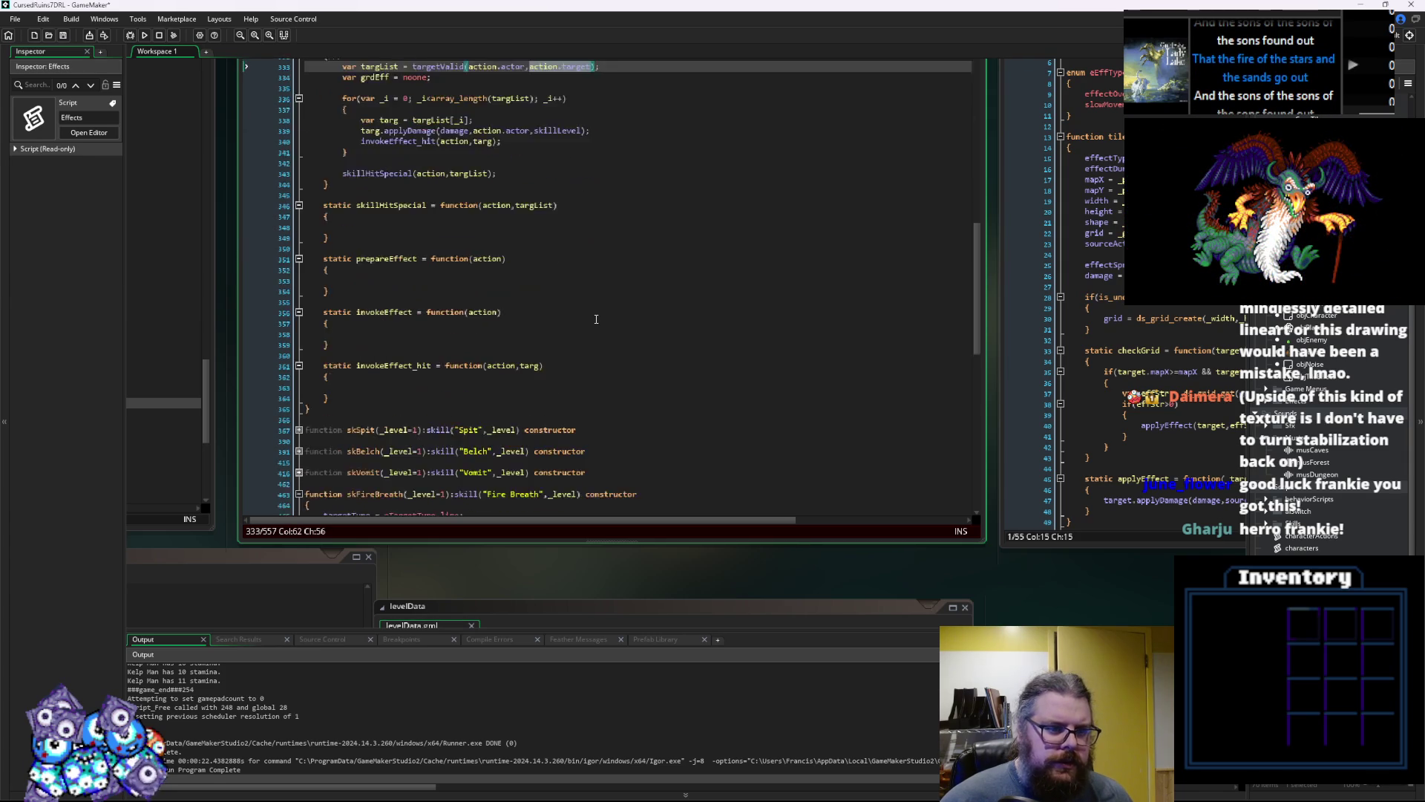
left_click(393, 350)
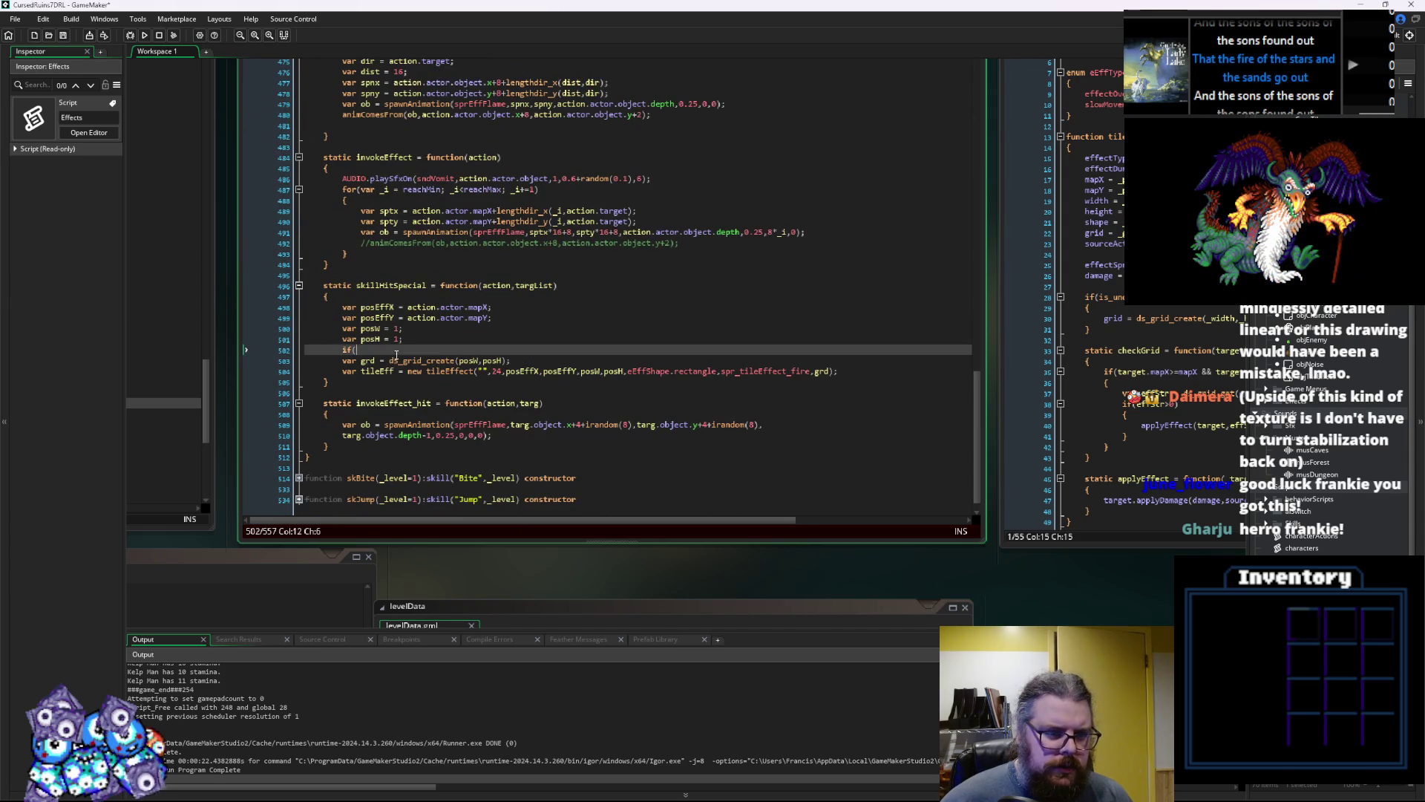
Paste action.target into the if condition followed by ==
key("ctrl+v")
type("==")
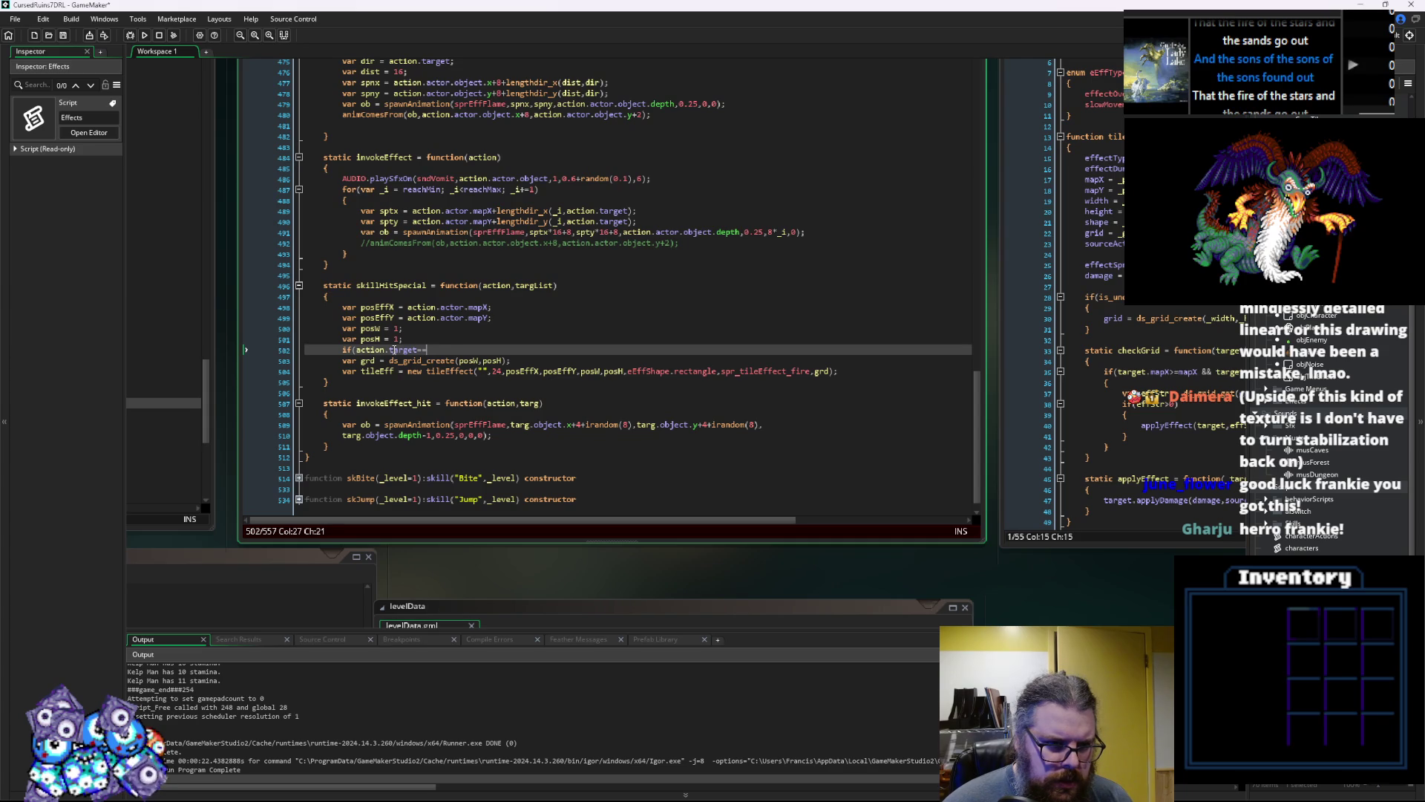
key("ctrl+space")
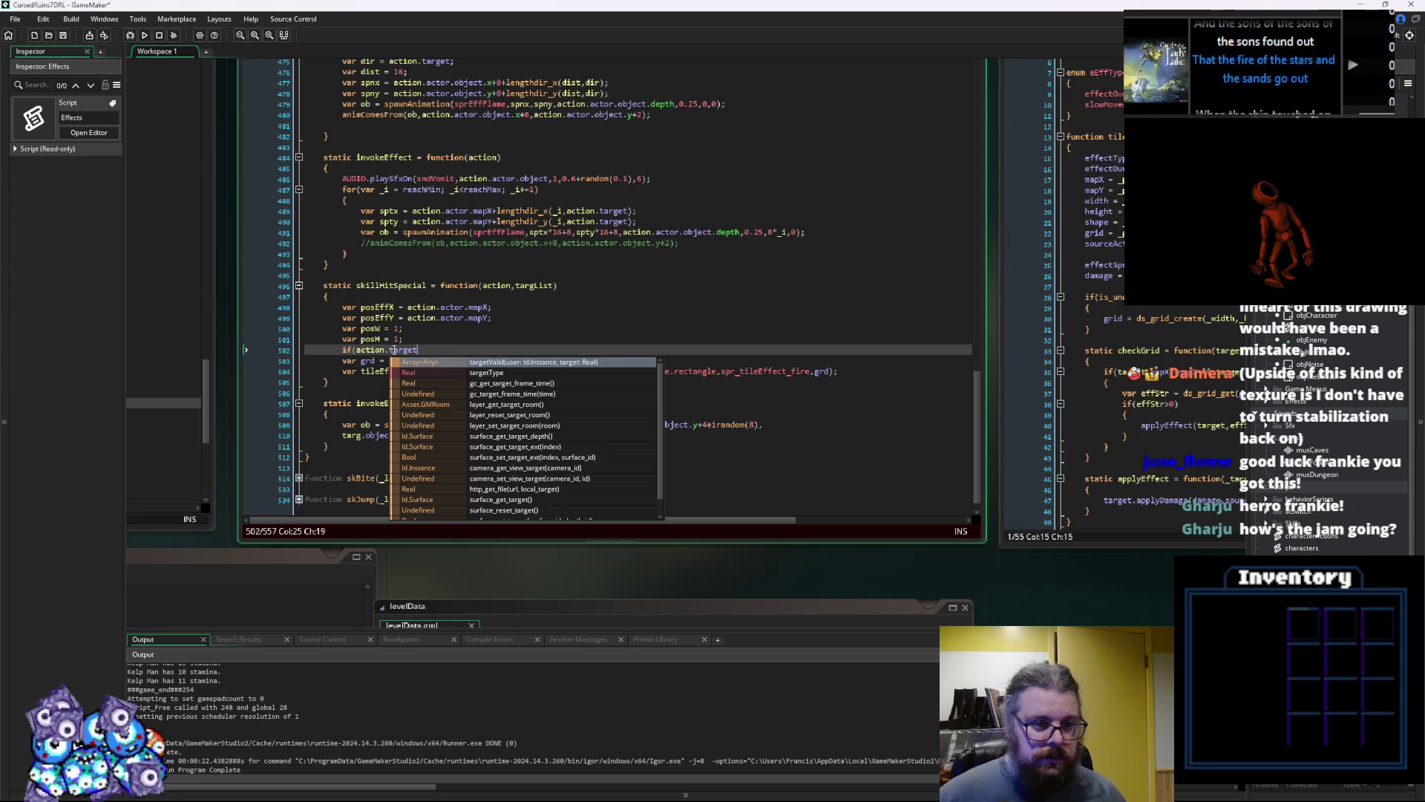
key("Escape")
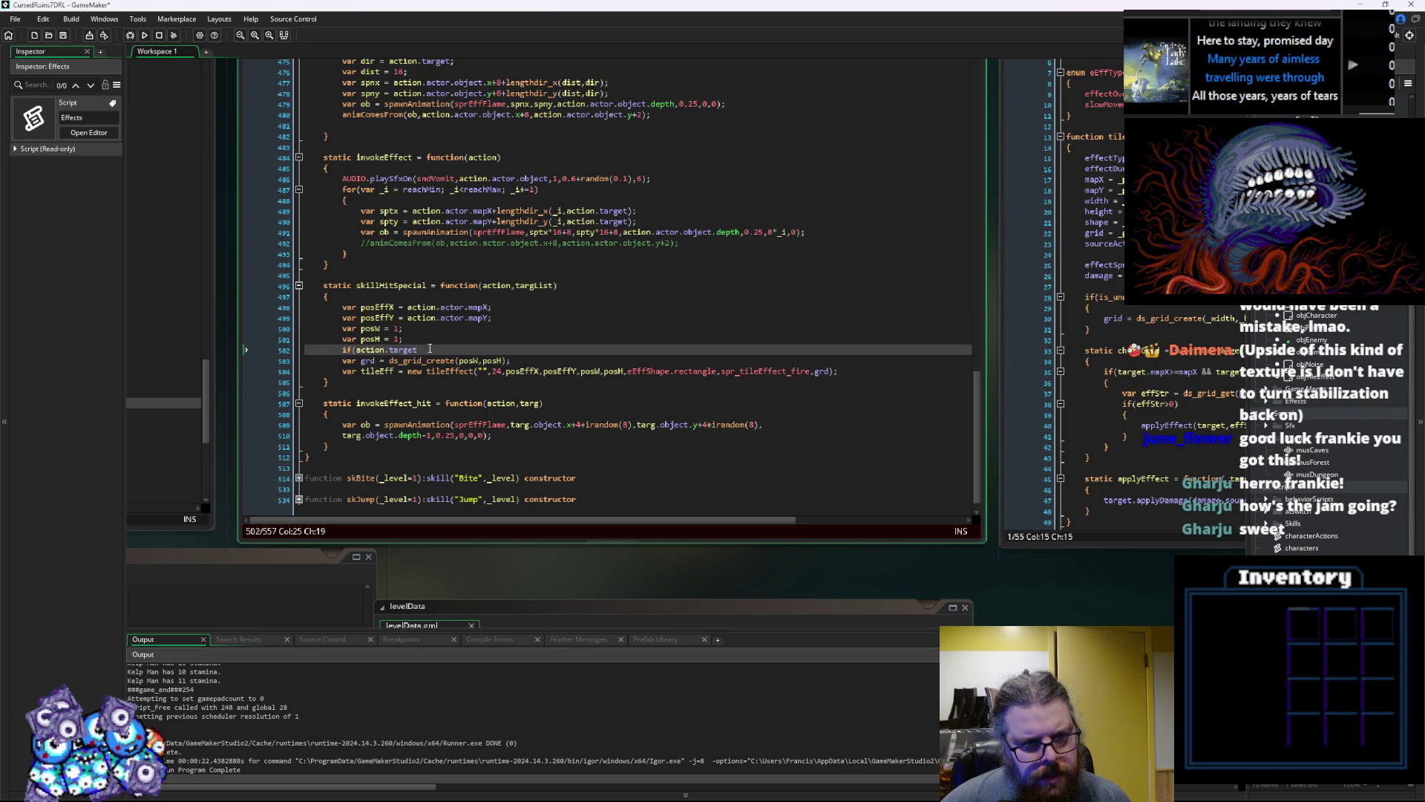
Append invokeEffect's lengthdir_x offset to posEffX and a lengthdir_y version to posEffY
key("Up")
key("Up")
key("Up")
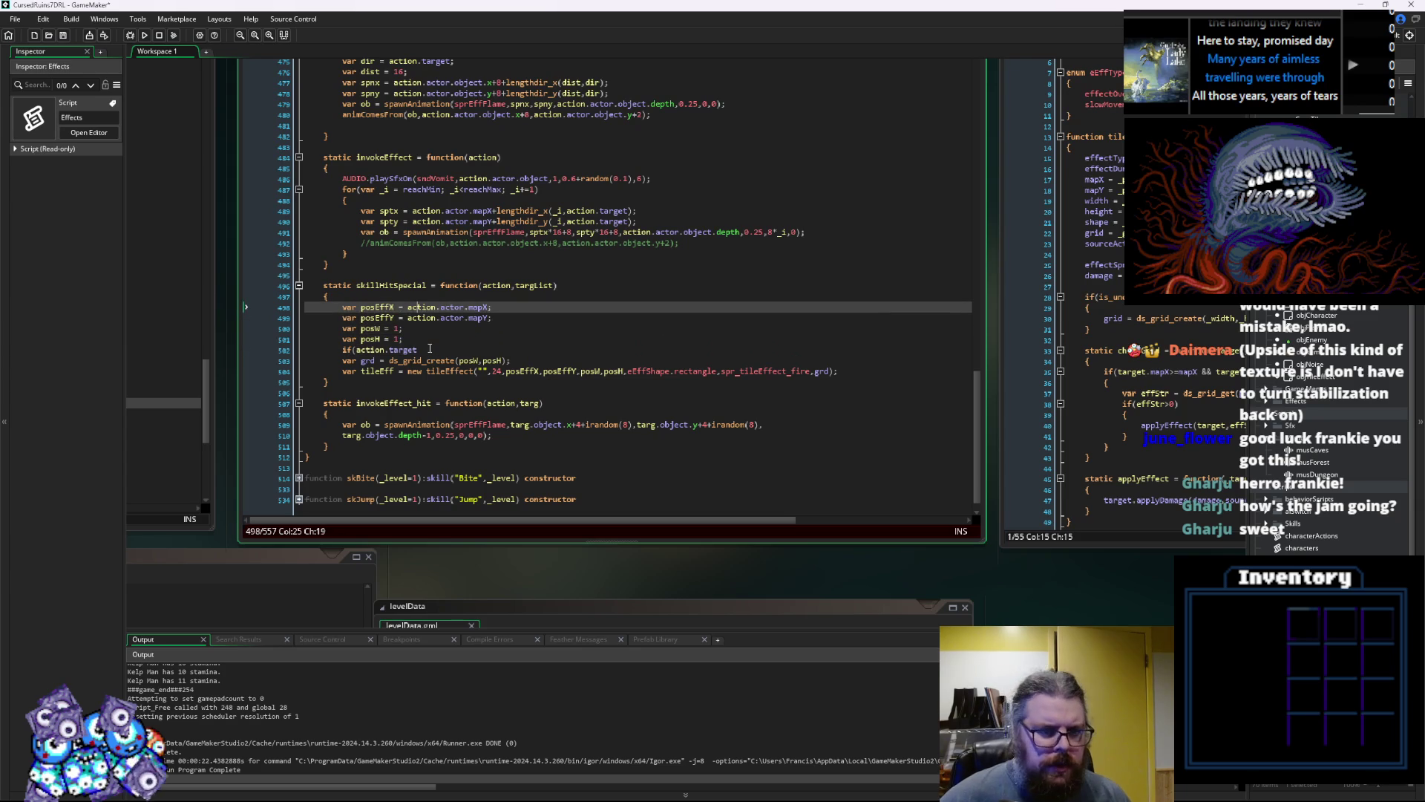
key("Right")
key("Right")
key("Right")
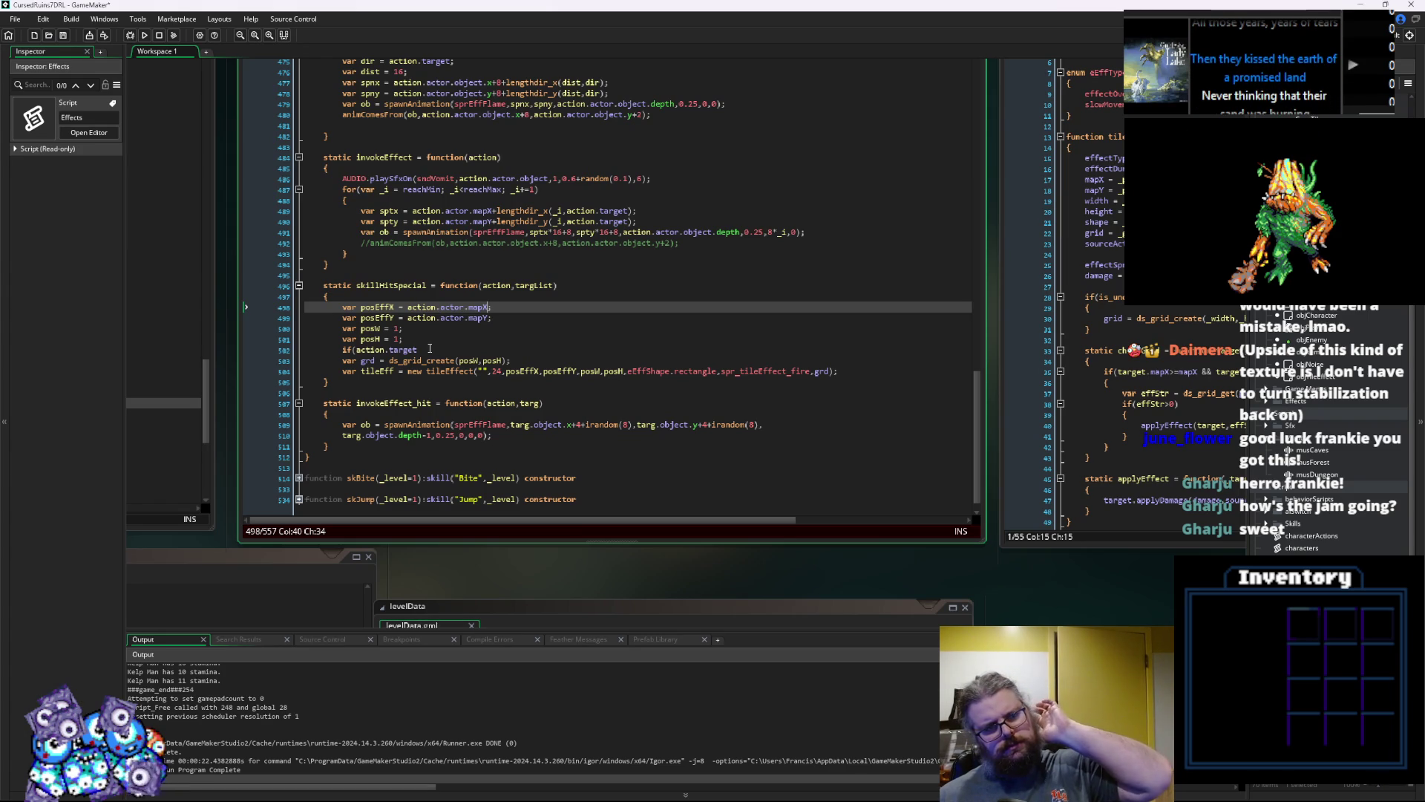
scroll(429, 348, "up", 1)
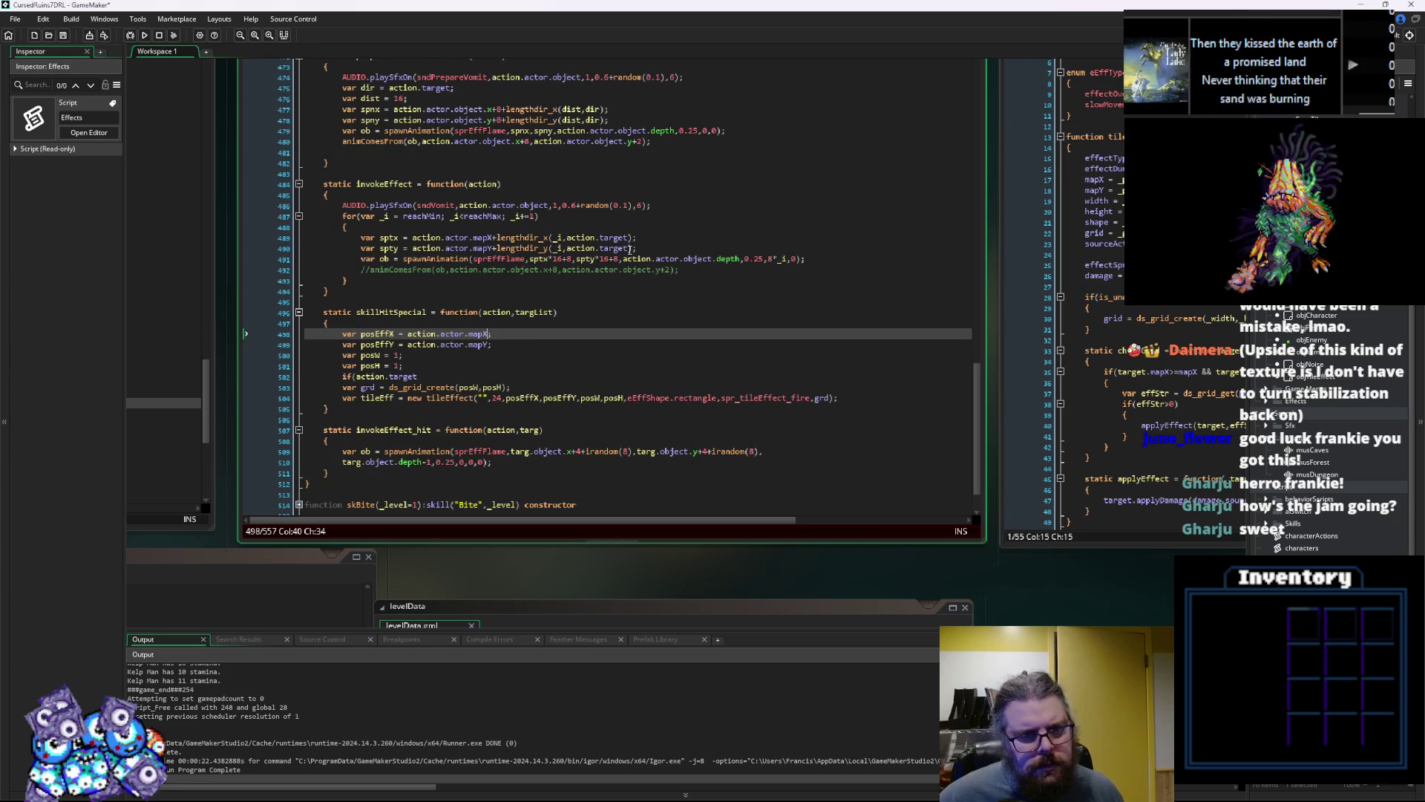
left_click(548, 237)
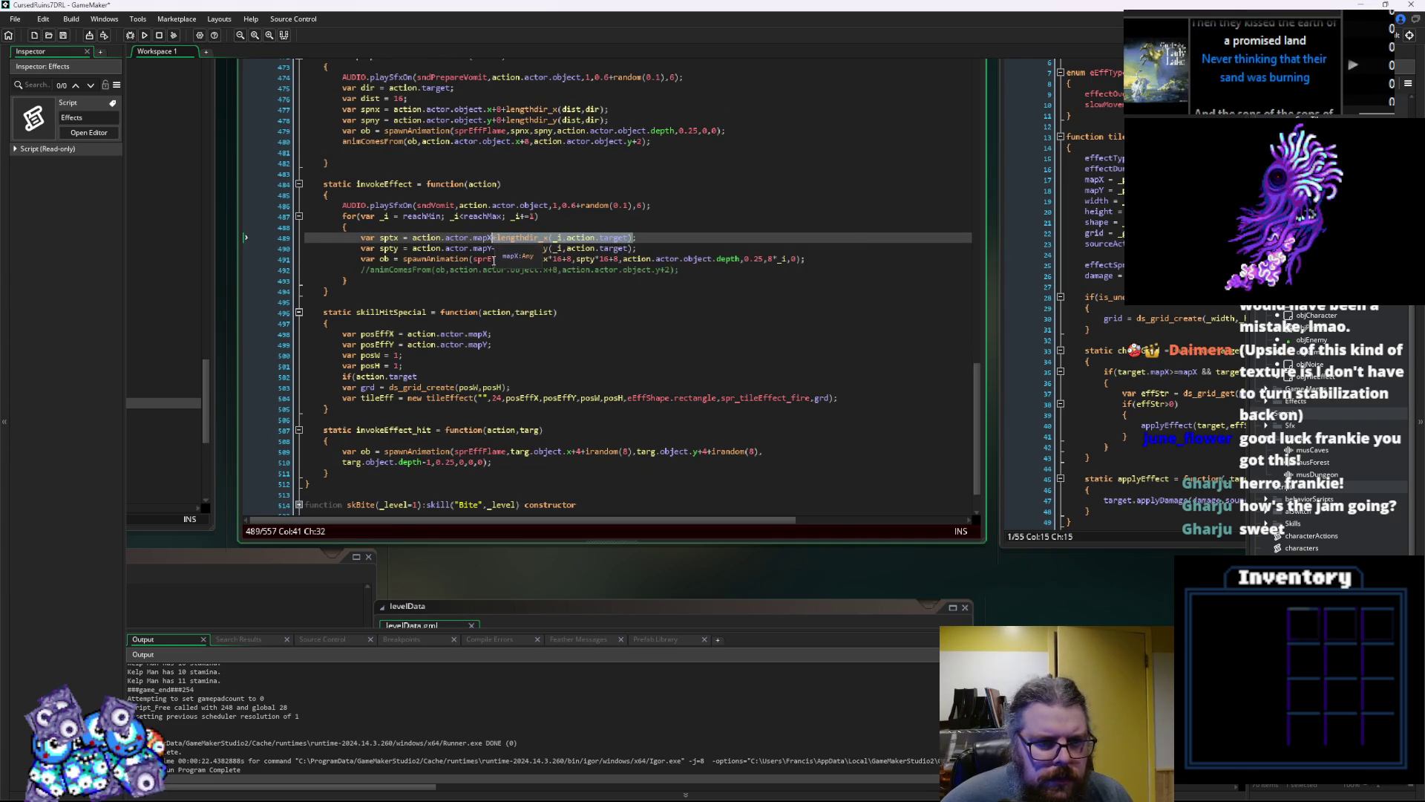
left_click(526, 327)
type("+lengthdir_x(_i,action.target)")
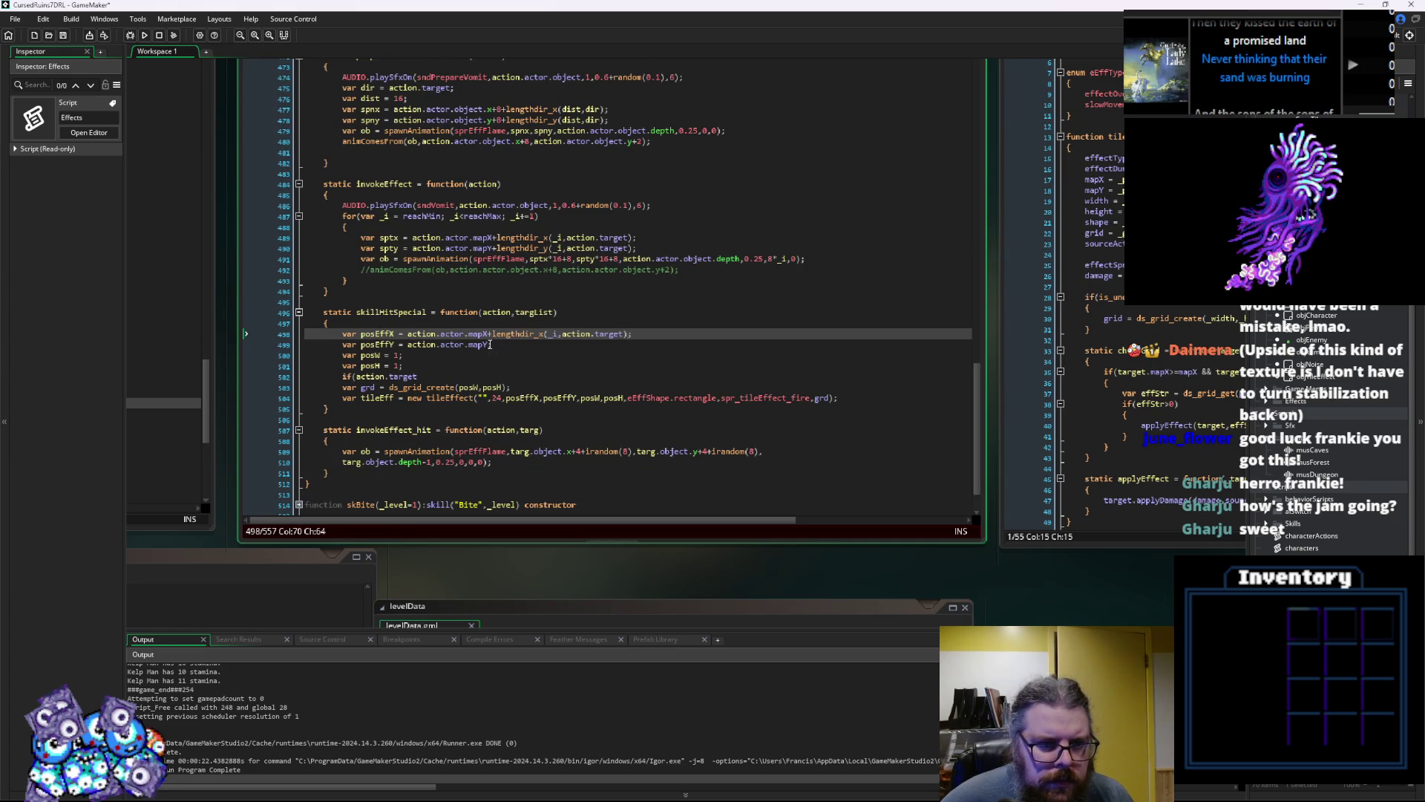
left_click(490, 345)
type("+lengthdir_x(_i,action.target)")
type(";")
left_click(545, 345)
key("BackSpace")
type("y")
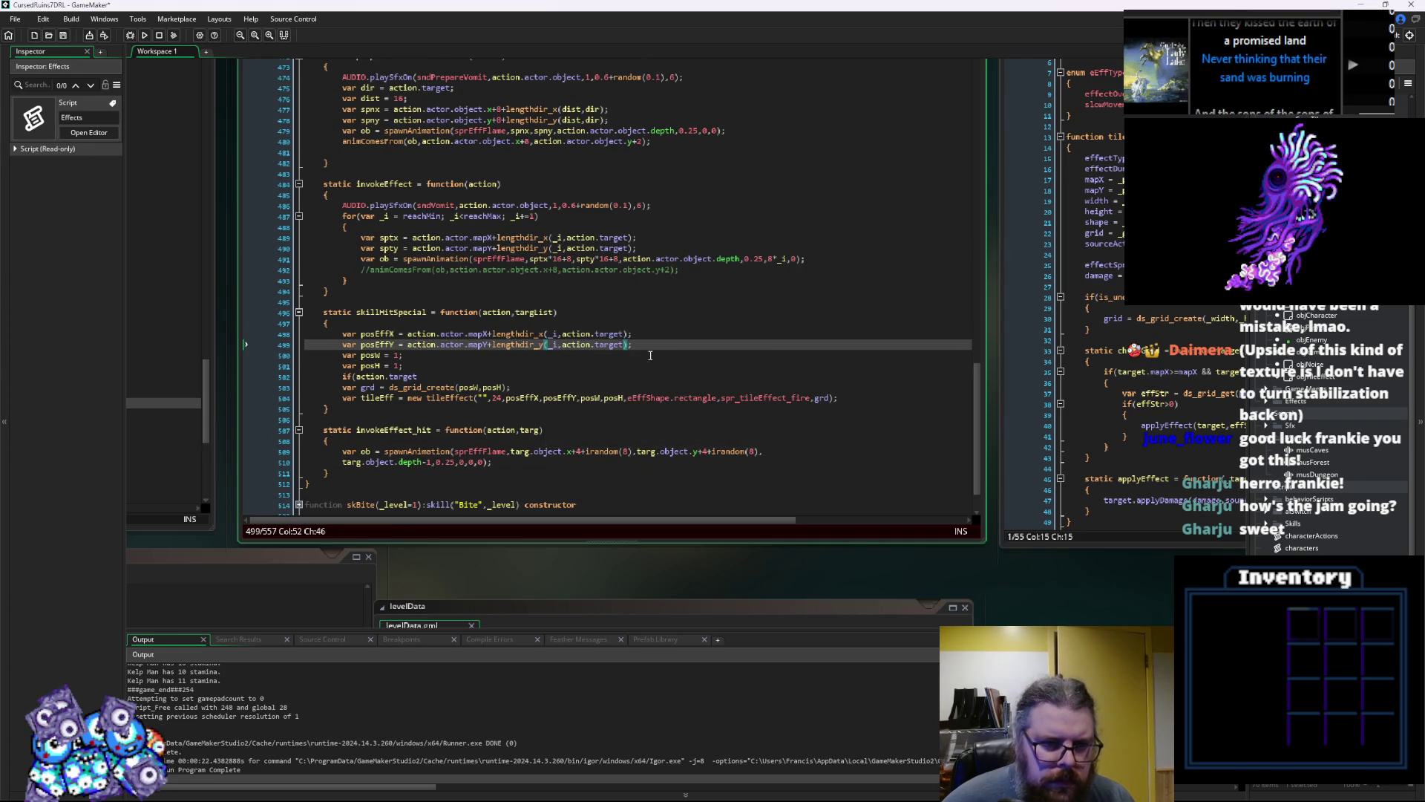
key("Right")
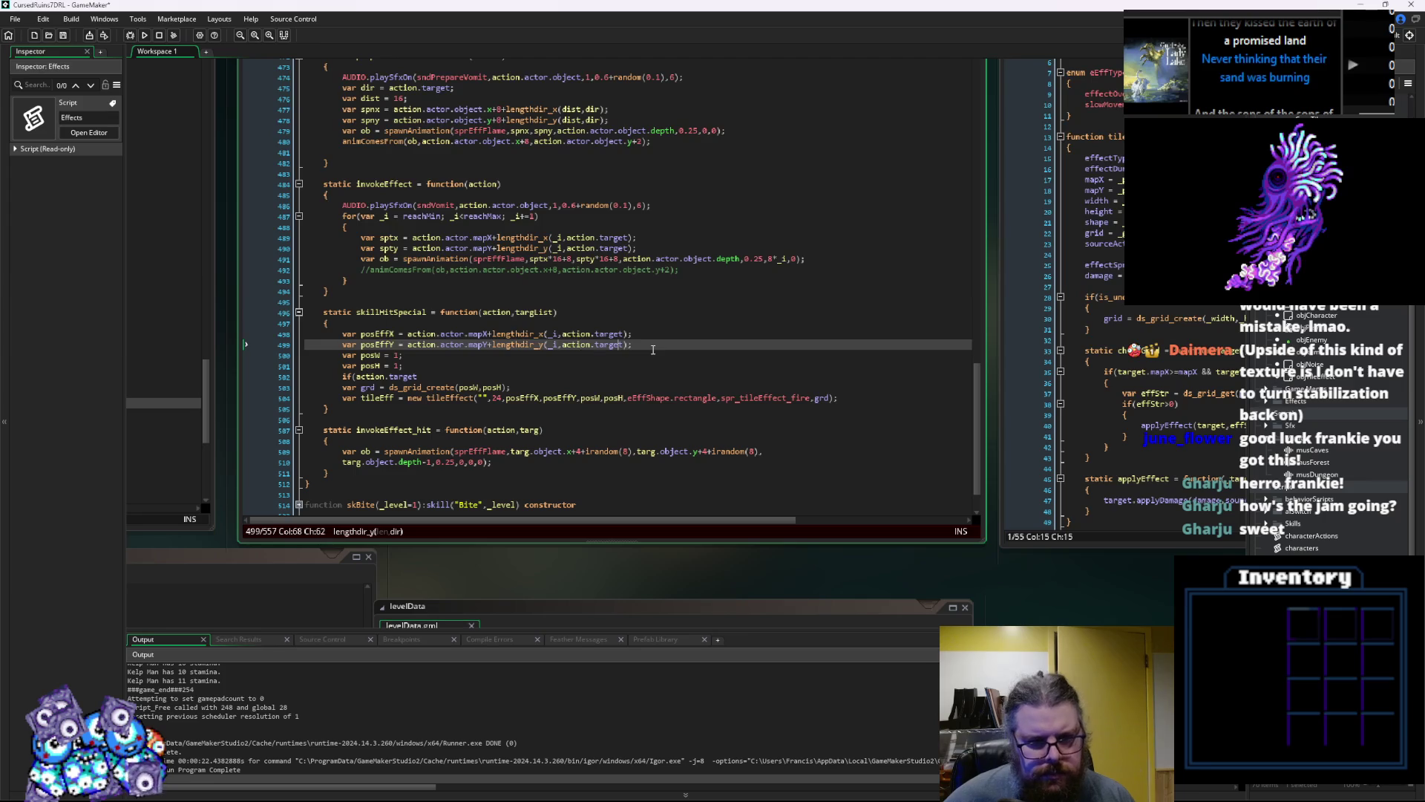
key("Up")
Replace posEffX's _i distance argument with a reachMin and reachMax expression
scroll(651, 349, "down", 2)
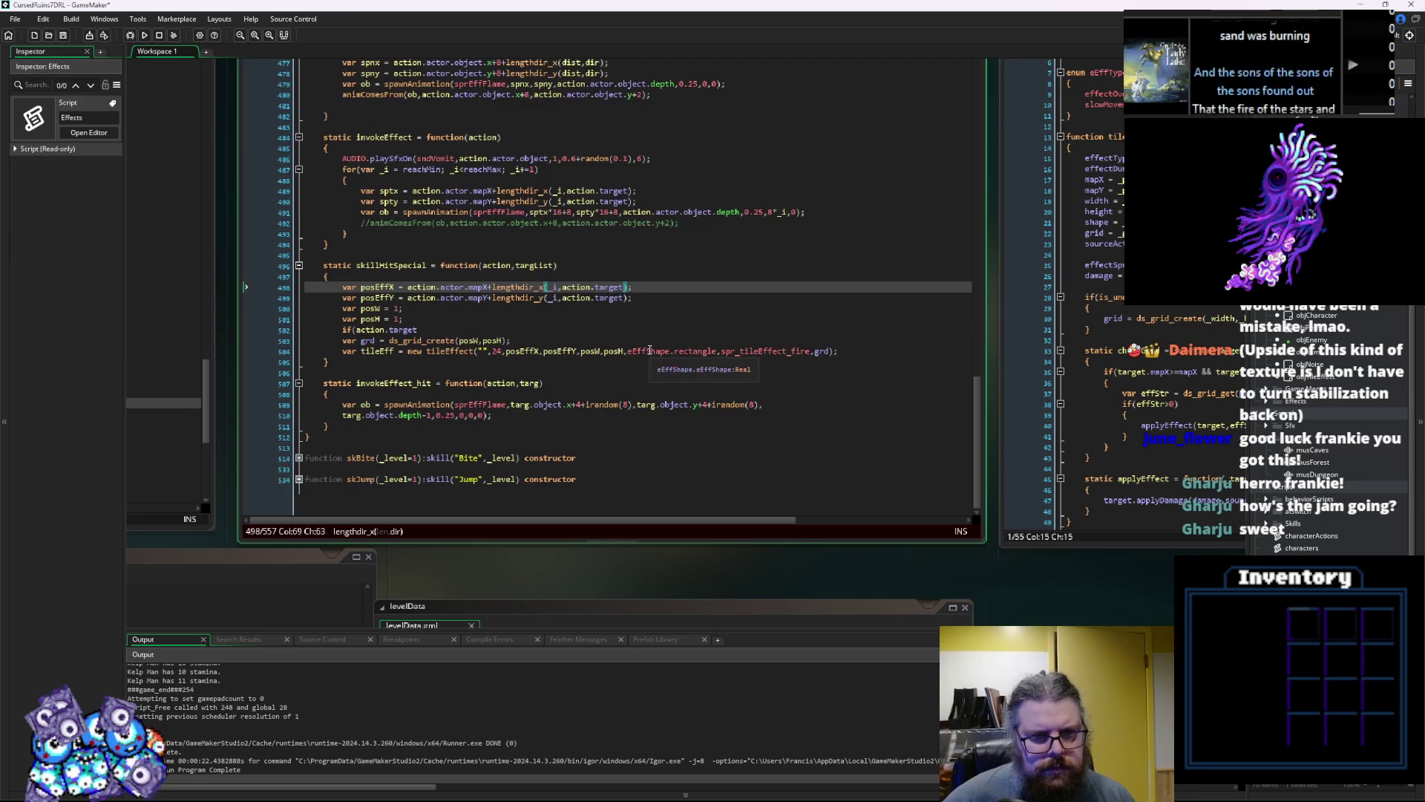
scroll(649, 350, "up", 1)
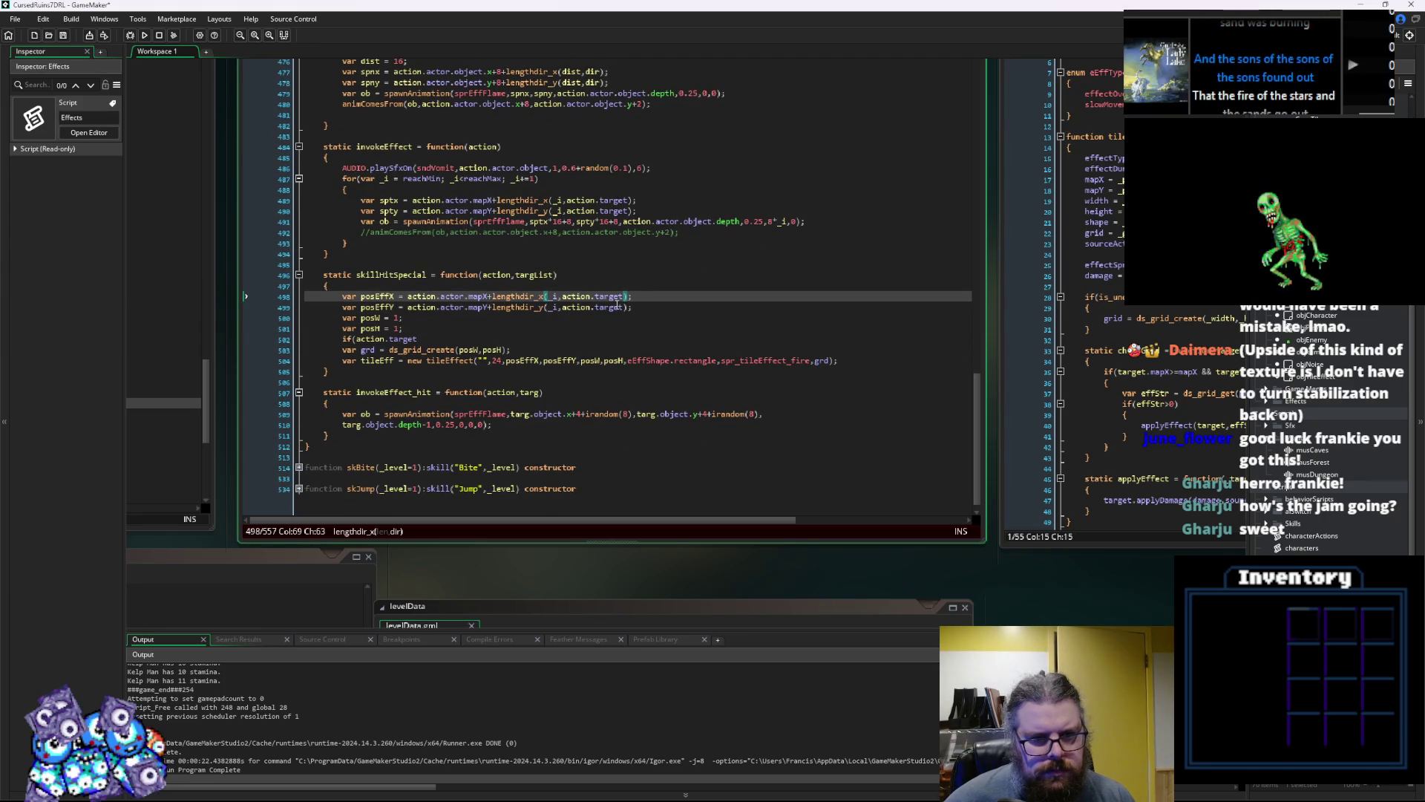
left_click(484, 297)
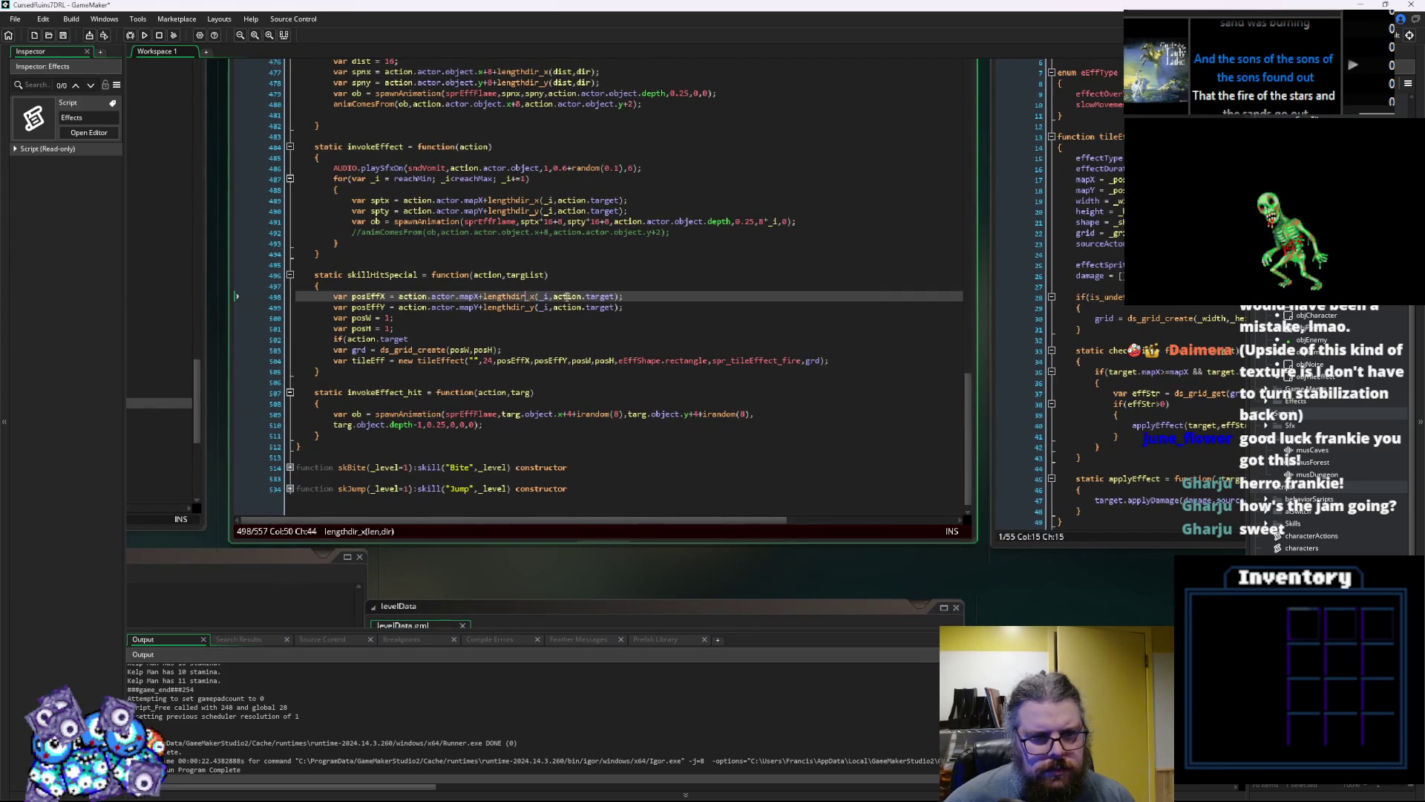
key("Down")
key("Right")
key("Right")
key("Right")
left_click(550, 308)
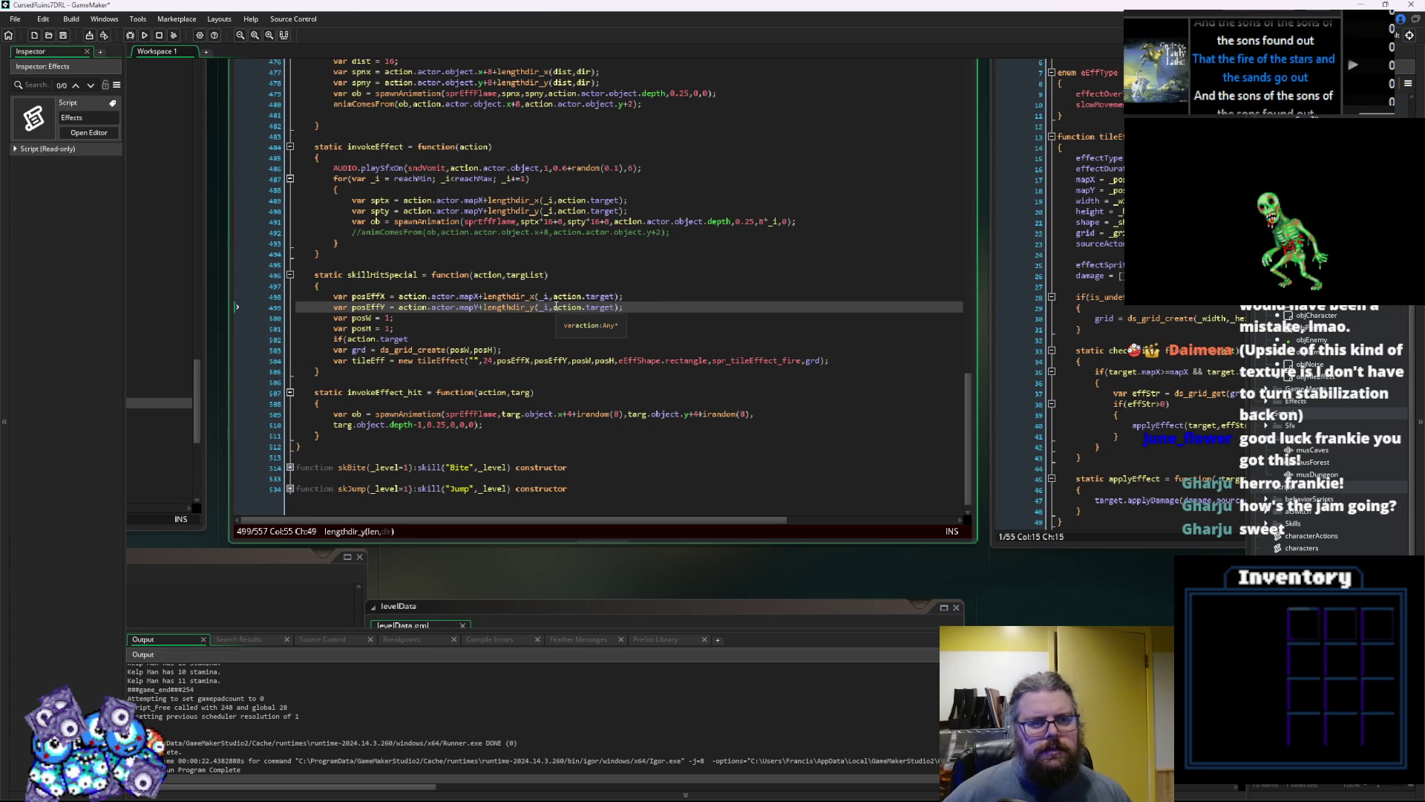
key("Up")
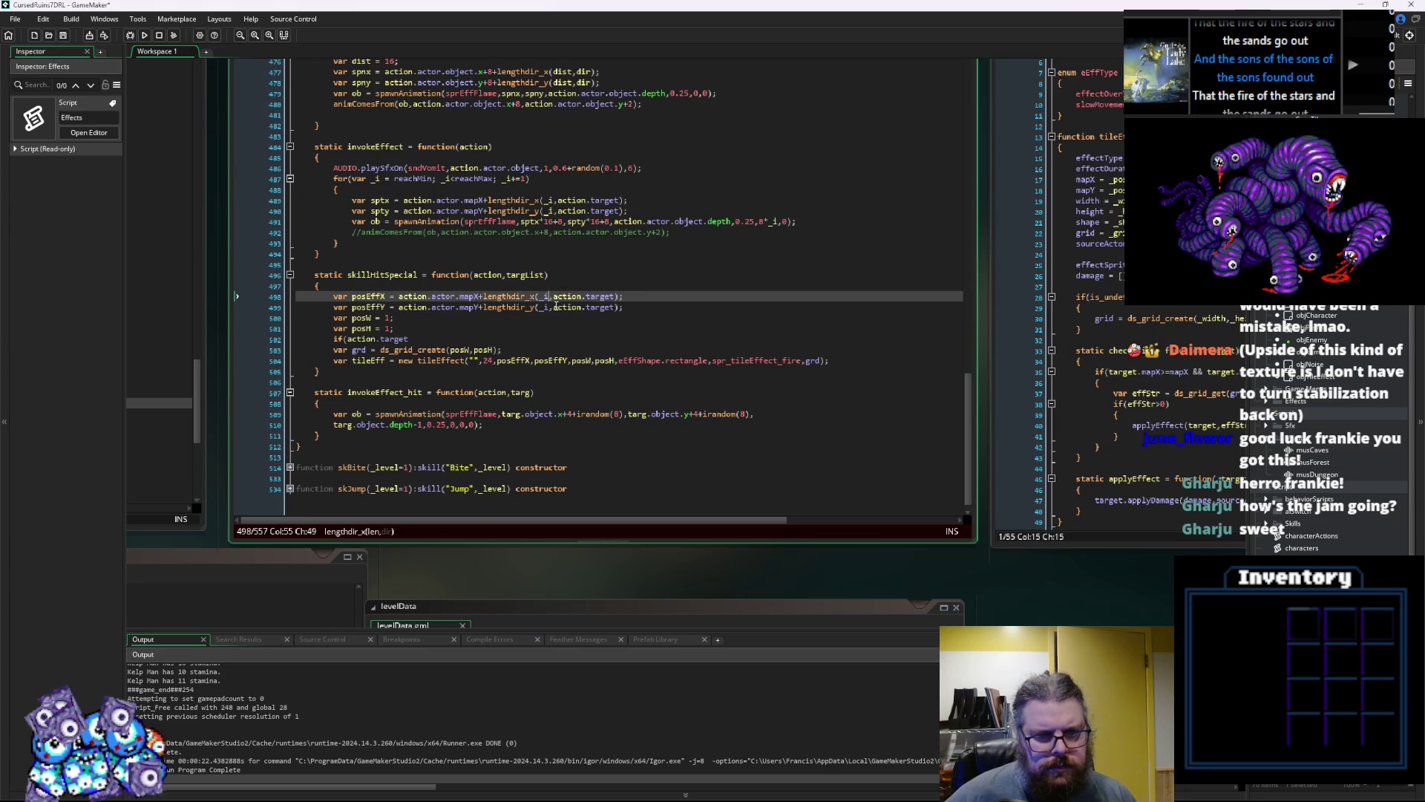
scroll(556, 305, "up", 1)
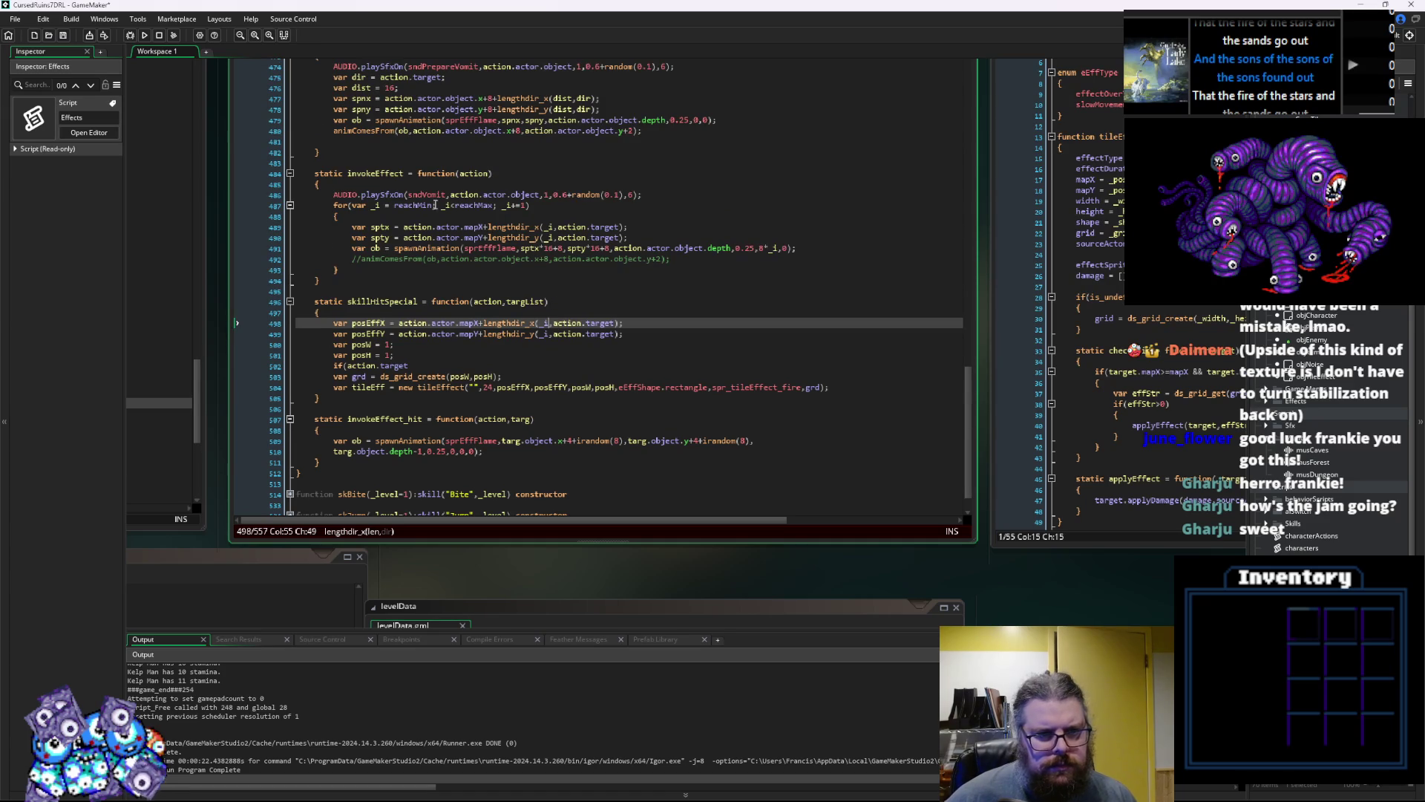
left_click(448, 207)
left_click(553, 325)
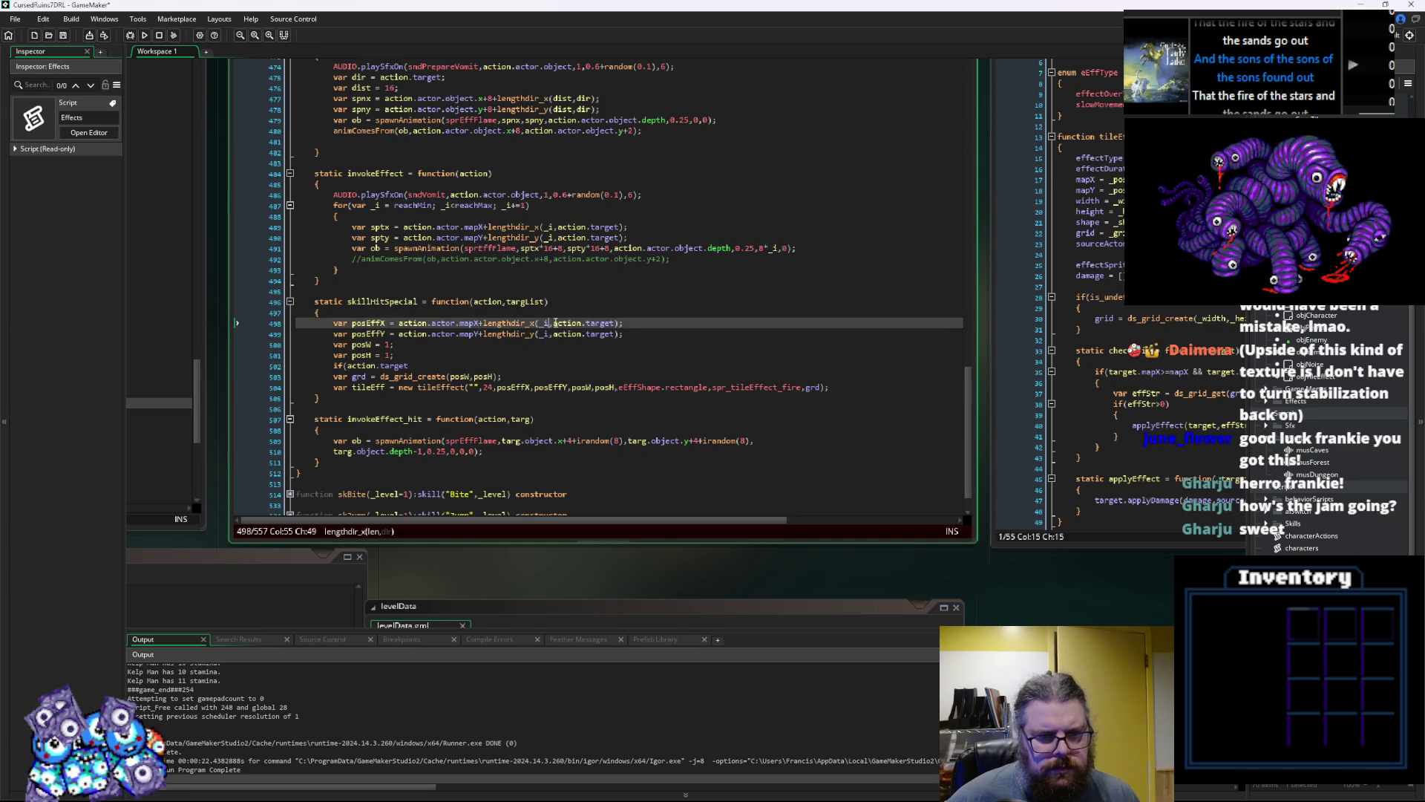
key("BackSpace")
key("BackSpace")
type("reach")
key("Return")
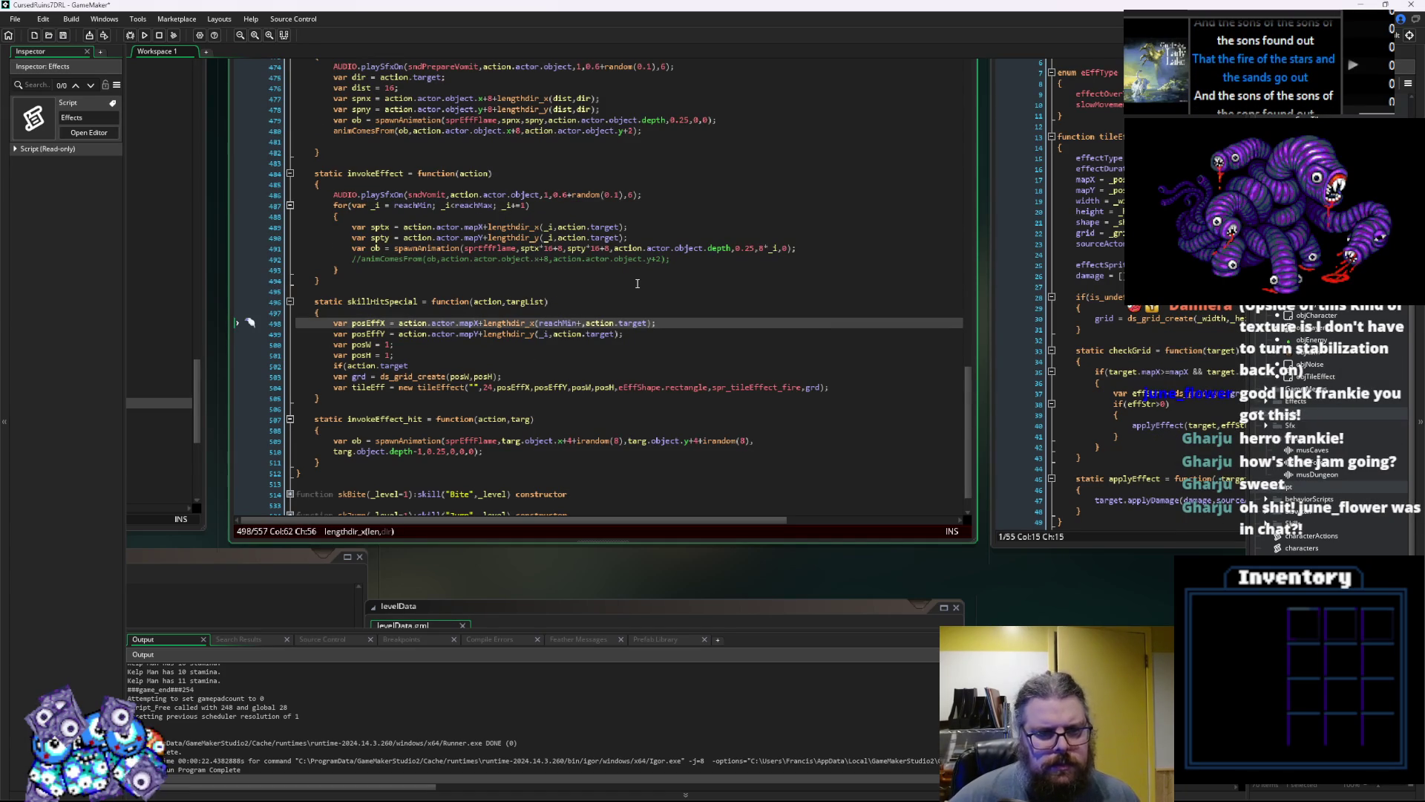
type("reachMax/")
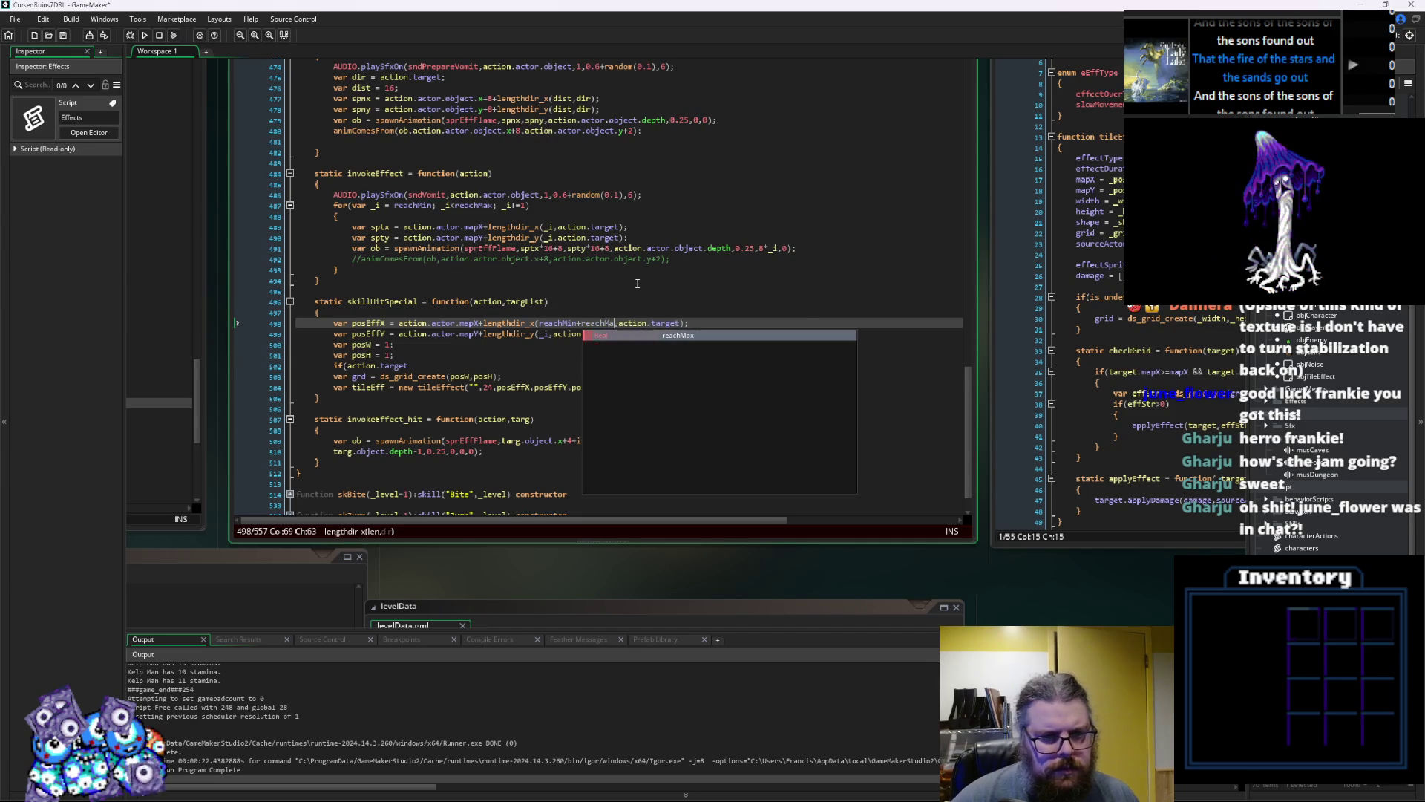
type(")")
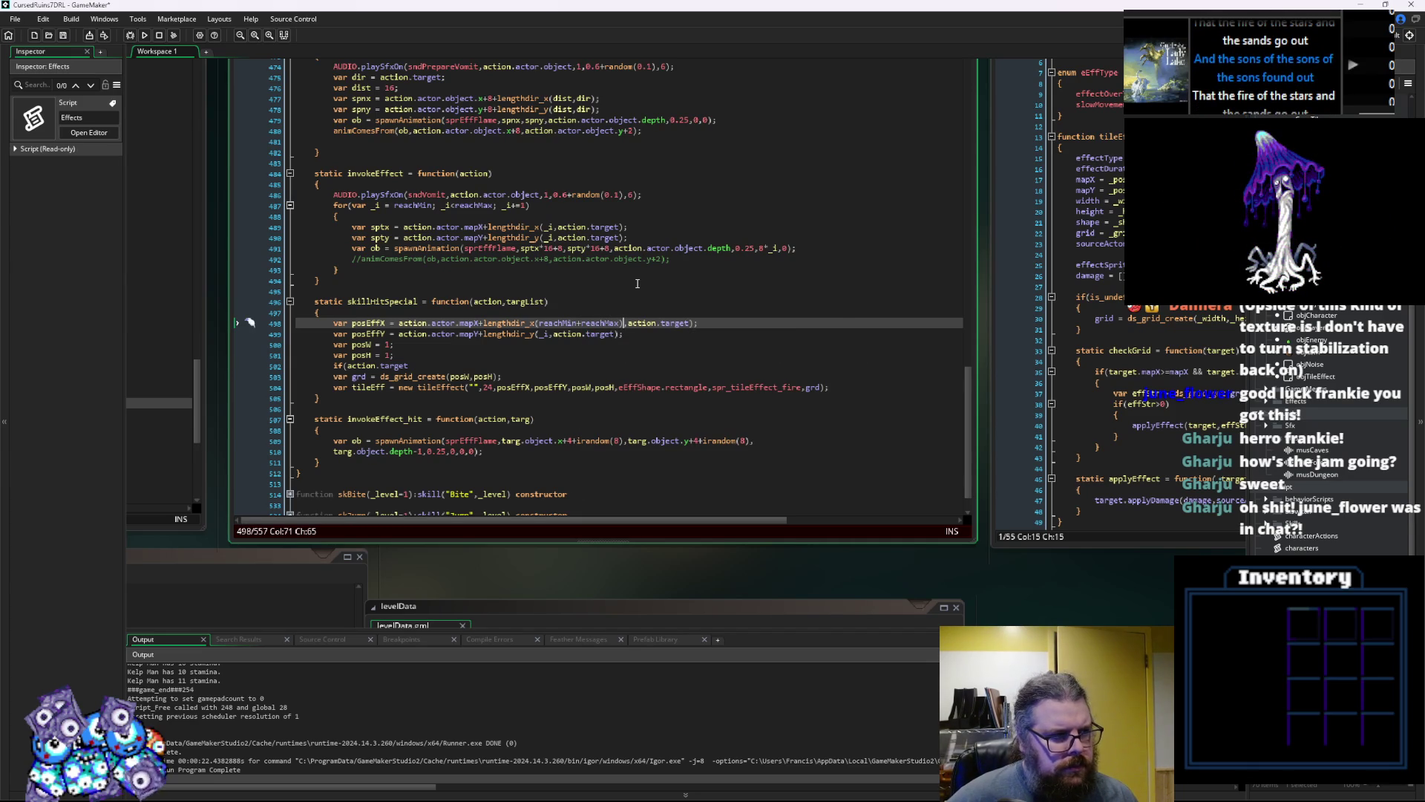
key("Left")
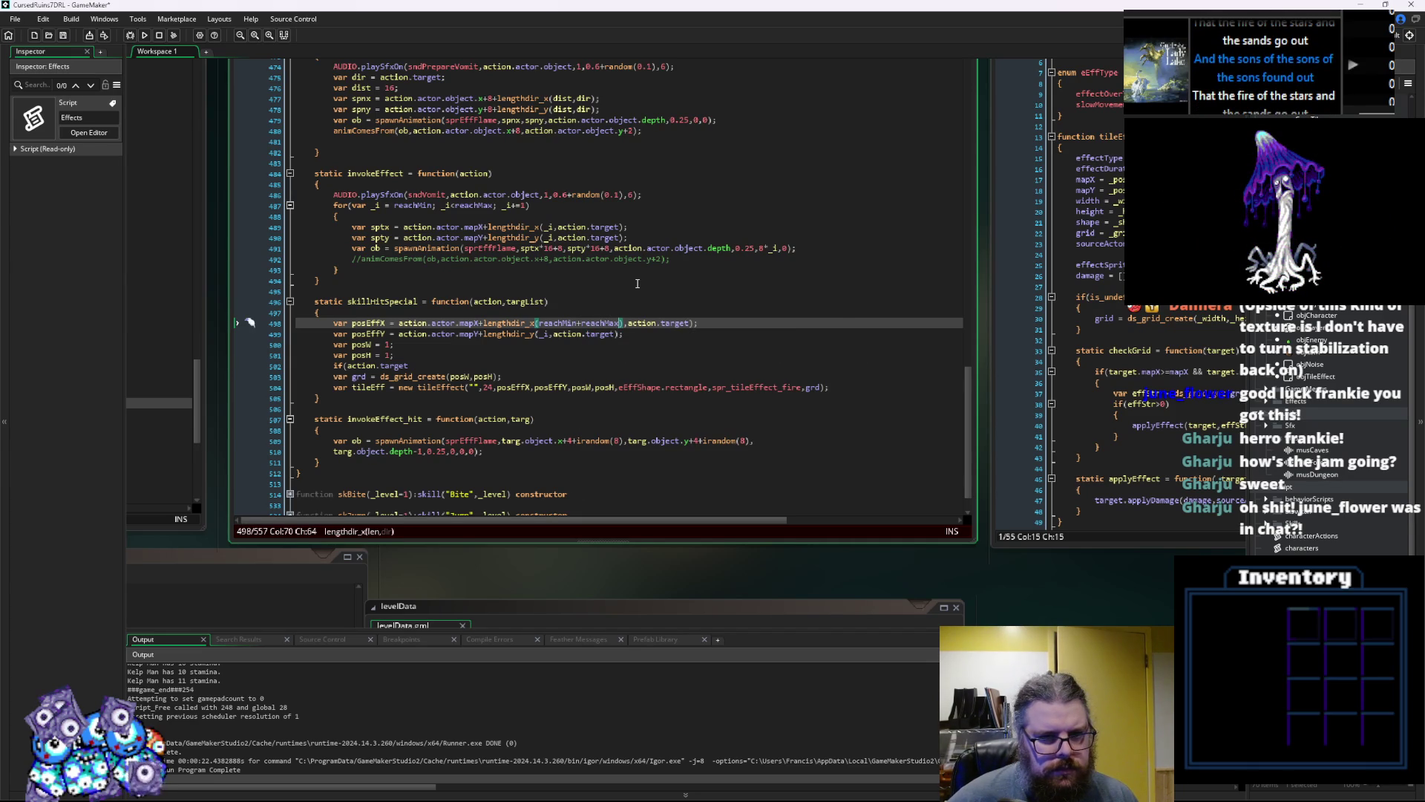
key("Delete")
type("/2")
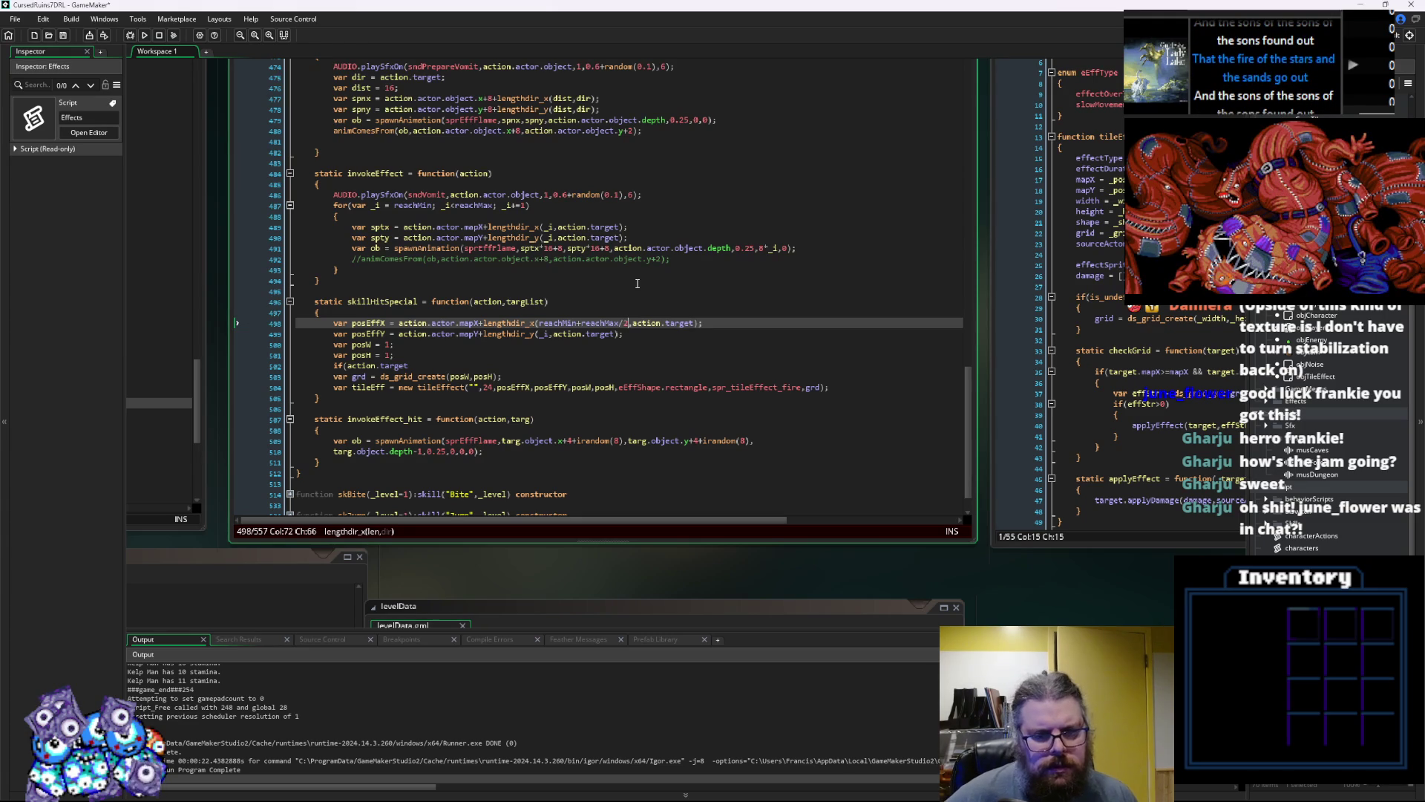
Replace posEffY's _i distance argument with reachMin+reachMax/2
key("Down")
key("Left")
key("Left")
key("Left")
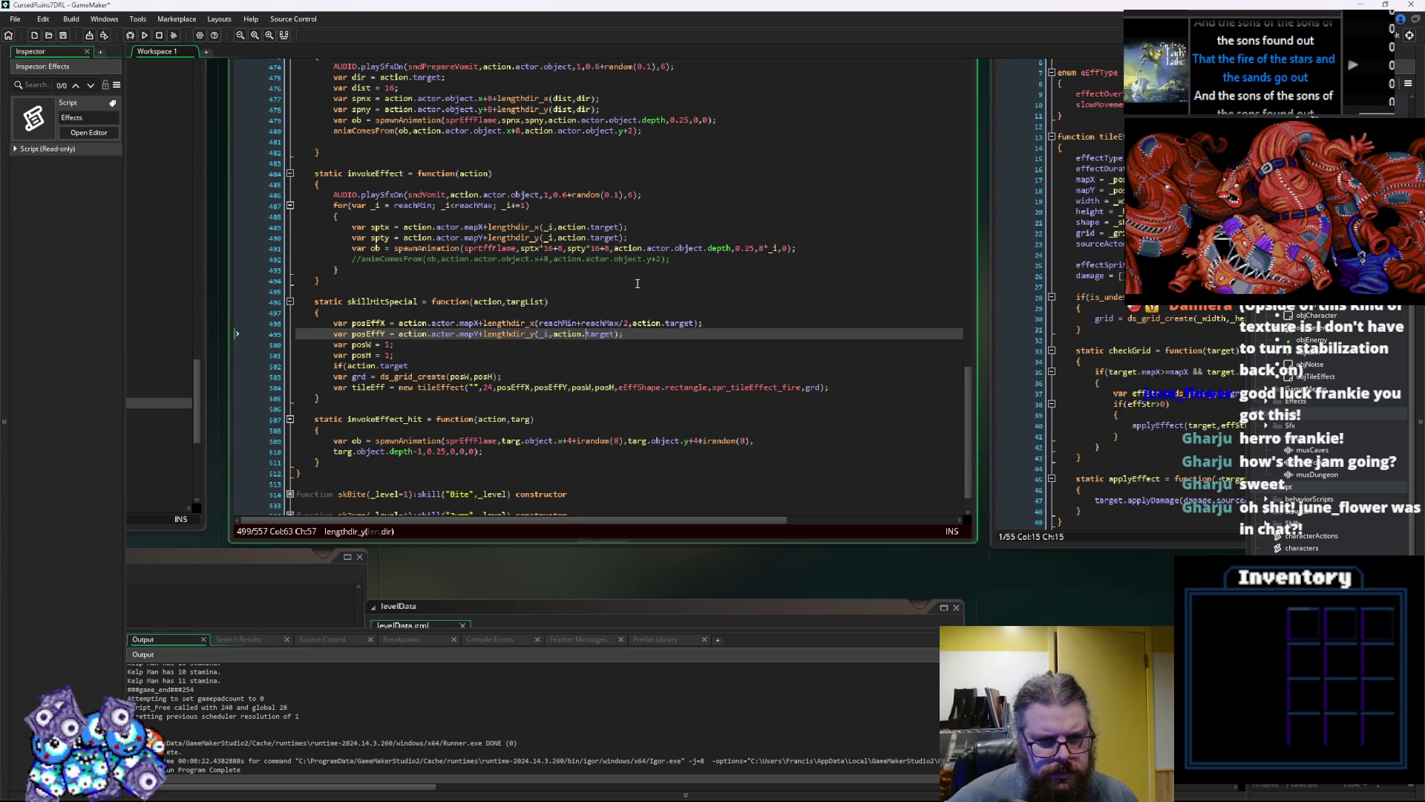
key("BackSpace")
key("BackSpace")
type("re")
type("achMi")
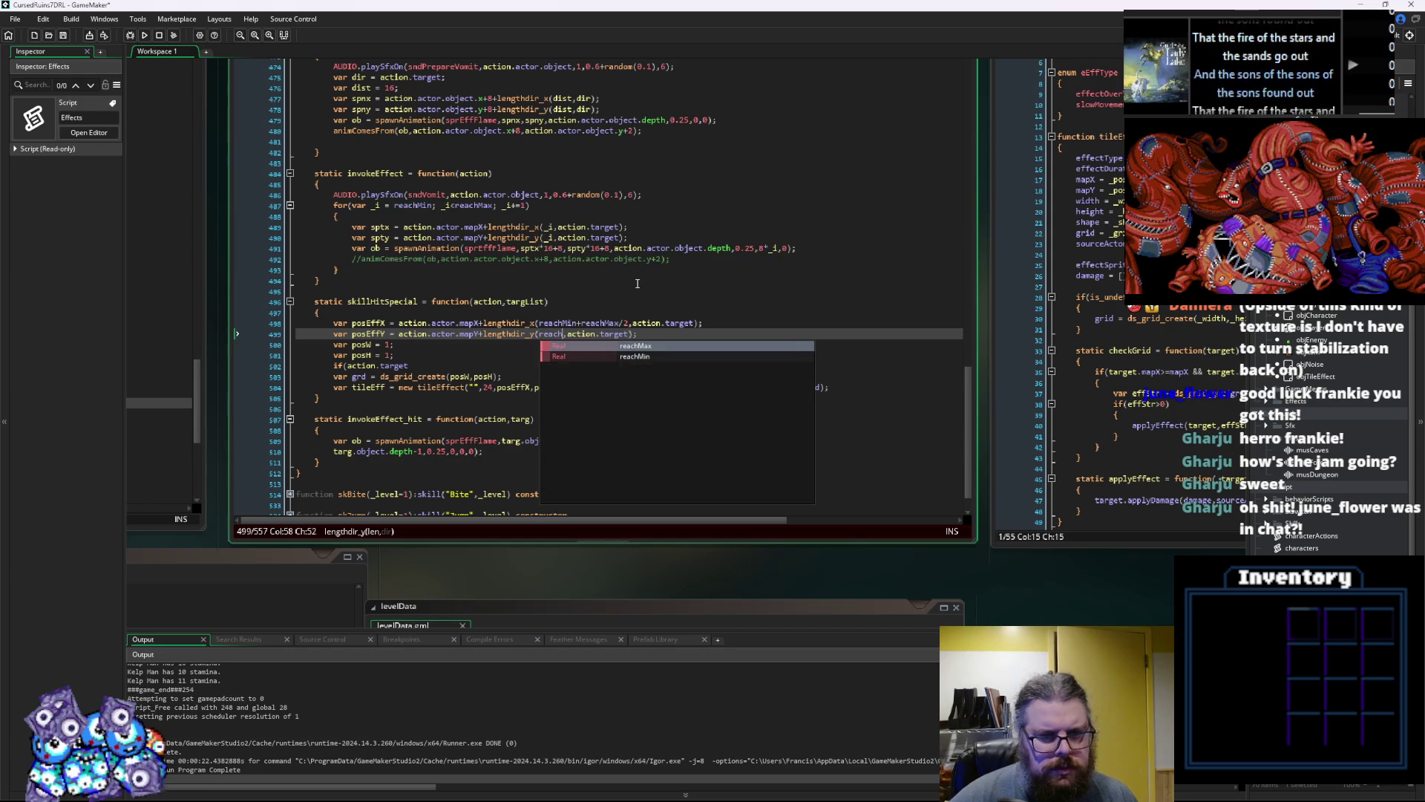
type("n+")
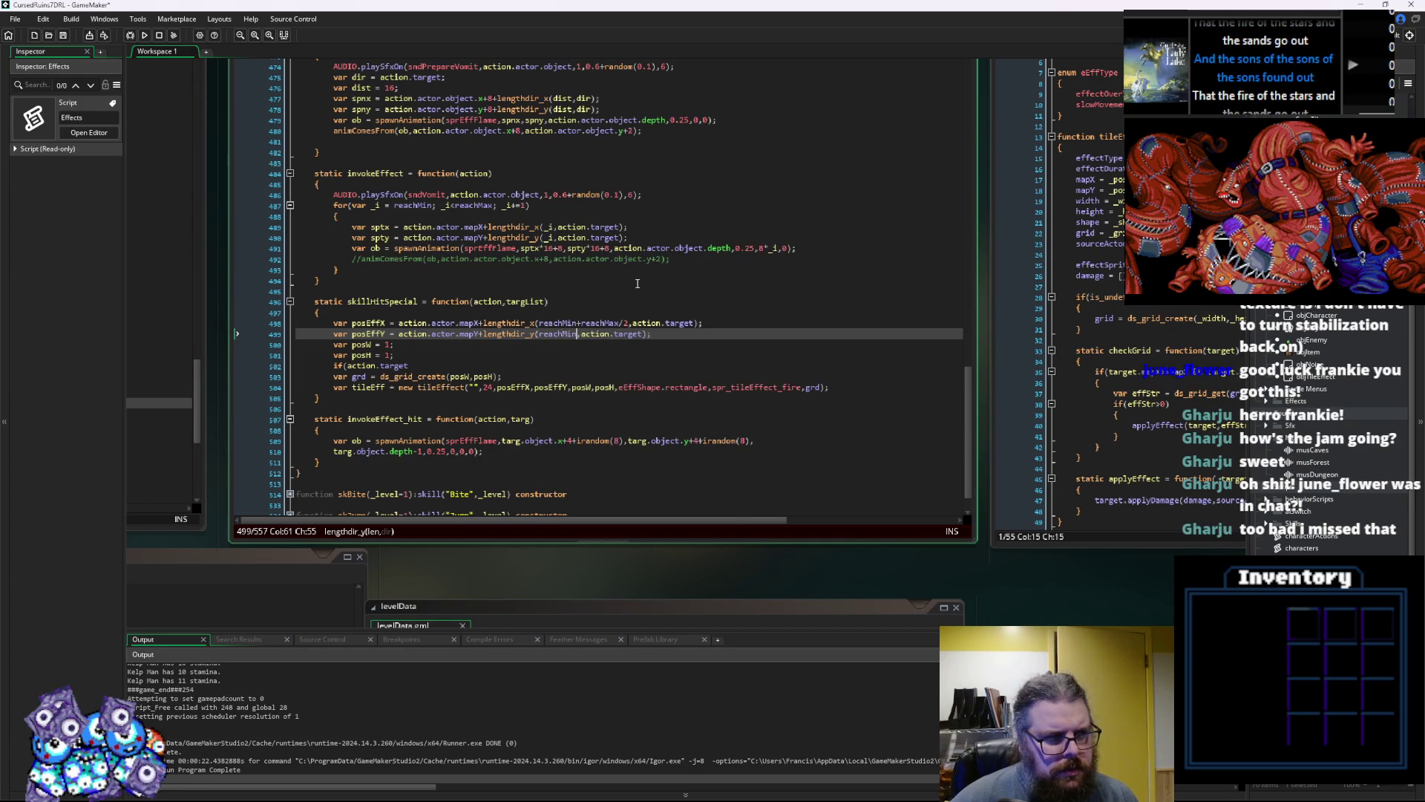
type("reachM")
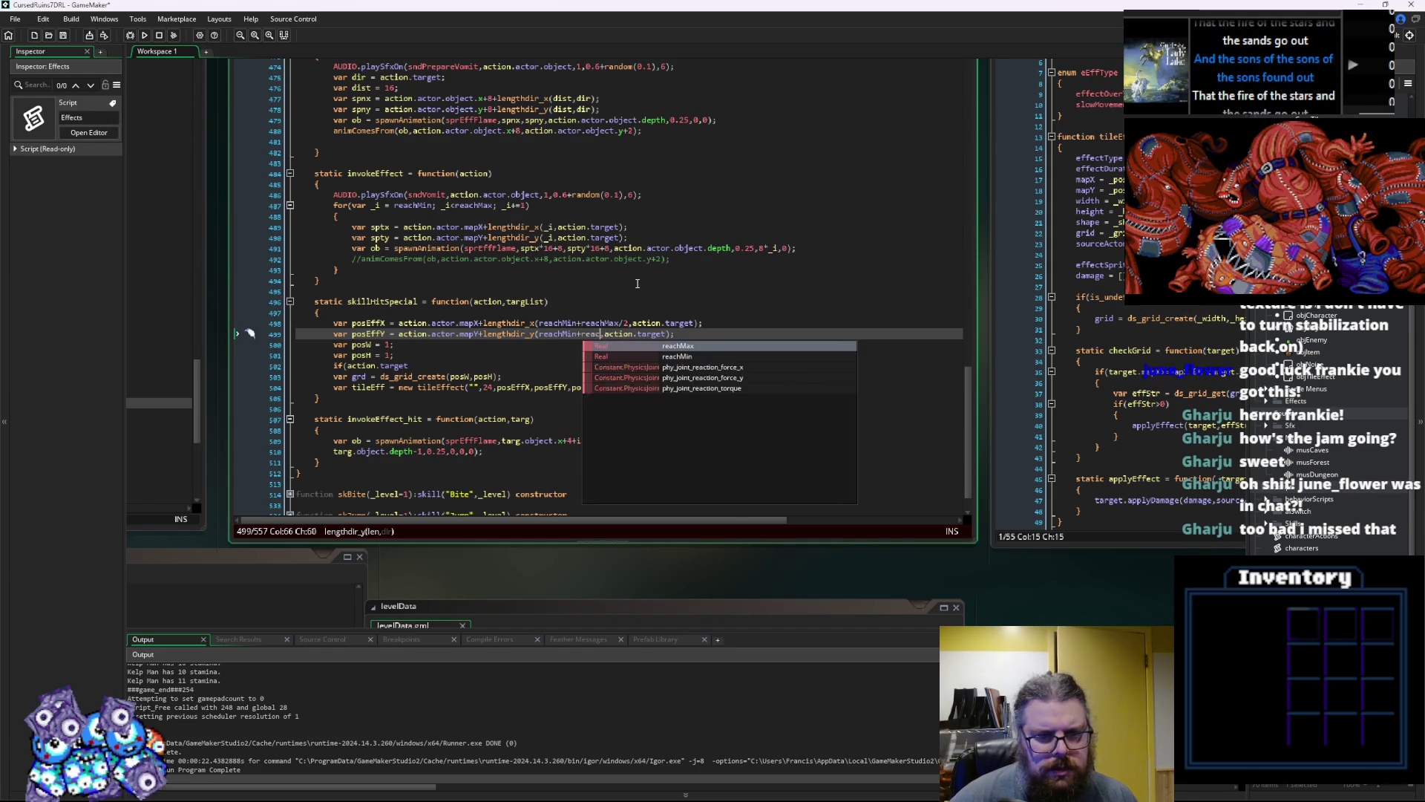
type("ax/2")
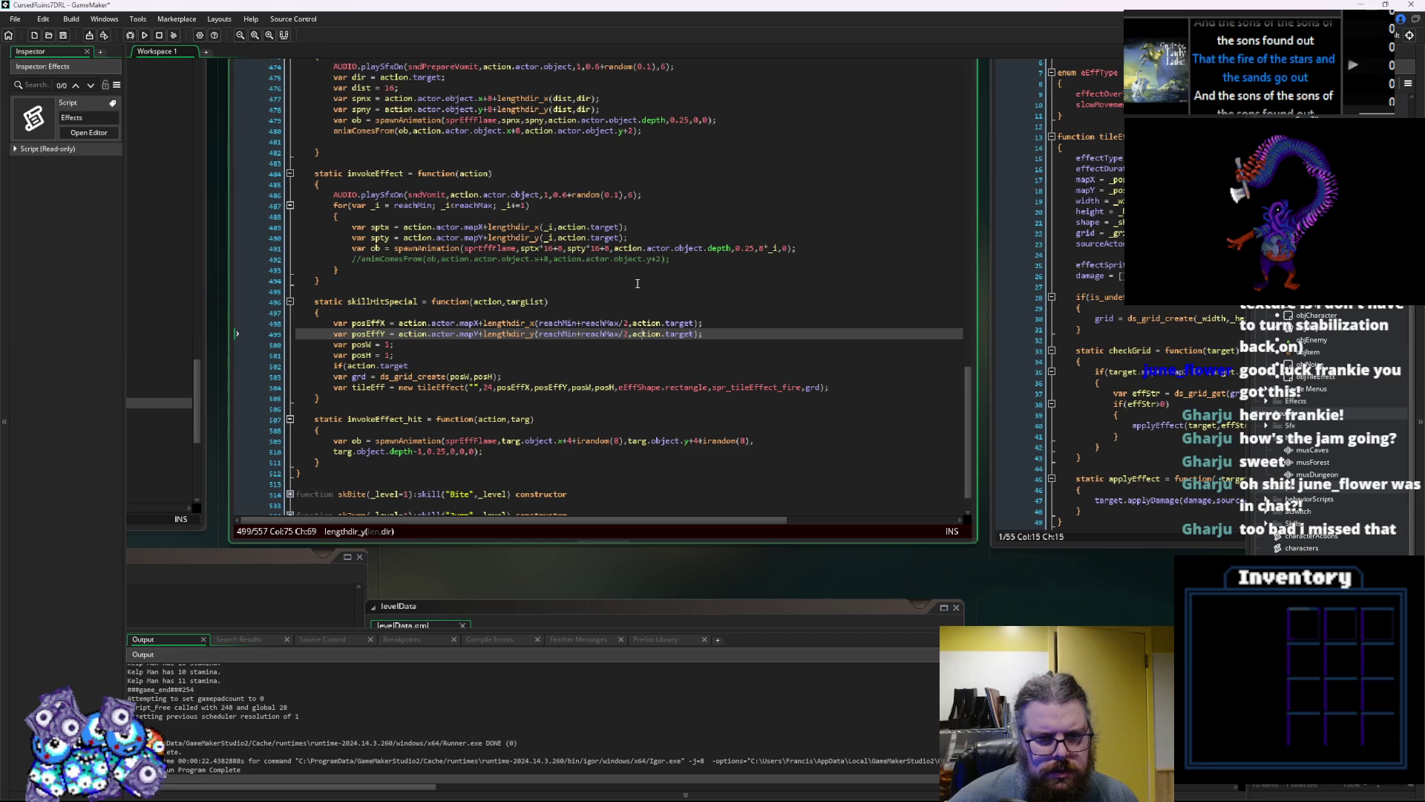
key("Down")
key("Home")
key("Up")
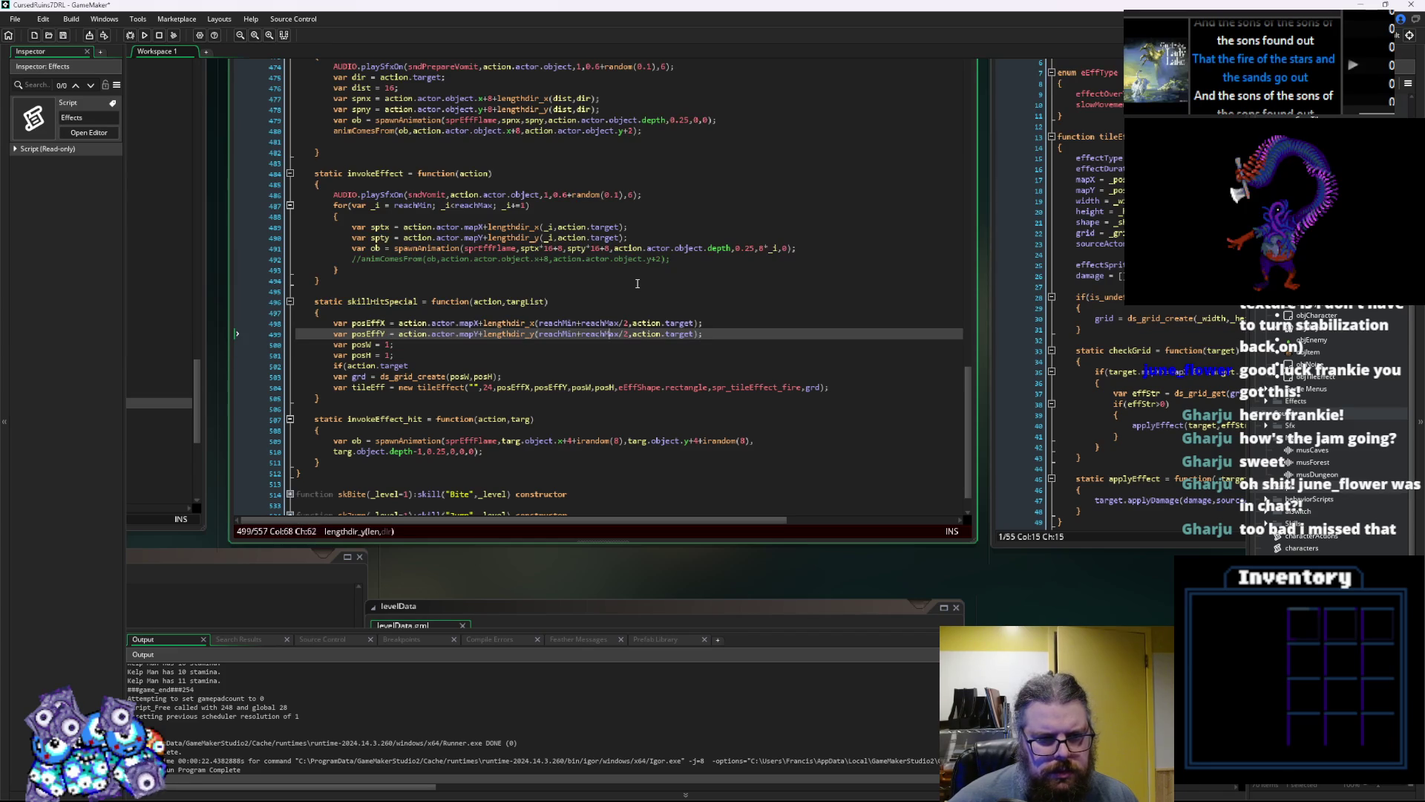
key("Down")
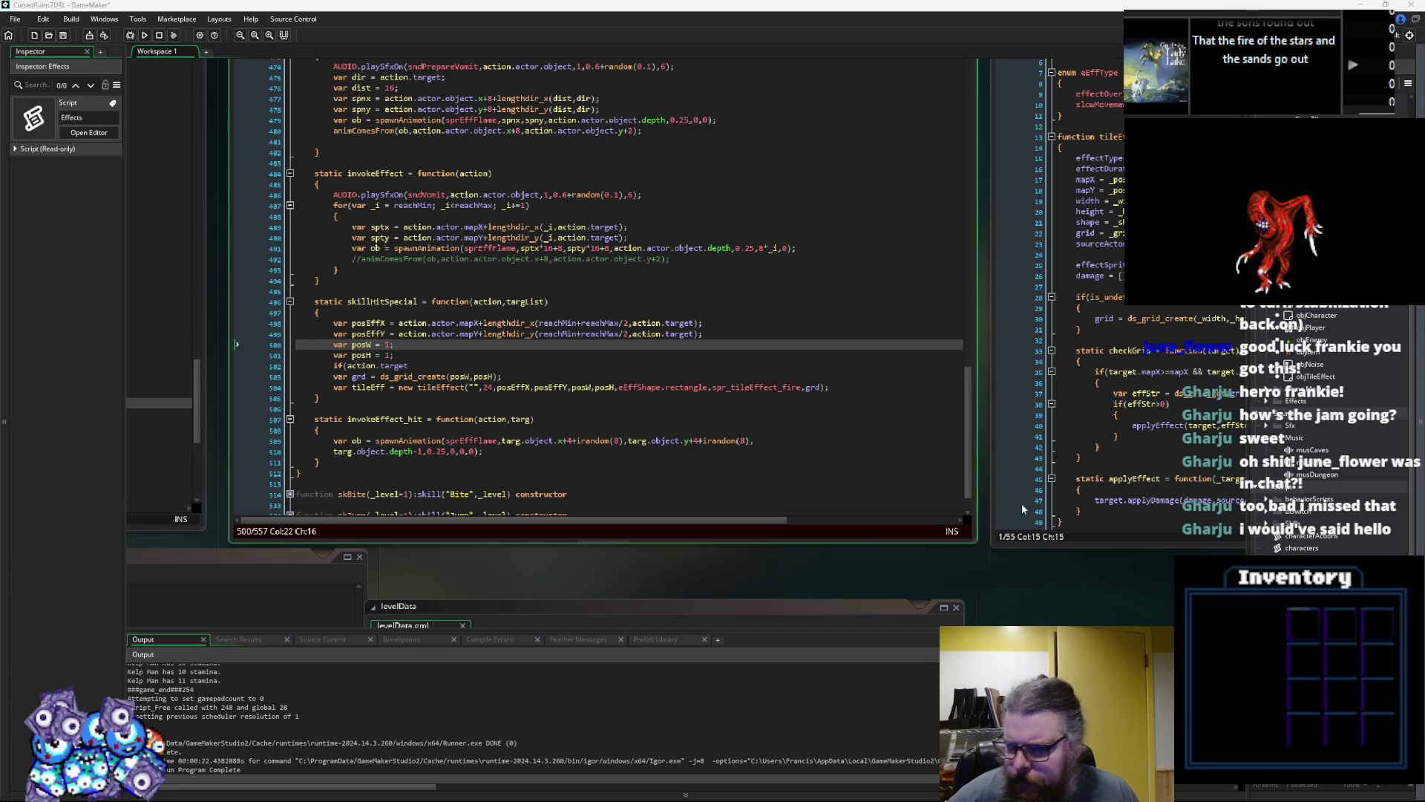
Close the check as if(action.target) and add an empty {} block after it
left_click(683, 374)
key("Up")
key("Up")
key("Down")
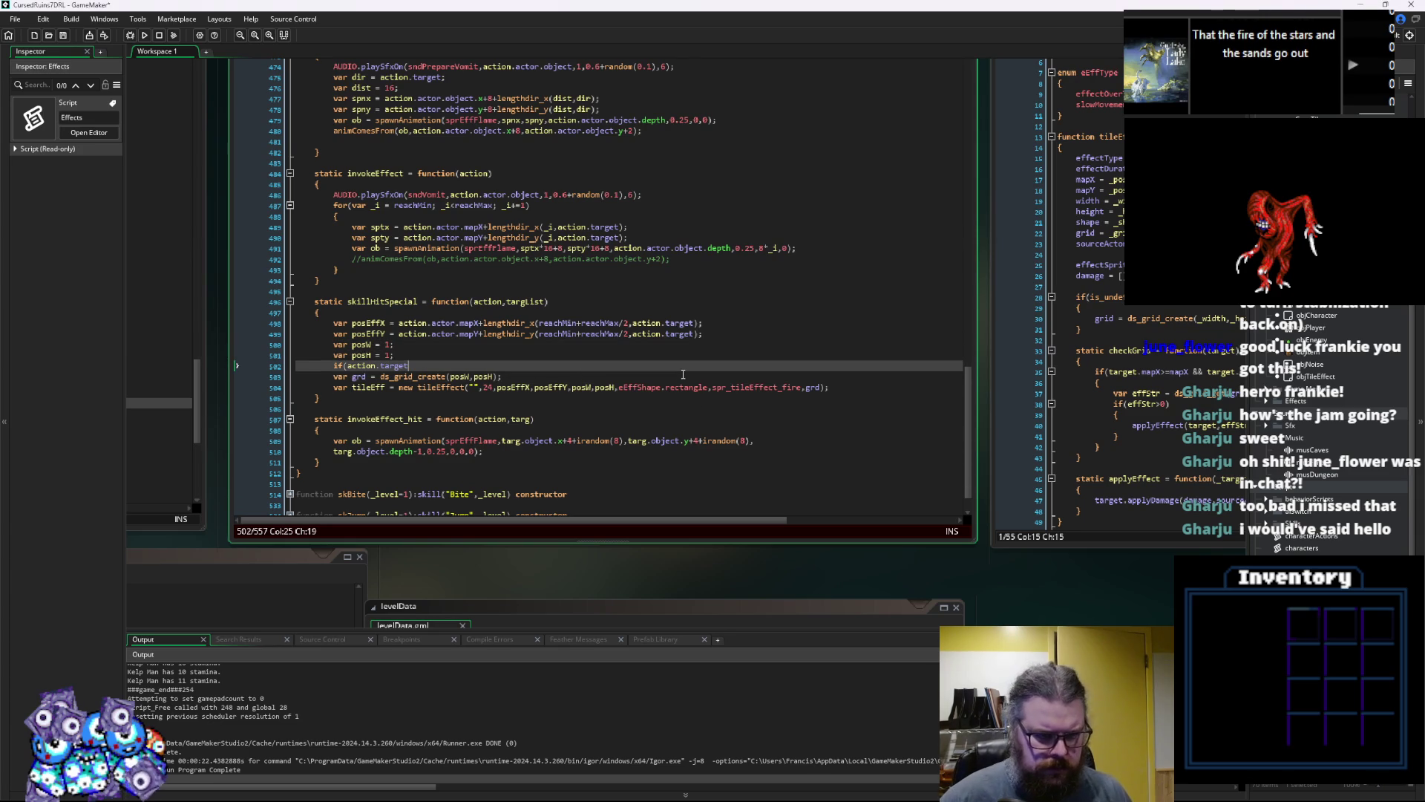
type(")")
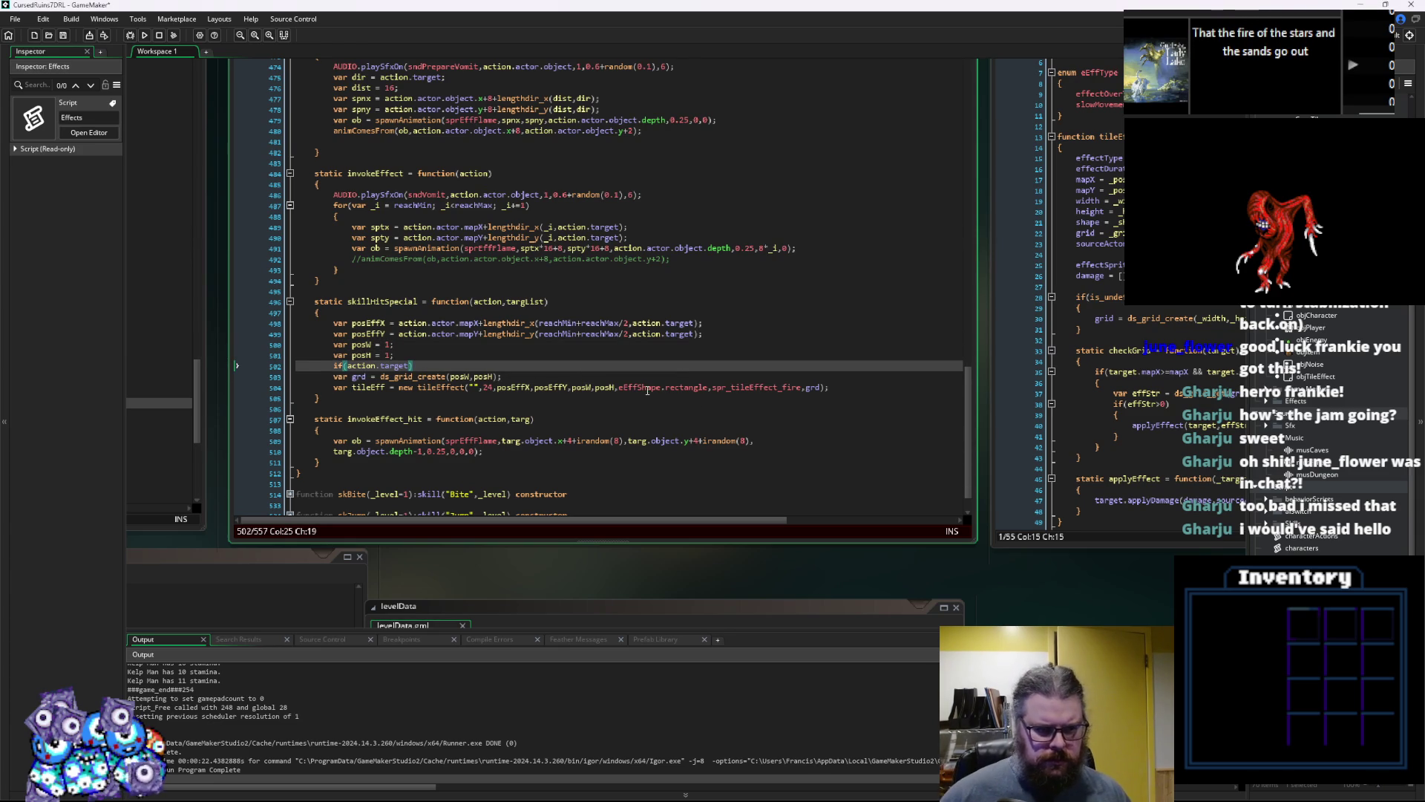
left_click(586, 494)
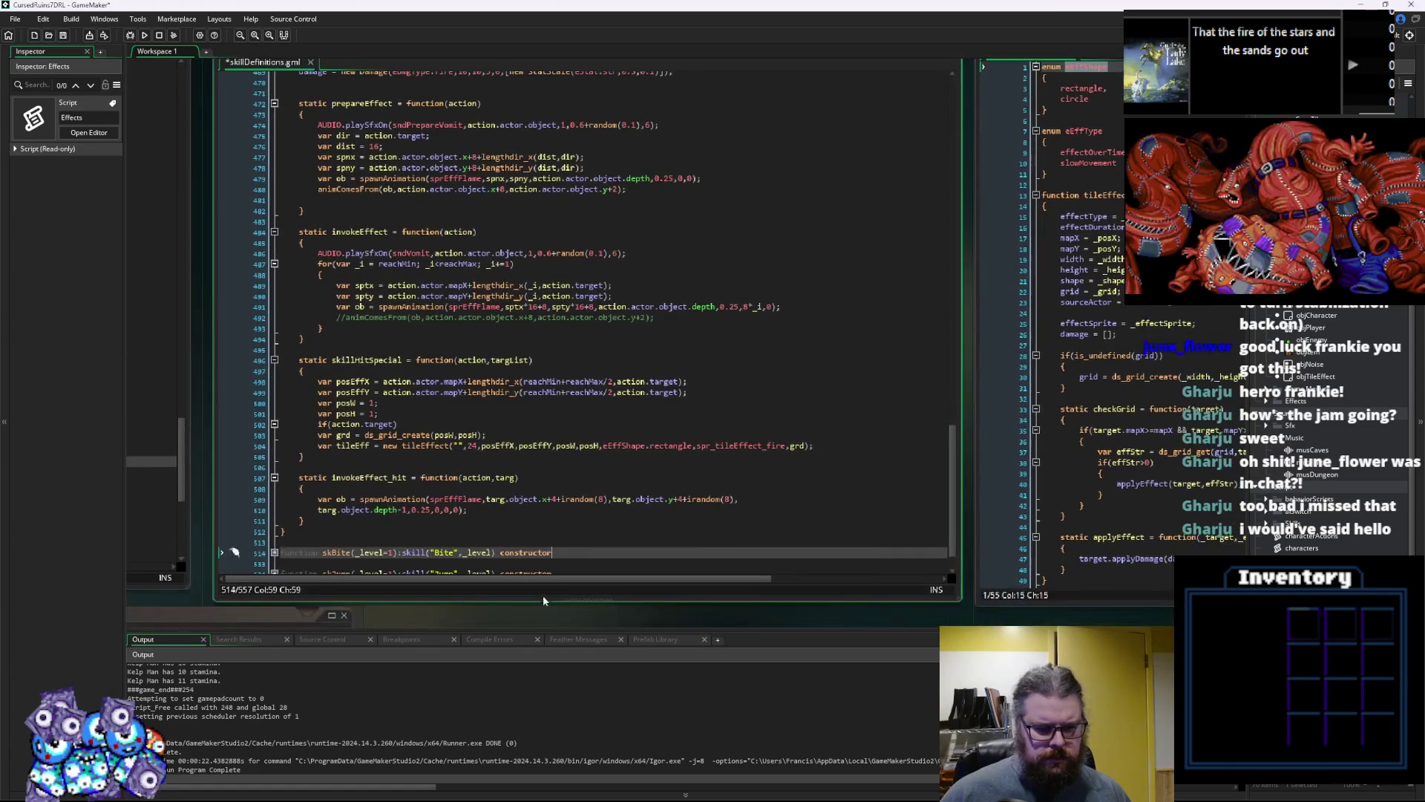
left_click(414, 357)
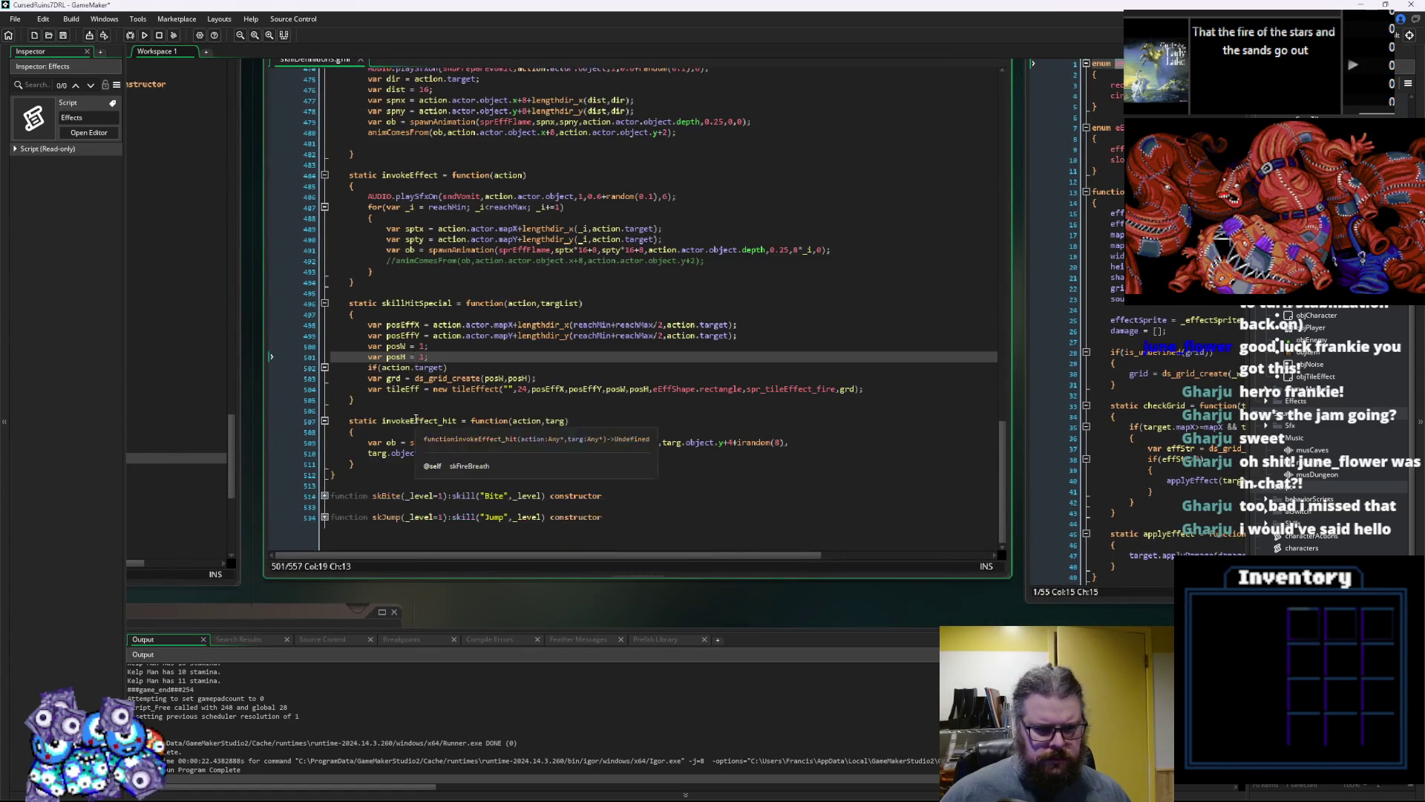
left_click(490, 374)
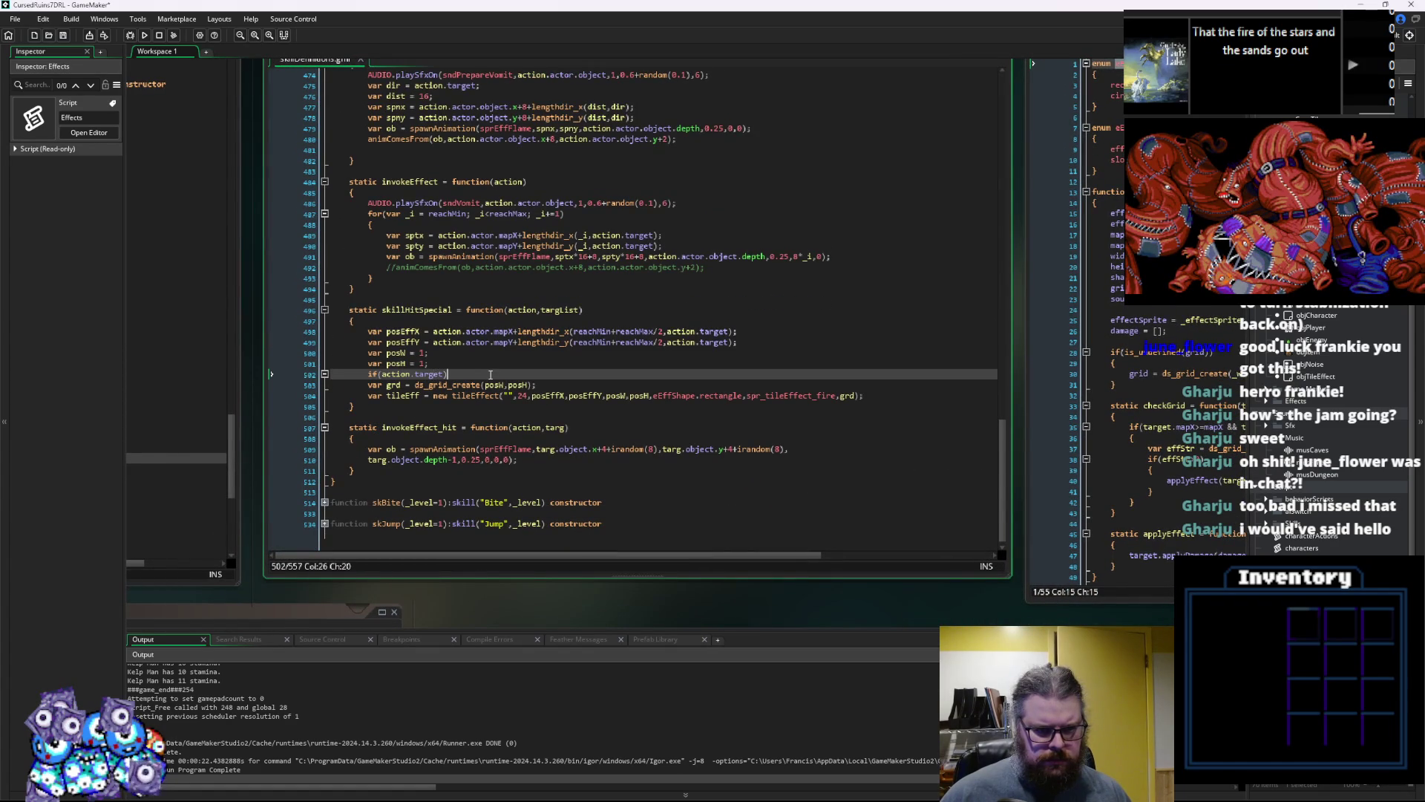
left_click(412, 373)
type("(")
key("Left")
key("Left")
key("Left")
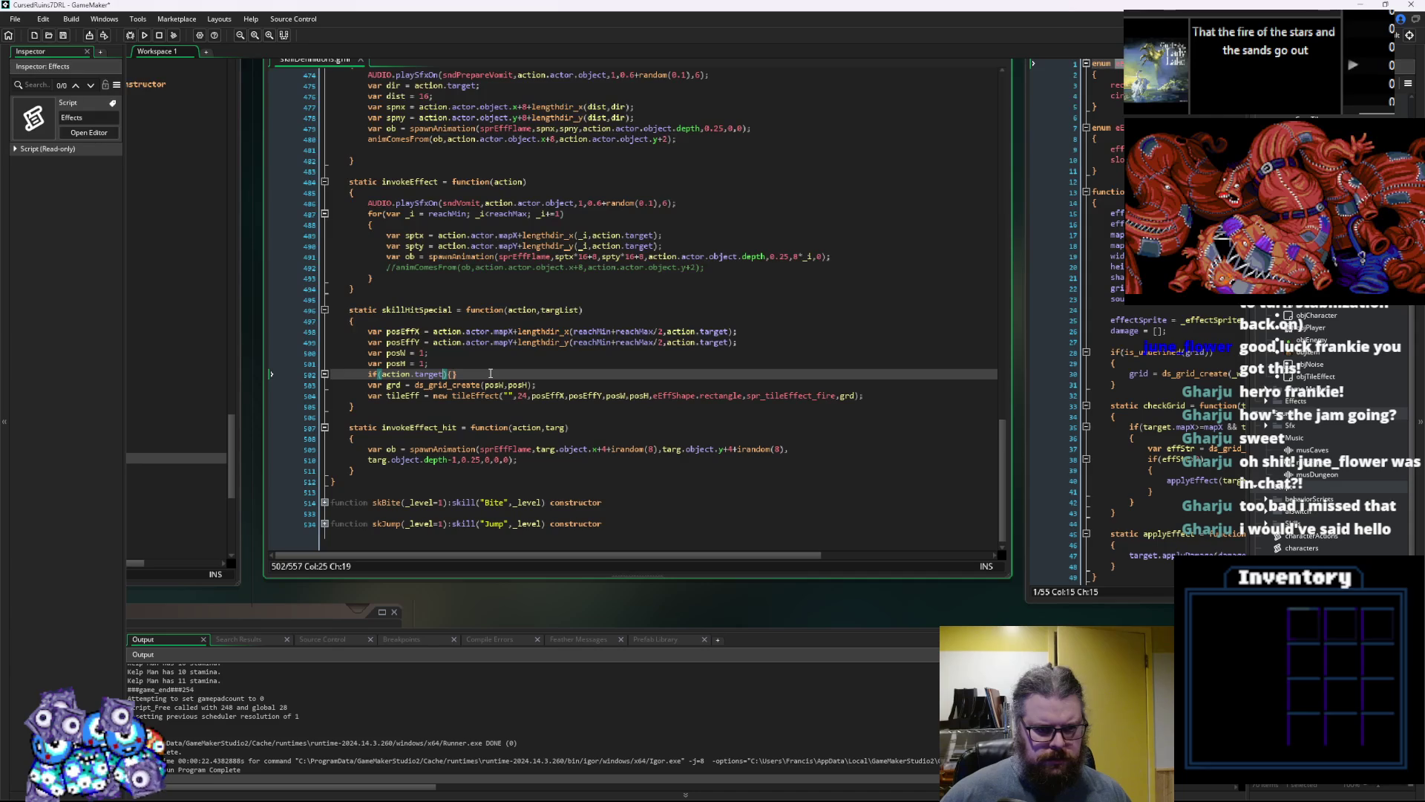
key("Right")
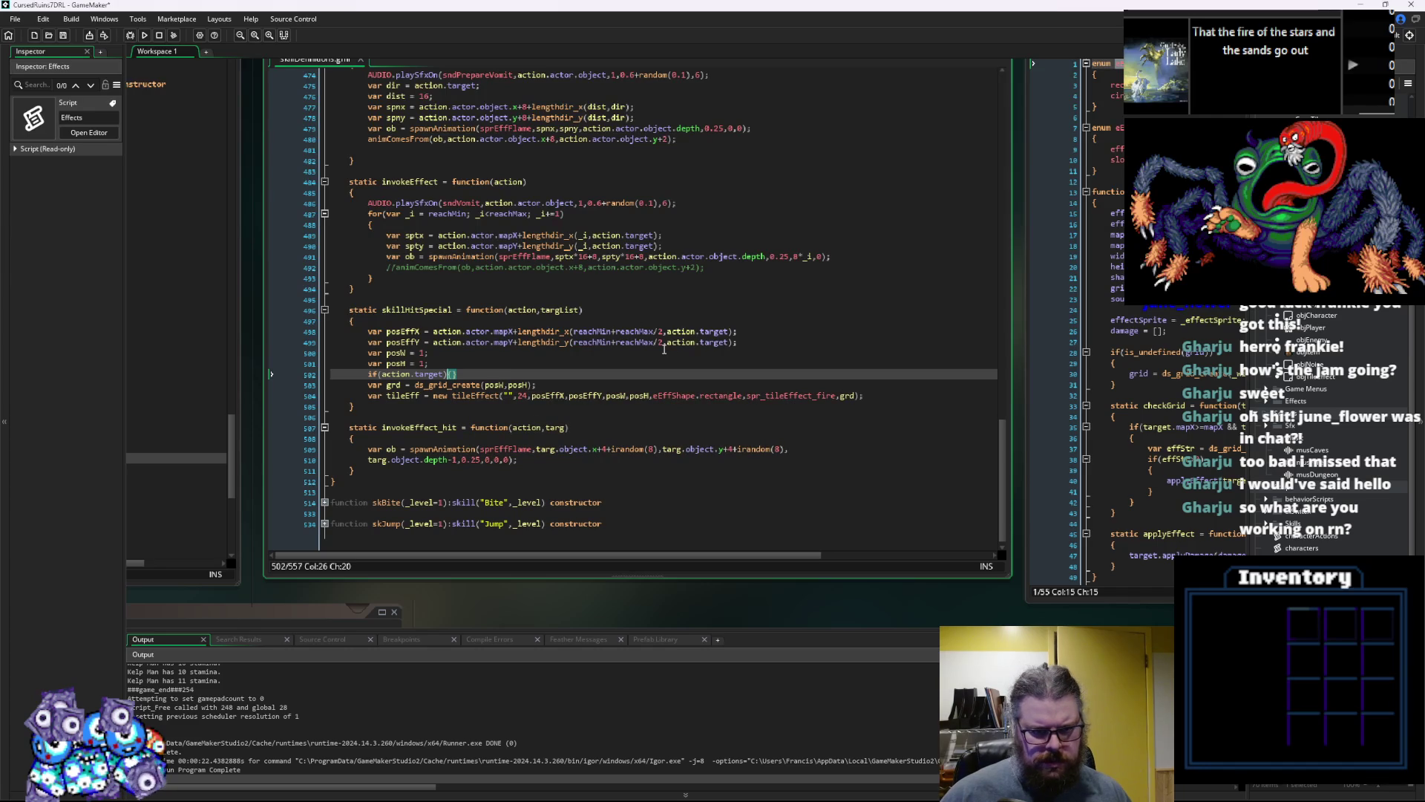
type("{}")
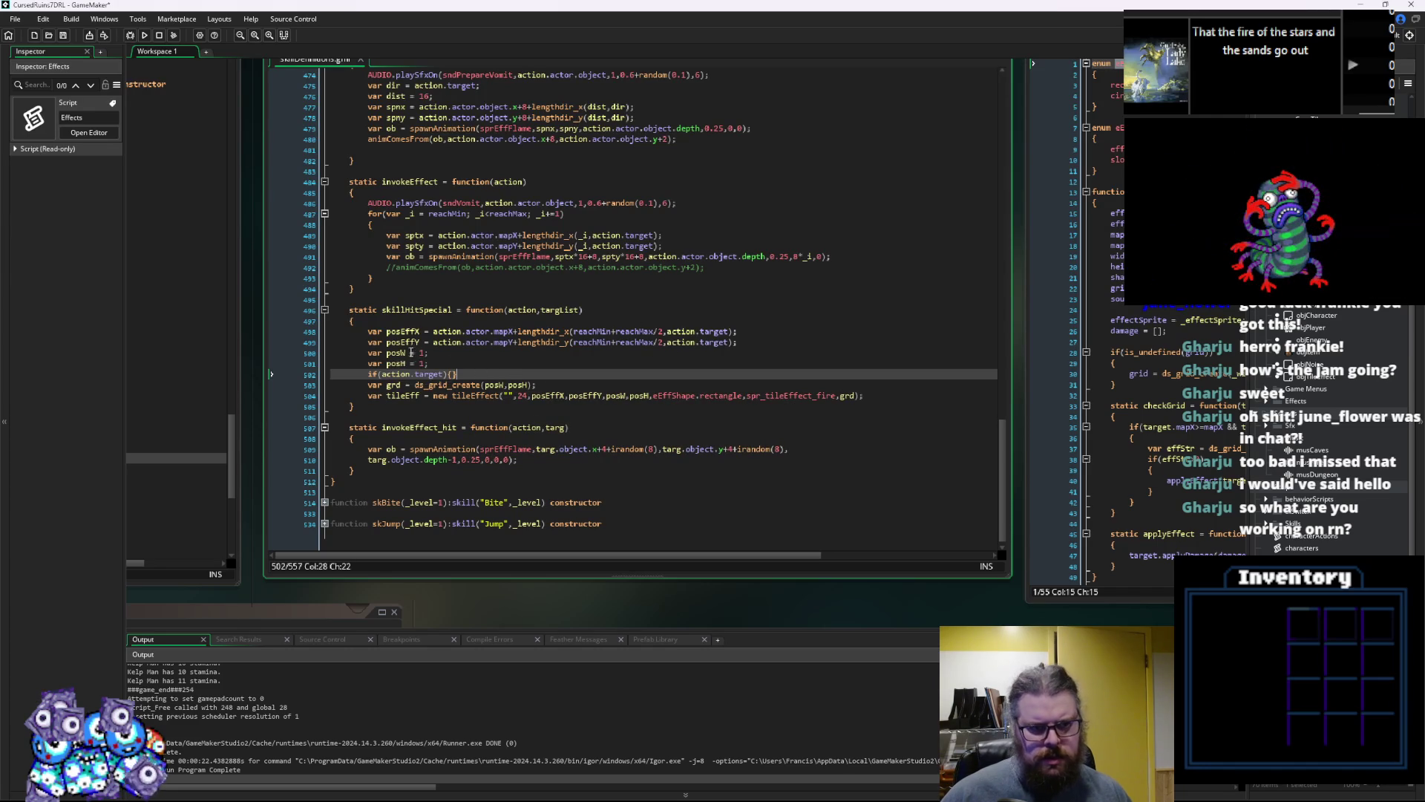
left_click(641, 343)
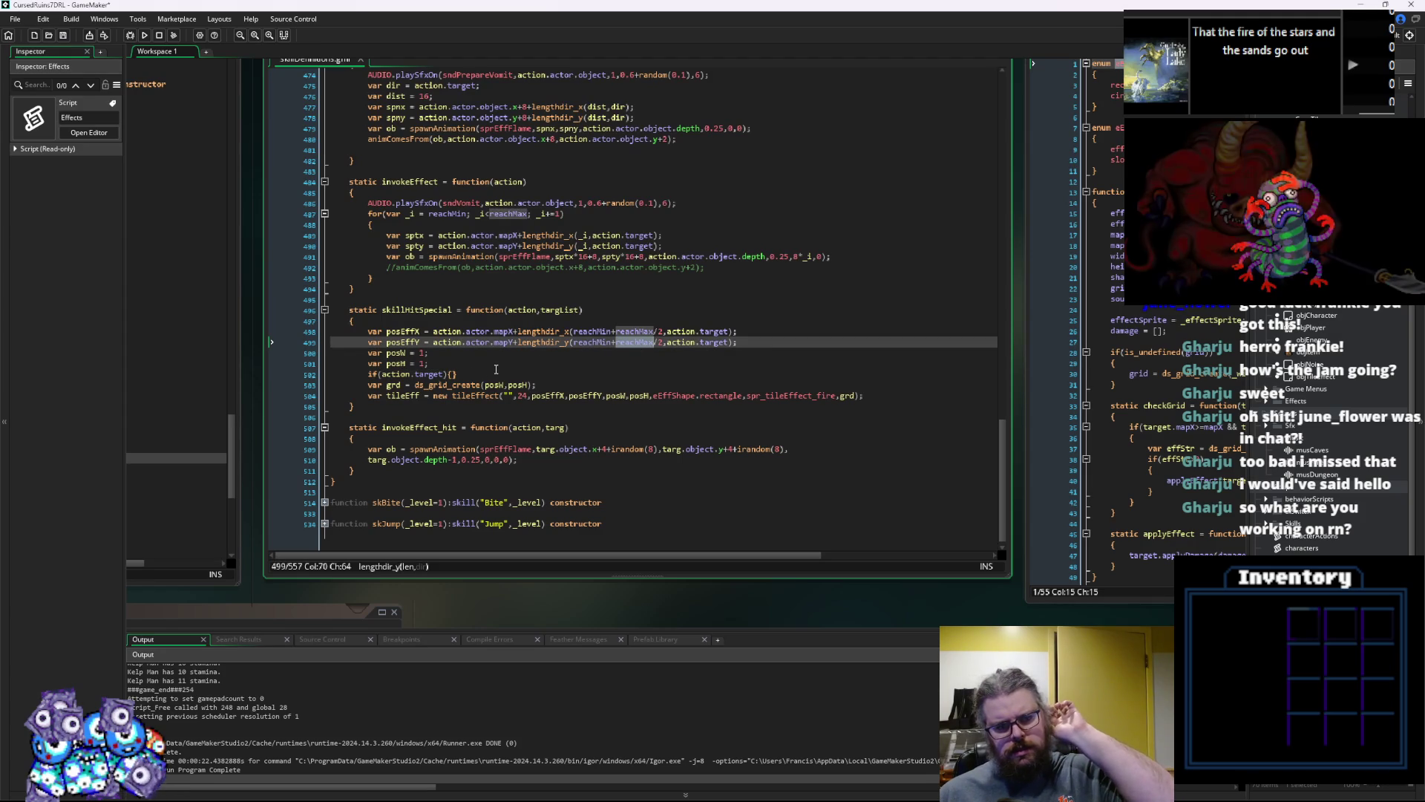
Offset posEffX and posEffY by -reachMax/2 and set posW and posH to reachMax
left_click(741, 332)
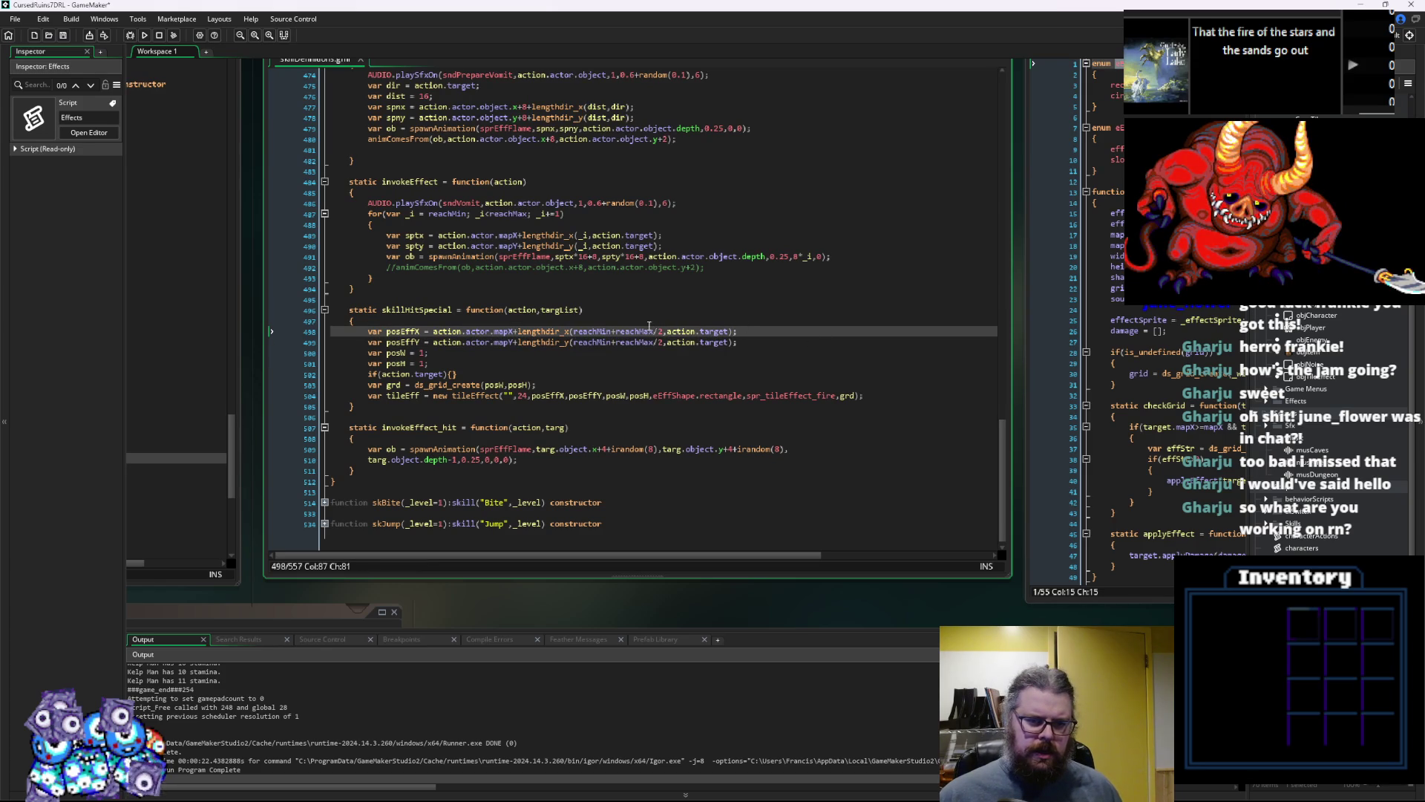
left_click(618, 332)
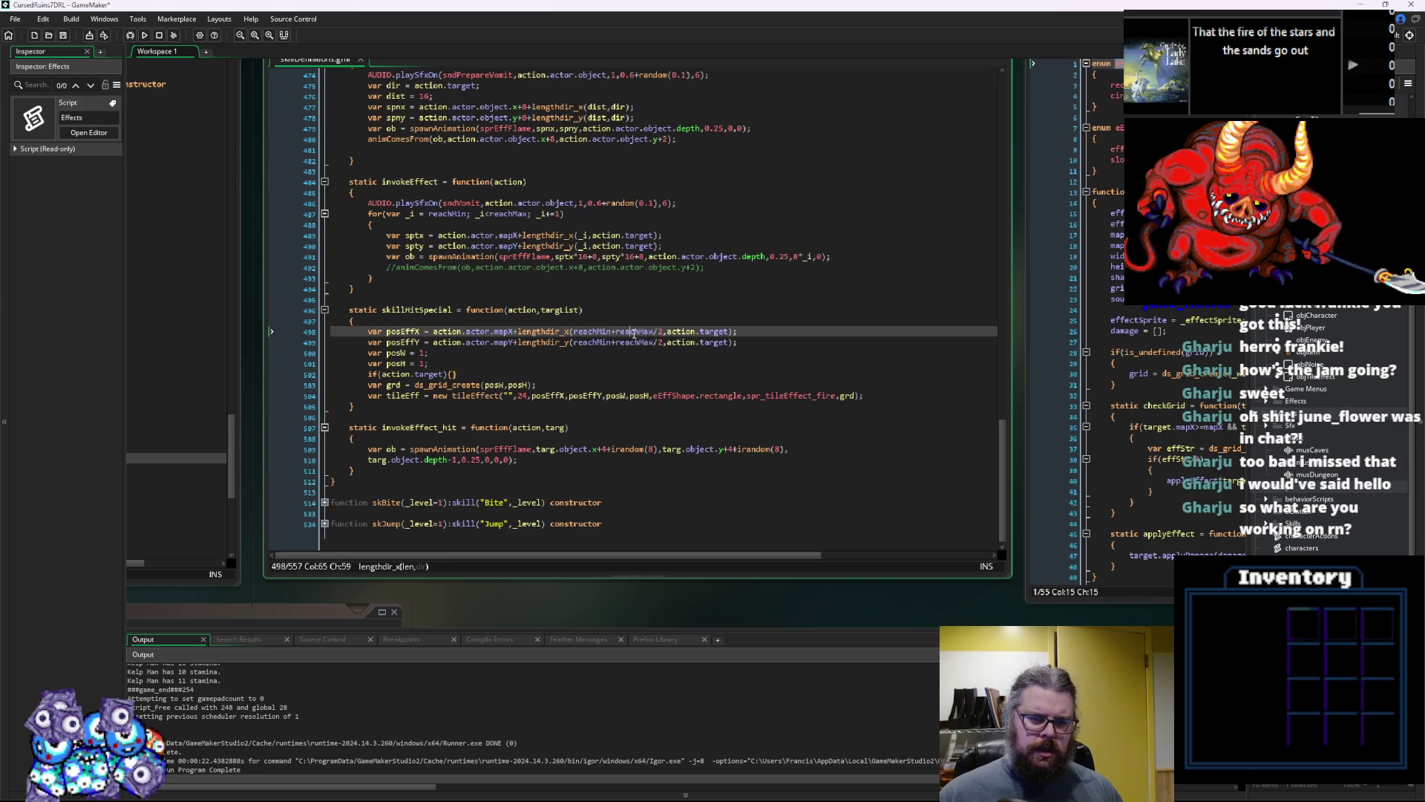
key("End")
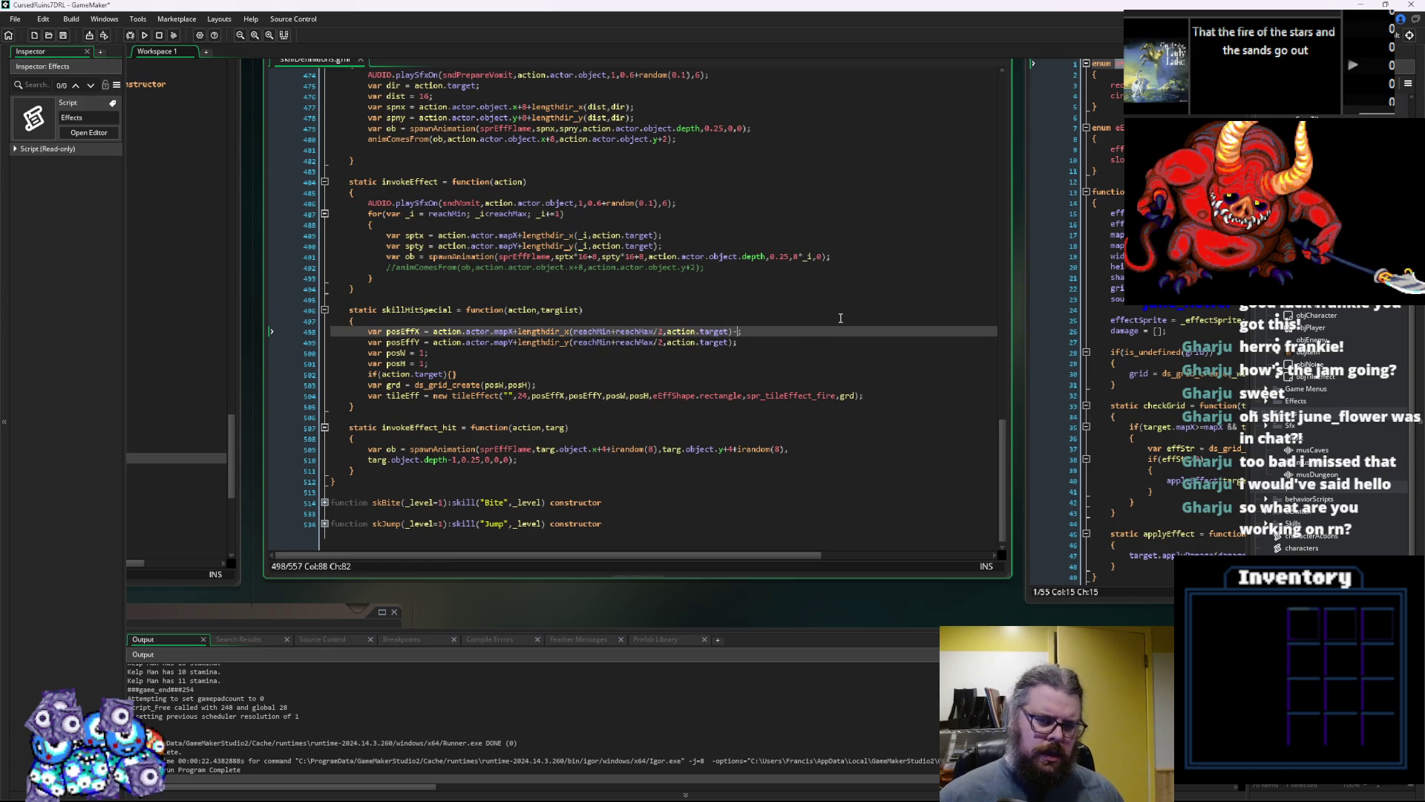
type("reachMax/2")
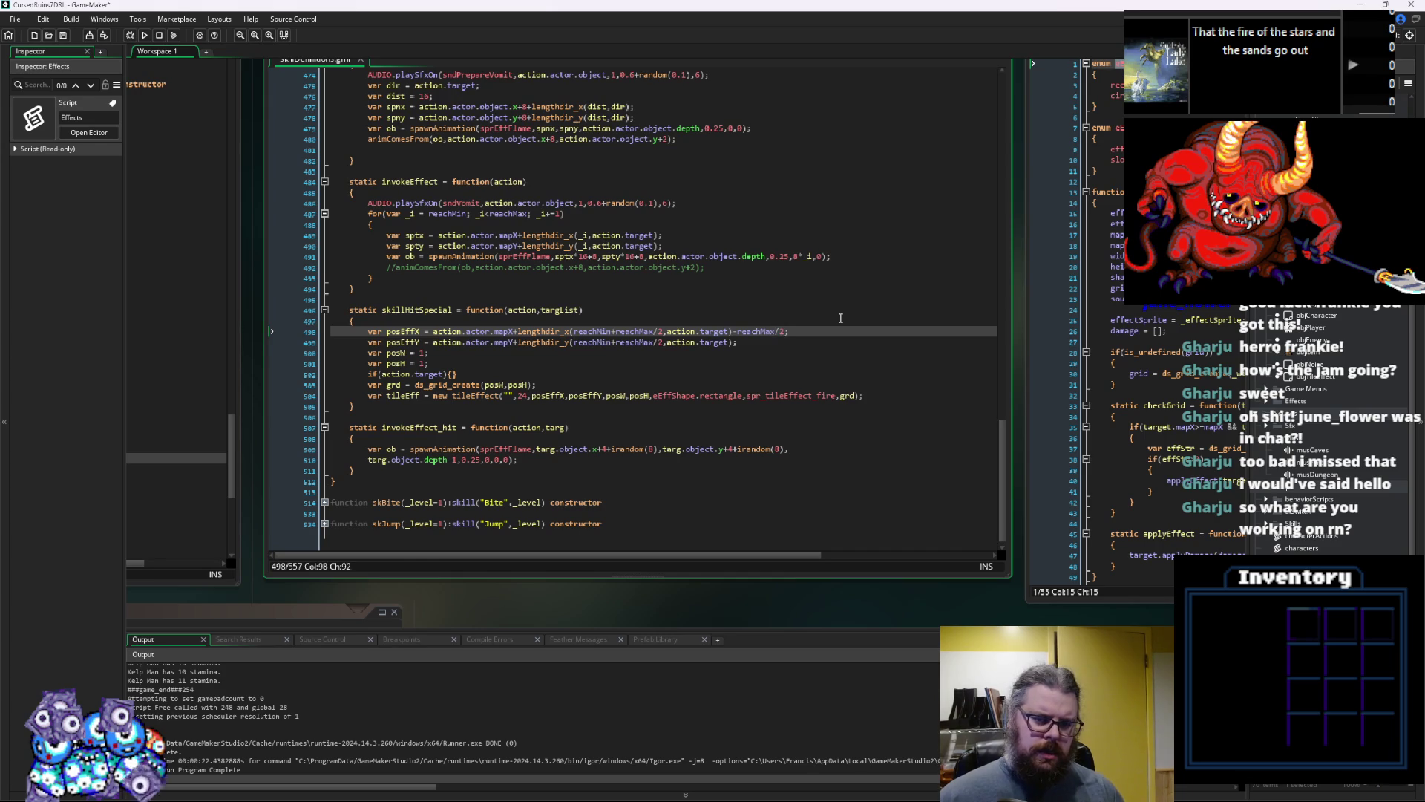
key("Down")
type("-reachMax")
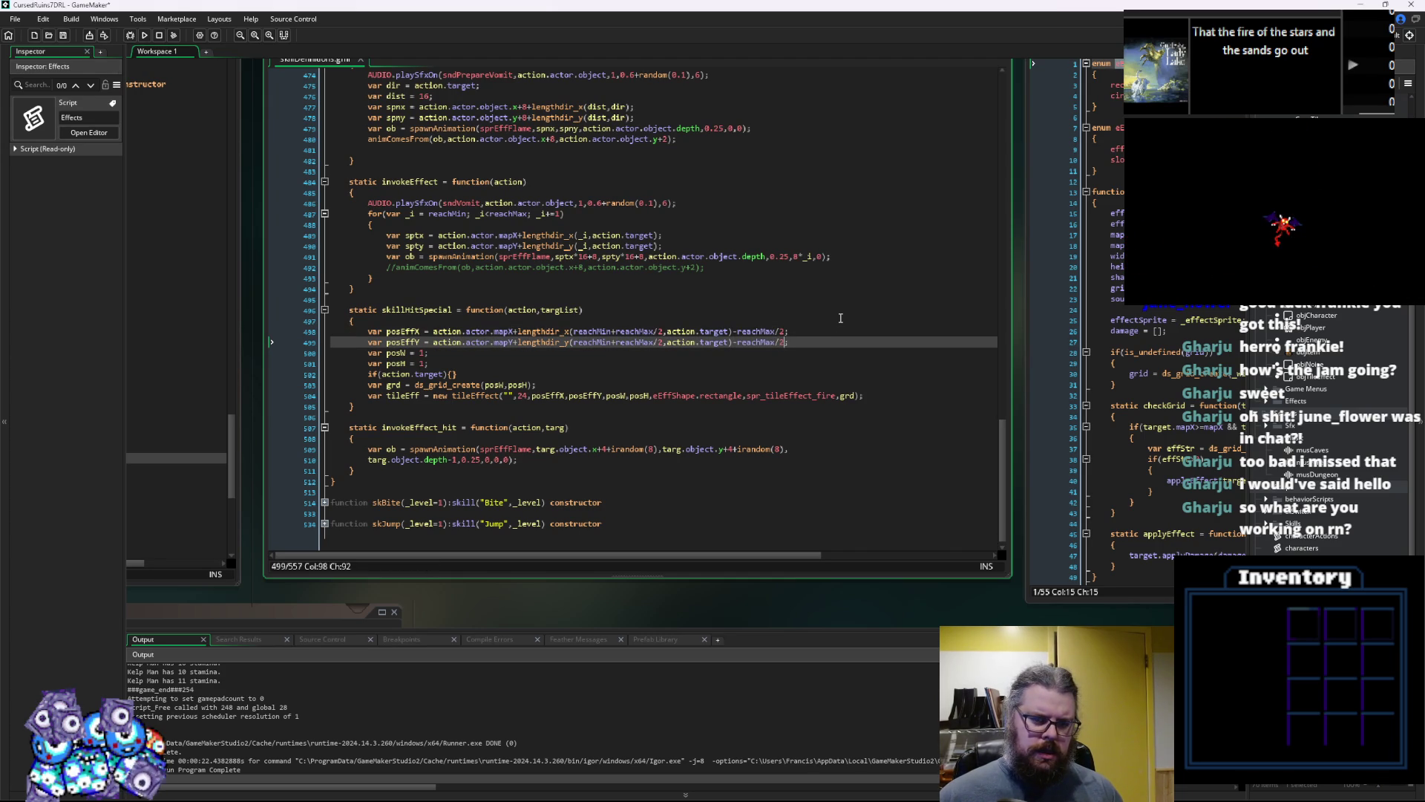
key("Down")
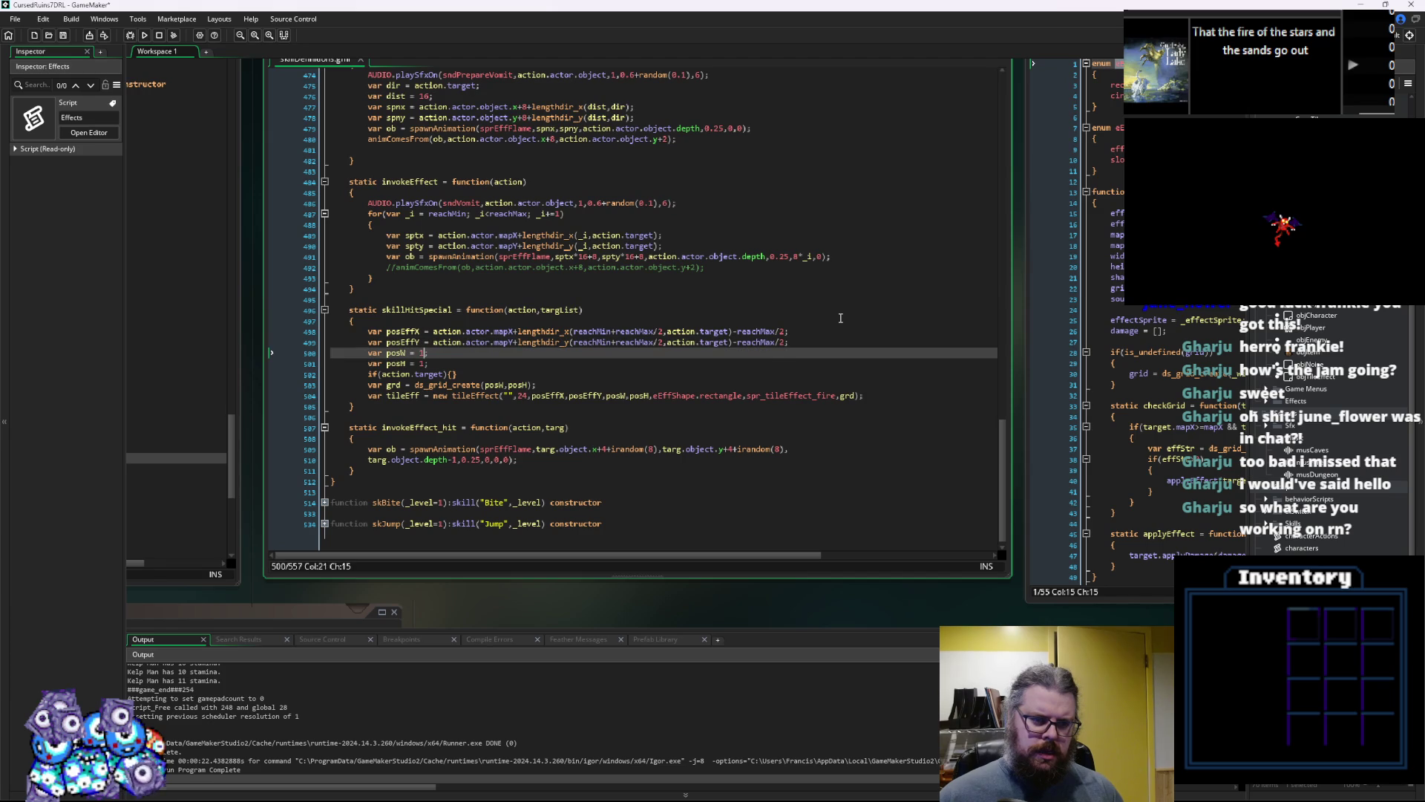
key("BackSpace")
type("reachMax")
key("Down")
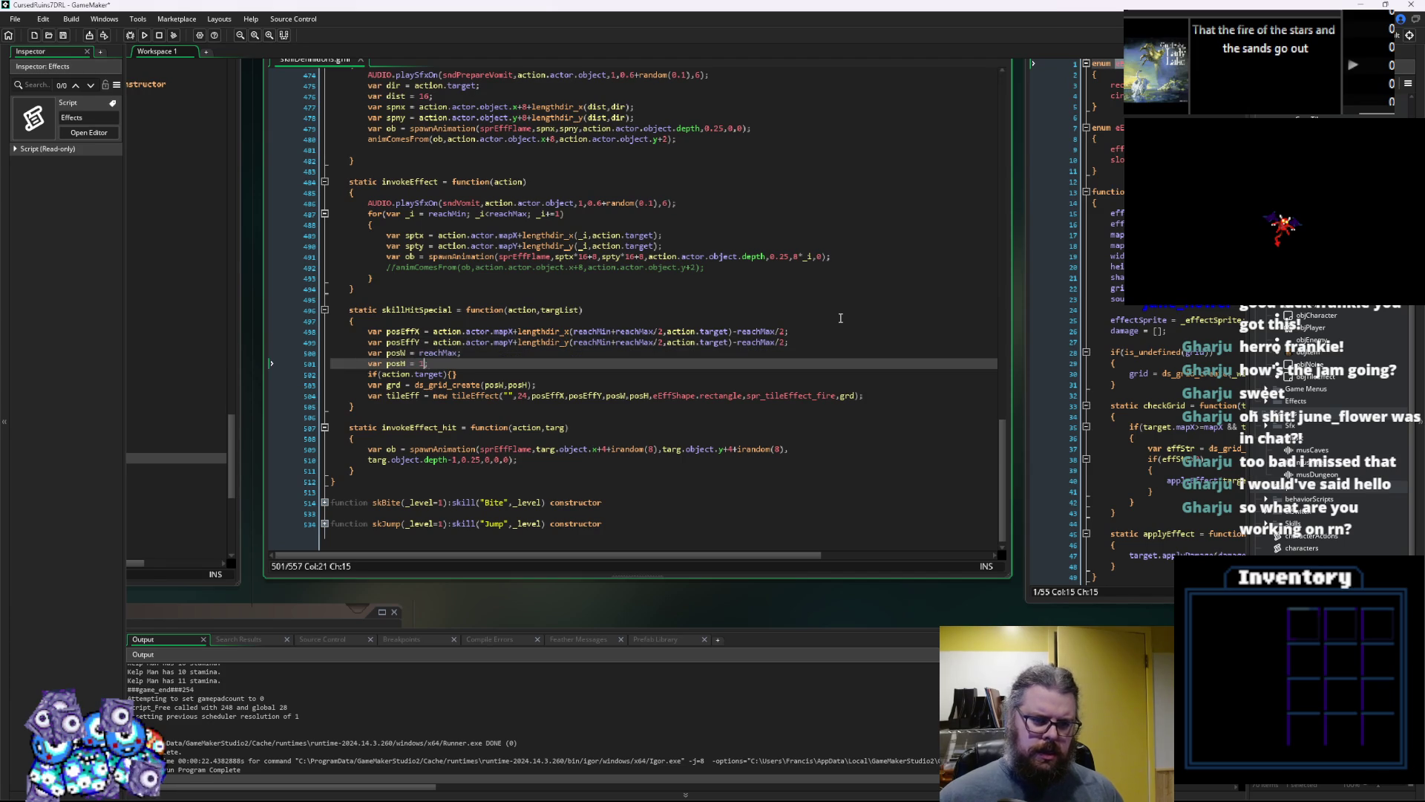
type("reachMax")
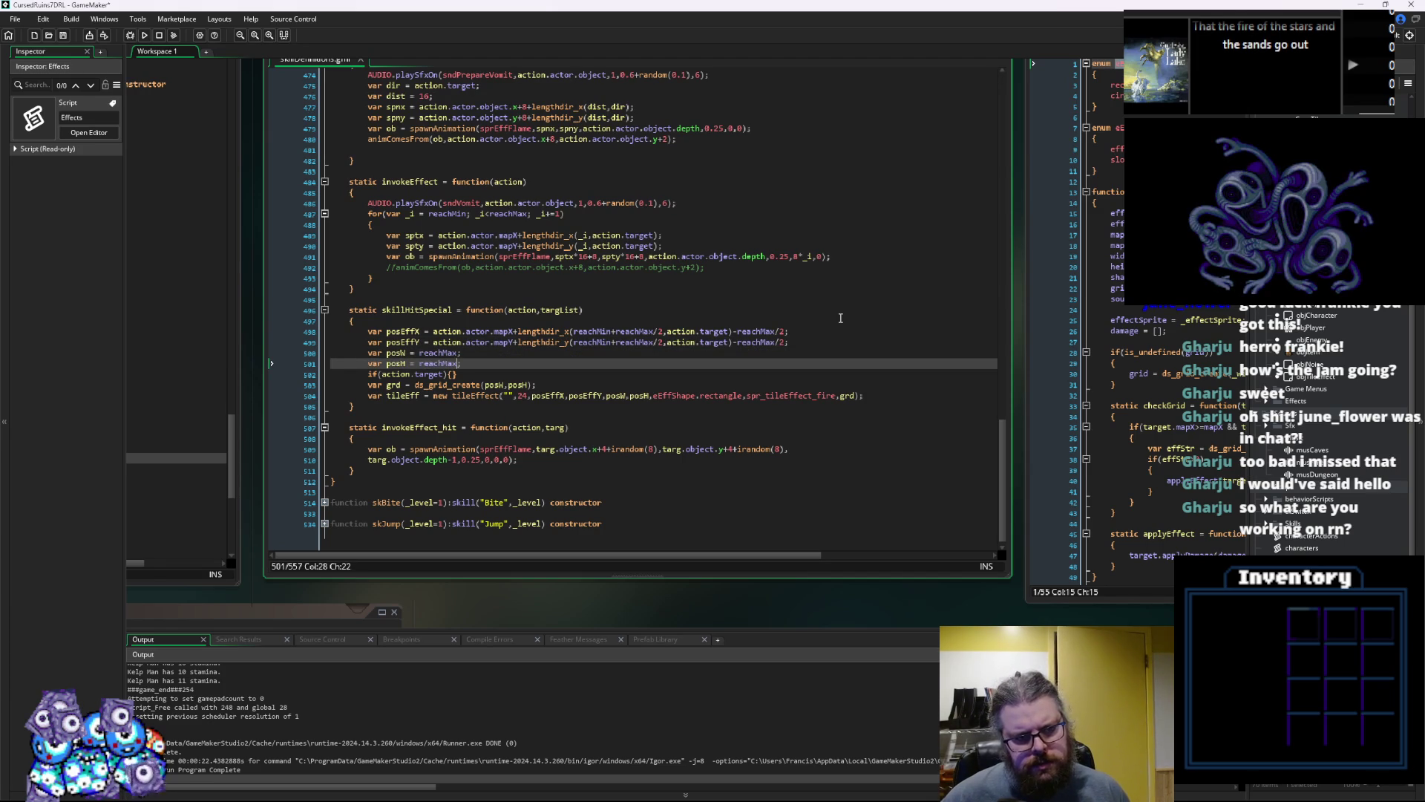
Comment out the if(action.target){} check with // and add a blank line above it
key("Down")
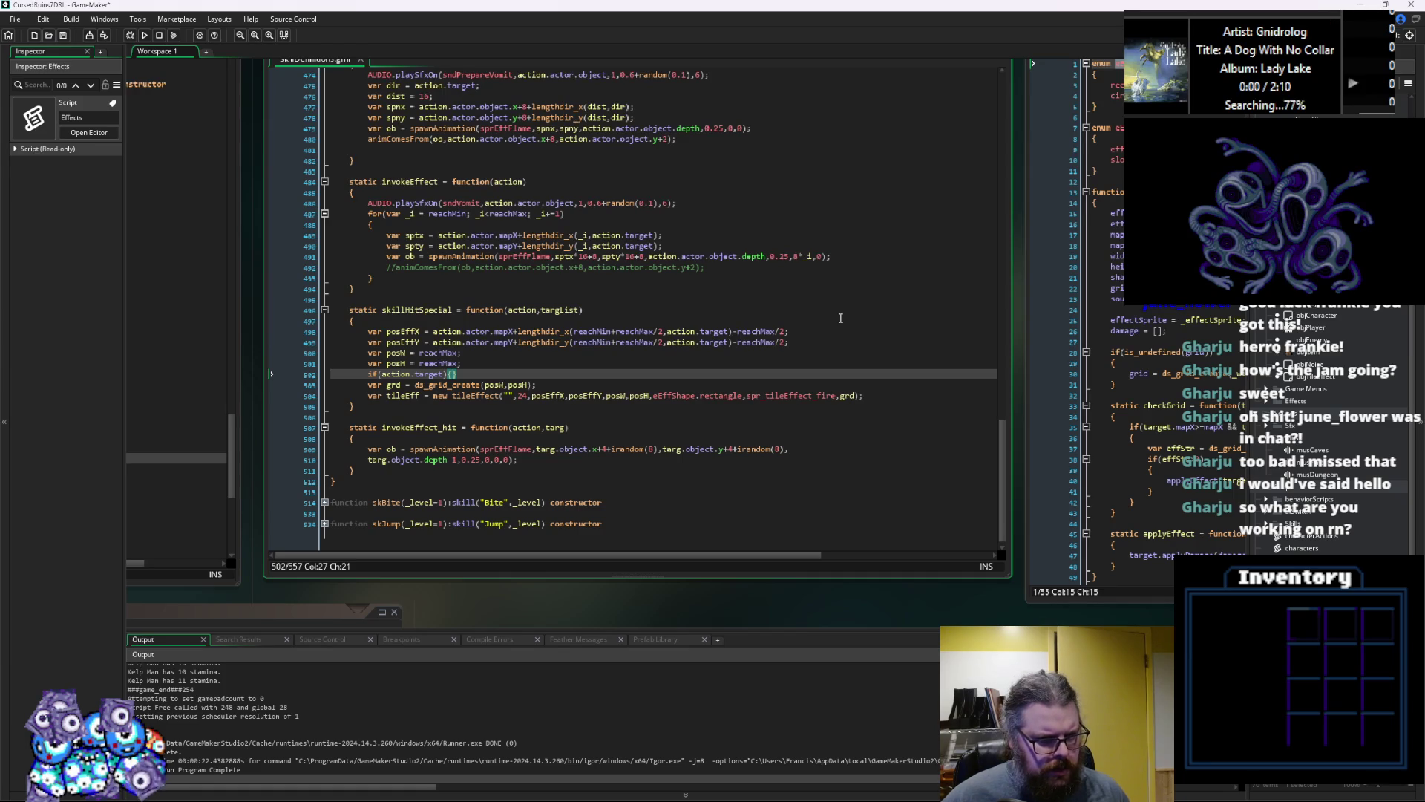
key("Left")
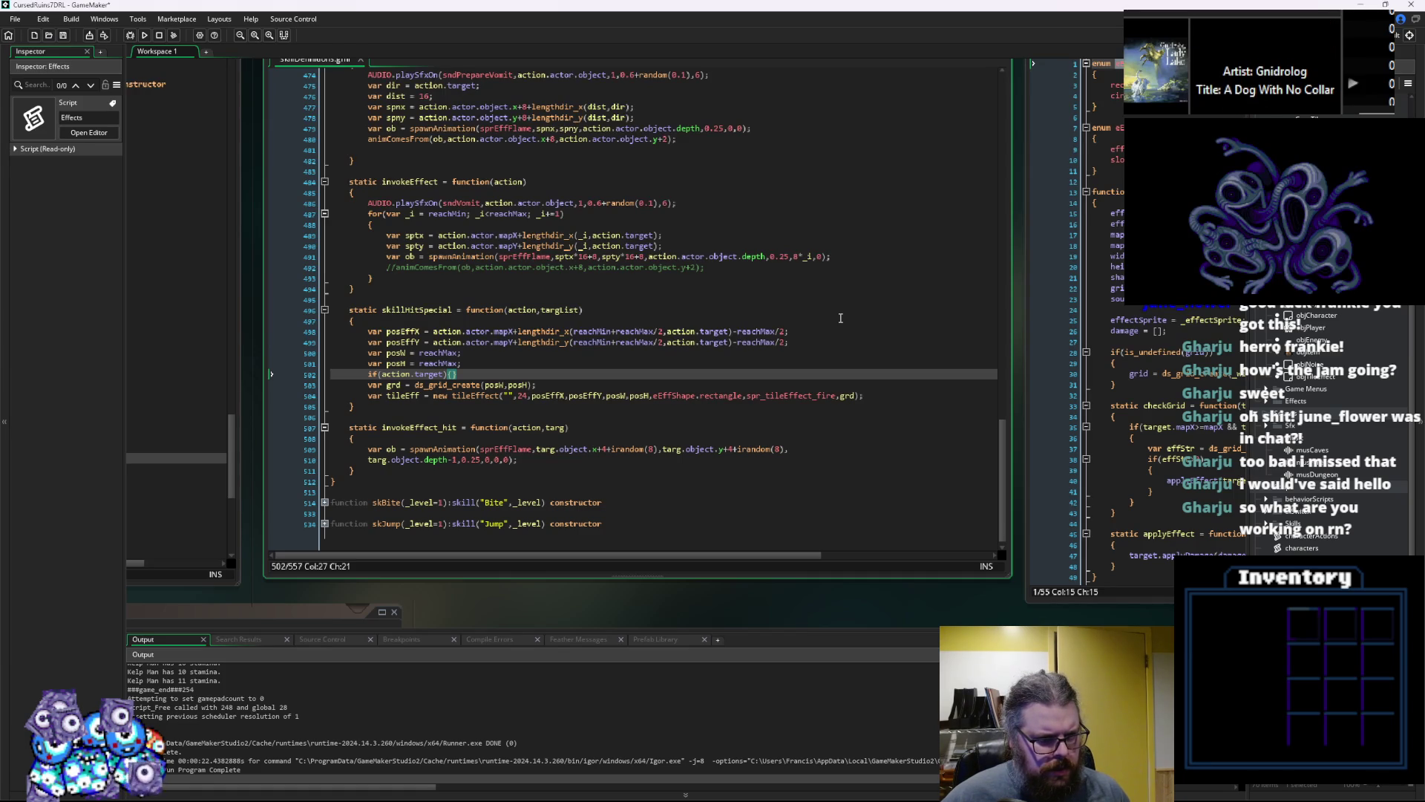
key("Left")
key("Left")
key("Left")
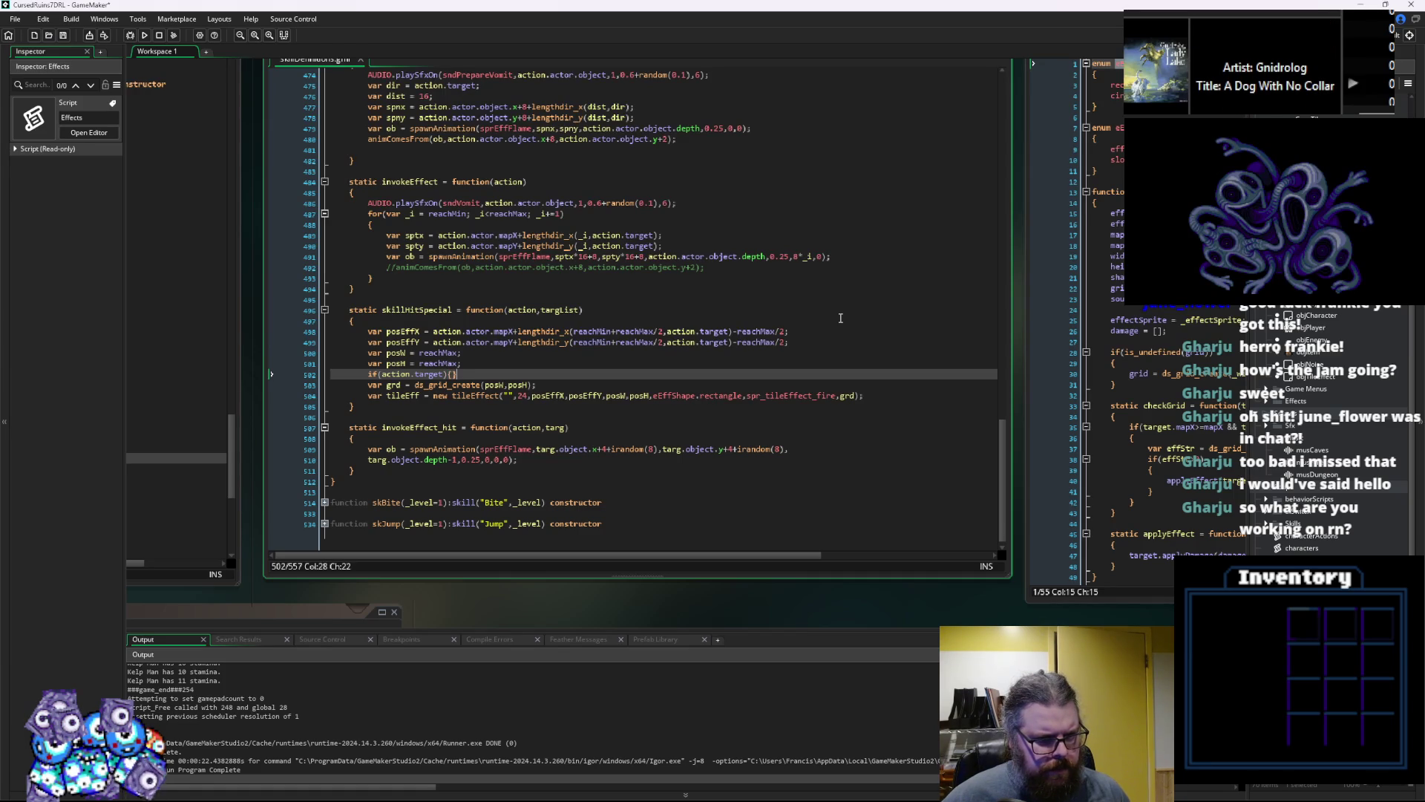
key("Home")
type("//")
key("Home")
key("Return")
Paste invokeEffect's reachMin-to-reachMax for loop onto the blank line in skillHitSpecial
key("Up")
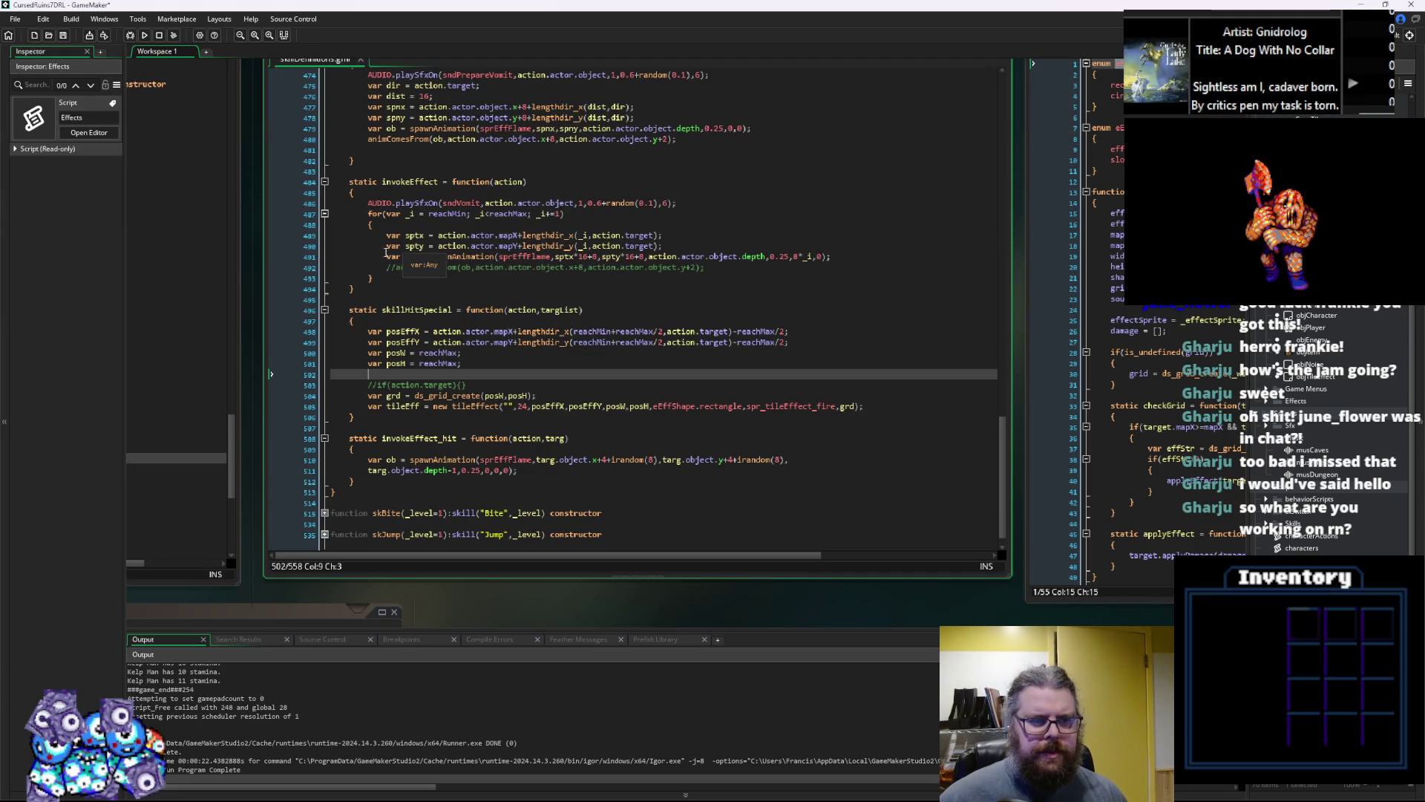
left_click(378, 278)
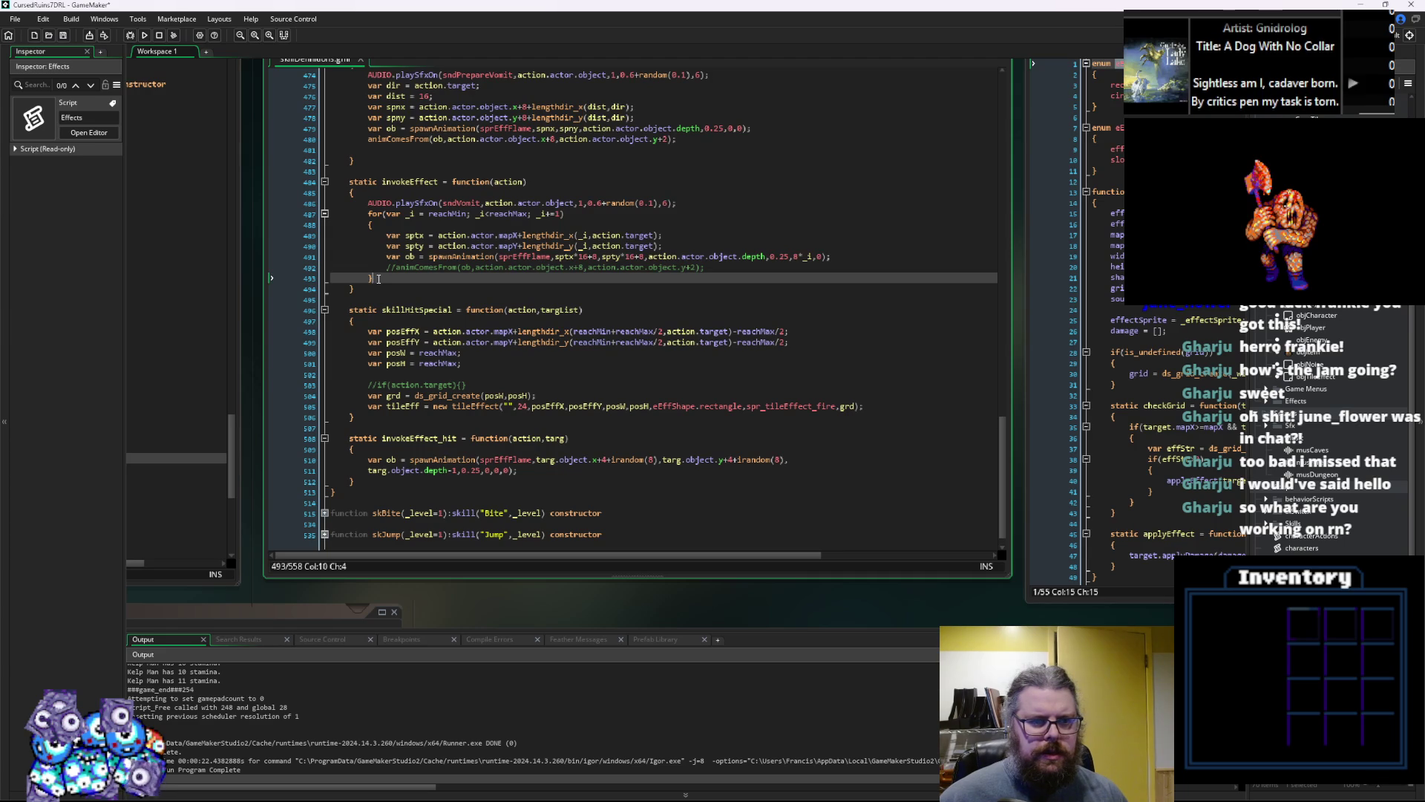
mouse_move(379, 279)
left_mouse_down()
mouse_move(386, 236)
mouse_move(369, 213)
left_mouse_up()
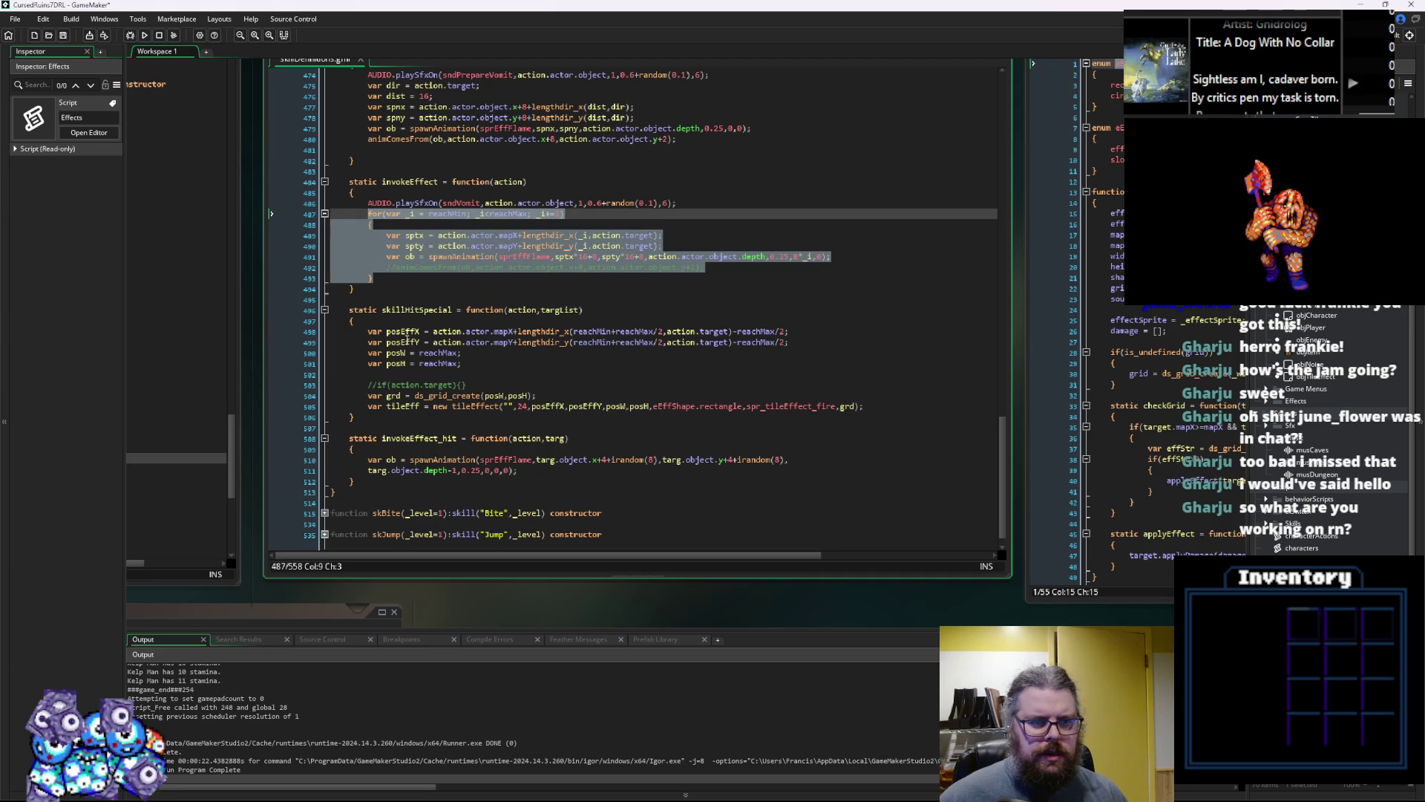
left_click(388, 373)
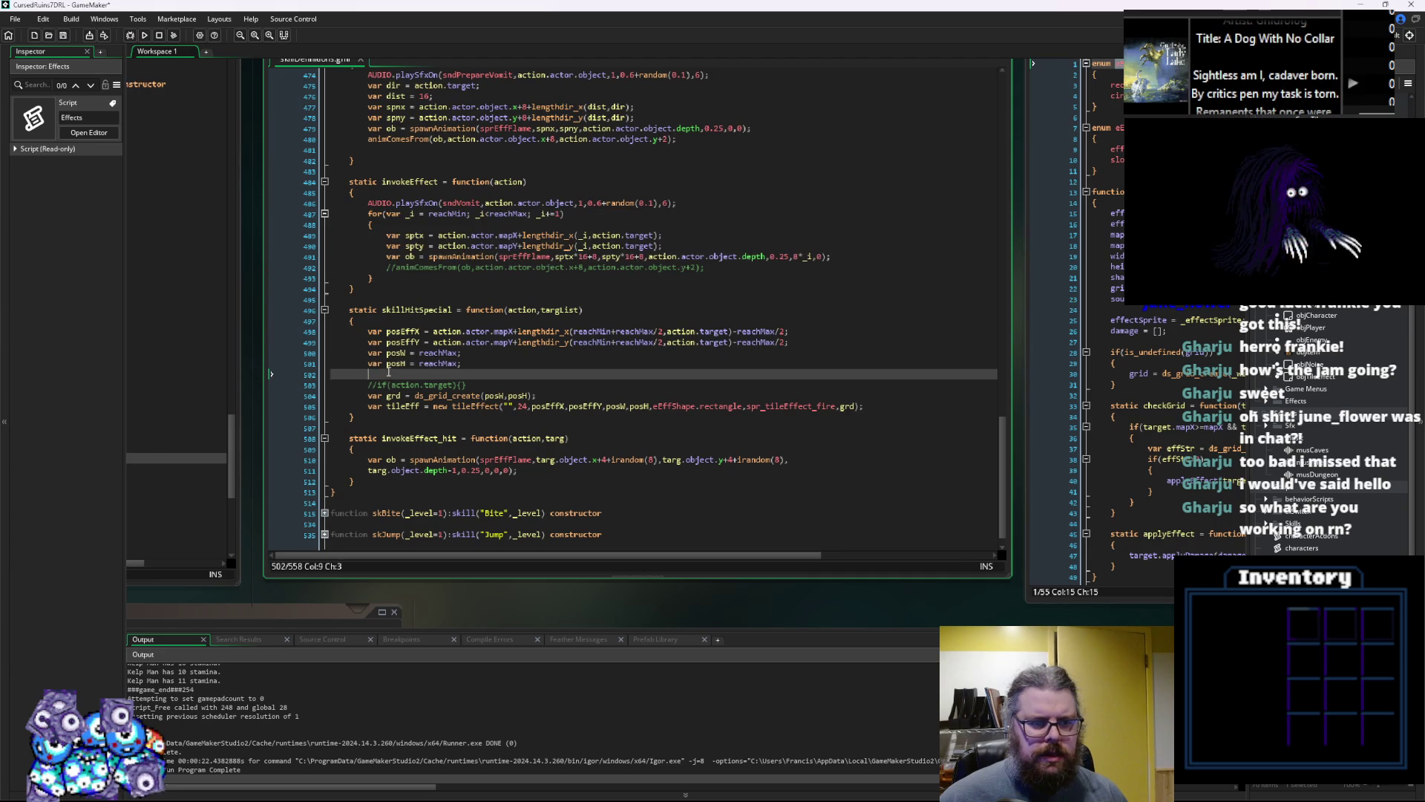
key("ctrl+v")
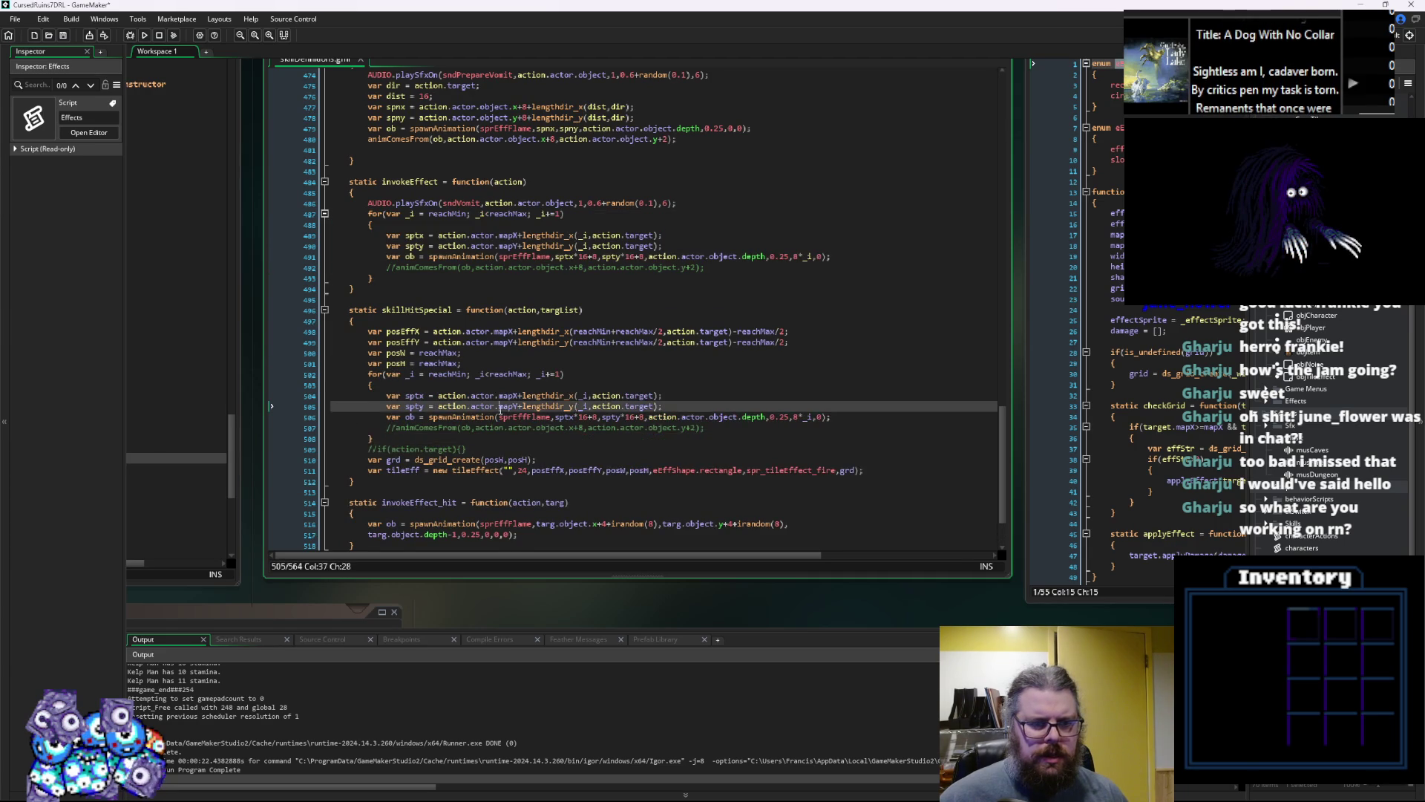
Change the pasted loop header to start _i at 0 and run while _i<reachMax-reachMin
left_click(477, 394)
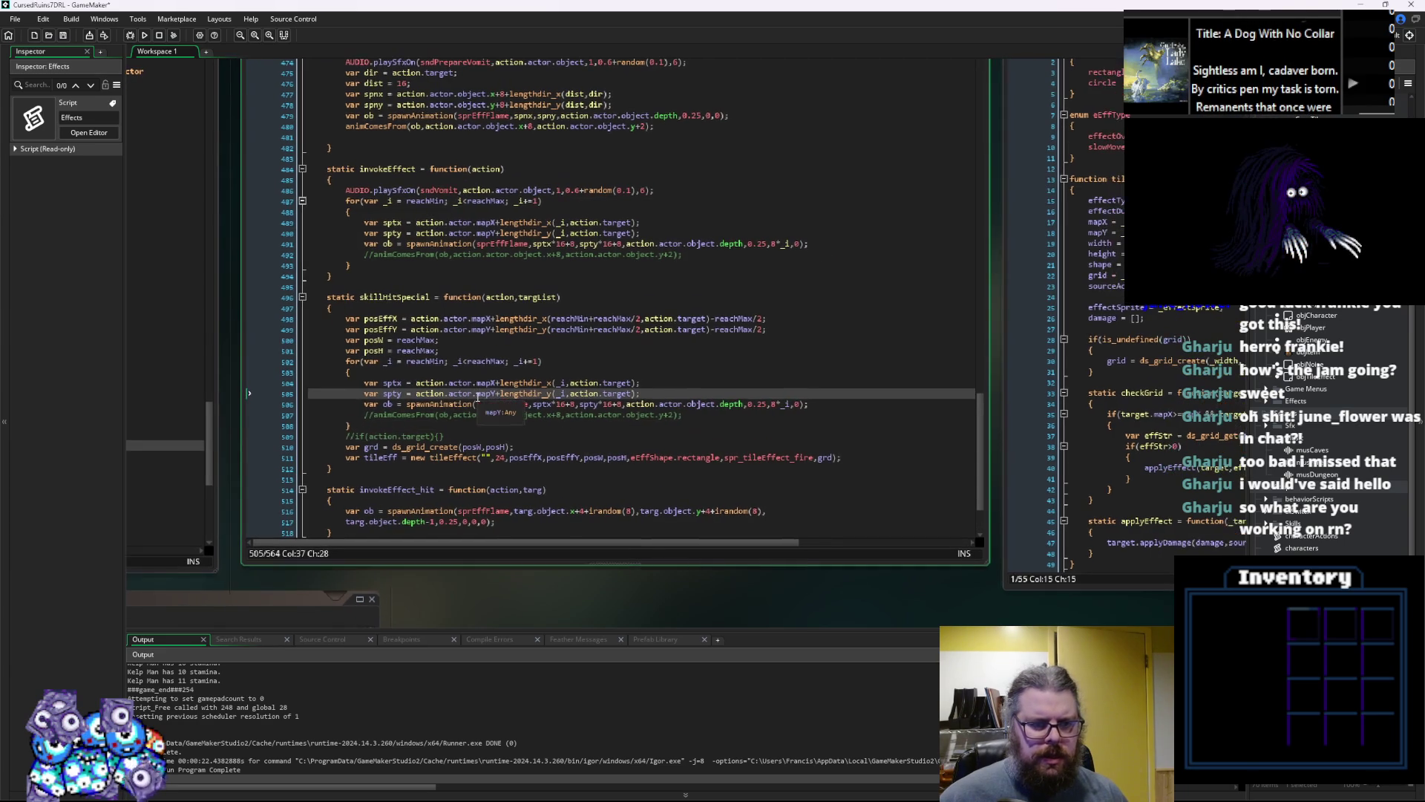
left_click(424, 361)
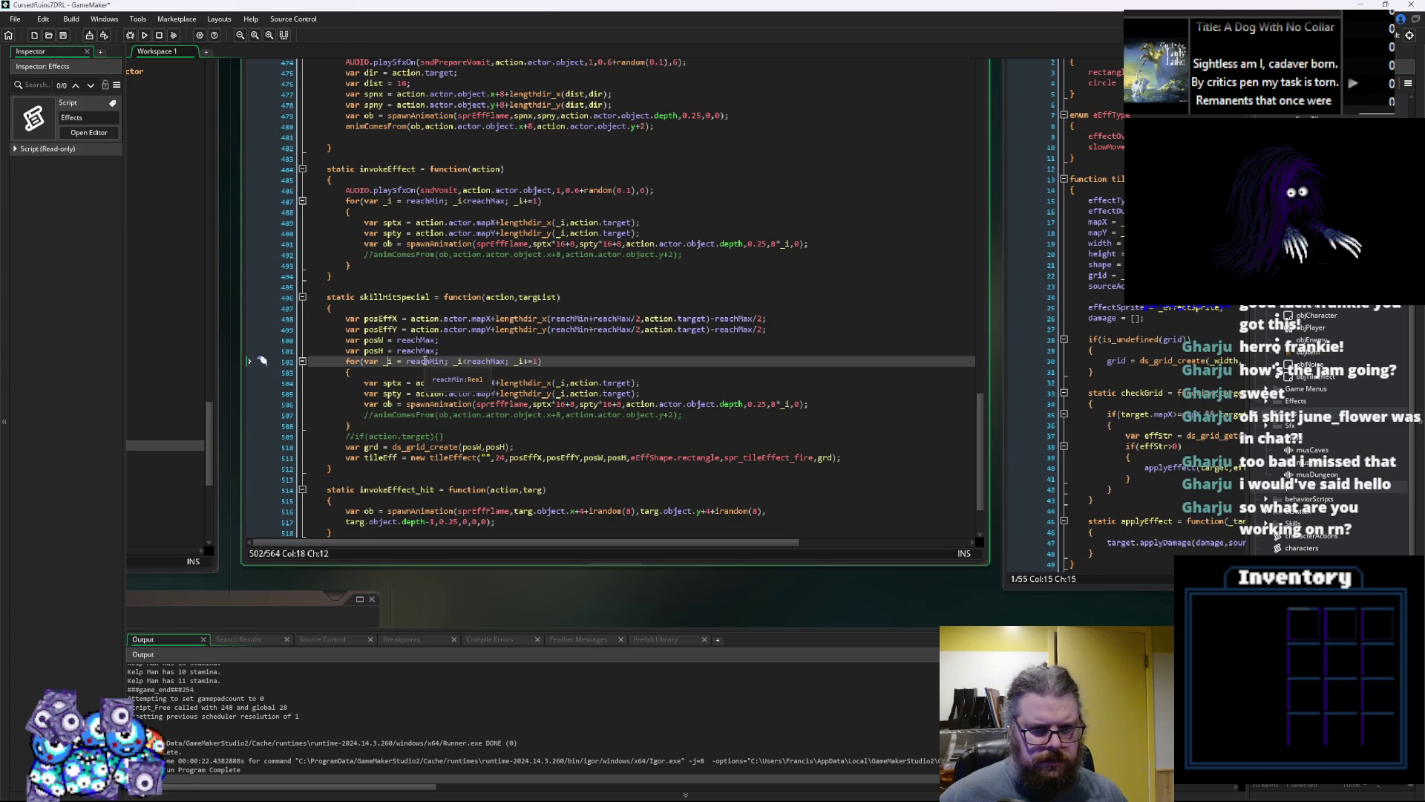
left_click(435, 362)
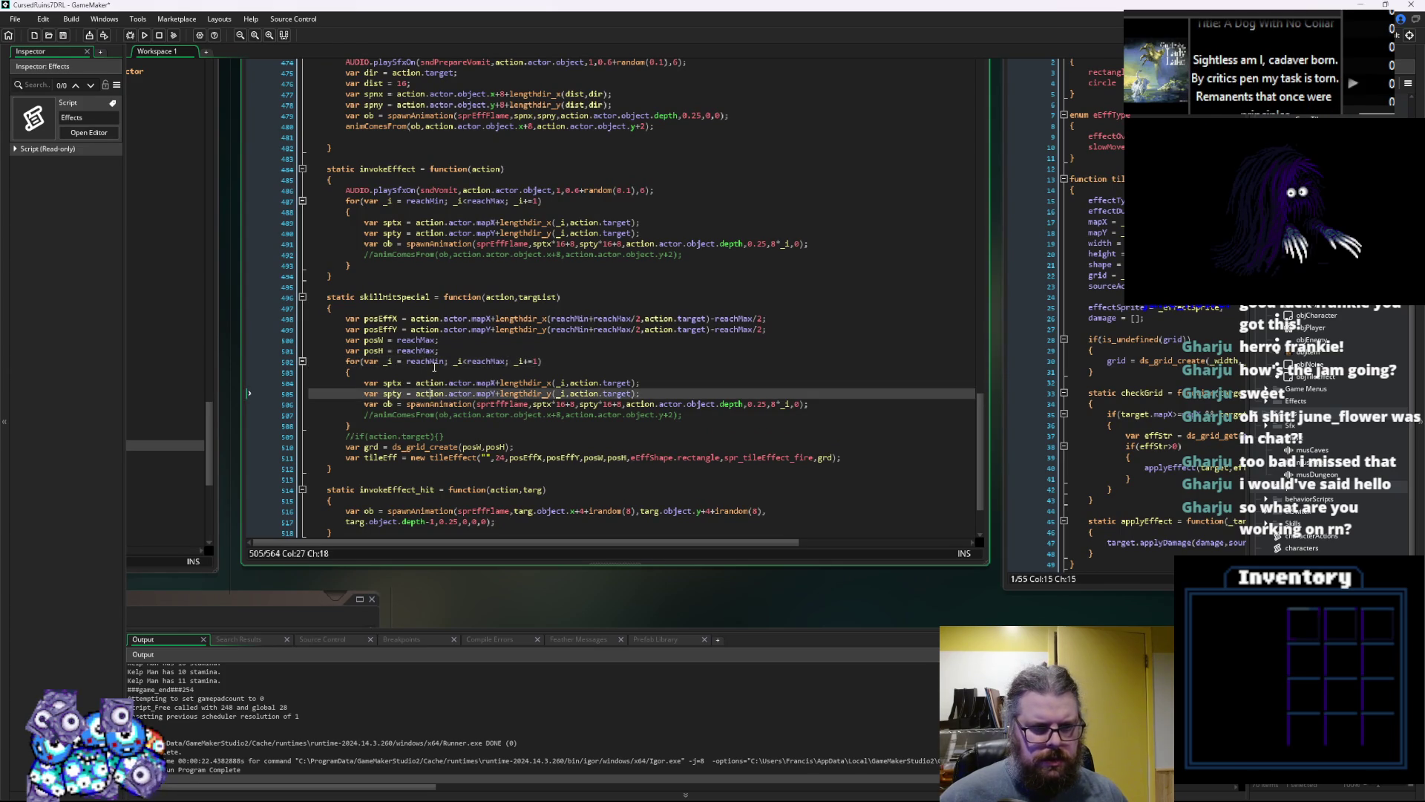
double_click(434, 362)
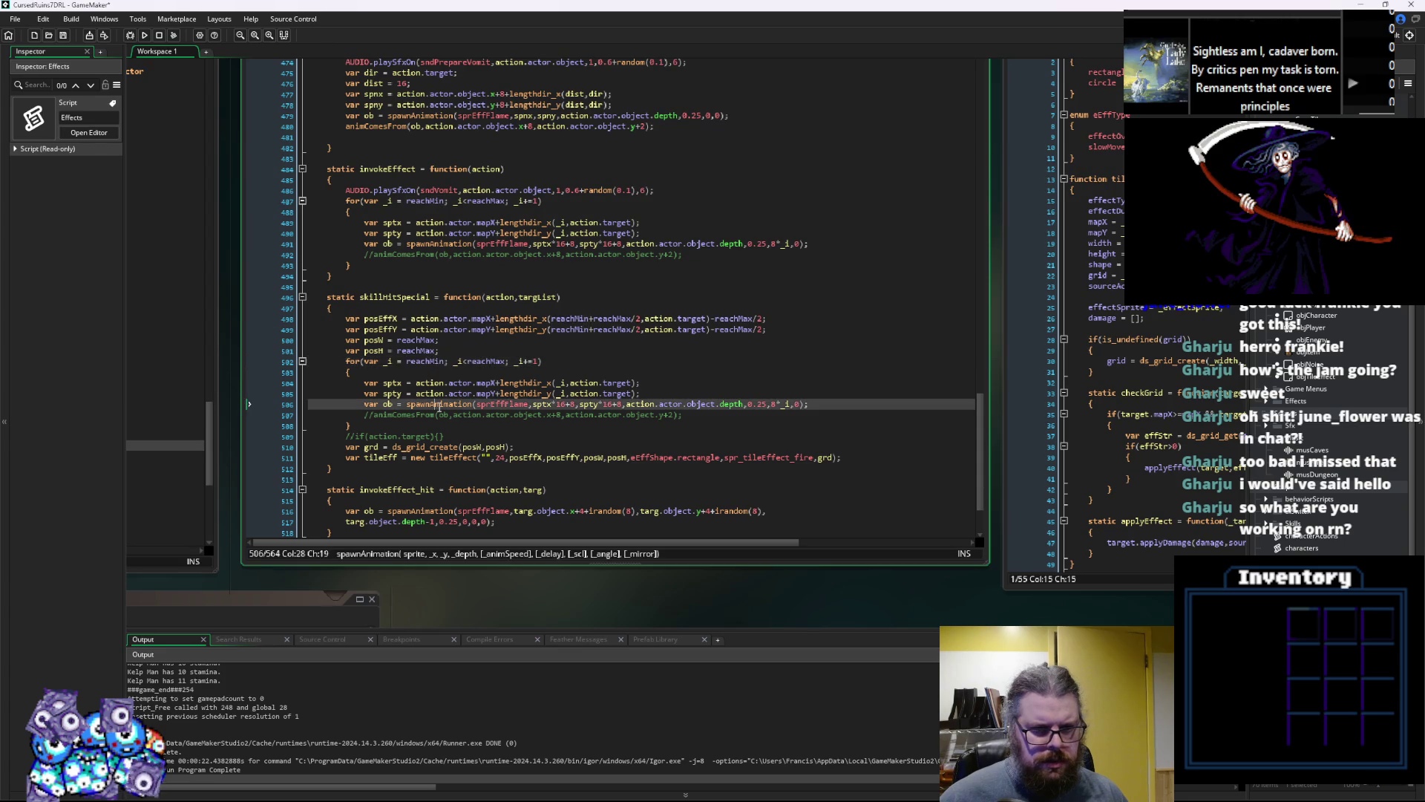
left_click(426, 362)
double_click(426, 361)
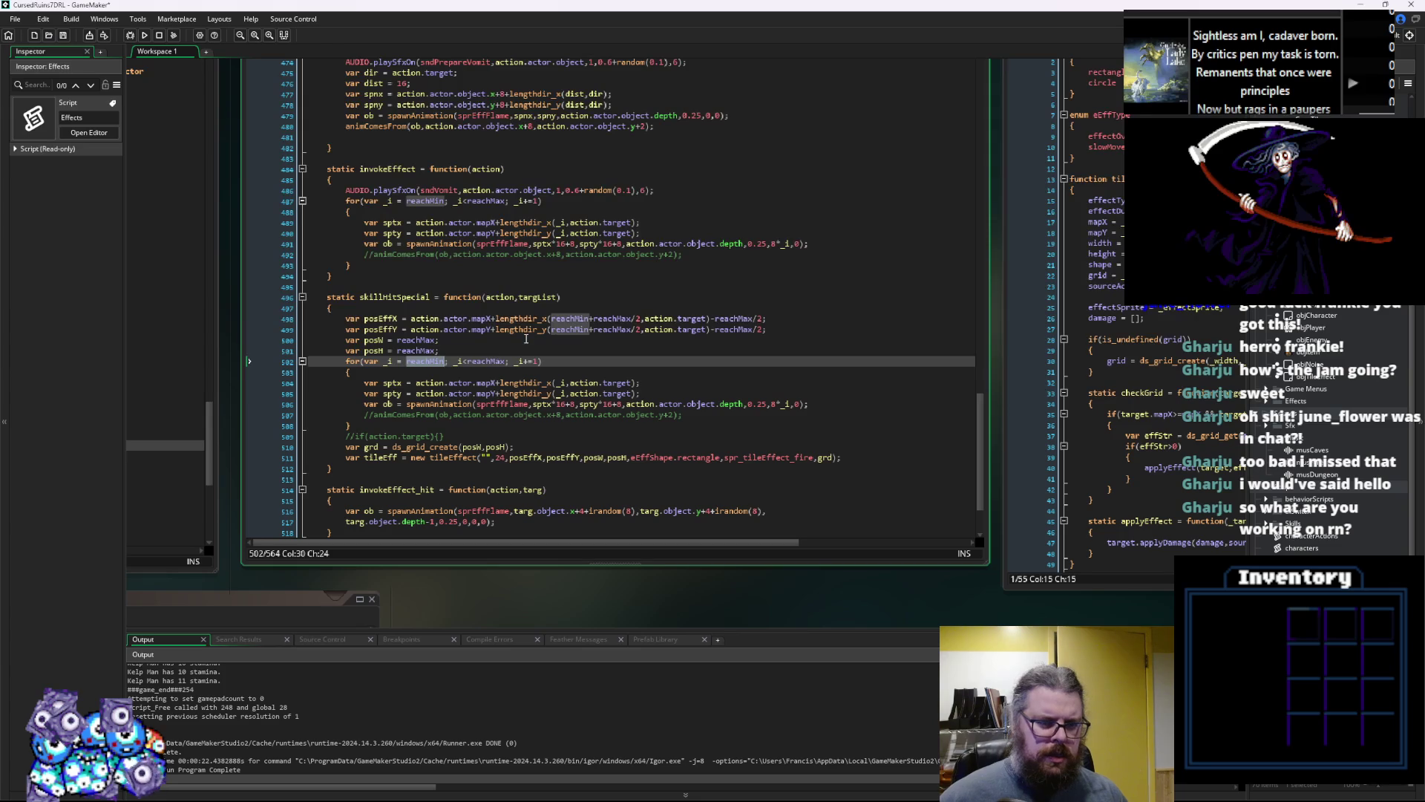
type("10")
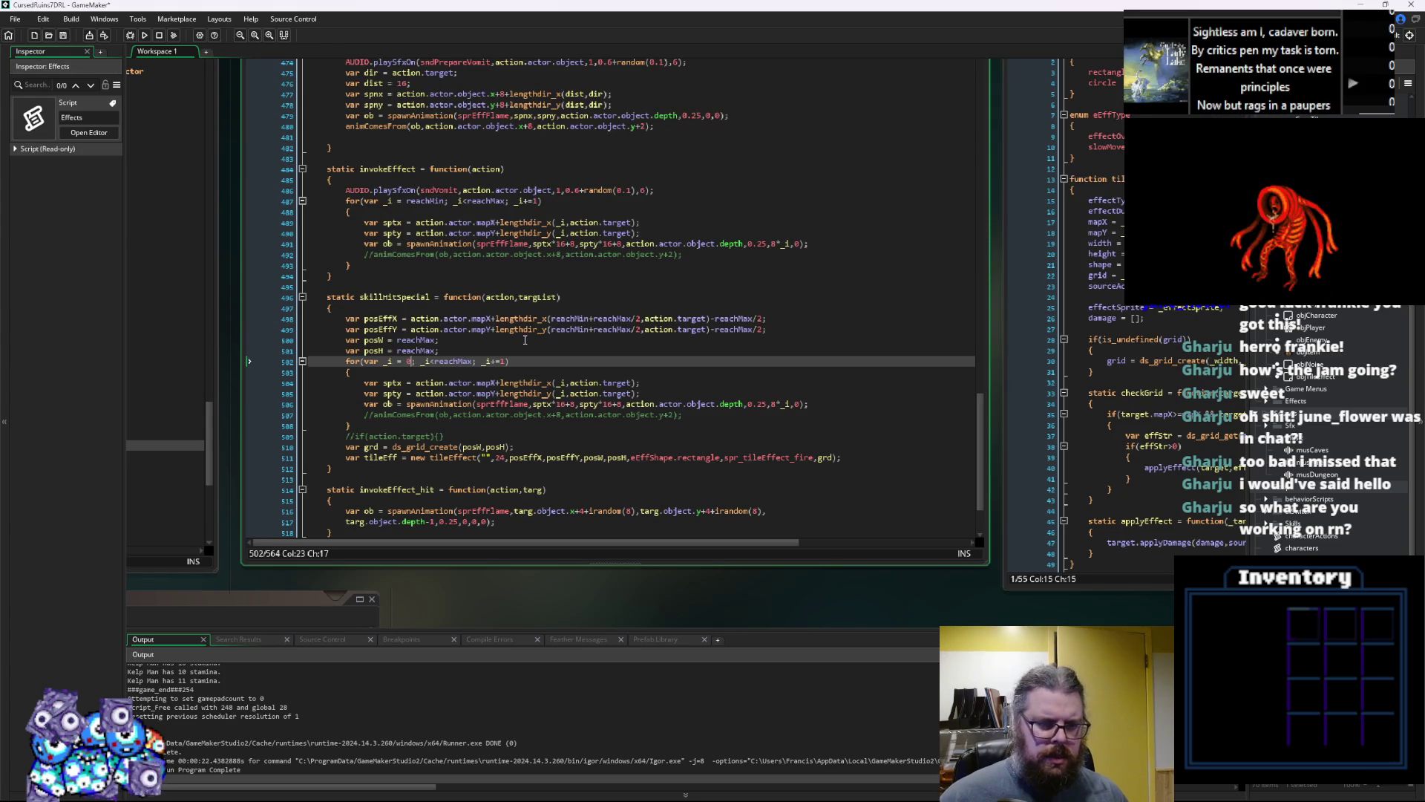
left_click(583, 331)
left_click(473, 361)
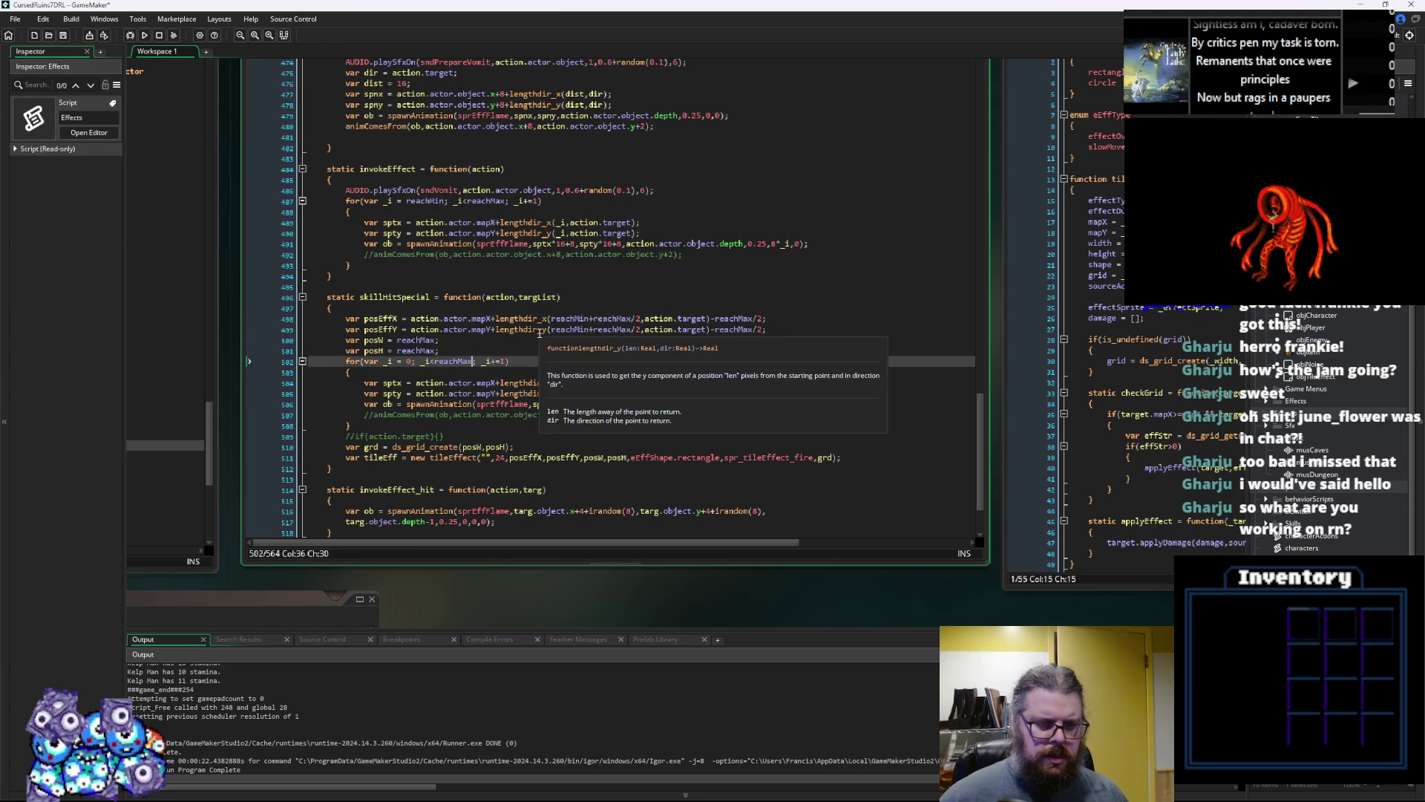
type("-reachMin")
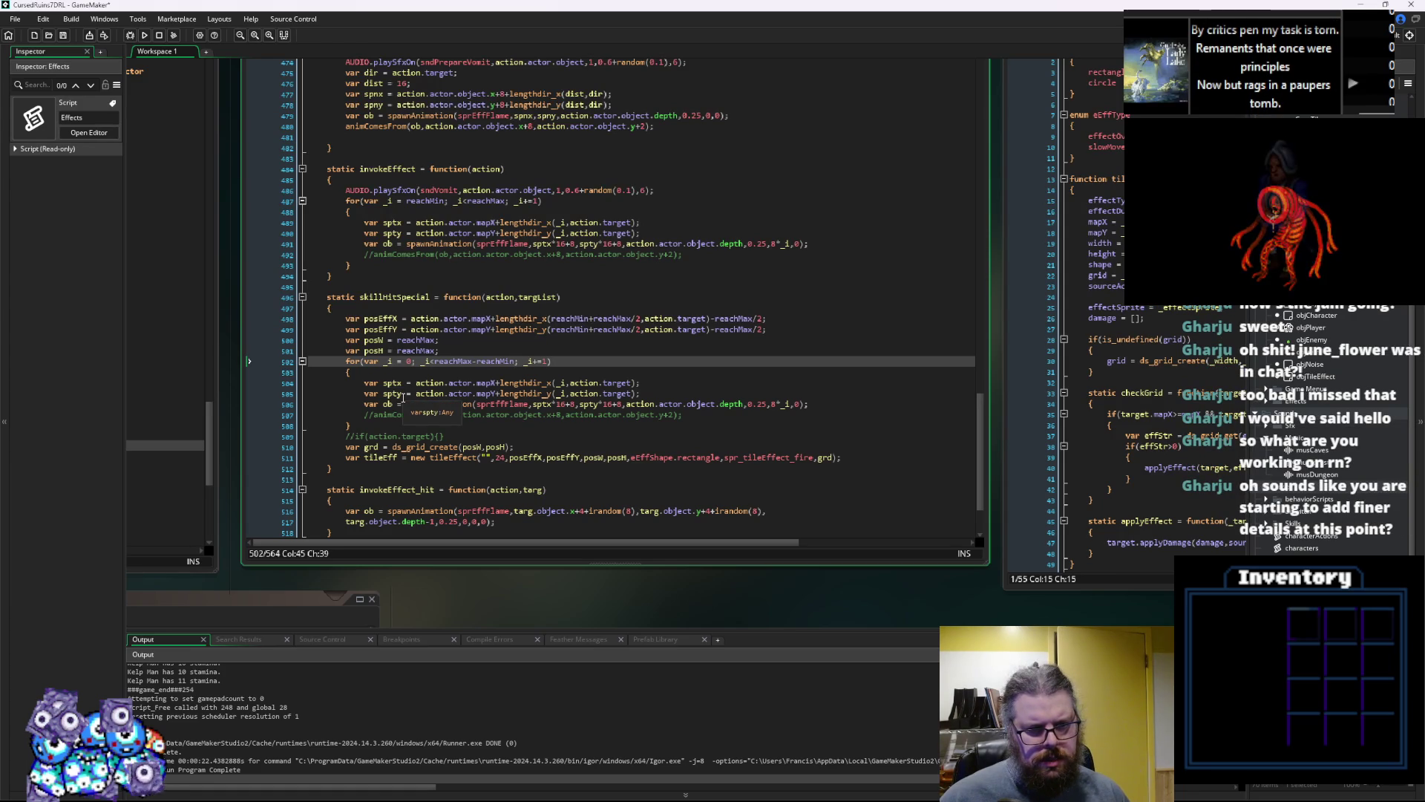
scroll(404, 398, "down", 2)
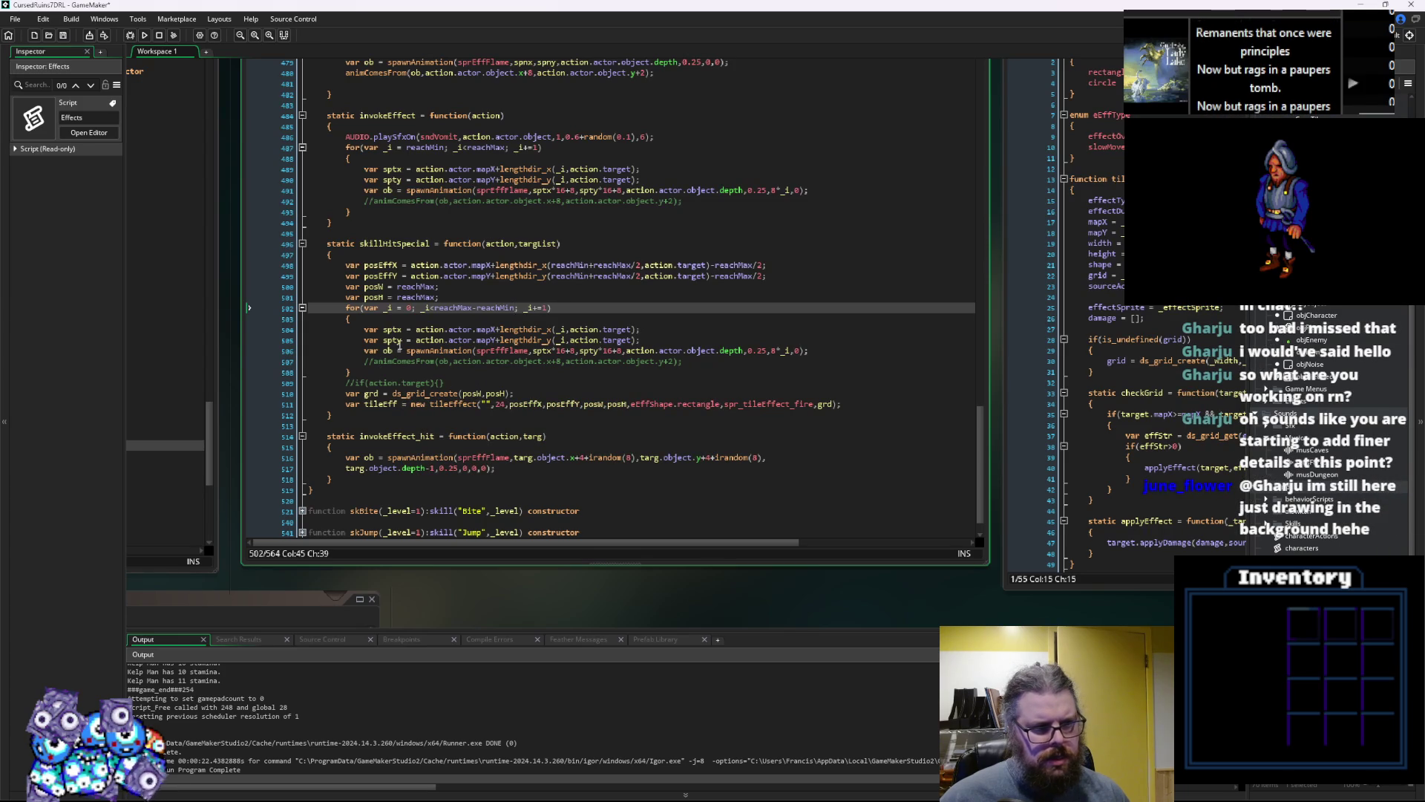
left_click(366, 350)
Comment out the spawnAnimation line and start a ds_grid_set( call above it
type("//")
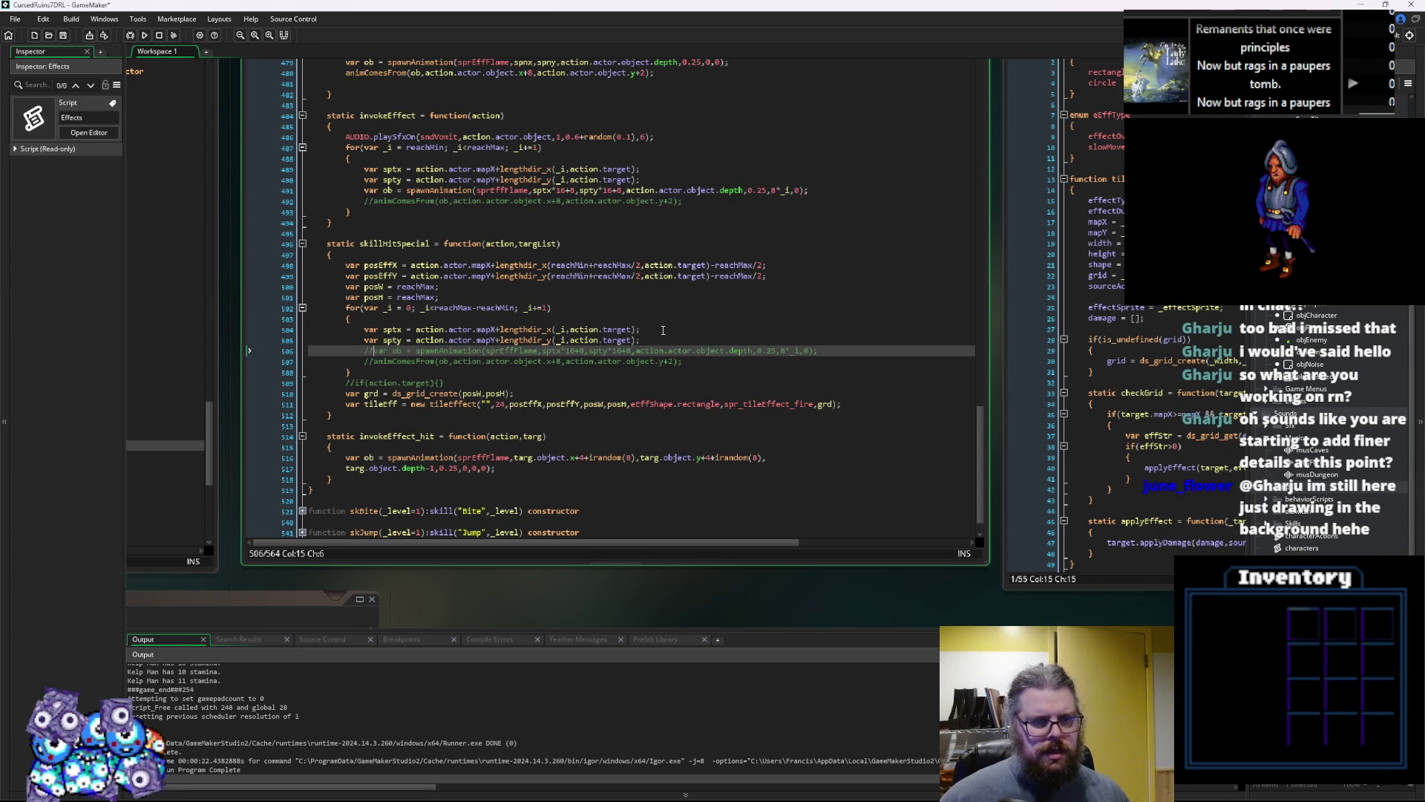
key("Return")
key("Up")
type("ds_g")
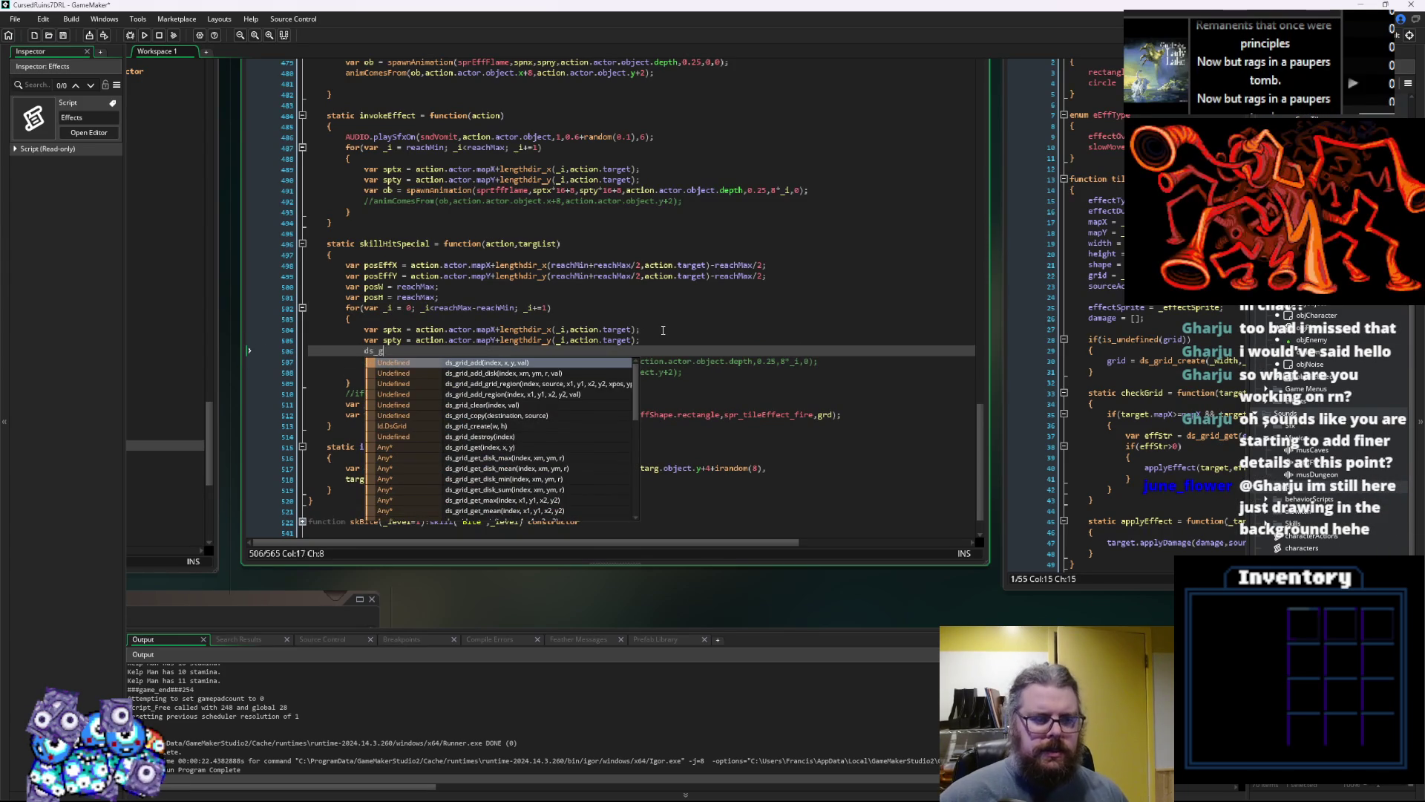
type("rid_set(")
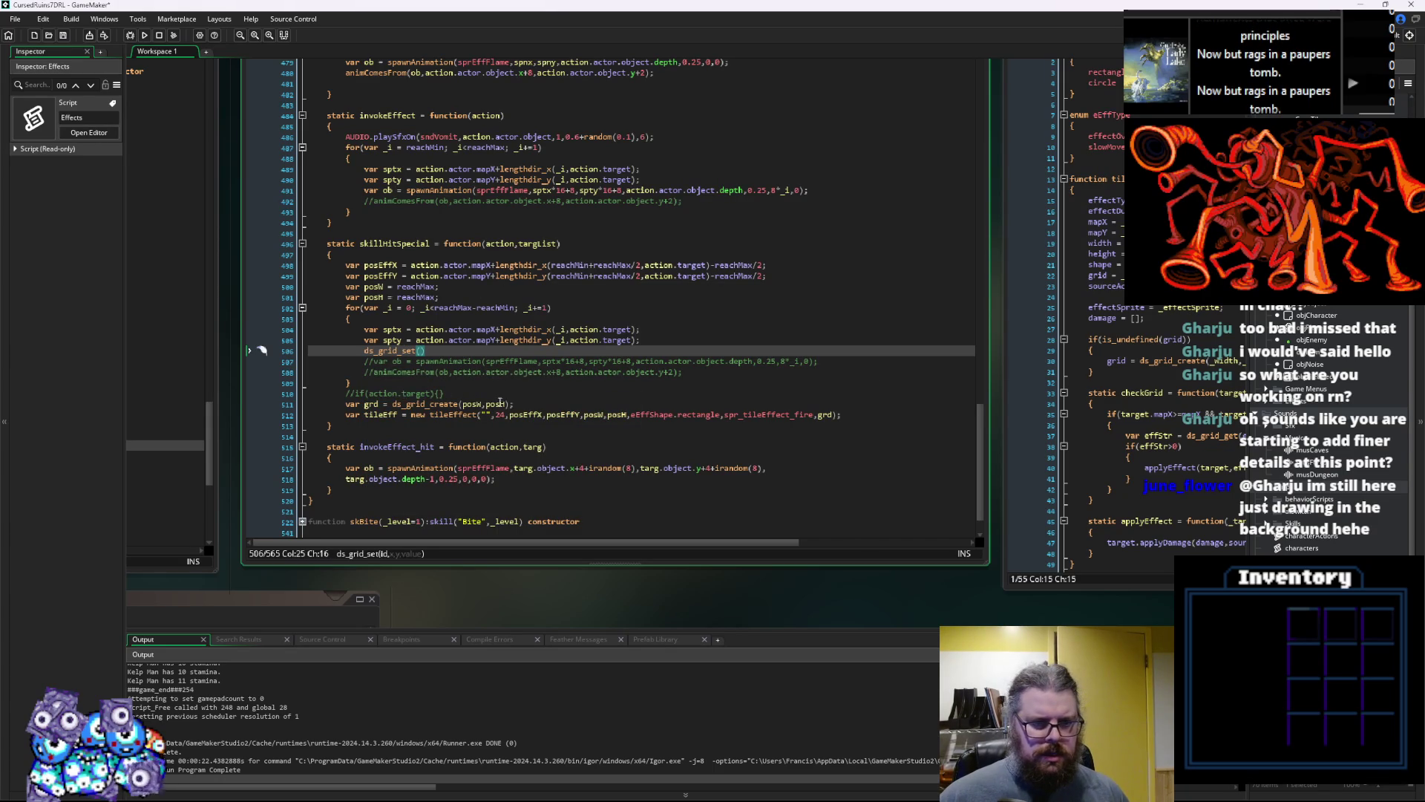
Move the ds_grid_create line up after var posH, before the for loop
left_click_drag(514, 403, 355, 407)
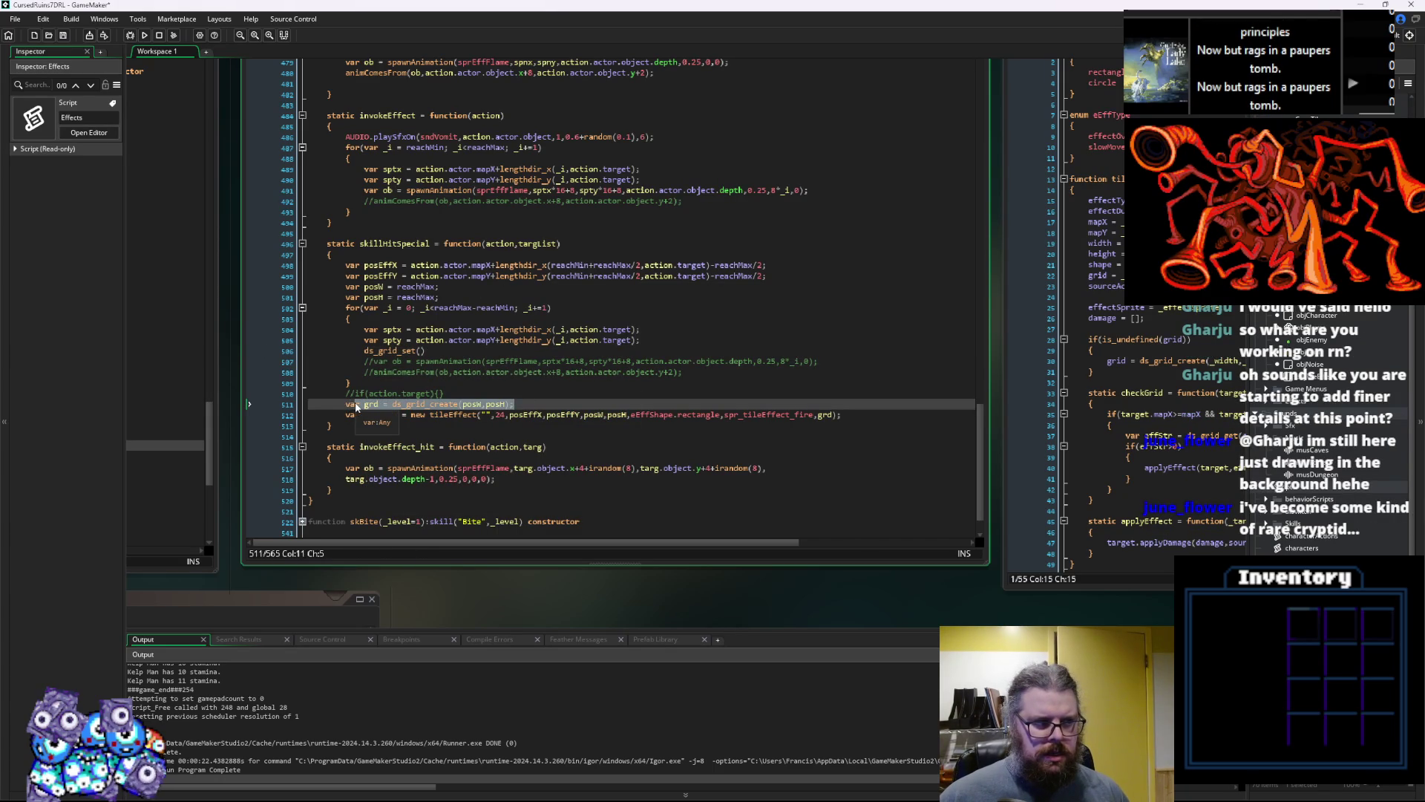
key("ctrl+x")
left_click(464, 292)
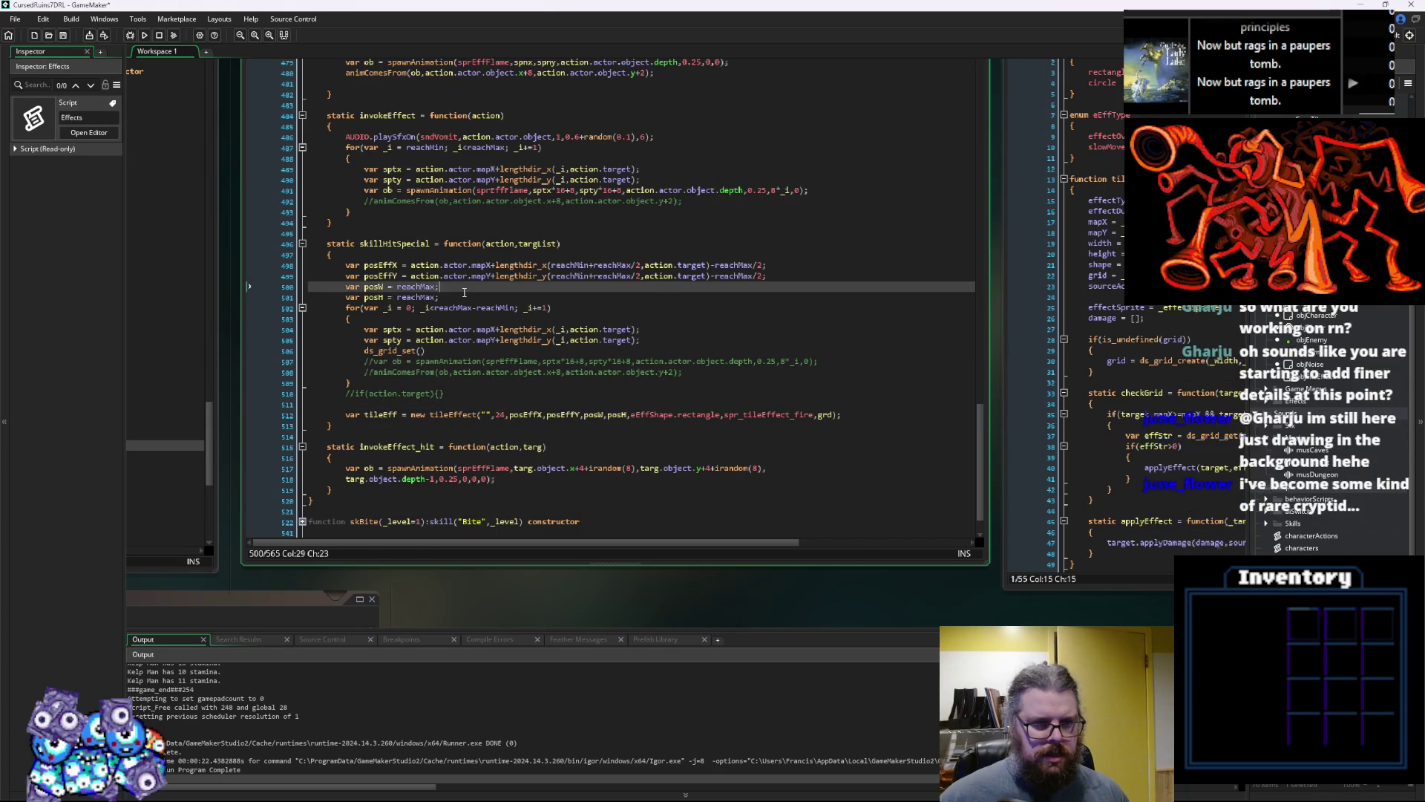
key("Down")
key("Return")
key("ctrl+v")
left_click(375, 307)
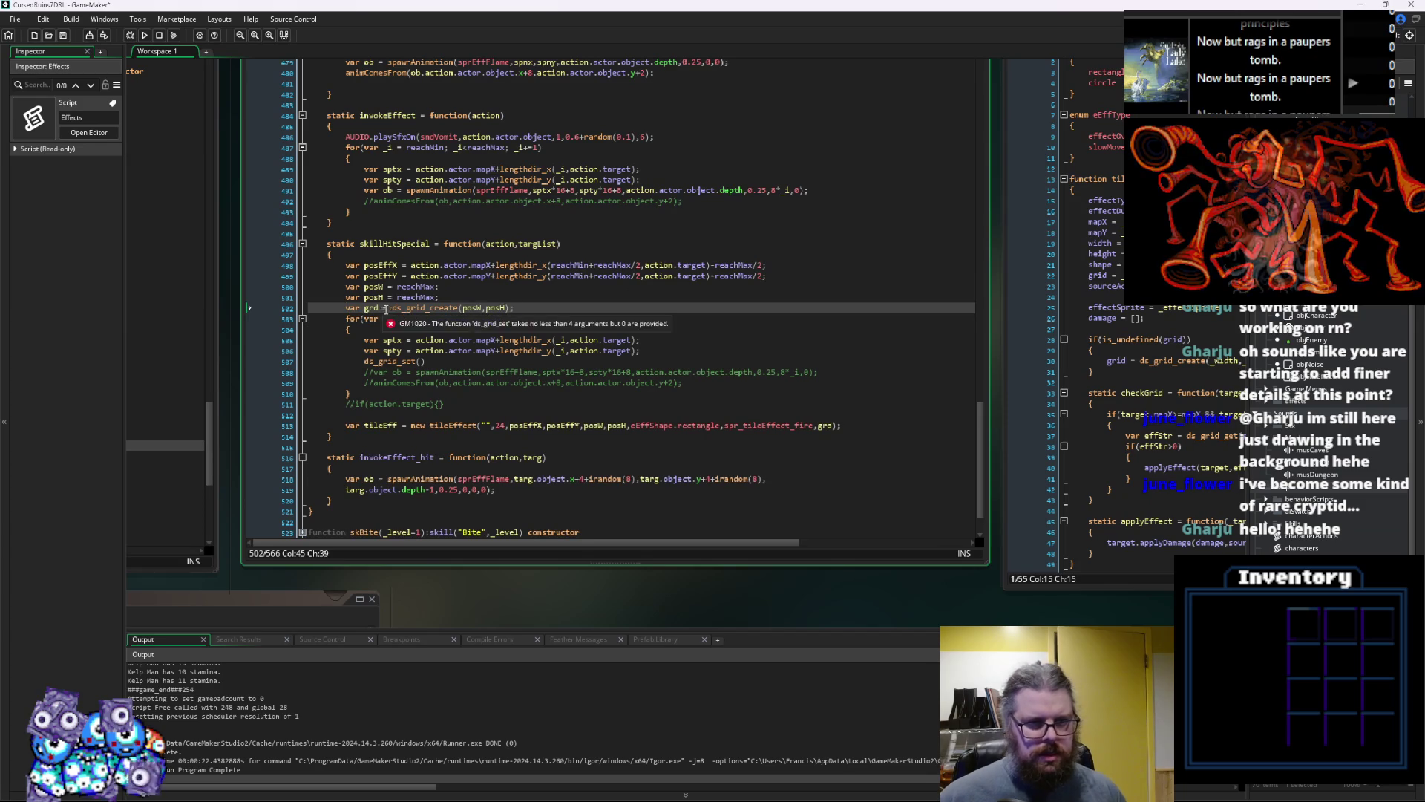
Fill in the call as ds_grid_set(grd,sptx,spty,4)
left_click(420, 361)
type("grd")
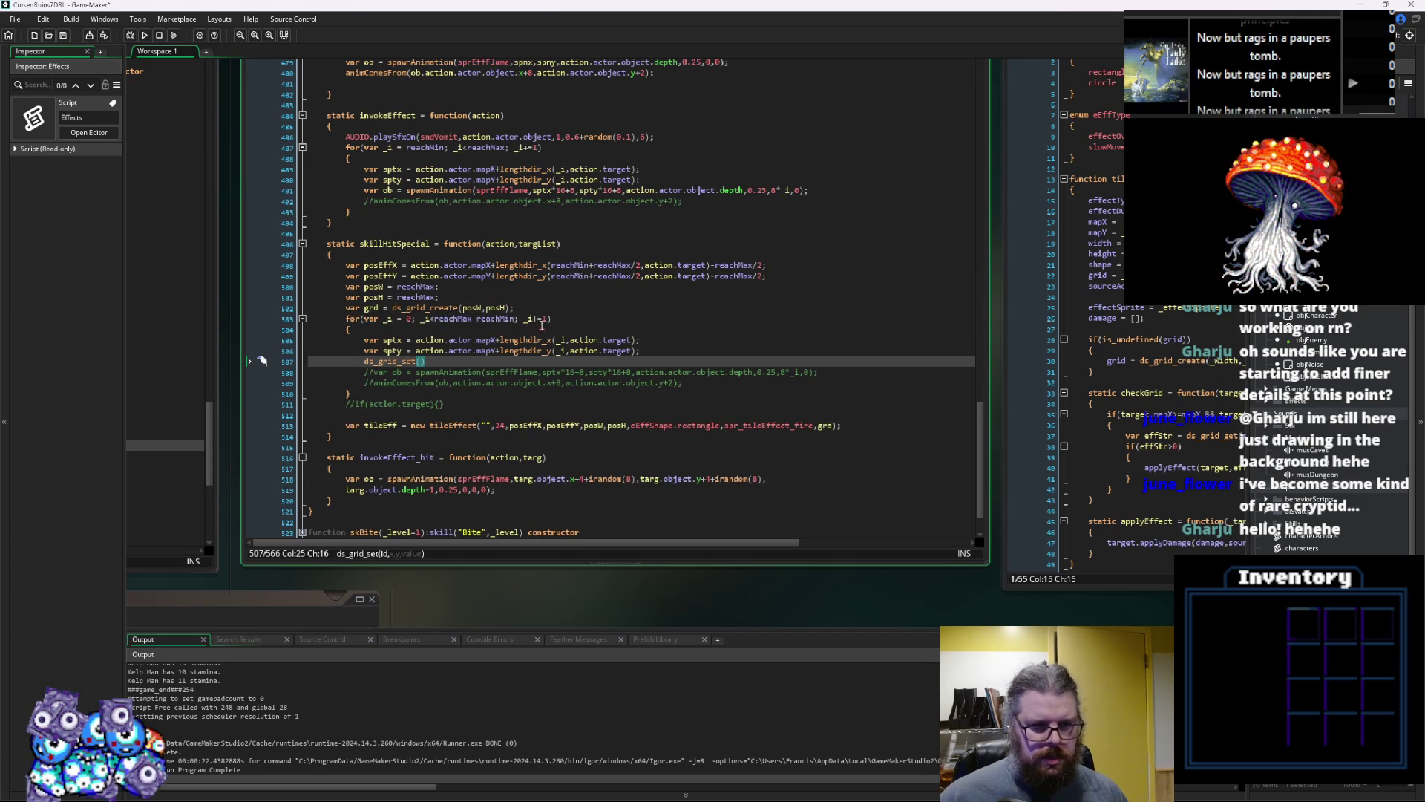
type(",s")
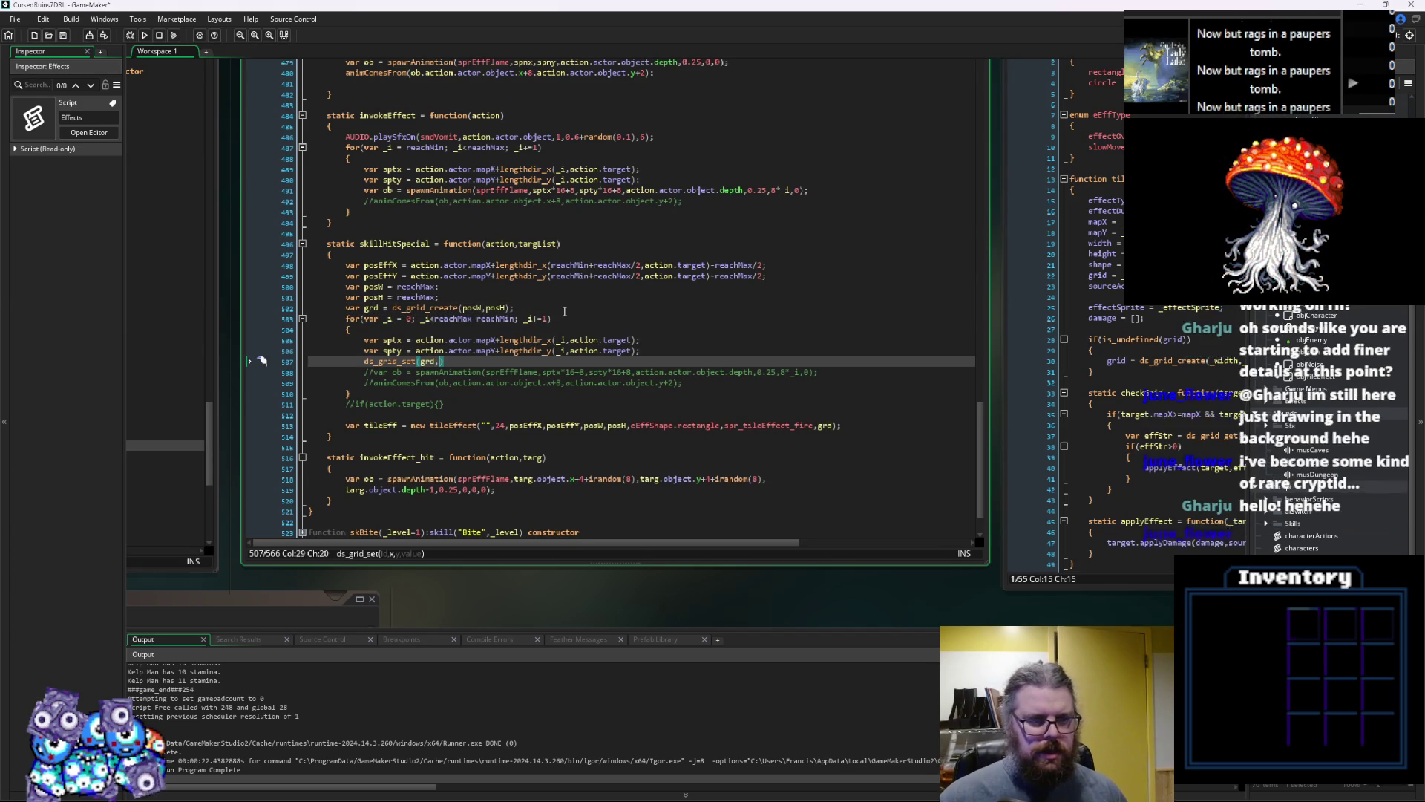
type("ptx,")
type("spty")
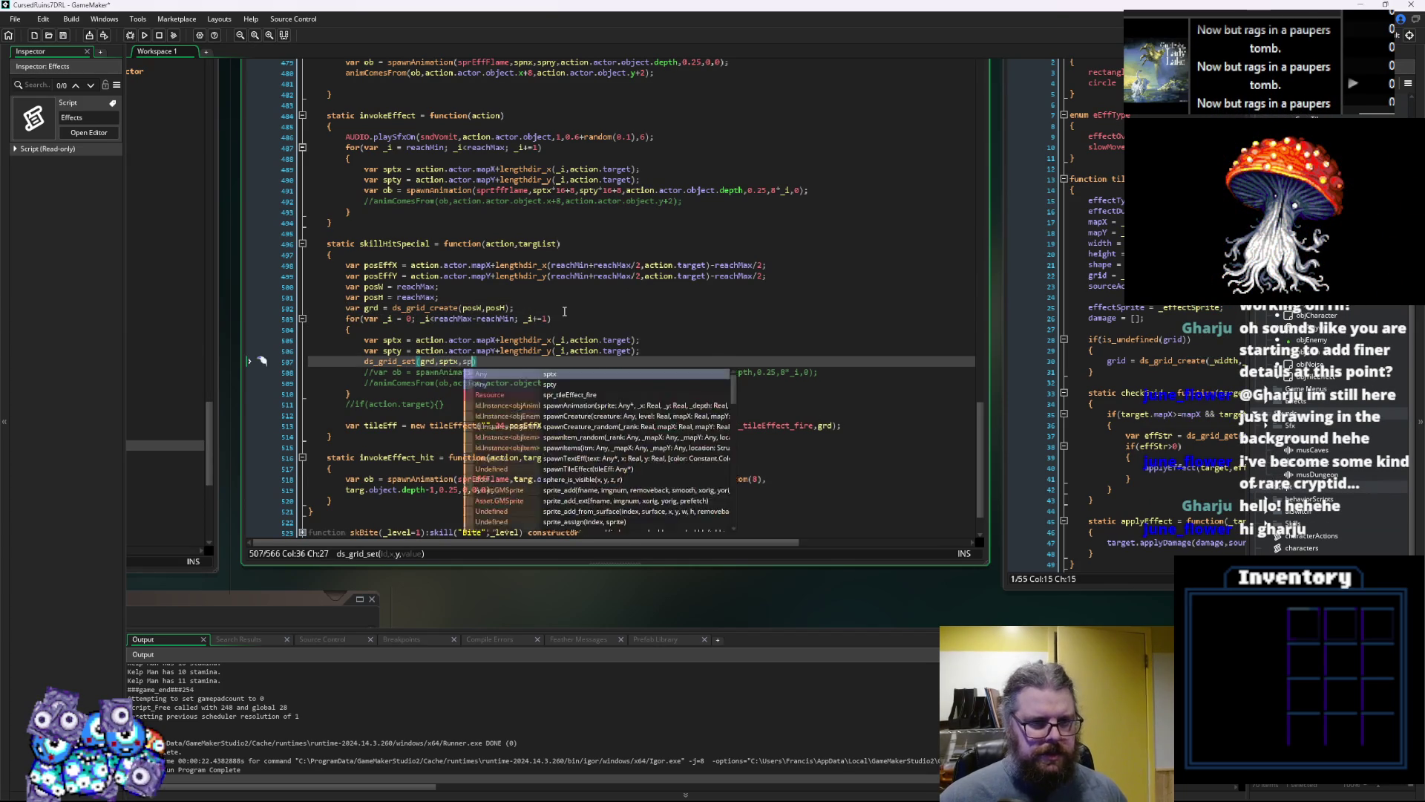
type(",")
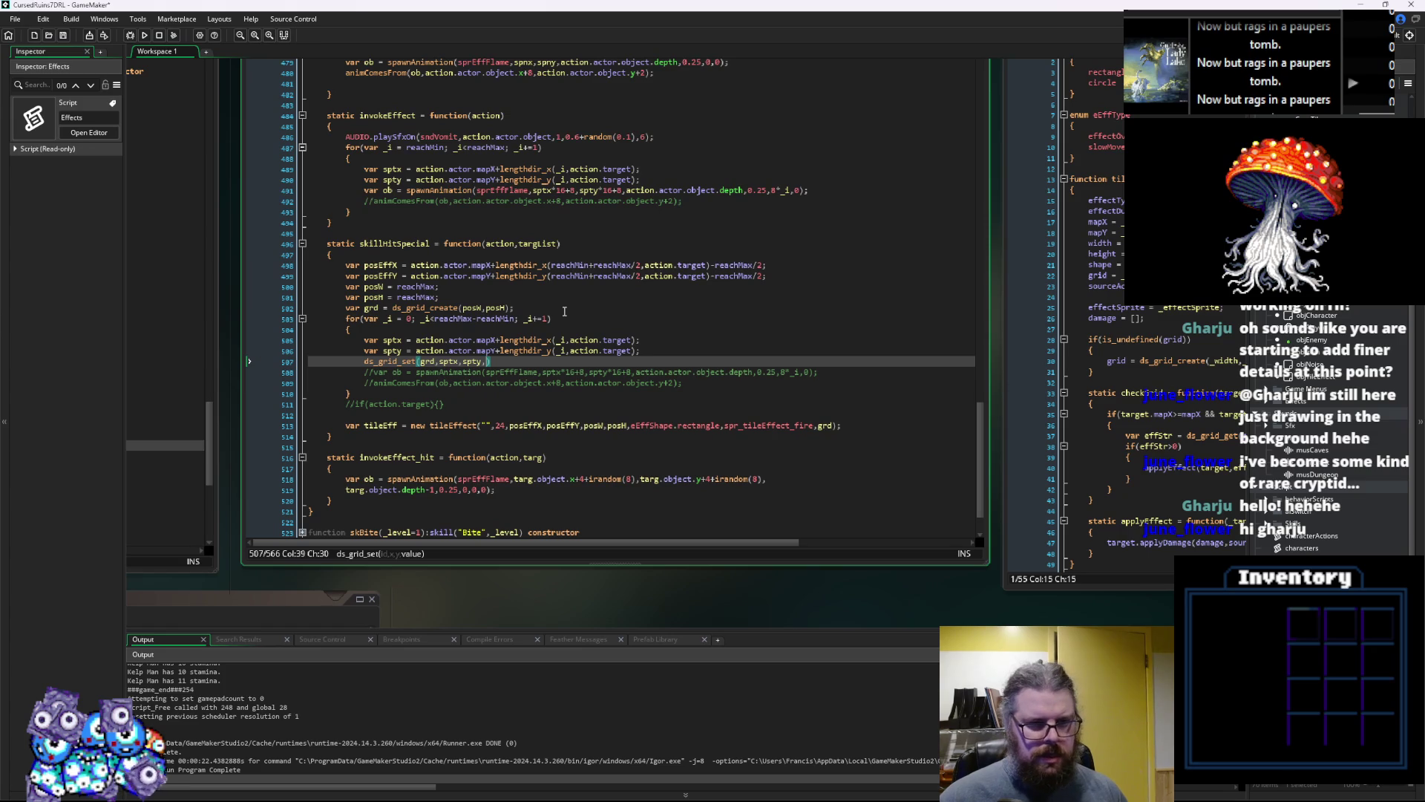
type("24")
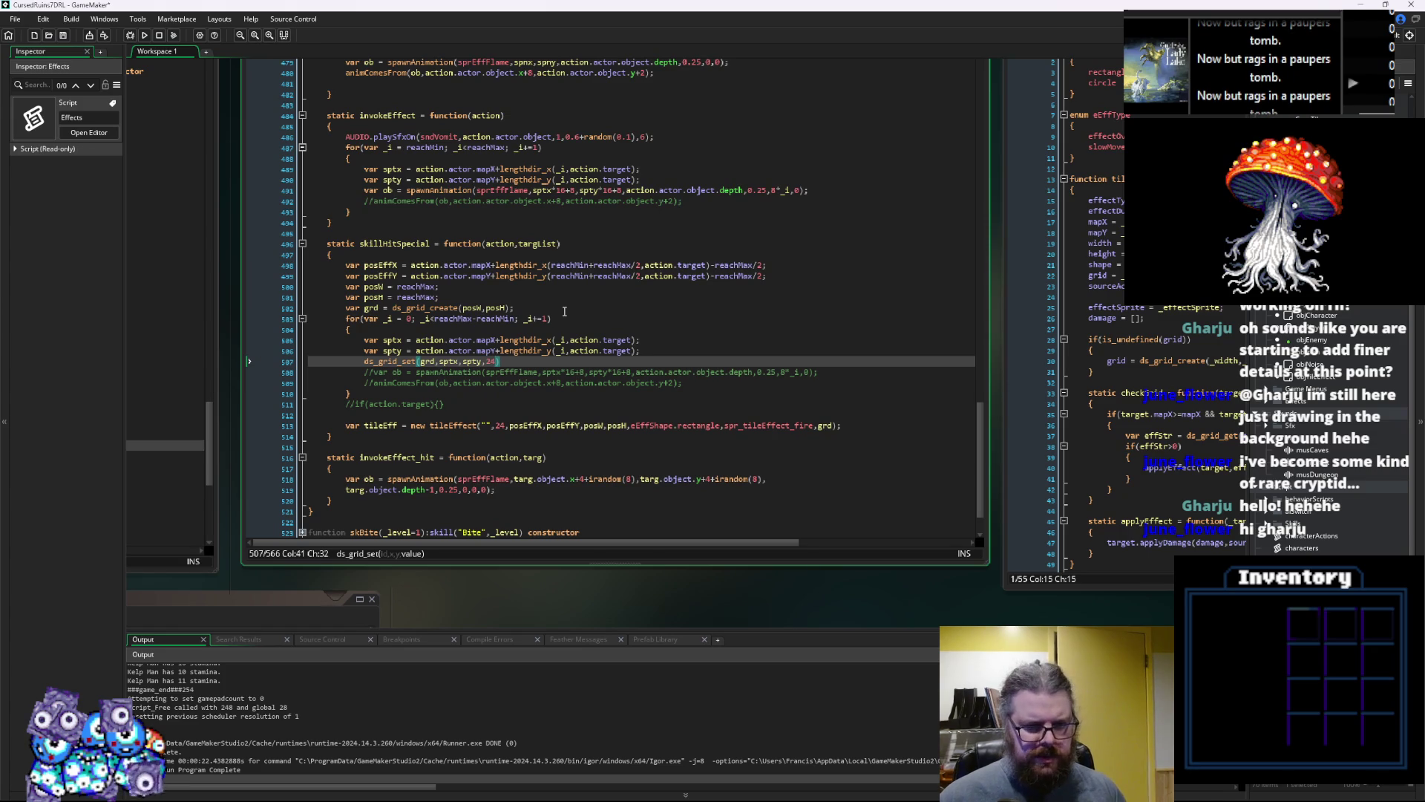
left_click(500, 426)
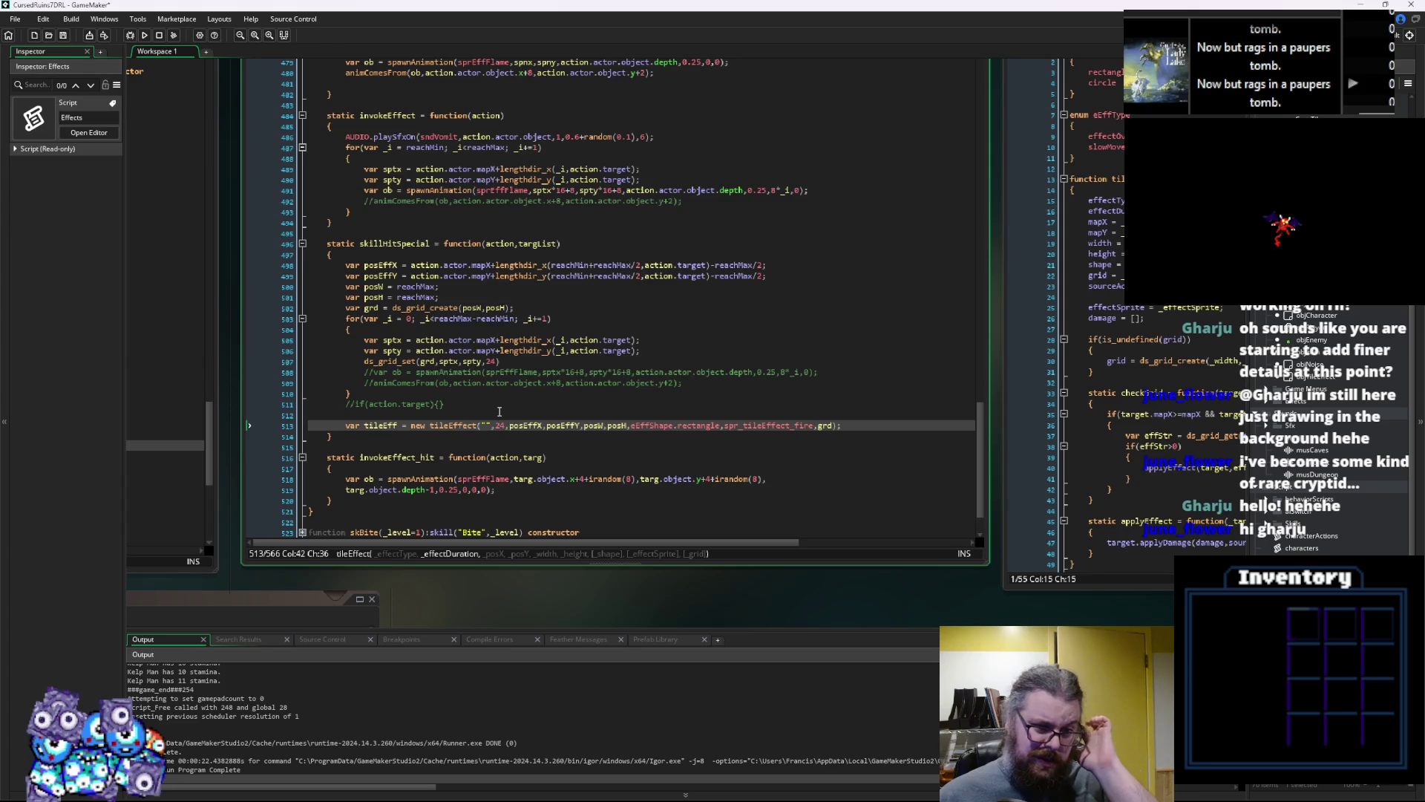
left_click(500, 351)
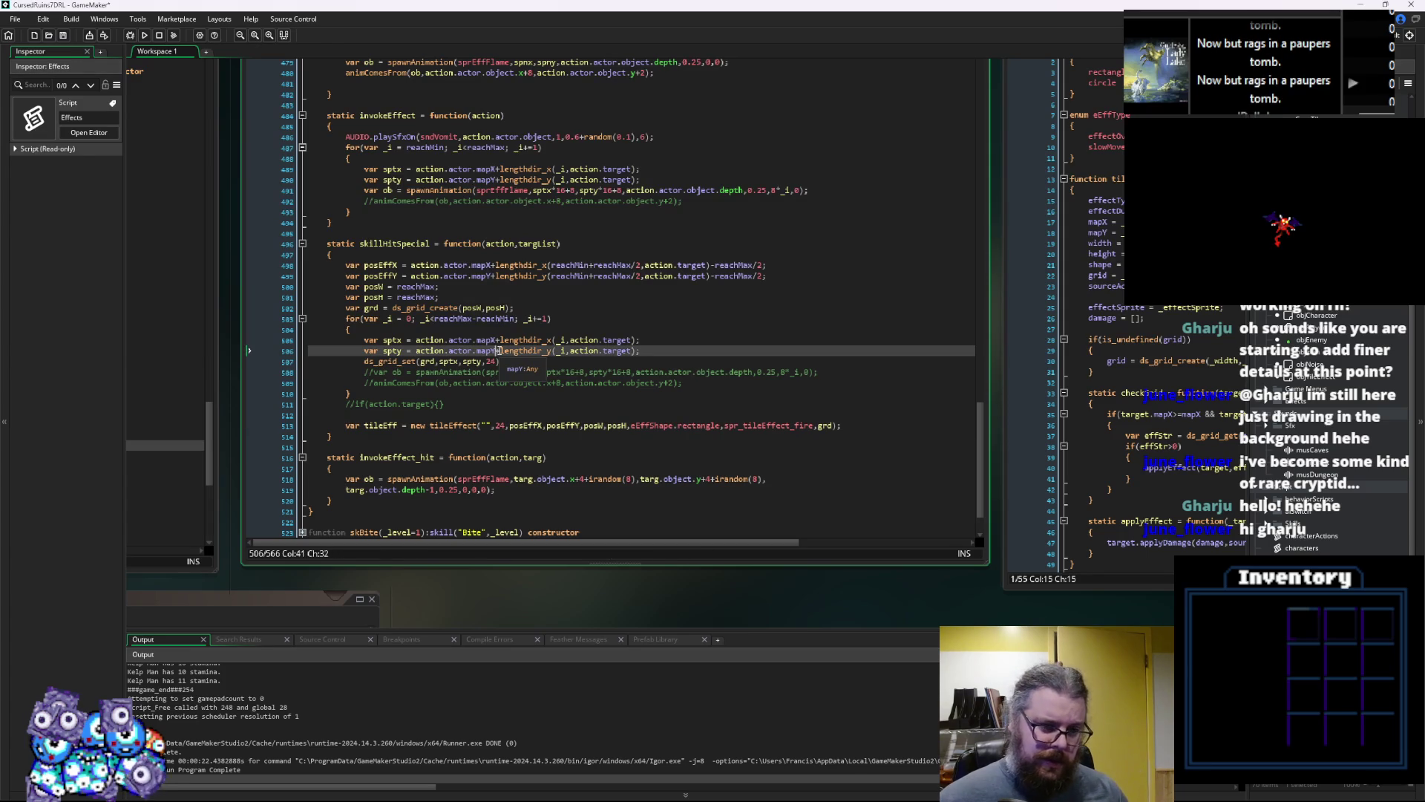
key("Down")
key("BackSpace")
key("BackSpace")
type("4")
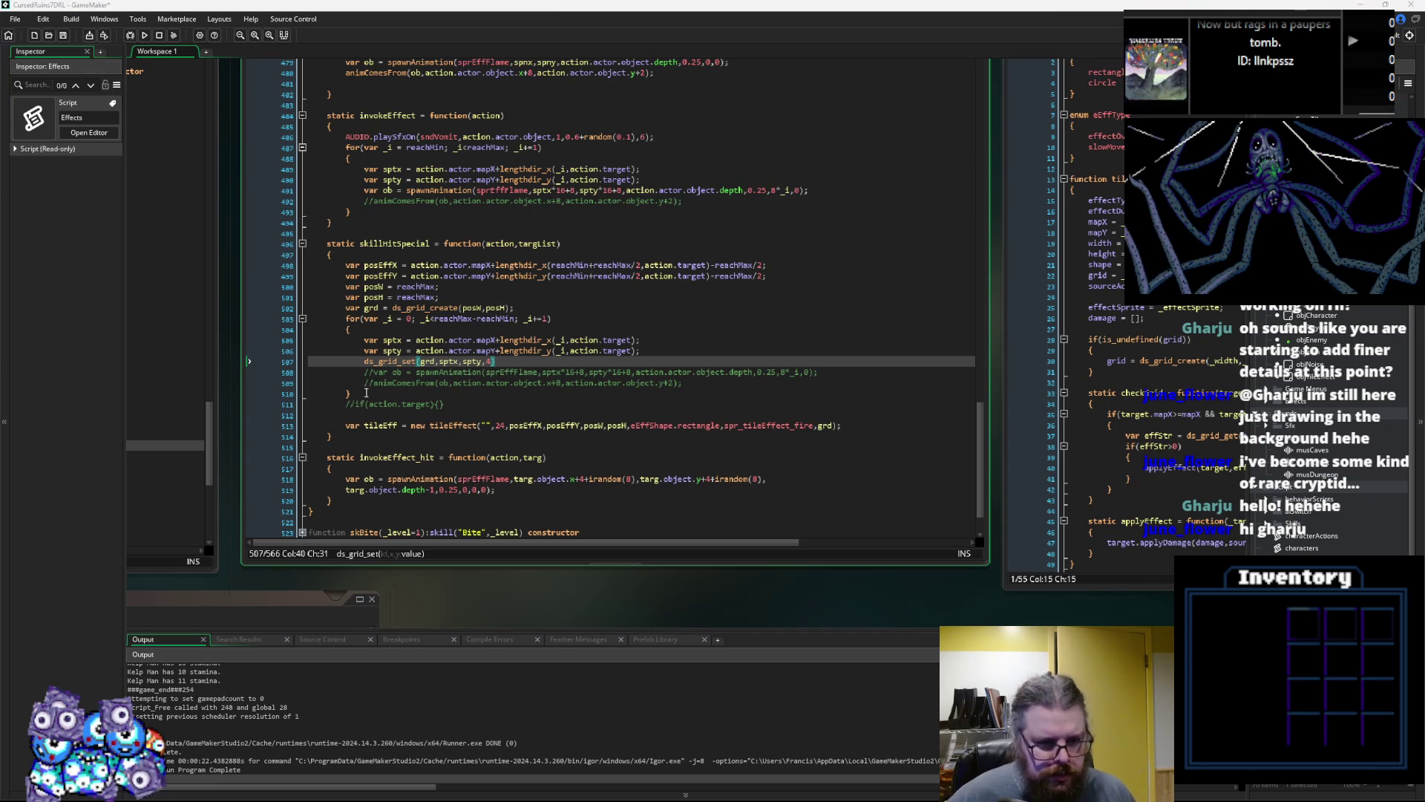
Delete the commented spawn lines and set the tileEffect's type to eEffType.effectOverTime
left_click_drag(683, 383, 286, 375)
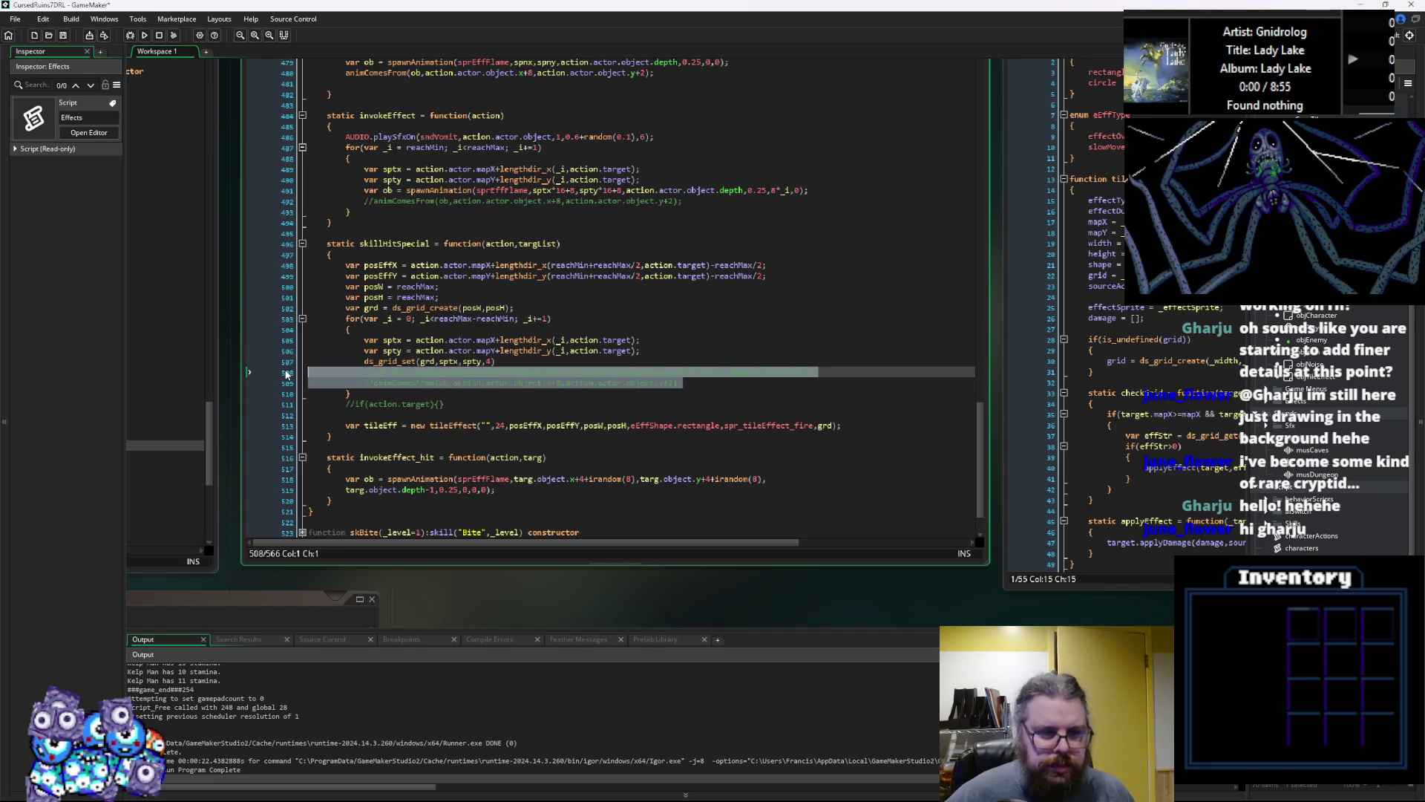
key("BackSpace")
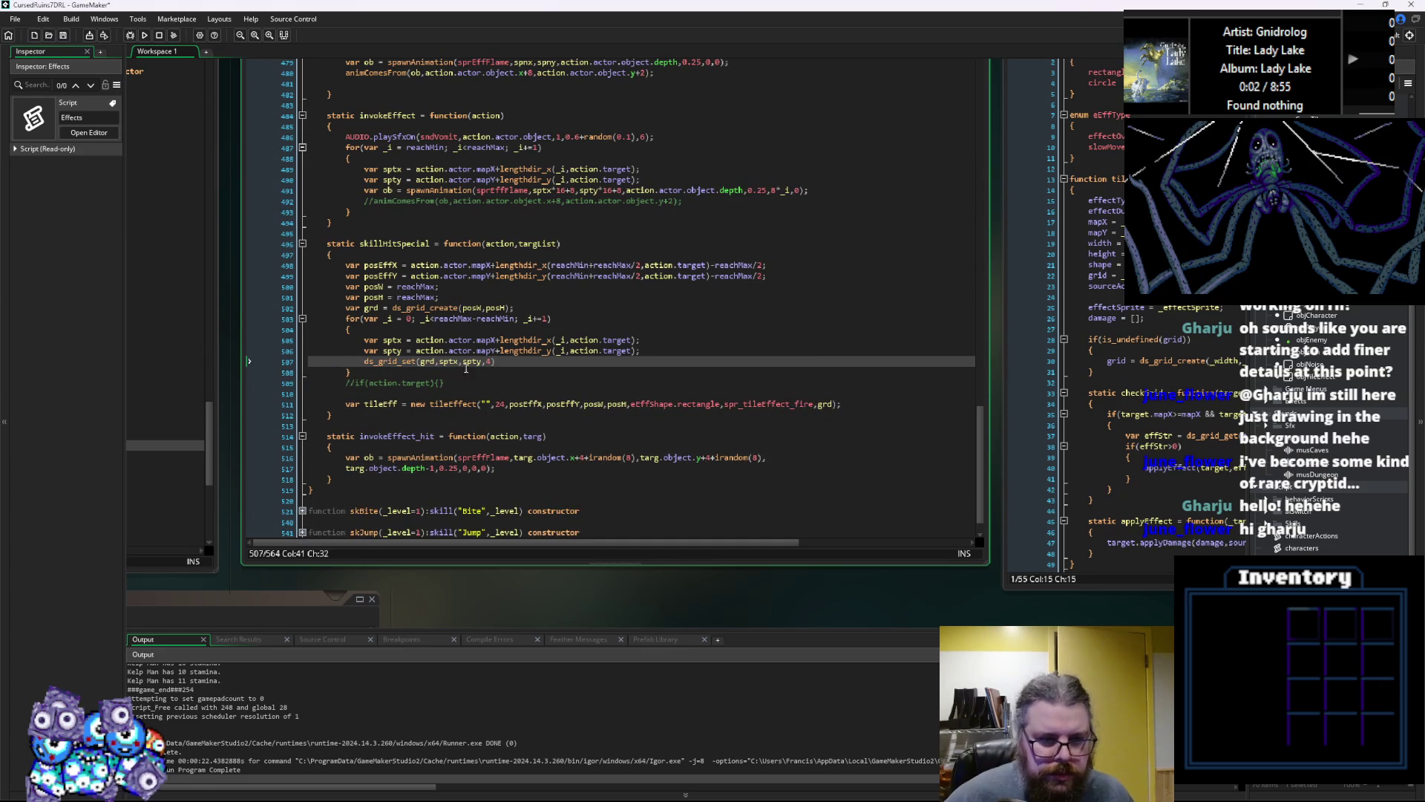
left_click(801, 396)
left_click(775, 404)
left_click(487, 404)
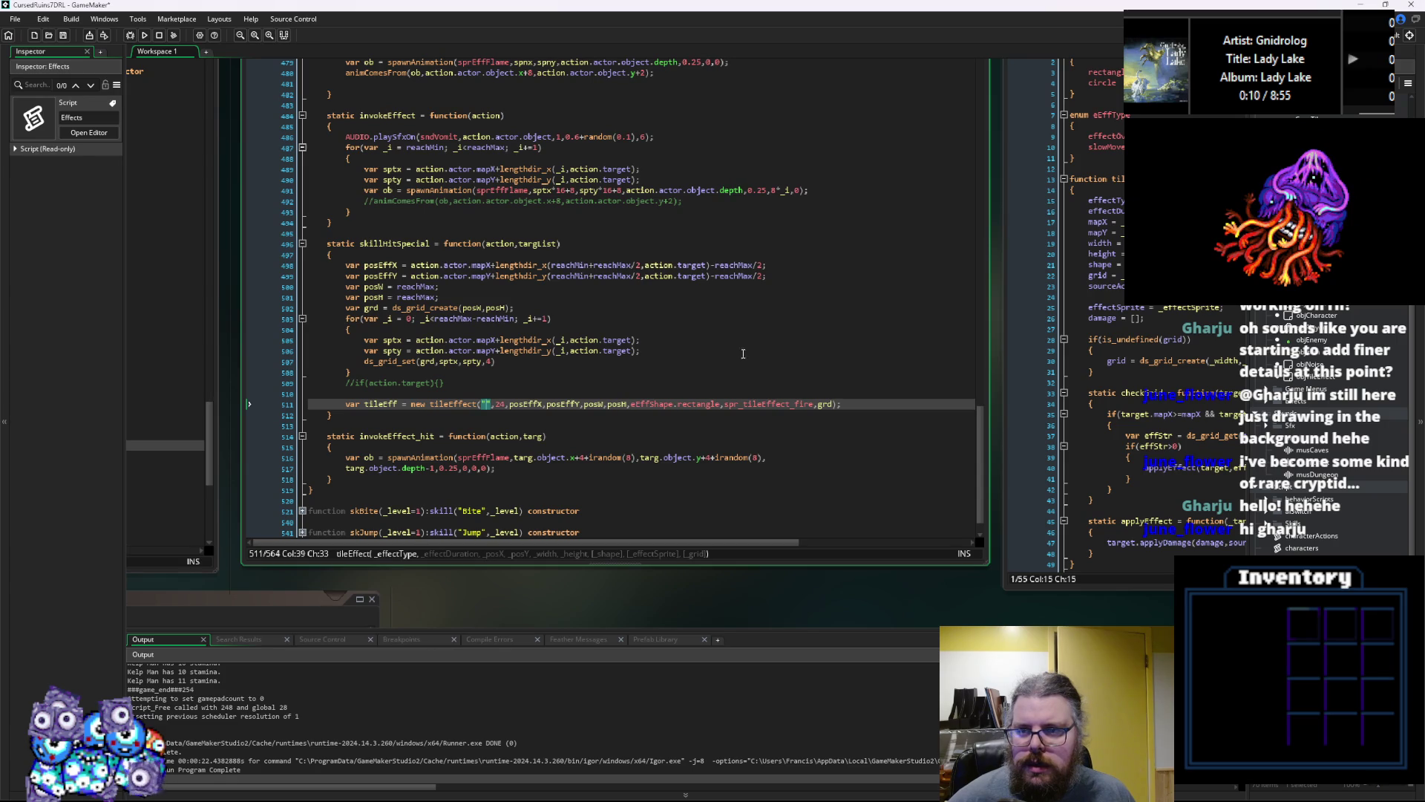
key("F12")
left_click(484, 404)
type("eEffType.")
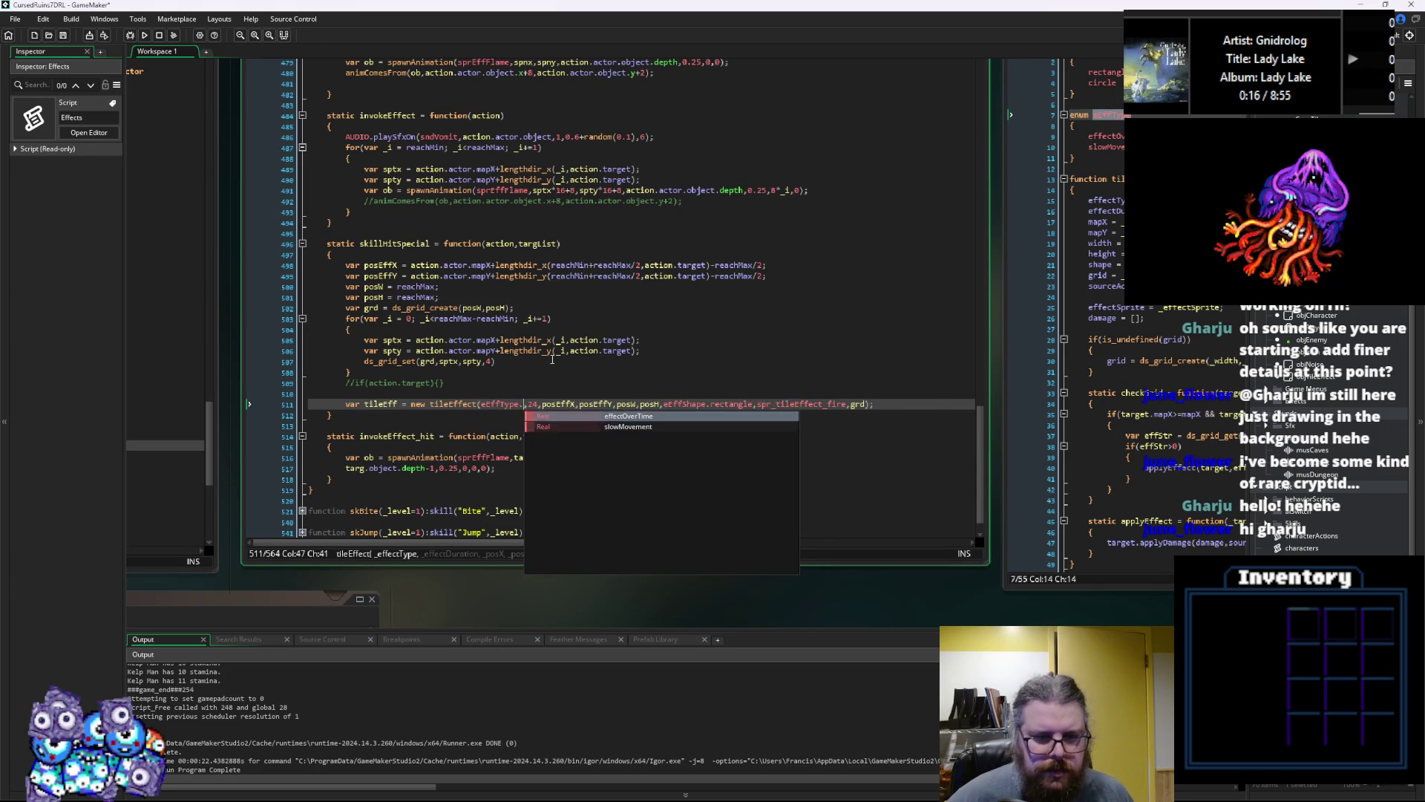
key("Return")
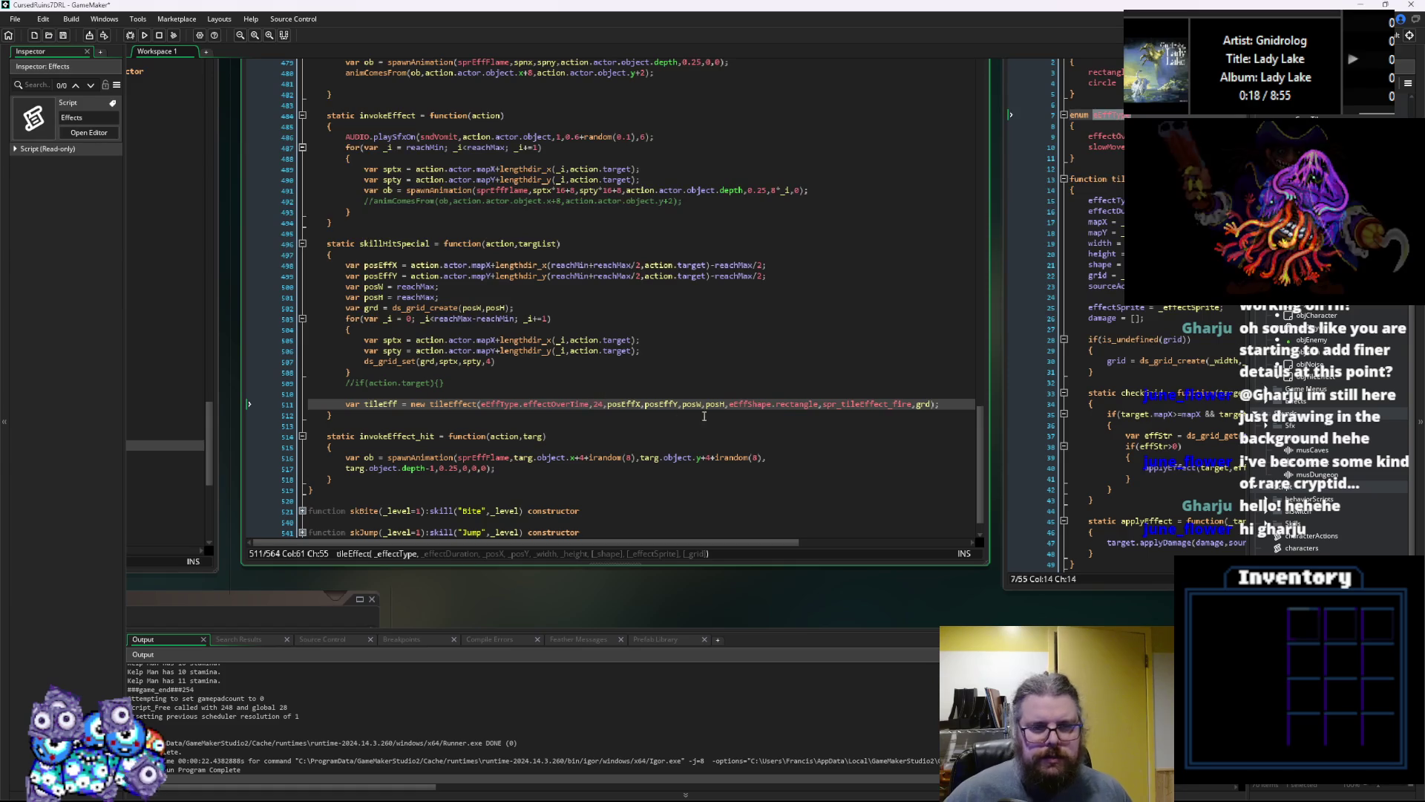
Check the _shape, damage and grid uses in tileEffectScripts.gml, then return to skillDefinitions.gml
key("ctrl+Tab")
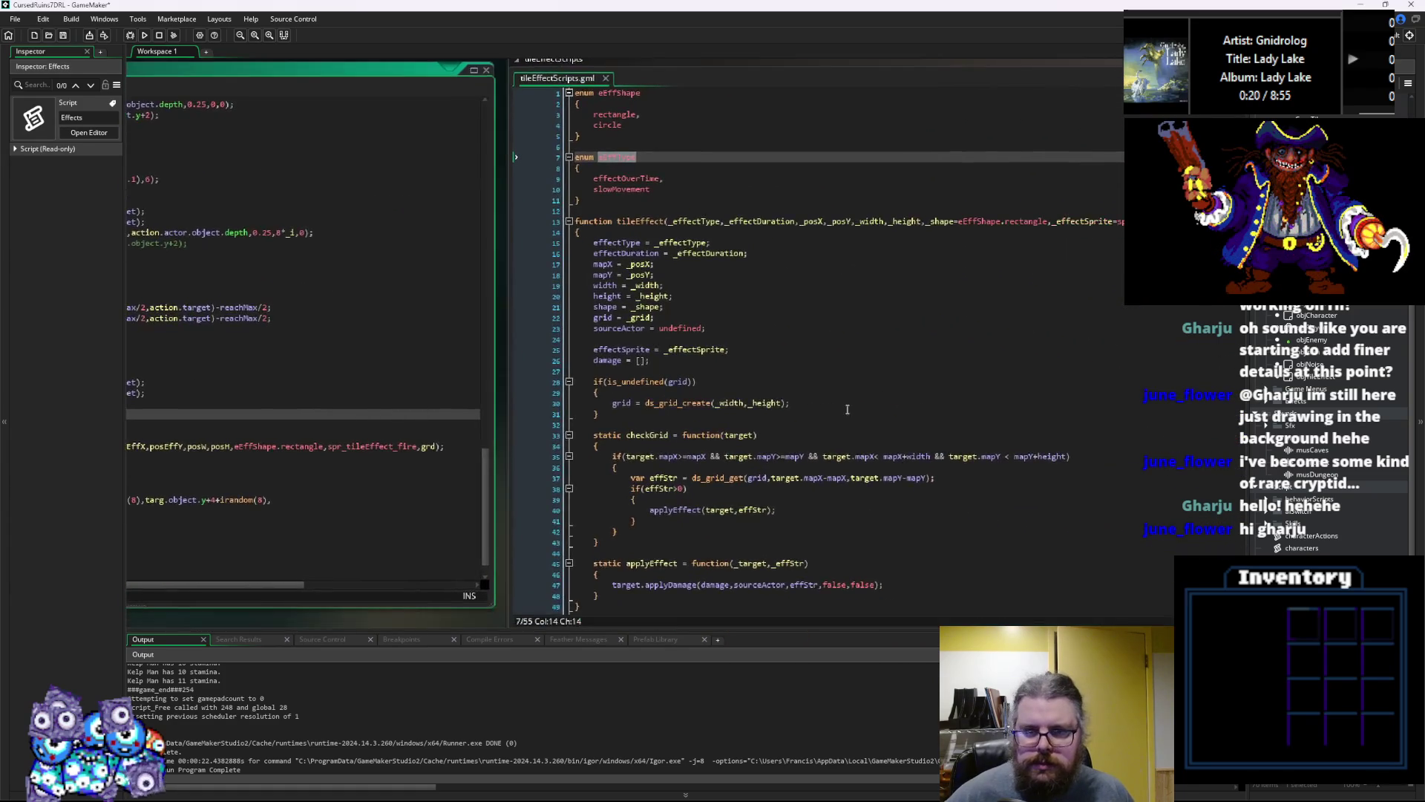
left_click(787, 397)
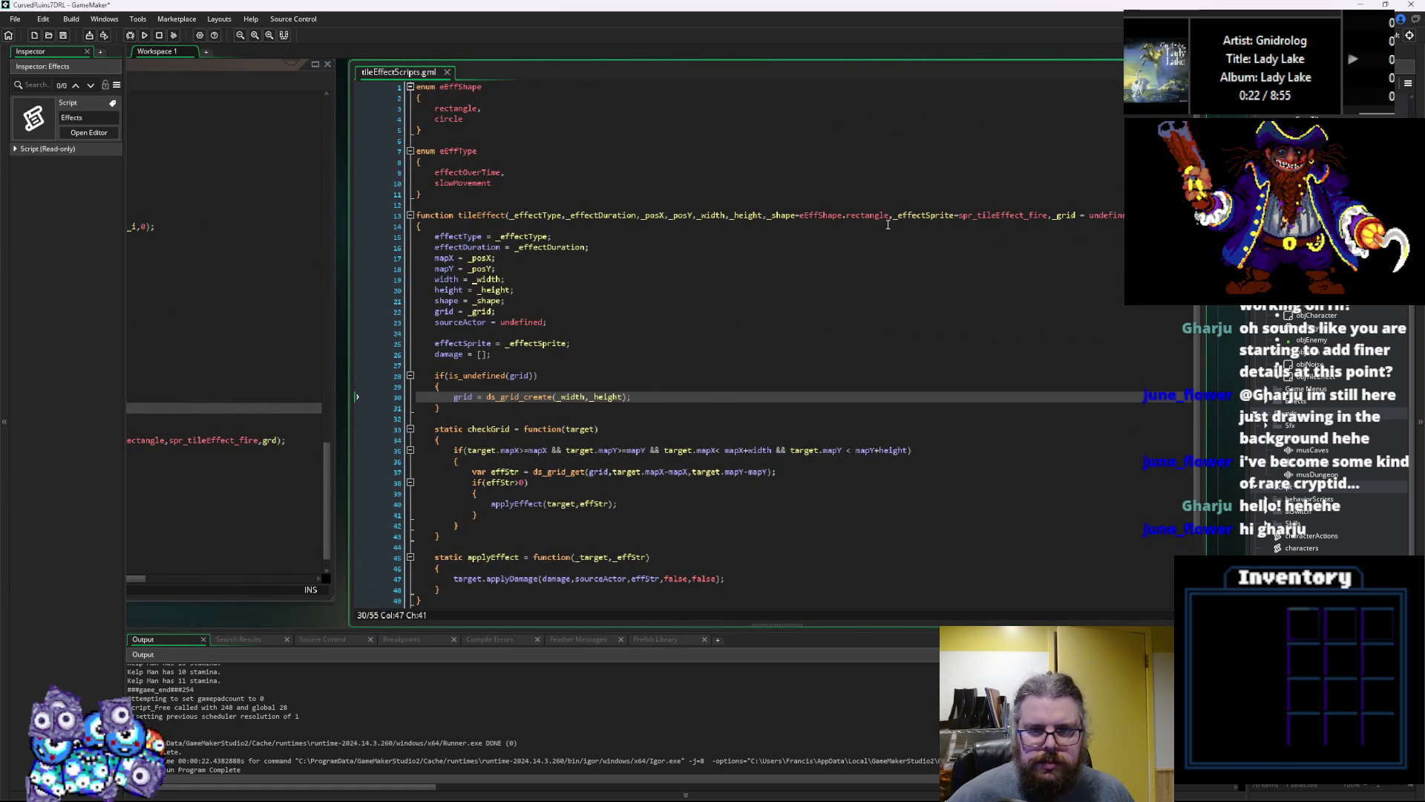
left_click(795, 216)
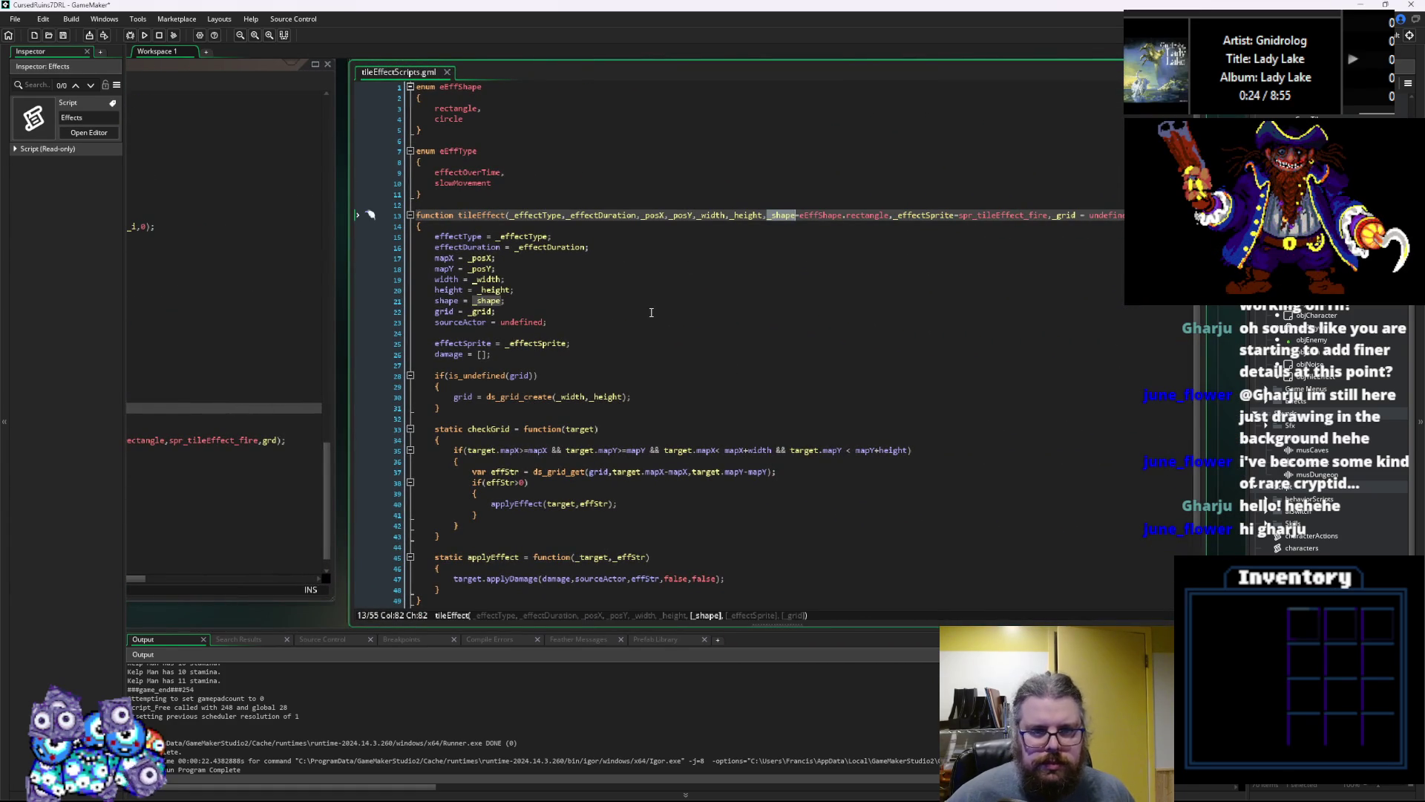
left_click(461, 355)
left_click(526, 376)
key("ctrl+Tab")
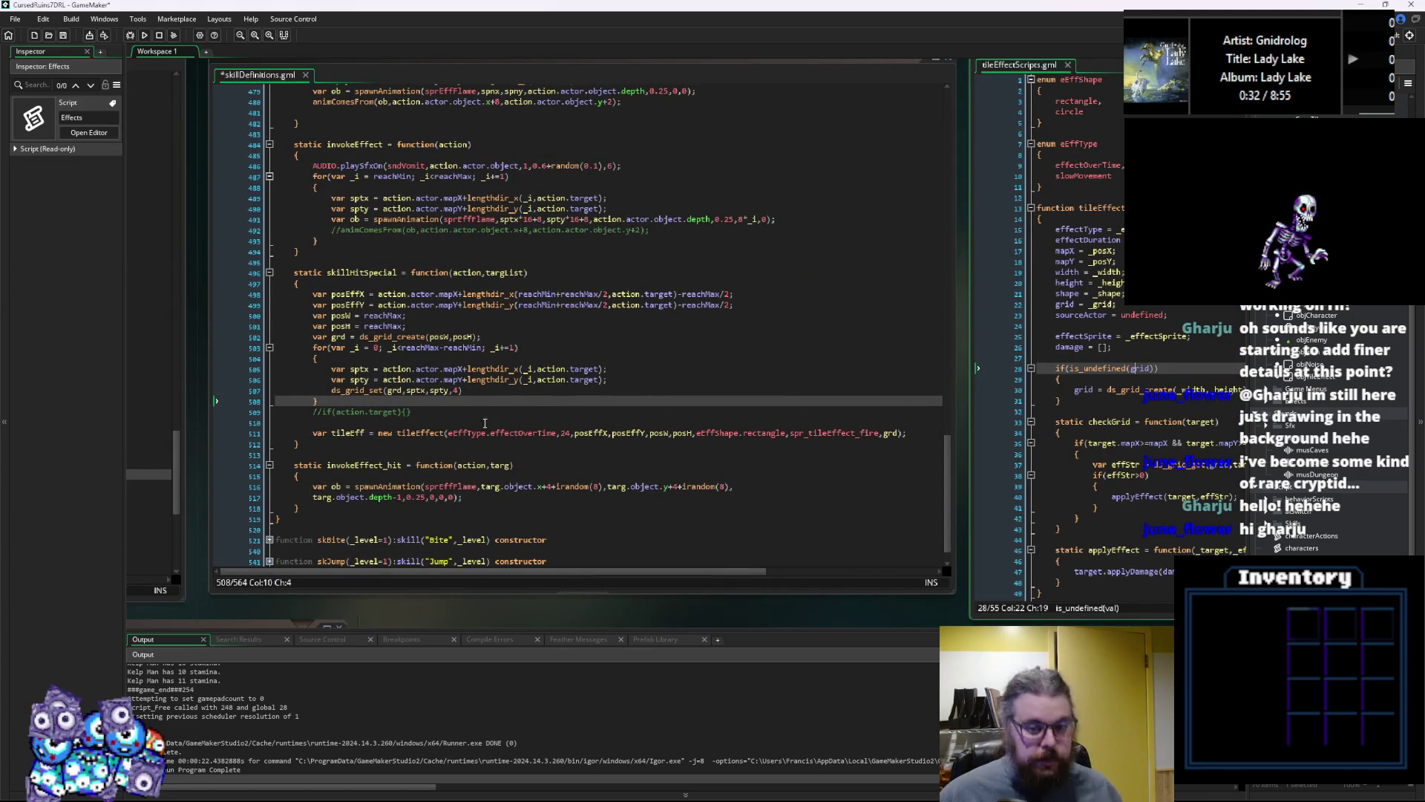
left_click(455, 423)
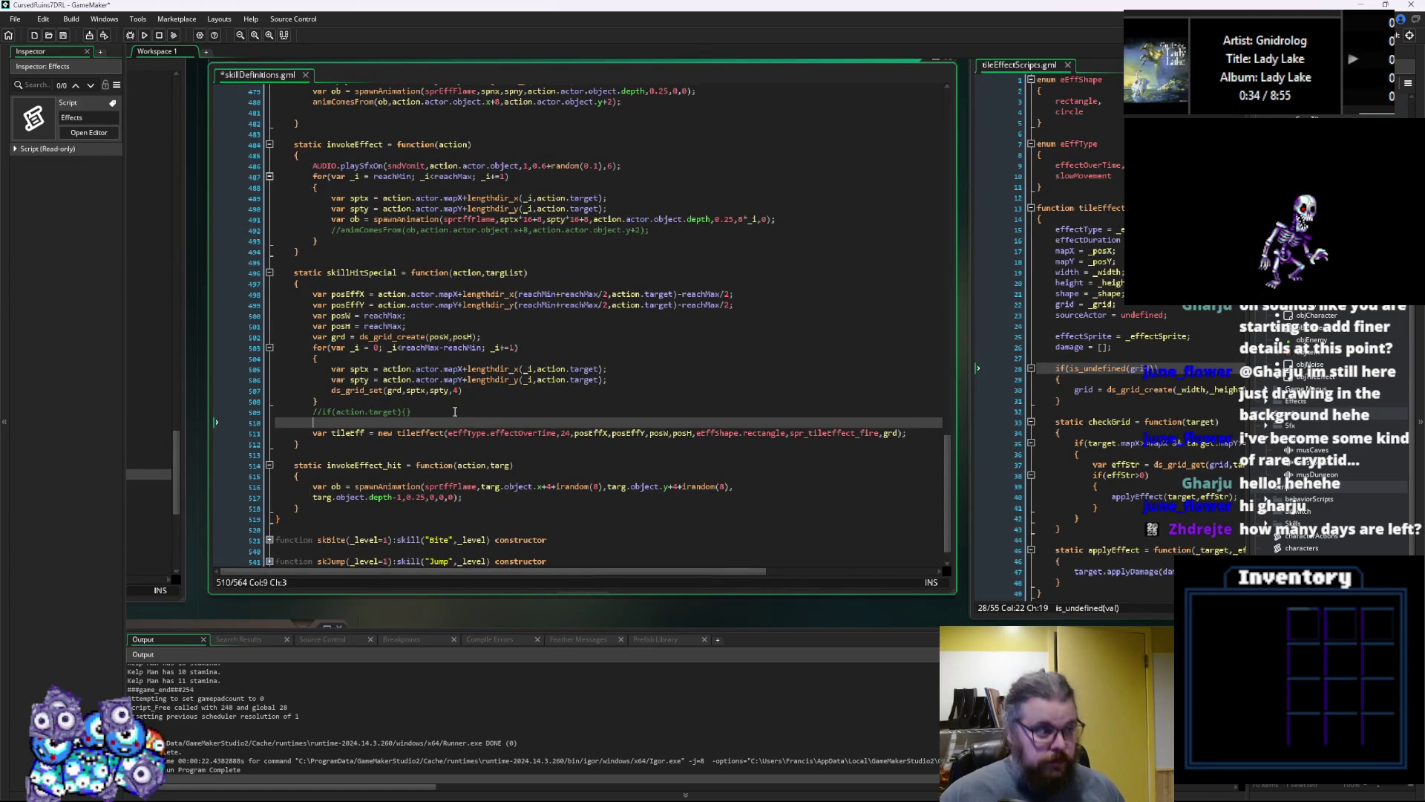
Remove the blank line and add 'tileEff.damage = new Damage' below the tileEffect creation
key("BackSpace")
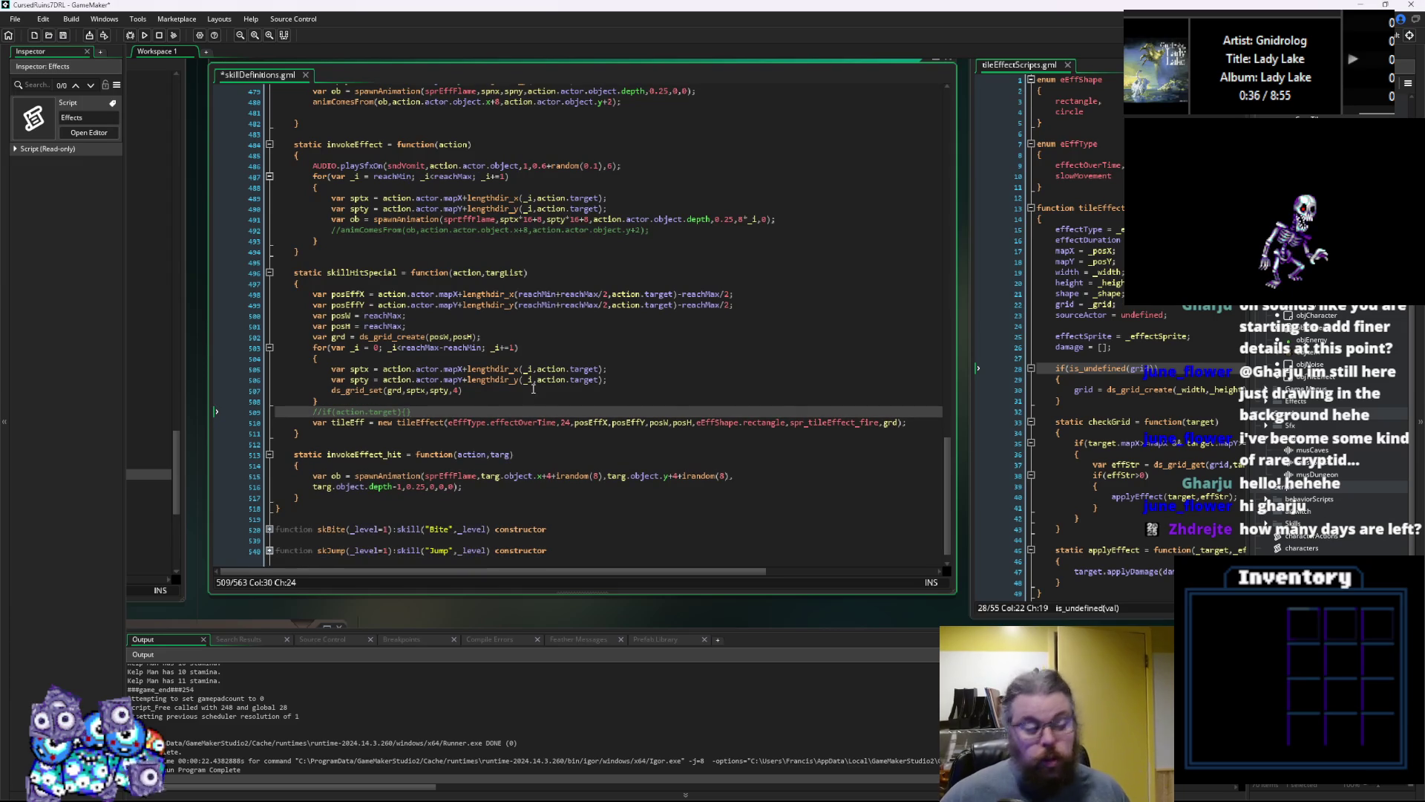
left_click(910, 426)
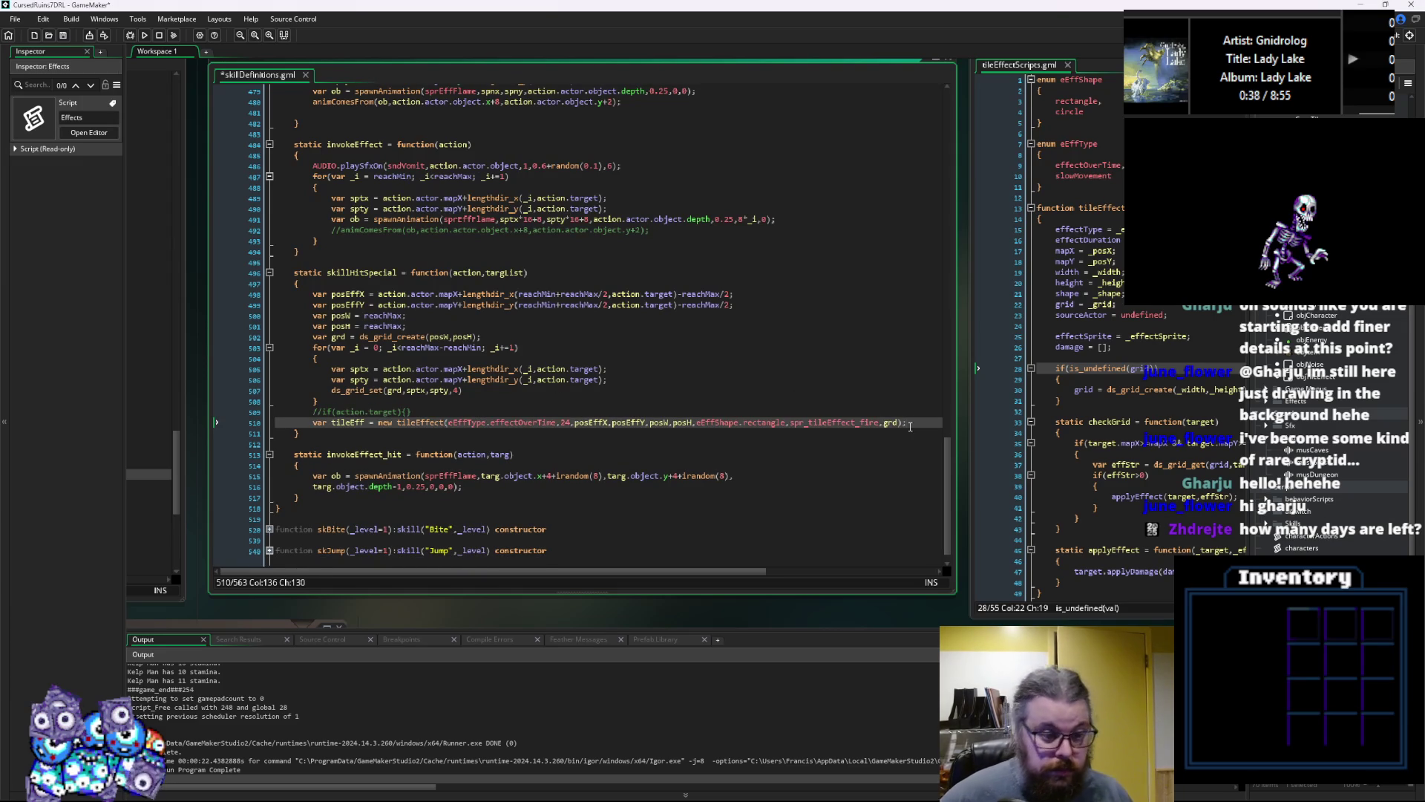
key("Return")
type("tileEff")
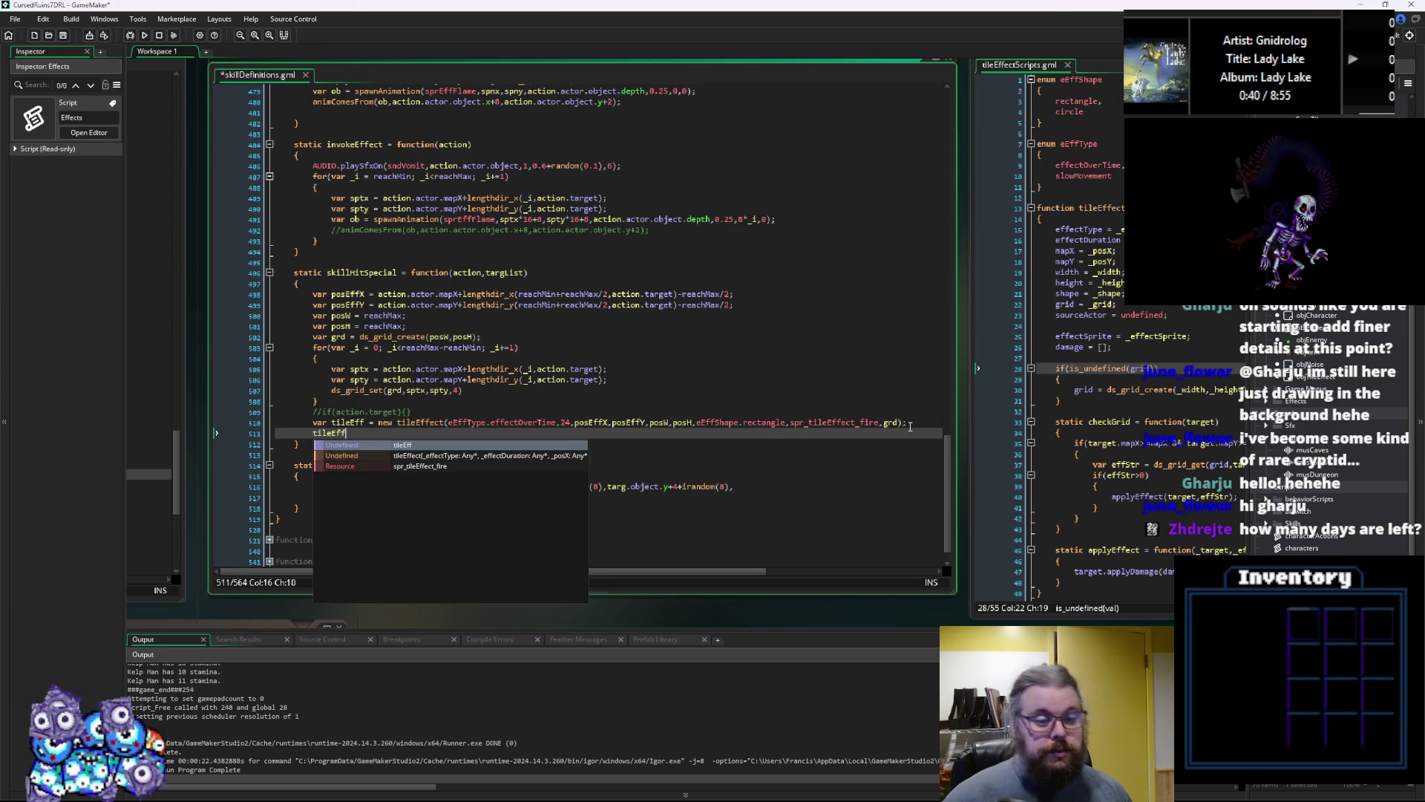
type(".dad")
key("BackSpace")
type("mage = ne")
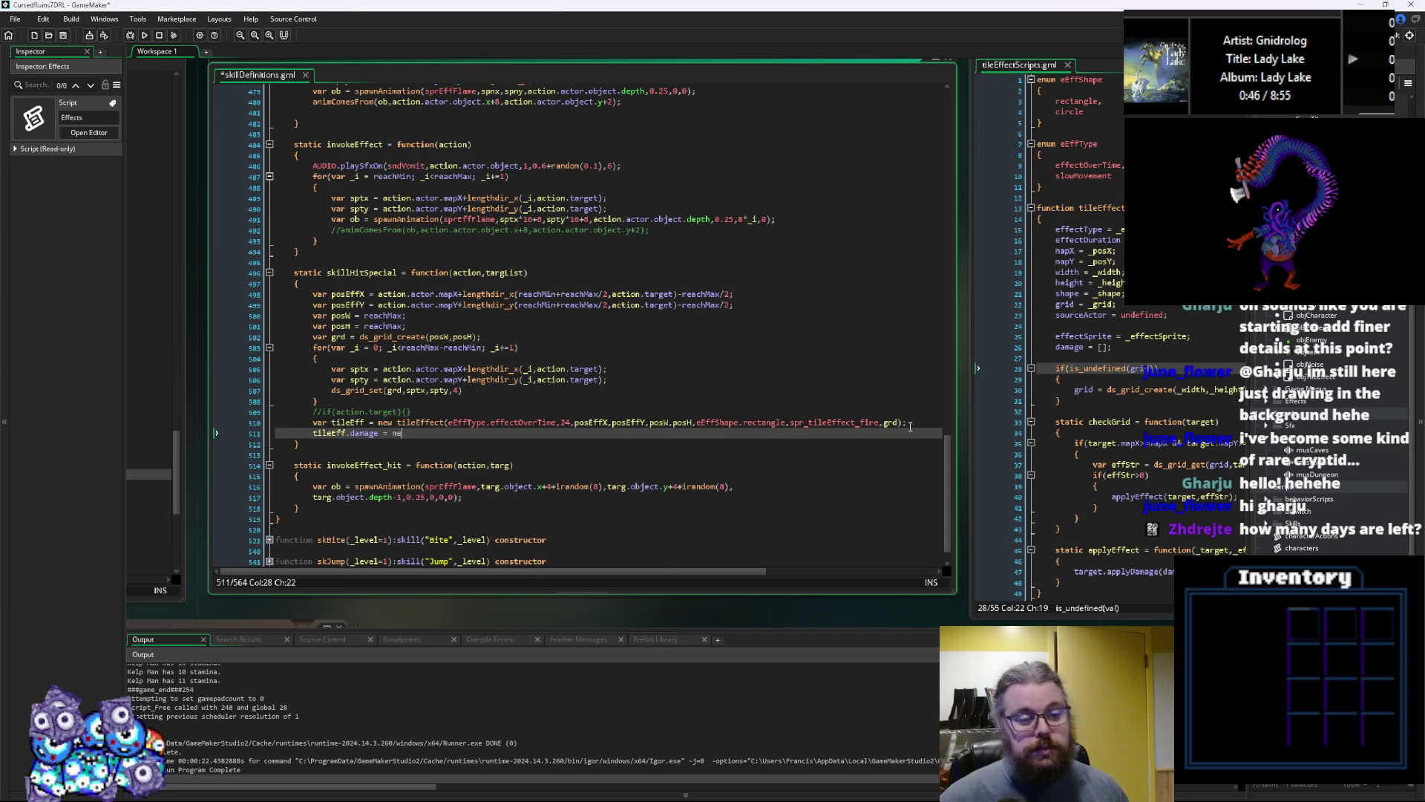
type("w Da")
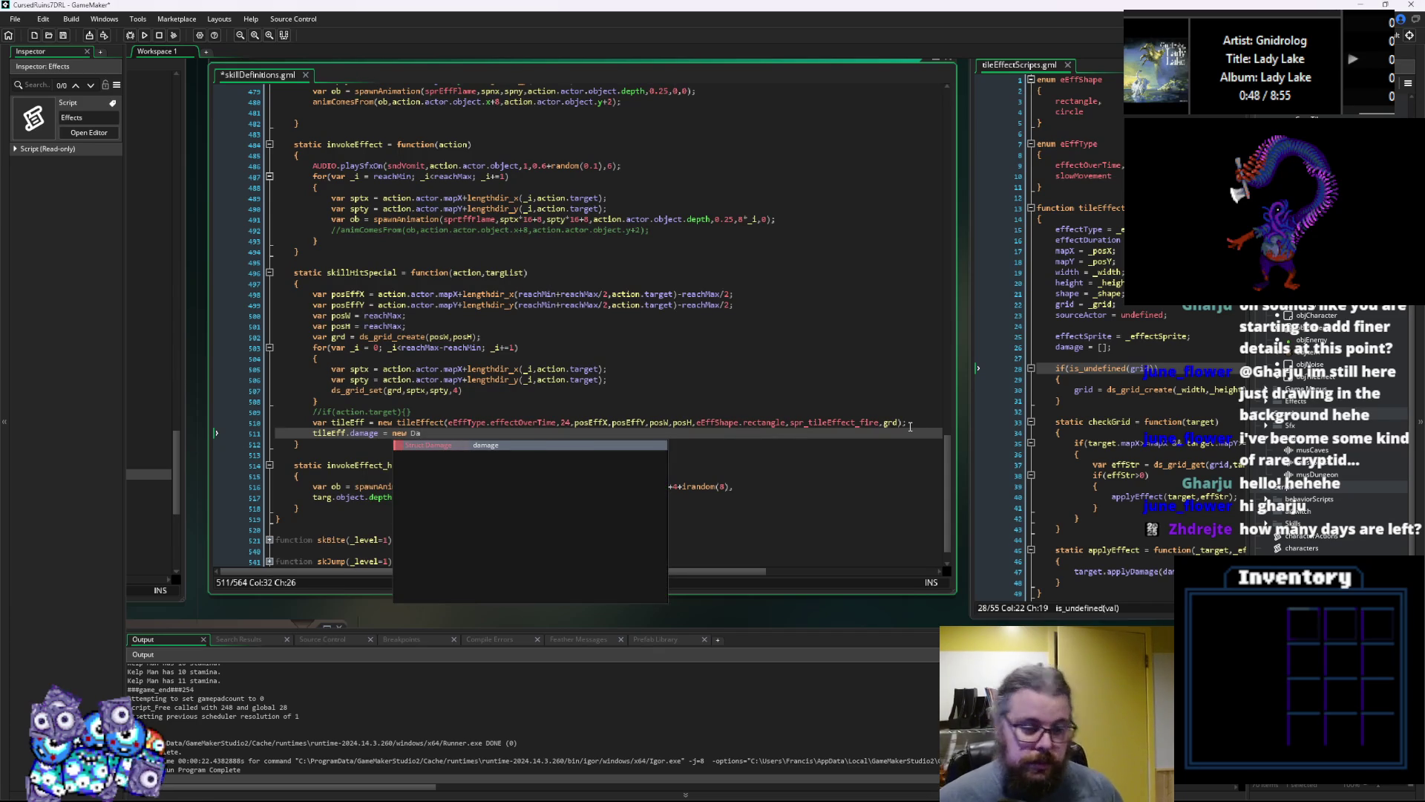
key("BackSpace")
key("BackSpace")
type("da")
key("BackSpace")
key("BackSpace")
type("Damage")
Fill in the Damage arguments as eDmgType.fire,1,2,1,0 and close the statement
key("BackSpace")
type("(")
type(";")
type("d")
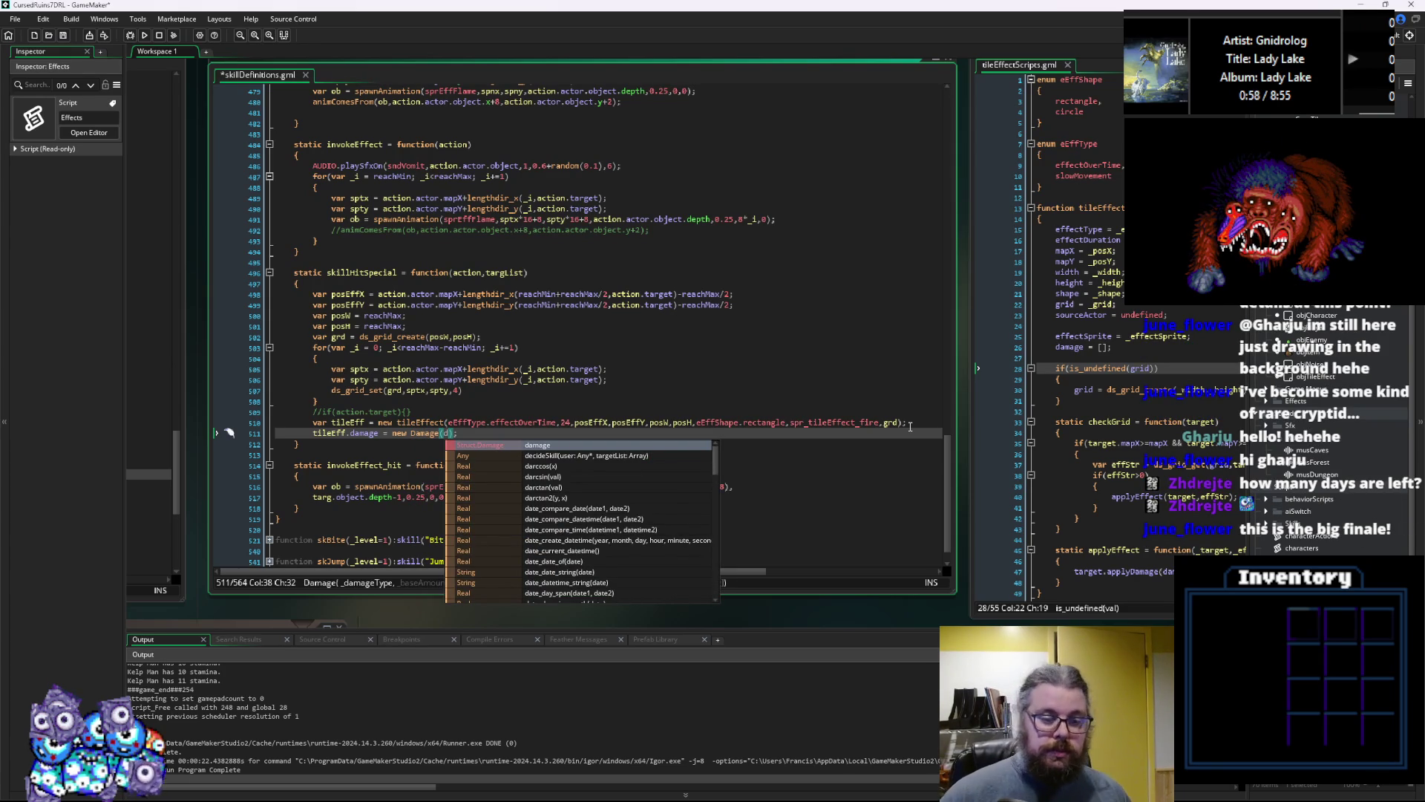
type("m")
key("BackSpace")
key("BackSpace")
type("eDm")
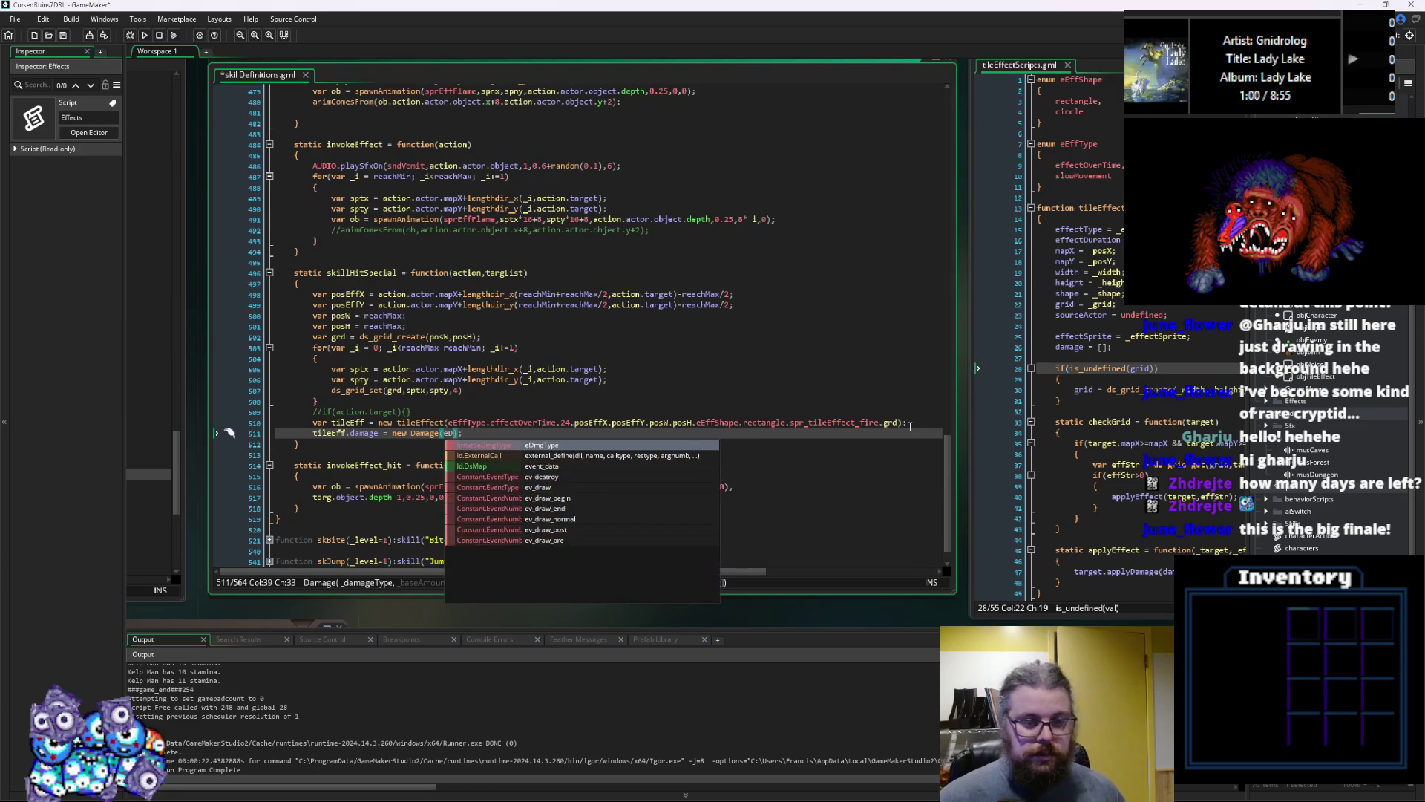
key("Return")
type(".")
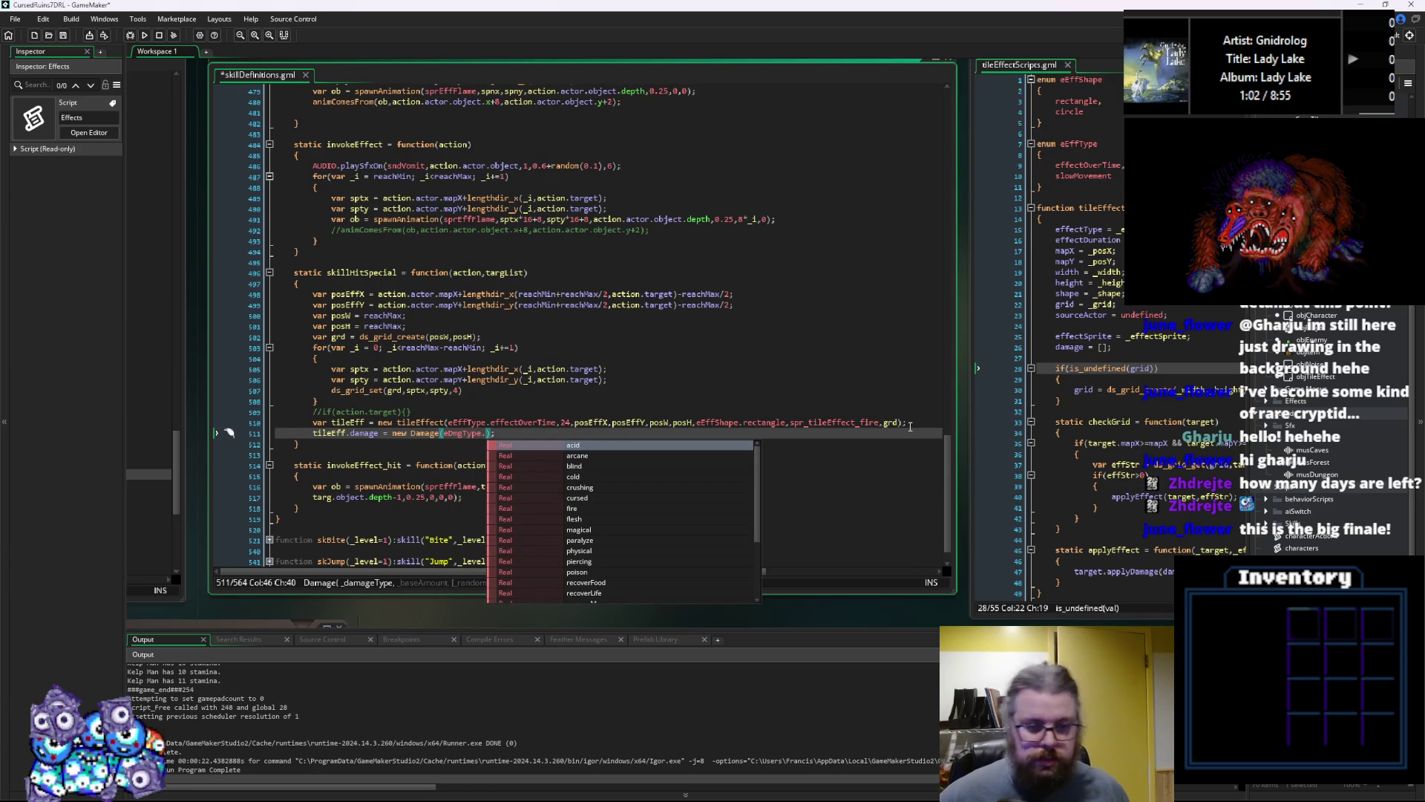
key("Down")
key("Down")
key("Down")
key("Down")
key("Down")
key("Down")
key("Return")
type(",")
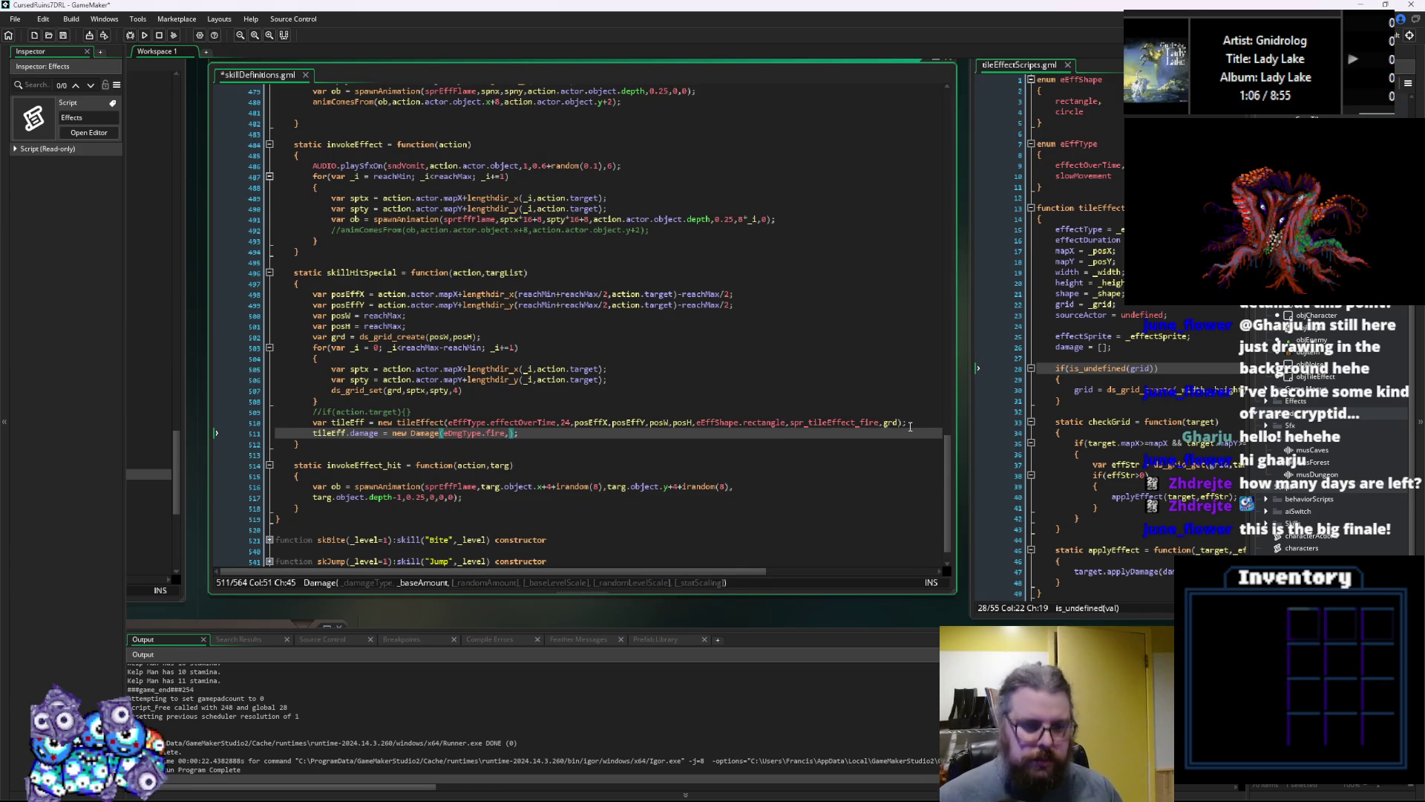
type("1,4")
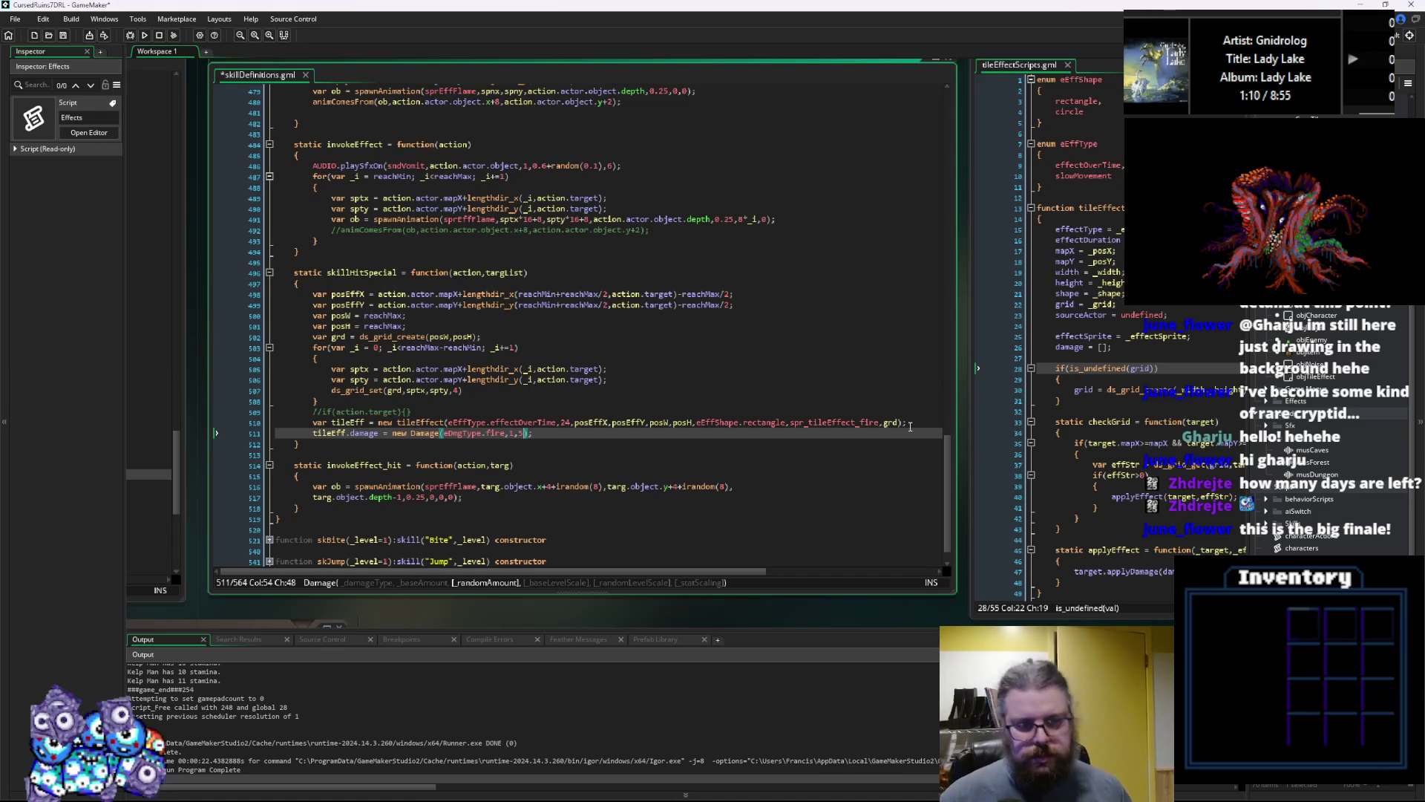
type(",")
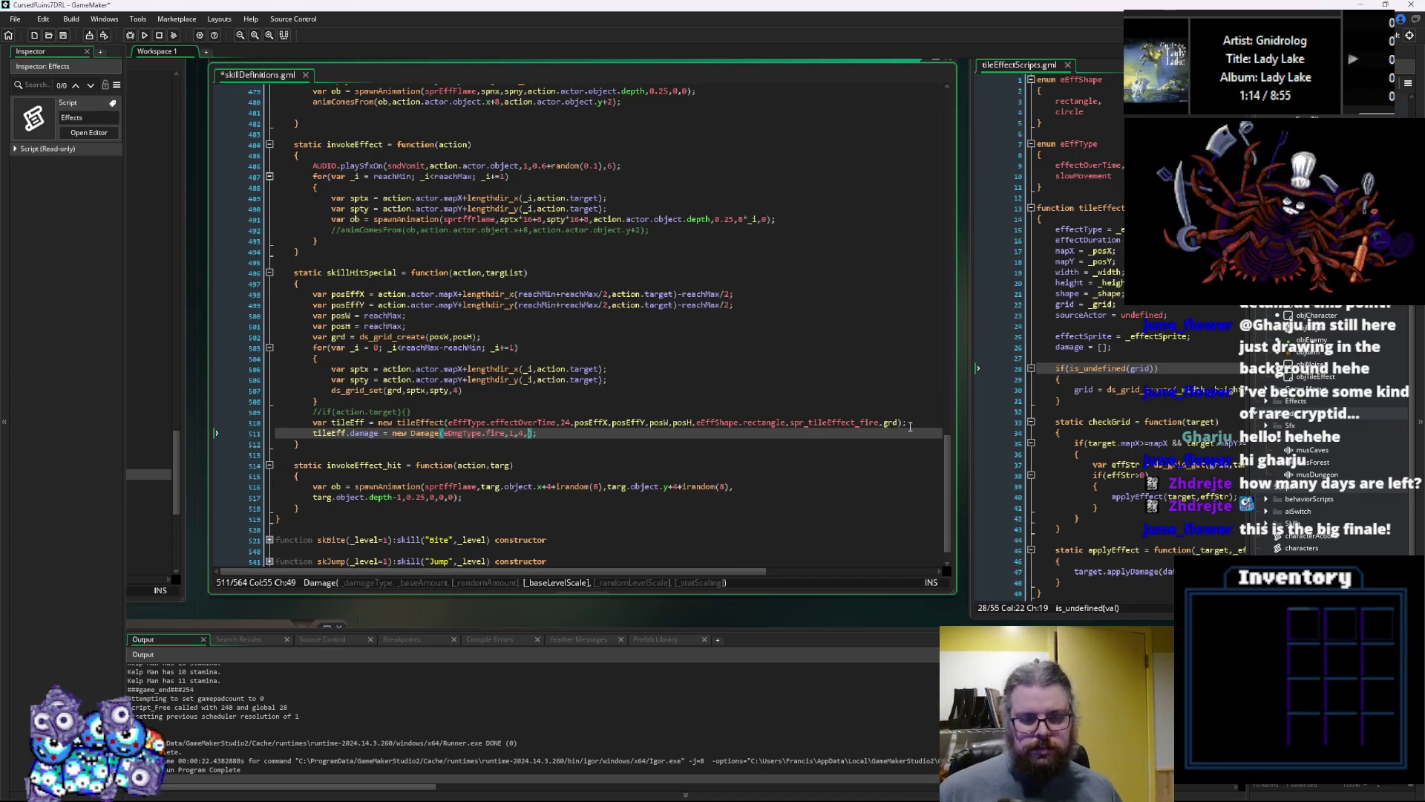
type("1")
key("Left")
key("Left")
key("Left")
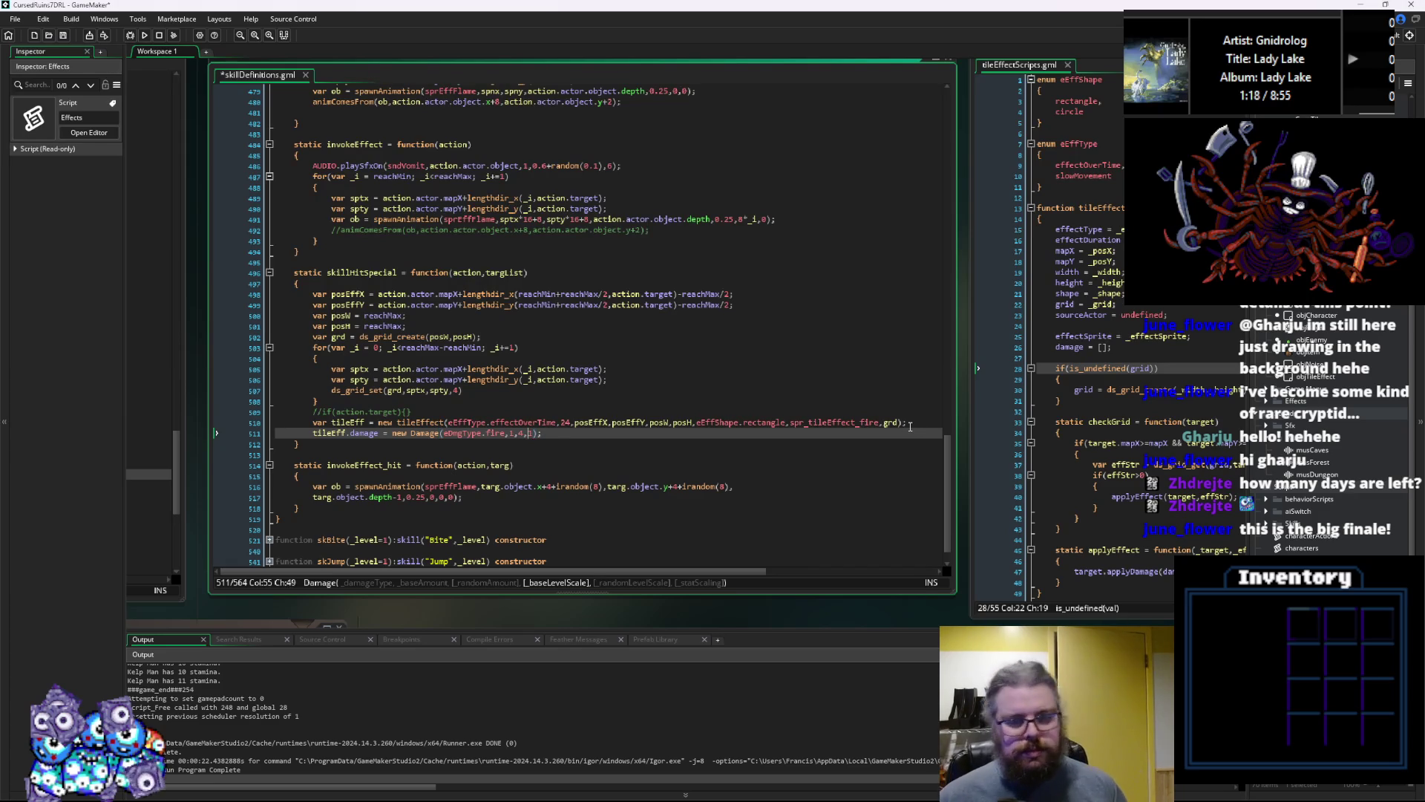
key("Right")
key("Right")
key("Delete")
type("2")
key("Right")
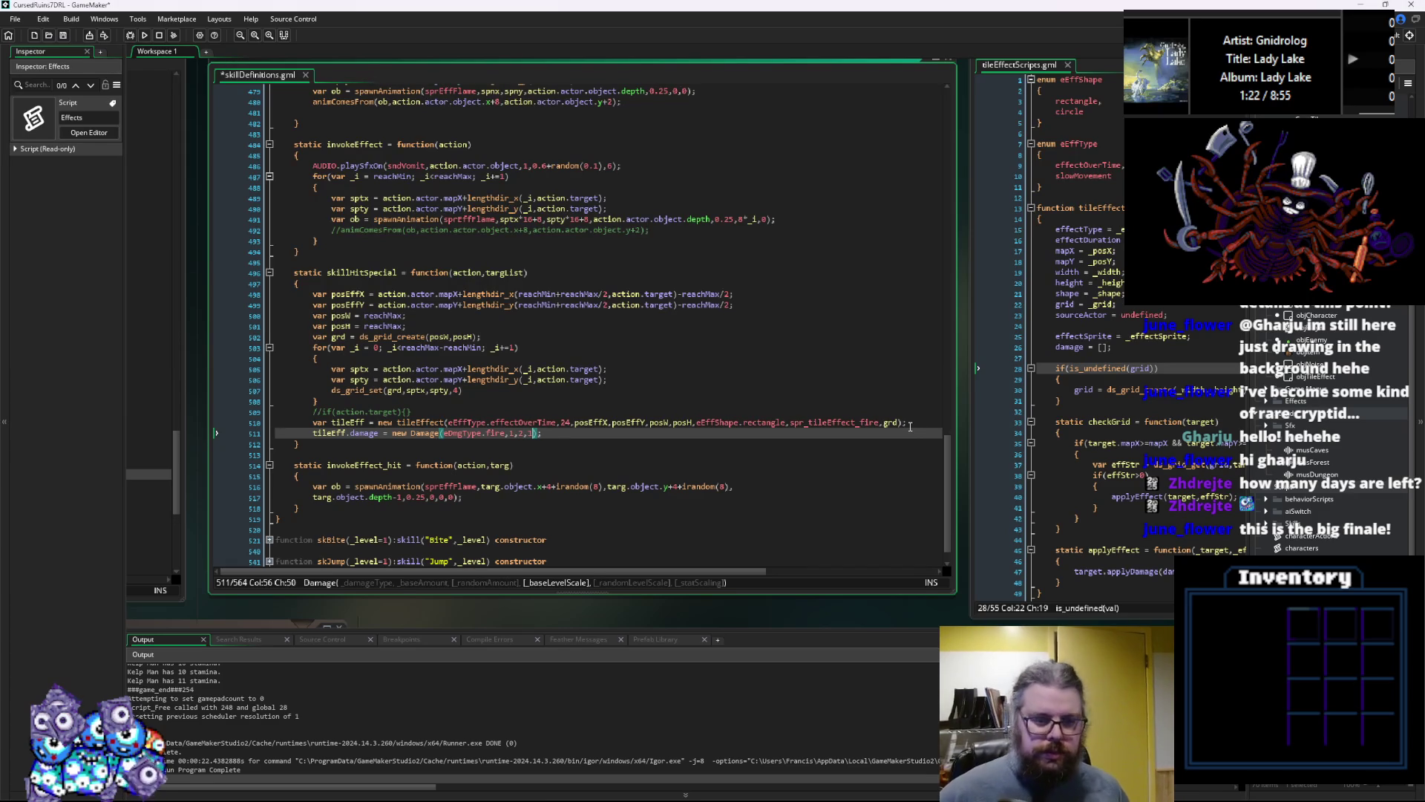
type(",")
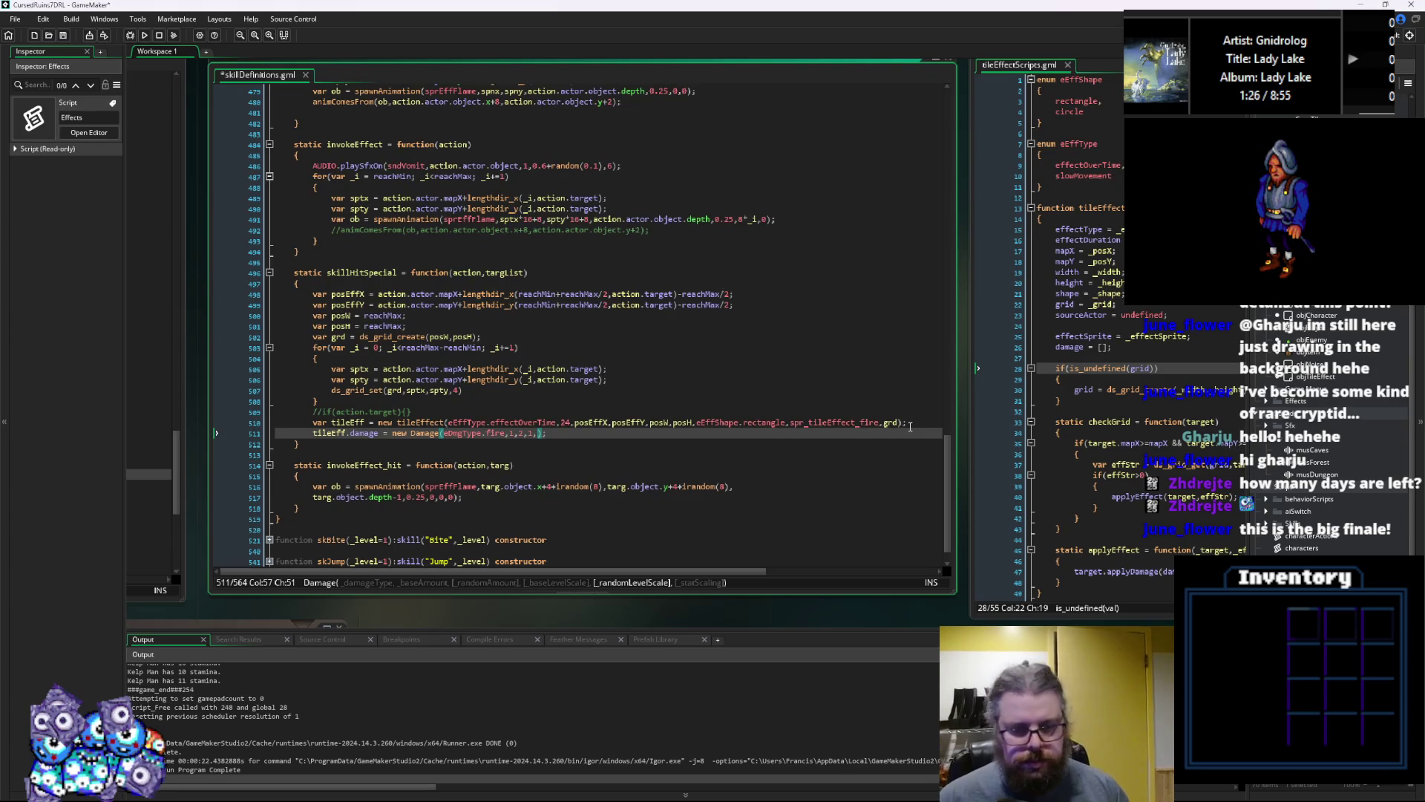
type("0")
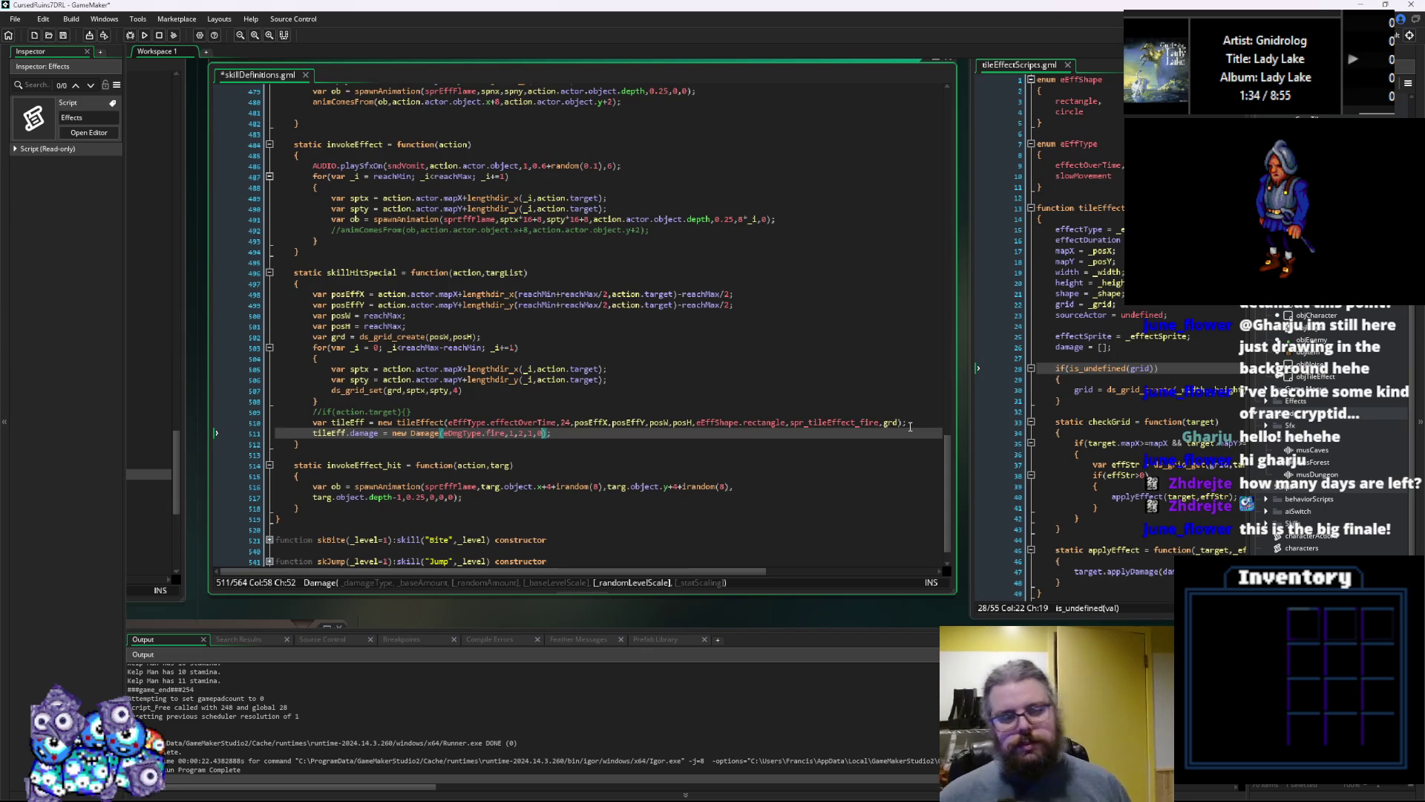
type(")")
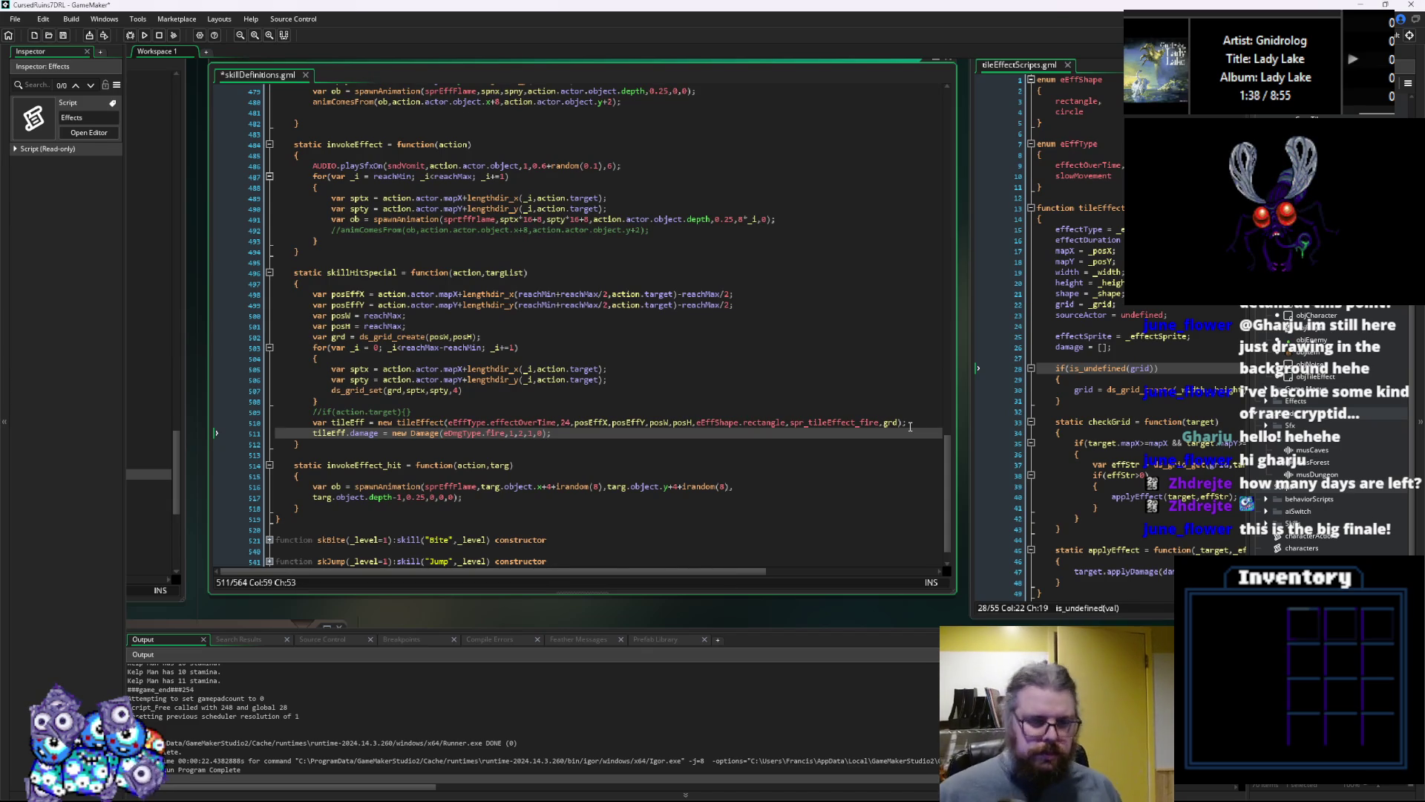
key("Up")
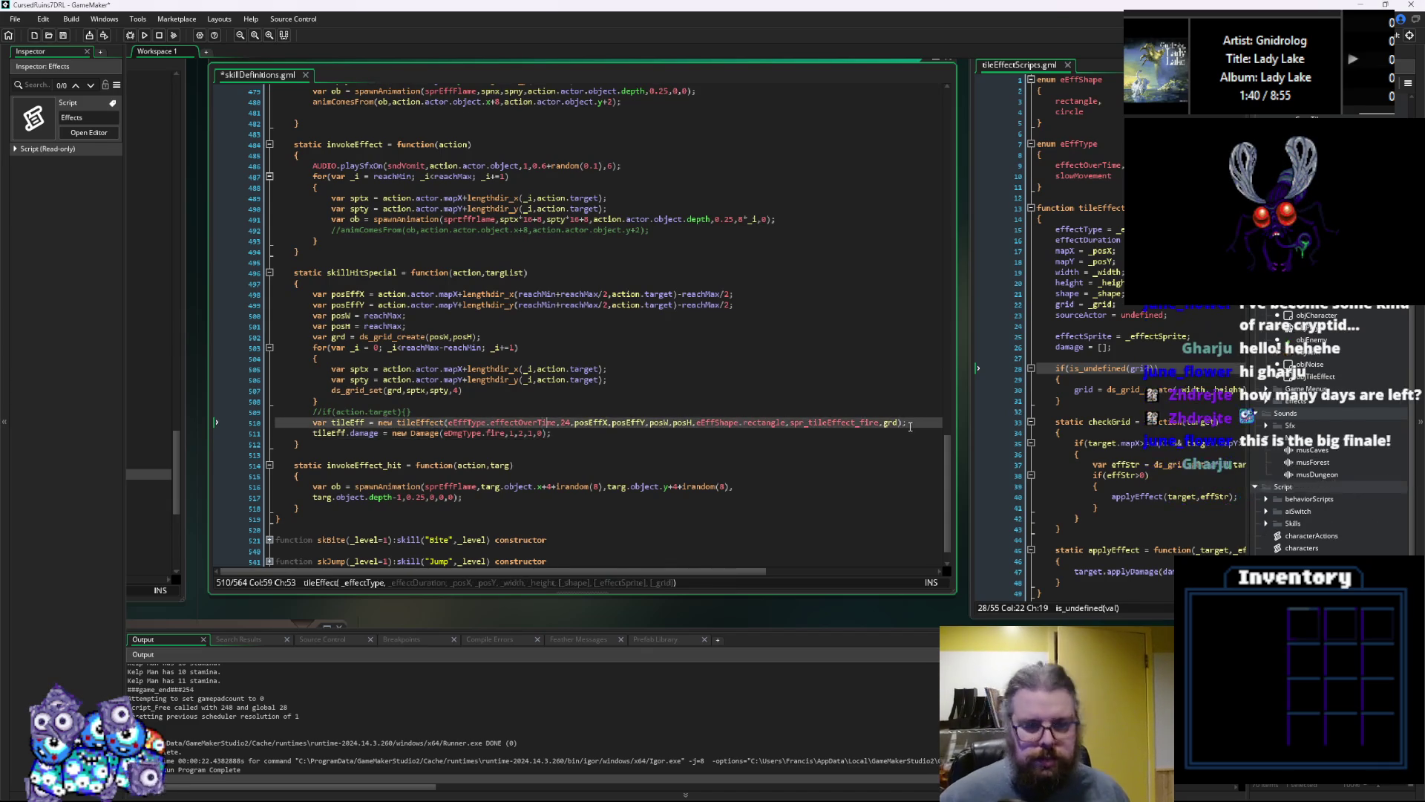
Make the effect duration 24+skillLevel*4 and the grid value 4+skillLevel
key("Right")
key("Right")
key("Right")
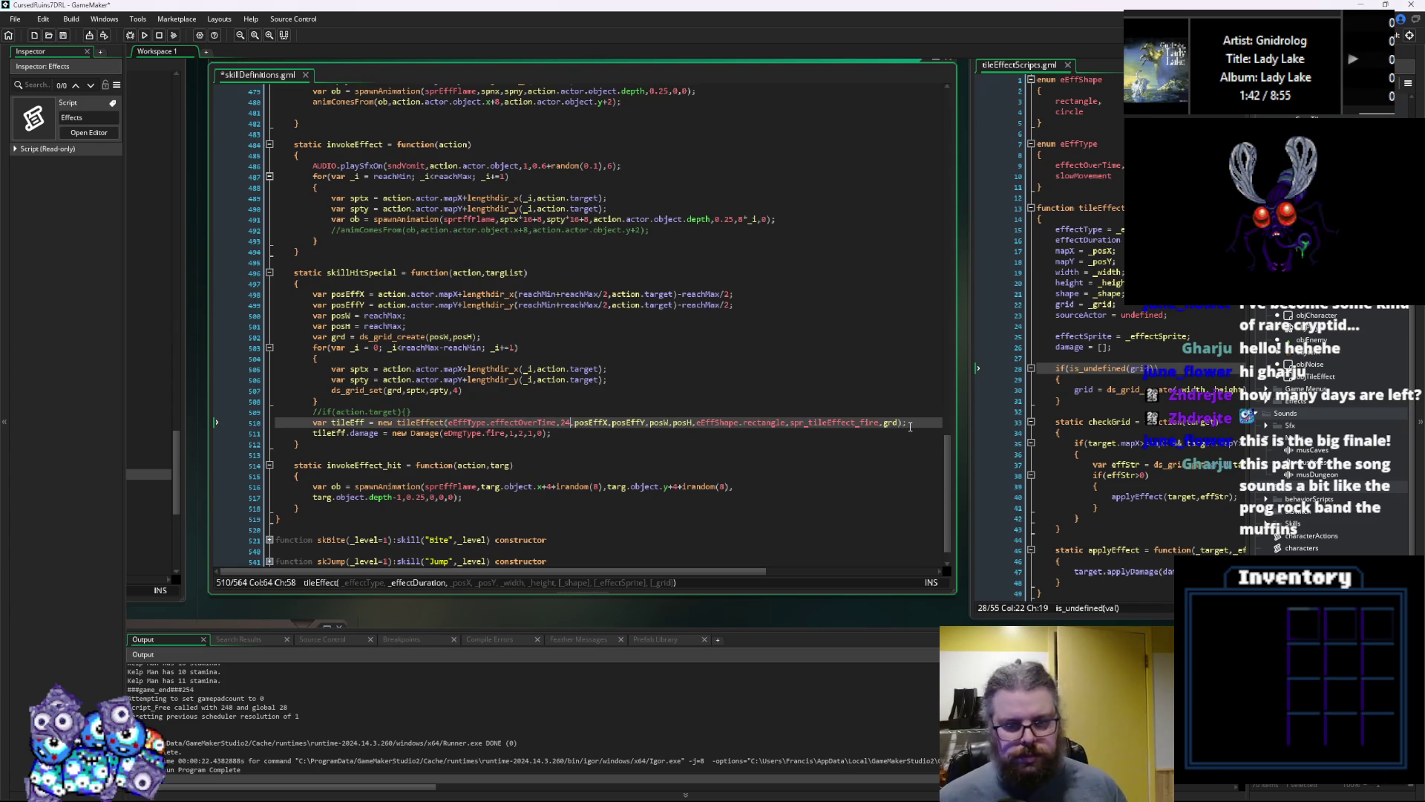
type("+skill")
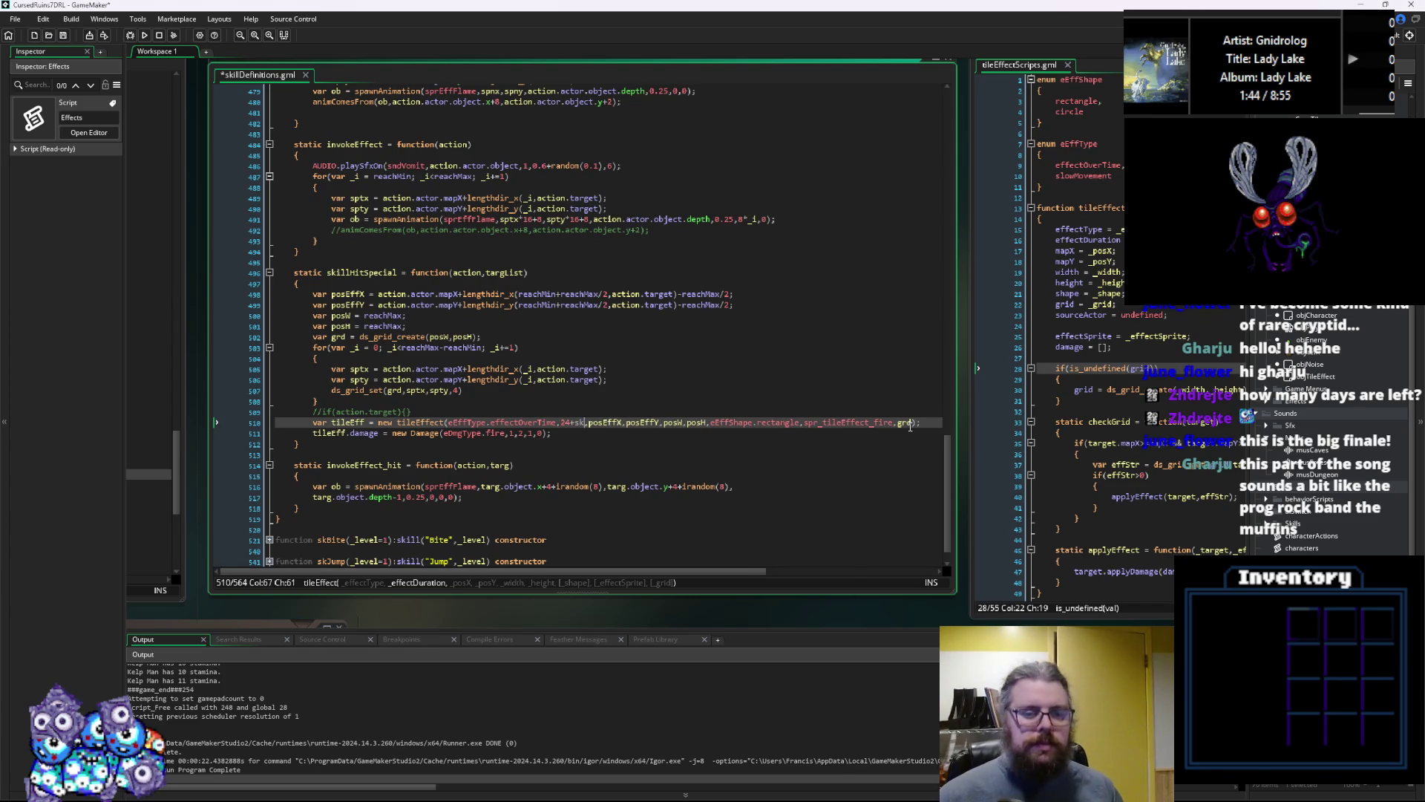
type("Level")
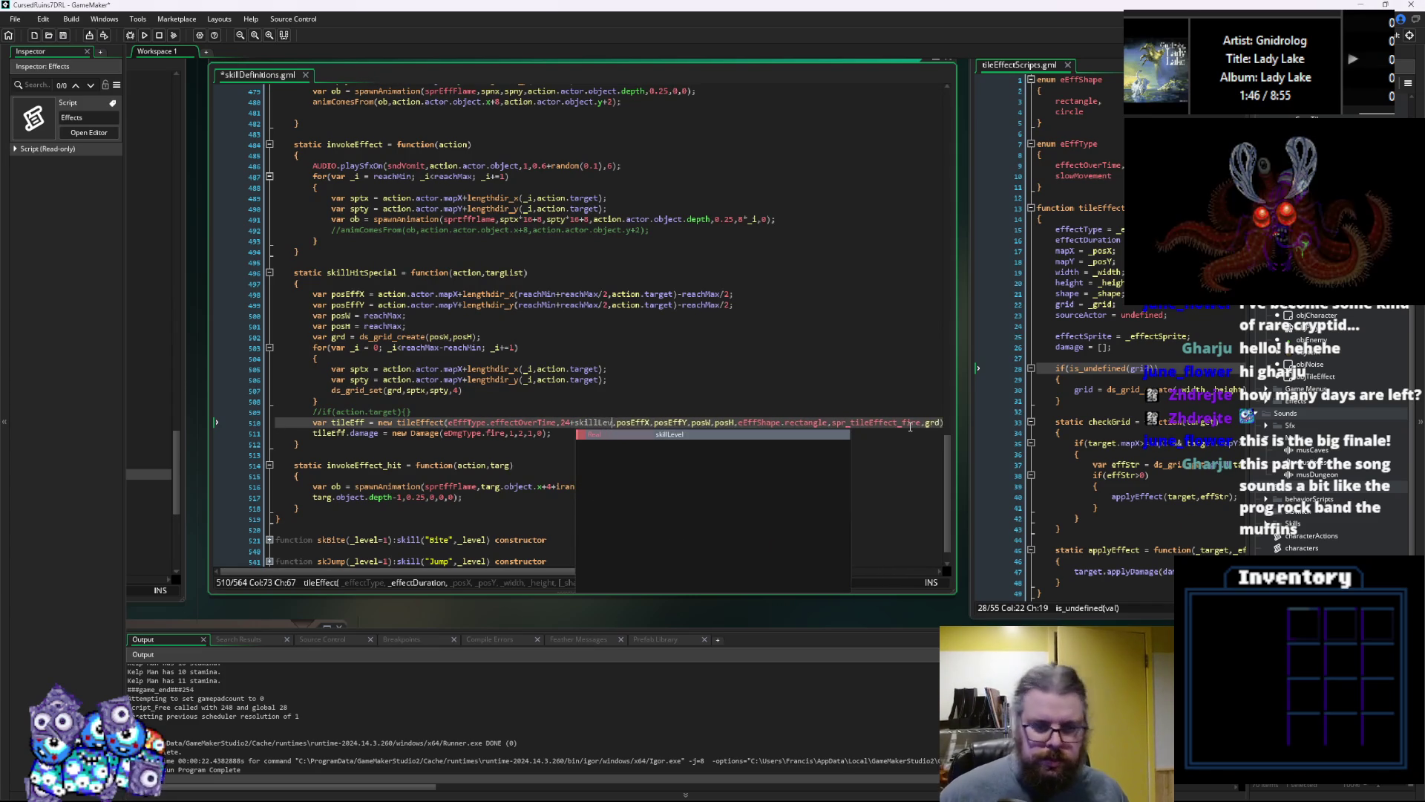
type("*")
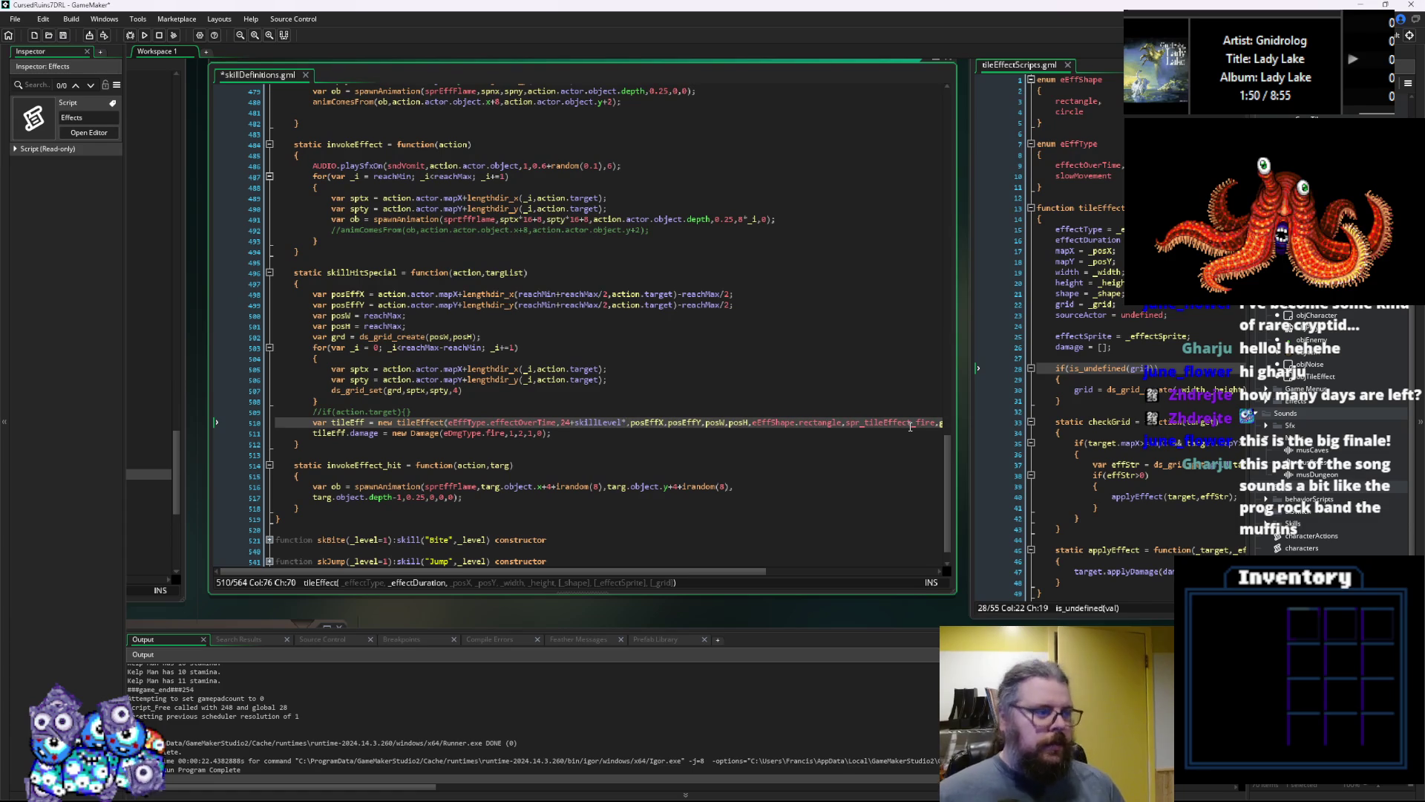
type("4")
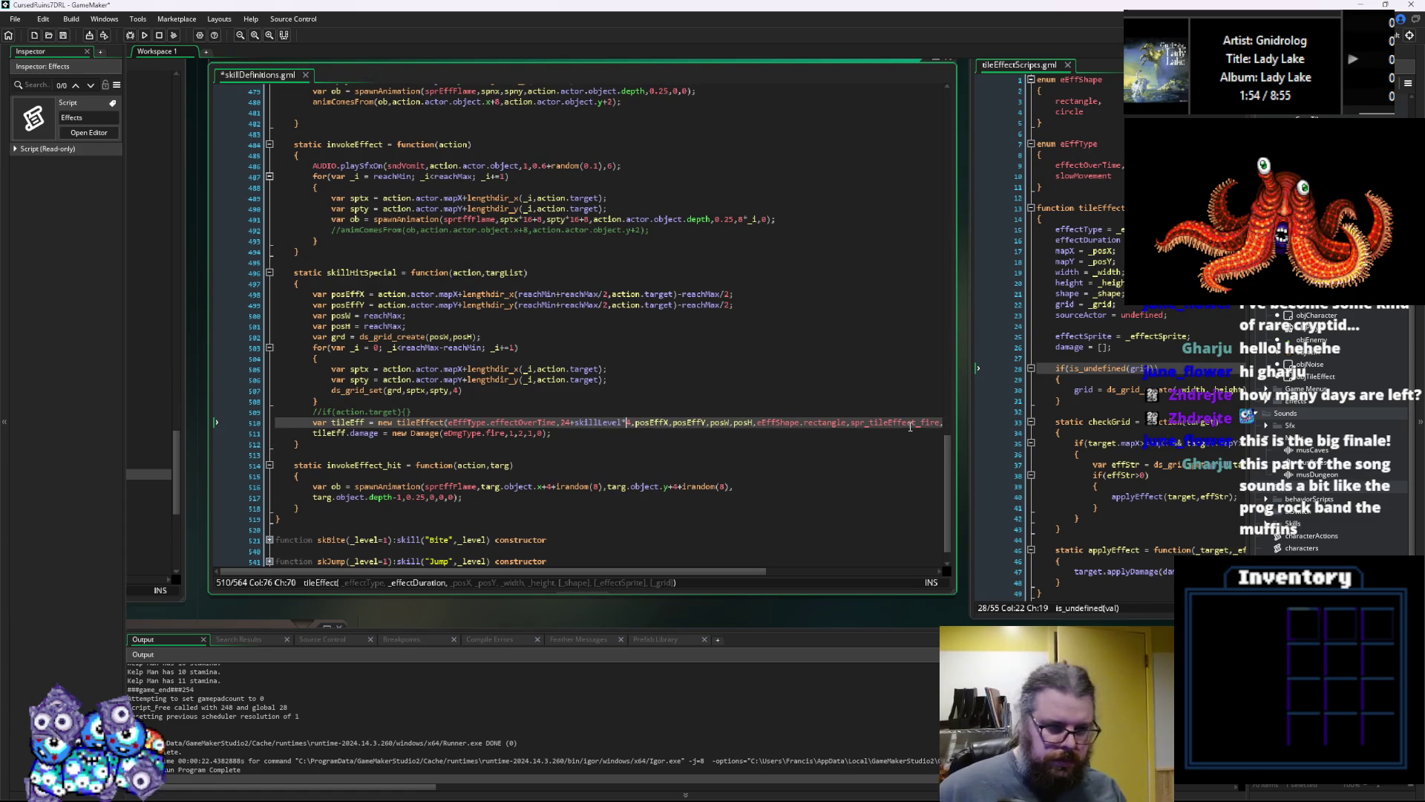
key("Up")
key("Up")
key("Up")
key("Left")
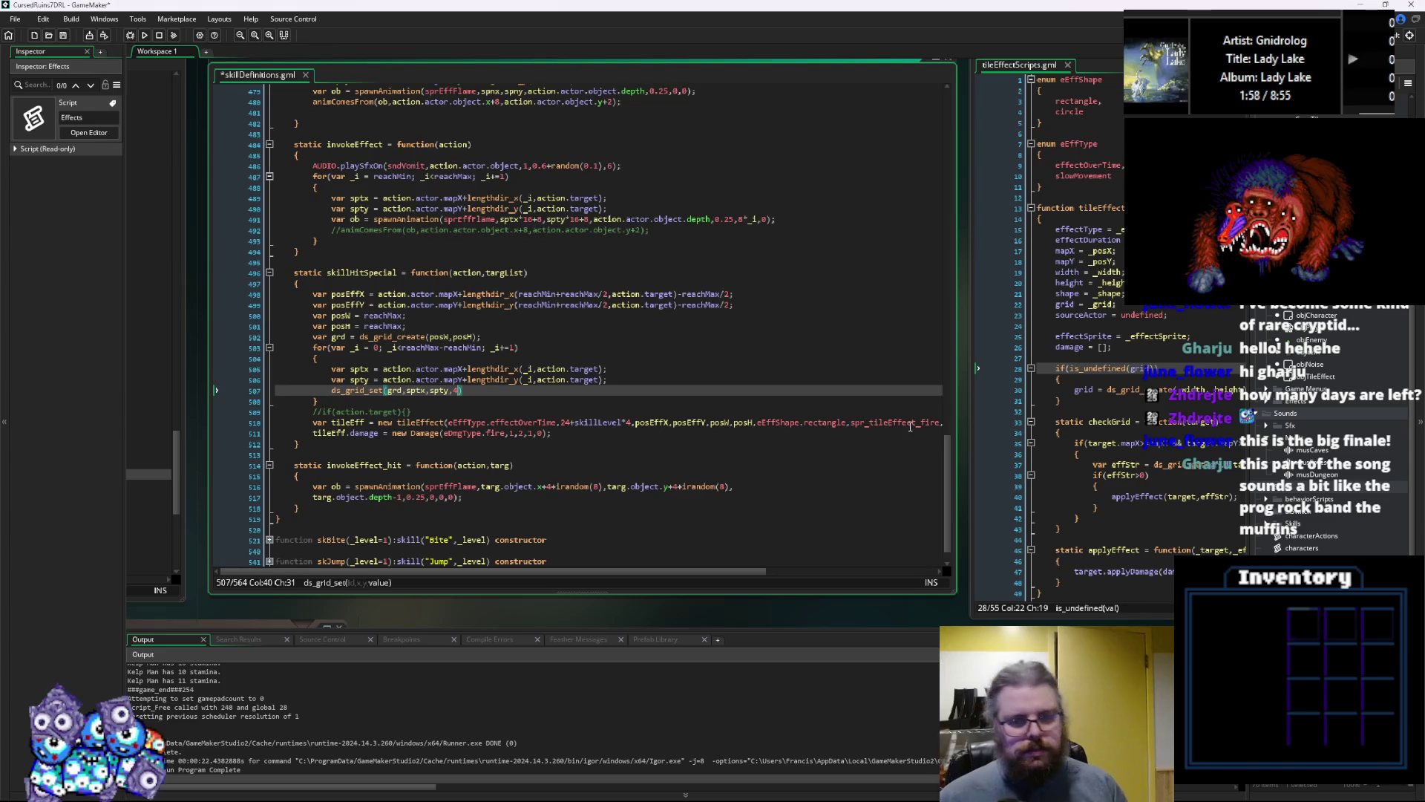
type("+skillLe")
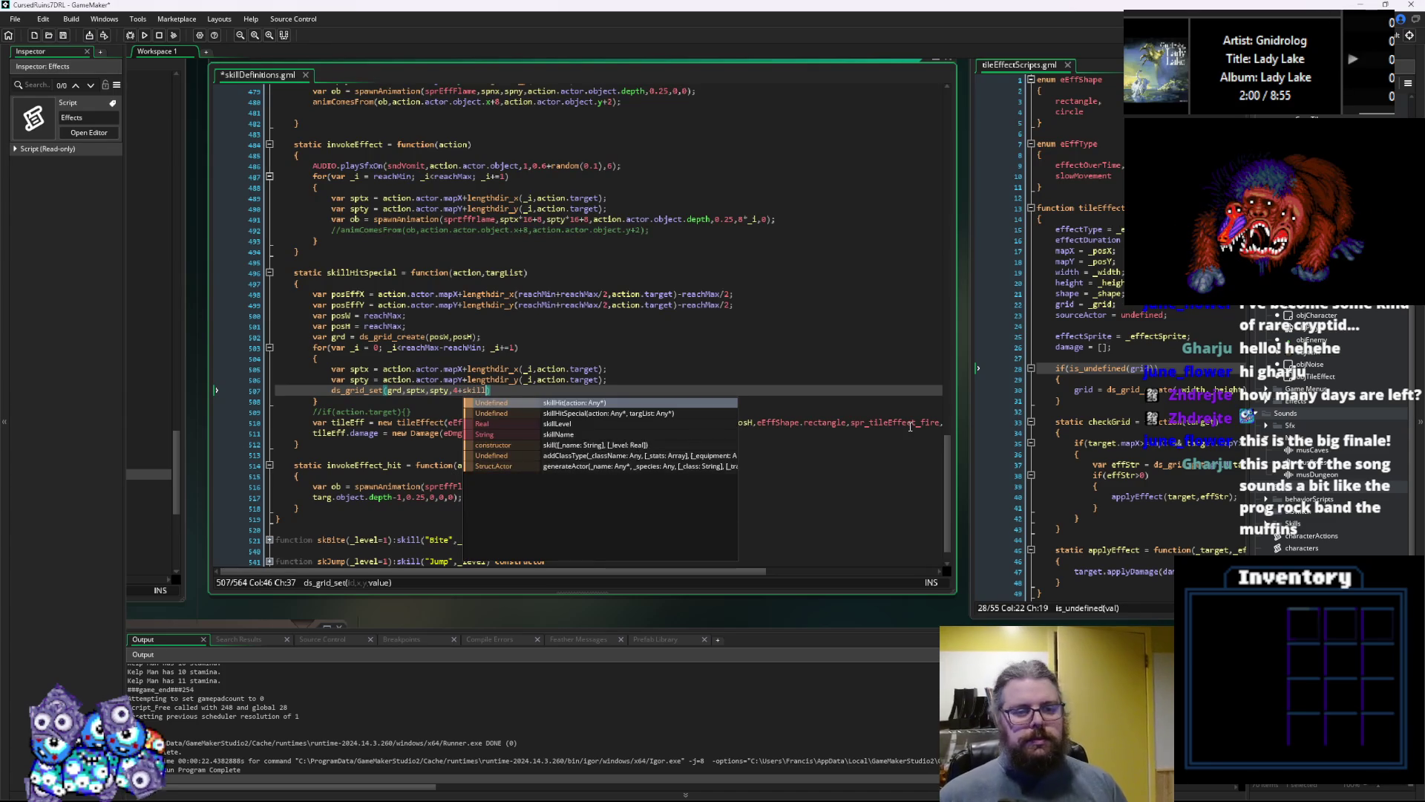
type("vel")
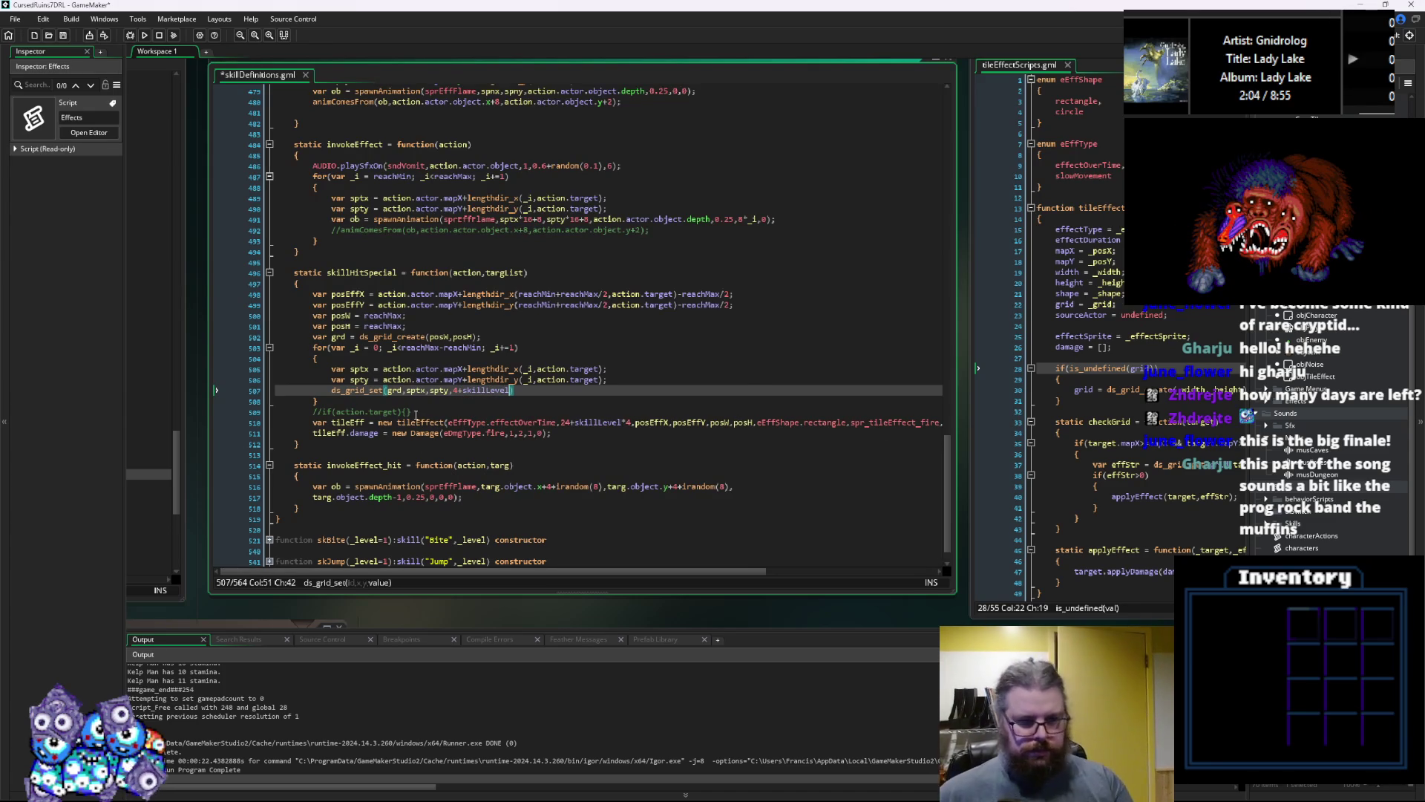
Delete the commented-out //if(action.target){} line and save skillDefinitions.gml
left_click(415, 414)
key("shift+Home")
key("BackSpace")
key("BackSpace")
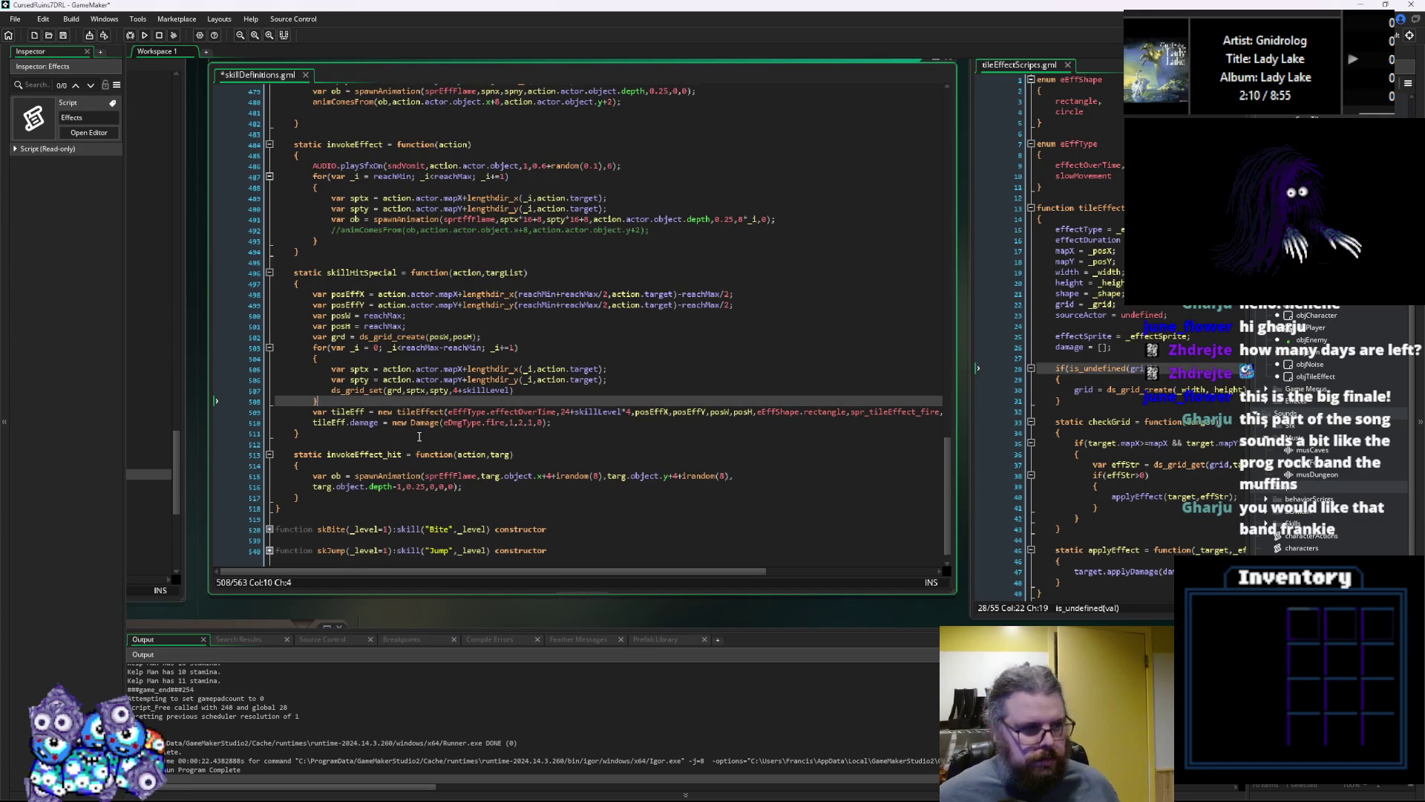
key("ctrl+s")
key("Down")
key("Down")
key("Down")
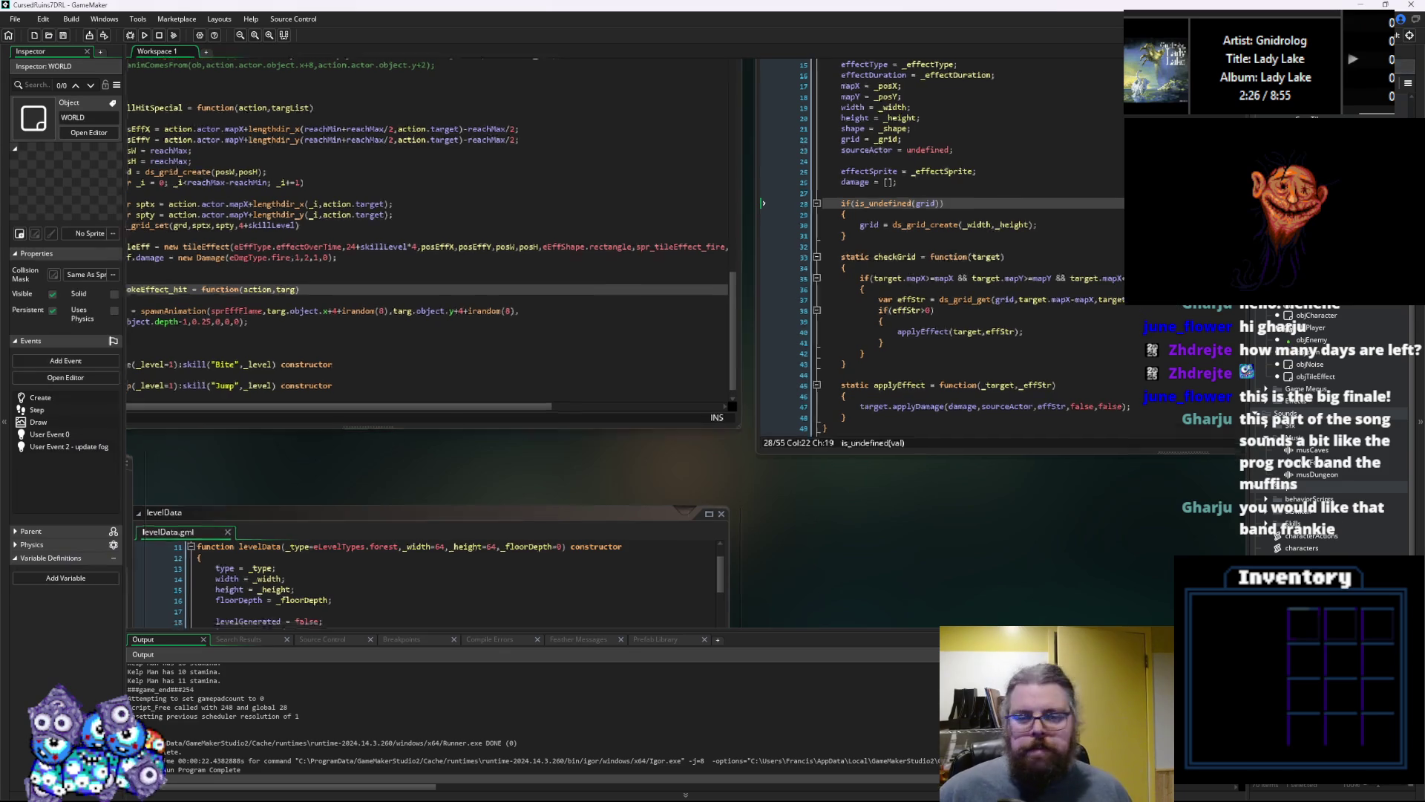
Focus the WORLD Draw event code and pan across to inspect levelData and tileEffectScripts
left_click(520, 430)
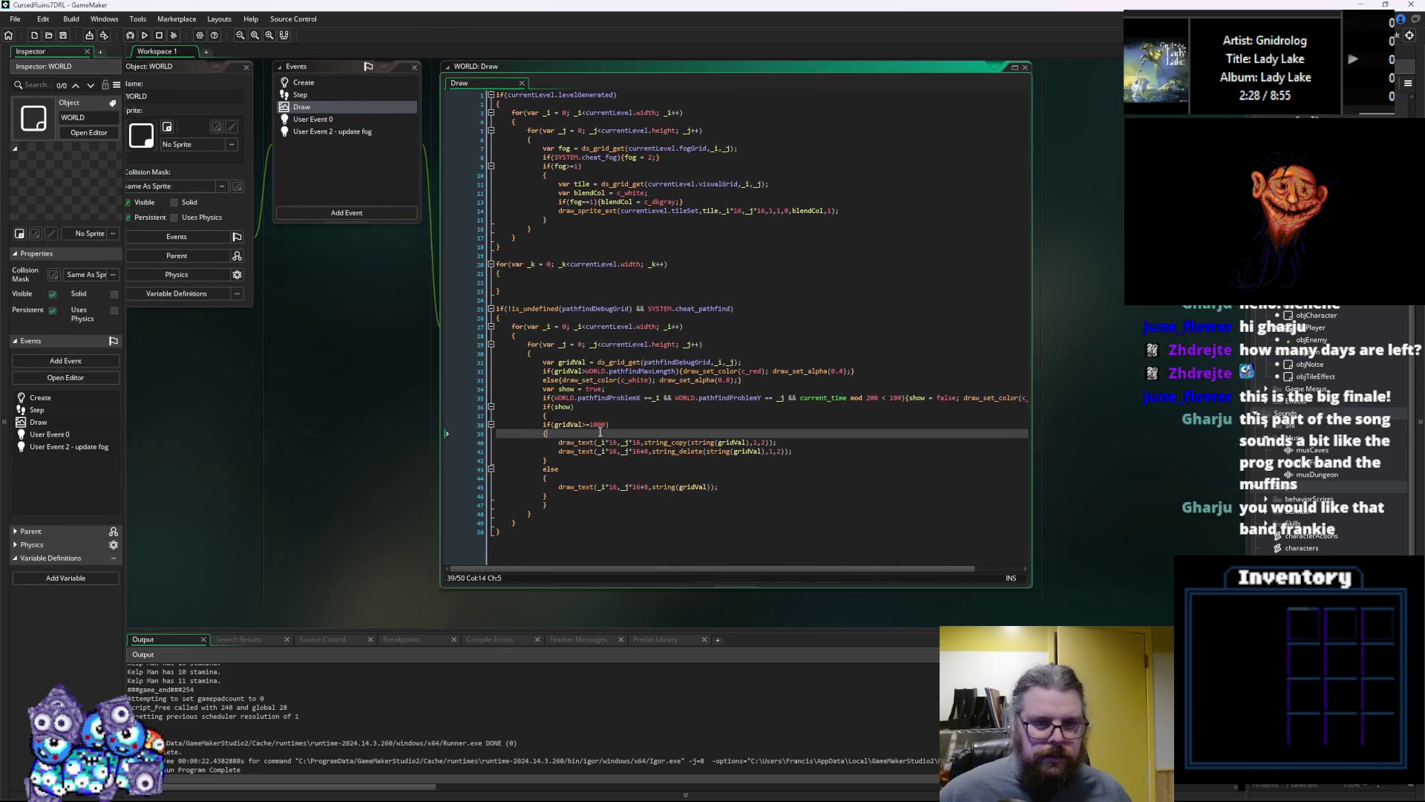
left_click(611, 291)
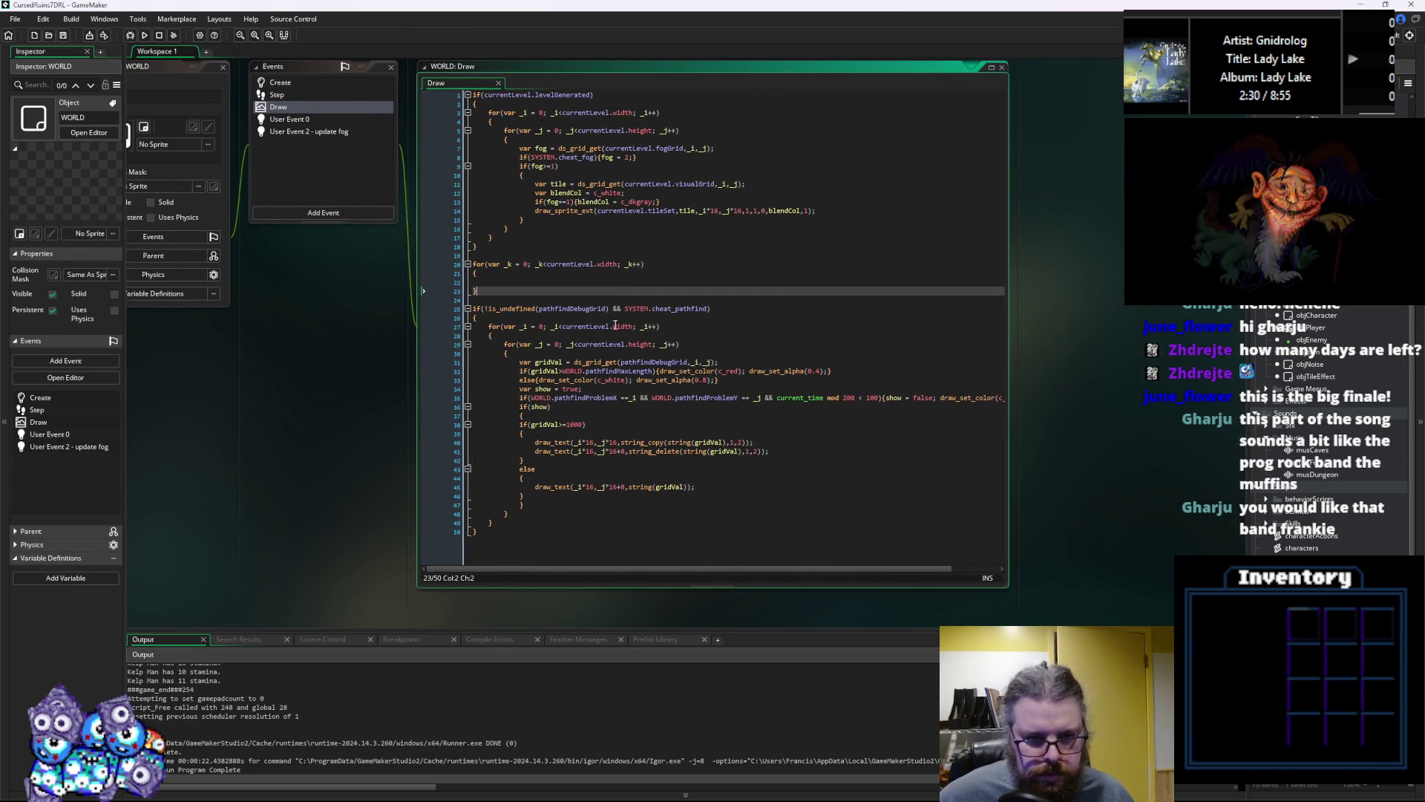
key("Up")
key("Up")
left_click(630, 346)
scroll(530, 446, "down", 3)
scroll(490, 461, "down", 3)
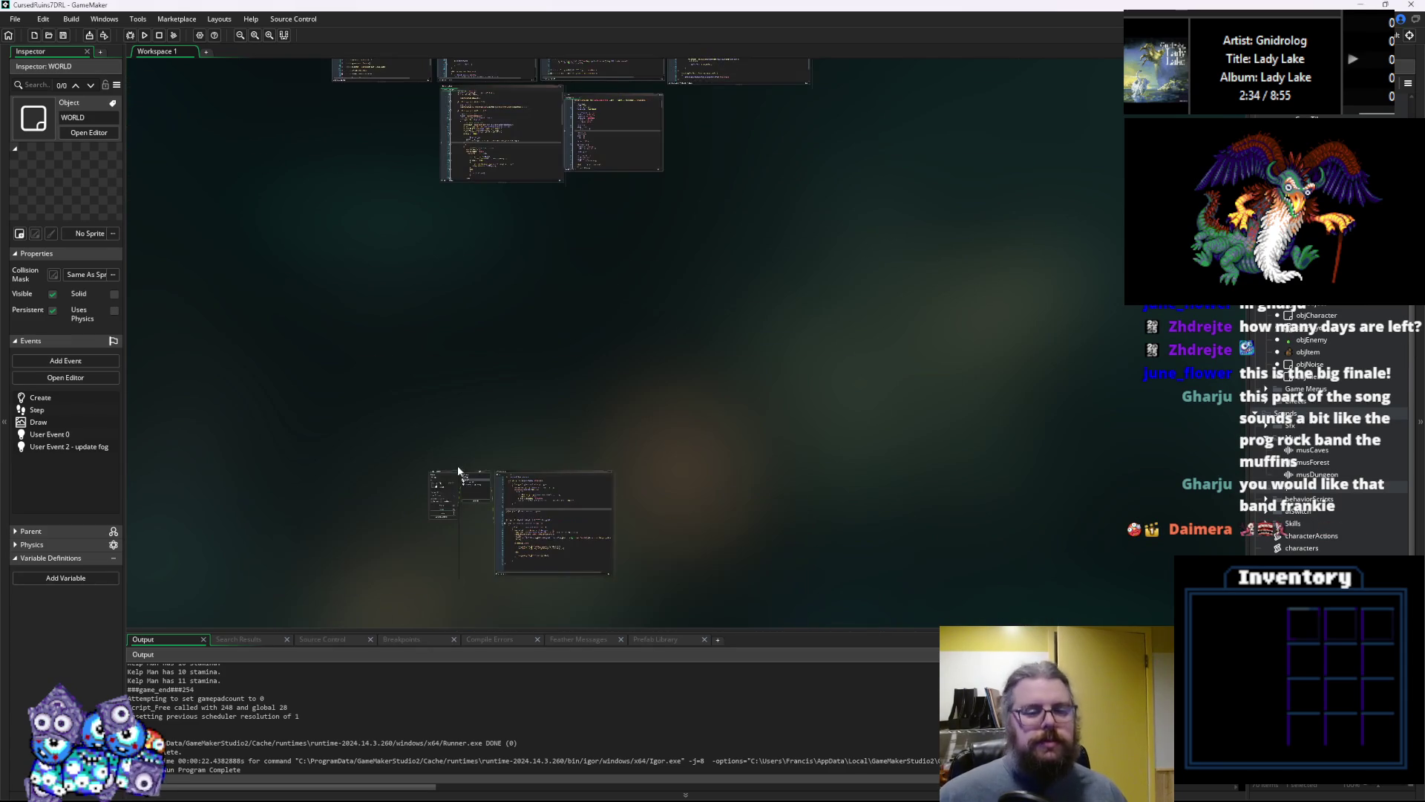
scroll(450, 475, "up", 6)
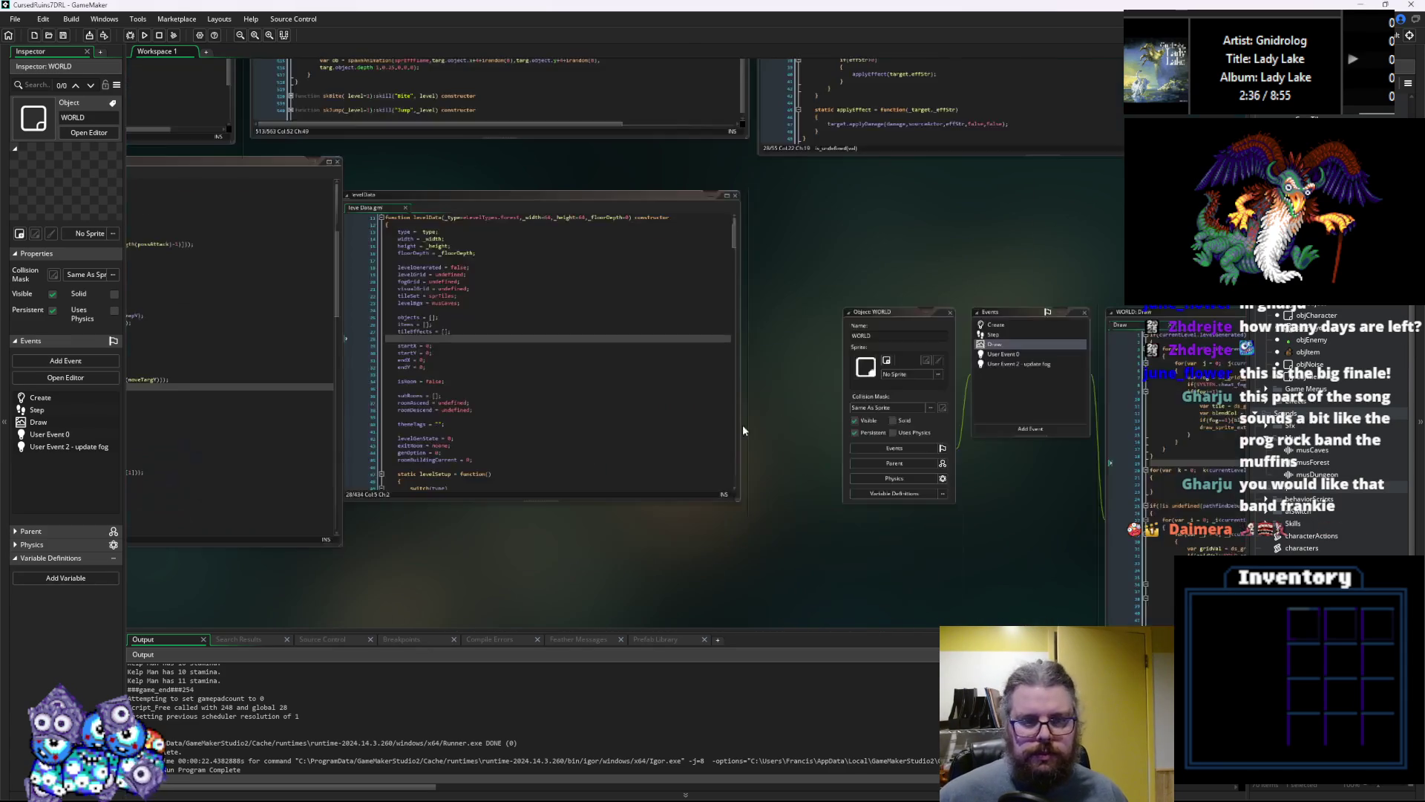
scroll(528, 292, "up", 4)
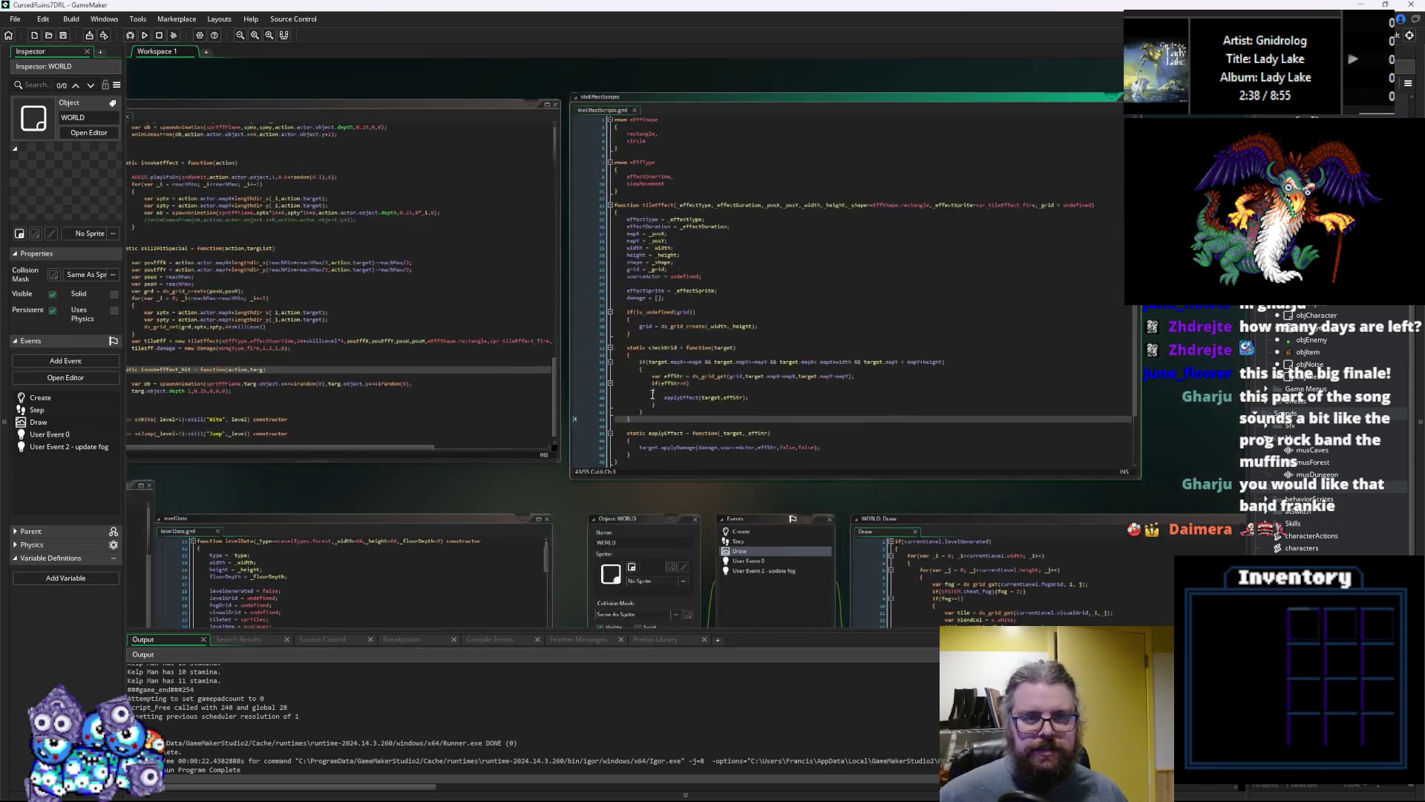
scroll(602, 236, "down", 5)
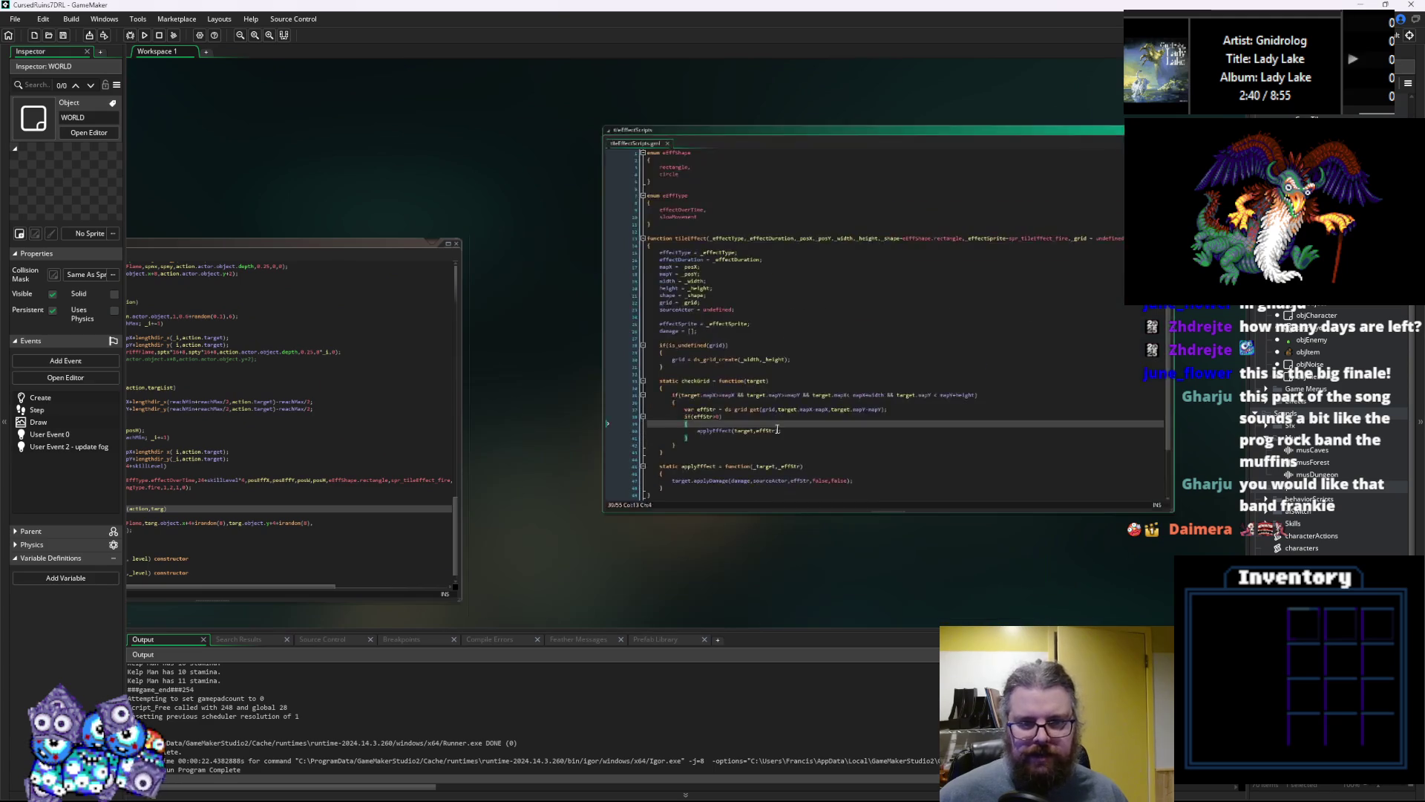
scroll(613, 258, "down", 4)
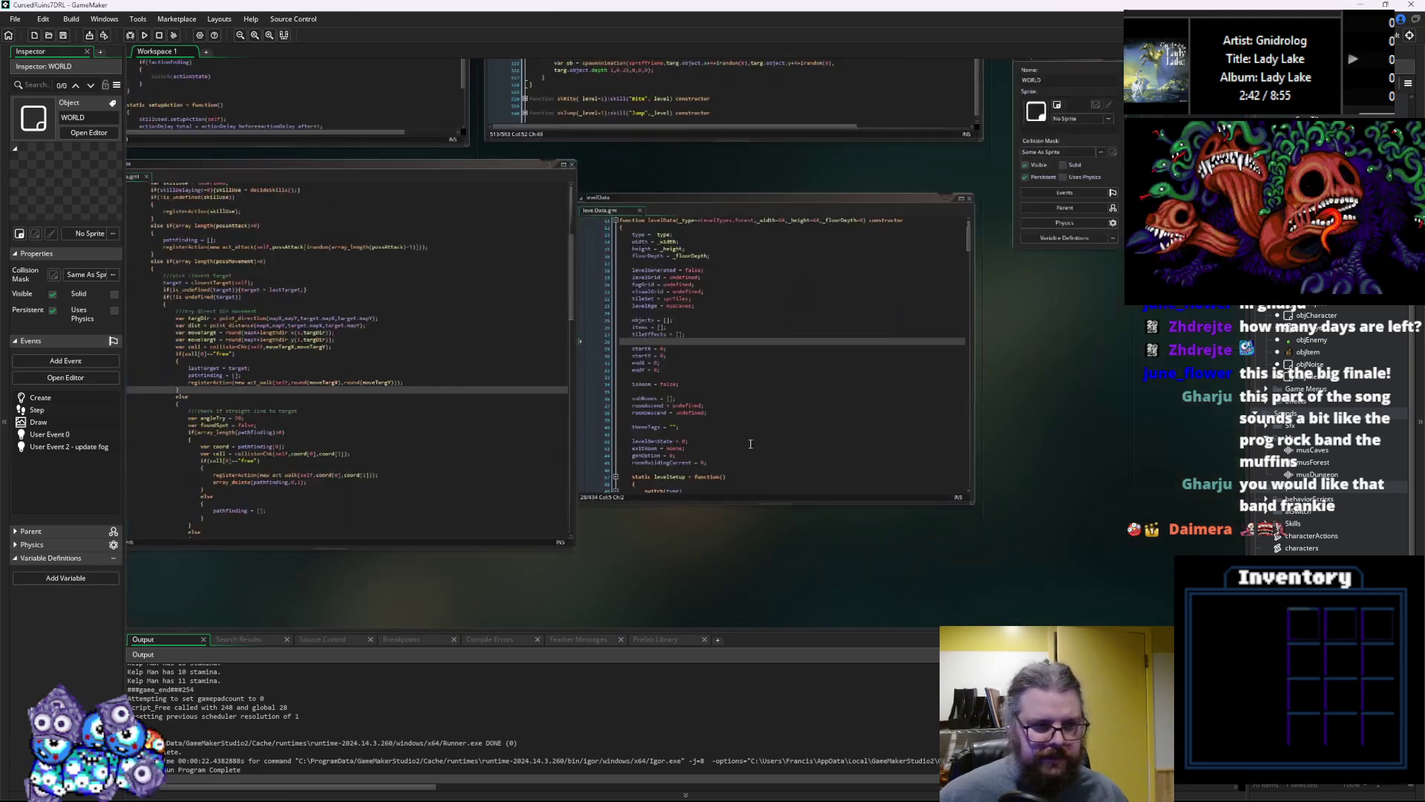
scroll(657, 451, "right", 8)
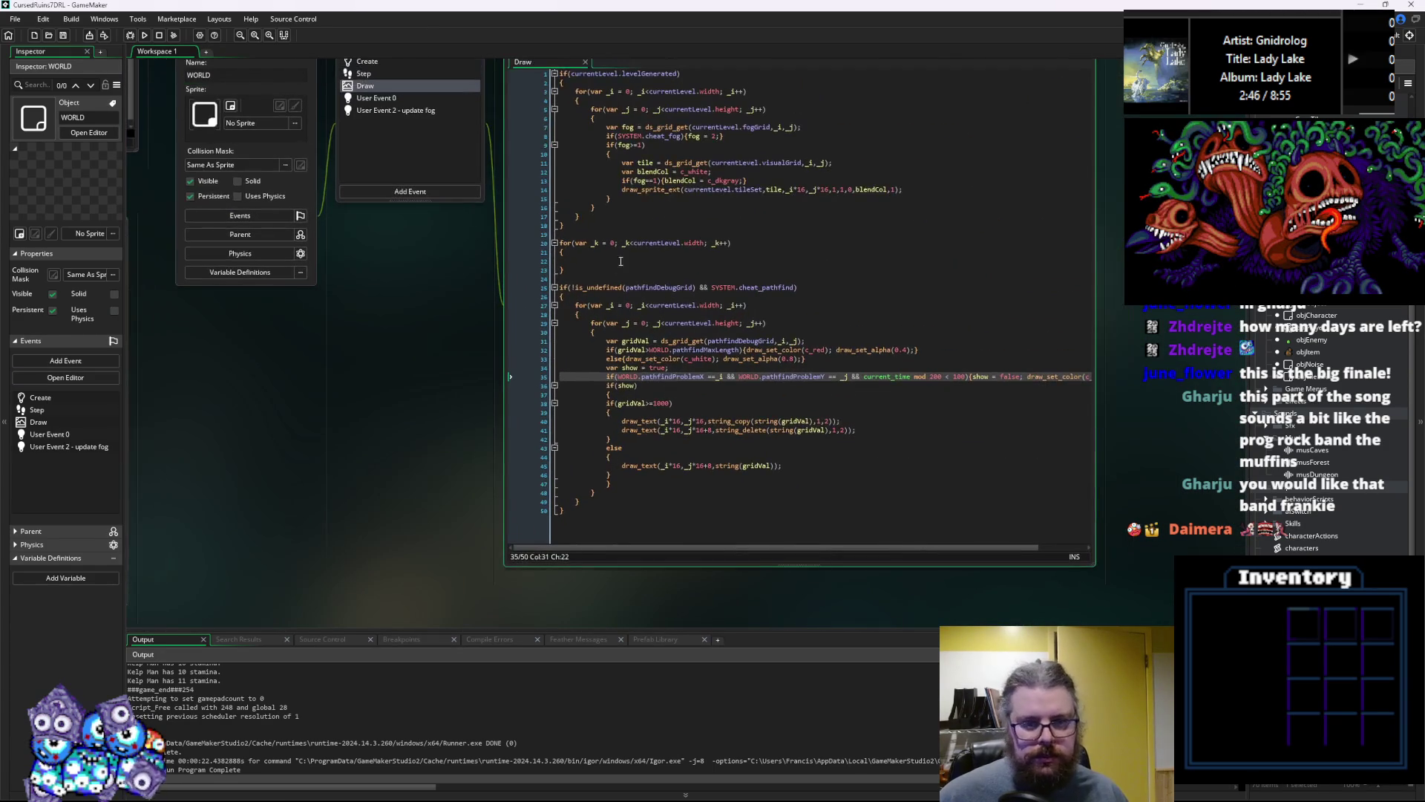
Return to the empty _k loop body, typing 'tileEffects' and then undoing it
left_click(639, 256)
key("Down")
key("Down")
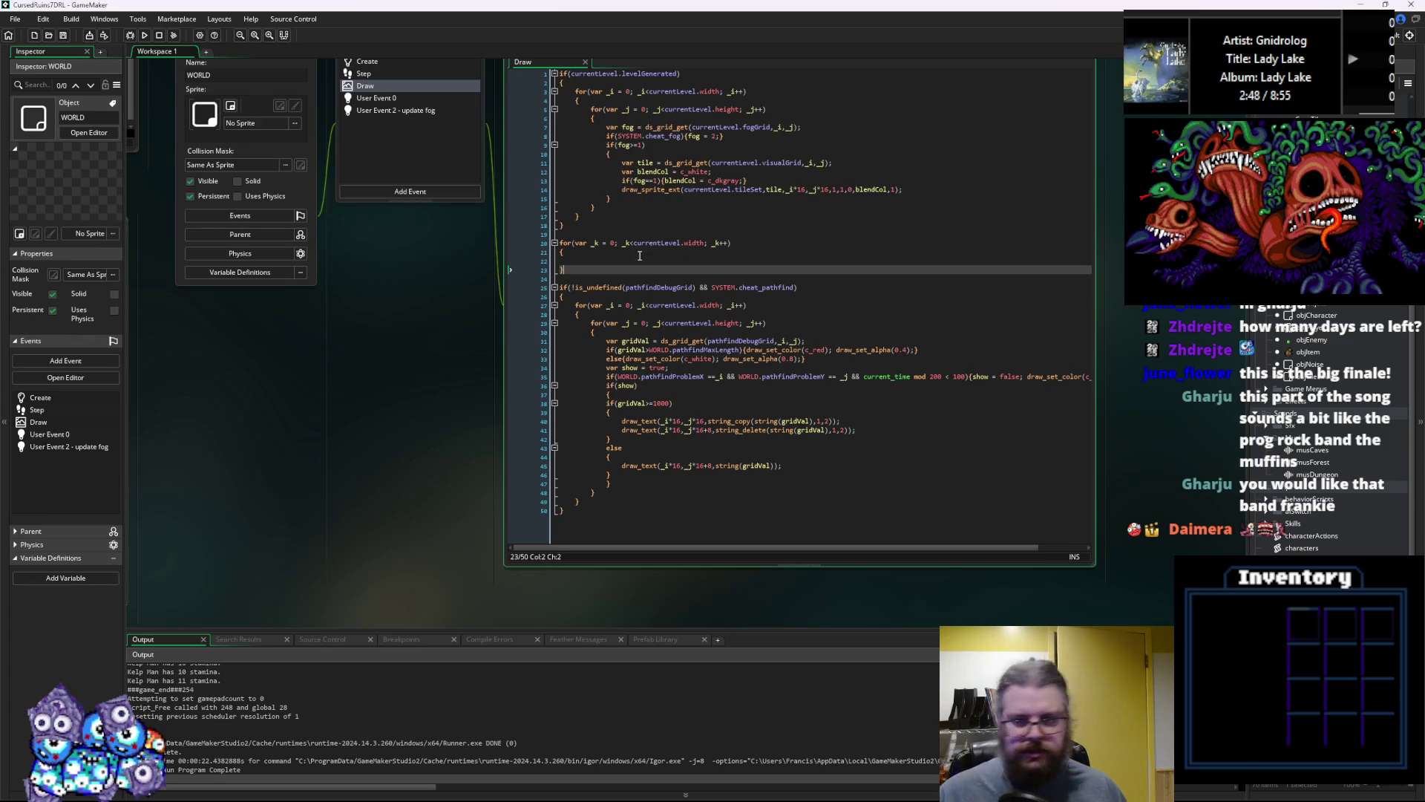
key("Up")
key("Up")
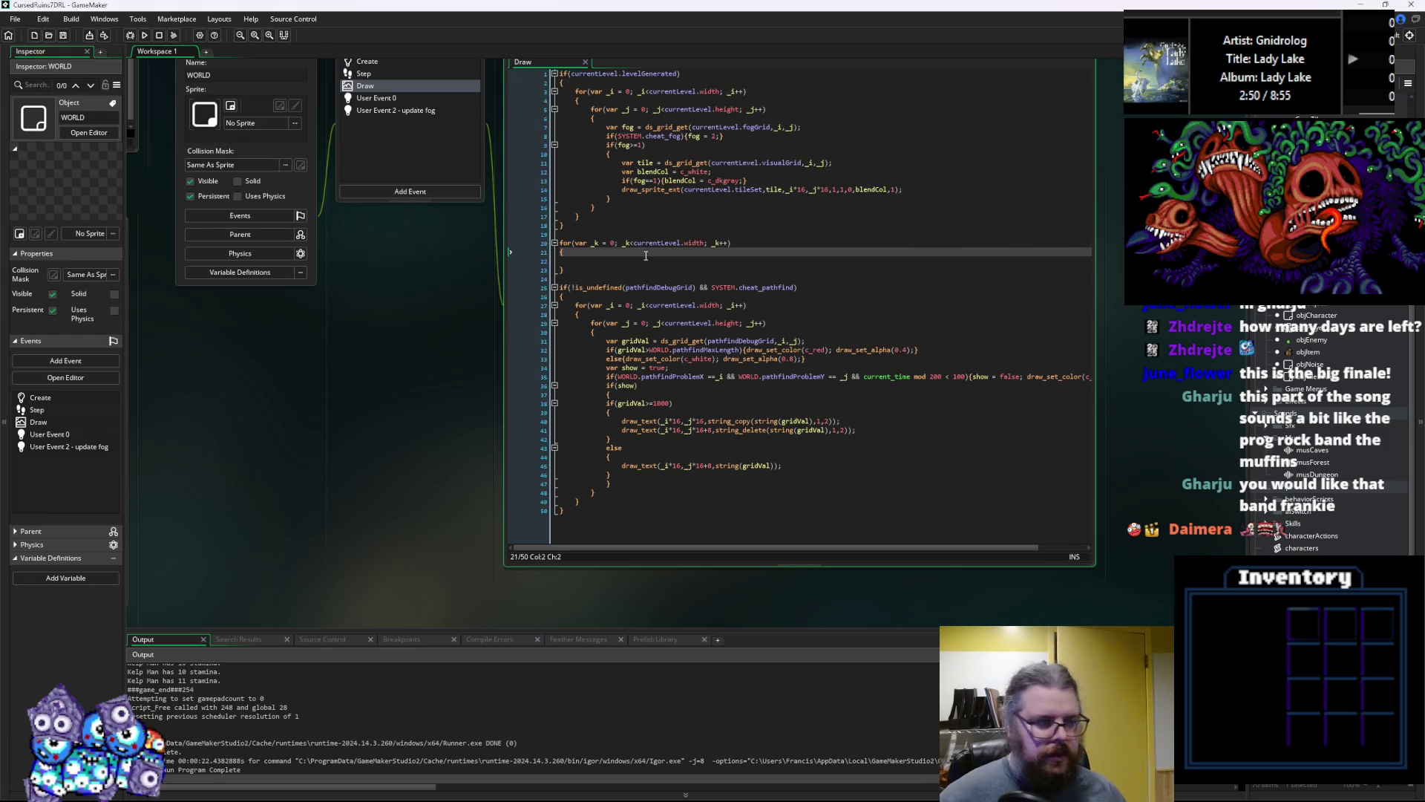
key("Down")
key("Down")
key("Up")
type("tileEffects")
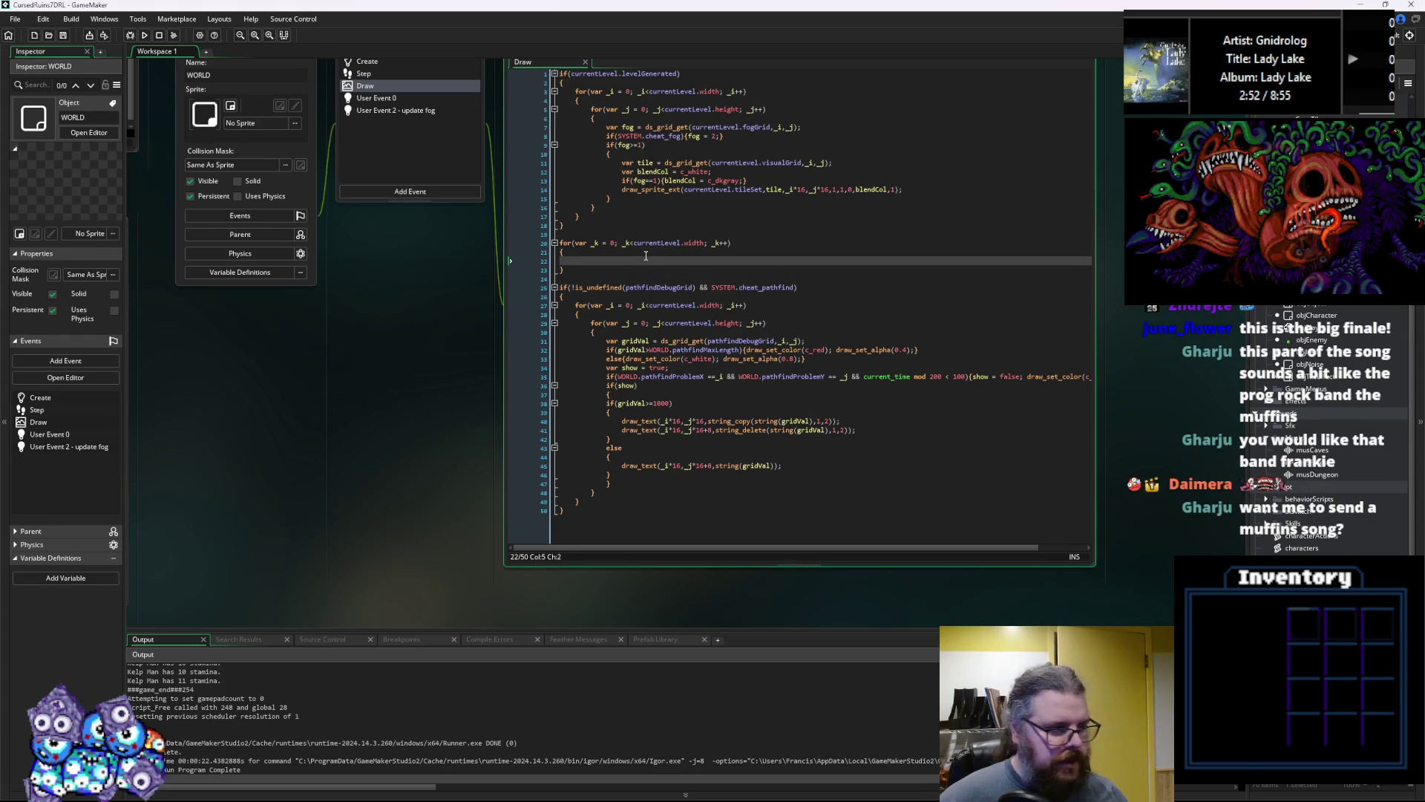
key("ctrl+z")
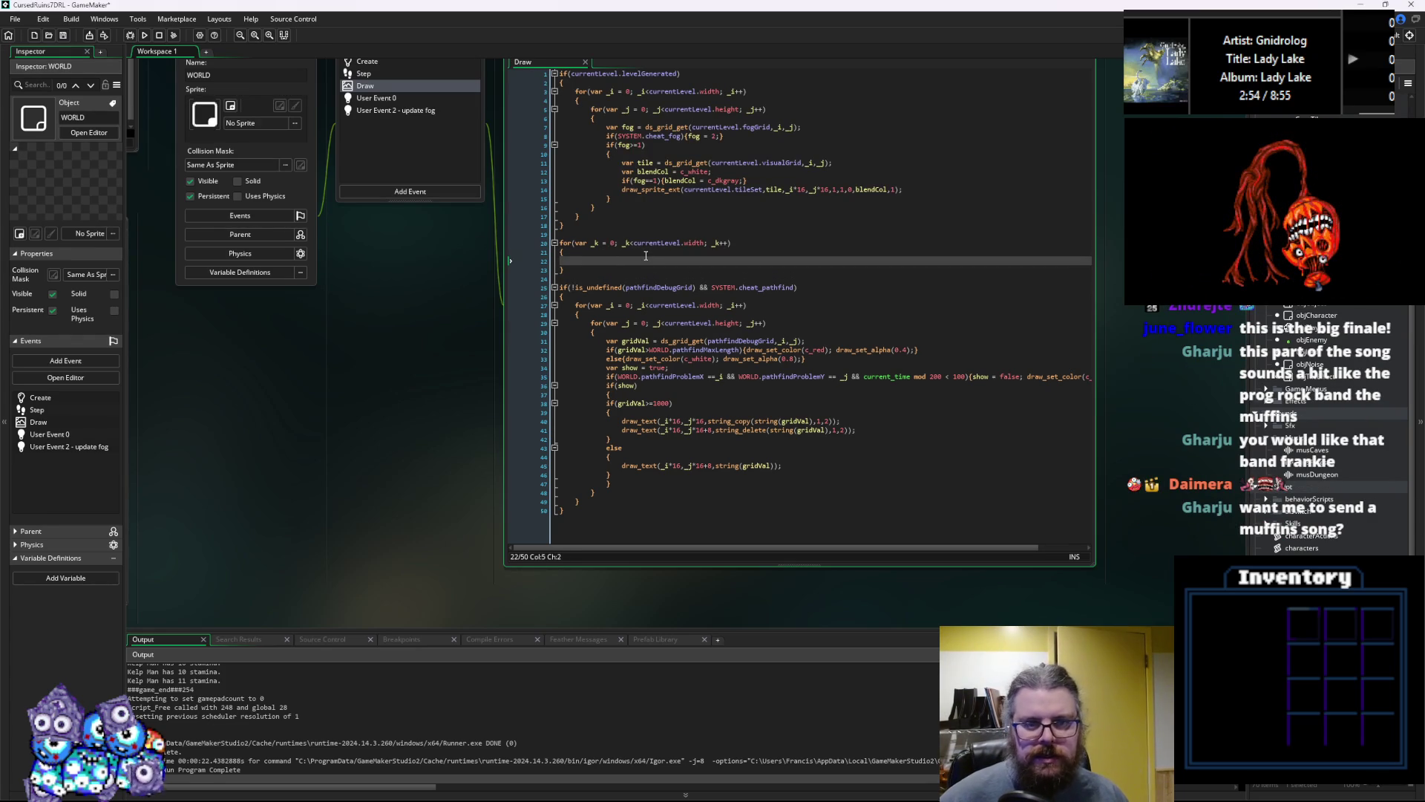
Make the _k loop run while _k<array_length(currentLevel.tileEffects)
double_click(698, 243)
type("tileEffects")
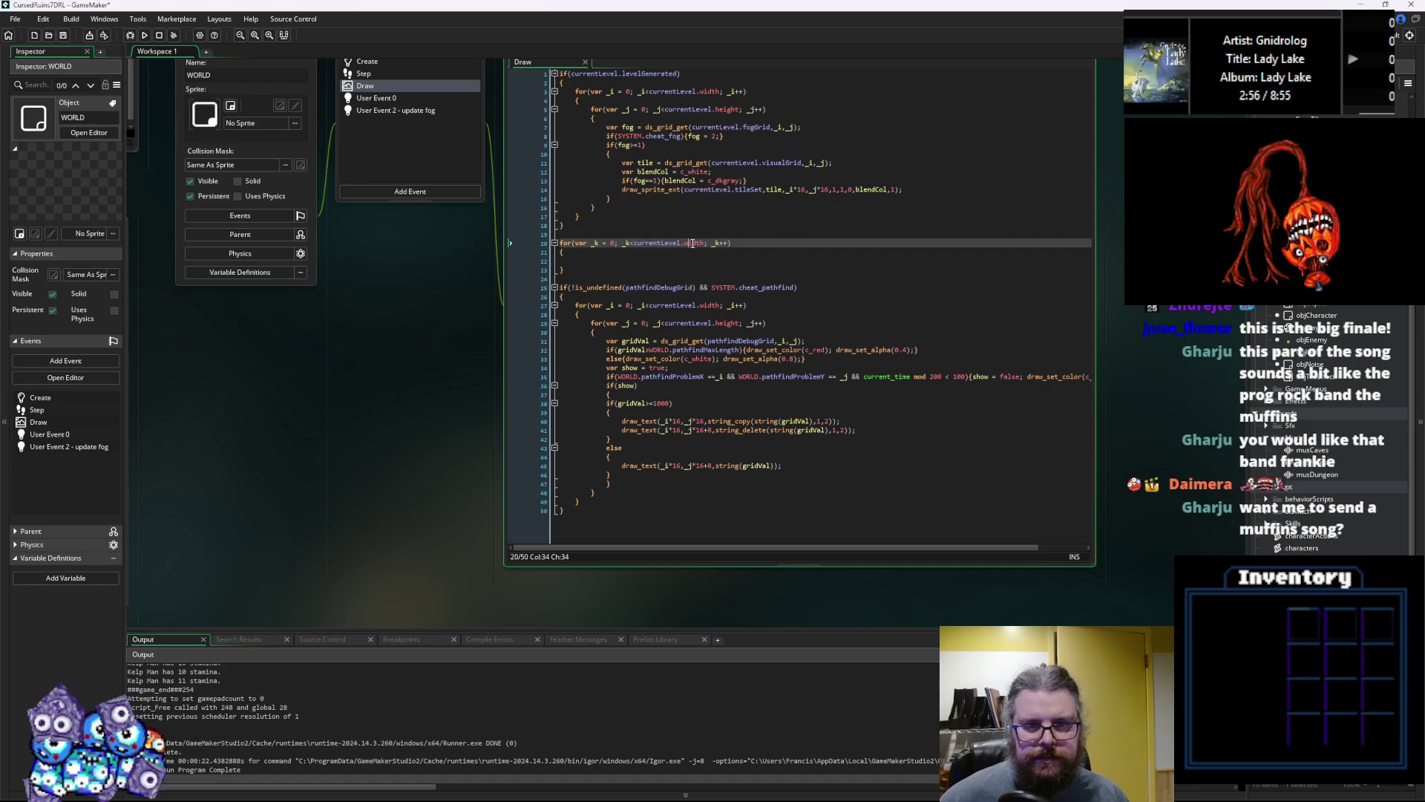
key("Down")
key("Down")
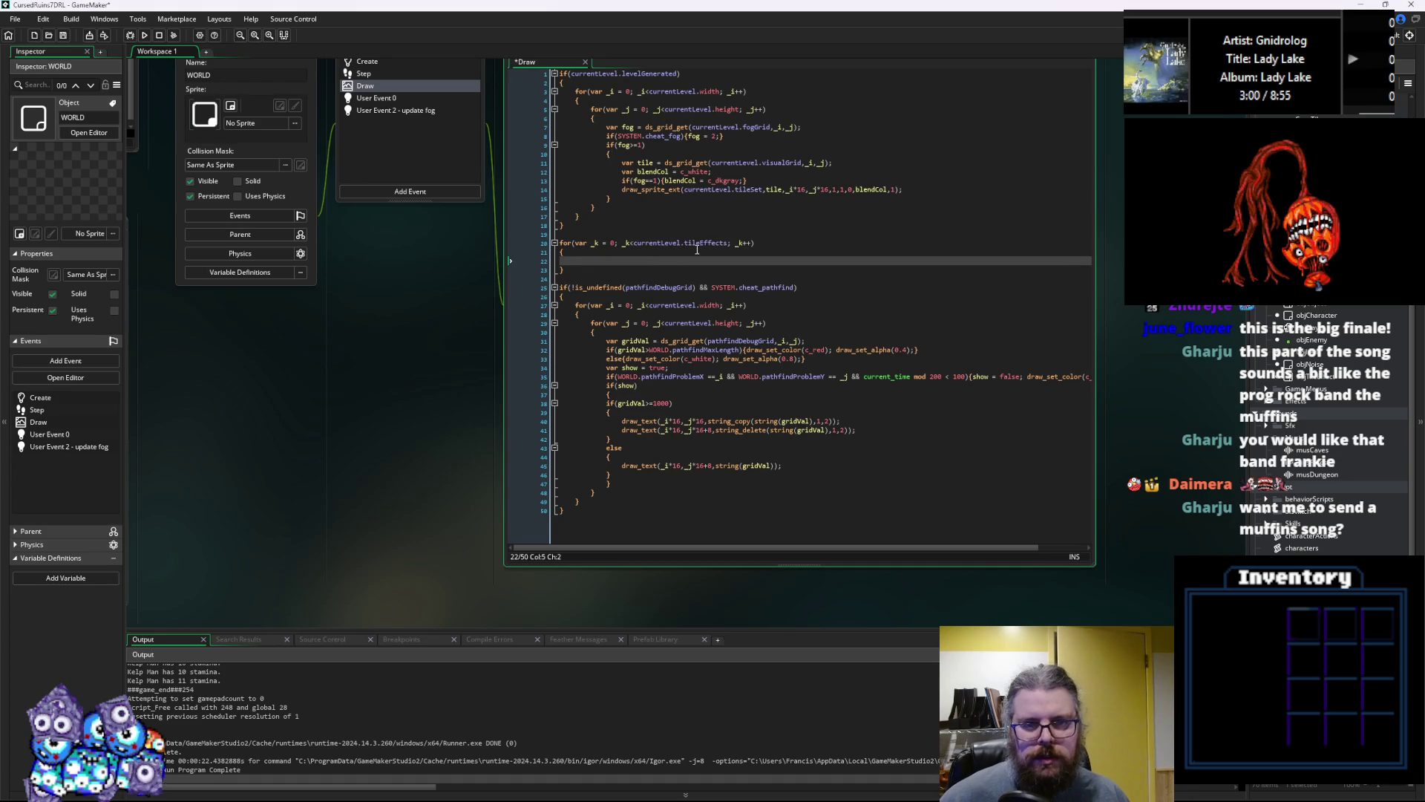
double_click(634, 243)
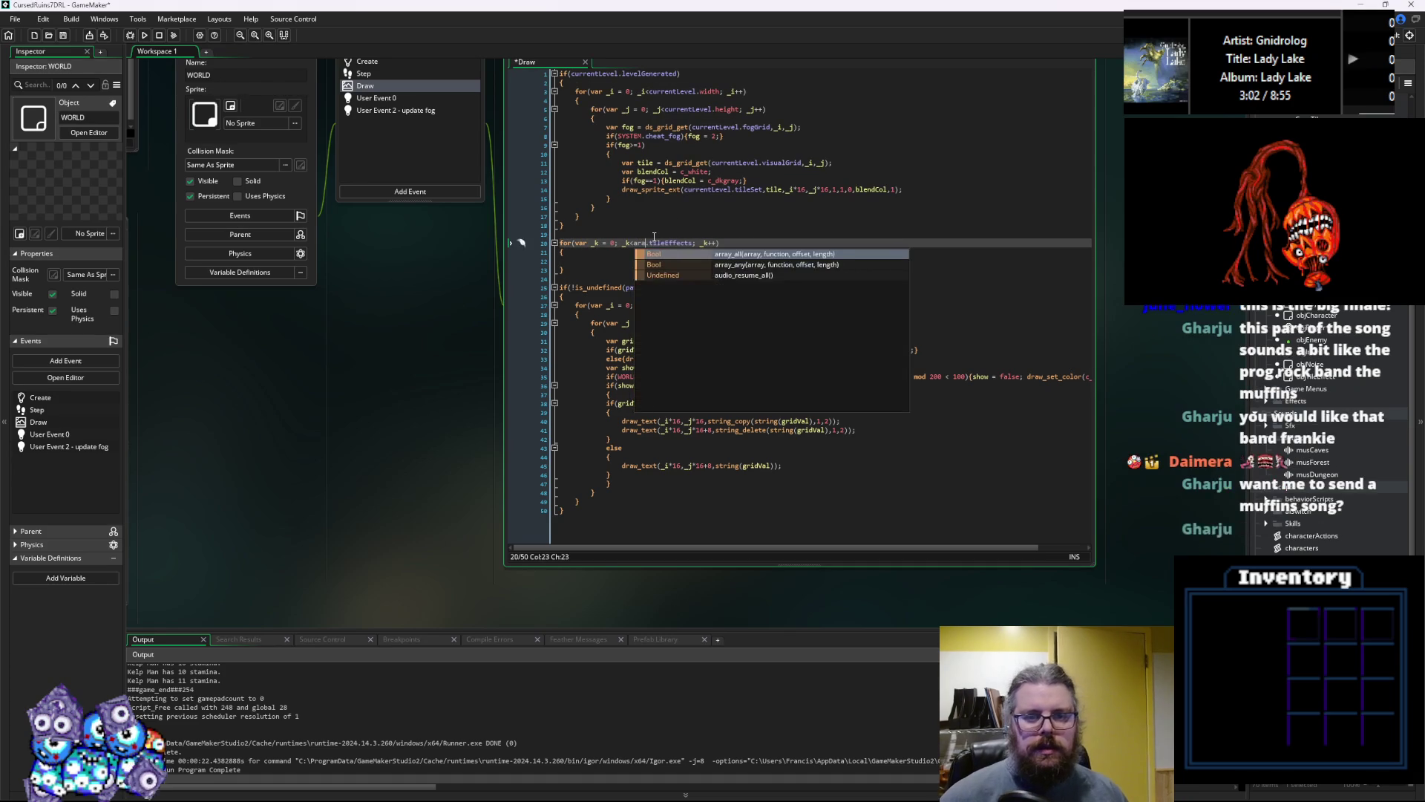
key("Right")
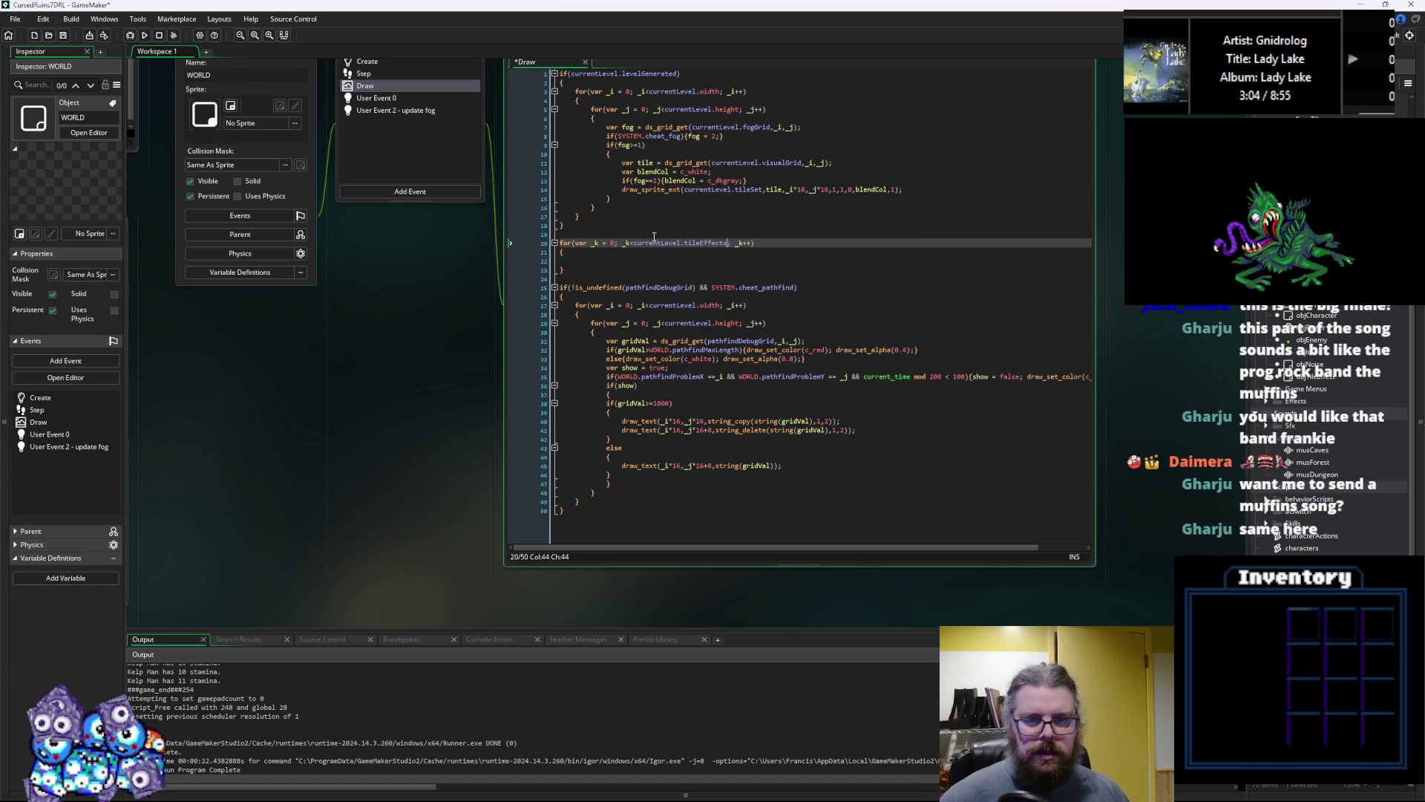
left_click(632, 245)
type("array_")
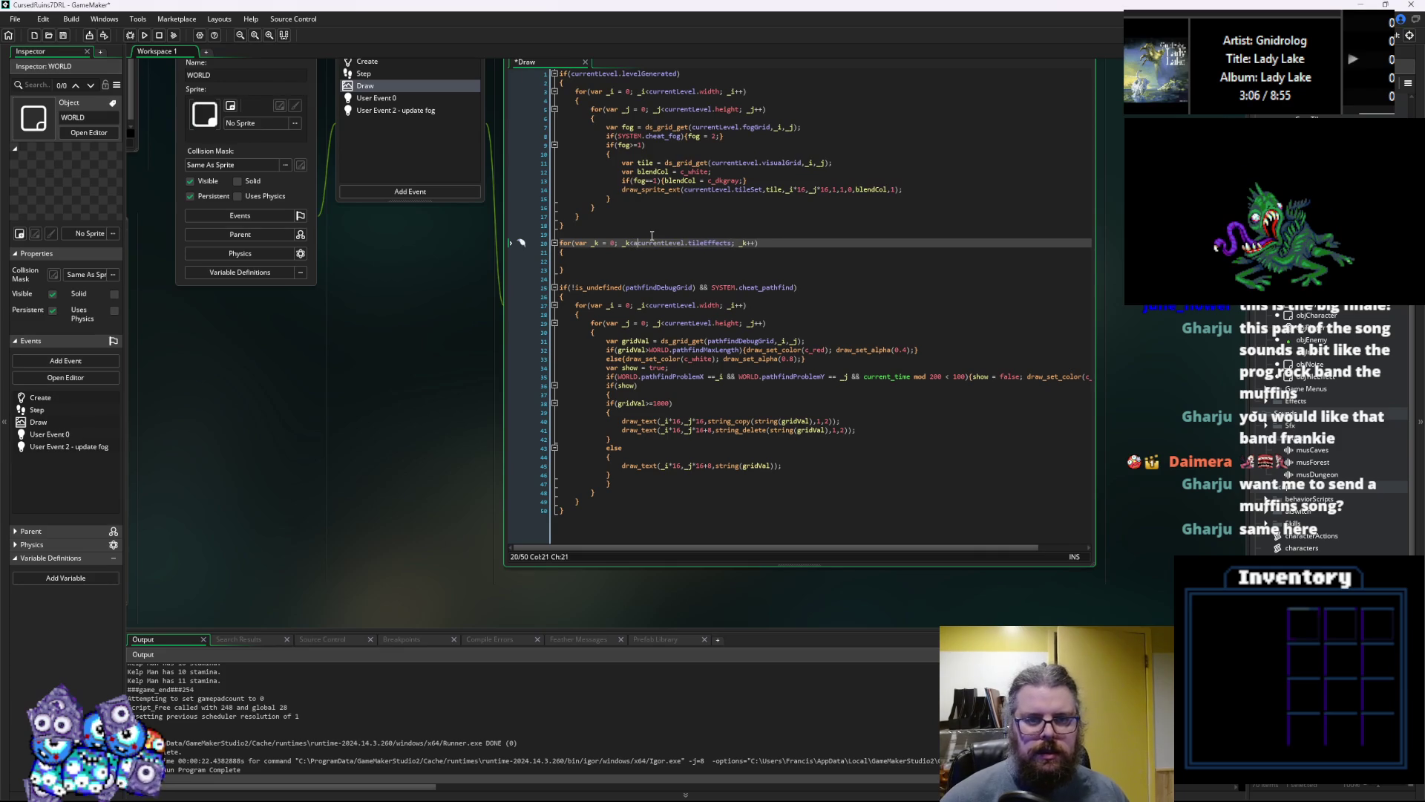
type("length(")
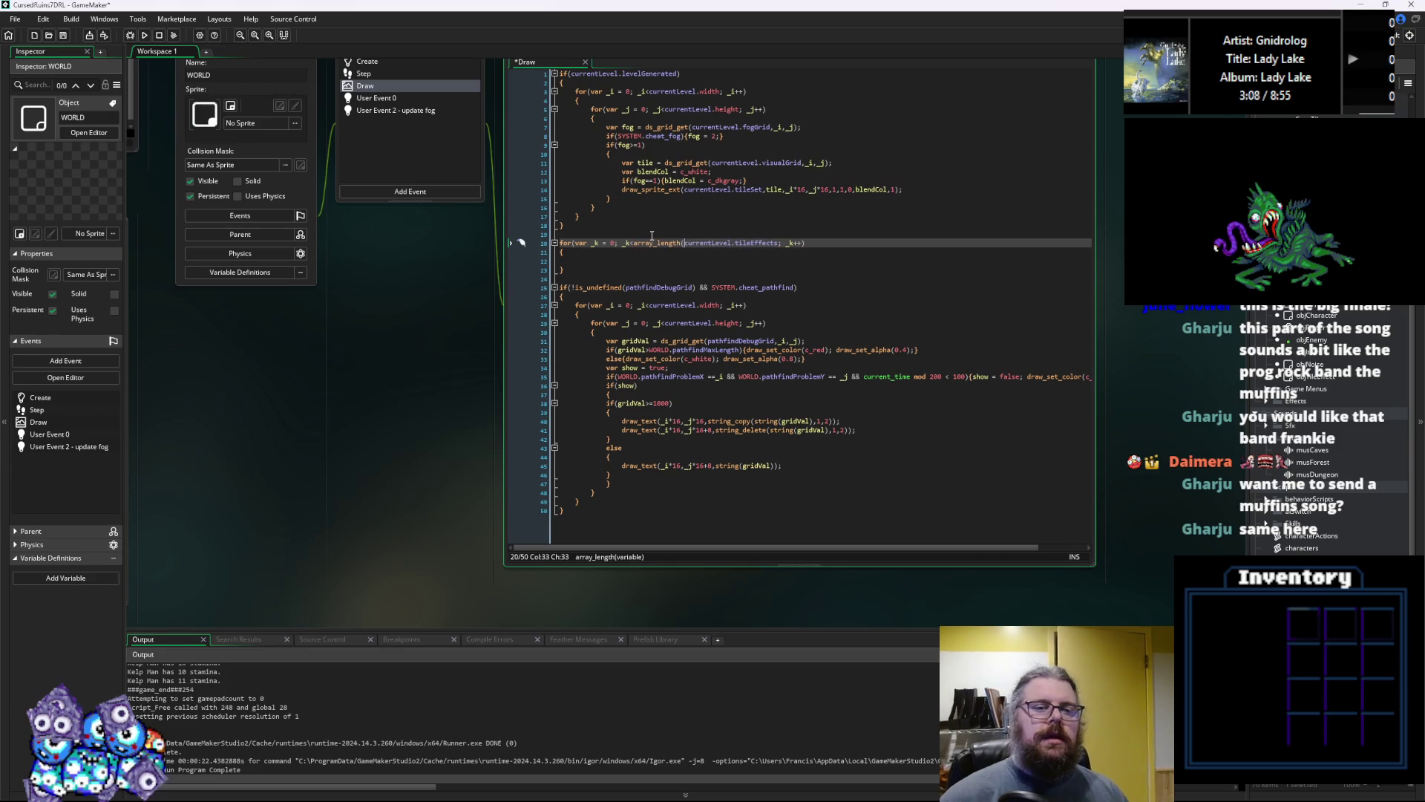
left_click(780, 244)
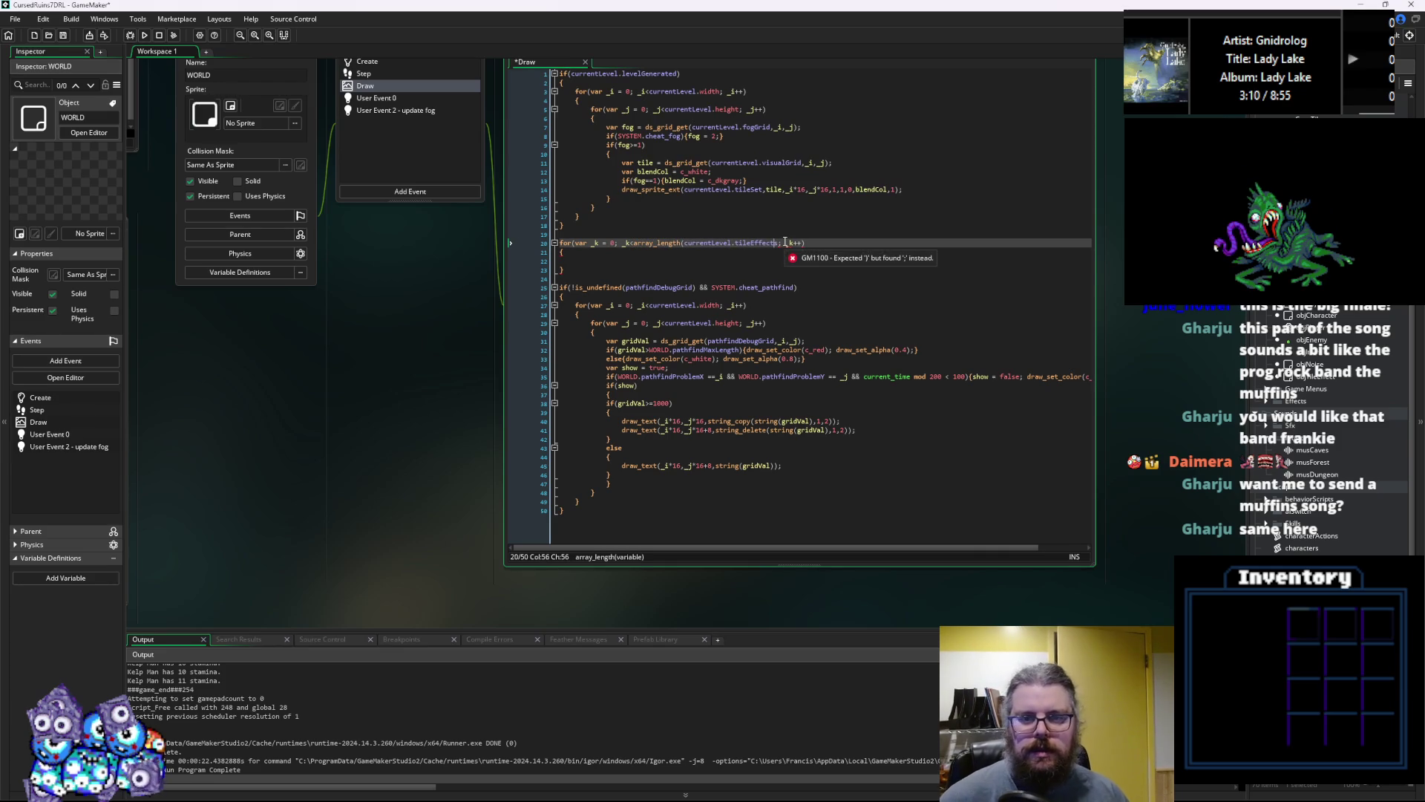
type(")")
Add var teff = currentLevel[_k]; and a for(var _i=0;_i<teff.width;_i++){} loop
key("Down")
key("Down")
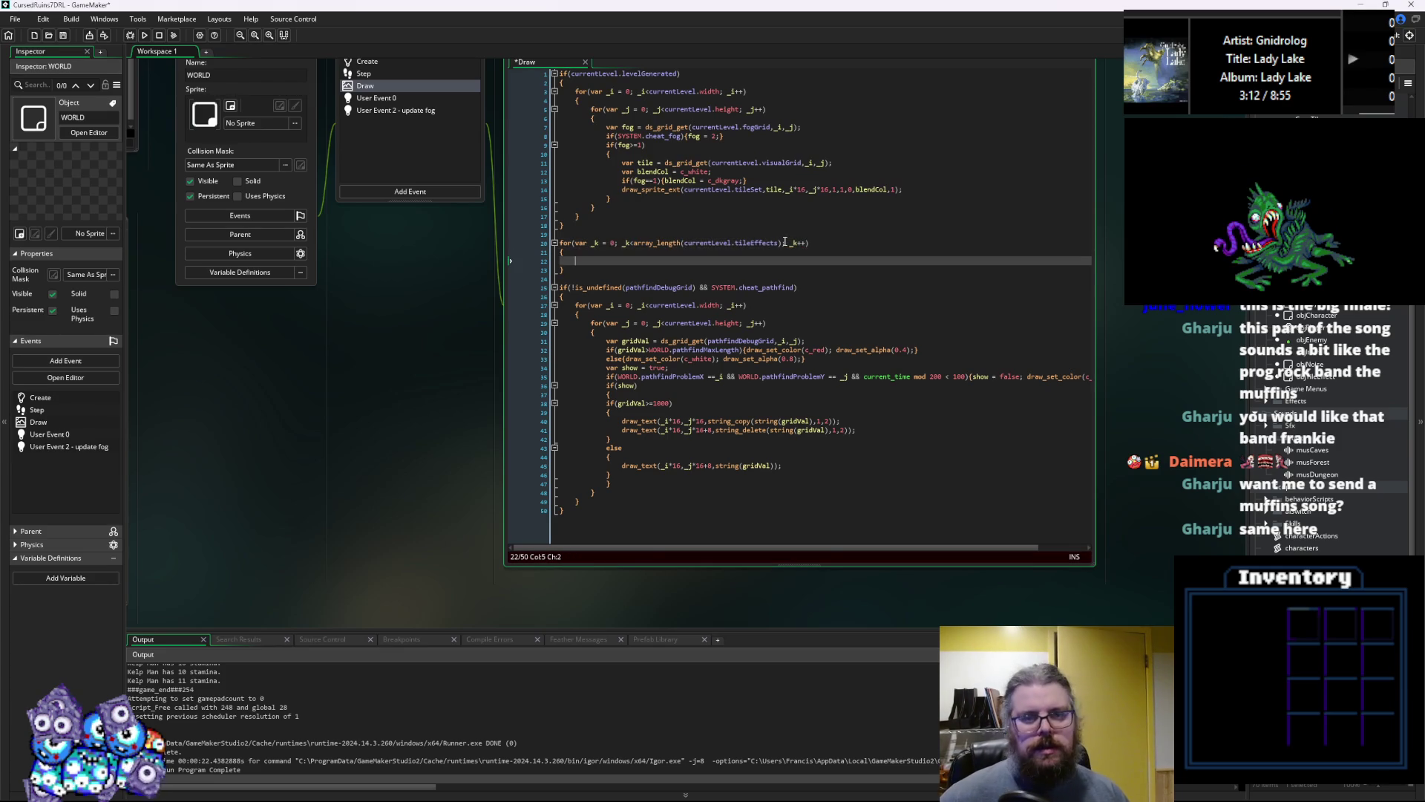
type("v")
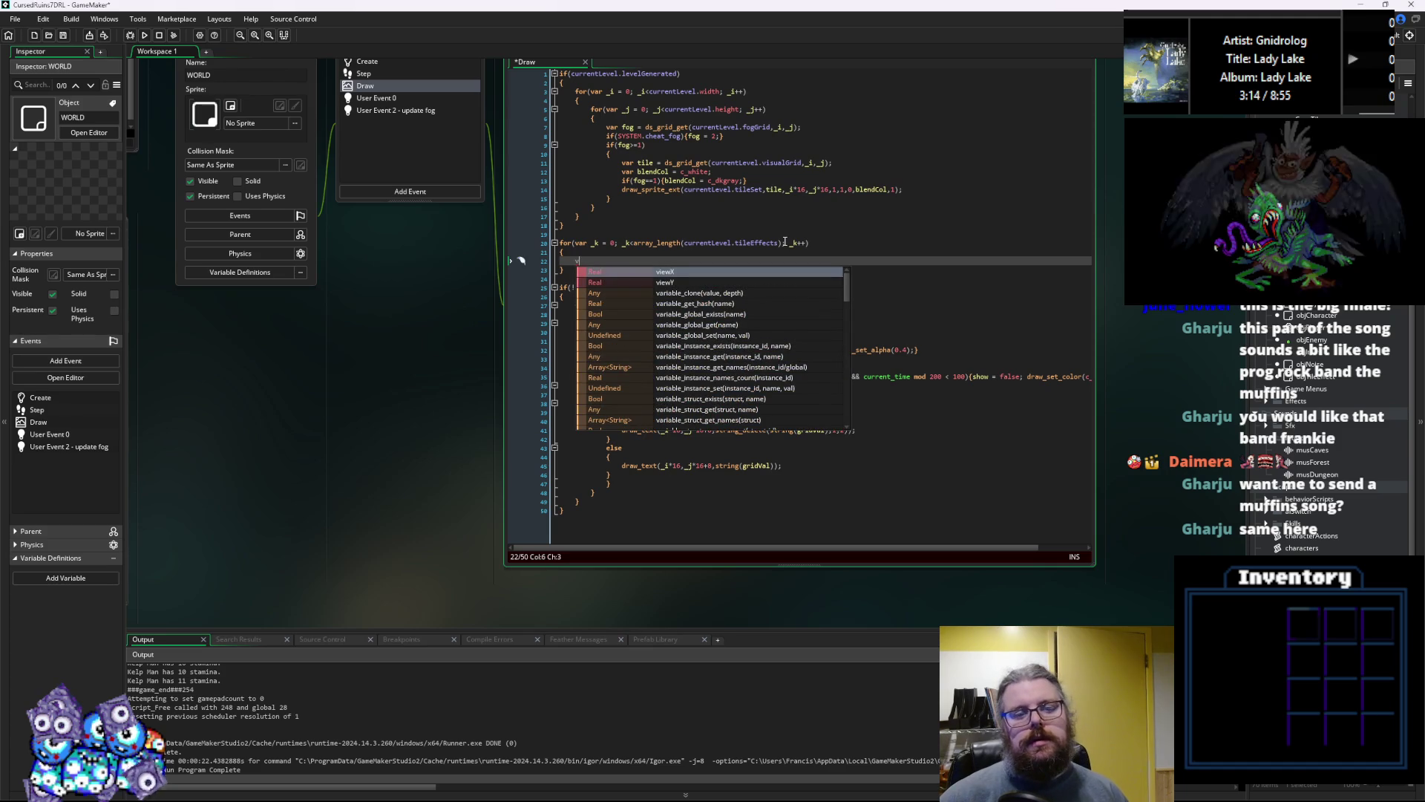
type("ar teff = ")
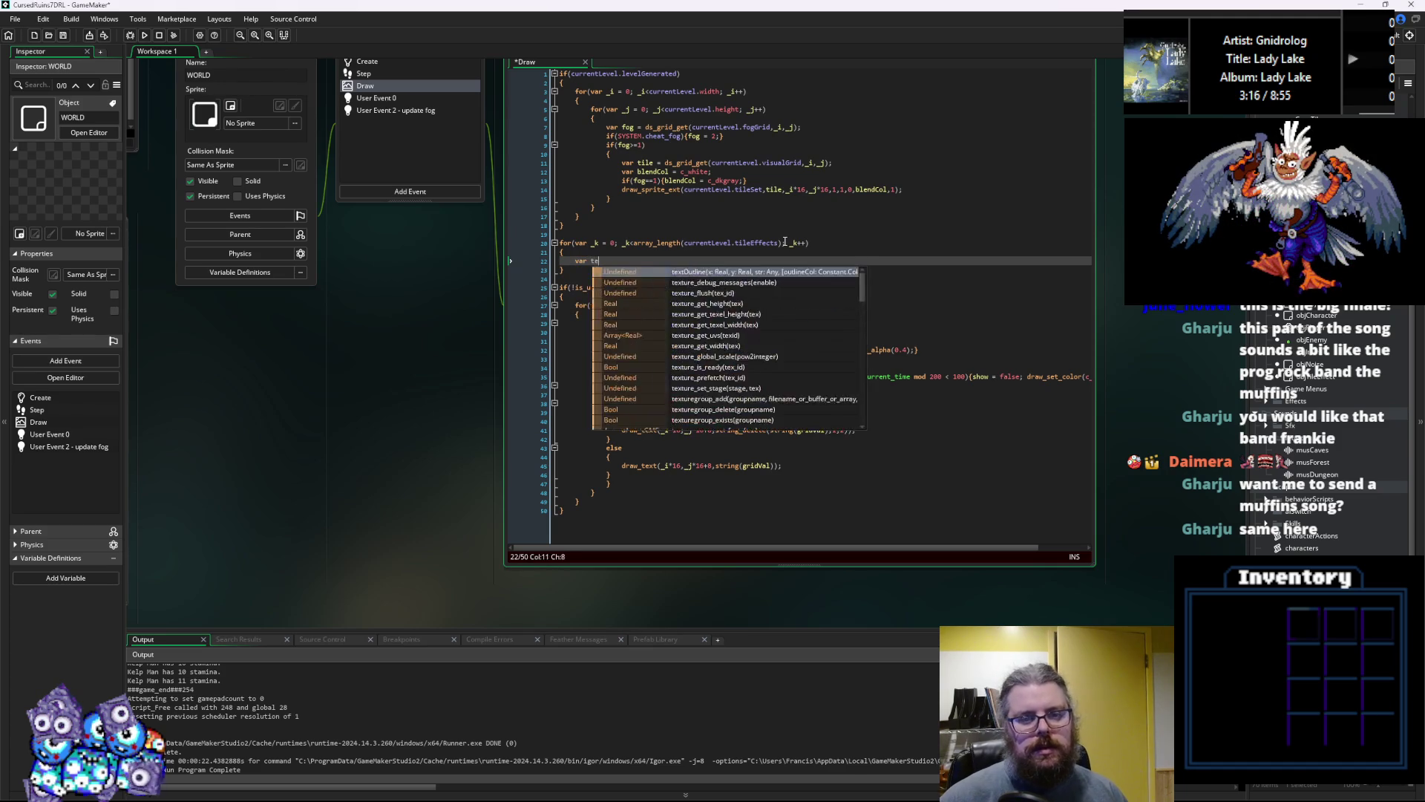
type("c")
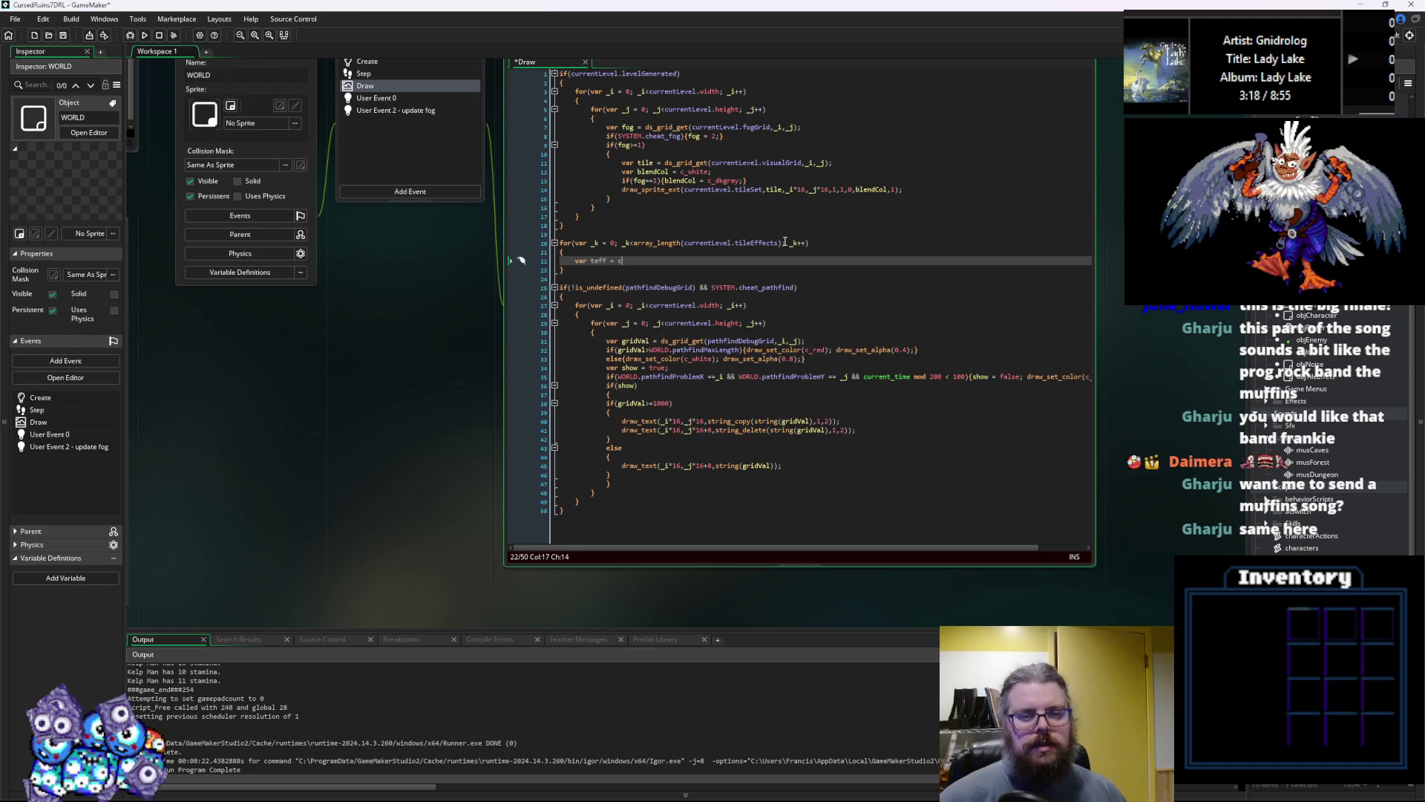
type("urrentLevel.")
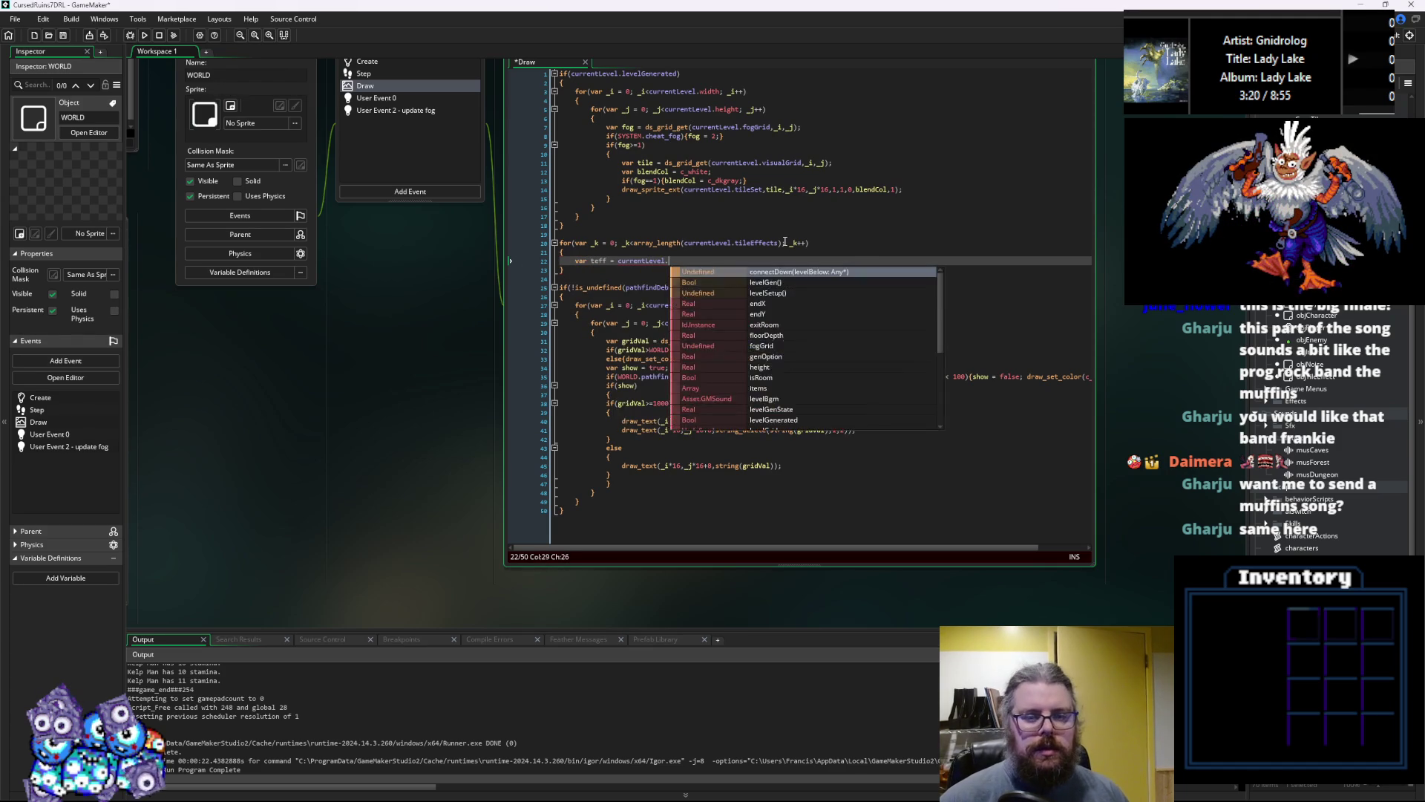
key("BackSpace")
type("[_k]")
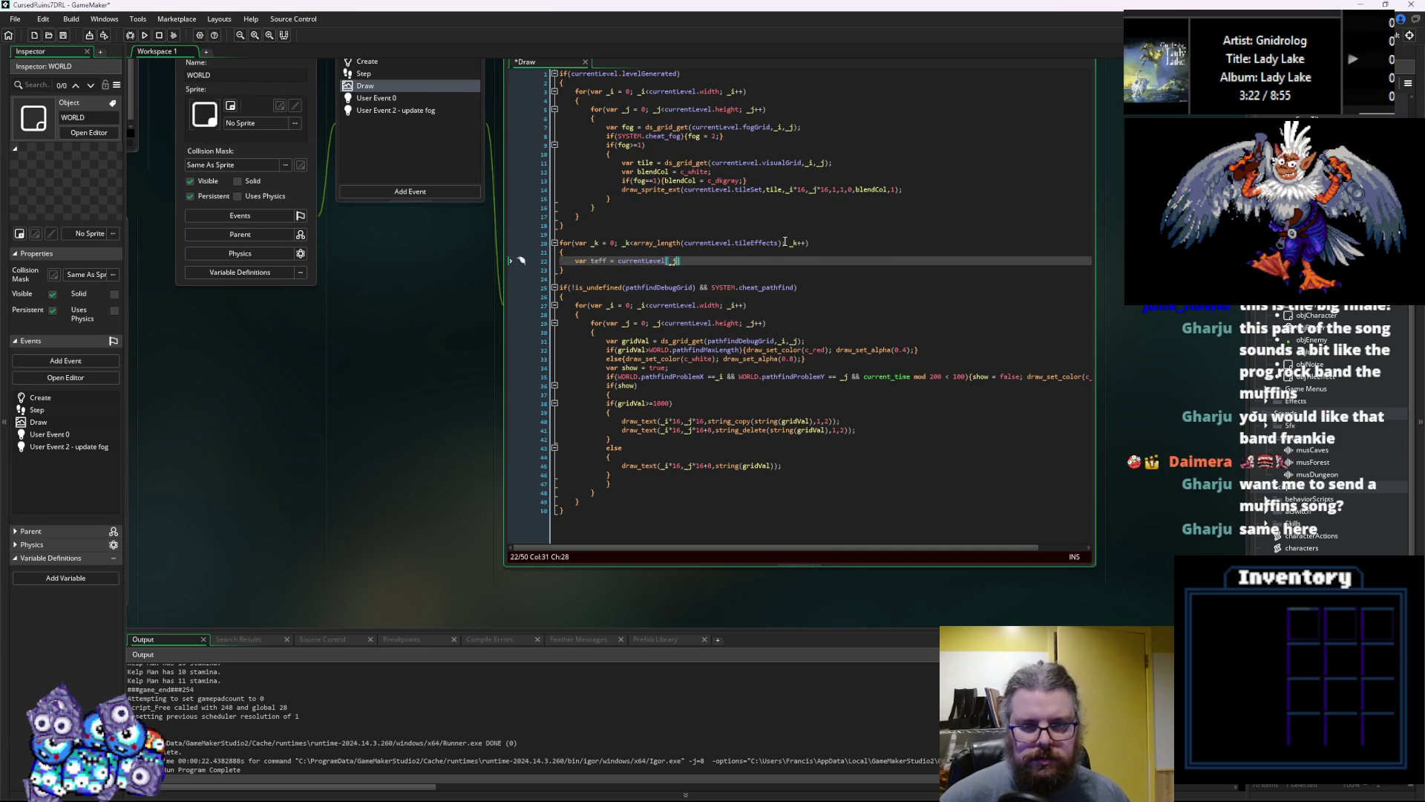
type(";")
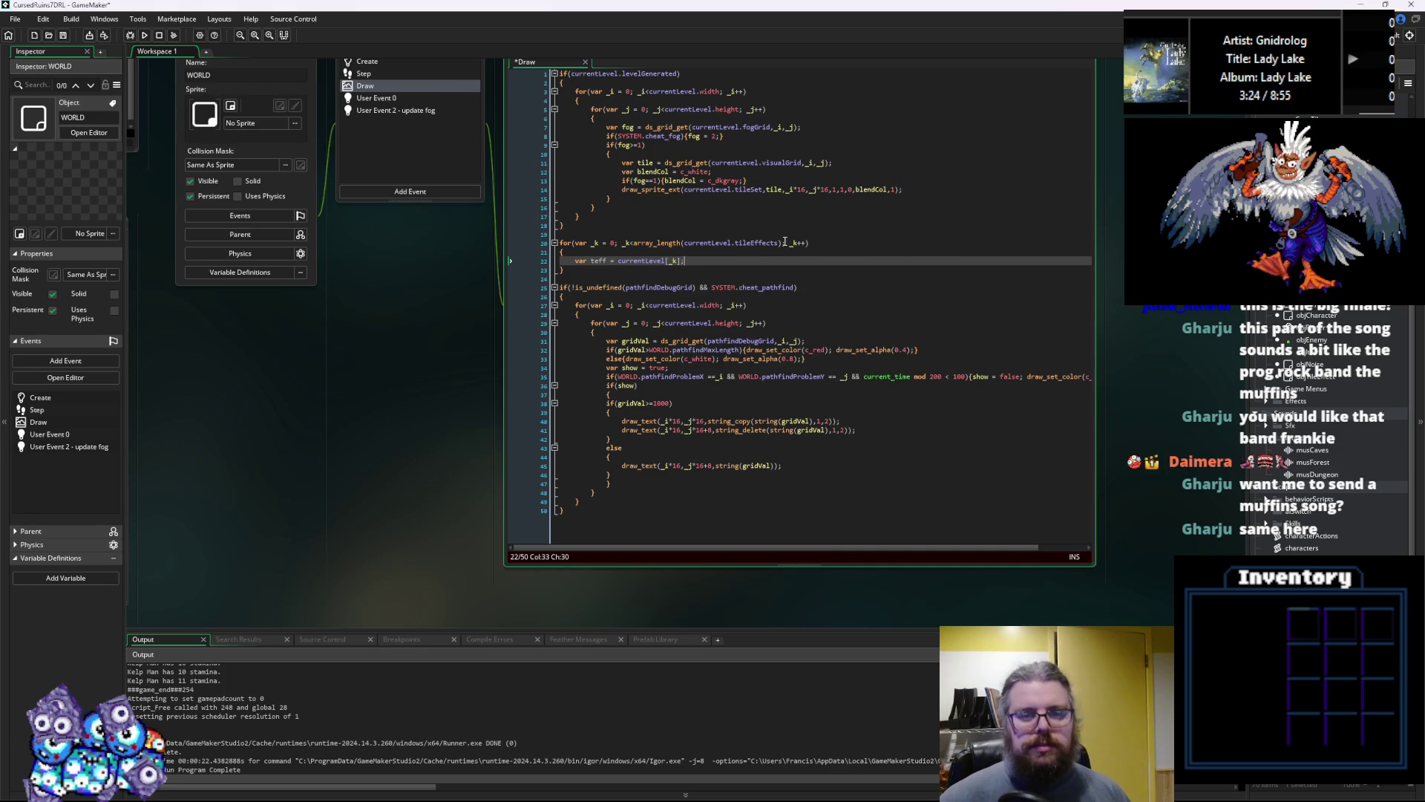
key("Return")
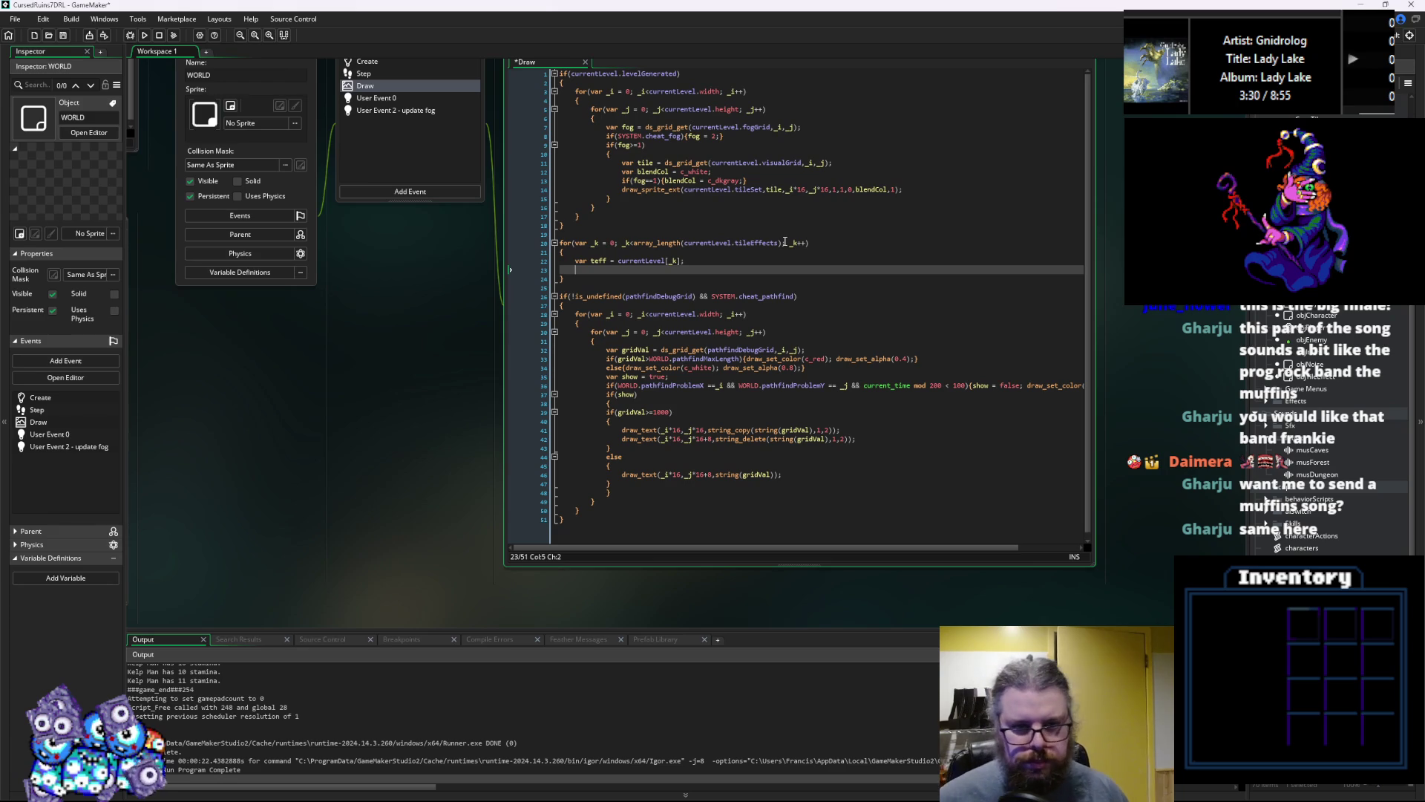
type("for(")
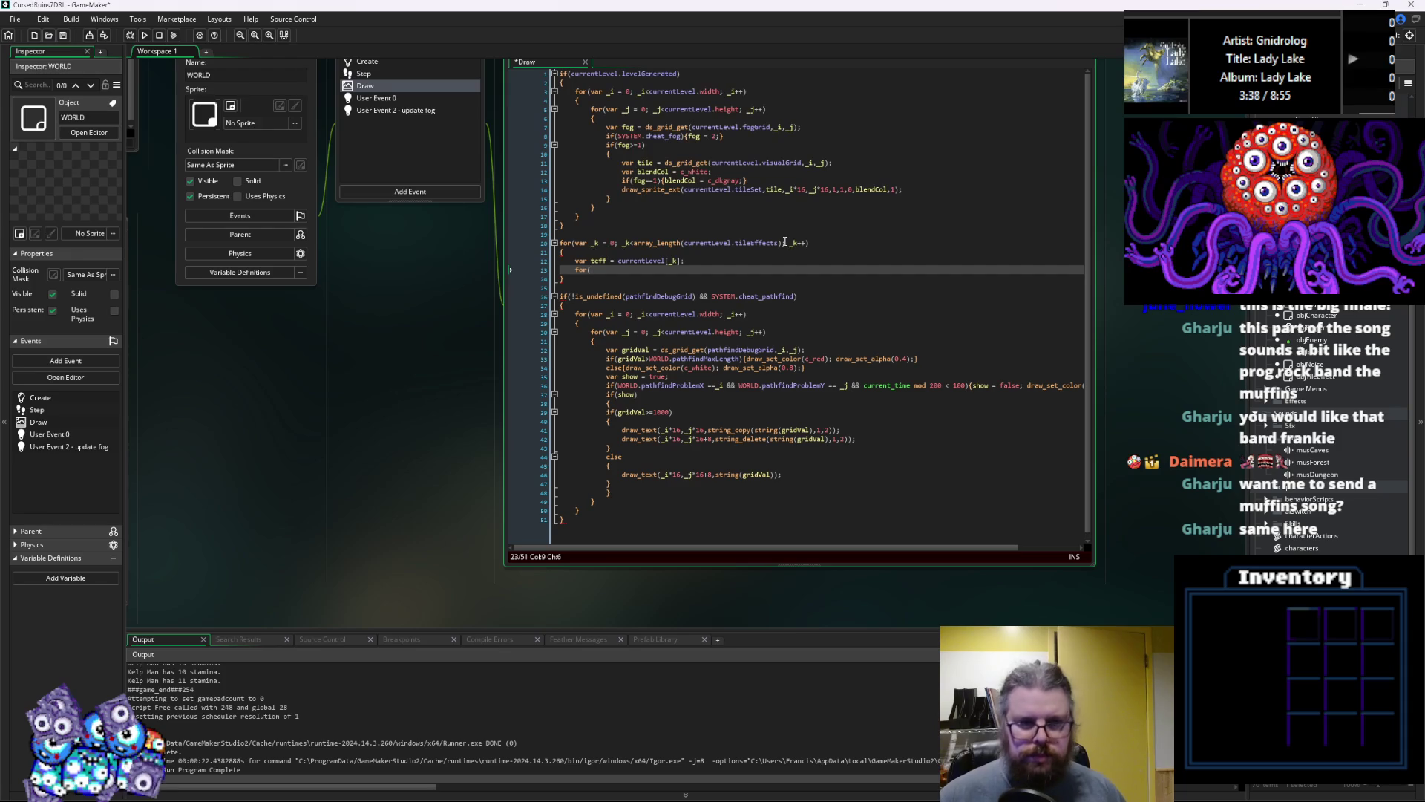
type("_i=0; _i<")
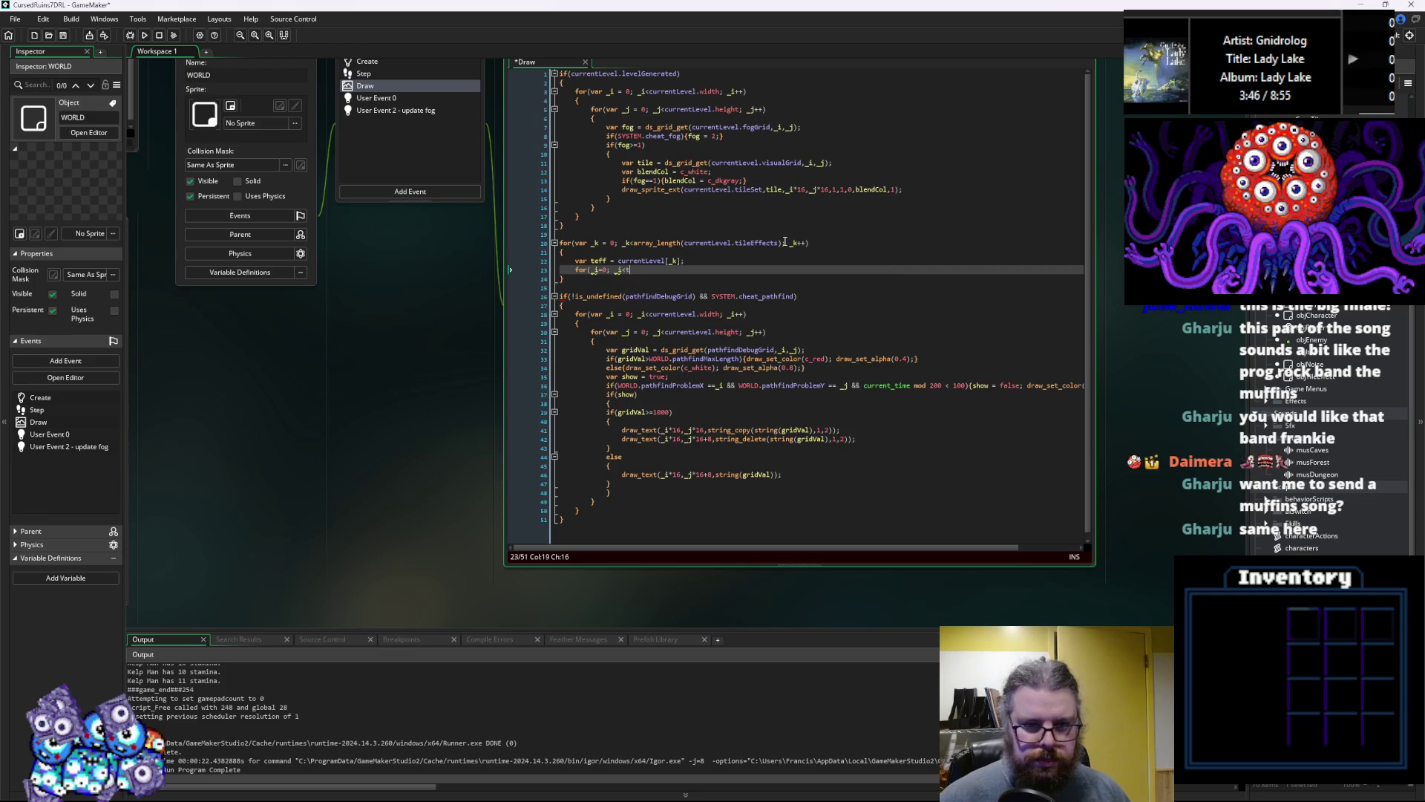
type("teff.width; _i++")
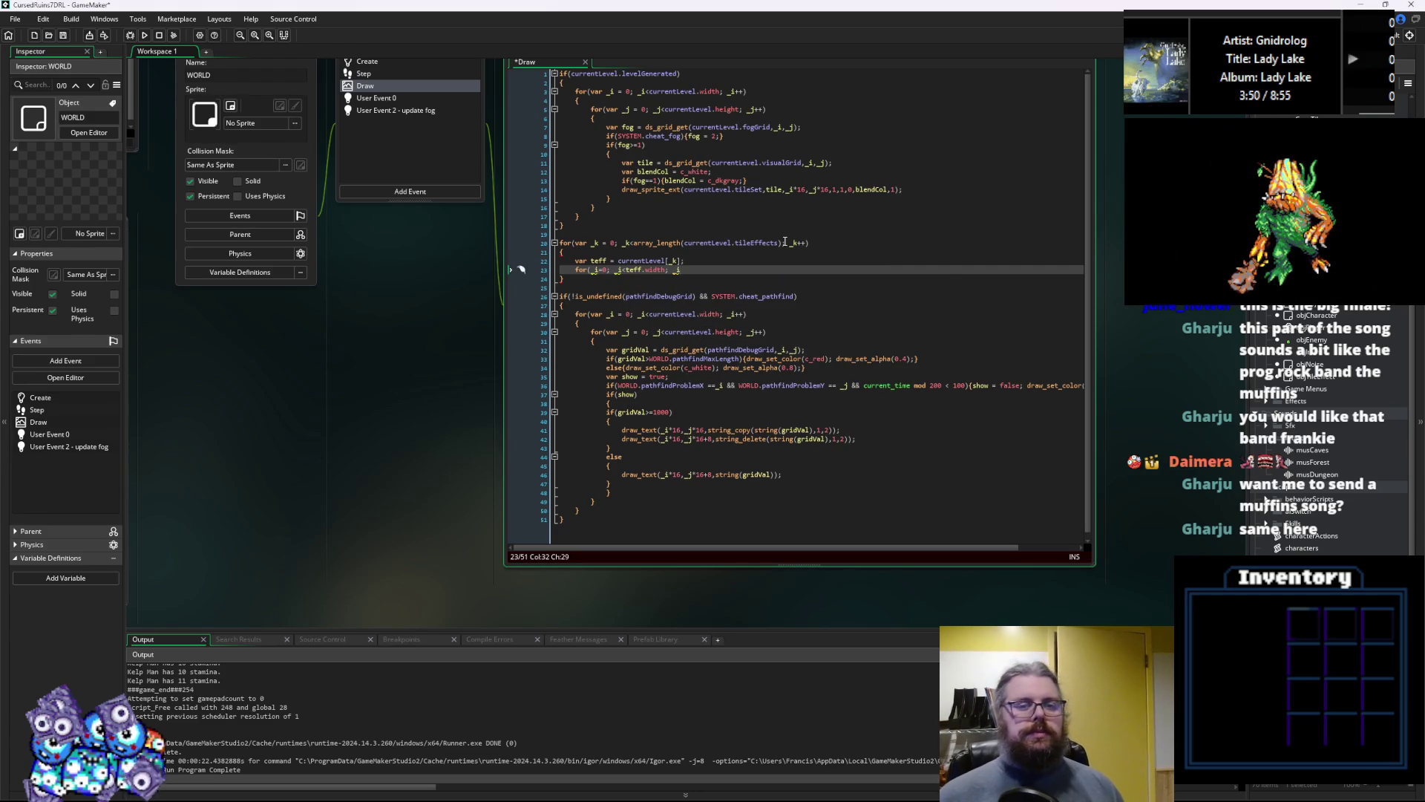
type(")")
key("Return")
type("{")
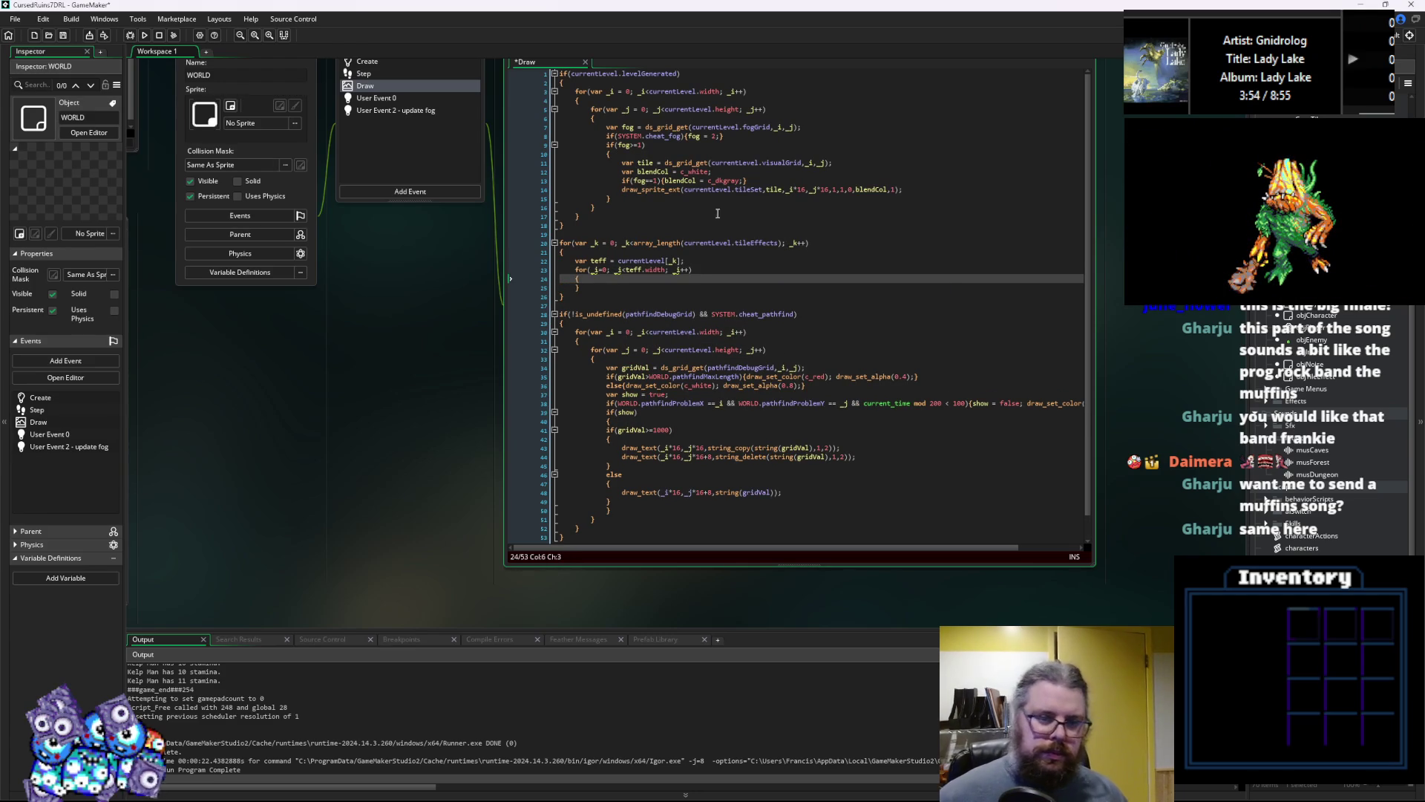
scroll(624, 276, "up", 2, "ctrl")
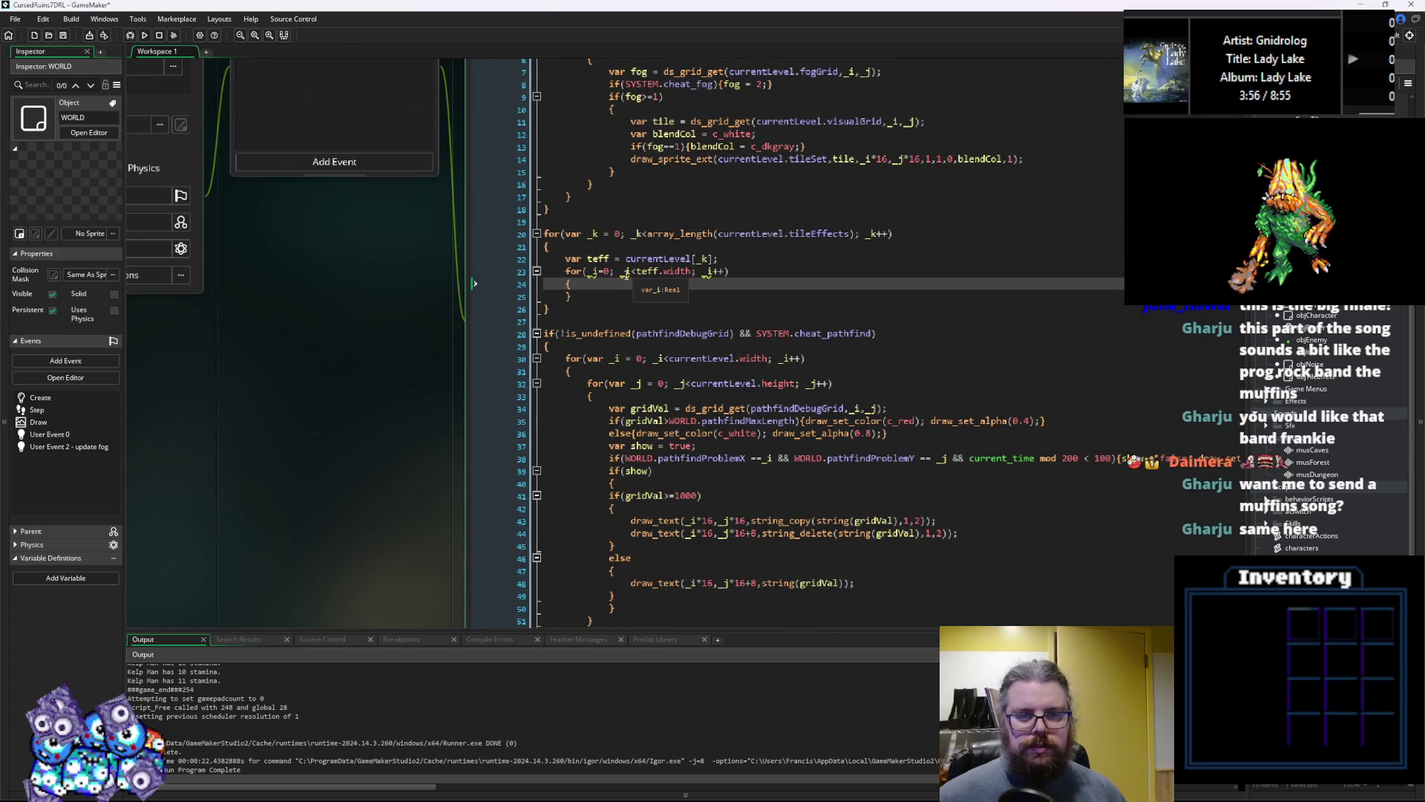
left_click(562, 355)
left_click(512, 324)
type("var")
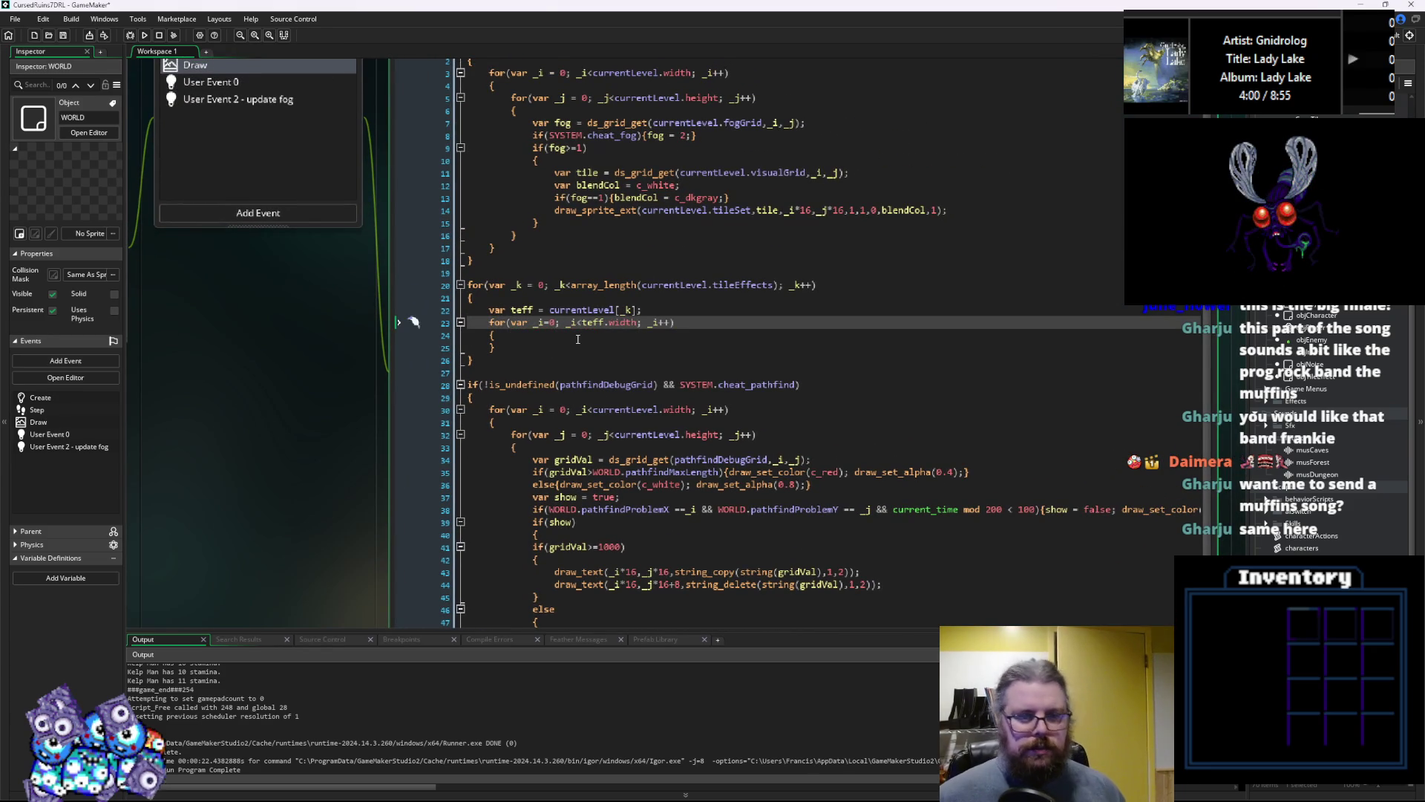
Nest a copy of the _i loop inside itself, indent it, and rename its counter to _j
left_click_drag(496, 348, 483, 321)
key("ctrl+c")
left_click(512, 340)
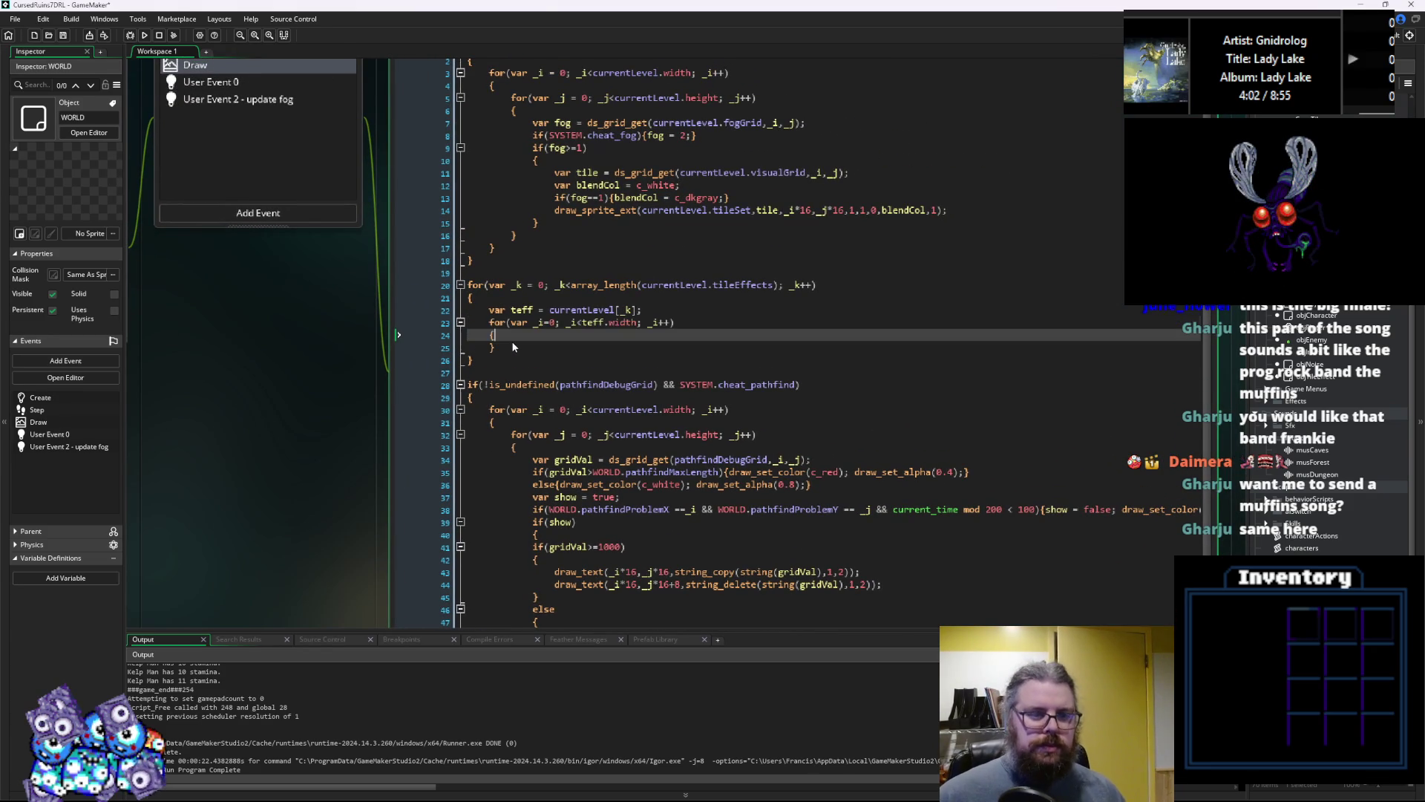
key("Return")
key("ctrl+v")
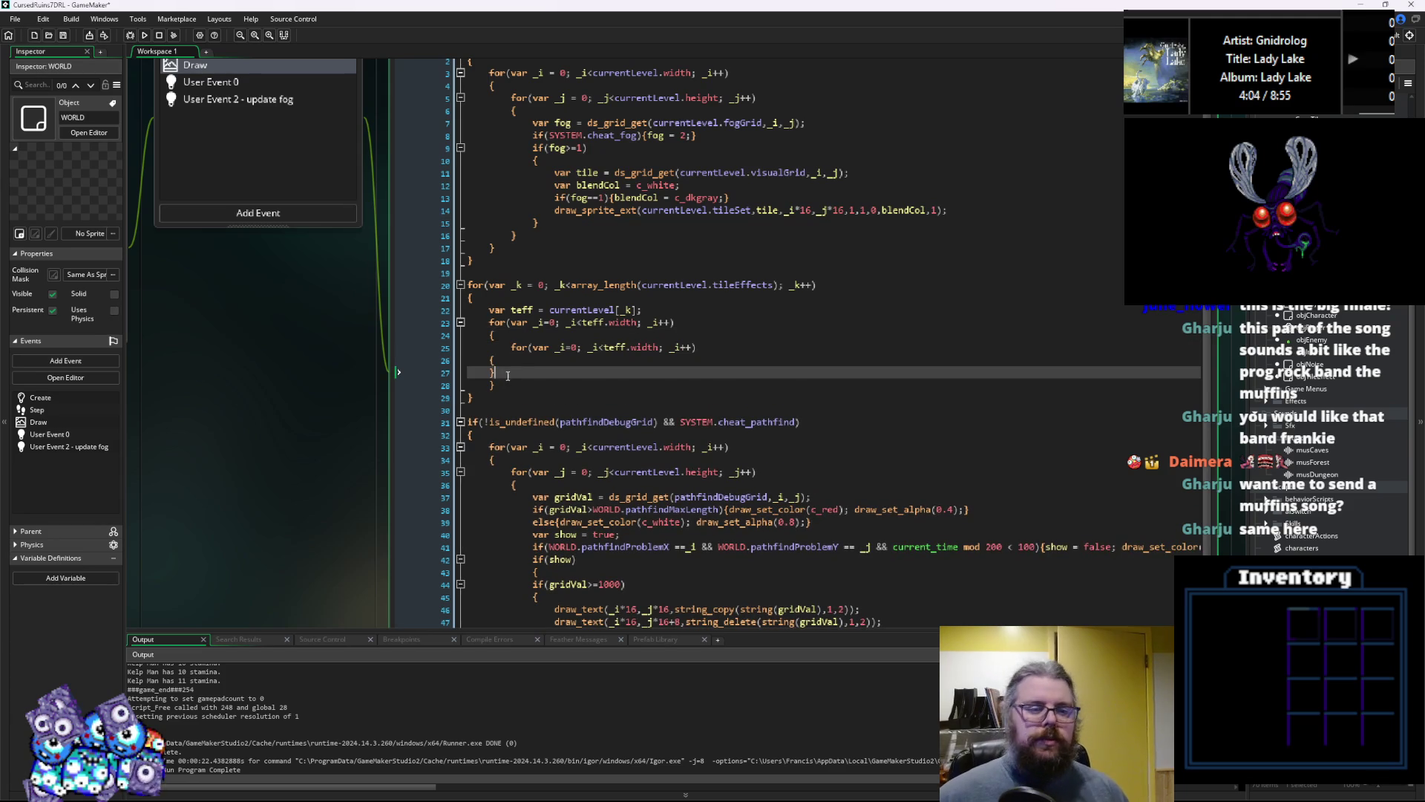
left_click_drag(506, 375, 467, 360)
key("Tab")
left_click(560, 347)
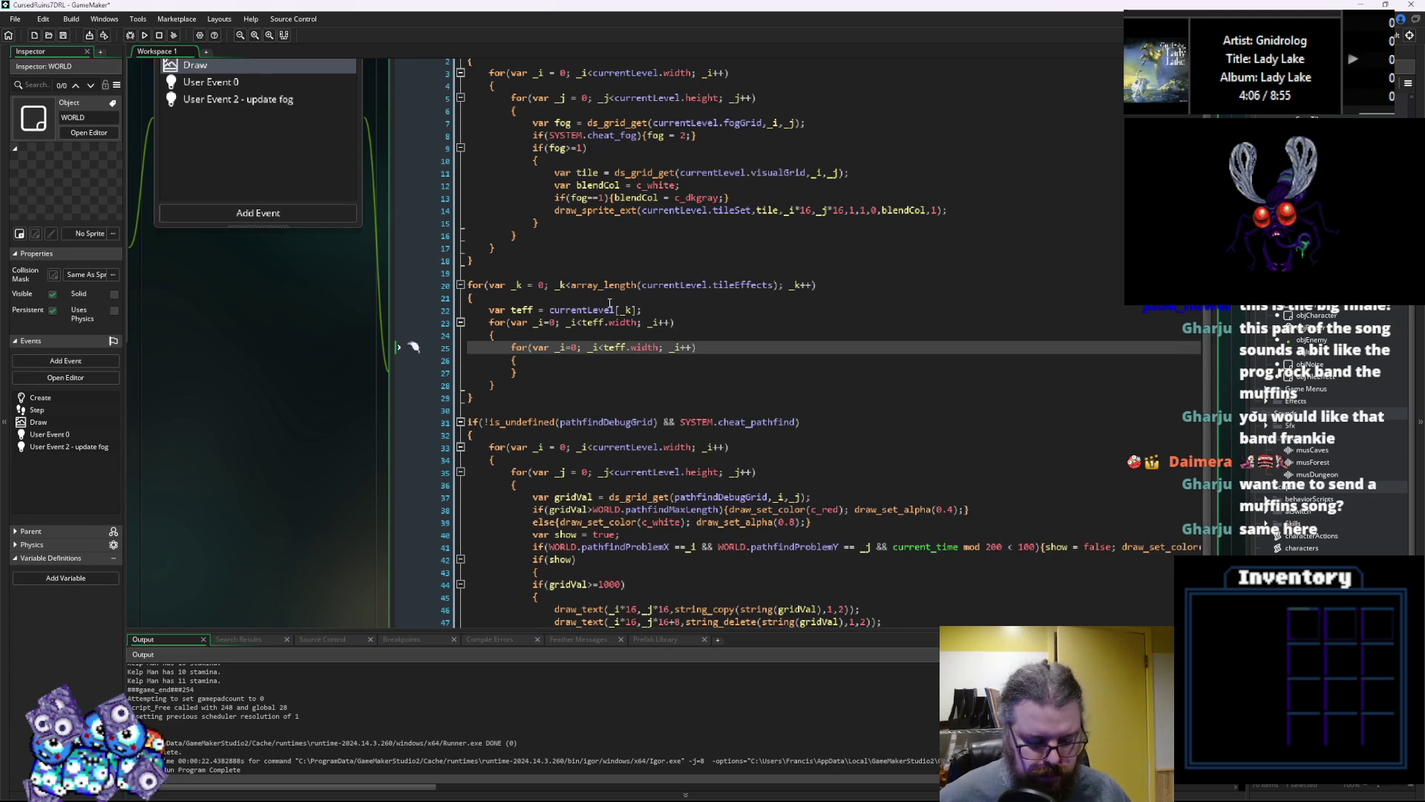
type("j")
key("Right")
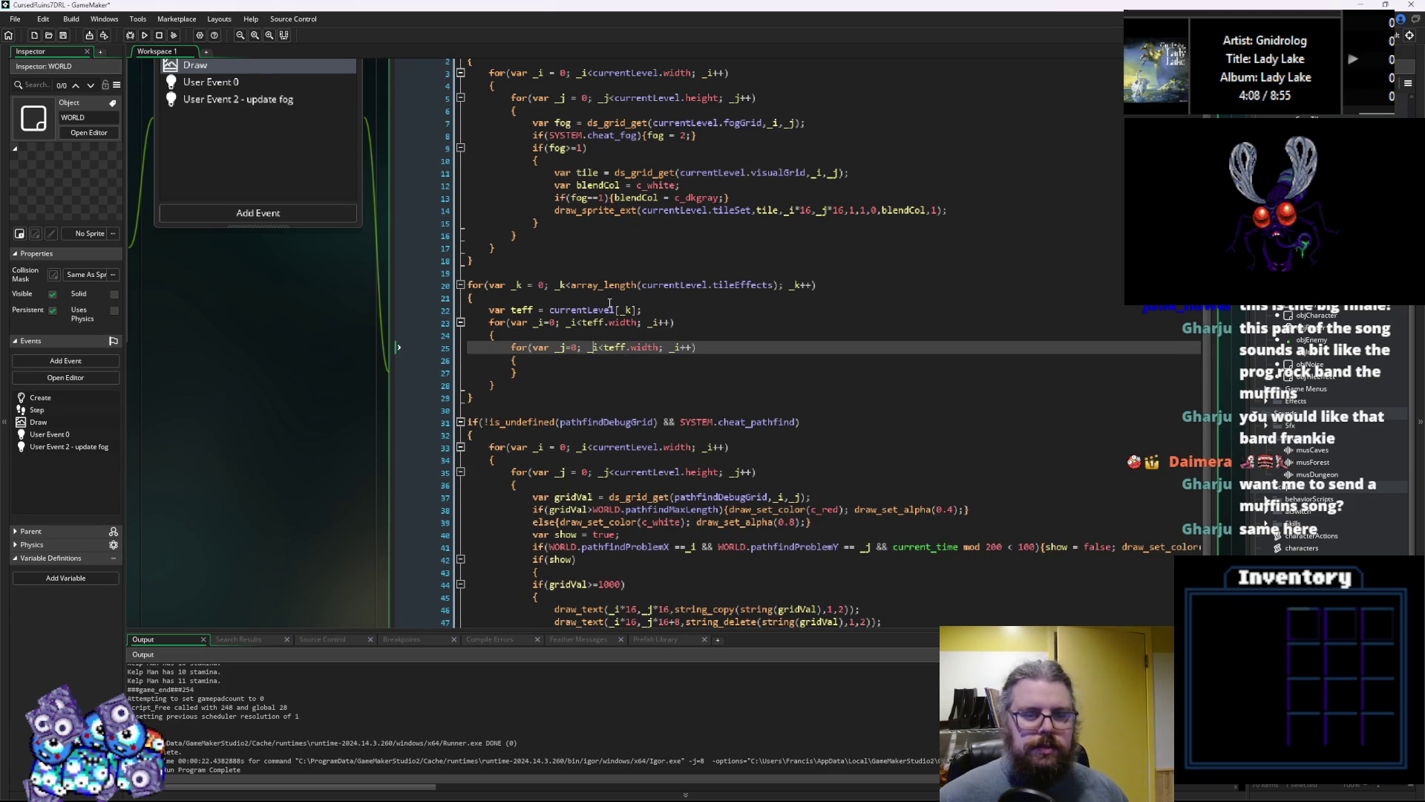
key("Right")
key("Right")
key("Right")
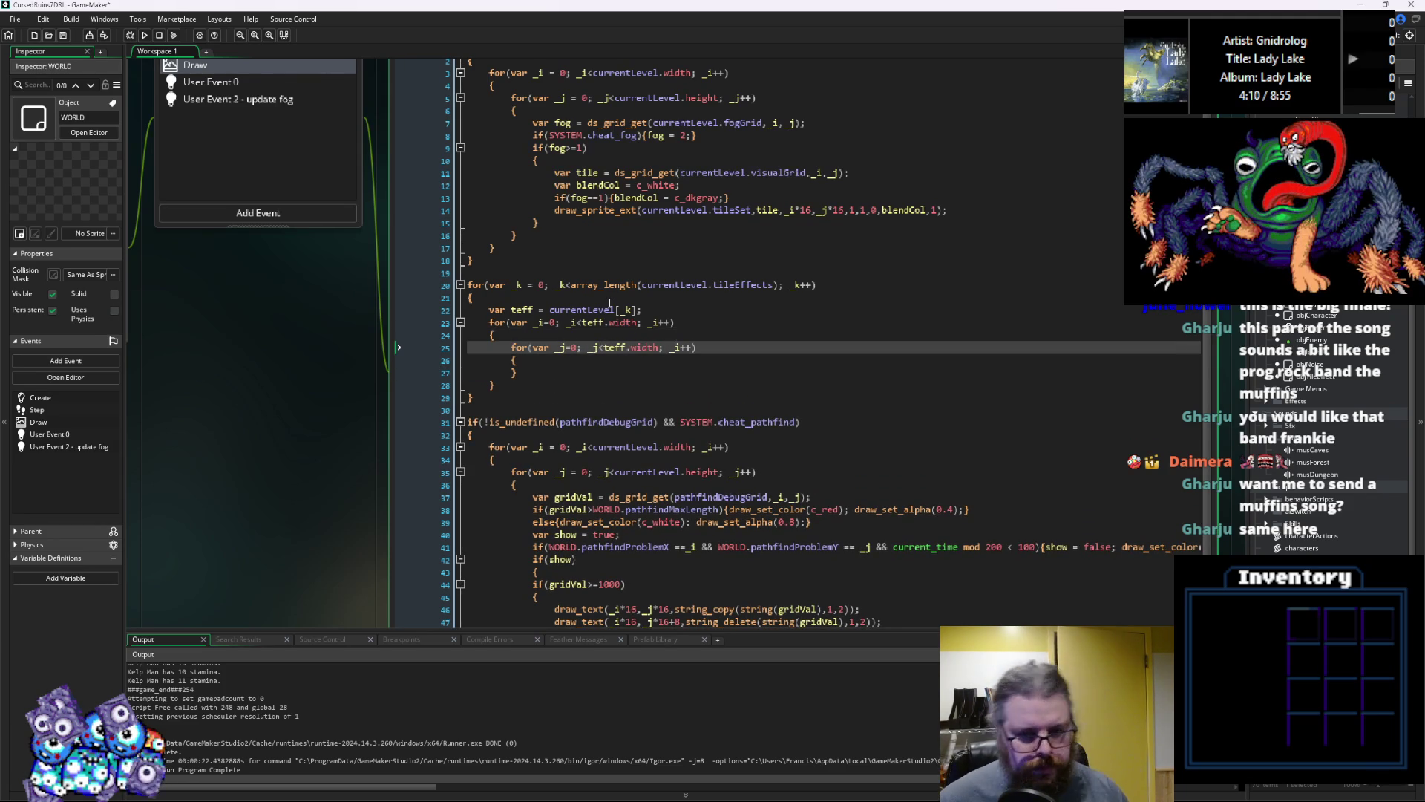
key("Delete")
type("j")
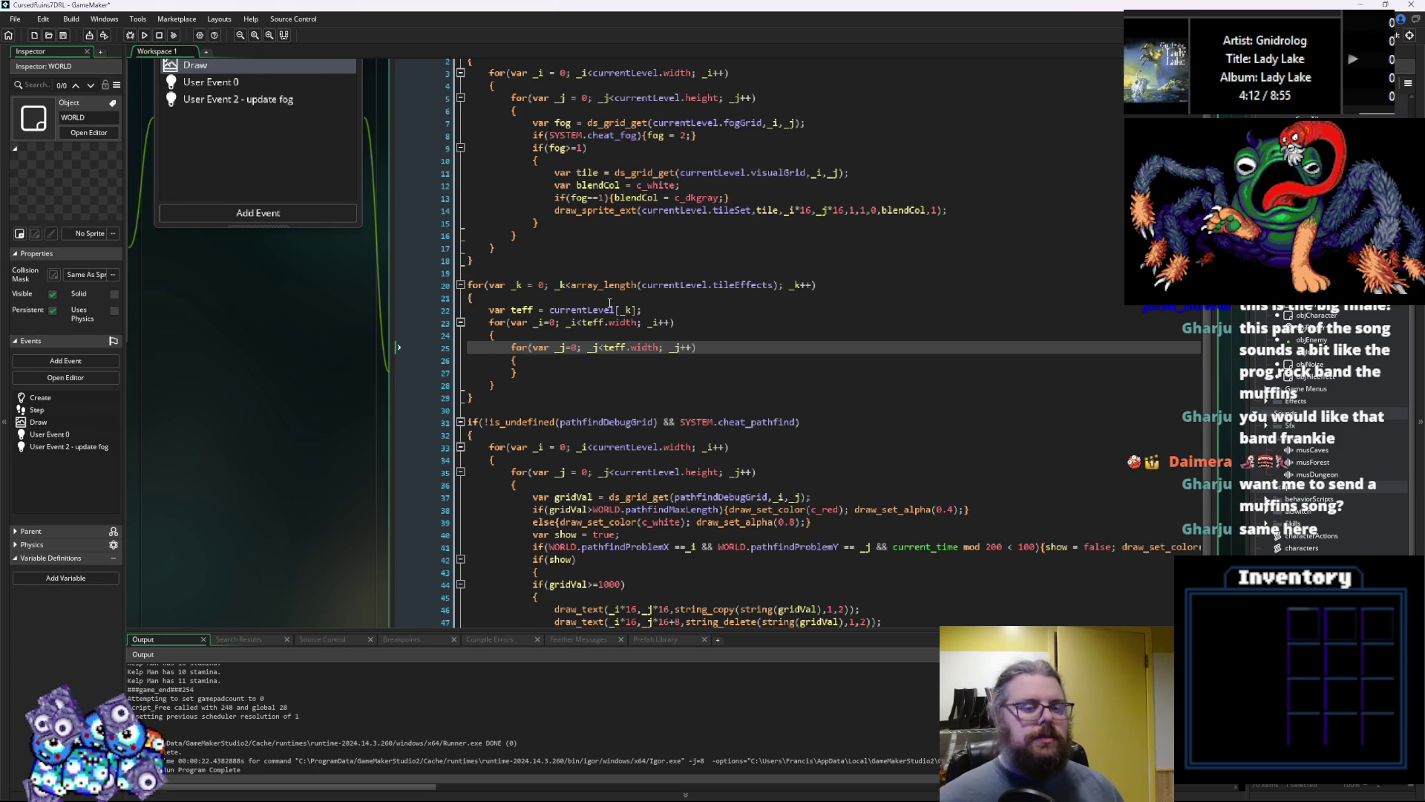
key("Down")
key("Return")
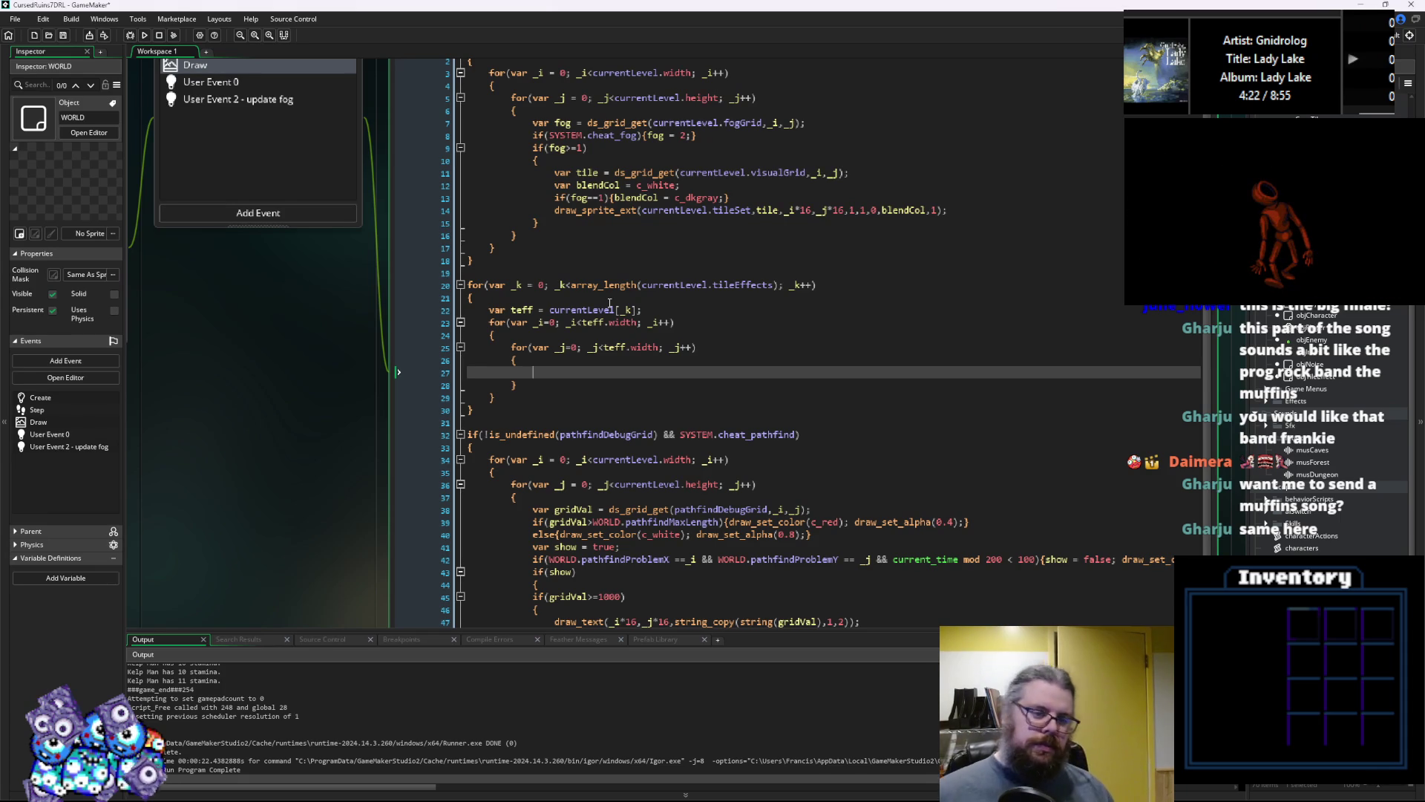
In the inner loop, declare var te = ds_grid_get(teff.grid, _i, _j)
type("var")
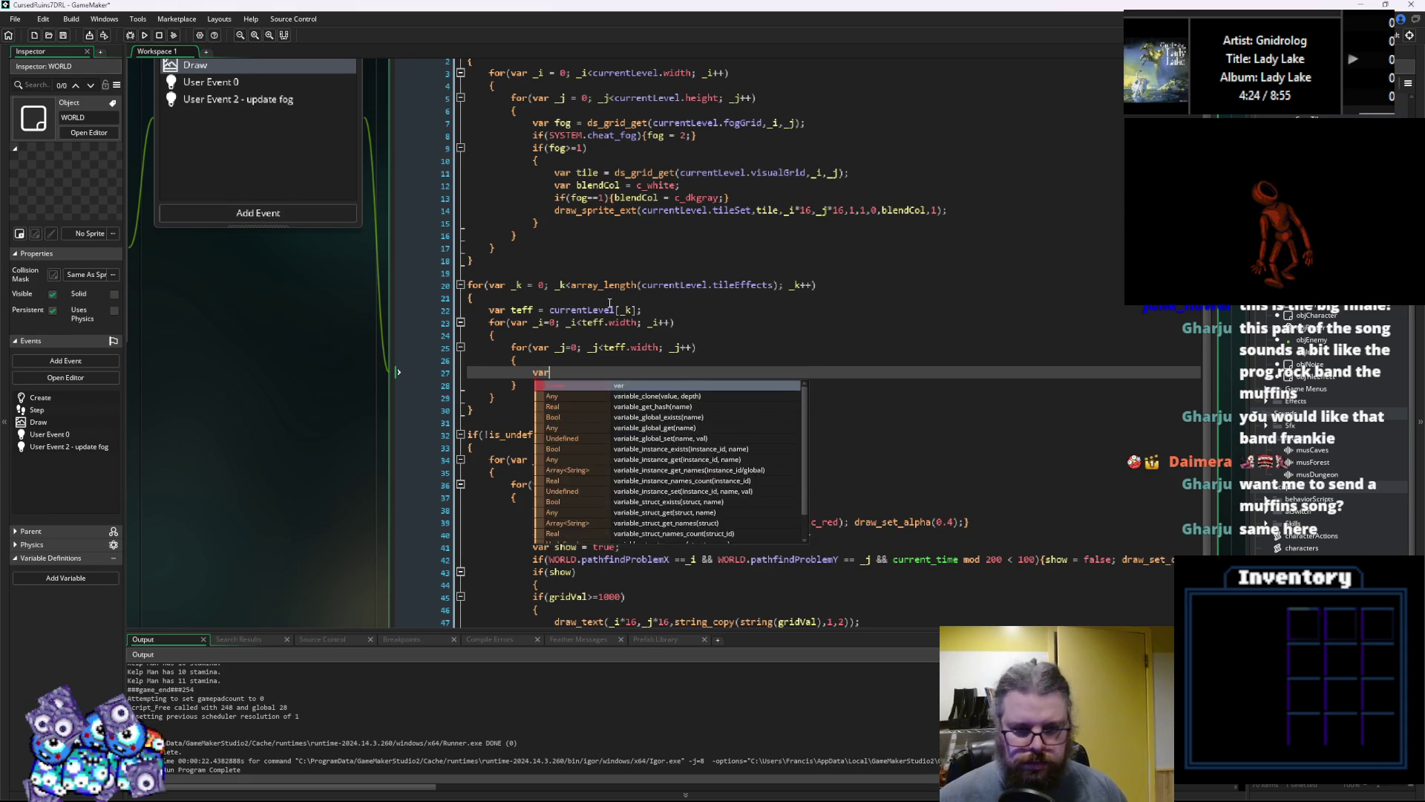
key("BackSpace")
key("BackSpace")
key("BackSpace")
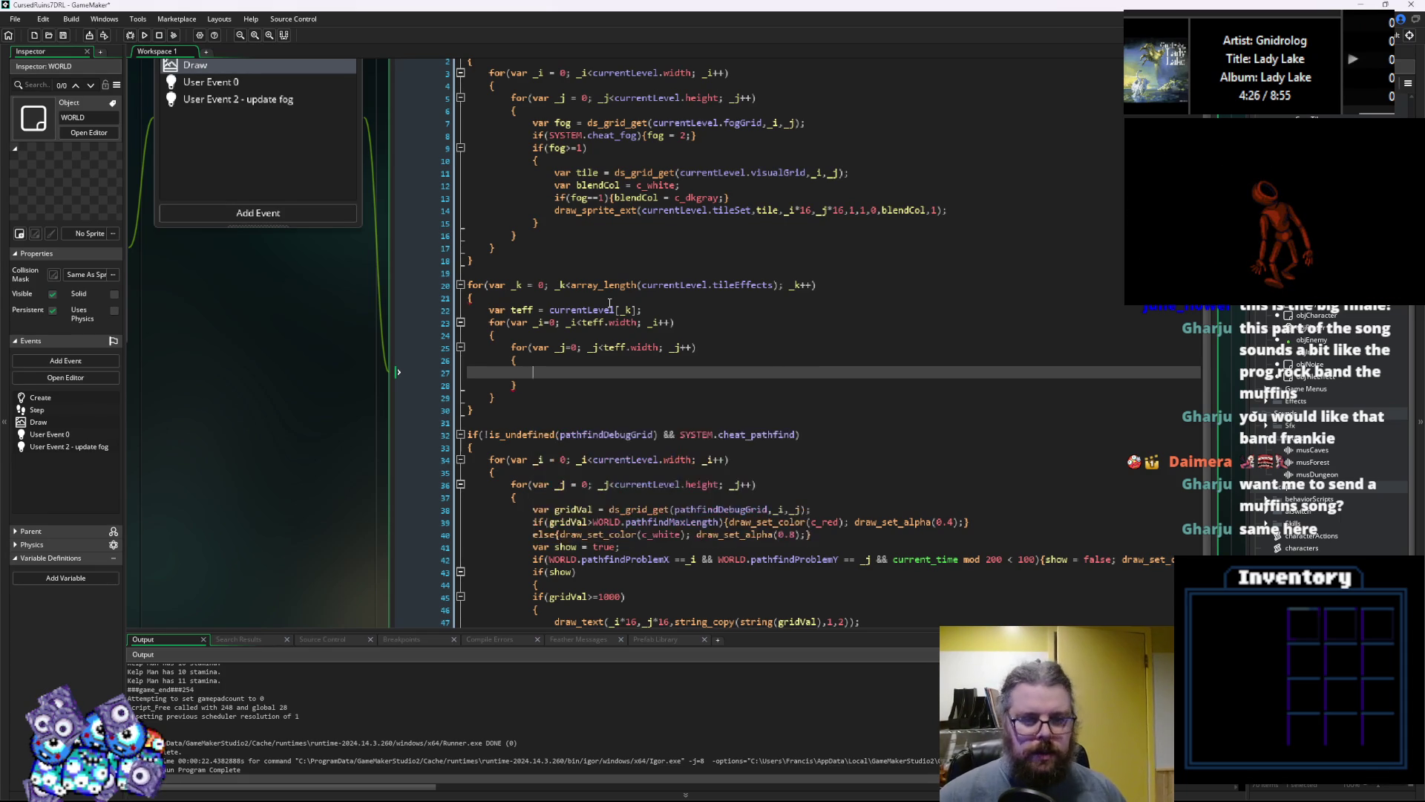
type("var ")
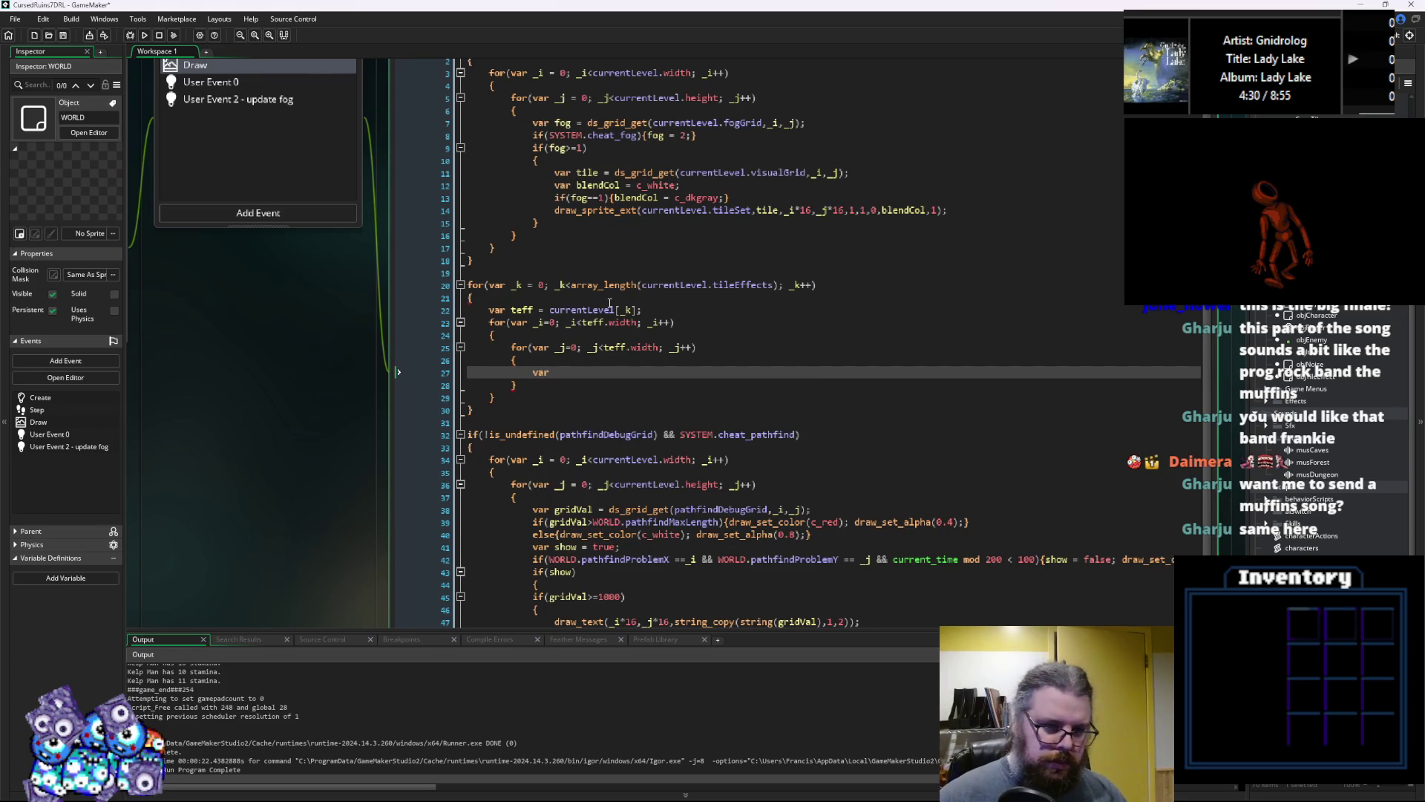
type("t")
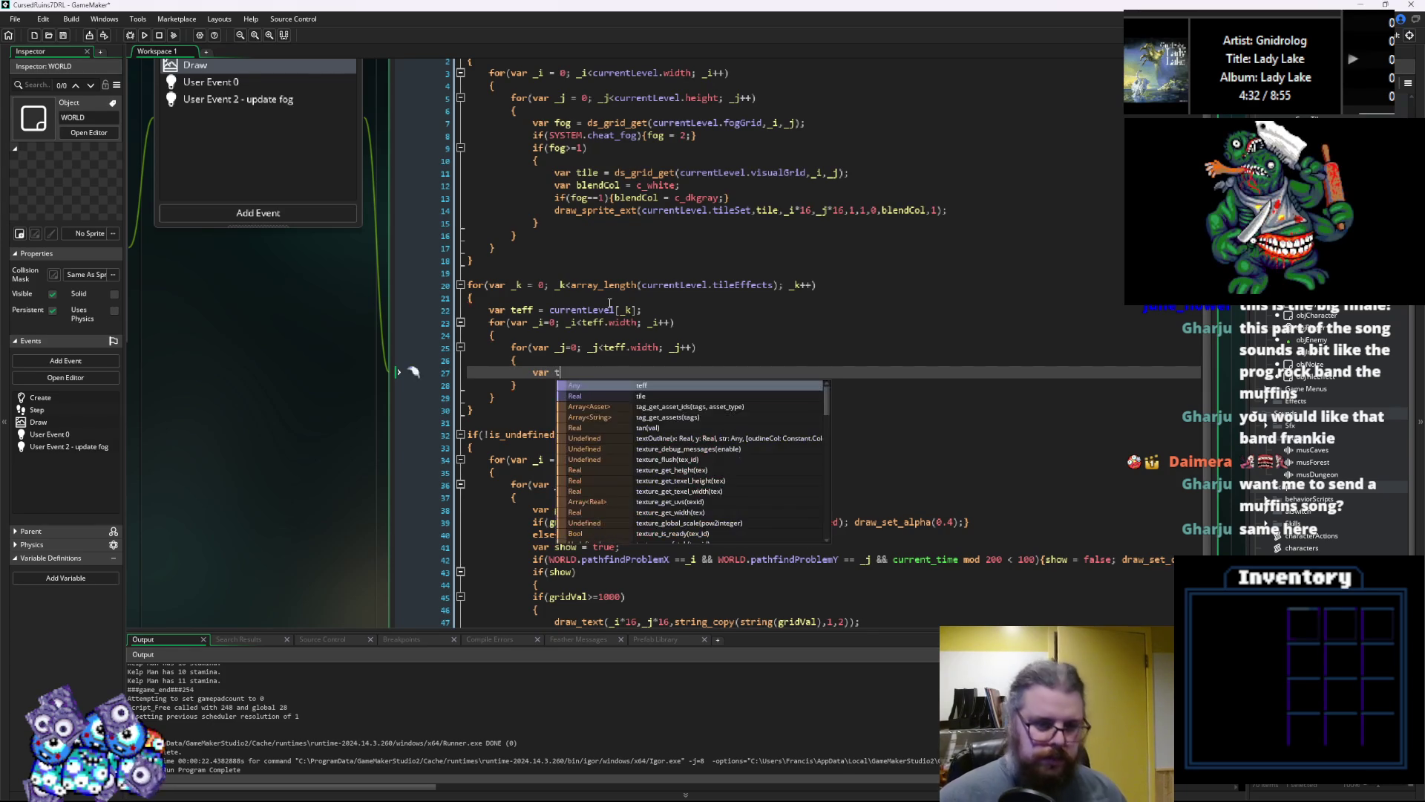
type("e ")
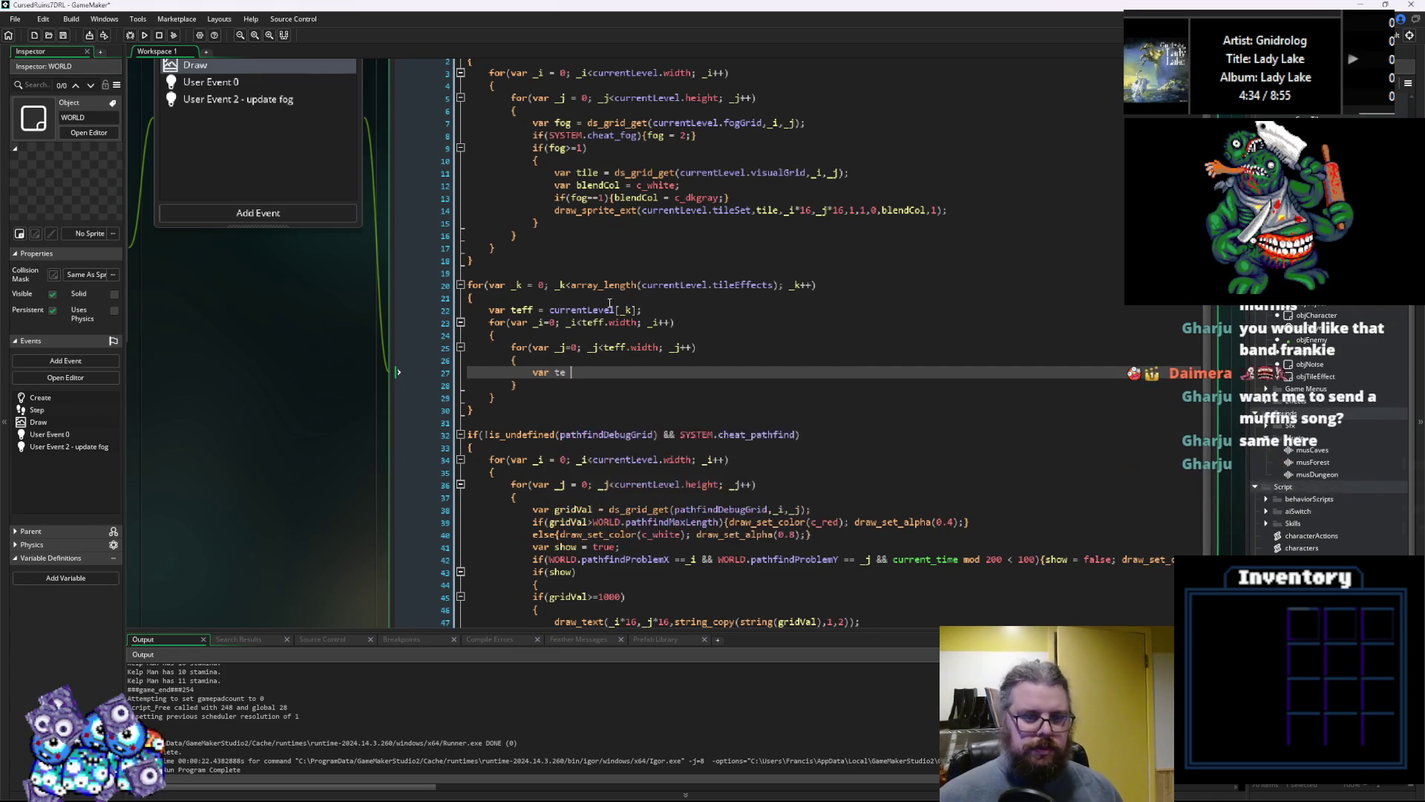
type("= ds_")
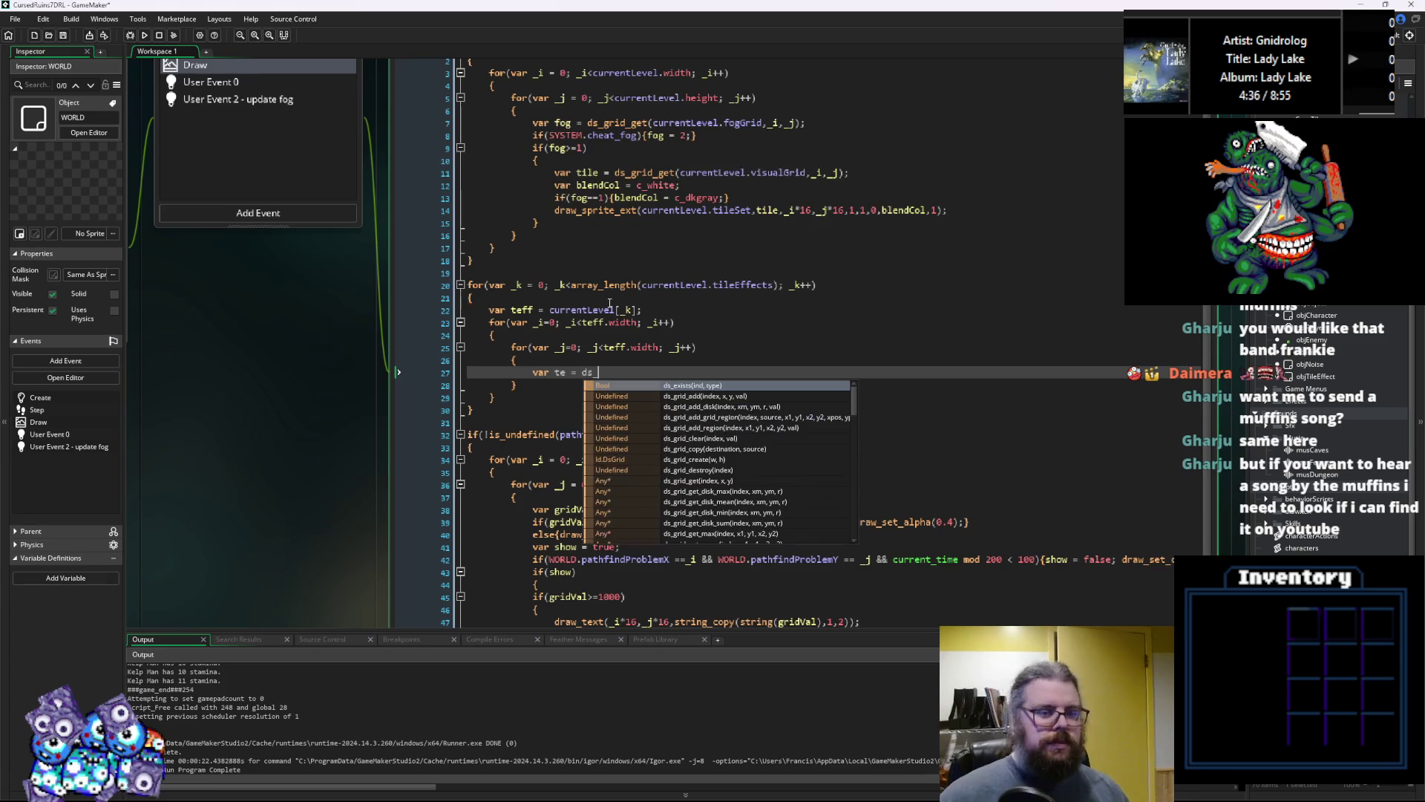
type("grid_get")
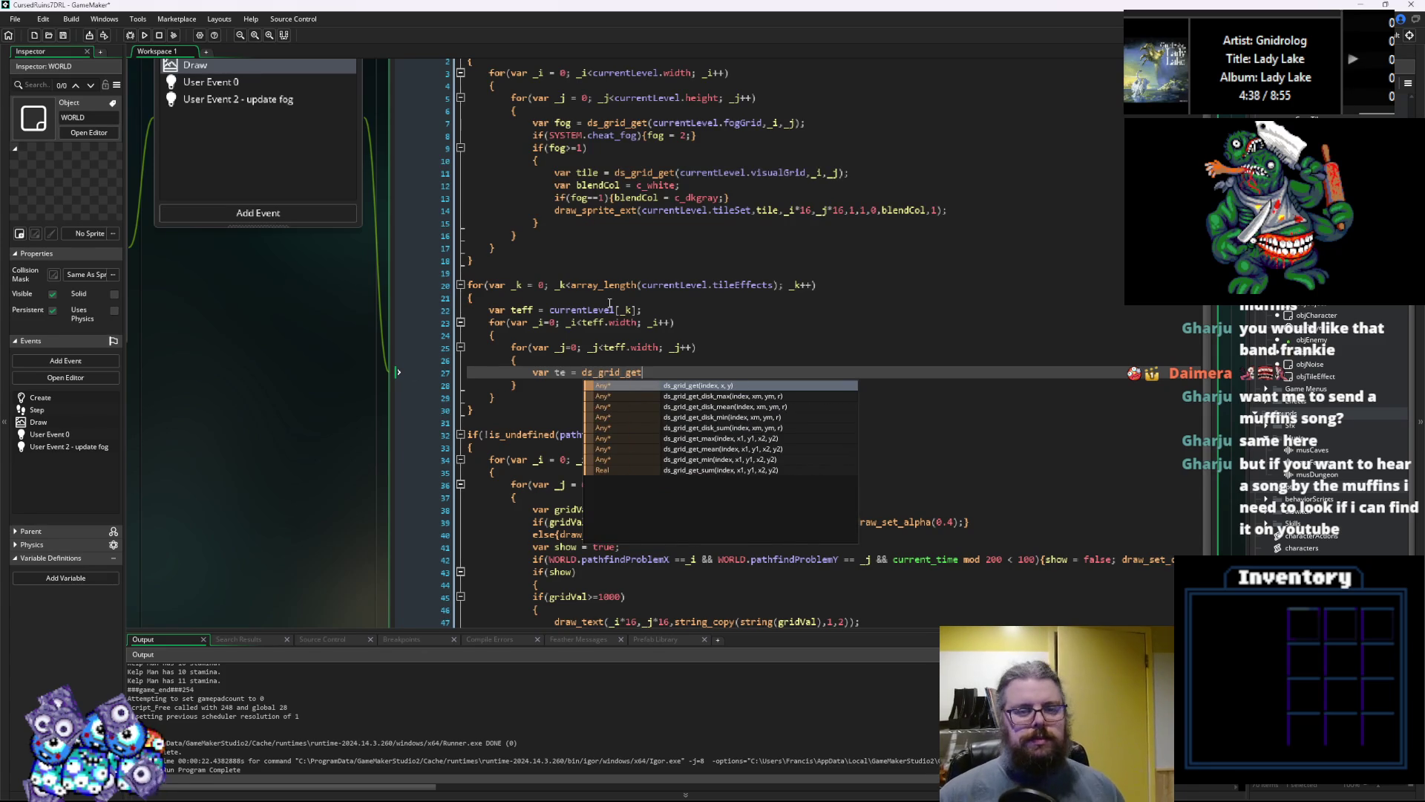
key("Return")
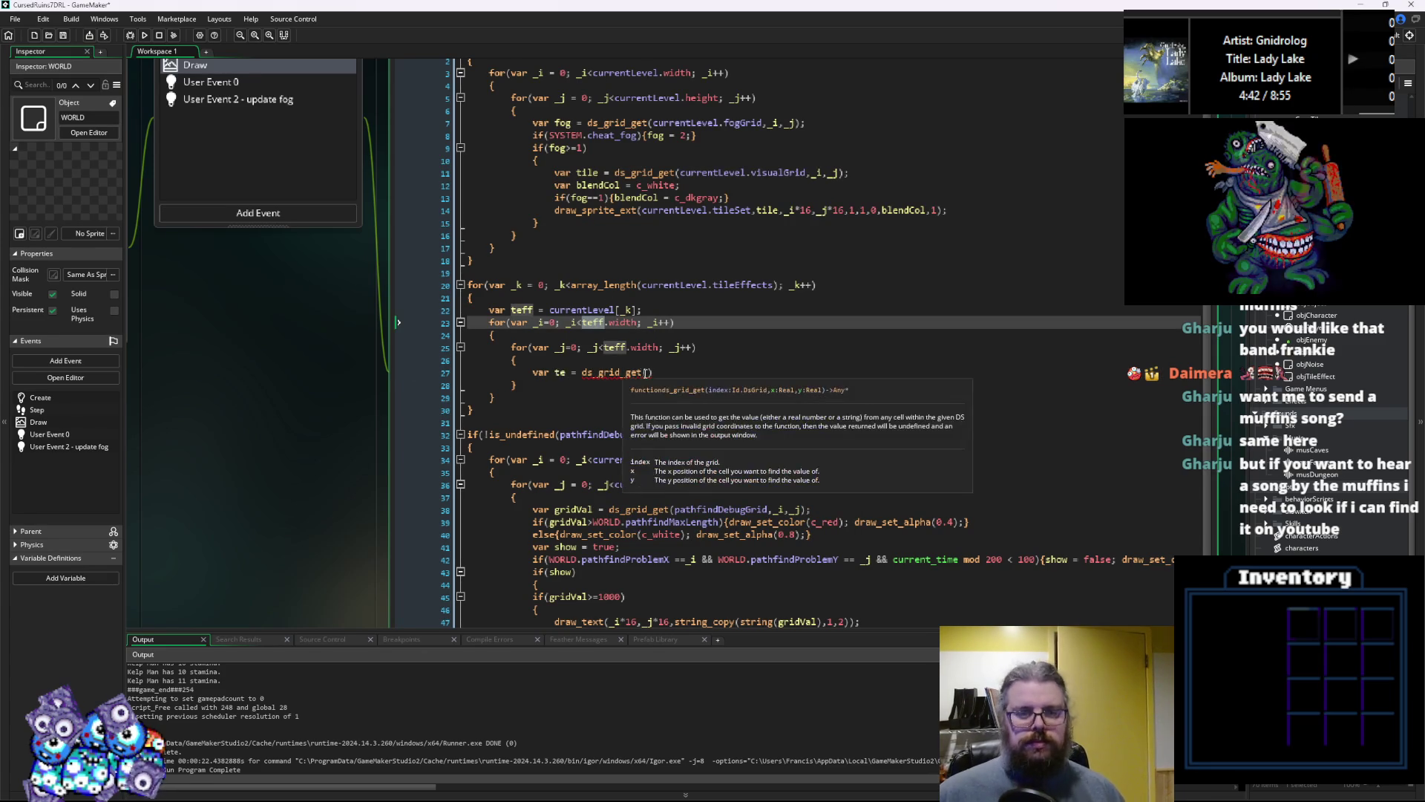
type("teff.")
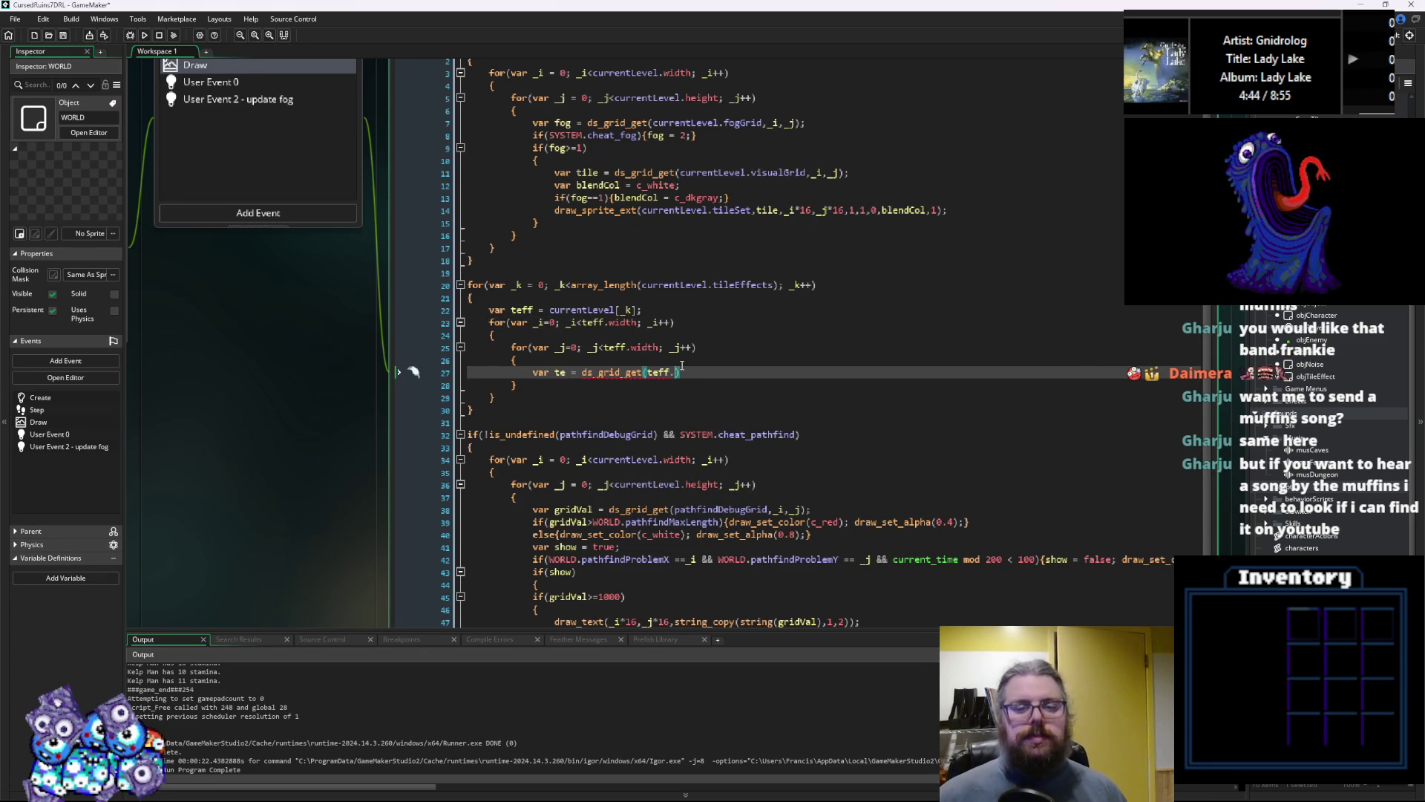
type("grid")
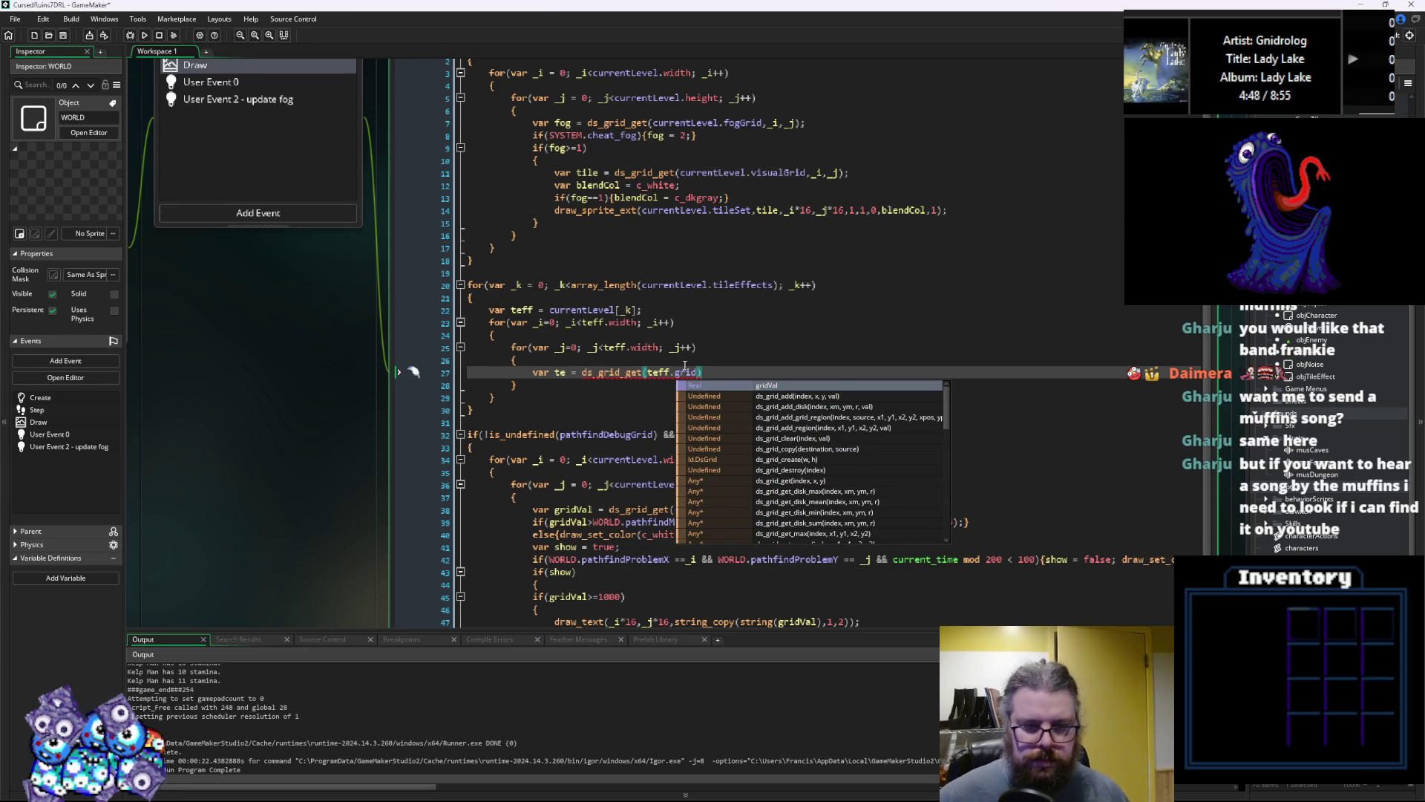
key("Escape")
key("Down")
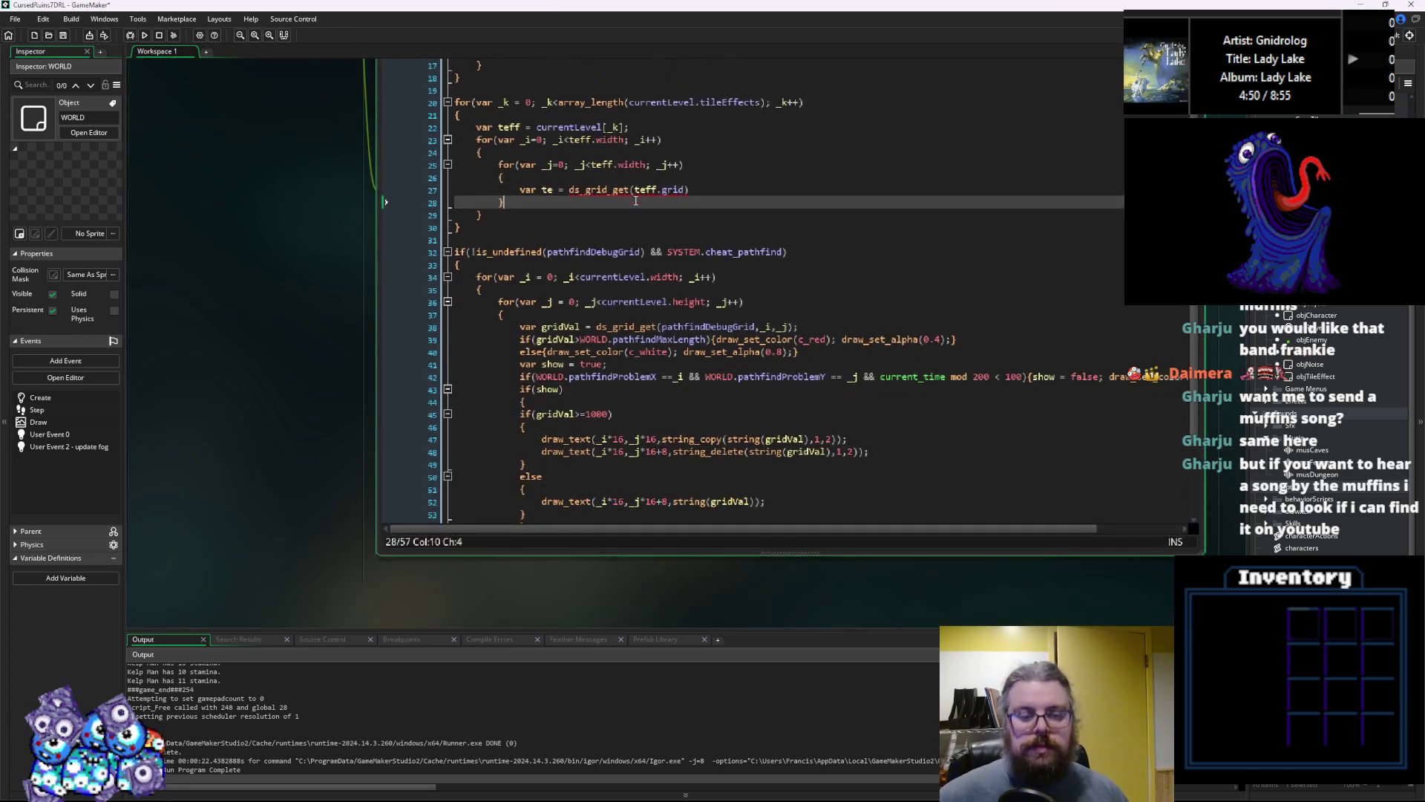
left_click(614, 244)
left_click(663, 241)
type(", _i, _j")
key("End")
Add an if(te>0) block and begin a draw call inside it
key("Return")
type("if(te")
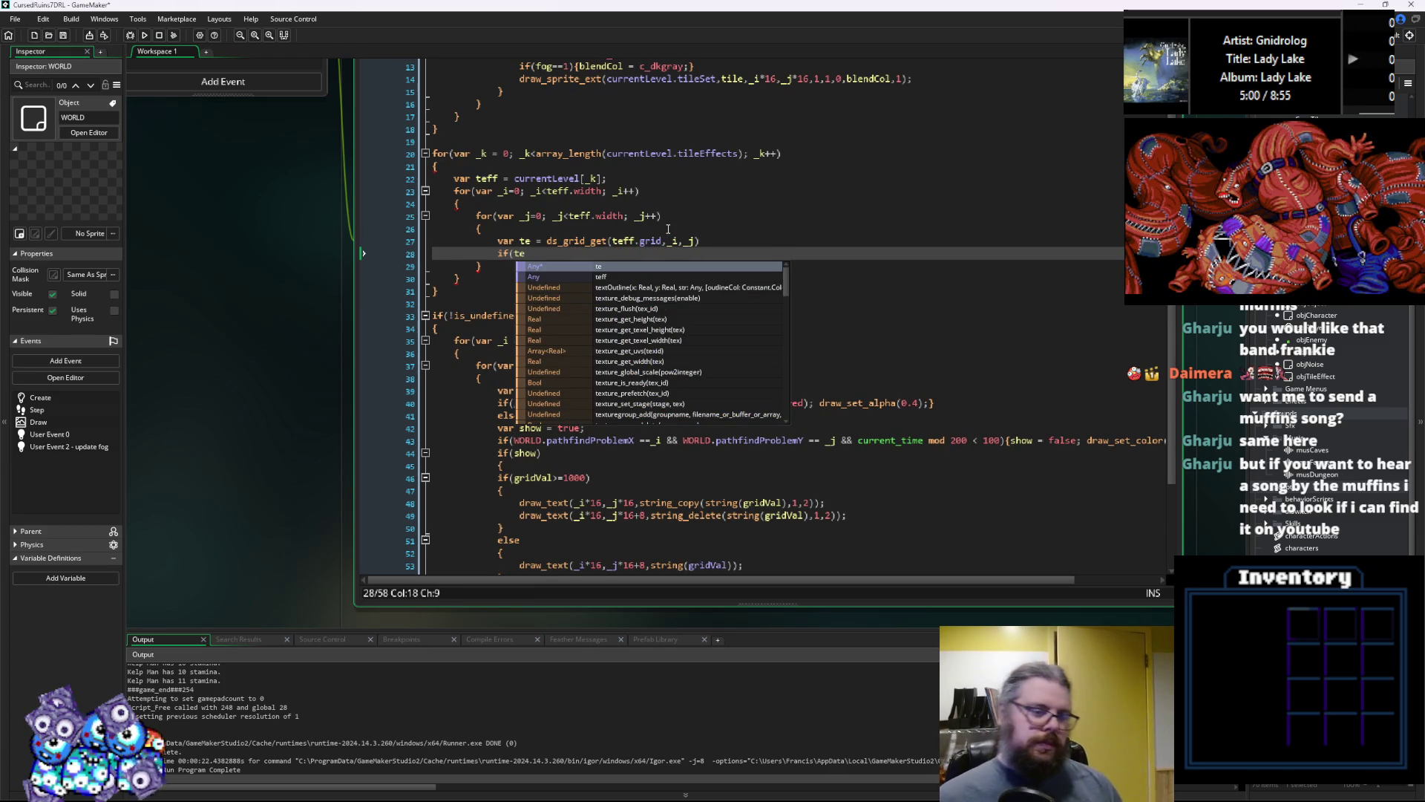
type(">0)")
key("Return")
type("{")
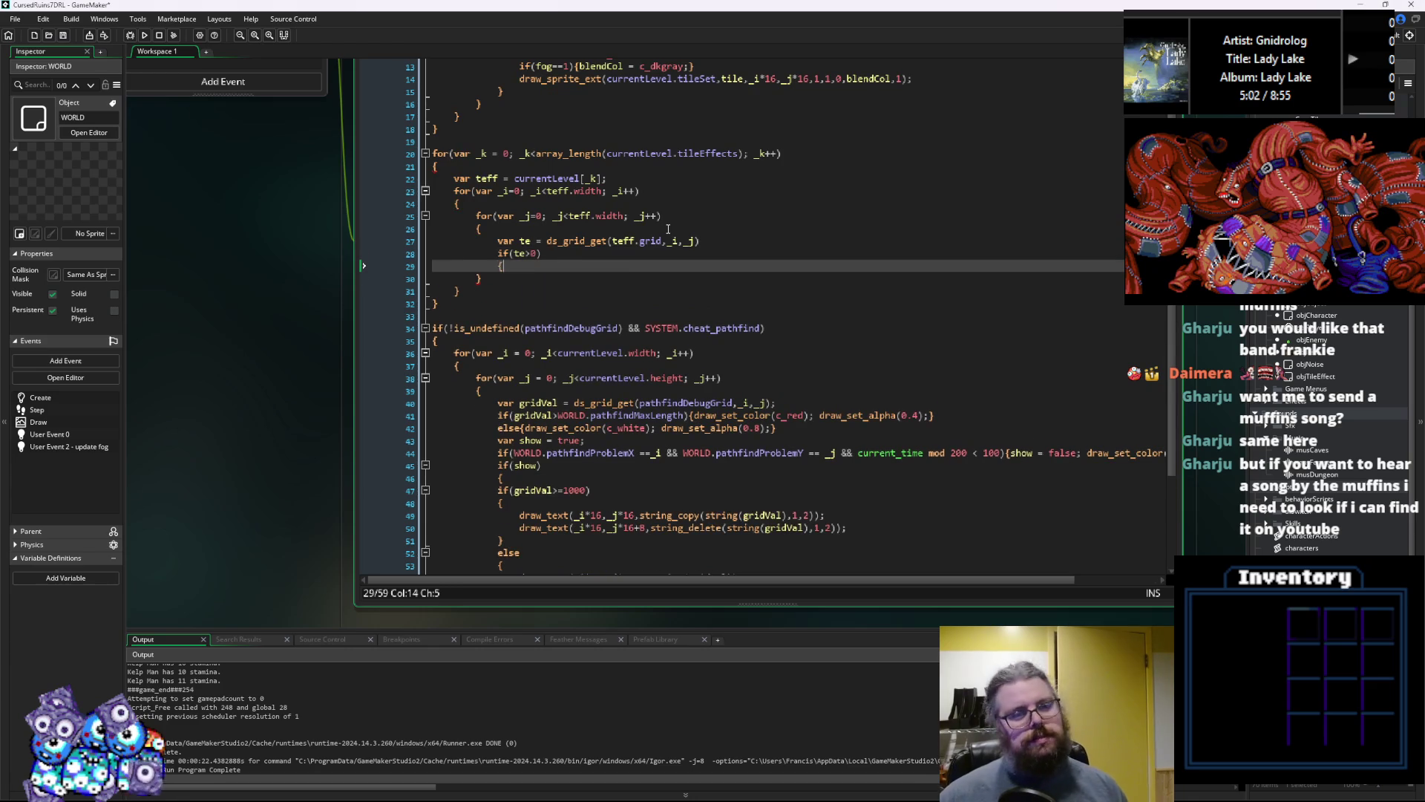
key("Return")
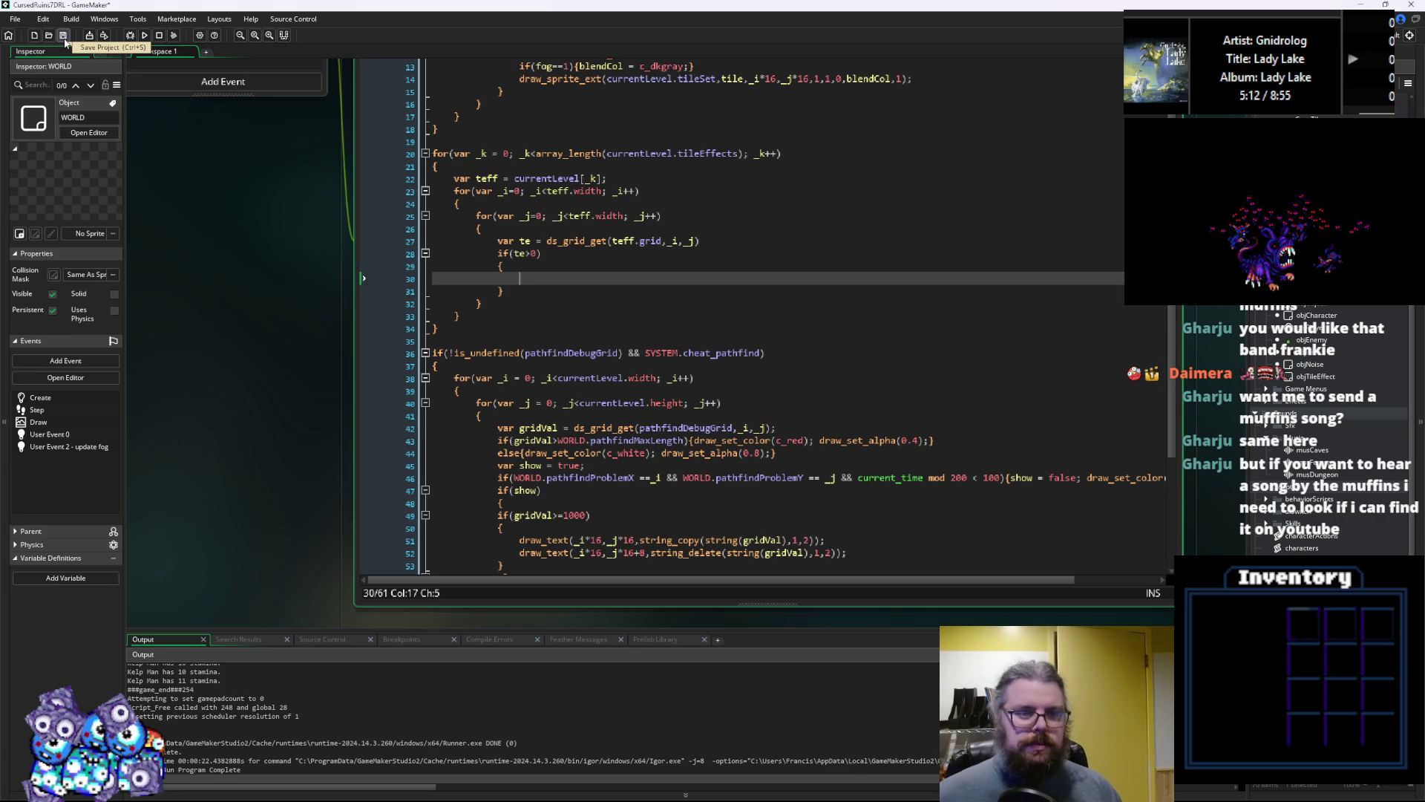
type("draw")
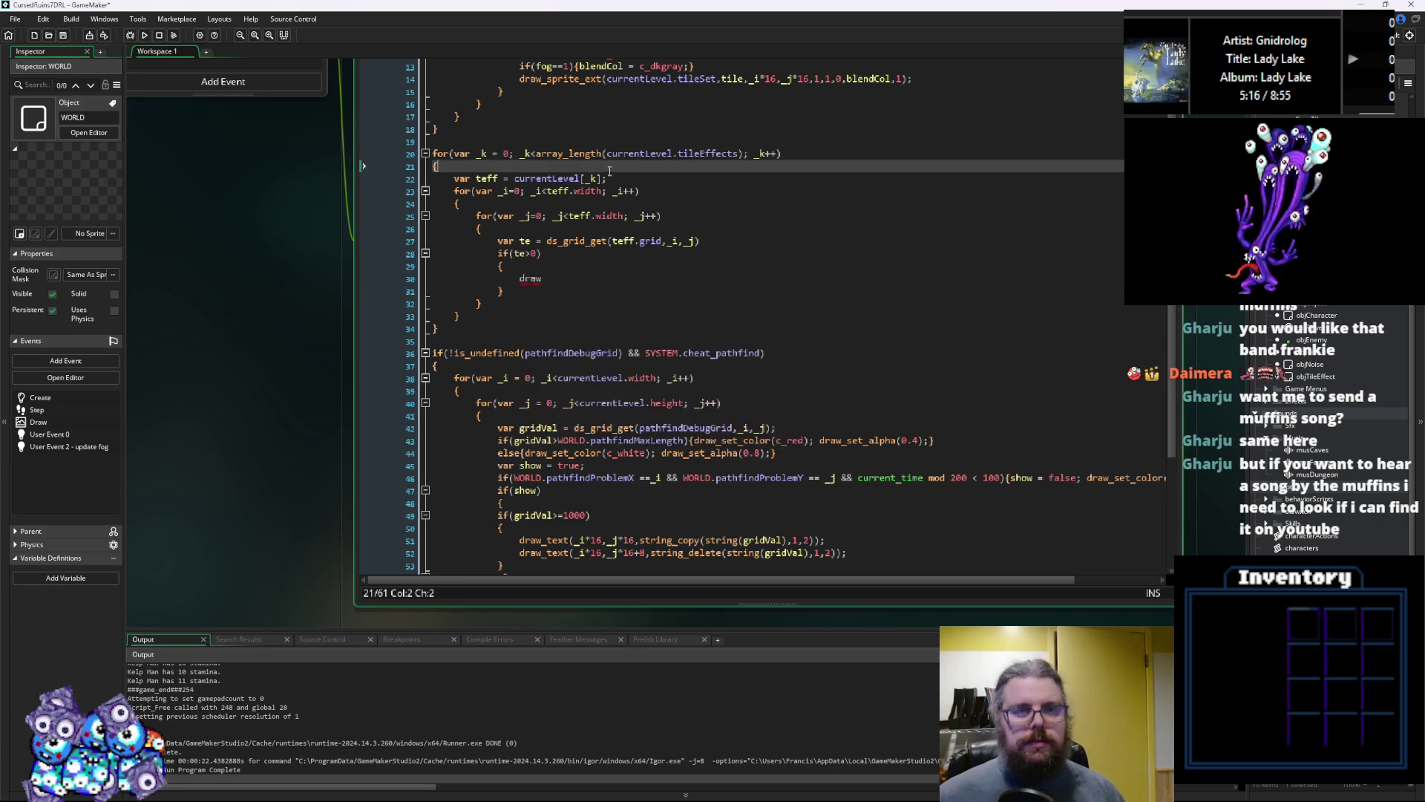
scroll(574, 421, "up", 5)
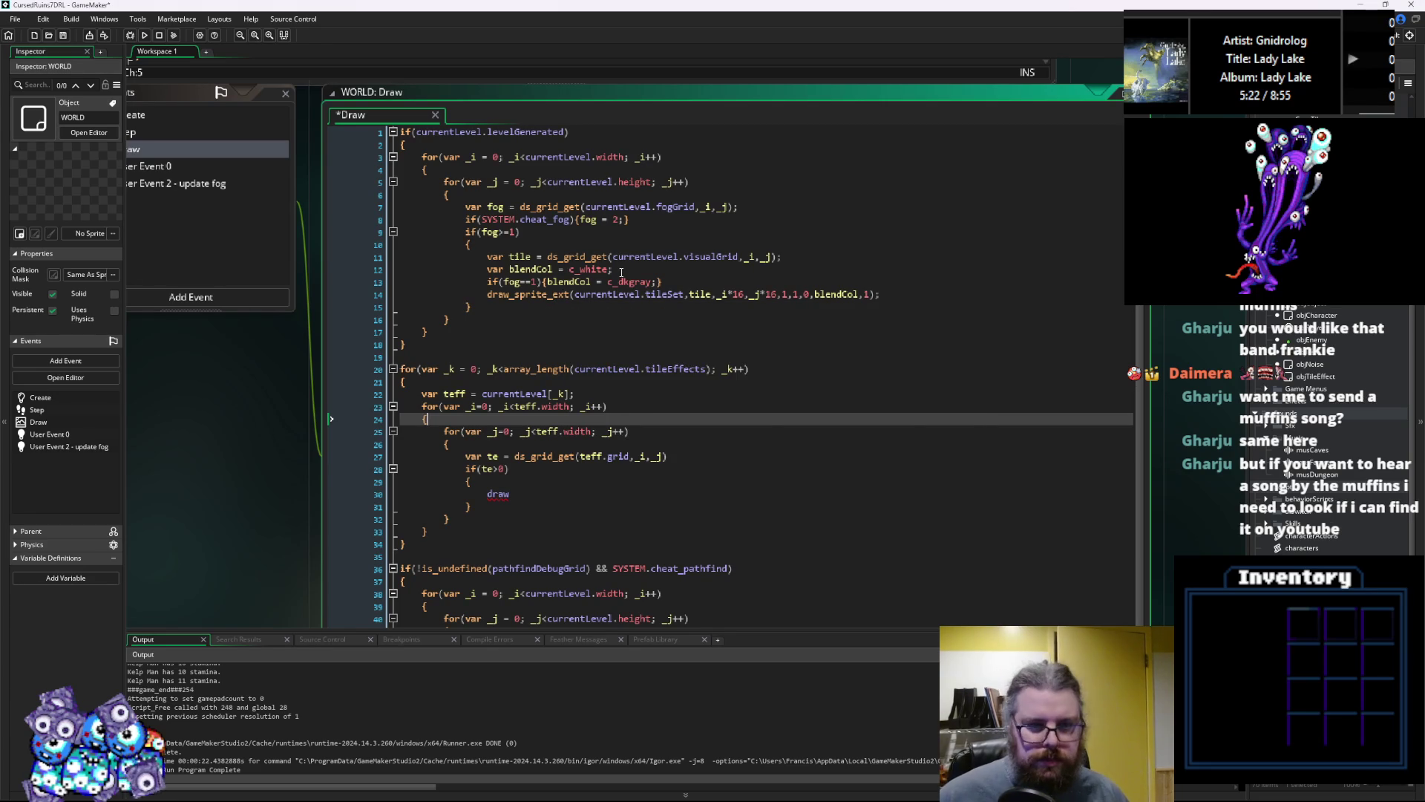
Copy the fog lookup line into the tile-effect loop
left_click_drag(783, 258, 484, 267)
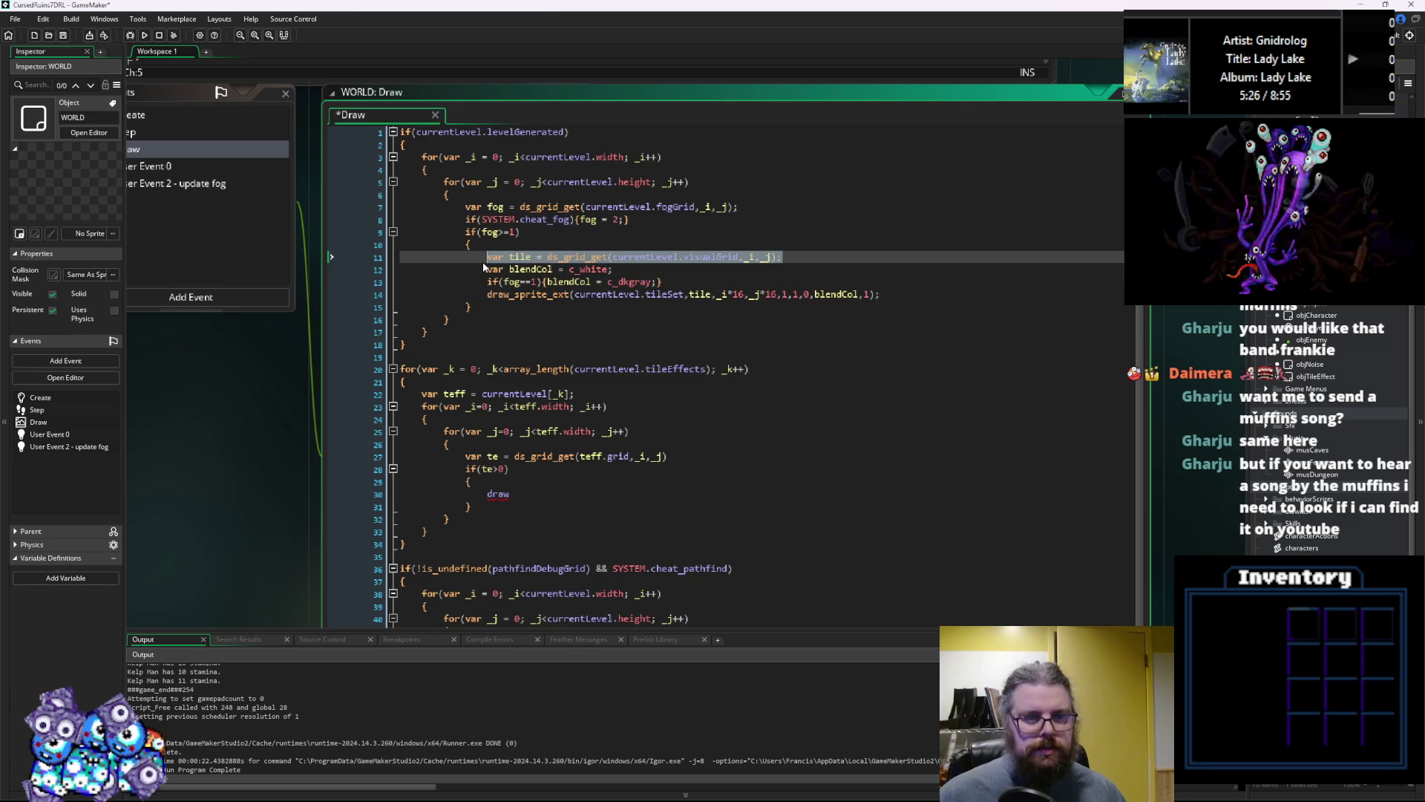
left_click(484, 267)
left_click_drag(739, 207, 470, 208)
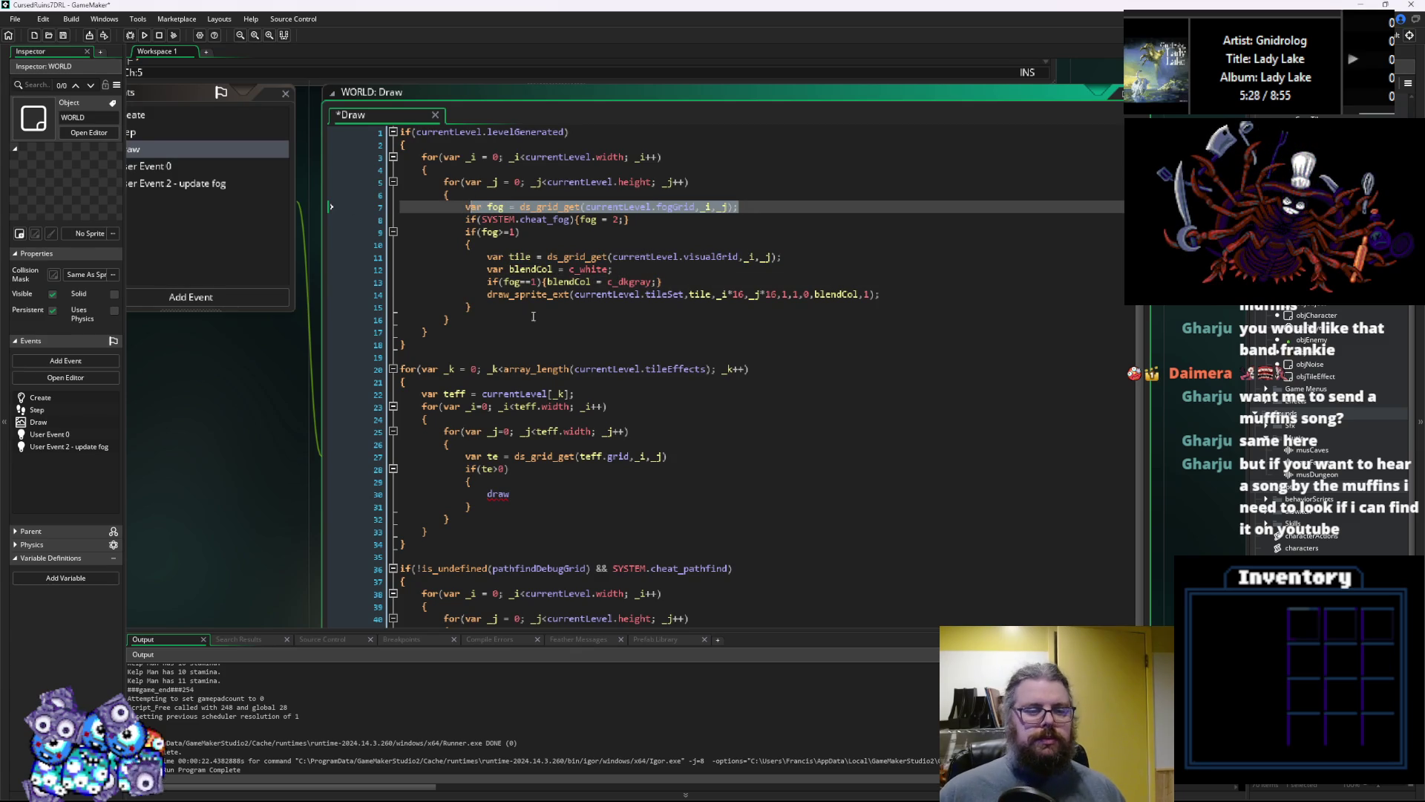
left_click(553, 445)
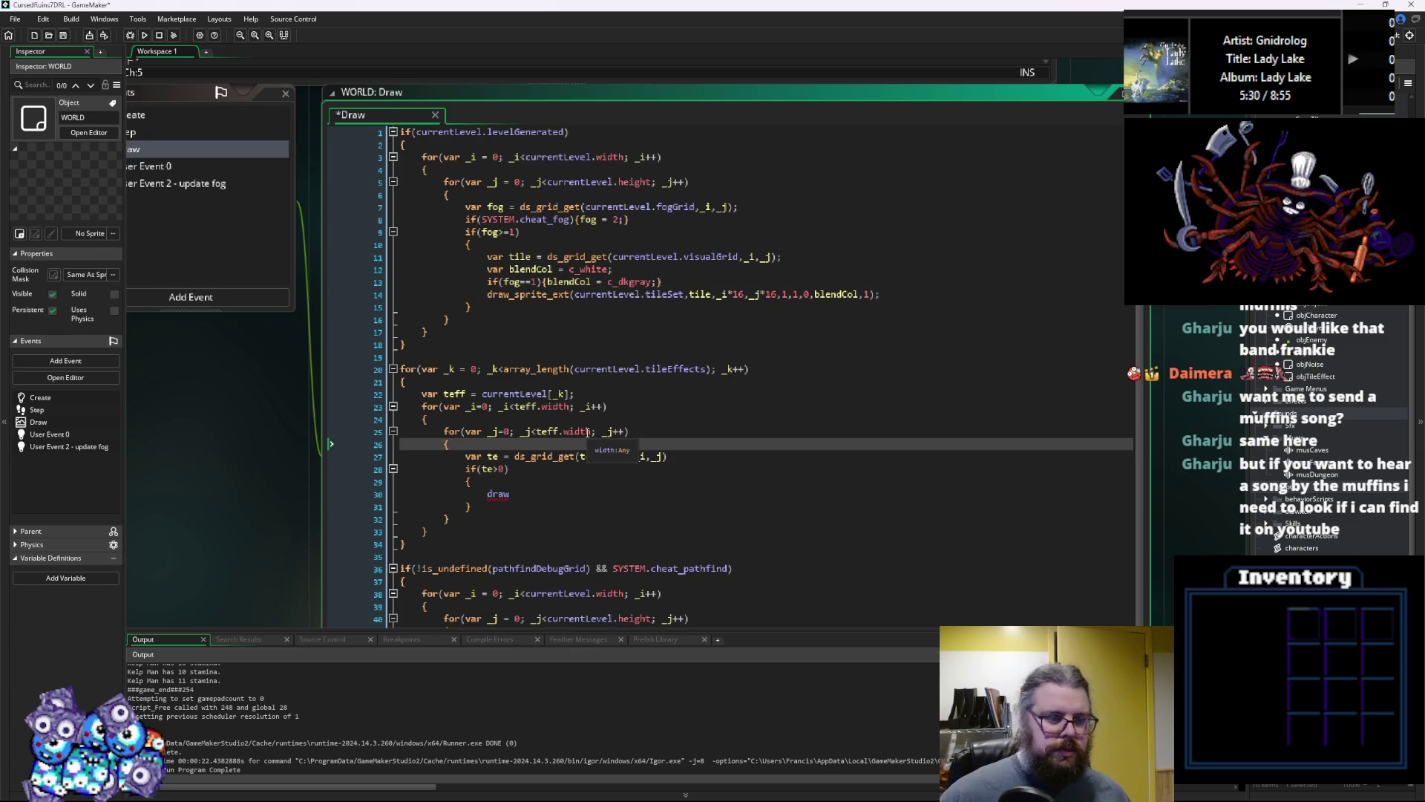
key("Return")
type("ar fog = ds_grid_get(currentLevel.fogGrid,_i,_j);")
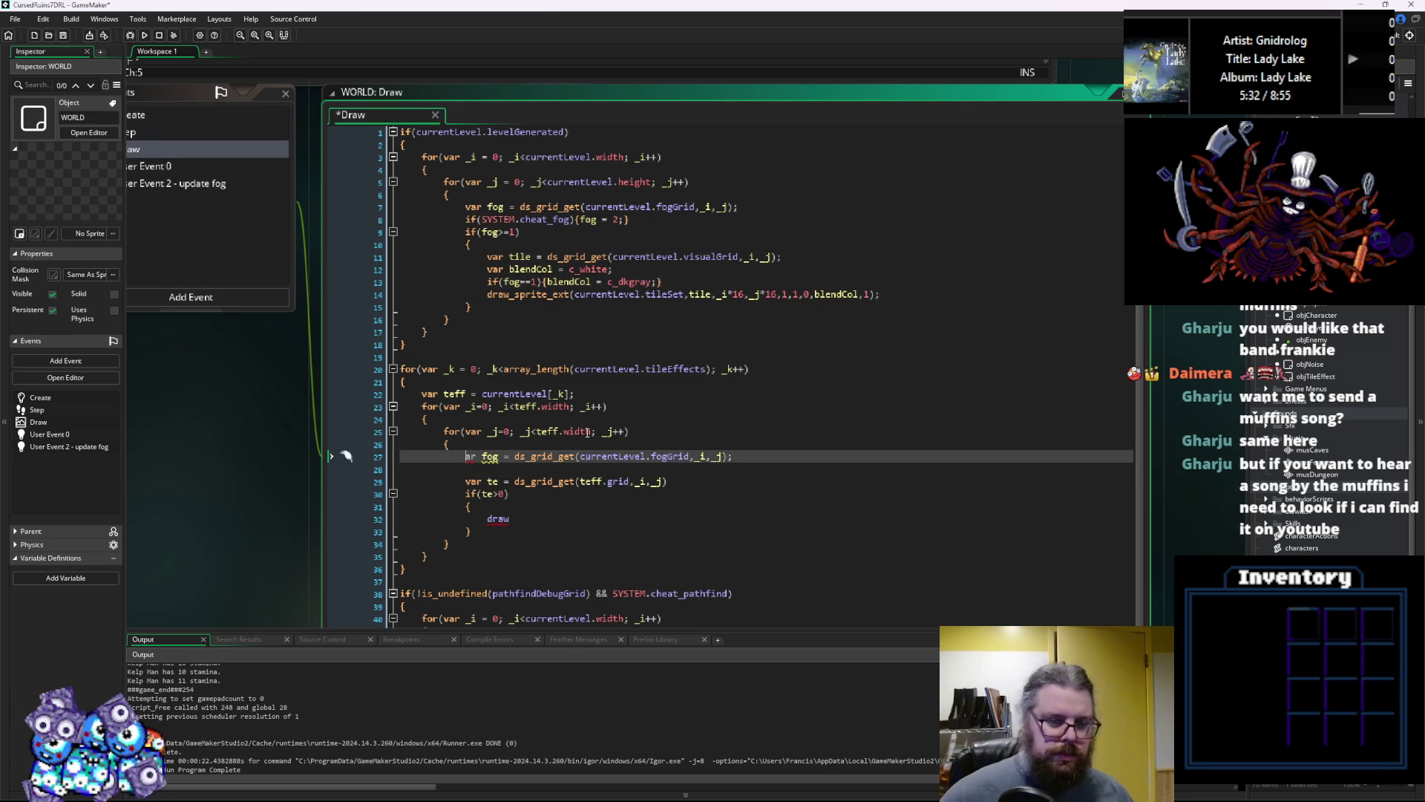
key("Down")
key("Down")
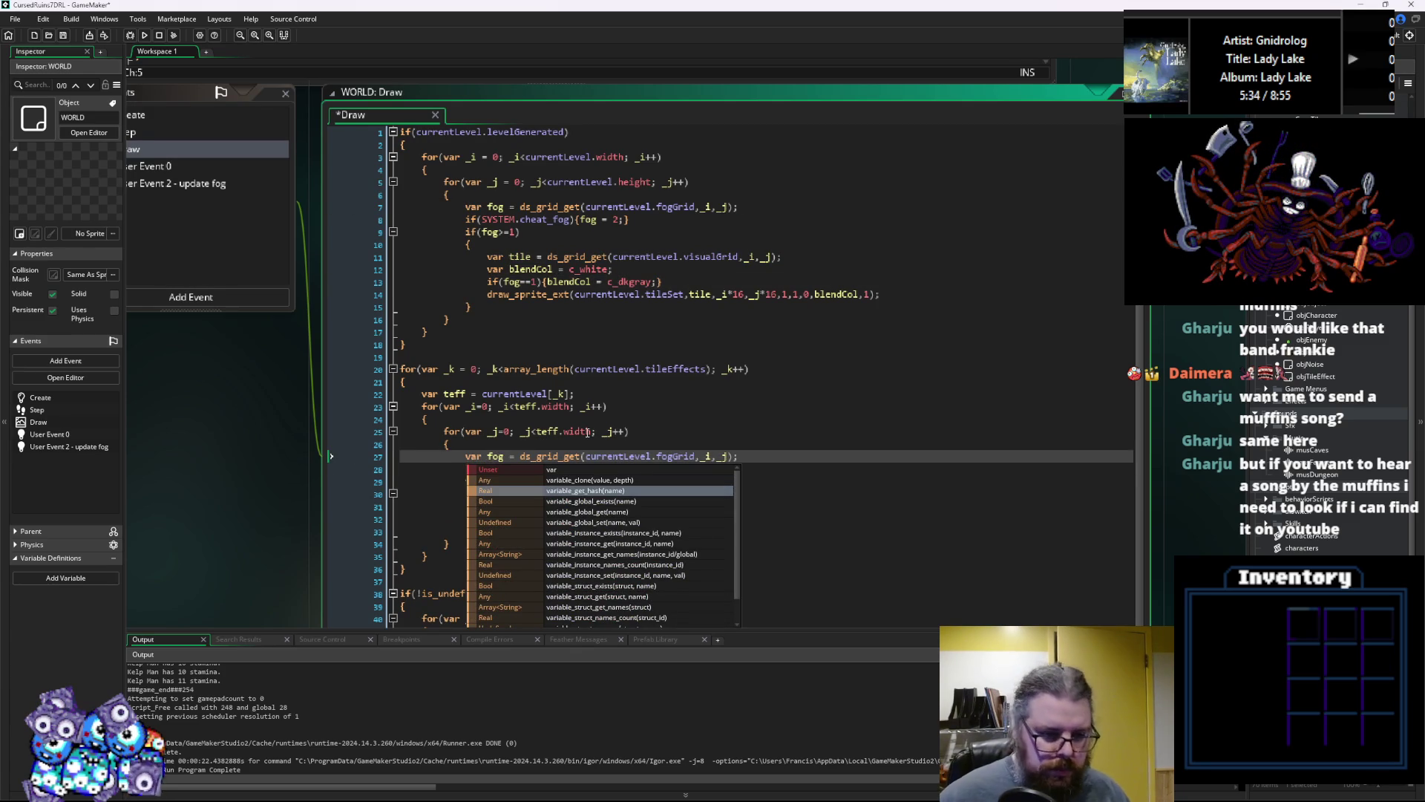
Start an if(fog>=1) condition with an opening brace in the effect loop
left_click(616, 424)
left_click(489, 468)
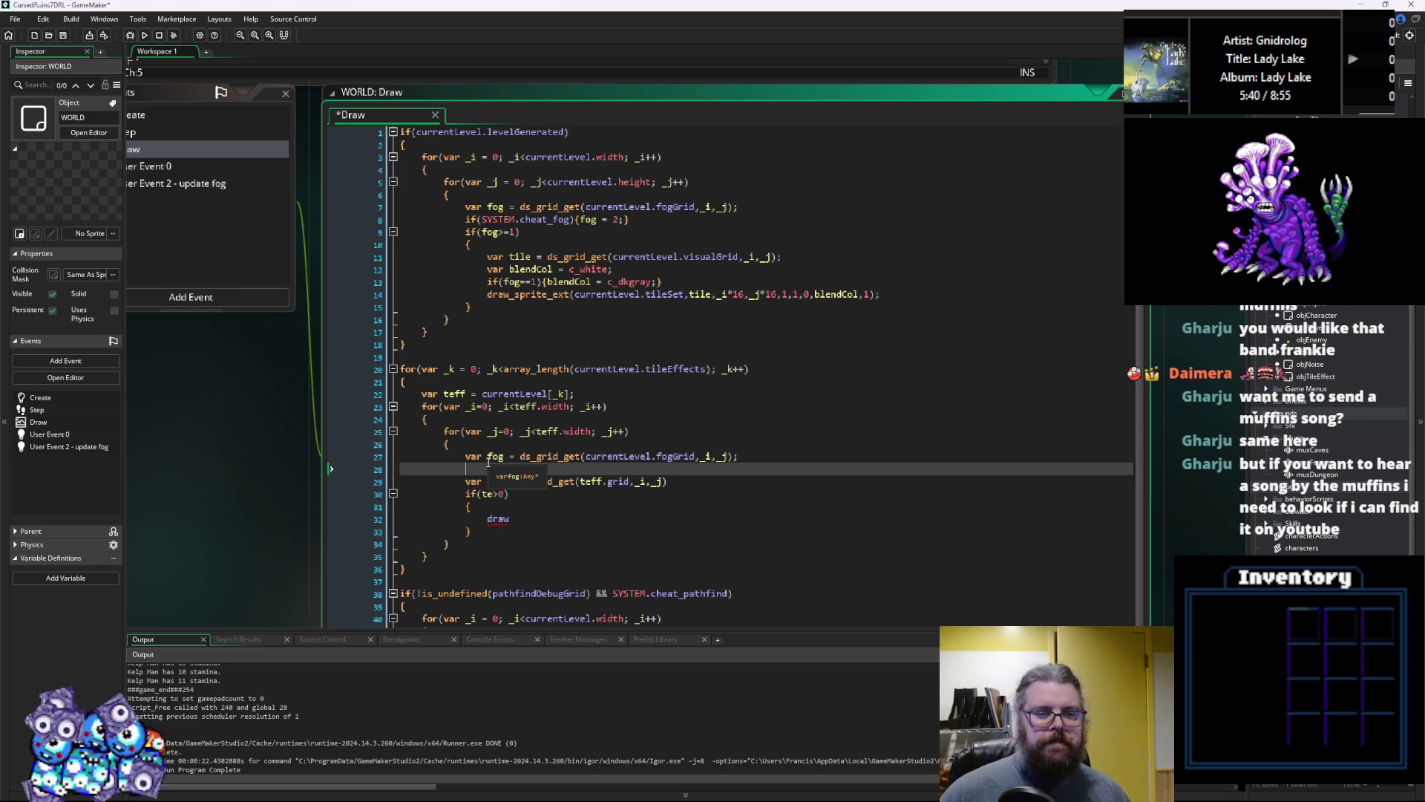
key("ctrl+space")
key("Escape")
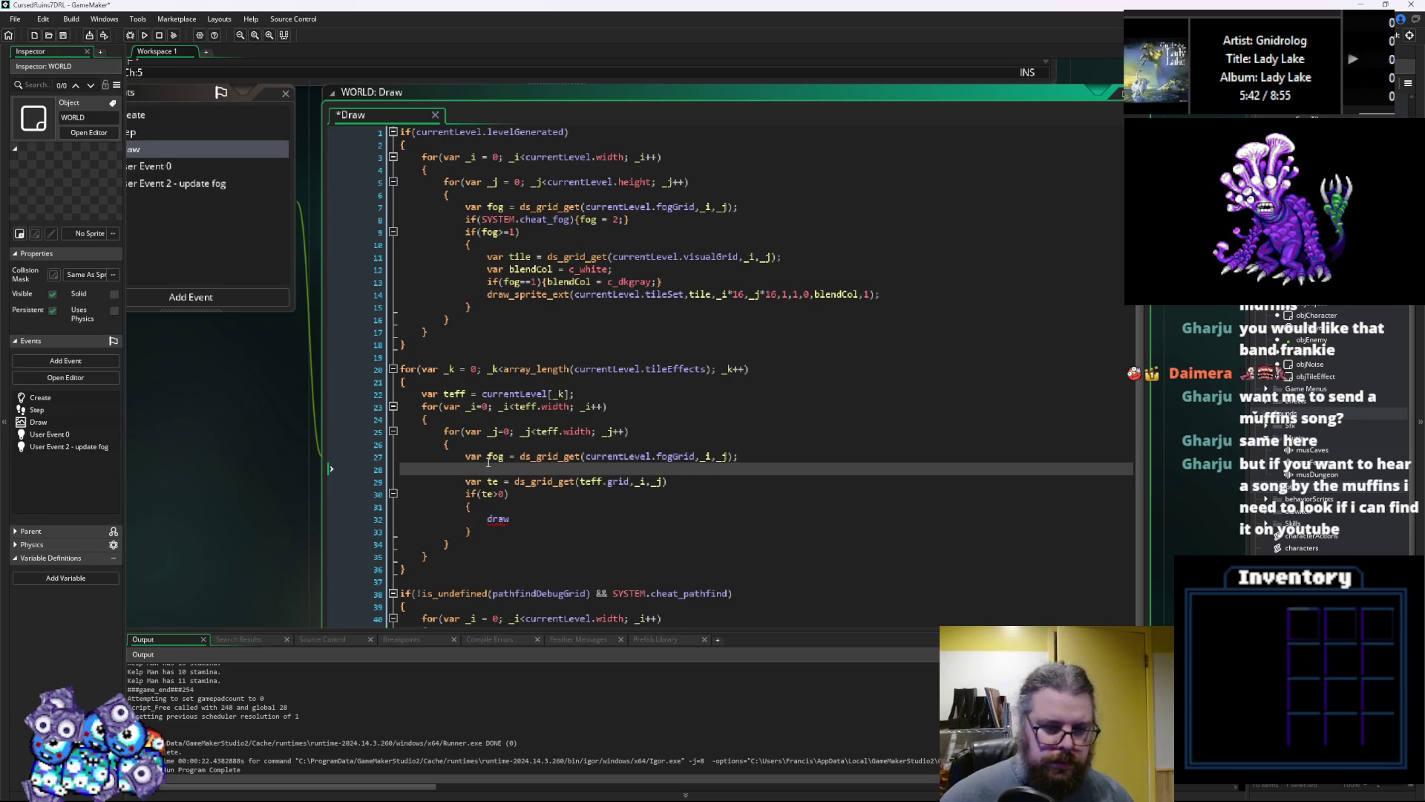
type("if(f")
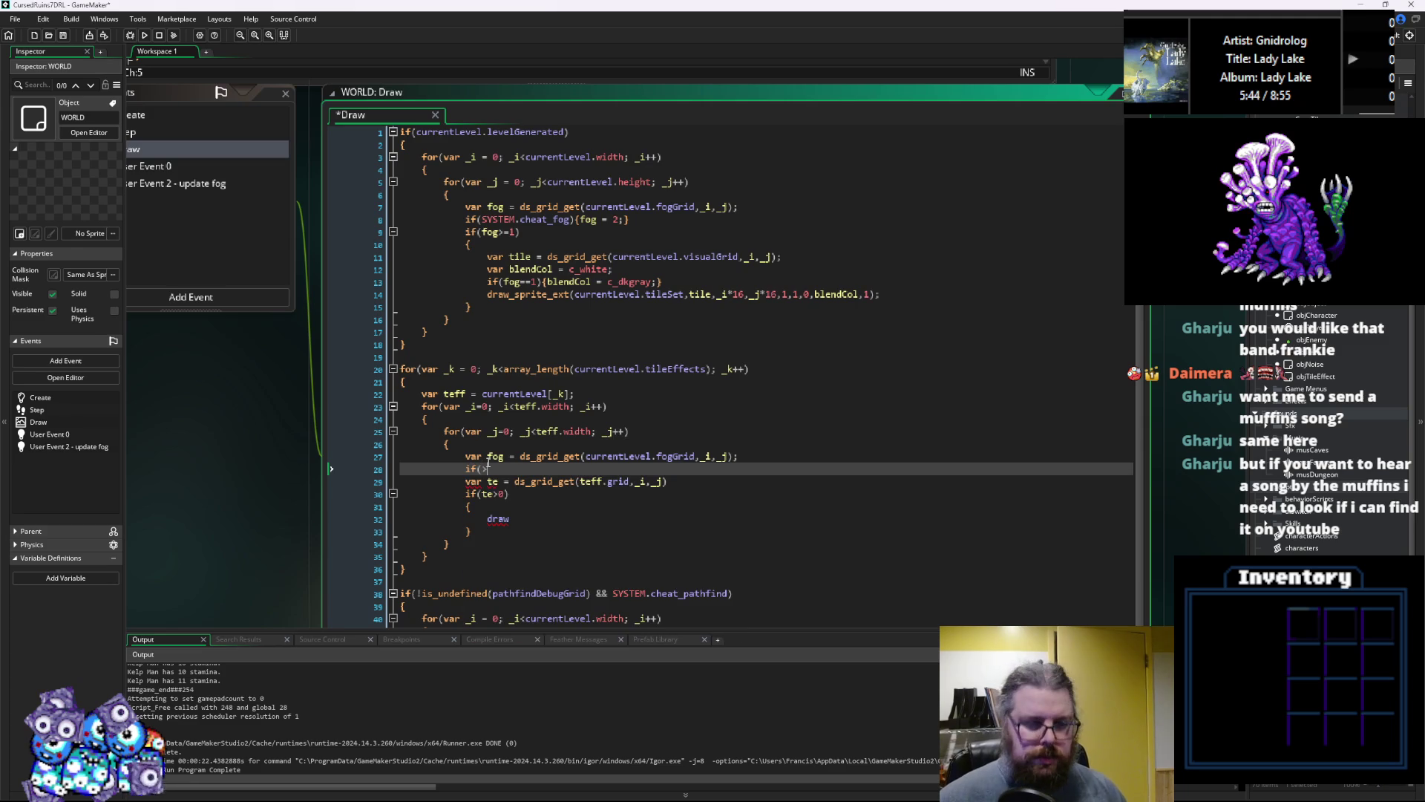
type("og>=")
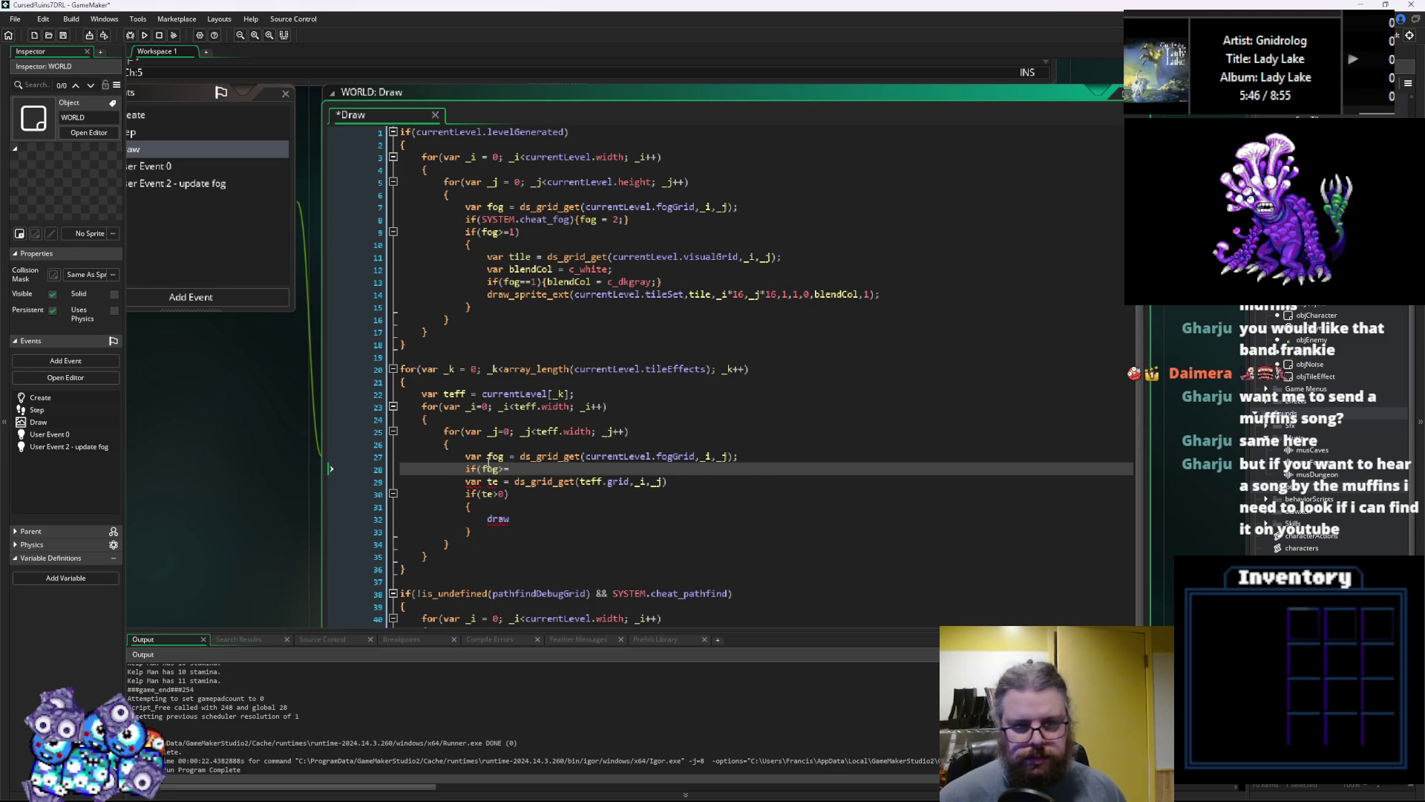
type("1)")
key("Return")
type("{")
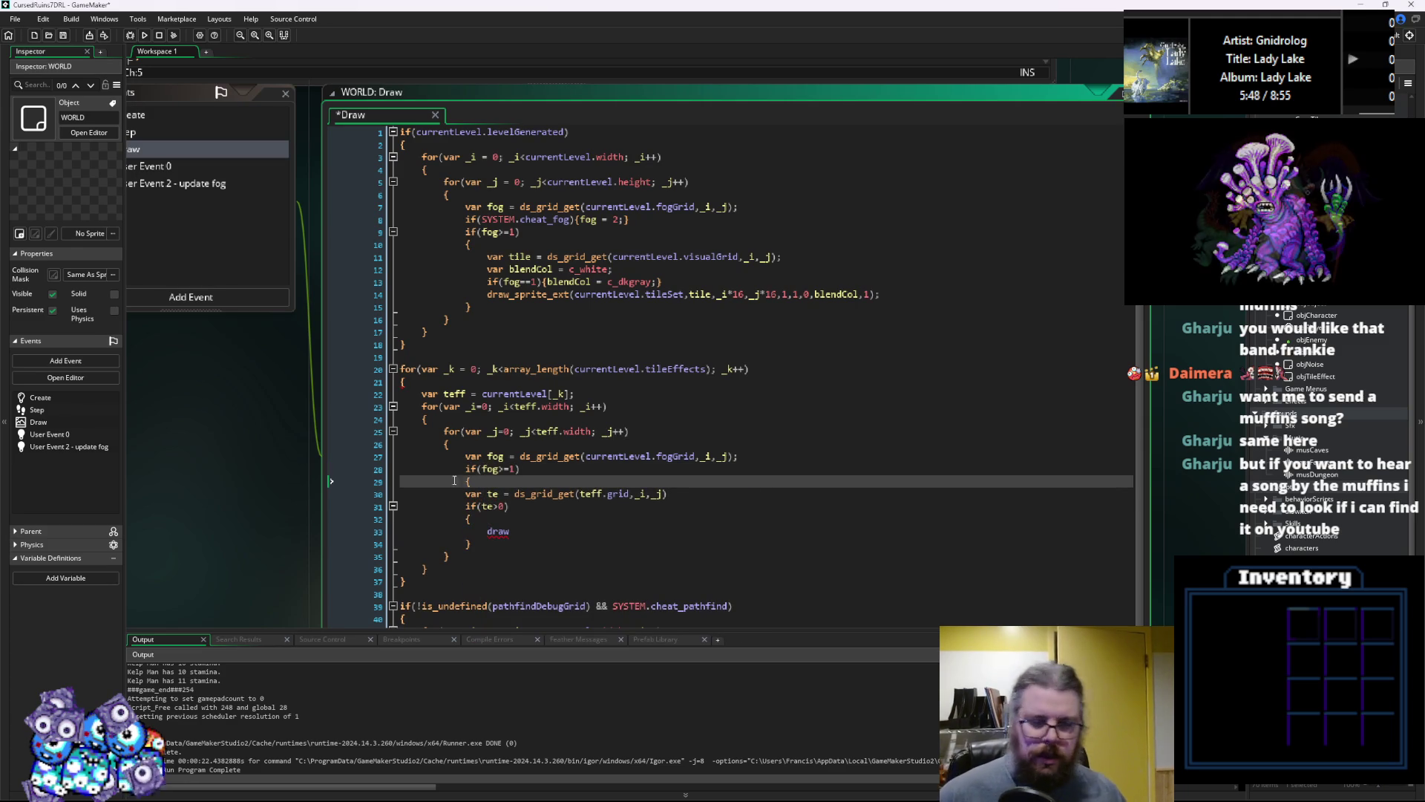
Close the fog-check block with a brace and fix its indentation
left_click(488, 543)
key("Return")
type("}")
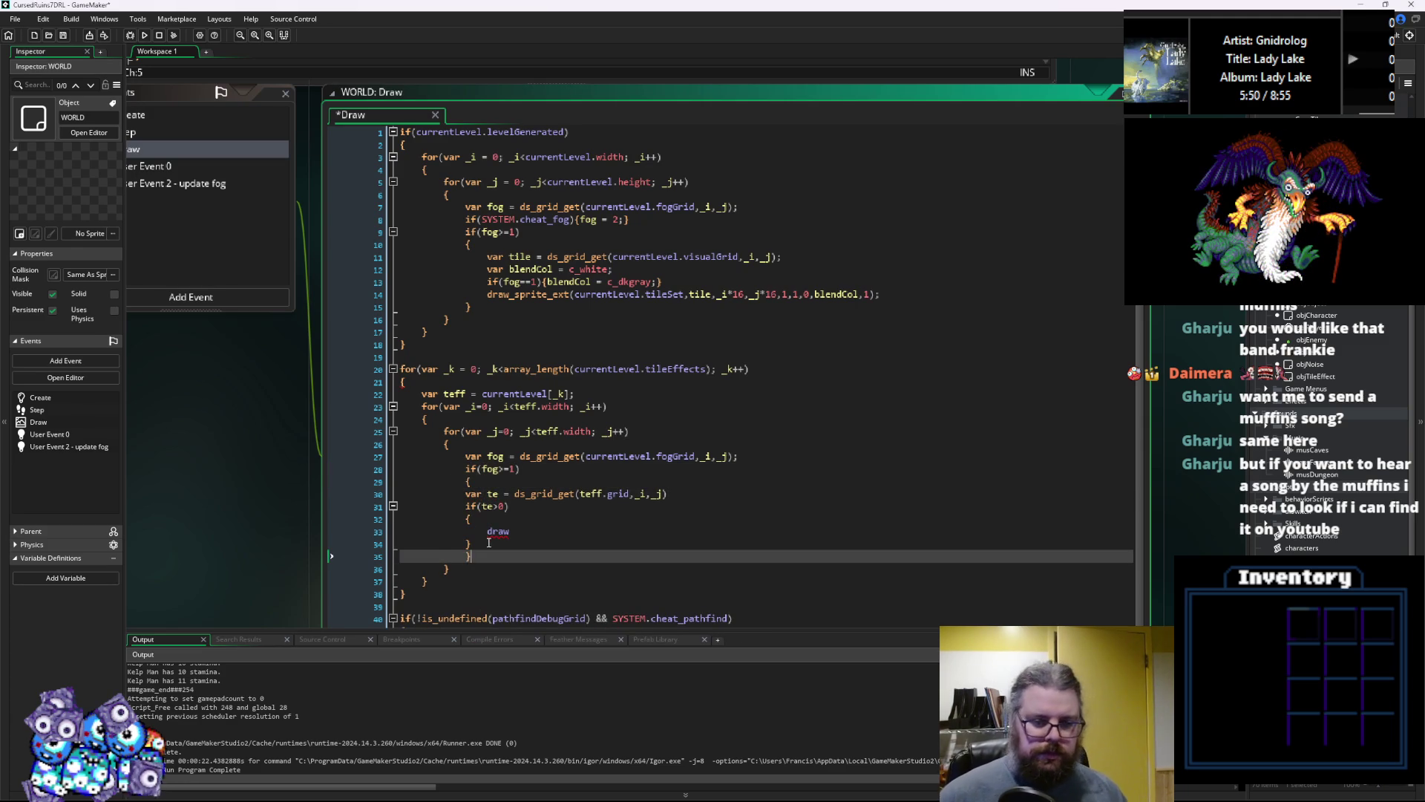
left_click_drag(488, 542, 405, 464)
key("Tab")
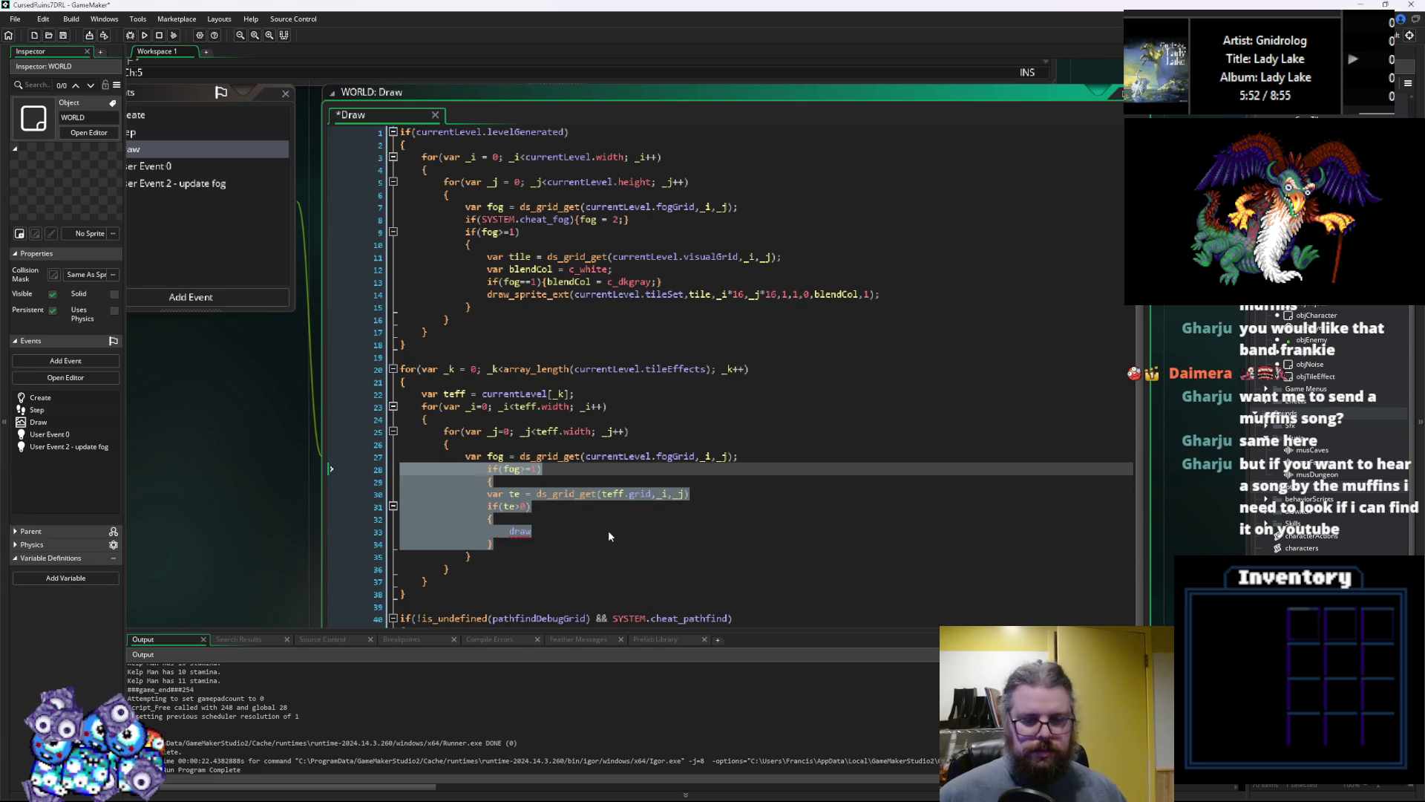
left_click(553, 535)
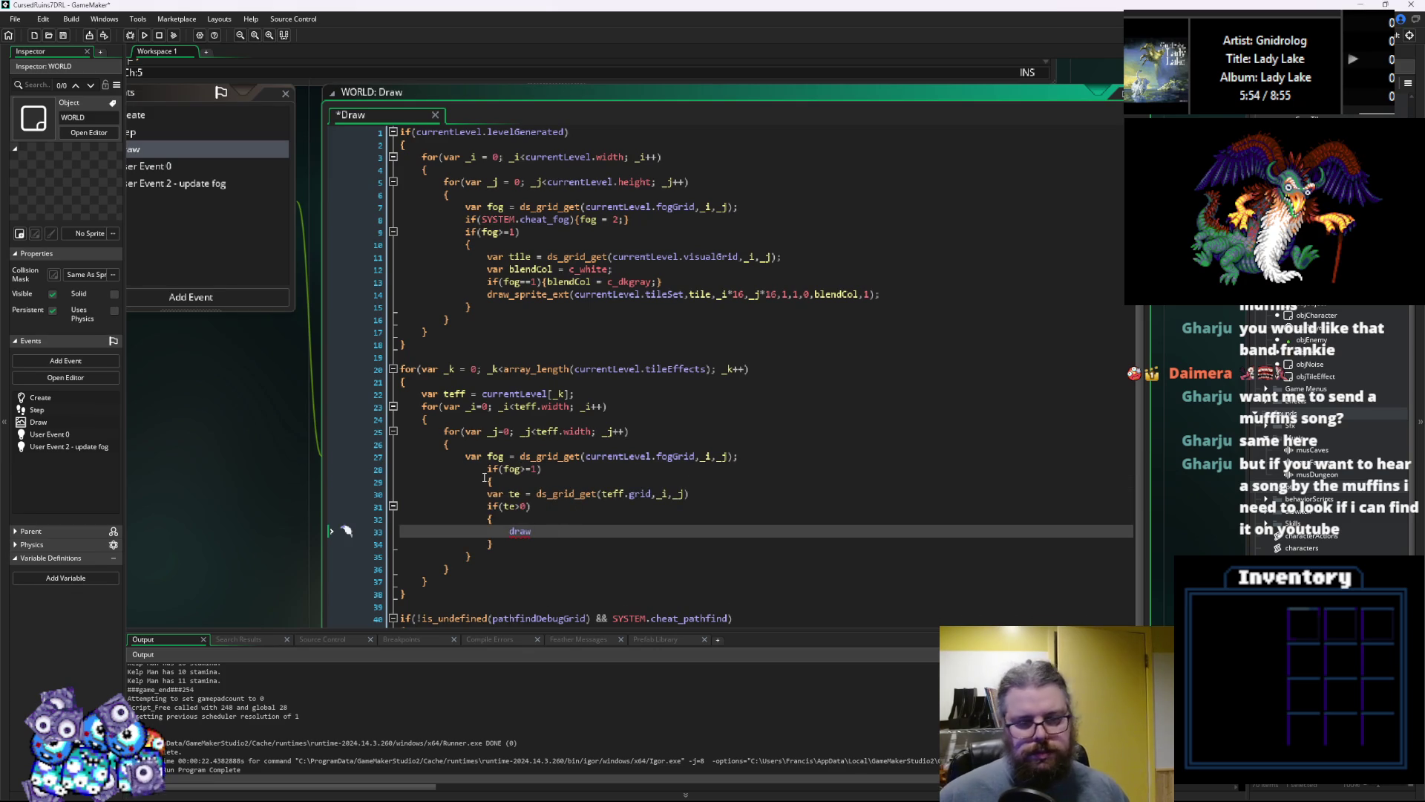
mouse_move(484, 467)
left_mouse_down()
mouse_move(483, 544)
mouse_move(438, 493)
left_mouse_up()
key("shift+Tab")
left_click(482, 533)
Add var blendCol = c_white; followed by the pasted dark-gray fog tint condition
left_click(555, 519)
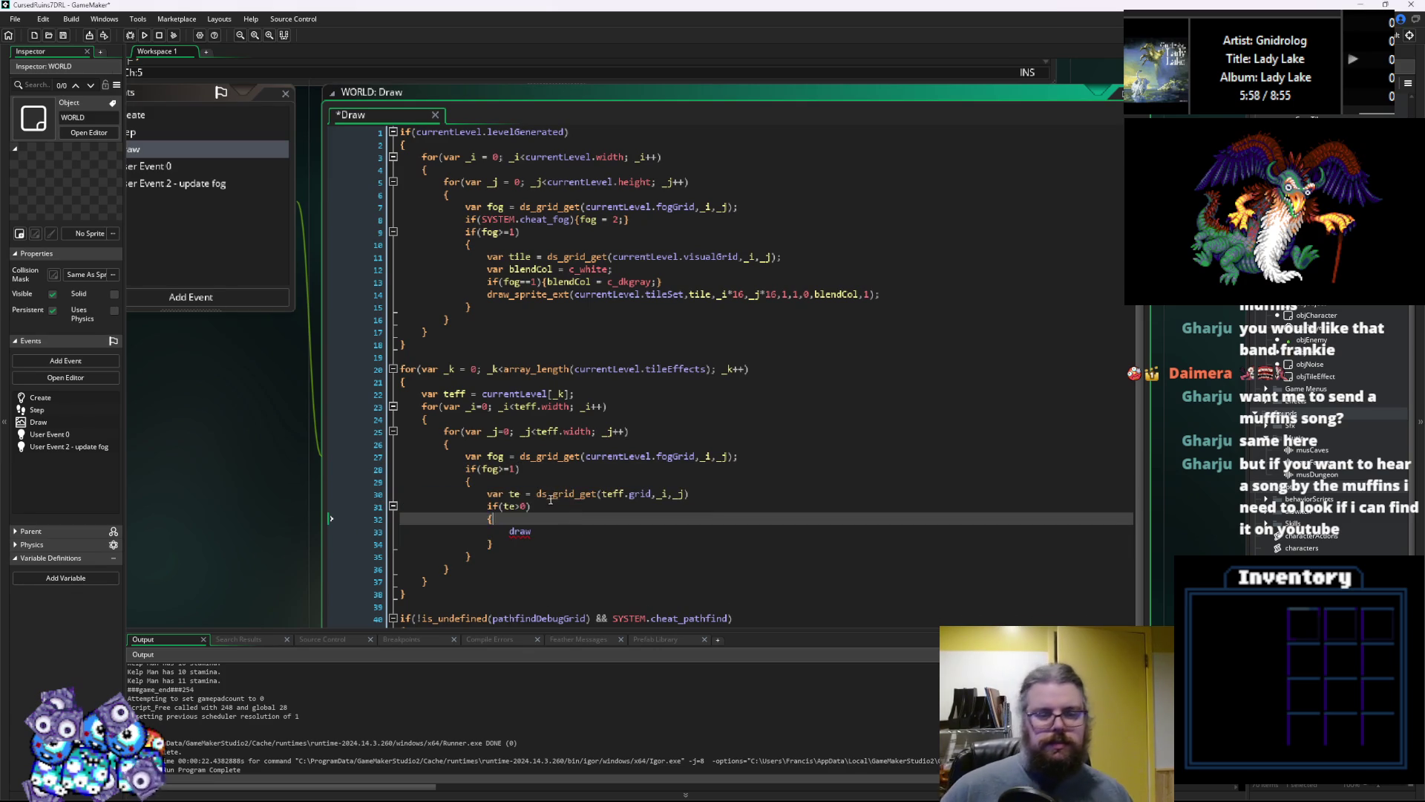
left_click(715, 492)
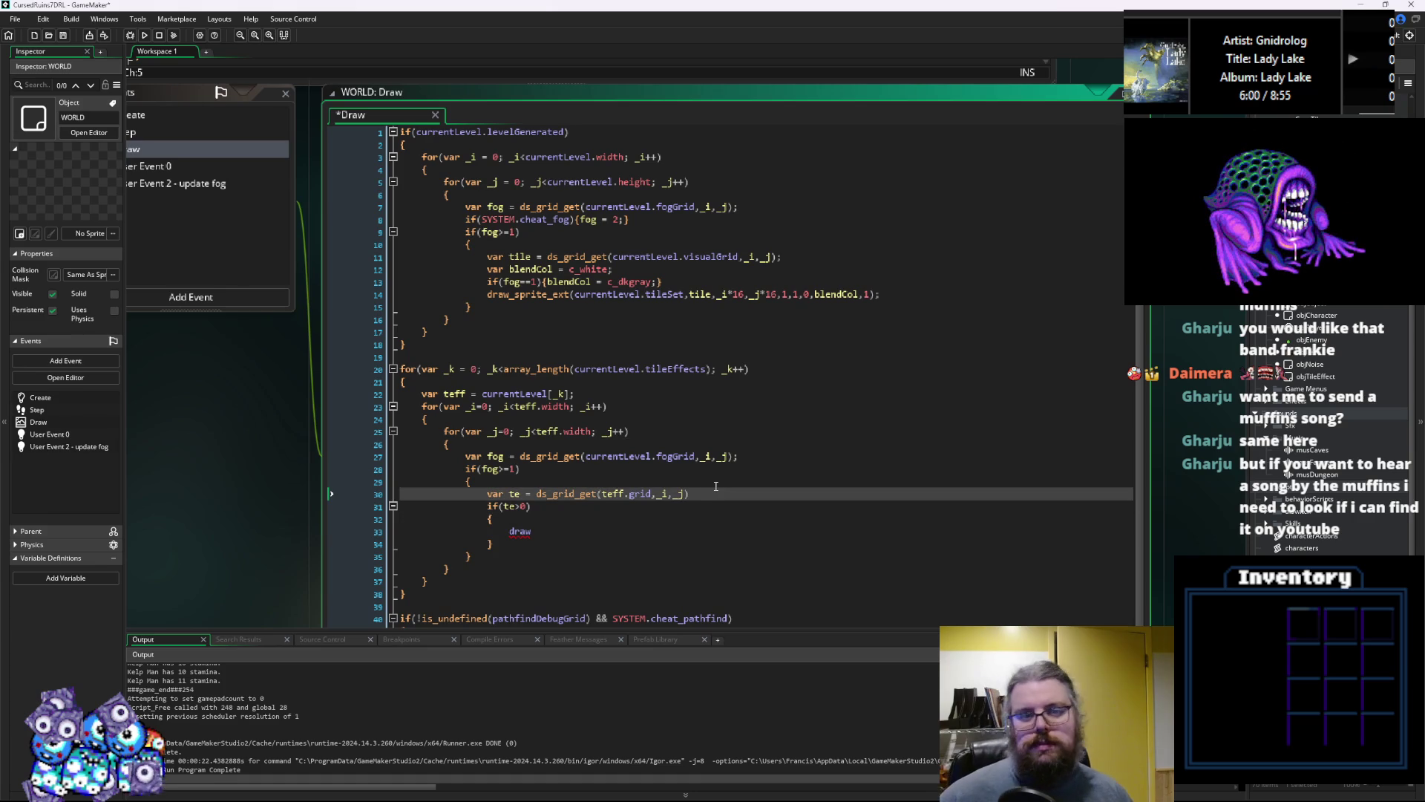
key("Return")
type("var b")
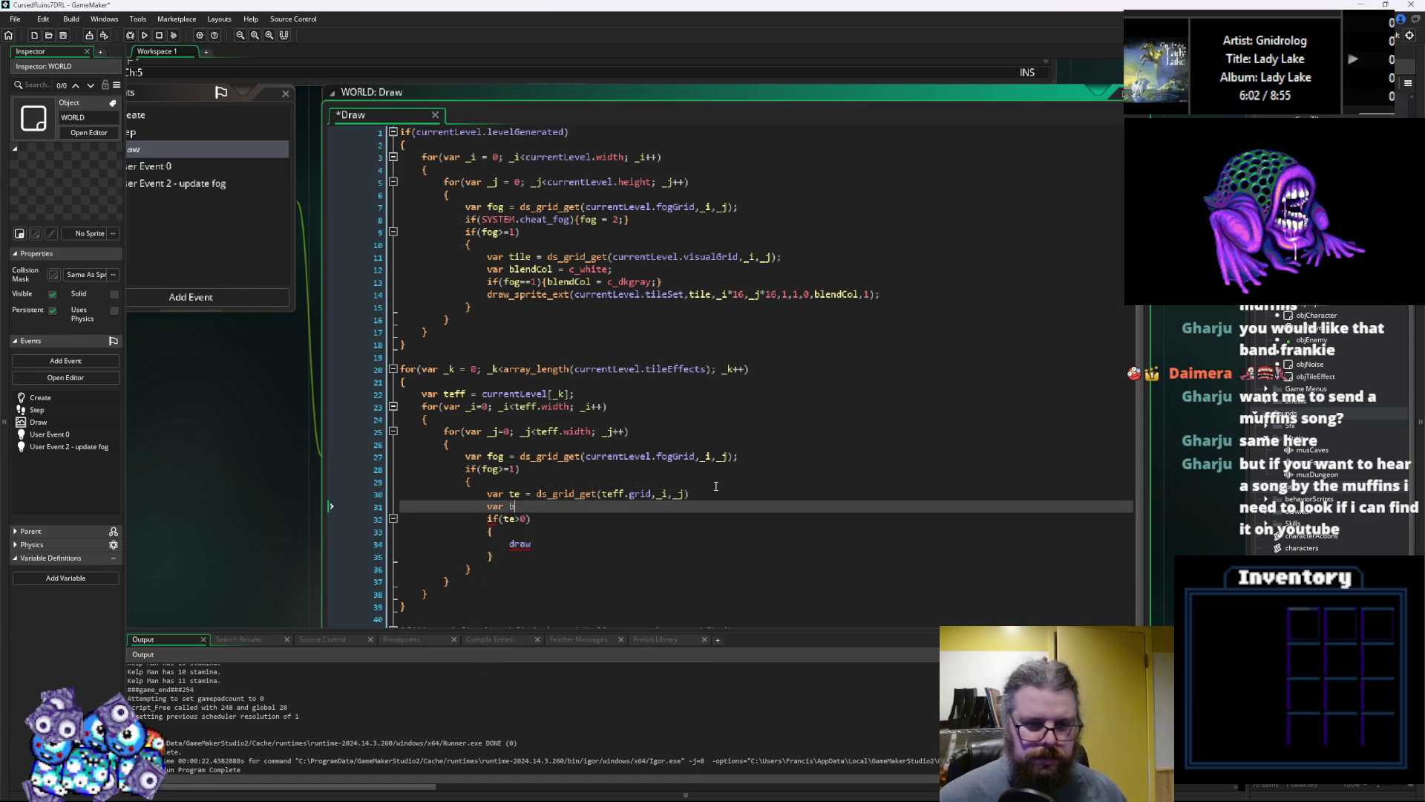
type("lendCol ")
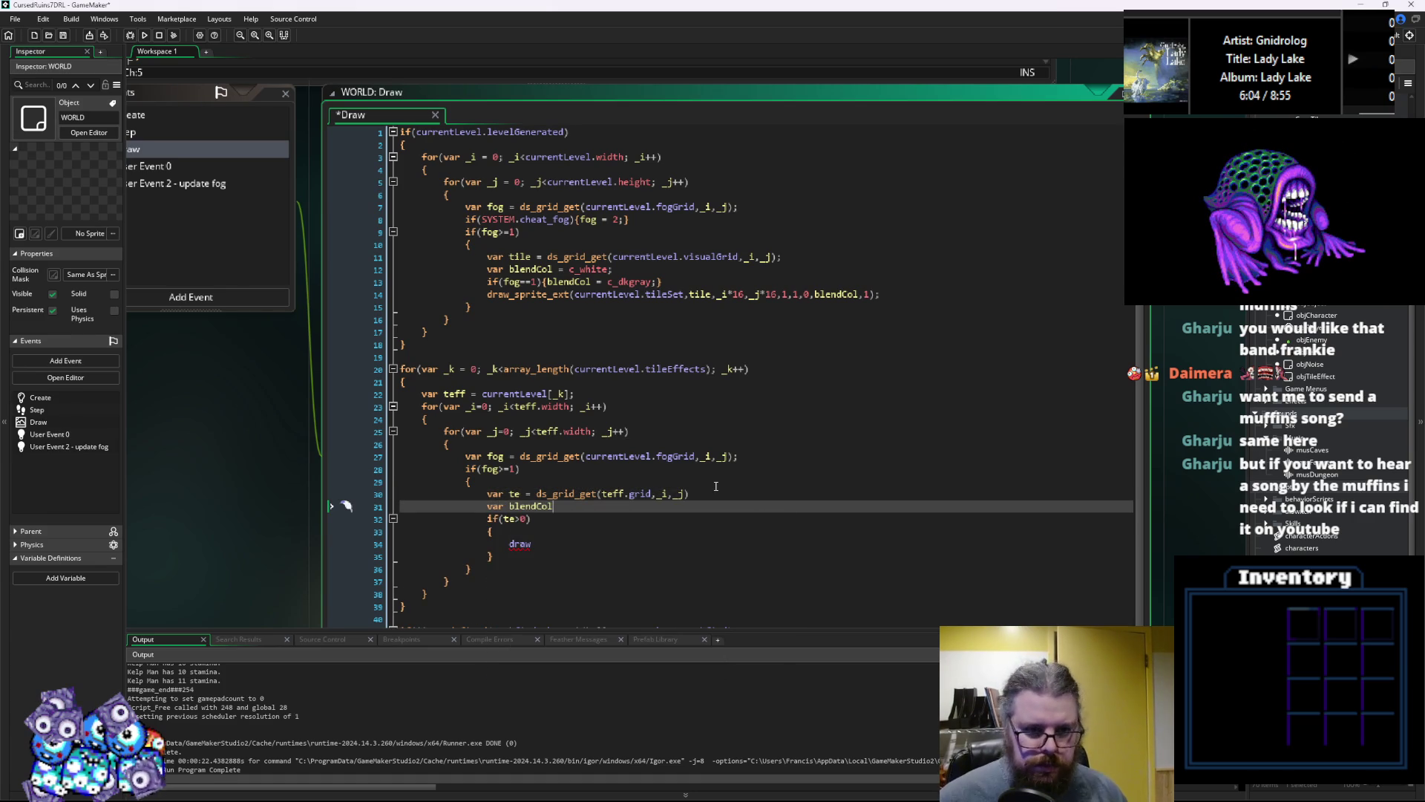
type("=c")
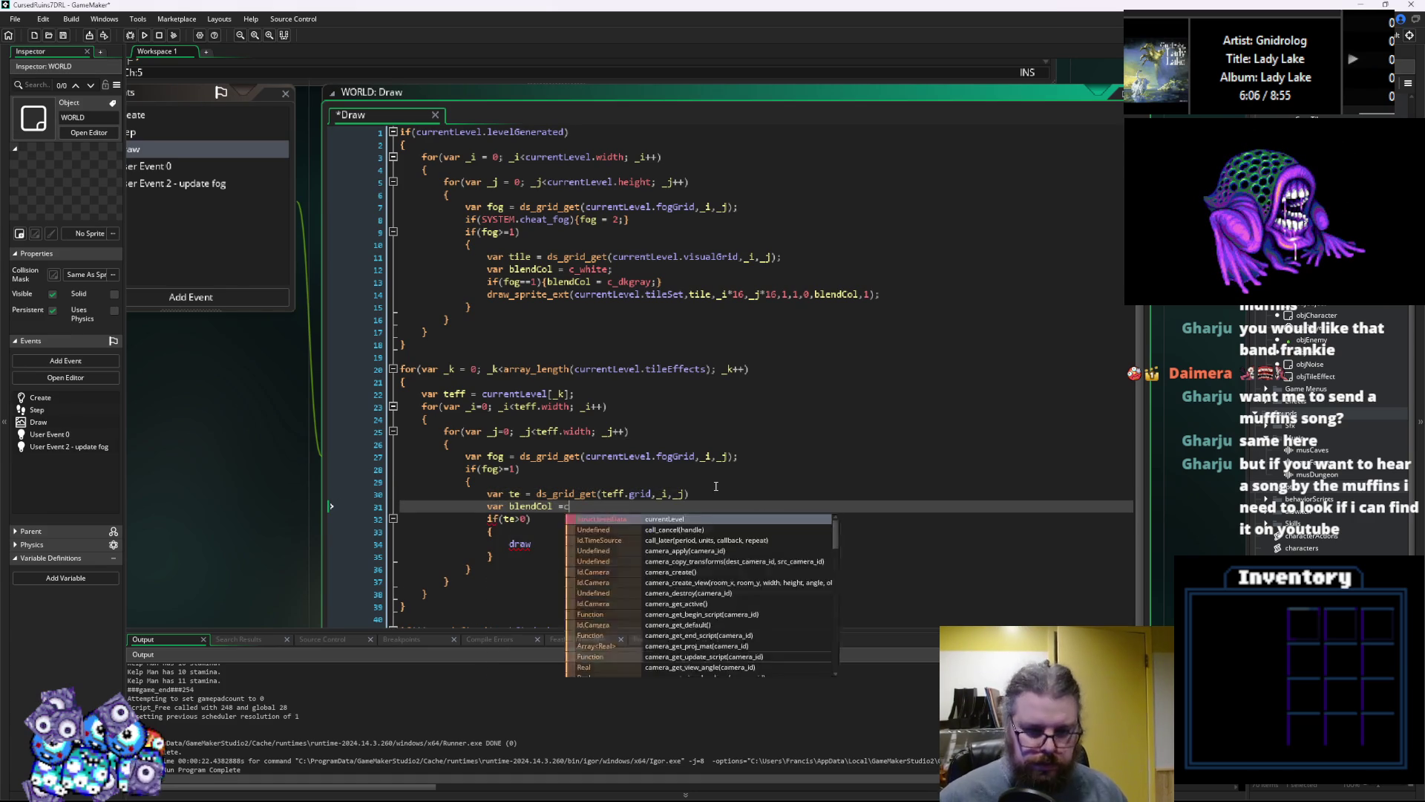
type("_white;")
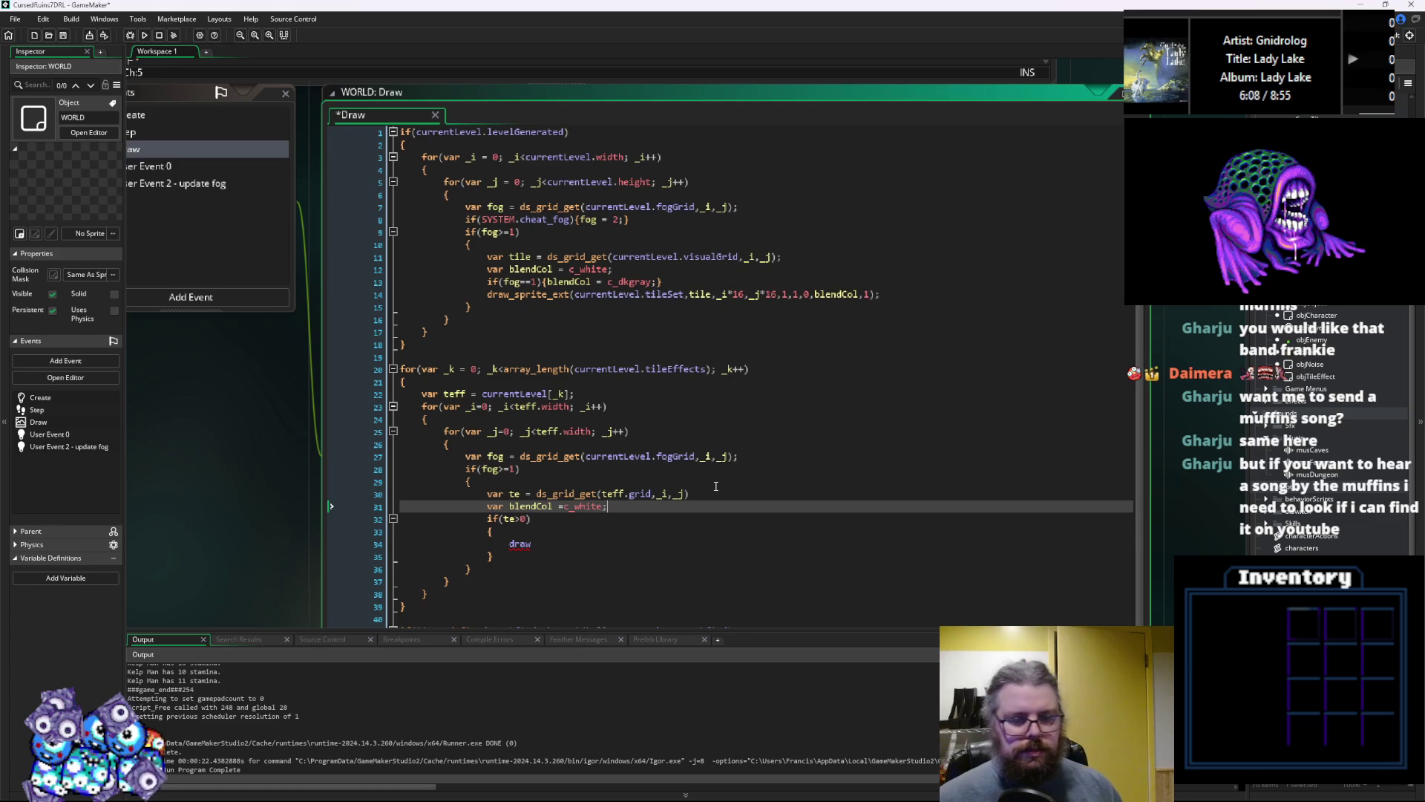
key("Return")
type("if")
left_click(535, 269)
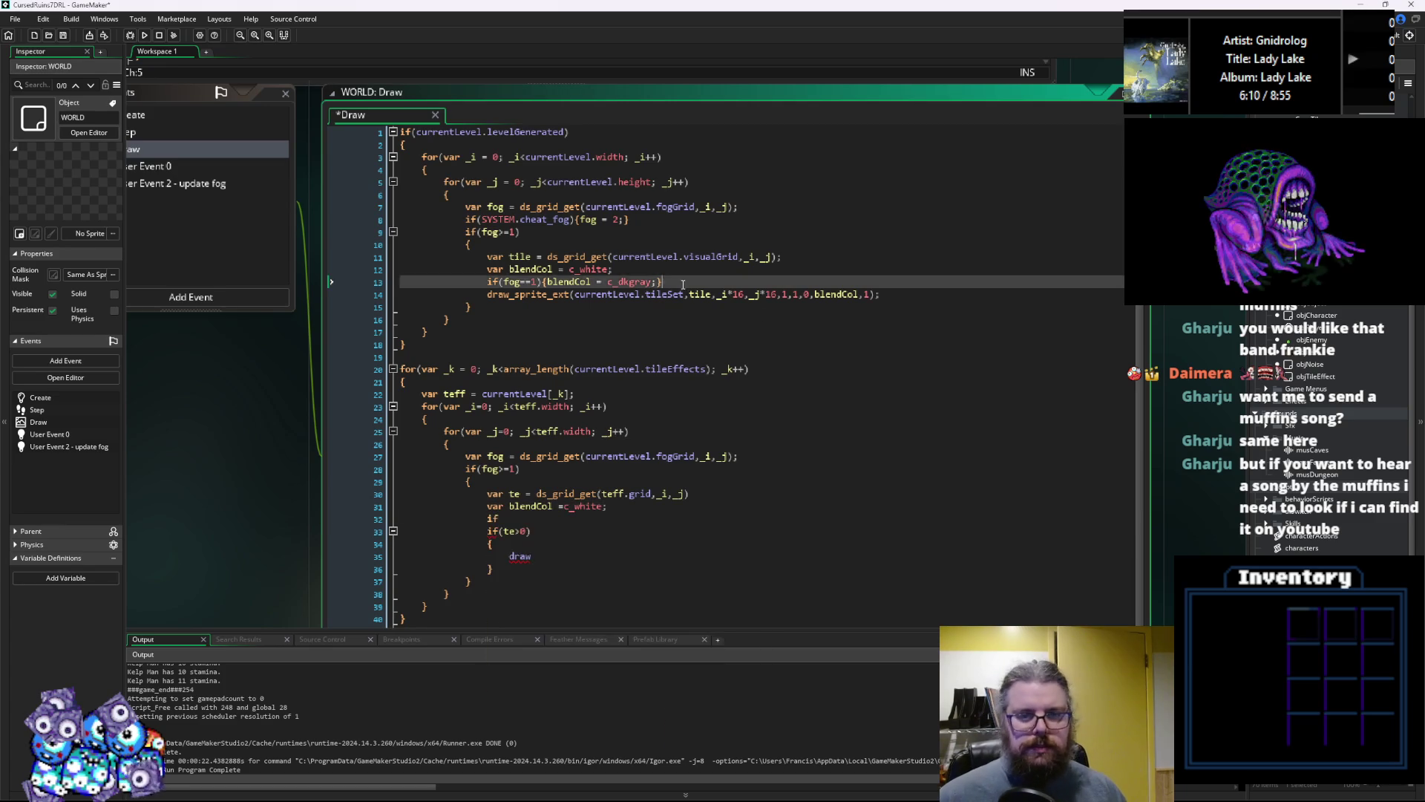
left_click(541, 516)
key("BackSpace")
key("BackSpace")
type("if(fog==1){blendCol = c_dkgray;}")
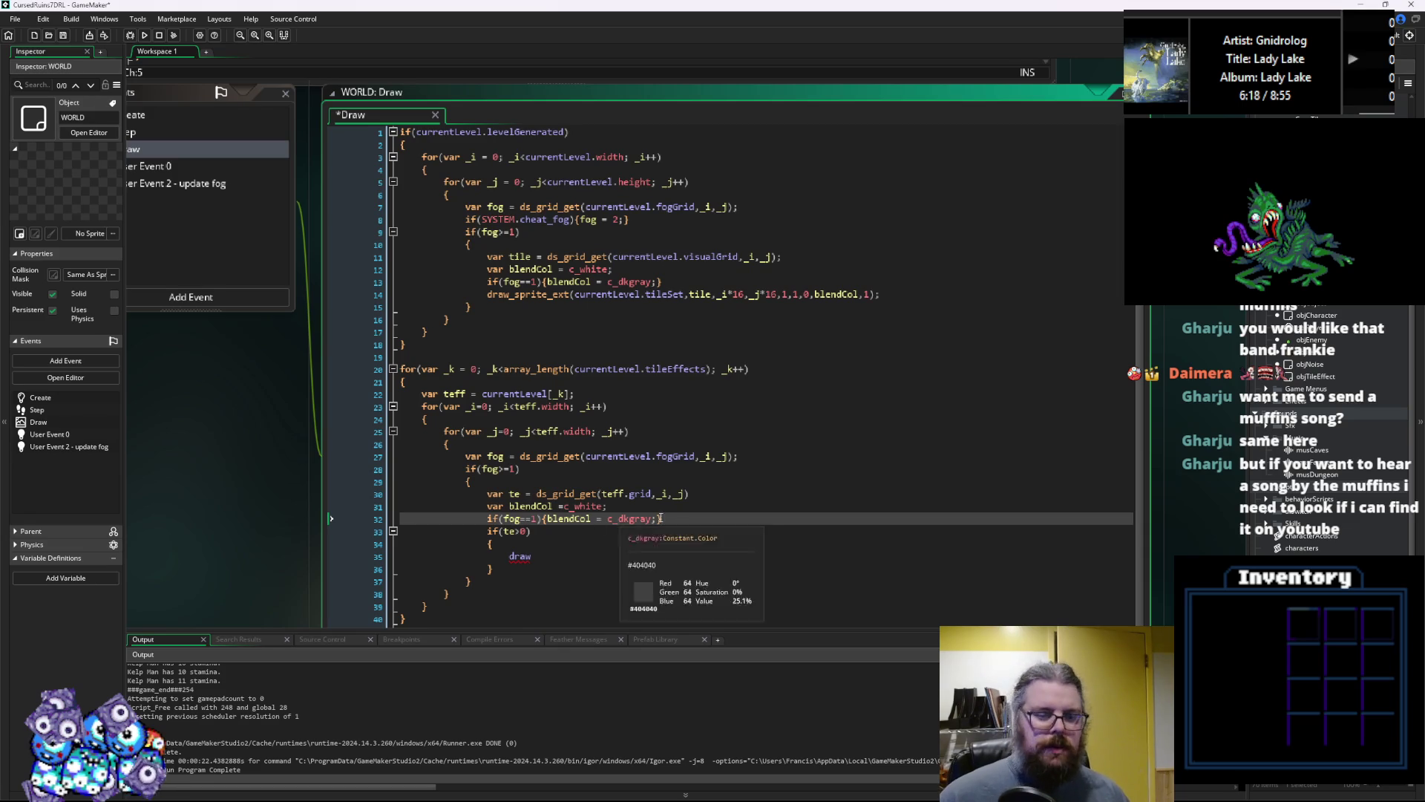
Move the lookup and blend colour lines inside the te>0 block and tidy indentation
left_click_drag(665, 518, 484, 499)
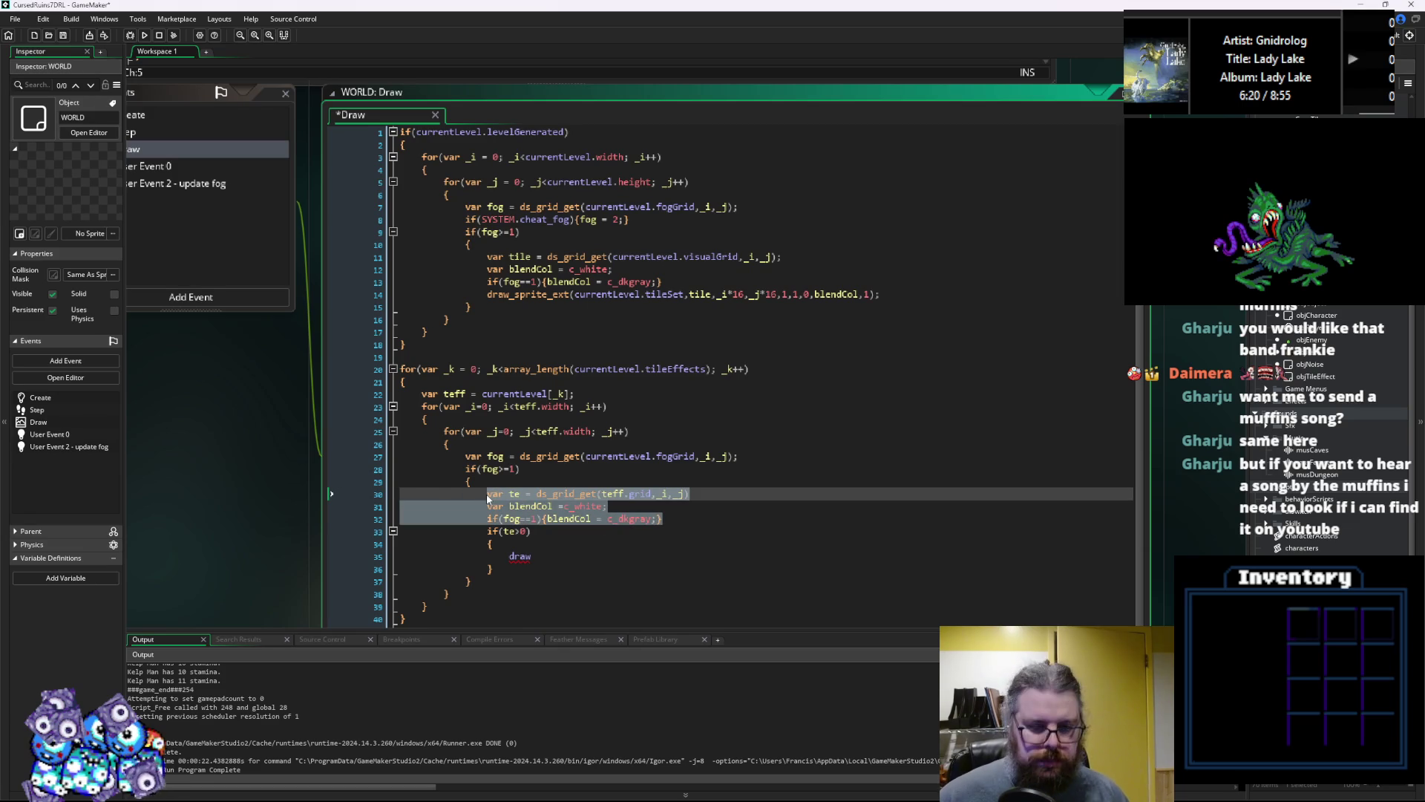
key("ctrl+x")
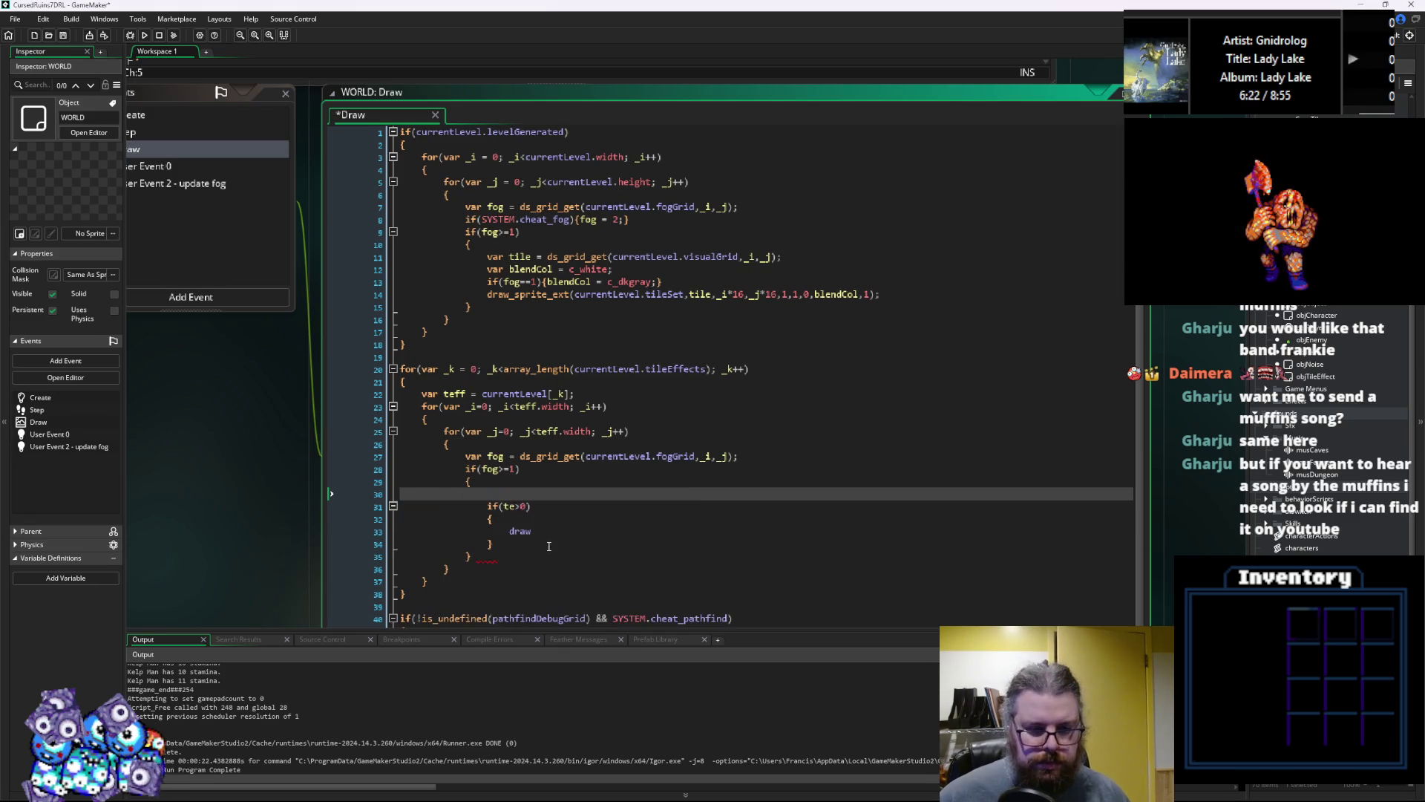
left_click(551, 517)
key("Return")
key("ctrl+v")
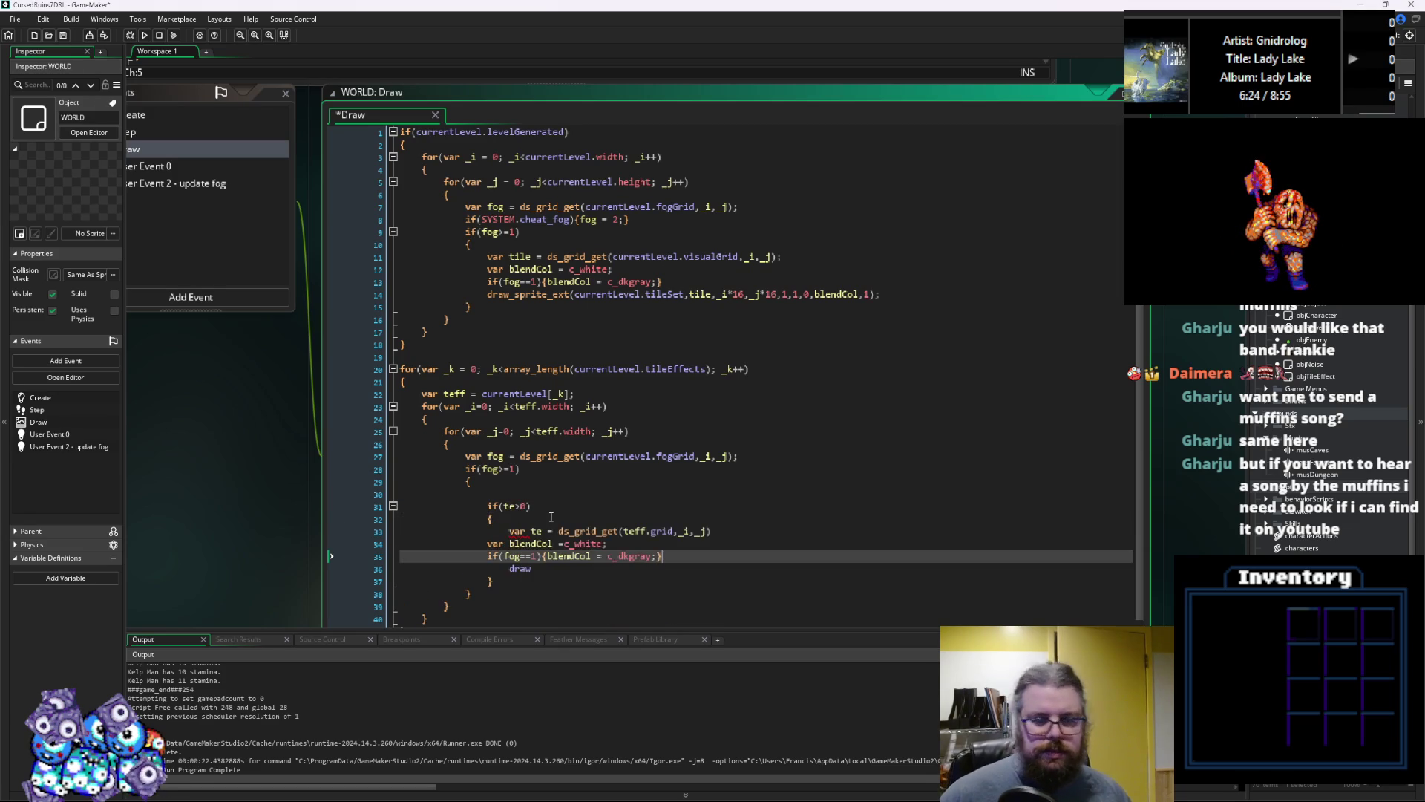
mouse_move(671, 553)
left_mouse_down()
mouse_move(404, 556)
mouse_move(401, 544)
left_mouse_up()
key("Tab")
left_click(512, 487)
left_click(504, 494)
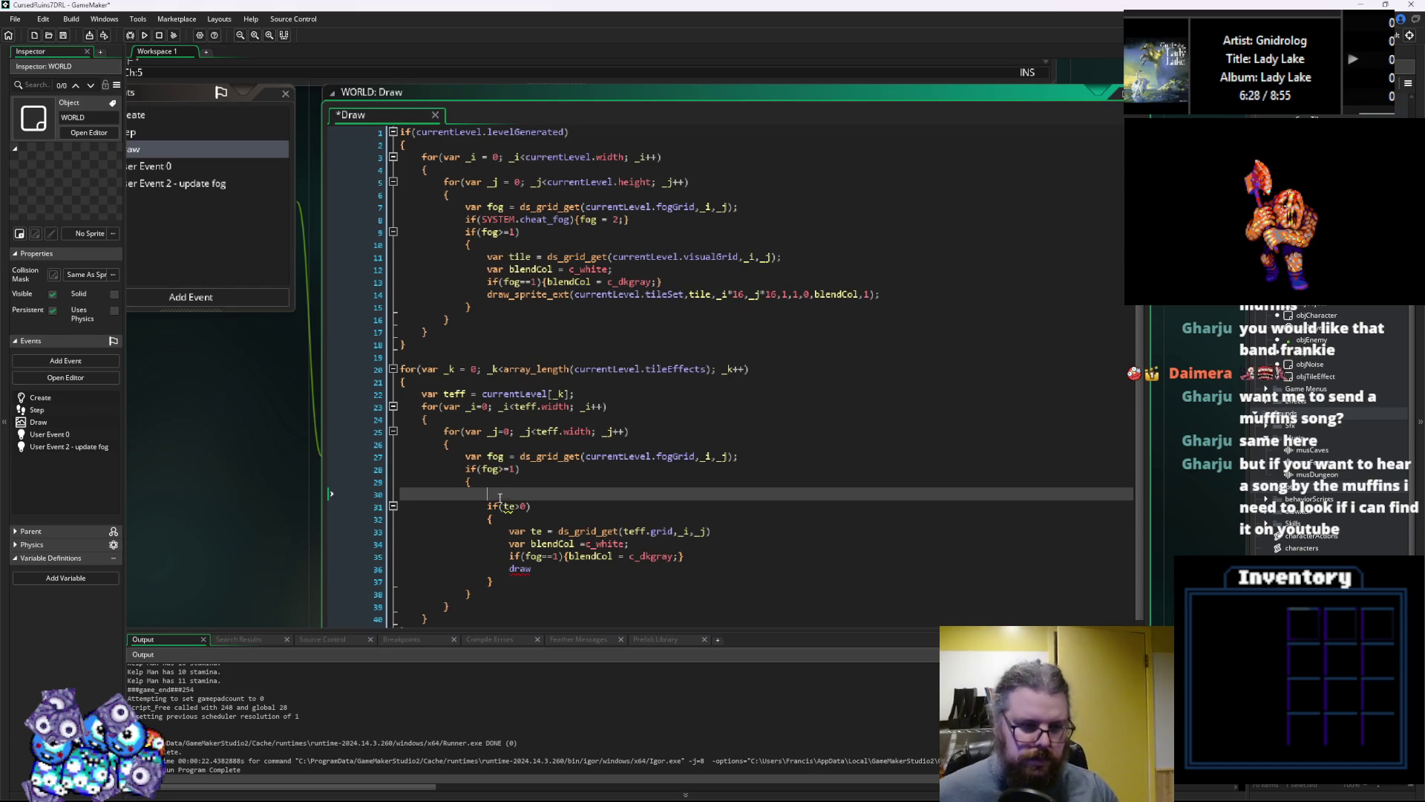
key("BackSpace")
key("BackSpace")
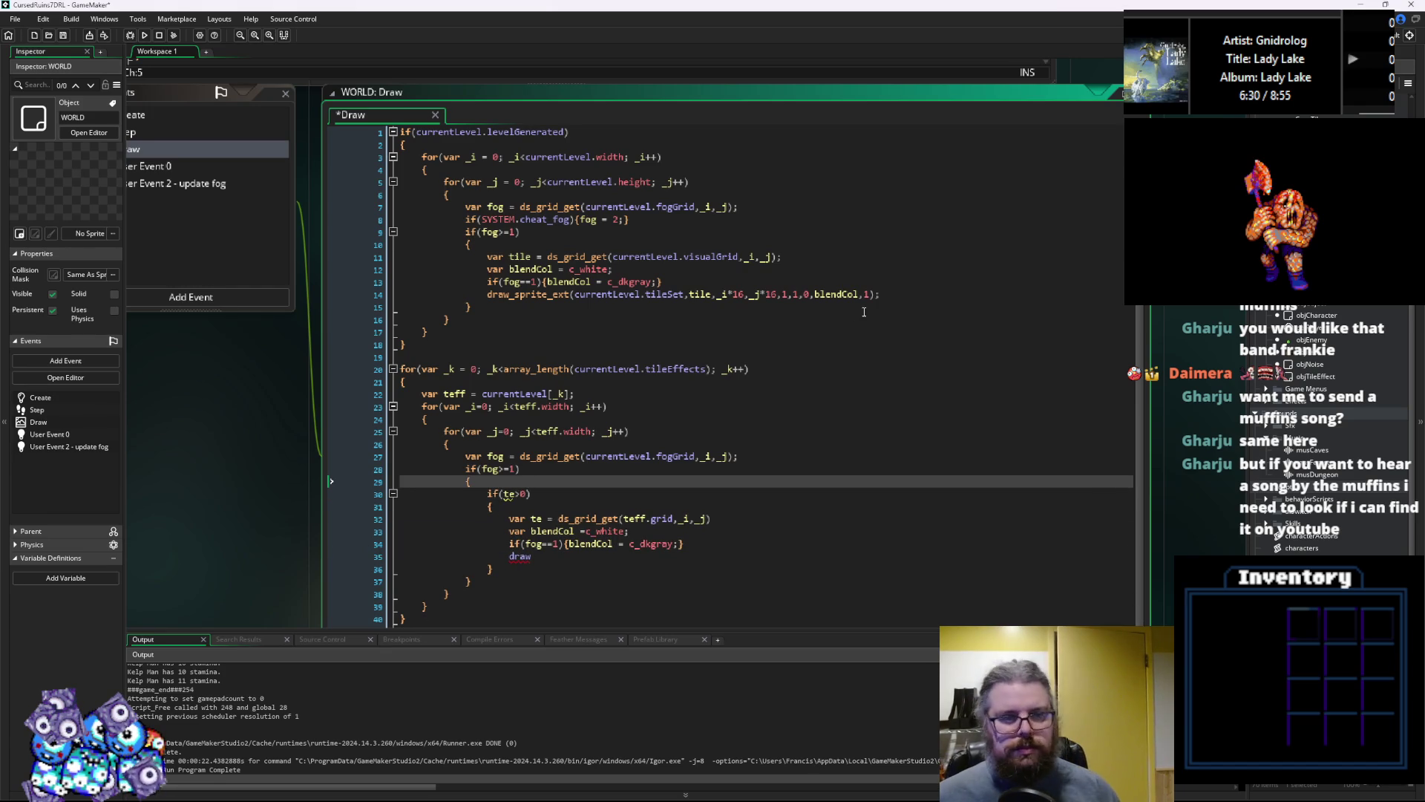
Replace the draw placeholder with the tile draw_sprite_ext call, its sprite changed to teff.eff
left_click_drag(899, 294, 488, 294)
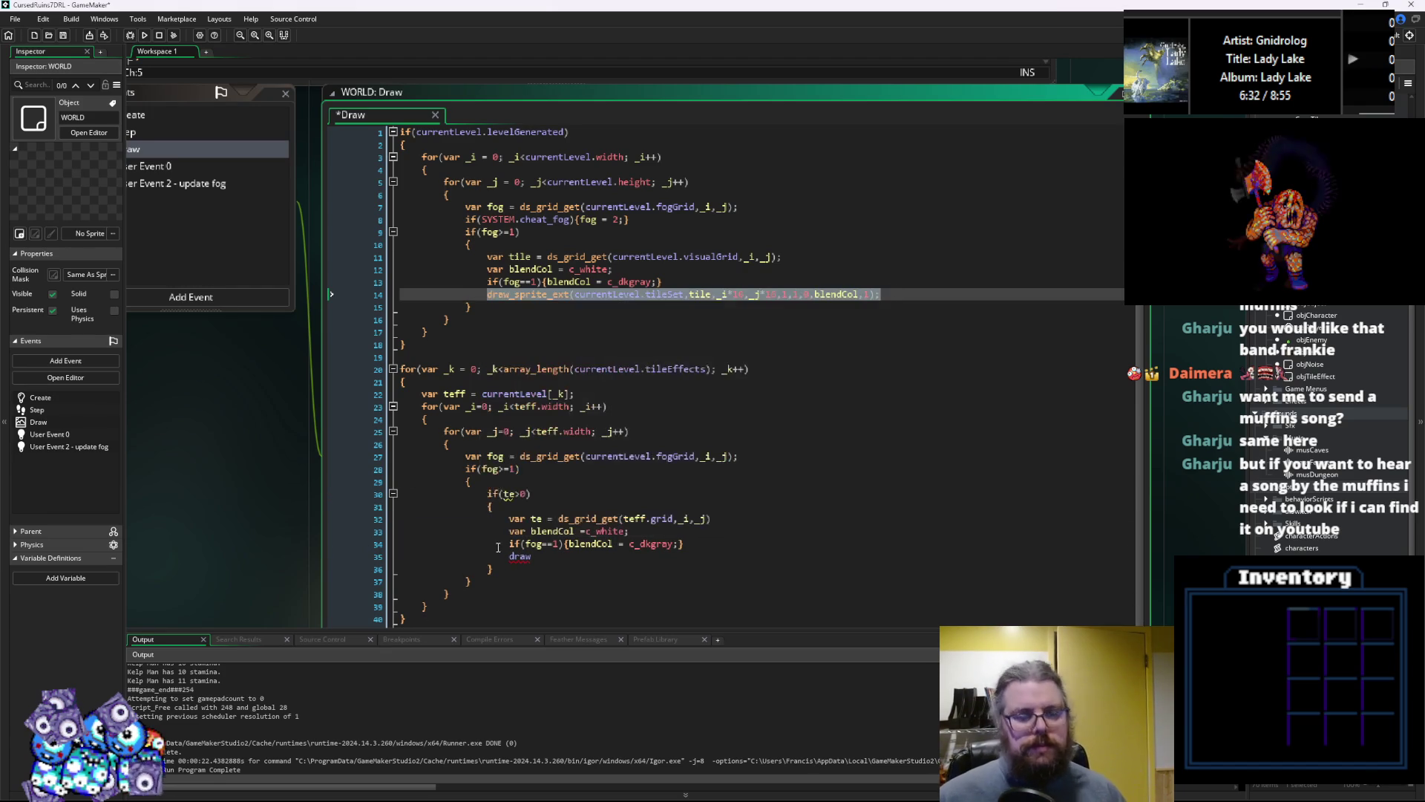
key("ctrl+c")
double_click(545, 562)
key("ctrl+v")
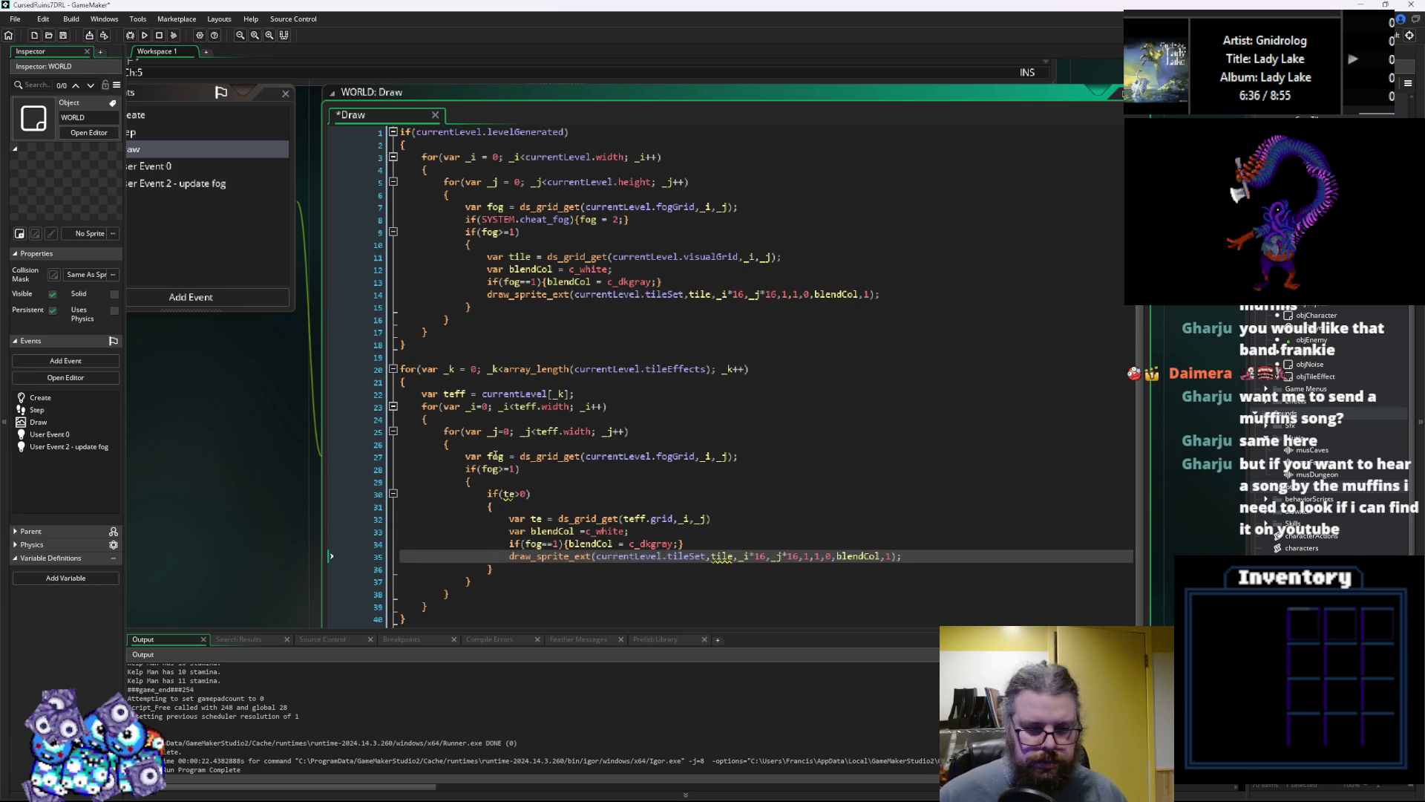
left_click(454, 393)
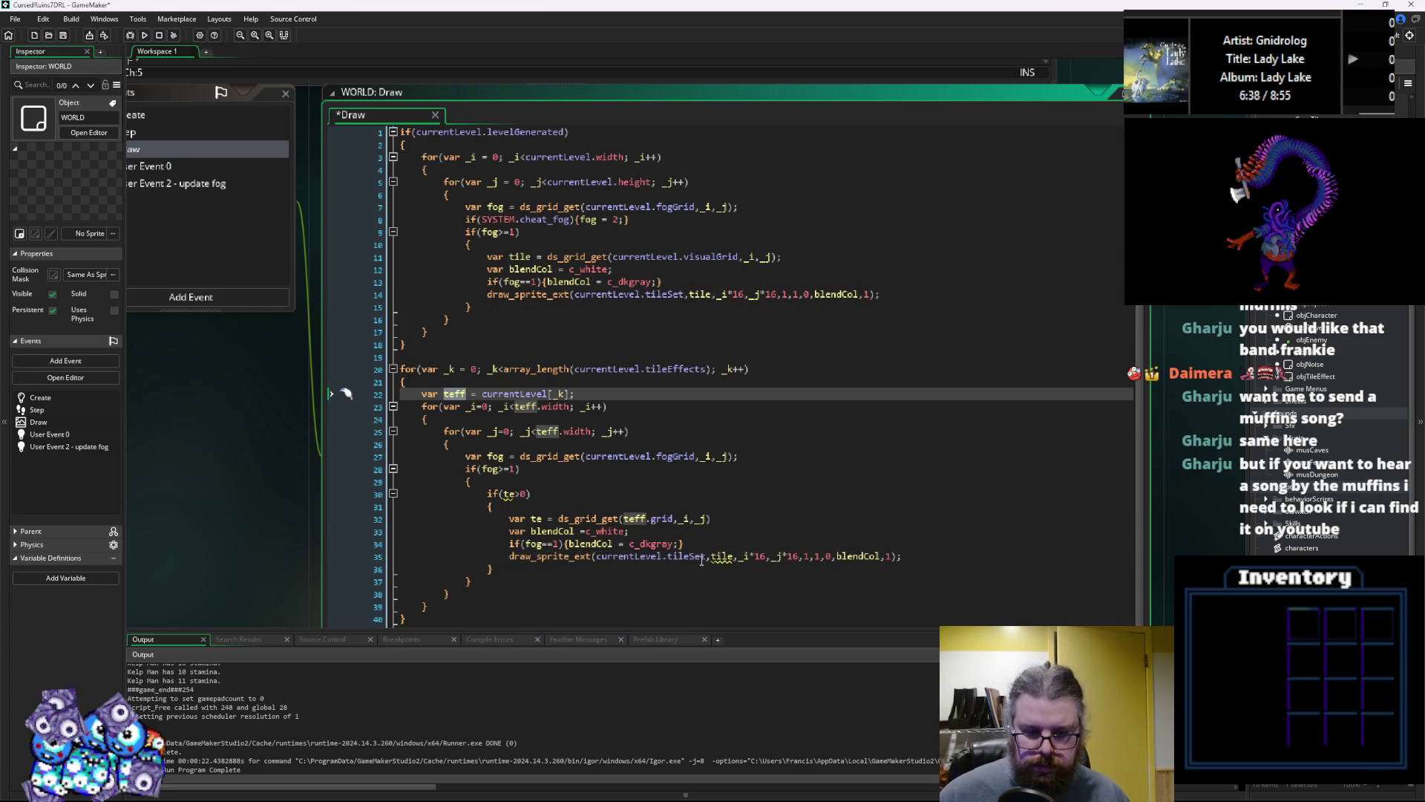
double_click(634, 556)
left_click(705, 556, "shift")
type("teff.eff")
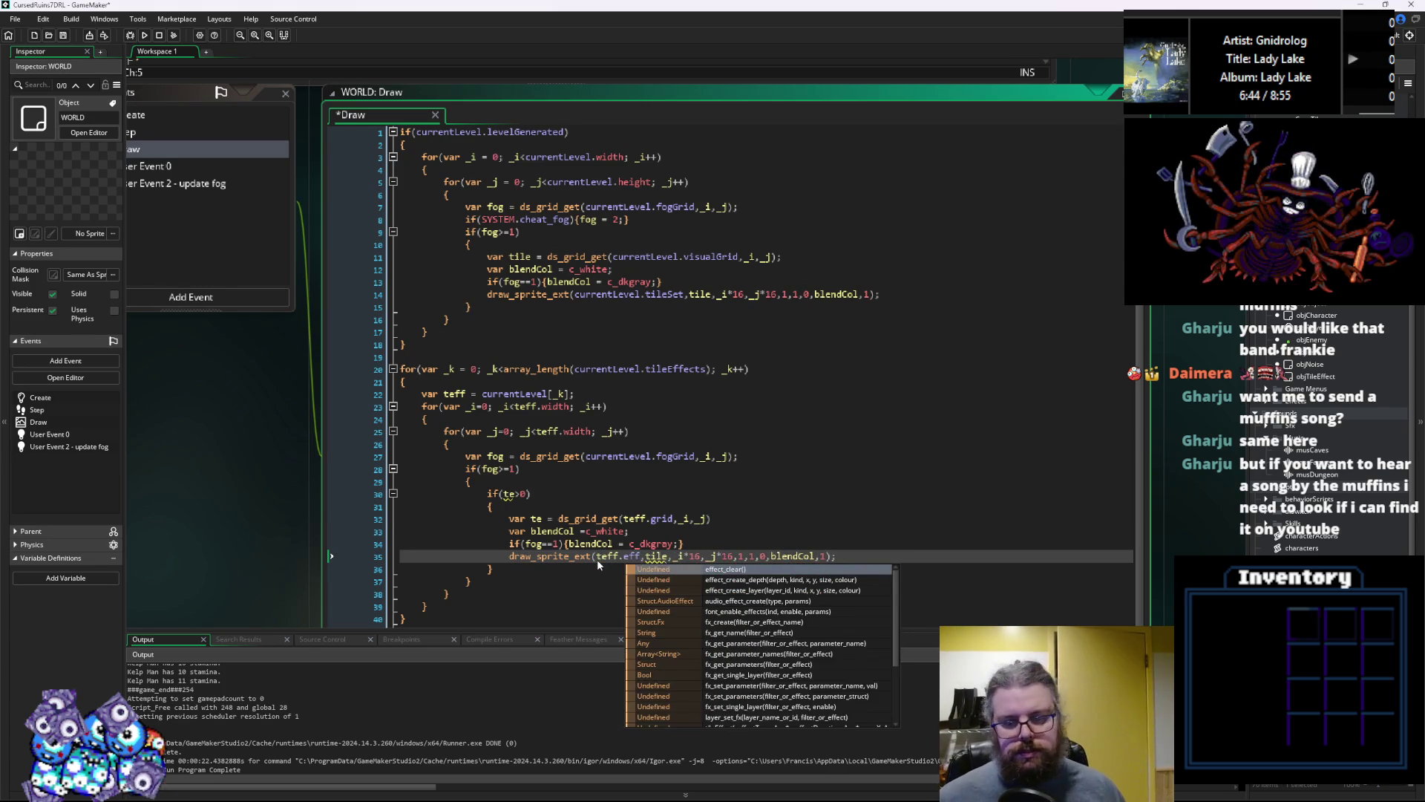
key("Escape")
Check the tileEffect script's property names, then return to the Draw code
middle_click(597, 560)
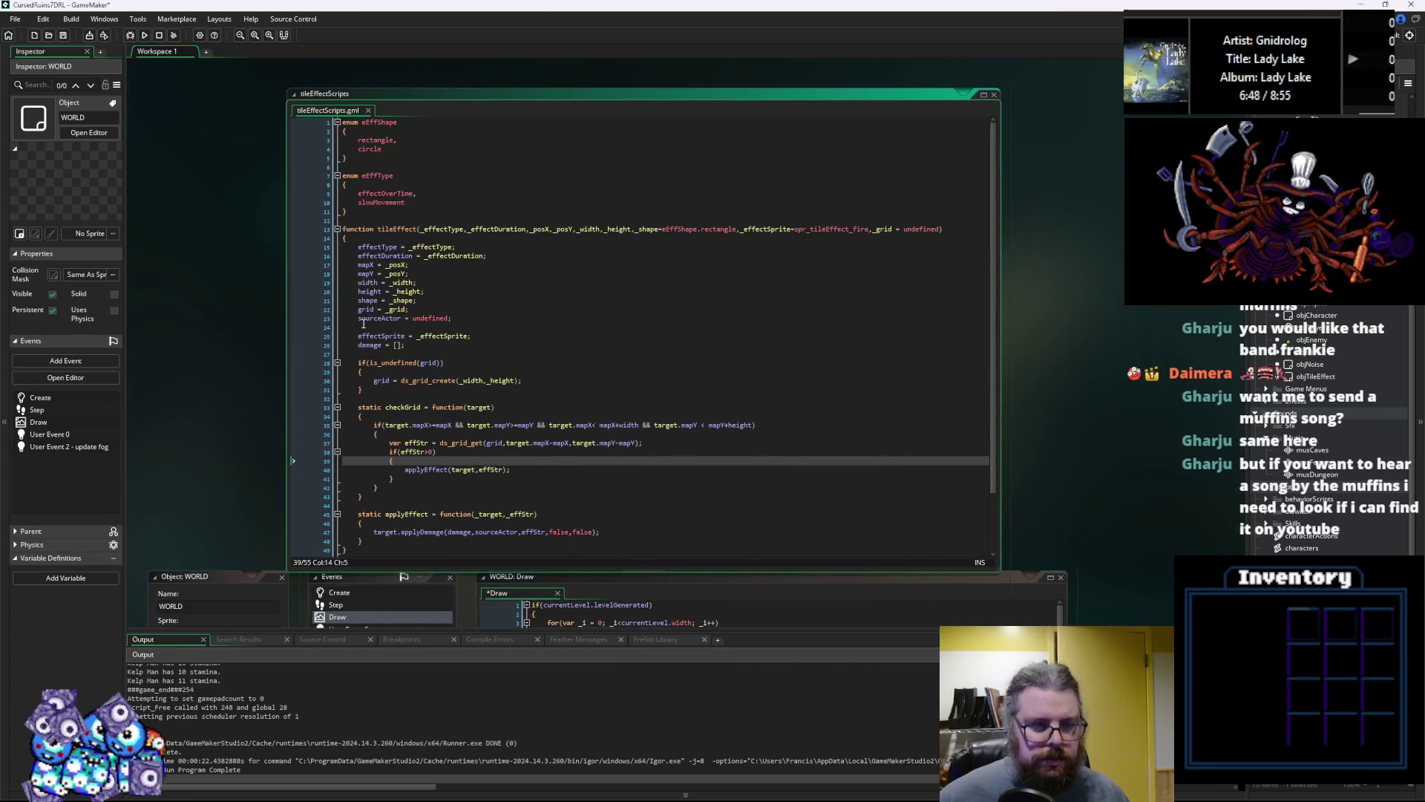
left_click(369, 291)
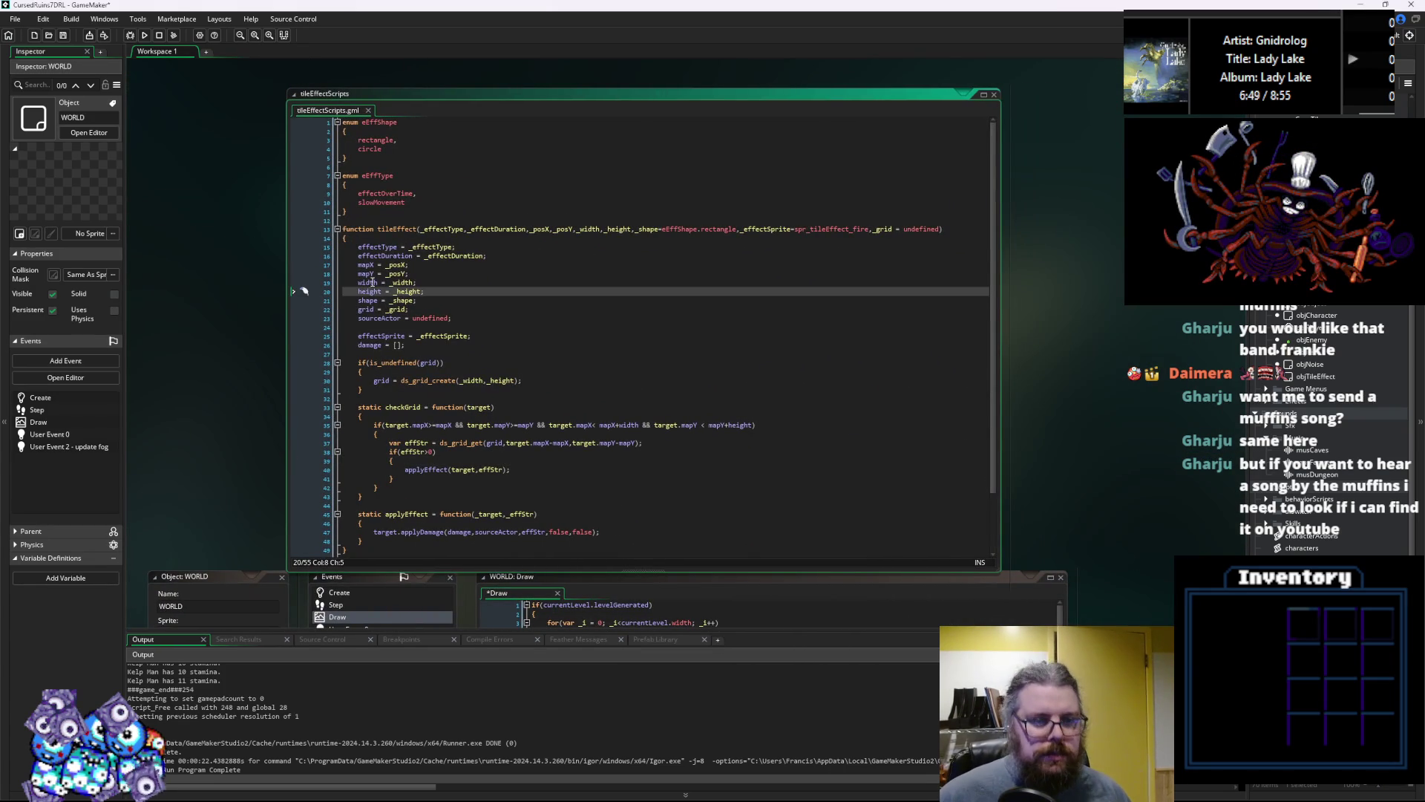
left_click(386, 335)
left_click_drag(562, 416, 537, 124)
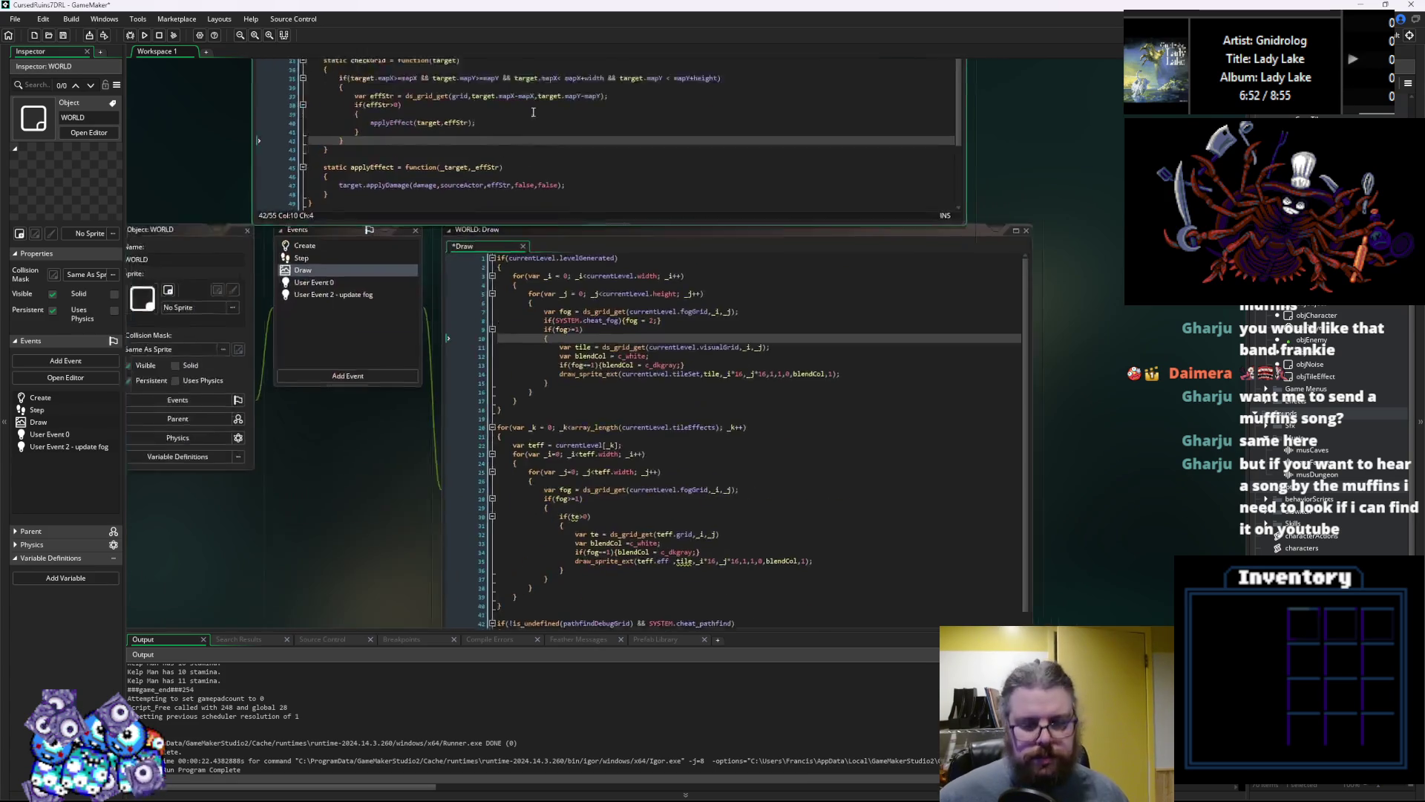
Change the draw call's sprite argument to teff.effectSprite
left_click(612, 379)
double_click(611, 380)
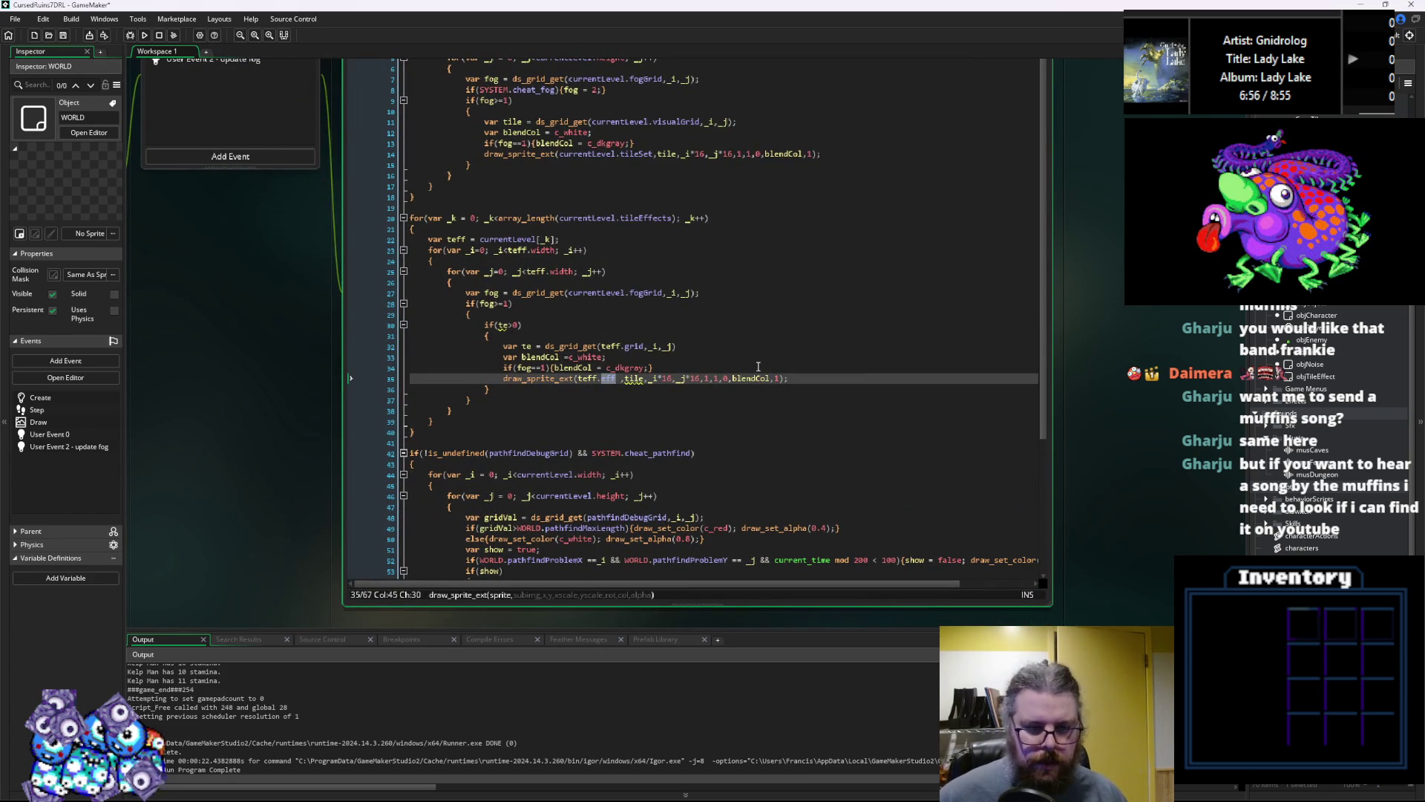
type("effectSprite")
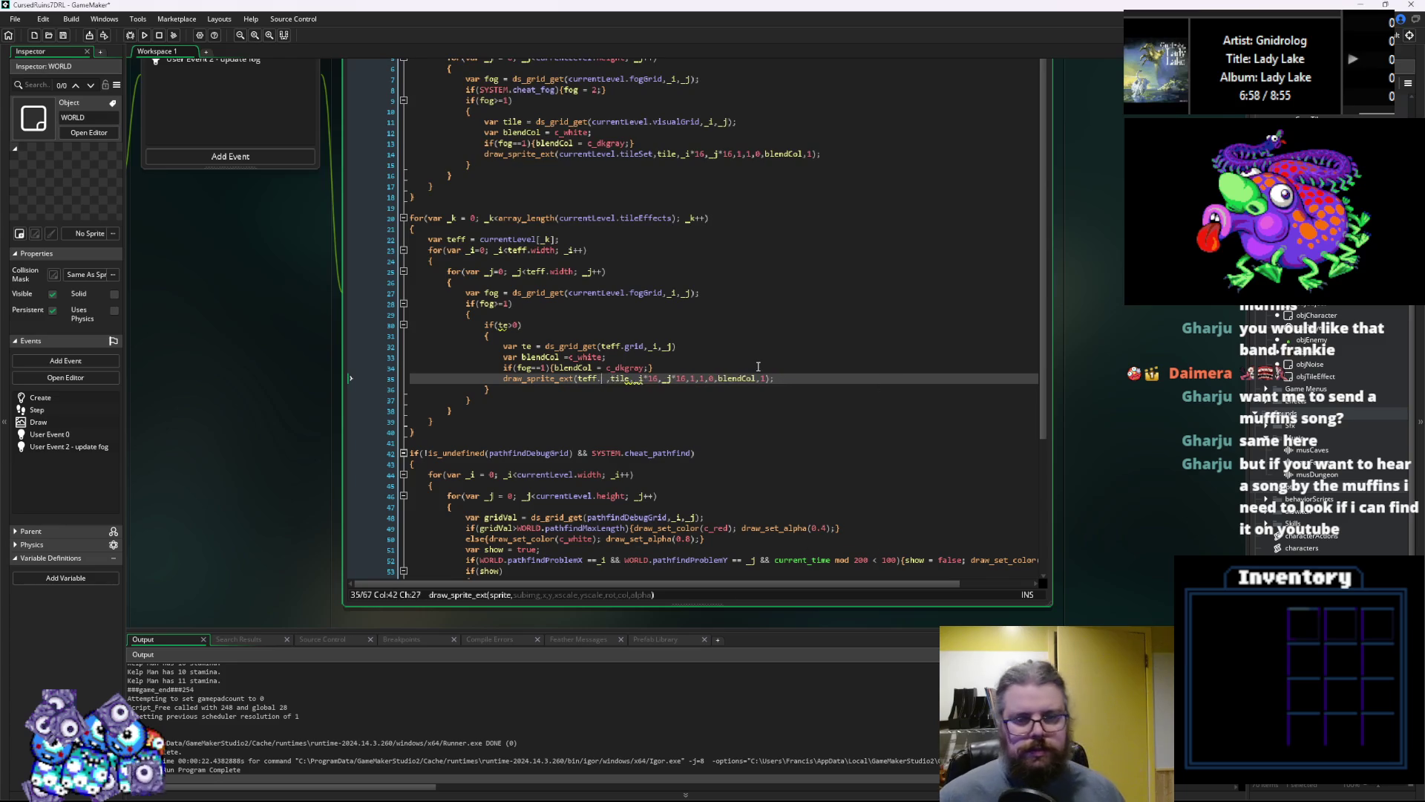
key("BackSpace")
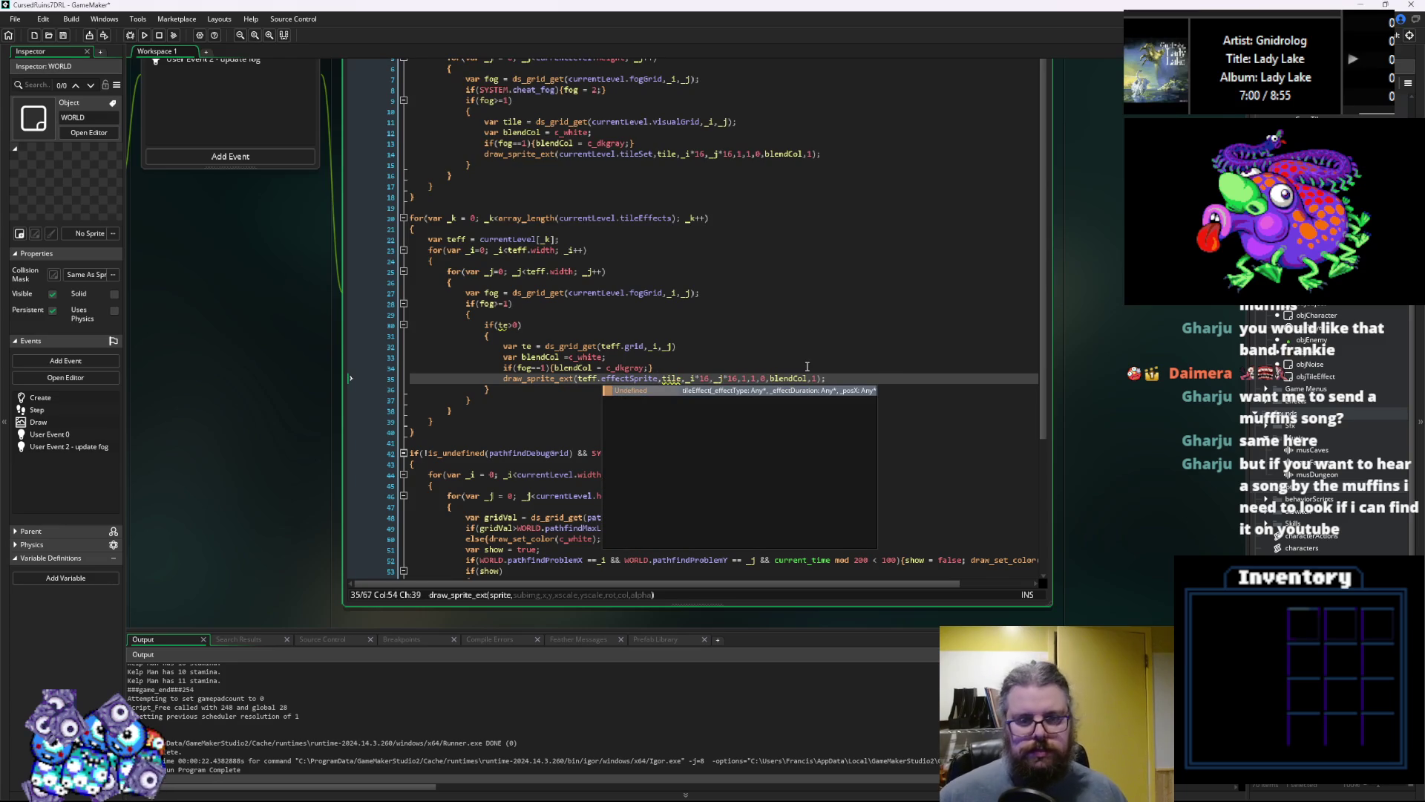
Use te as the frame argument in place of the old tile argument
left_click(532, 347)
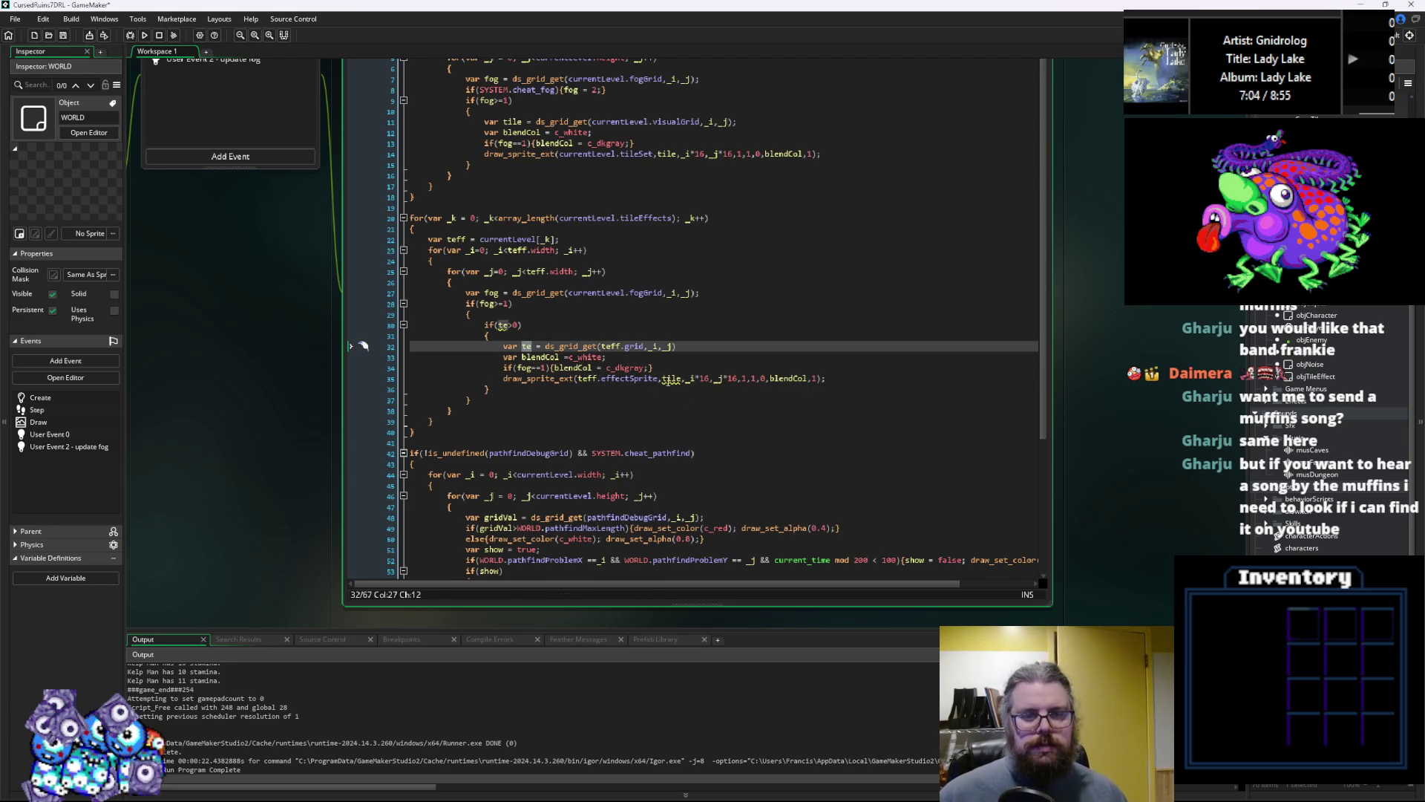
left_click(662, 378)
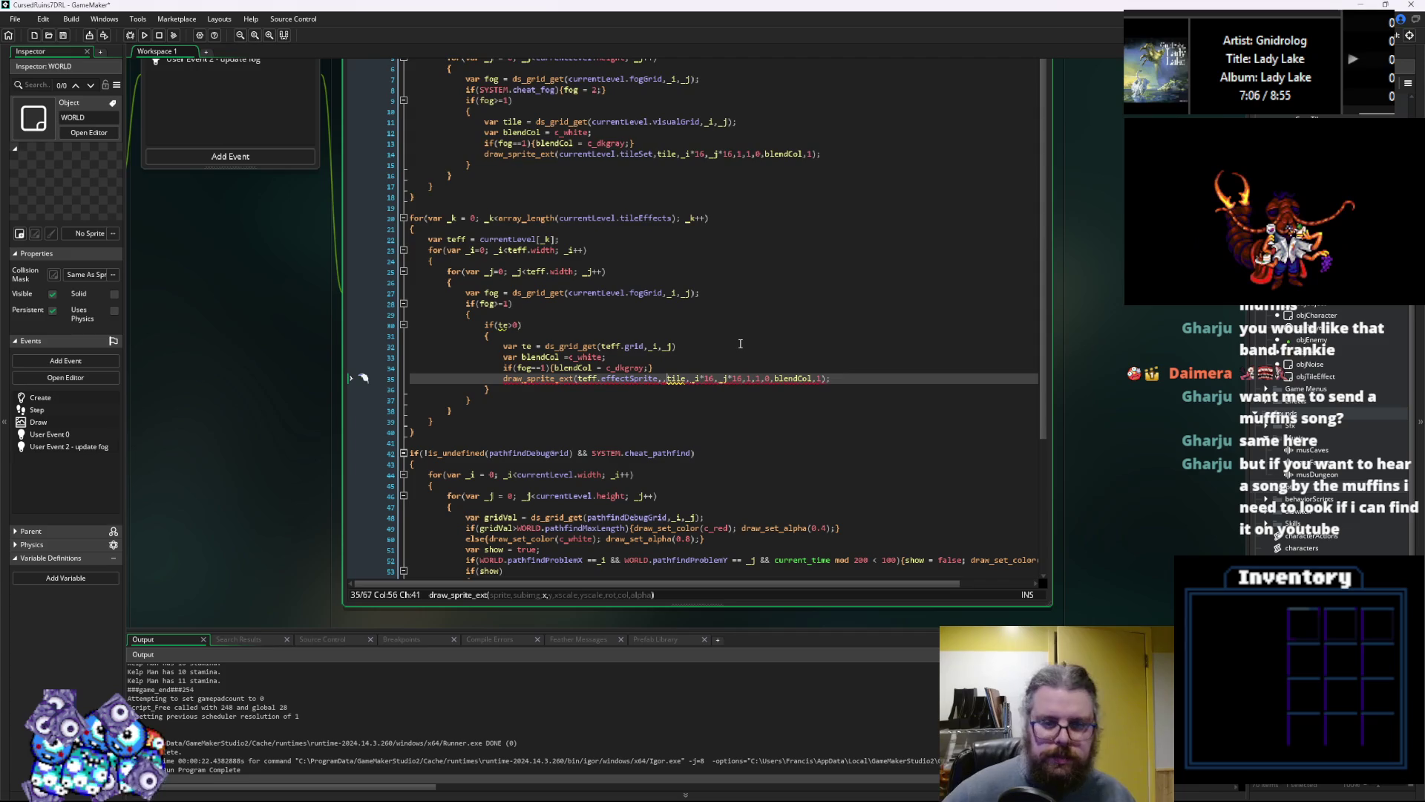
type("te,")
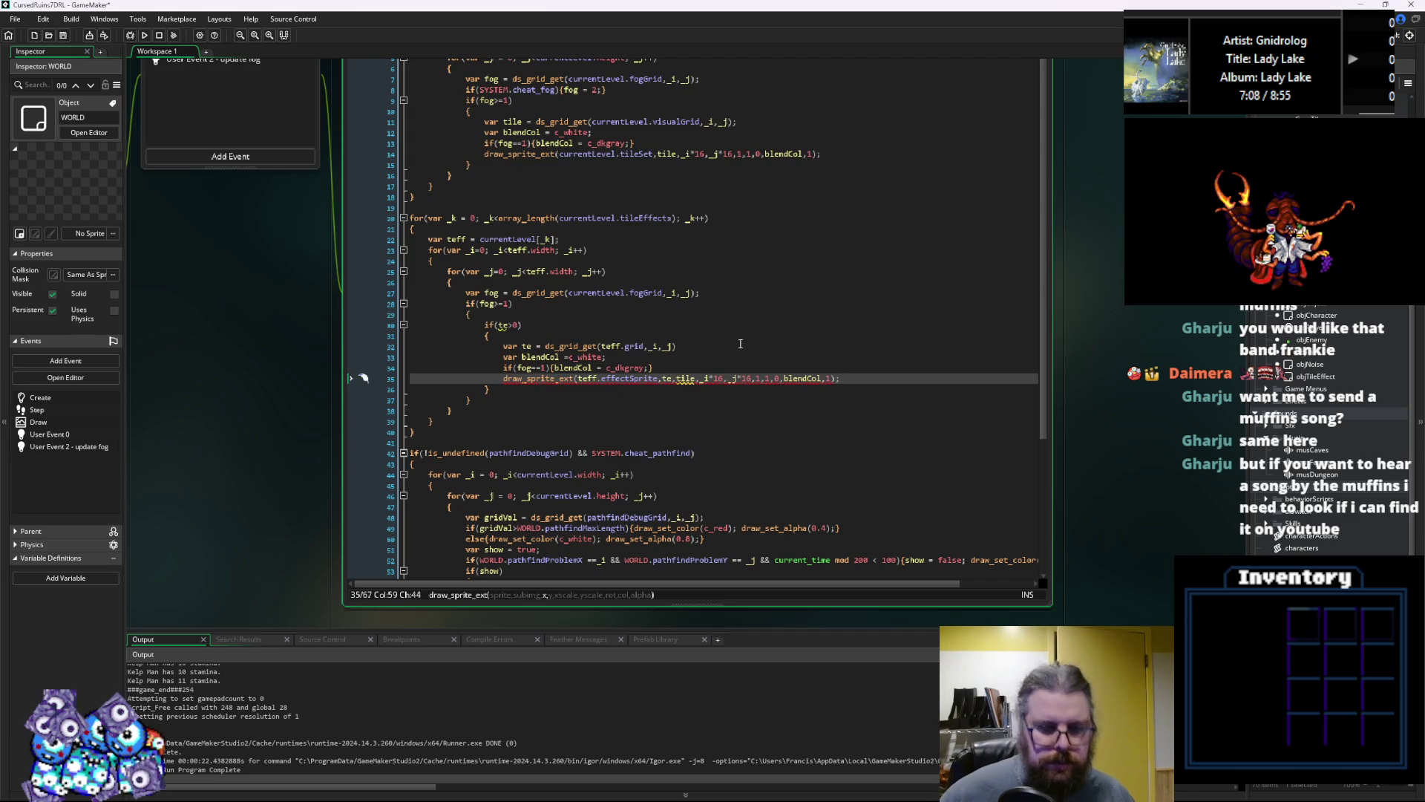
key("BackSpace")
key("BackSpace")
key("BackSpace")
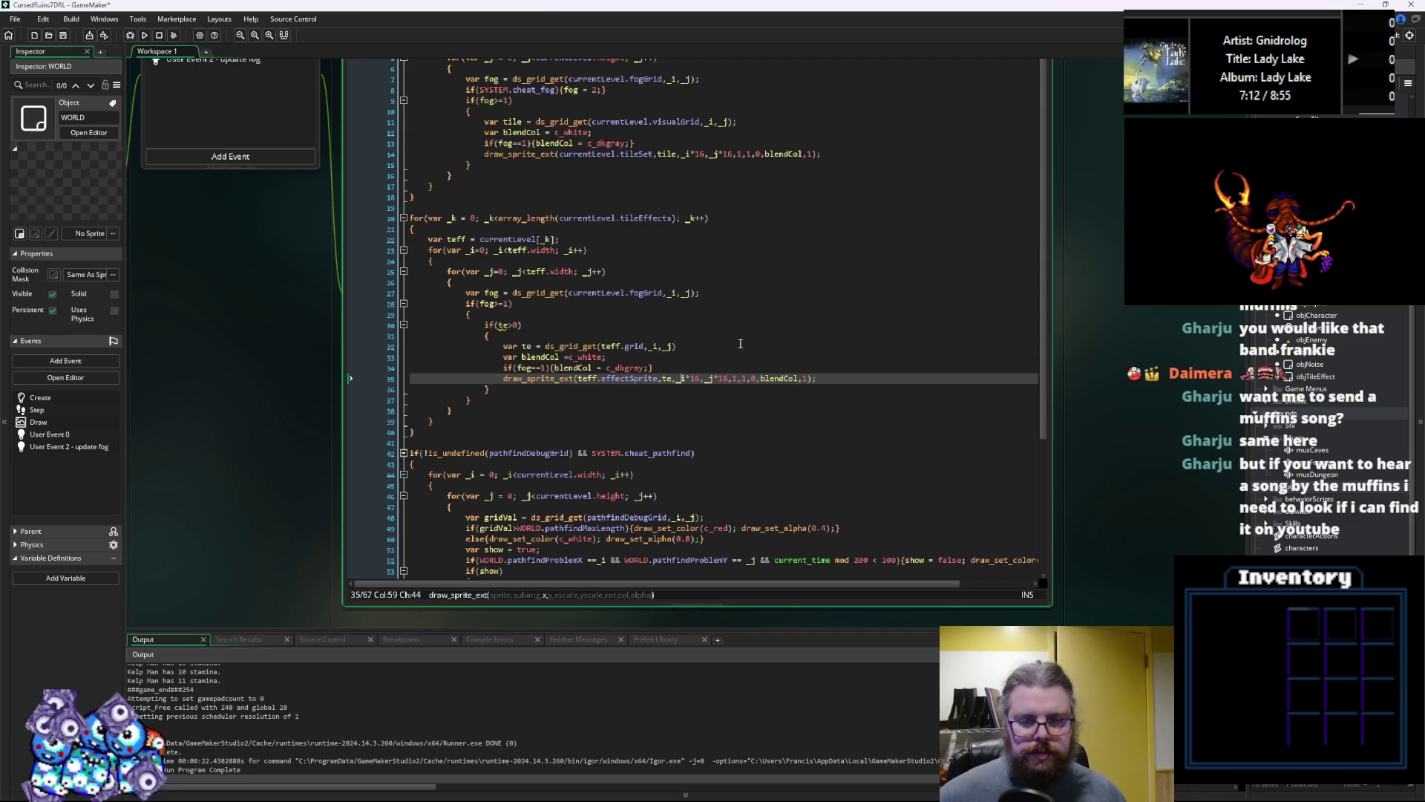
key("Right")
key("Right")
key("Right")
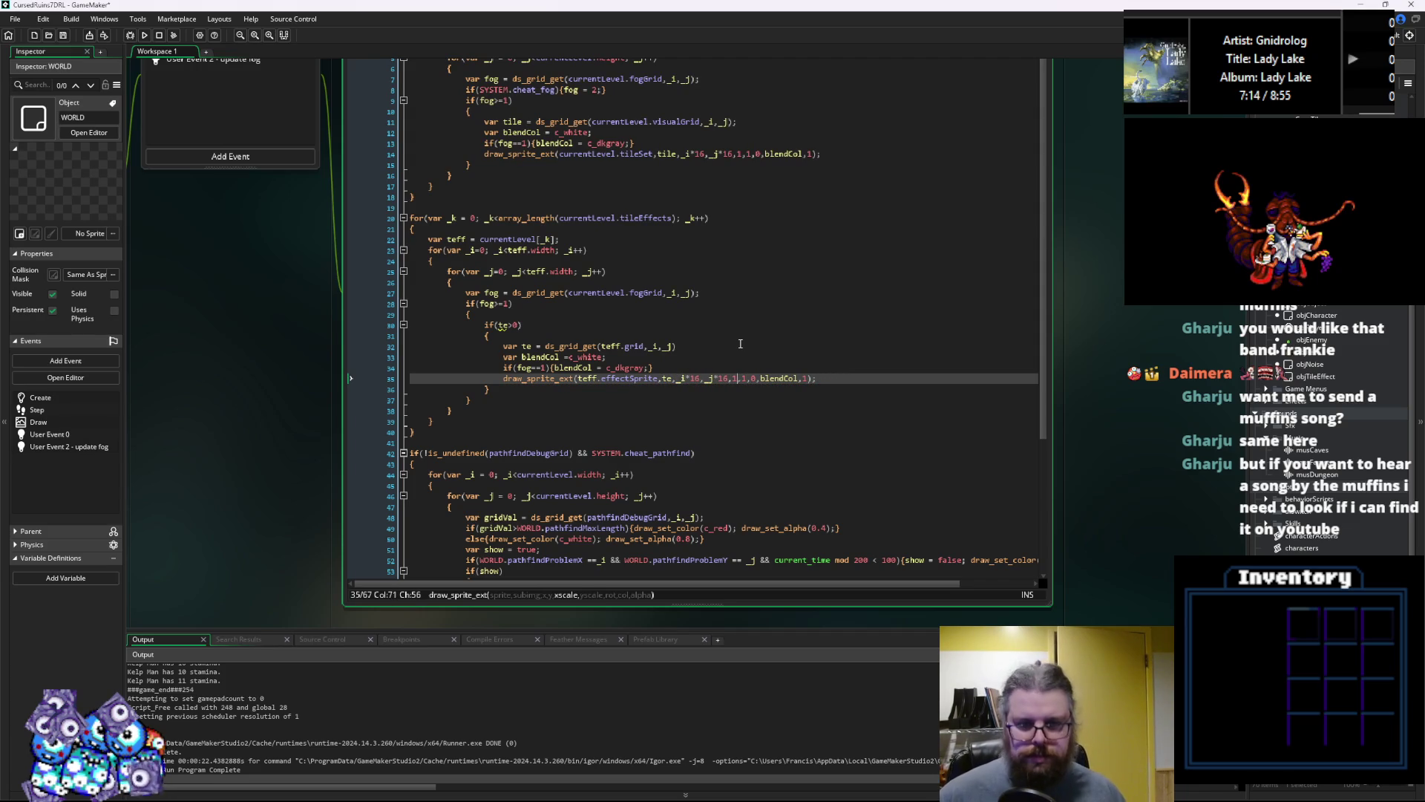
key("Right")
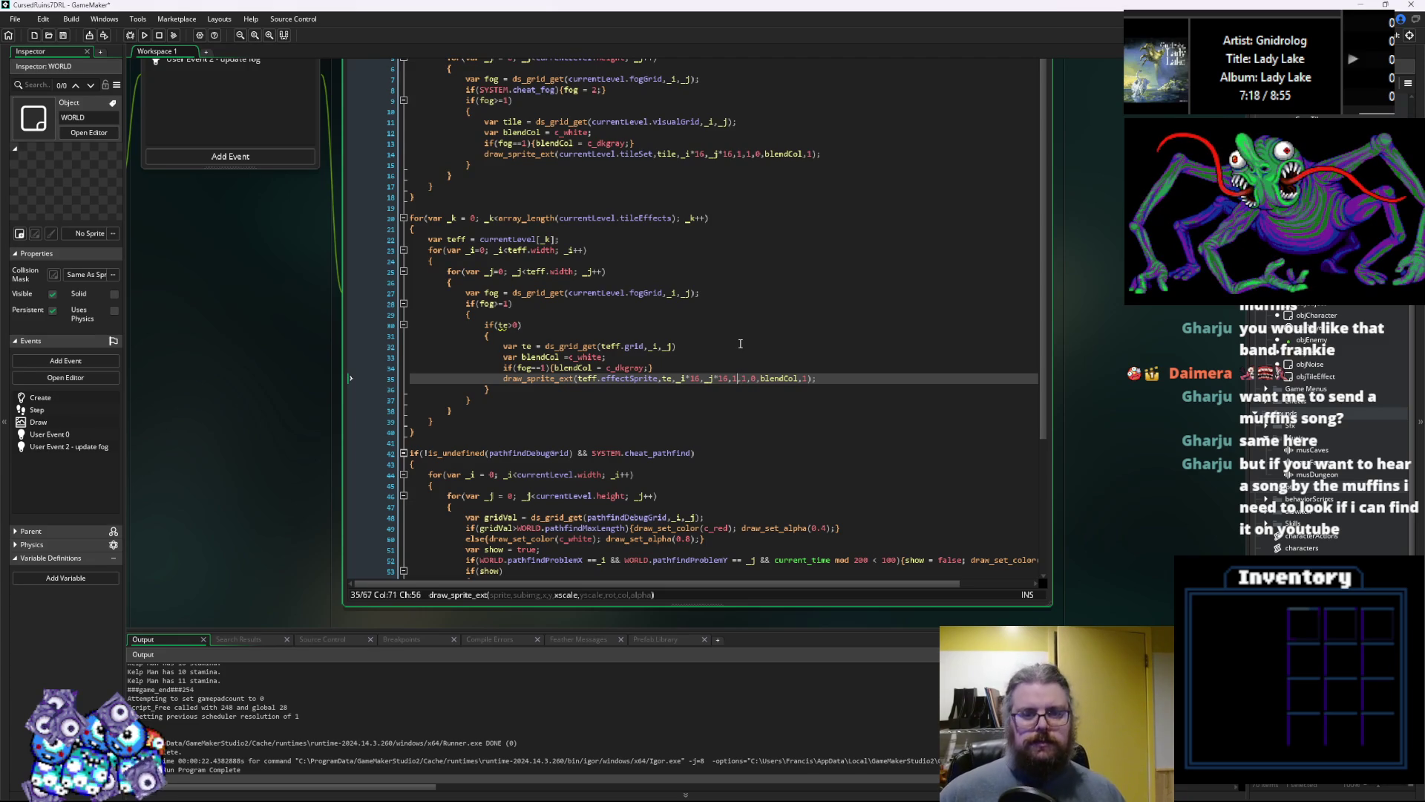
key("Right")
key("Right")
key("Right")
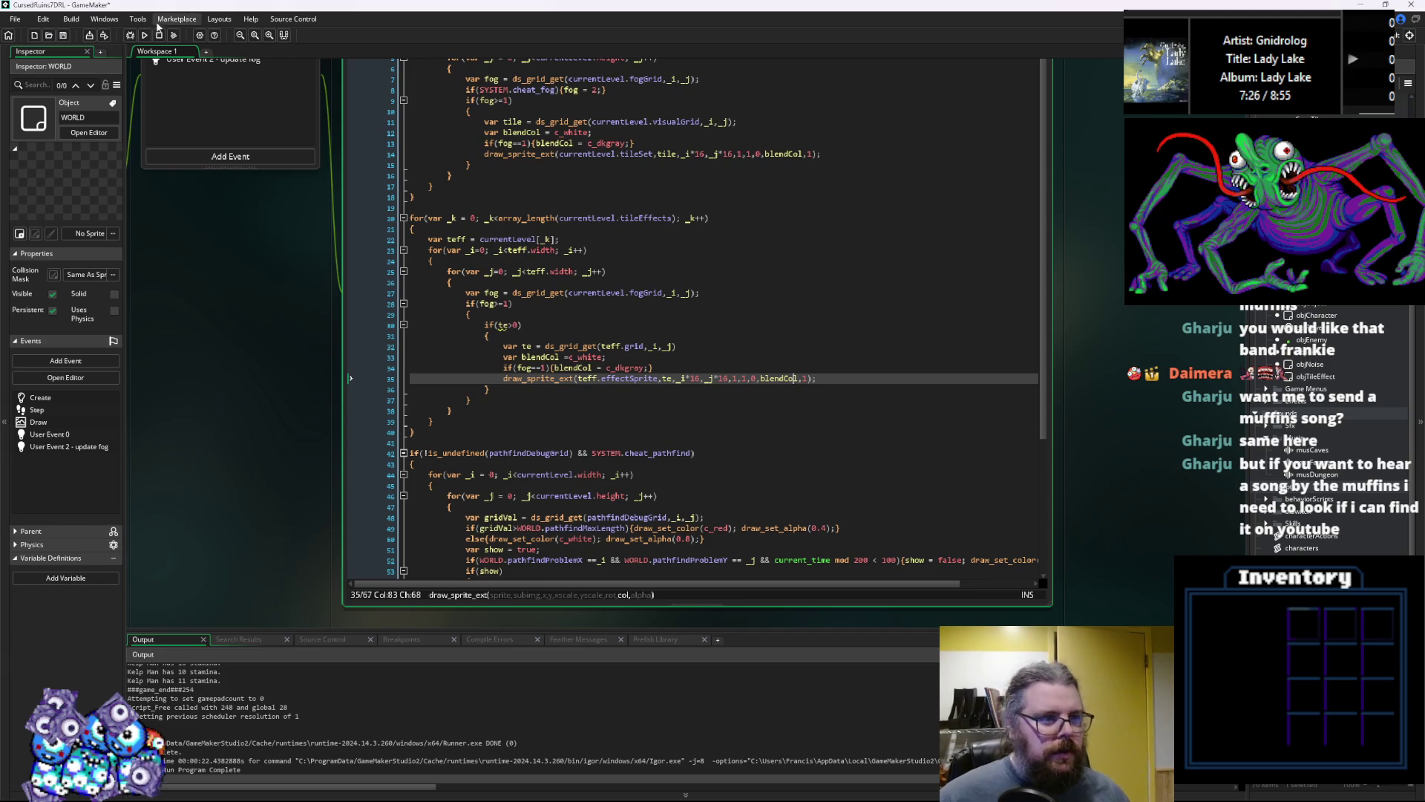
left_click(105, 37)
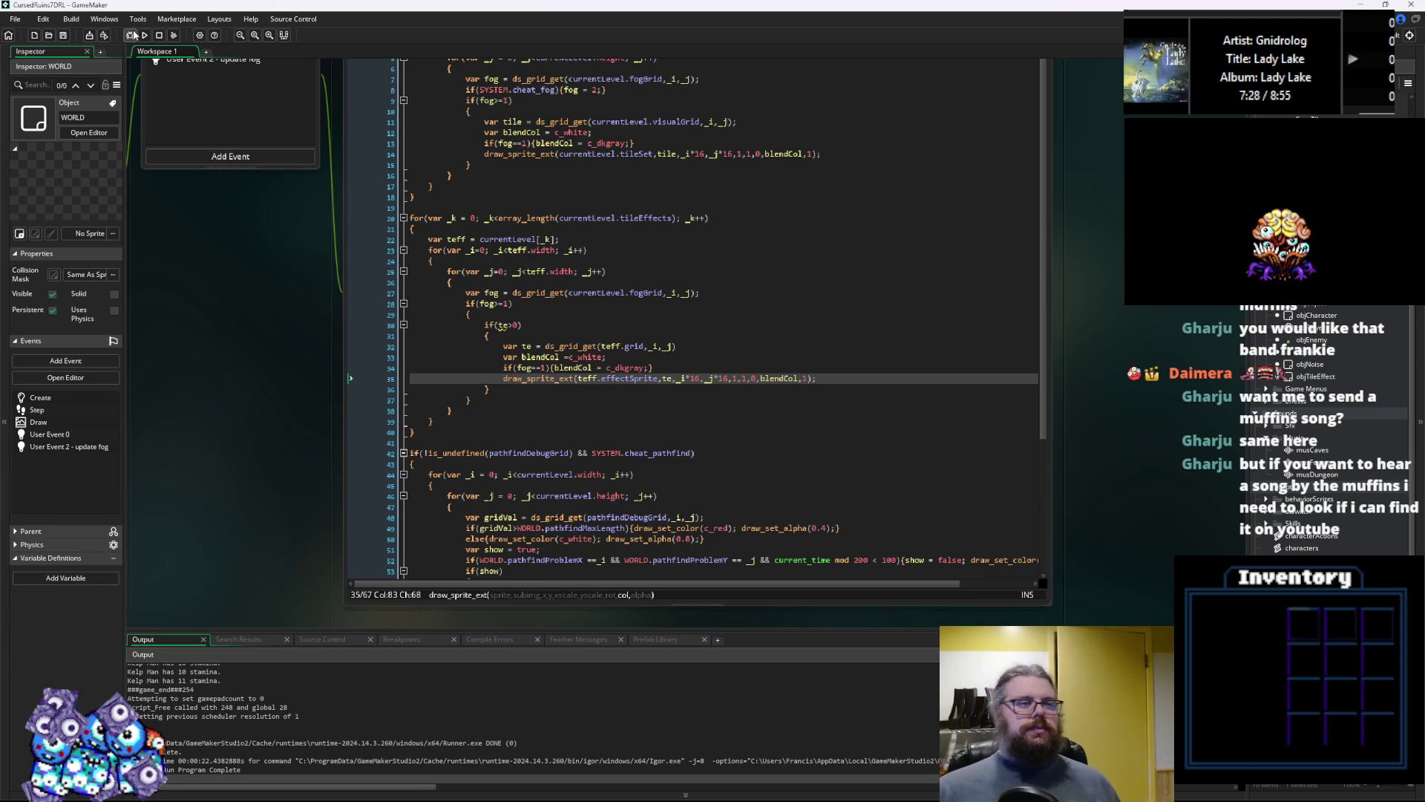
middle_click(590, 267)
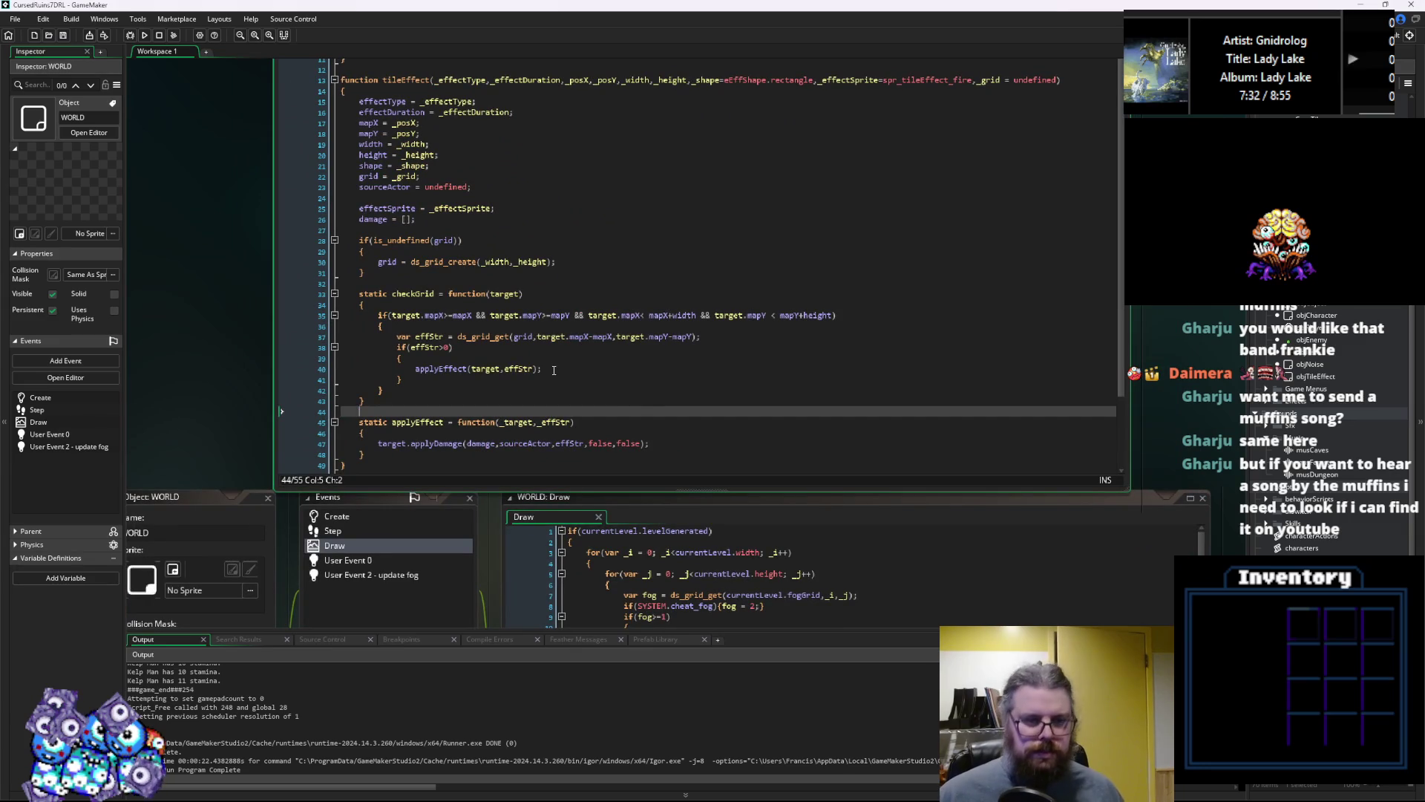
Review the applyEffect(target,effStr) call in tileEffect's checkGrid code
left_click(556, 369)
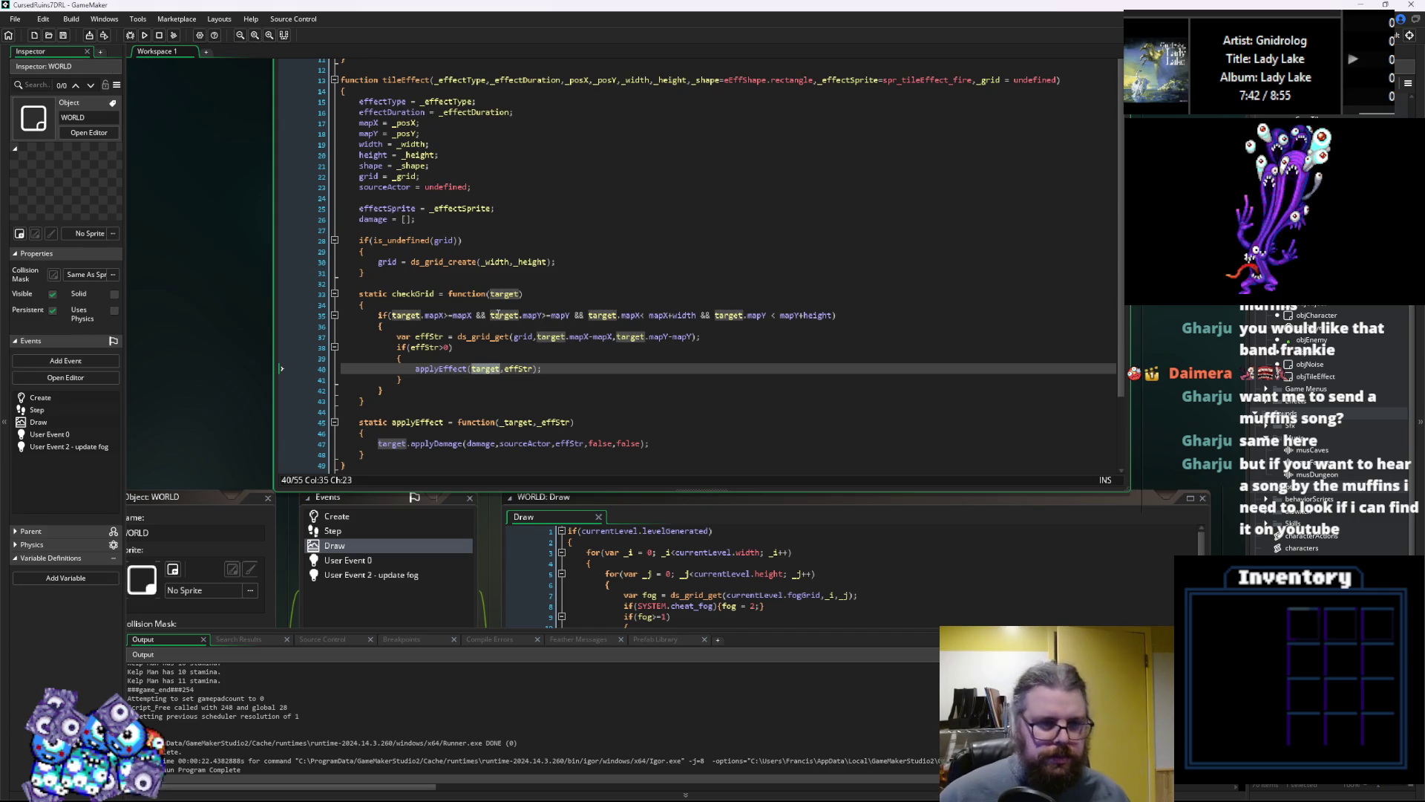
left_click(489, 365)
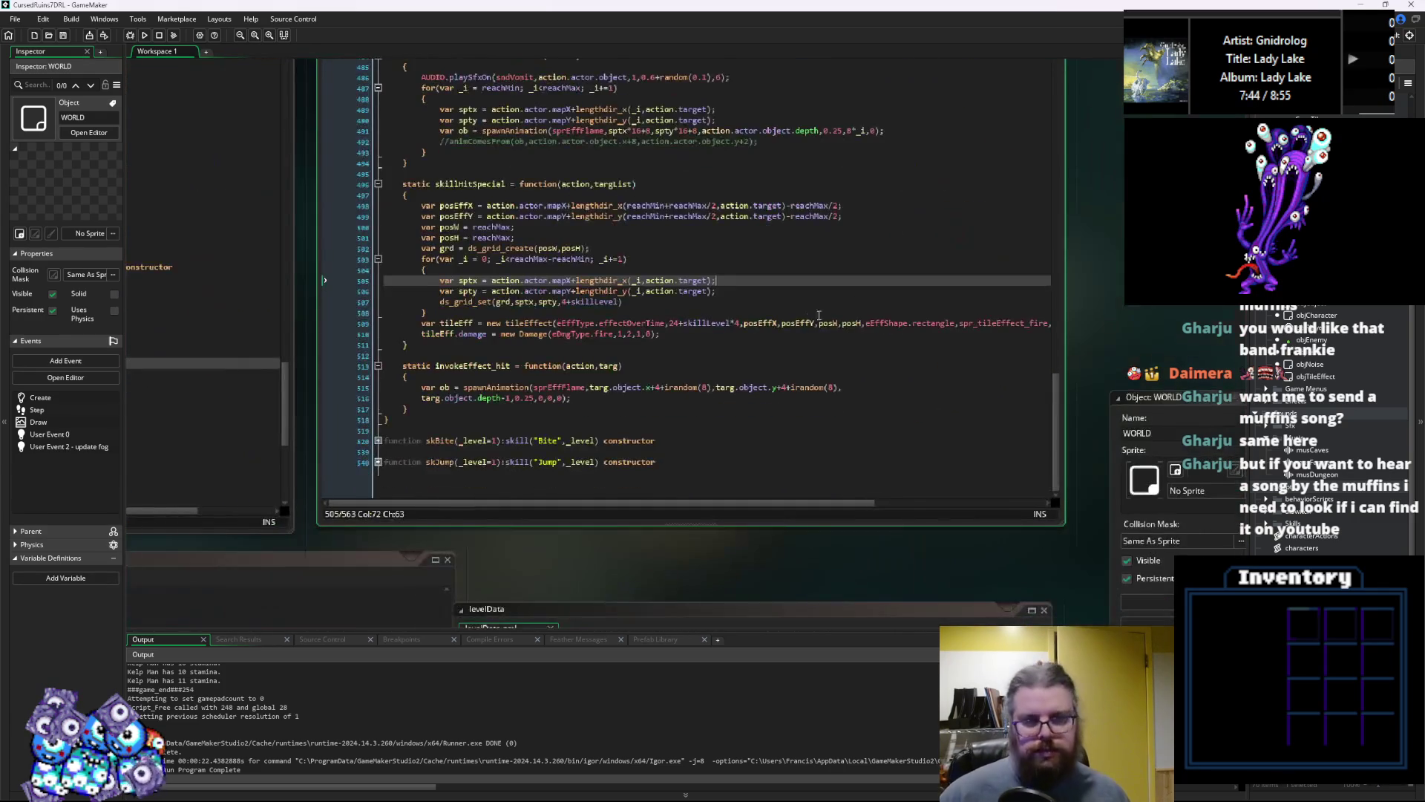
Append +irandom(2) after skillLevel in skillHitSpecial's ds_grid_set value
left_click(733, 349)
left_click(678, 385)
key("Up")
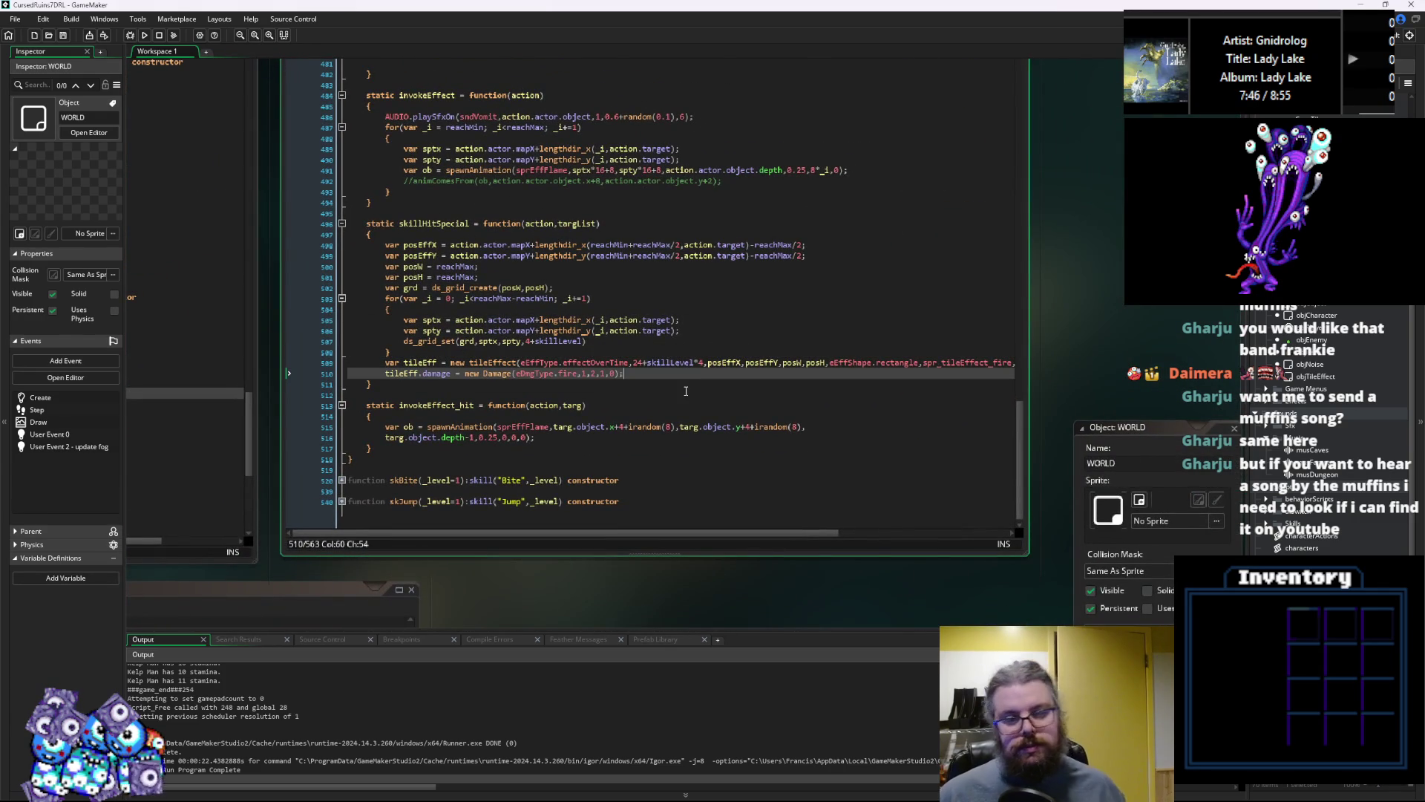
left_click(594, 343)
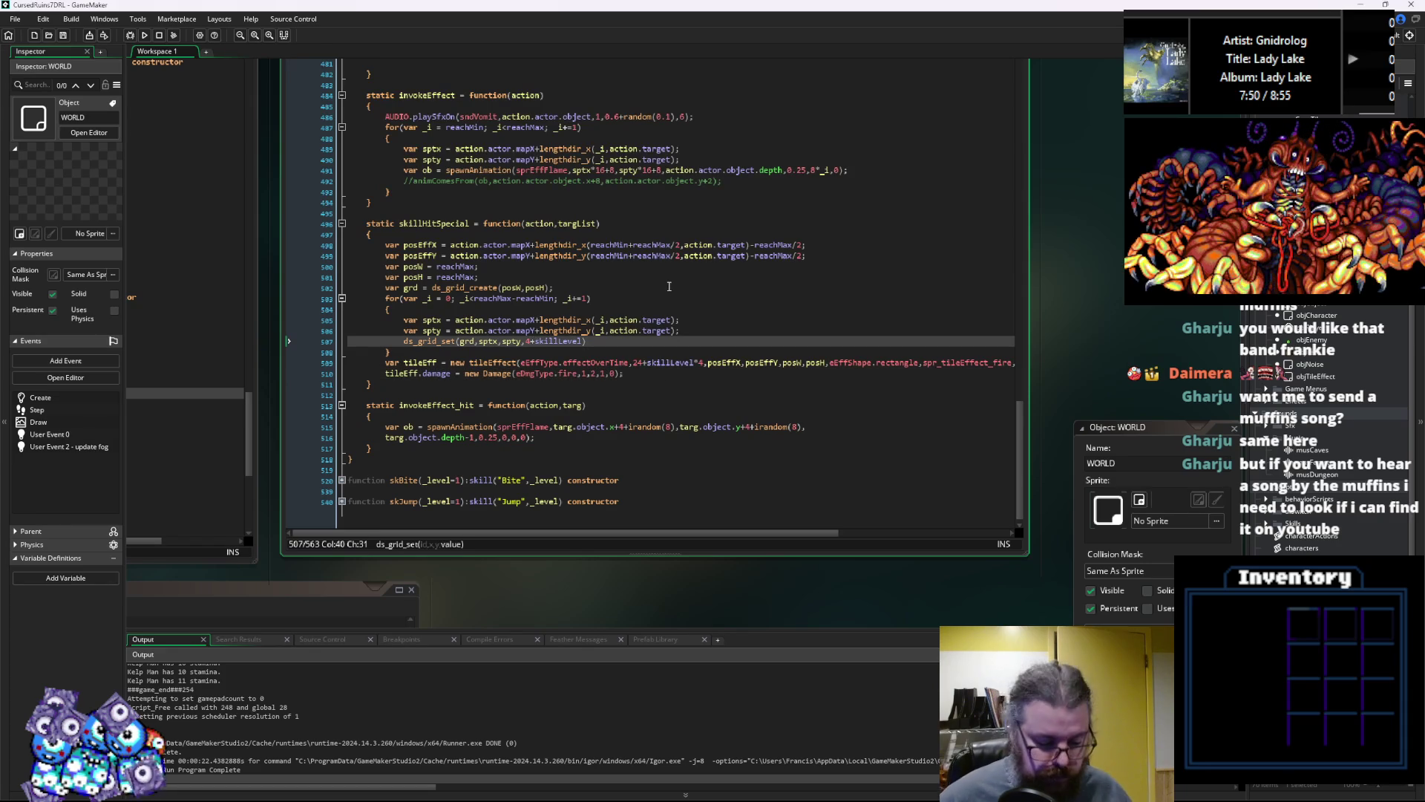
key("Right")
key("Right")
key("Right")
type("+irandom(2)")
key("Left")
key("Left")
key("Left")
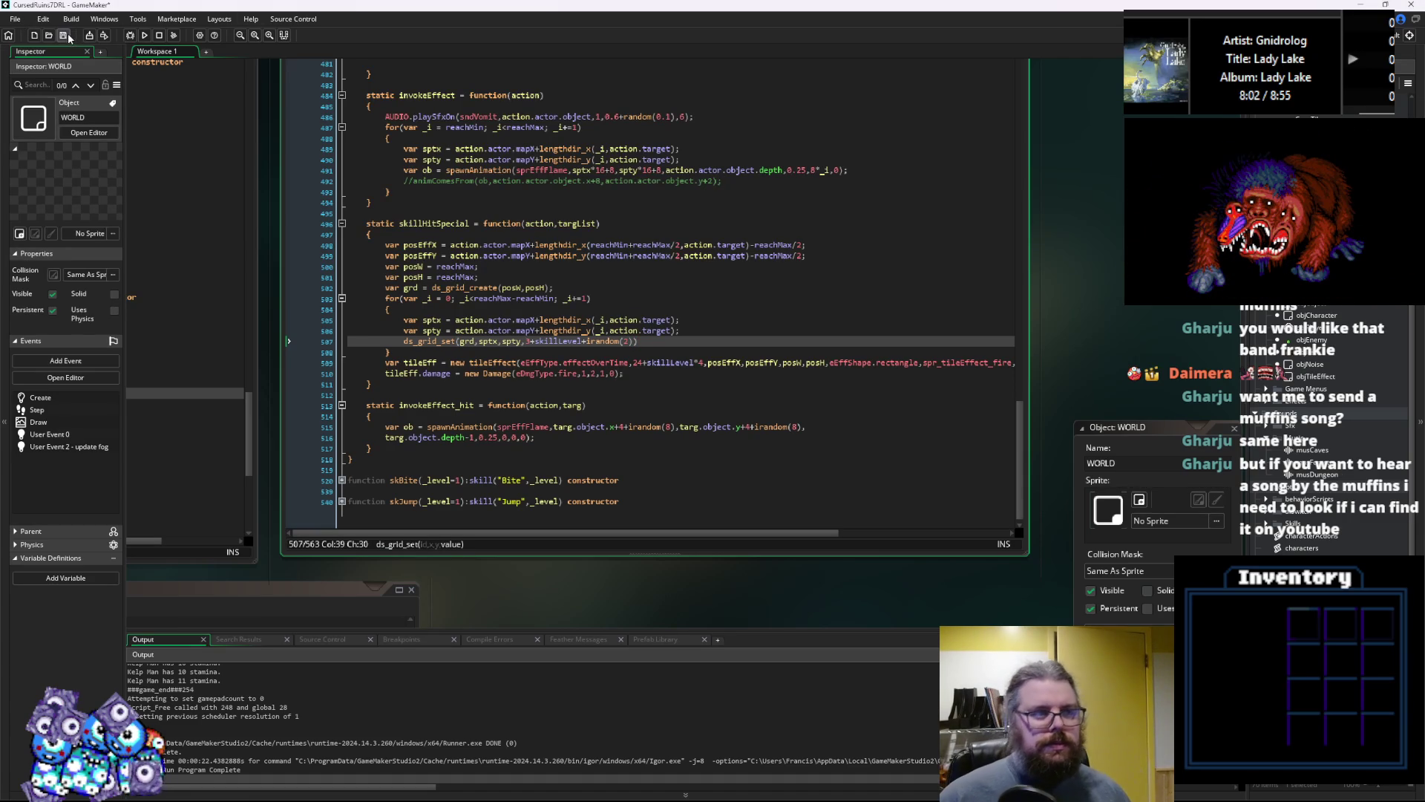
End the ds_grid_set line with a semicolon, save the project and start a debug run
left_click(531, 344)
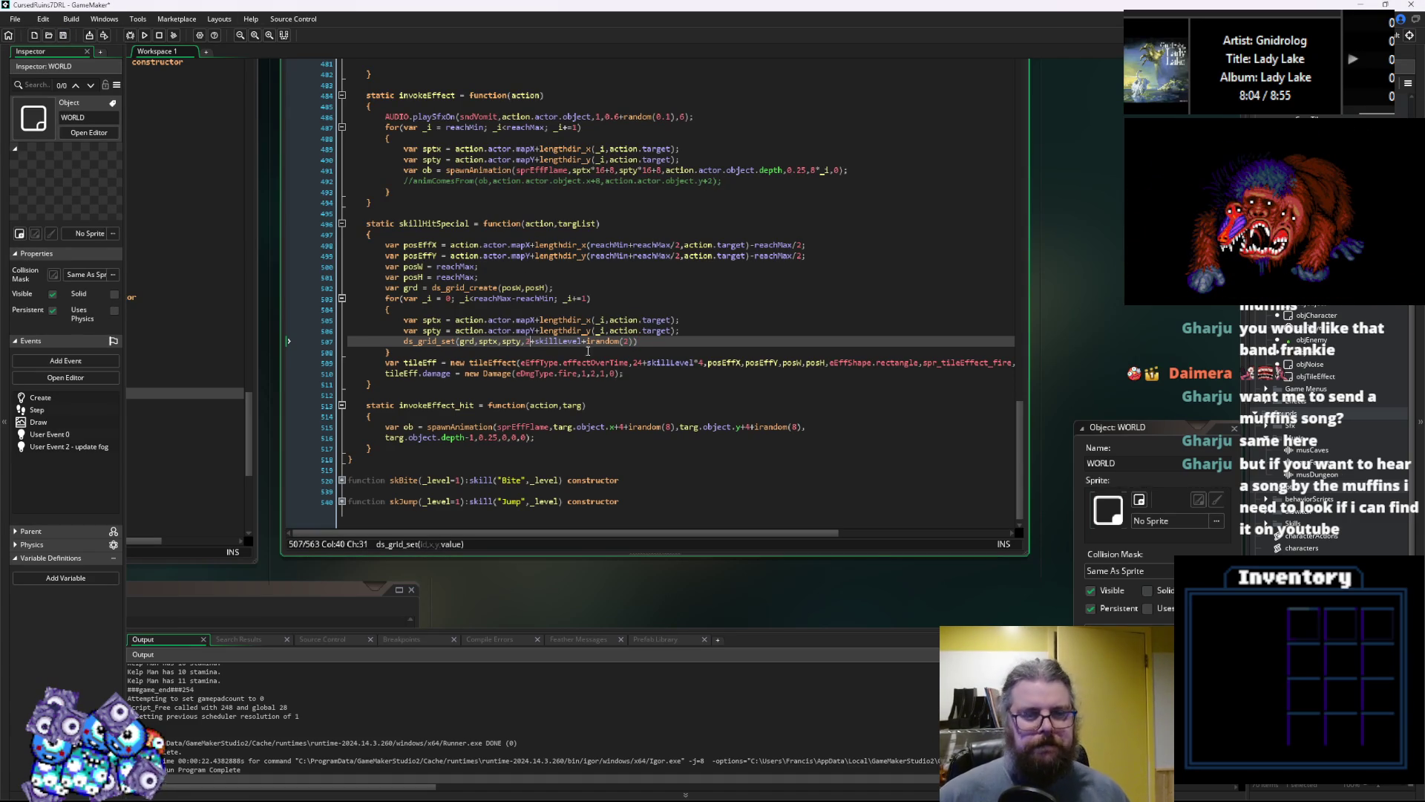
left_click(659, 340)
type(";")
left_click(63, 35)
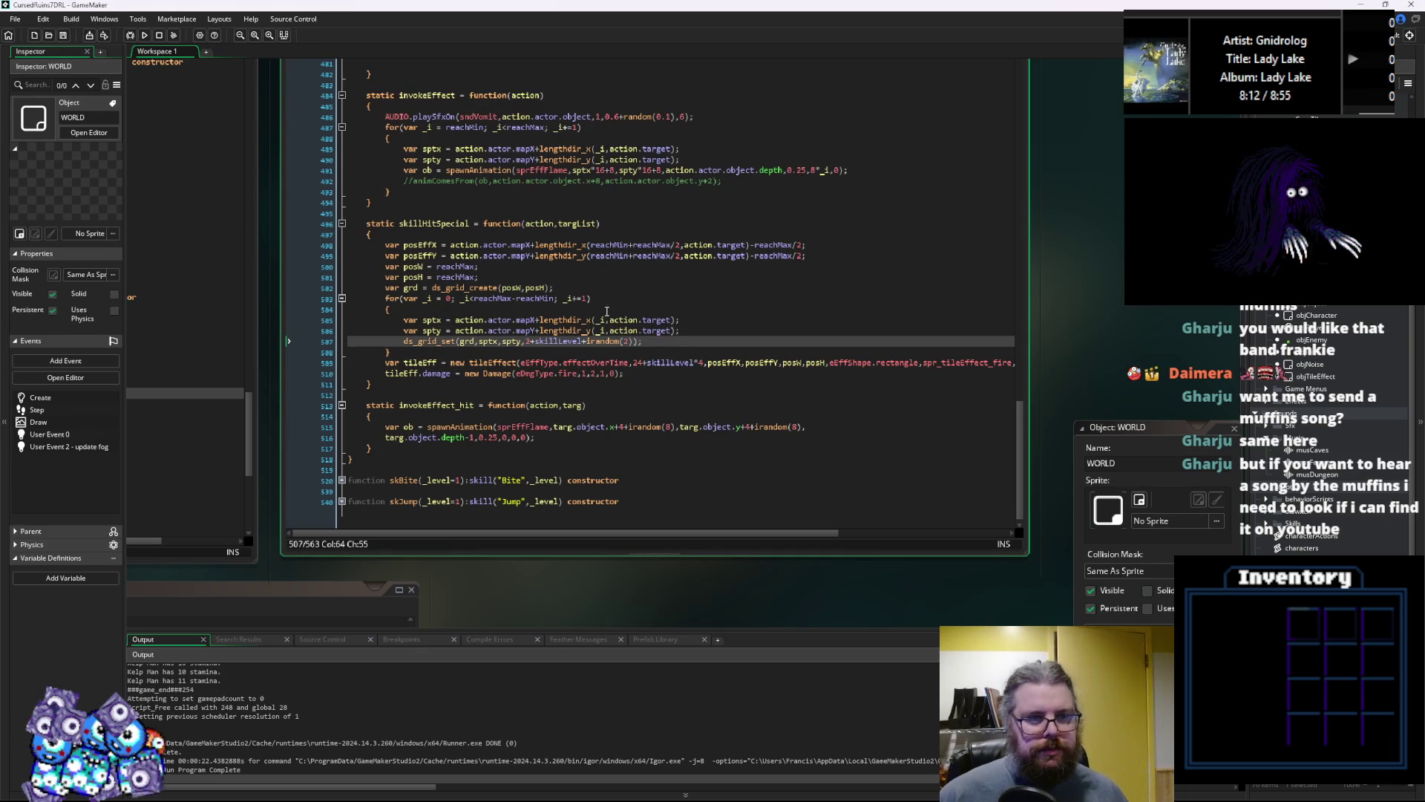
left_click(131, 35)
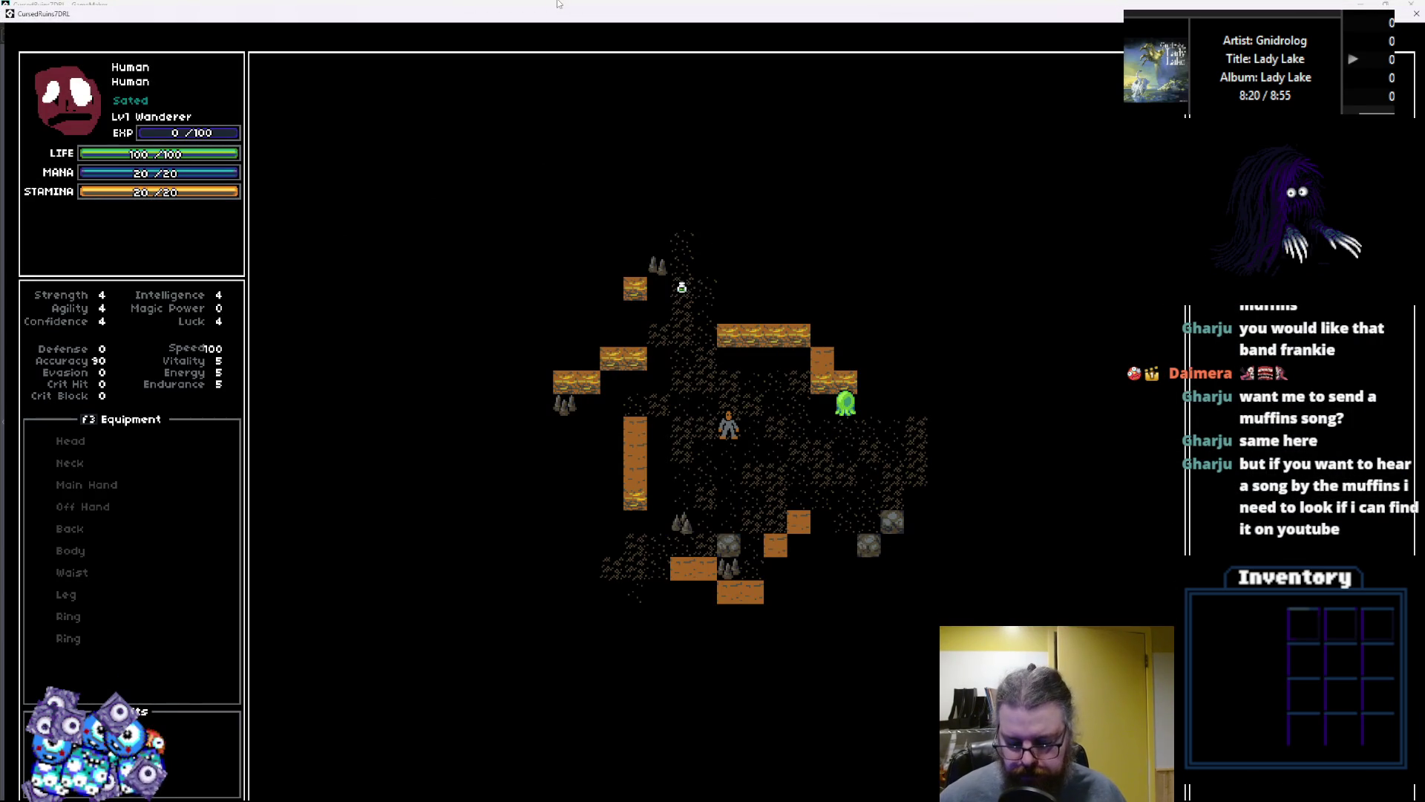
Reveal the whole dungeon with the m cheat and walk the player toward the monsters
key("m")
key("Down")
key("Down")
key("Down")
key("Right")
key("Right")
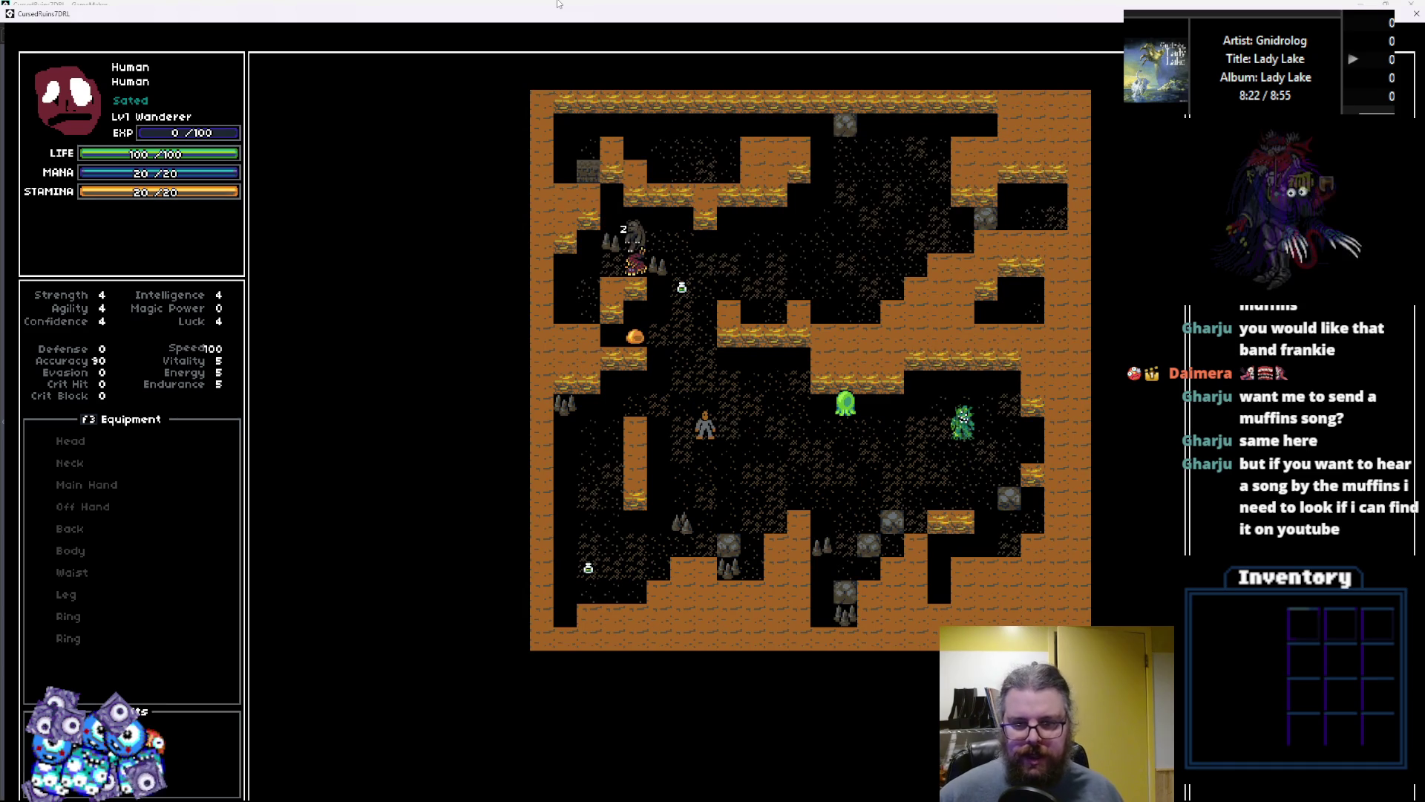
key("Right")
key("Right")
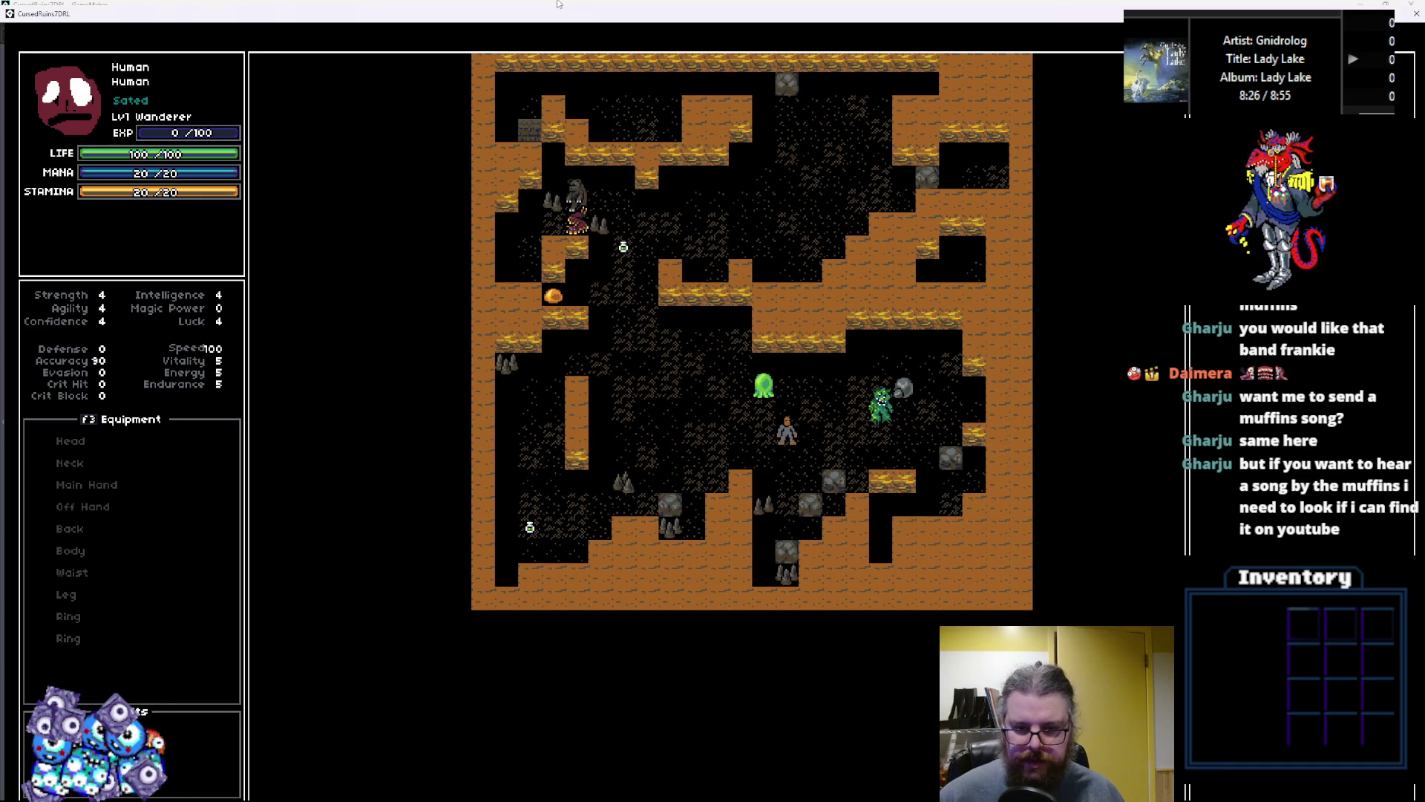
key("Up")
key("Up")
key("Down")
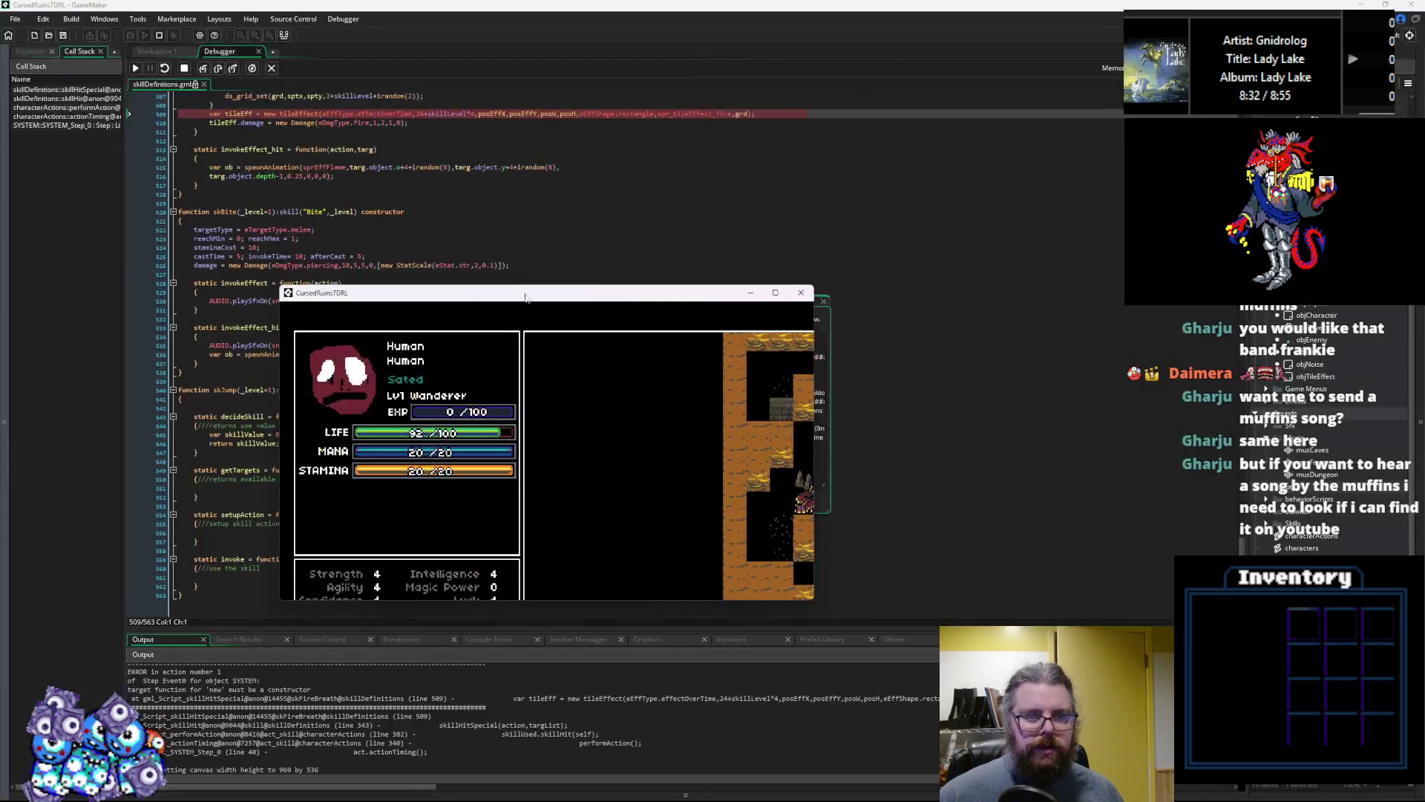
Inspect skillLevel, posH and grd at the crash line, then close the error and stop debugging
scroll(509, 213, "up", 3)
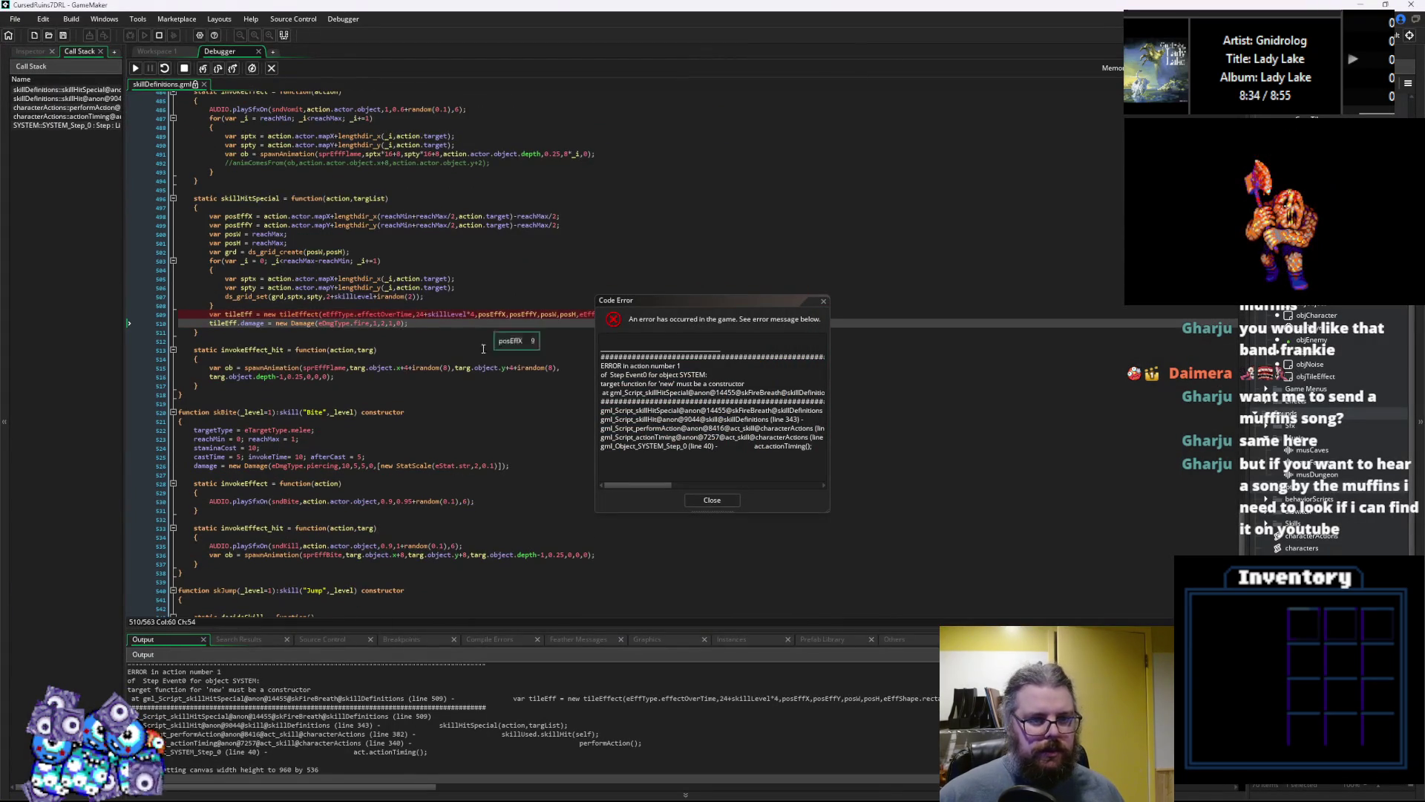
left_click_drag(664, 312, 1017, 320)
scroll(414, 394, "up", 1)
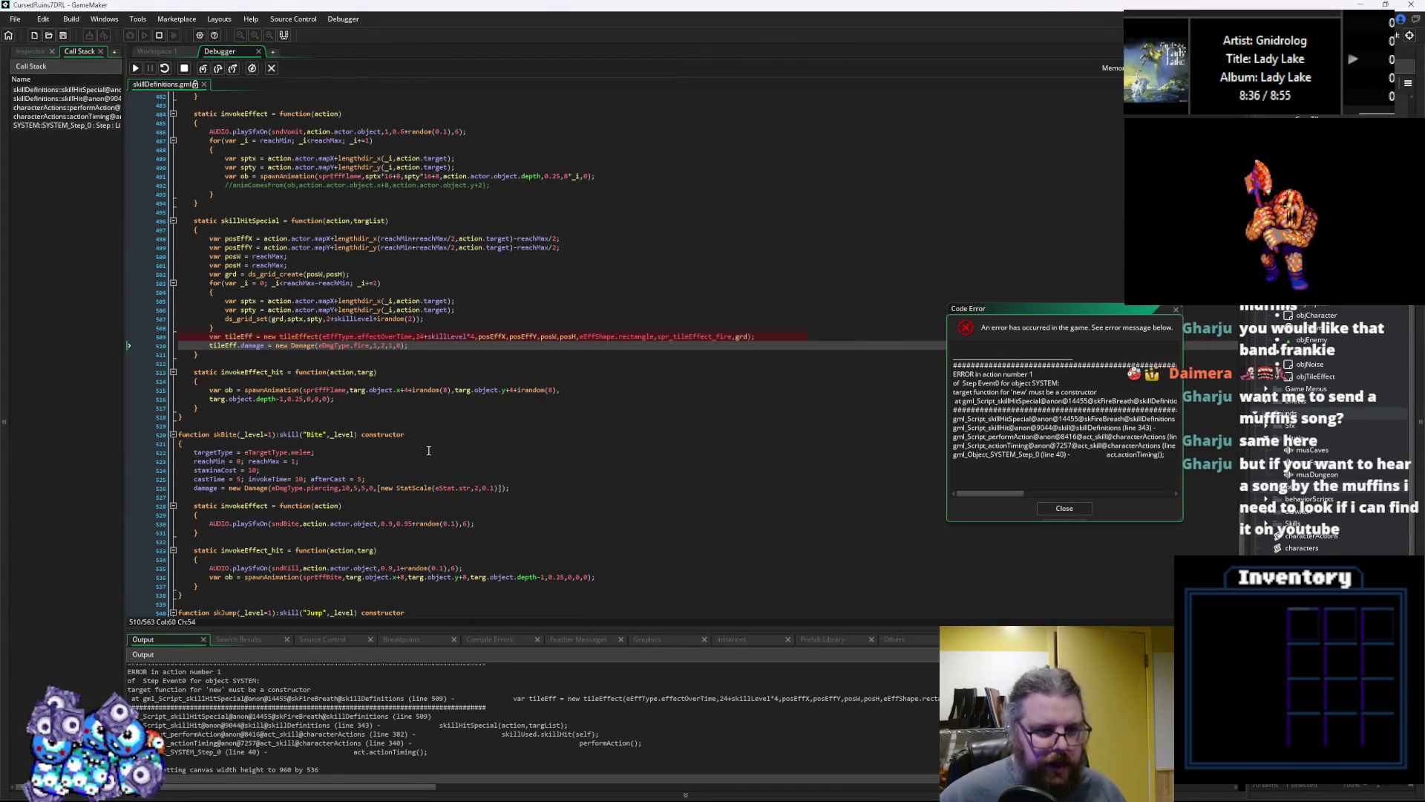
left_click(432, 336)
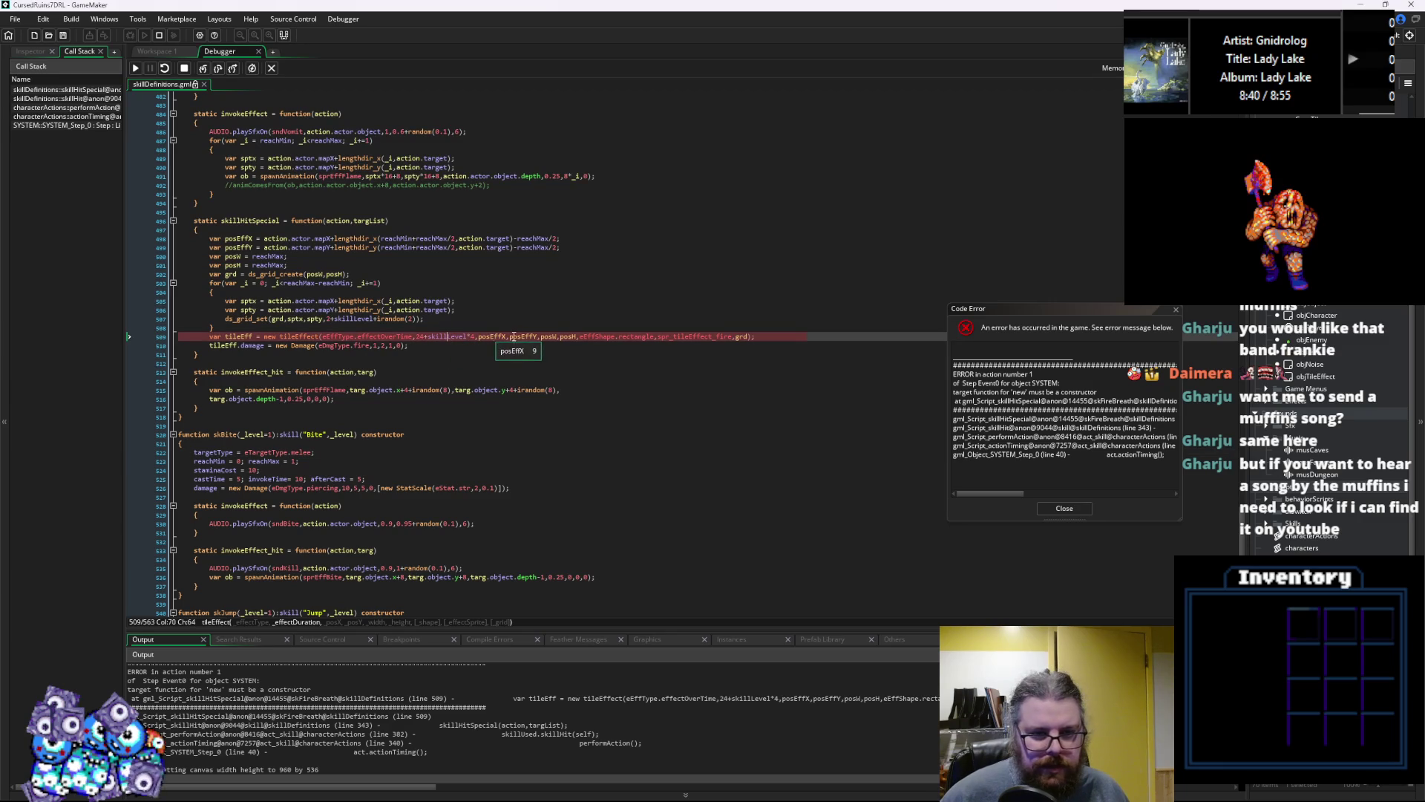
mouse_move(566, 337)
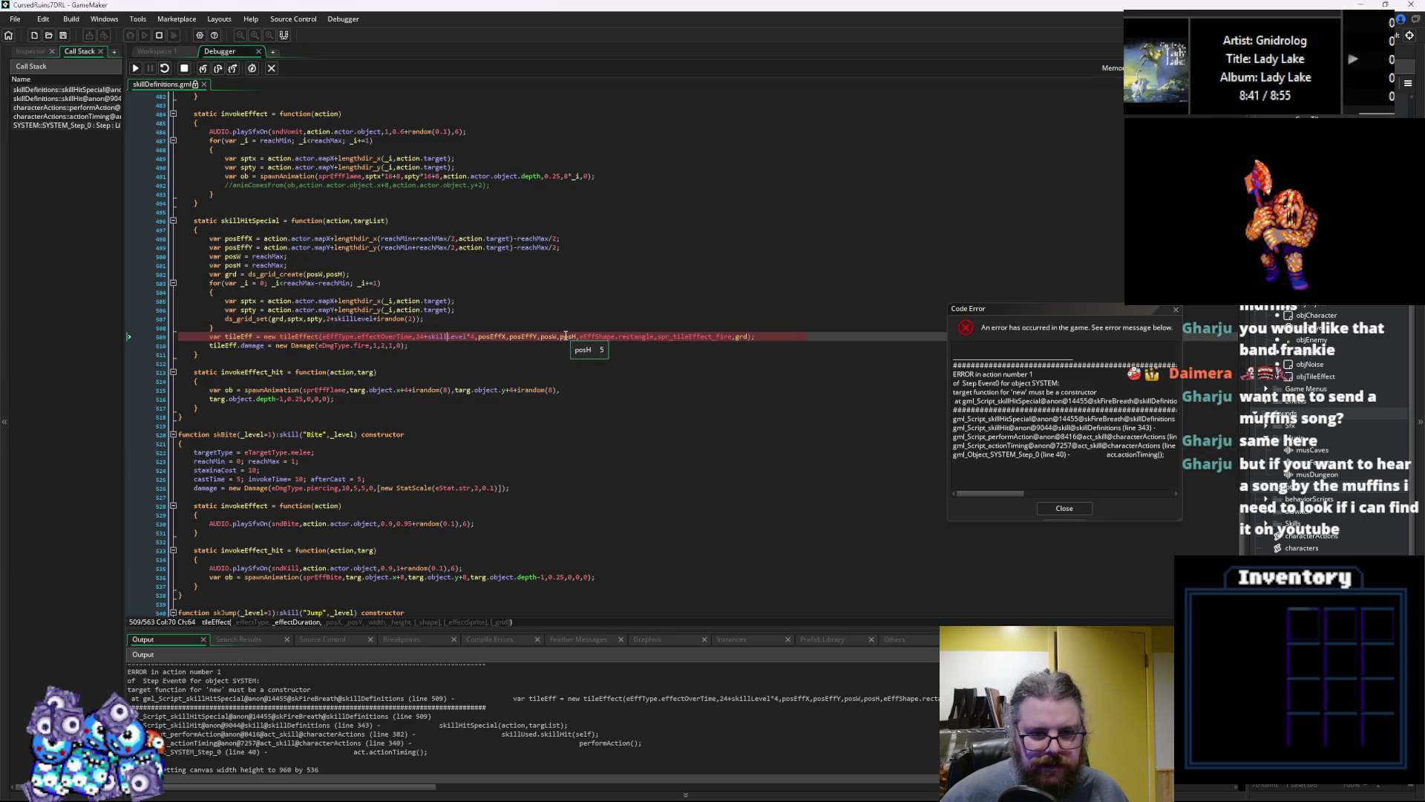
left_click(746, 338)
mouse_move(450, 337)
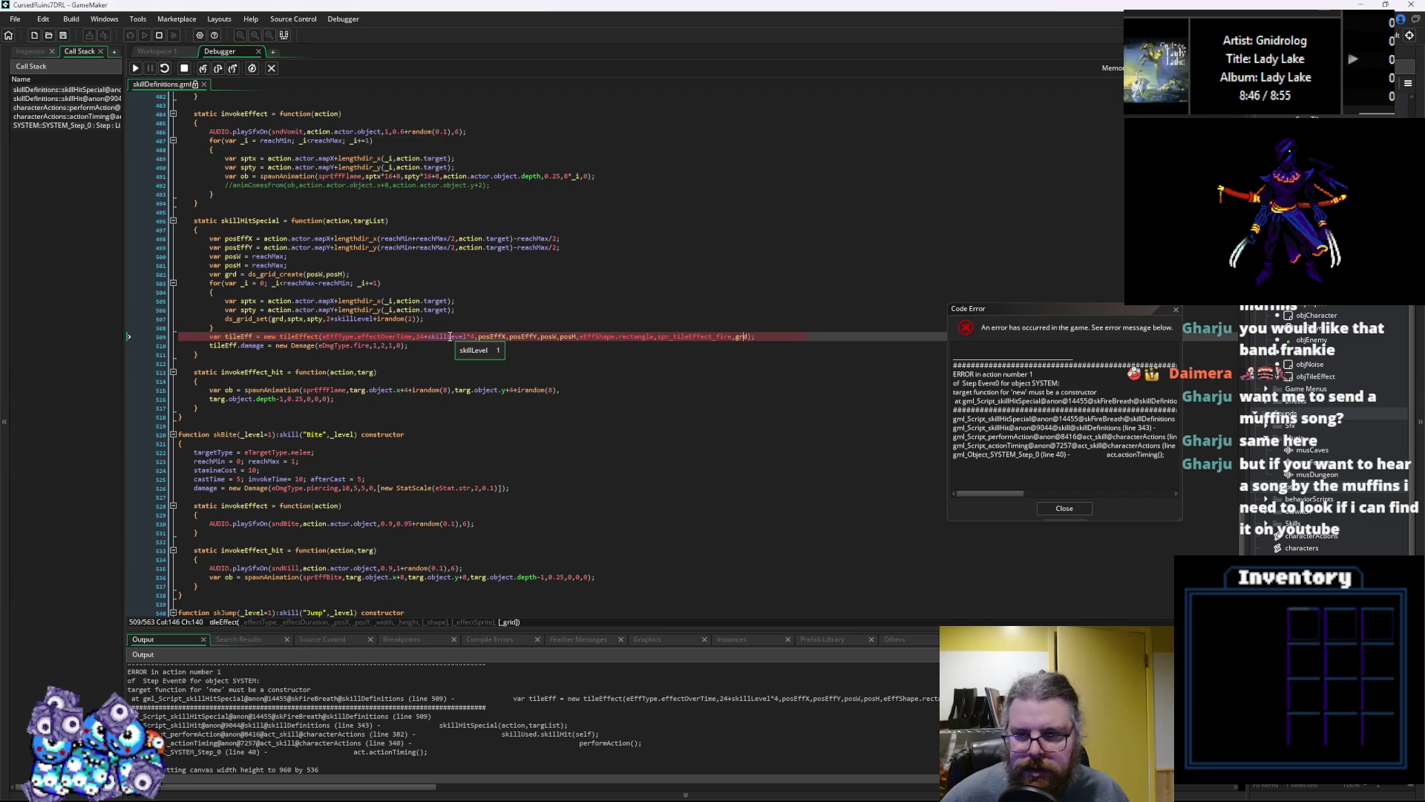
left_click(1063, 509)
left_click(272, 68)
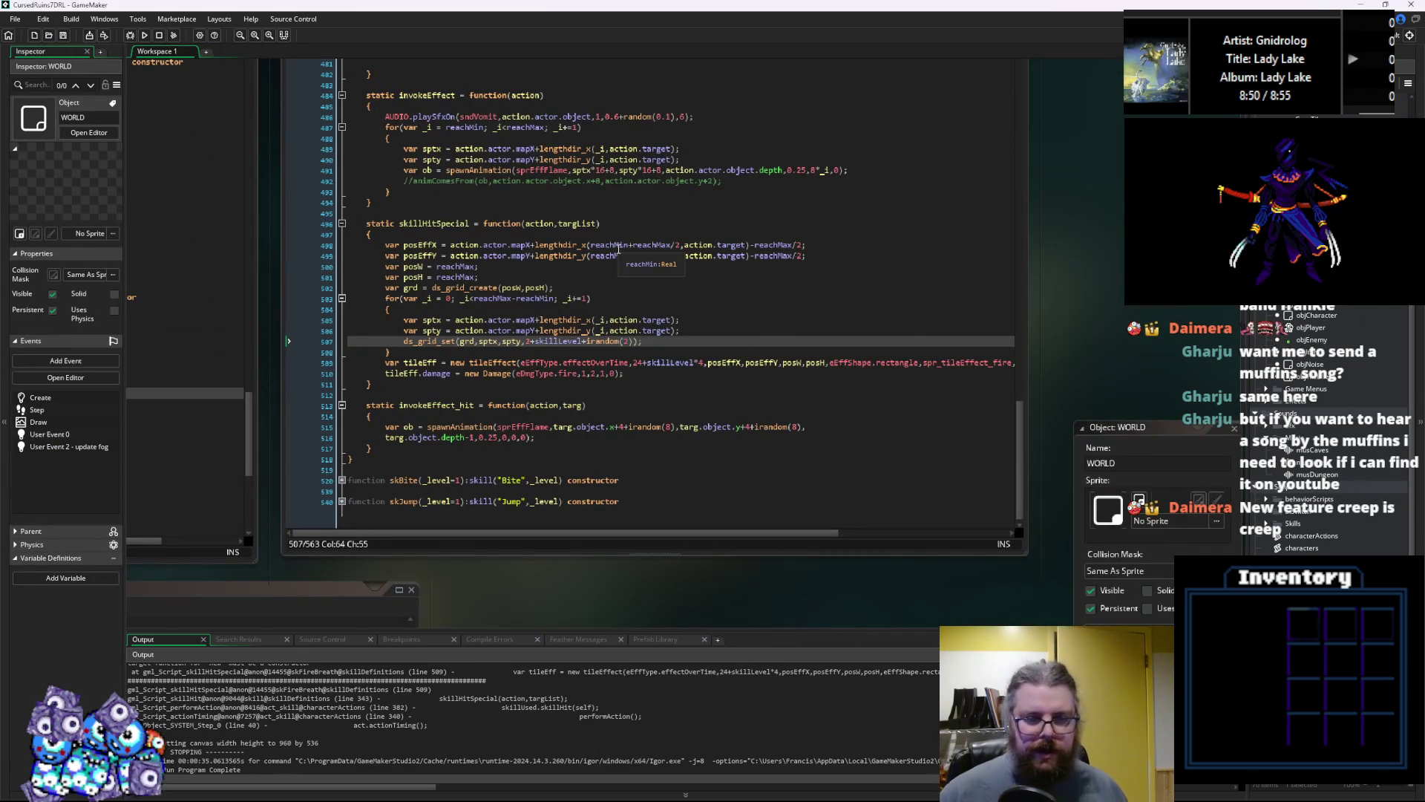
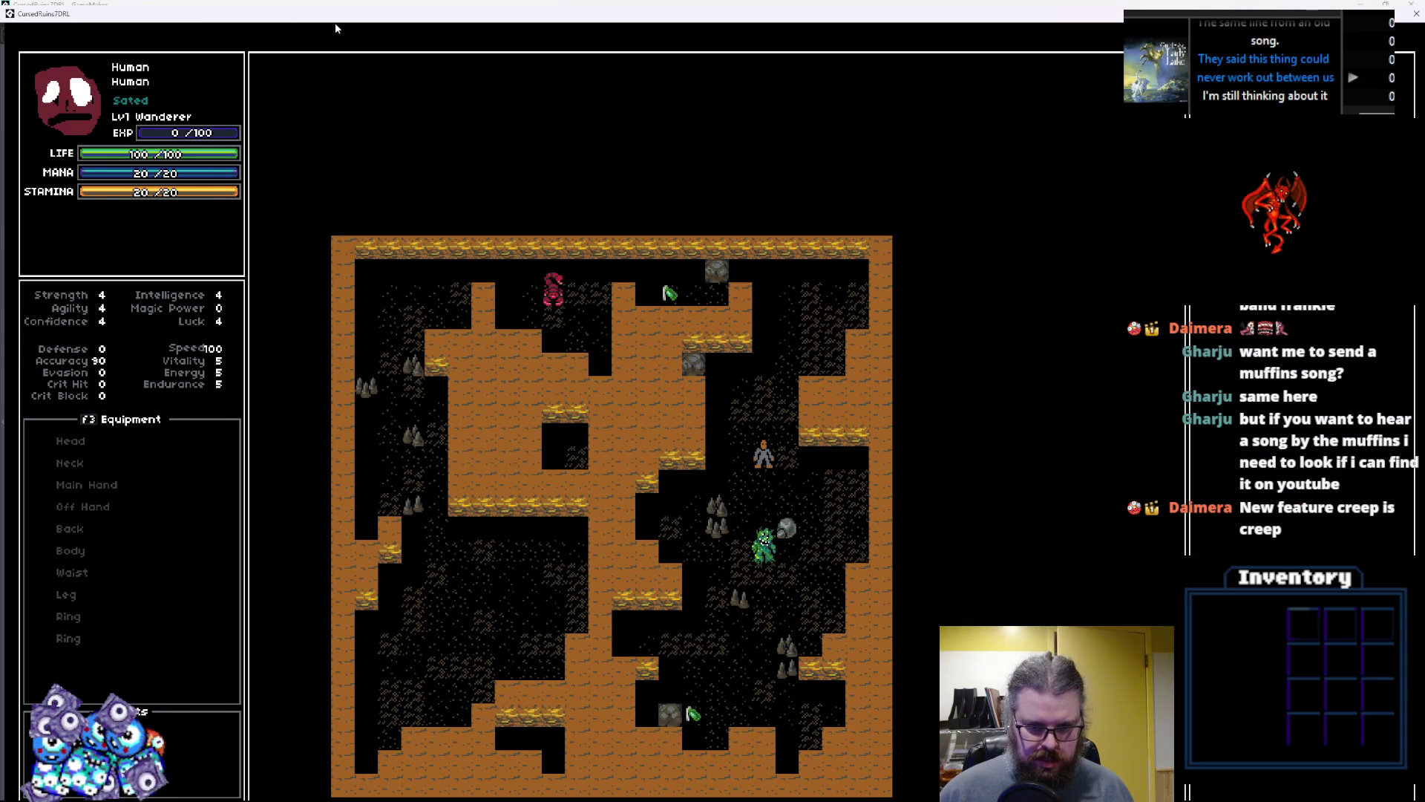
Take one step down-left in the dungeon, then quit the game back to the debugger
key("KP_1")
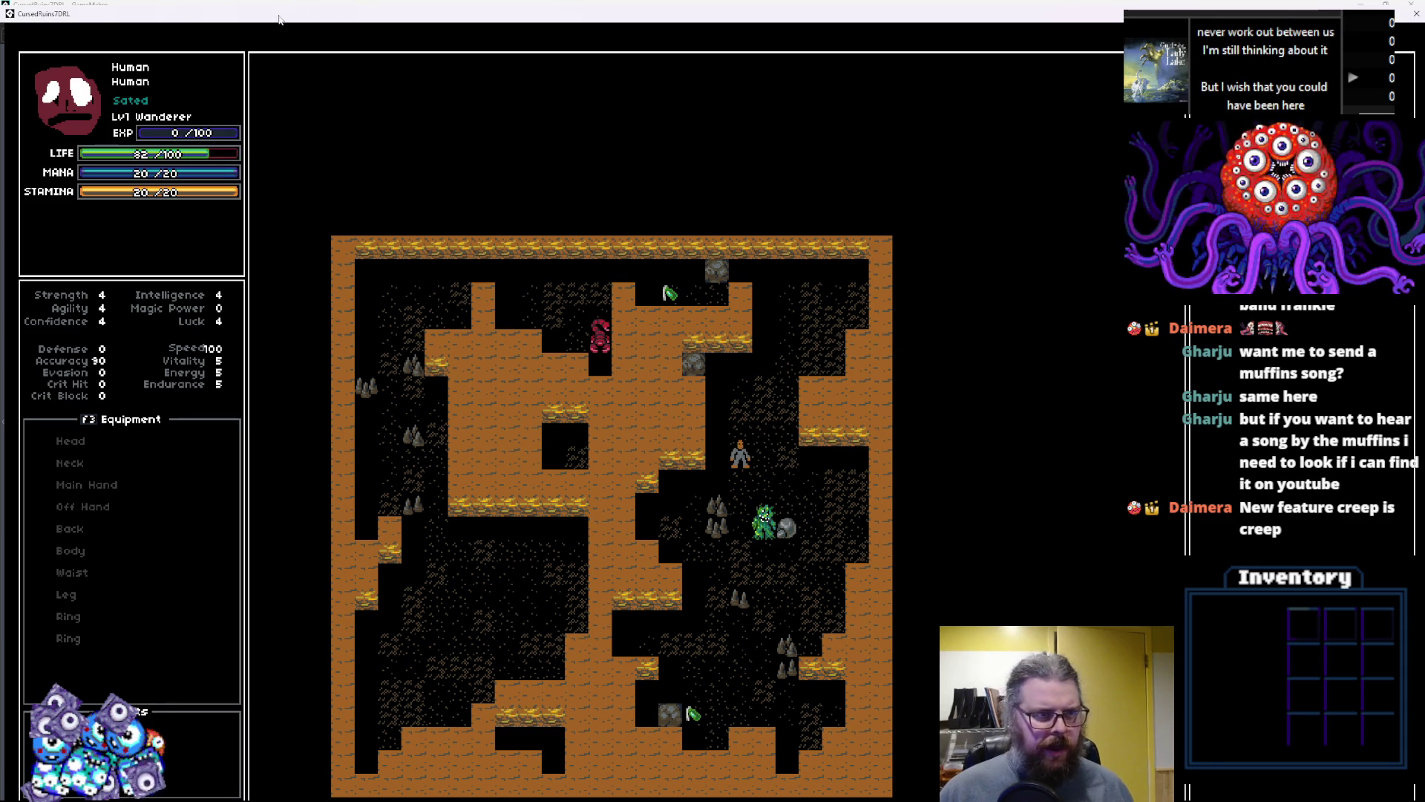
key("Escape")
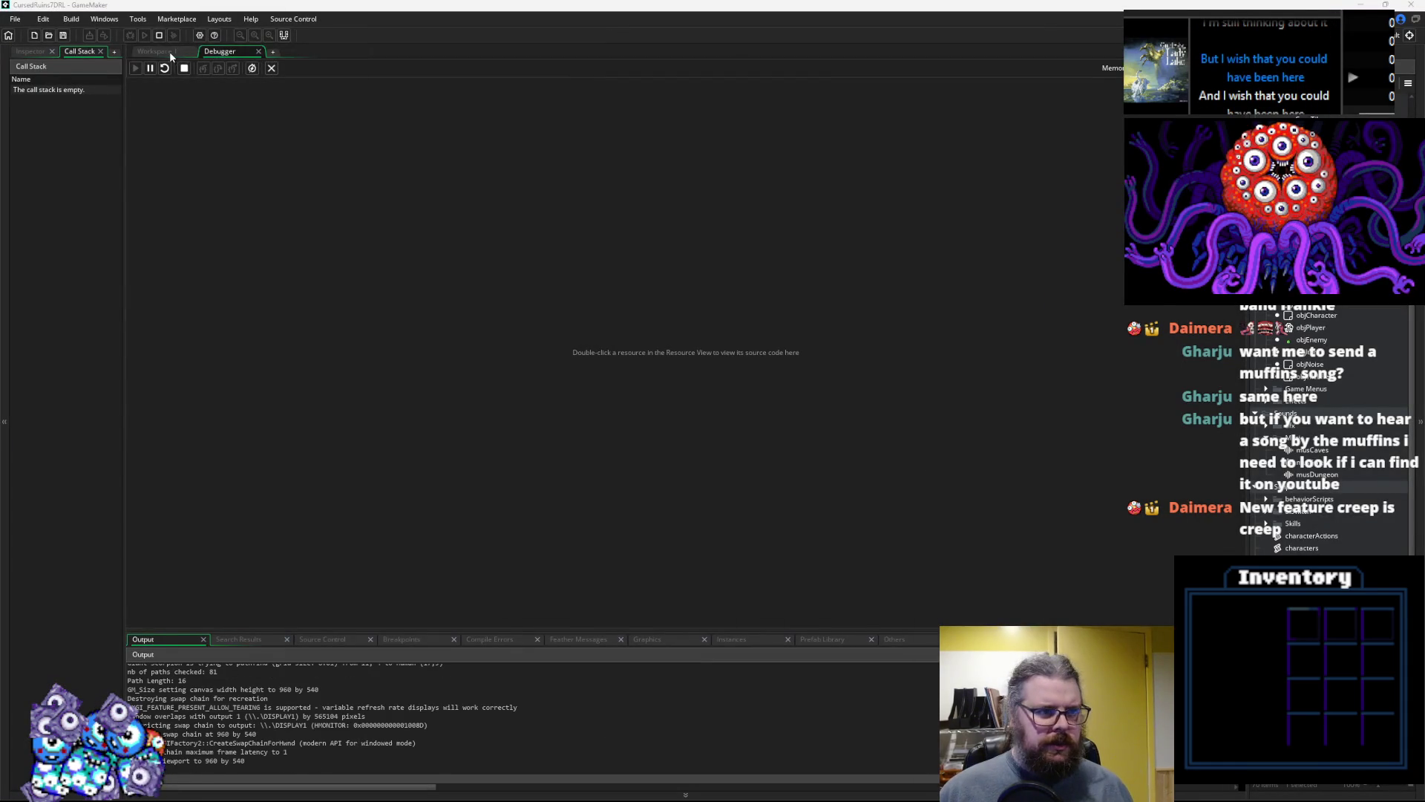
Locate the spawnTileEffect function in the tileEffect script from the code workspace
left_click(169, 51)
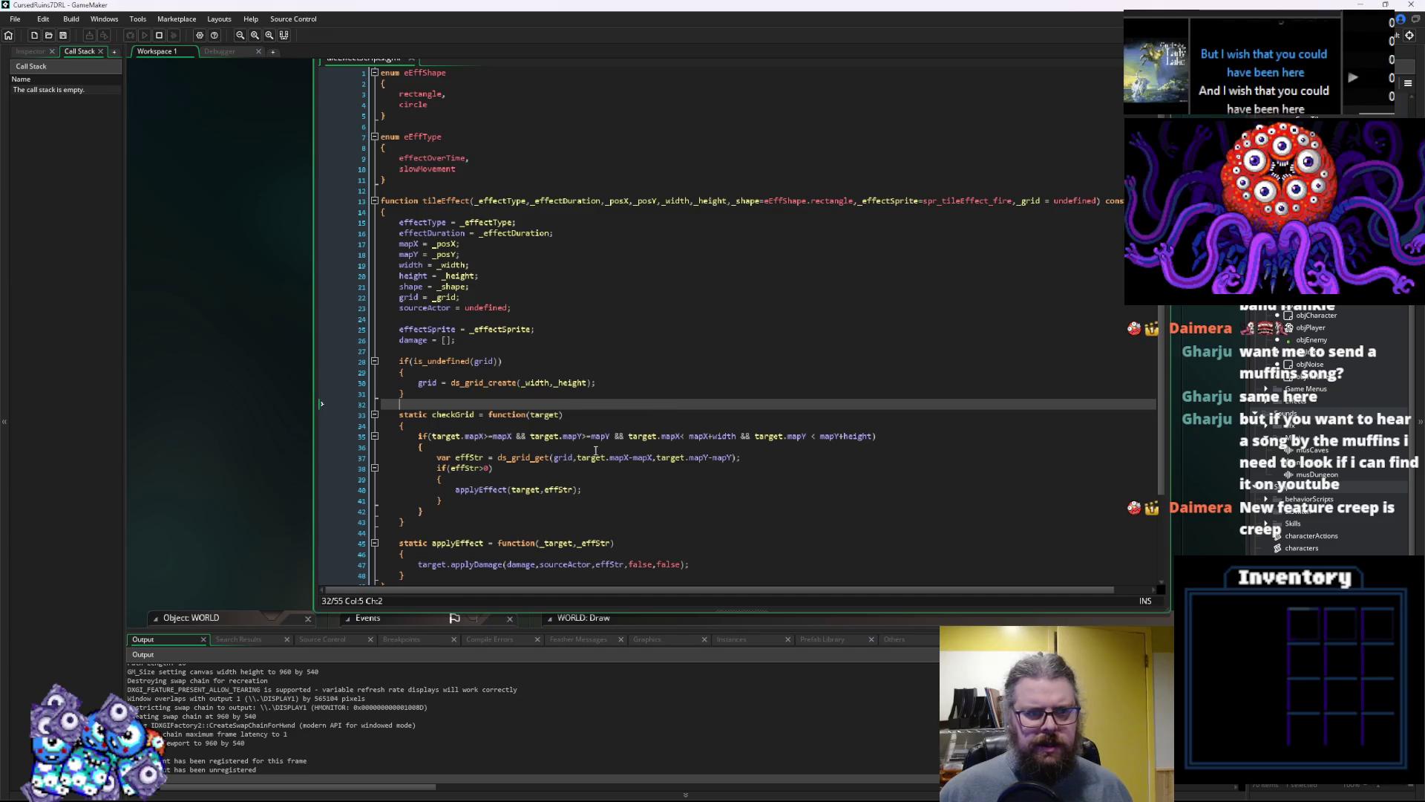
left_click(597, 452)
left_click(592, 583)
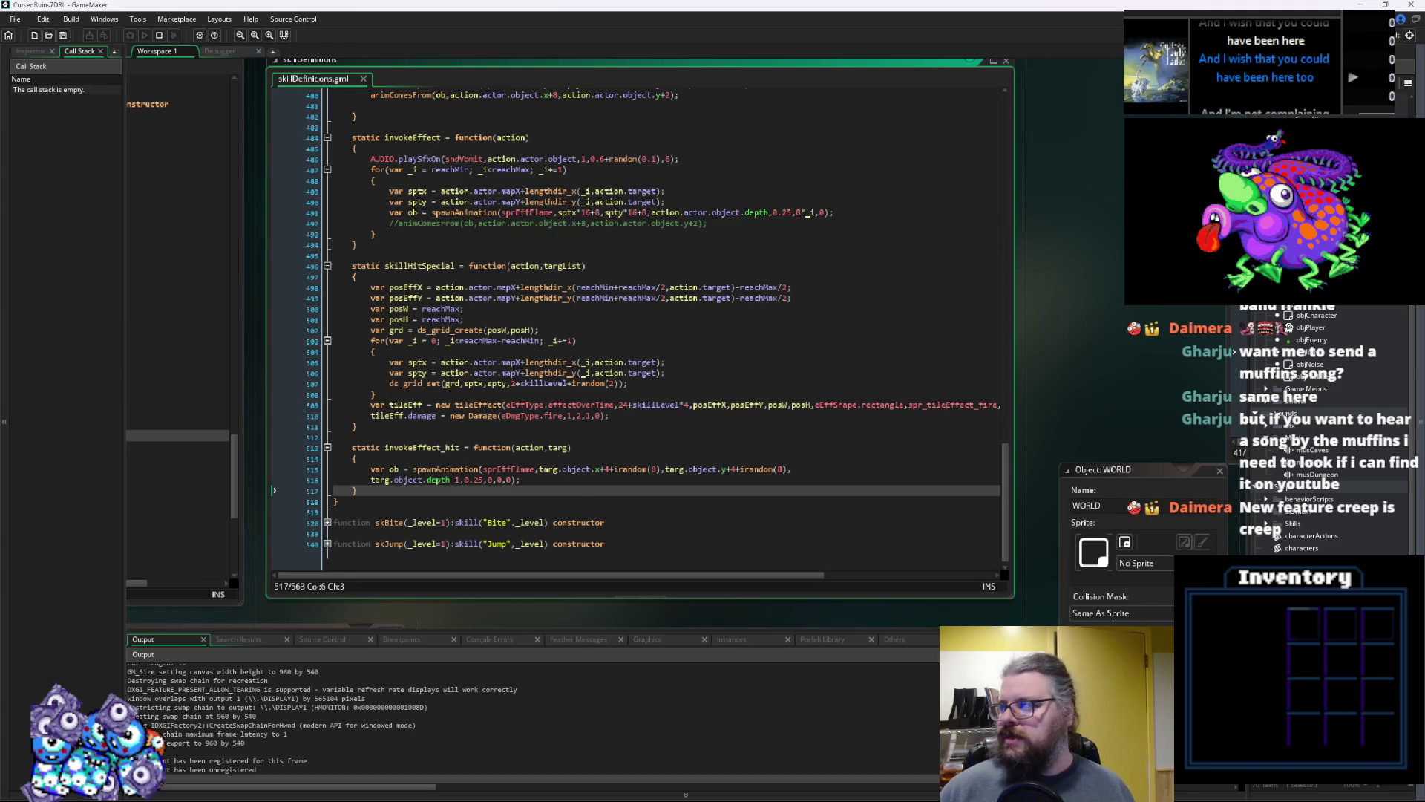
middle_click(479, 406)
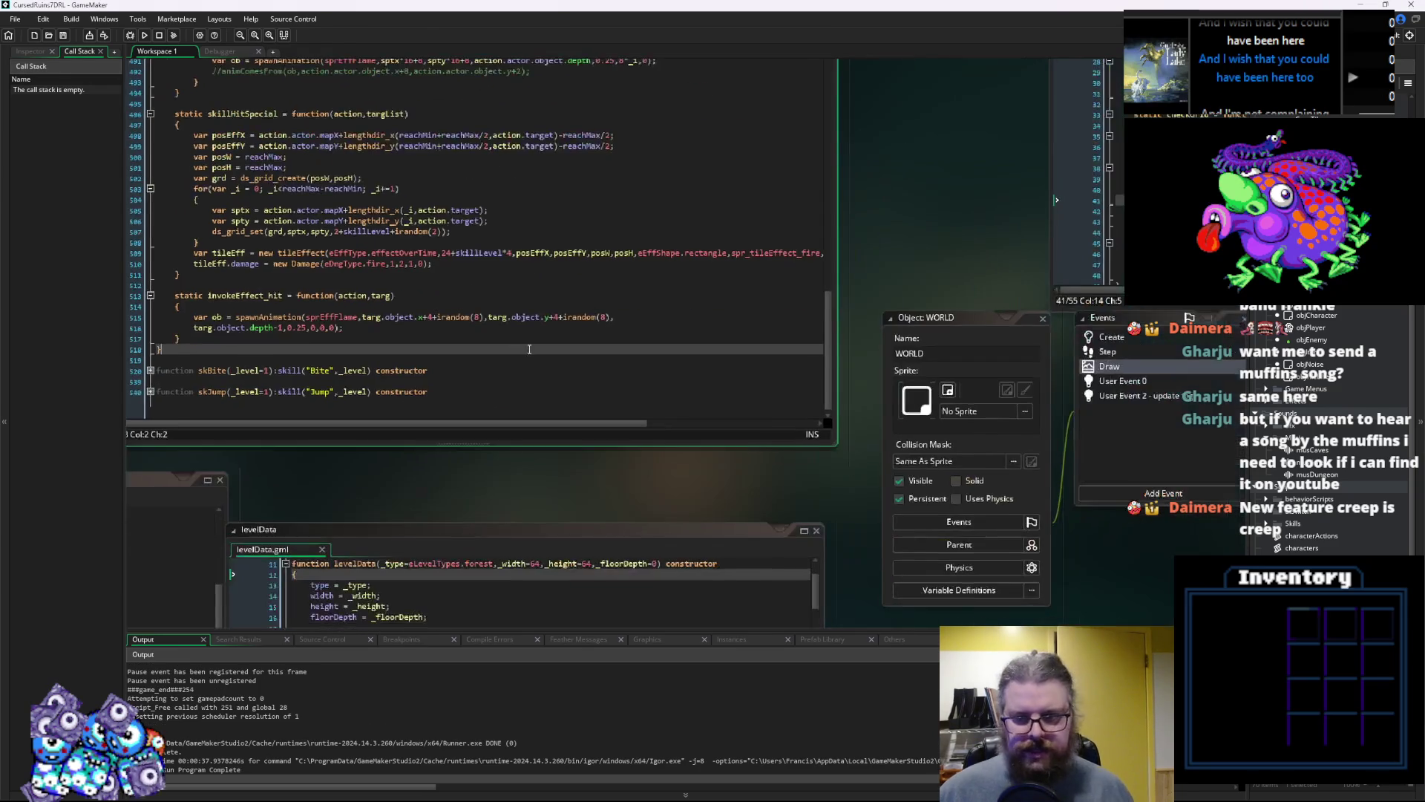
left_click(787, 392)
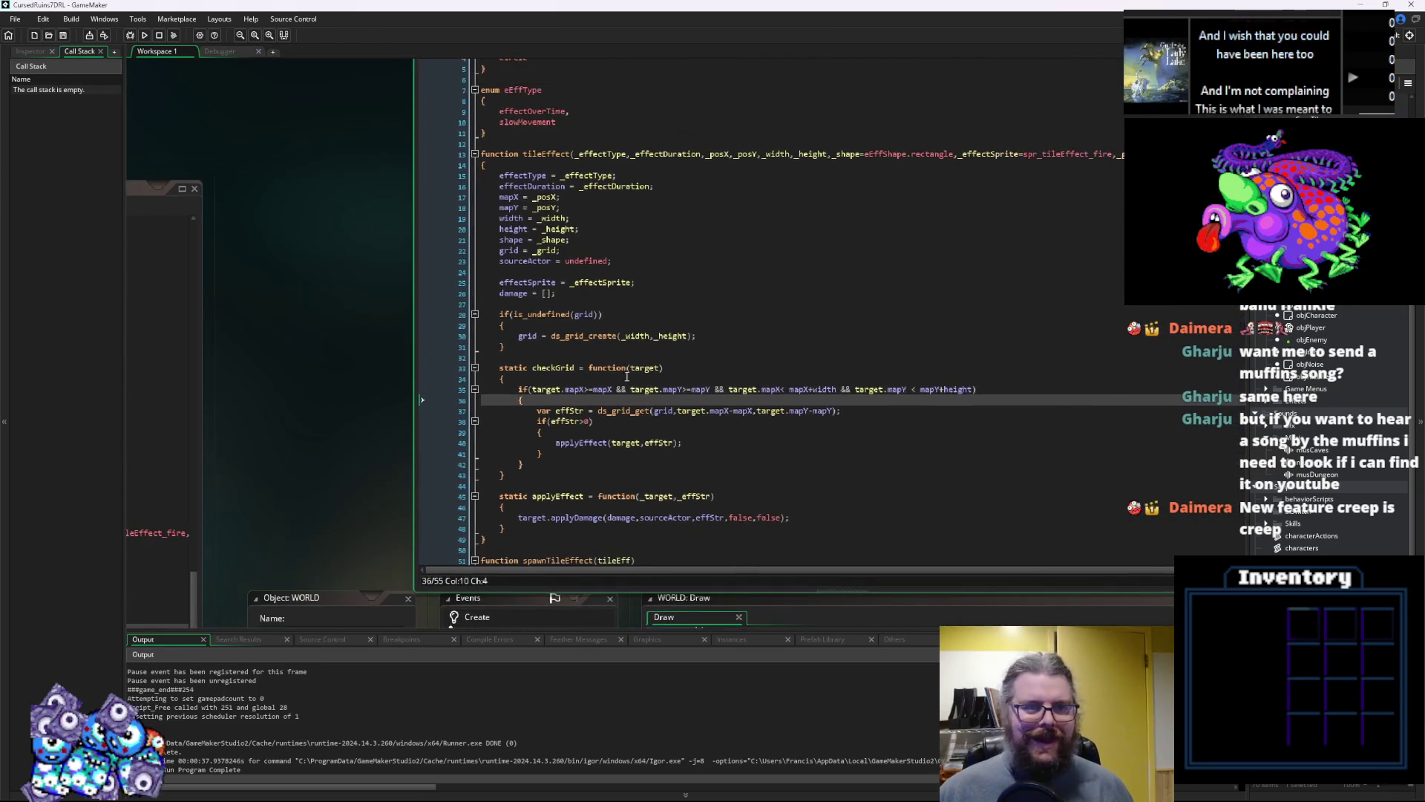
left_click(475, 180)
left_click(549, 203)
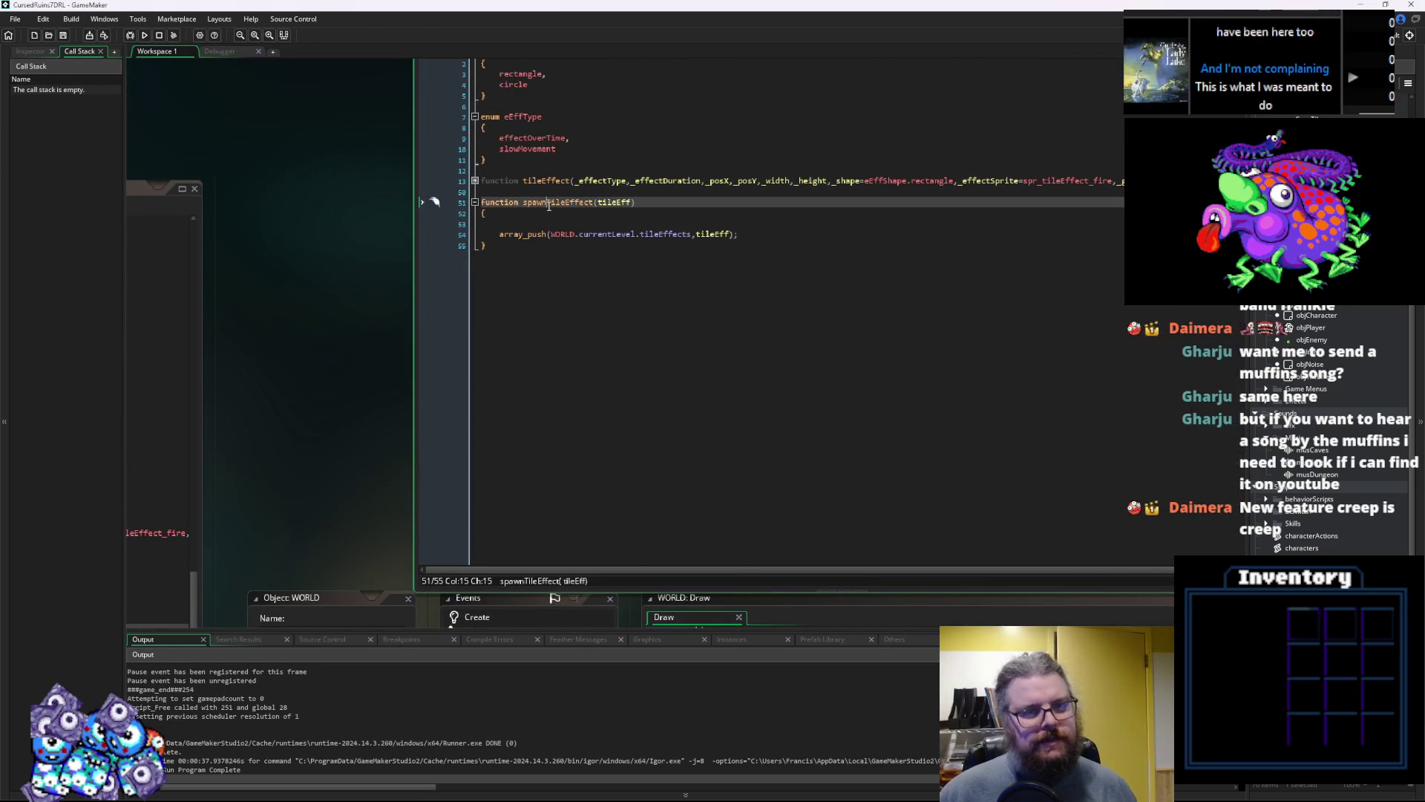
Add spawnTileEffect(tileEff); to skillHitSpecial, save skillDefinitions.gml, and start a debug run
key("ctrl+Tab")
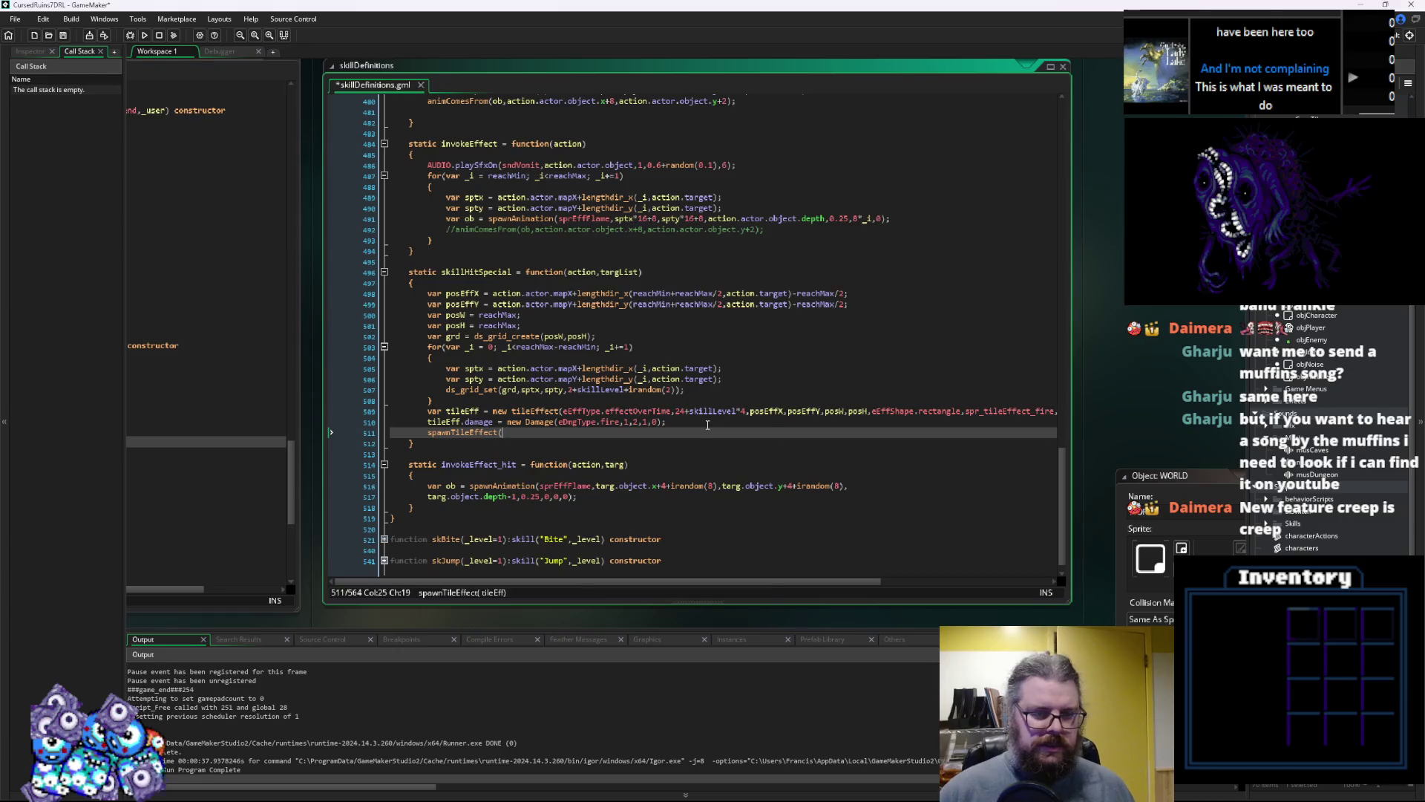
type(";")
left_click(462, 412)
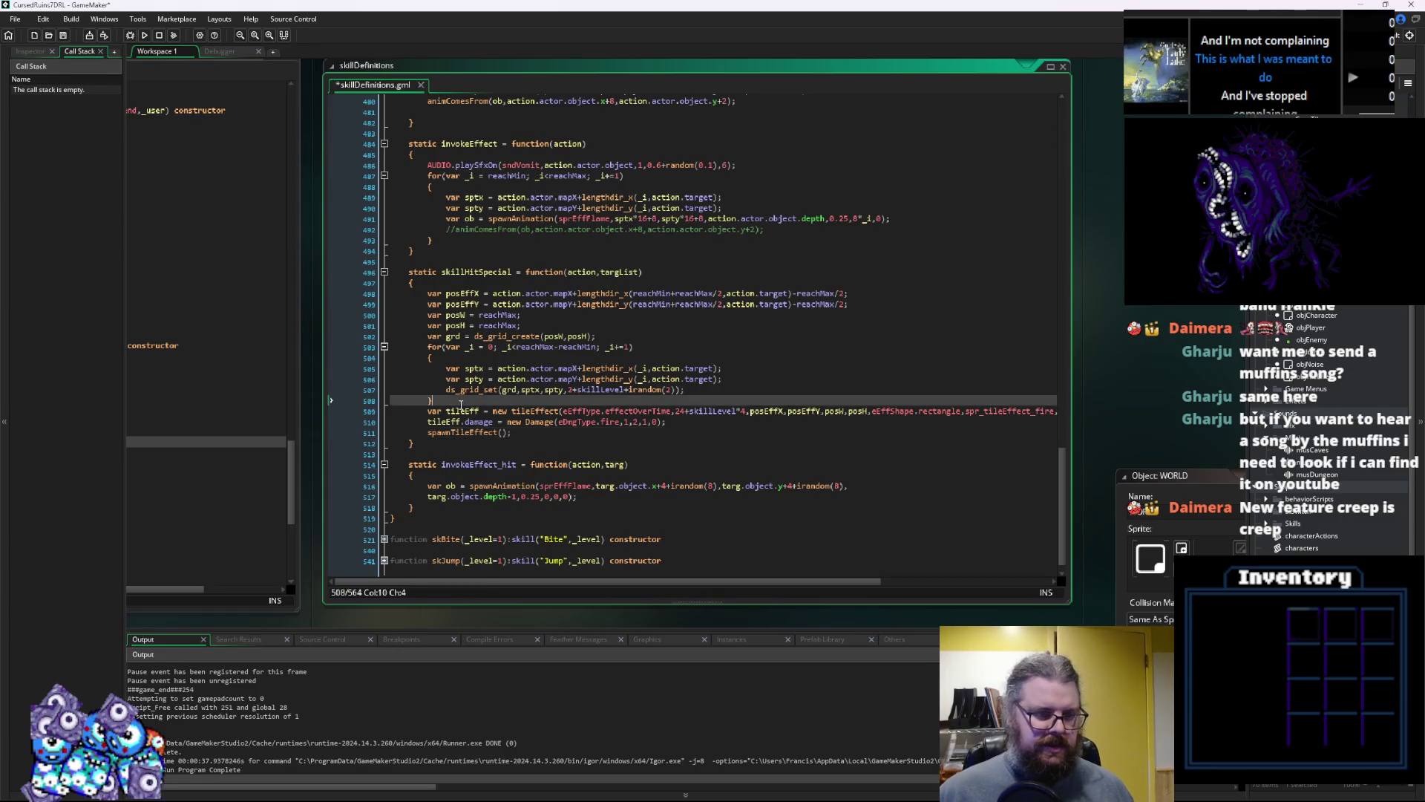
left_click(499, 453)
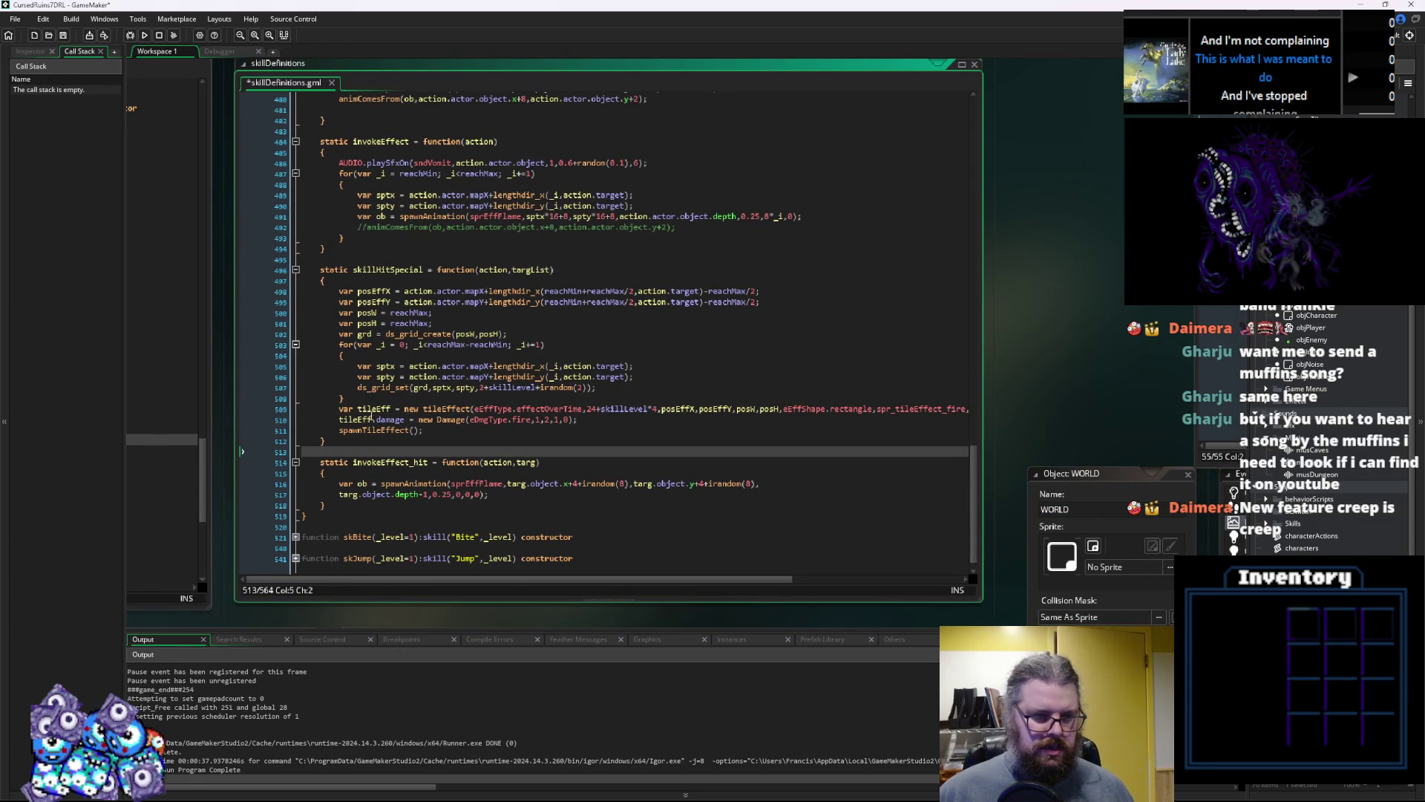
left_click(412, 409)
key("Down")
key("Down")
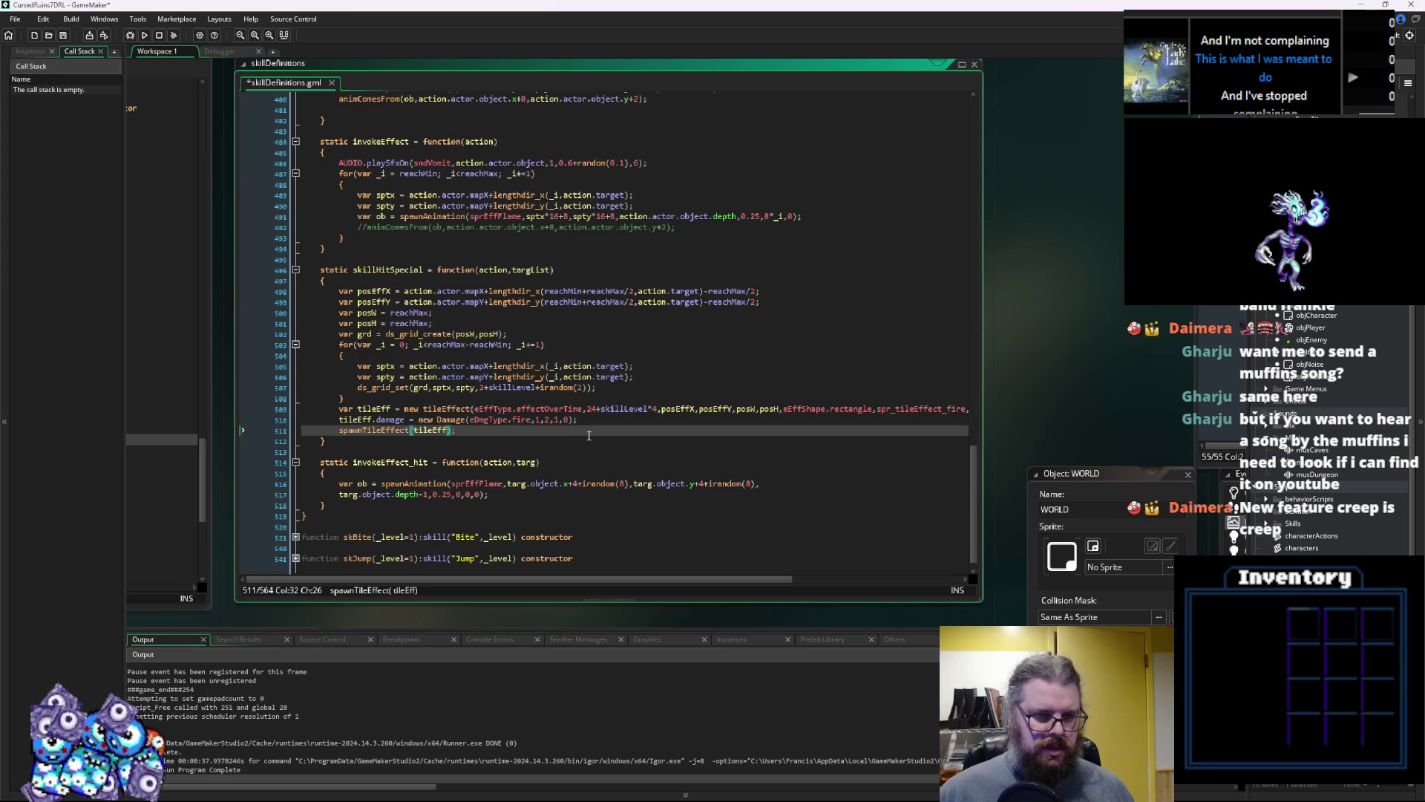
left_click(65, 36)
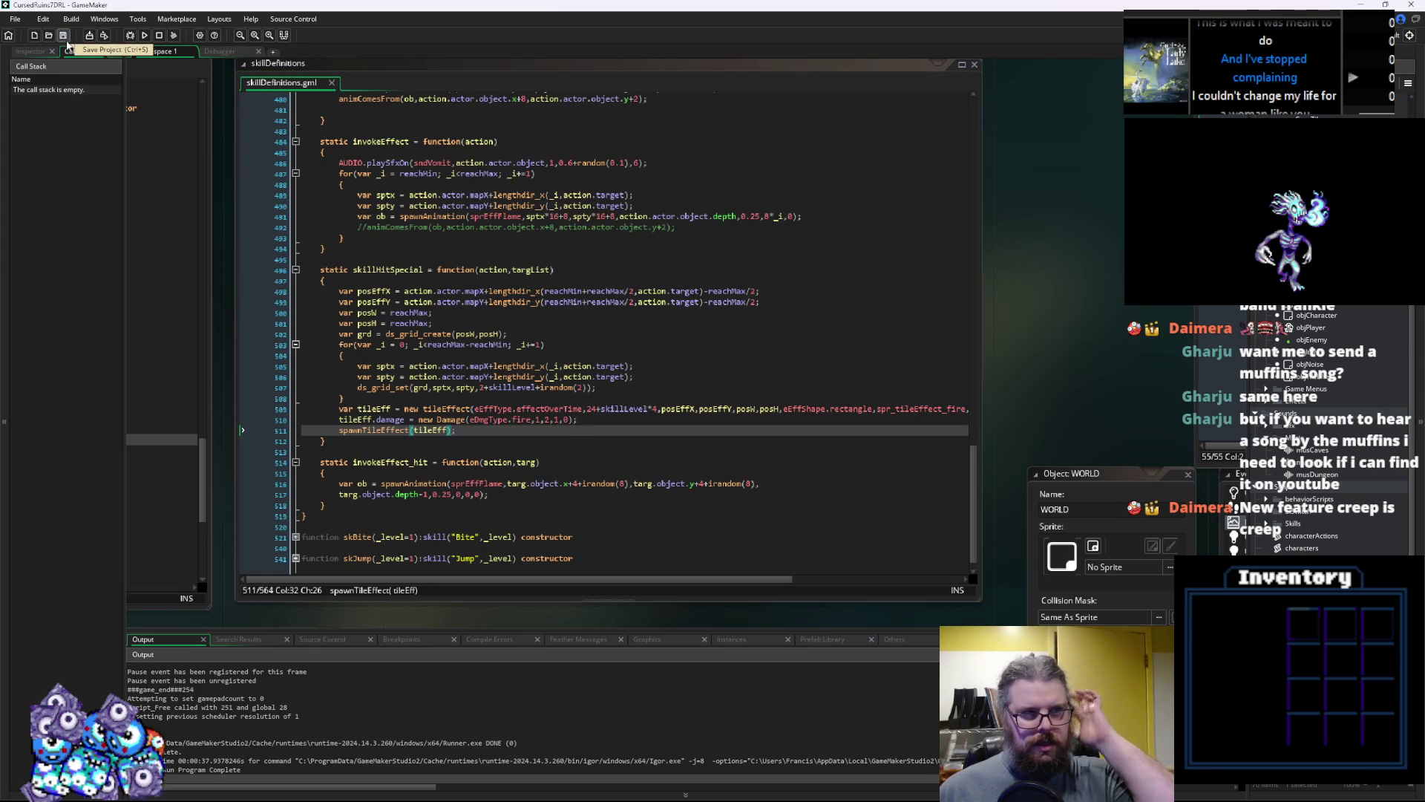
left_click(130, 35)
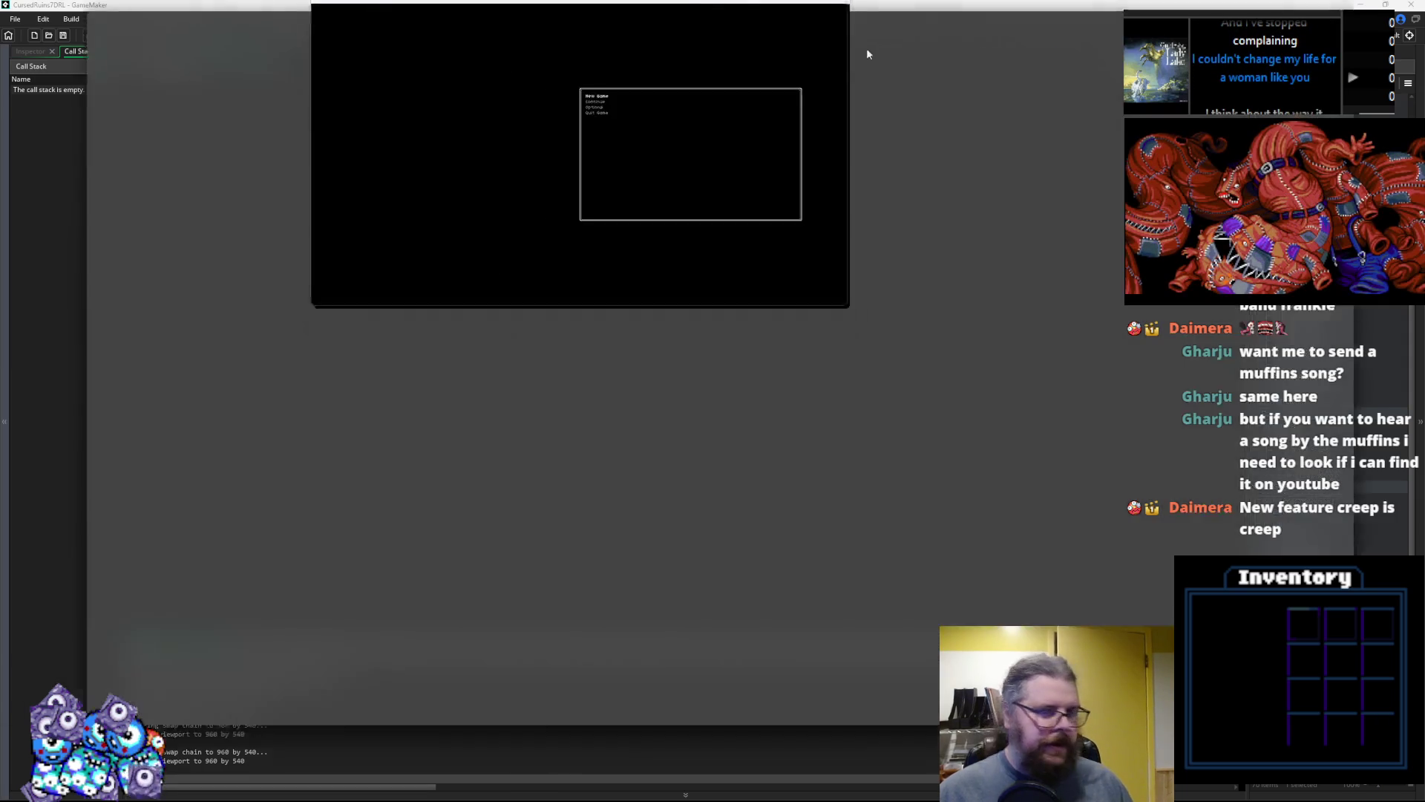
Start a new game, walk toward the goblin, and use the fire skill until the Draw error appears
key("Return")
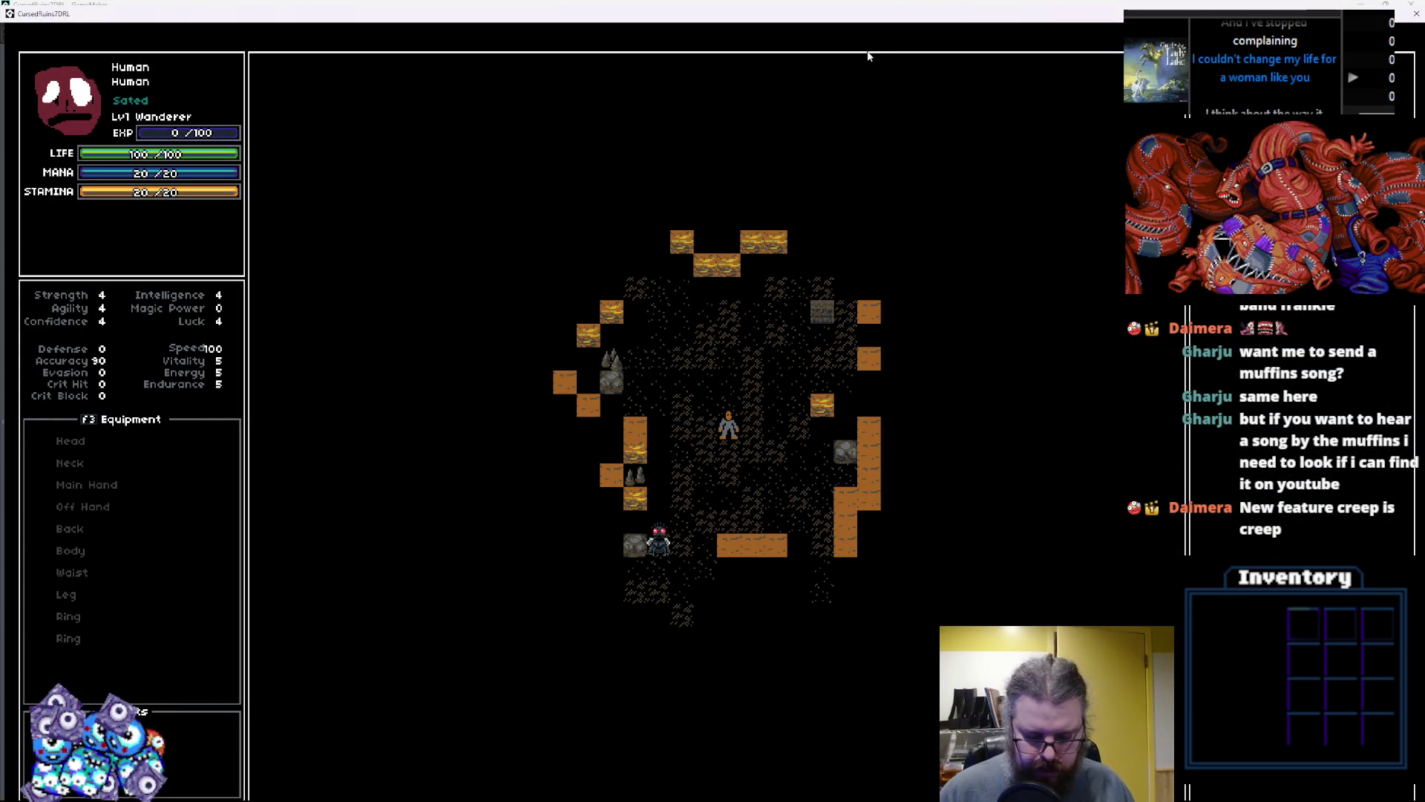
key("Left")
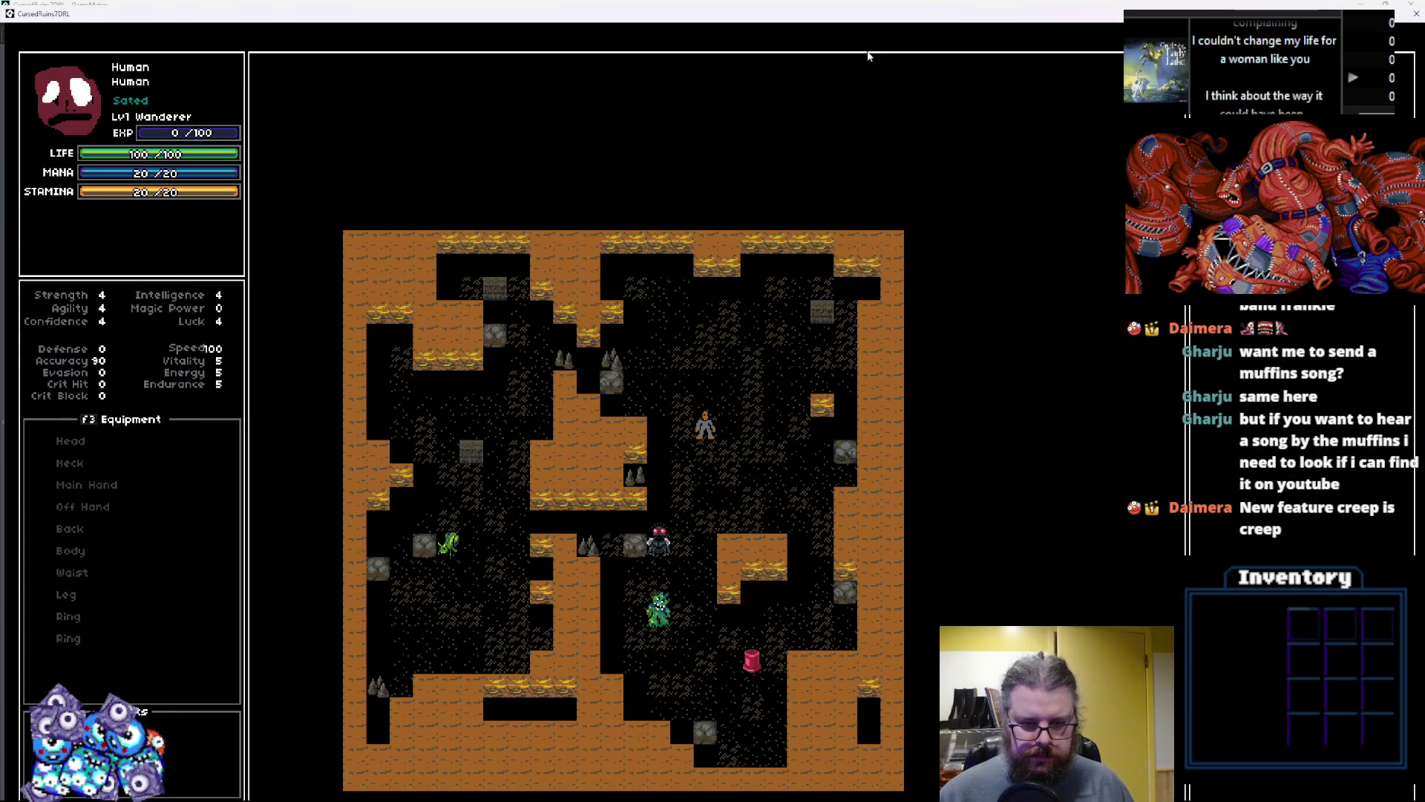
key("Down")
key("Down")
key("Down")
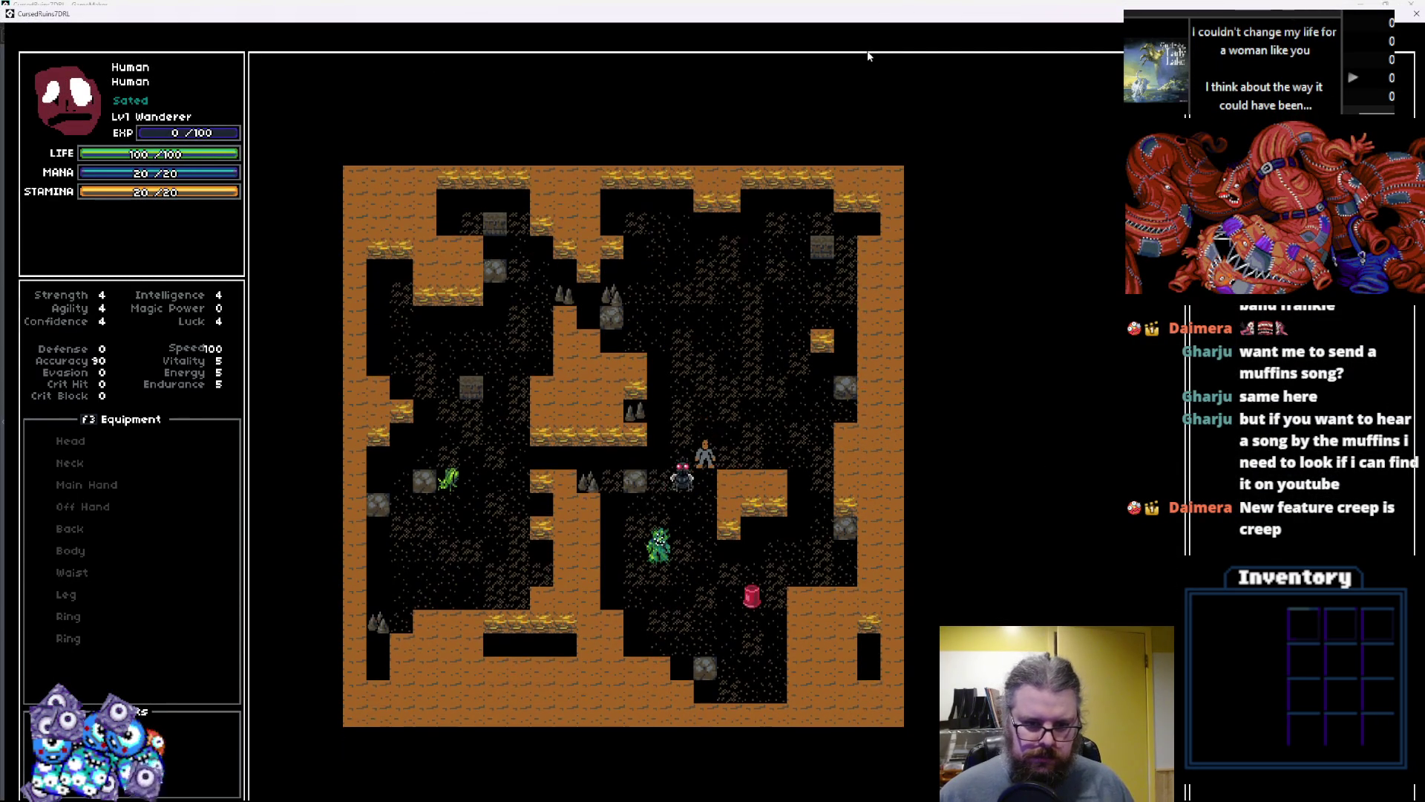
key("Down")
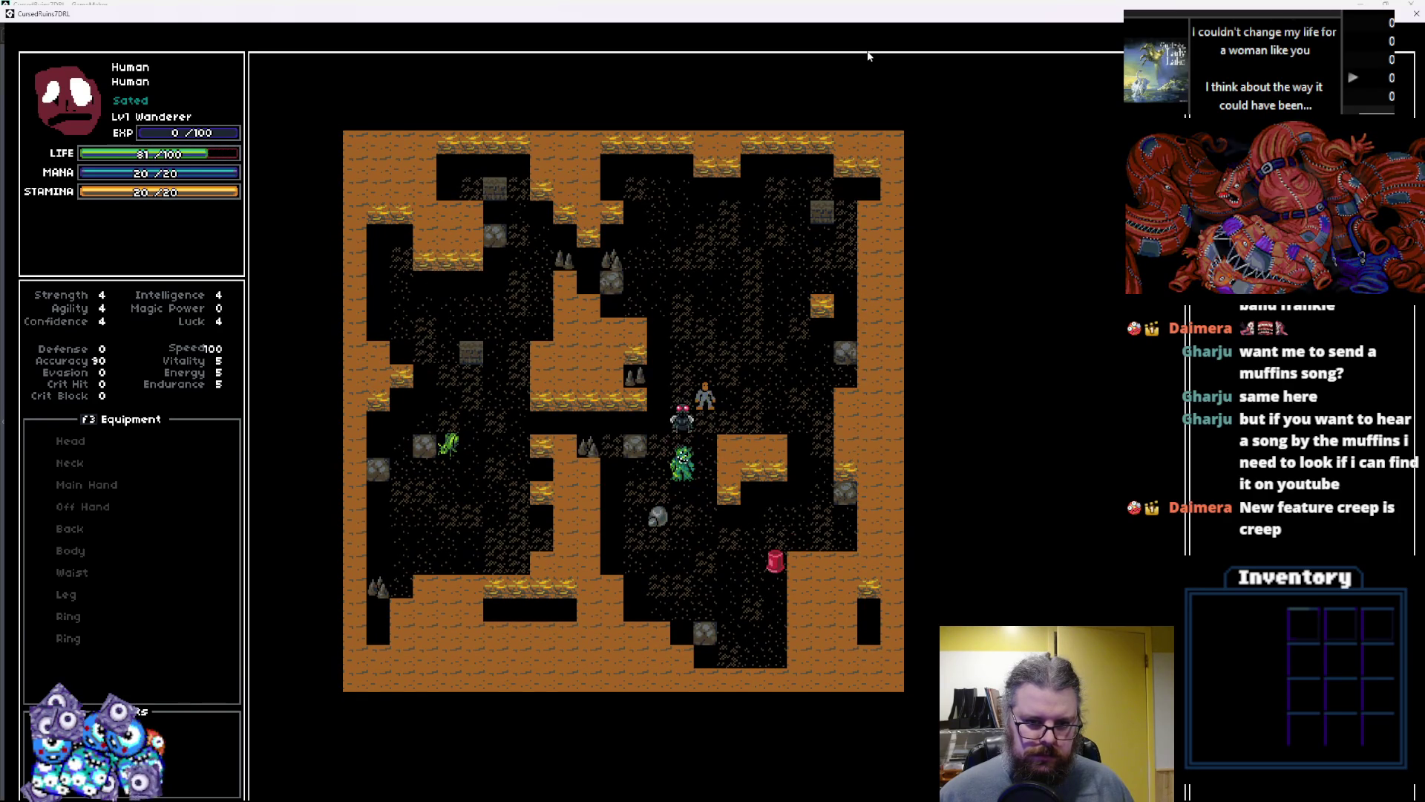
key("Up")
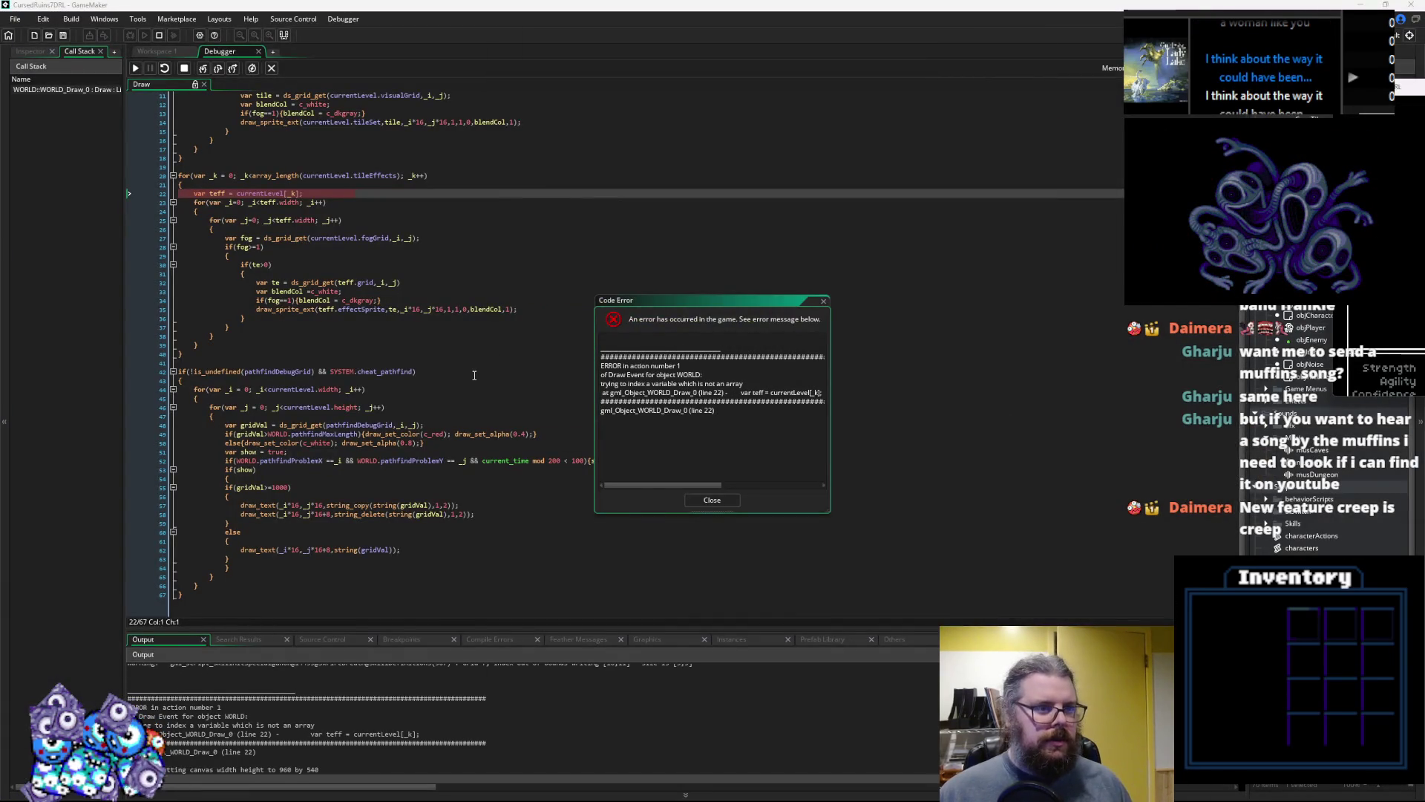
left_click(477, 372)
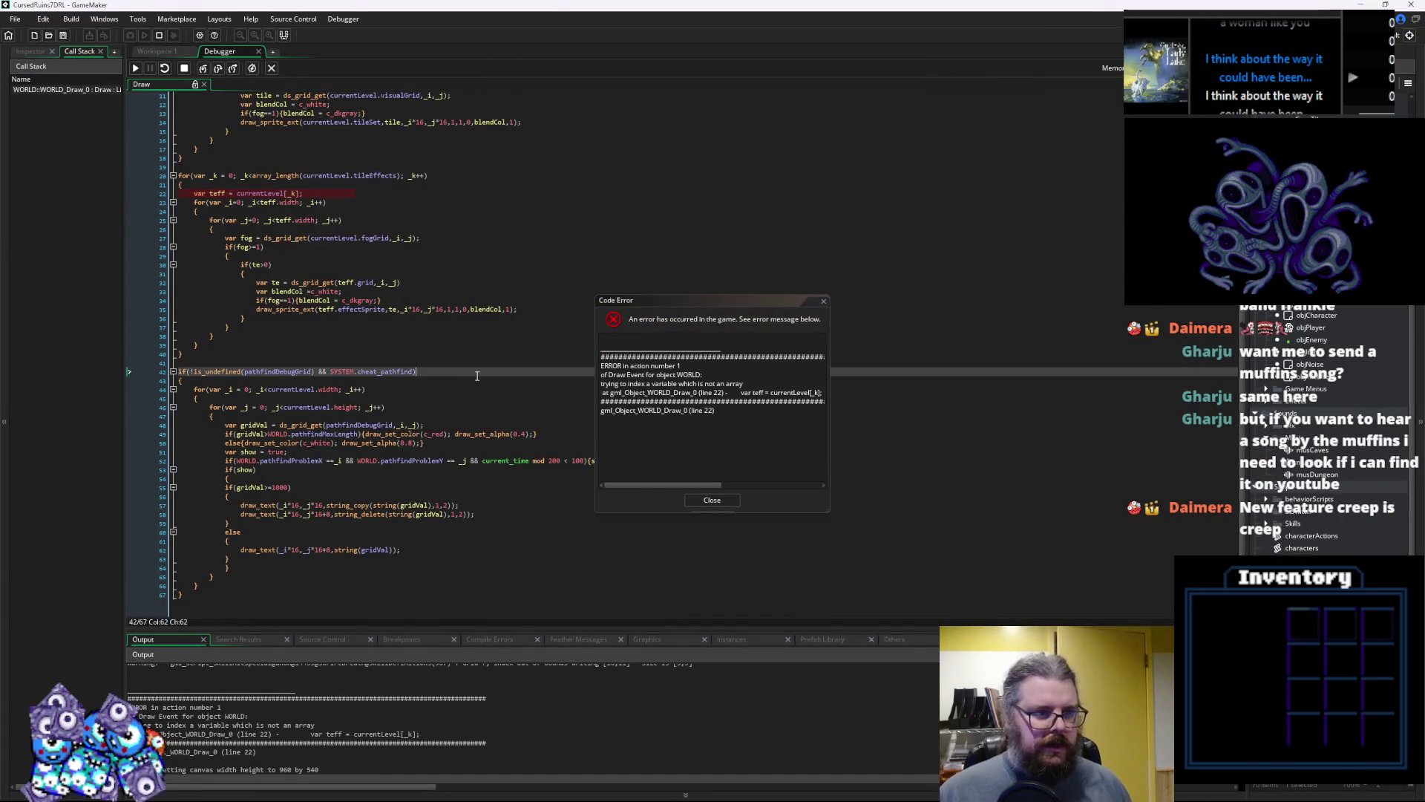
Inspect the tile-effects loop at the error, dismiss the Code Error, and step the debugger
scroll(478, 376, "up", 3)
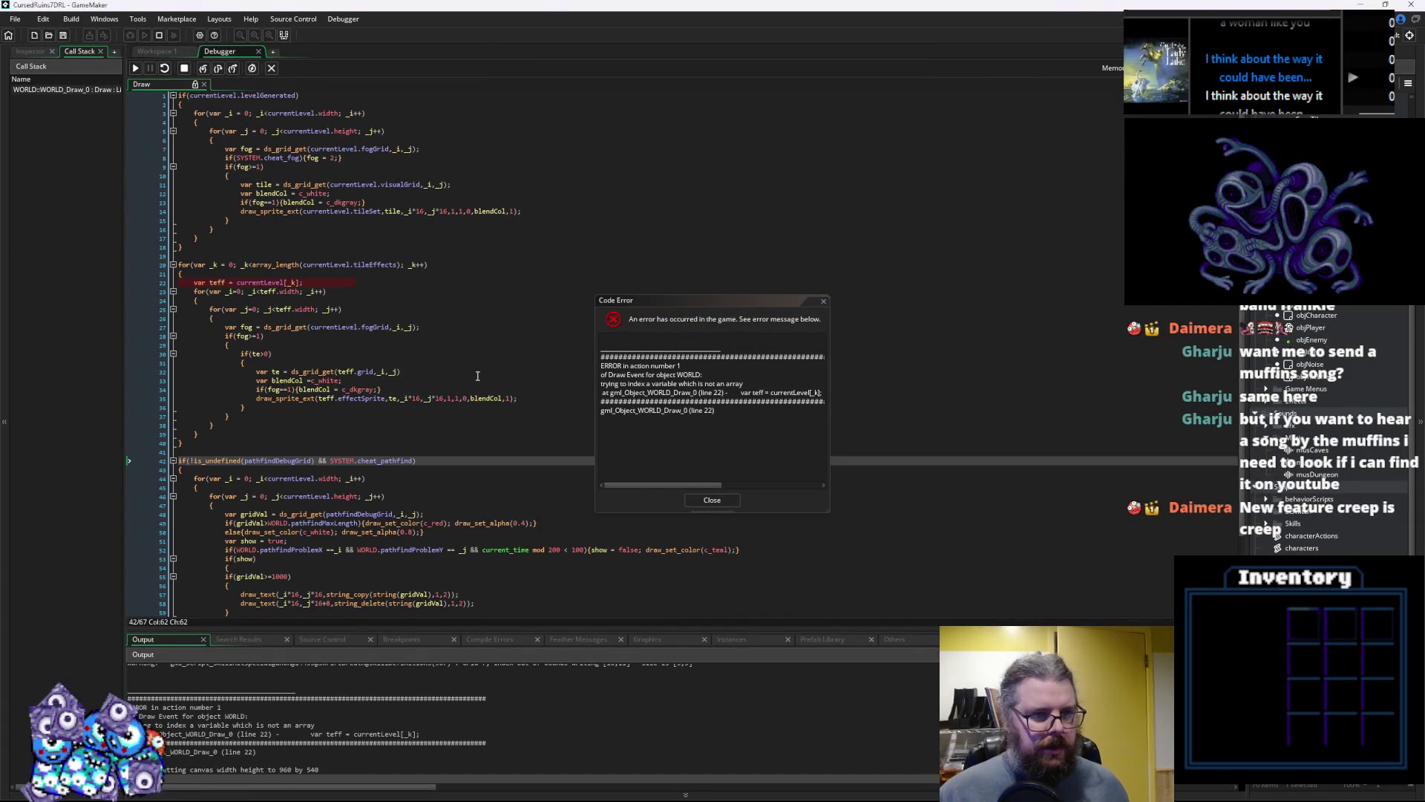
left_click(386, 305)
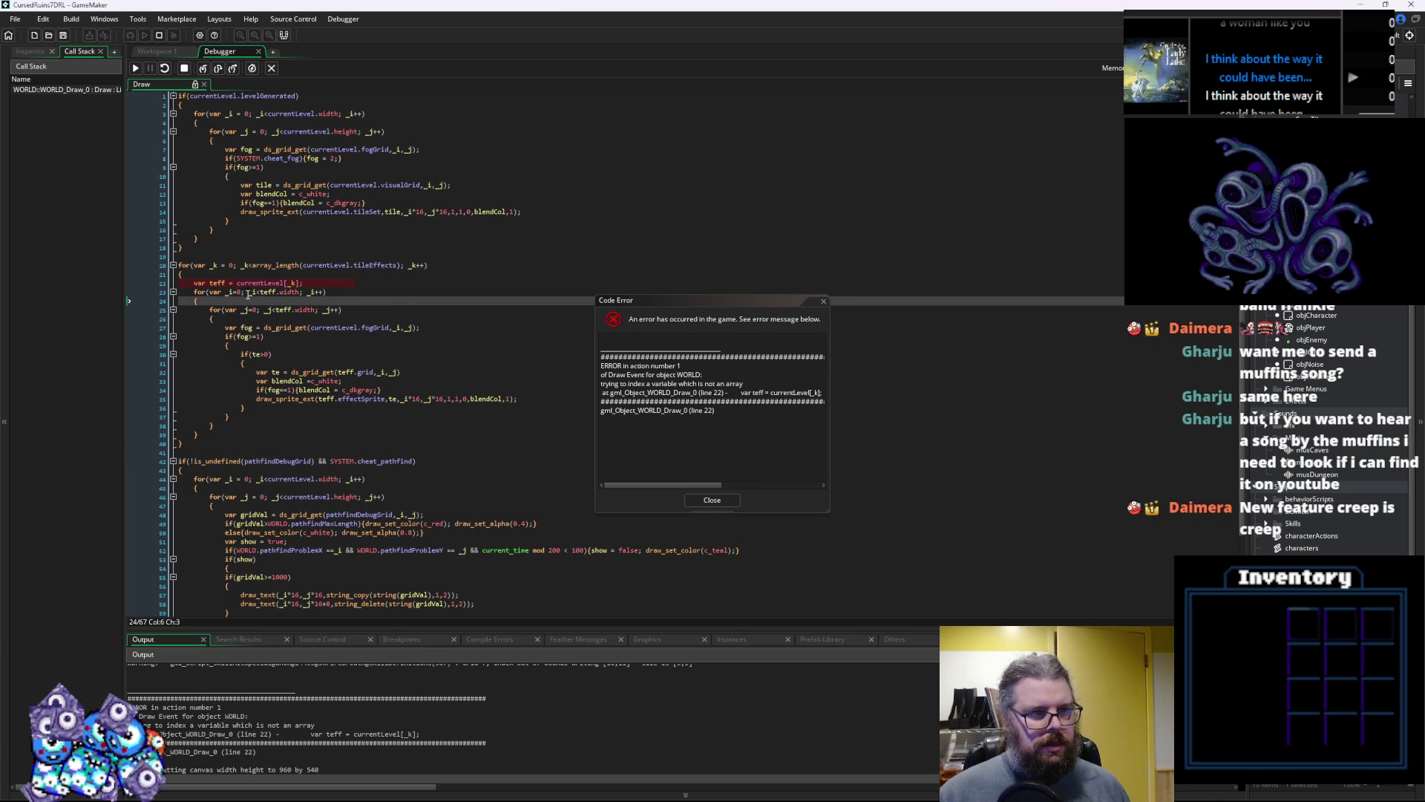
mouse_move(254, 284)
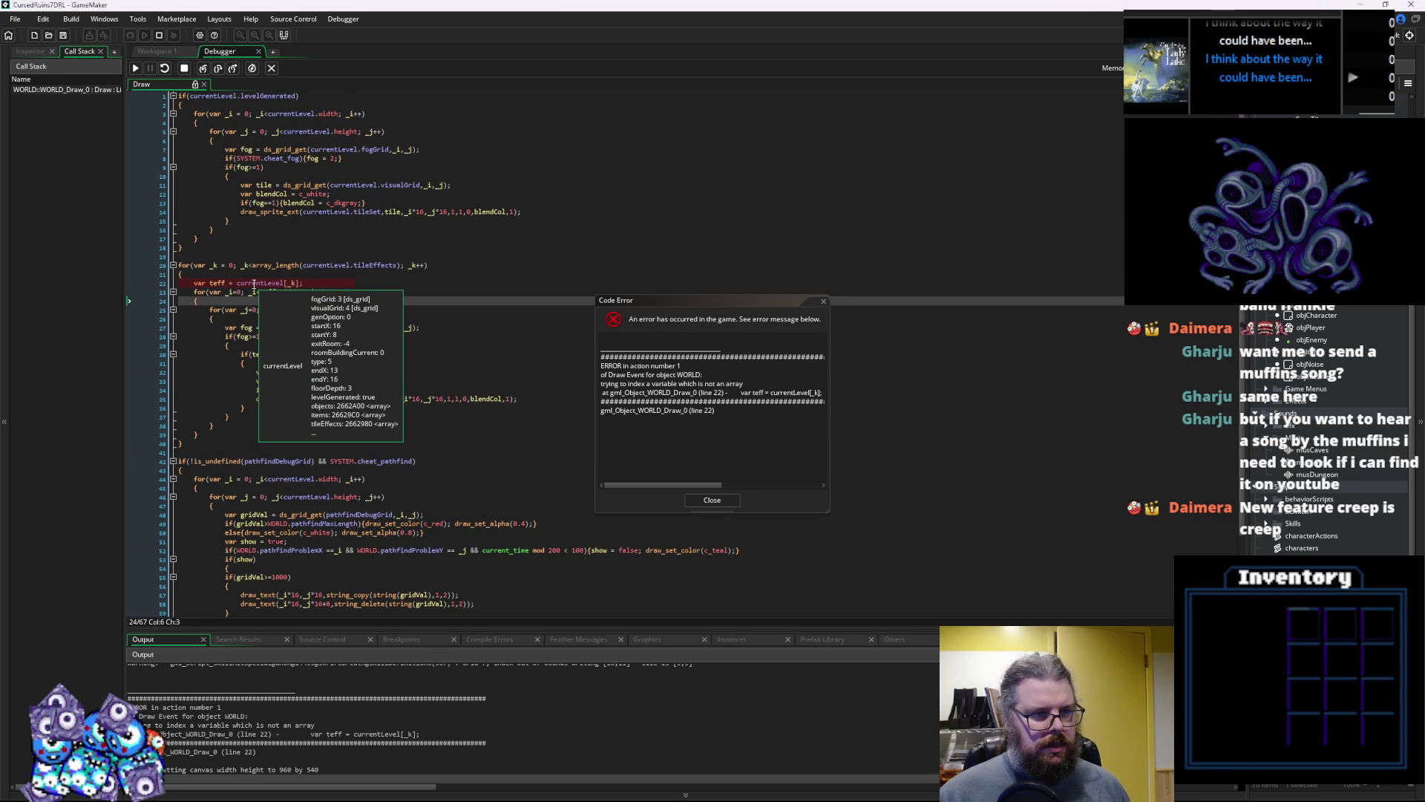
left_click(712, 499)
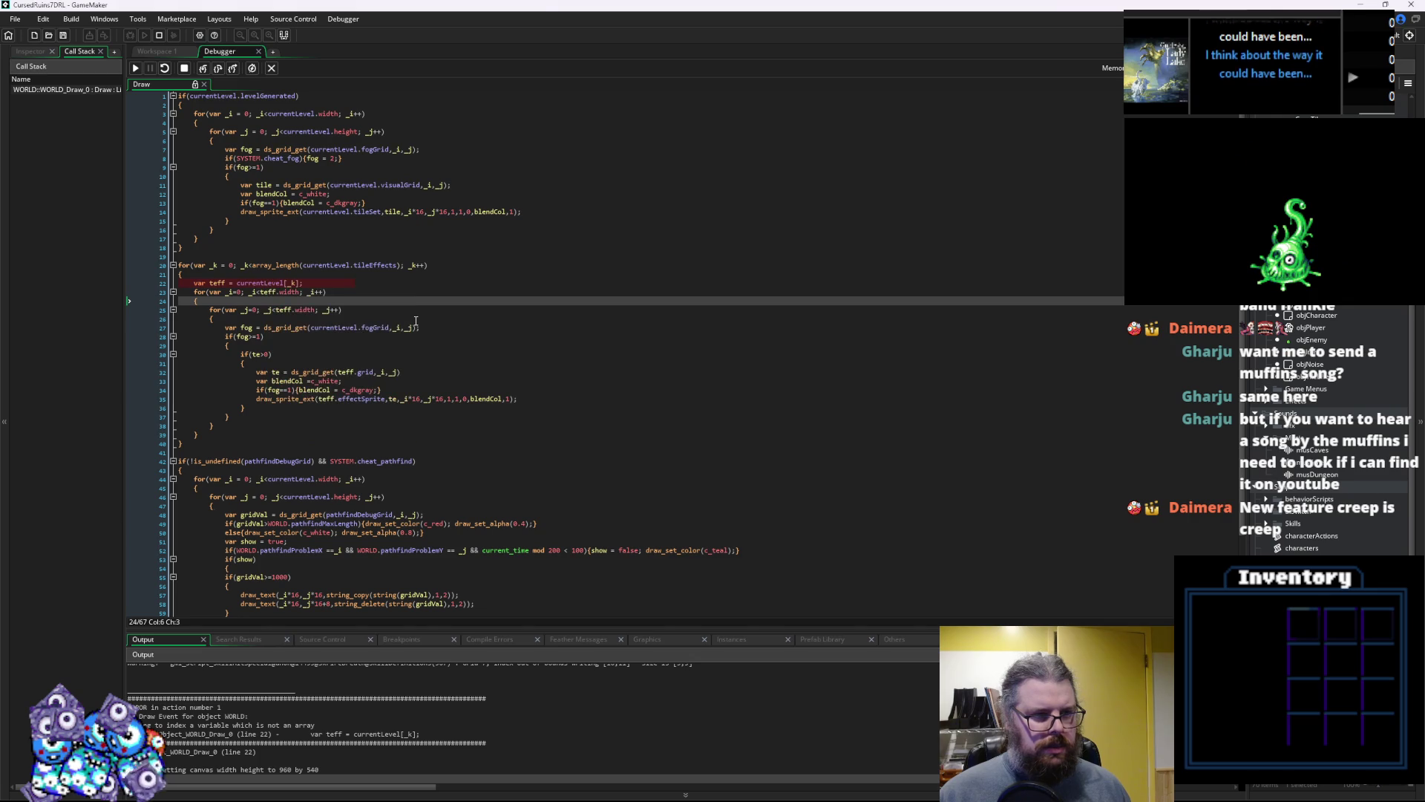
key("F10")
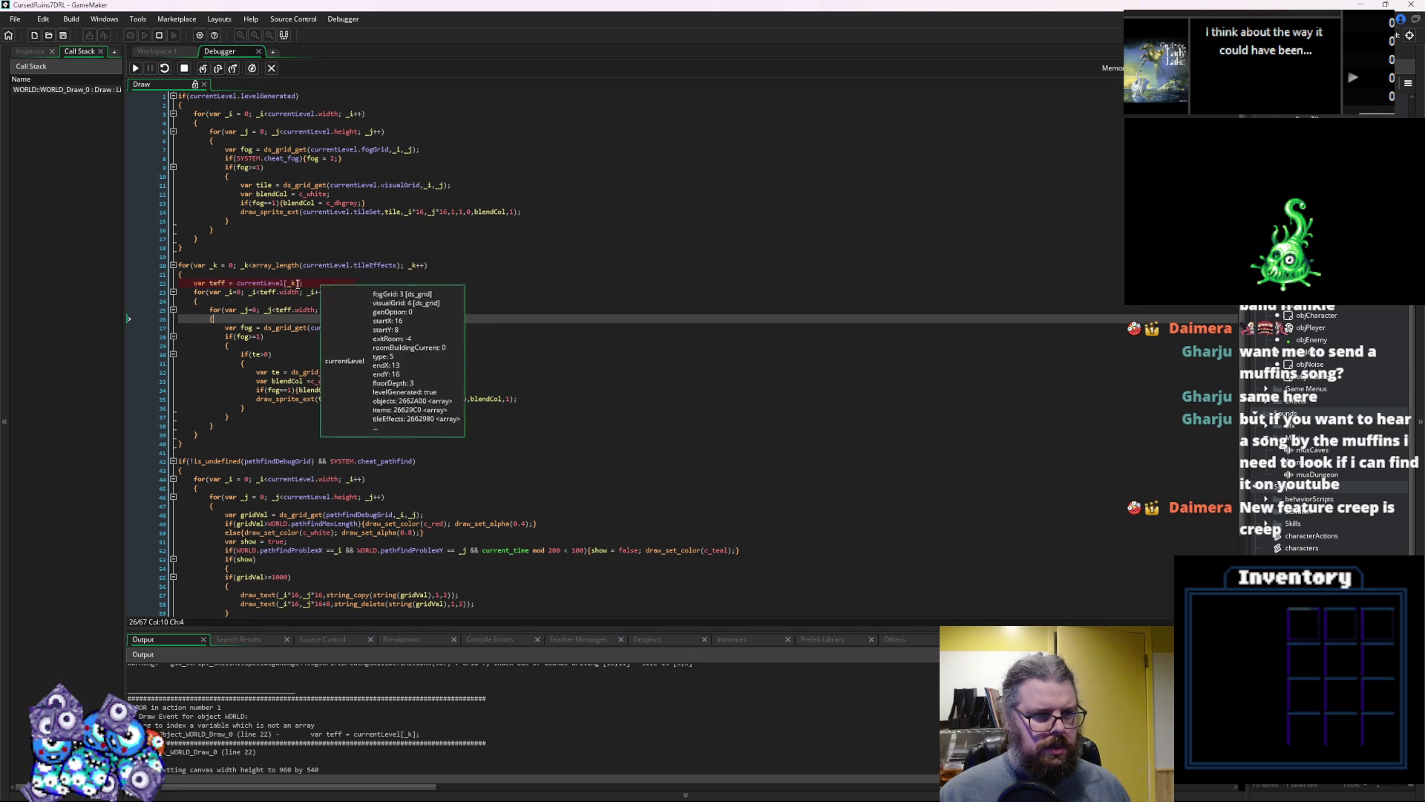
Change line 22 to currentLevel.tileEffects[_k], stop debugging, and relaunch in debug mode
left_click(288, 283)
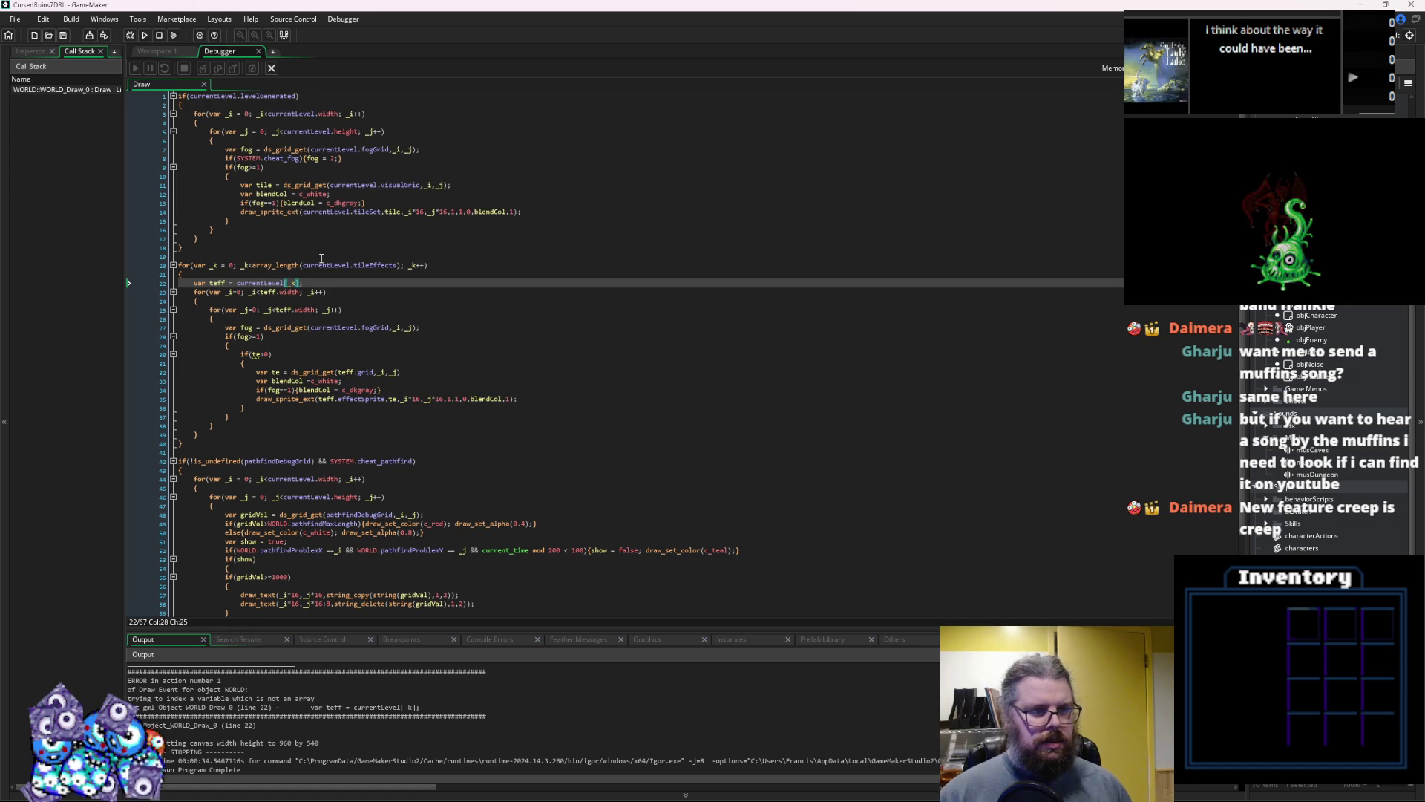
type(".tileEffect")
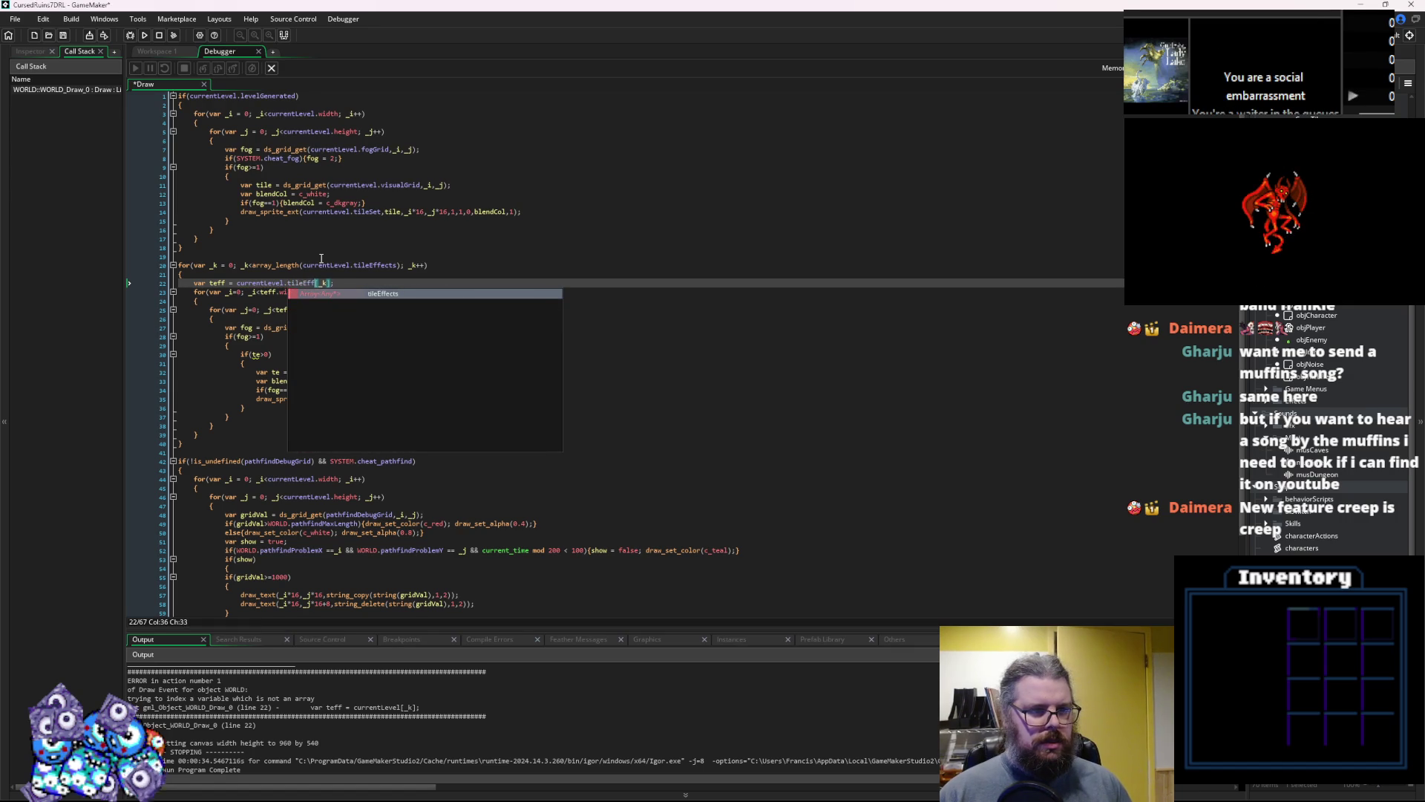
type("s")
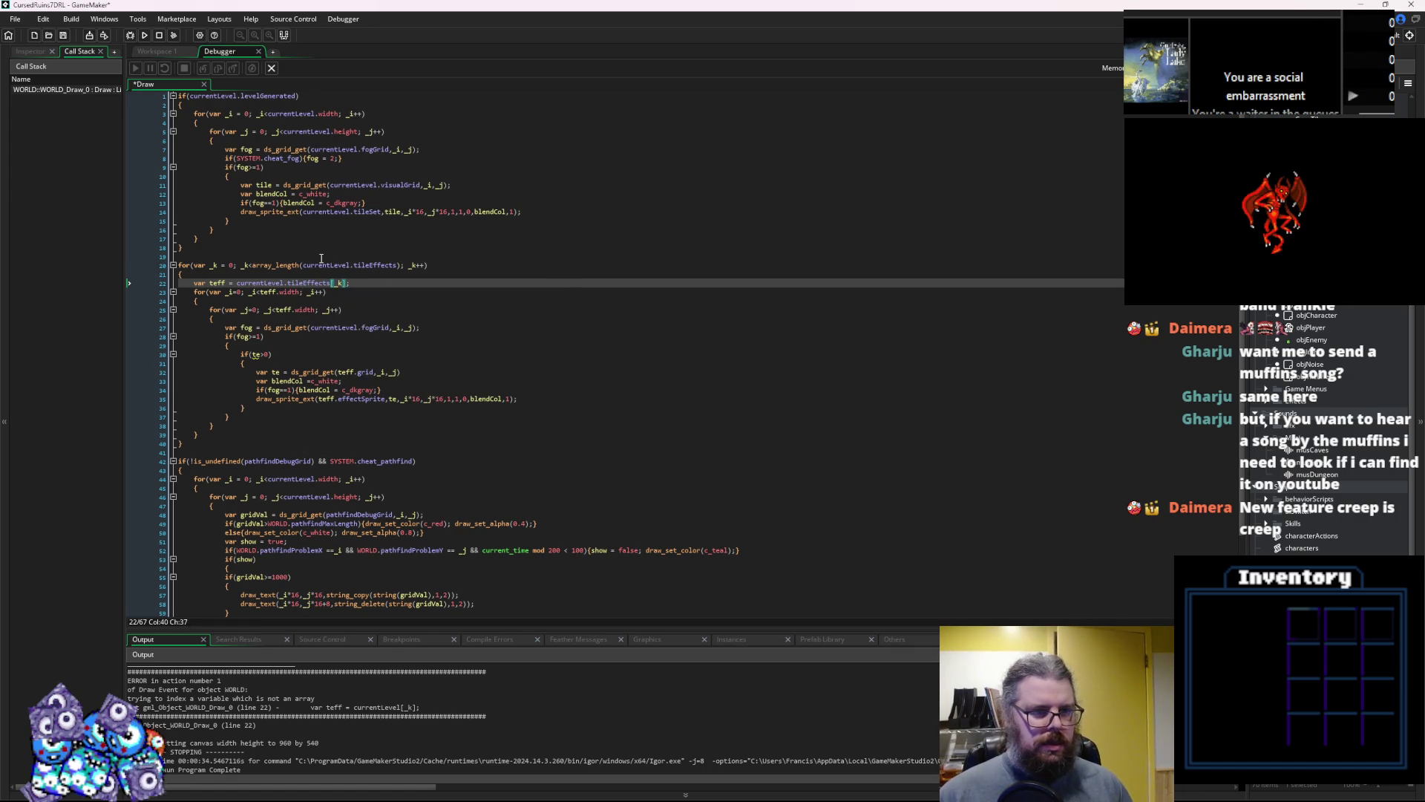
left_click(421, 300)
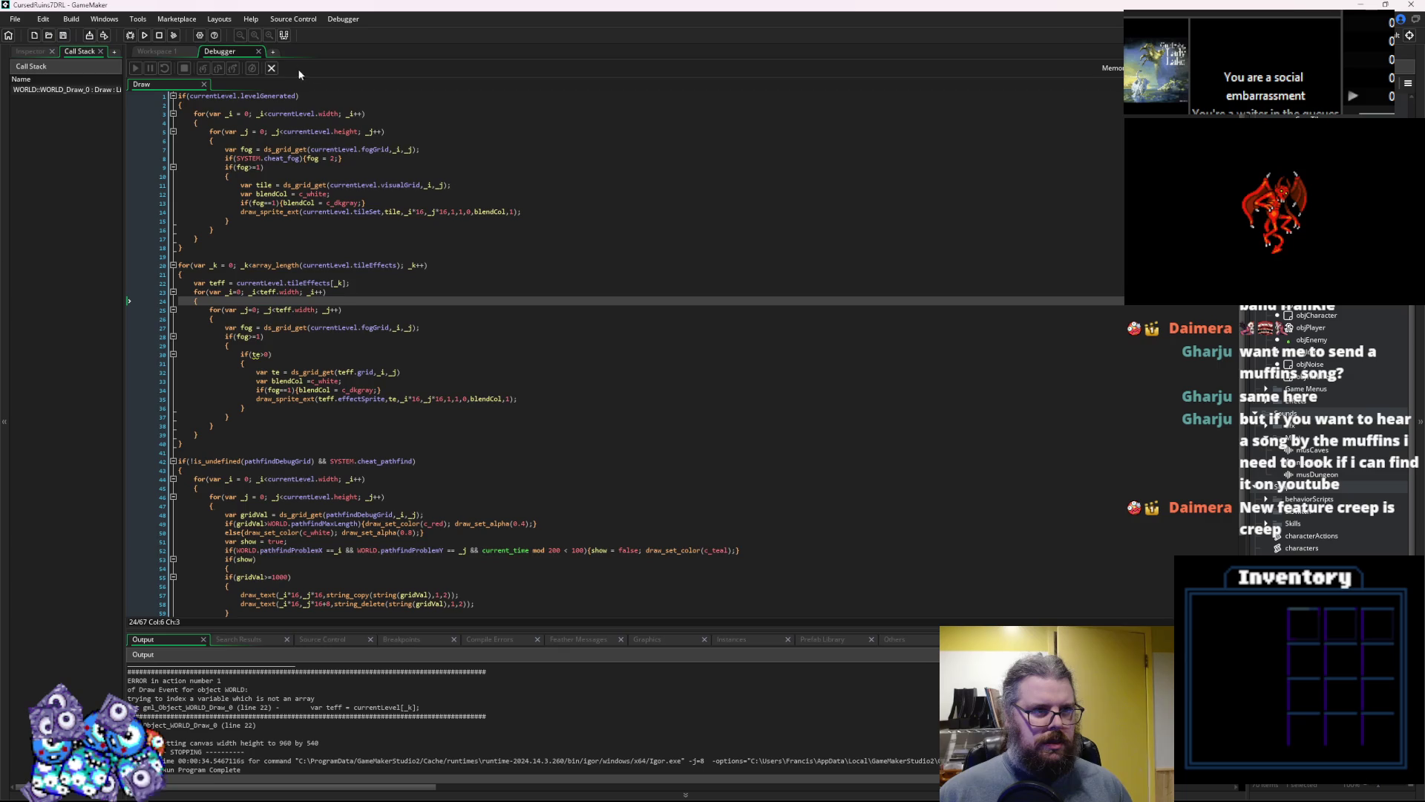
left_click(274, 67)
left_click(129, 35)
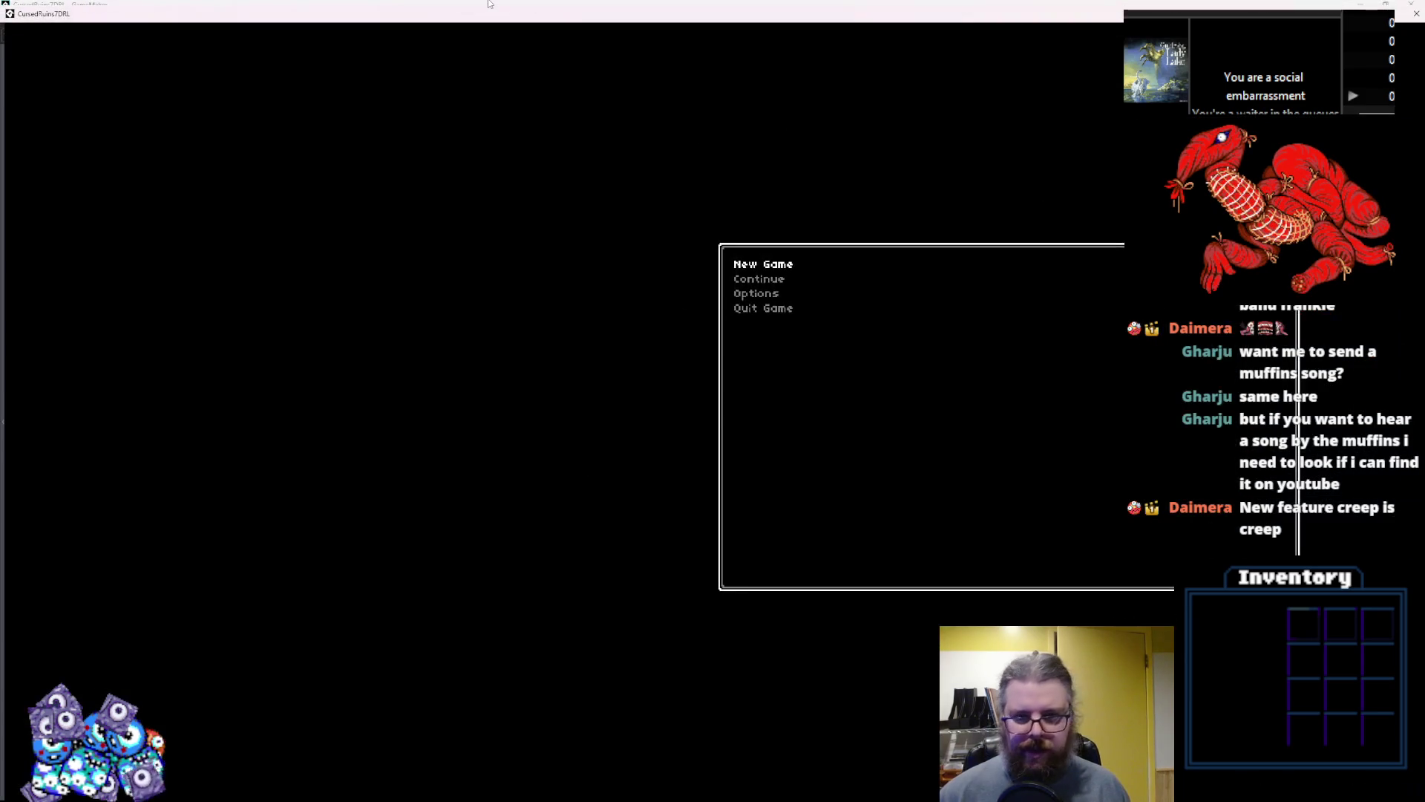
Start a new game and walk the character down and right toward the orc
key("Return")
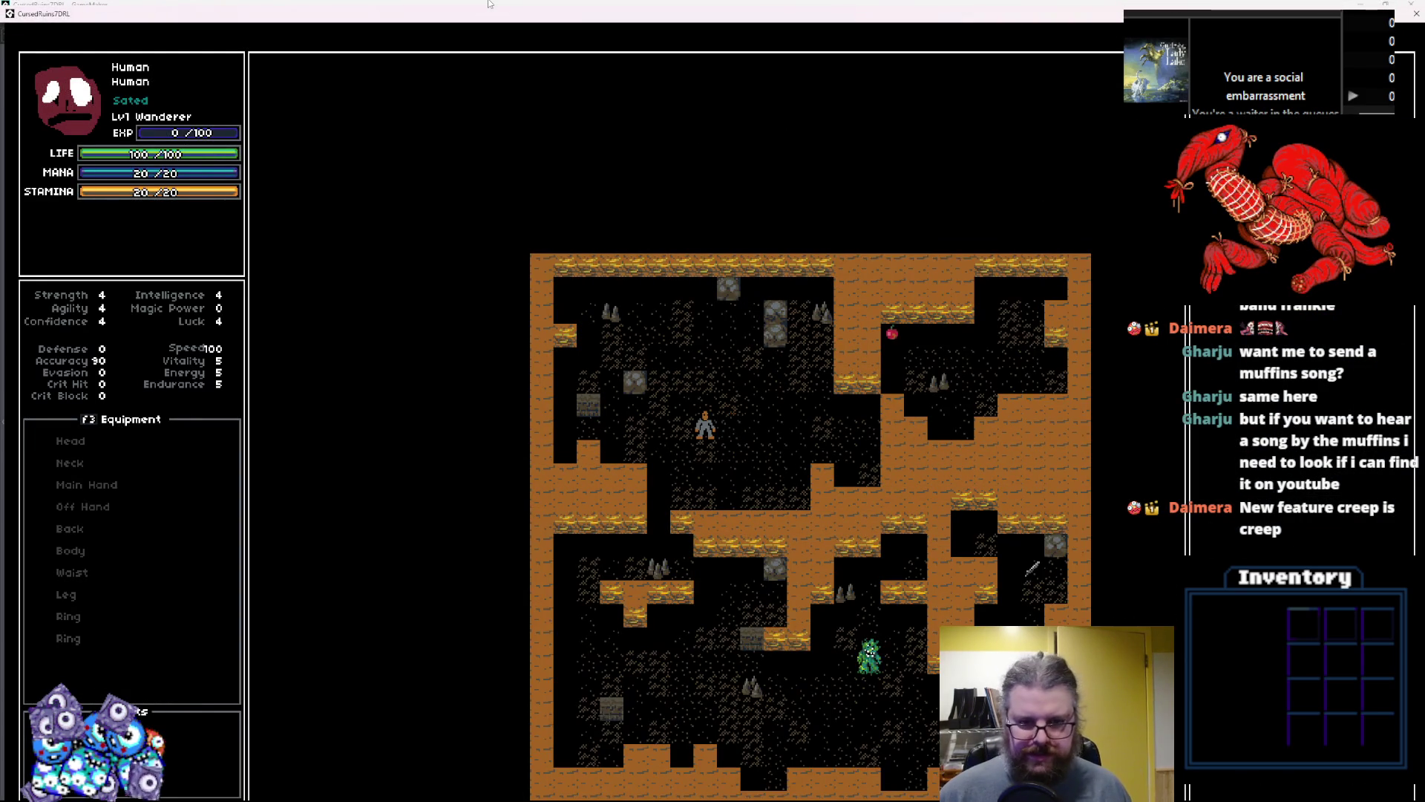
key("Down")
key("Down")
key("Down")
key("Right")
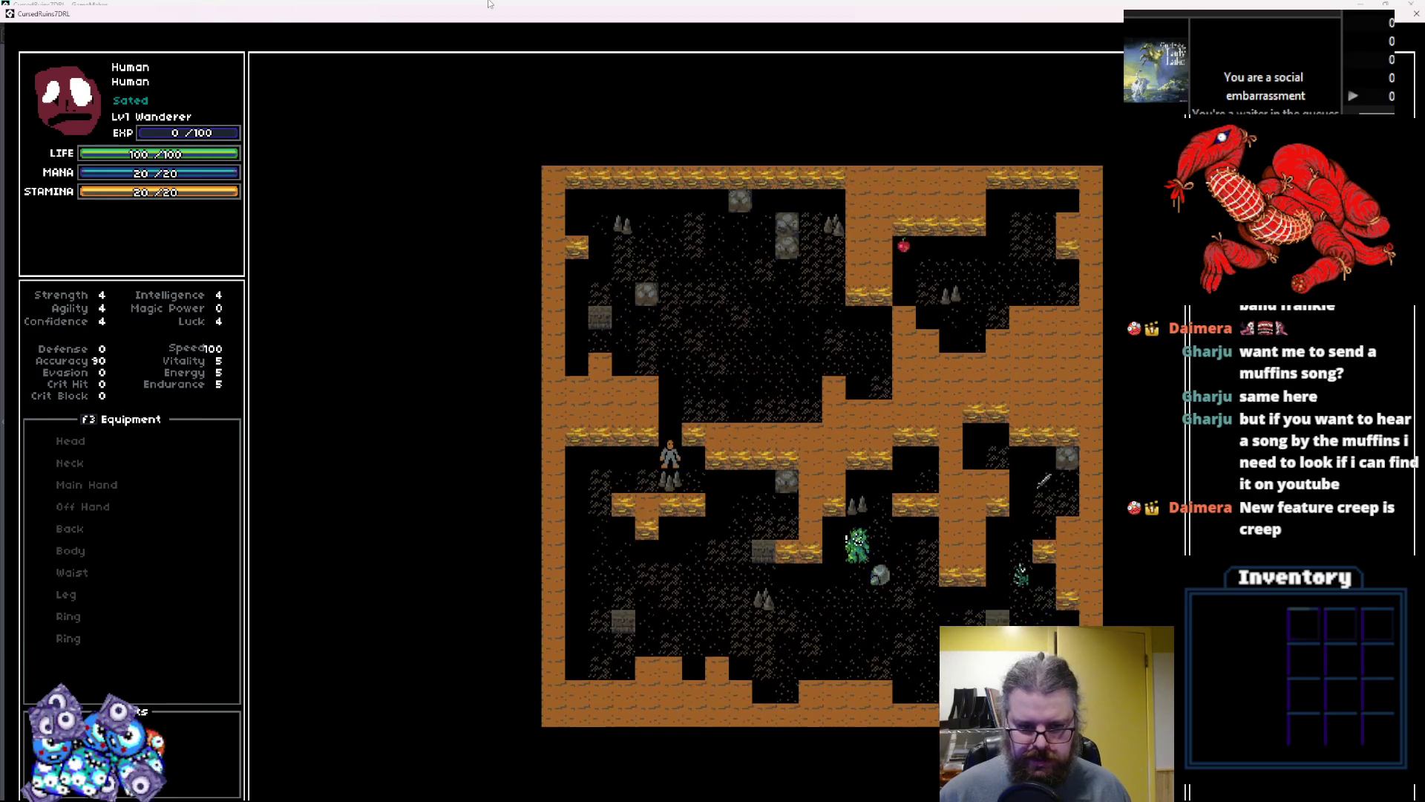
key("Right")
key("Down")
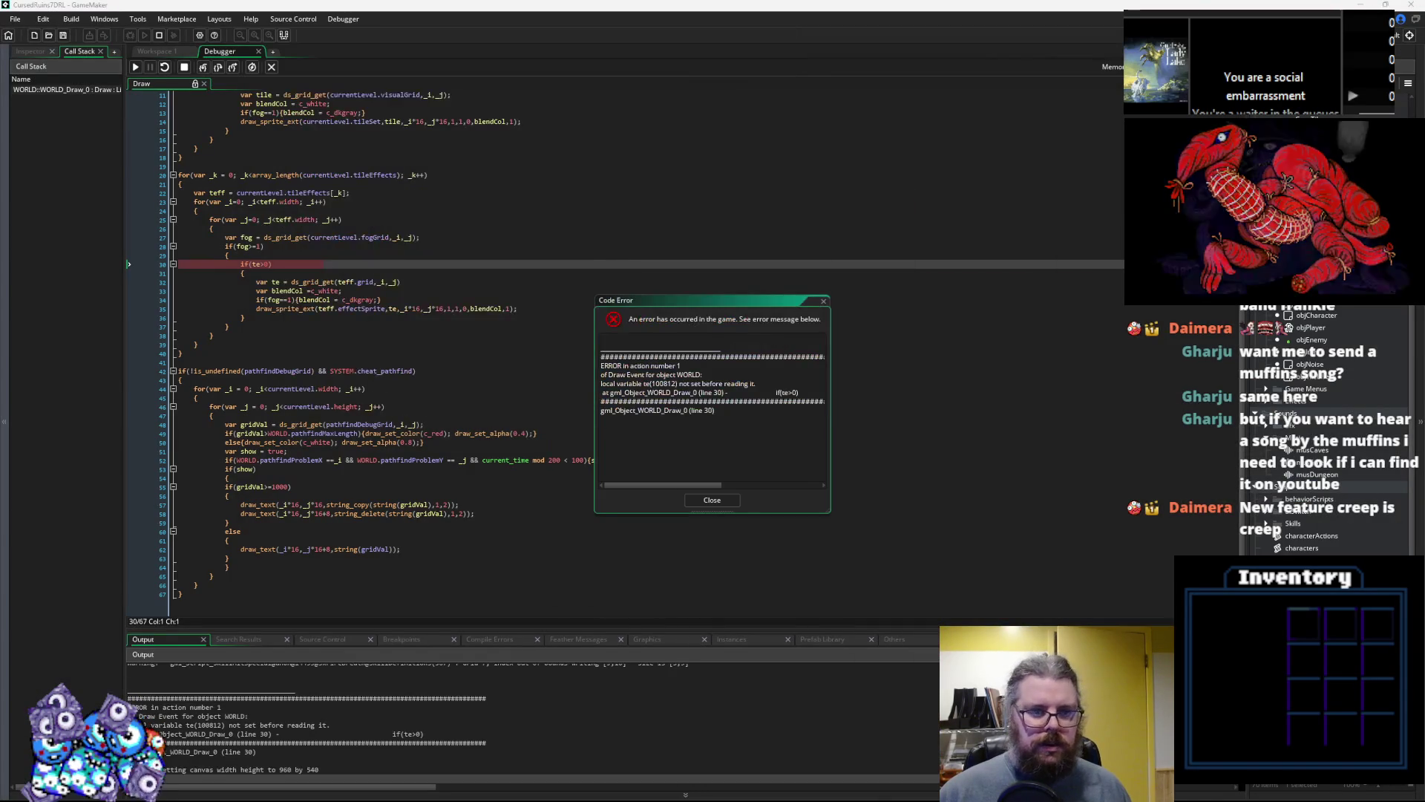
Find the failing if(te>0) line, dismiss the error, and stop the game
left_click(253, 264)
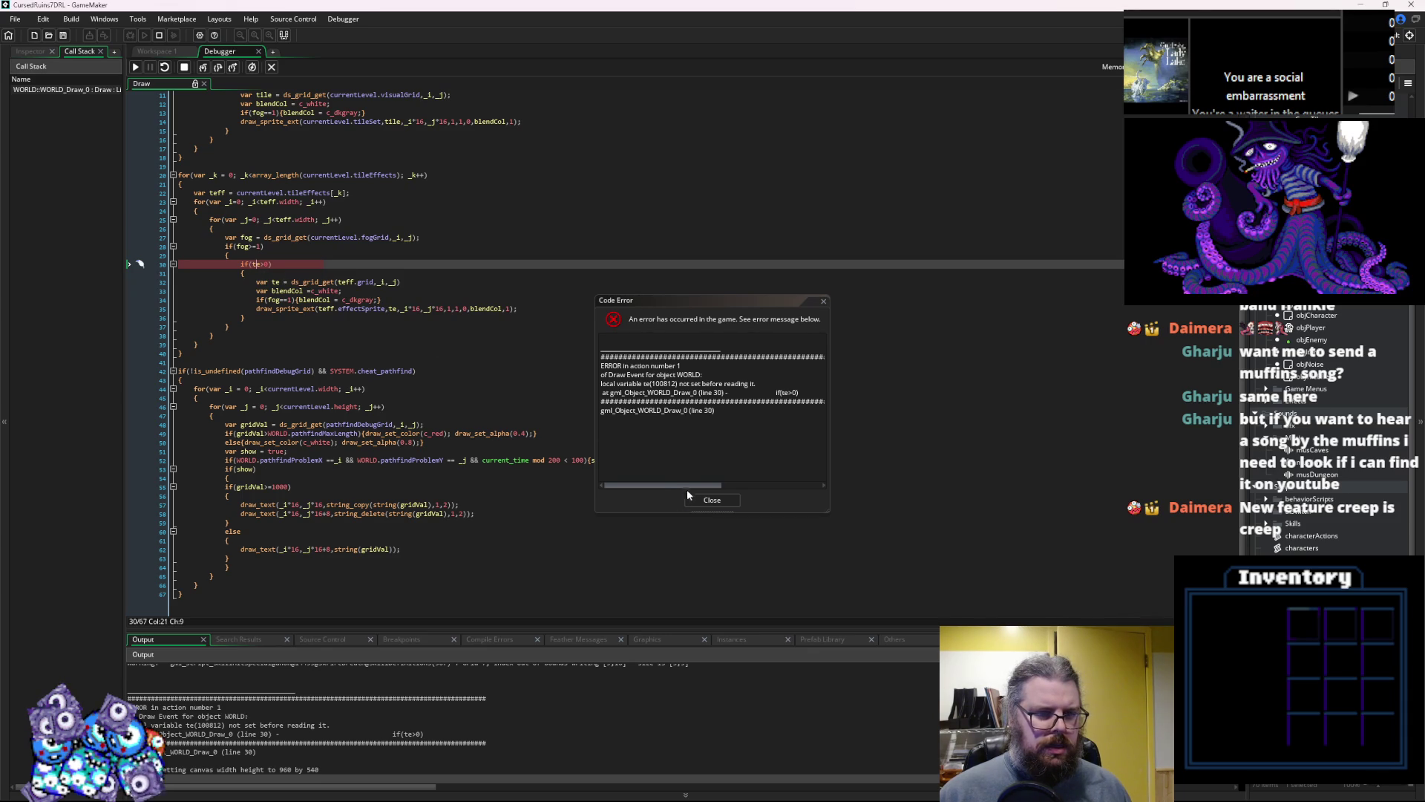
left_click(712, 499)
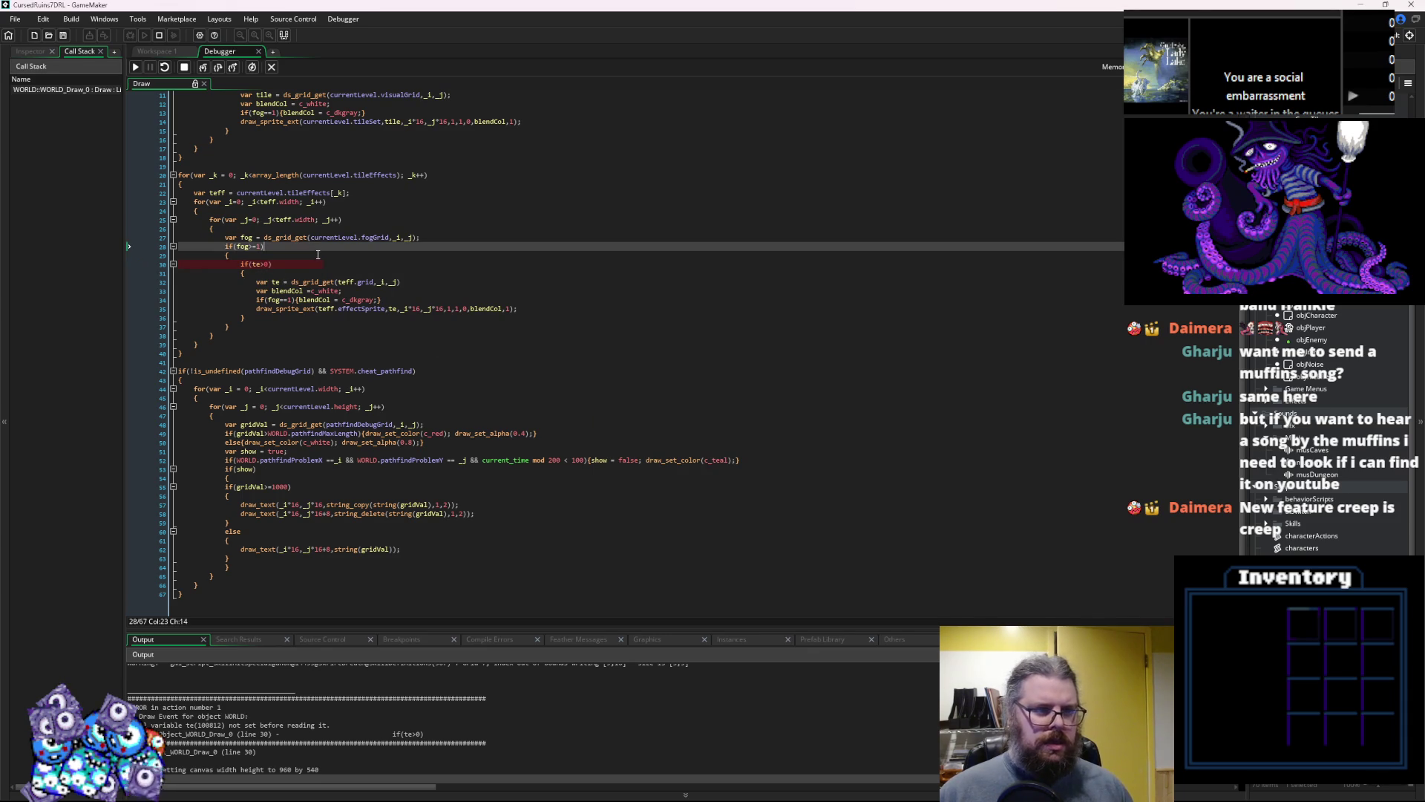
left_click(336, 230)
mouse_move(336, 233)
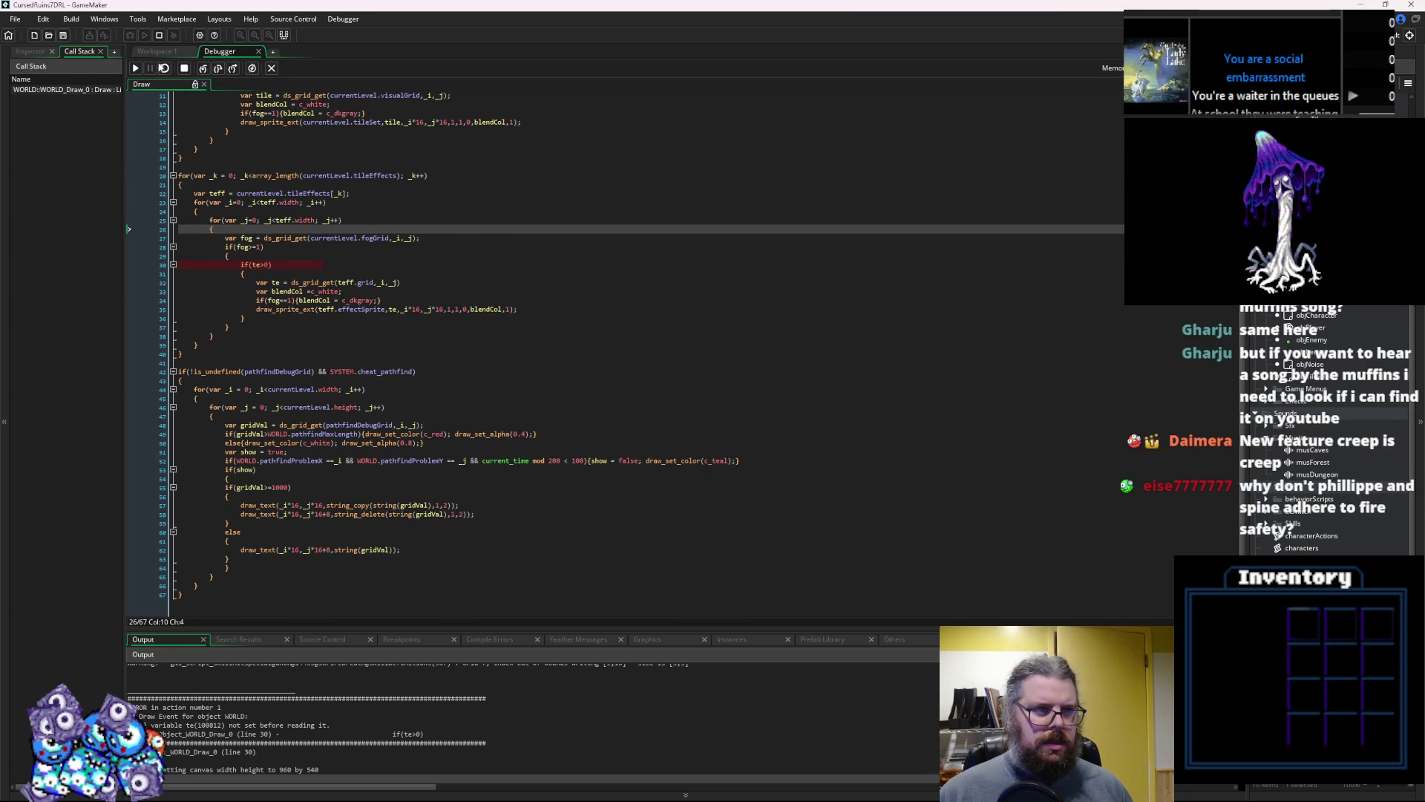
key("shift+F5")
Move the 'var te = ds_grid_get(...)' line above if(te>0), remove the blank line, and rerun
left_click_drag(396, 283, 256, 282)
key("ctrl+x")
left_click(270, 258)
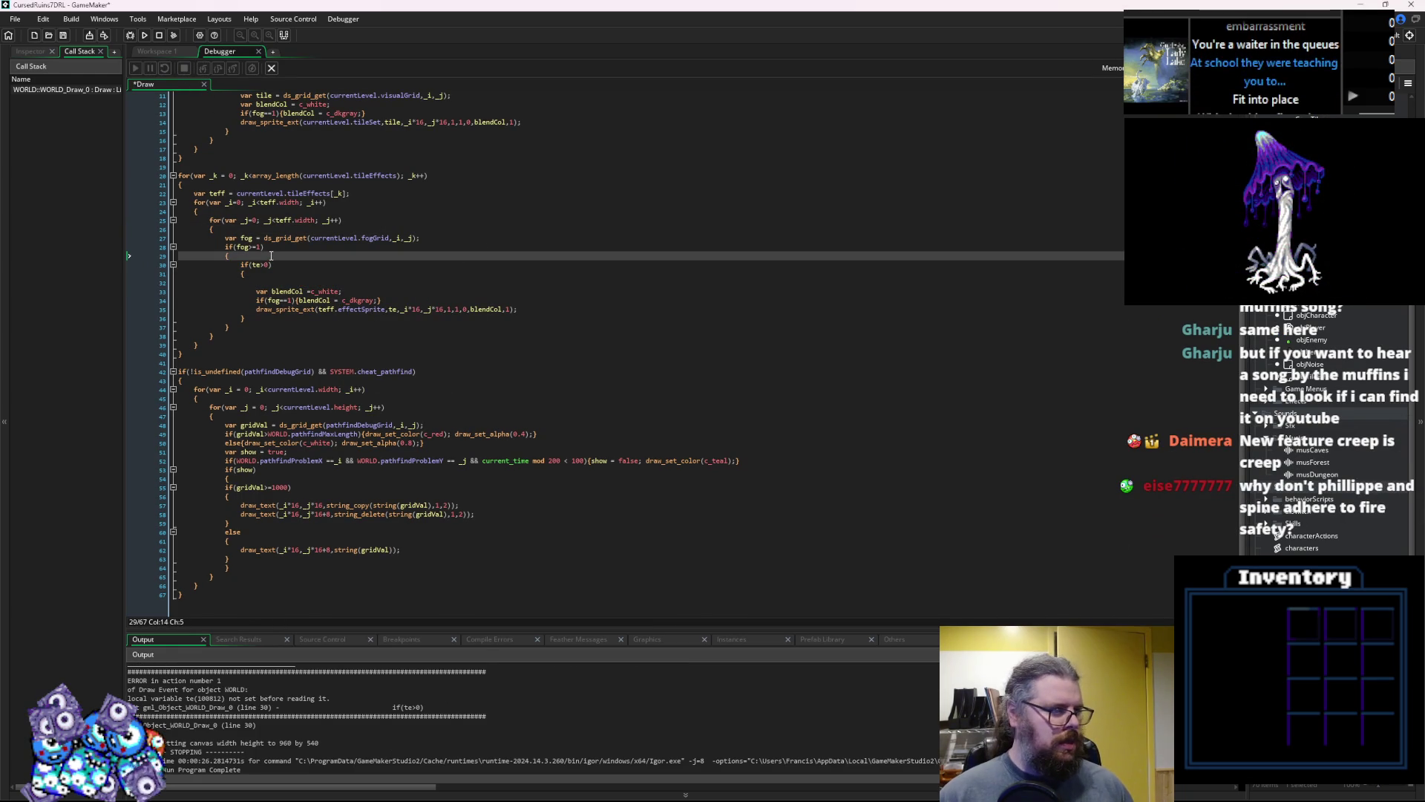
key("Return")
key("ctrl+v")
key("Down")
key("Down")
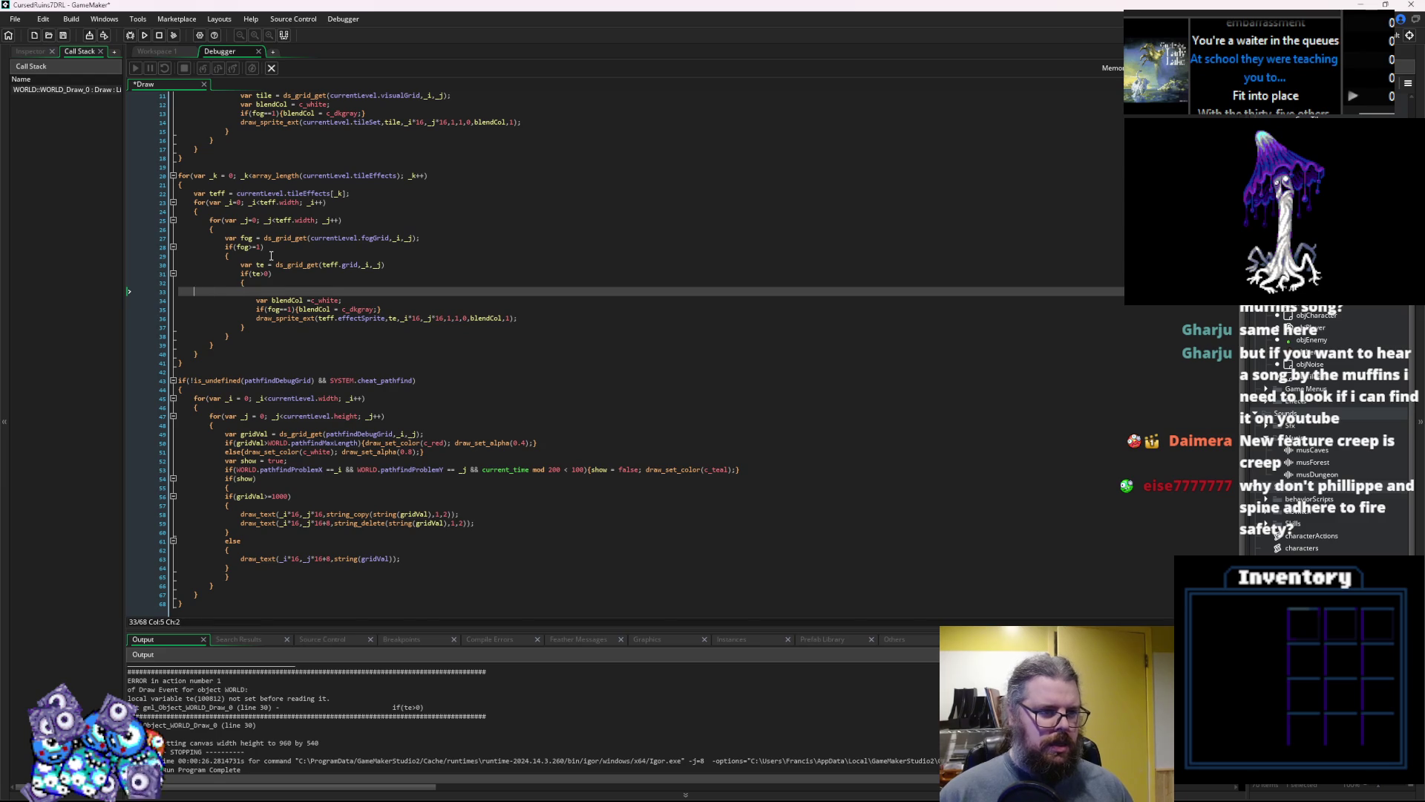
key("BackSpace")
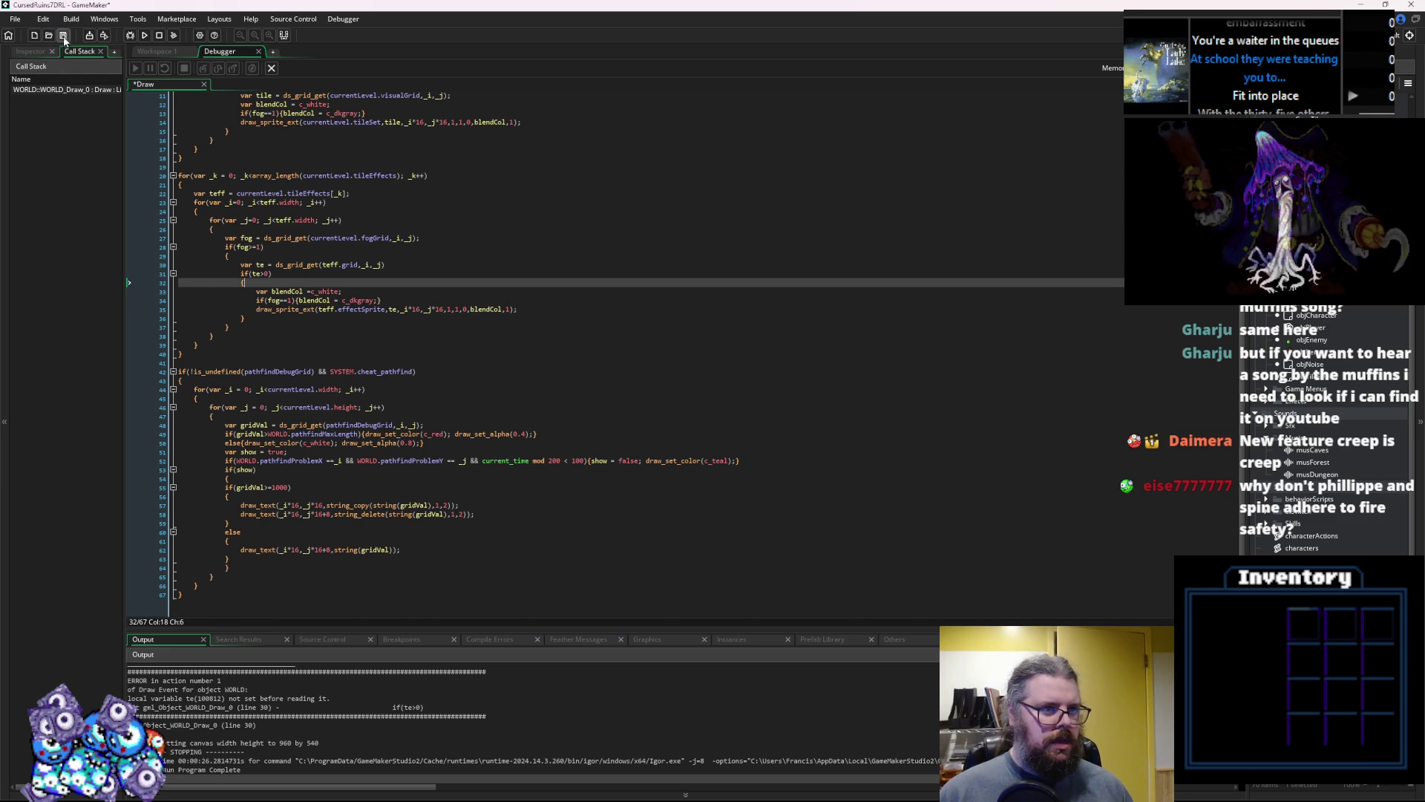
left_click(275, 69)
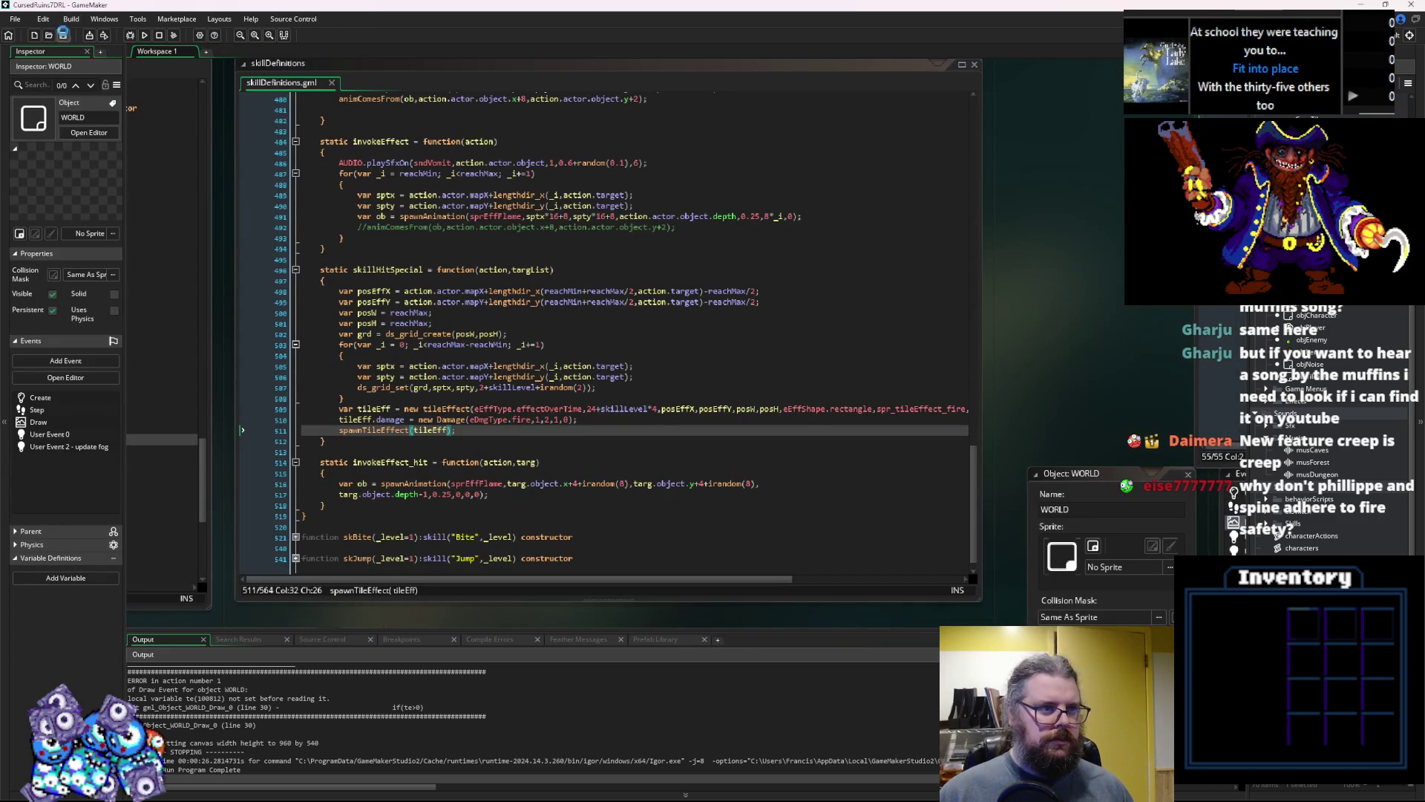
left_click(132, 37)
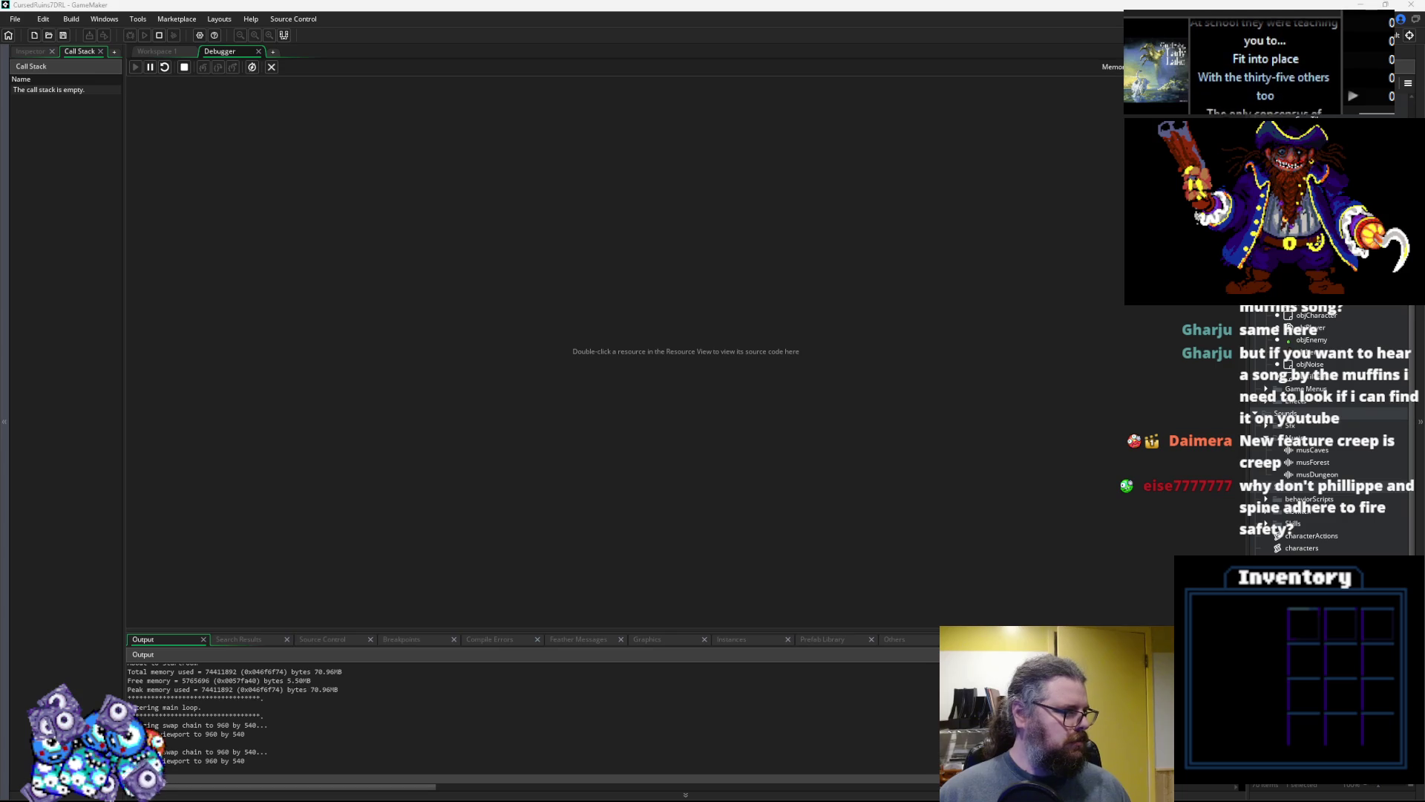
Play a new game, approach the green monster so it breathes fire, then return to the code workspace
key("Return")
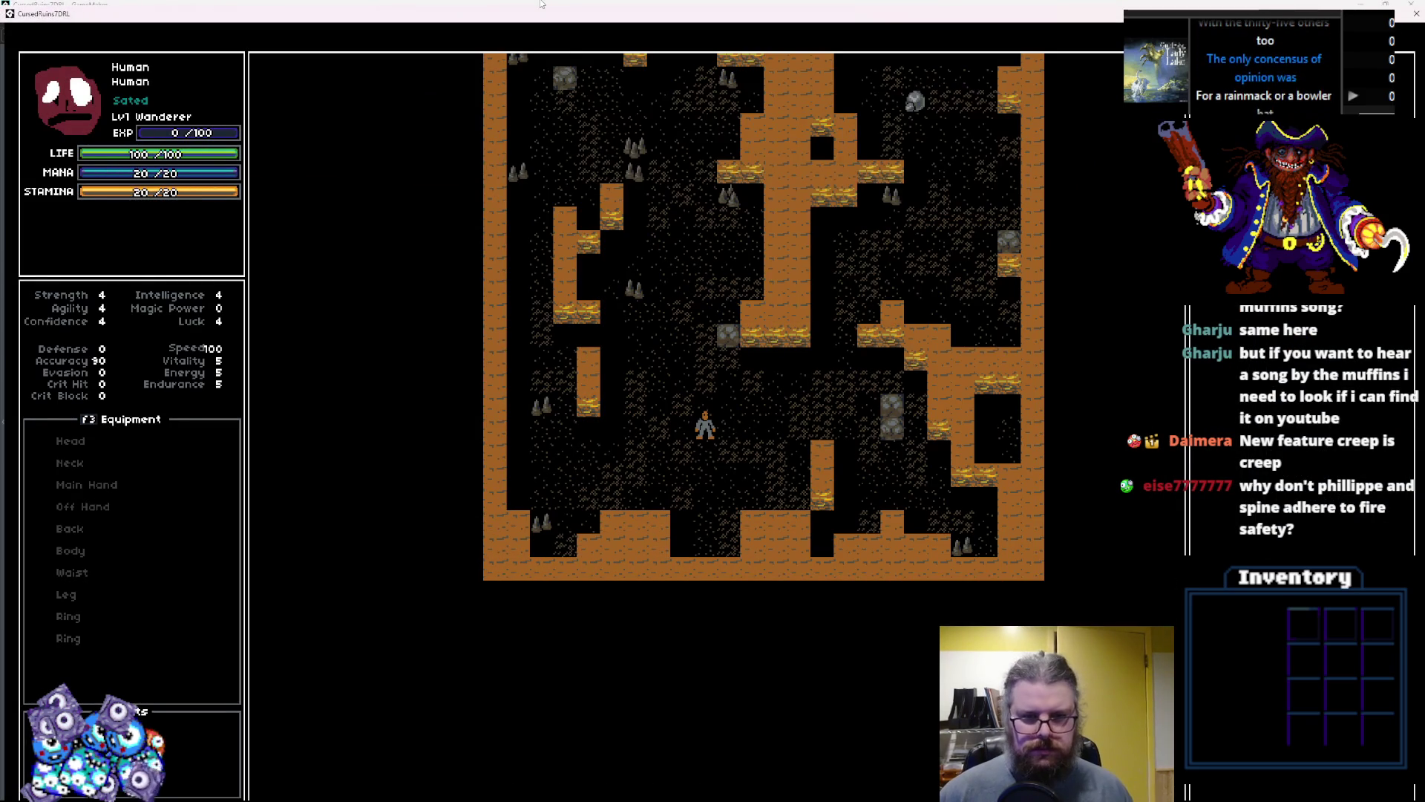
key("Left")
key("Up")
key("Right")
key("Right")
key("Right")
key("Up")
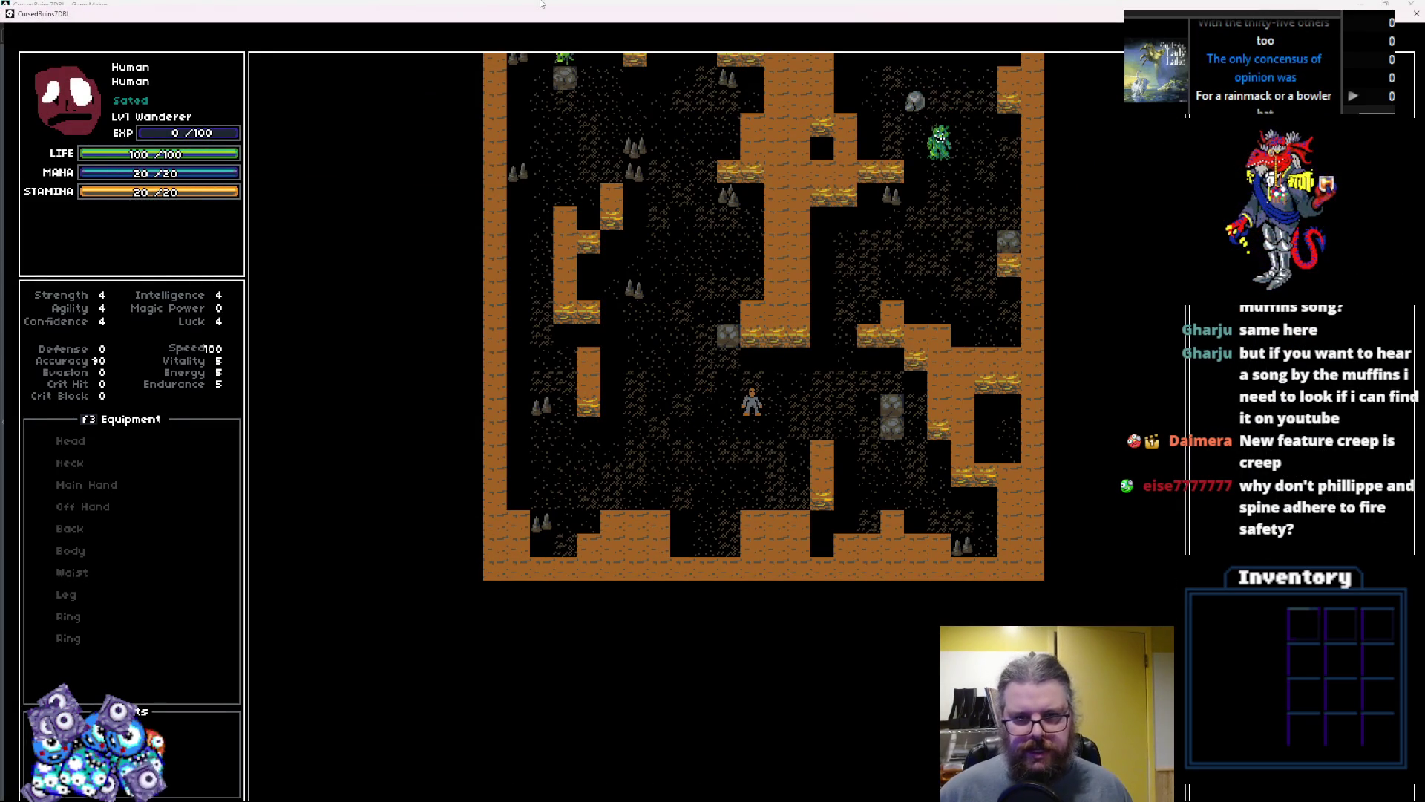
key("Up")
key("Right")
key("Up")
key("Right")
key("Up")
key("Right")
key("Up")
key("Right")
key("Up")
key("Right")
key("Right")
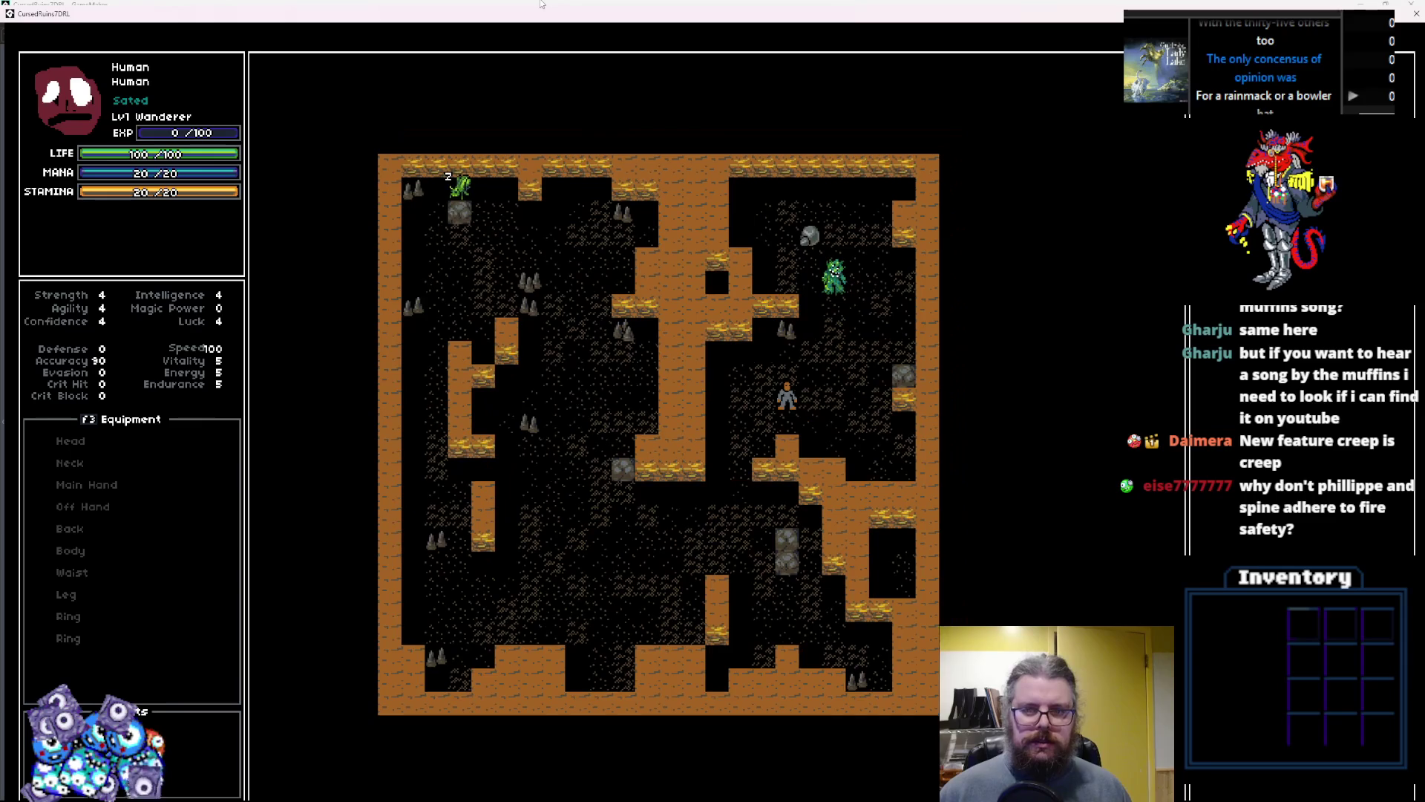
key("Down")
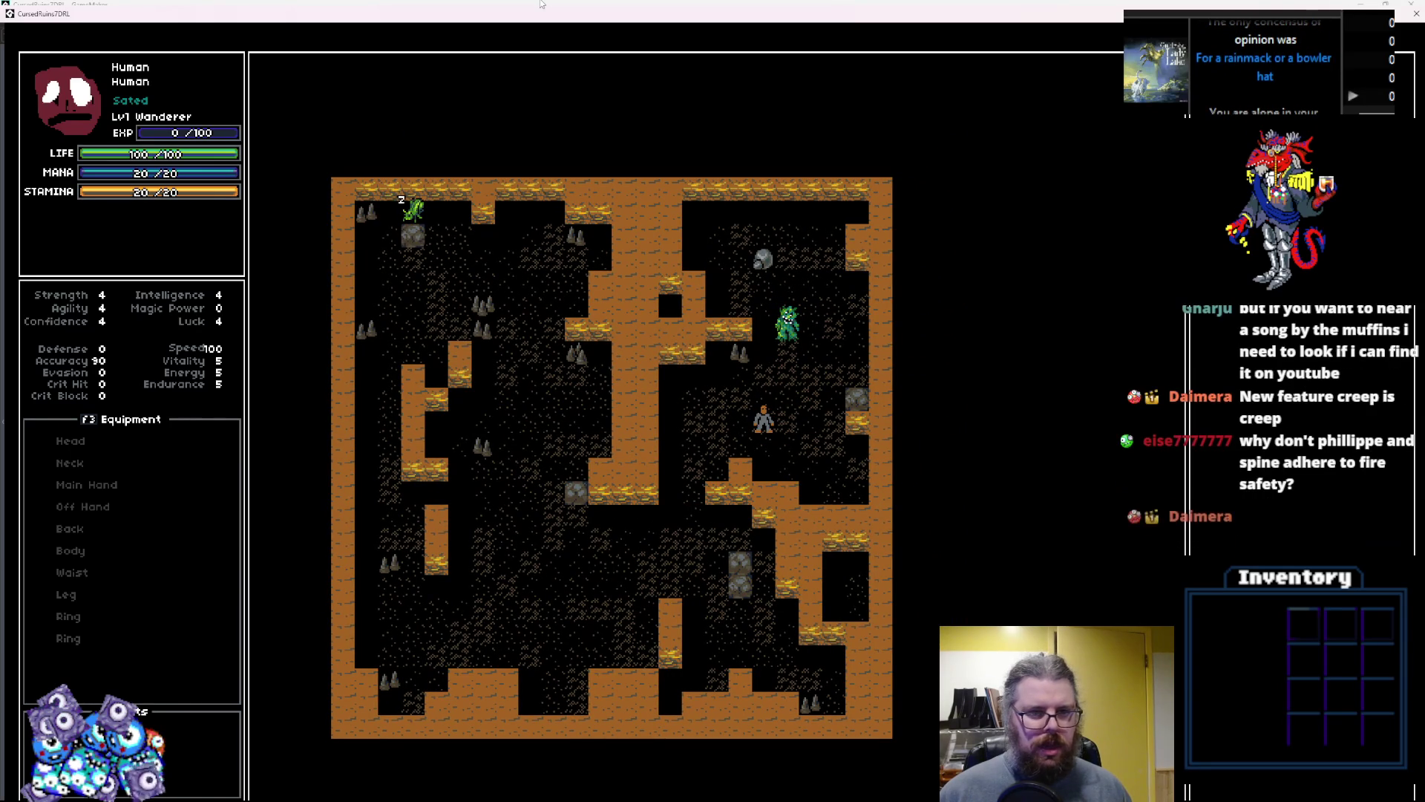
key("Right")
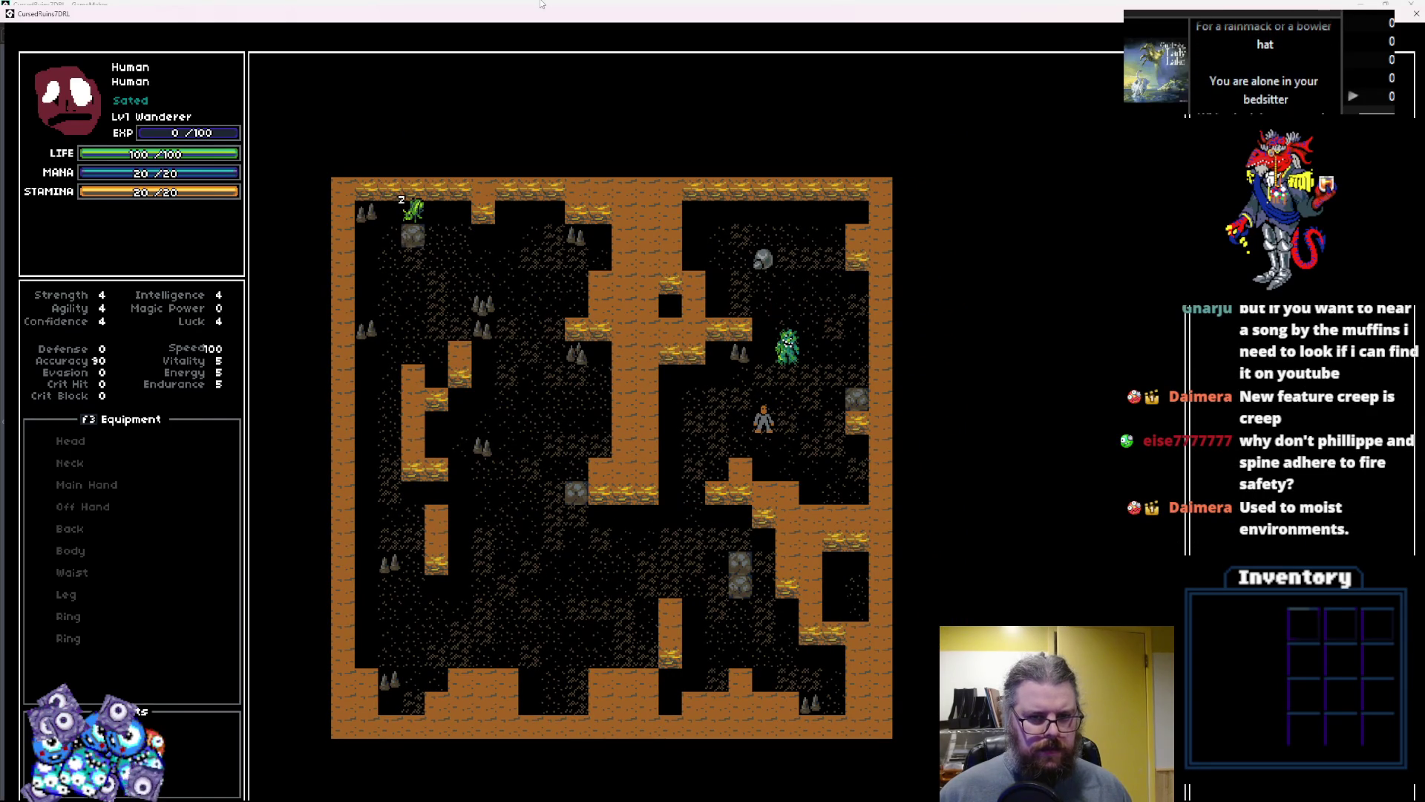
key("Left")
key("Down")
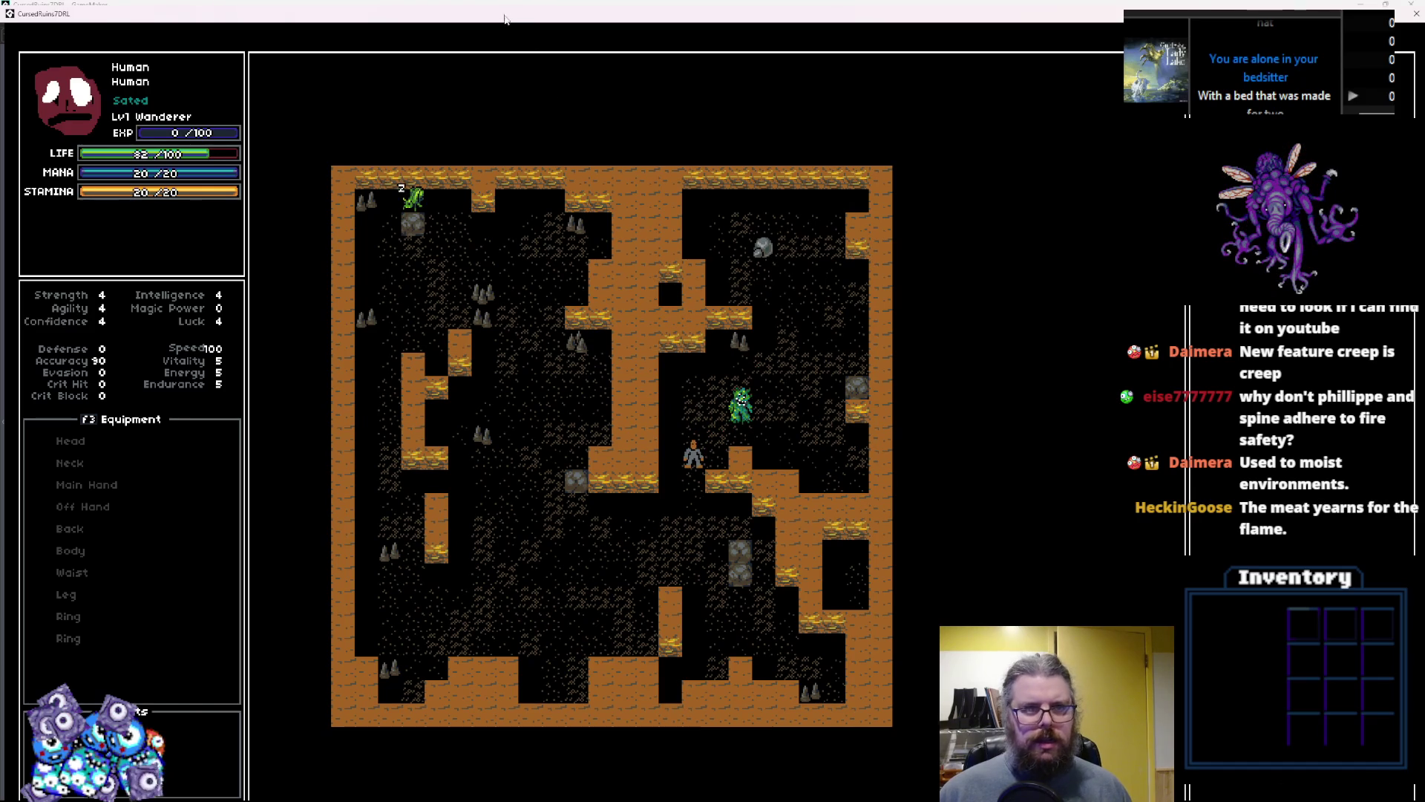
key("alt+Tab")
left_click(170, 49)
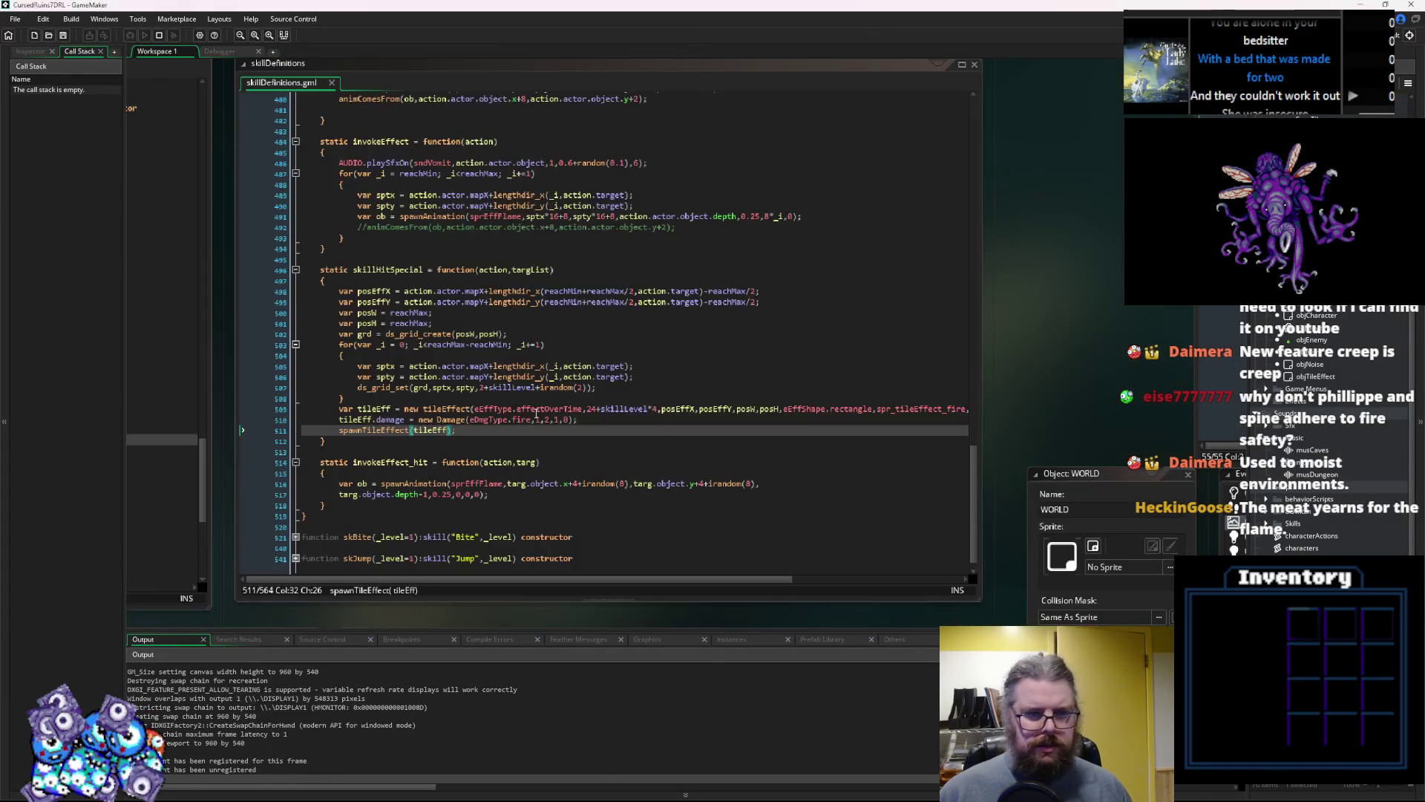
Set a breakpoint on WORLD Draw line 27 and step through the loop checking fog's value
mouse_move(458, 371)
left_mouse_down()
mouse_move(683, 156)
mouse_move(587, 159)
mouse_move(298, 336)
left_mouse_up()
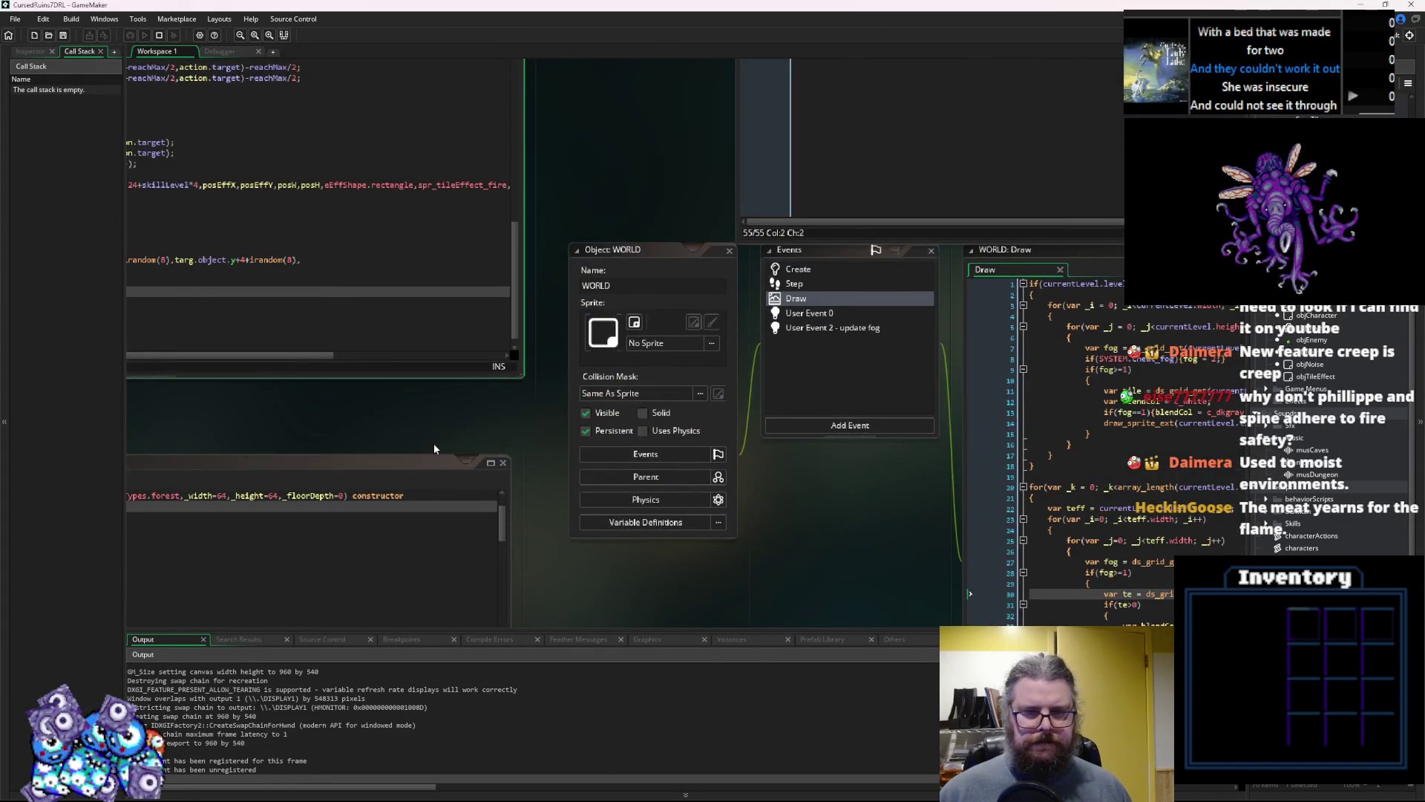
left_click_drag(434, 448, 119, 210)
left_click_drag(829, 294, 661, 297)
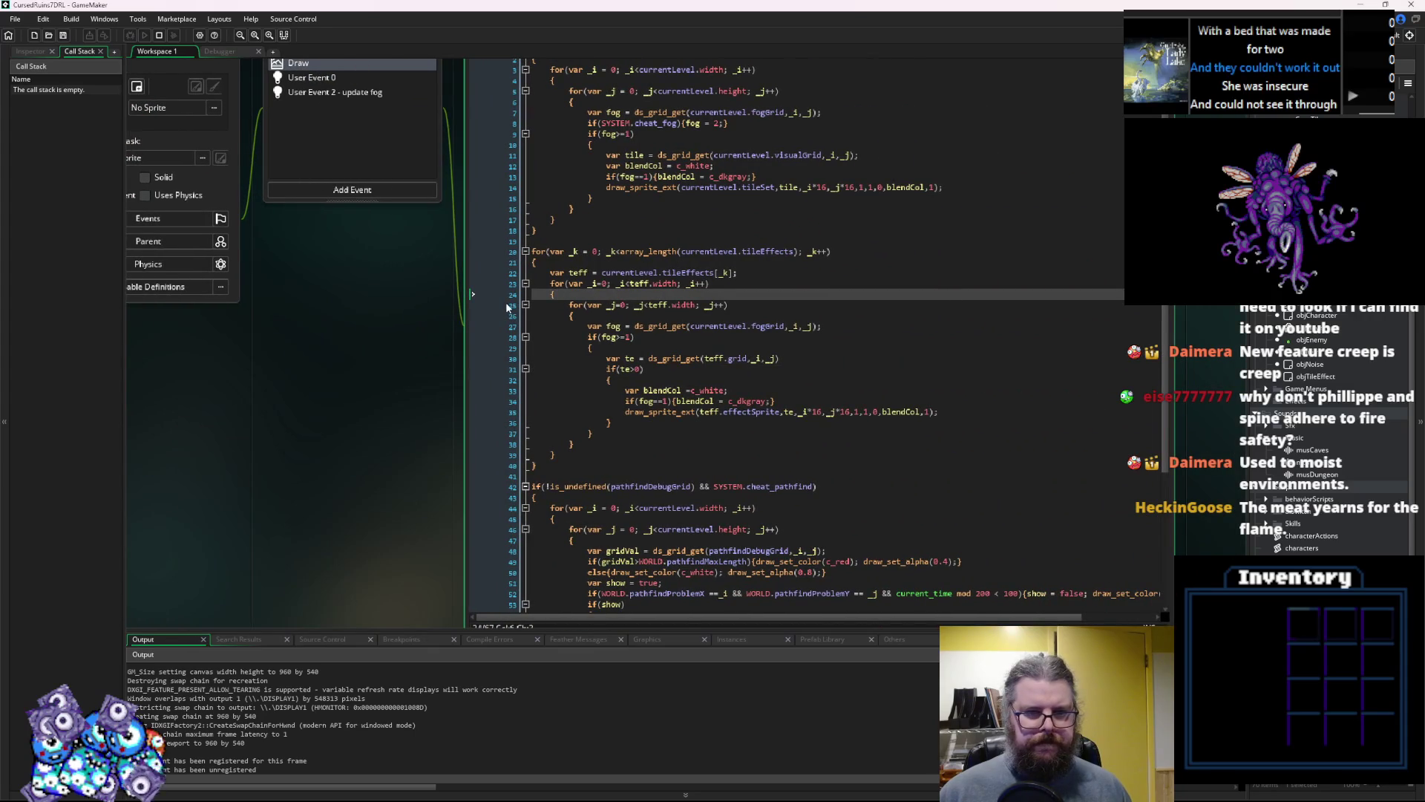
left_click(504, 330)
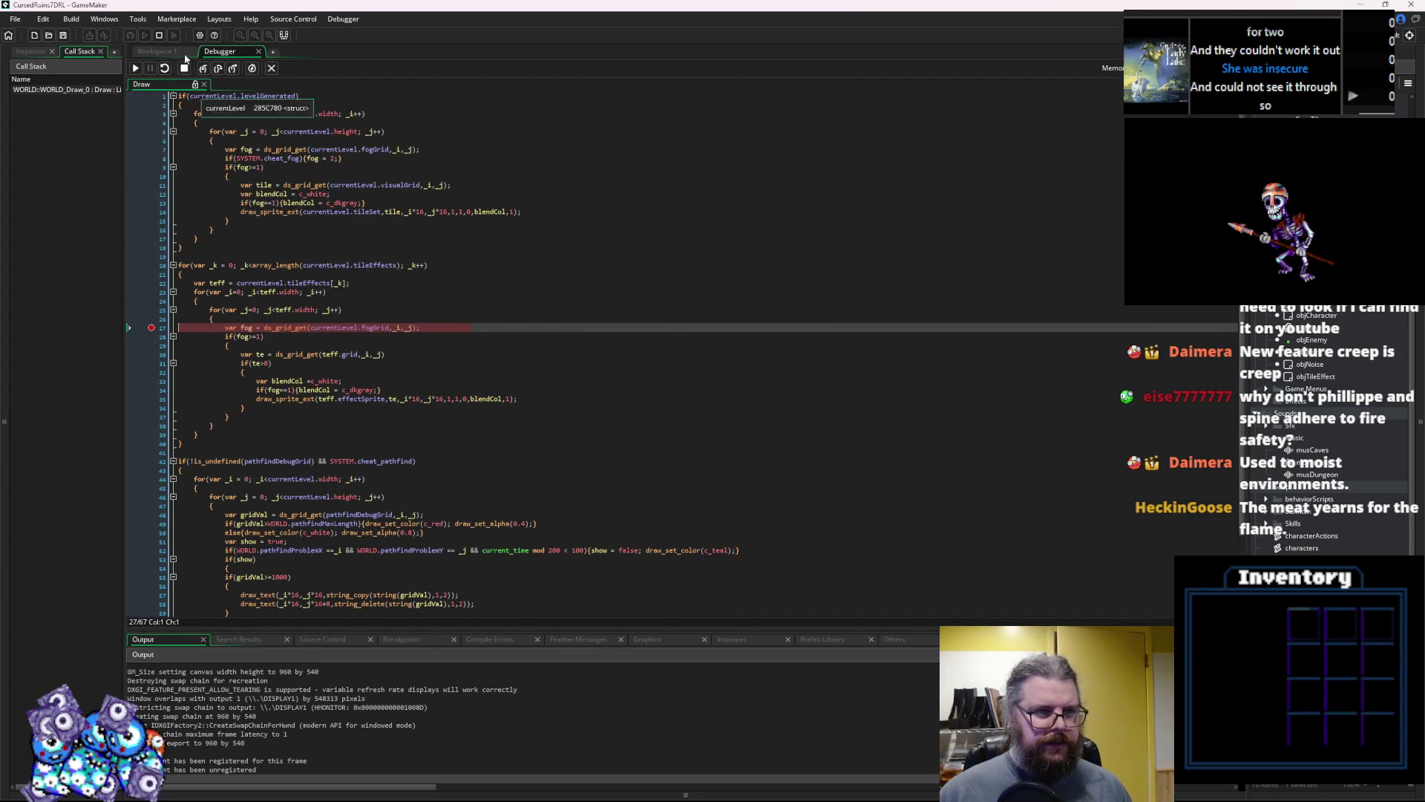
left_click(215, 69)
left_click(216, 69)
mouse_move(243, 338)
key("F10")
left_click(253, 326)
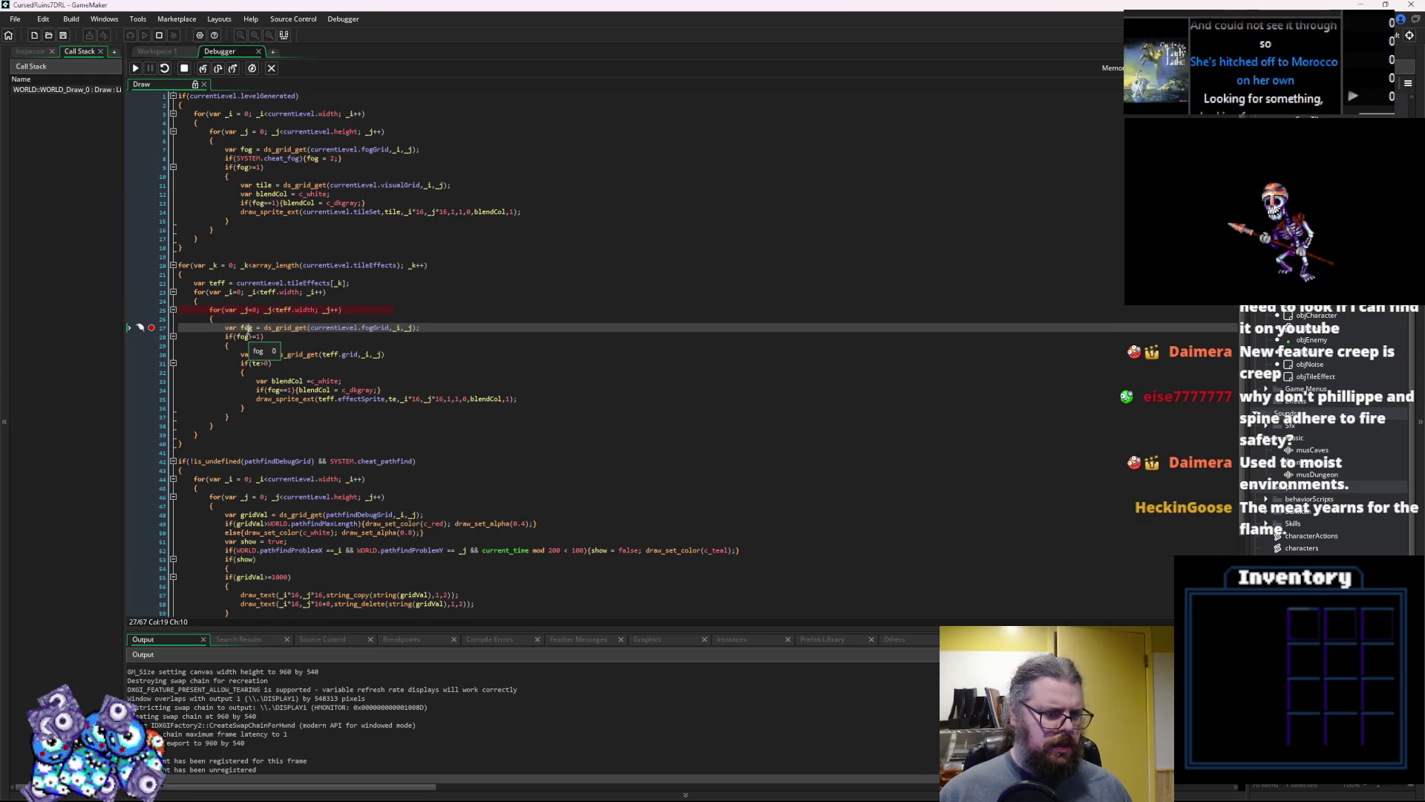
Move the breakpoint to line 30, continue, stop the game, and clear the breakpoint
left_click(158, 354)
key("F10")
left_click(151, 329)
left_click(136, 68)
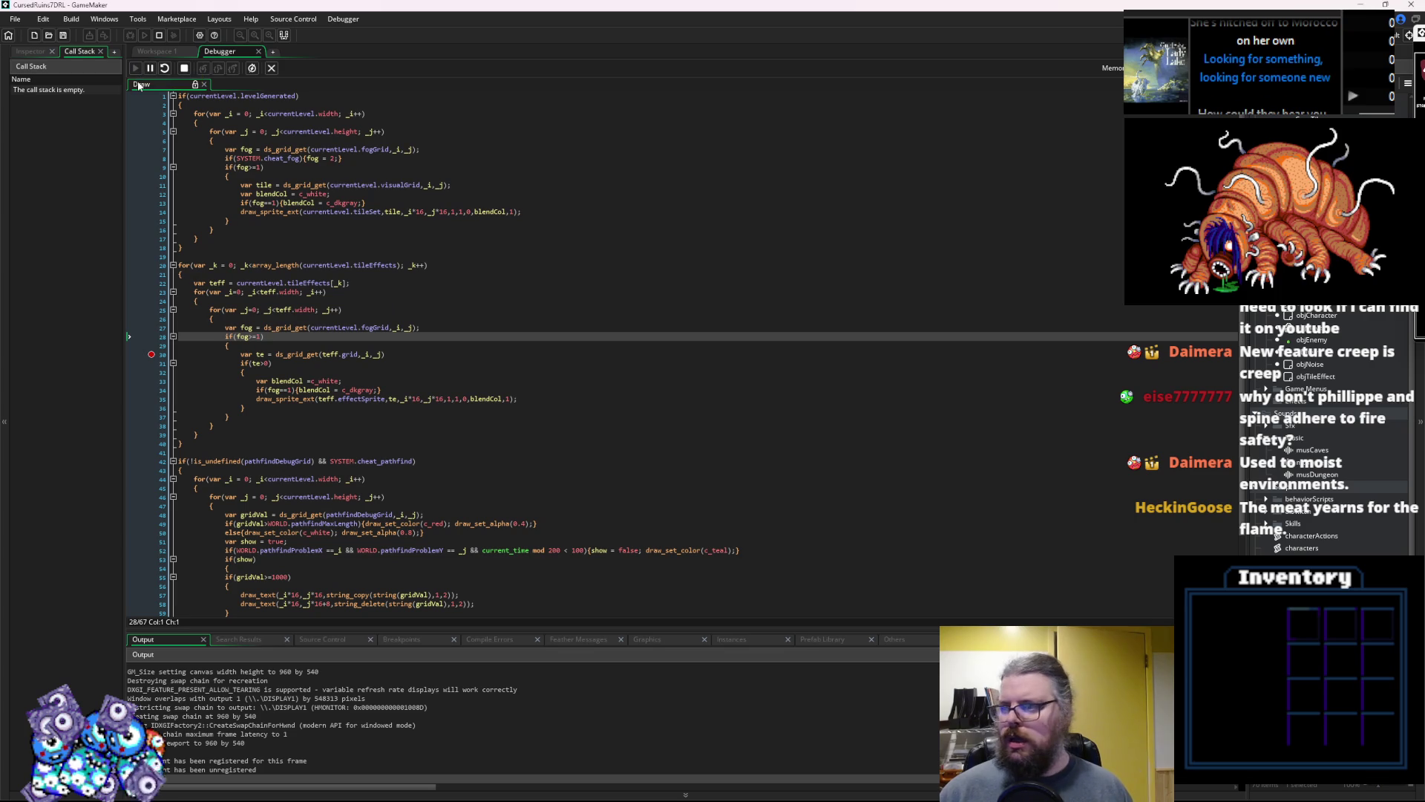
left_click(284, 308)
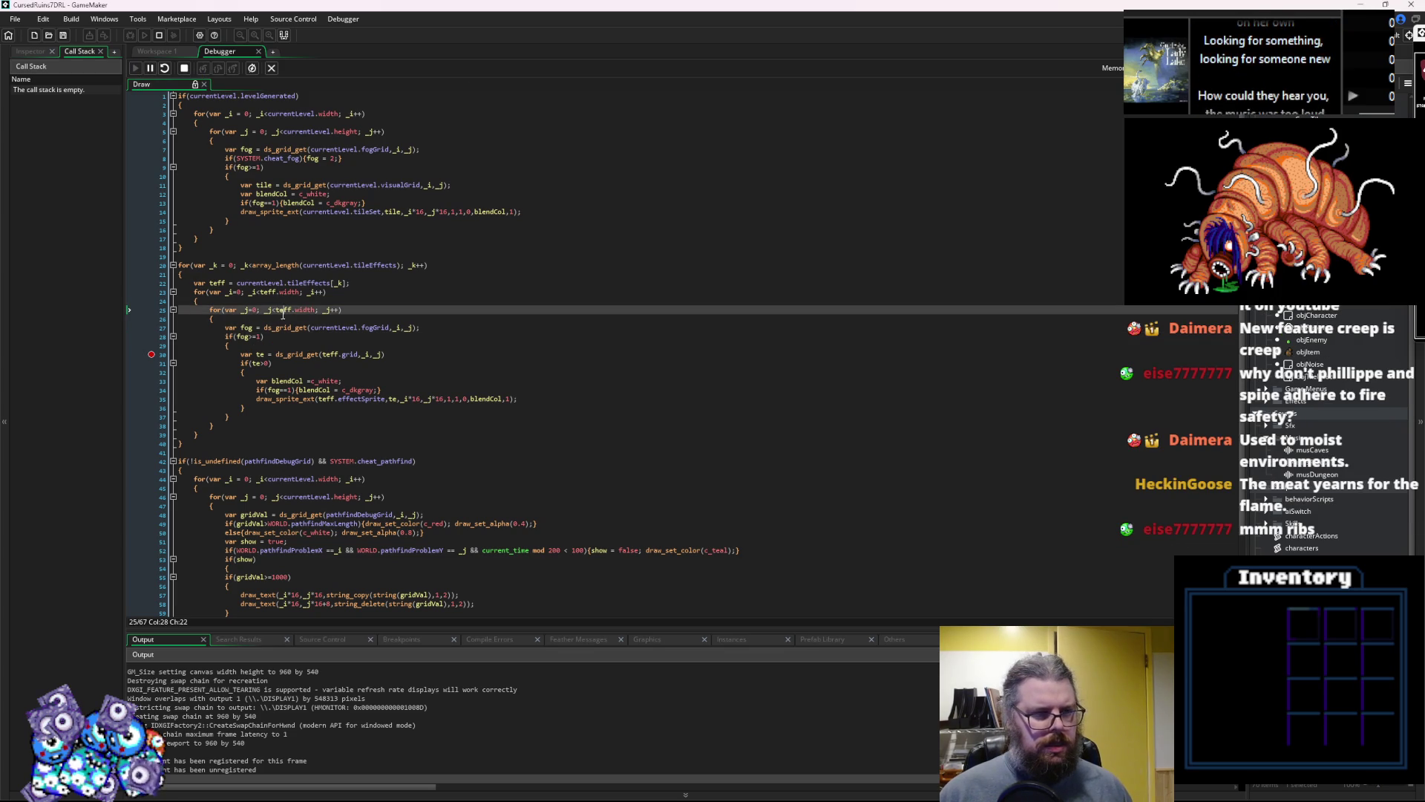
left_click(182, 72)
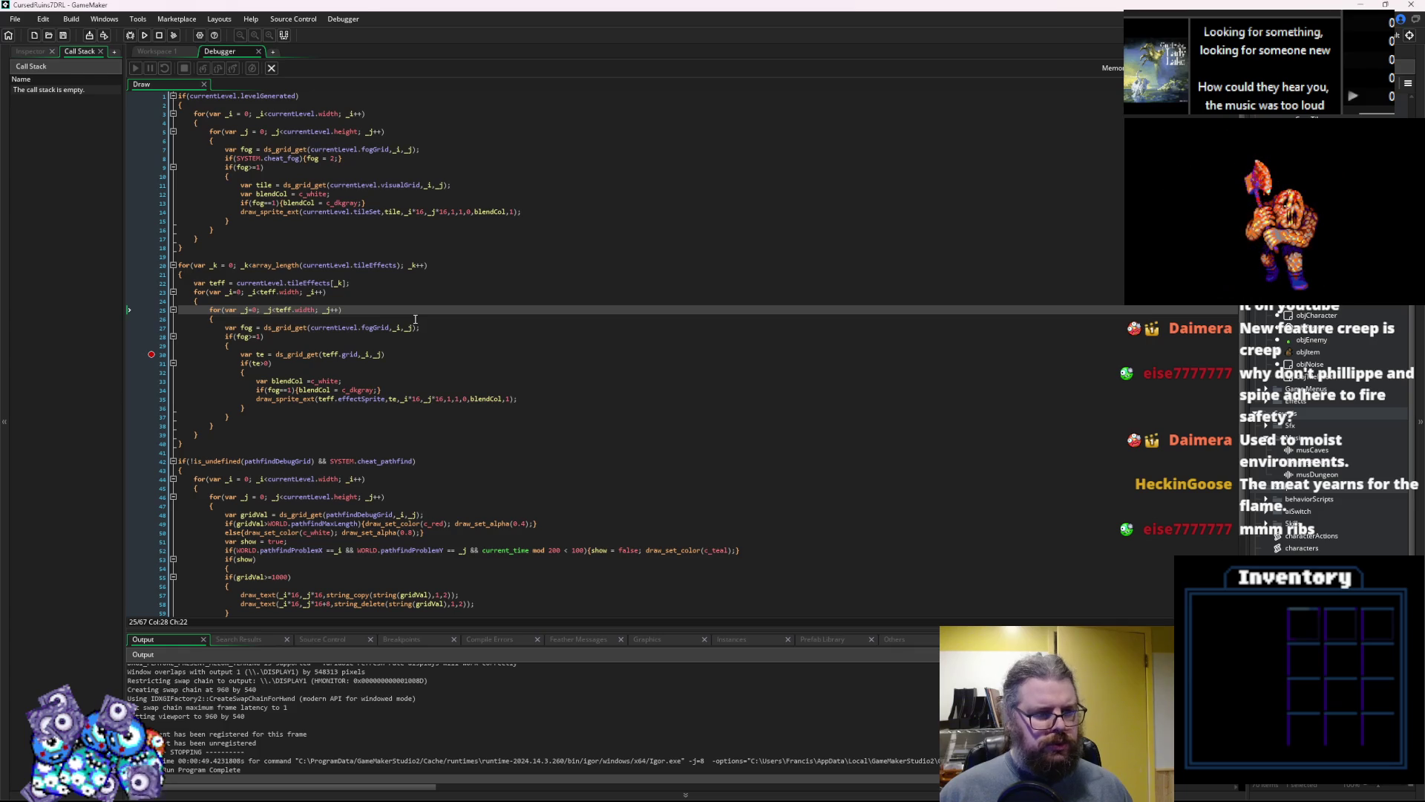
left_click(161, 355)
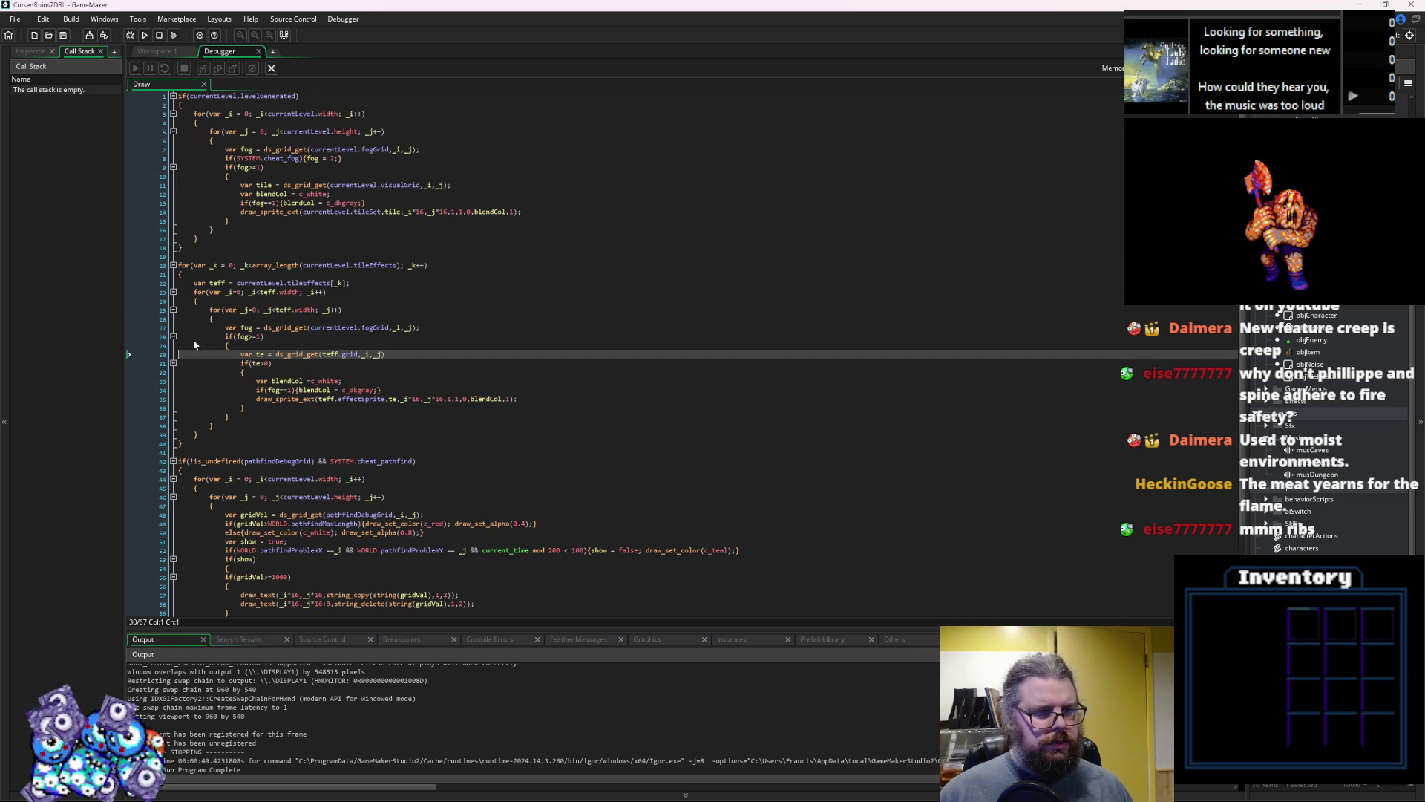
left_click(336, 318)
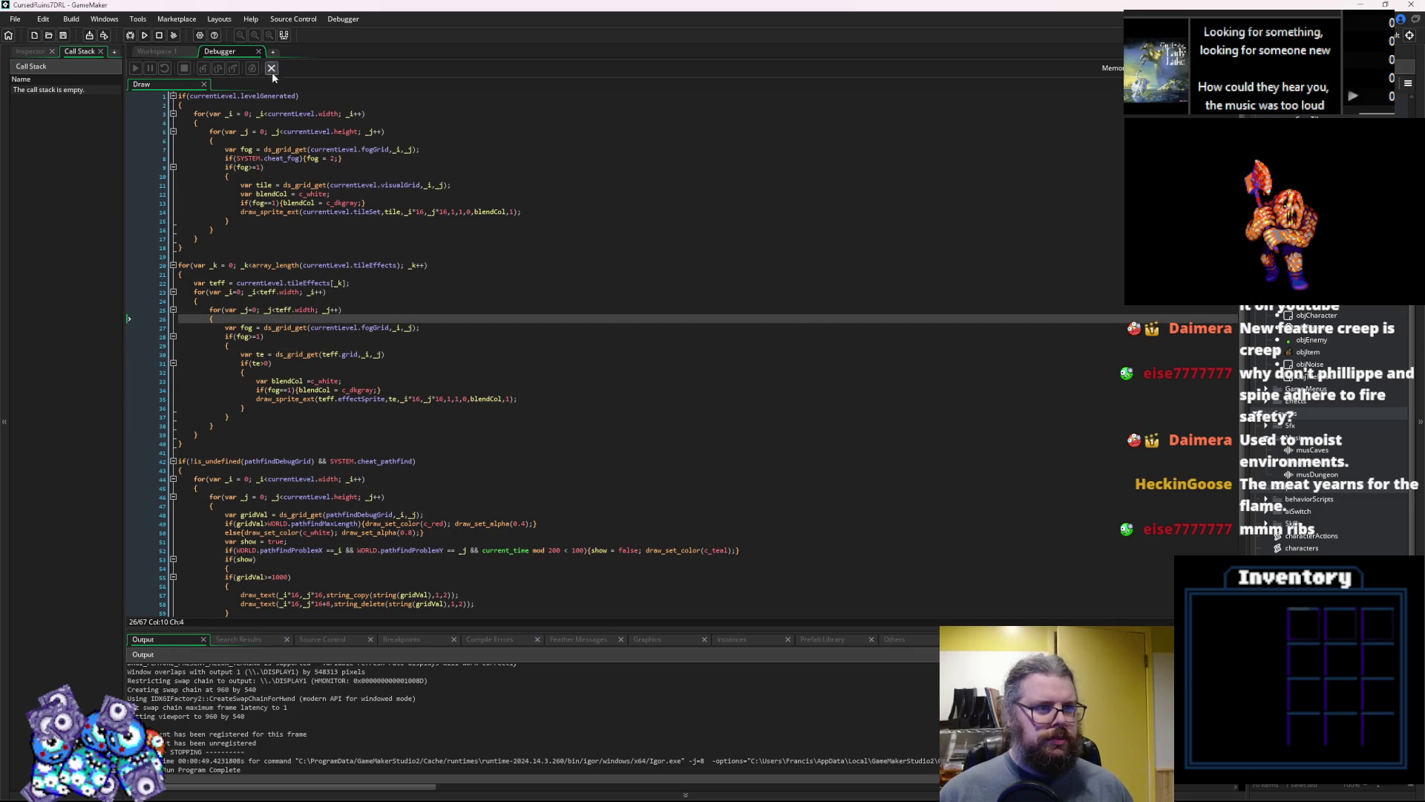
left_click(272, 68)
Change line 27's fog ds_grid_get arguments to _i+teff.mapX and _j+teff.mapY
left_click(640, 334)
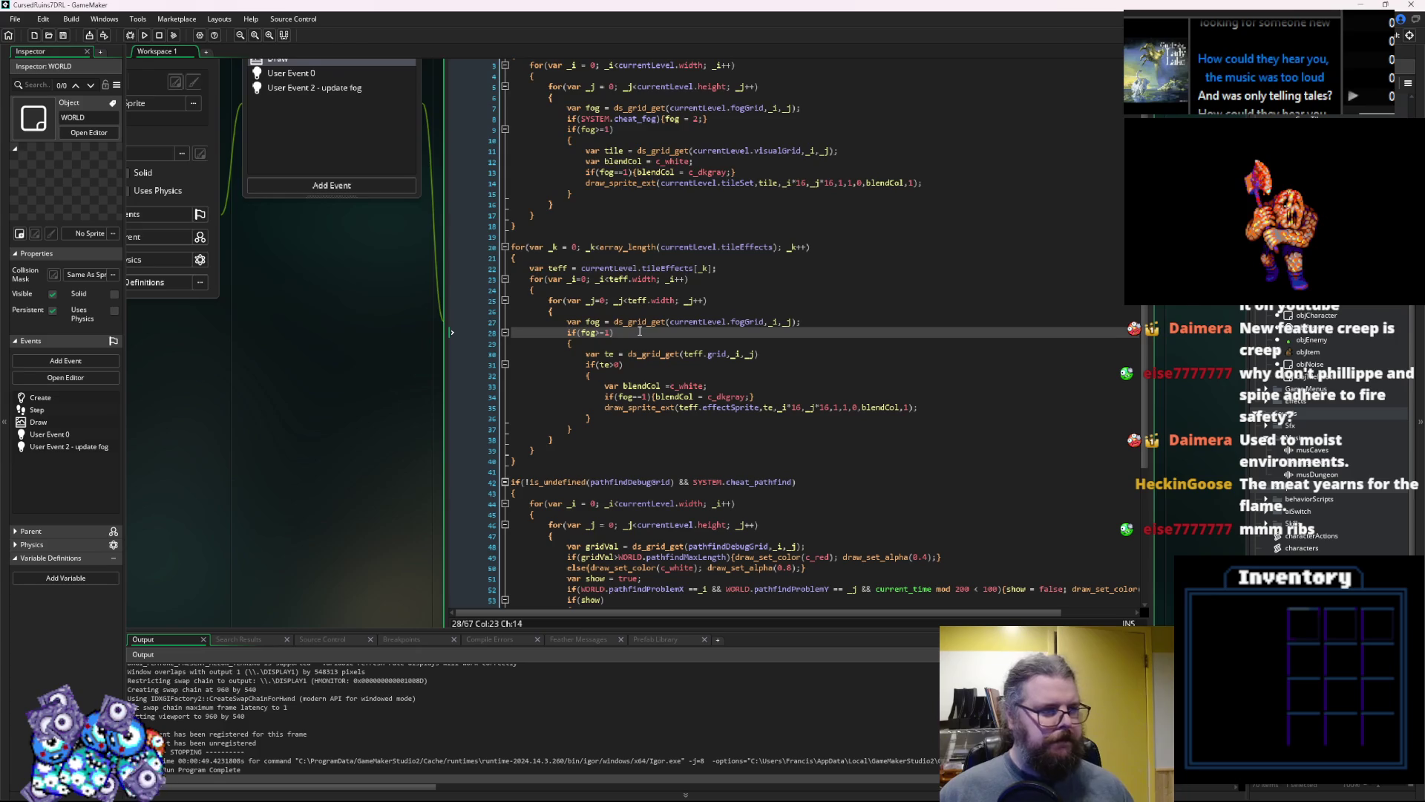
left_click(665, 300)
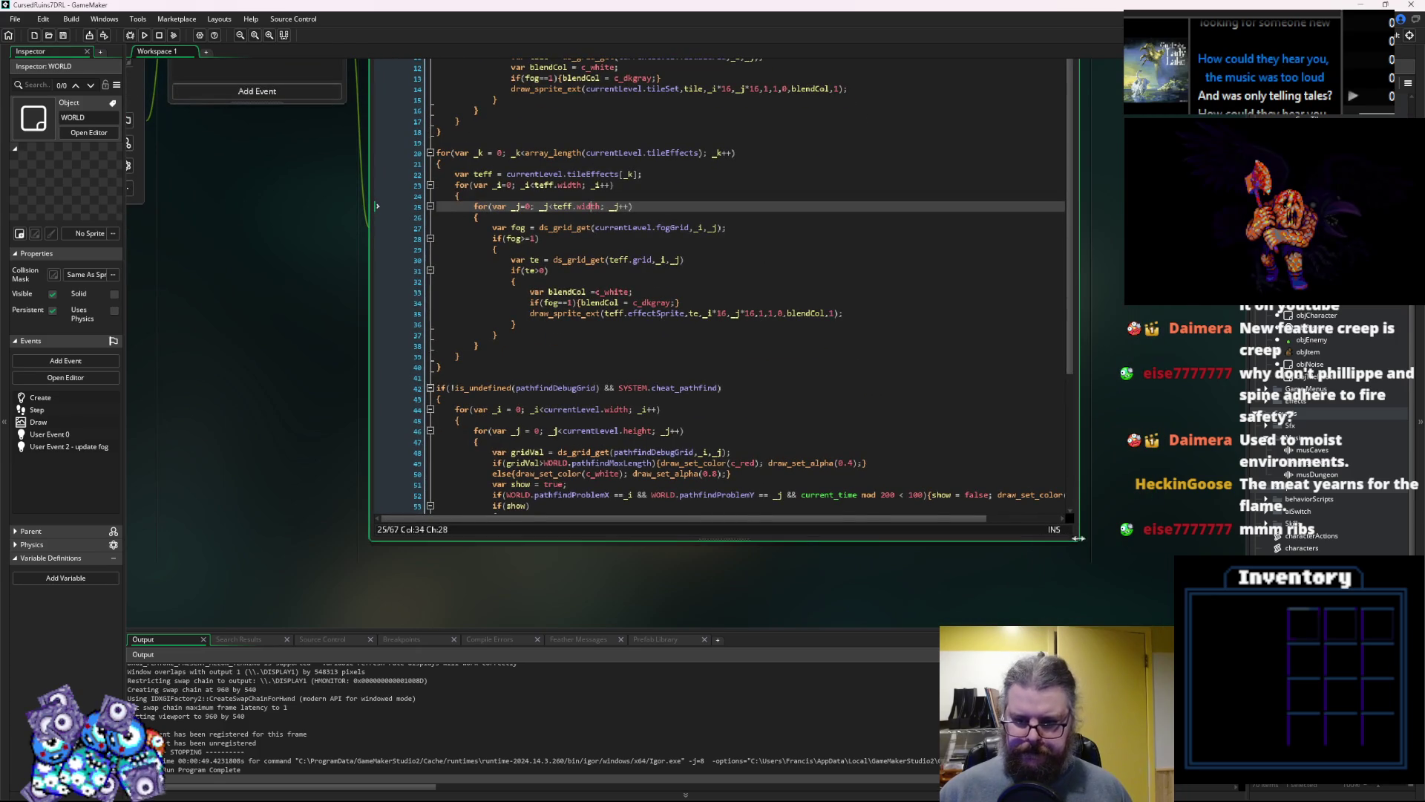
left_click(728, 335)
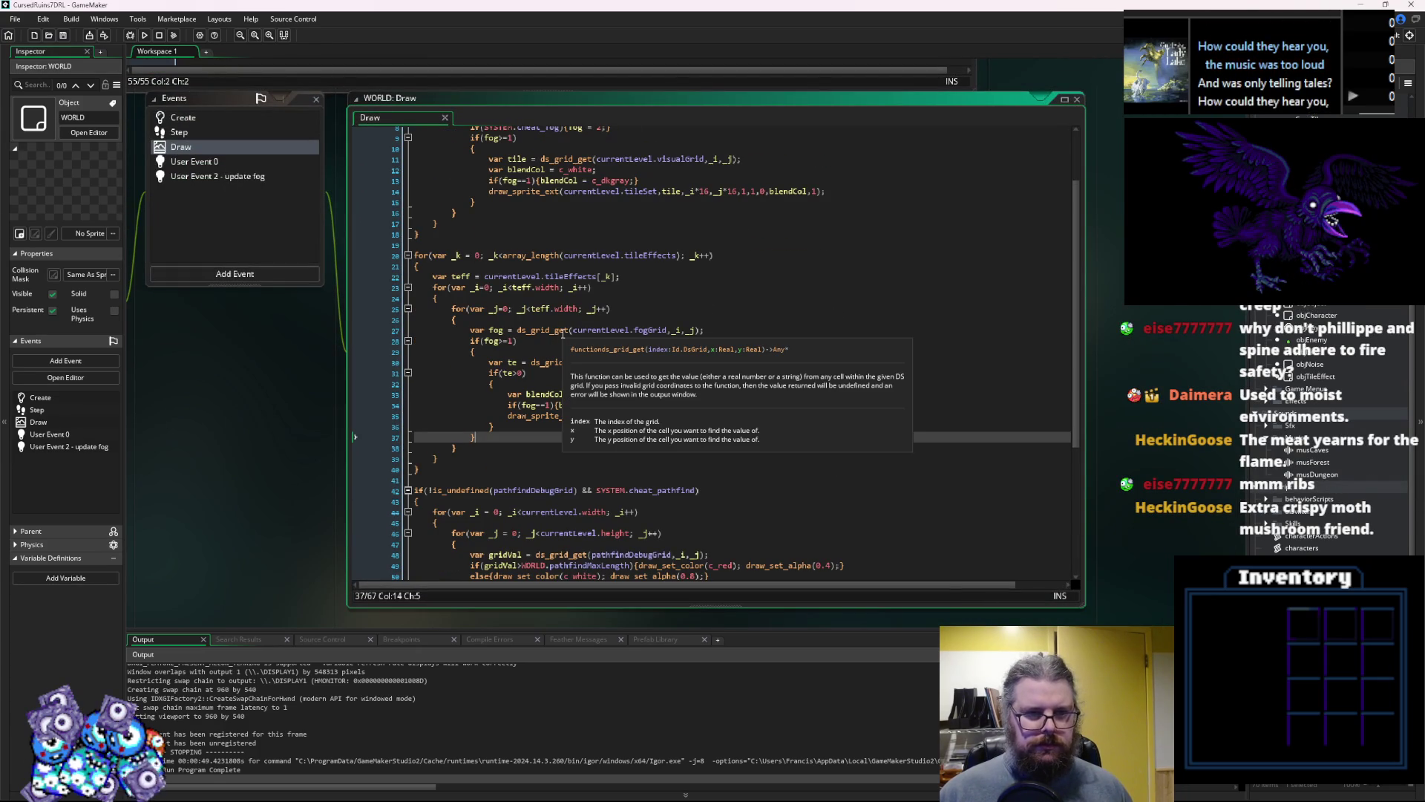
left_click(461, 277)
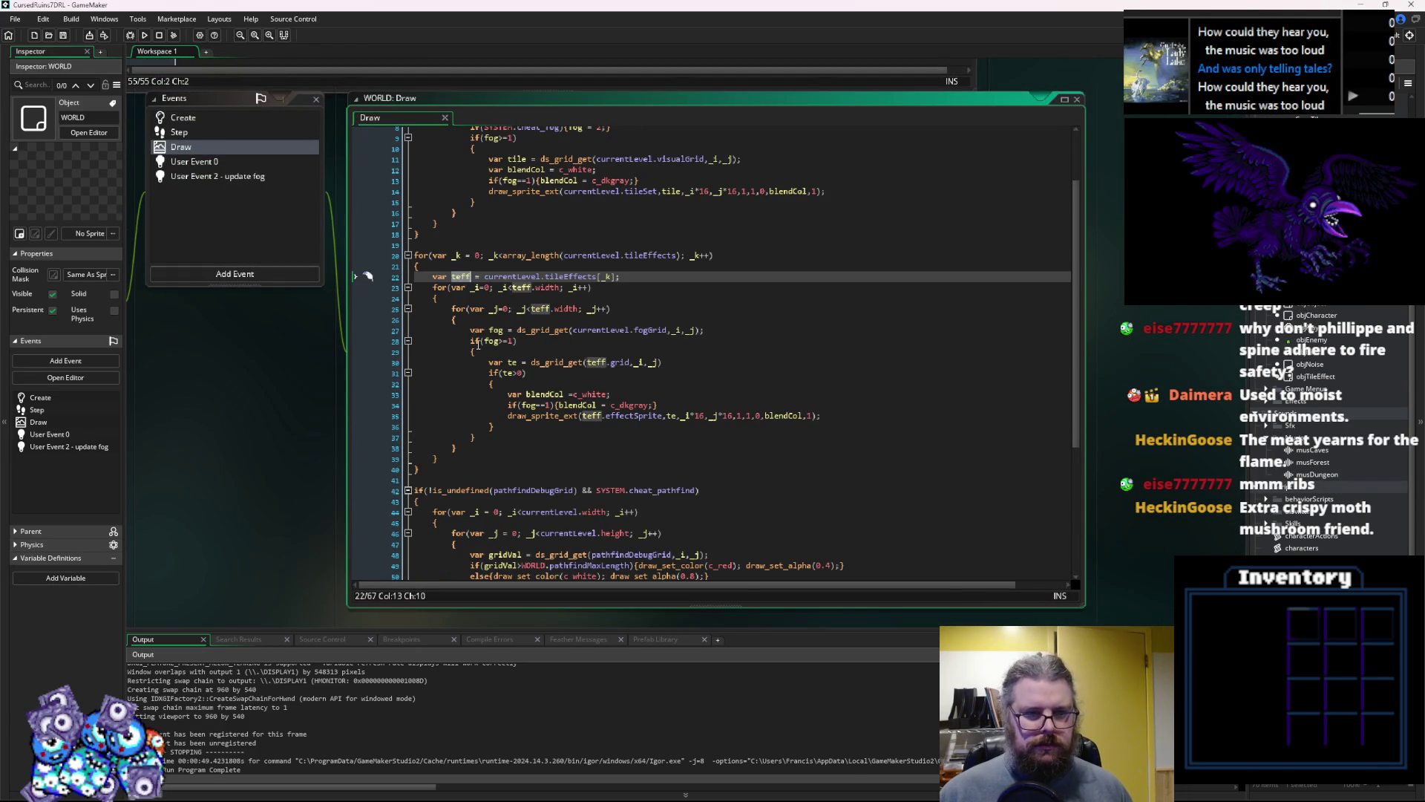
left_click(674, 329)
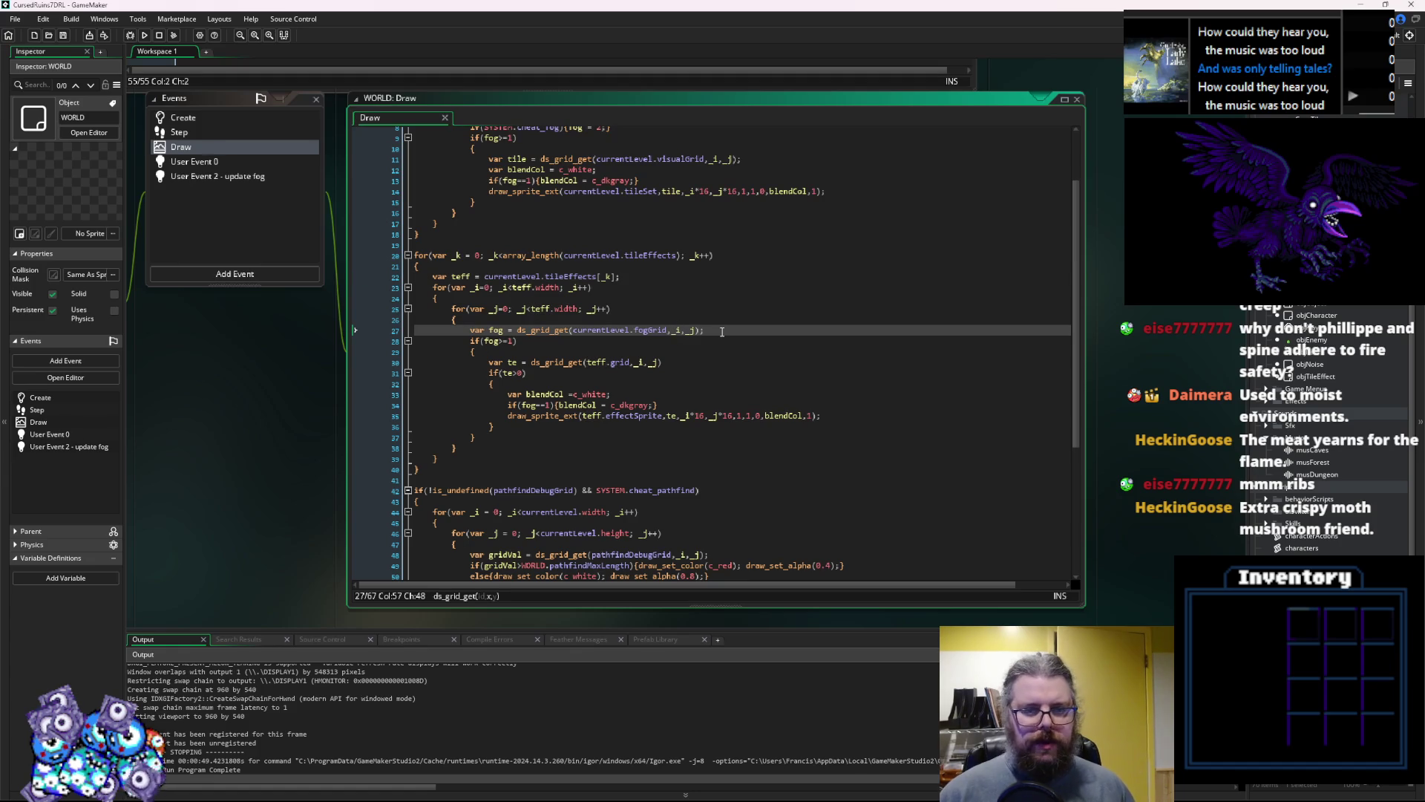
type("+teff.")
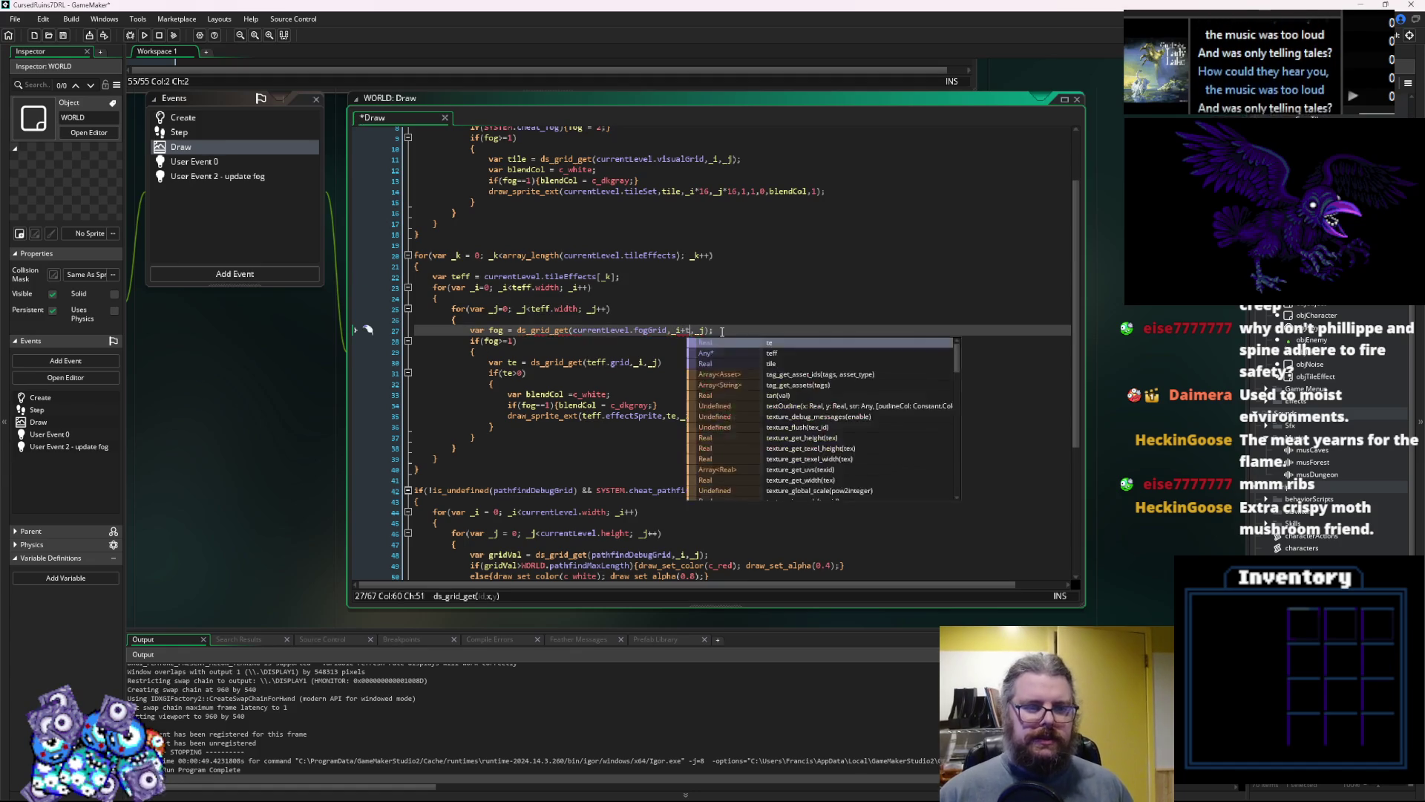
type("mapX")
type("eff/")
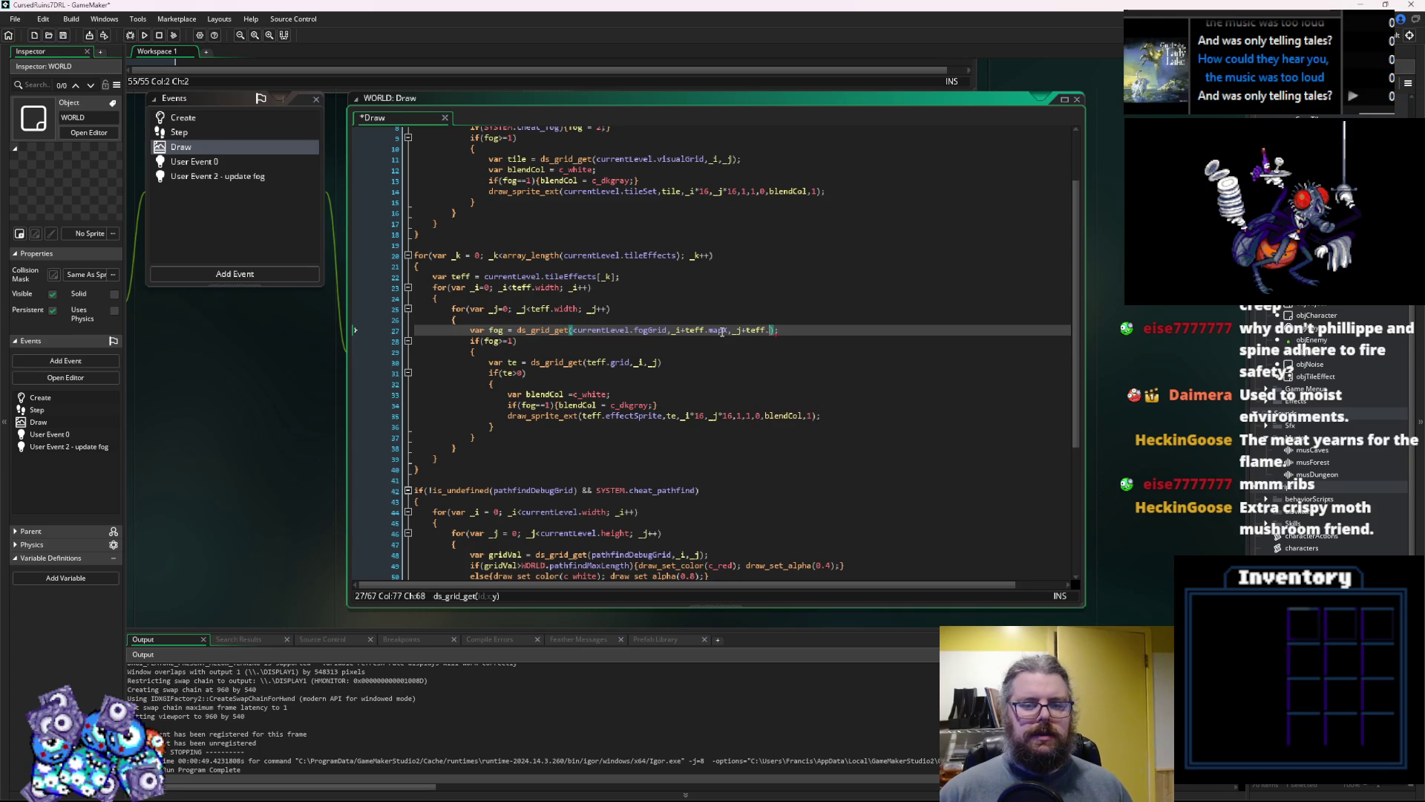
type("pY")
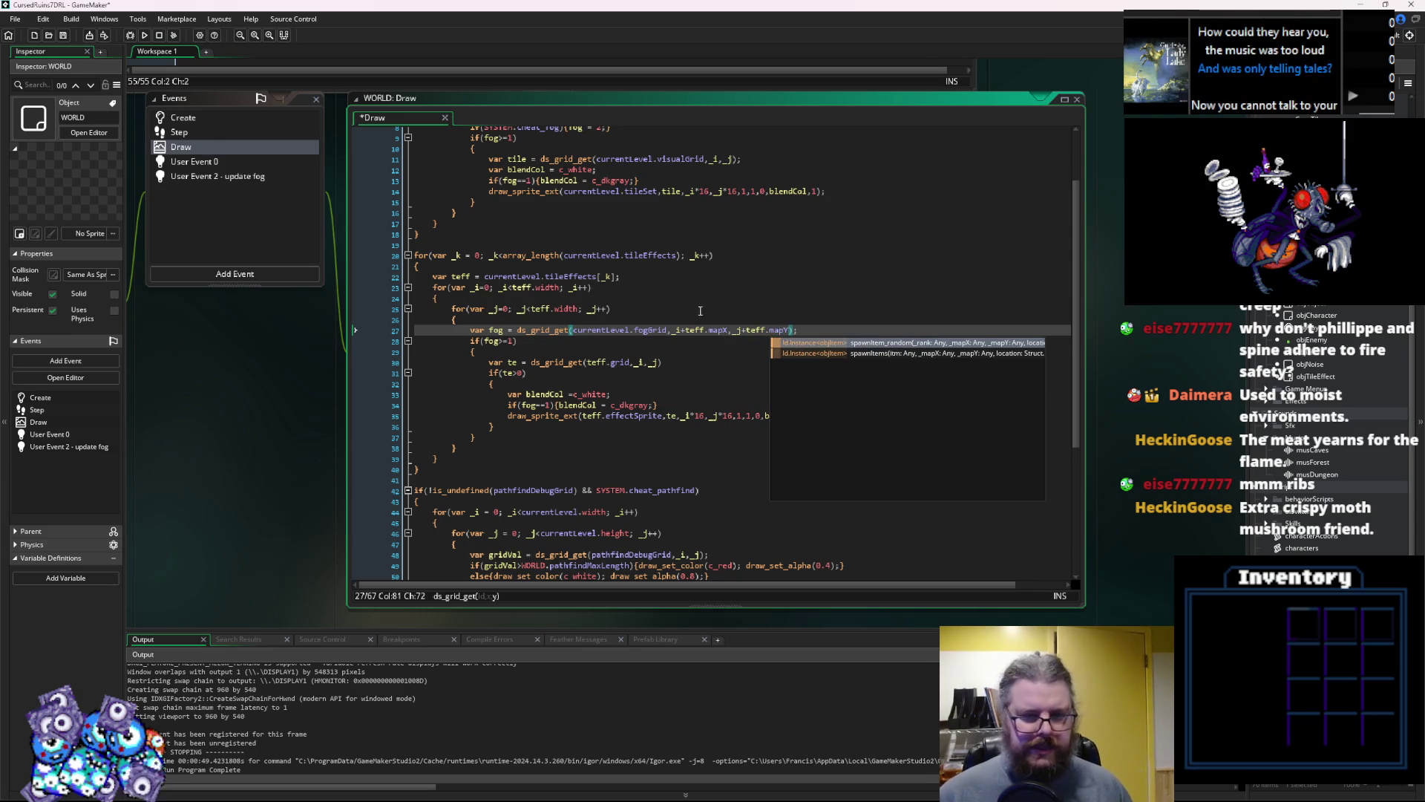
key("Escape")
key("Up")
key("Up")
key("Up")
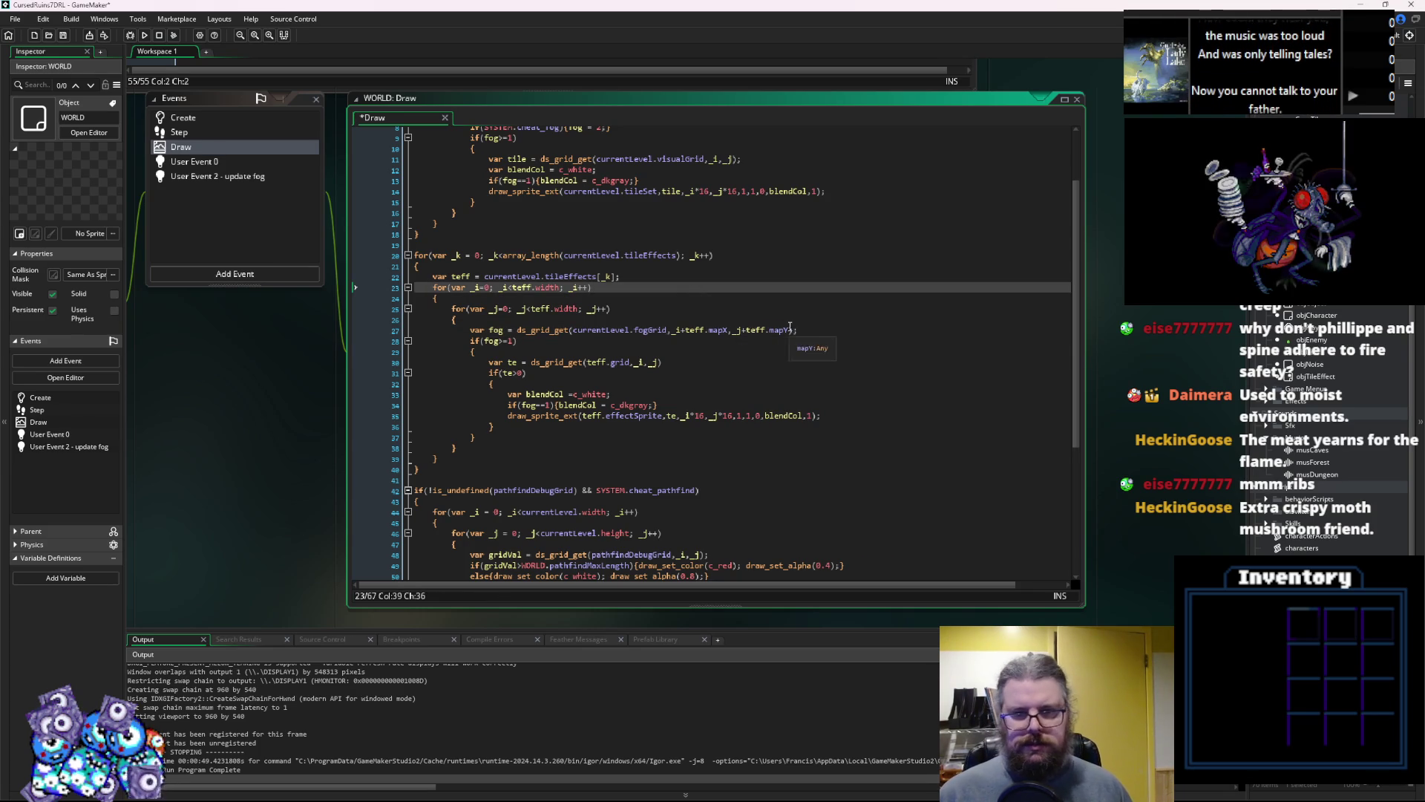
left_click(728, 330)
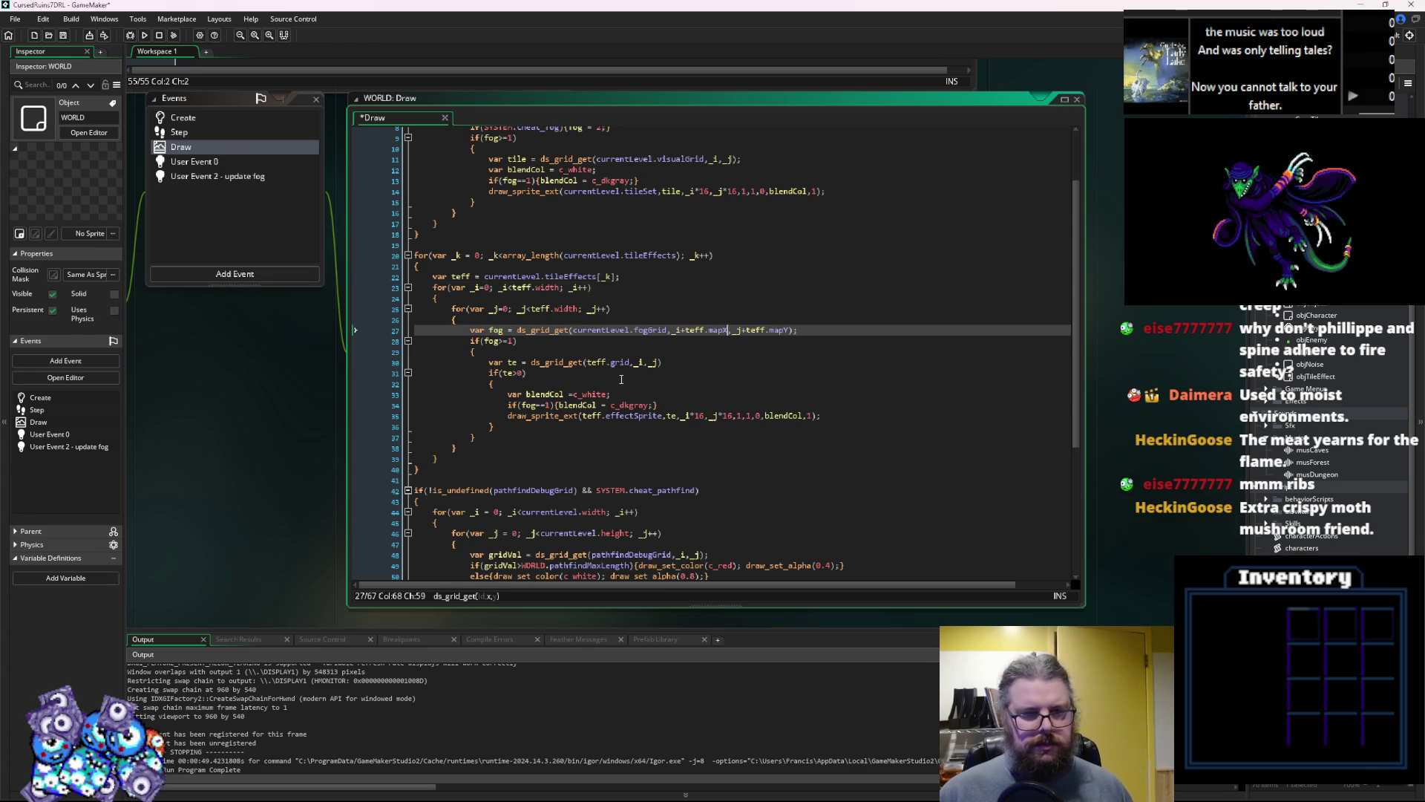
key("ctrl+Tab")
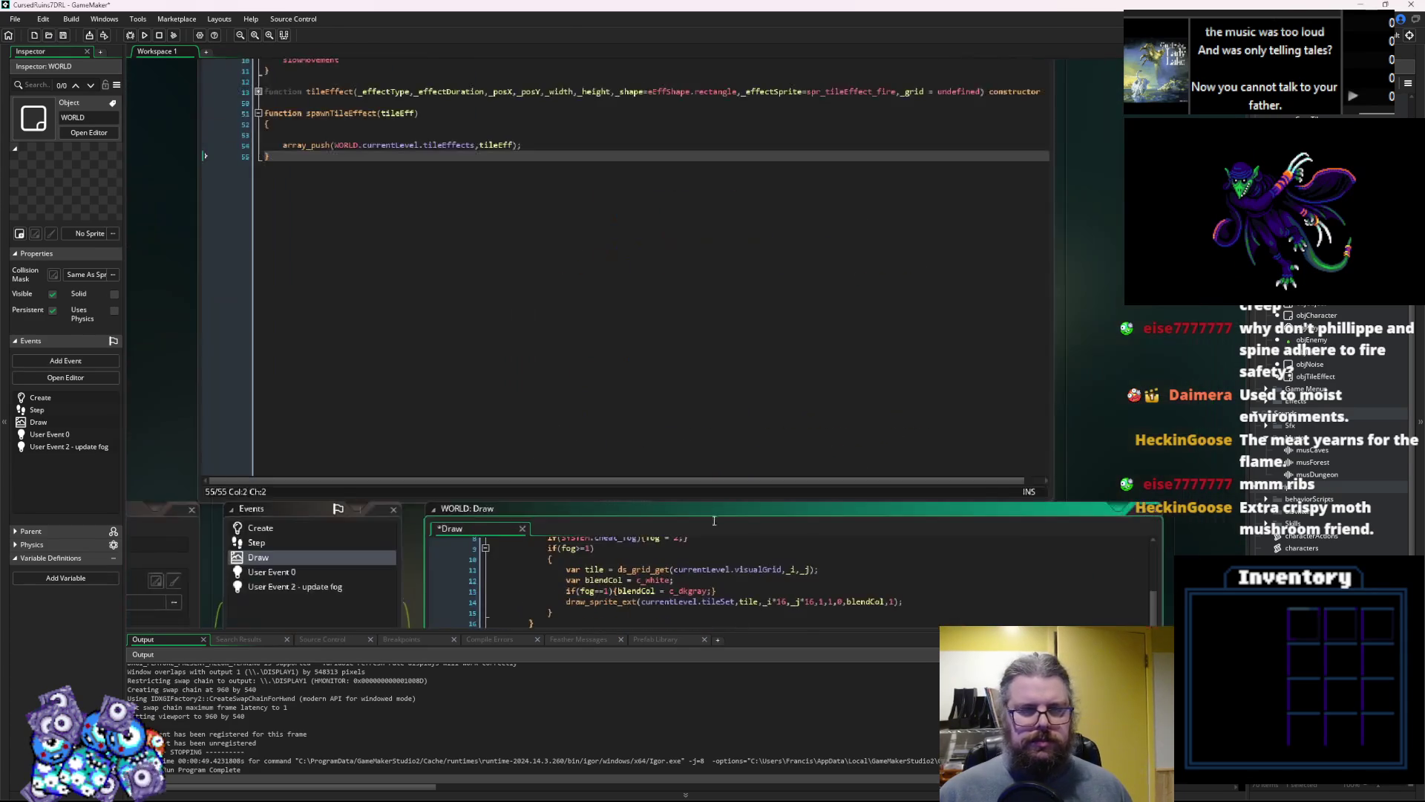
Check the tileEffect constructor's mapX and mapY fields, then return to the WORLD Draw code
left_click(253, 203)
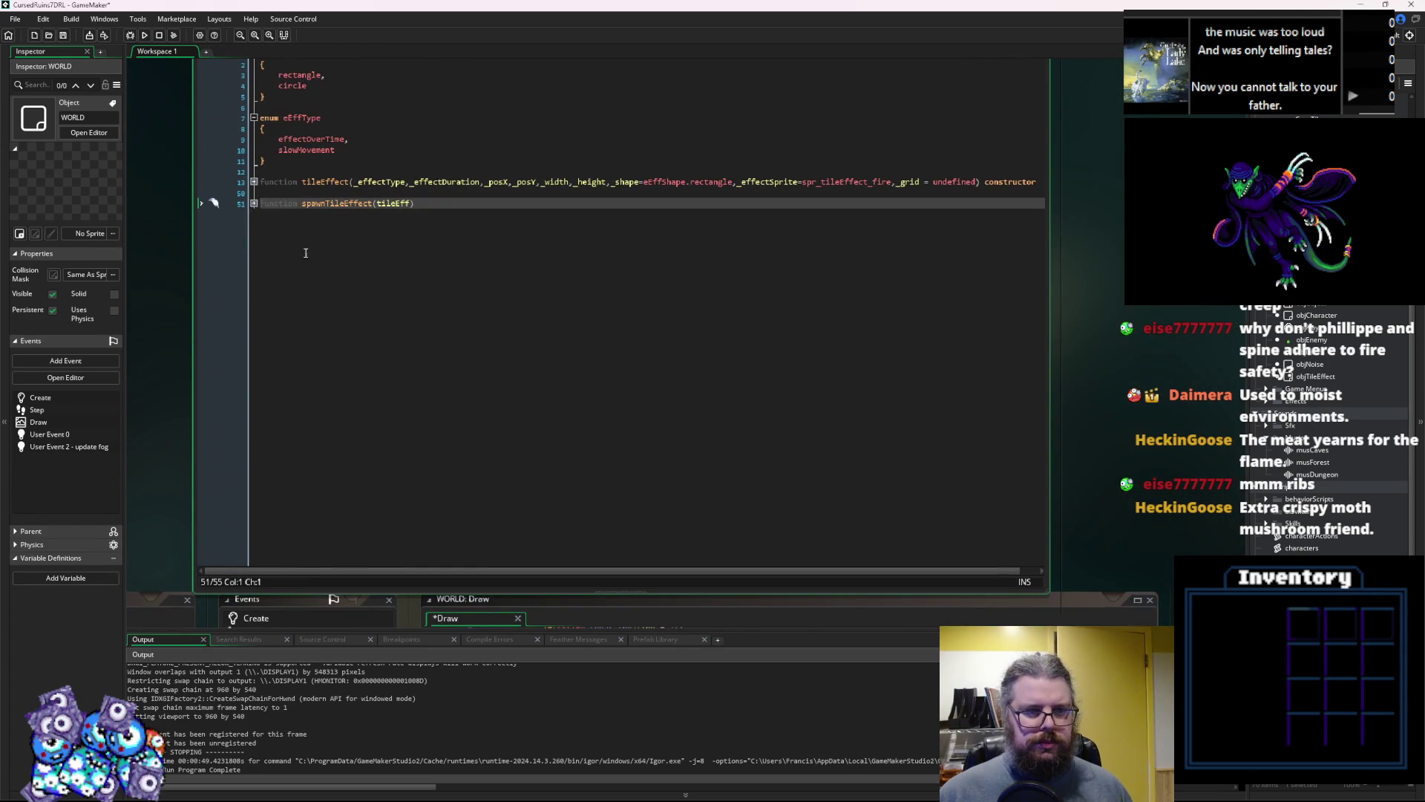
left_click(254, 181)
left_click(324, 257)
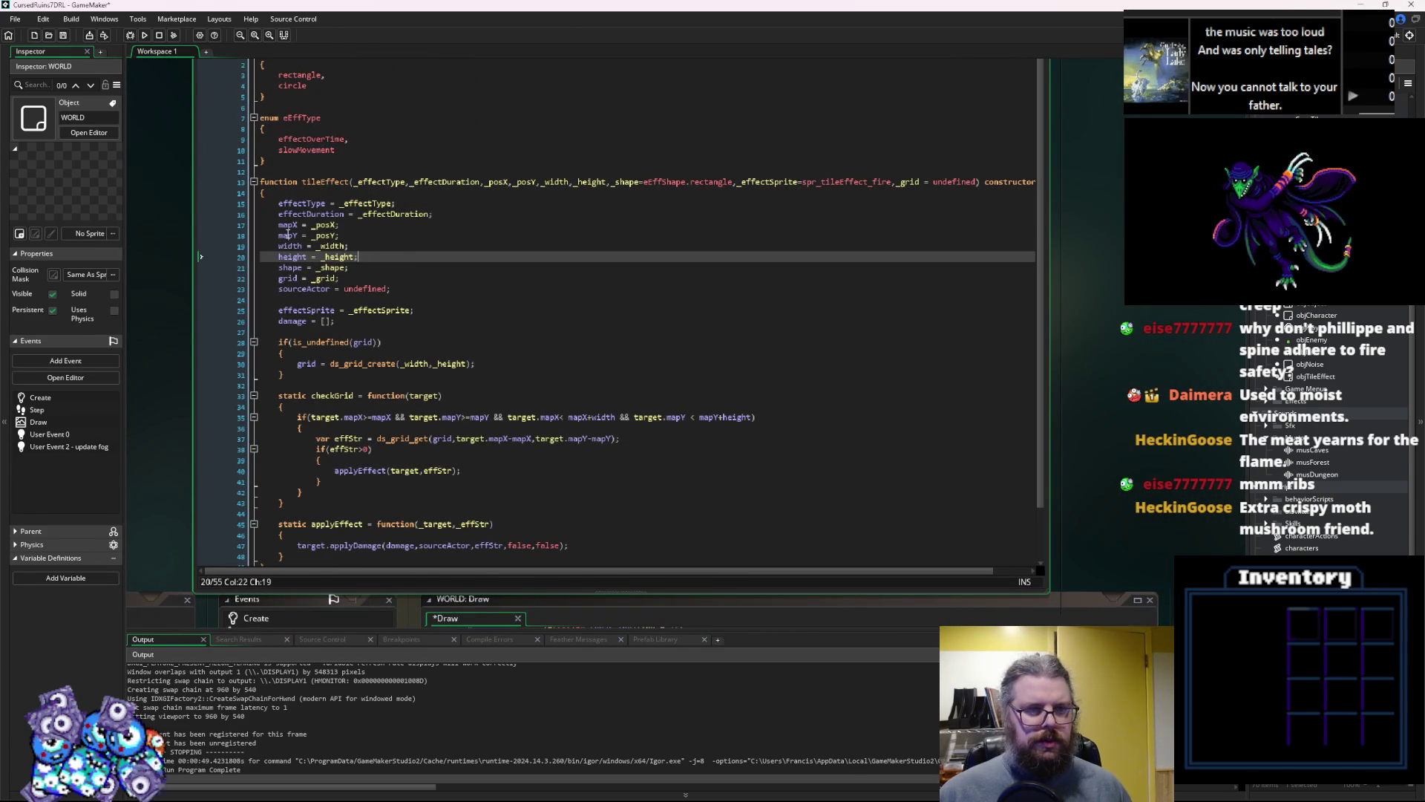
left_click(288, 234)
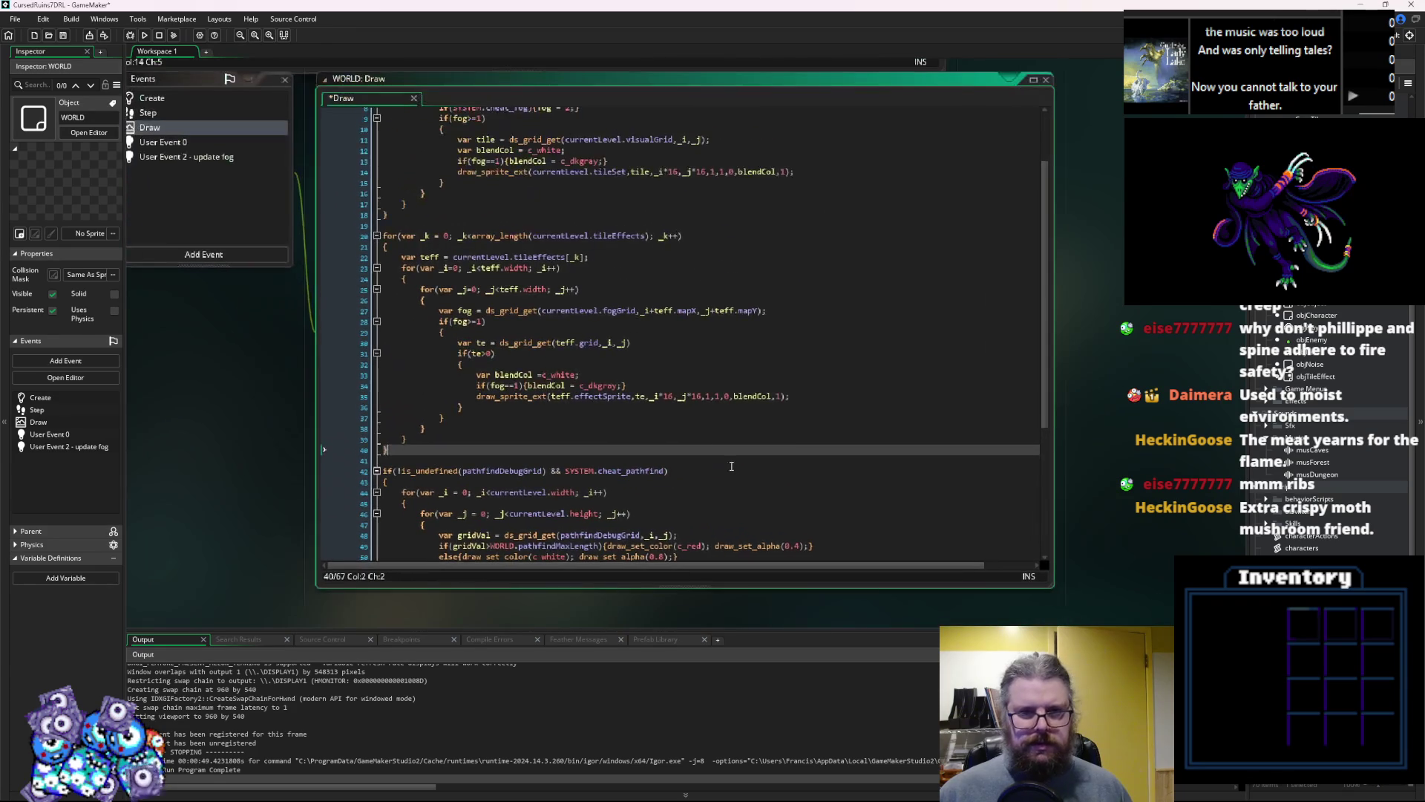
left_click_drag(698, 312, 650, 315)
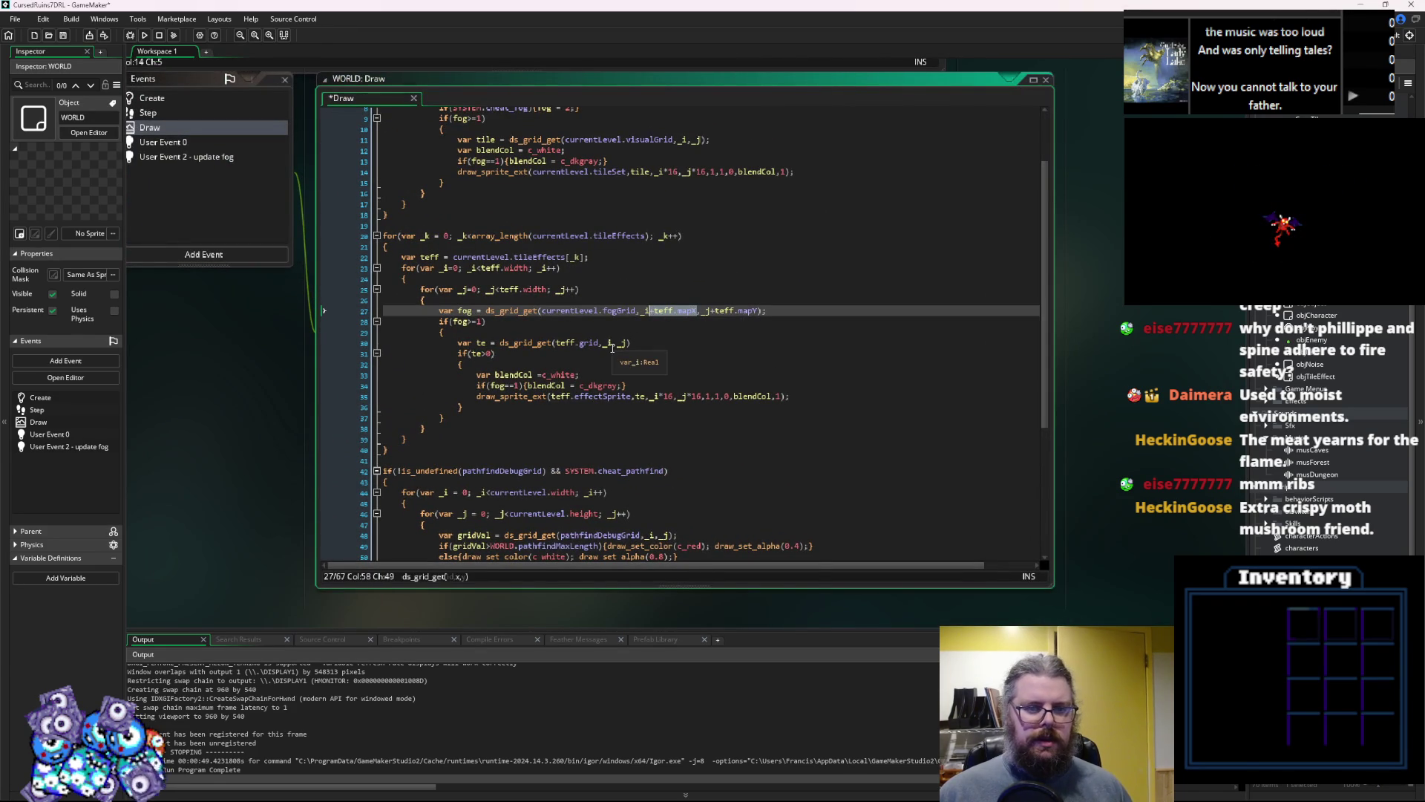
Offset line 30's effect-grid read by teff.mapX and teff.mapY
left_click(611, 344)
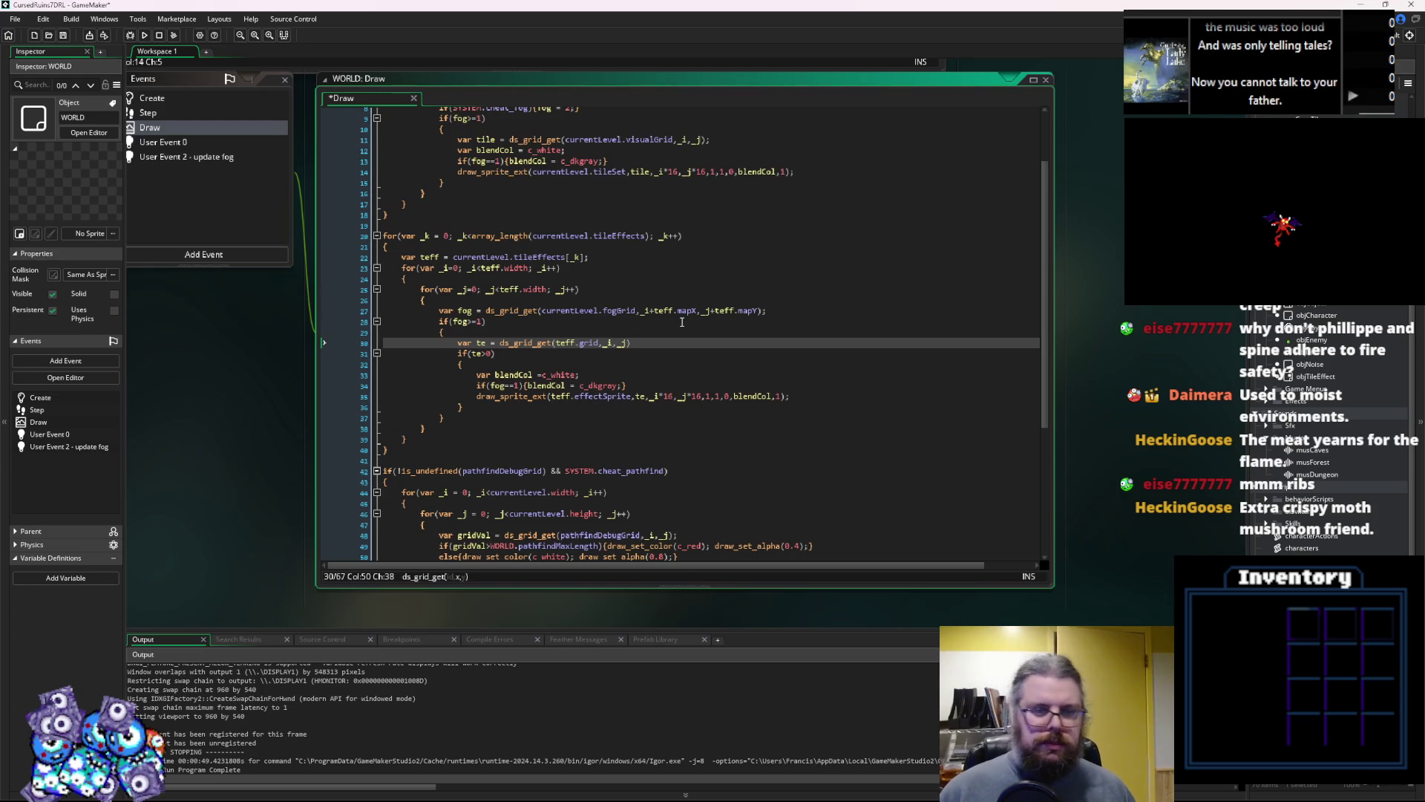
type("+teff.mapX")
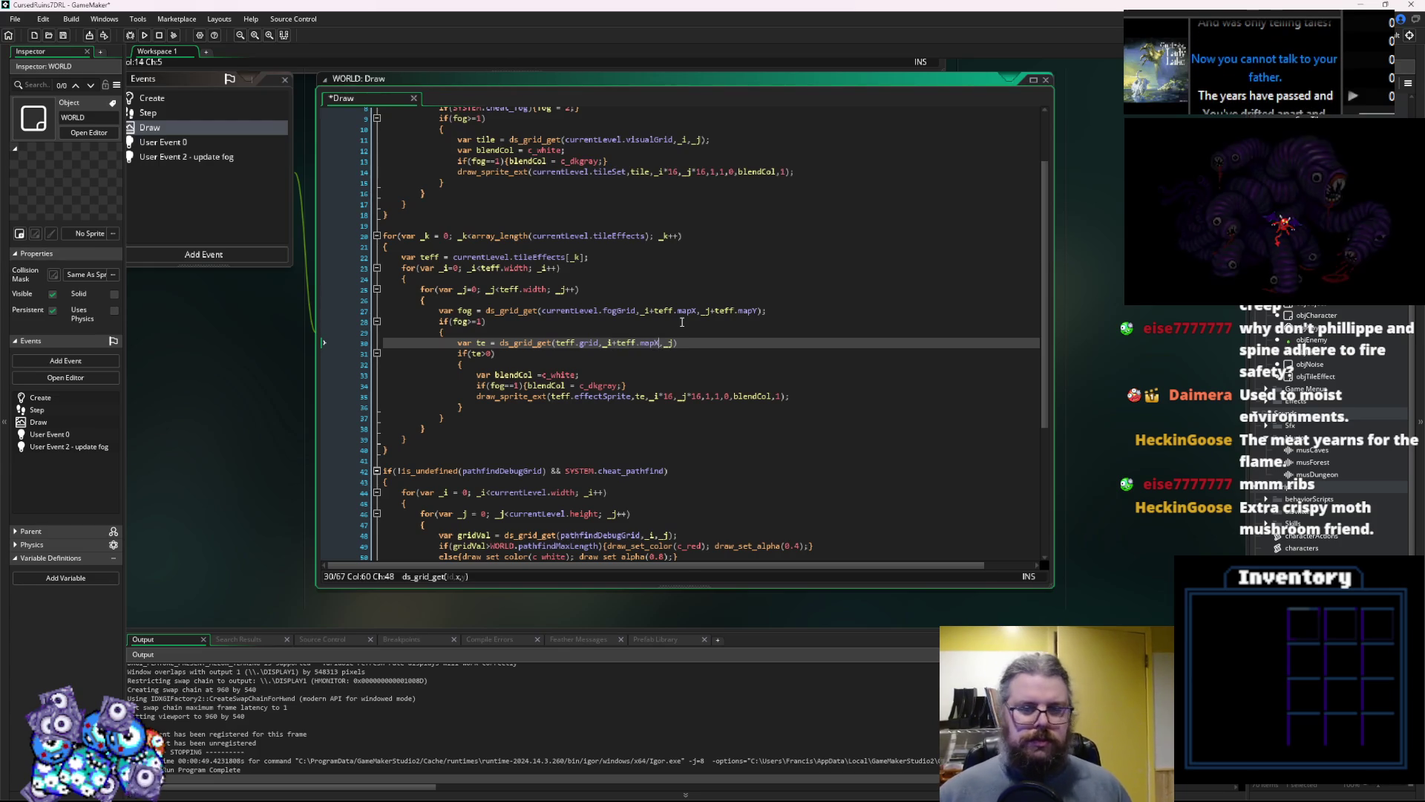
key("Right")
key("Right")
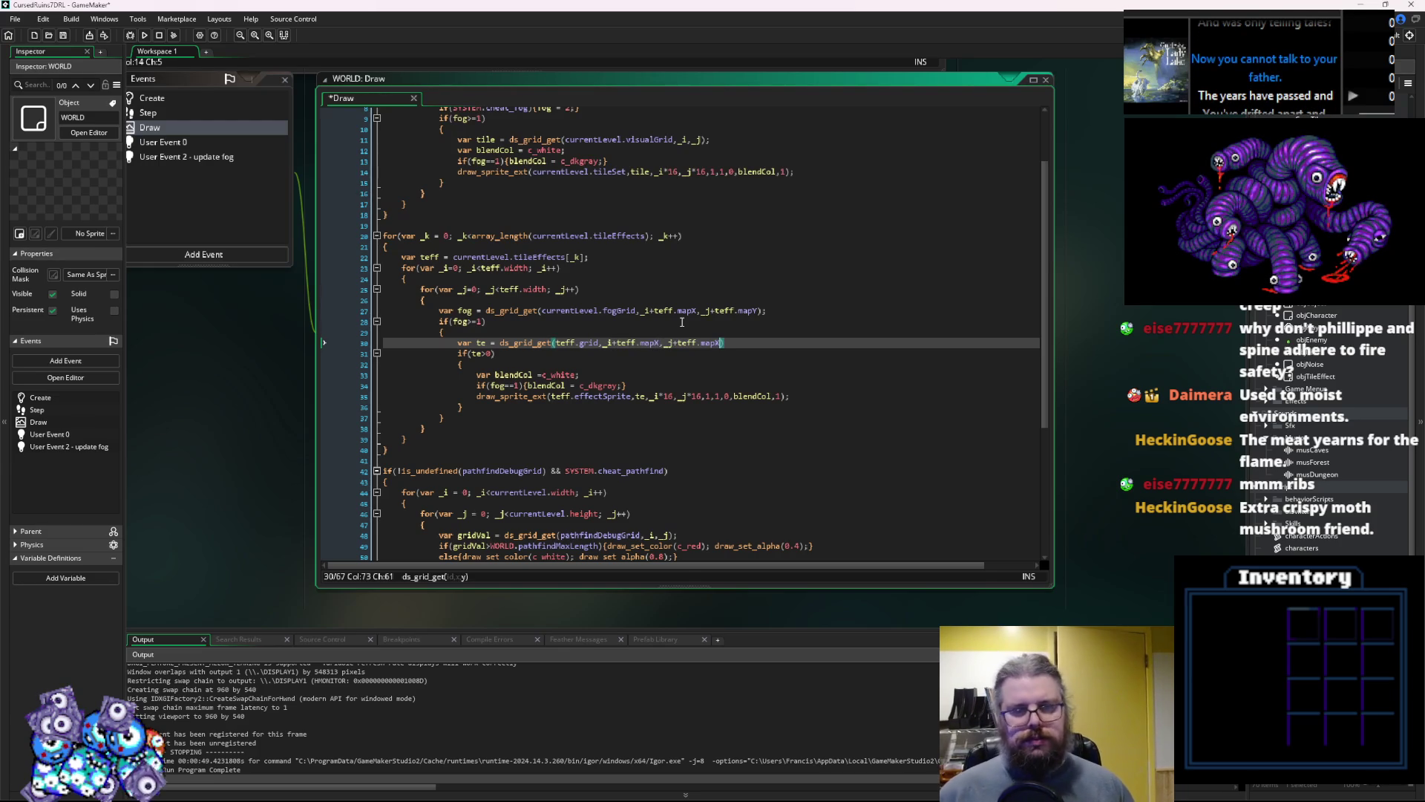
type("Y")
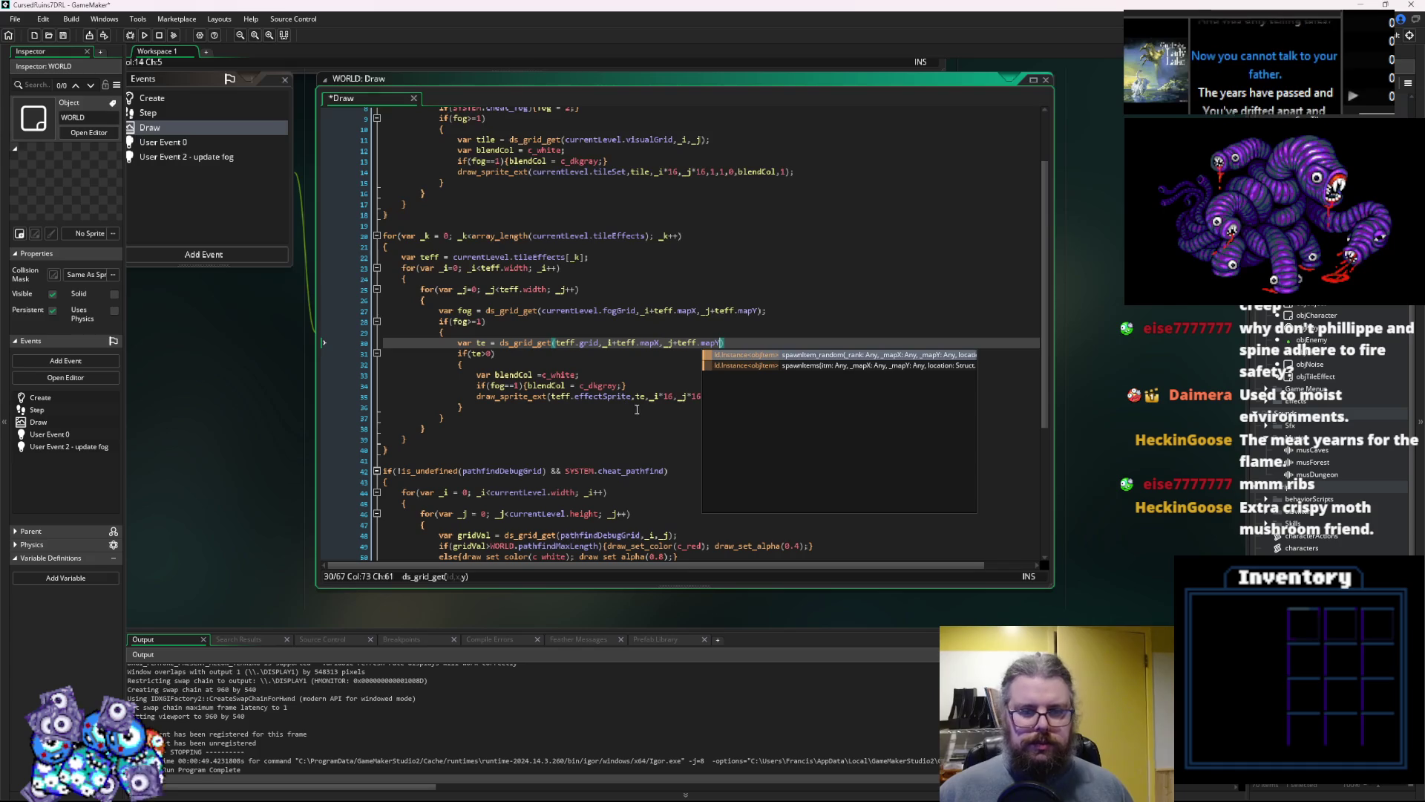
key("Down")
key("Down")
key("Down")
Draw effect sprites at (_i+teff.mapX)*16, (_j+teff.mapY)*16, save, and start a new debug game
type(")(")
key("Right")
key("Right")
type(")")
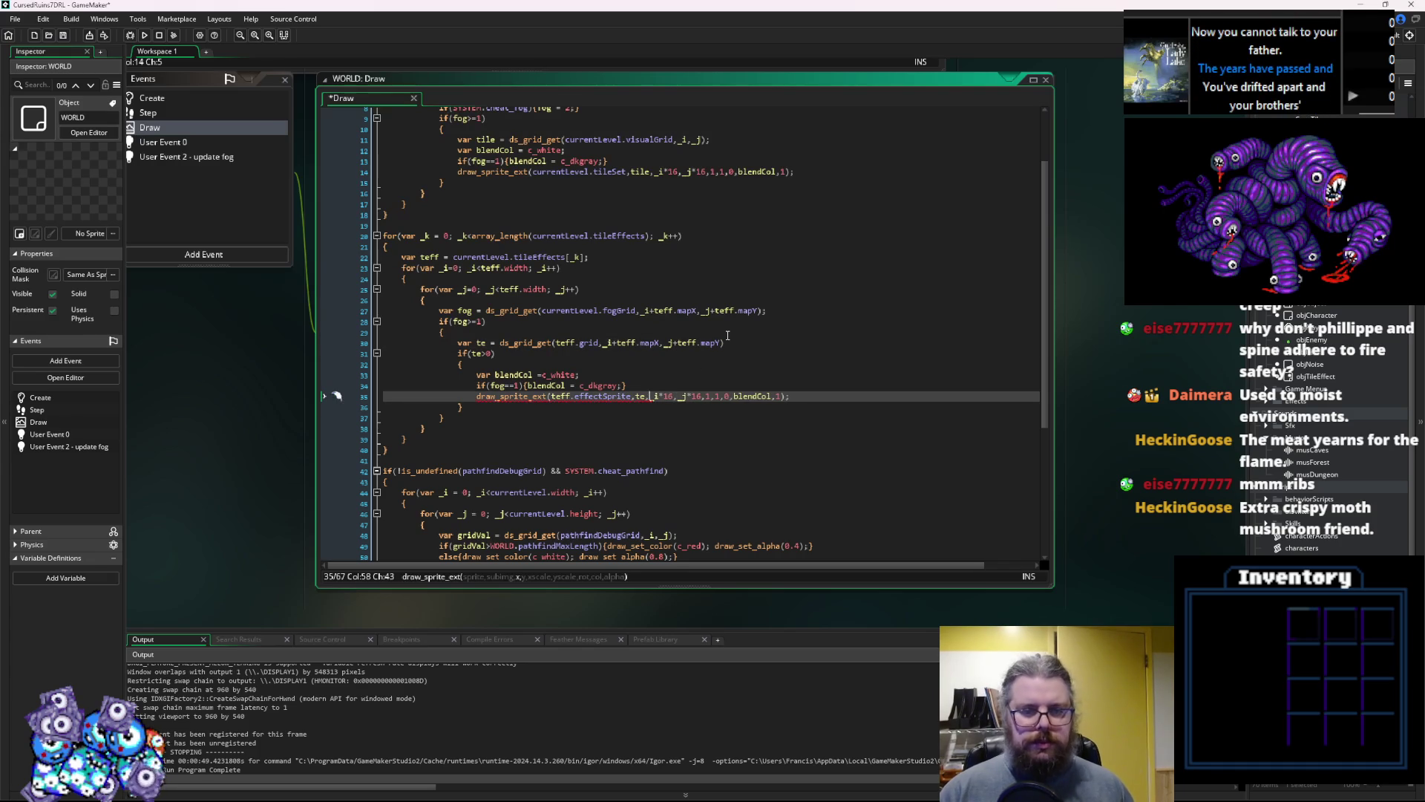
type("+teff.mapX")
type("(")
key("Right")
key("Right")
type(")*16,(_j")
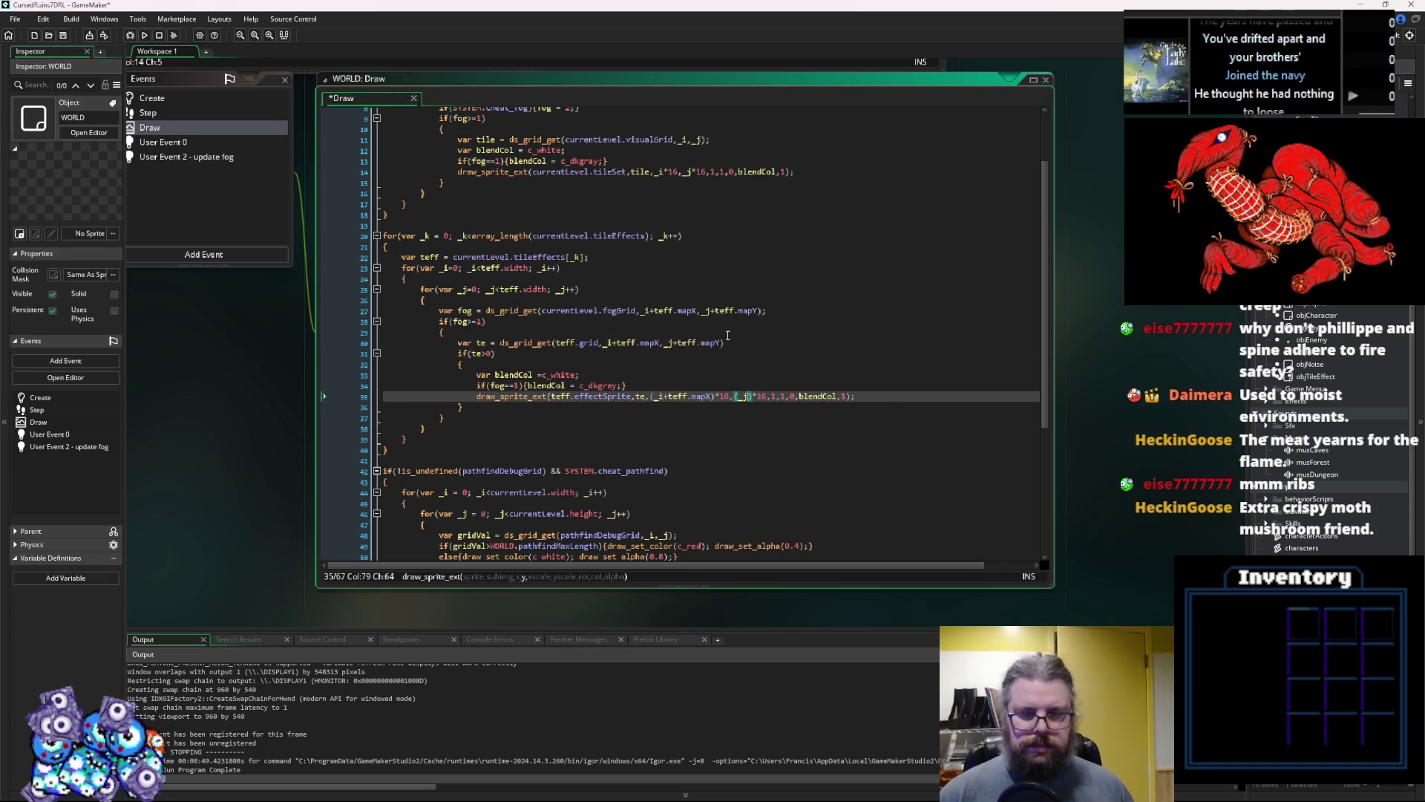
type("+teff.mapY")
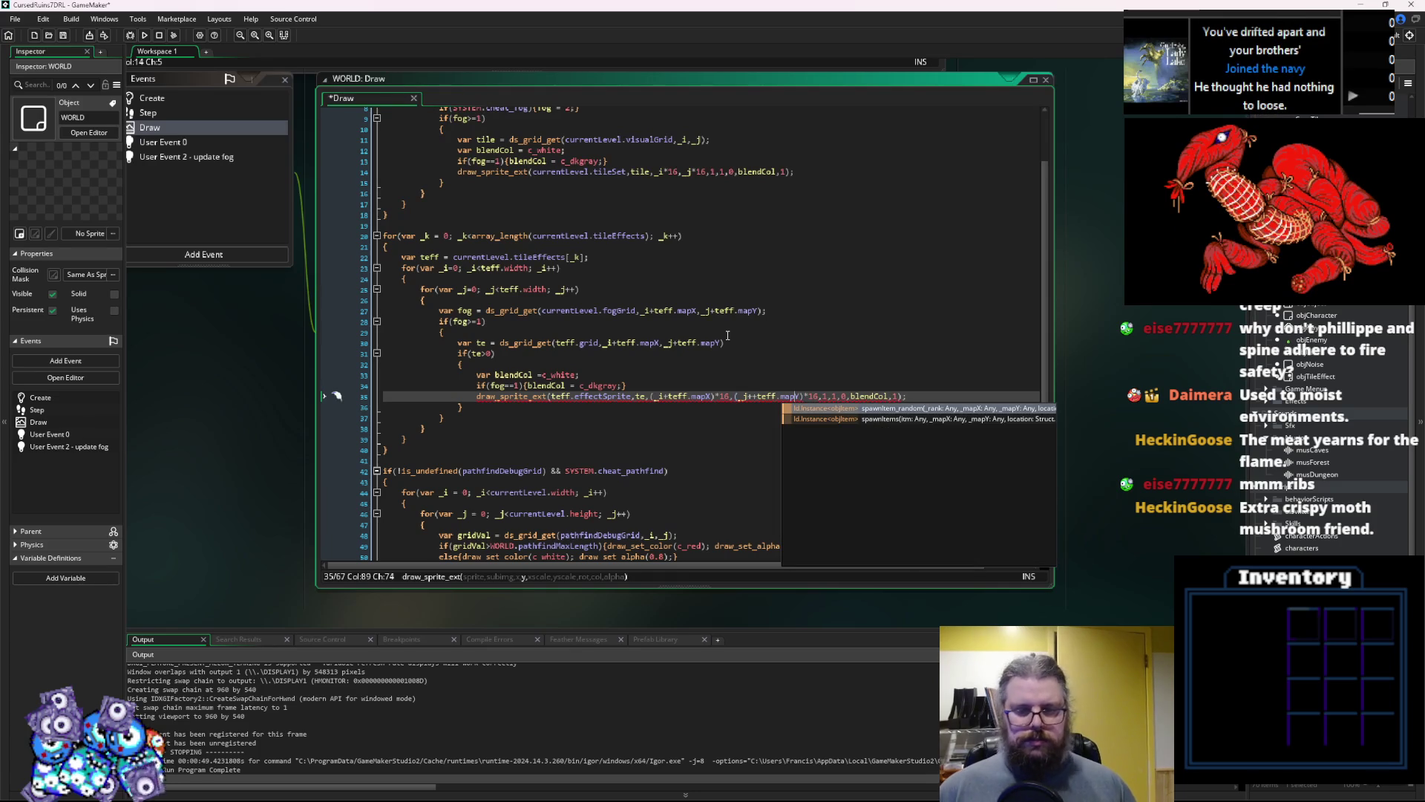
key("Left")
key("Left")
key("Left")
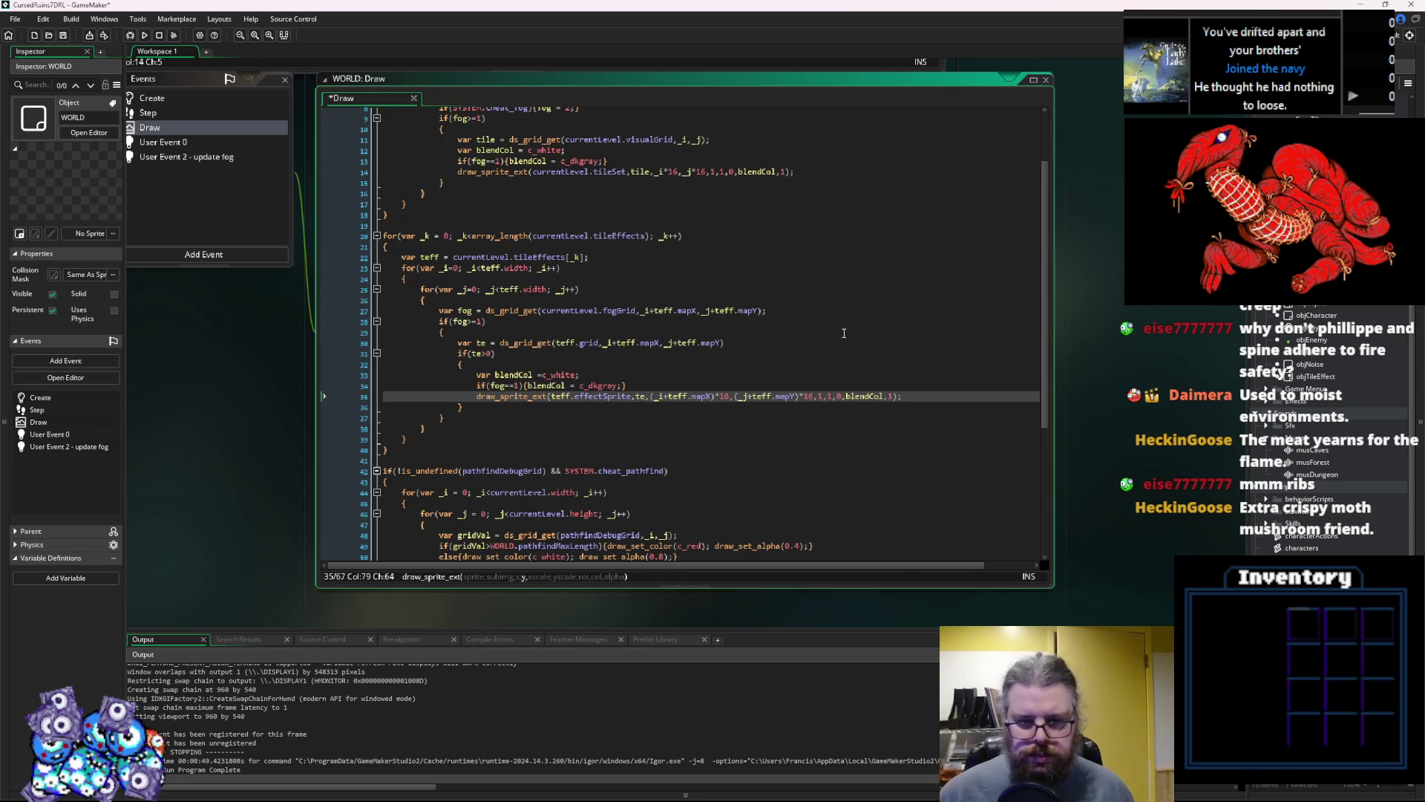
left_click(845, 333)
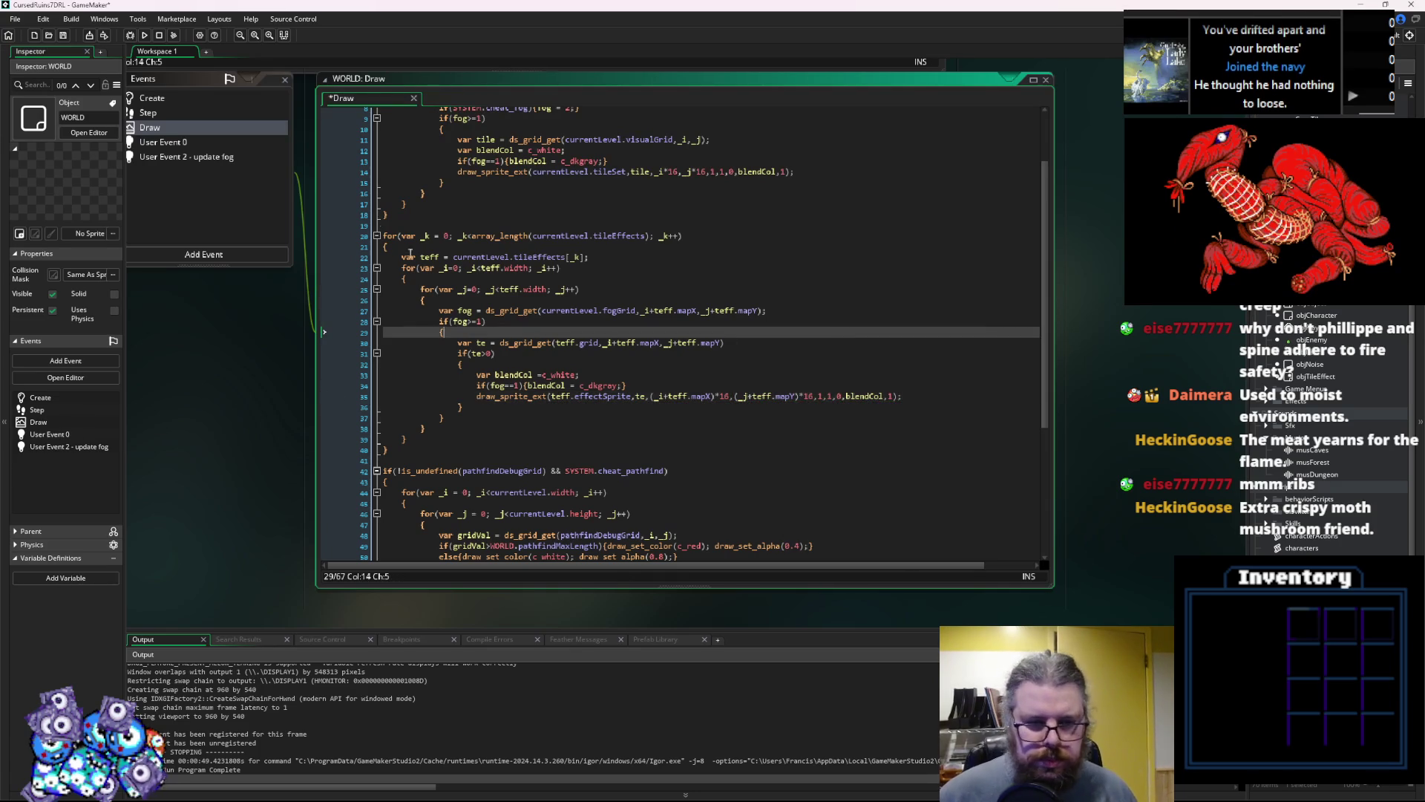
left_click(62, 35)
left_click(131, 36)
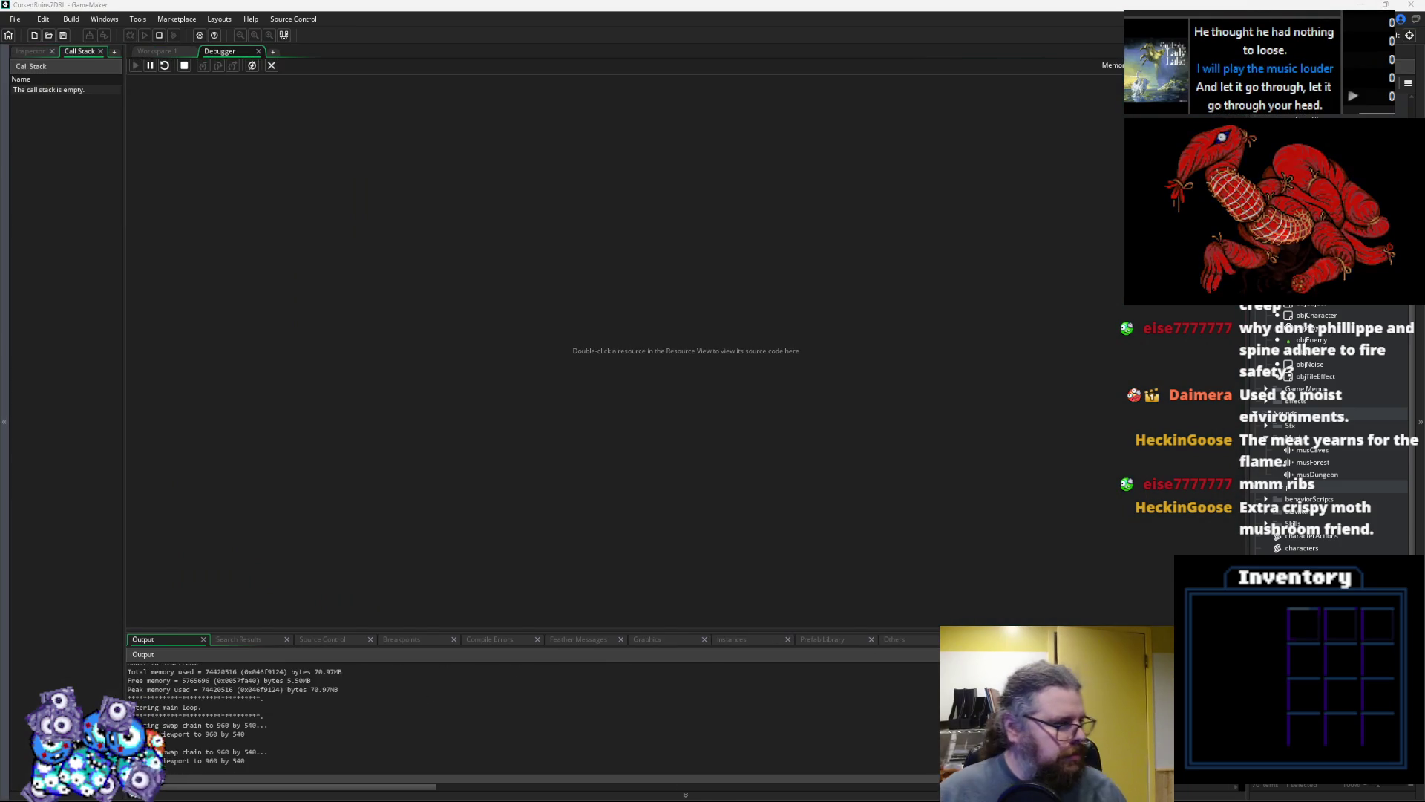
key("Return")
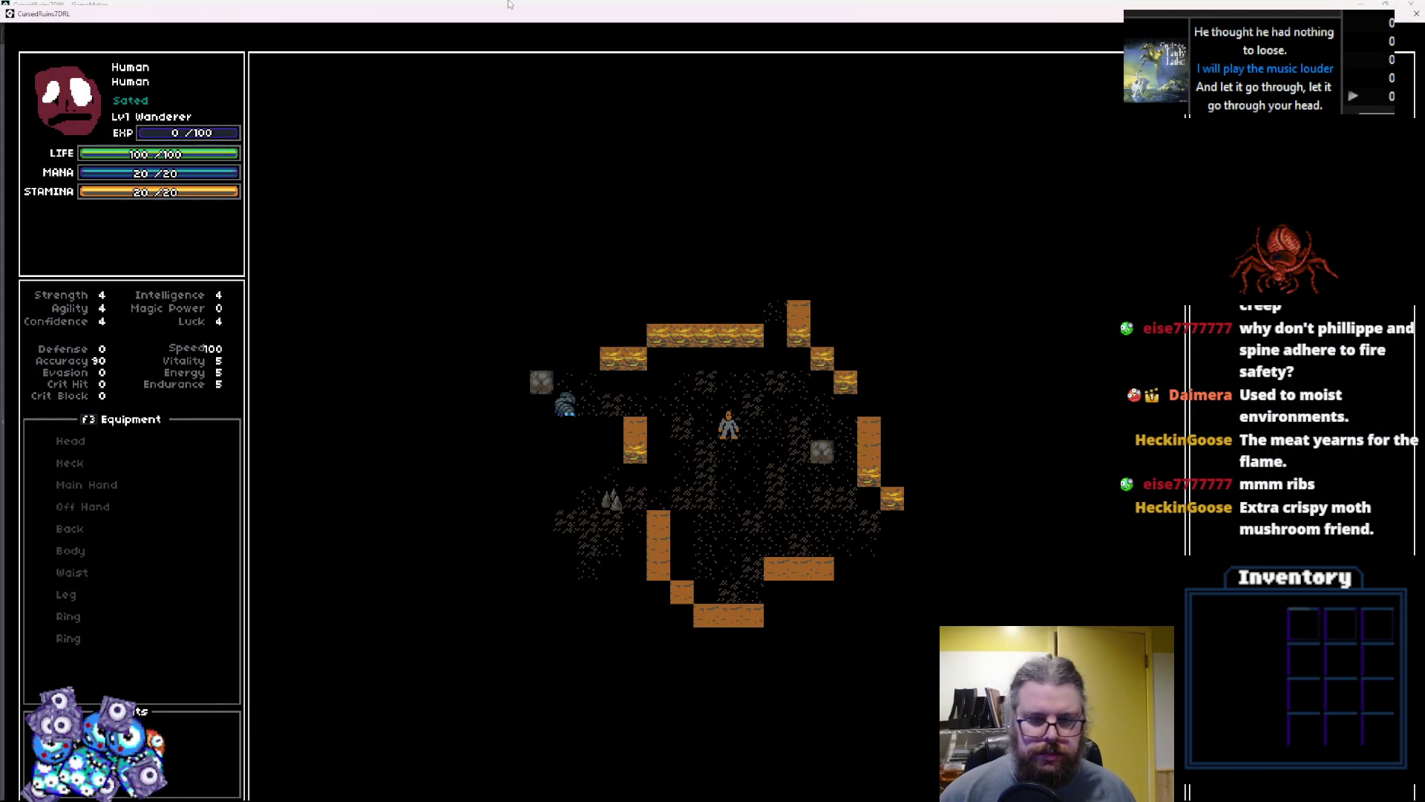
Reveal the map and move beside the green monster until its fire hits, then Alt-Tab to GameMaker
key("Left")
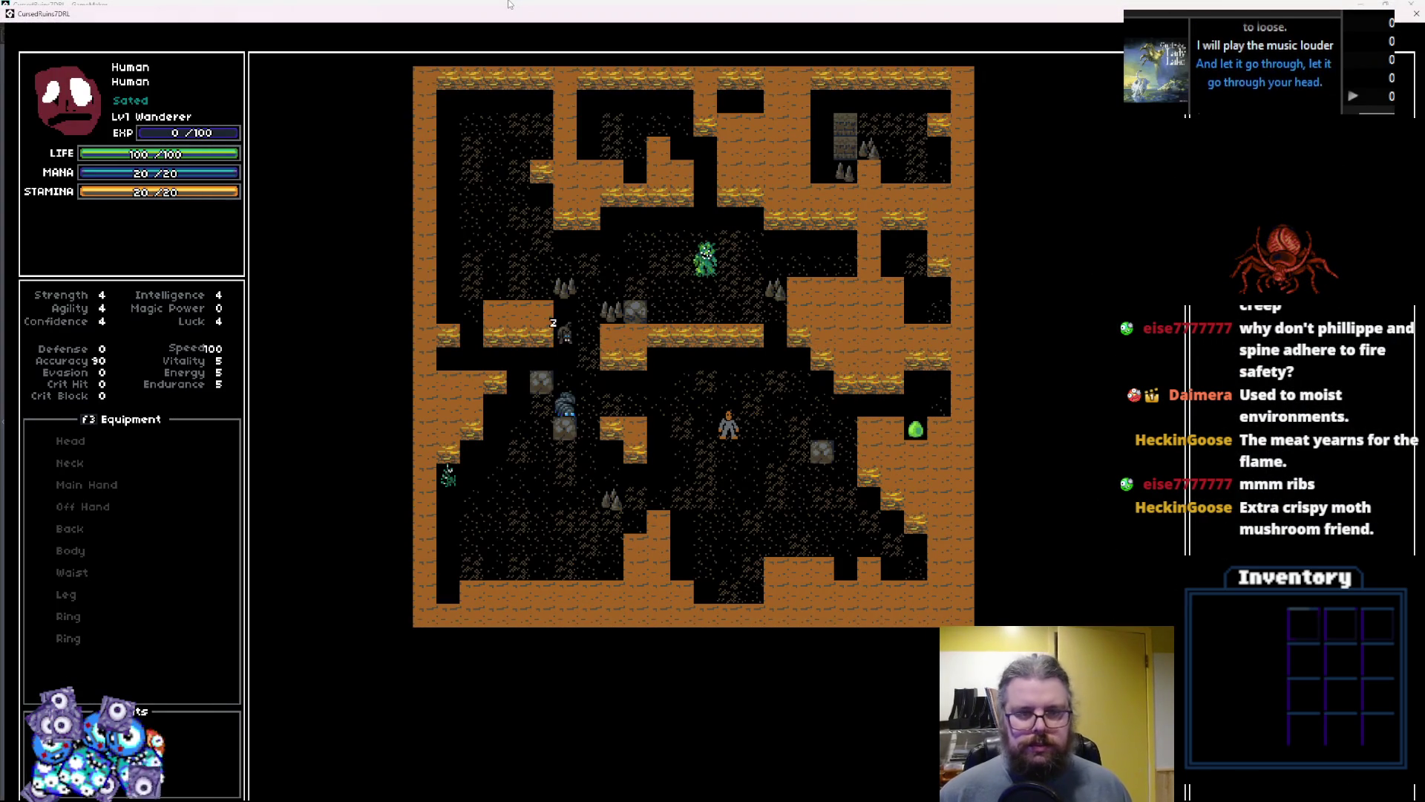
key("Up")
key("Up")
key("Up")
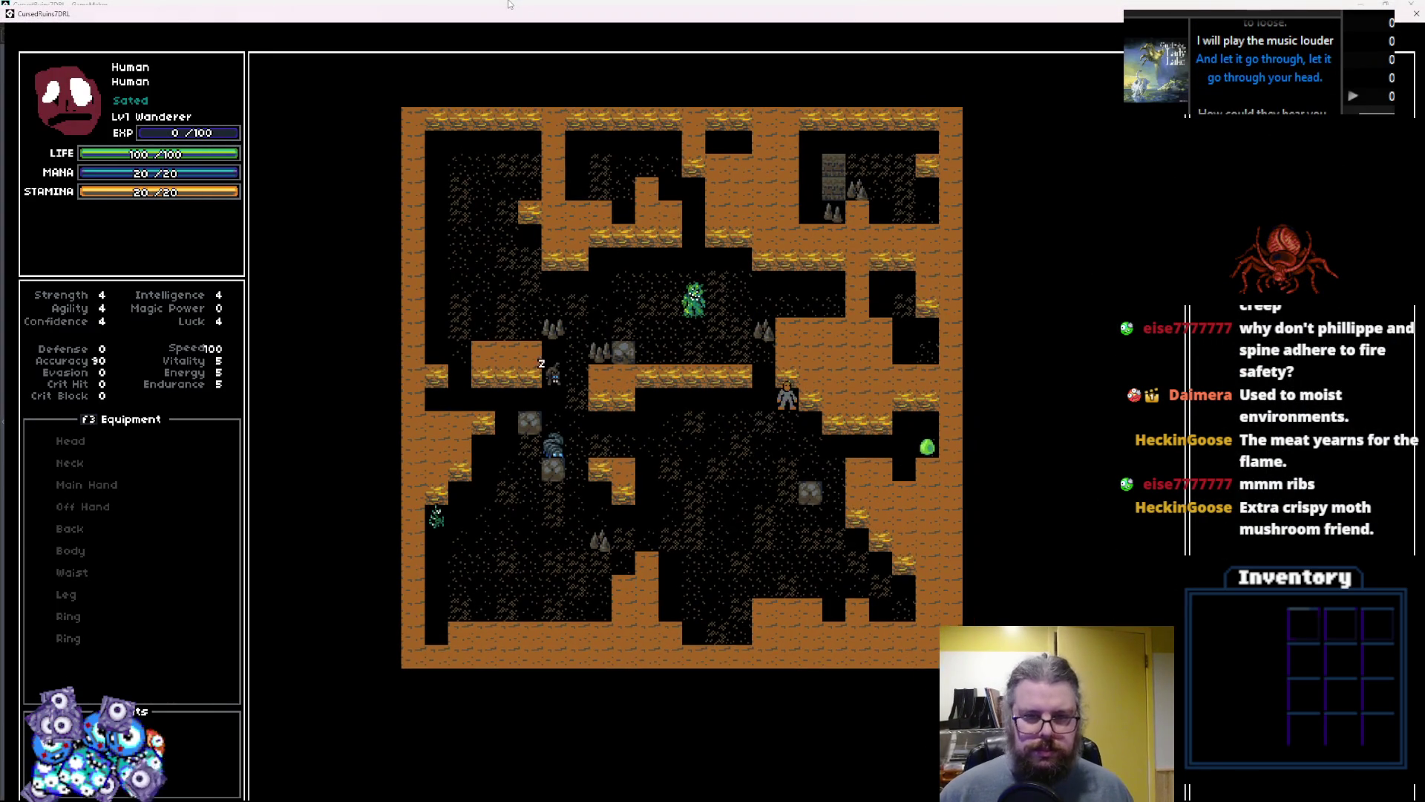
key("KP_3")
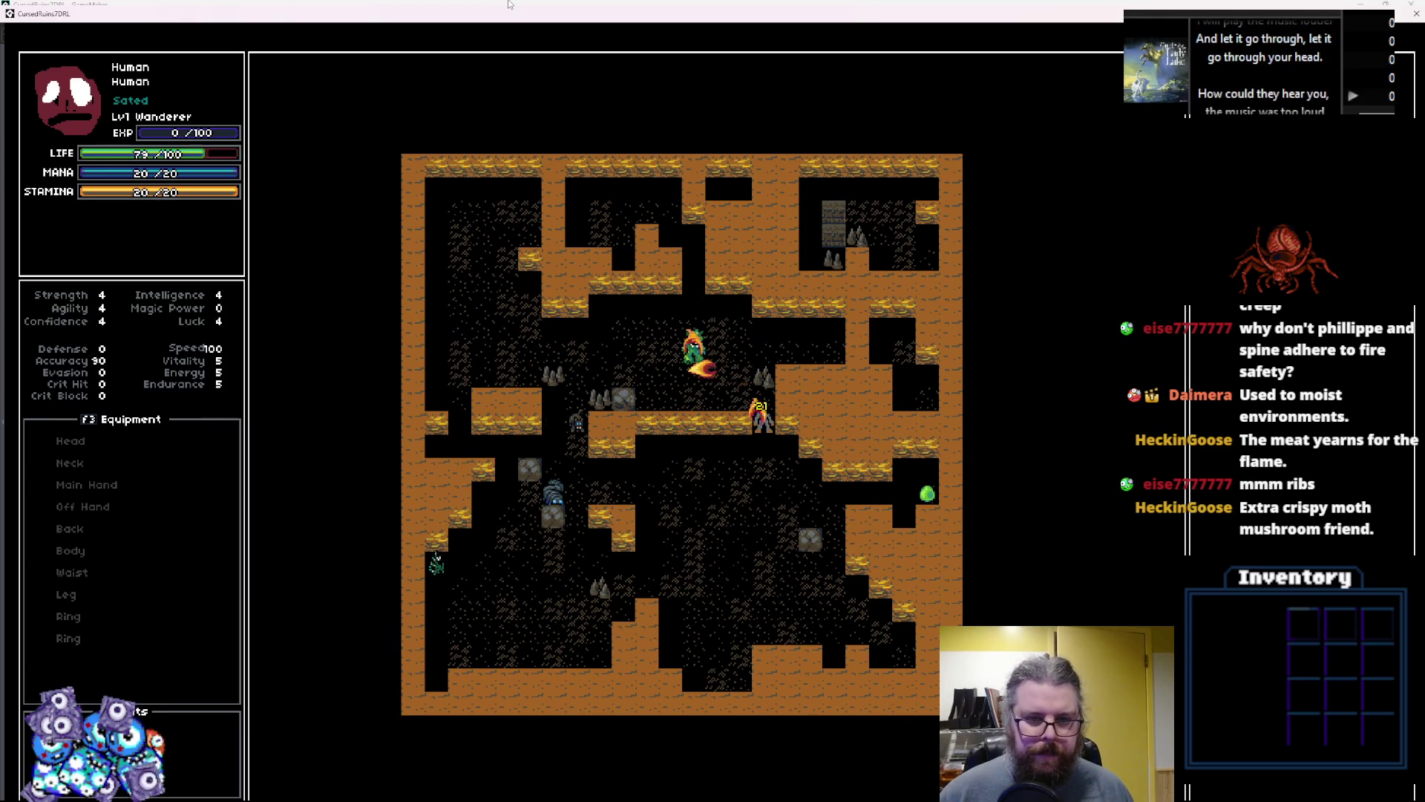
key("Down")
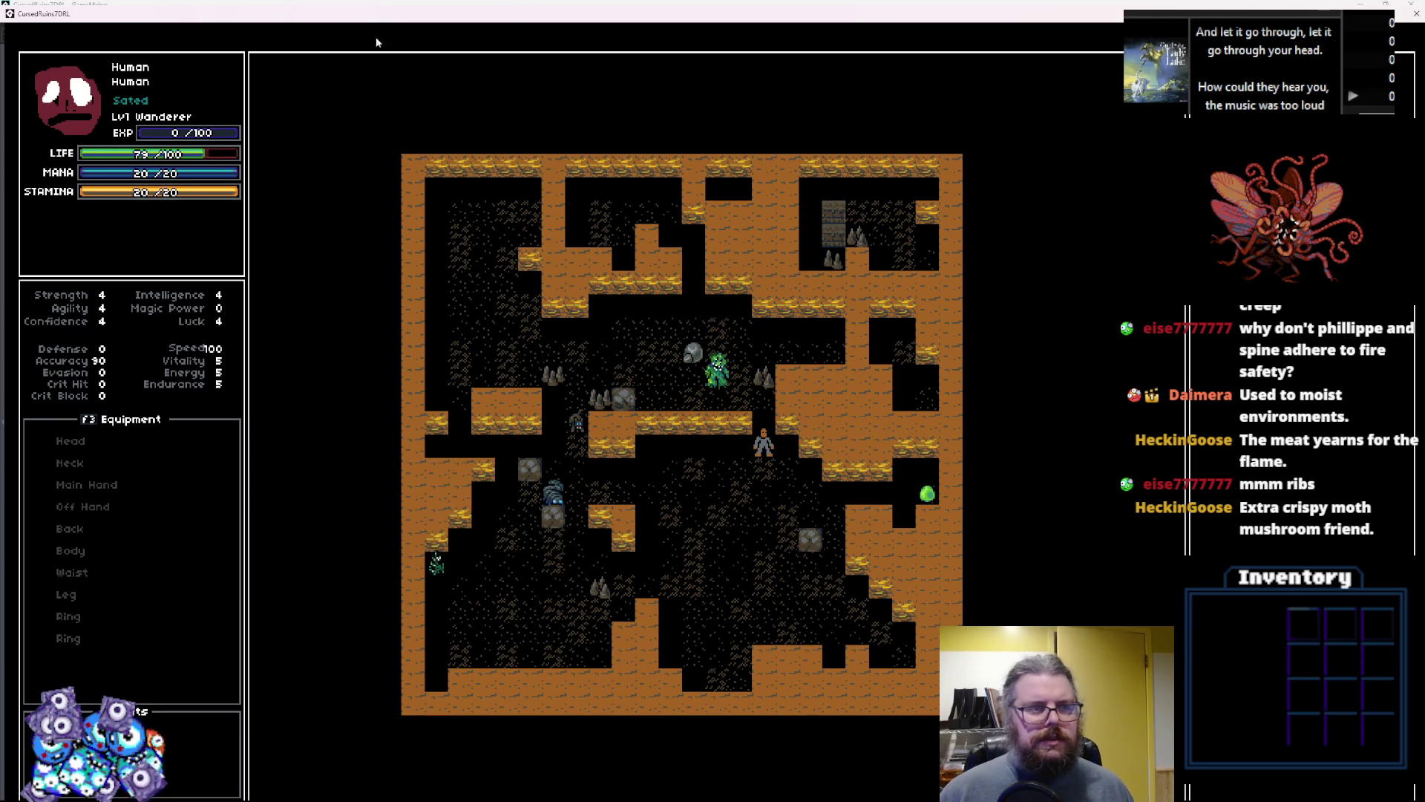
key("alt+Tab")
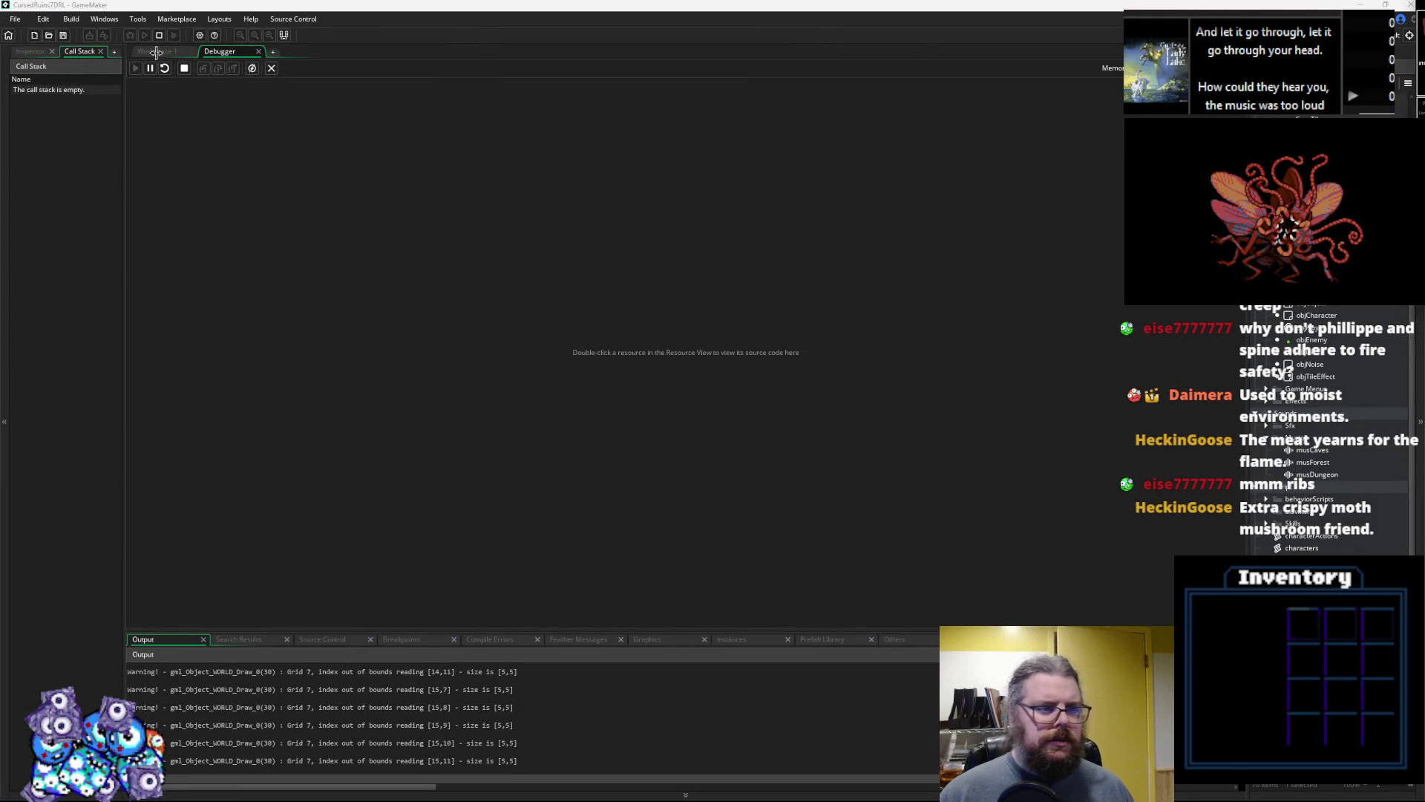
Break on WORLD Draw line 30, inspect the teff struct's values, then stop the debug session
left_click(156, 52)
left_click(371, 340)
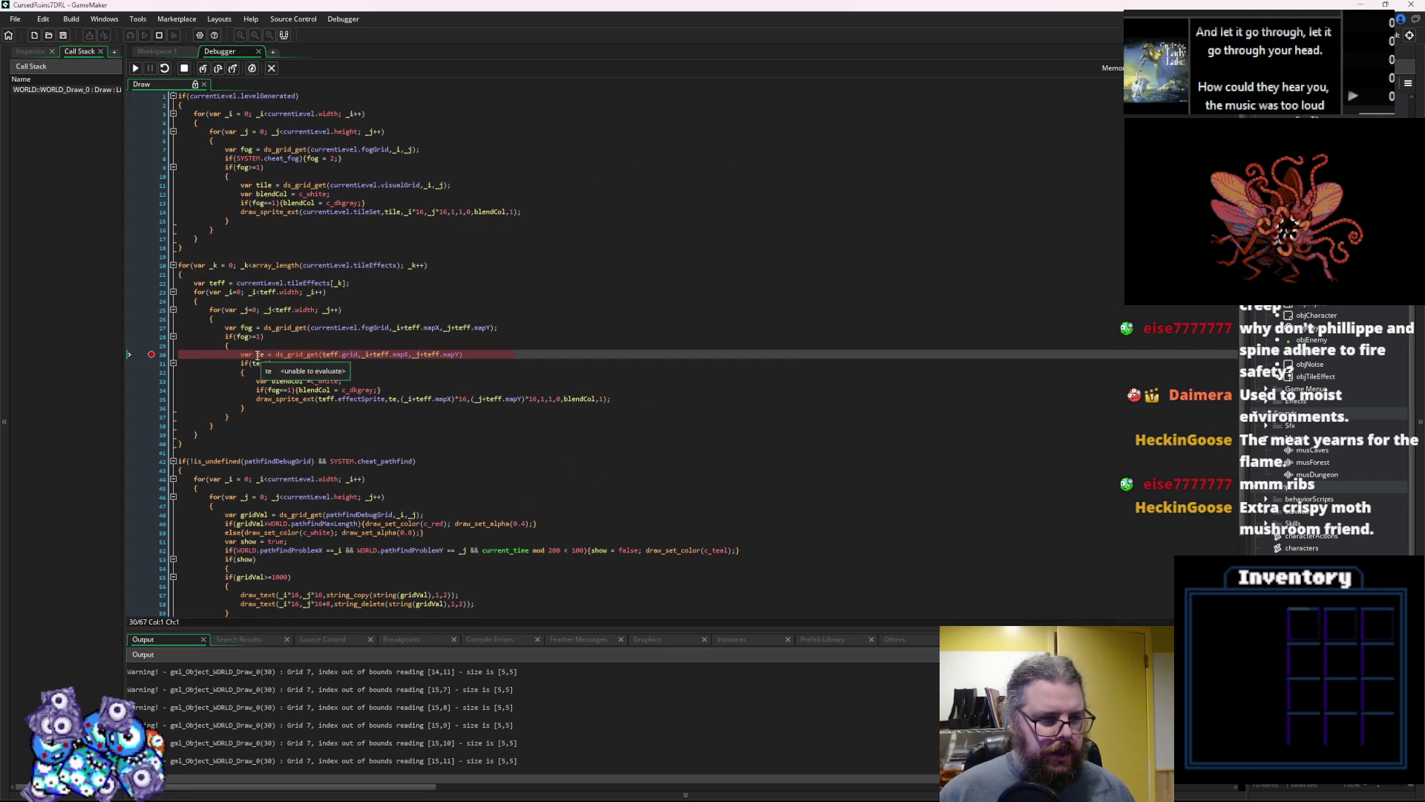
mouse_move(382, 351)
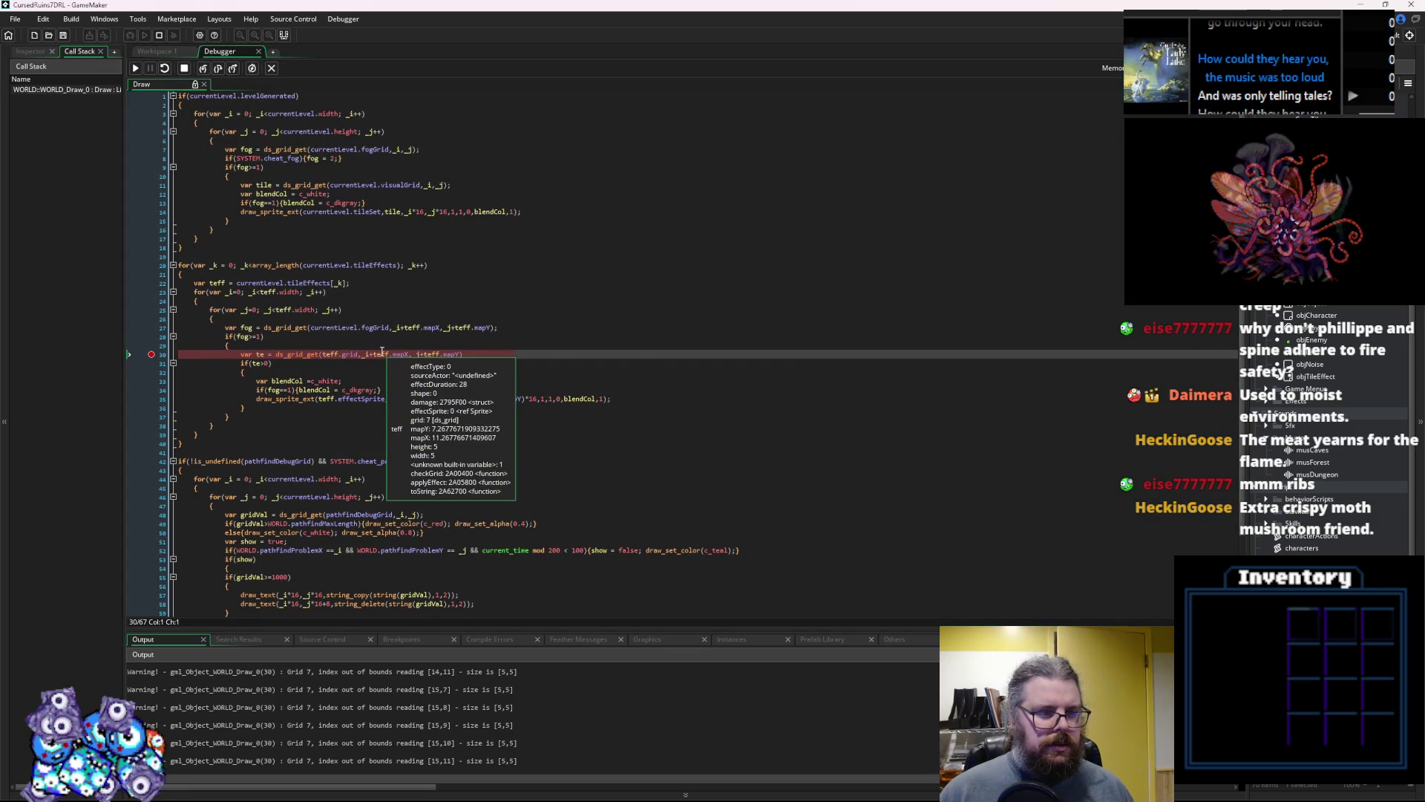
mouse_move(379, 394)
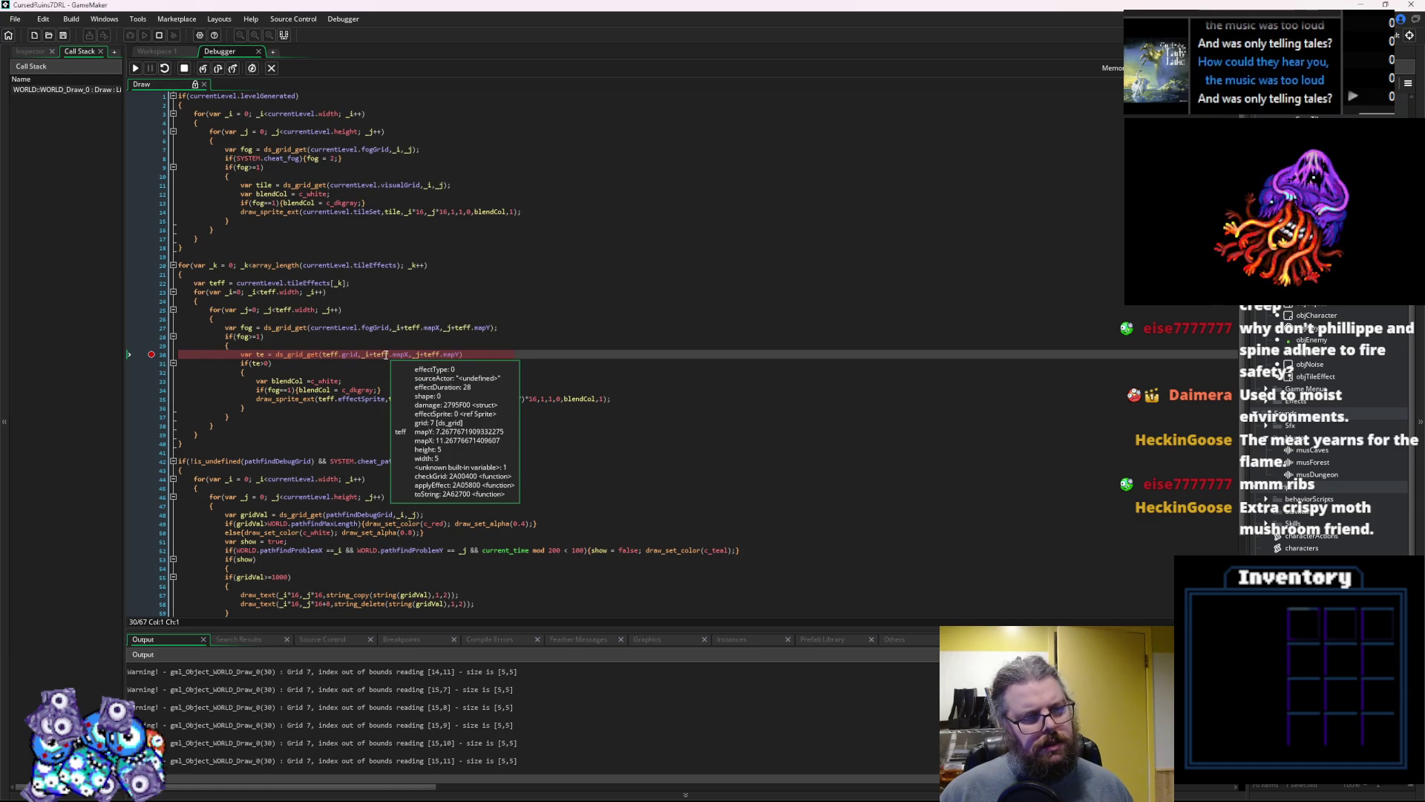
mouse_move(448, 349)
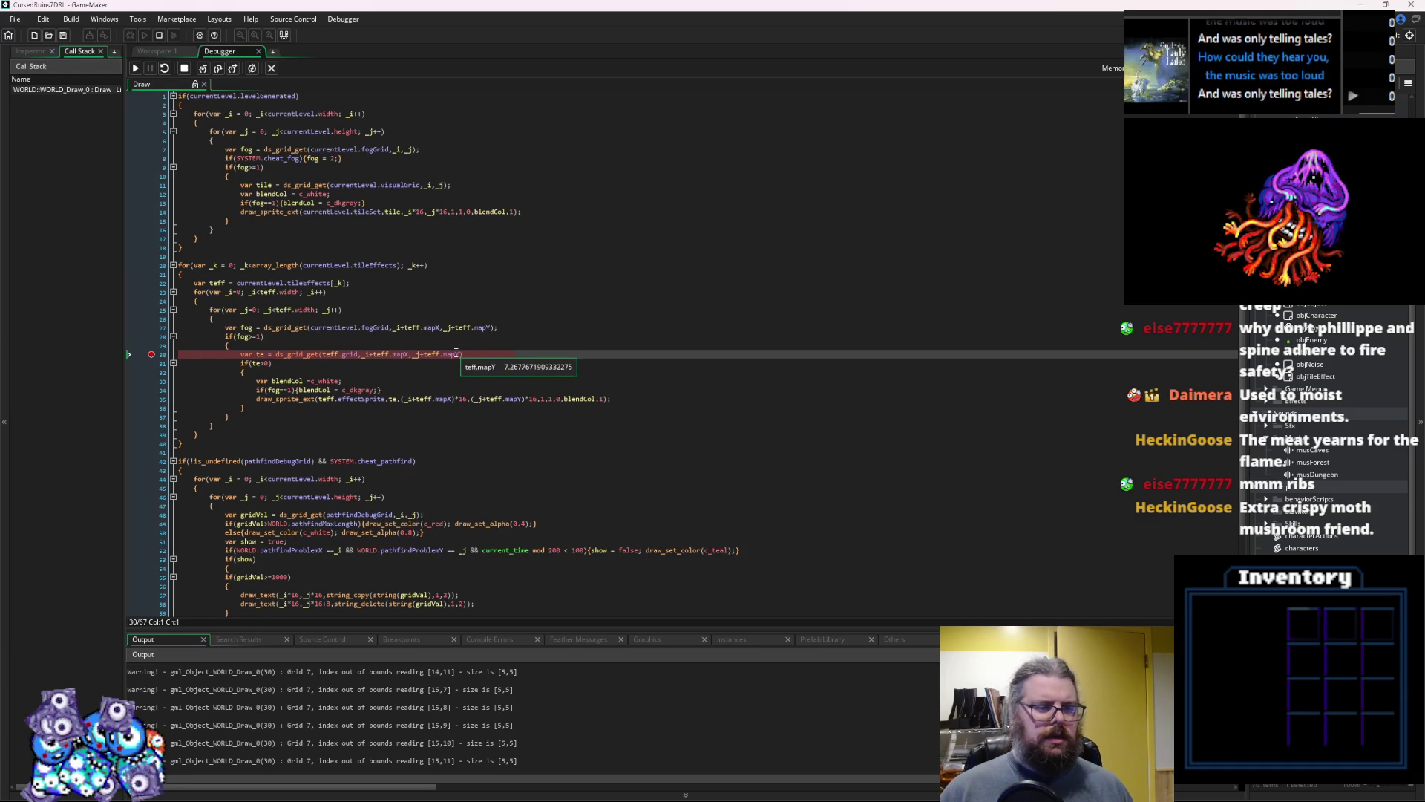
left_click(432, 355)
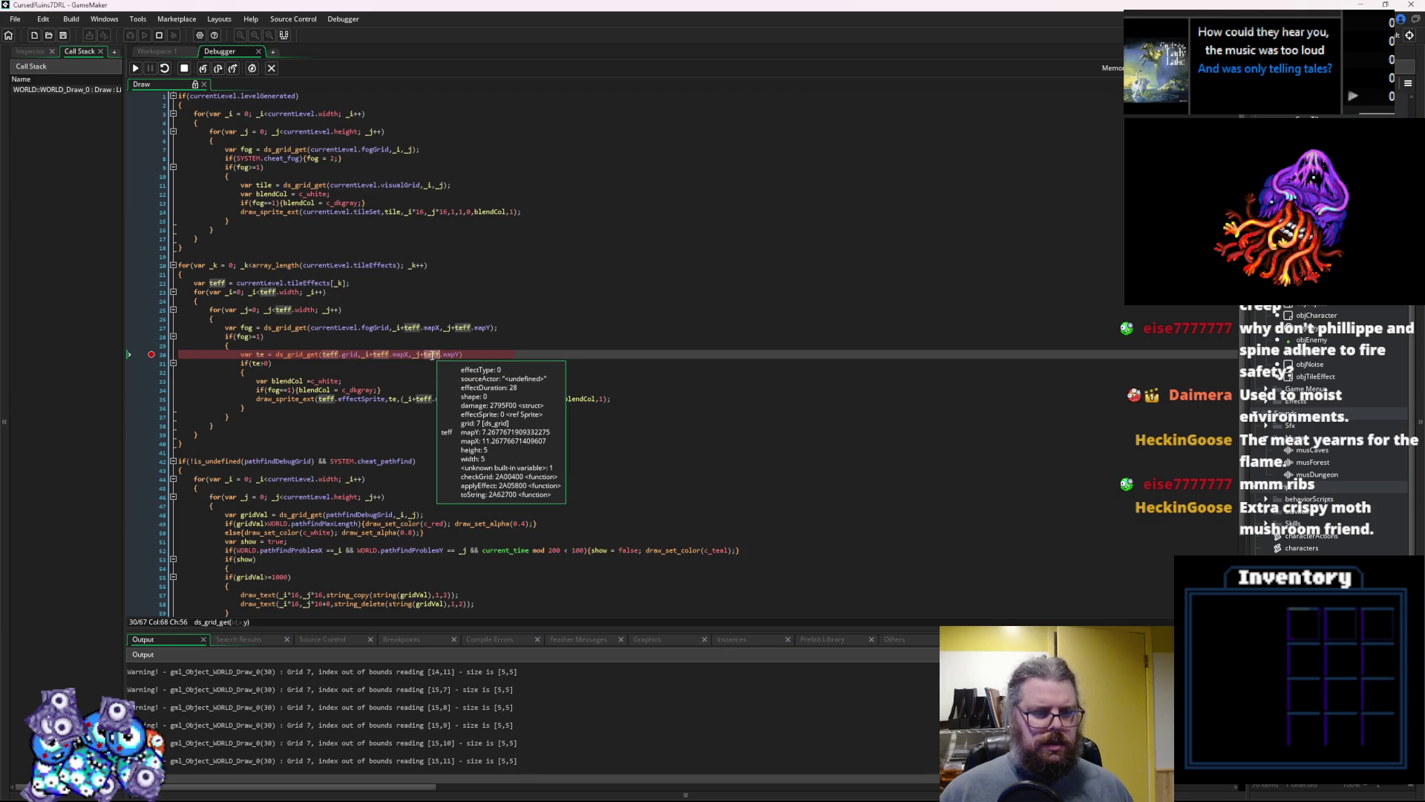
double_click(432, 355)
mouse_move(436, 328)
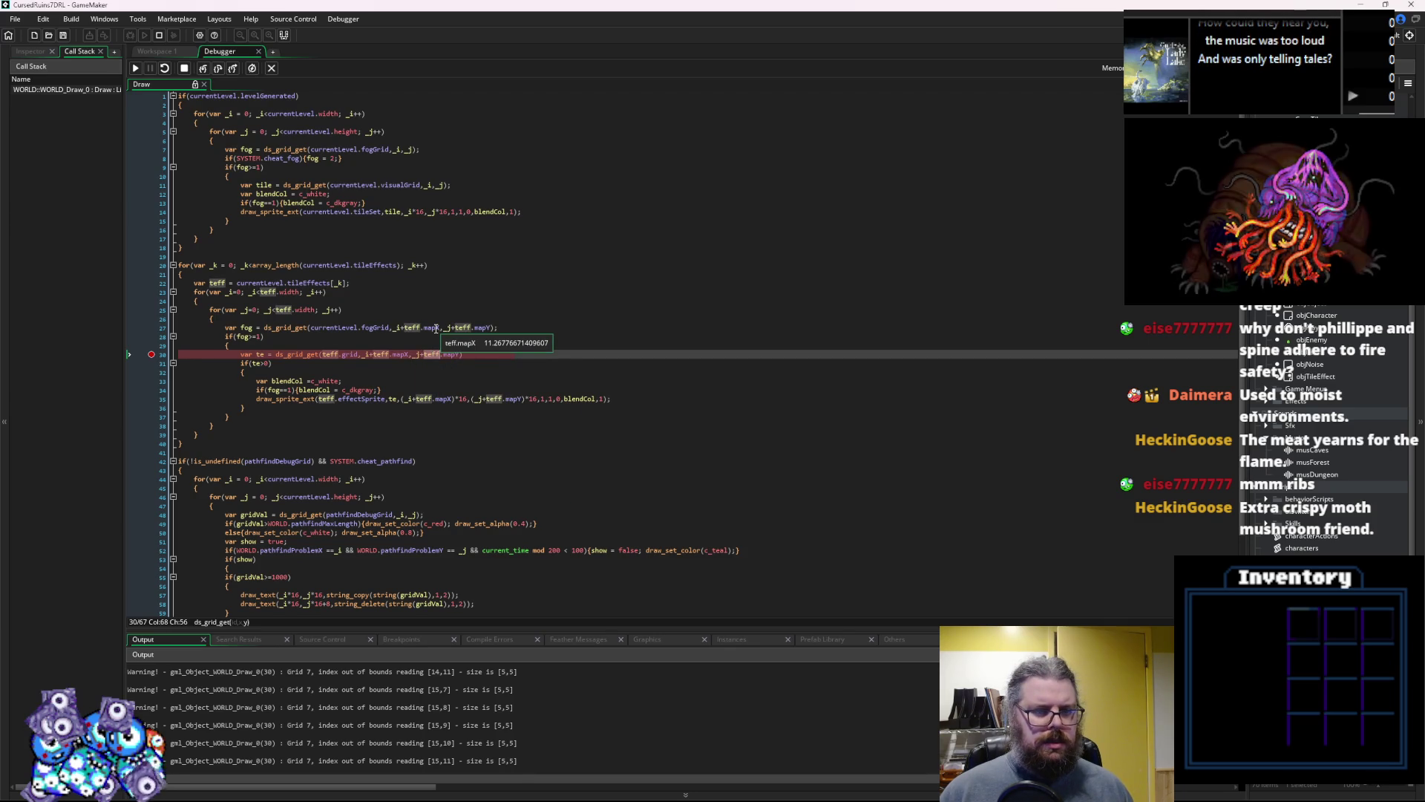
left_click(184, 69)
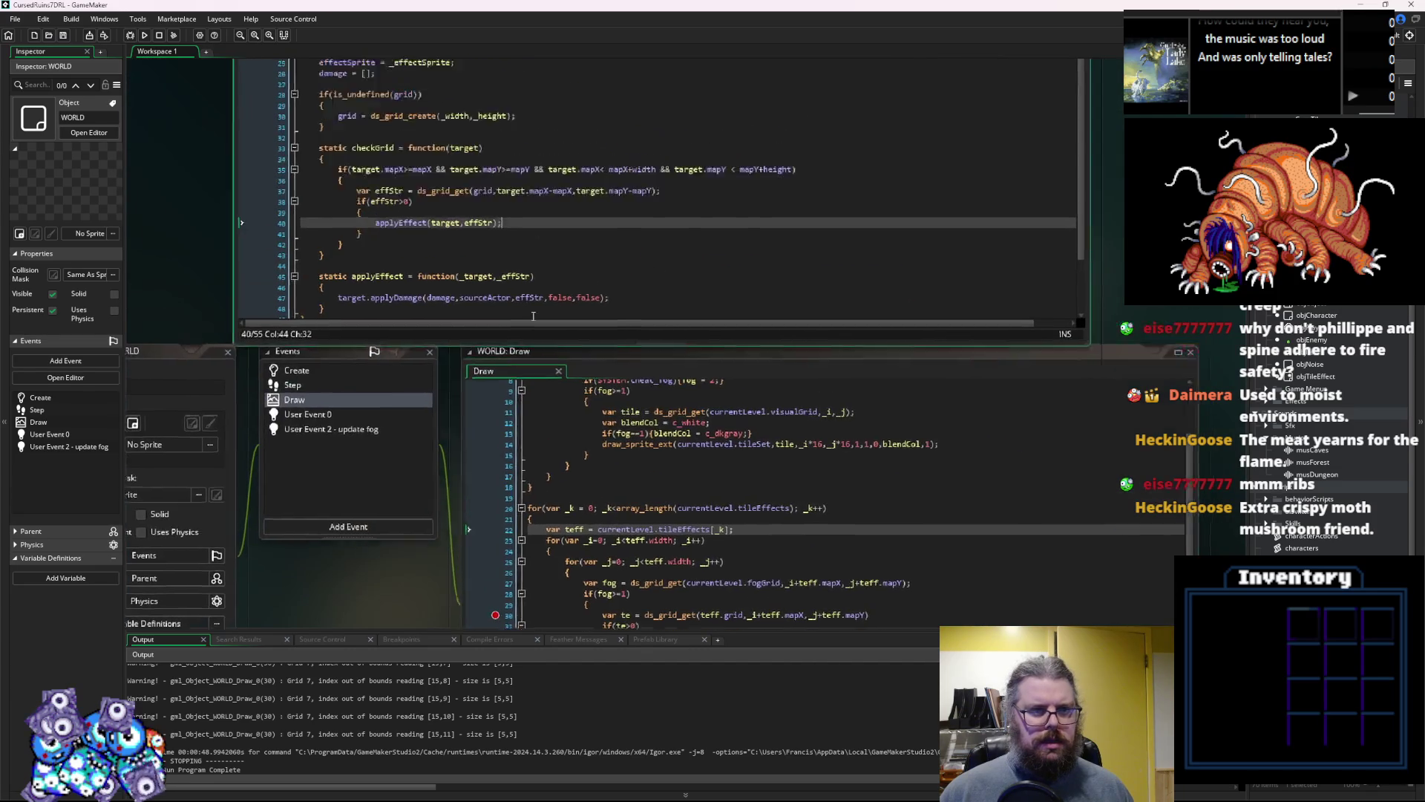
Bring the skill definitions script into view and check where posW and posEffX are used
scroll(532, 403, "down", 2)
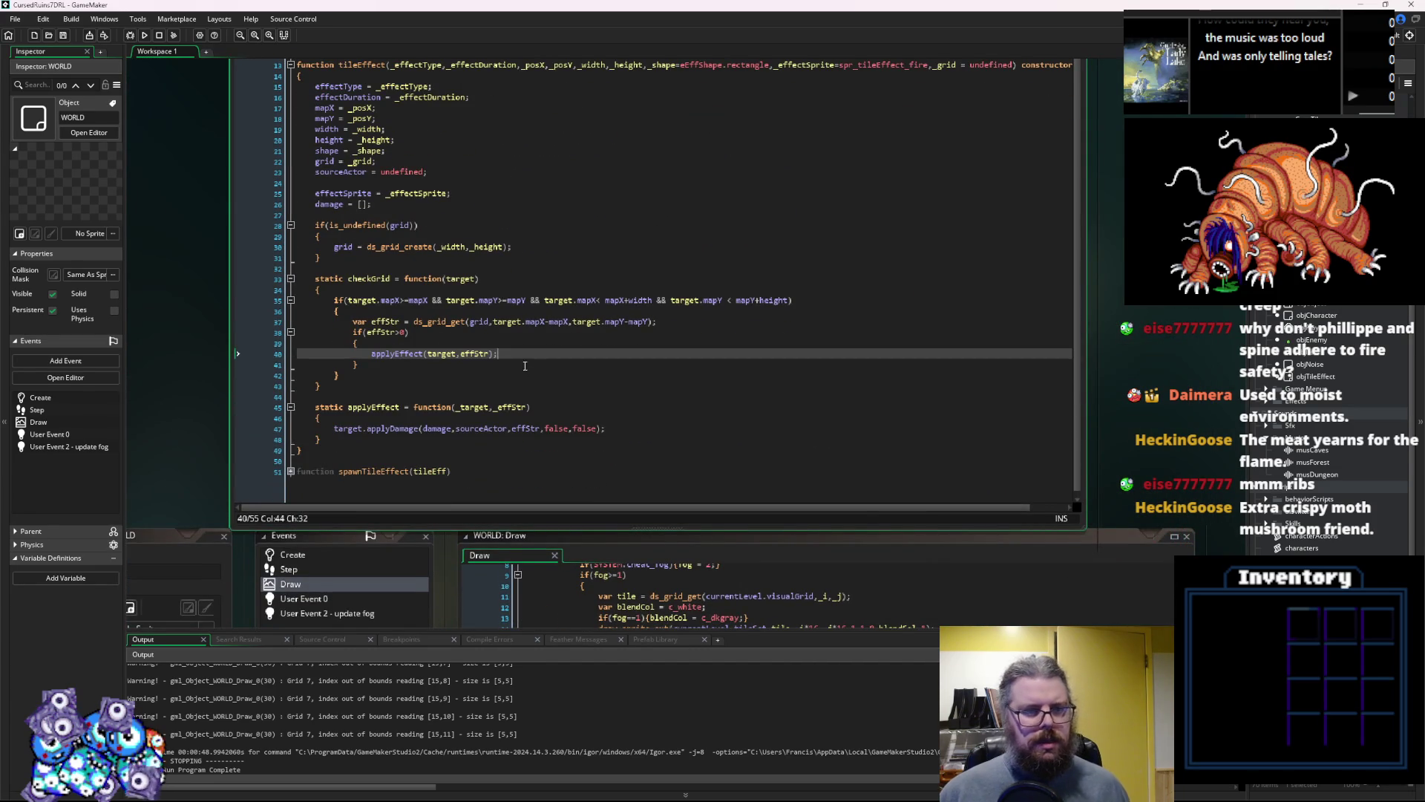
middle_click(413, 353)
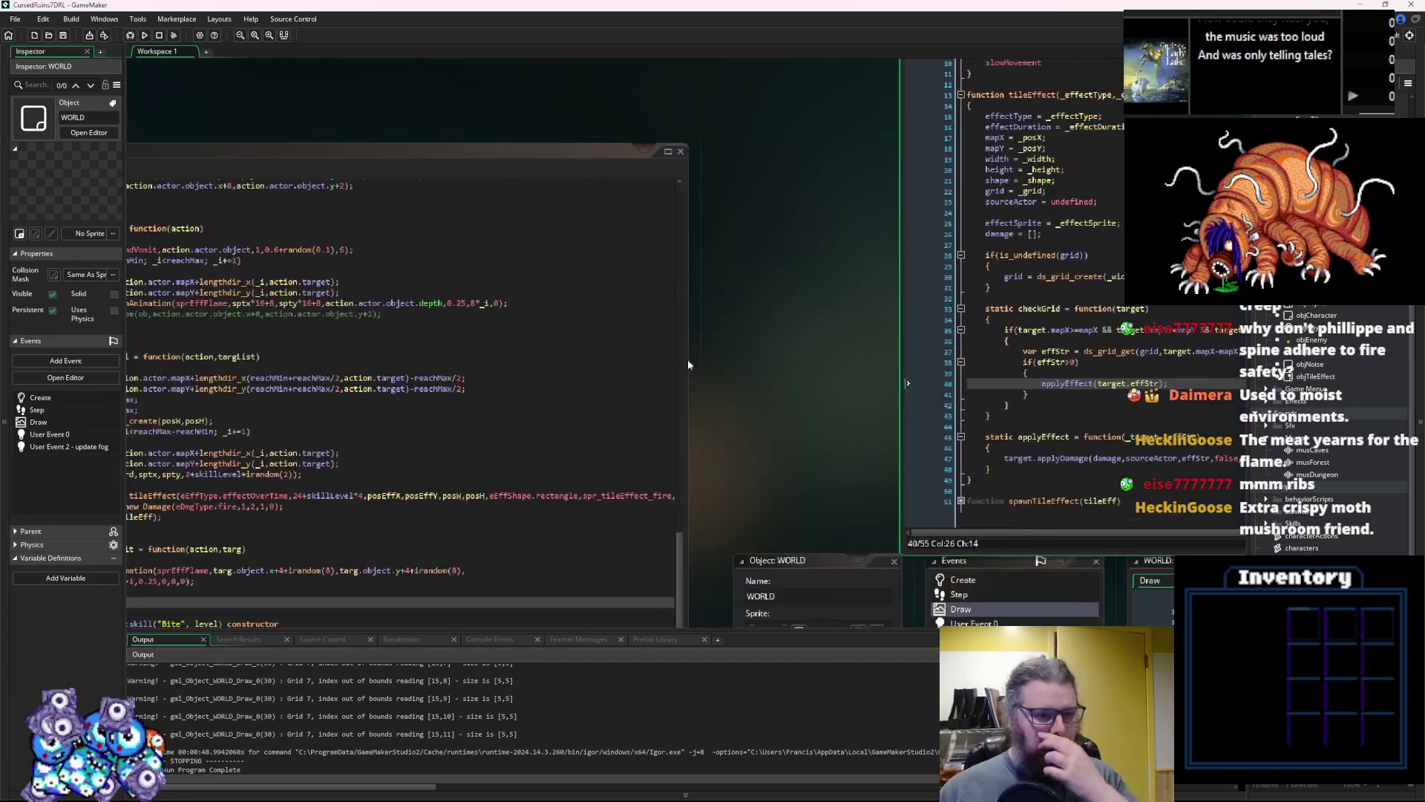
left_click(413, 292)
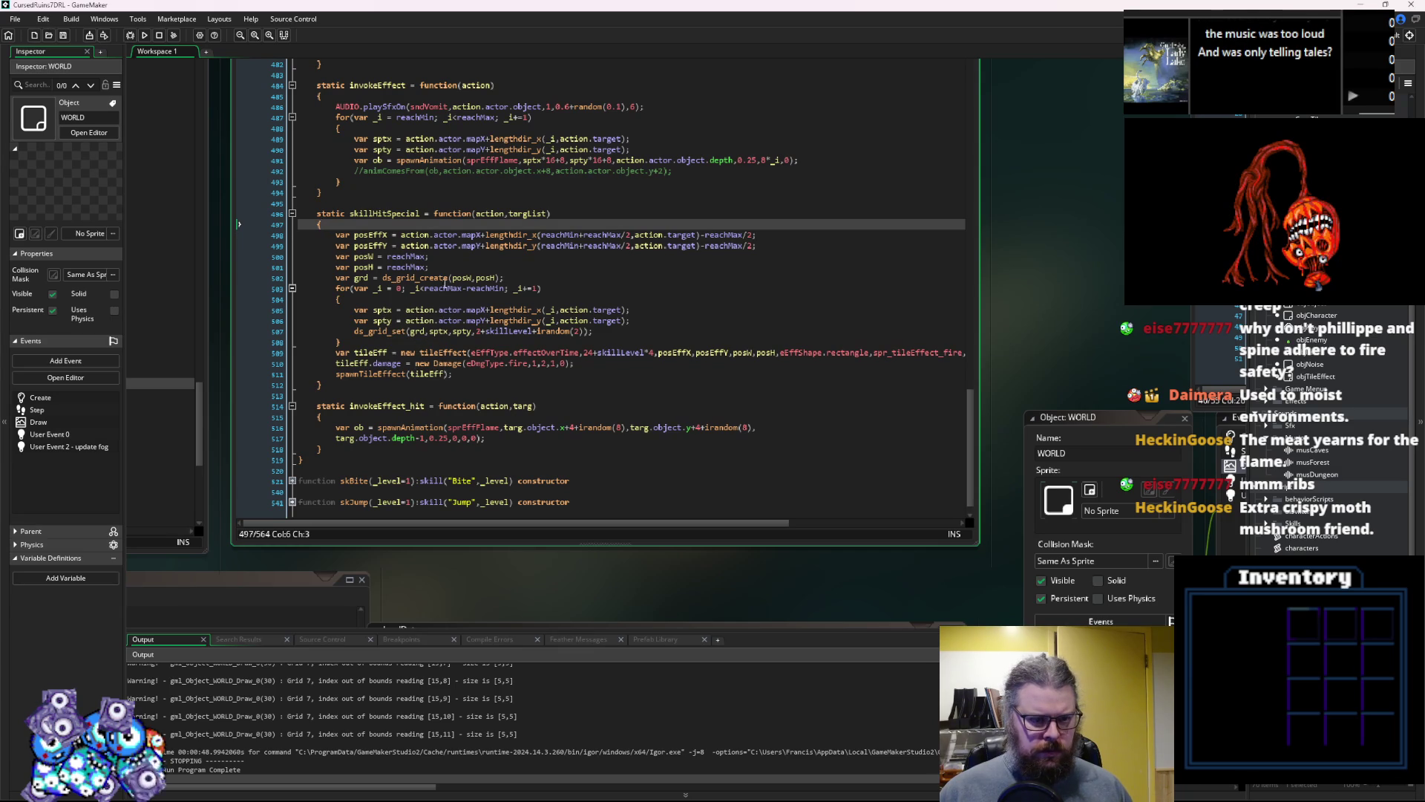
left_click(463, 279)
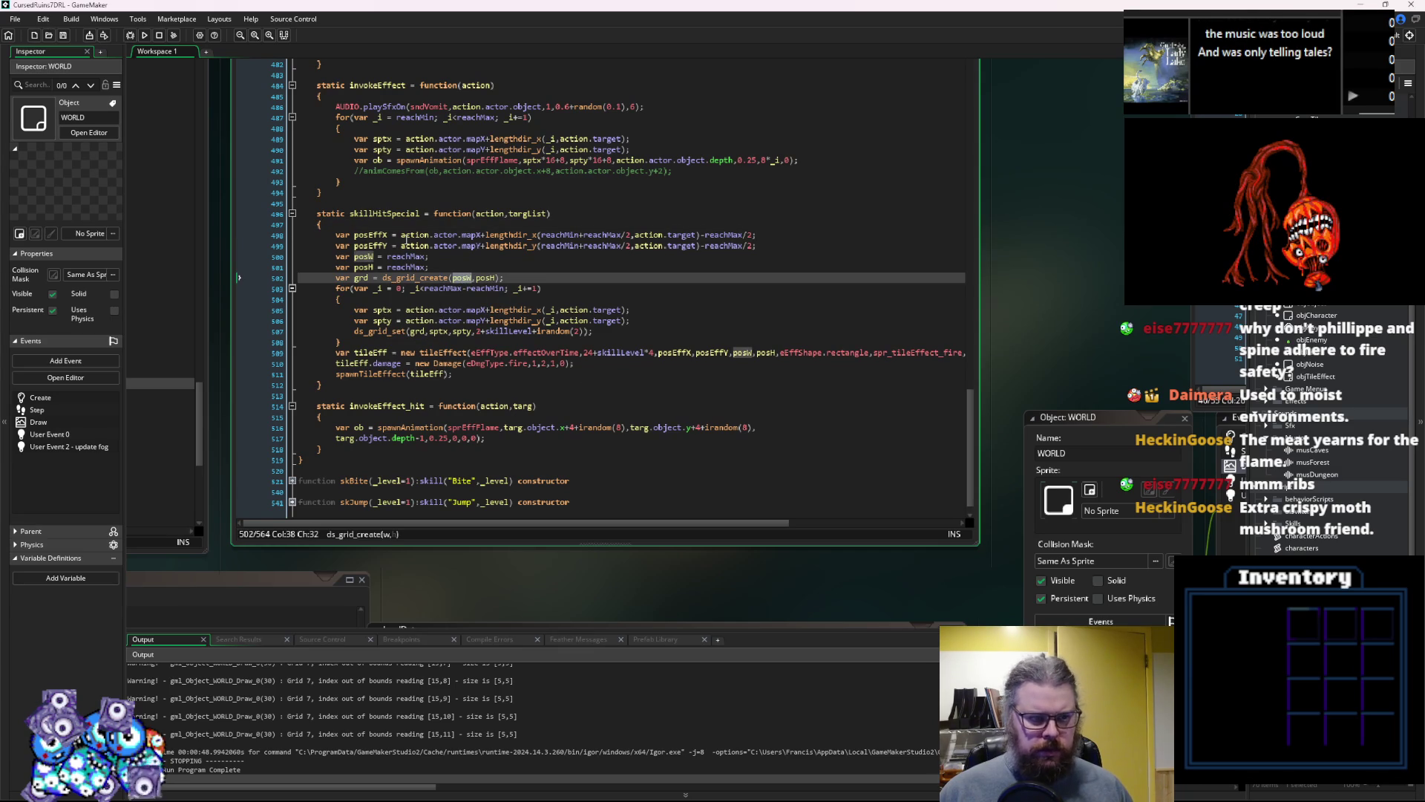
left_click(671, 352)
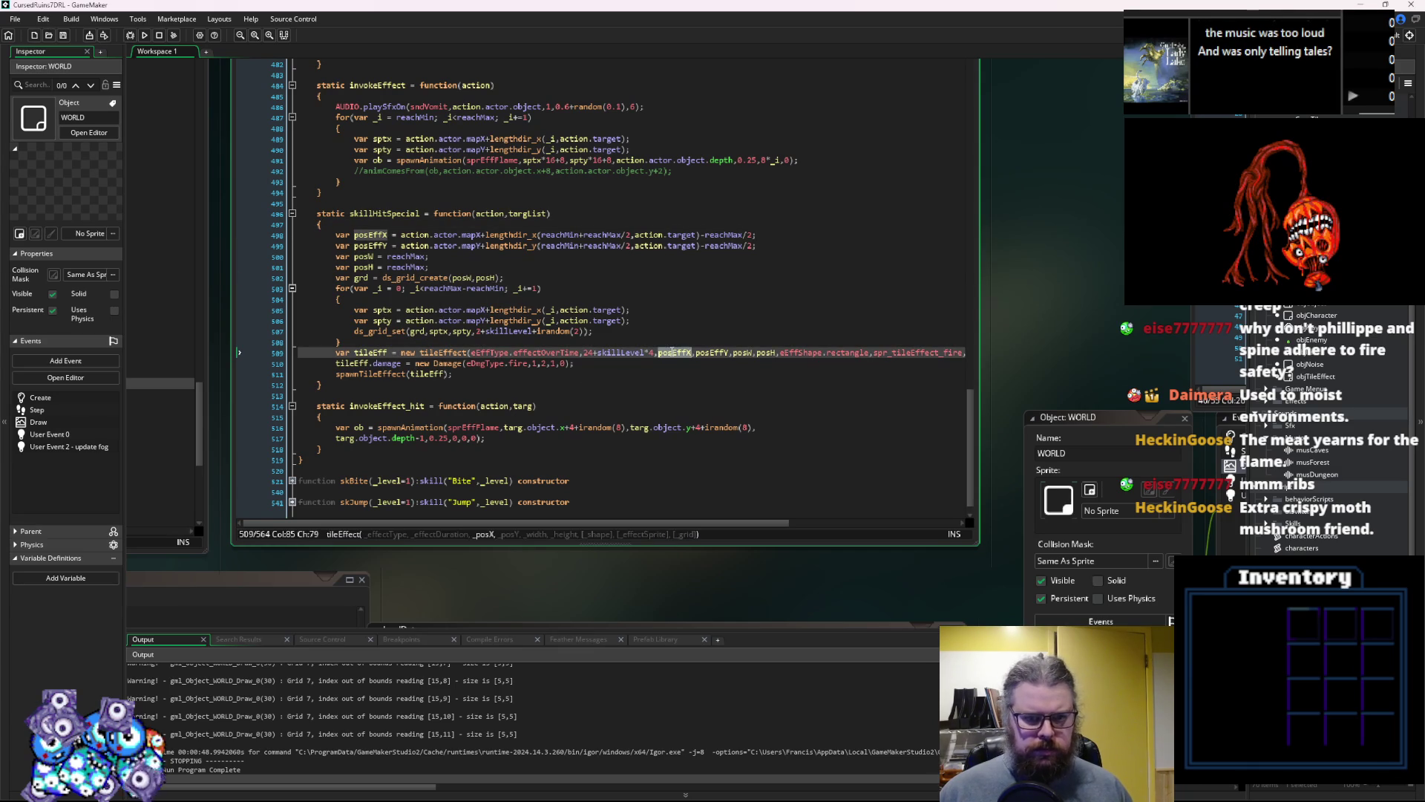
Wrap the posEffX and posEffY offset expressions in floor()
left_click(420, 235)
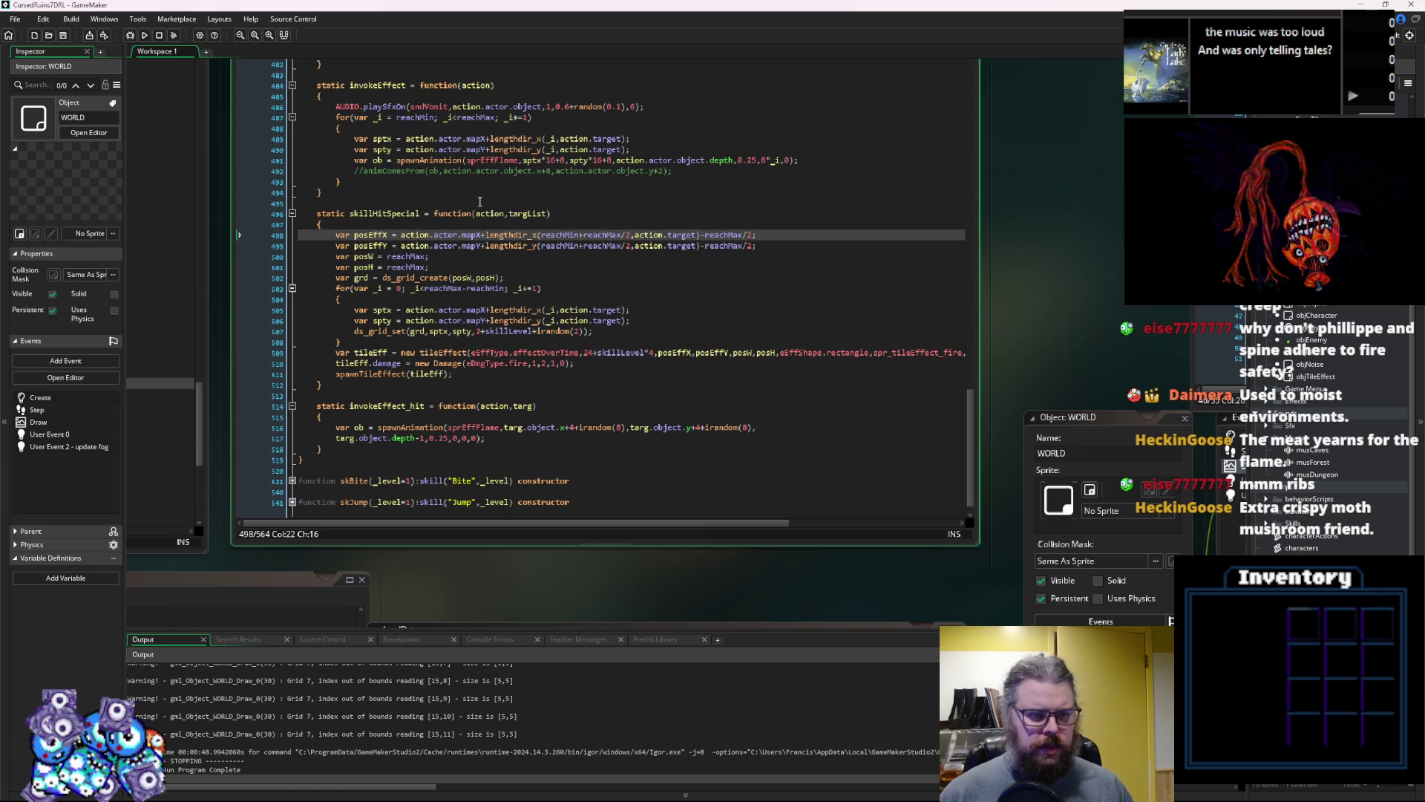
type("floor(")
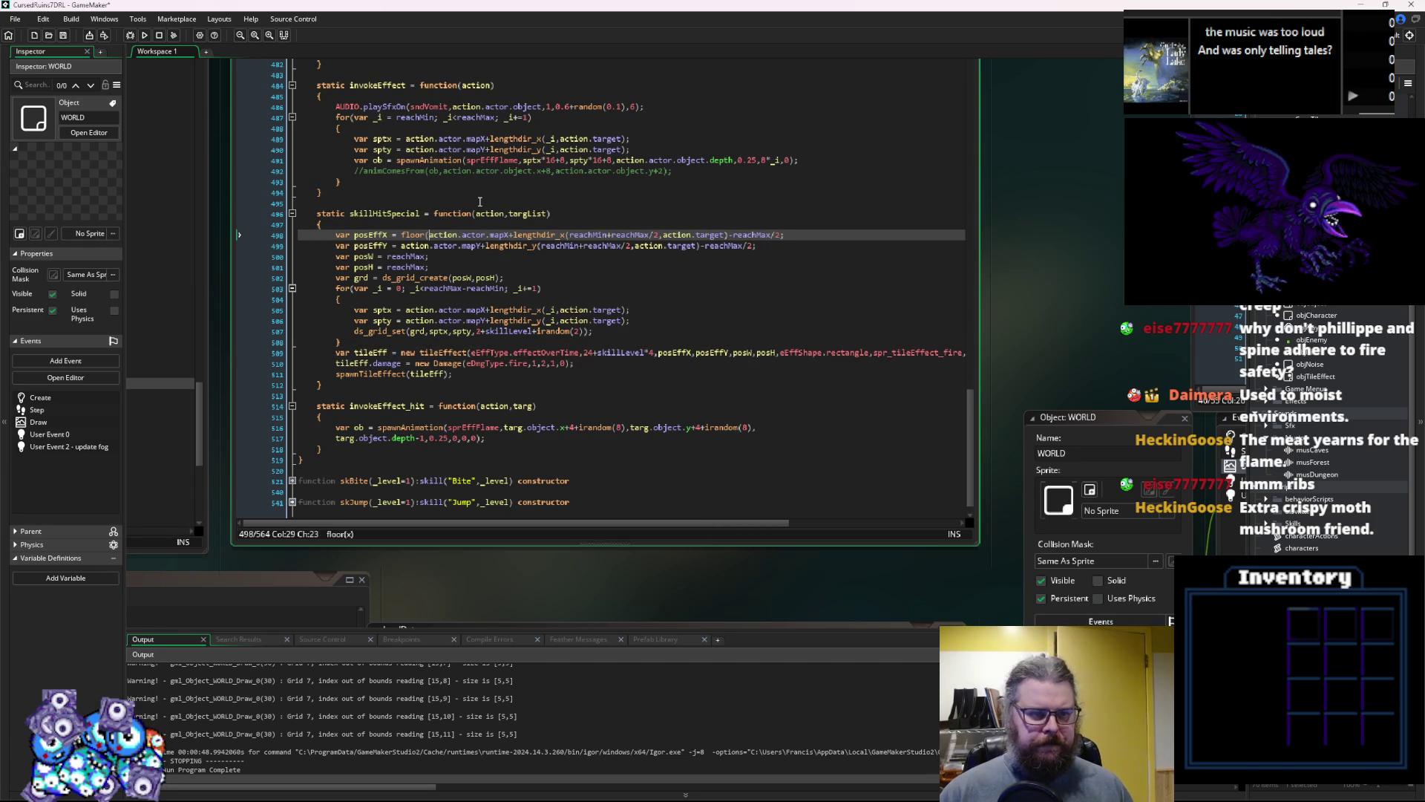
left_click(780, 235)
type(")")
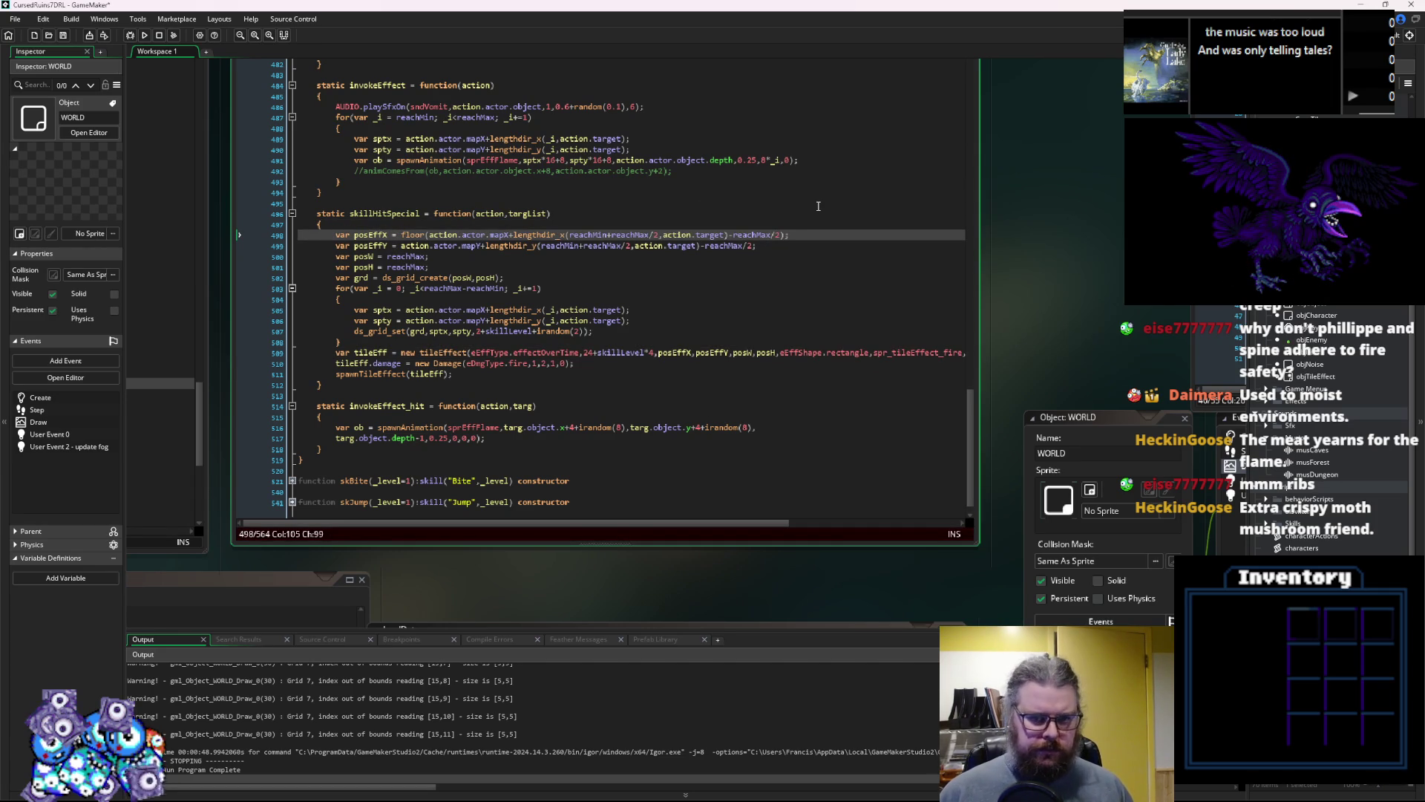
left_click(401, 246)
type("floor")
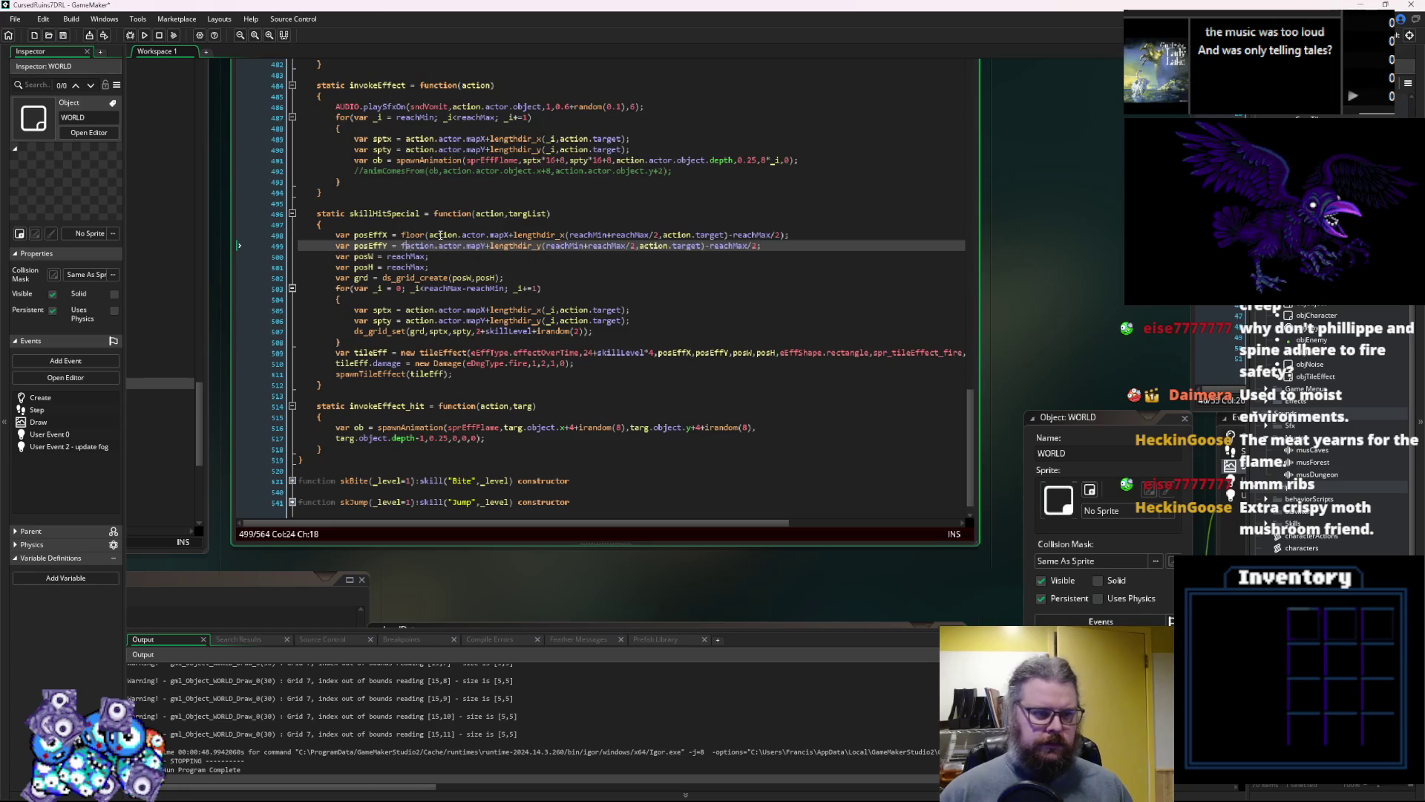
type("(")
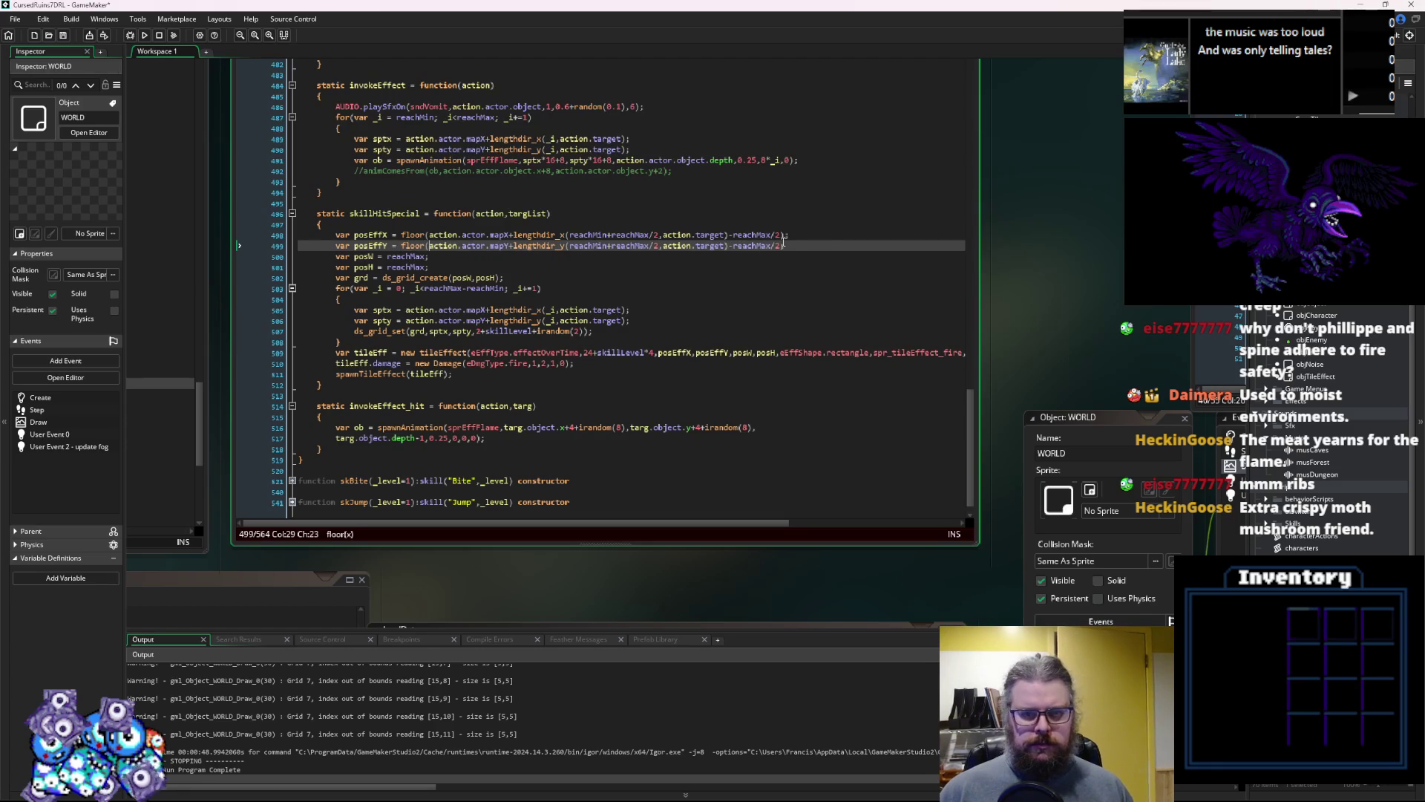
left_click(784, 246)
type(")")
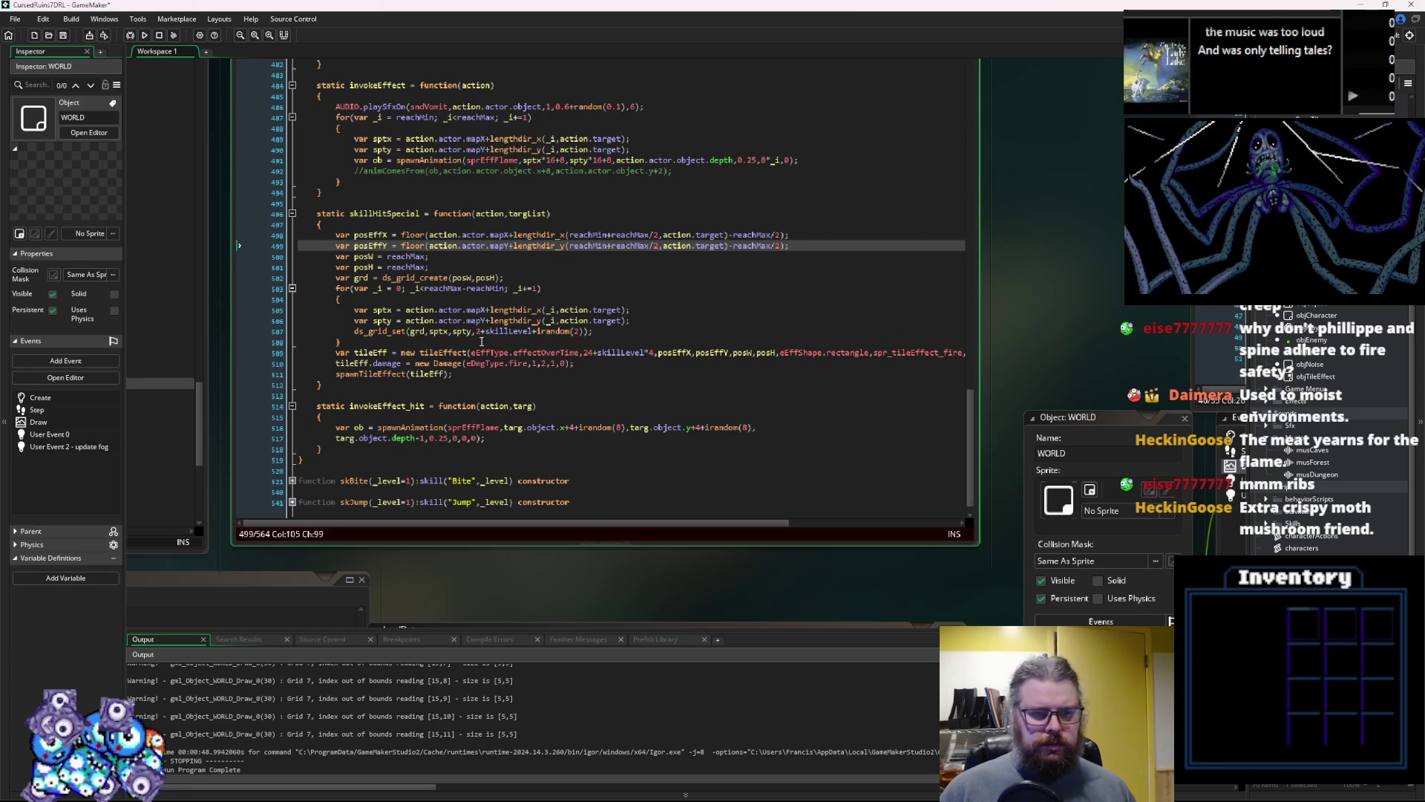
Review the line-507 ds_grid_set call, save the changes and launch the debug run
left_click(392, 331)
left_click(506, 331)
left_click(63, 35)
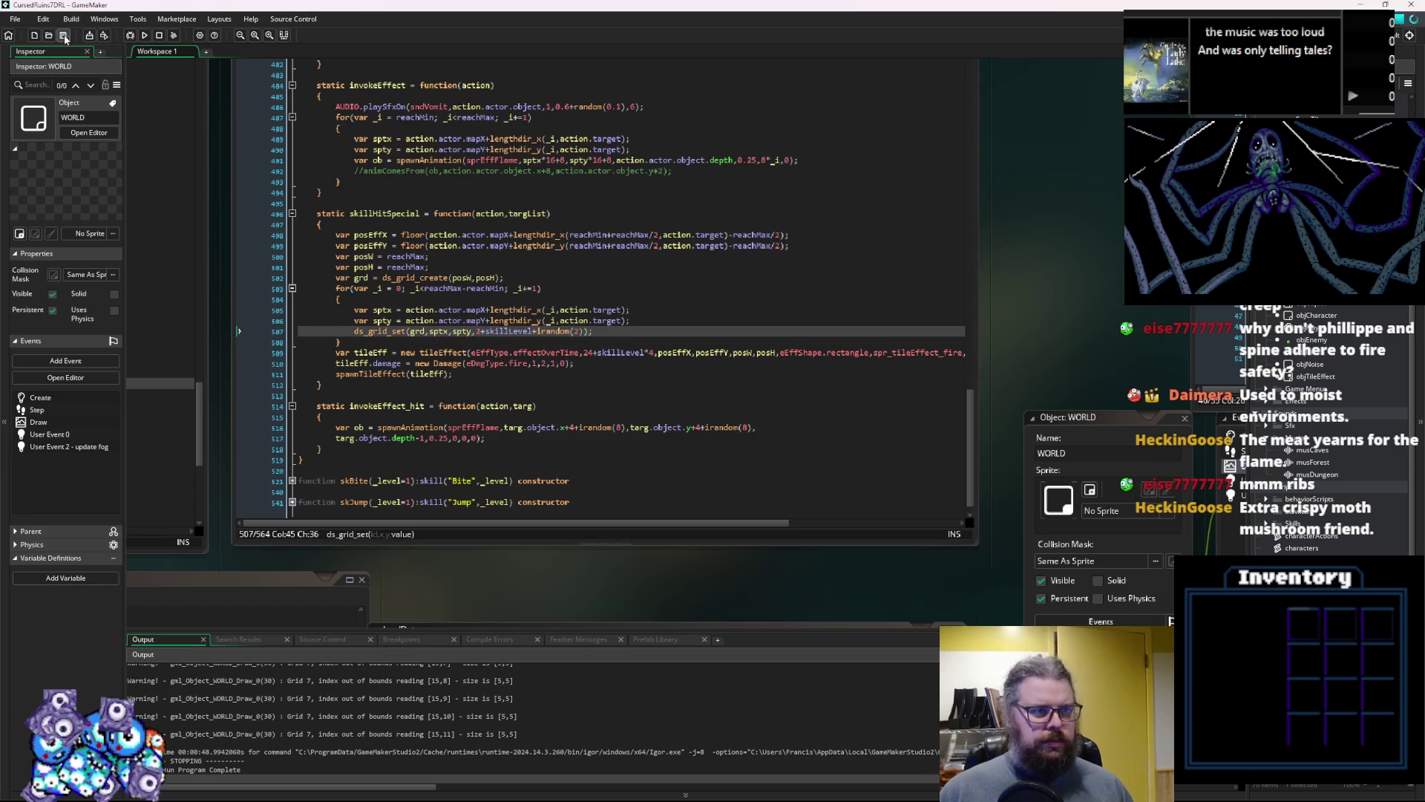
left_click(130, 35)
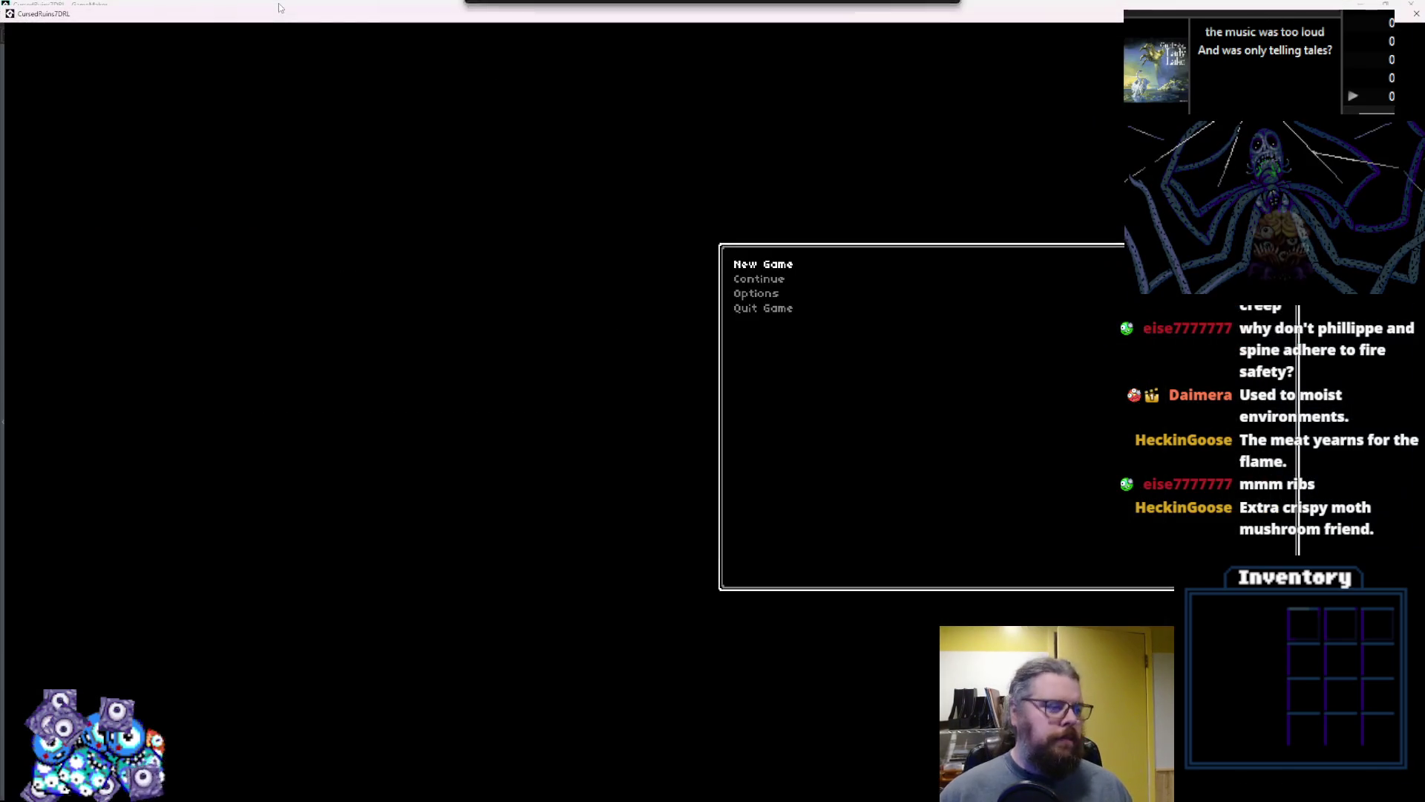
Start a new game and move the character left through the dungeon
key("Return")
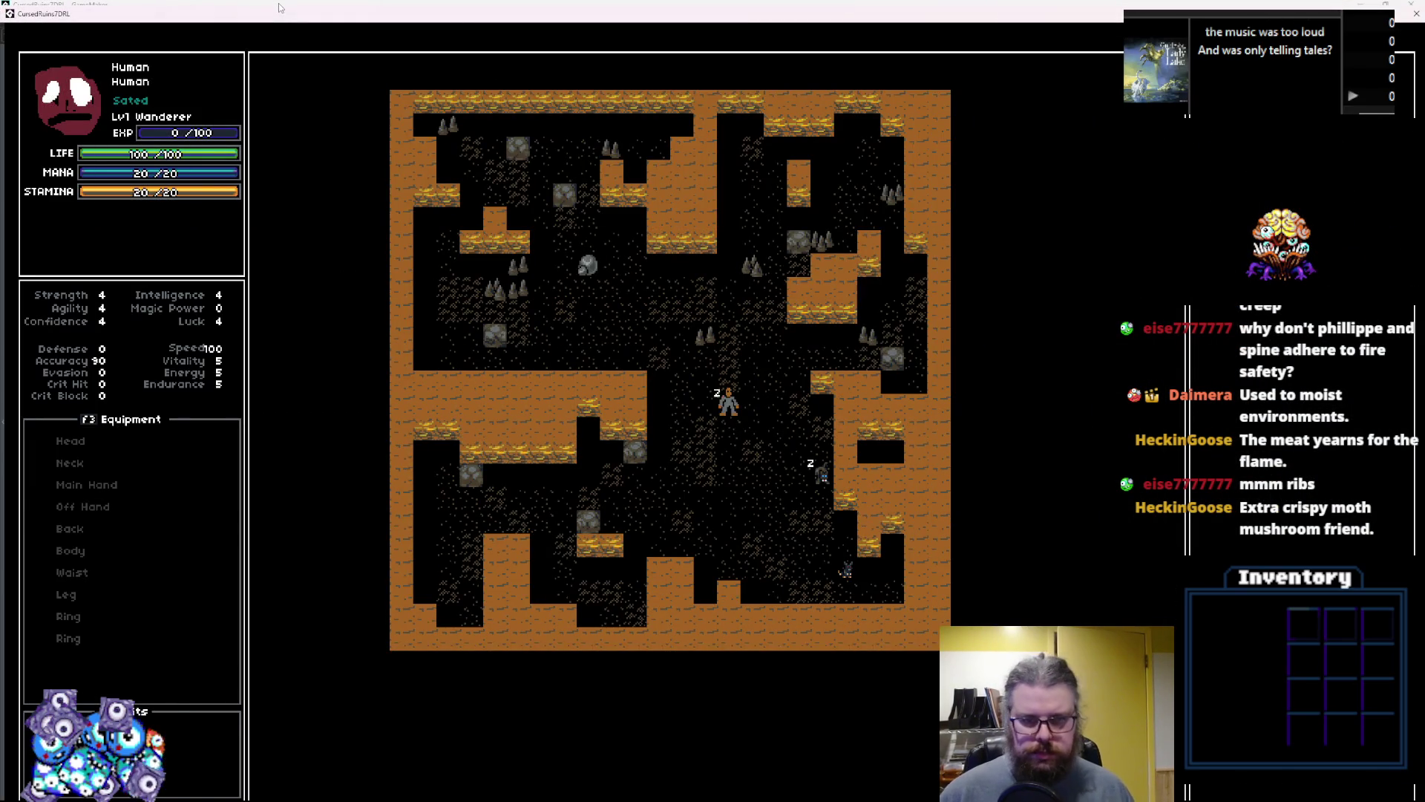
key("Left")
key("Left")
key("Left")
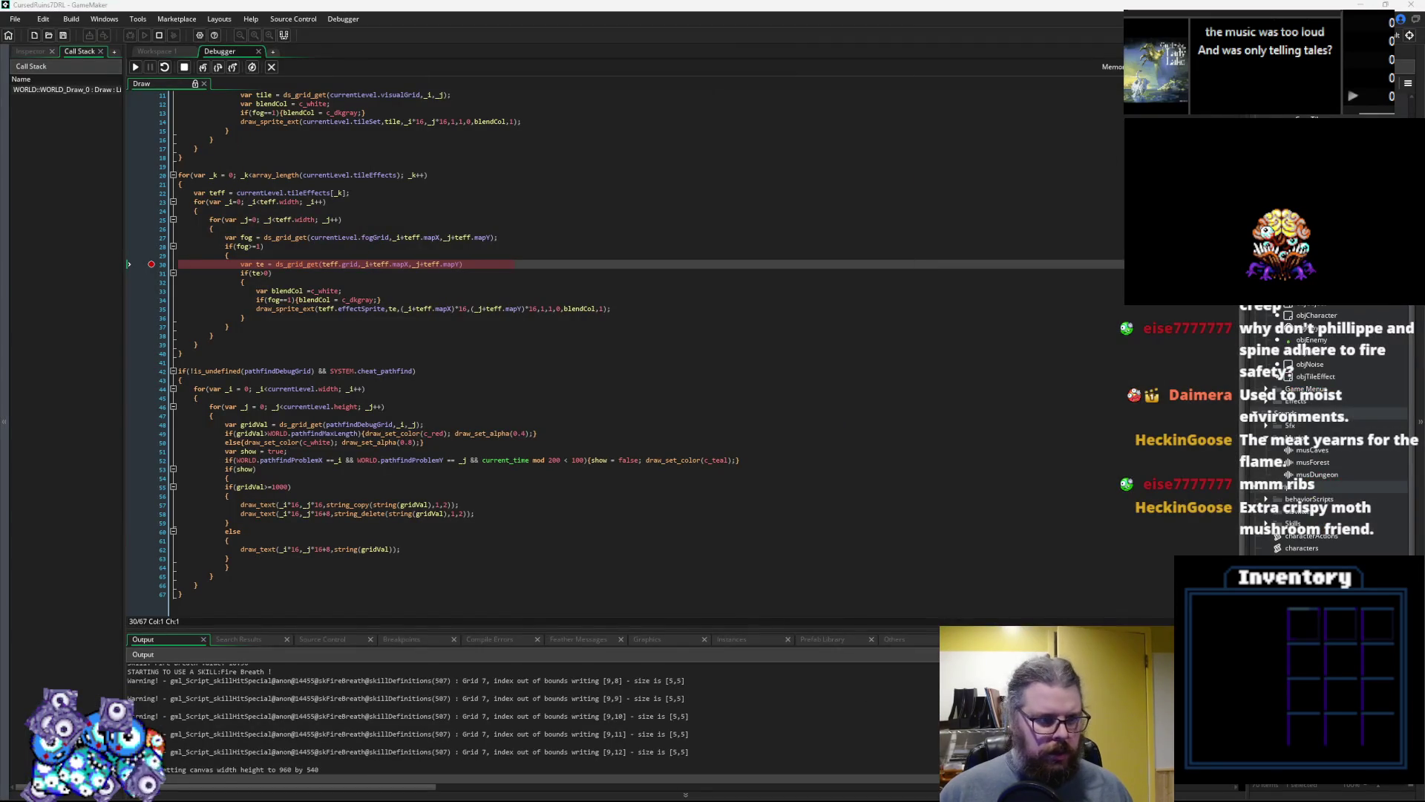
Clear the line-30 breakpoint, resume, inspect teff.mapX and teff.mapY, and step through the draw loop
left_click(151, 264)
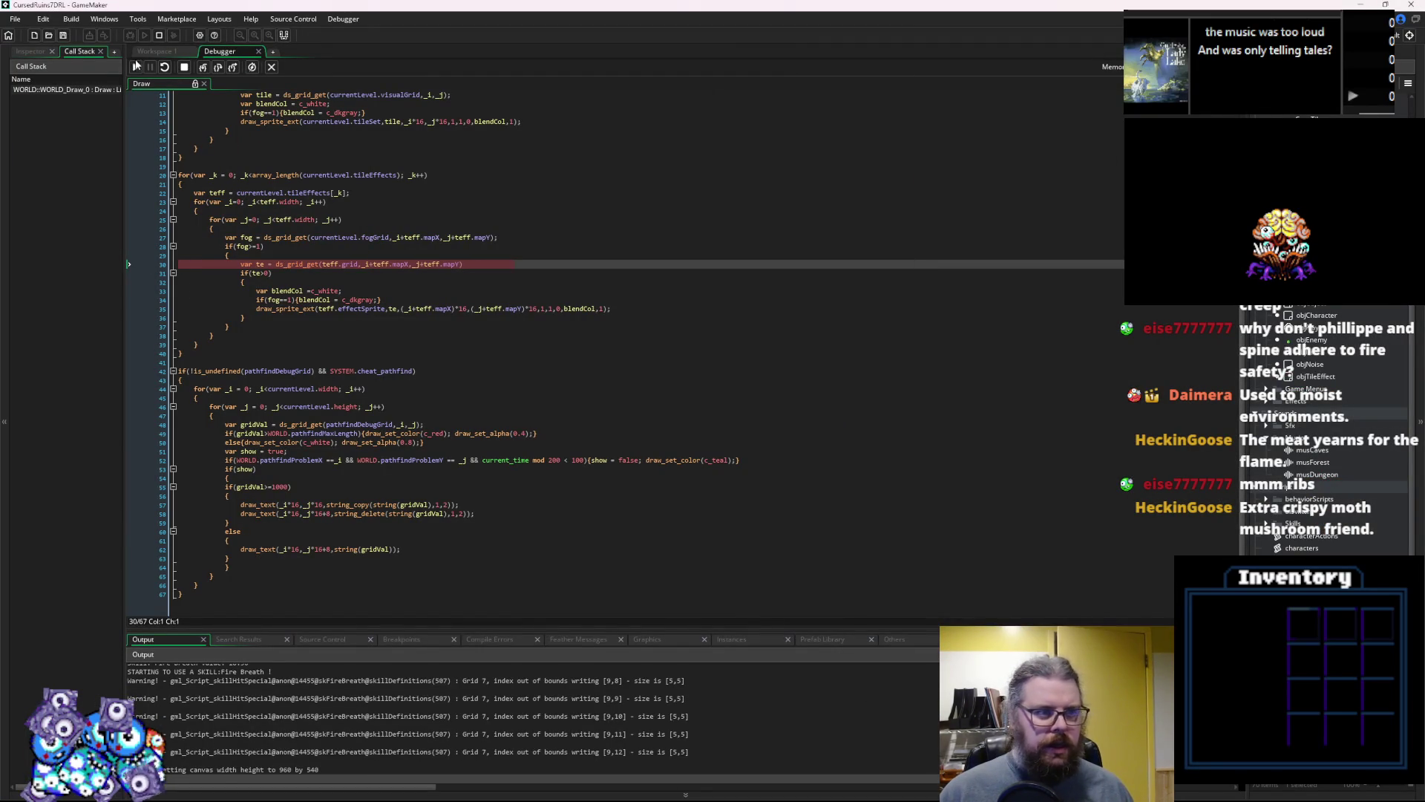
left_click(135, 66)
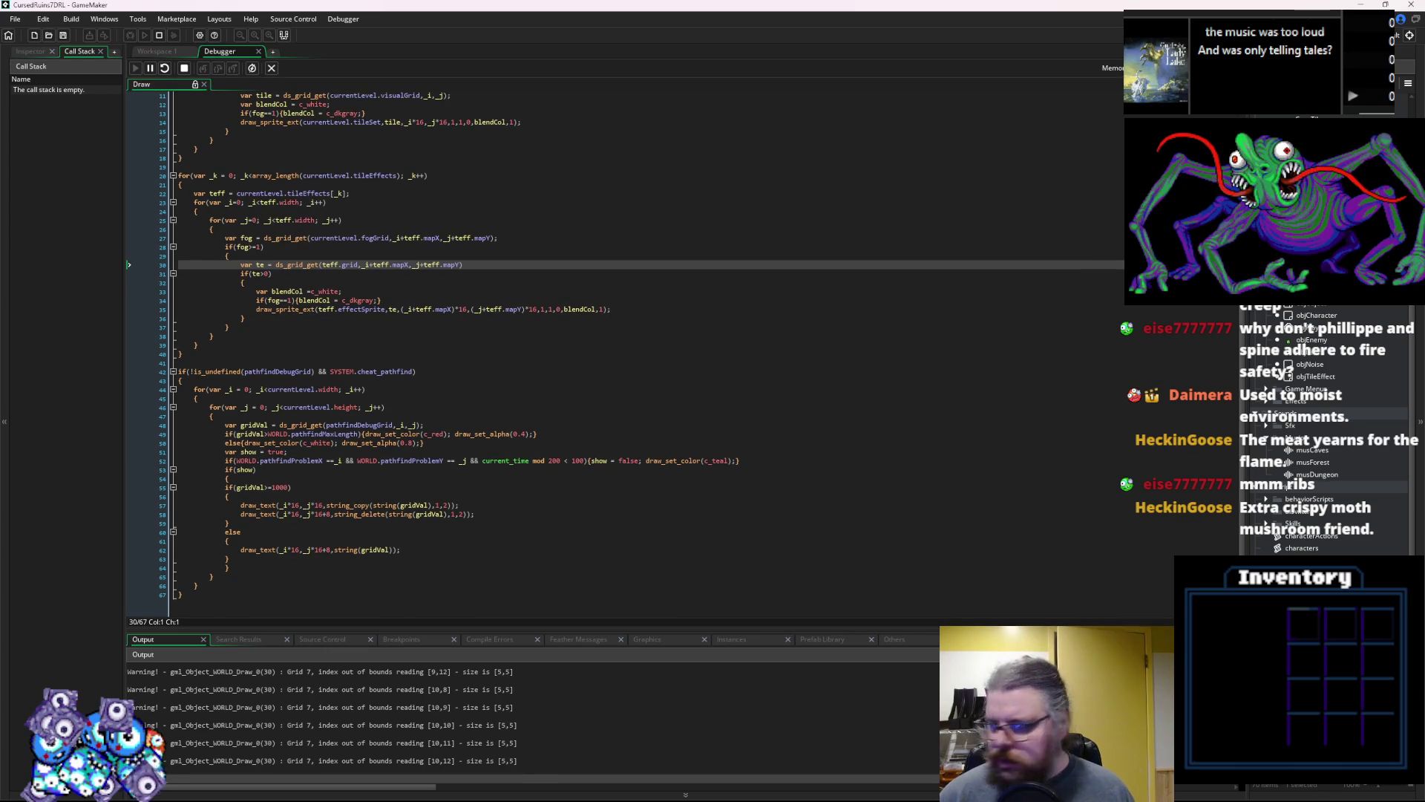
mouse_move(399, 268)
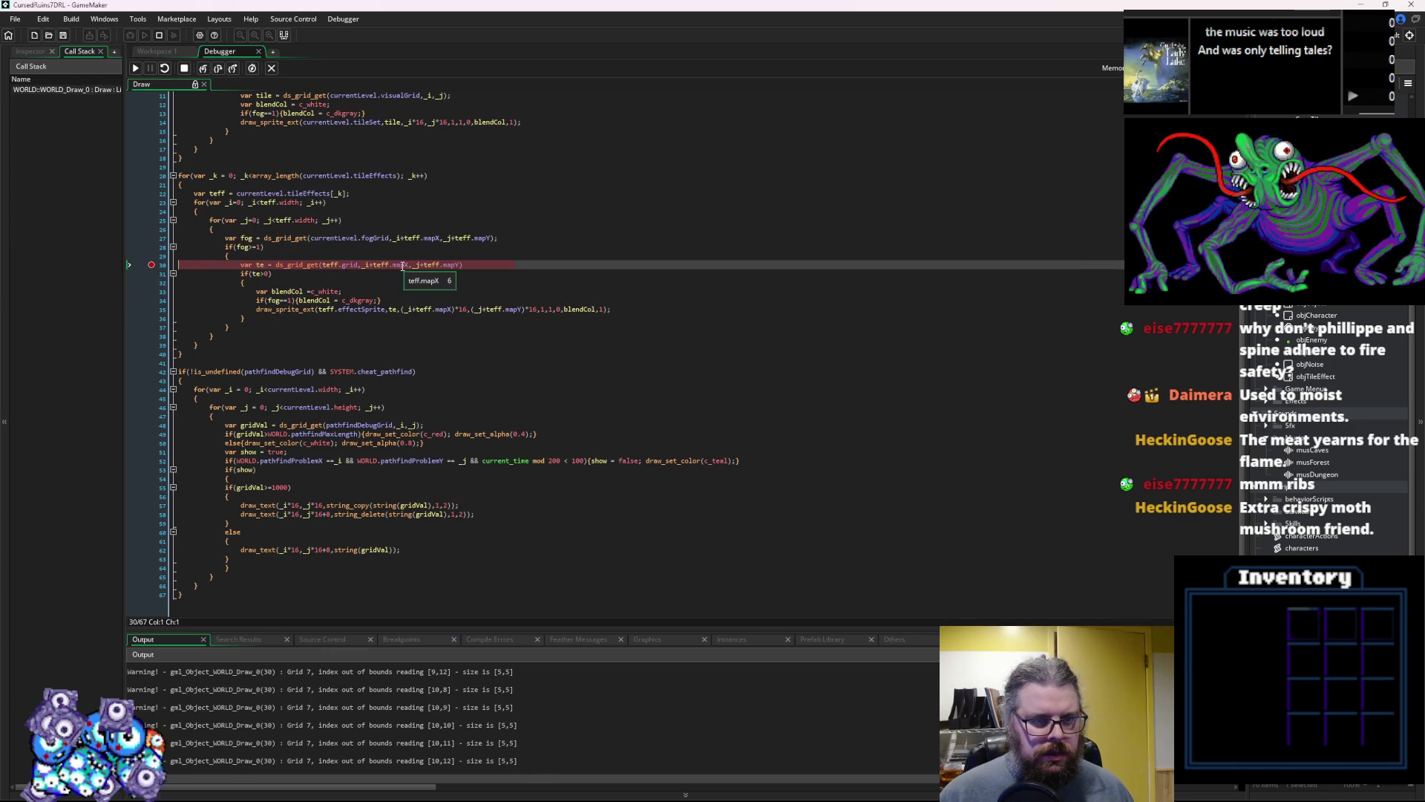
mouse_move(454, 266)
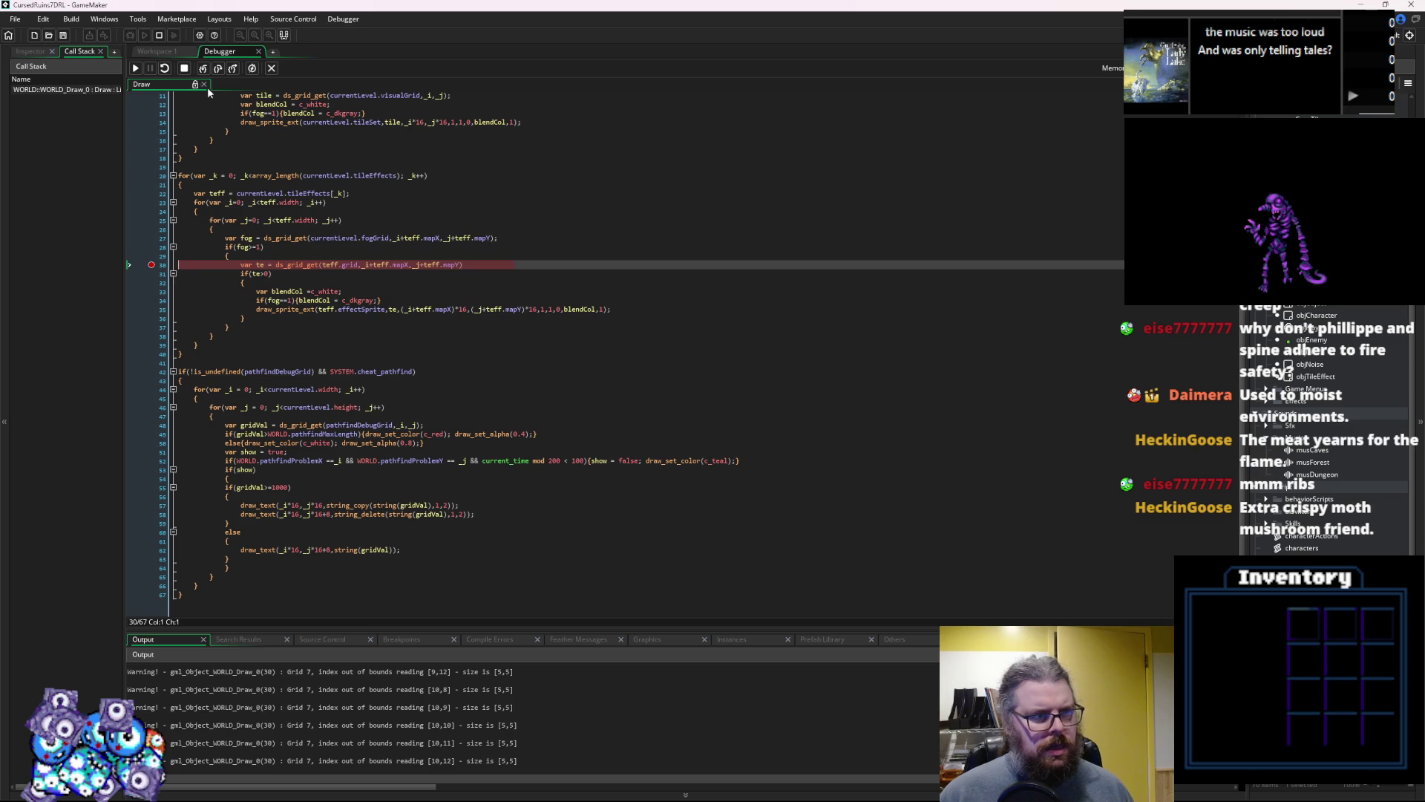
left_click(221, 69)
mouse_move(263, 267)
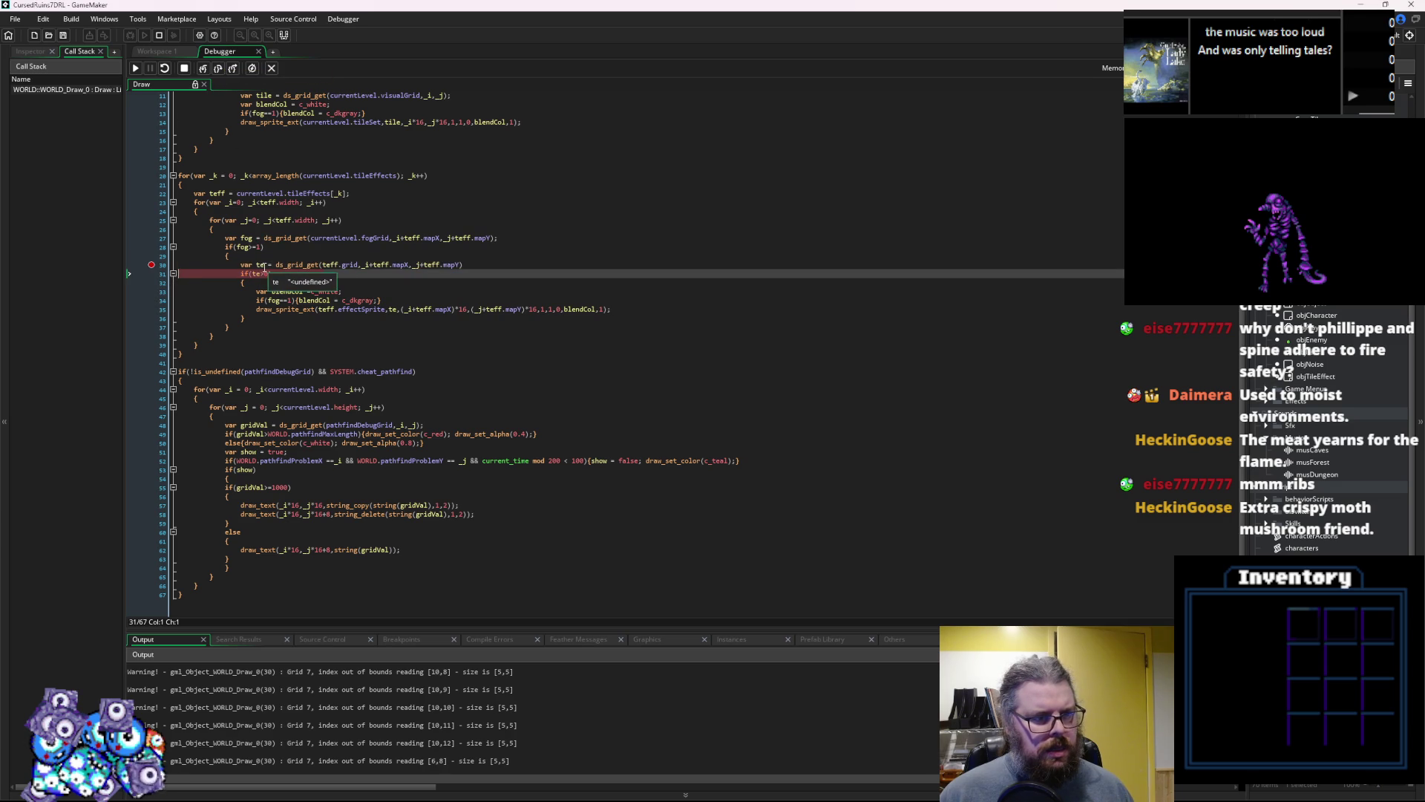
left_click(218, 69)
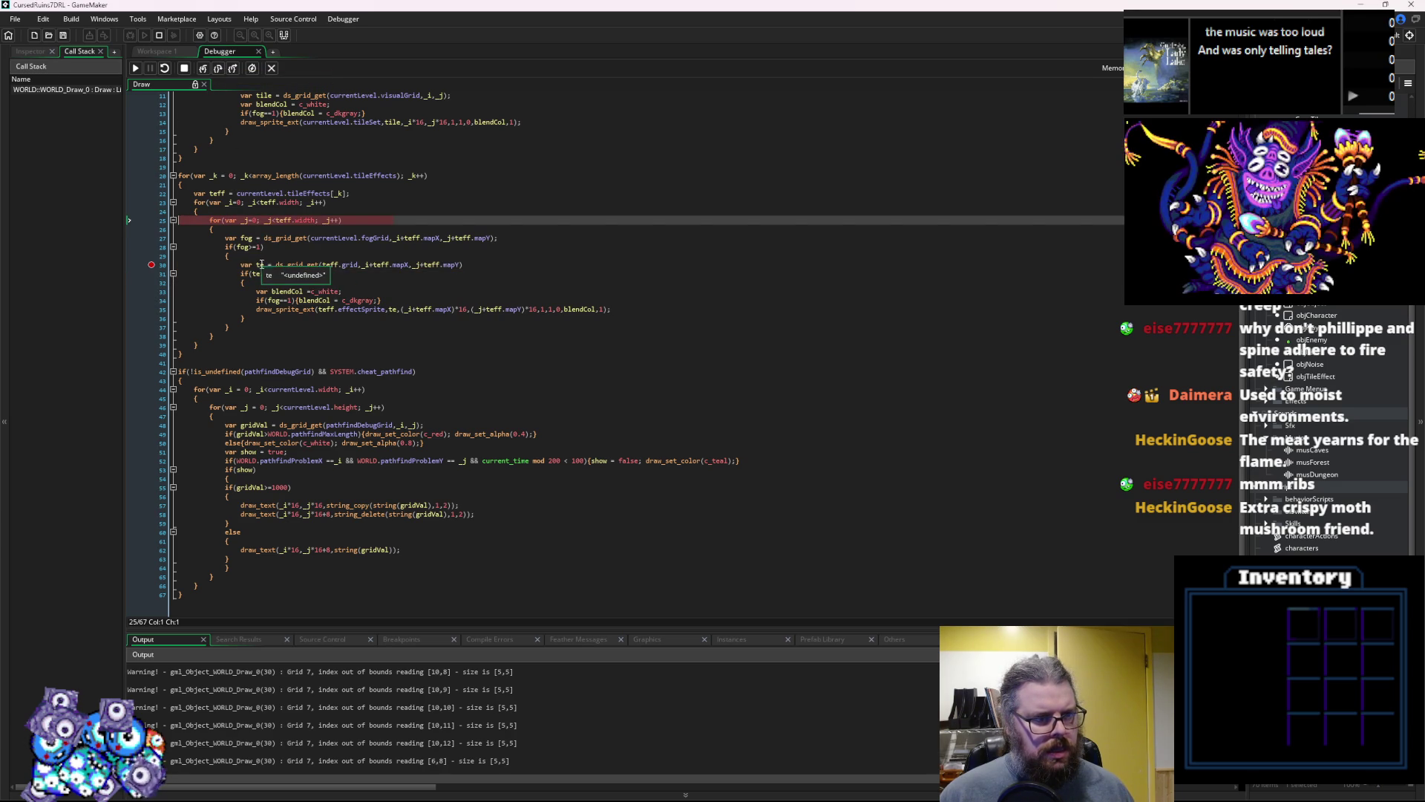
Move the breakpoint from line 30 to line 33, resume to it, and enlarge the debug panel
left_click(152, 291)
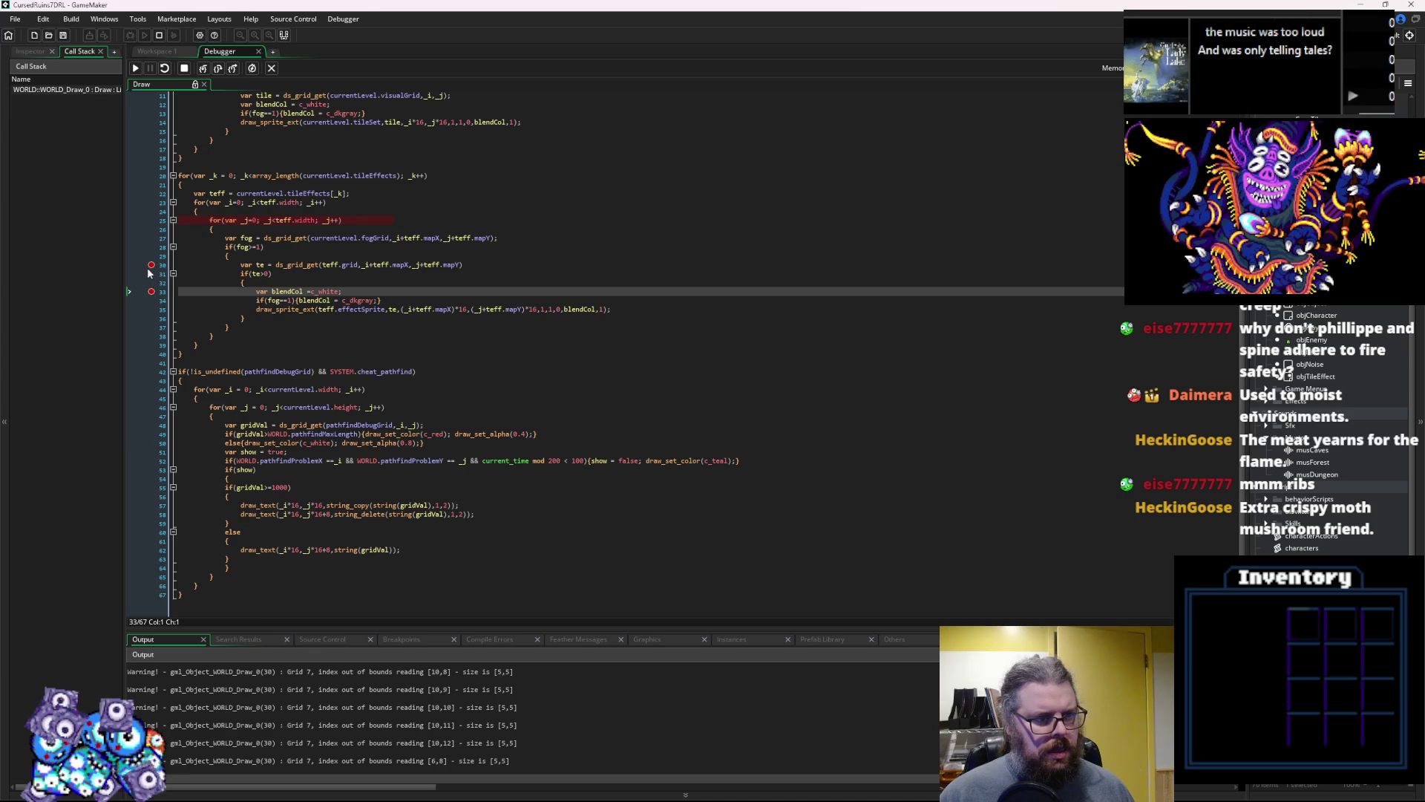
left_click(151, 268)
left_click(135, 68)
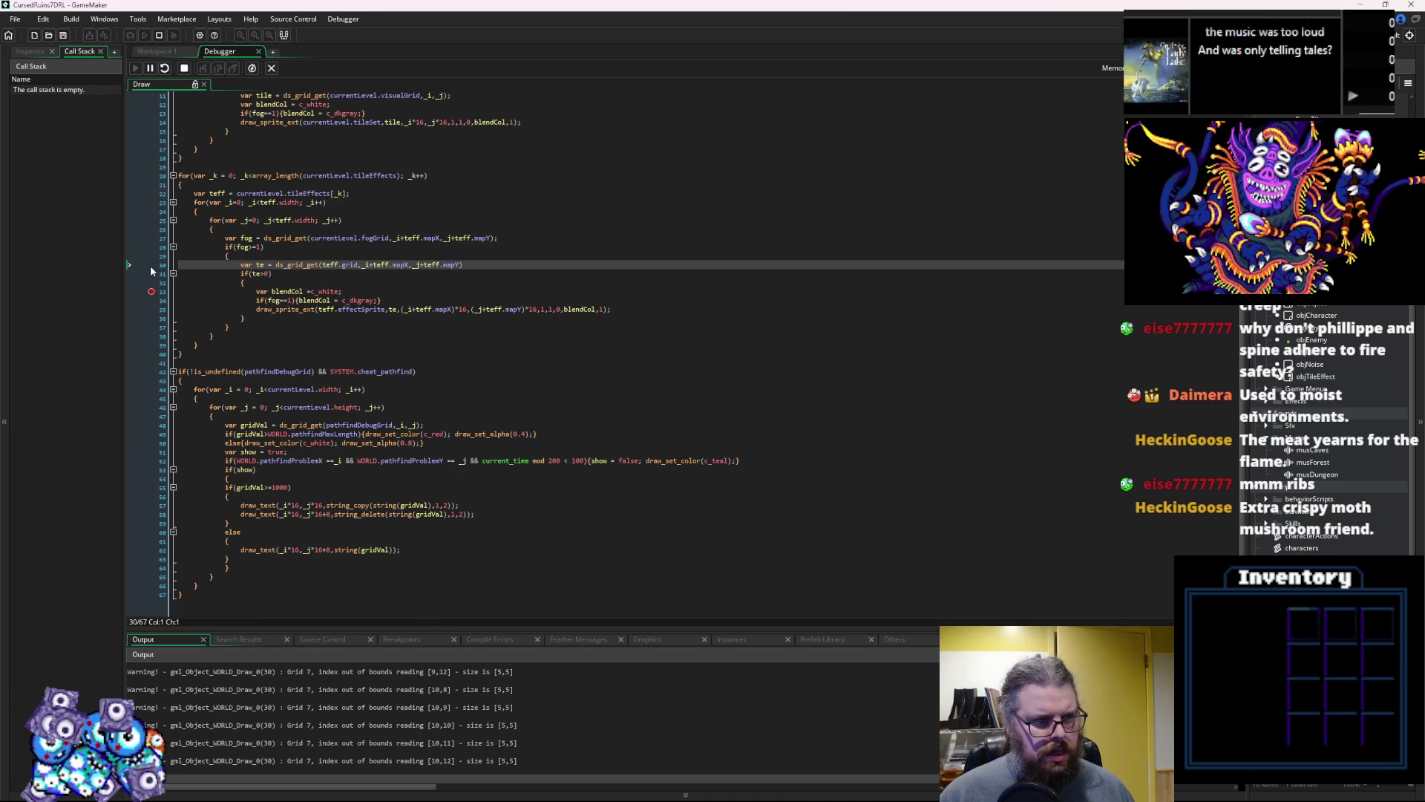
mouse_move(478, 630)
left_mouse_down()
mouse_move(565, 564)
mouse_move(687, 366)
left_mouse_up()
left_click(684, 362)
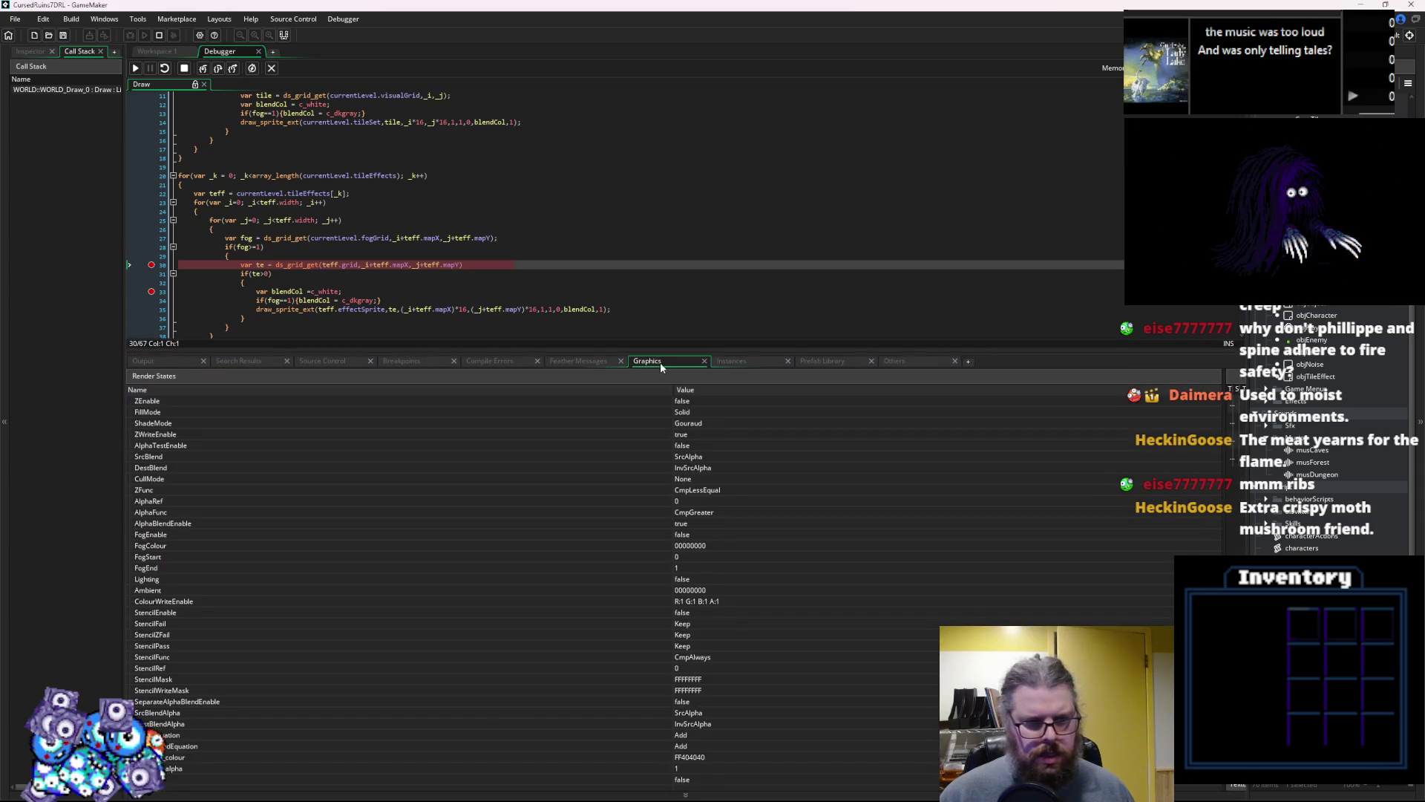
In Locals, expand teff and its grid rows [1] and [2] to confirm they hold zeros
left_click(731, 363)
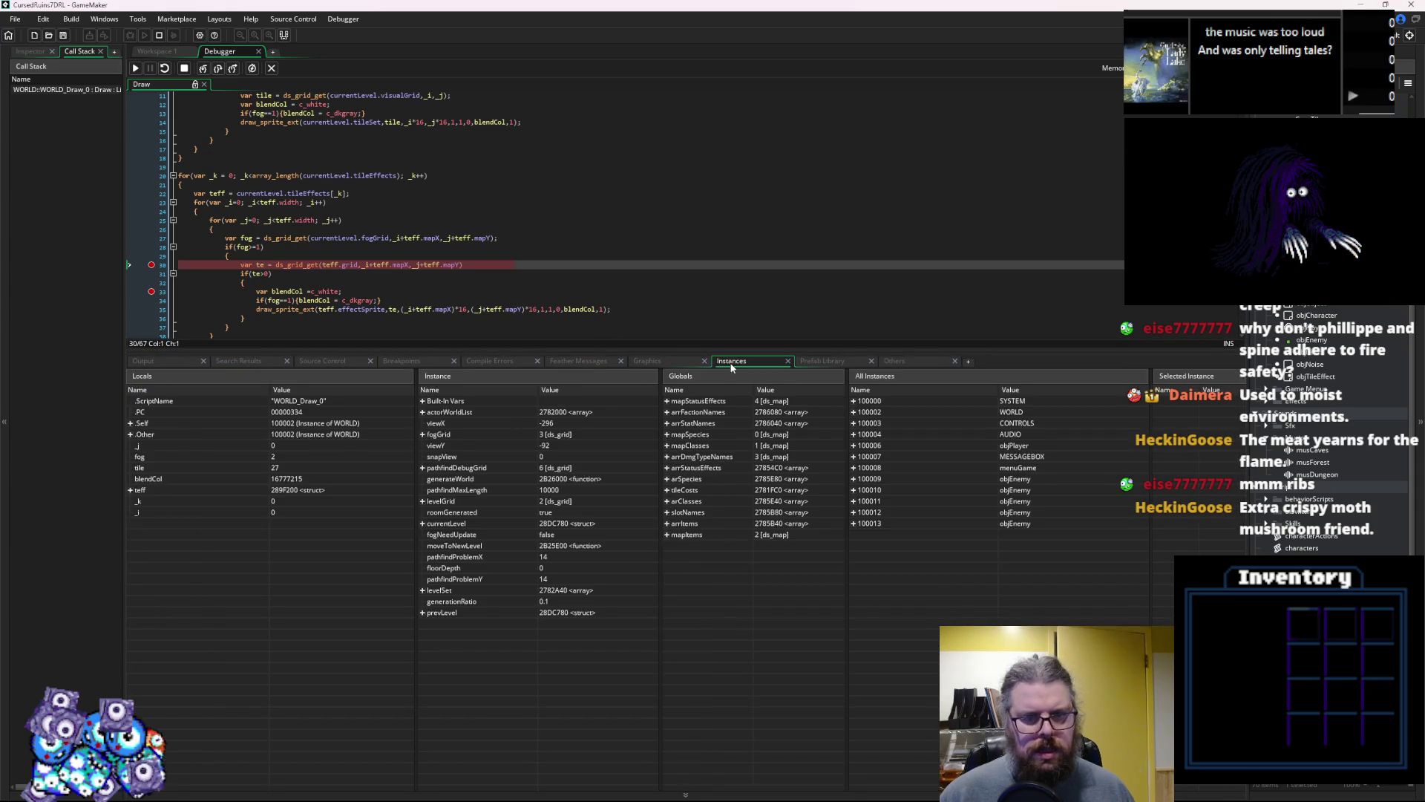
left_click(130, 491)
left_click(138, 569)
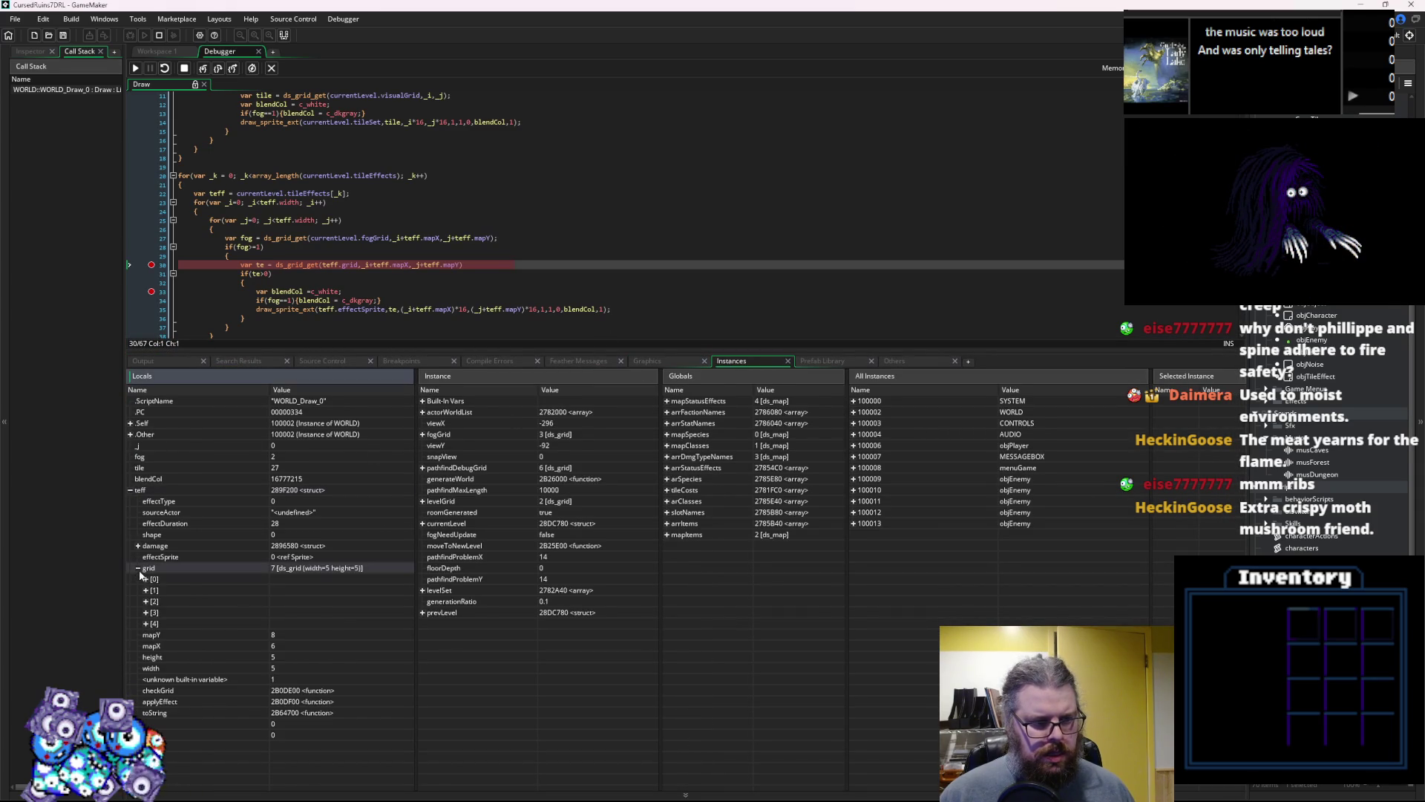
left_click(145, 590)
left_click(145, 657)
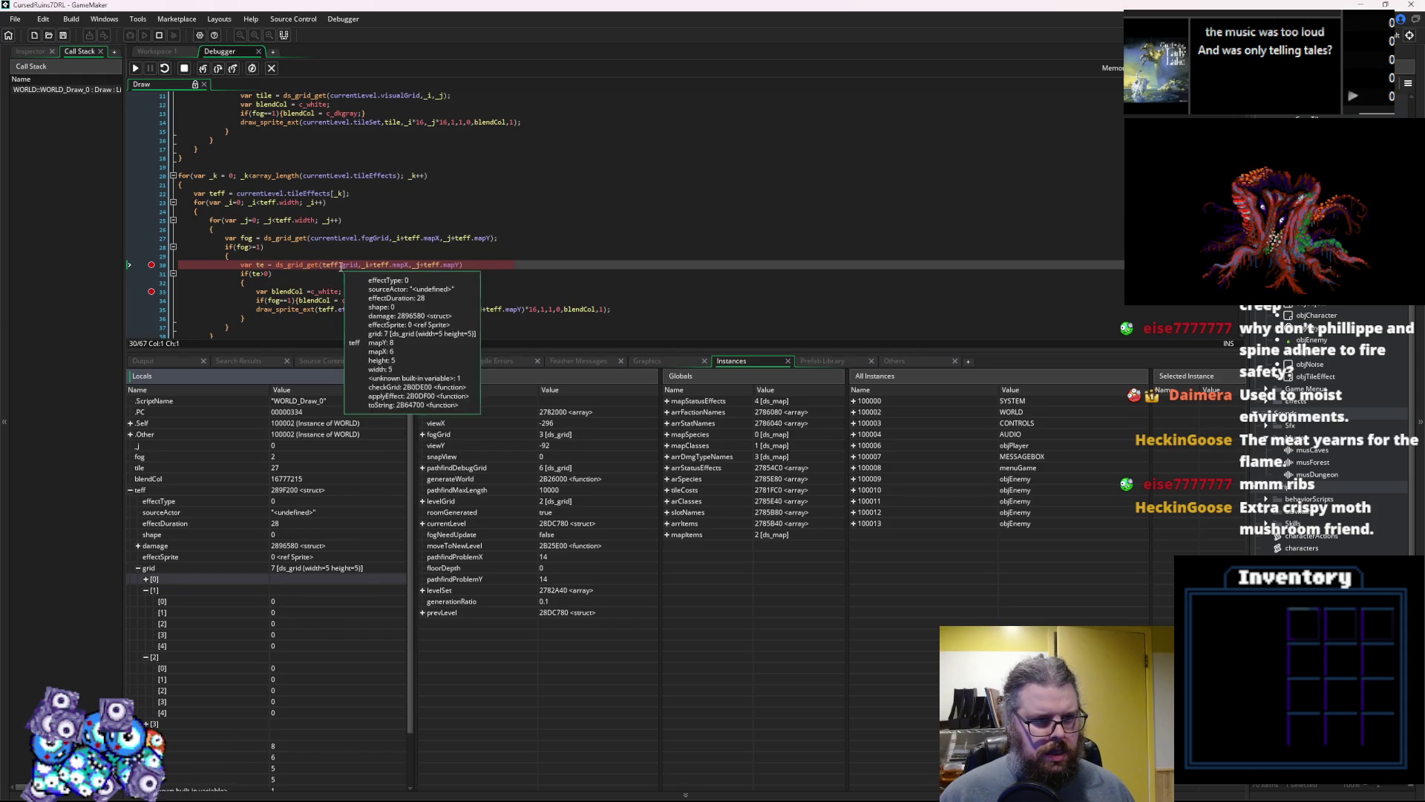
Resume from the breakpoint and stop the debug session
mouse_move(411, 265)
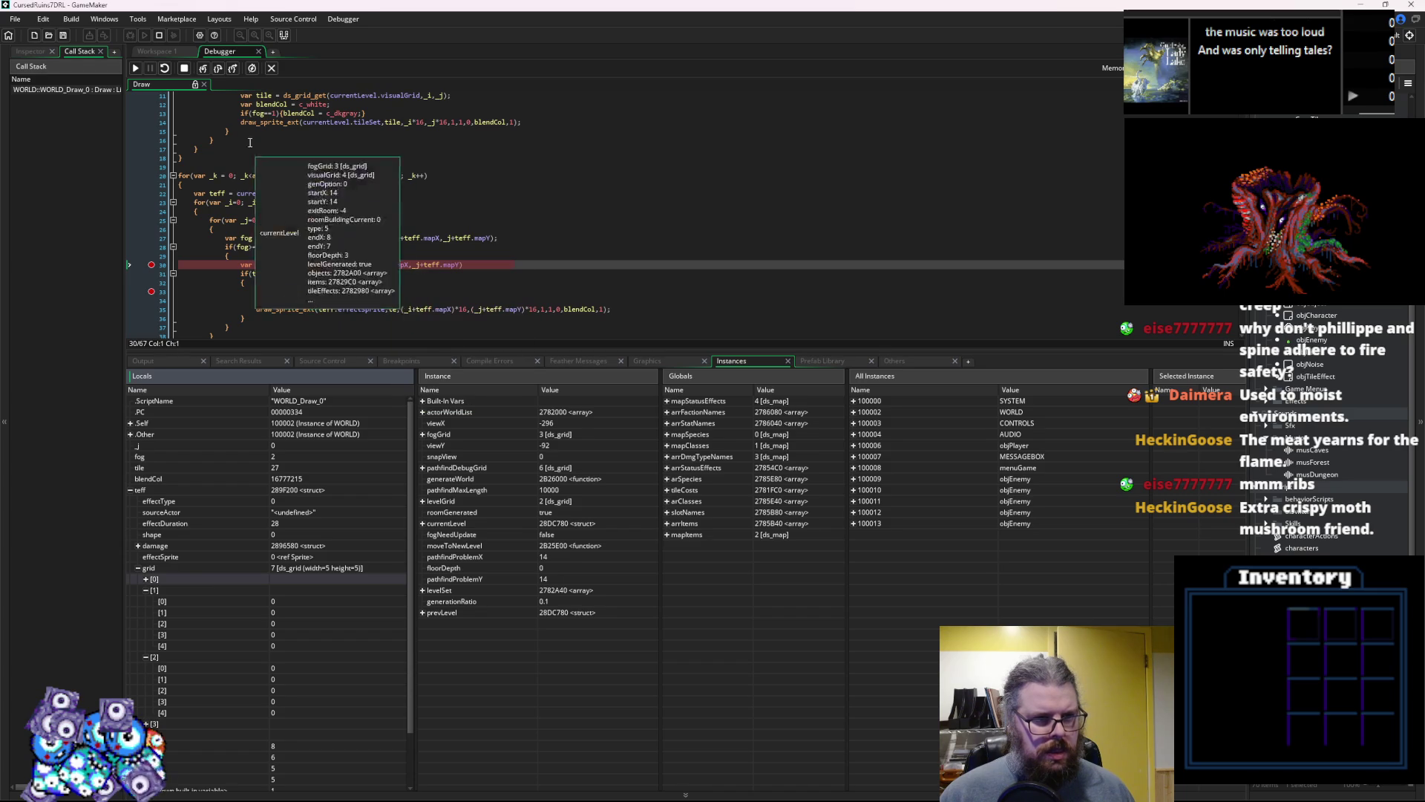
left_click(207, 65)
left_click(273, 68)
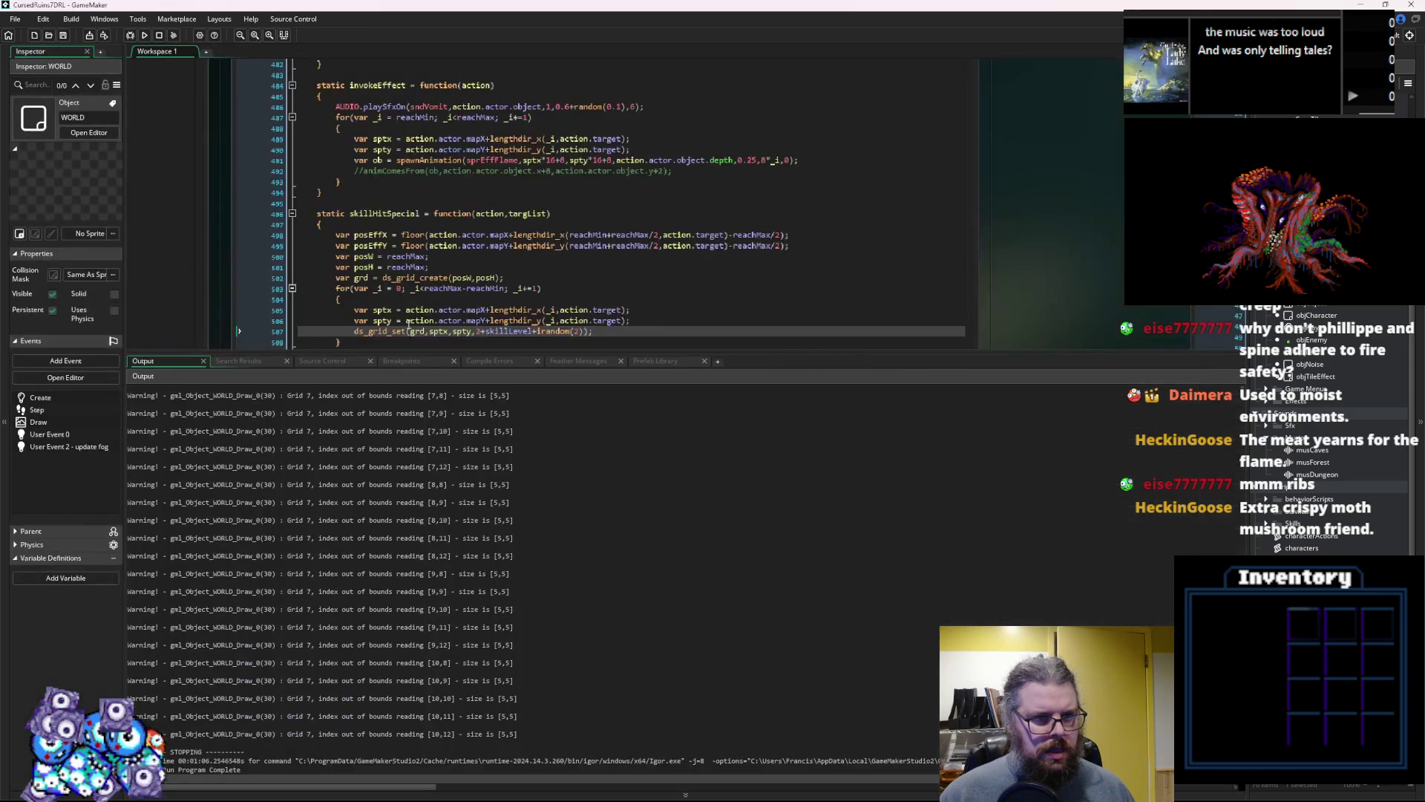
Shrink the output panel and clear the breakpoint on WORLD Draw line 30
left_click_drag(425, 355, 424, 653)
left_click(520, 416)
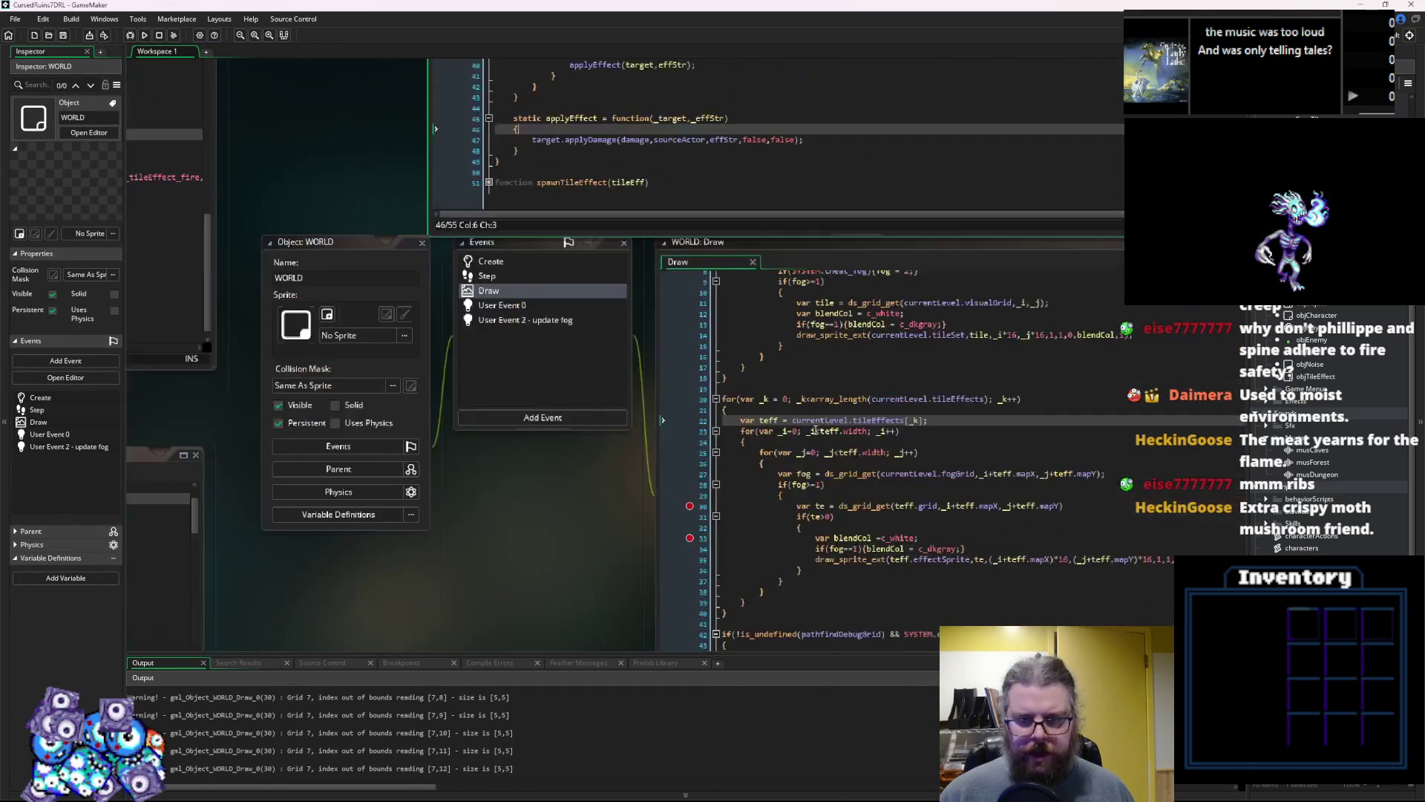
left_click(342, 324)
left_click(335, 293)
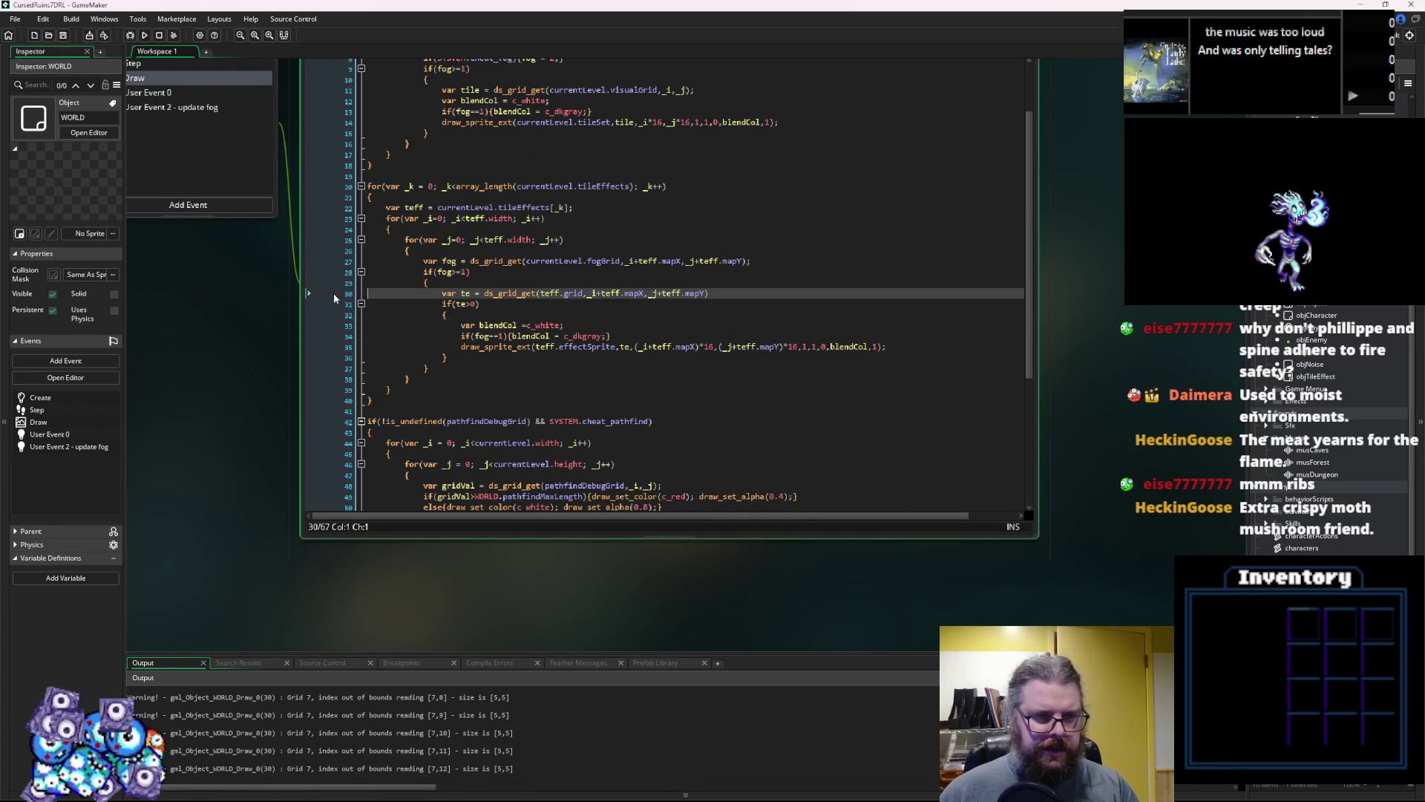
Delete +teff.mapX and +teff.mapY so line 30 reads ds_grid_get(teff.grid,_i,_j), then run the game
left_click(601, 293)
key("ctrl+shift+Right")
key("ctrl+shift+Right")
key("ctrl+shift+Right")
key("Delete")
key("BackSpace")
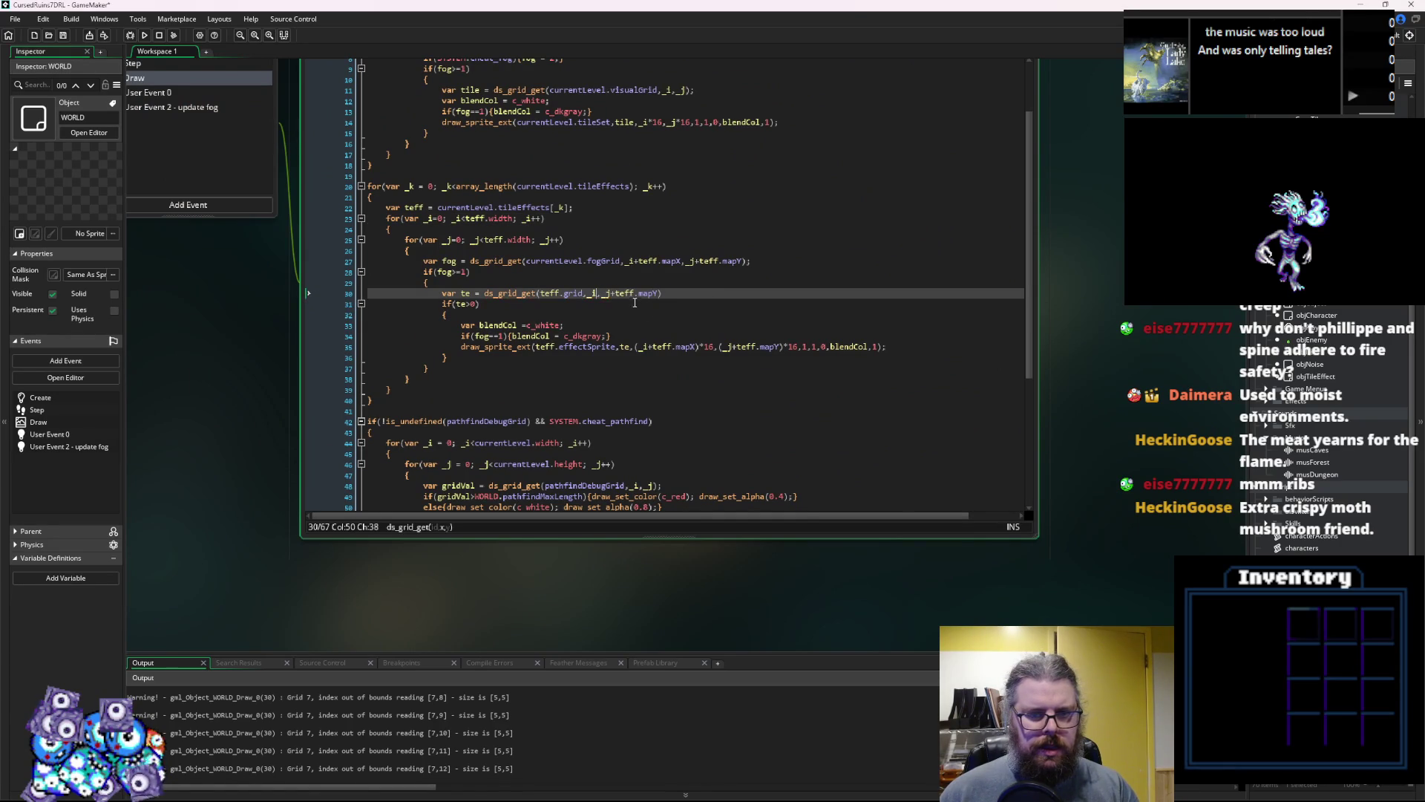
left_click_drag(610, 294, 660, 295)
key("Delete")
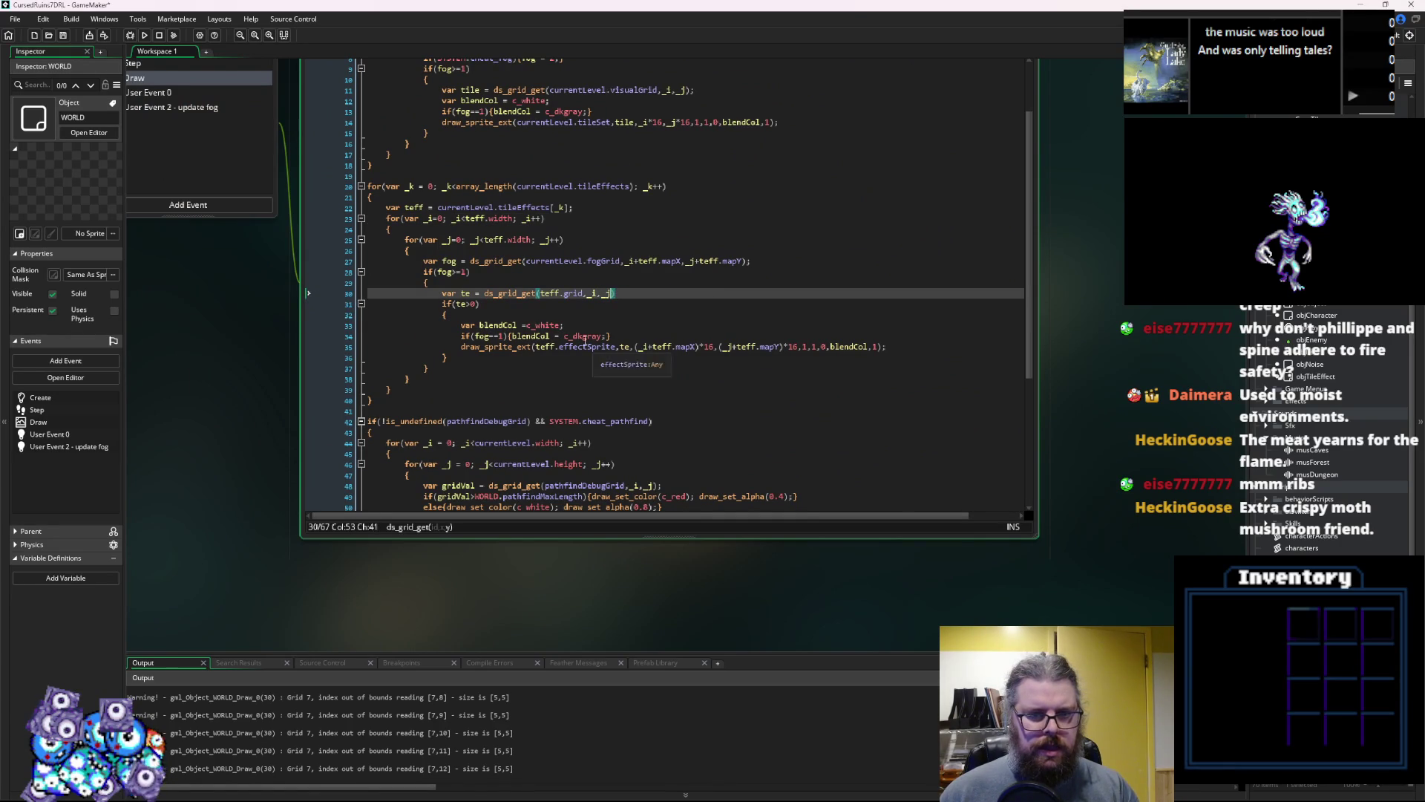
key("Down")
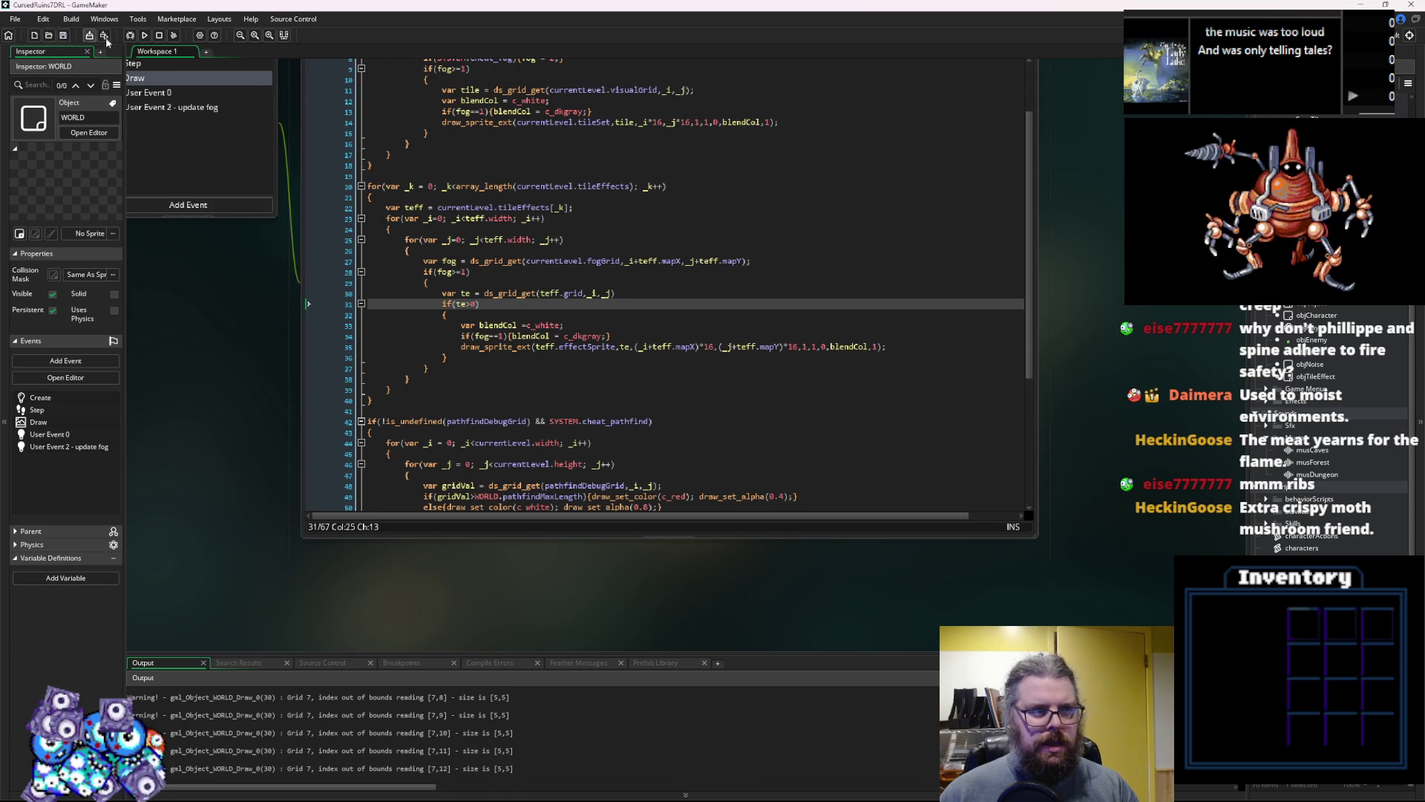
left_click(130, 36)
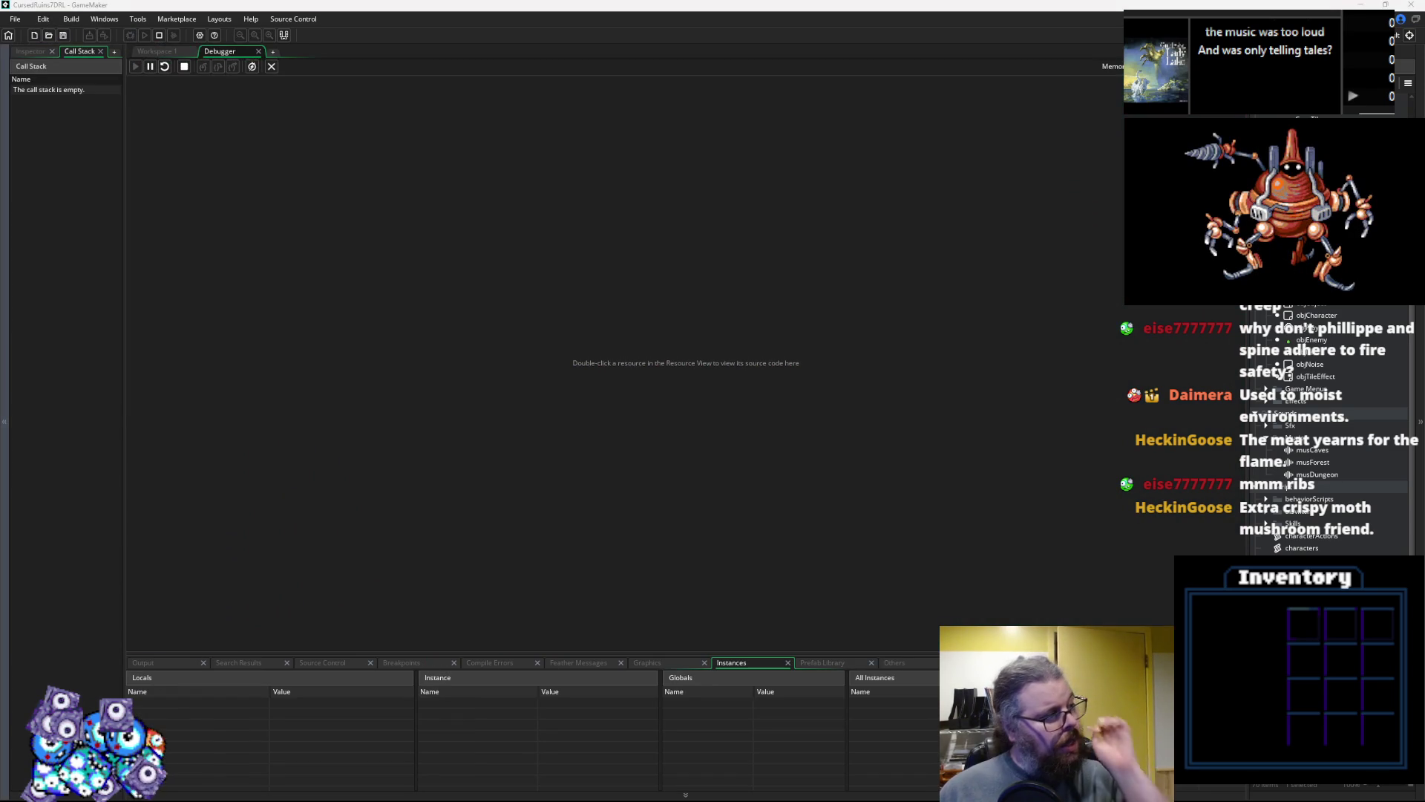
Start a new game, reveal the map, walk to the green monster until hit, then close the game
key("Return")
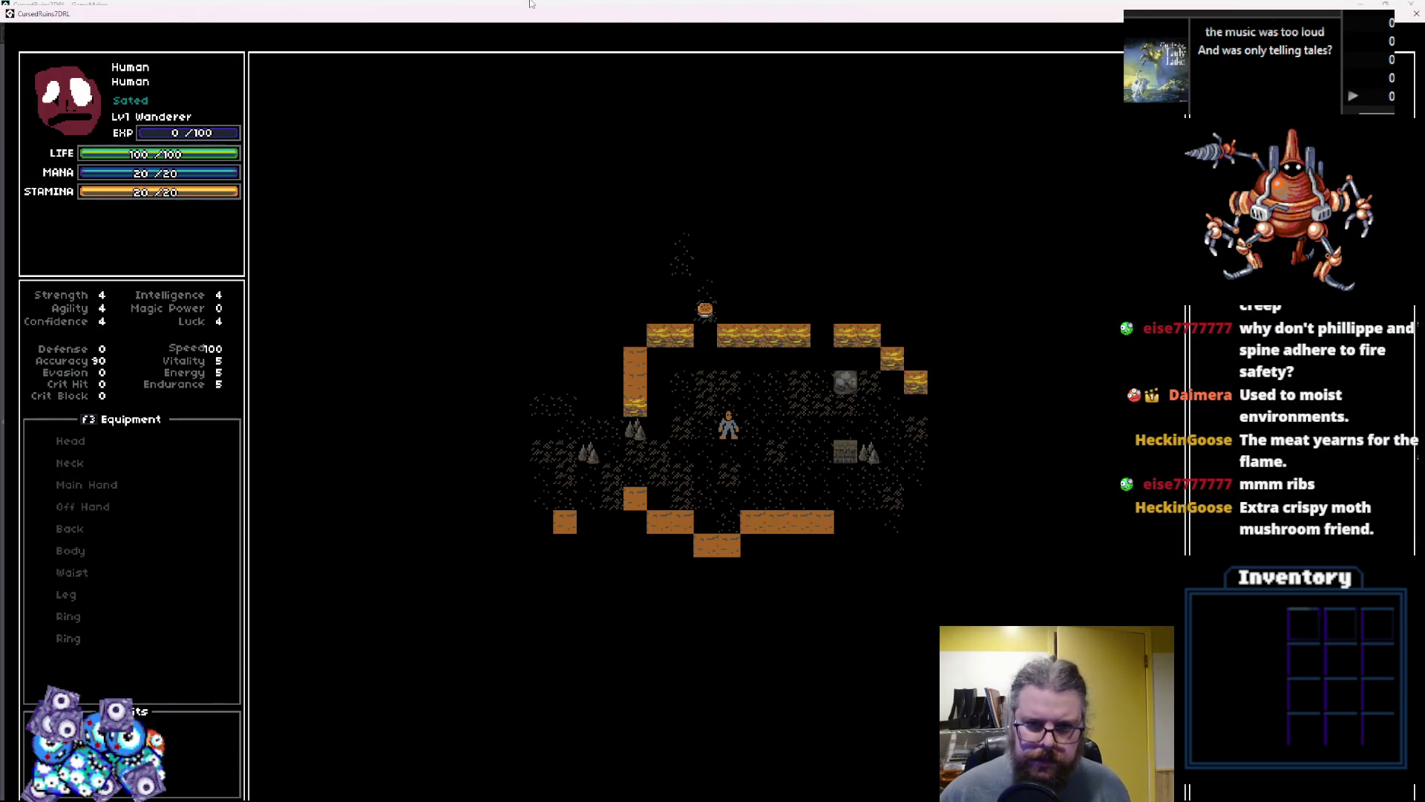
key("m")
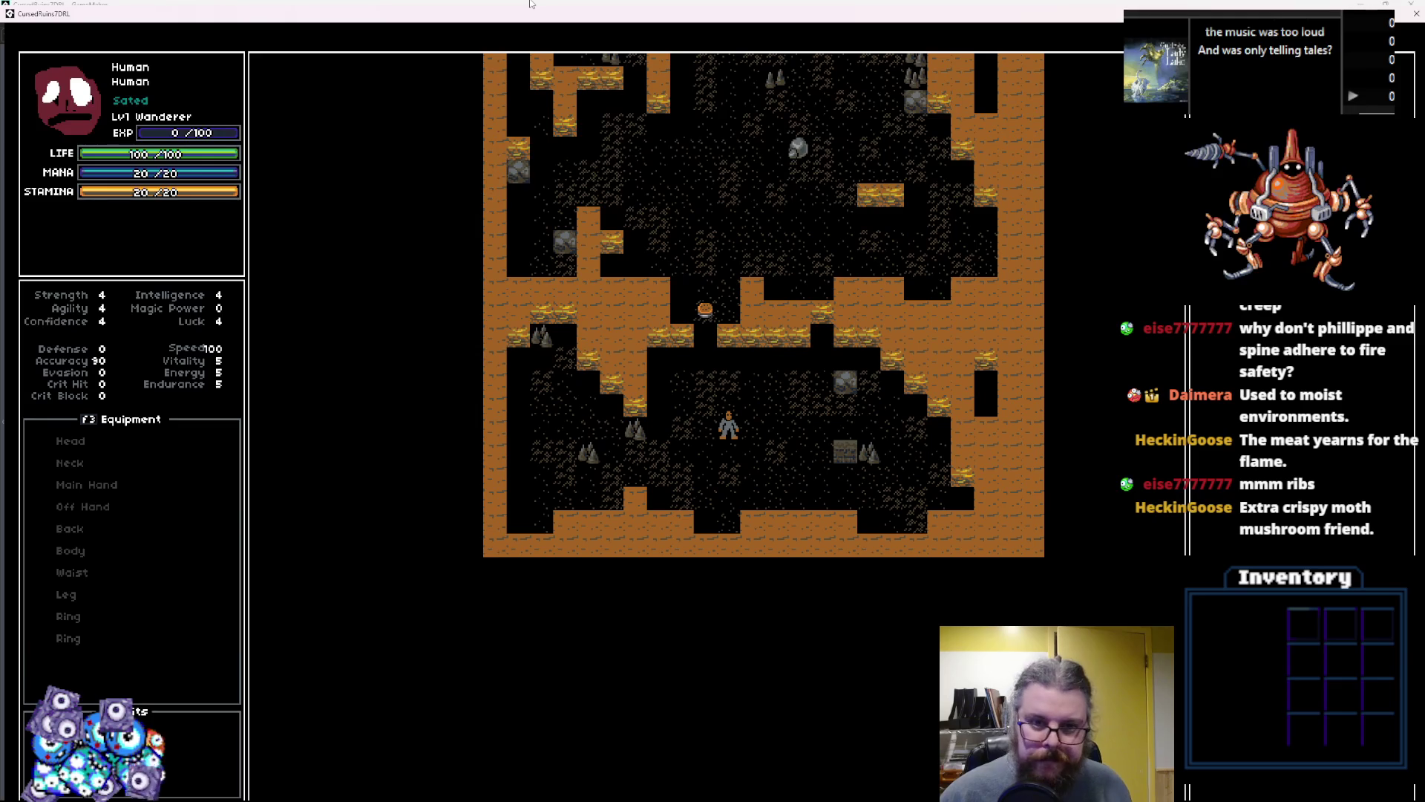
key("Up")
key("Up")
key("Up")
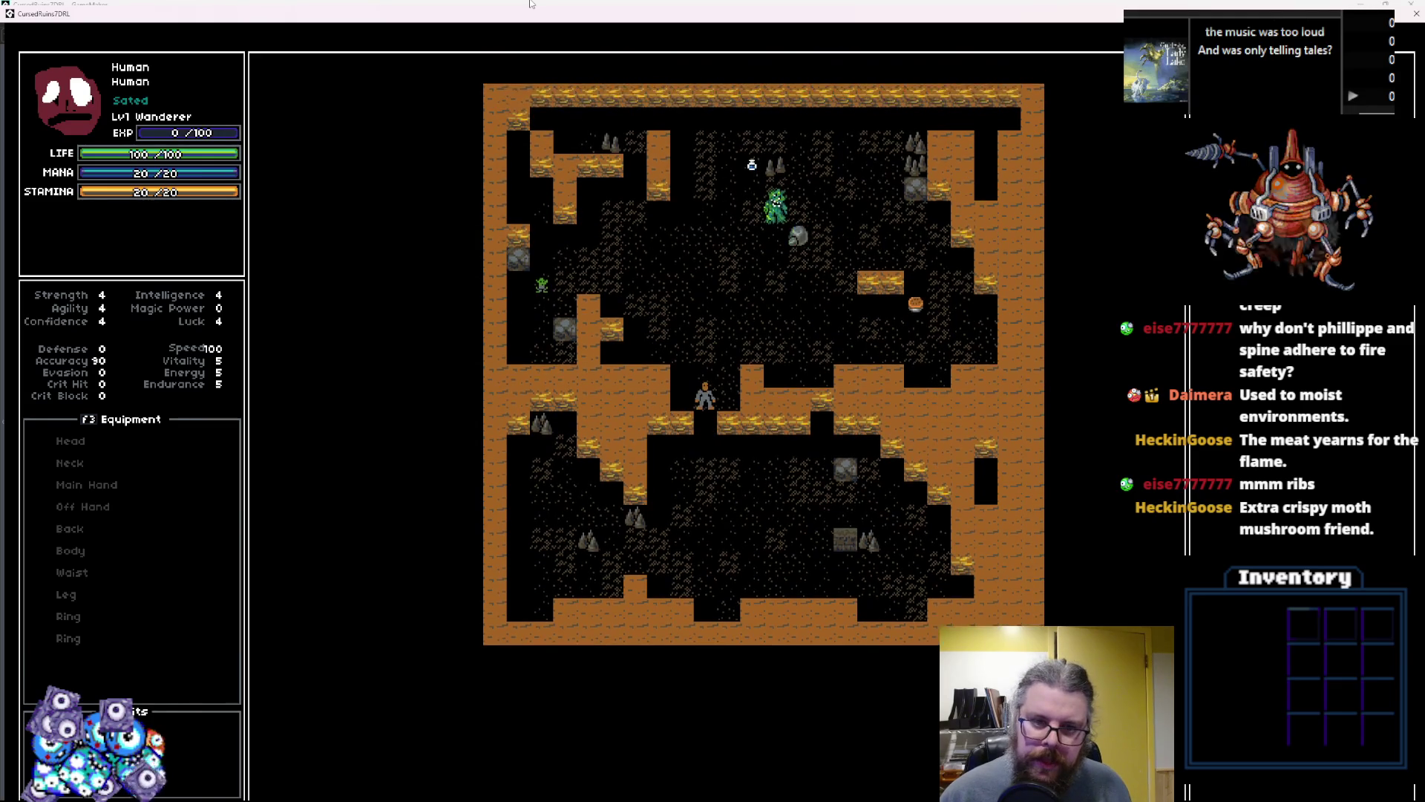
key("Up")
key("Up")
key("Up")
key("Right")
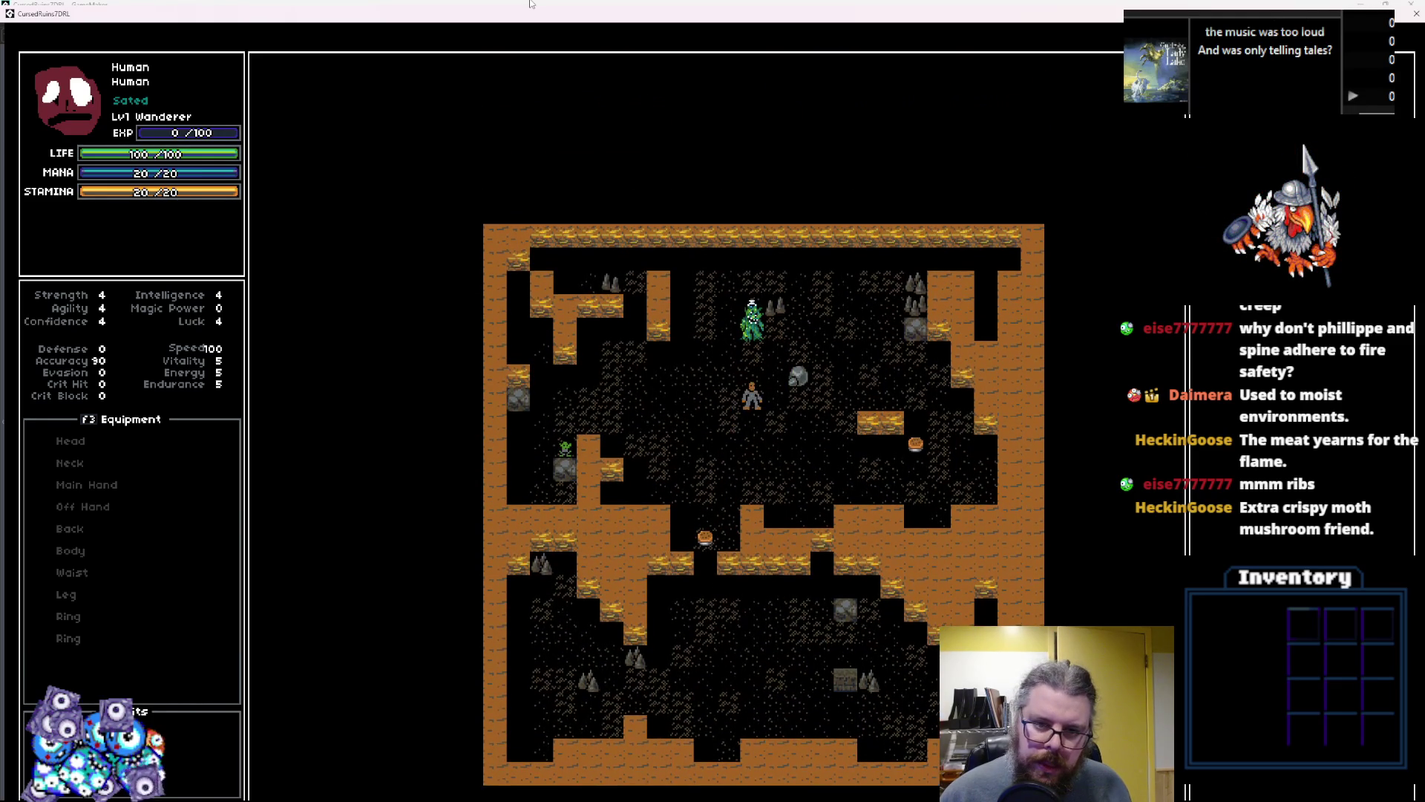
key("Left")
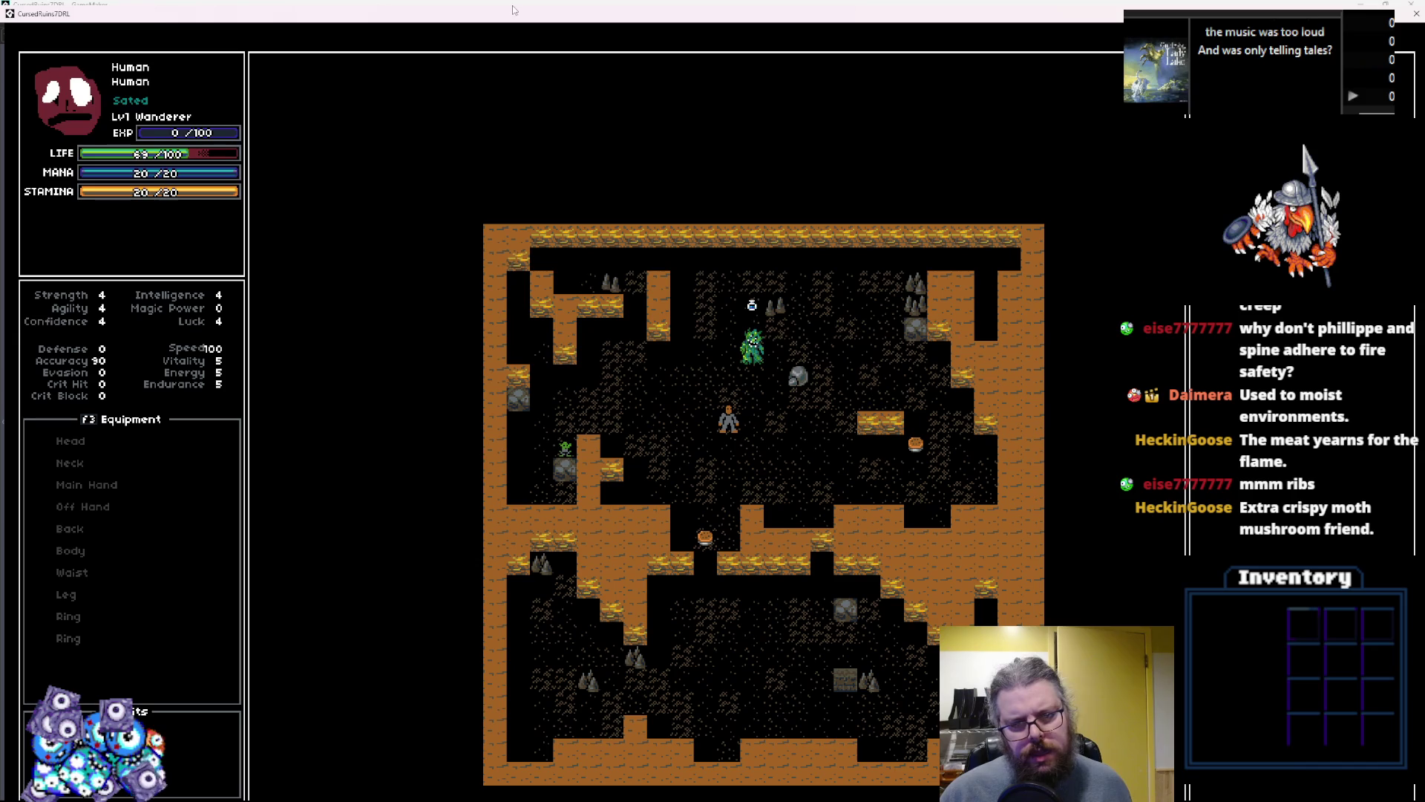
key("alt+F4")
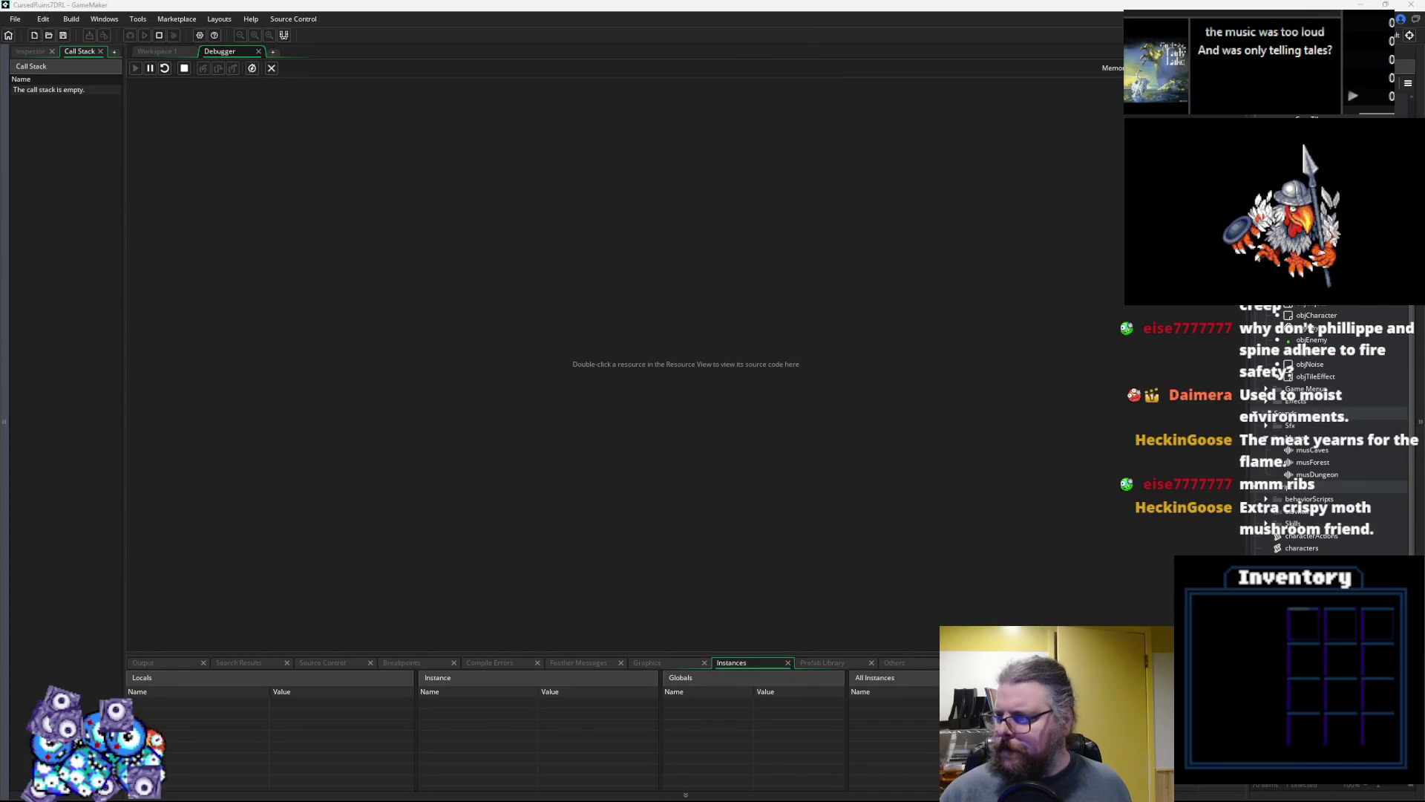
left_click(155, 52)
Set a breakpoint on grid lookup line 30 and enlarge the debug variable panels
left_click(340, 294)
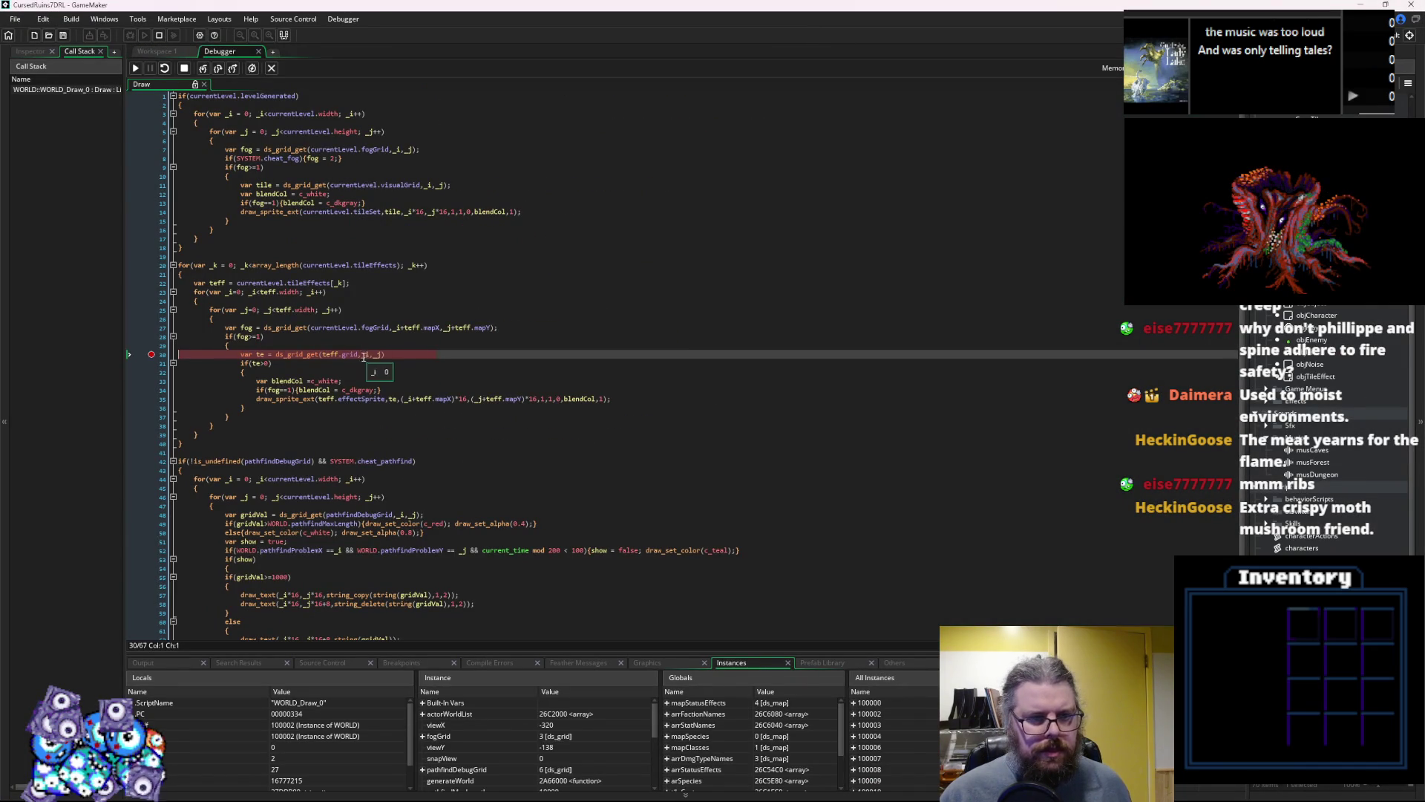
mouse_move(354, 354)
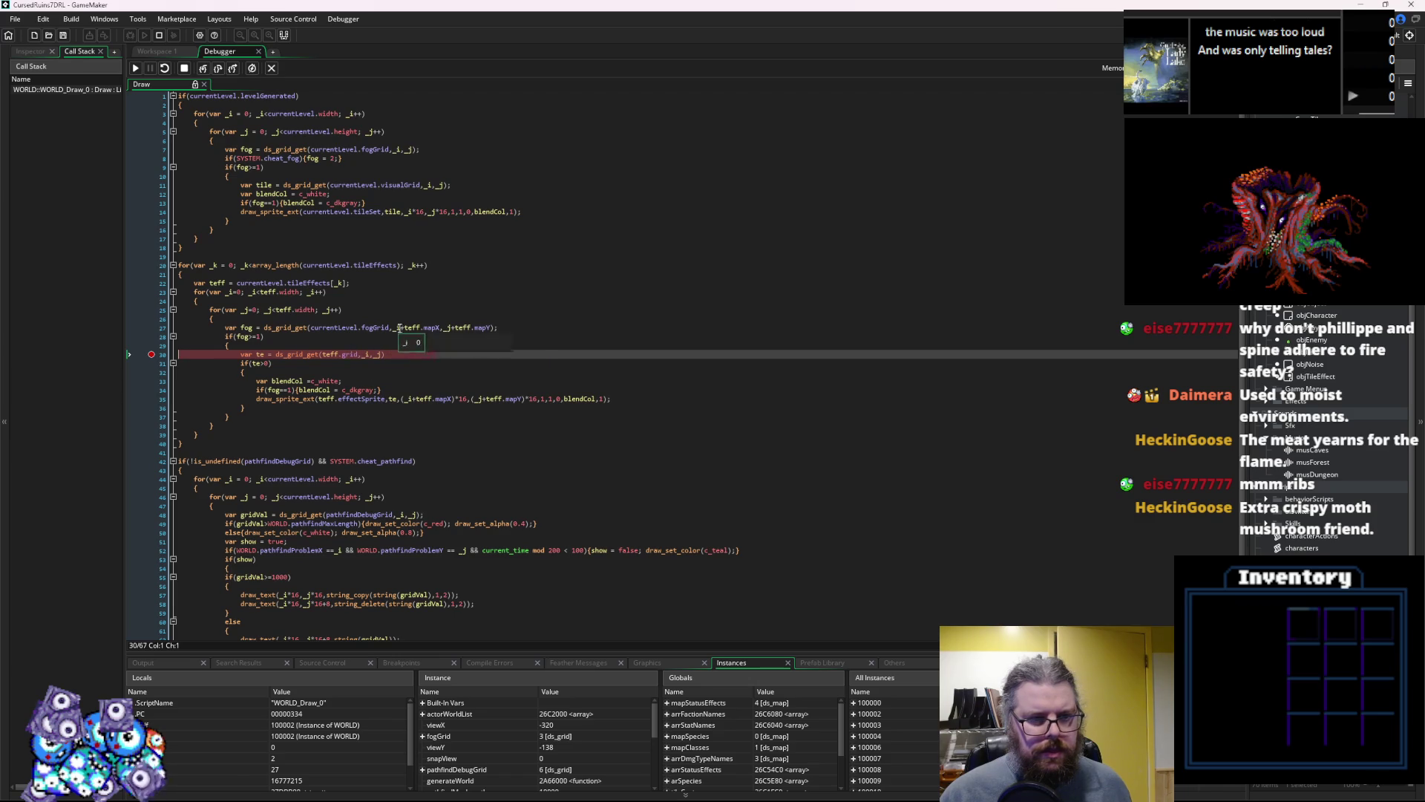
mouse_move(487, 324)
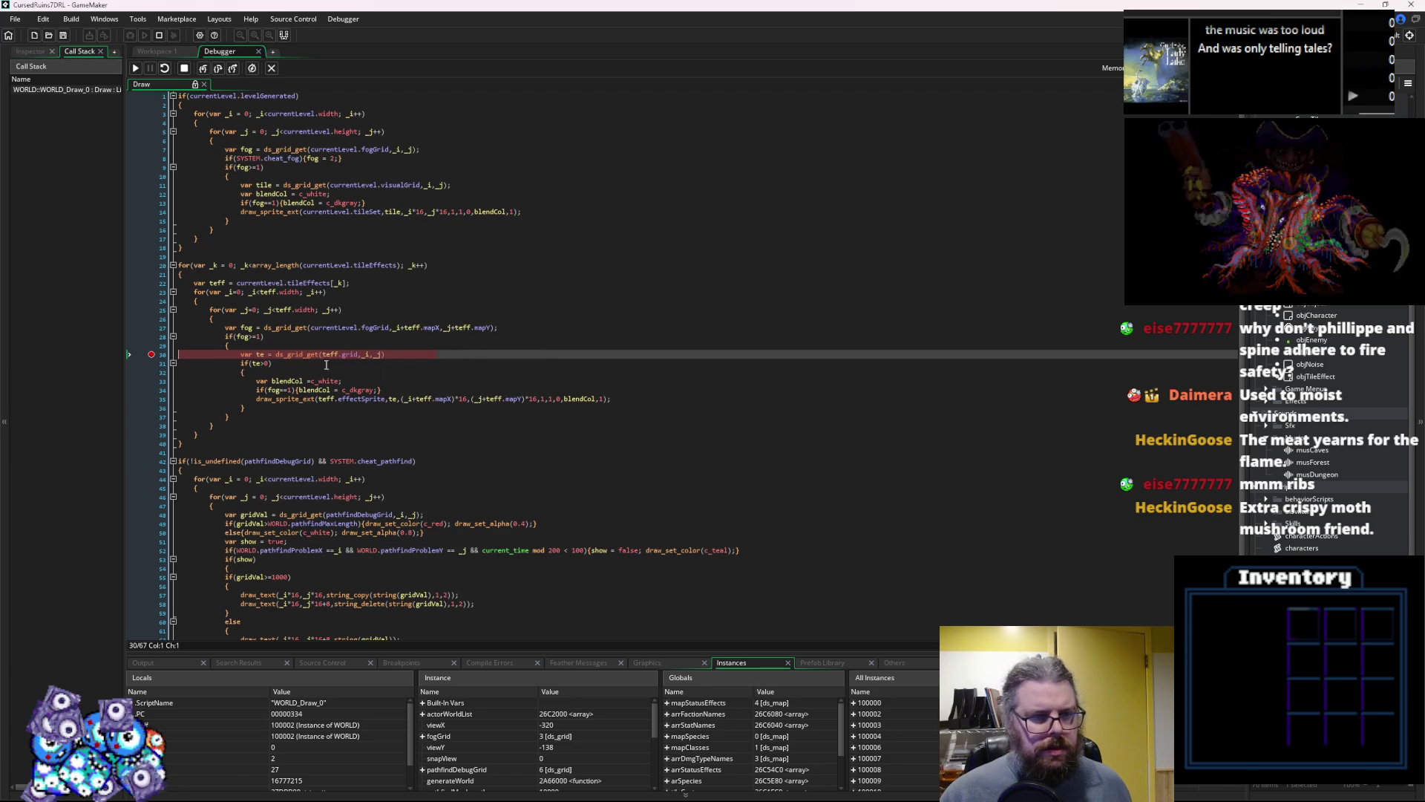
left_click_drag(551, 653, 551, 511)
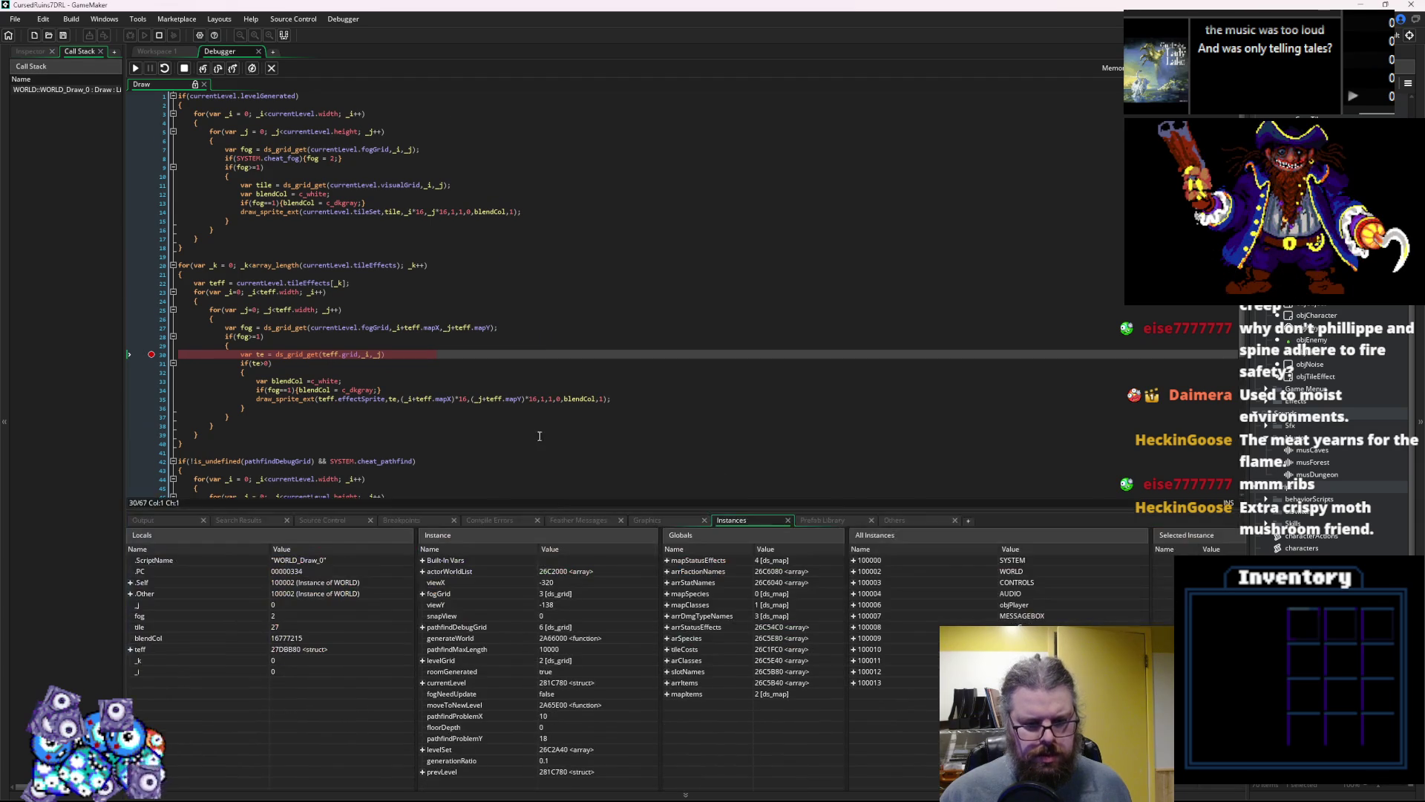
Expand teff and its effect grid entries [0] through [4] in Locals to read the values
double_click(143, 651)
scroll(136, 675, "down", 2)
left_click(137, 671)
left_click(146, 682)
scroll(141, 672, "down", 3)
left_click(146, 660)
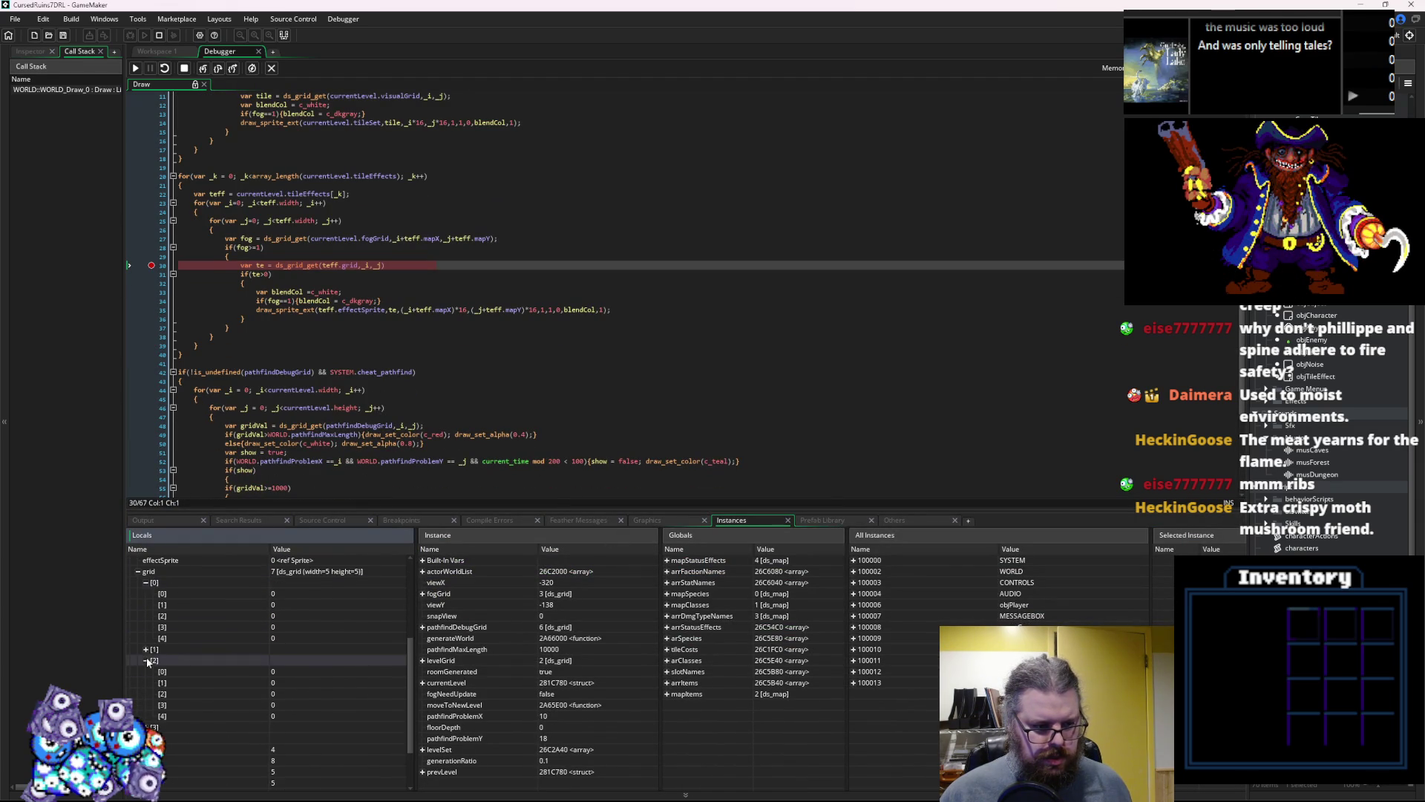
left_click(144, 650)
scroll(145, 652, "down", 3)
left_click(147, 693)
scroll(146, 694, "down", 3)
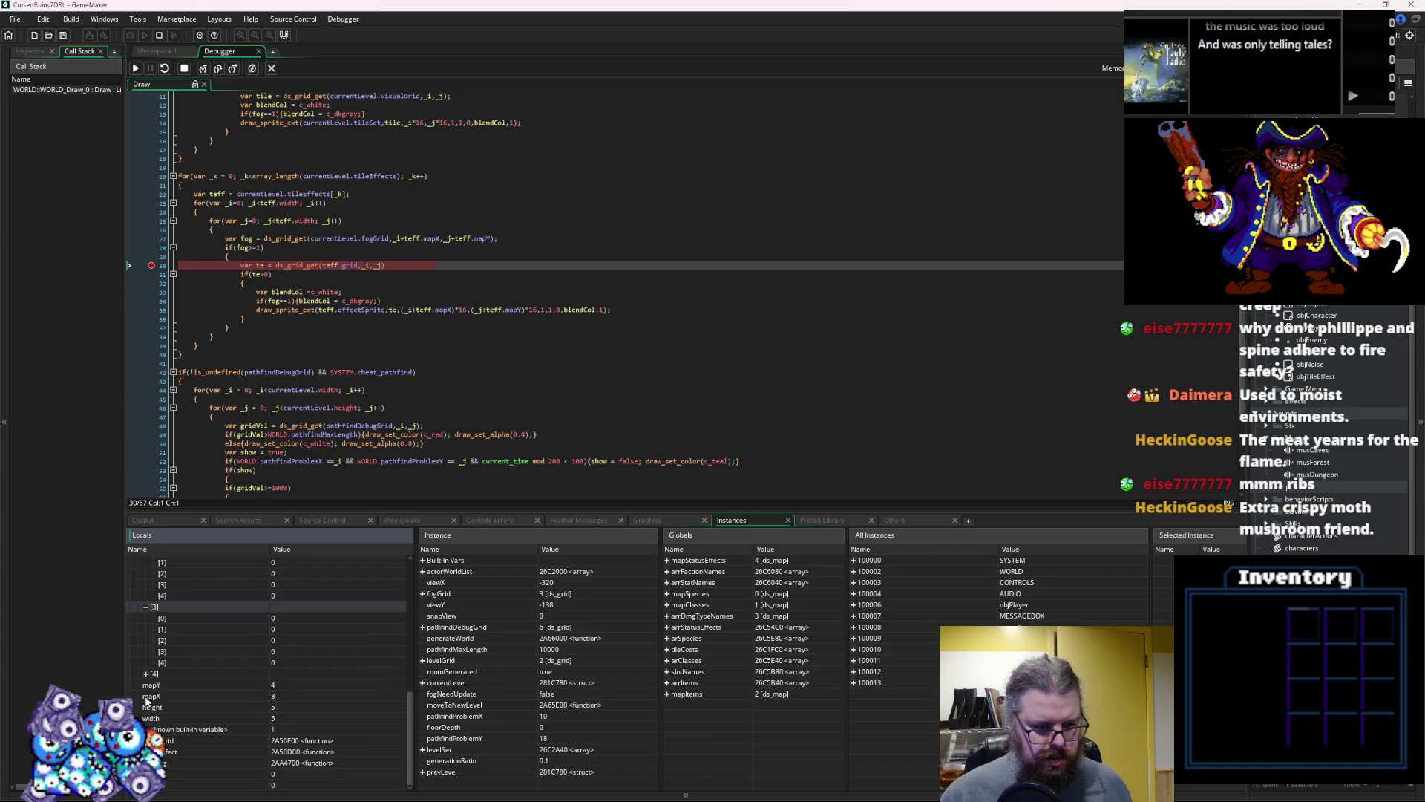
left_click(146, 674)
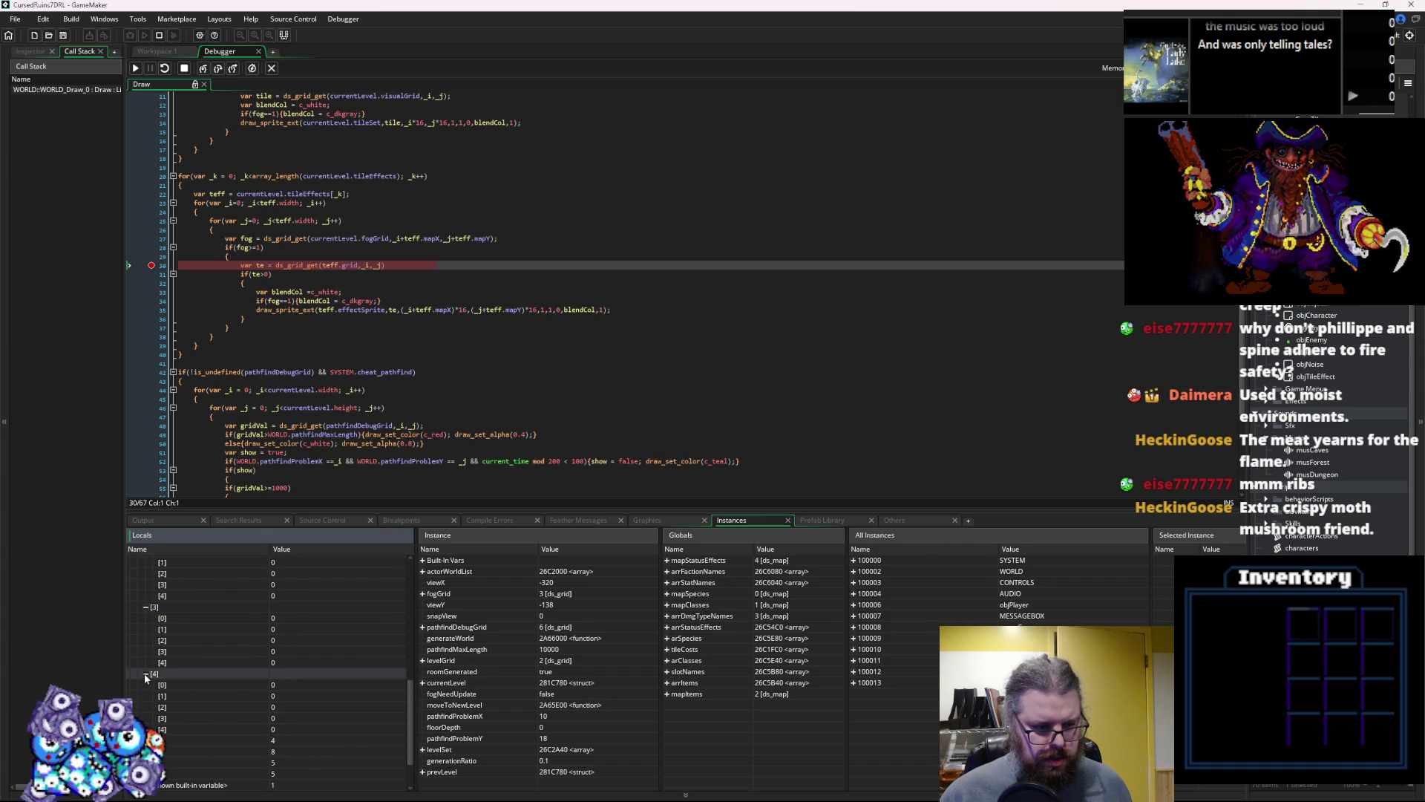
Step to the next draw line, stop debugging, and remove the line-30 breakpoint
key("F10")
key("F10")
left_click(338, 381)
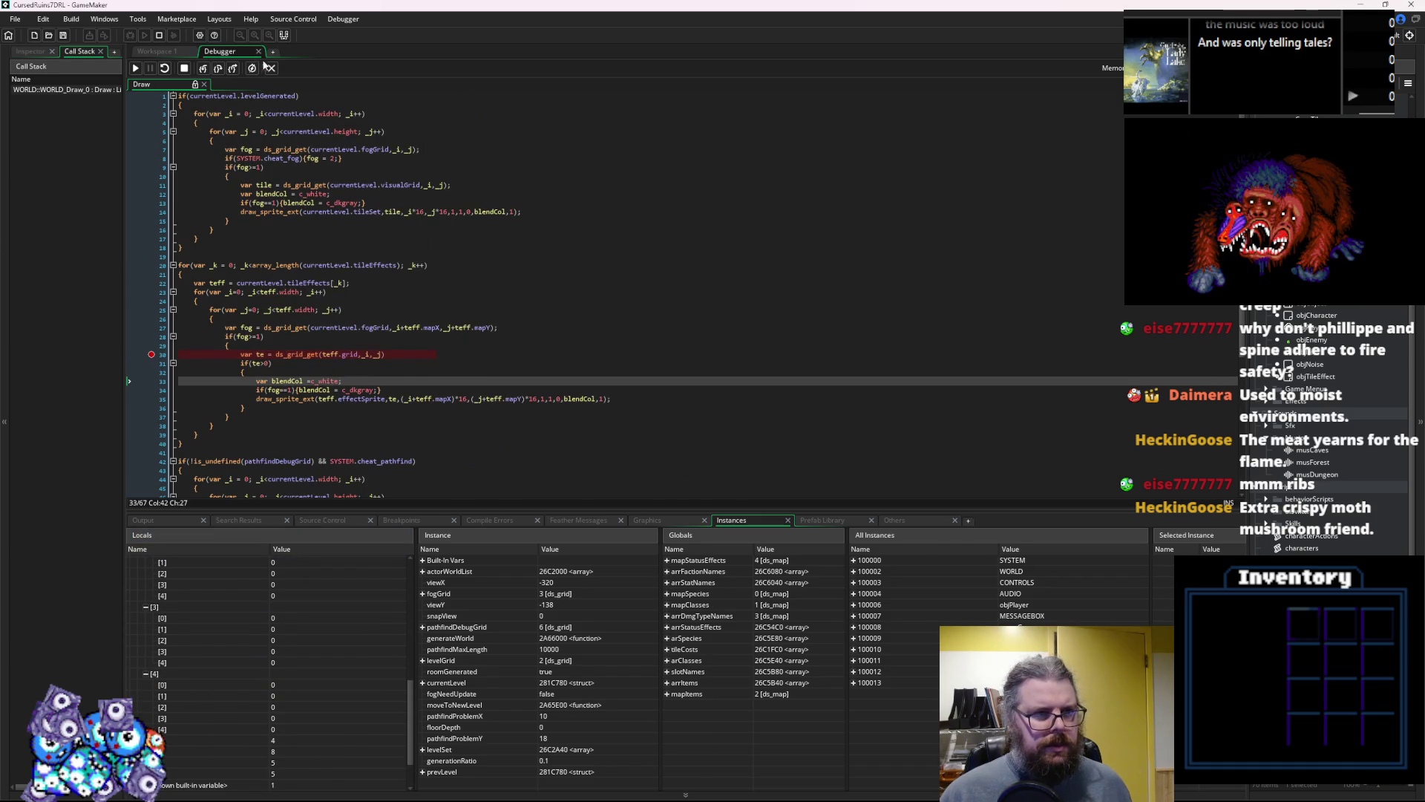
left_click(272, 67)
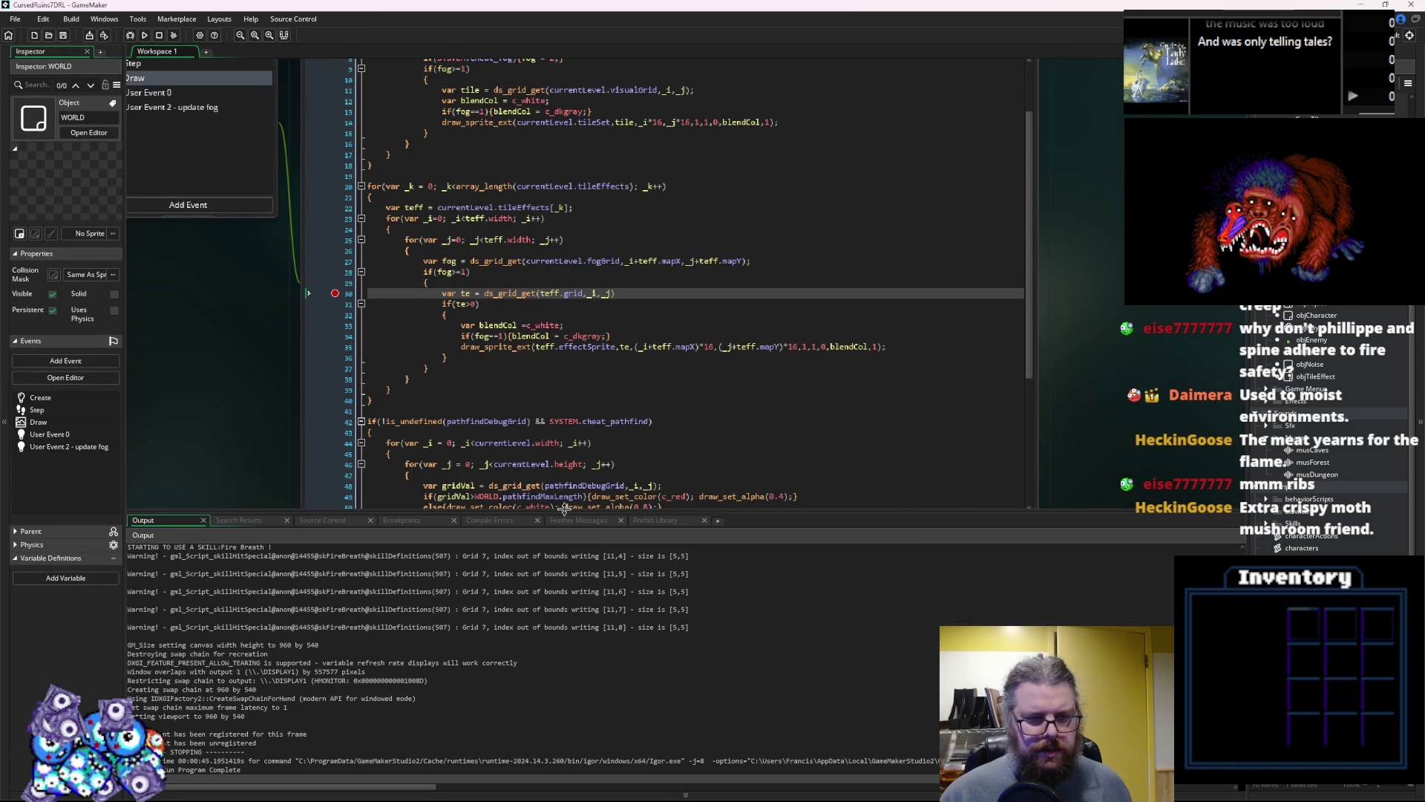
left_click(336, 293)
In skillDefinitions, break at grid-creation line 502 and step to the sptx calculation on line 505
key("ctrl+Tab")
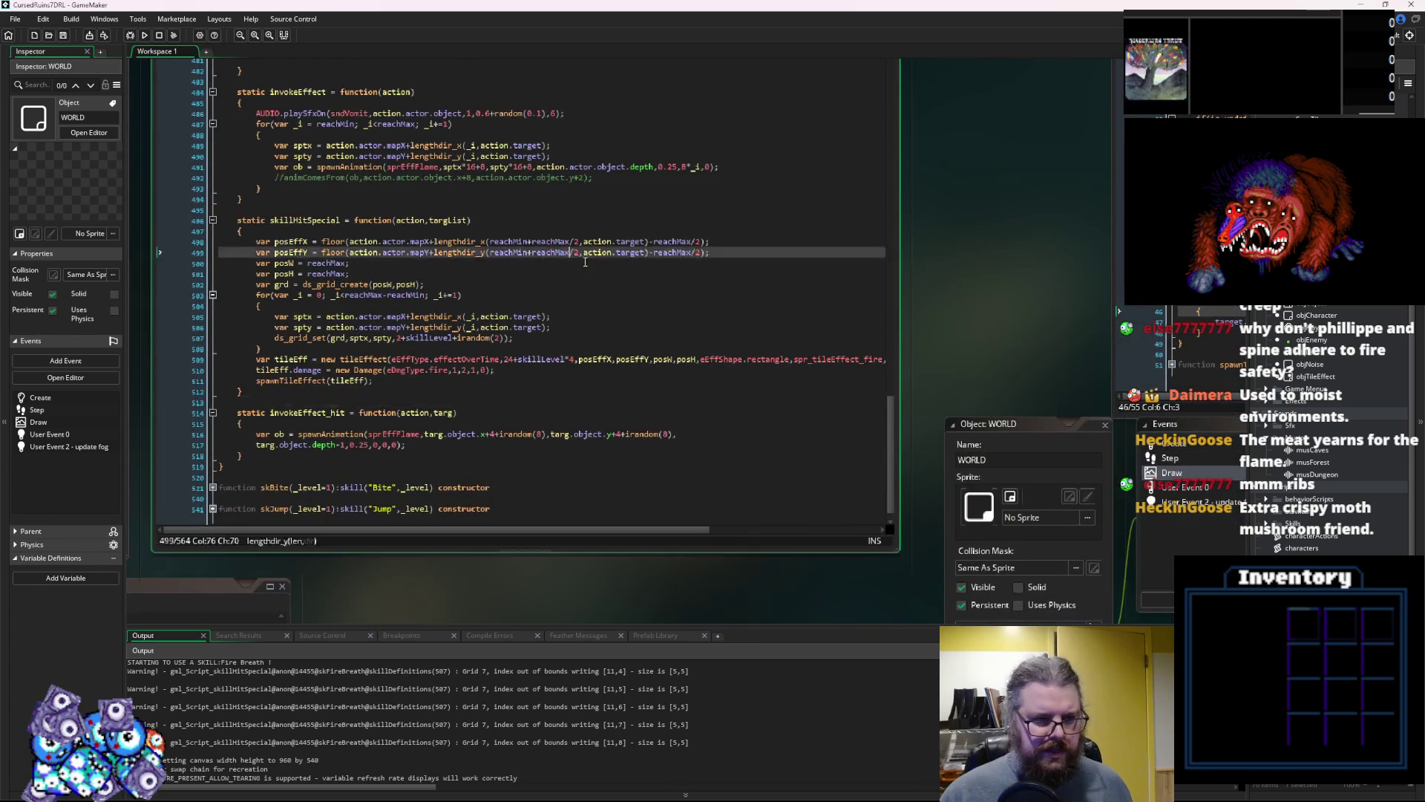
left_click(568, 252)
left_click(257, 298)
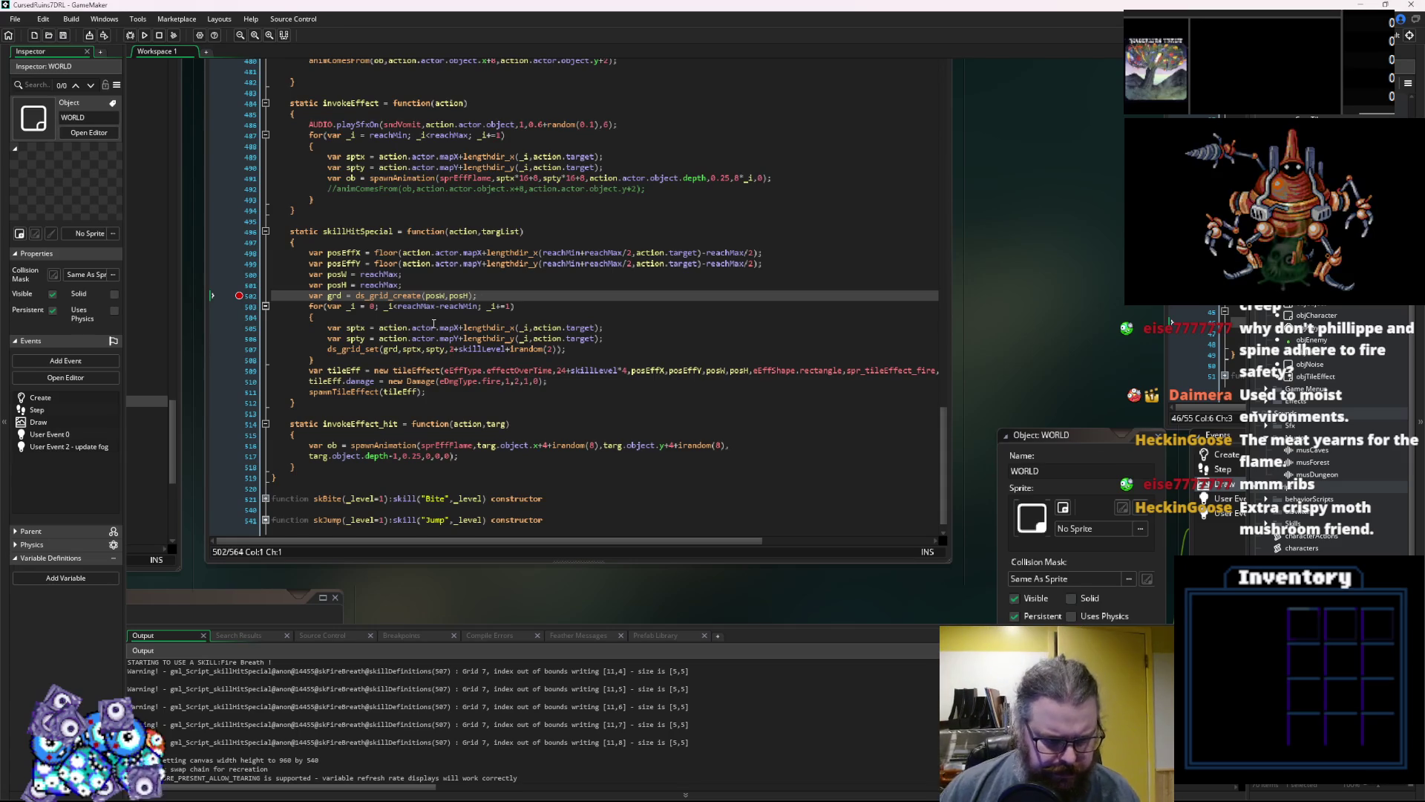
left_click(366, 327)
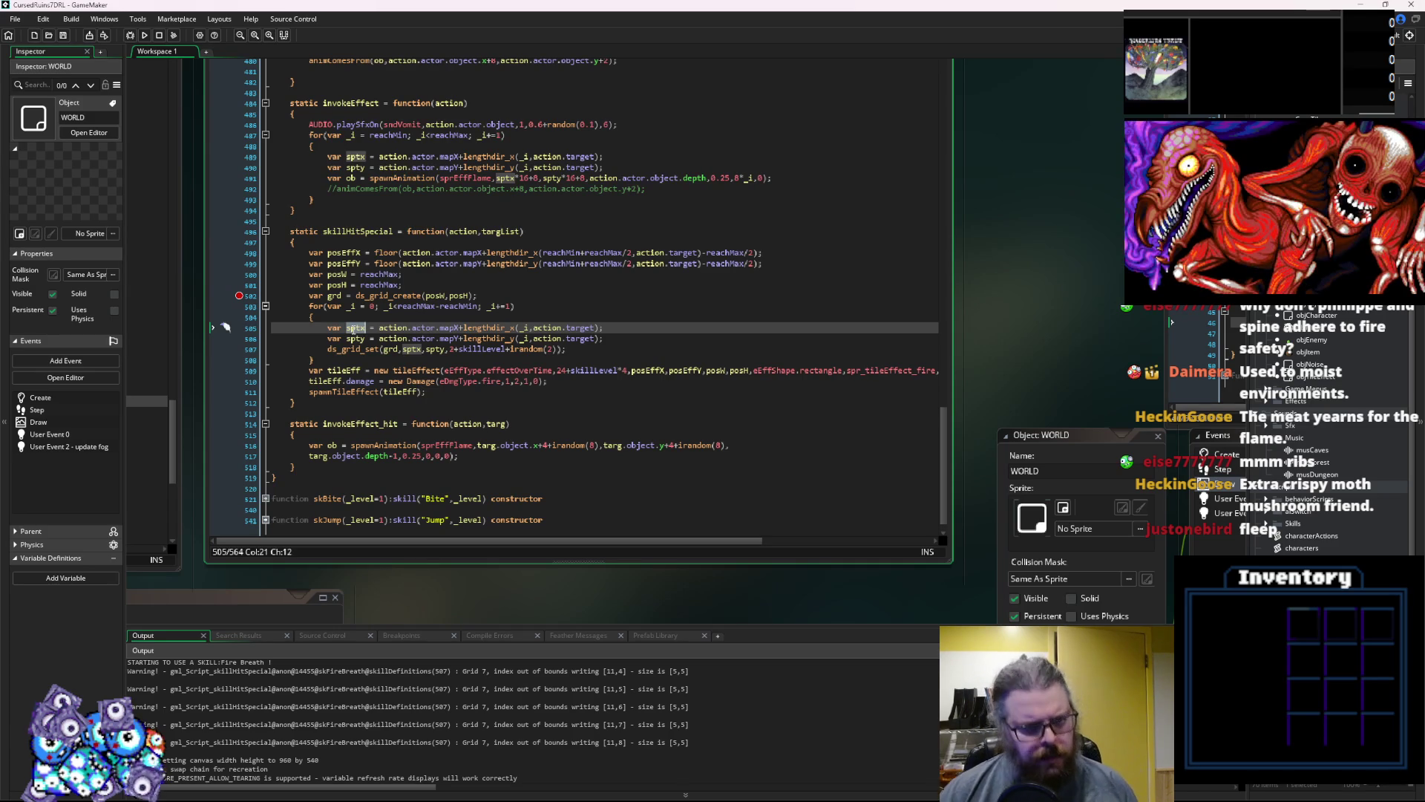
left_click(431, 352)
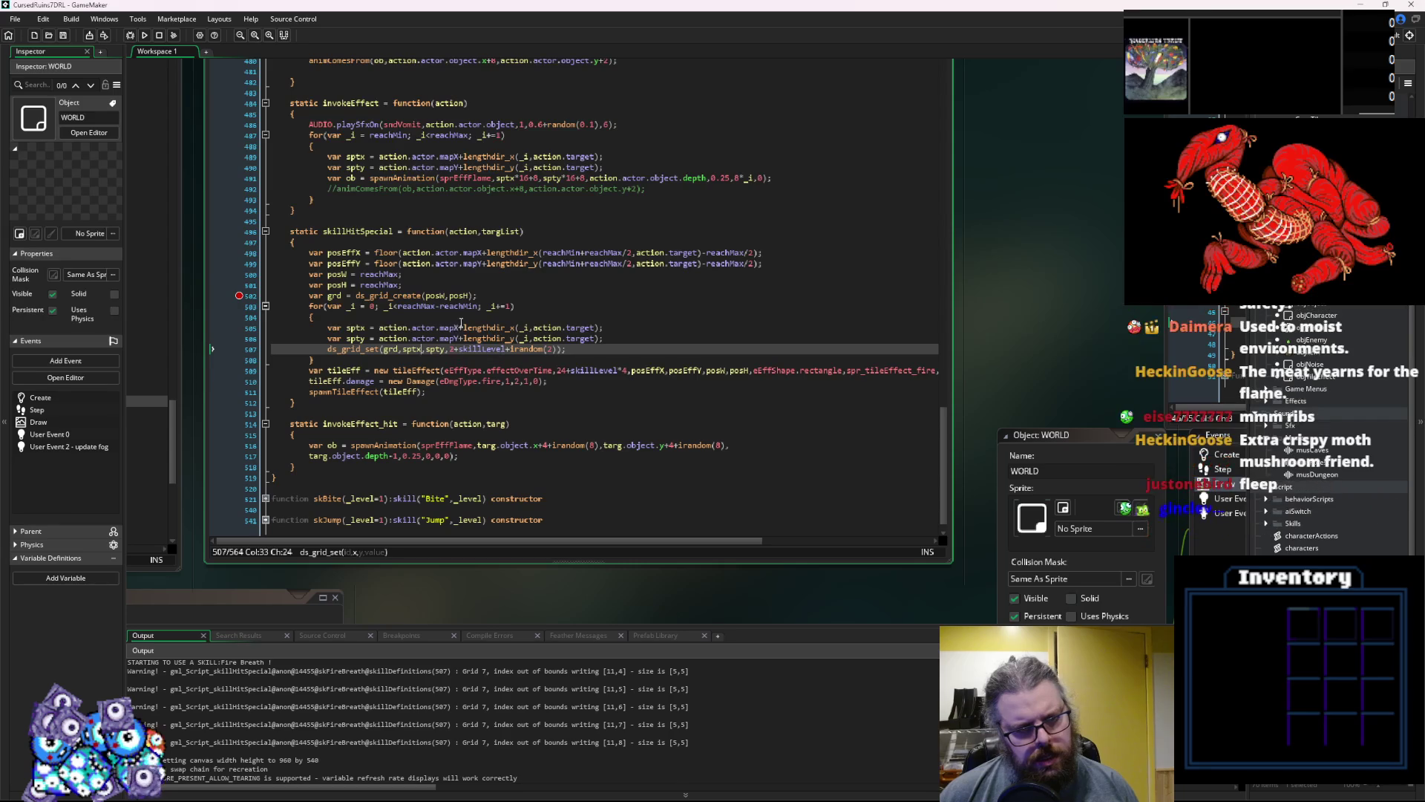
left_click_drag(461, 327, 381, 332)
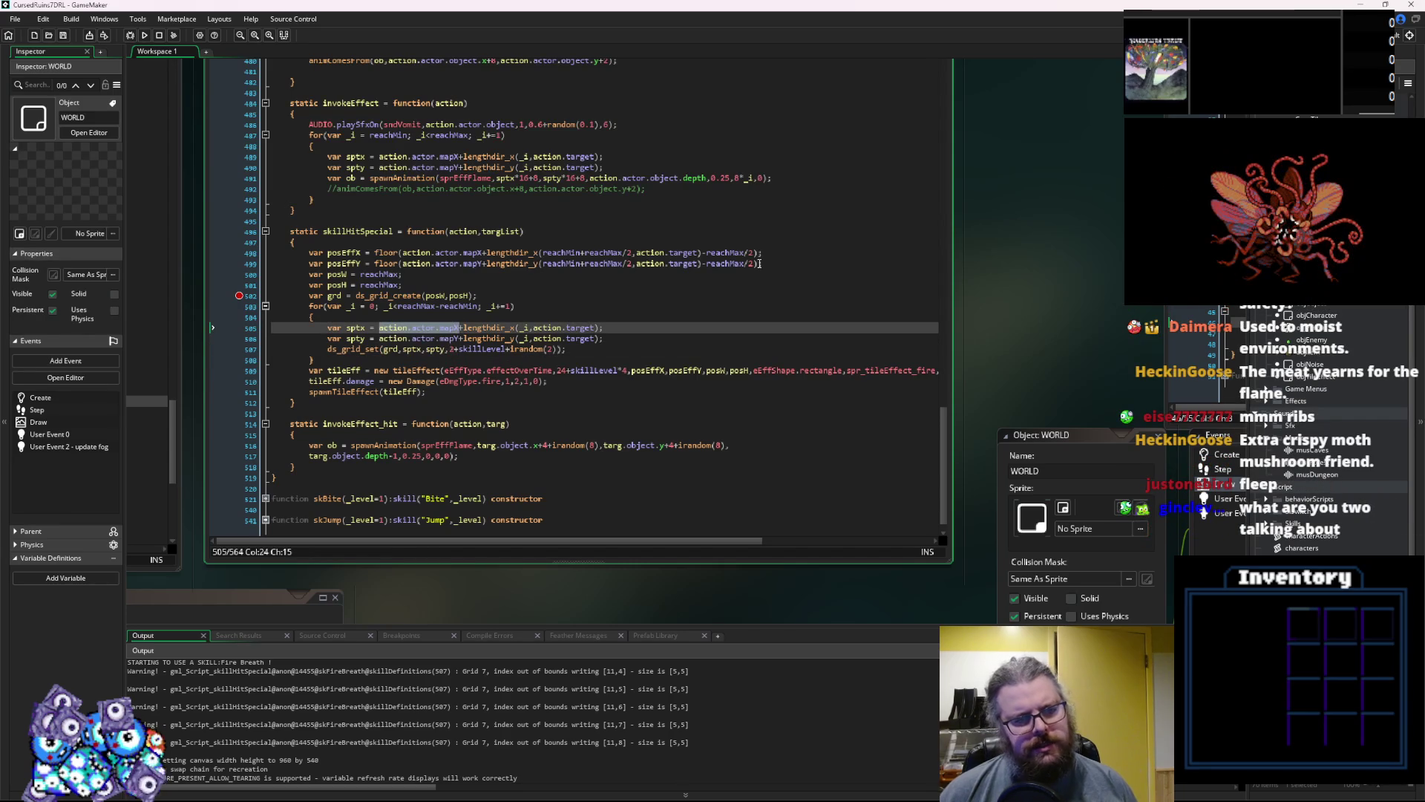
Remove action.actor.mapX and action.actor.mapY from the sptx and spty formulas
key("BackSpace")
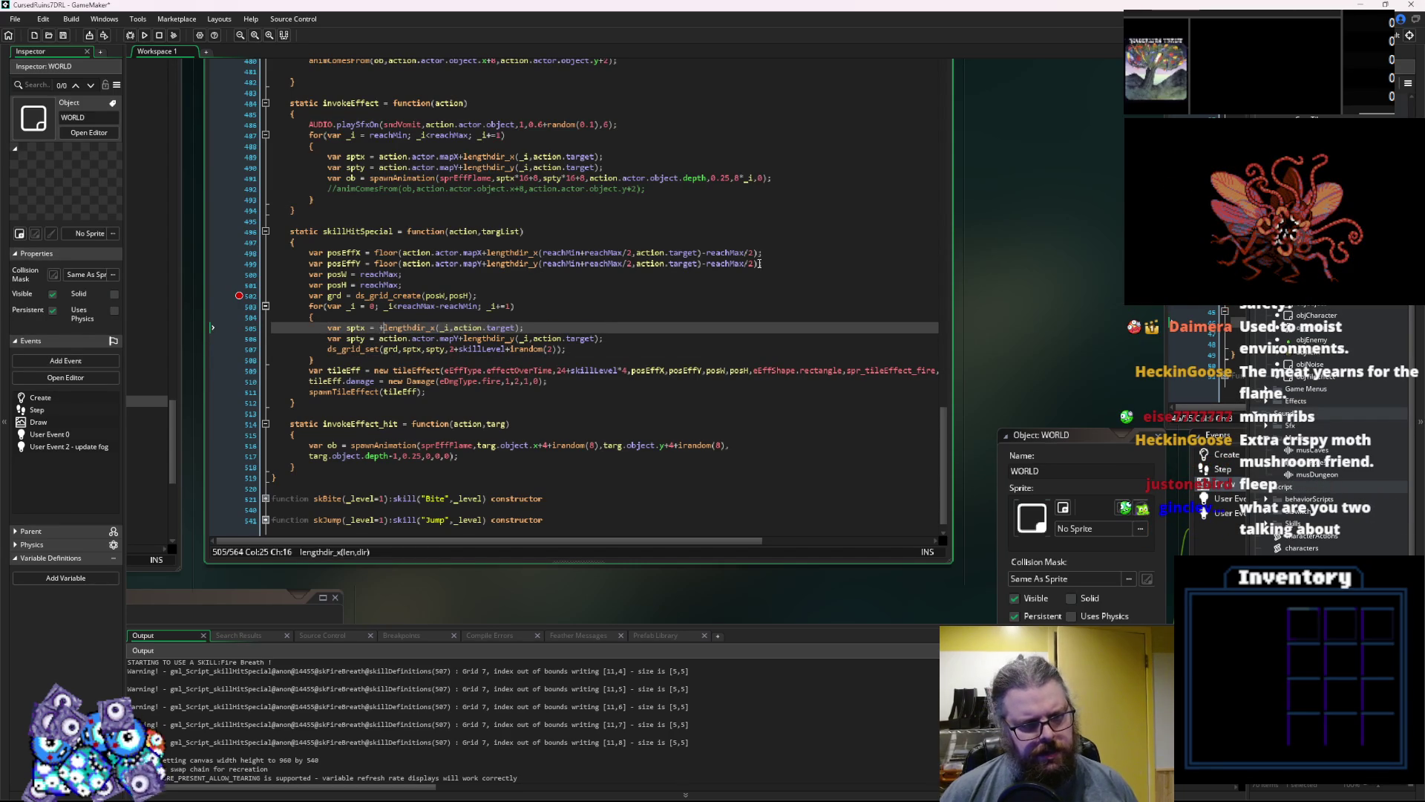
key("Down")
key("ctrl+Right")
key("ctrl+Right")
key("ctrl+Right")
key("Delete")
key("Delete")
key("Delete")
key("ctrl+shift+Left")
key("ctrl+shift+Left")
key("ctrl+shift+Left")
key("BackSpace")
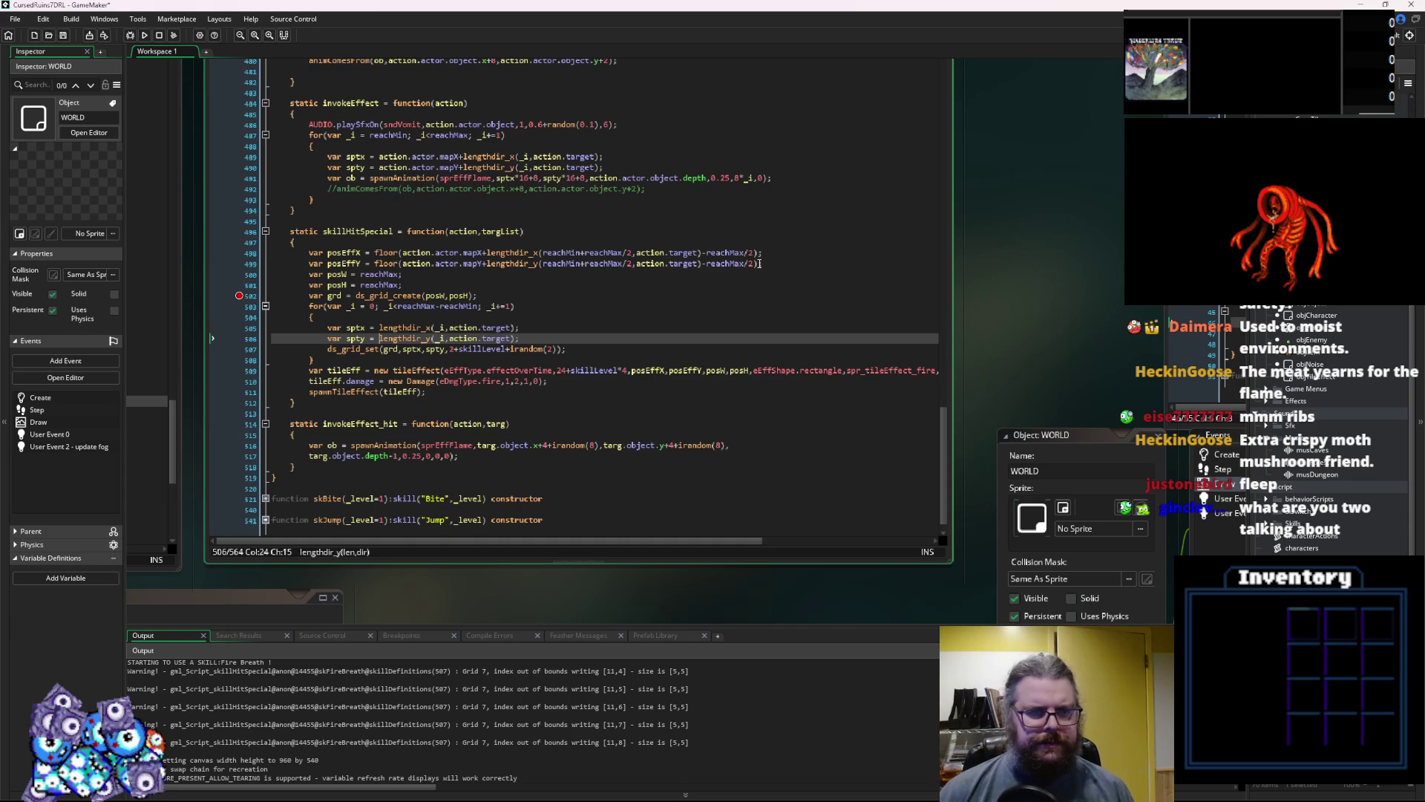
Prefix both sptx and spty with 'reachMax/2 +'
double_click(379, 274)
key("ctrl+c")
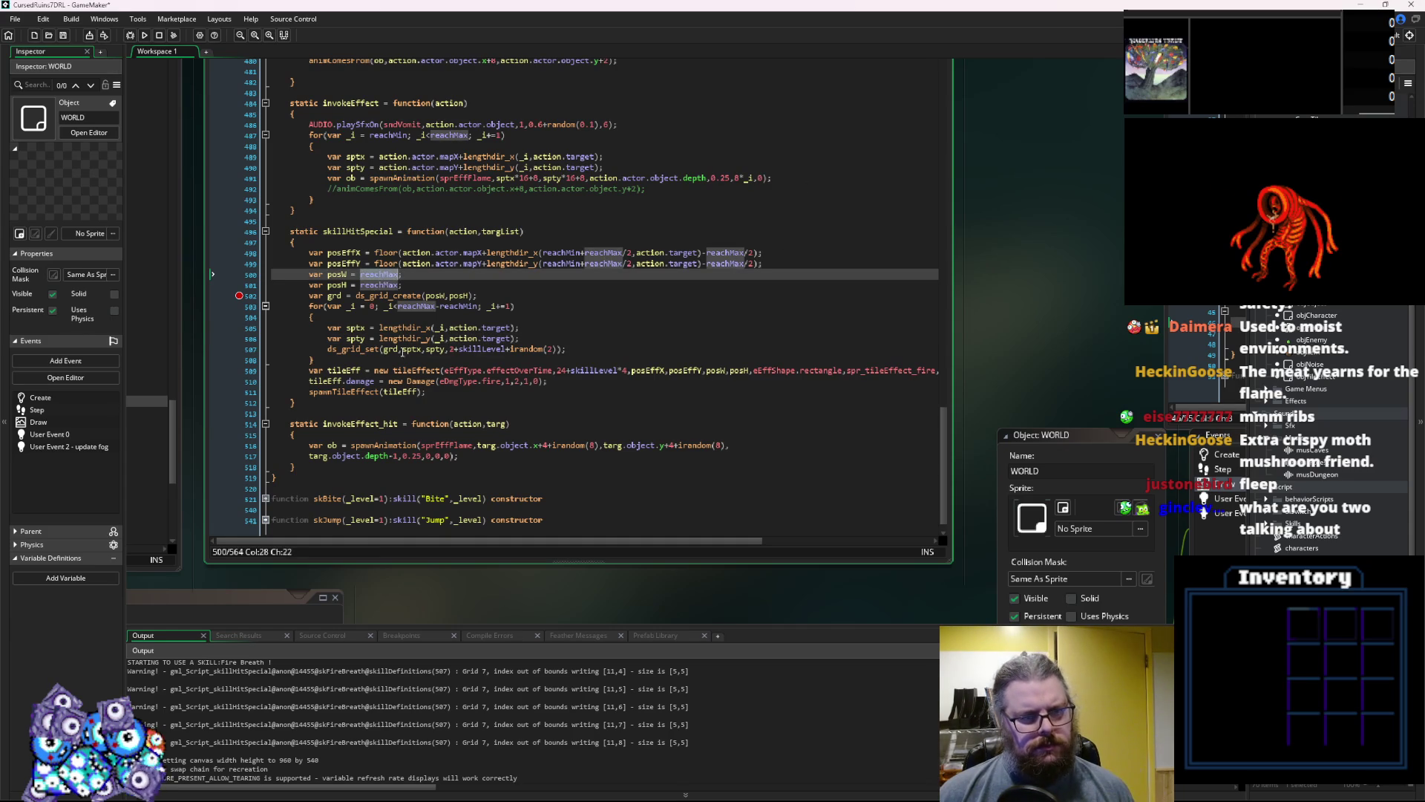
left_click(379, 327)
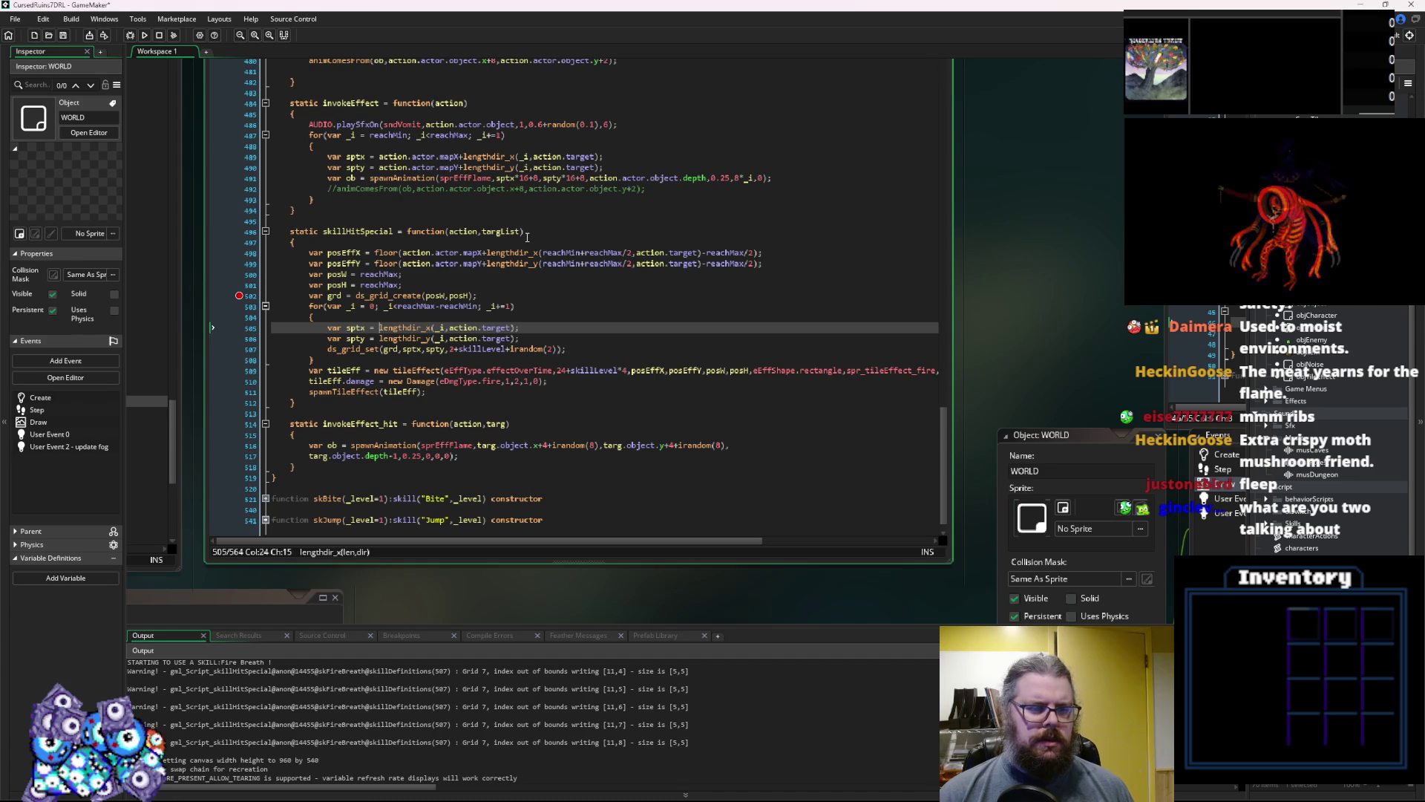
key("ctrl+v")
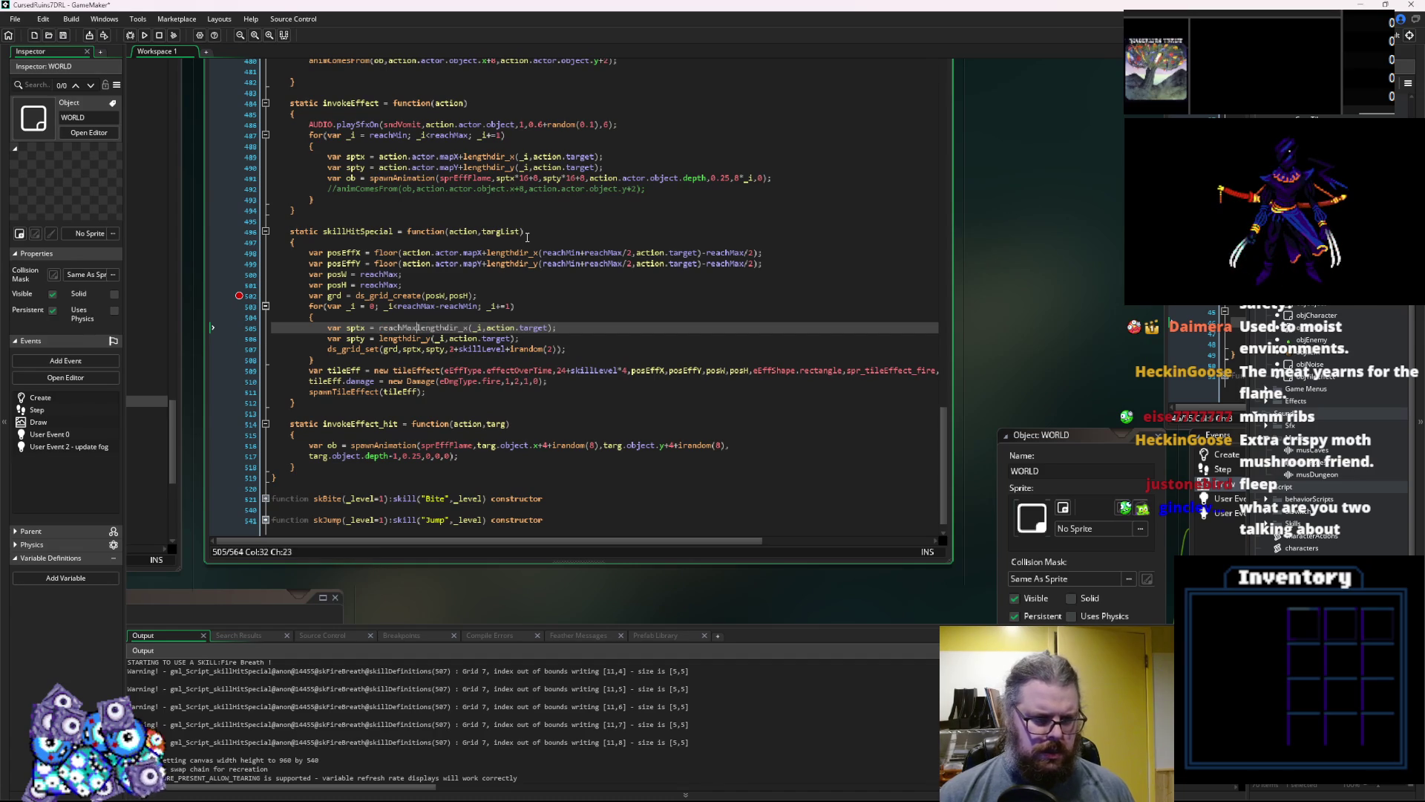
type("/2")
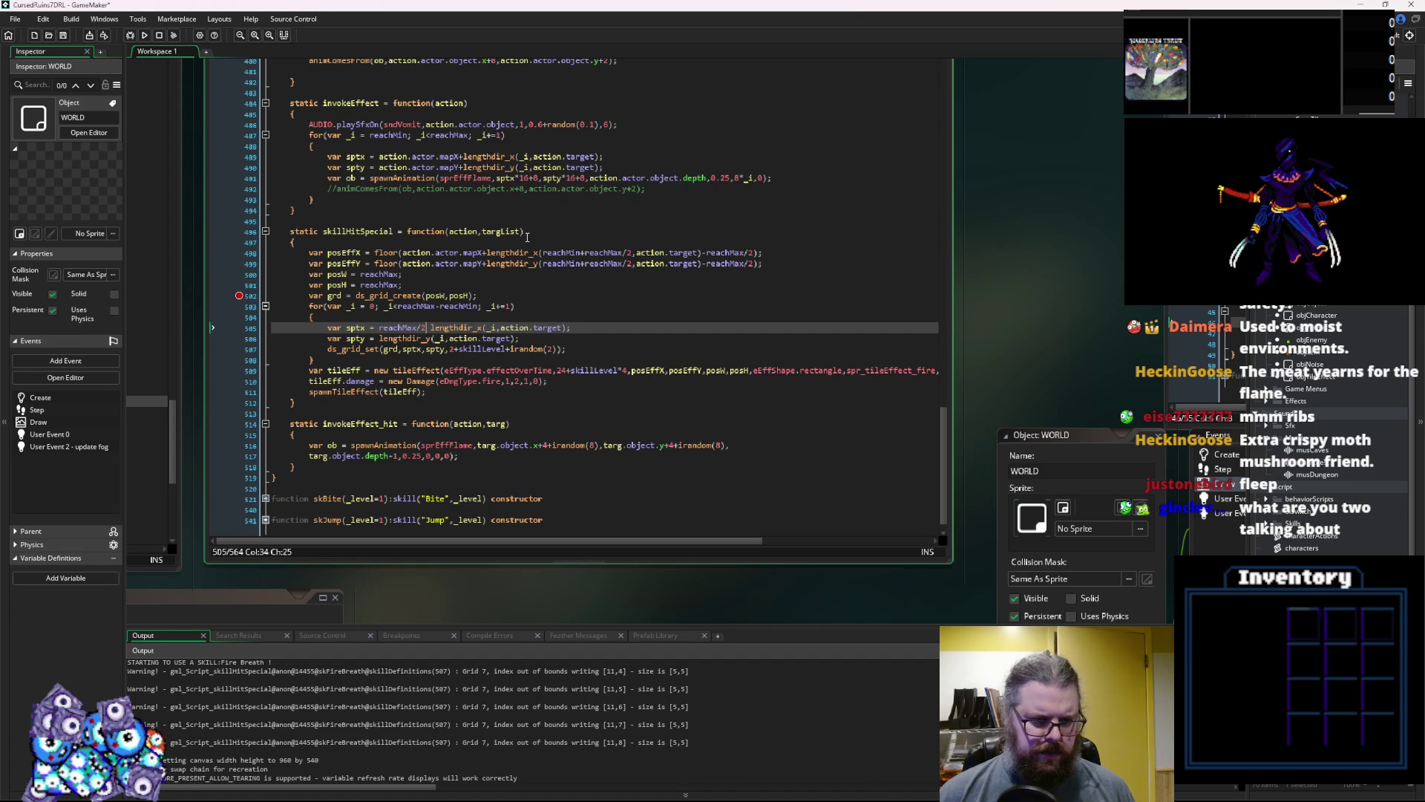
type(" +")
key("Down")
key("Left")
key("Left")
key("Left")
type("reachMax")
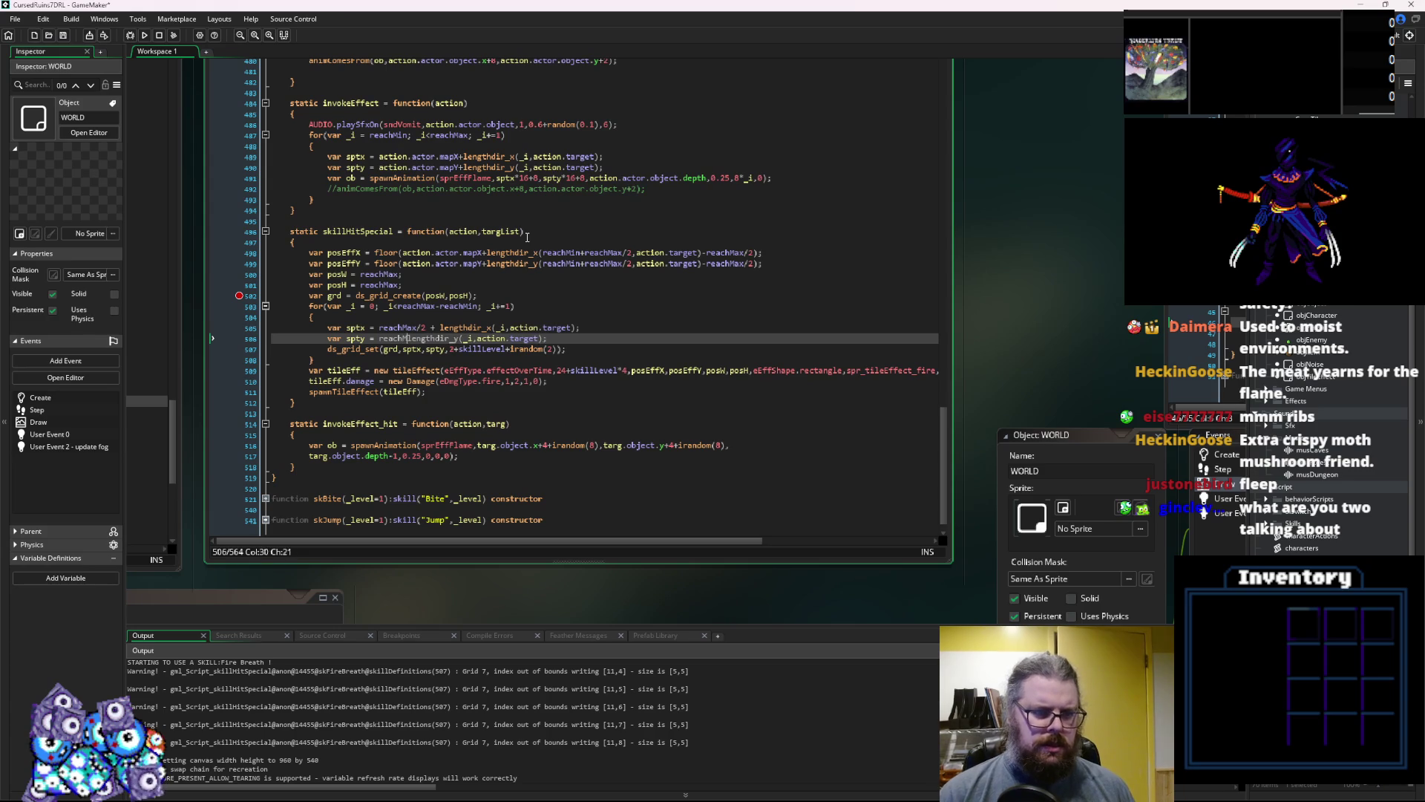
type("/2 +")
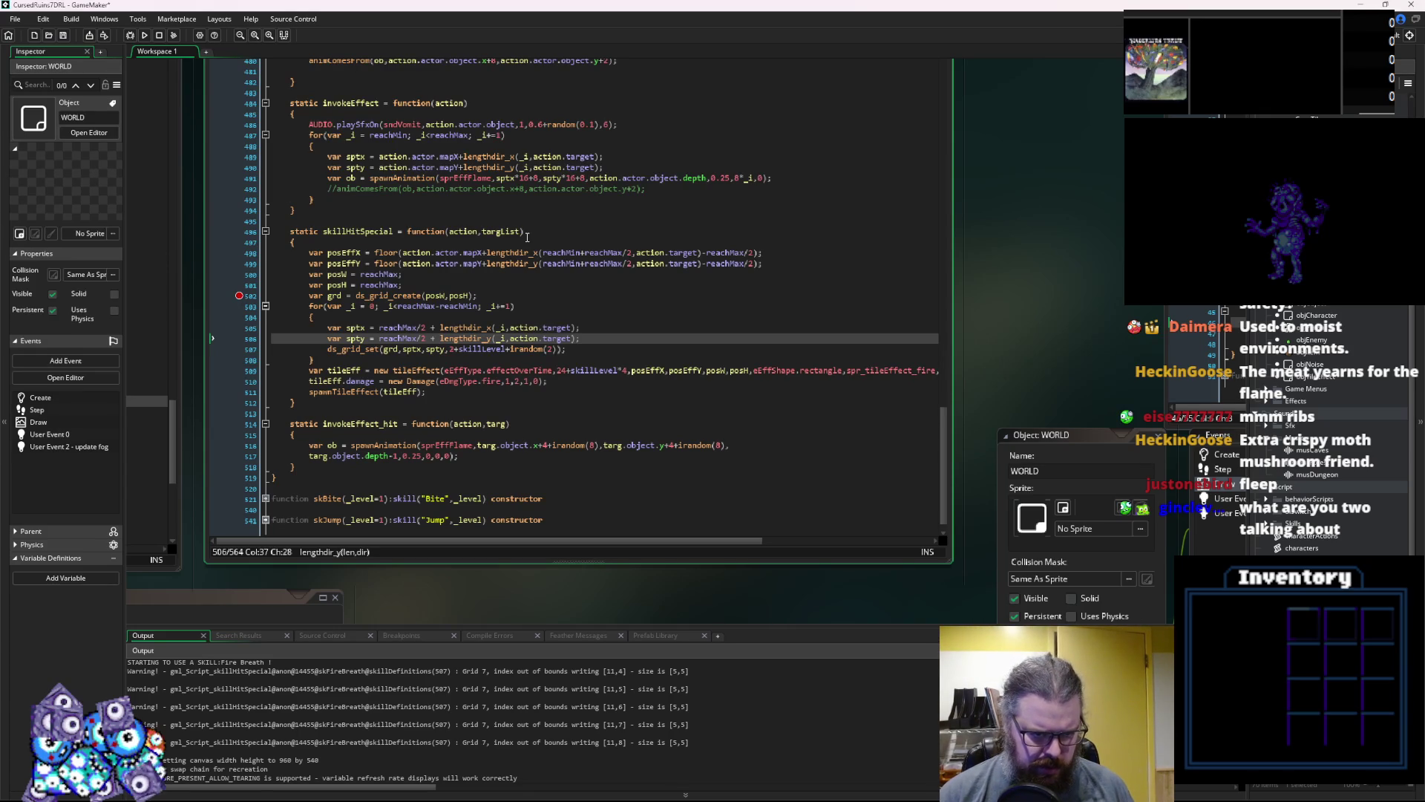
Insert a subtracted lengthdir term after reachMax/2 in both sptx and spty
key("Left")
key("Left")
type("-")
key("Up")
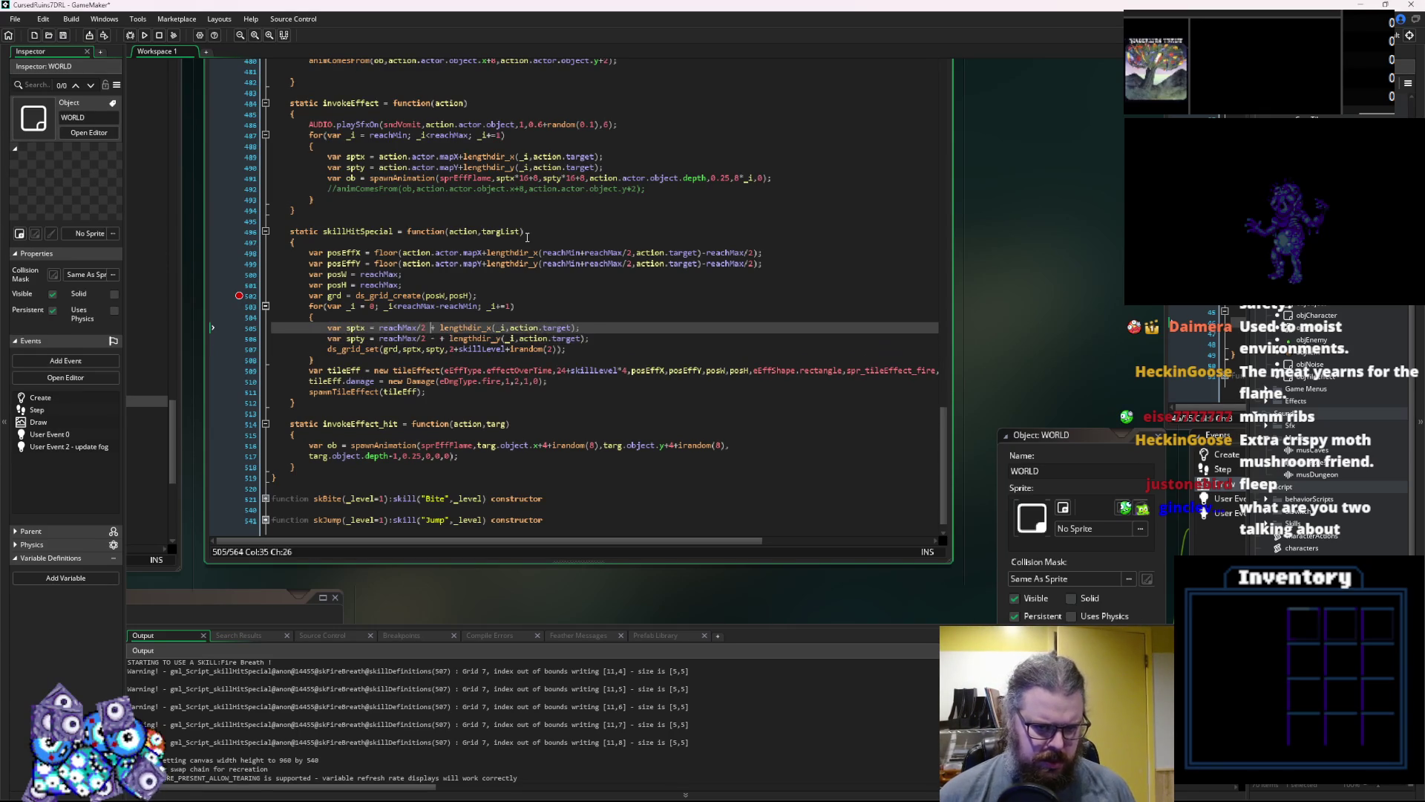
type("-")
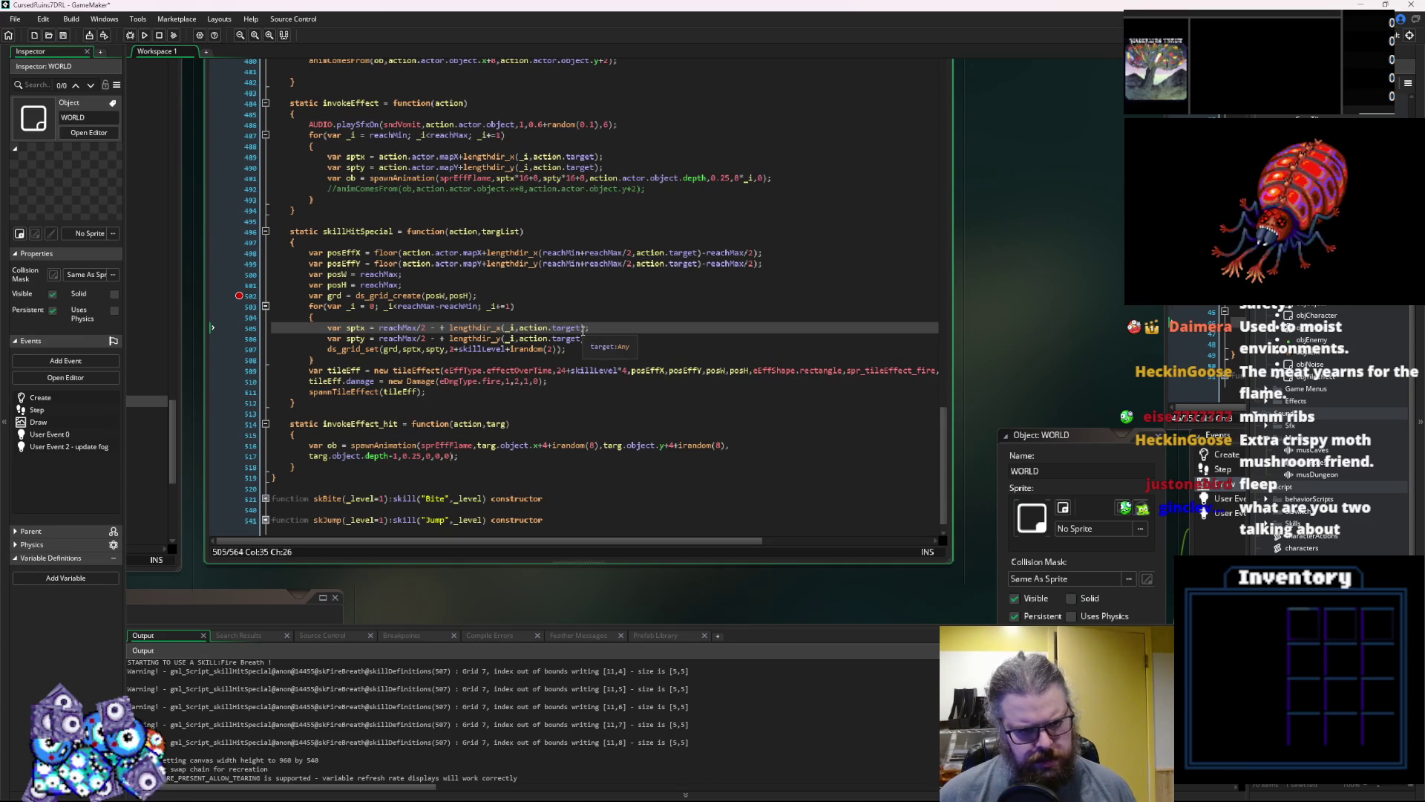
left_click_drag(586, 328, 451, 328)
key("ctrl+c")
left_click(442, 328)
key("ctrl+v")
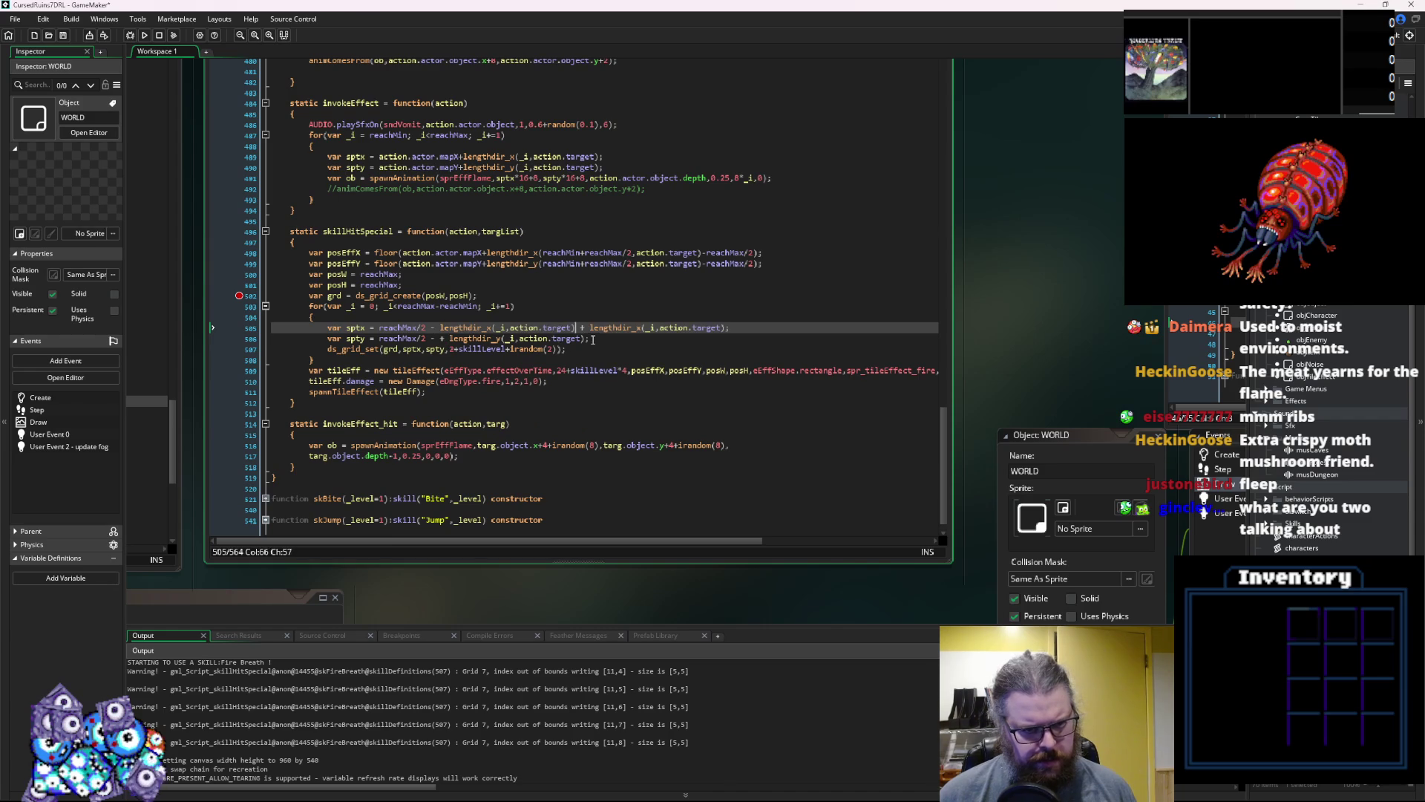
left_click(592, 340)
left_click(436, 339)
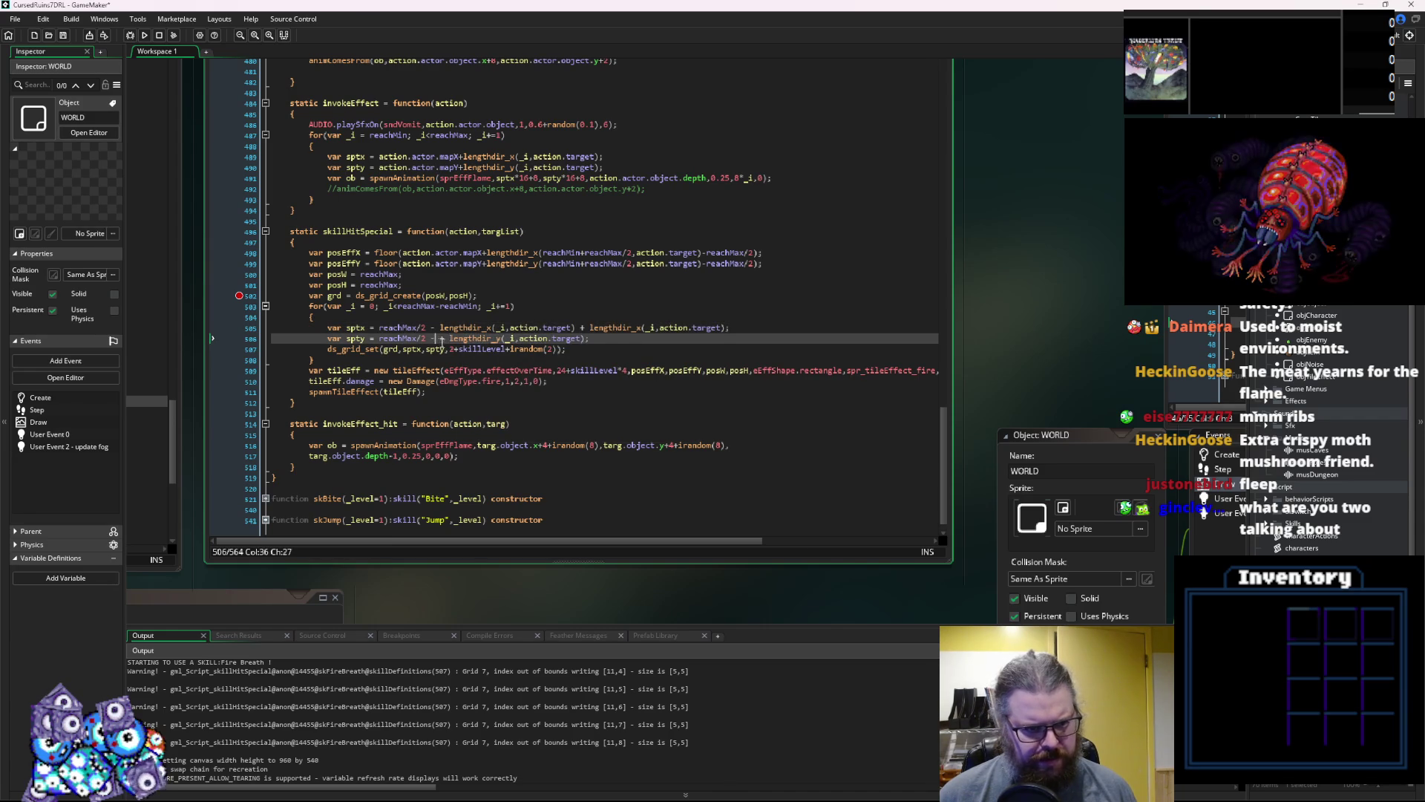
key("ctrl+v")
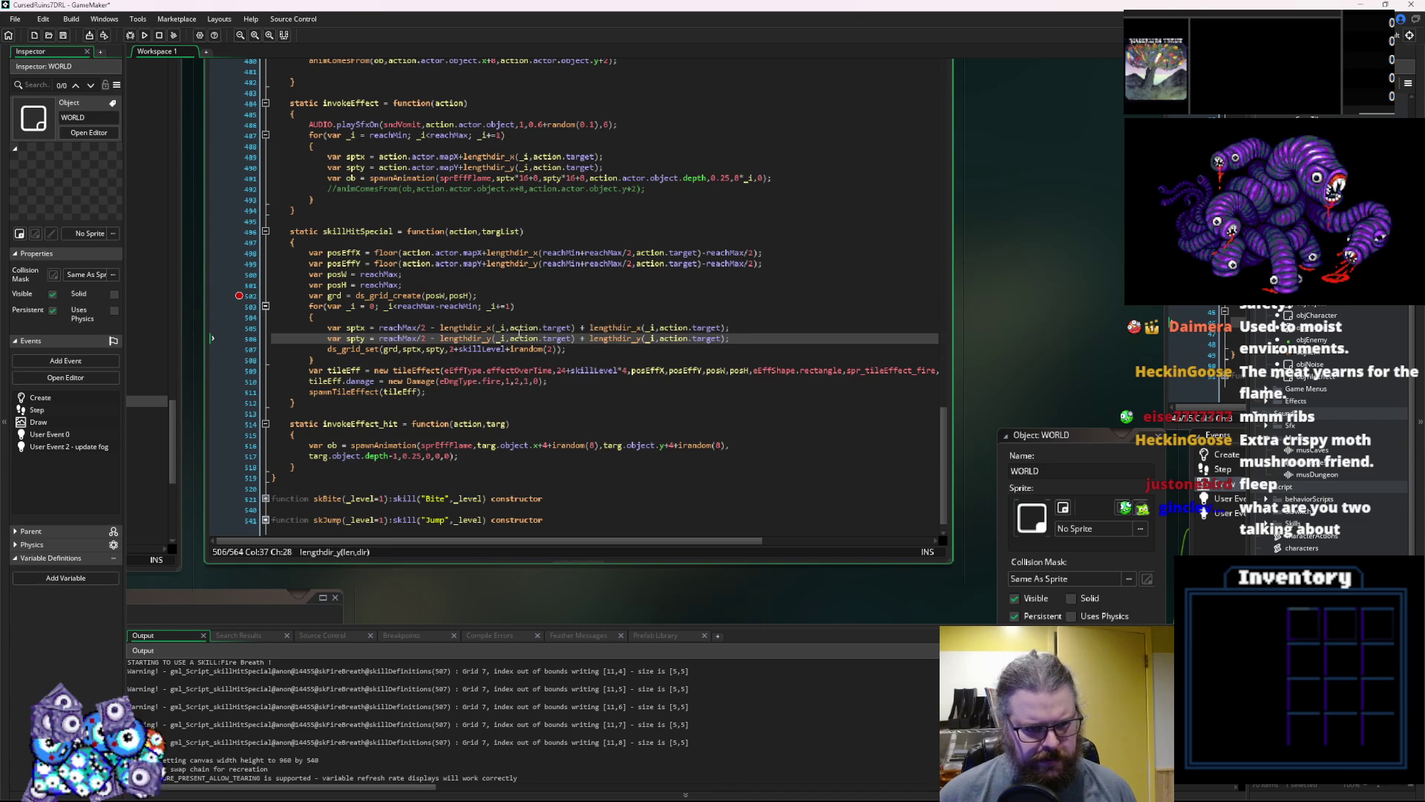
Replace _i with reachMax/2 in the first lengthdir_x and lengthdir_y calls
left_click(552, 328)
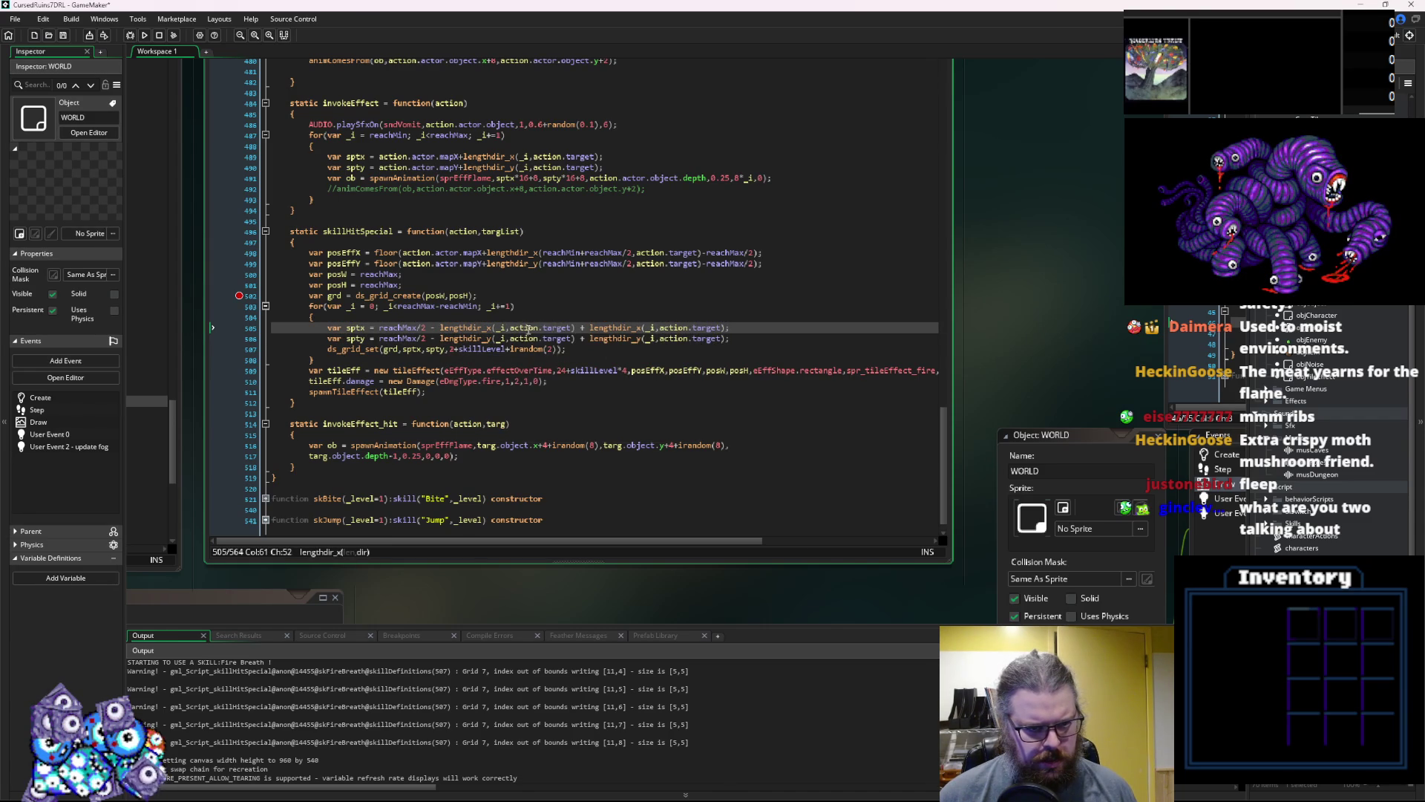
left_click(507, 327)
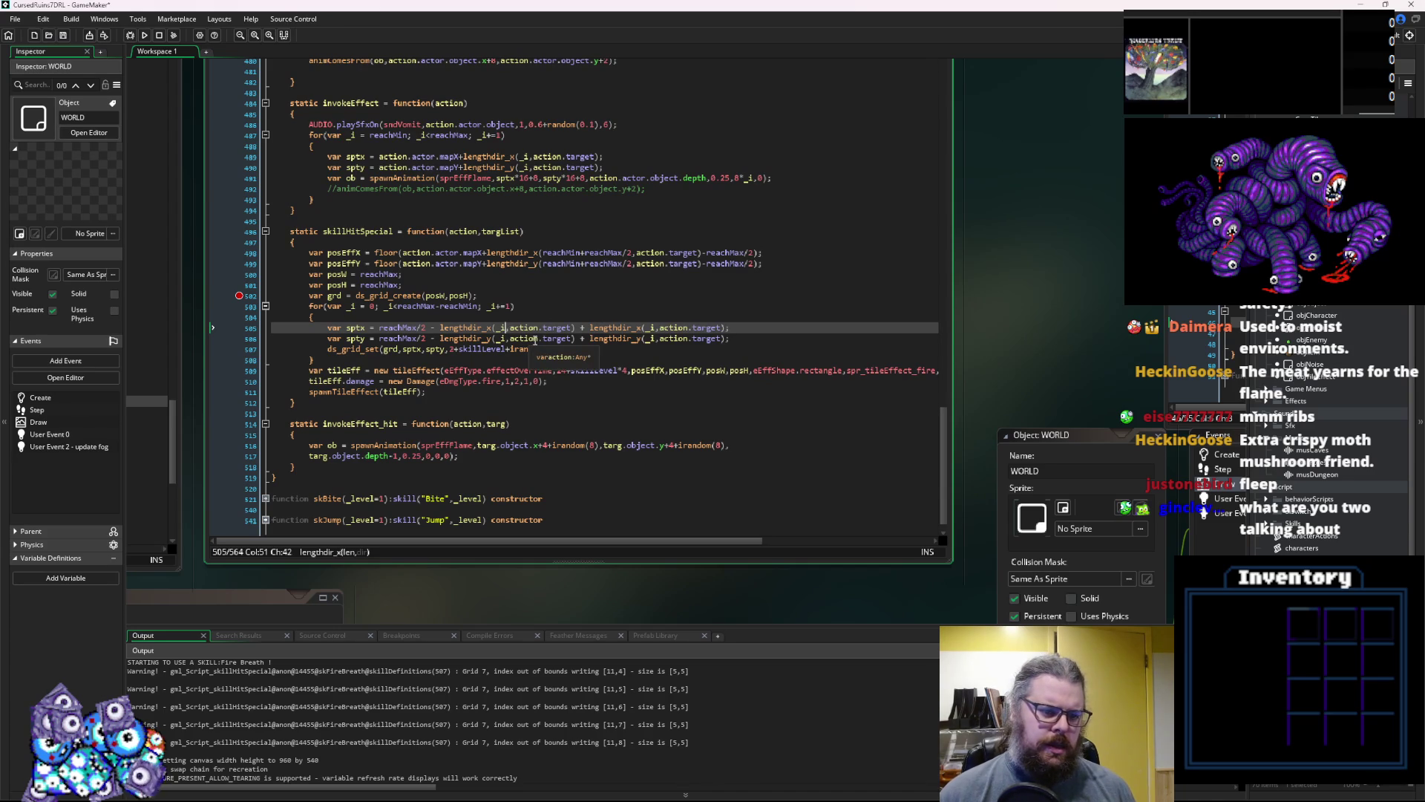
double_click(379, 274)
double_click(506, 327)
key("ctrl+v")
type("/2")
key("Down")
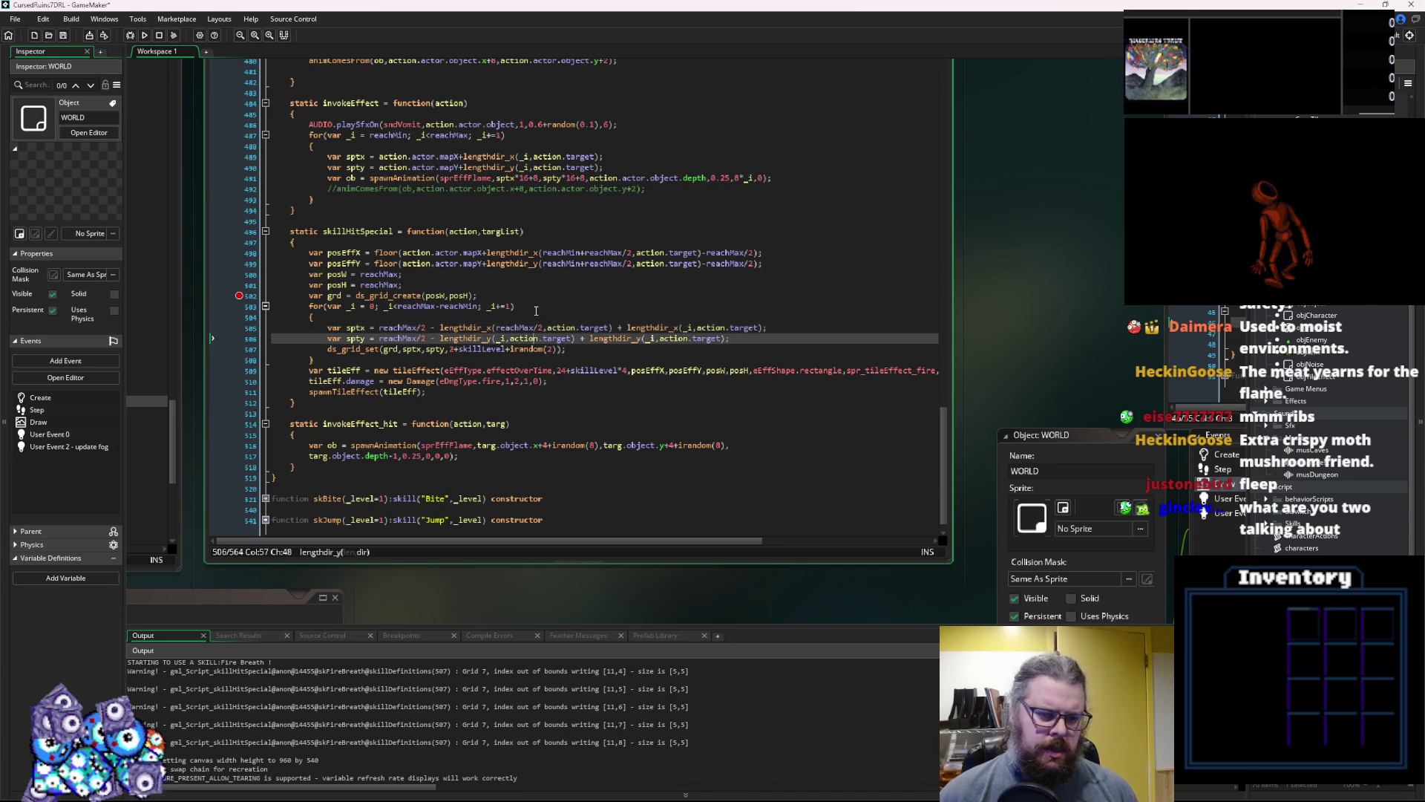
key("ctrl+Left")
key("ctrl+Left")
key("ctrl+shift+Right")
key("ctrl+v")
type("/2")
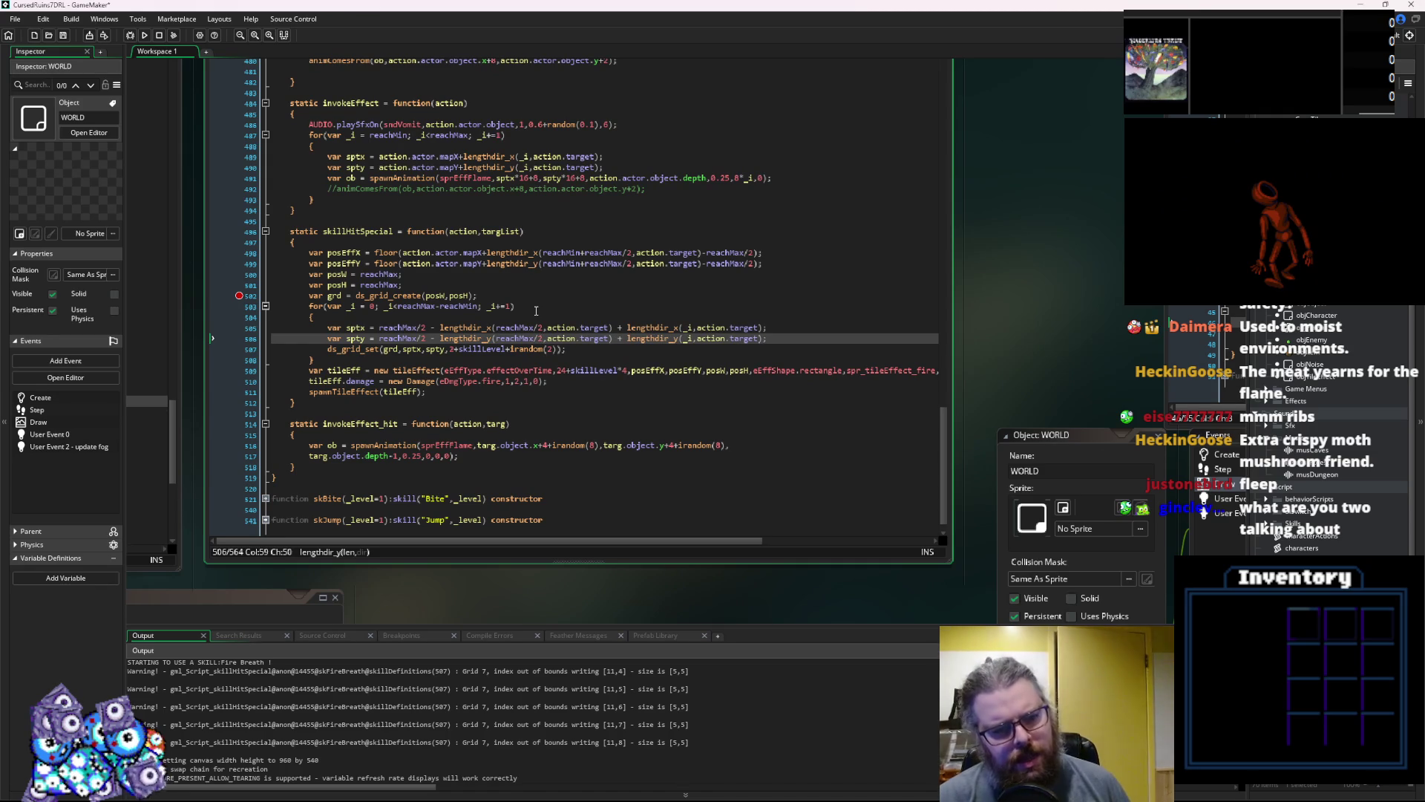
Review the edited sptx formula and the ds_grid_set line below it
scroll(511, 317, "up", 2)
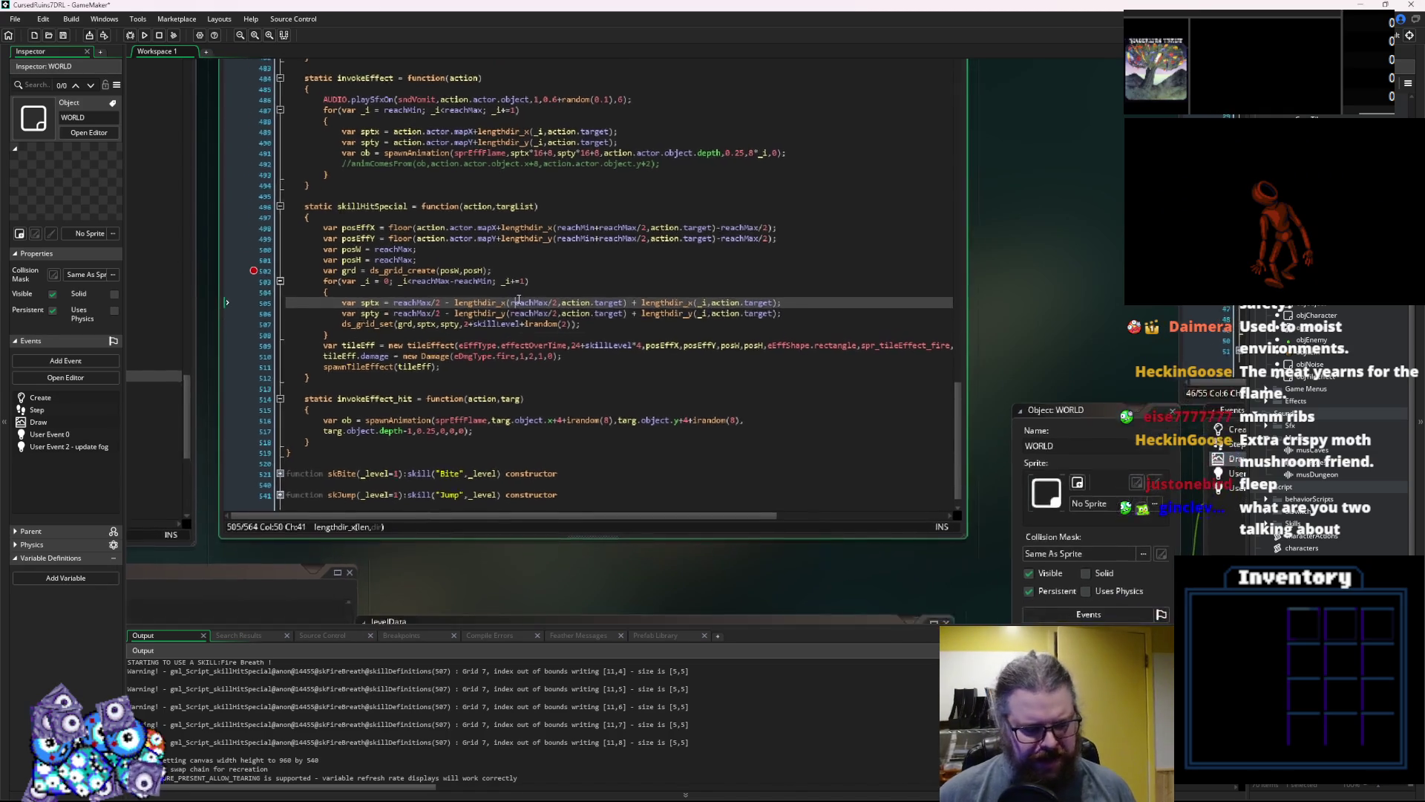
left_click(515, 303)
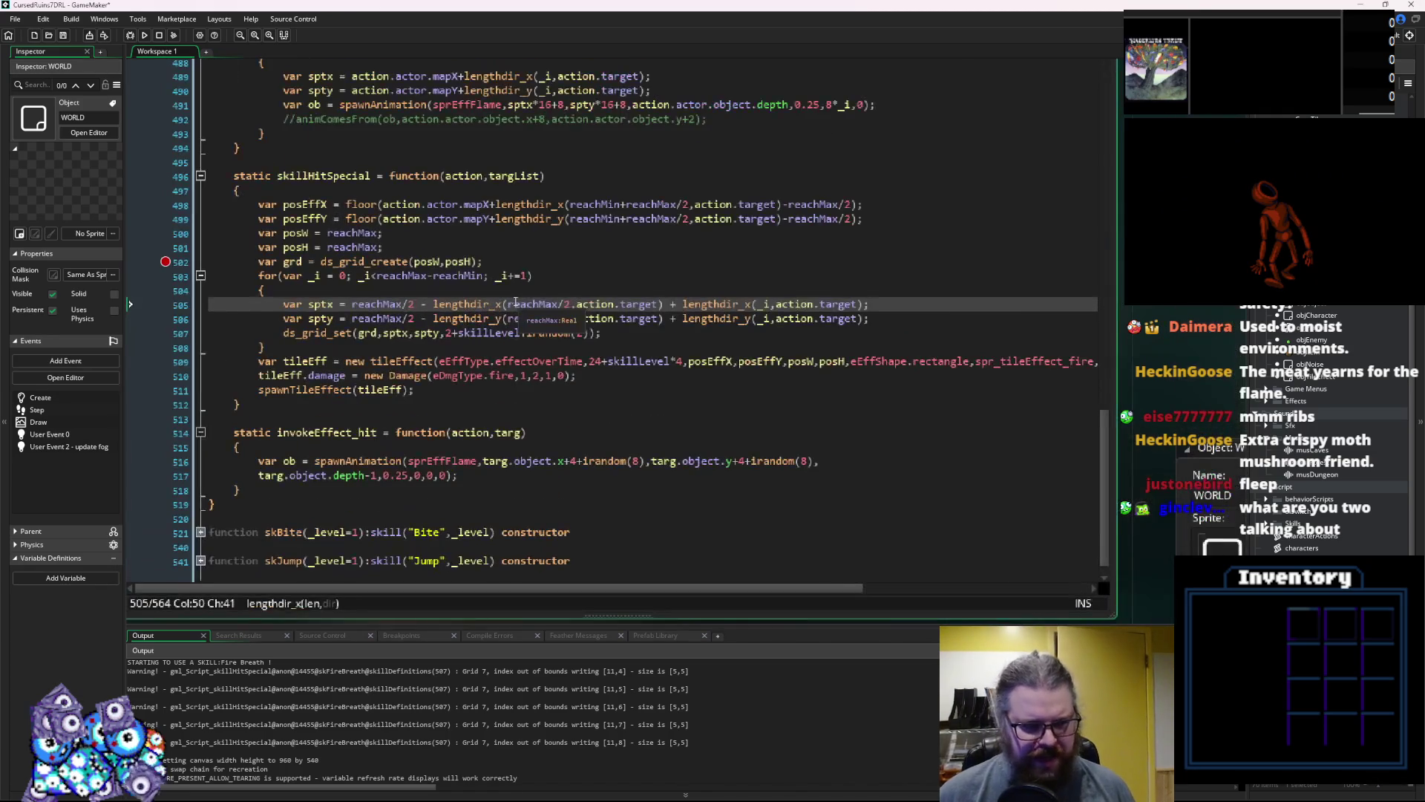
left_click(616, 332)
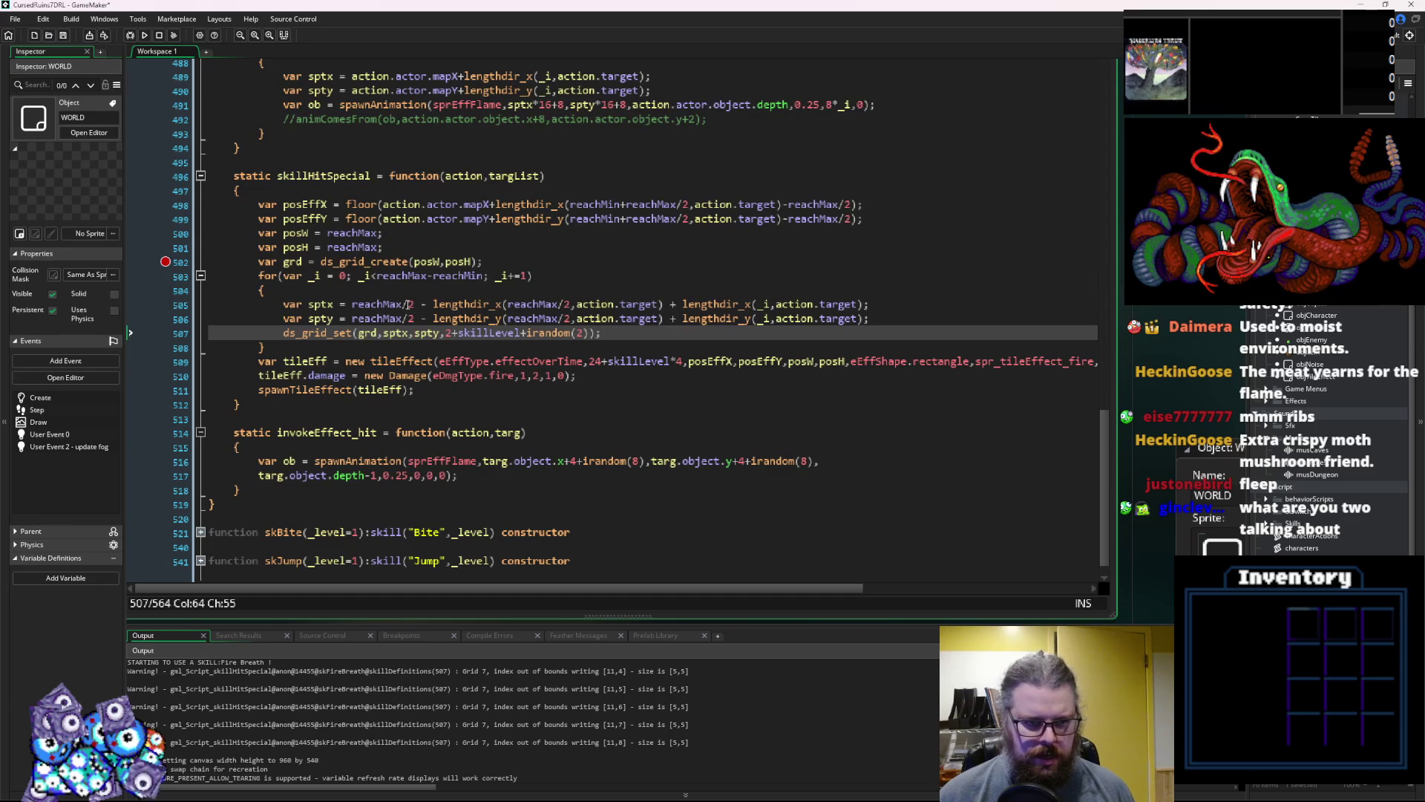
left_click(352, 304)
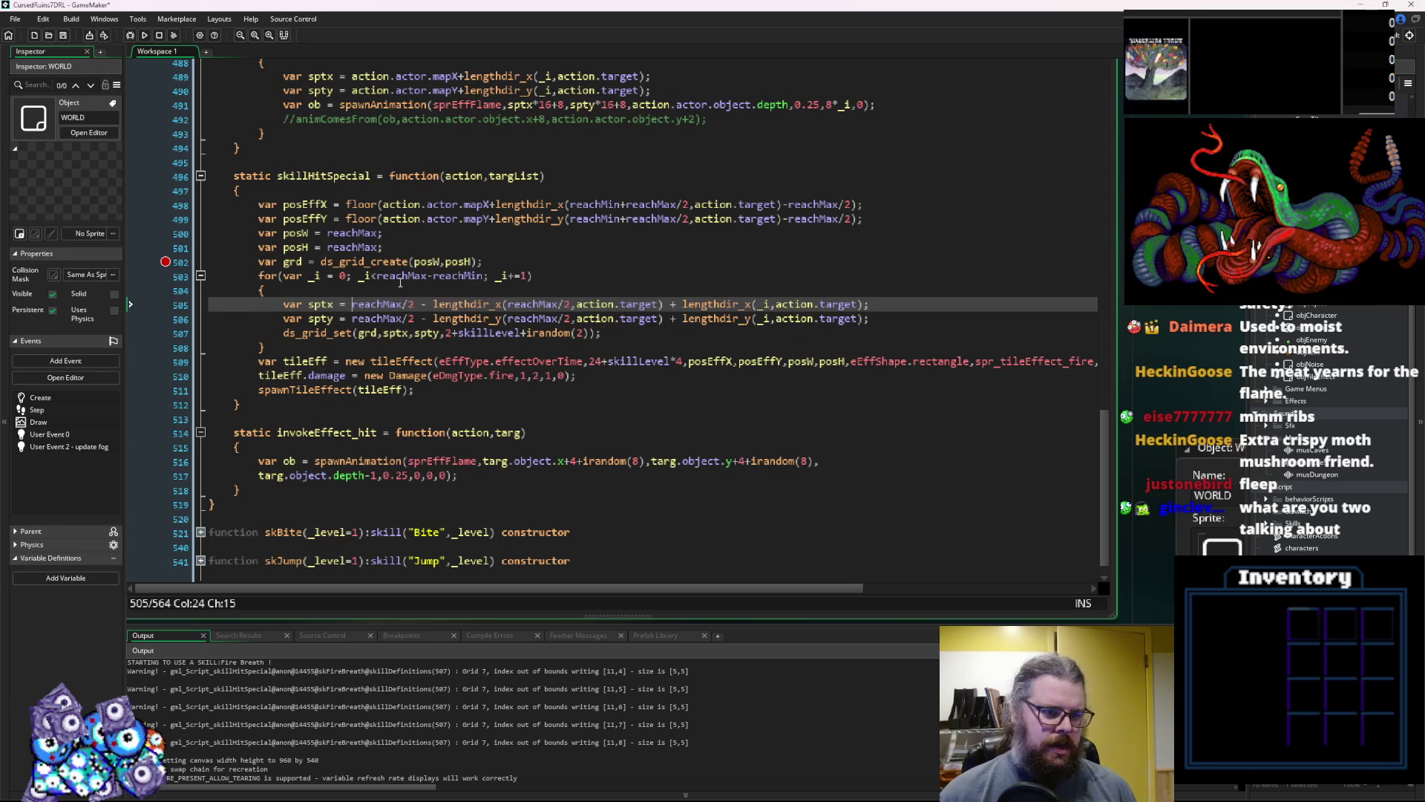
Add '0.5 +' at the start of the offset formula and compare the 0.5 + reachMax/2 parts
type("0.5 +")
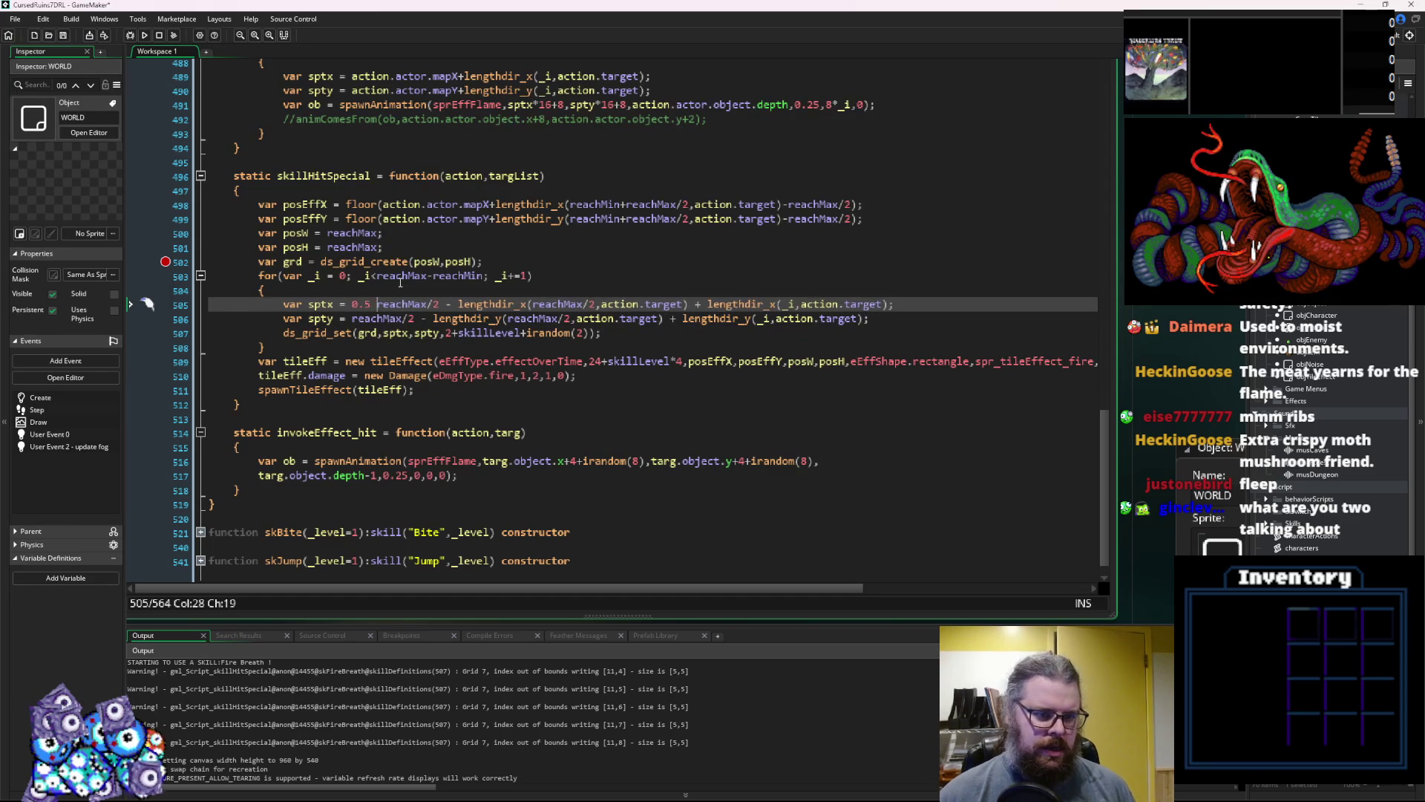
key("Down")
type("0.5 +")
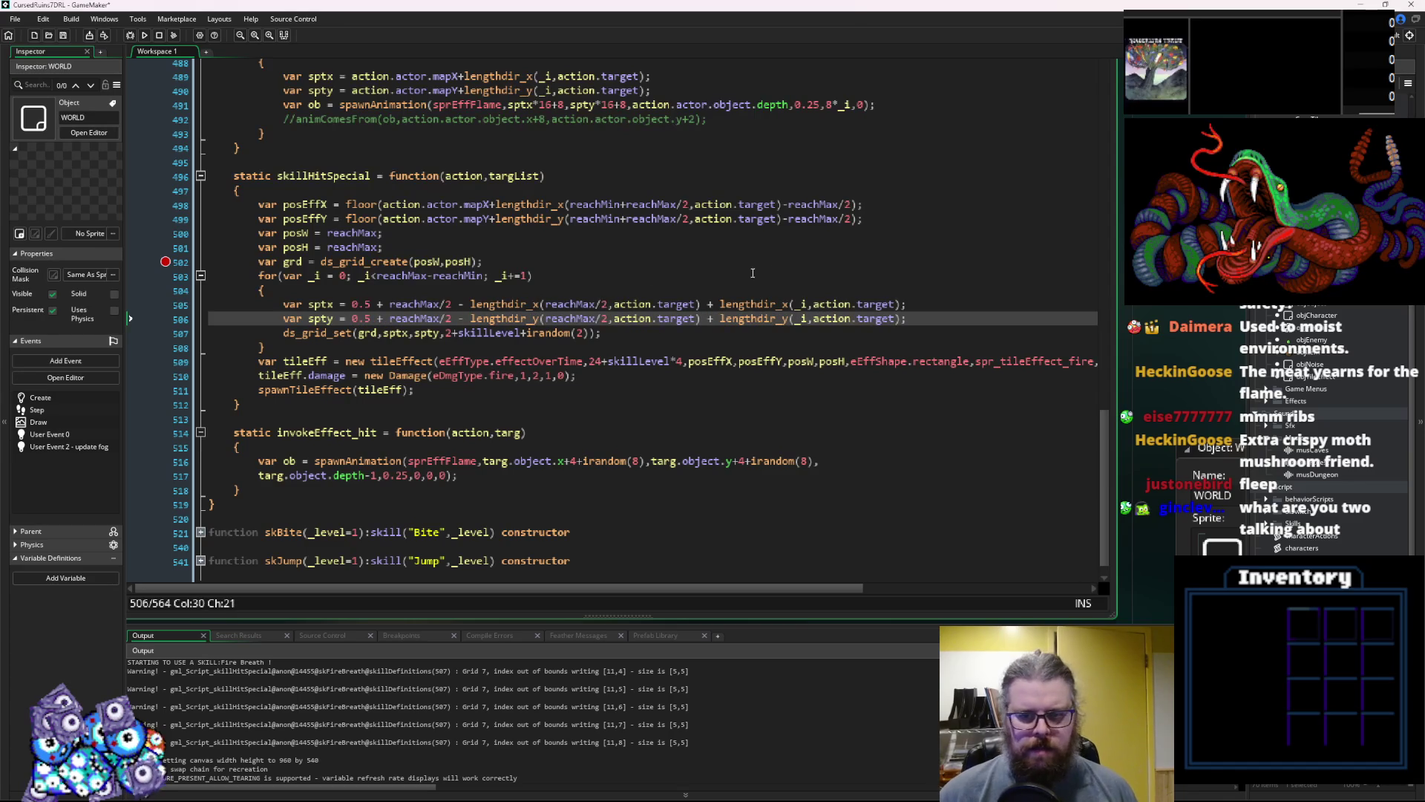
left_click(915, 320)
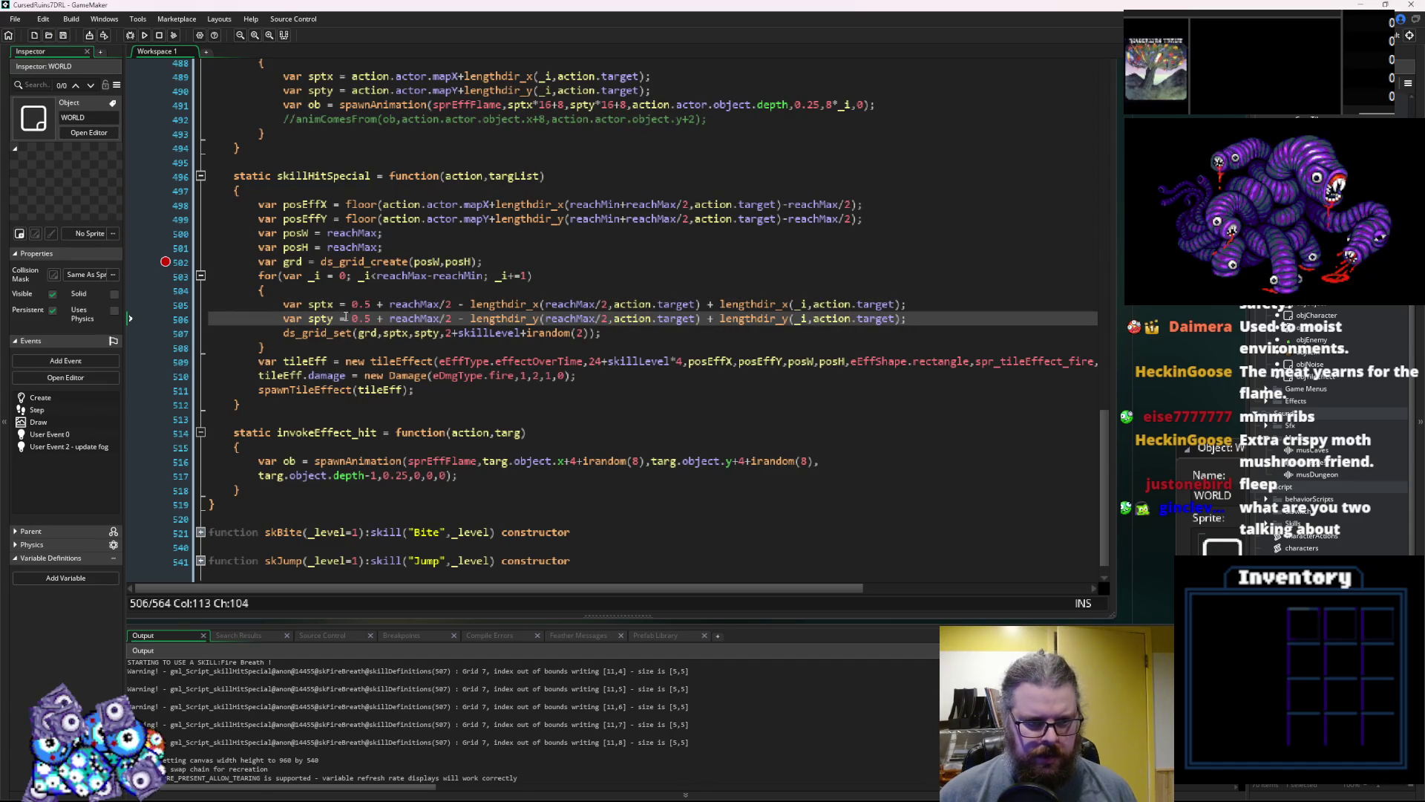
left_click_drag(460, 305, 340, 304)
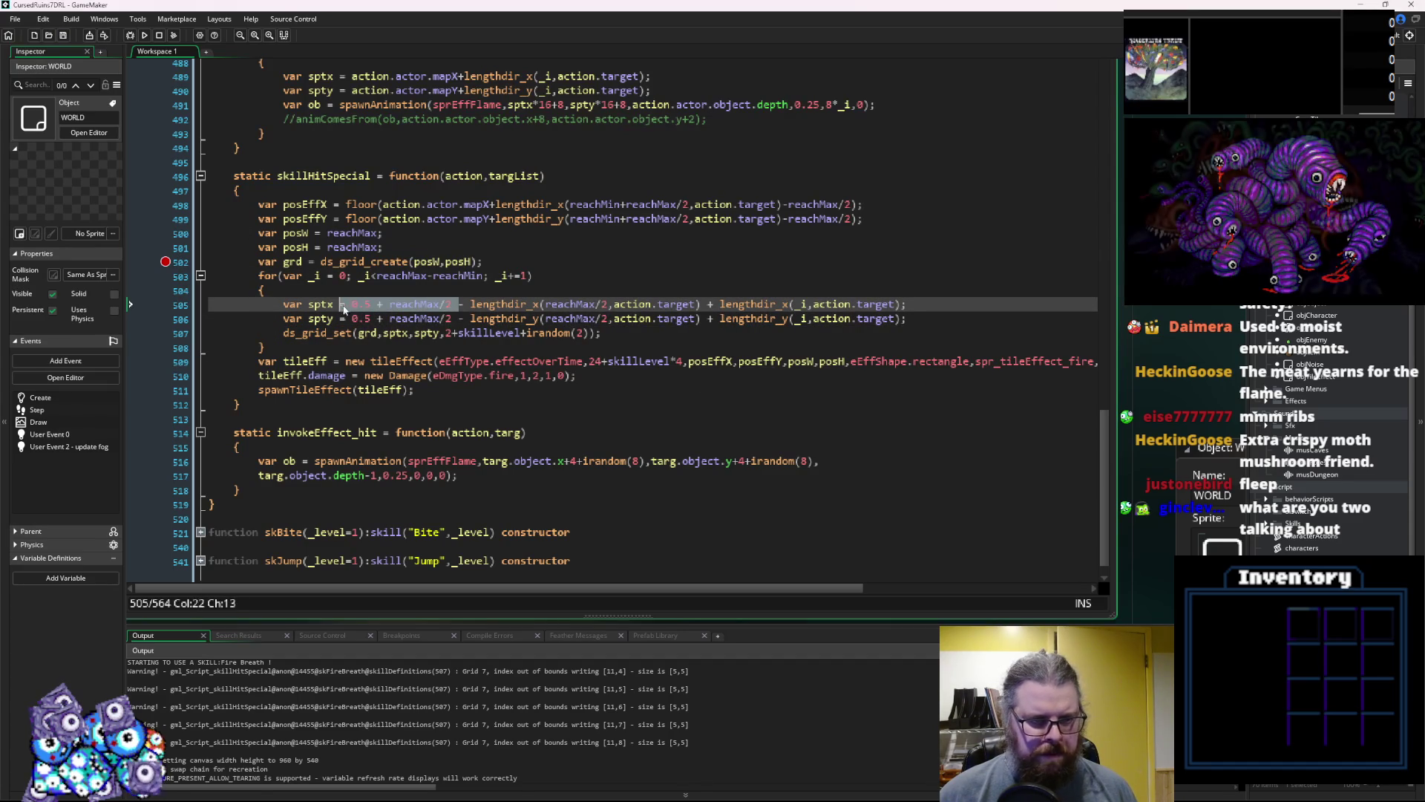
left_click_drag(459, 318, 348, 319)
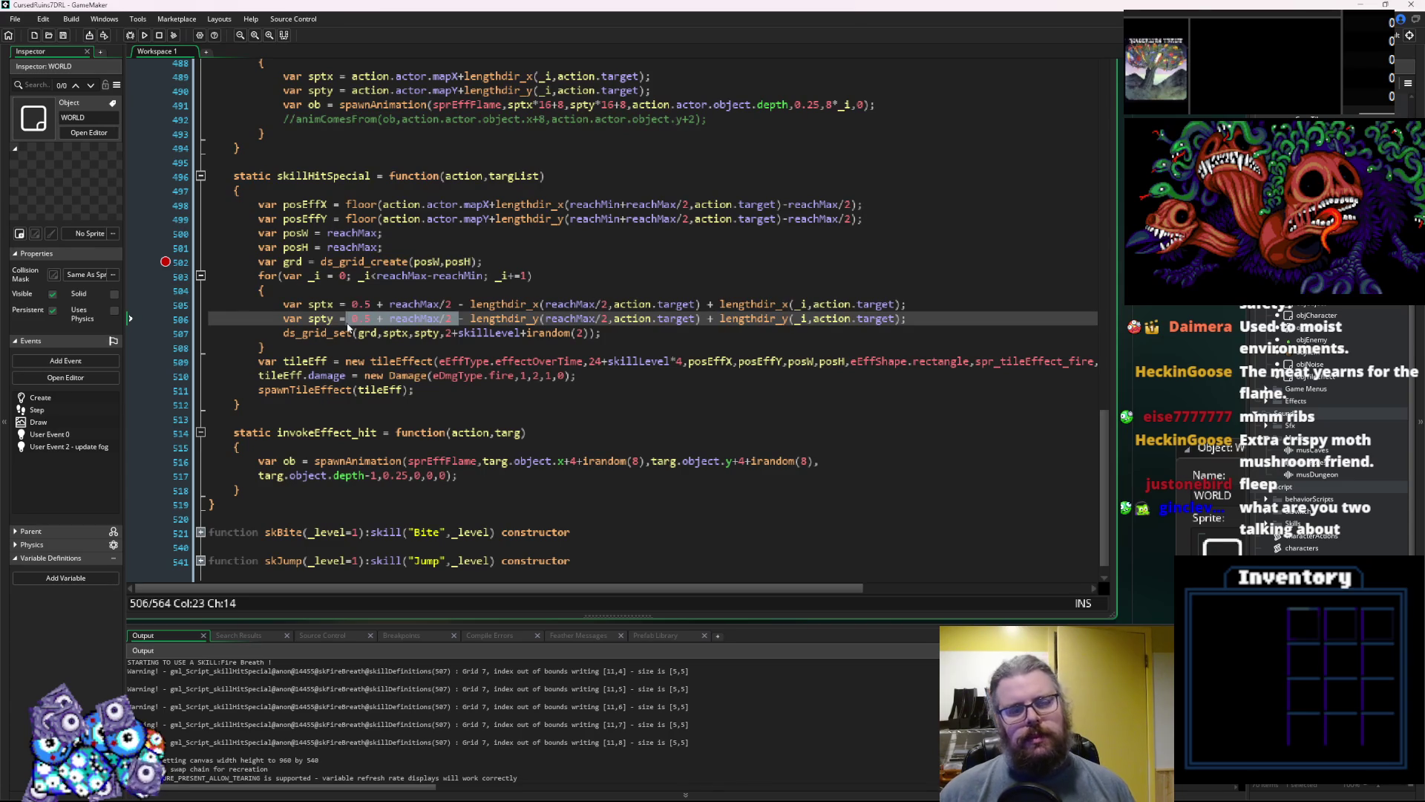
left_click(454, 319)
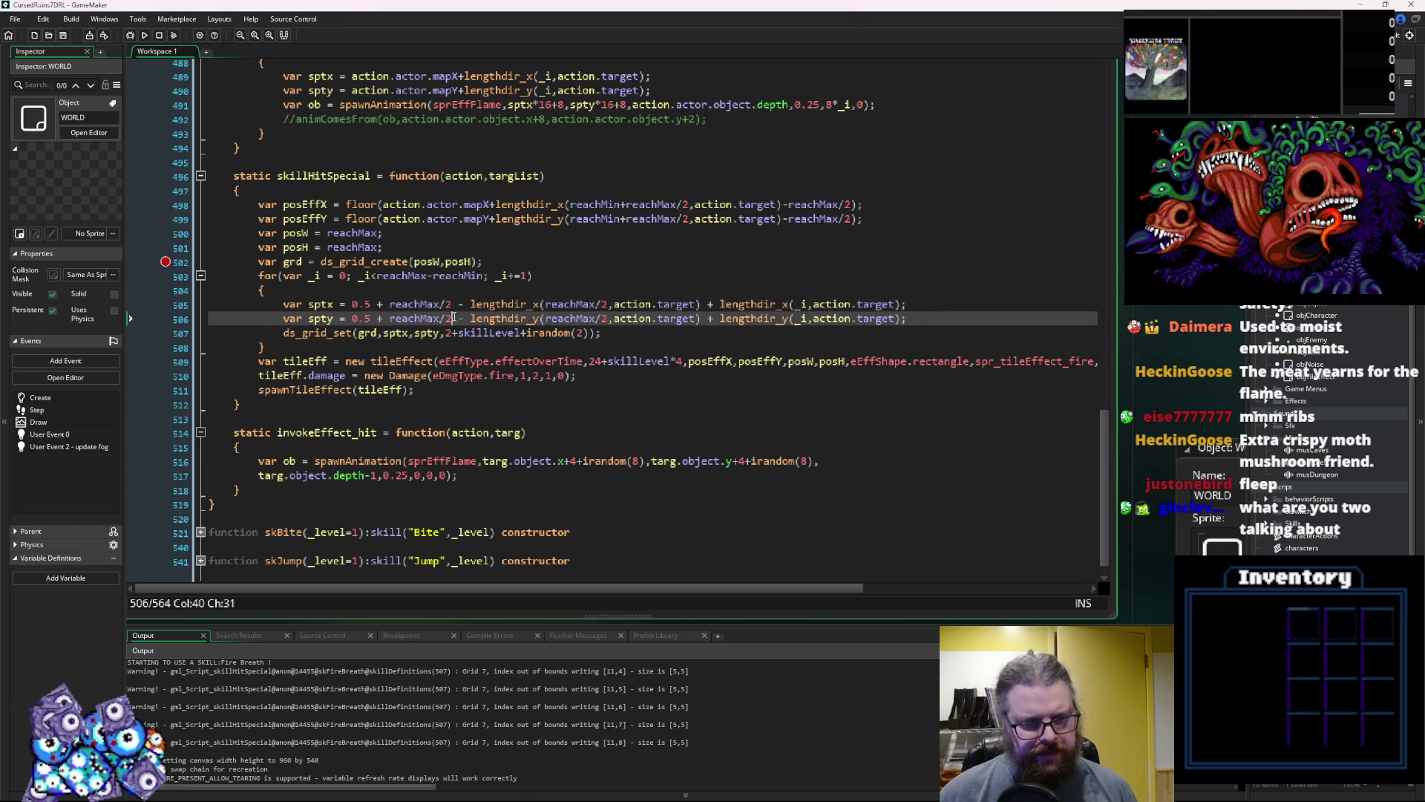
Review the lengthdir terms and ds_grid_set call, then open a new line after ds_grid_create
mouse_move(470, 305)
left_mouse_down()
mouse_move(832, 309)
mouse_move(702, 312)
left_mouse_up()
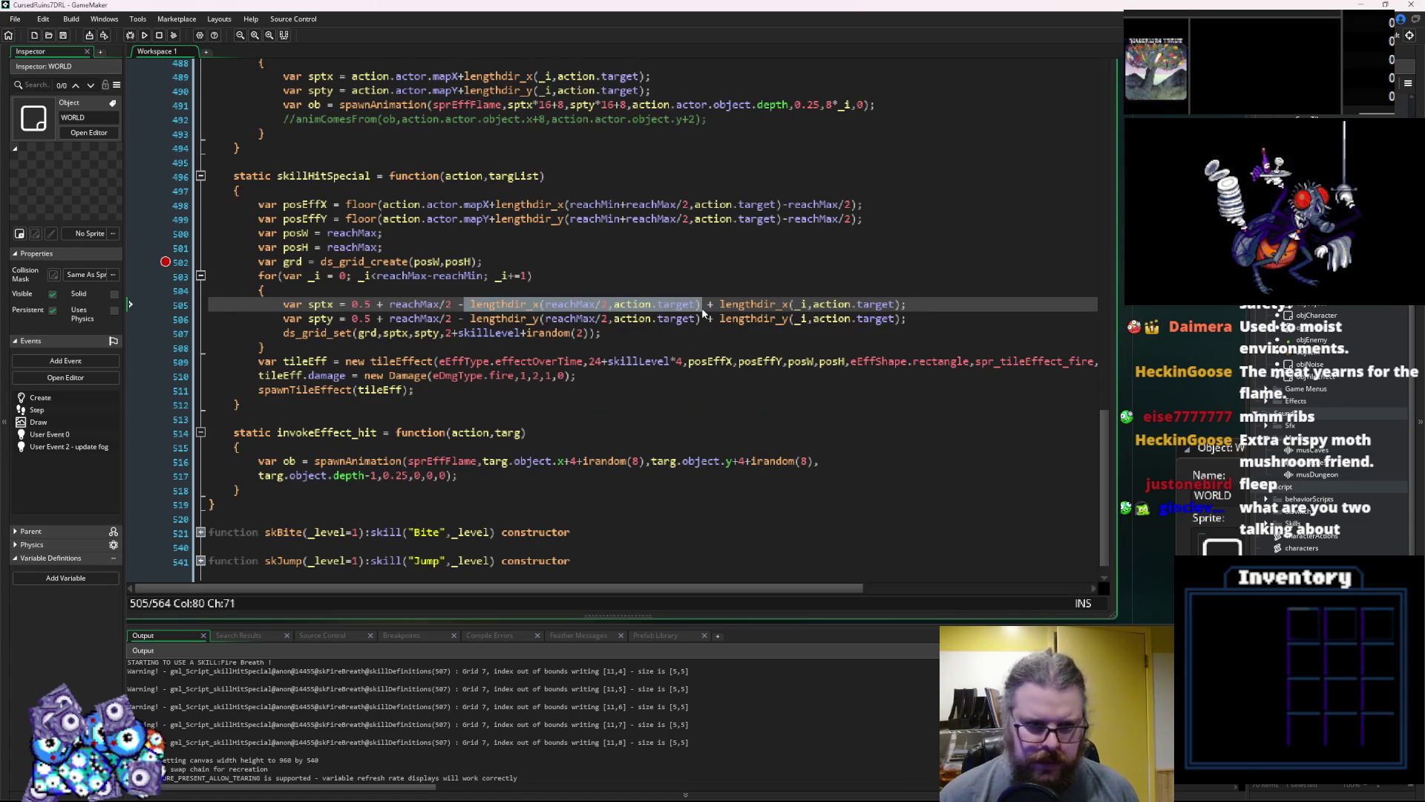
left_click_drag(702, 319, 465, 327)
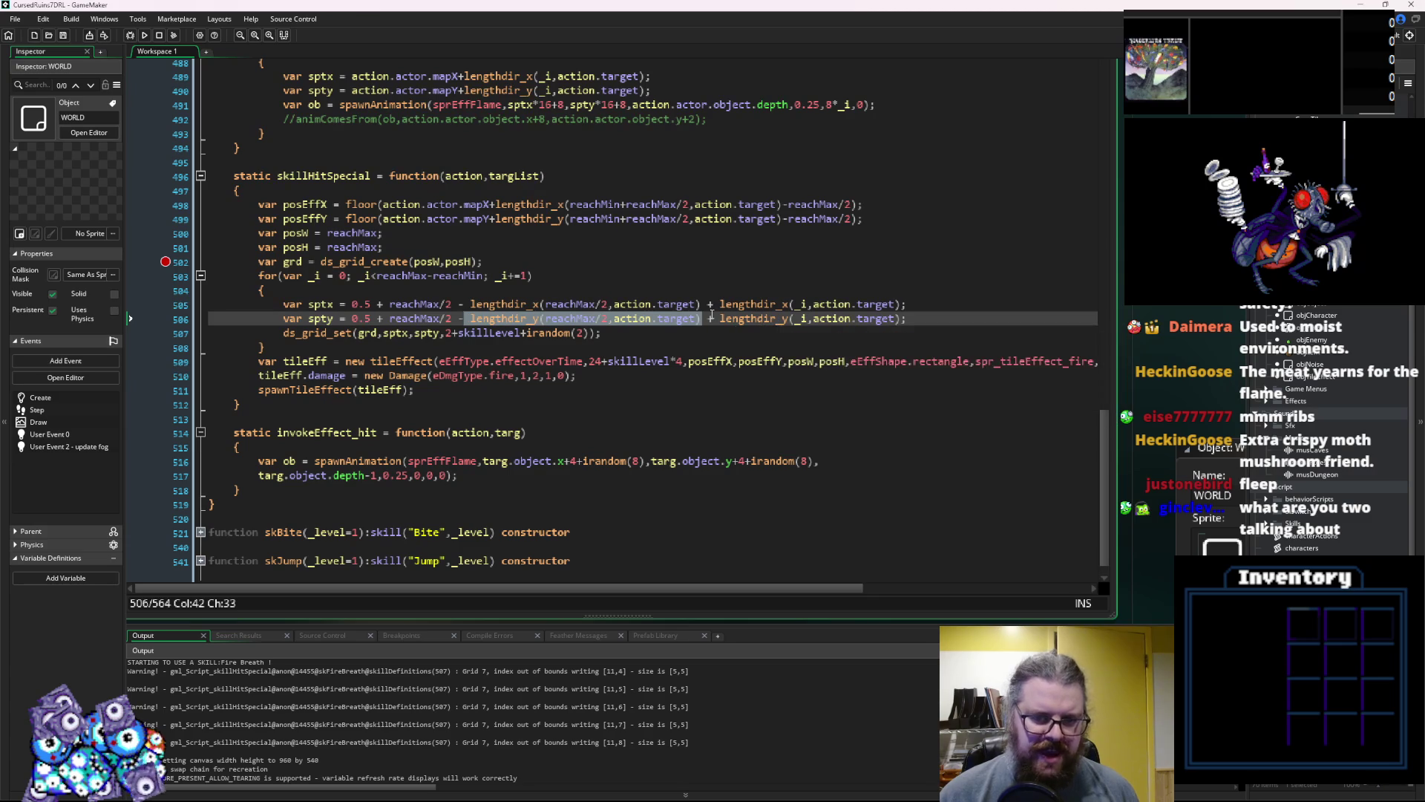
left_click_drag(721, 319, 909, 318)
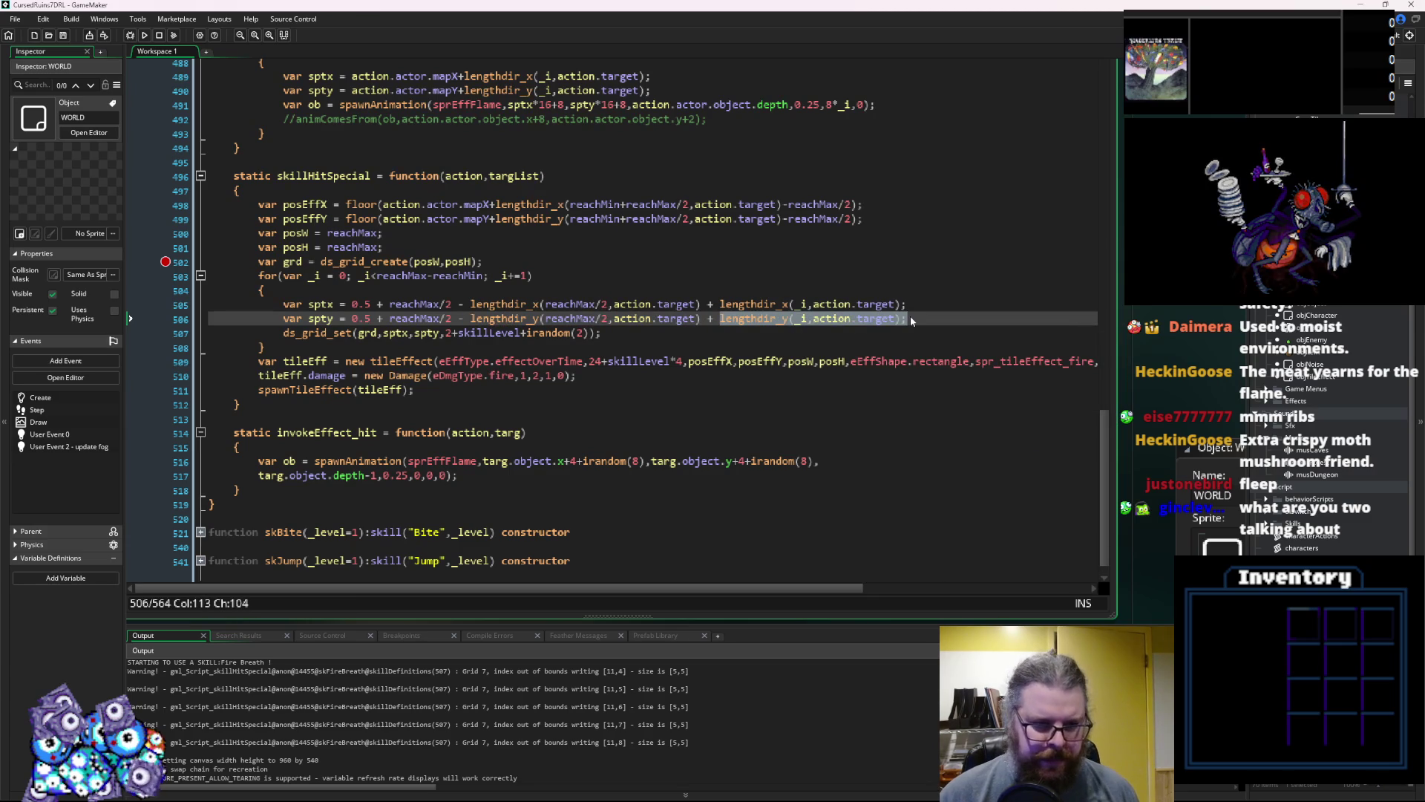
left_click(709, 339)
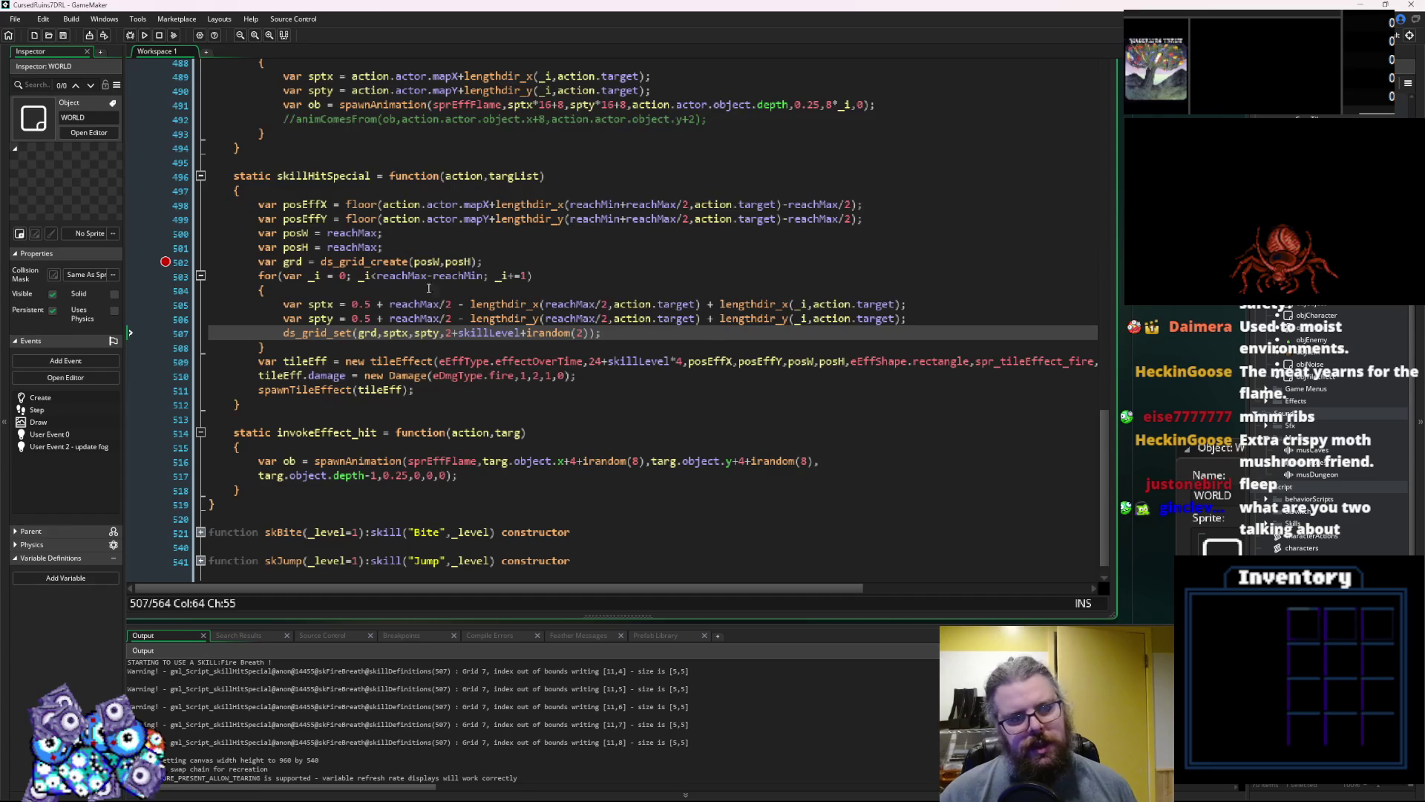
left_click_drag(615, 335, 283, 335)
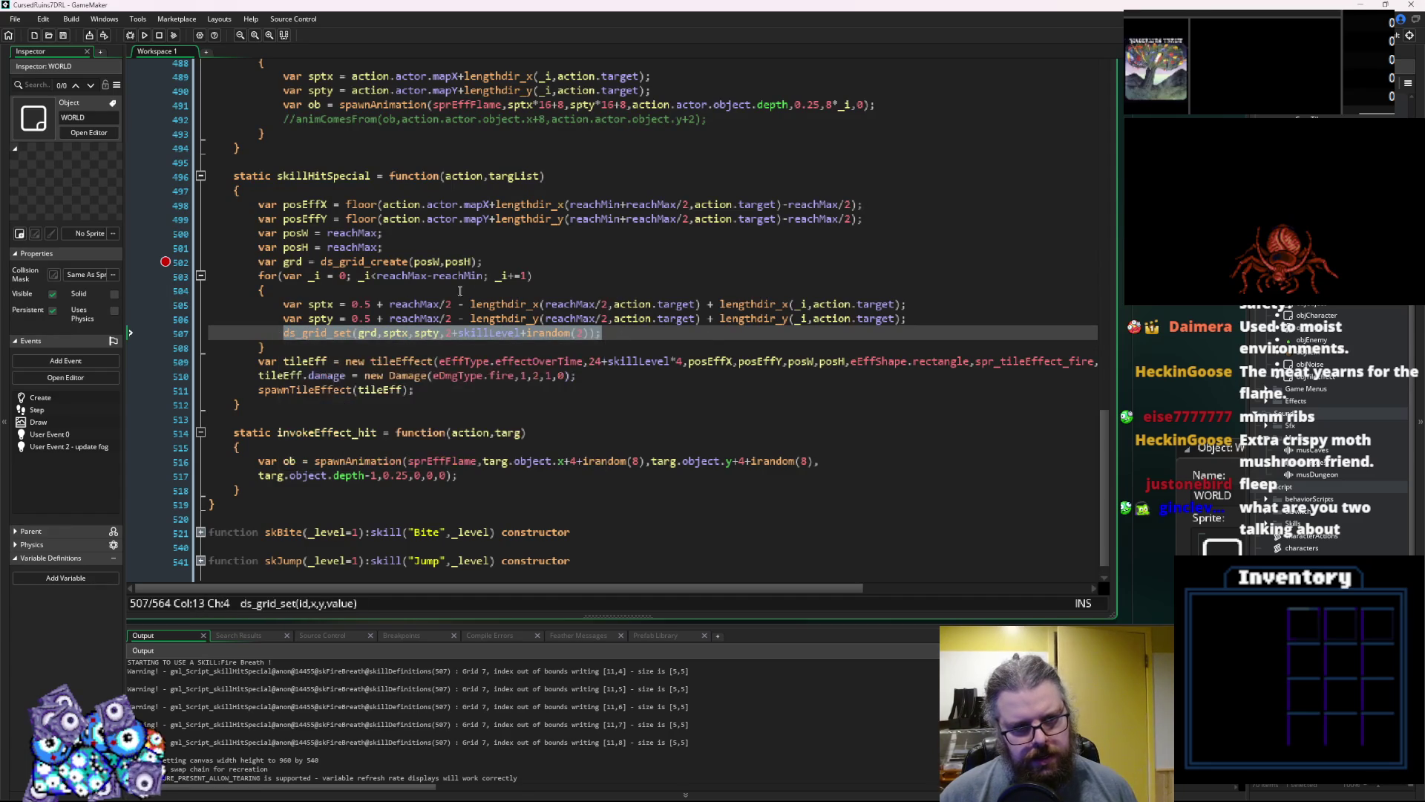
left_click(486, 263)
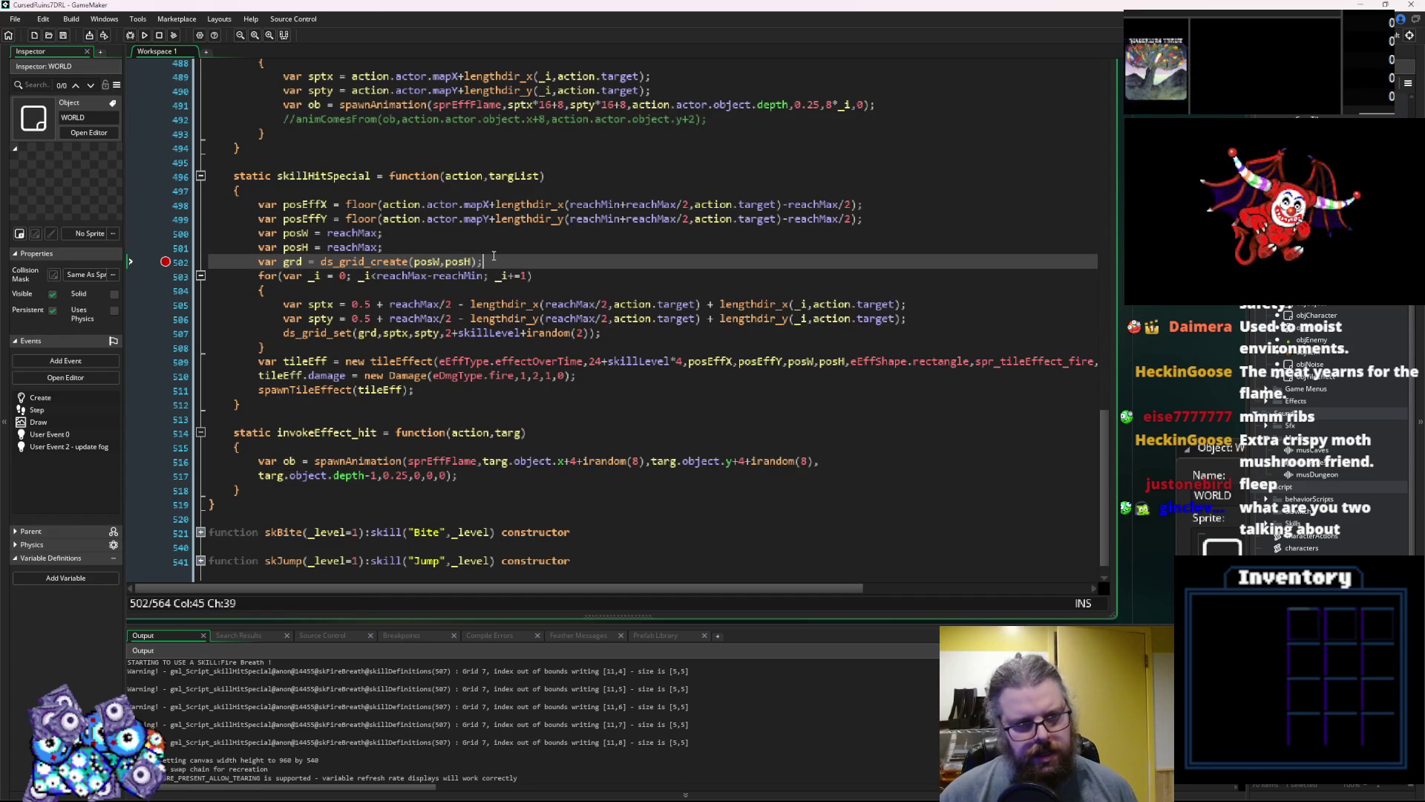
key("Return")
Declare var startX, set to the copied sptx centring offset expression
type("var s")
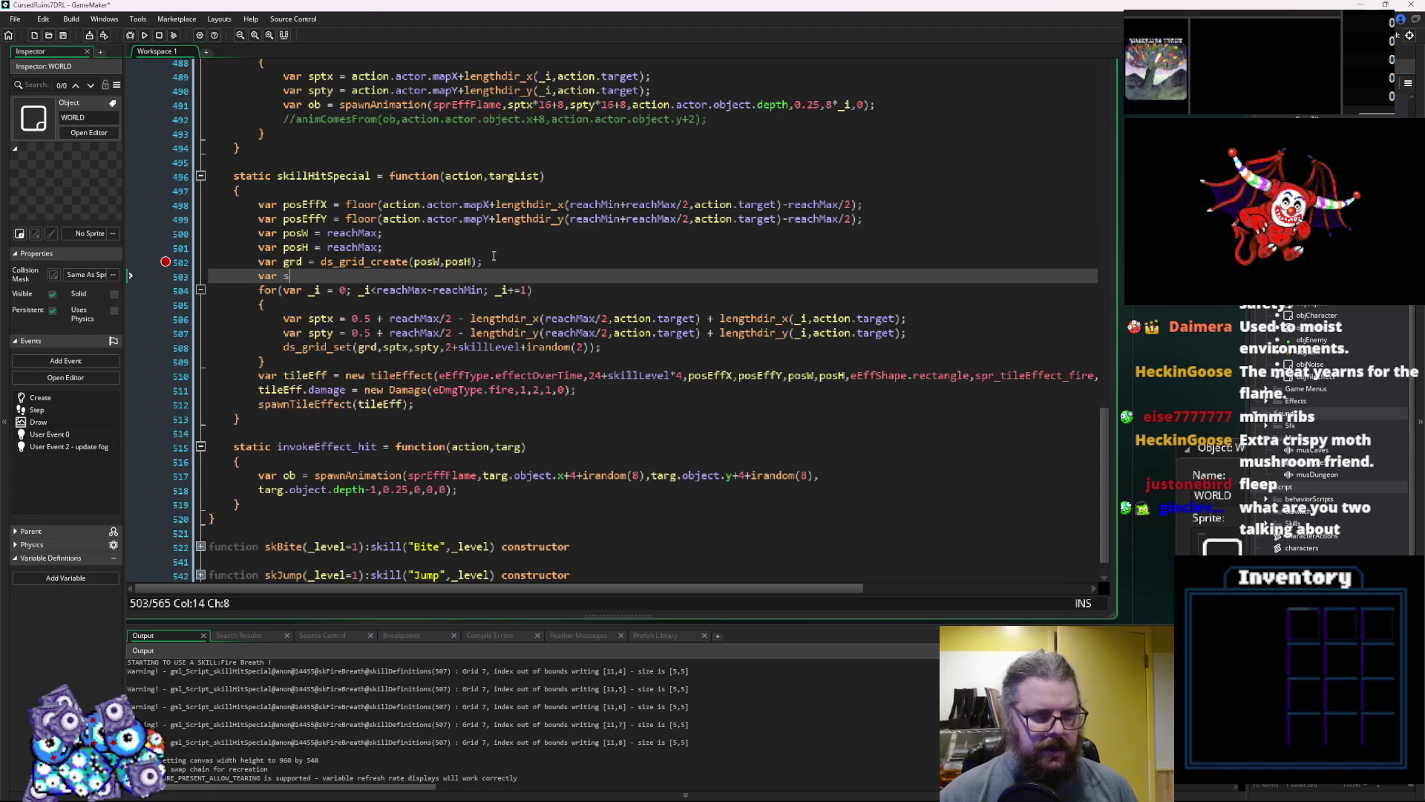
type("tartX =")
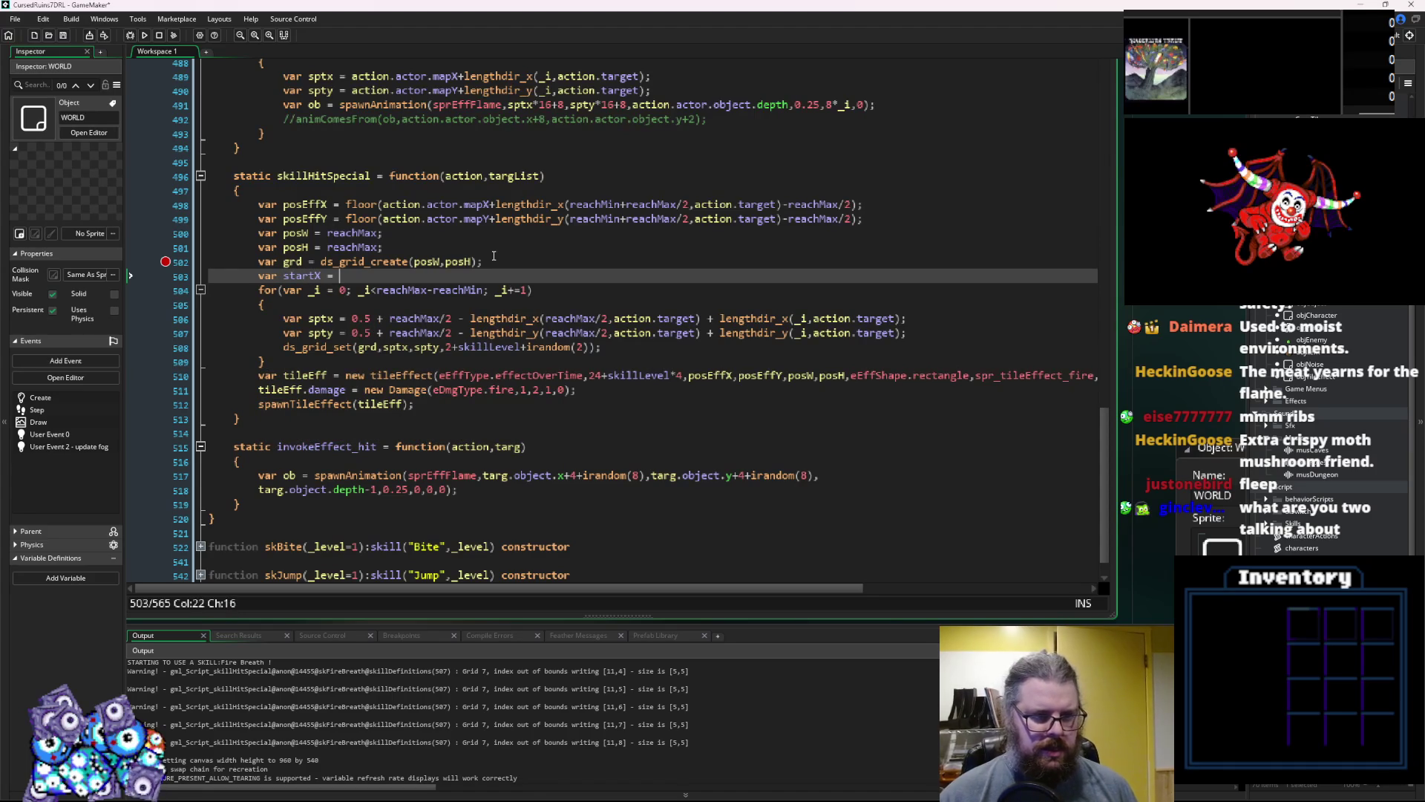
left_click(703, 318)
left_click_drag(707, 319, 351, 319)
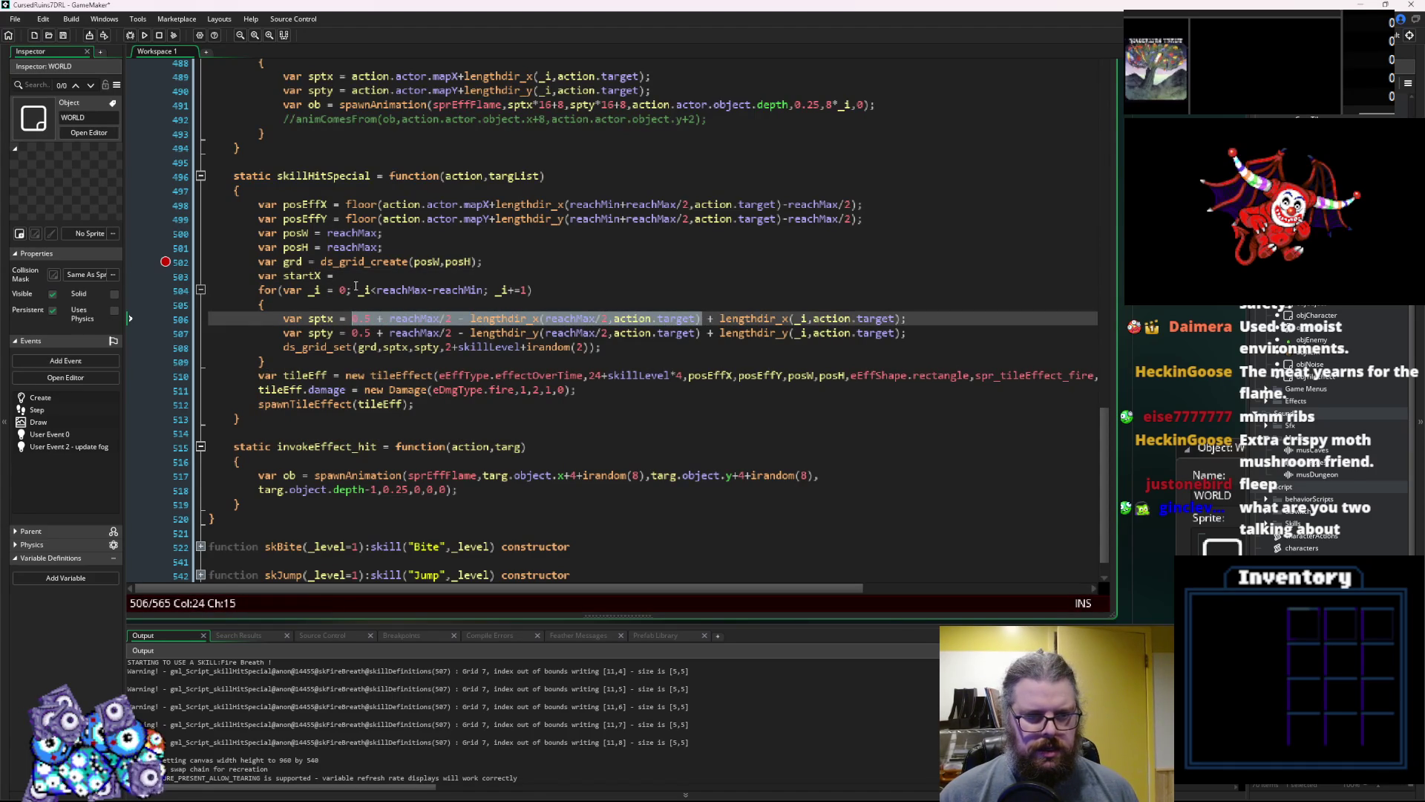
key("ctrl+c")
left_click(354, 278)
key("ctrl+v")
left_click(332, 276)
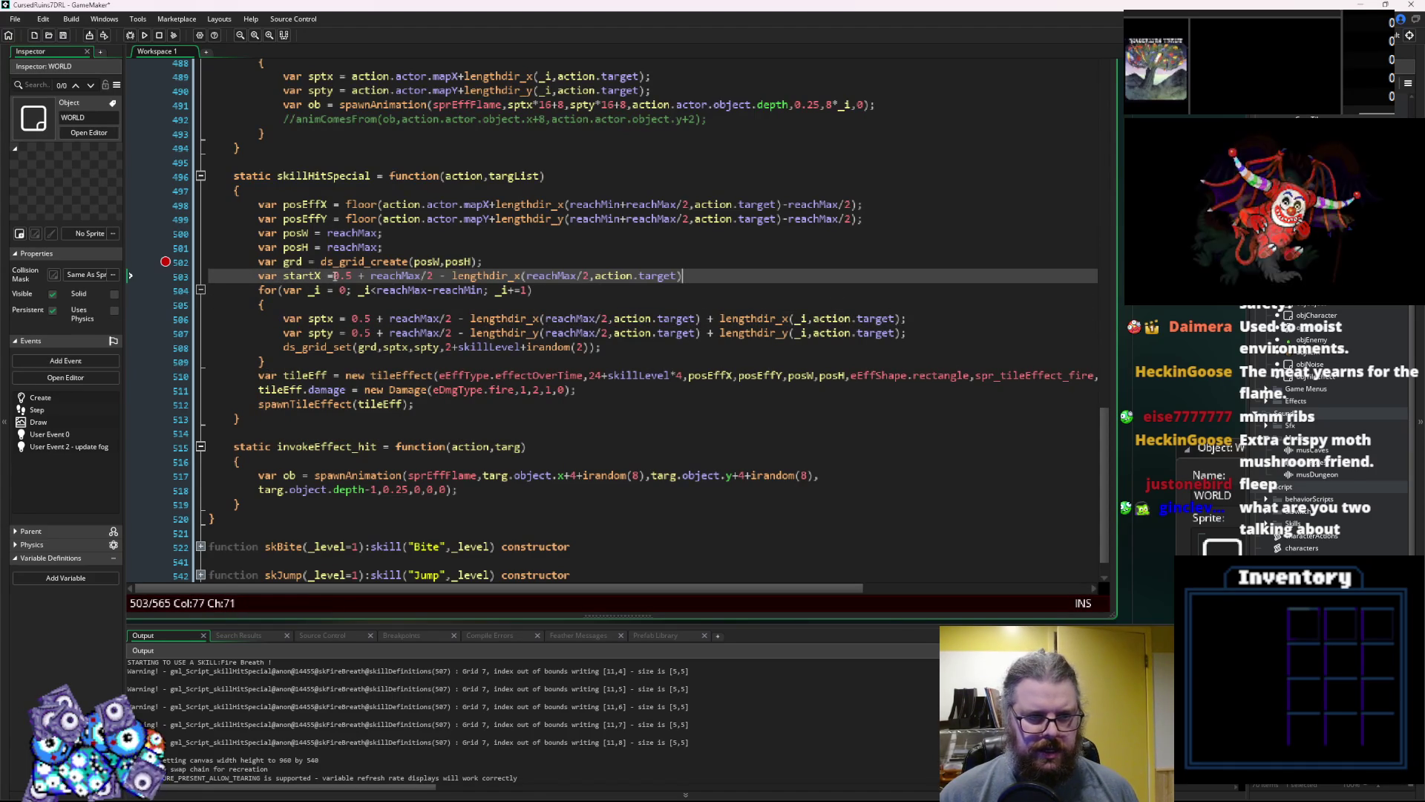
left_click(700, 275)
type(";")
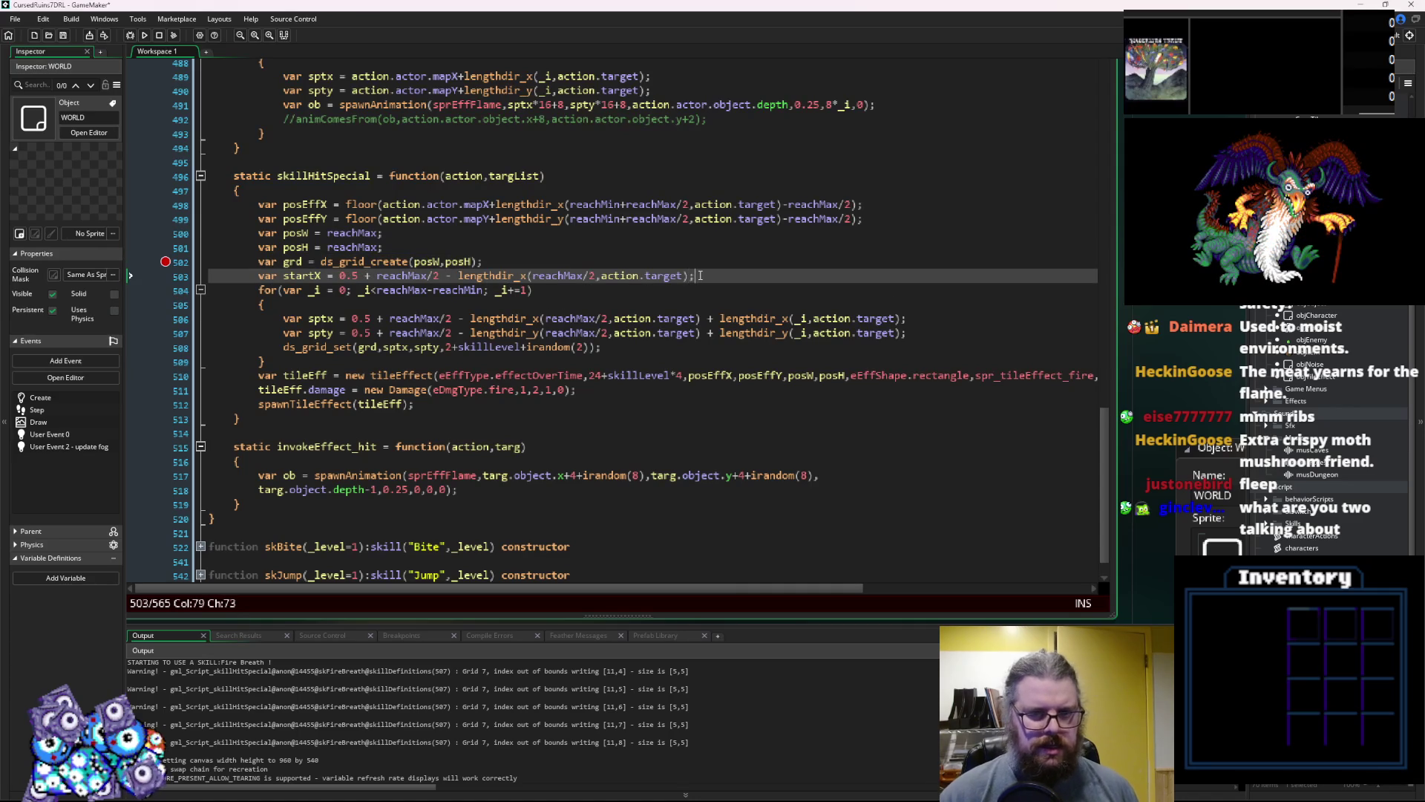
Add a var startY line below it, set to the loop's y offset expression
key("Return")
type("var startY =")
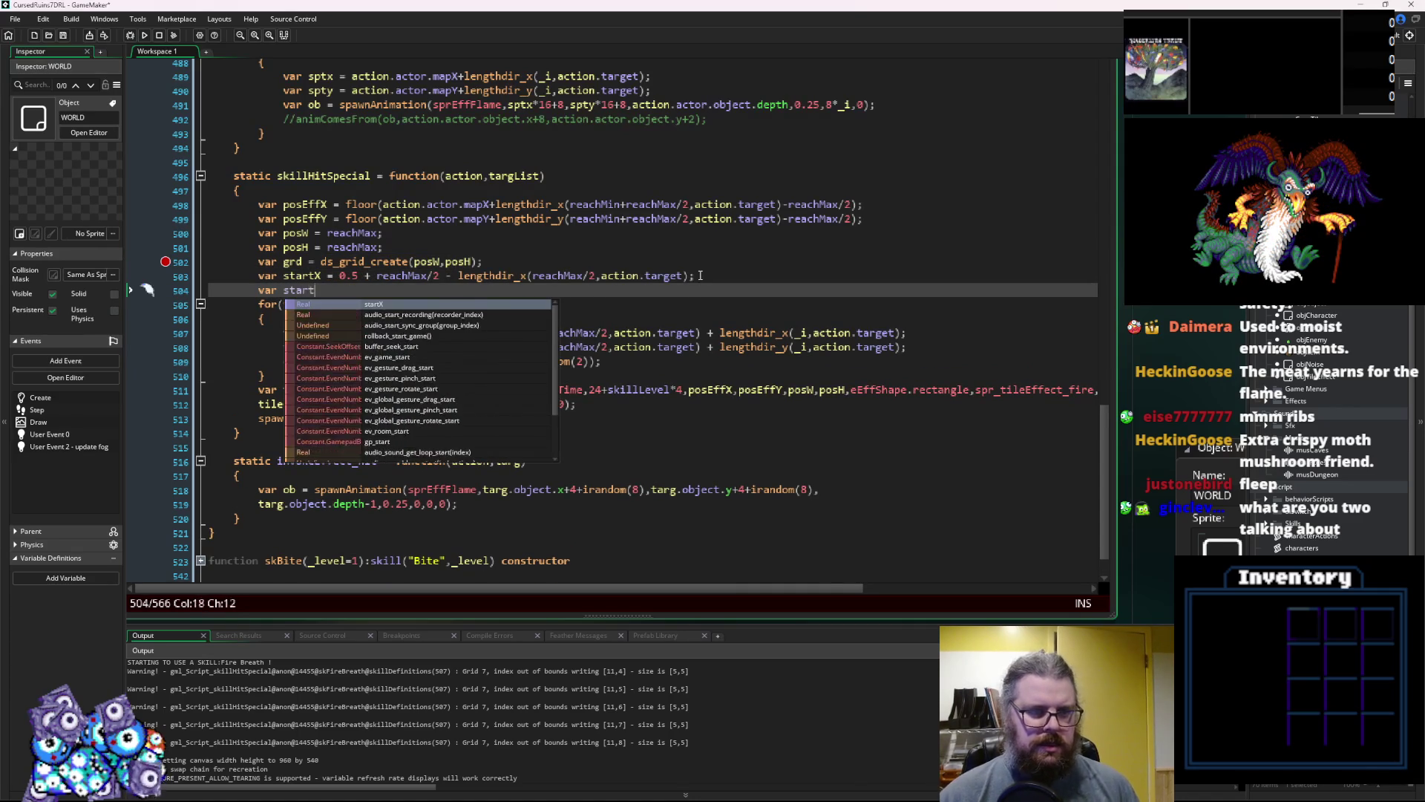
left_click_drag(700, 347, 349, 362)
key("ctrl+c")
left_click(388, 289)
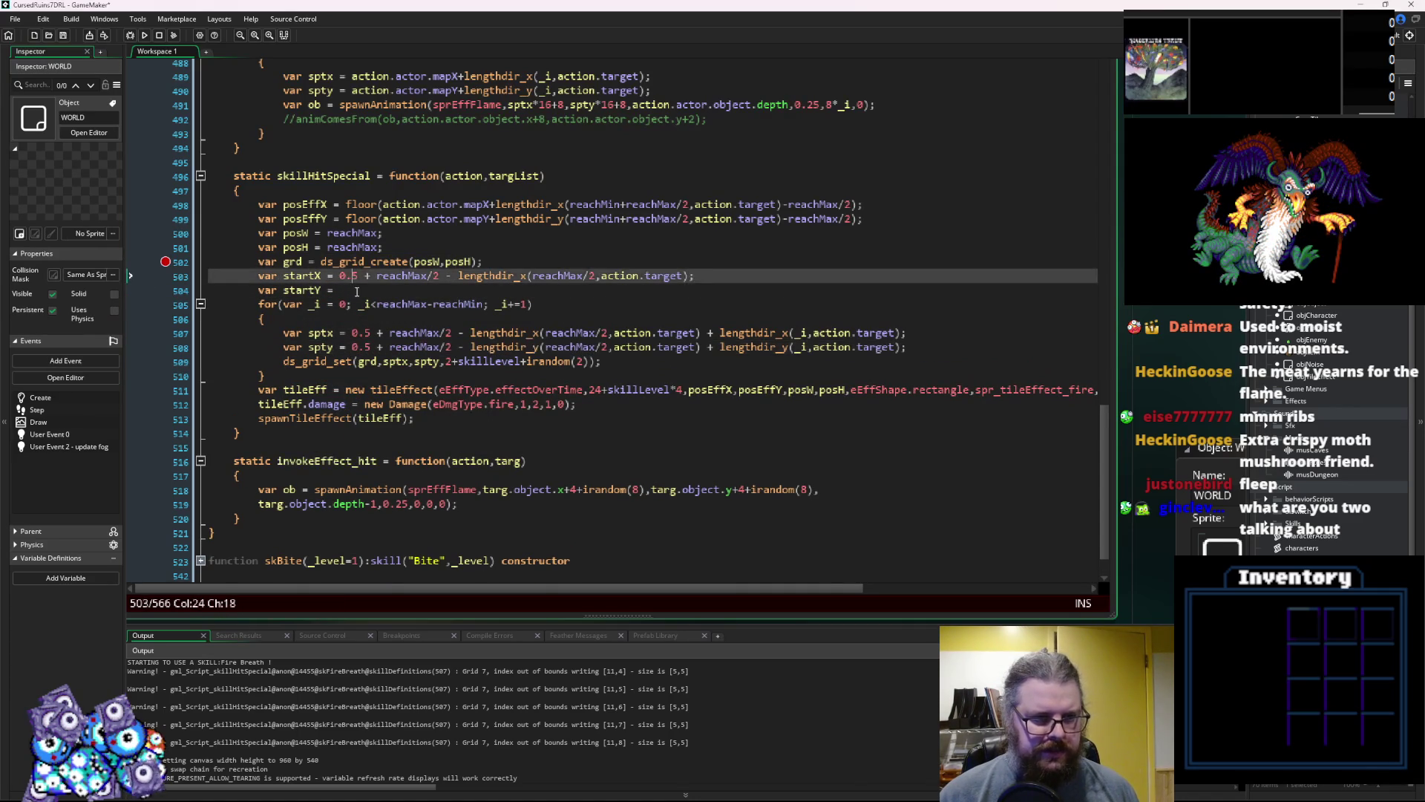
key("ctrl+v")
type(";")
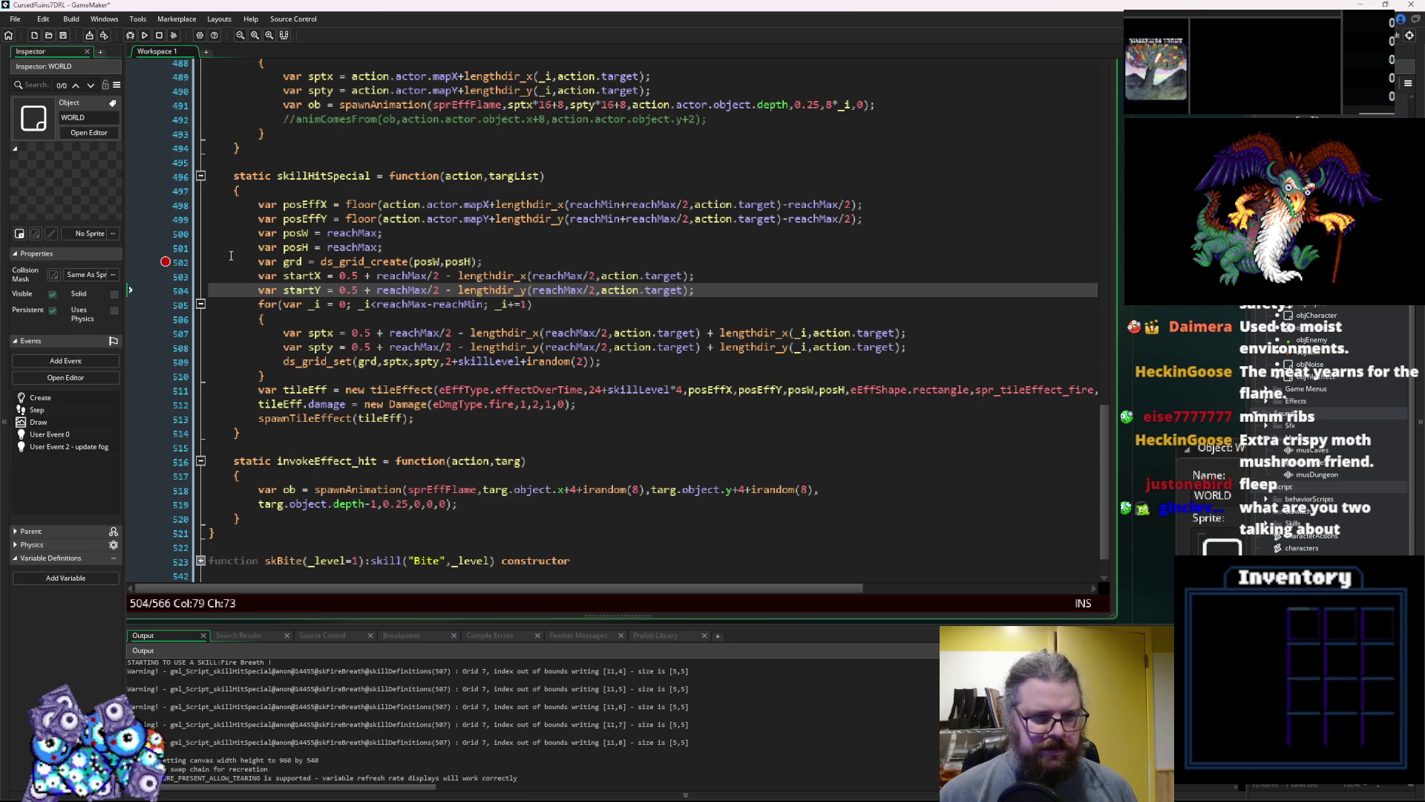
Replace the loop's x and y offset expressions with startX and startY
left_click(698, 334)
left_click(346, 336, "shift")
type("startX")
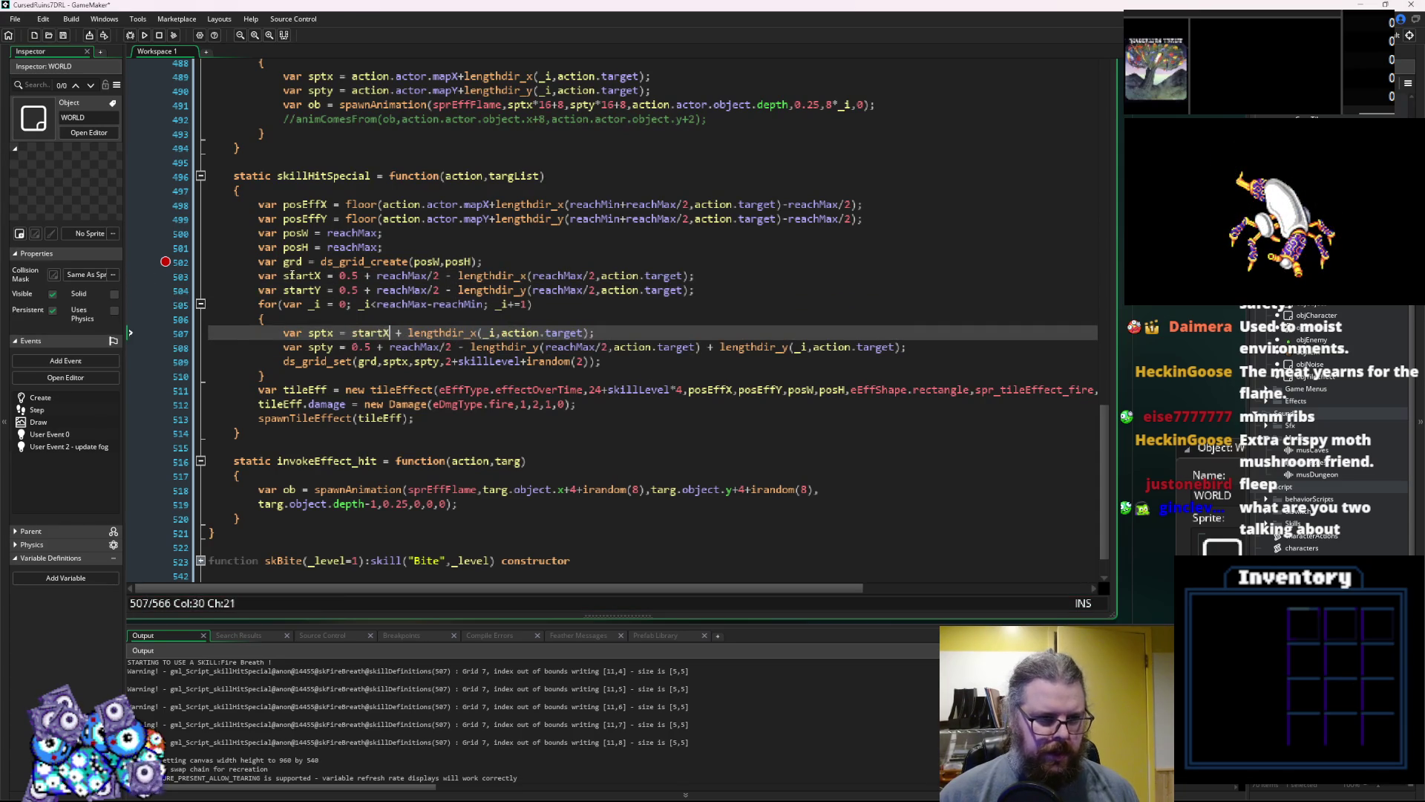
double_click(302, 290)
key("ctrl+c")
left_click_drag(353, 348, 699, 347)
key("ctrl+v")
left_click(643, 338)
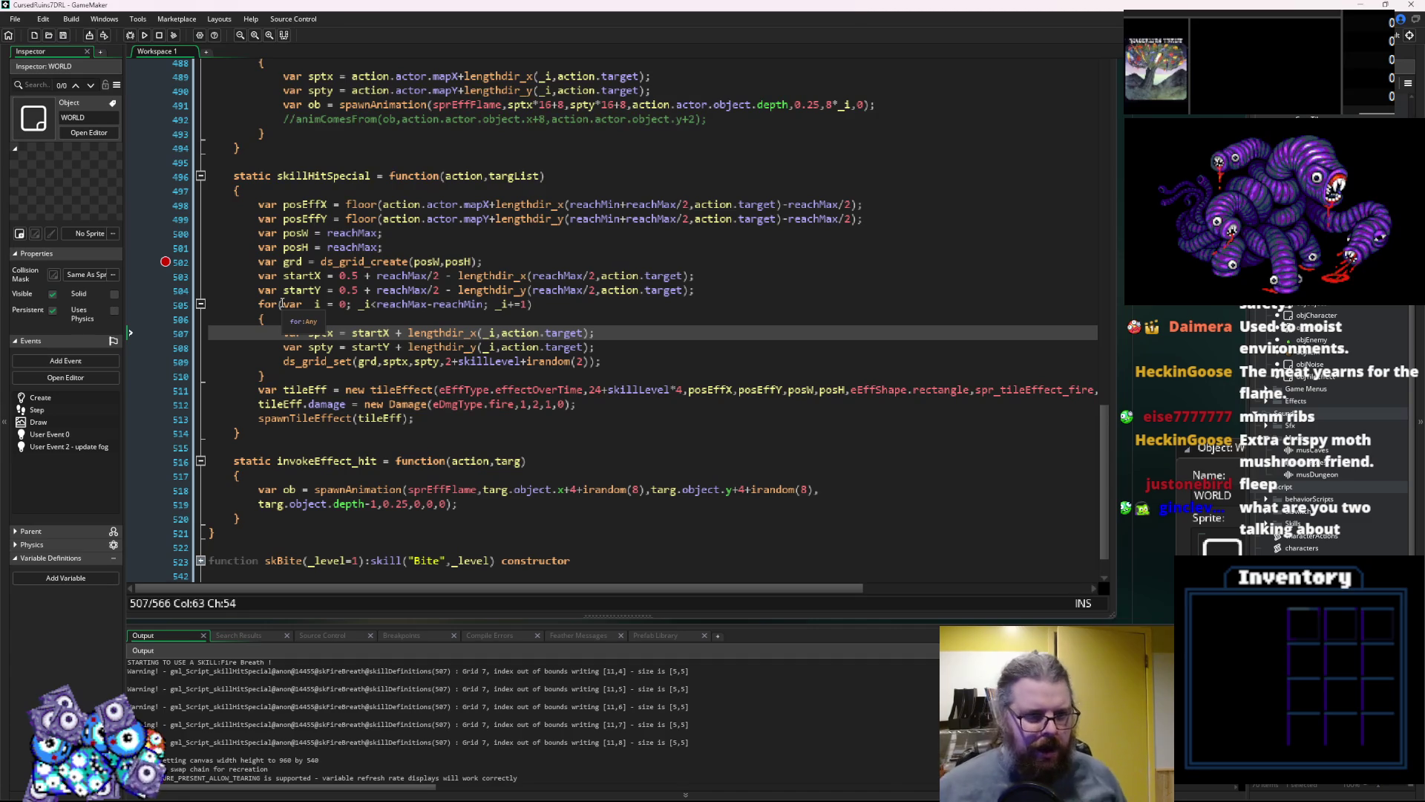
Delete the '0.5 + ' offset from the startX and startY declarations
left_click(438, 276)
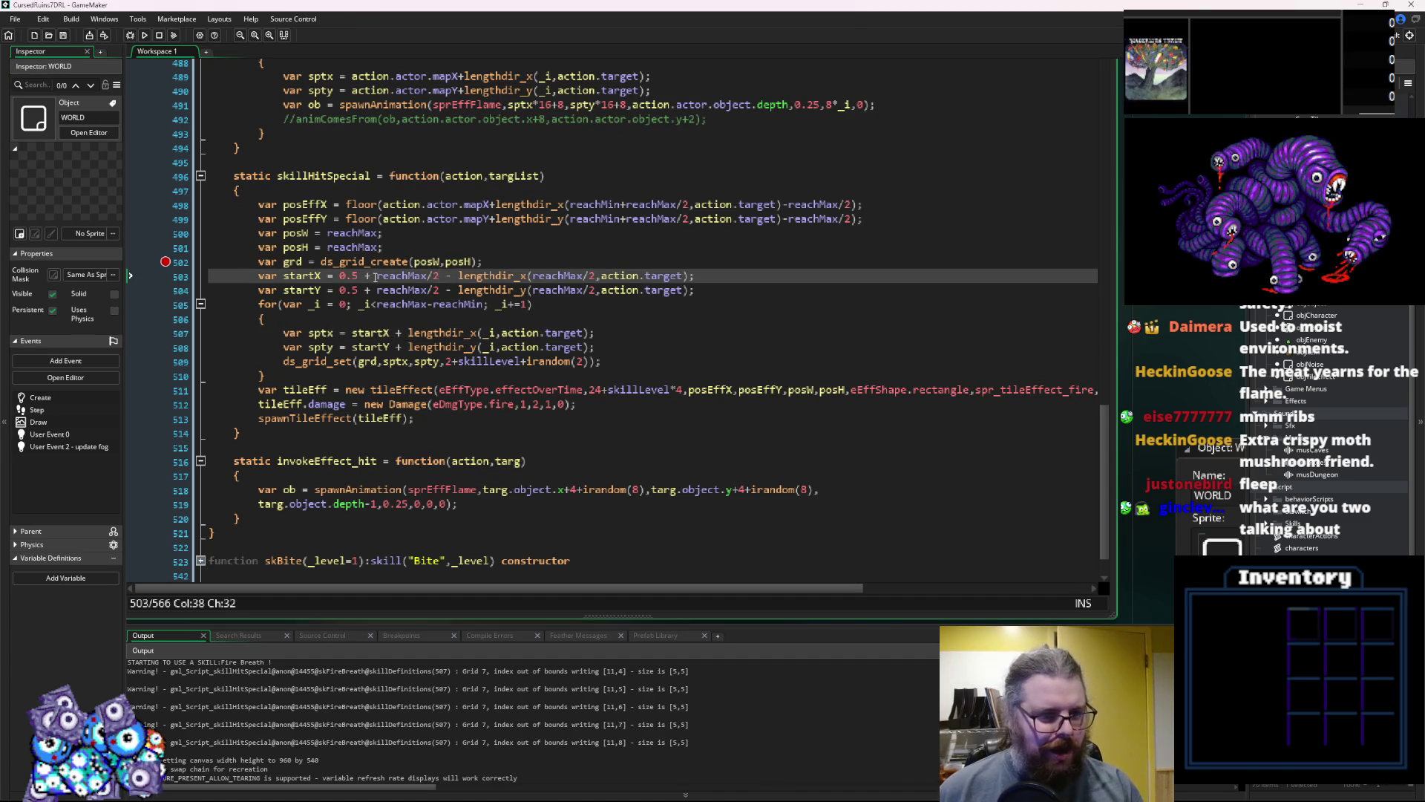
mouse_move(379, 277)
left_mouse_down()
mouse_move(339, 276)
mouse_move(379, 292)
left_mouse_up()
key("Delete")
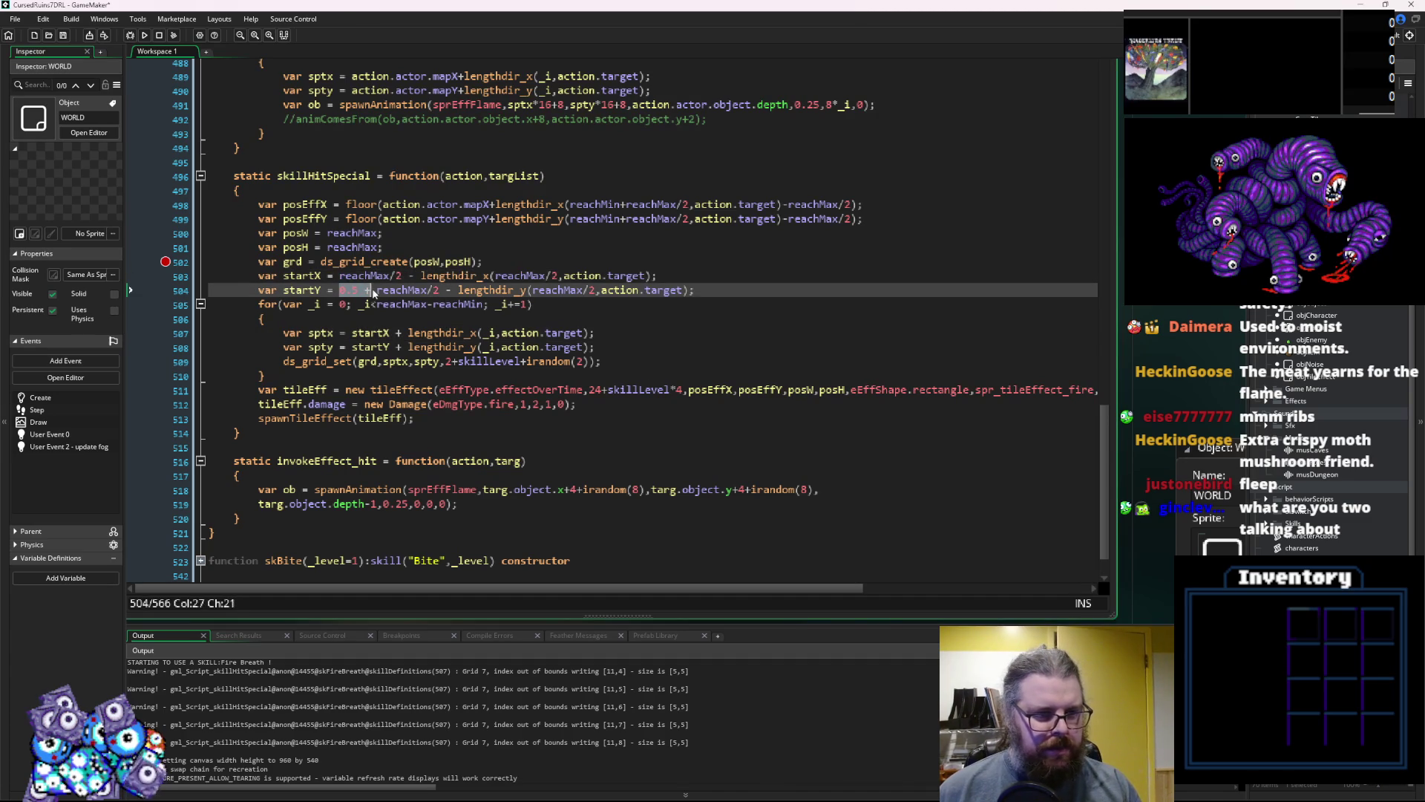
key("Delete")
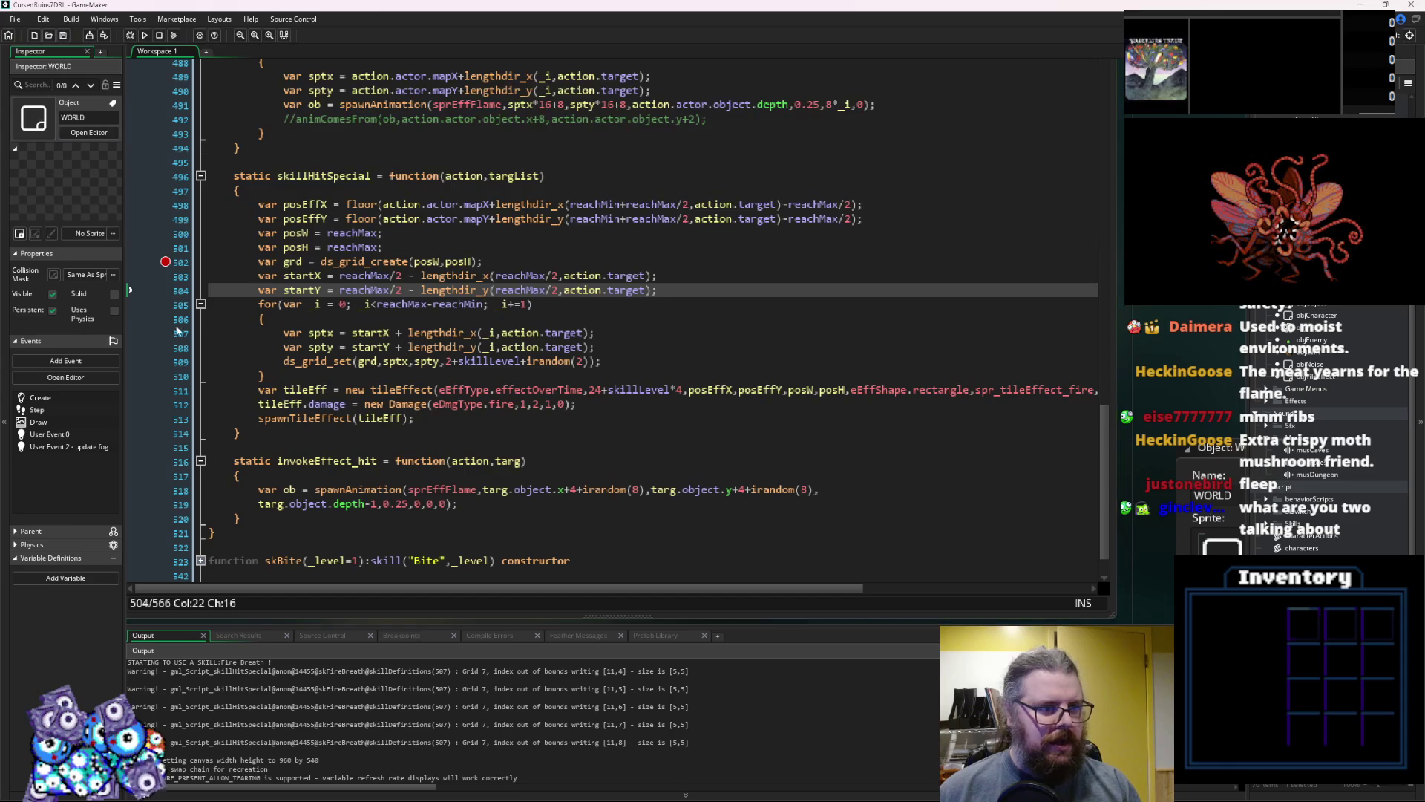
Move the breakpoint from line 502 to the startY line 504
left_click(170, 261)
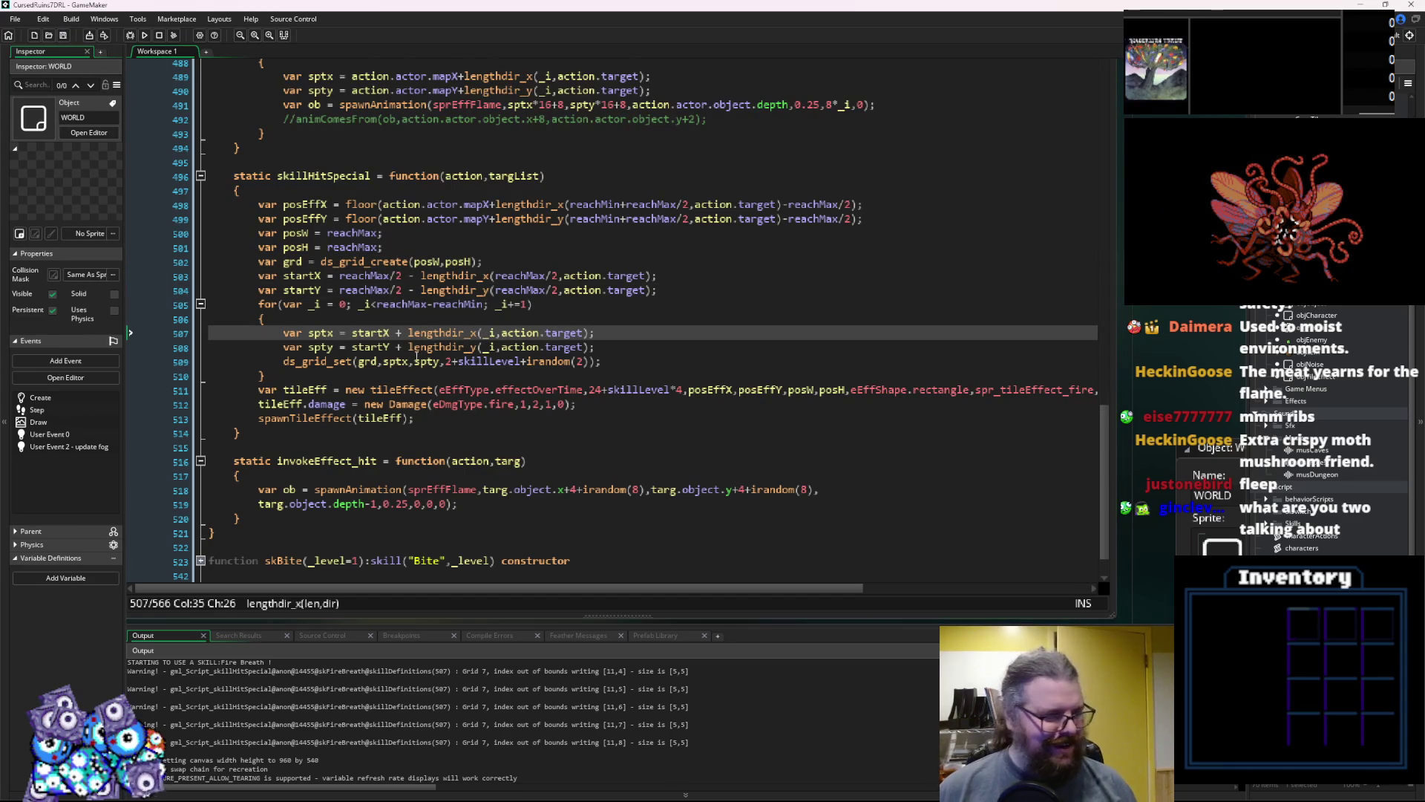
key("End")
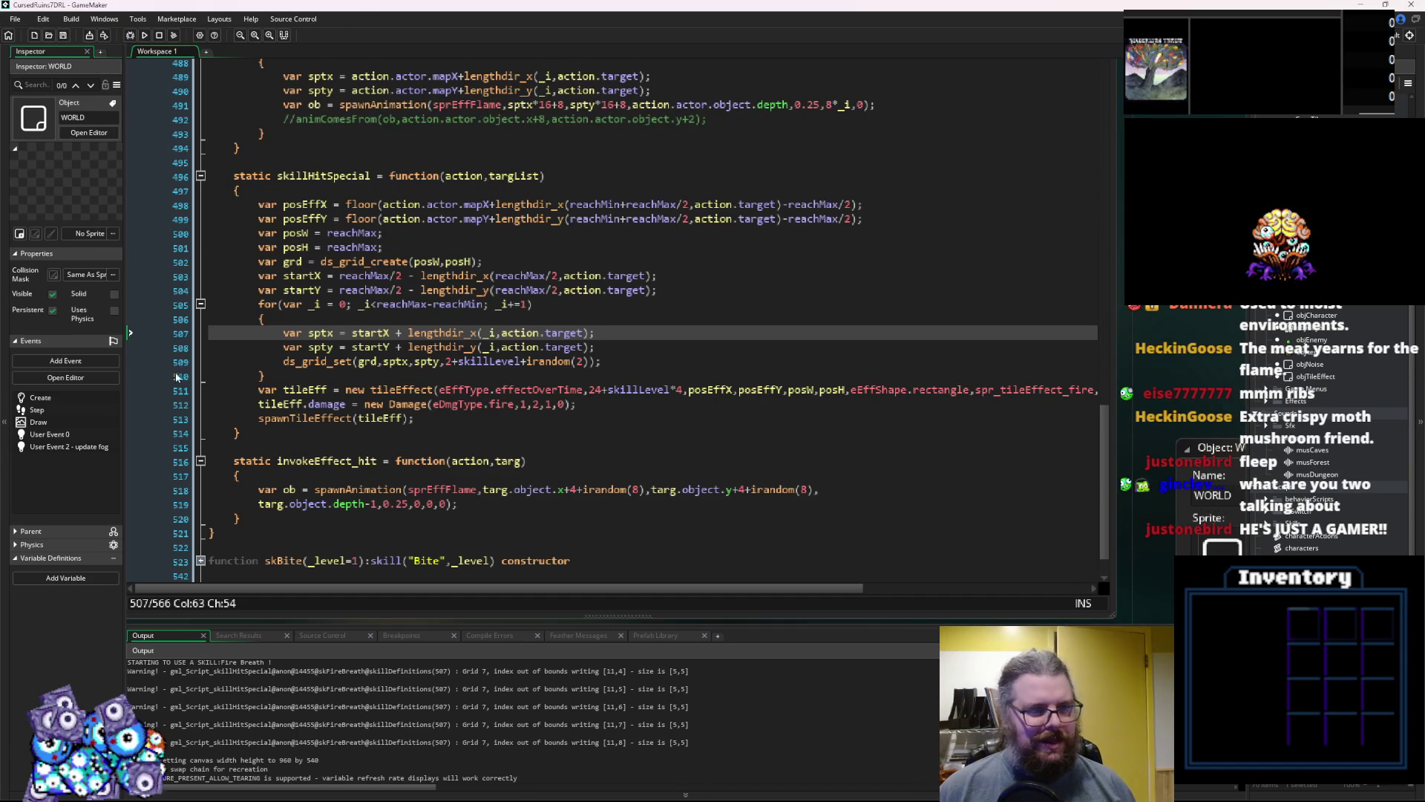
left_click(178, 292)
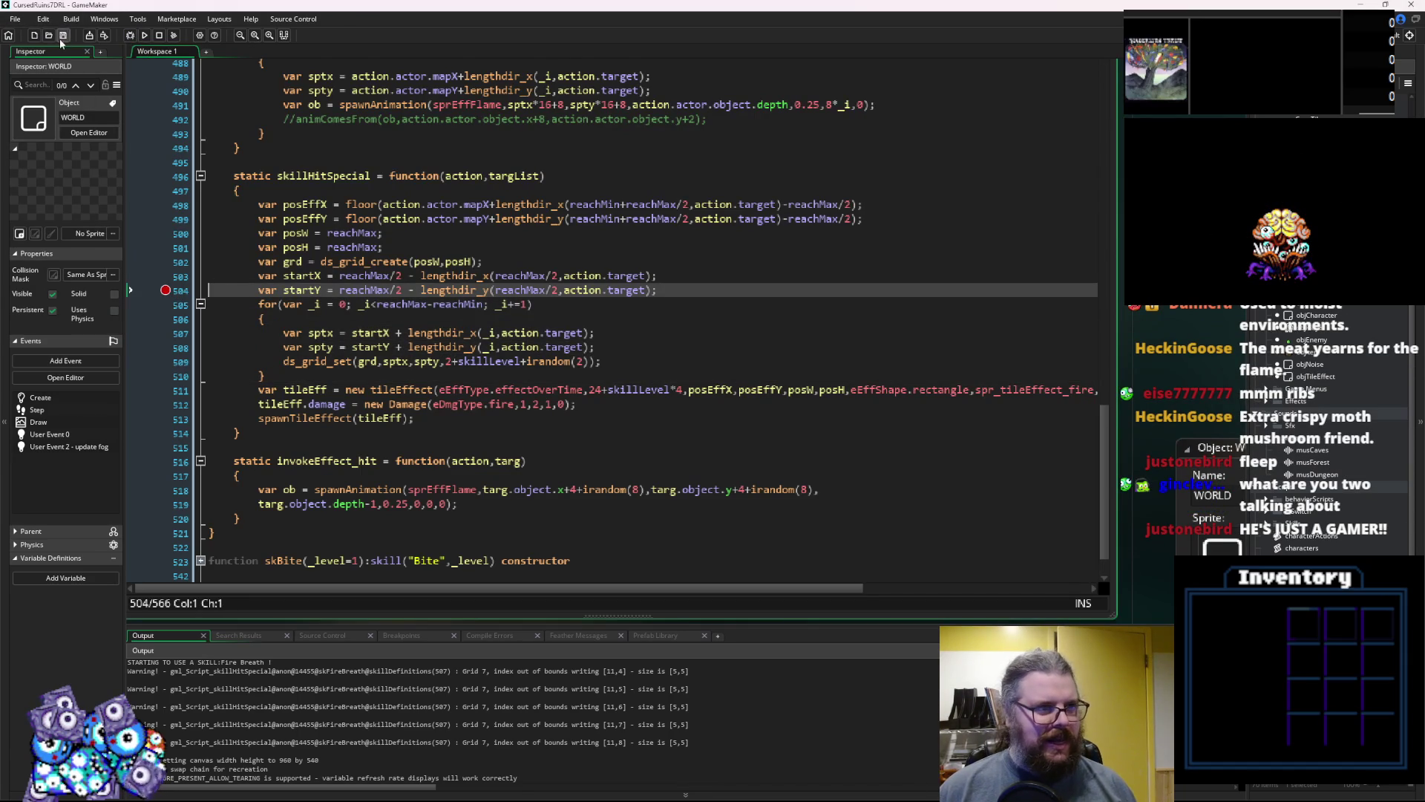
Debug-run the game and walk the player down-left, then right past the rock
left_click(129, 35)
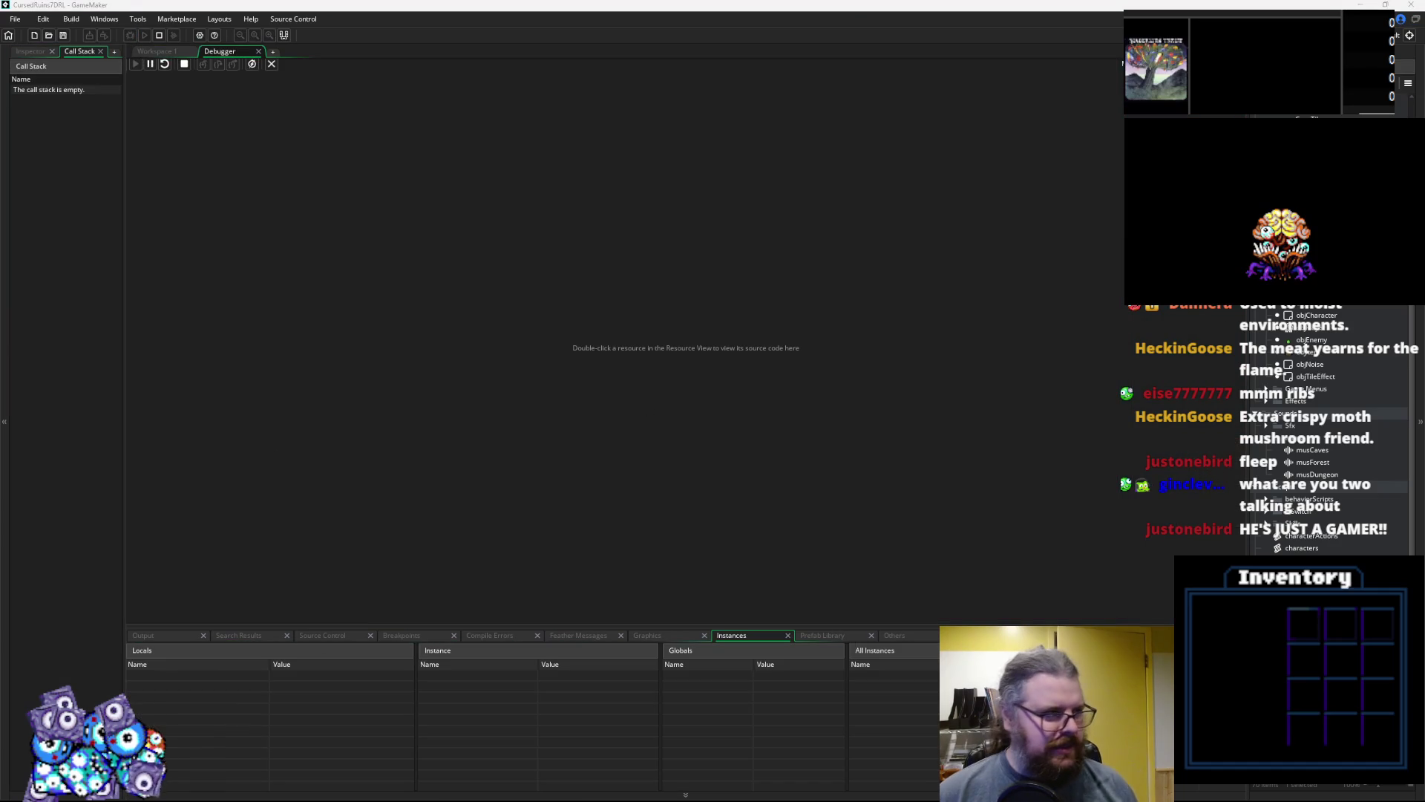
left_click(154, 55)
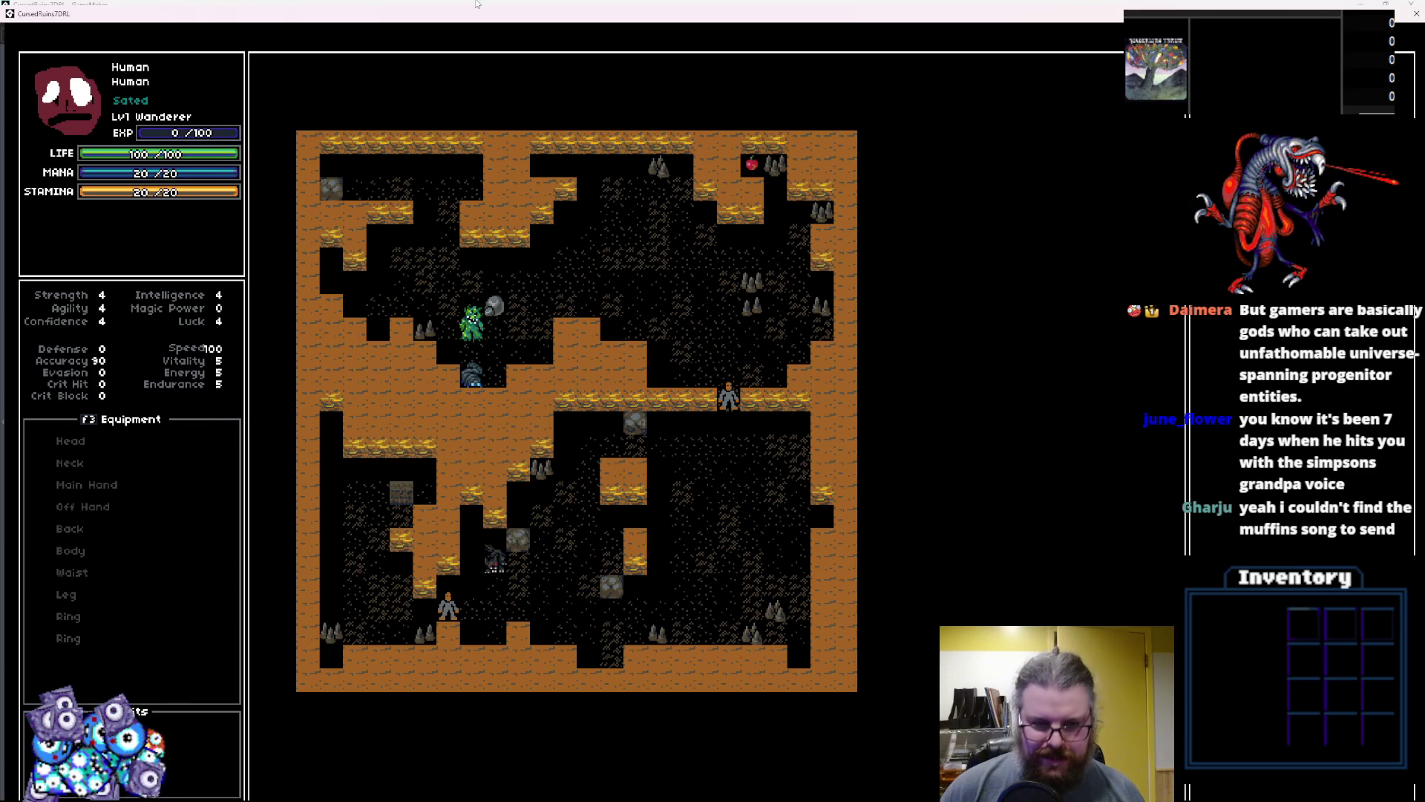
key("KP_1")
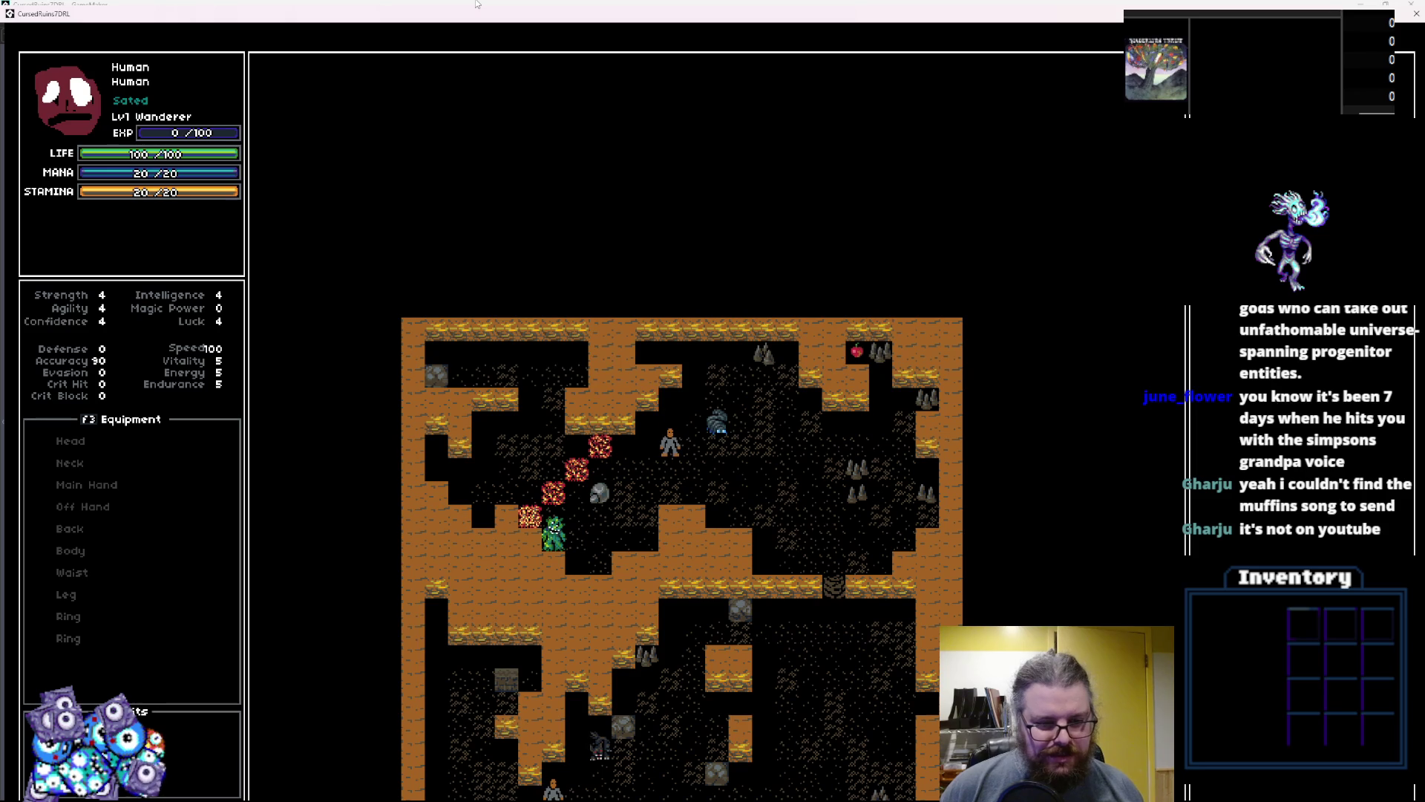
key("Right")
key("Right")
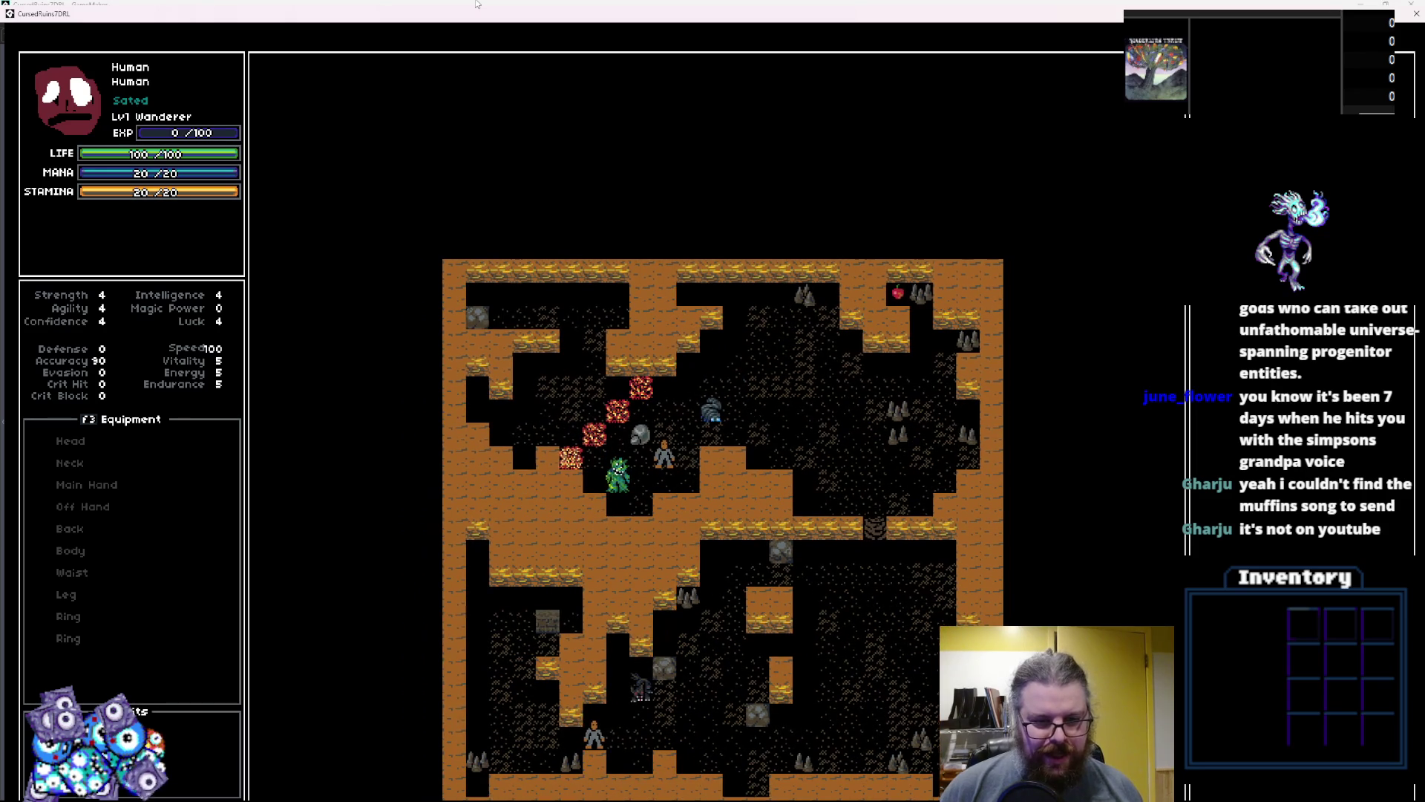
key("Up")
key("Right")
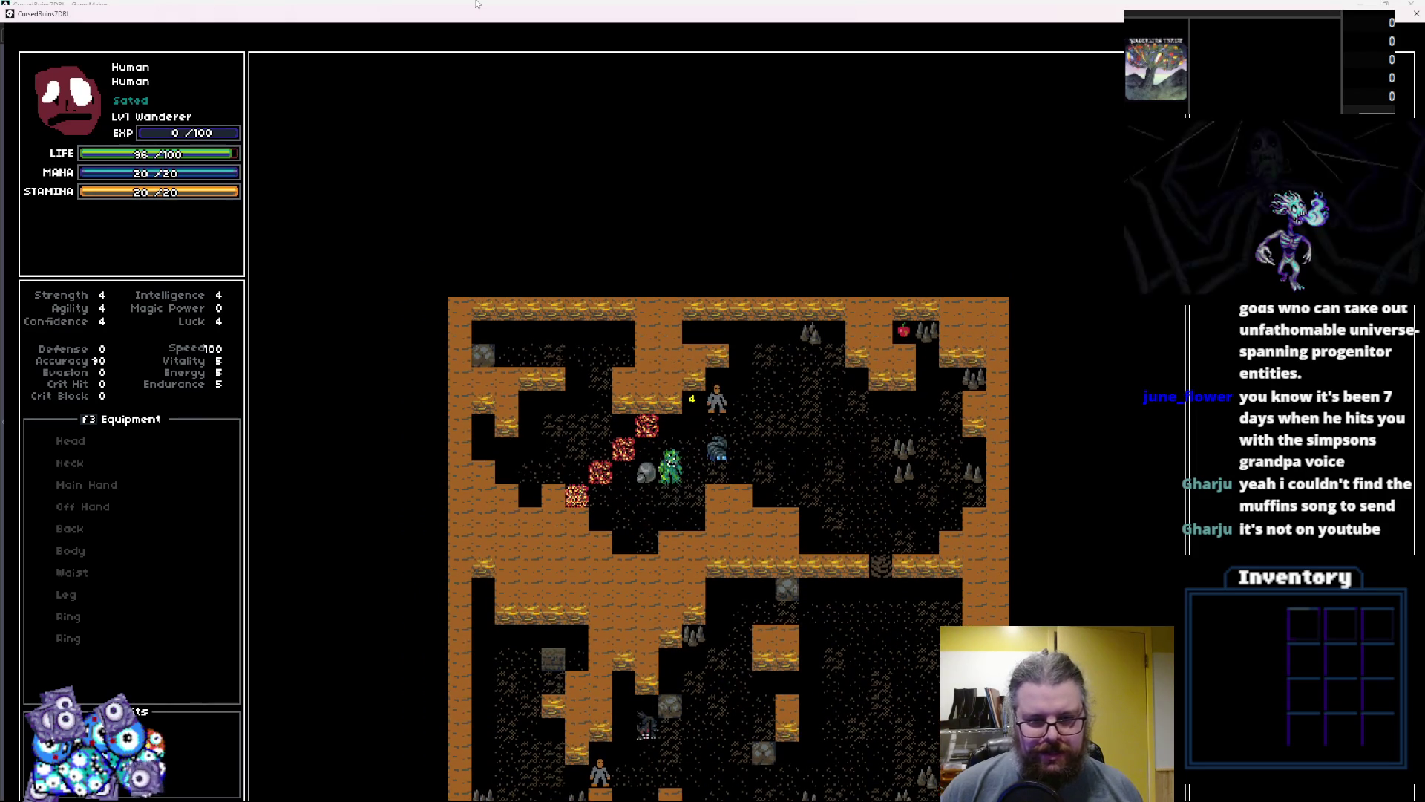
key("Up")
key("Right")
key("Right")
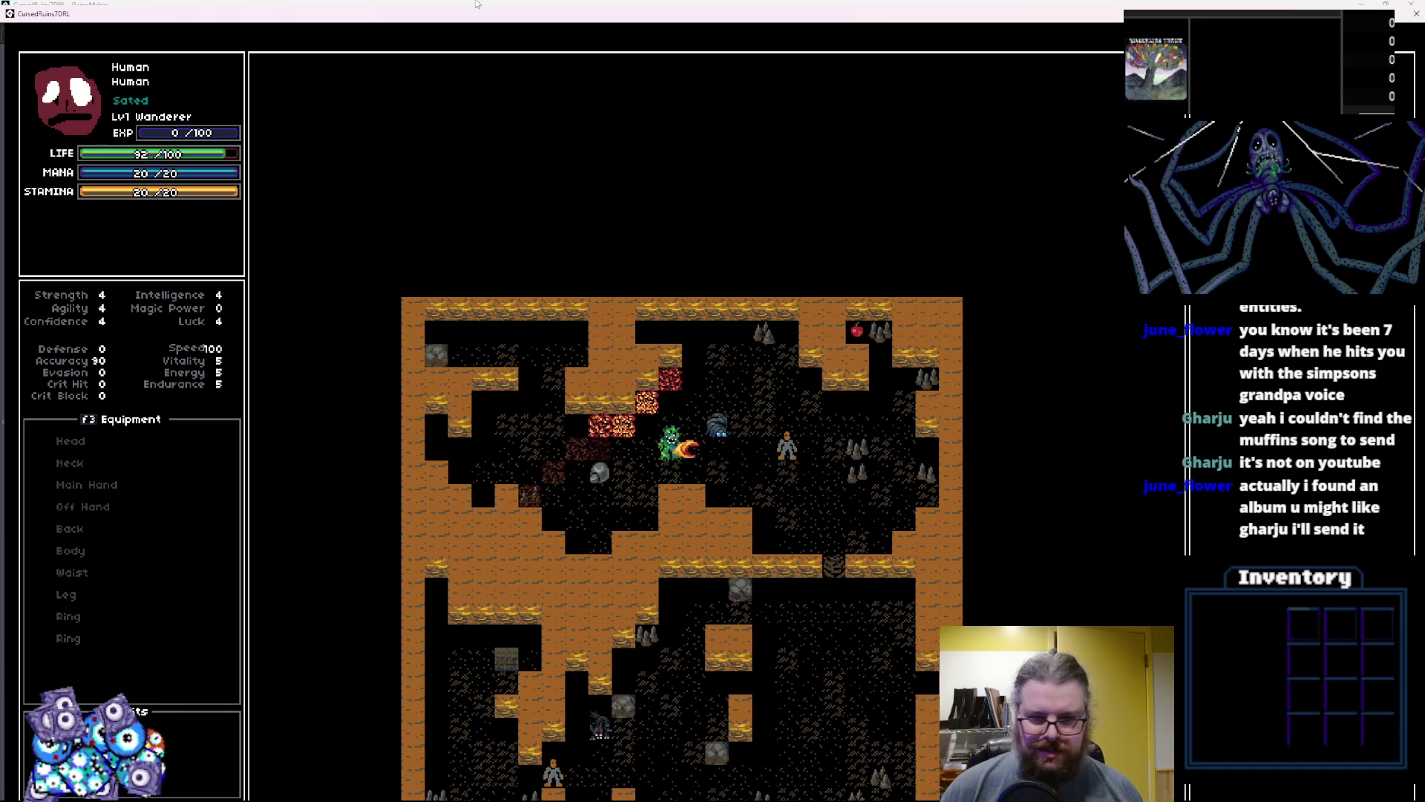
Move the player toward the enemy and around it to trigger fire breath, then restore the window
key("Right")
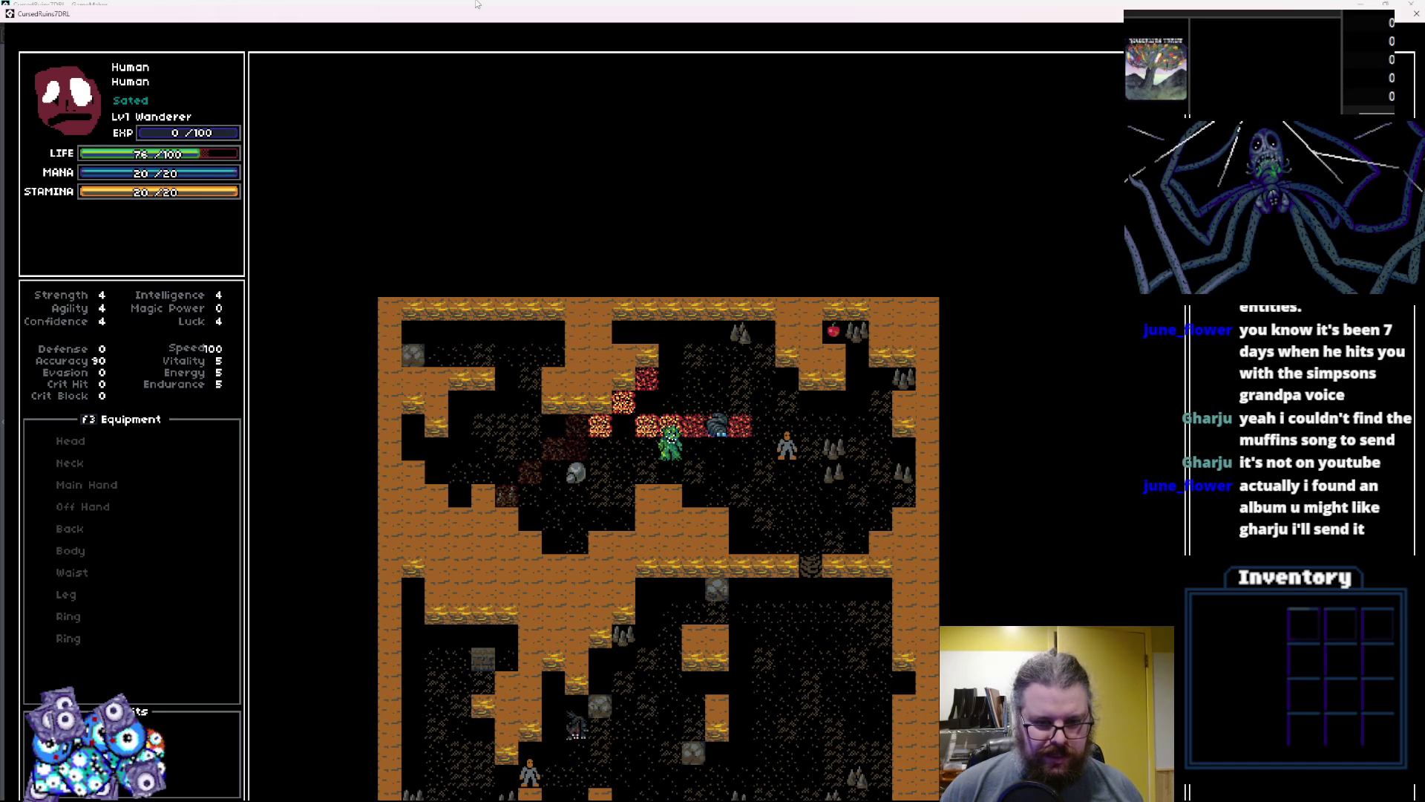
key("Right")
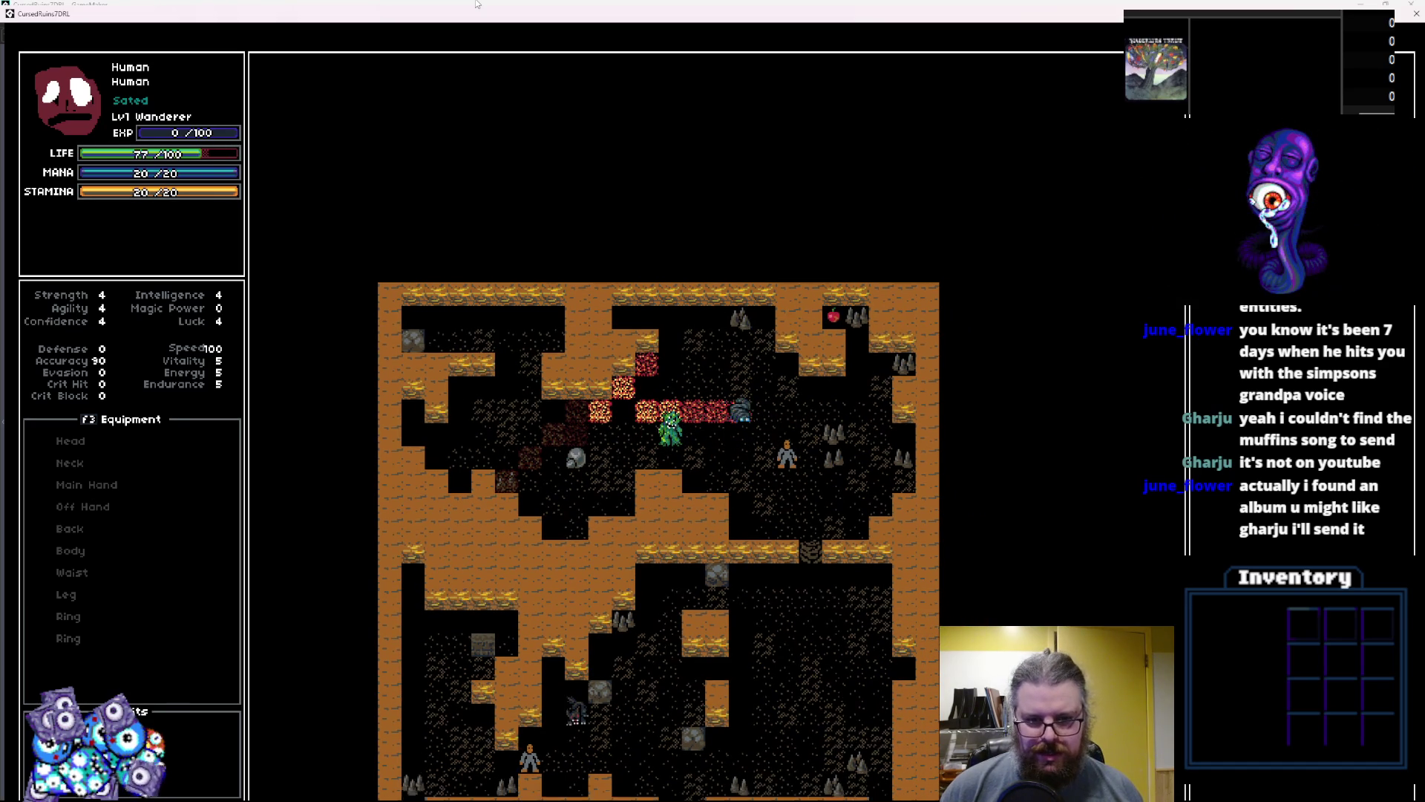
key("Down")
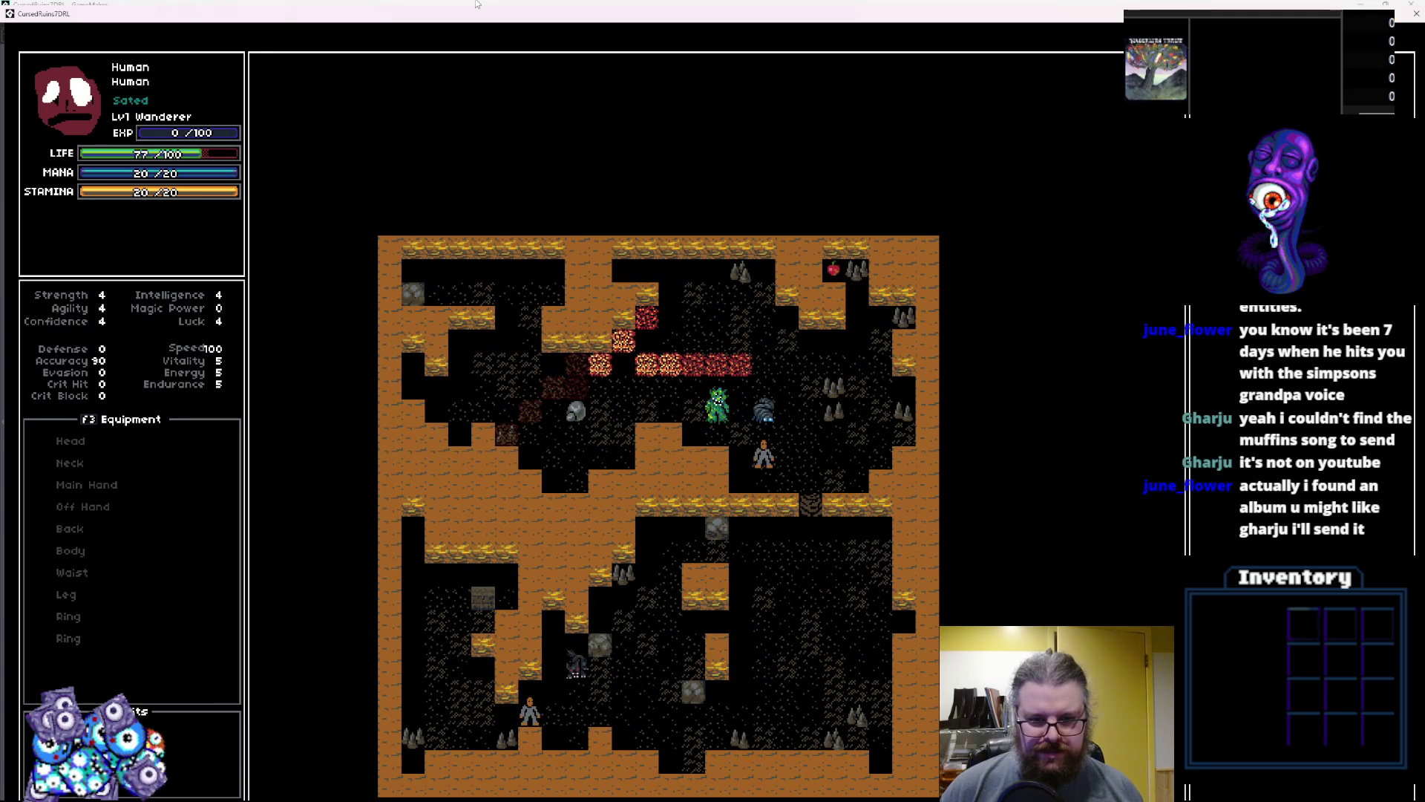
key("Right")
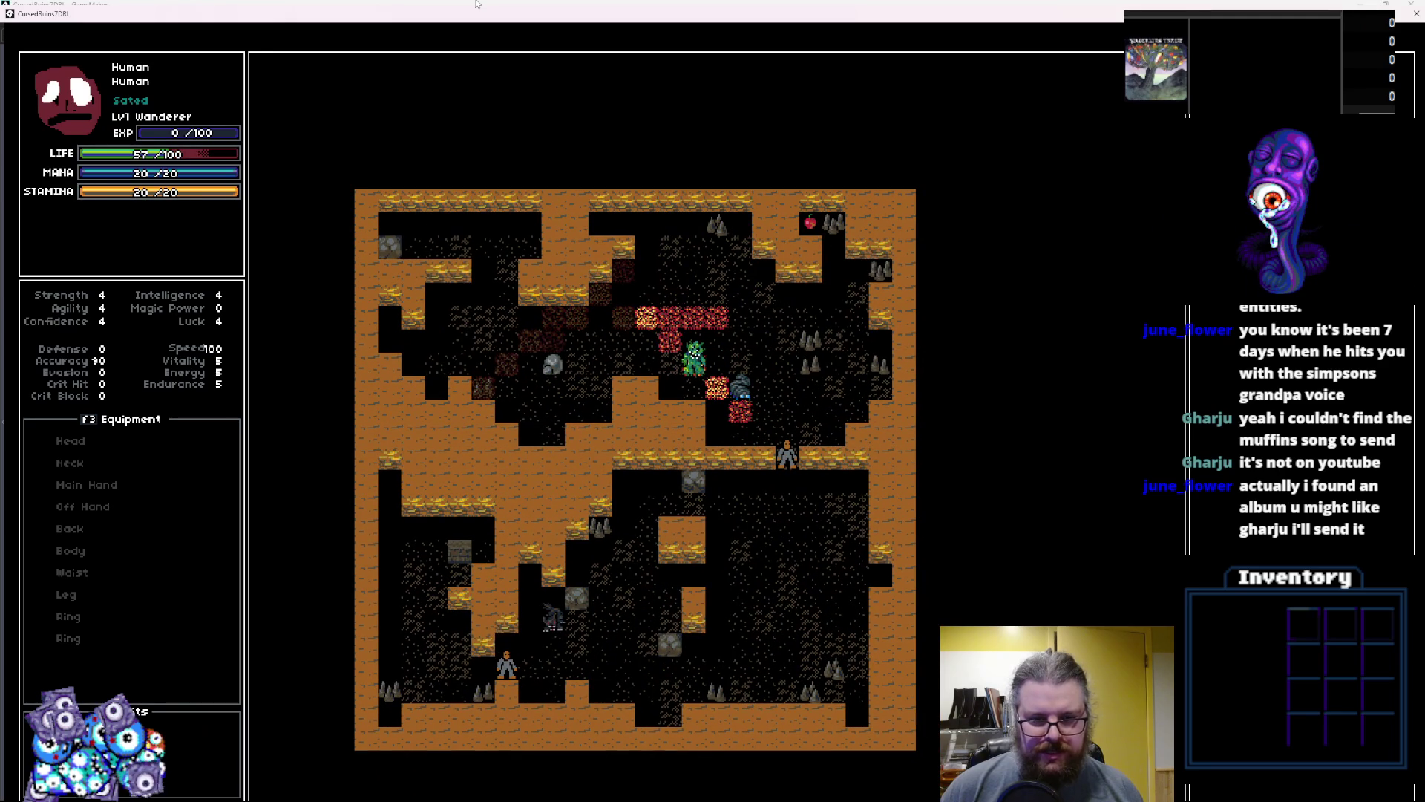
key("Right")
key("Right")
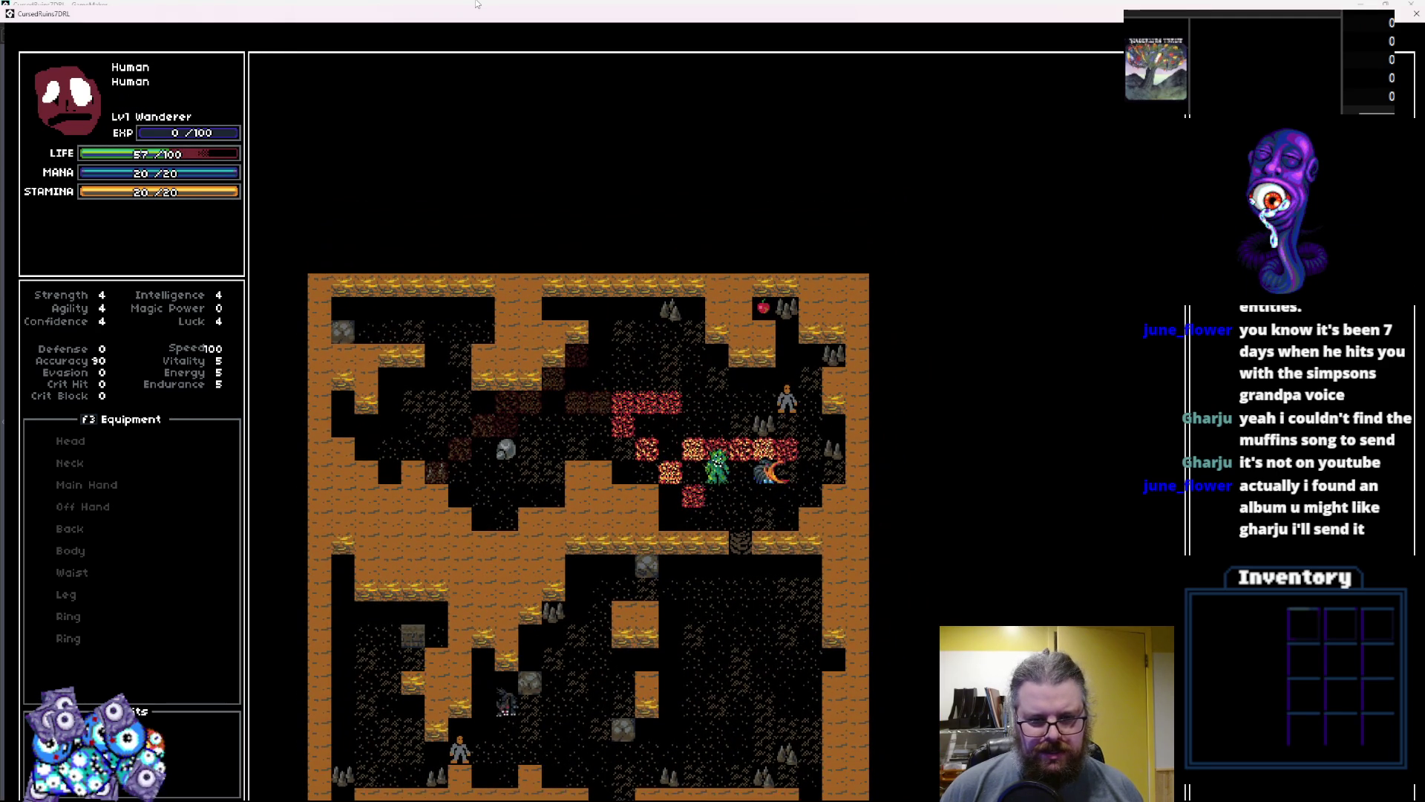
key("Up")
key("Right")
key("Up")
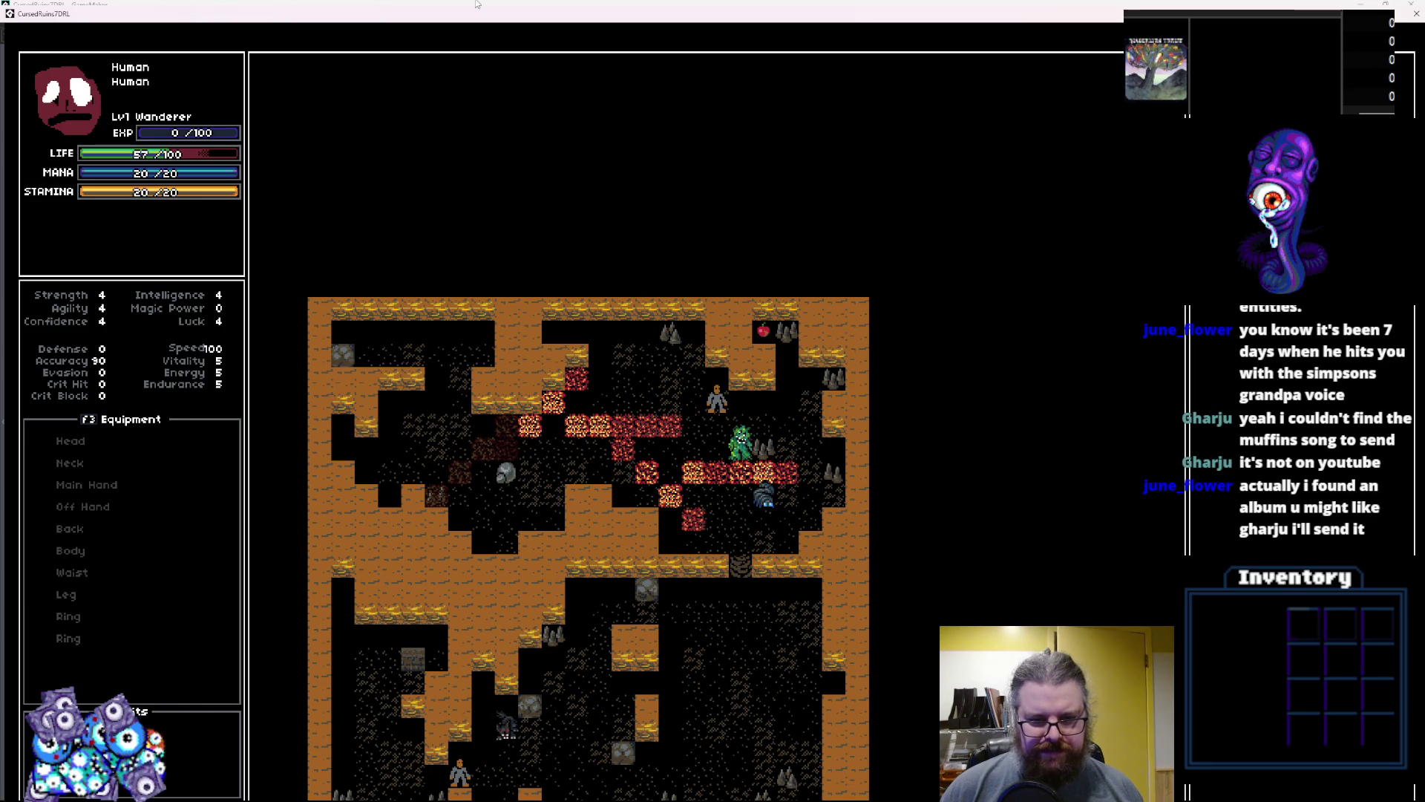
key("Up")
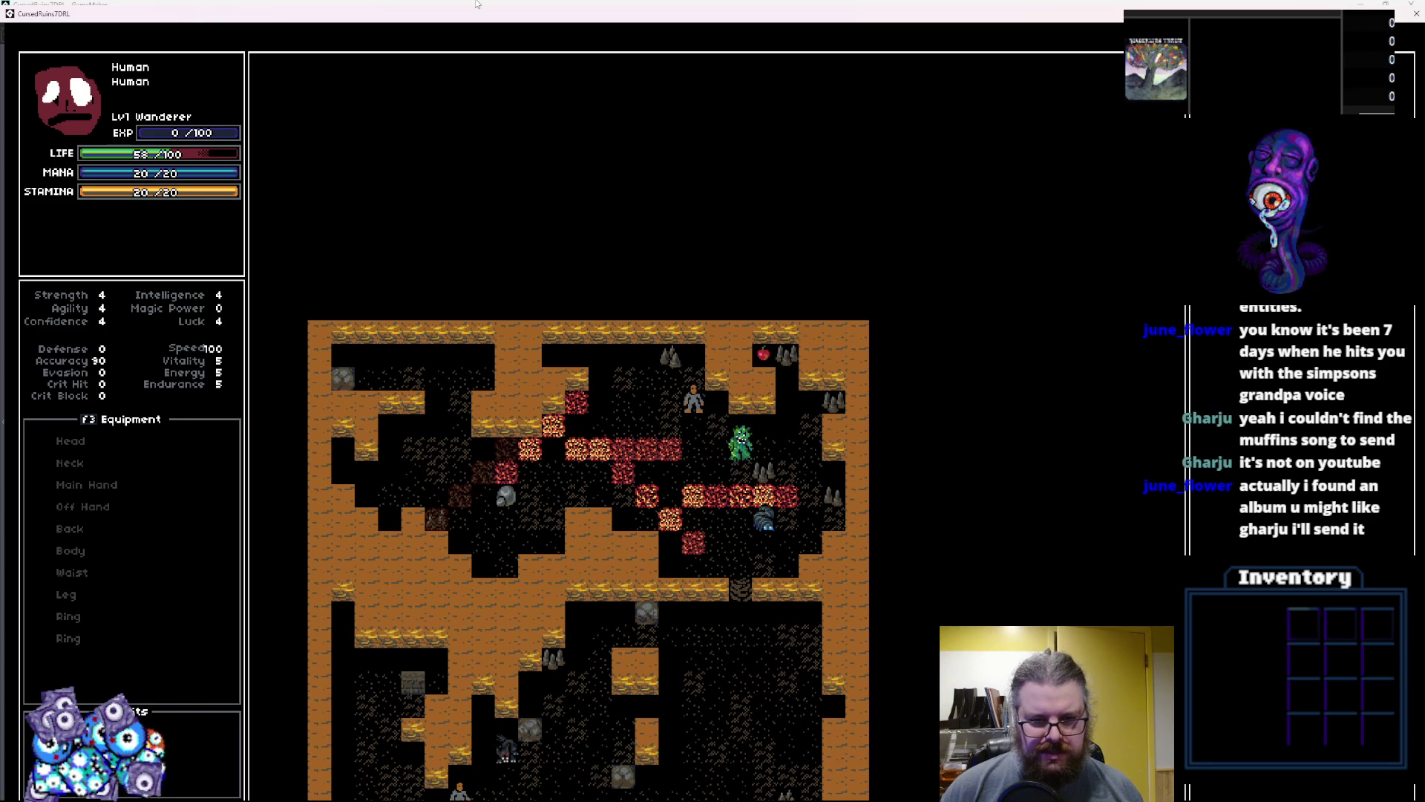
key("Up")
key("Left")
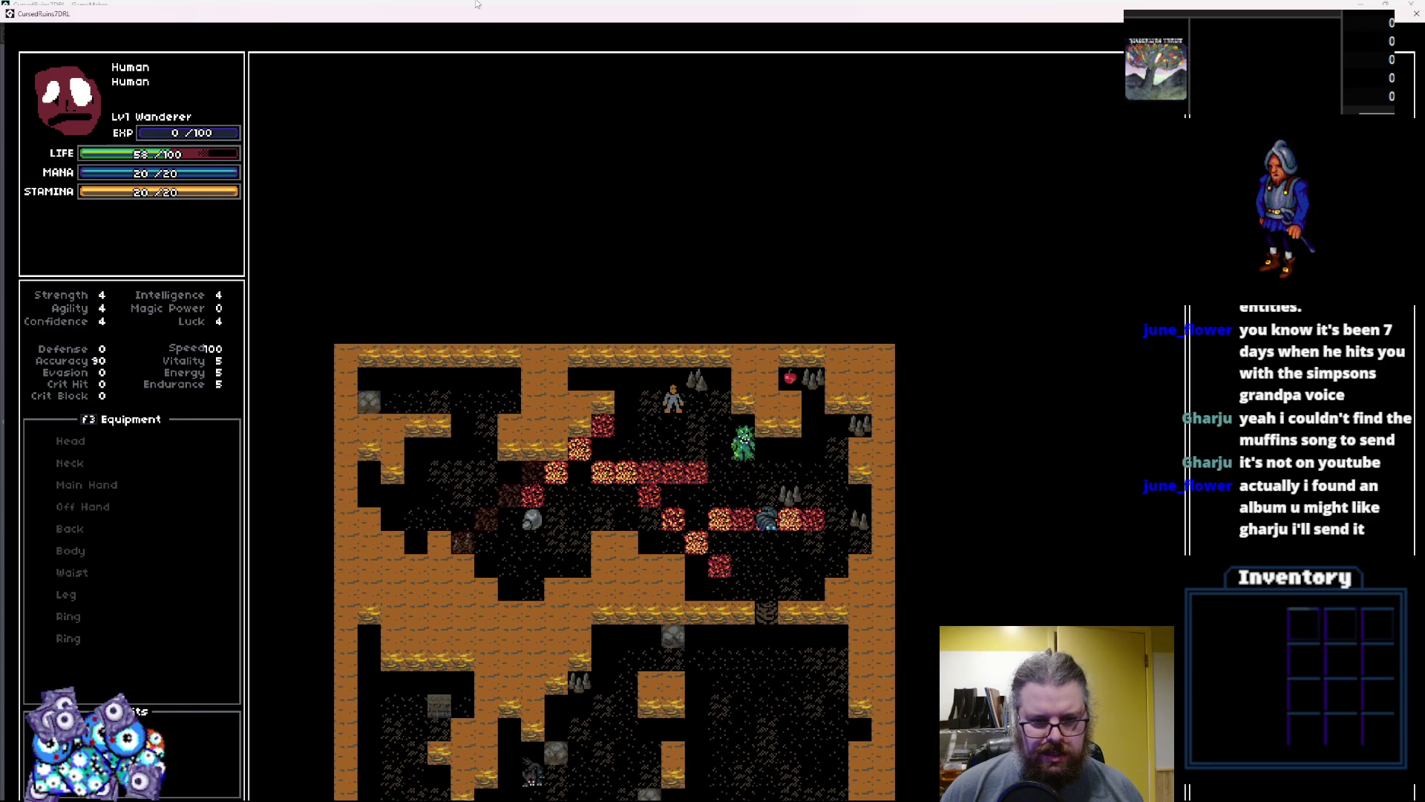
key("Left")
key("Up")
key("Left")
key("Left")
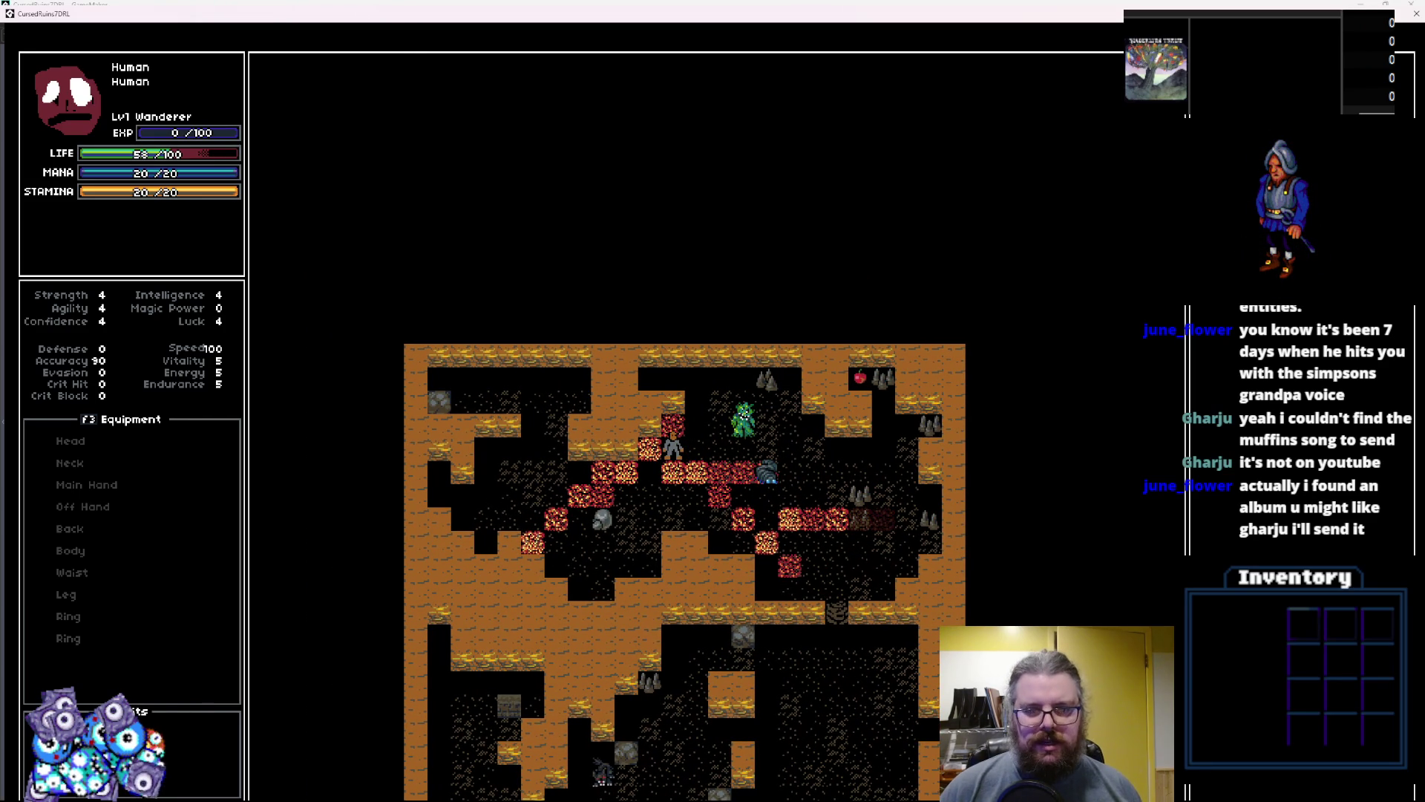
double_click(475, 10)
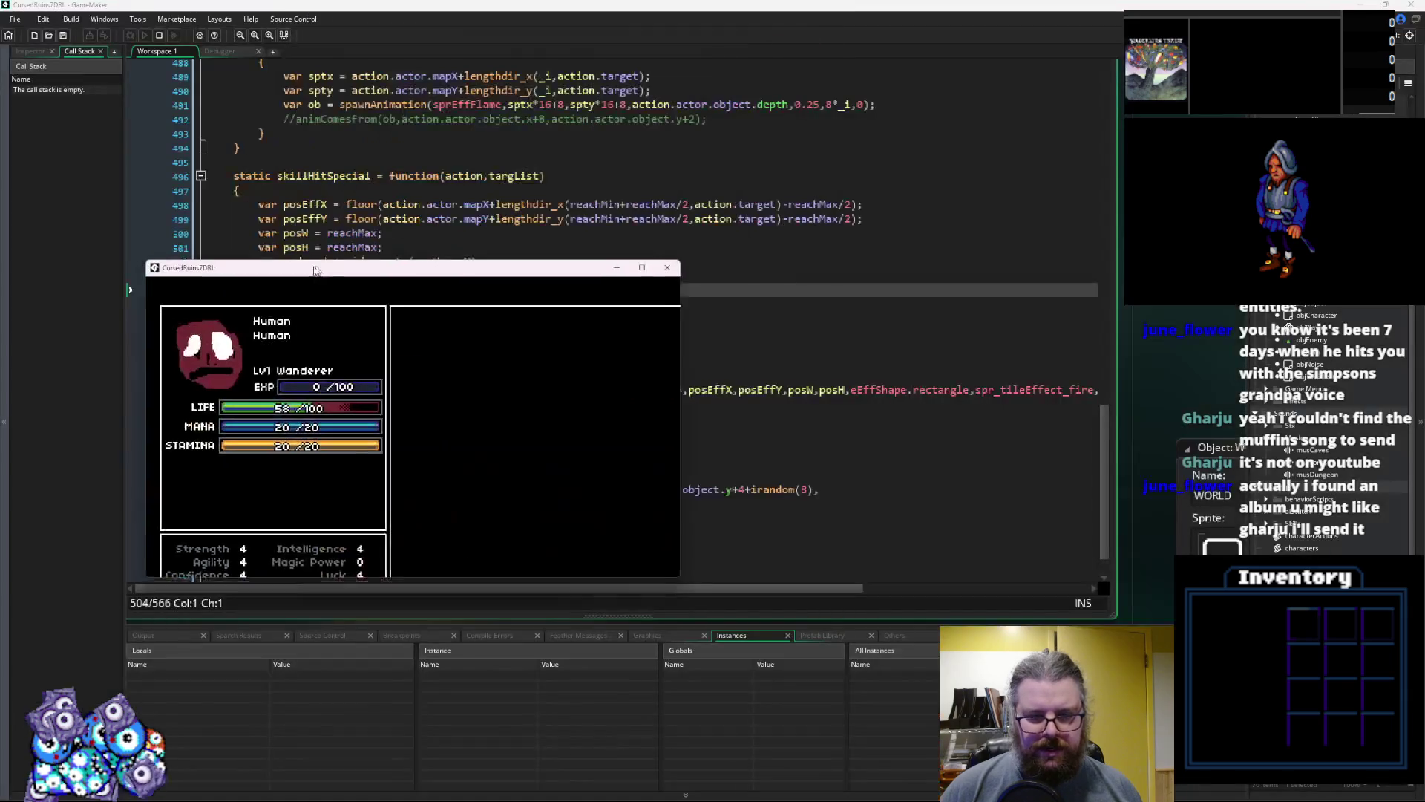
Close the game window and launch a new build with the Debug button
left_click(661, 271)
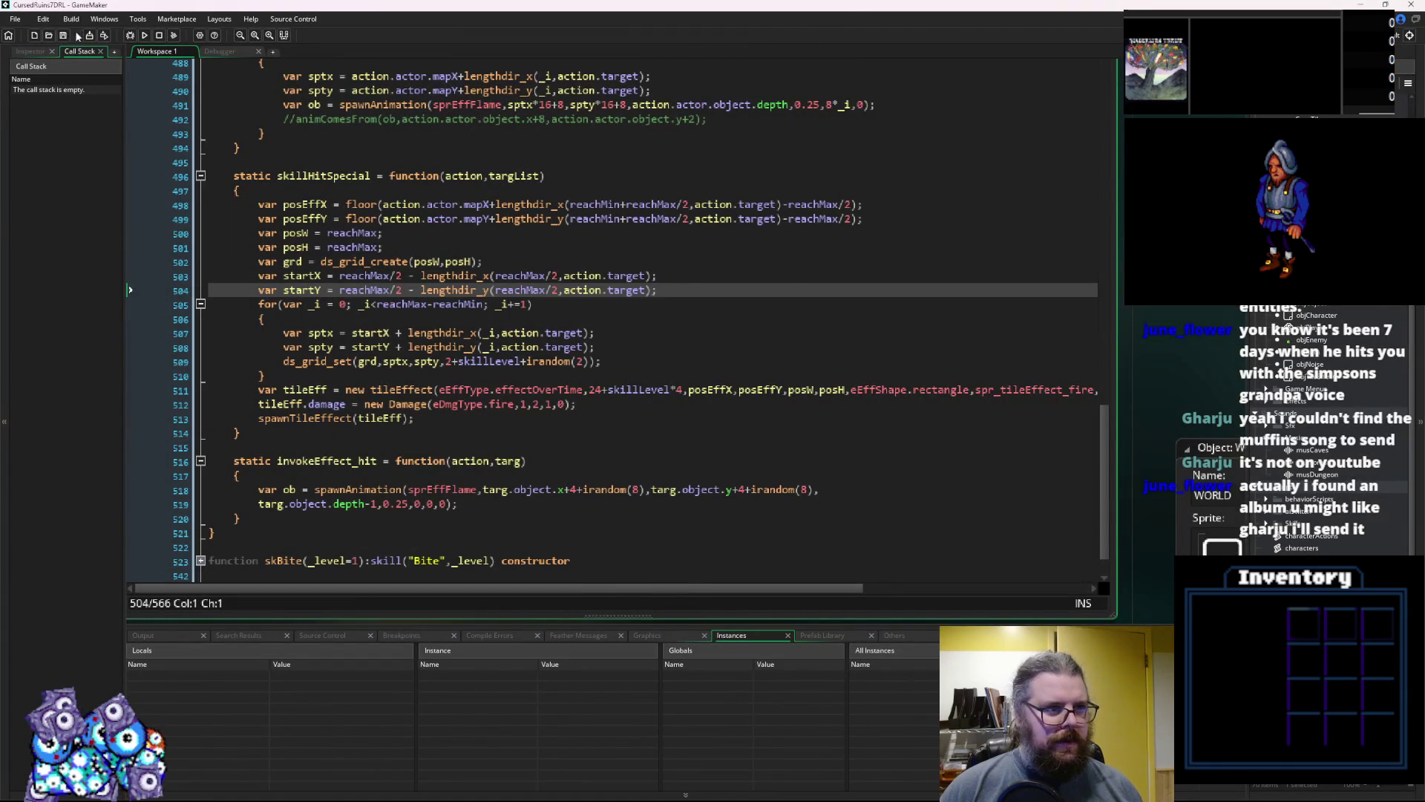
left_click(160, 36)
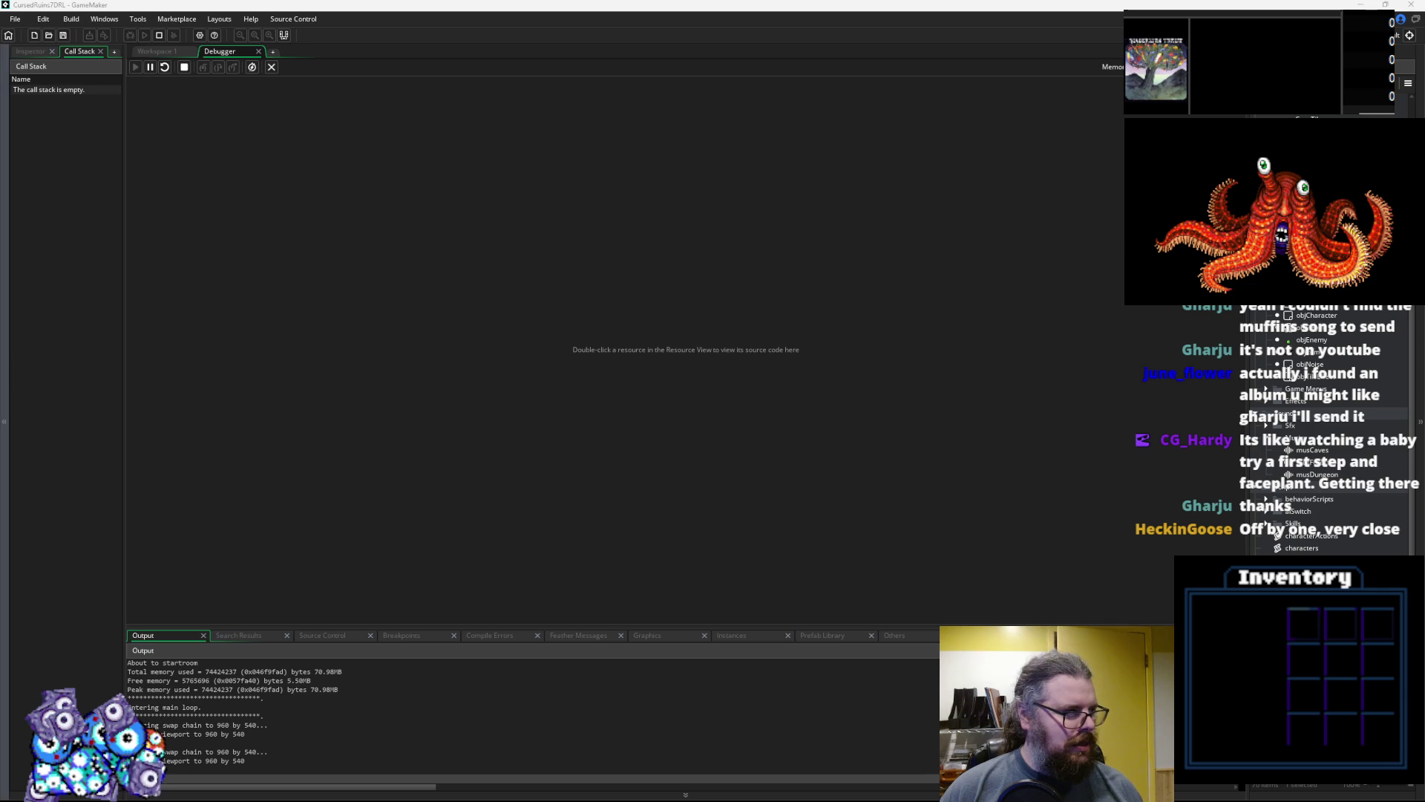
Start a new game and walk the character left and up-left through the dungeon
key("Return")
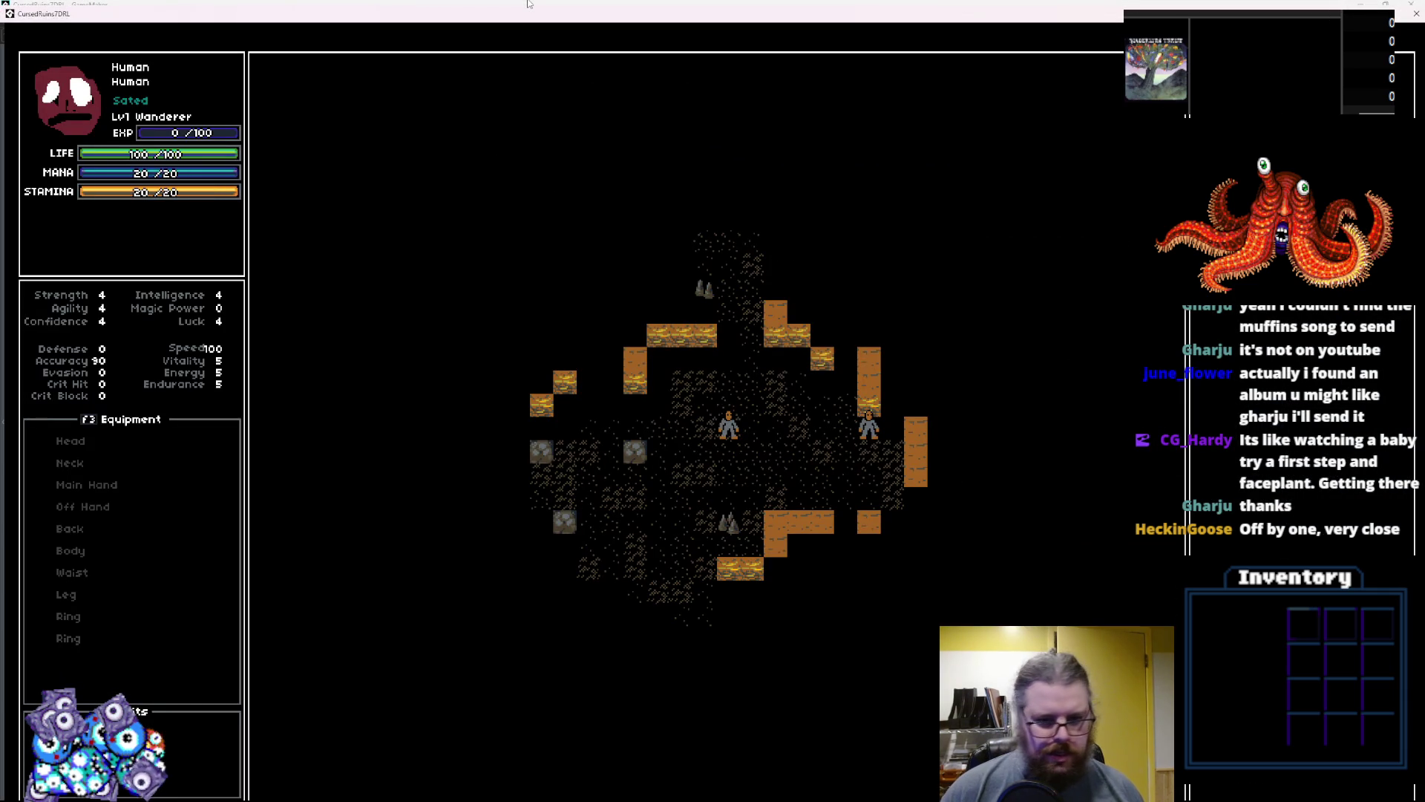
key("KP_1")
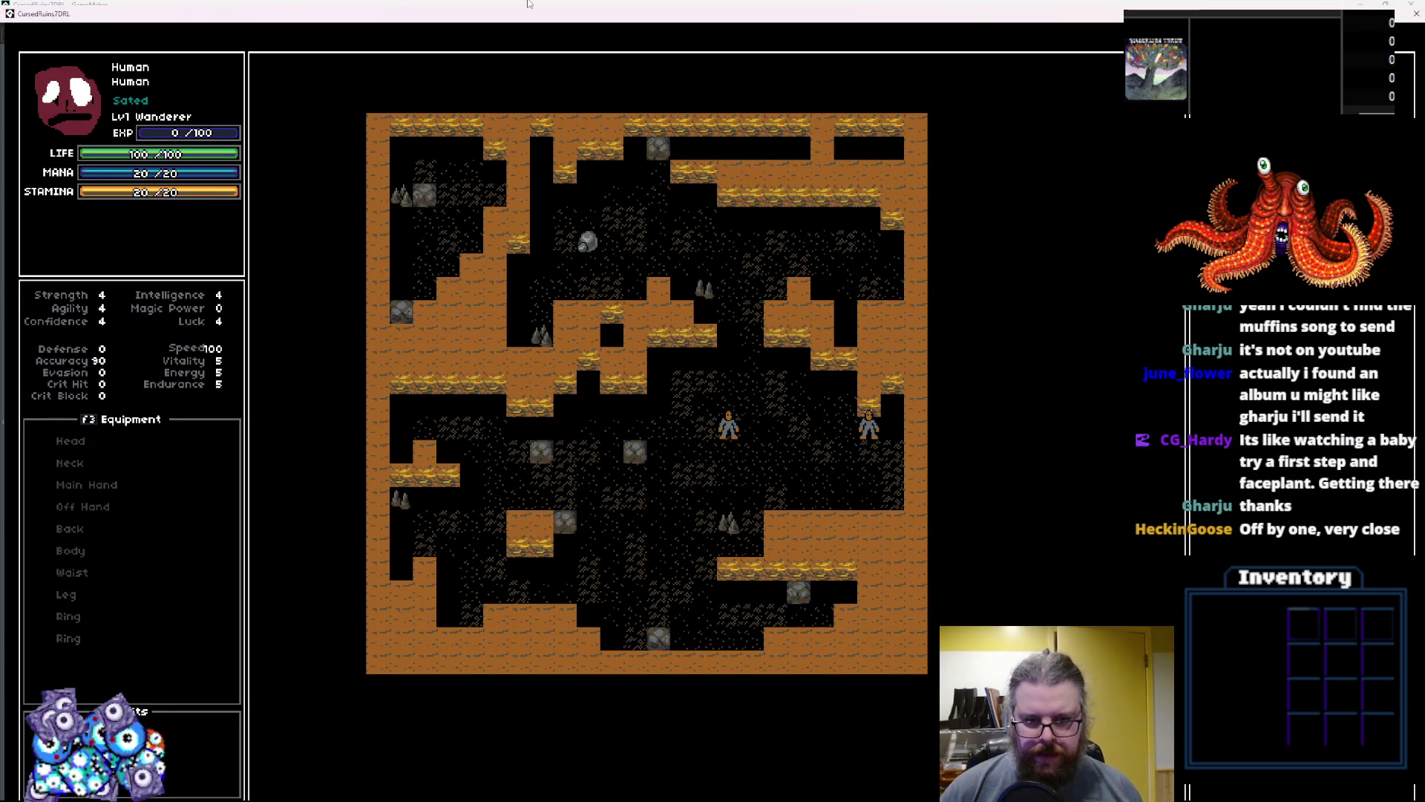
key("KP_4")
key("KP_4")
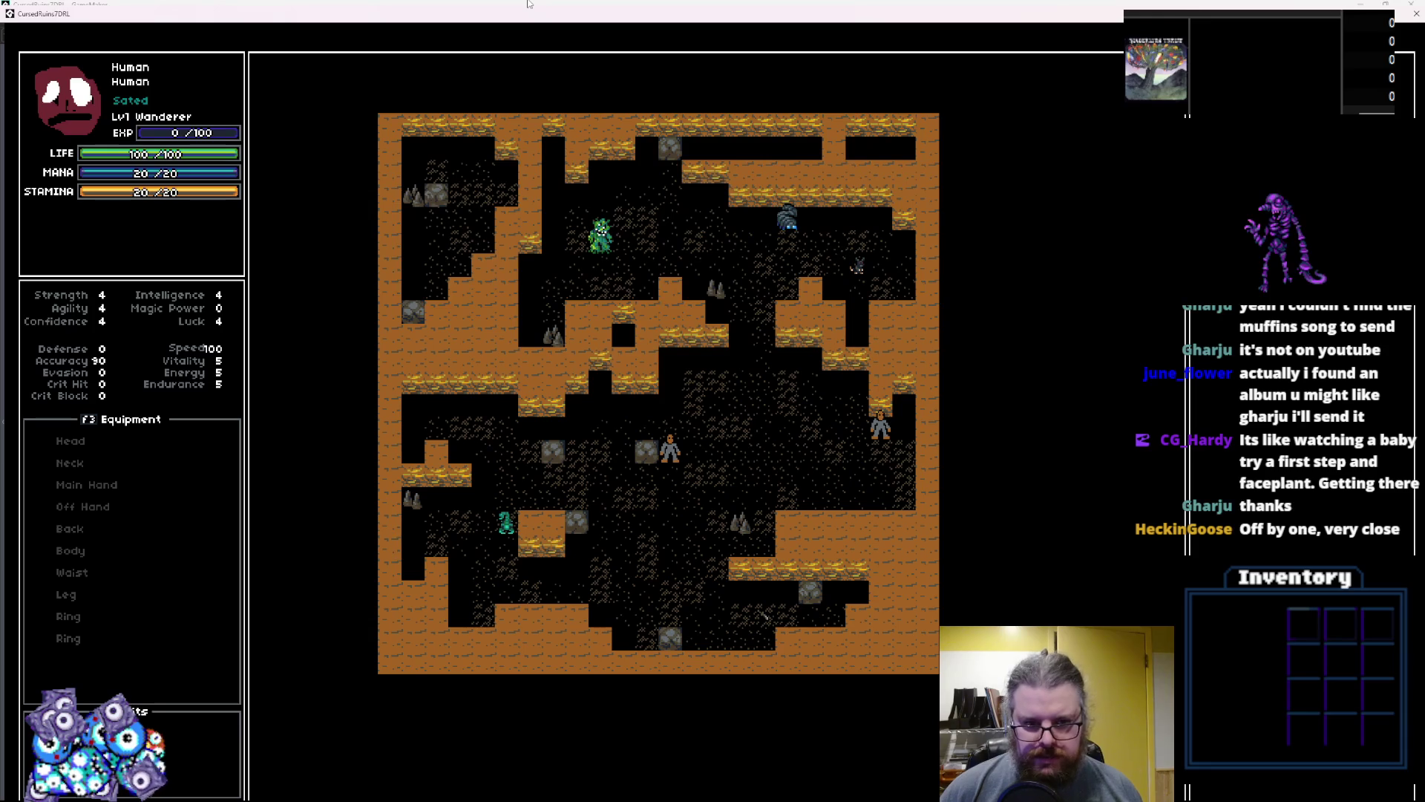
key("KP_7")
key("KP_7")
key("KP_7")
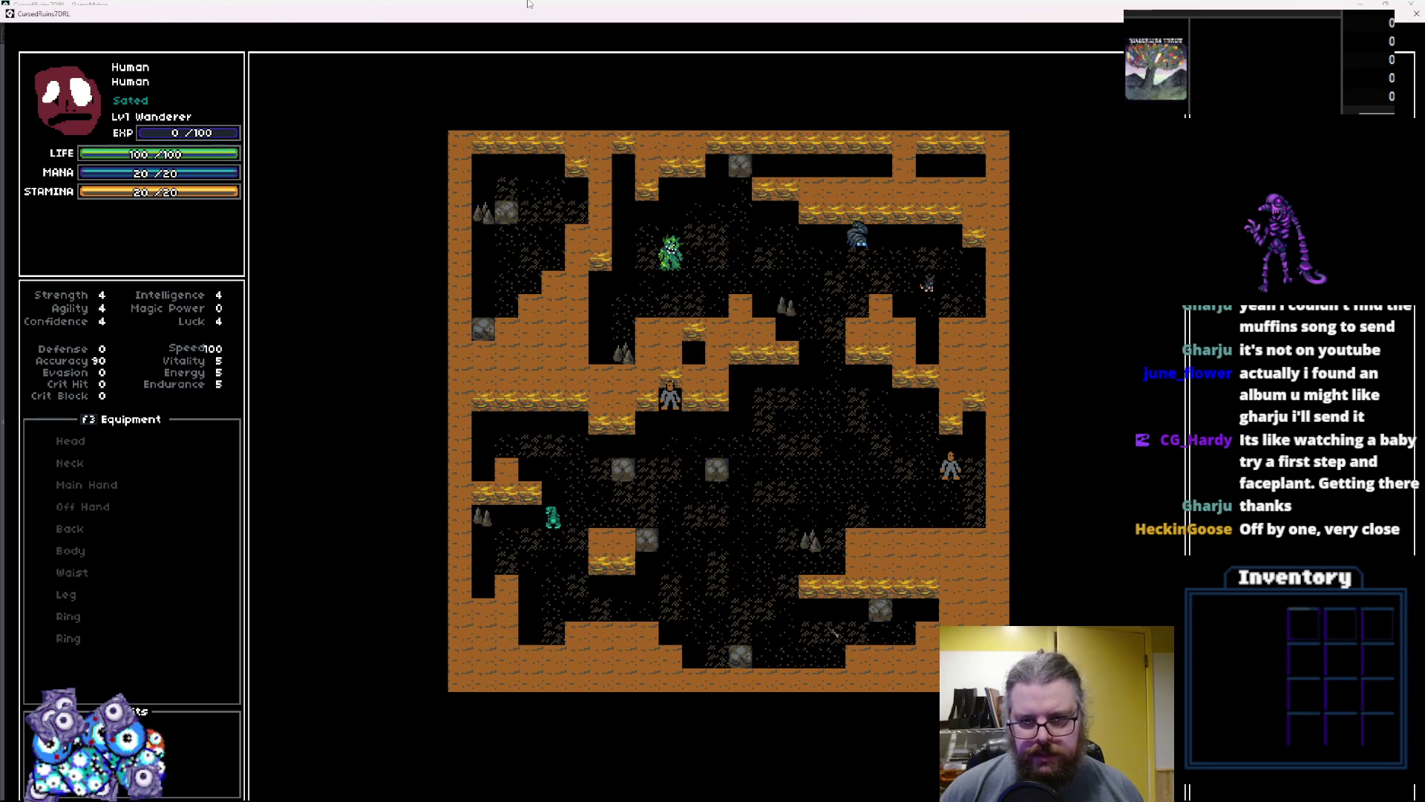
key("KP_7")
key("KP_4")
key("KP_4")
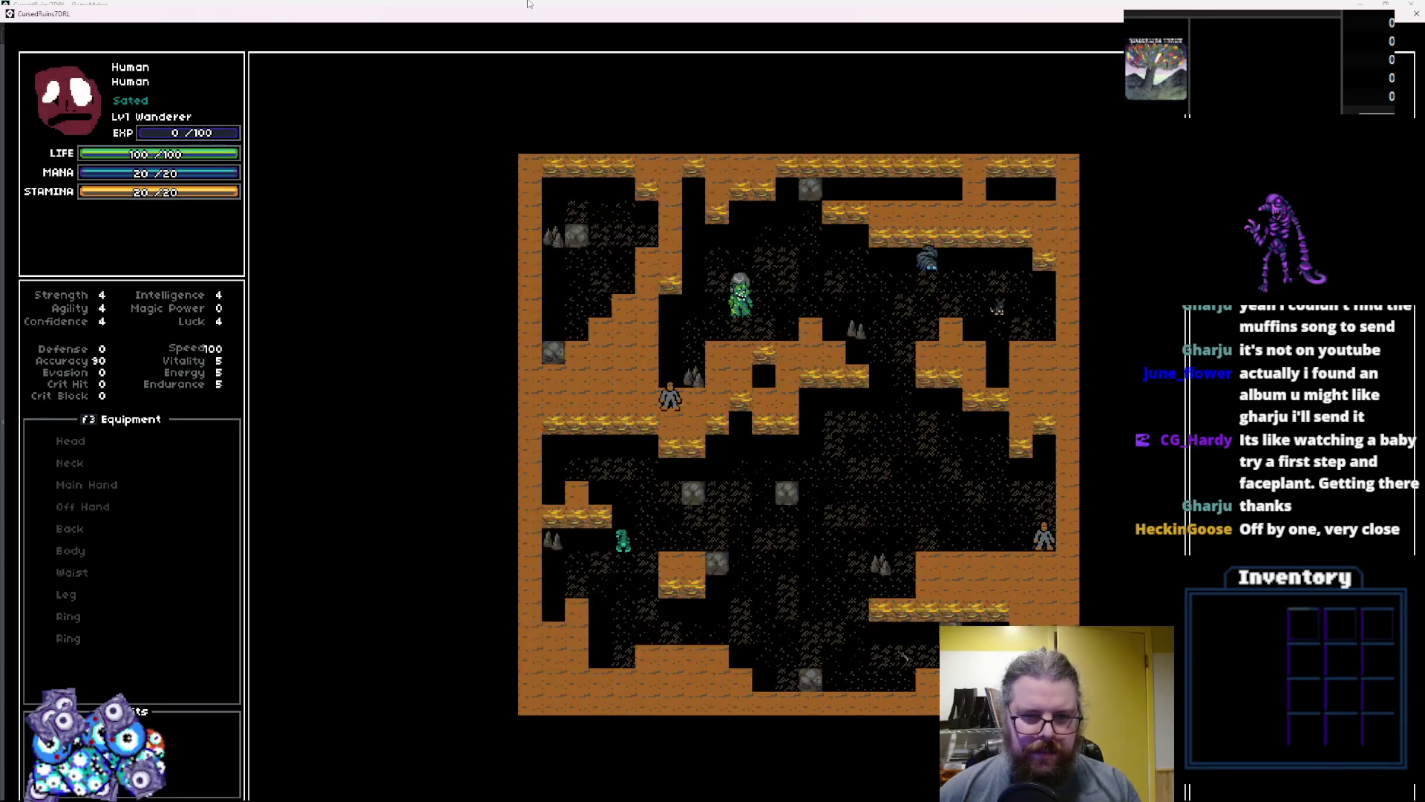
key("KP_4")
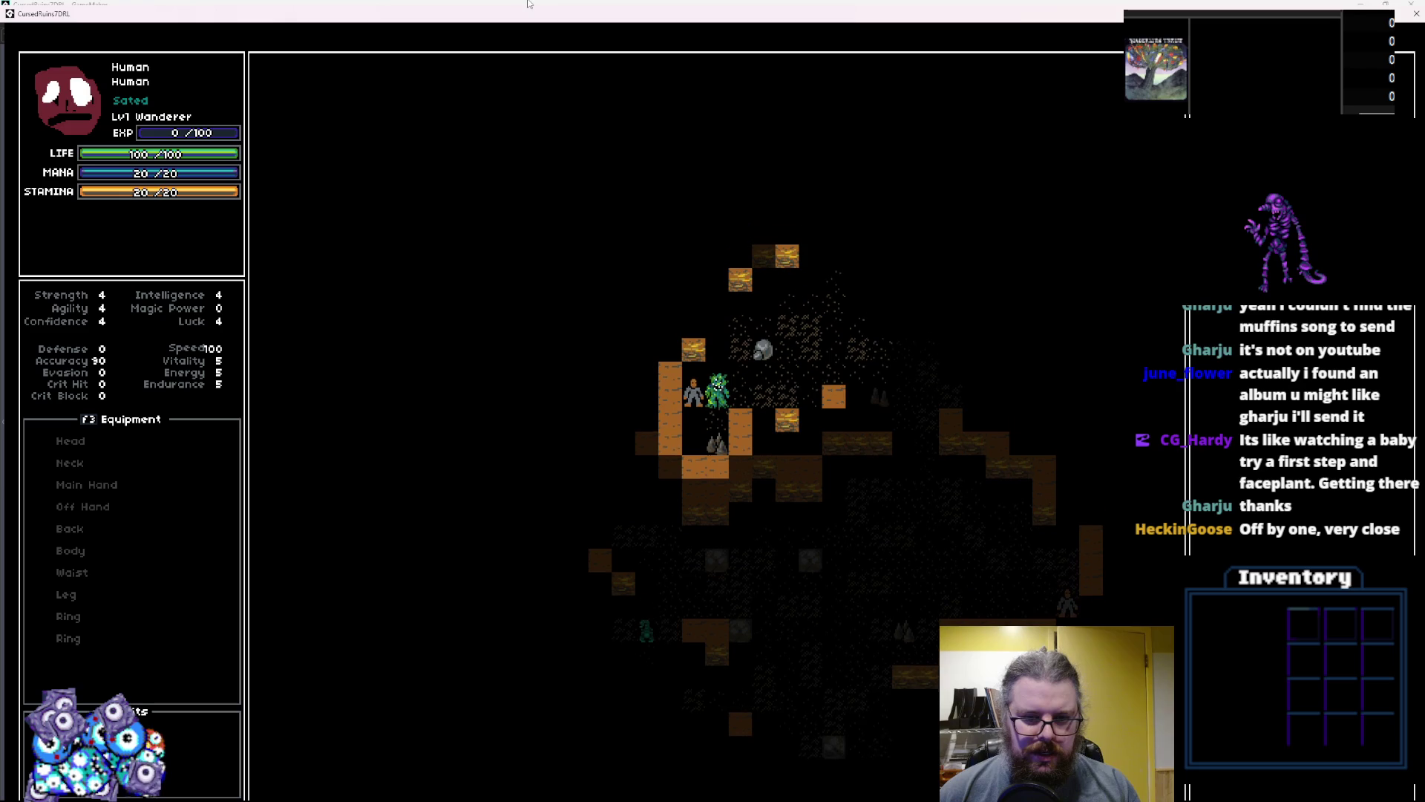
Approach the green monster to provoke fire breath, then close the game
key("KP_9")
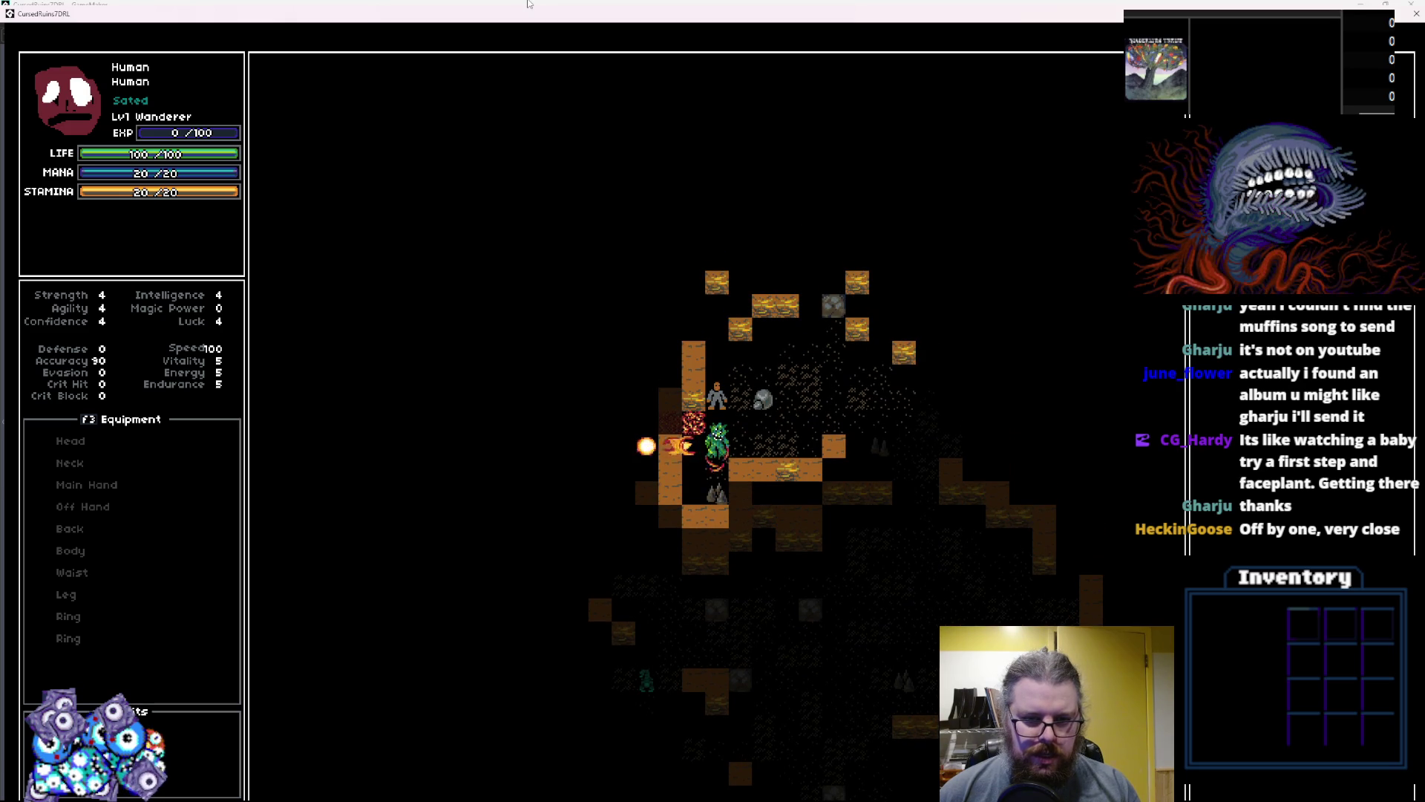
key("KP_8")
key("KP_8")
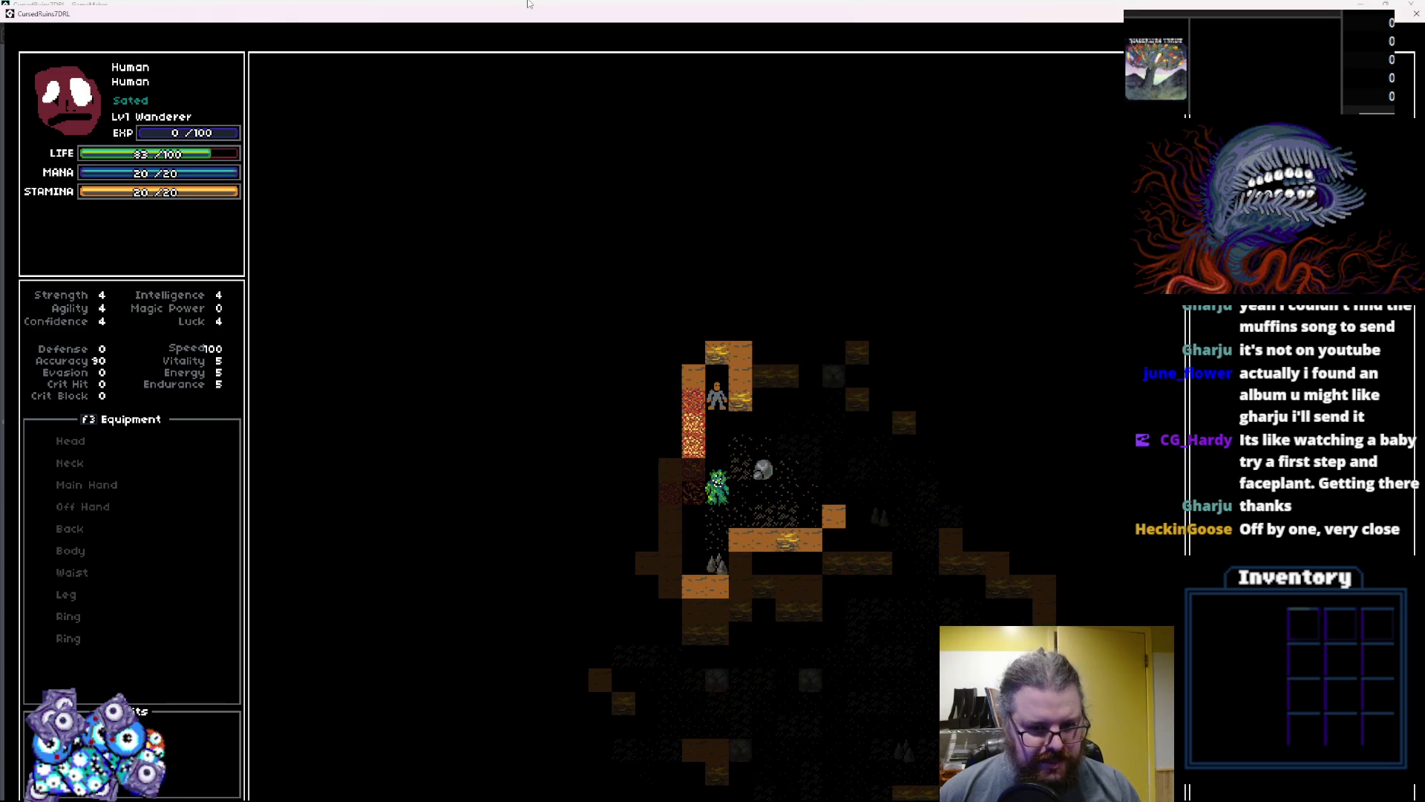
key("KP_3")
key("KP_3")
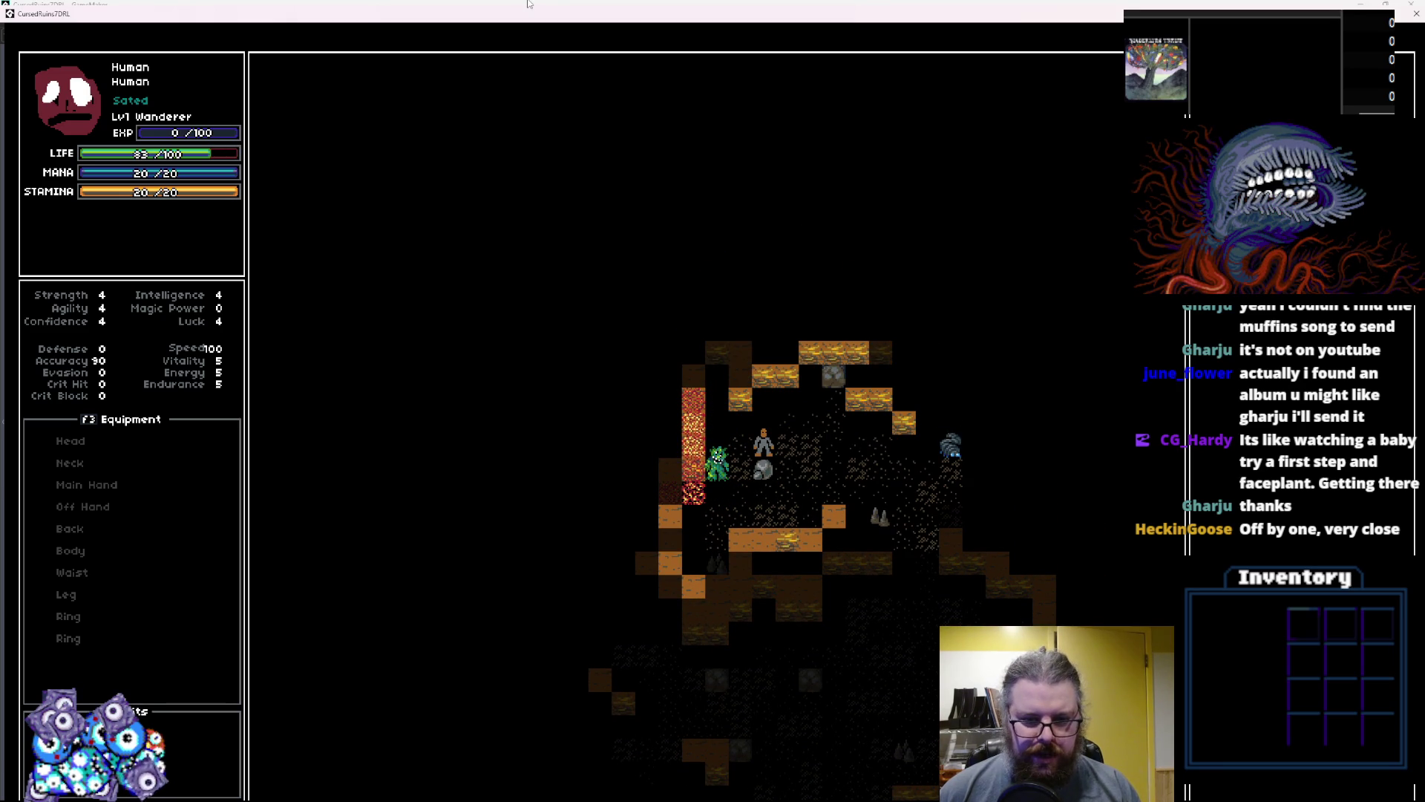
key("KP_2")
key("KP_2")
key("KP_2")
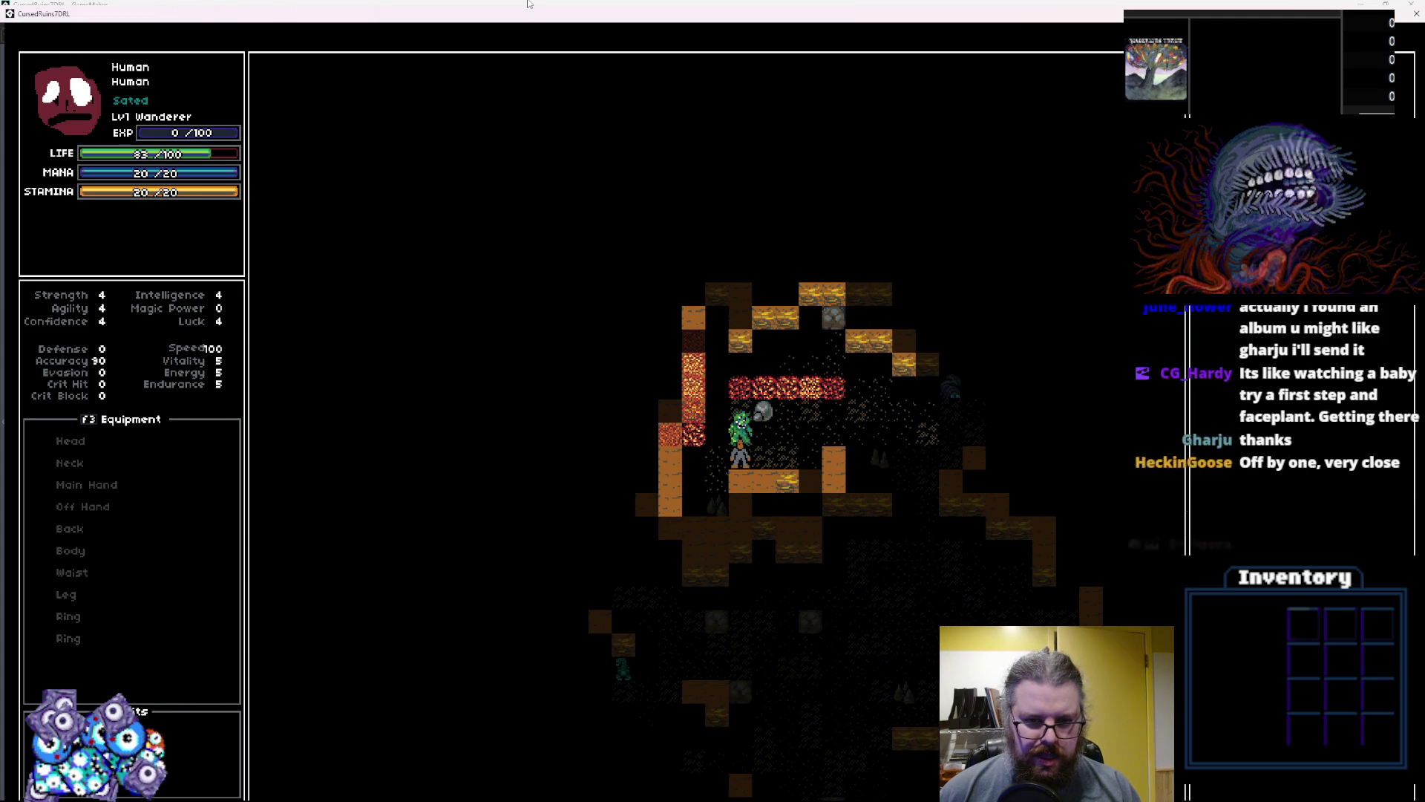
key("KP_4")
key("KP_4")
key("KP_1")
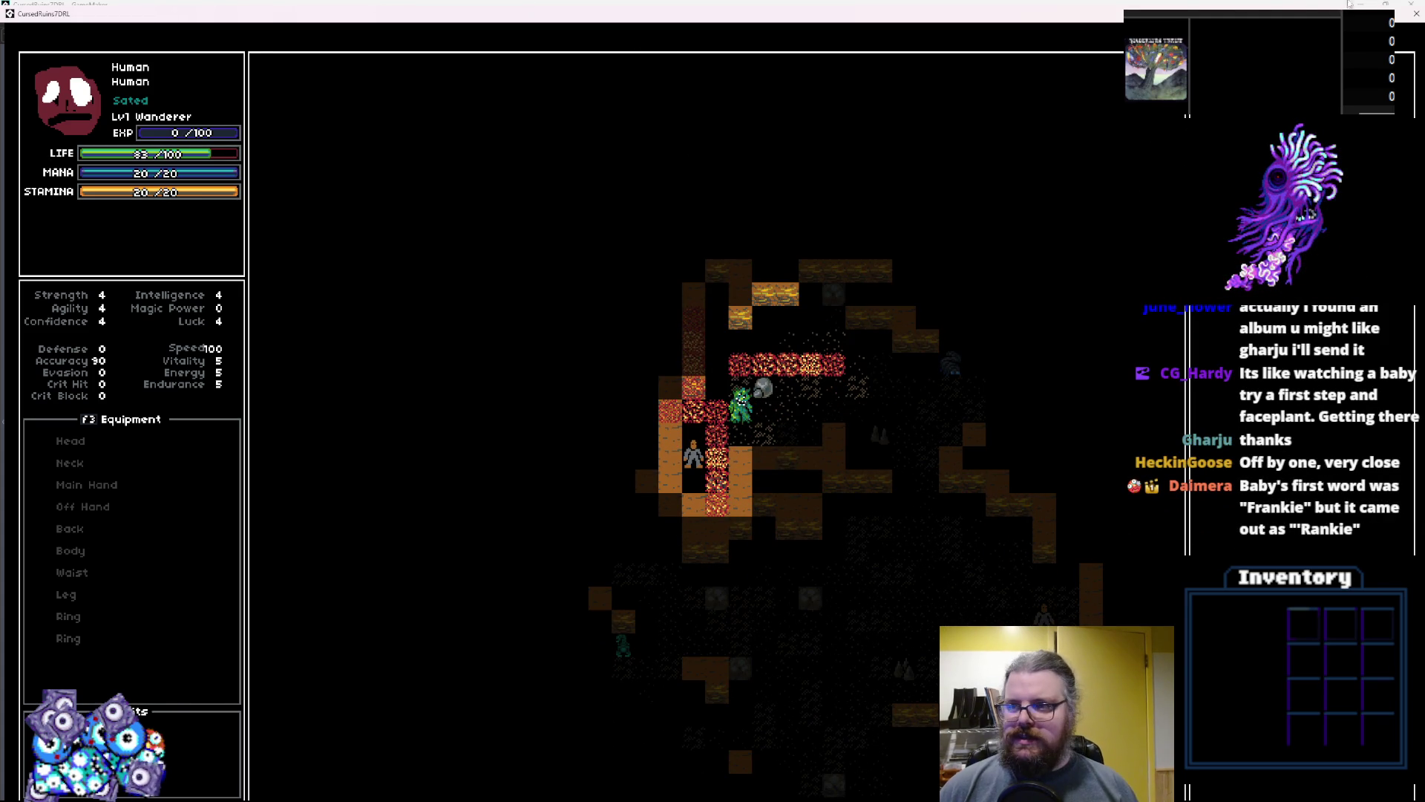
left_click(1415, 13)
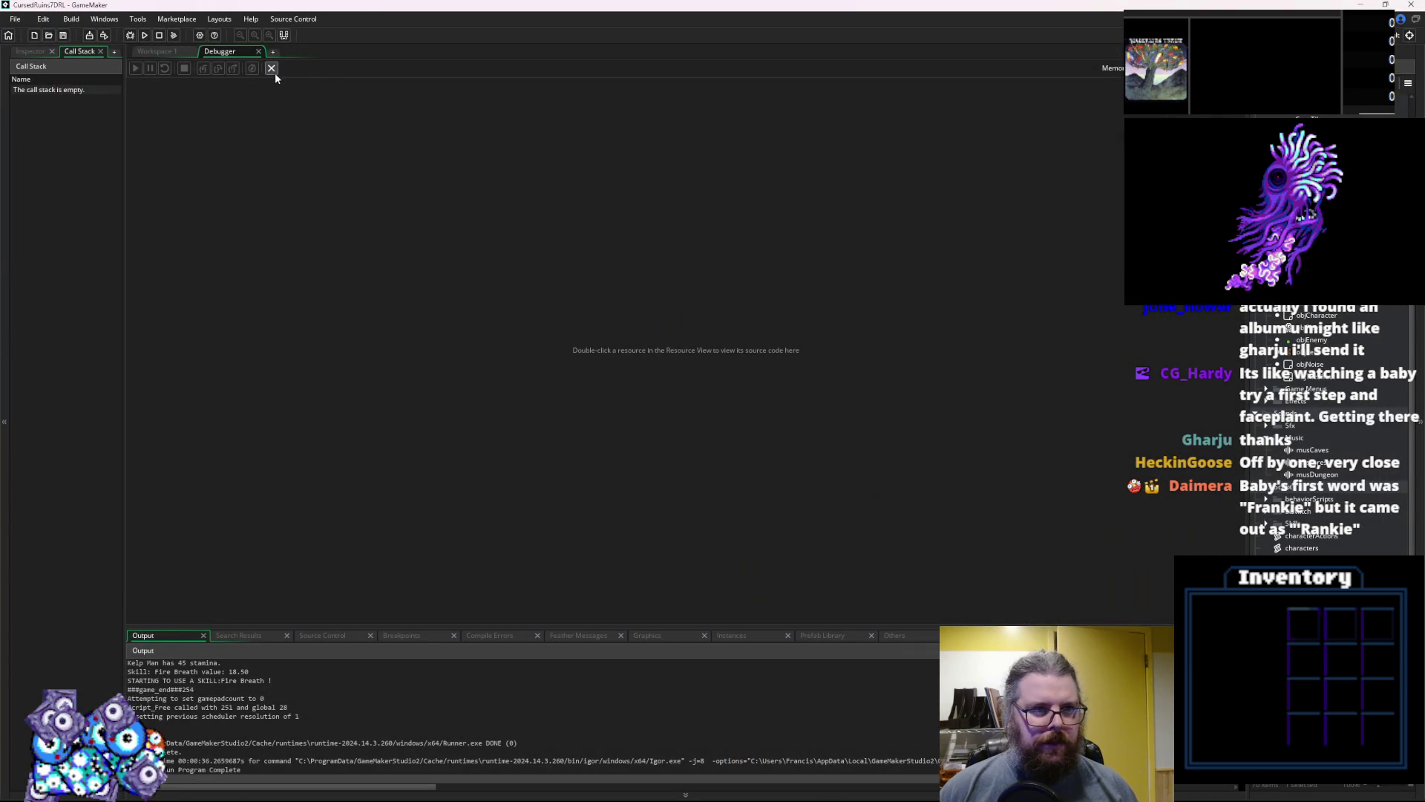
Append +1 to posEffX and posEffY on lines 498-499, save, and start a debug run
left_click(271, 68)
left_click(548, 379)
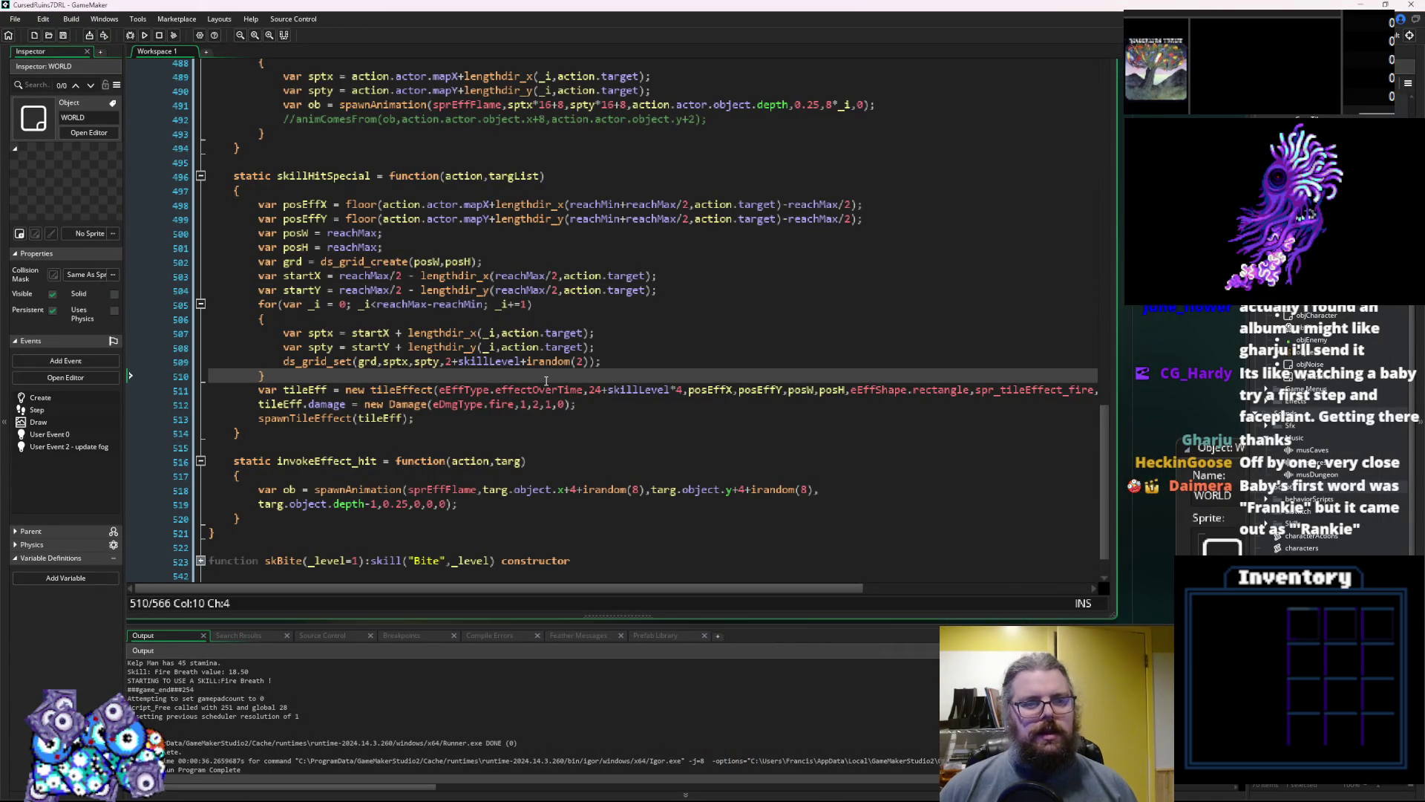
left_click(394, 230)
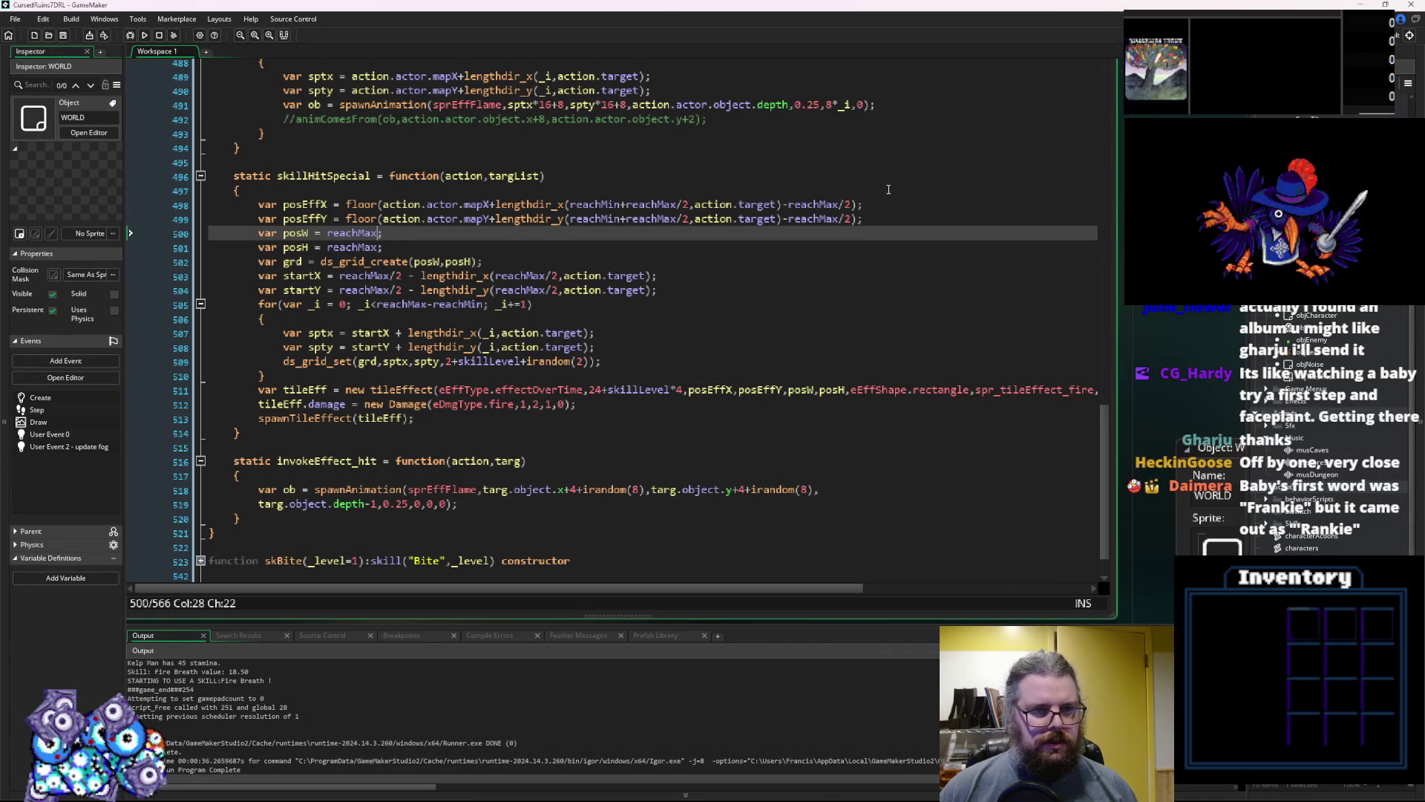
left_click(856, 204)
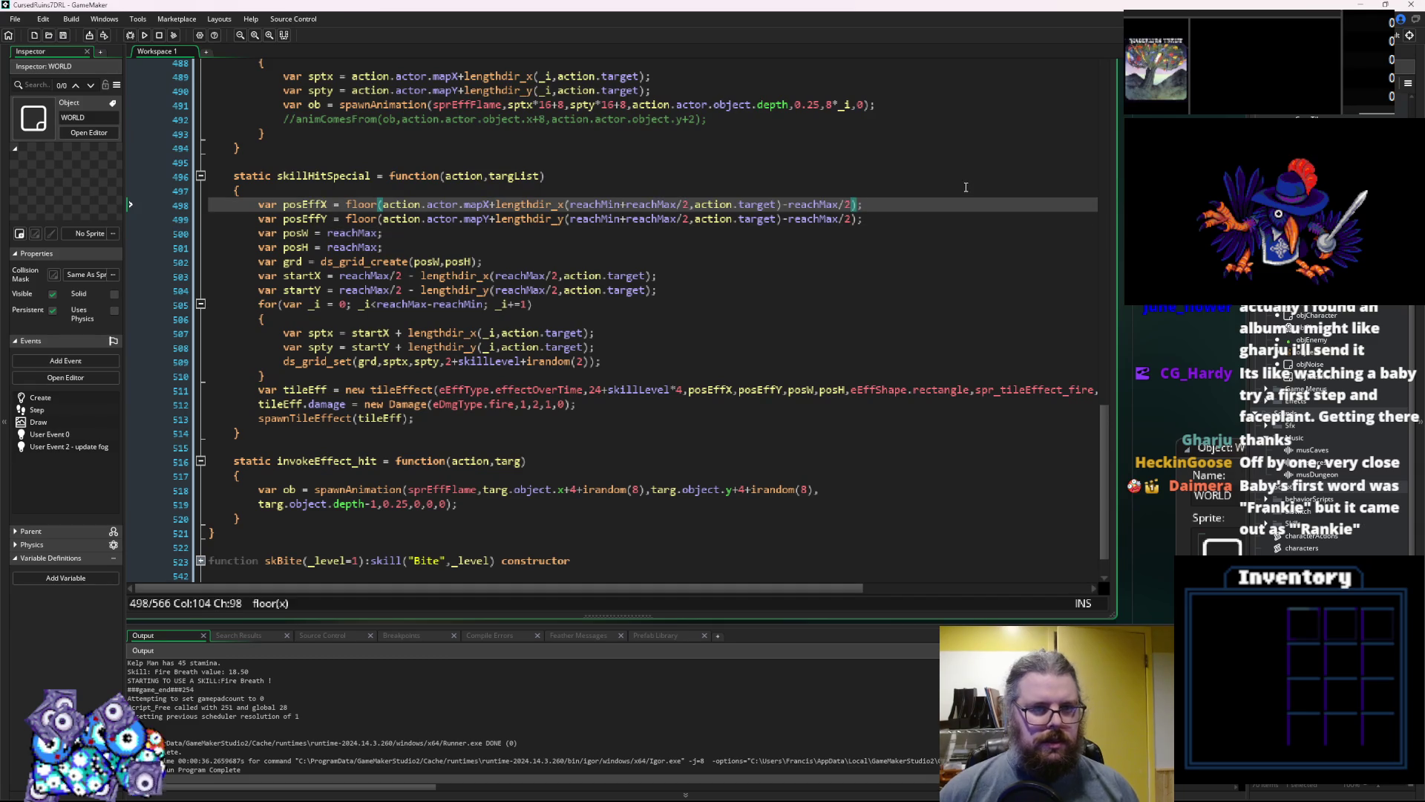
key("Right")
type("+1")
key("Down")
key("Left")
type("+1")
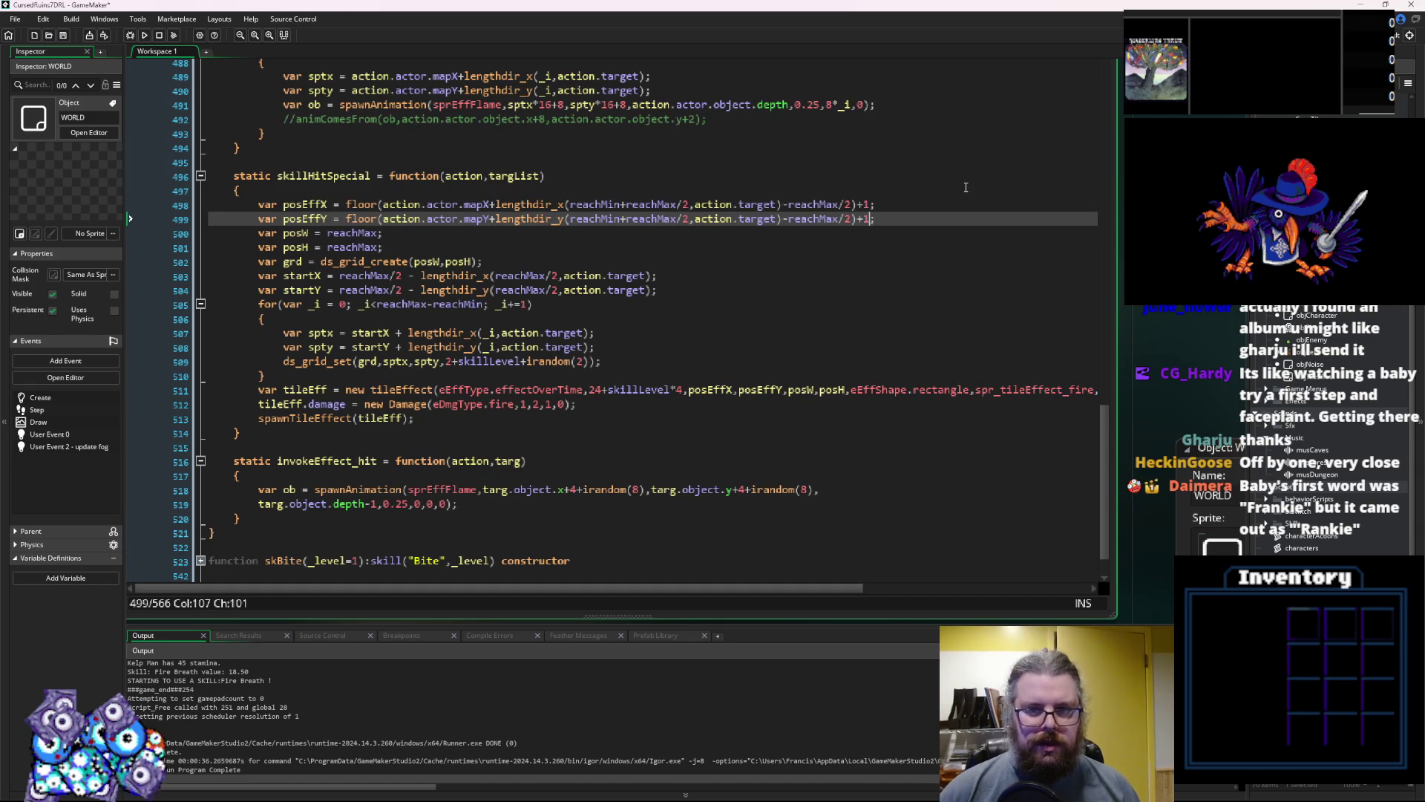
left_click(63, 39)
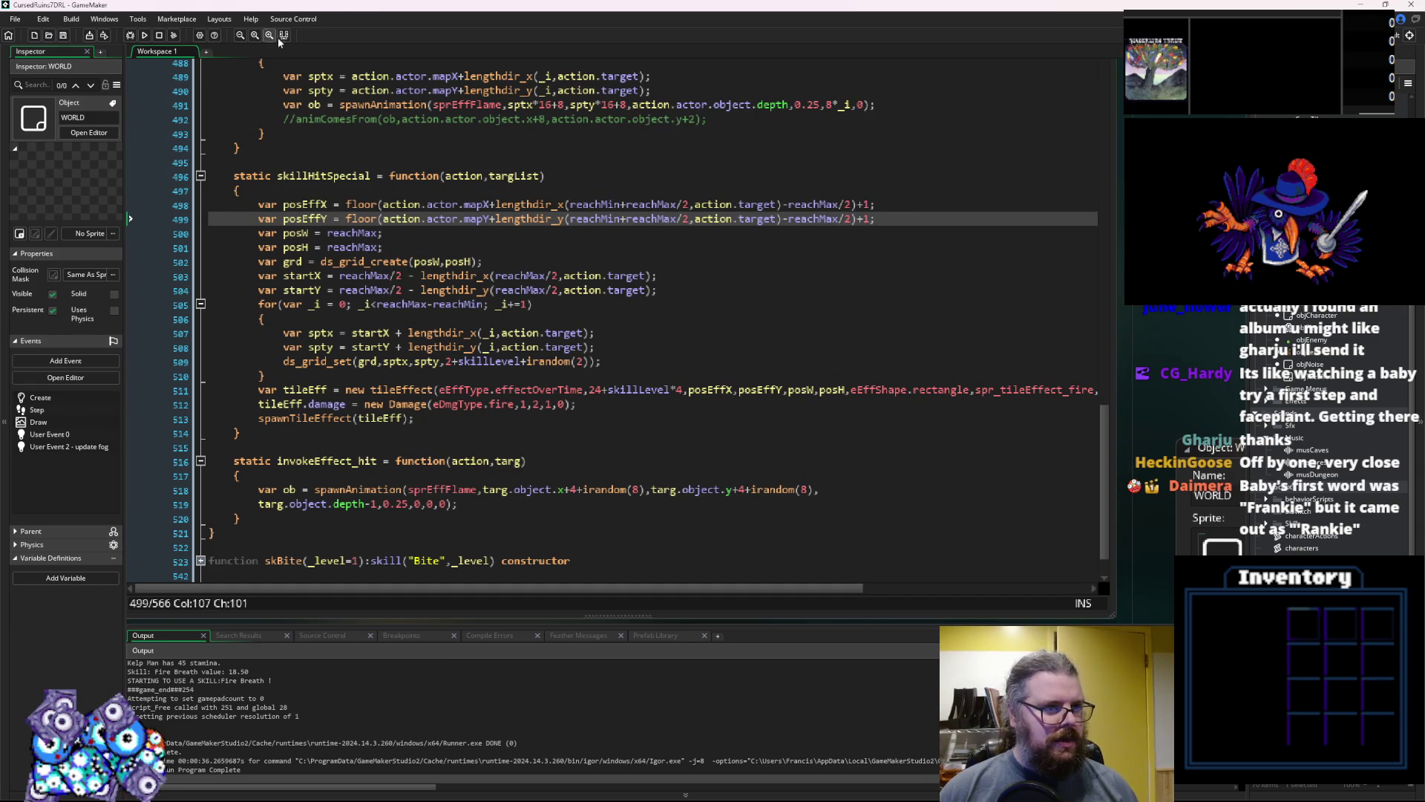
left_click(160, 36)
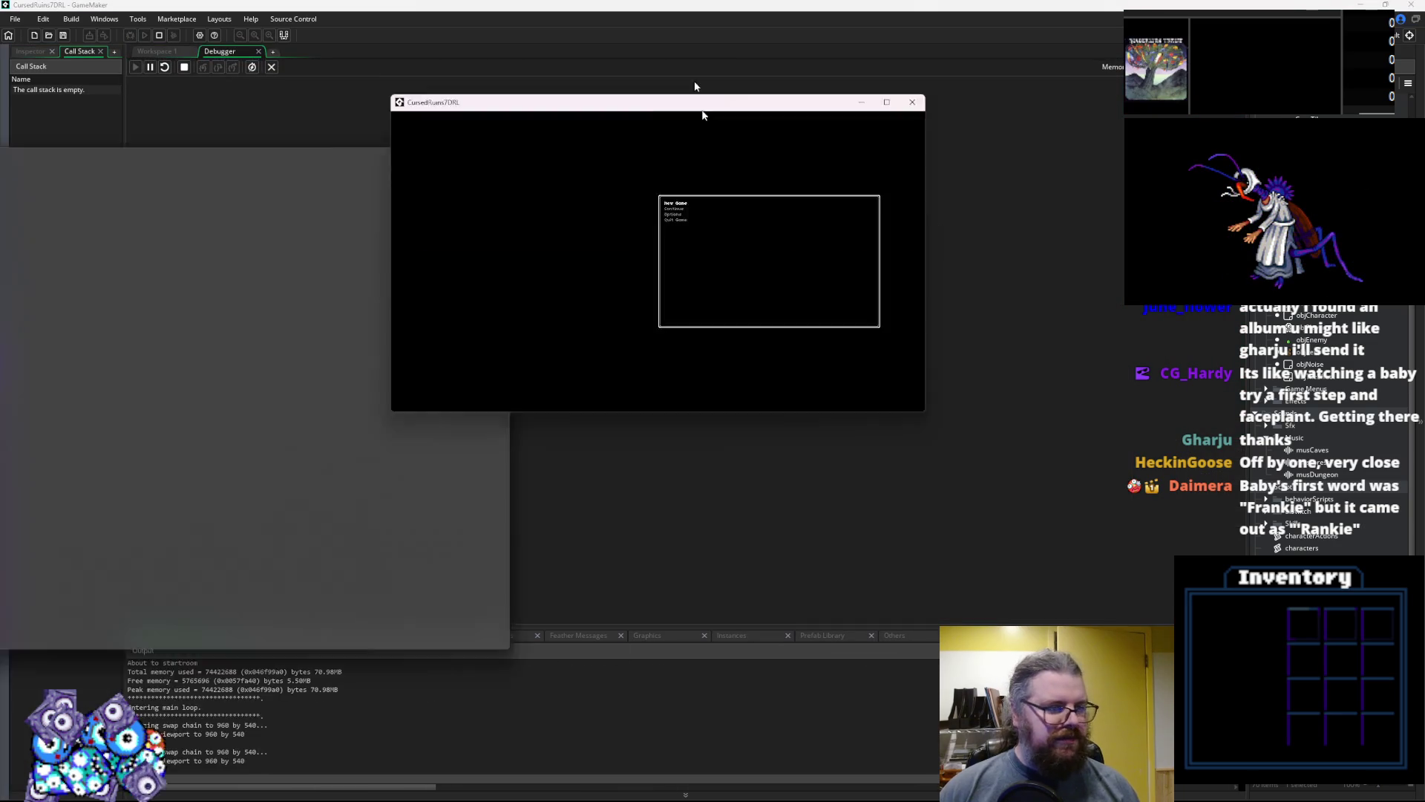
Maximize the game window, start a new game and move up-right toward the monster
left_click_drag(700, 105, 576, 4)
key("Return")
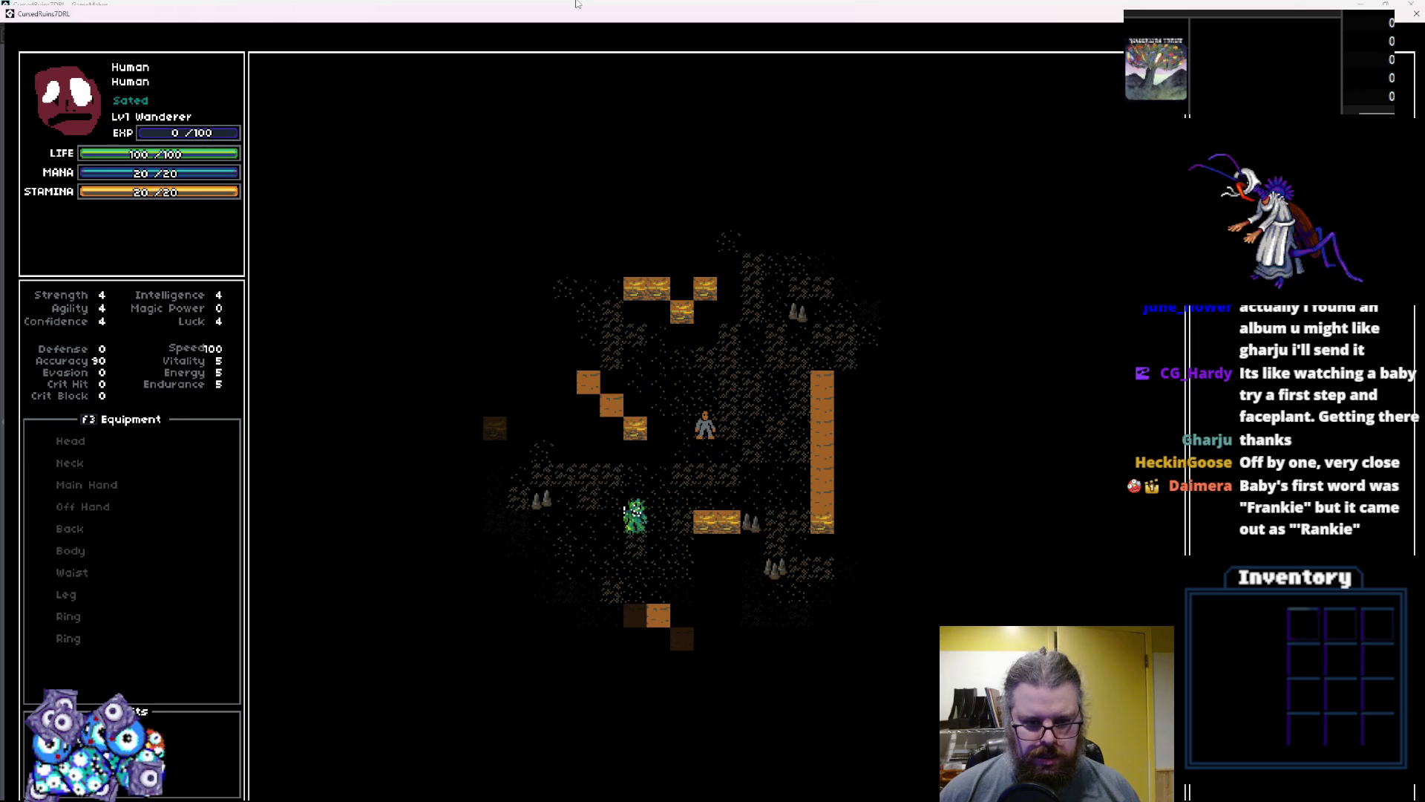
key("KP_9")
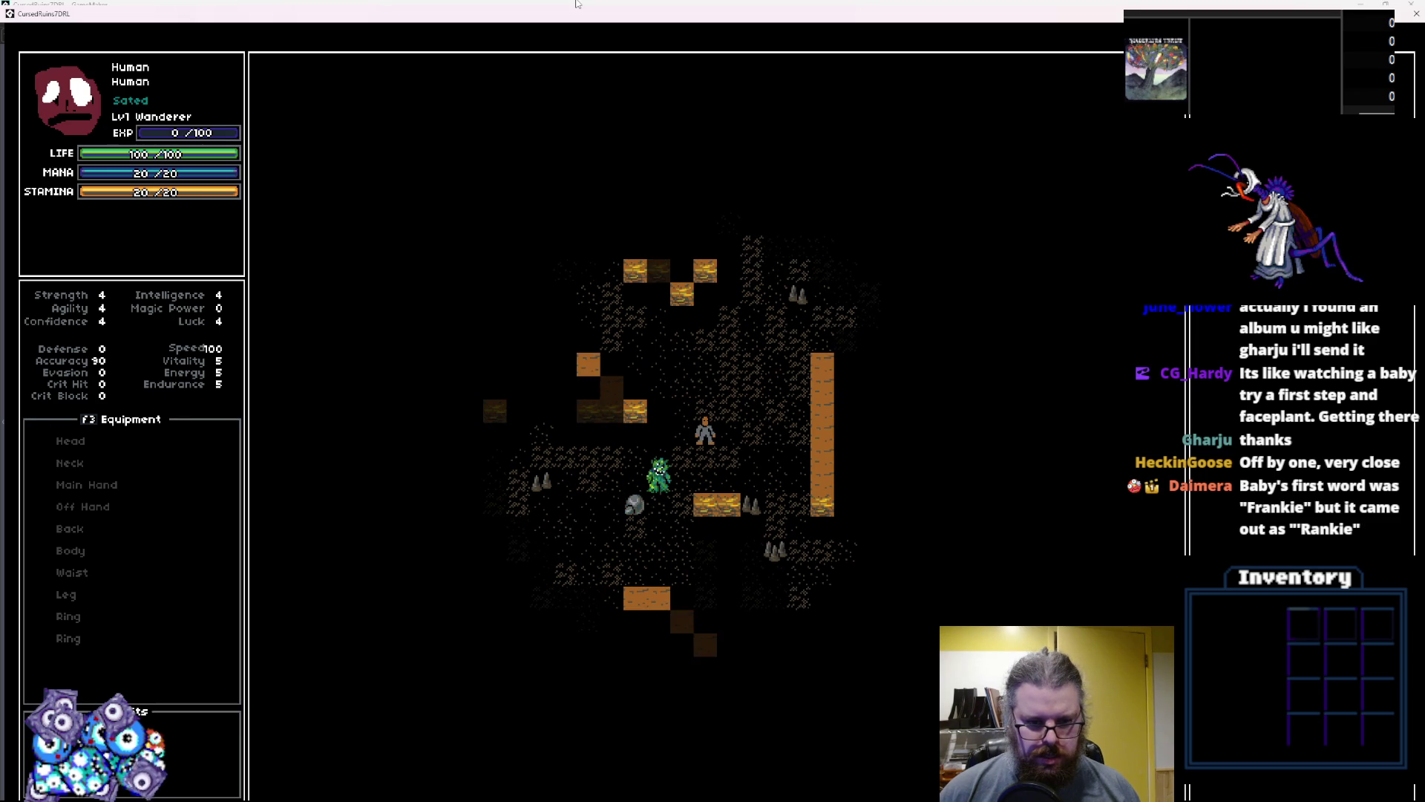
key("KP_9")
key("KP_9")
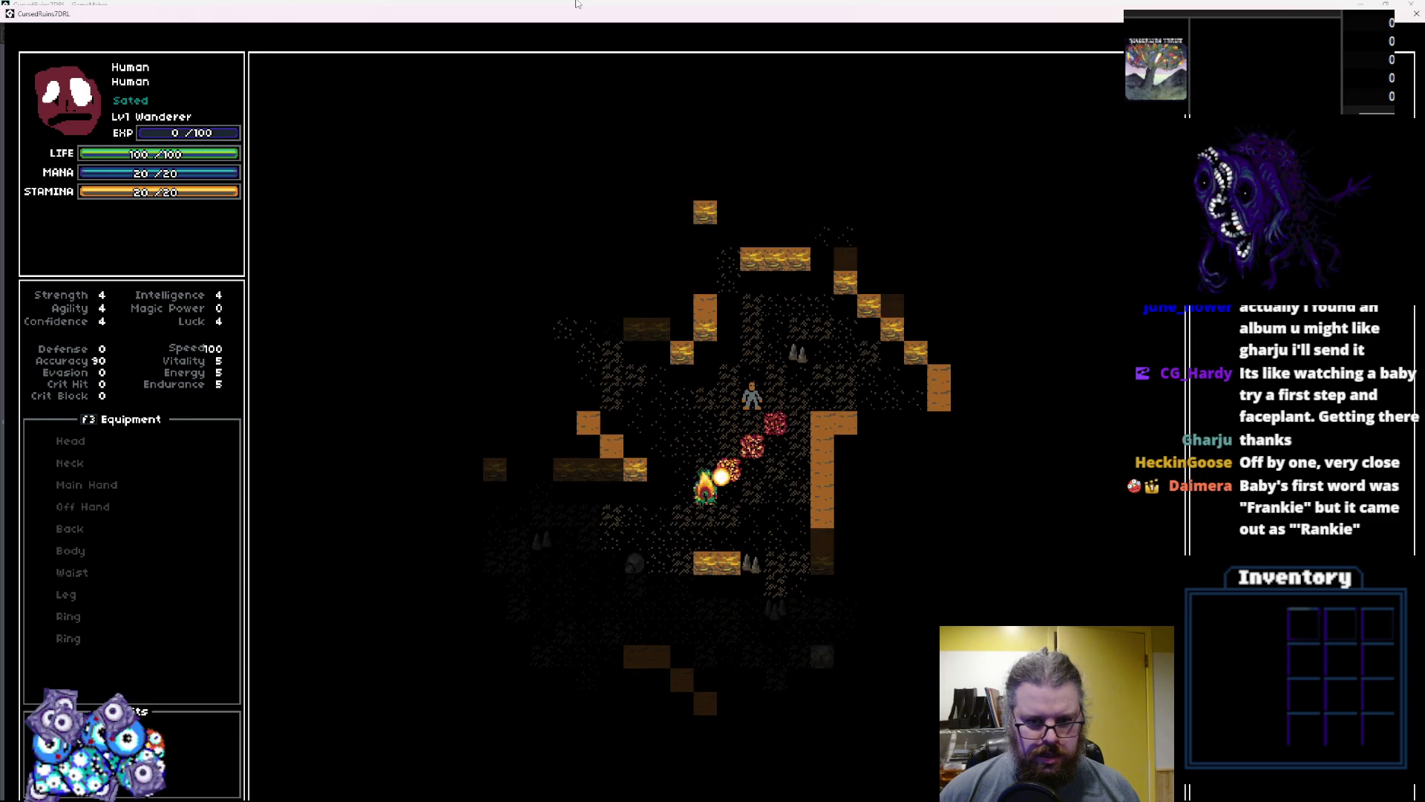
key("KP_8")
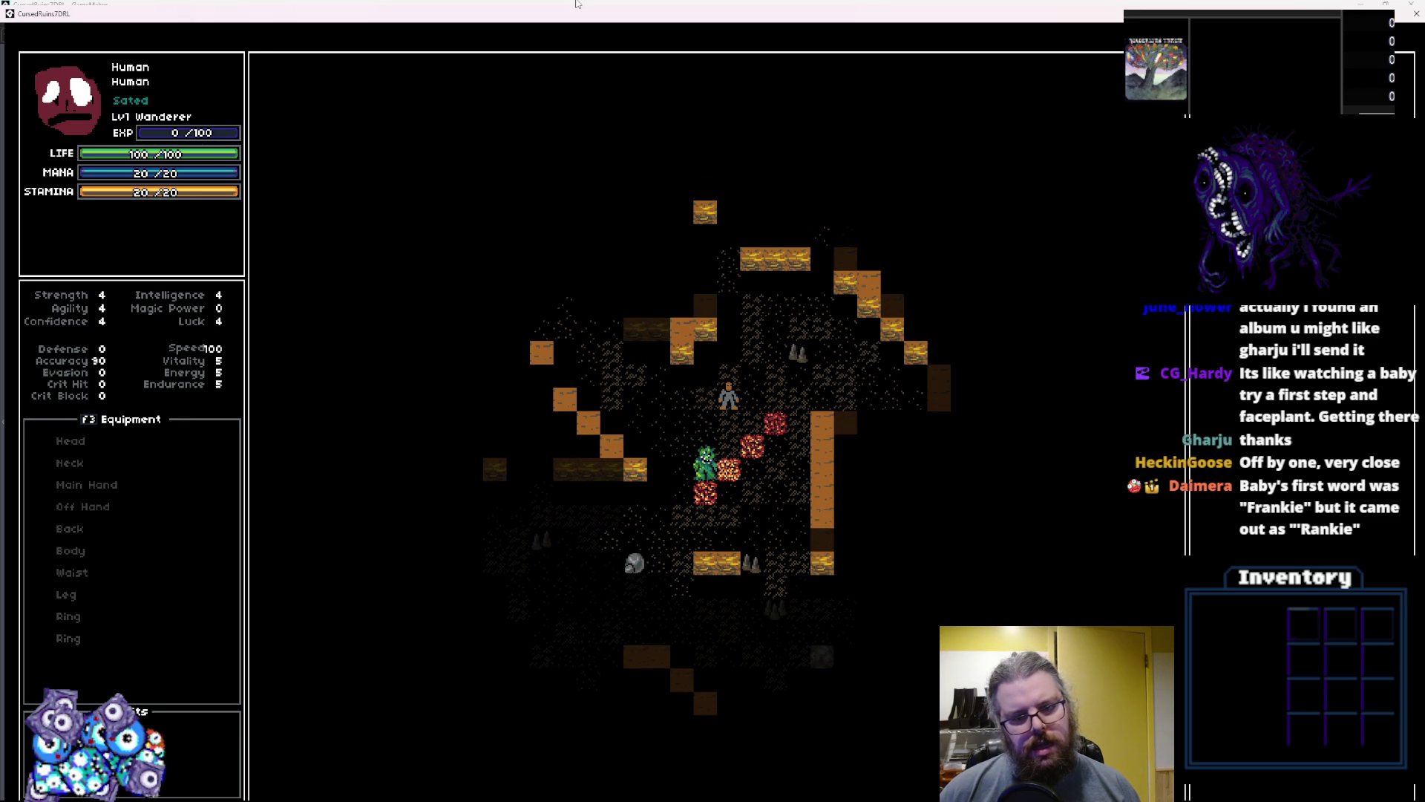
key("KP_4")
key("KP_4")
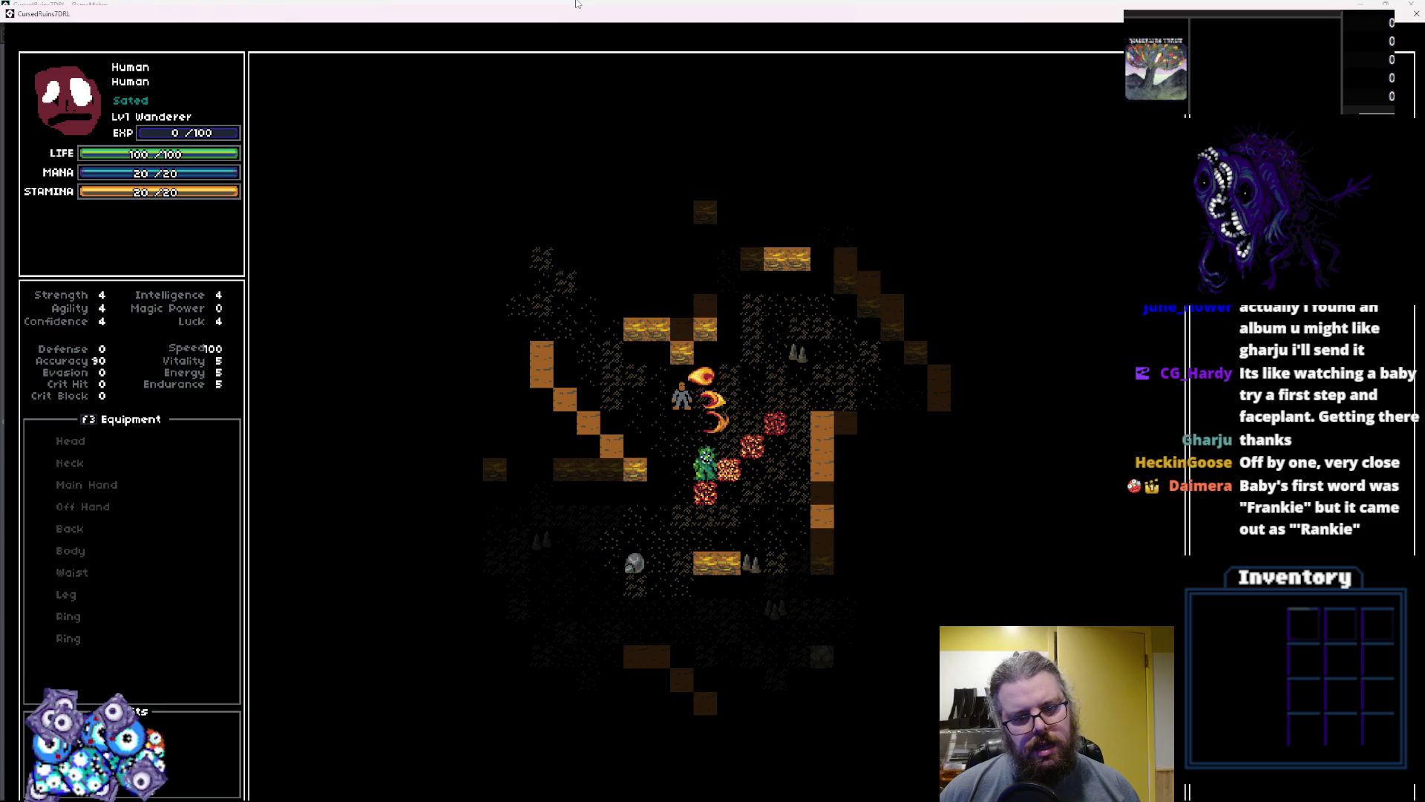
key("KP_8")
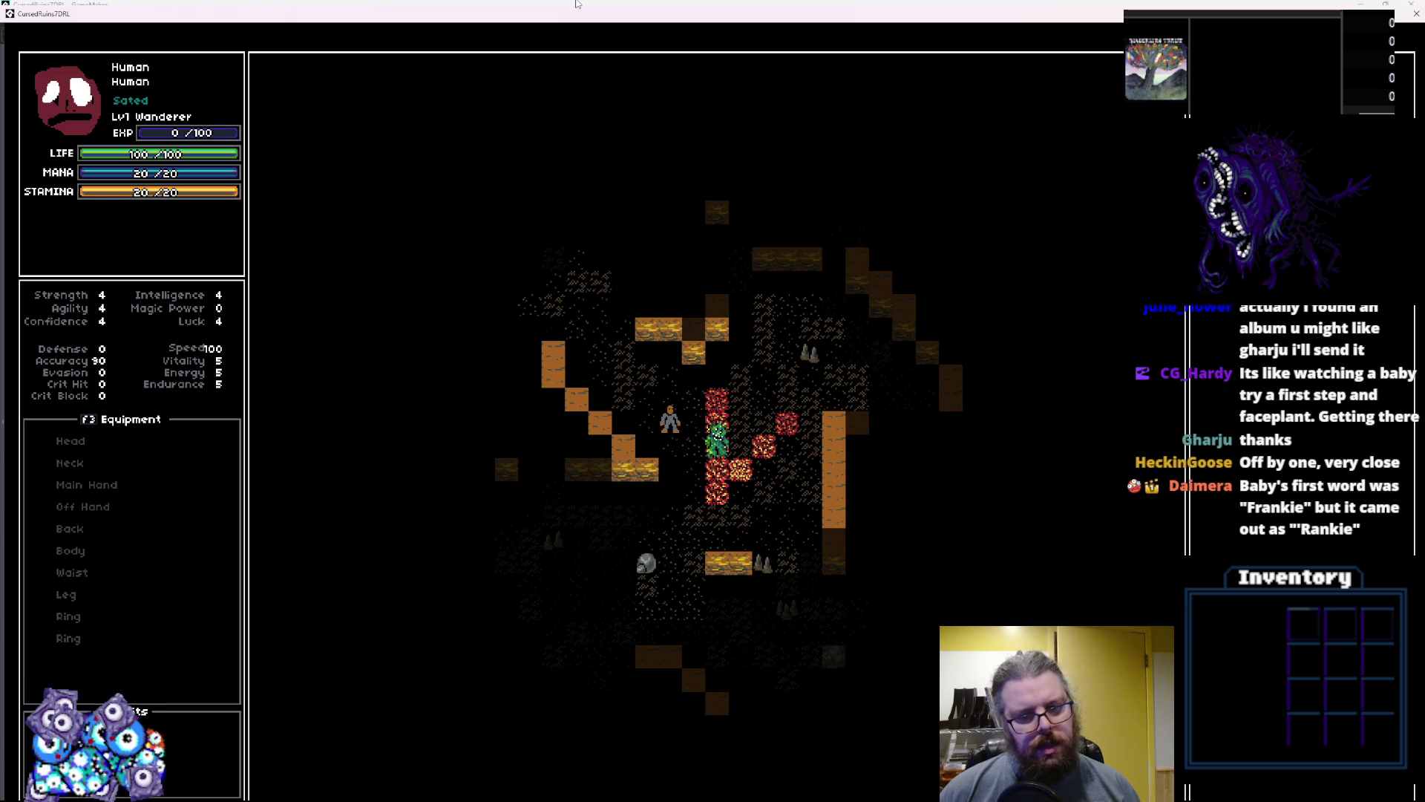
Move down beside the green monster and boulder to provoke fire-breath trails
key("KP_2")
key("KP_2")
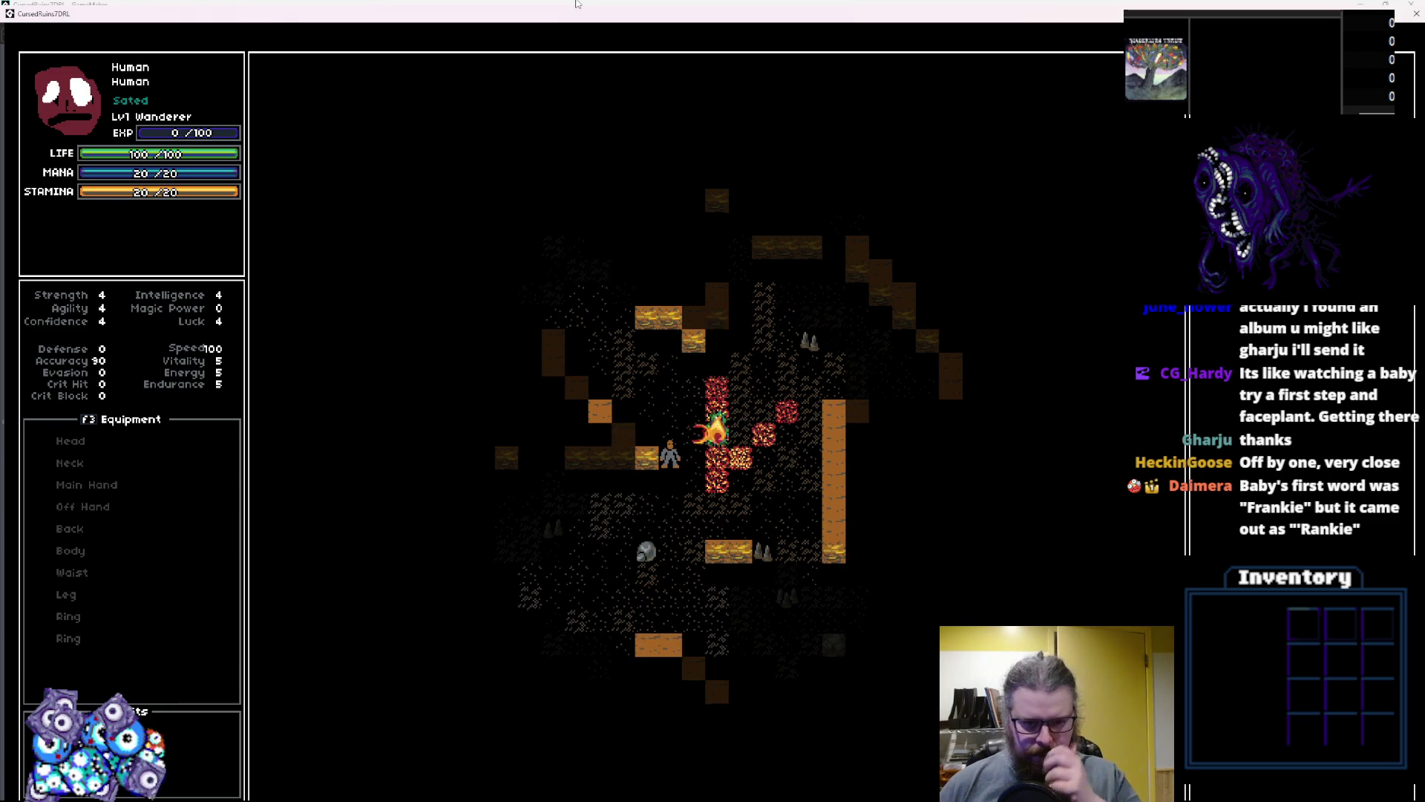
key("KP_2")
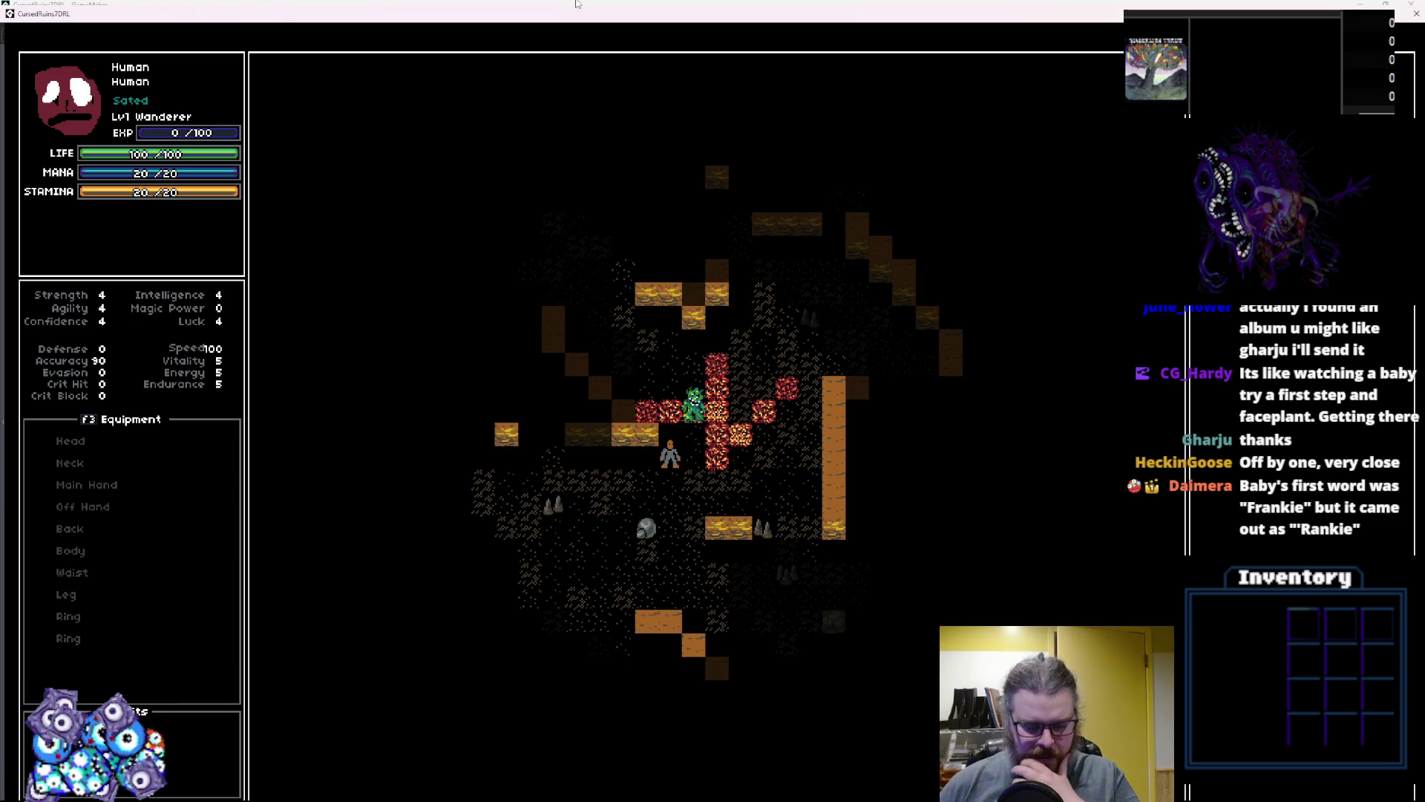
key("KP_2")
key("KP_2")
key("KP_3")
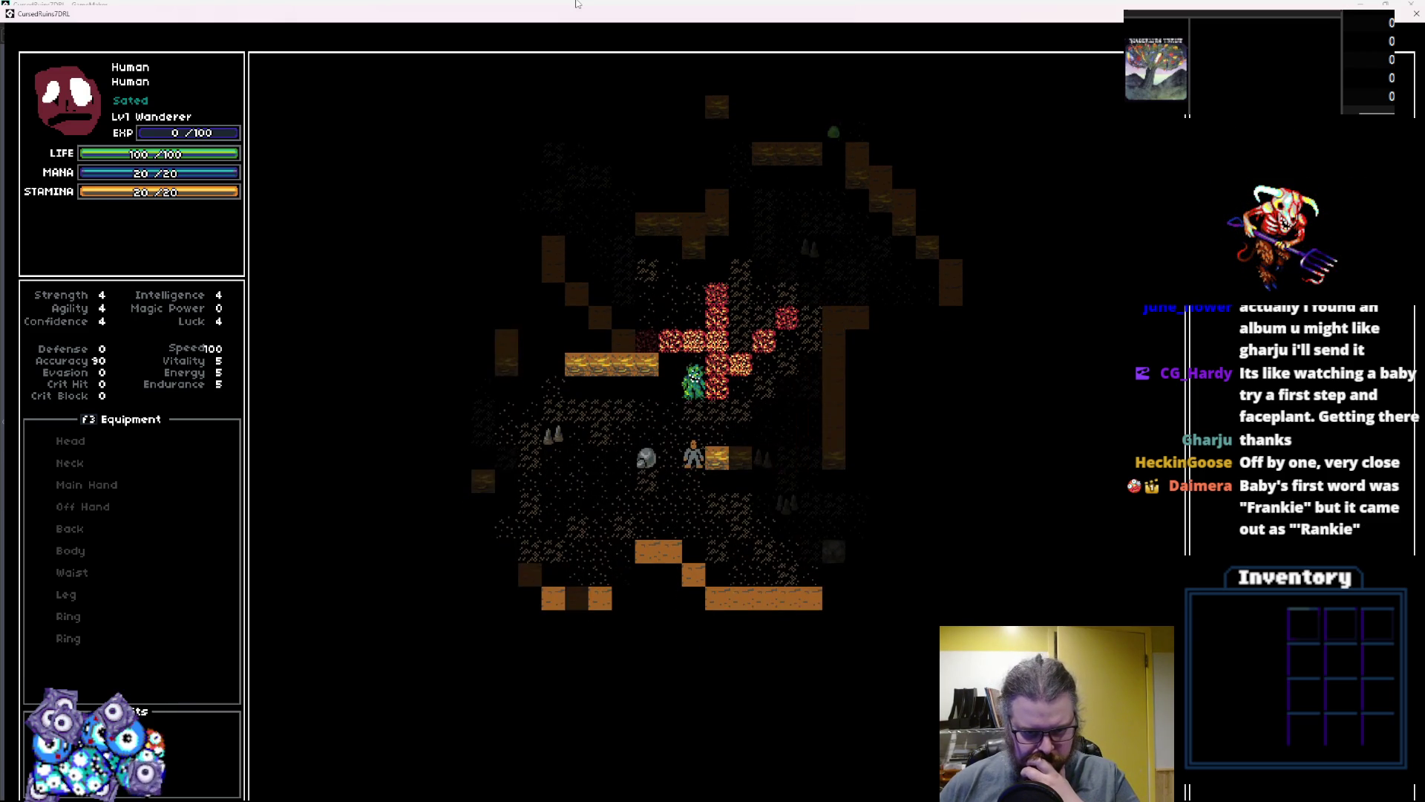
key("KP_4")
key("KP_4")
key("KP_7")
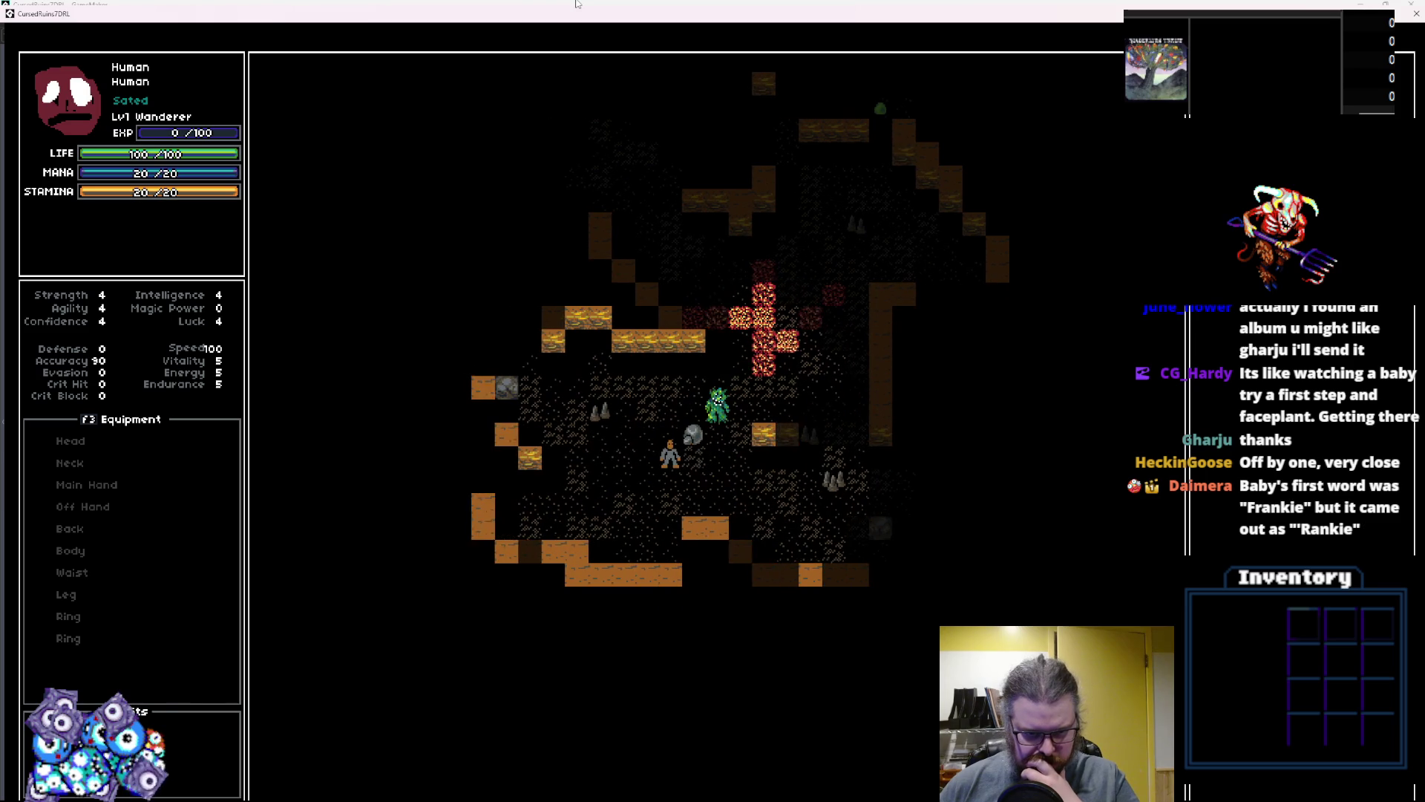
key("KP_1")
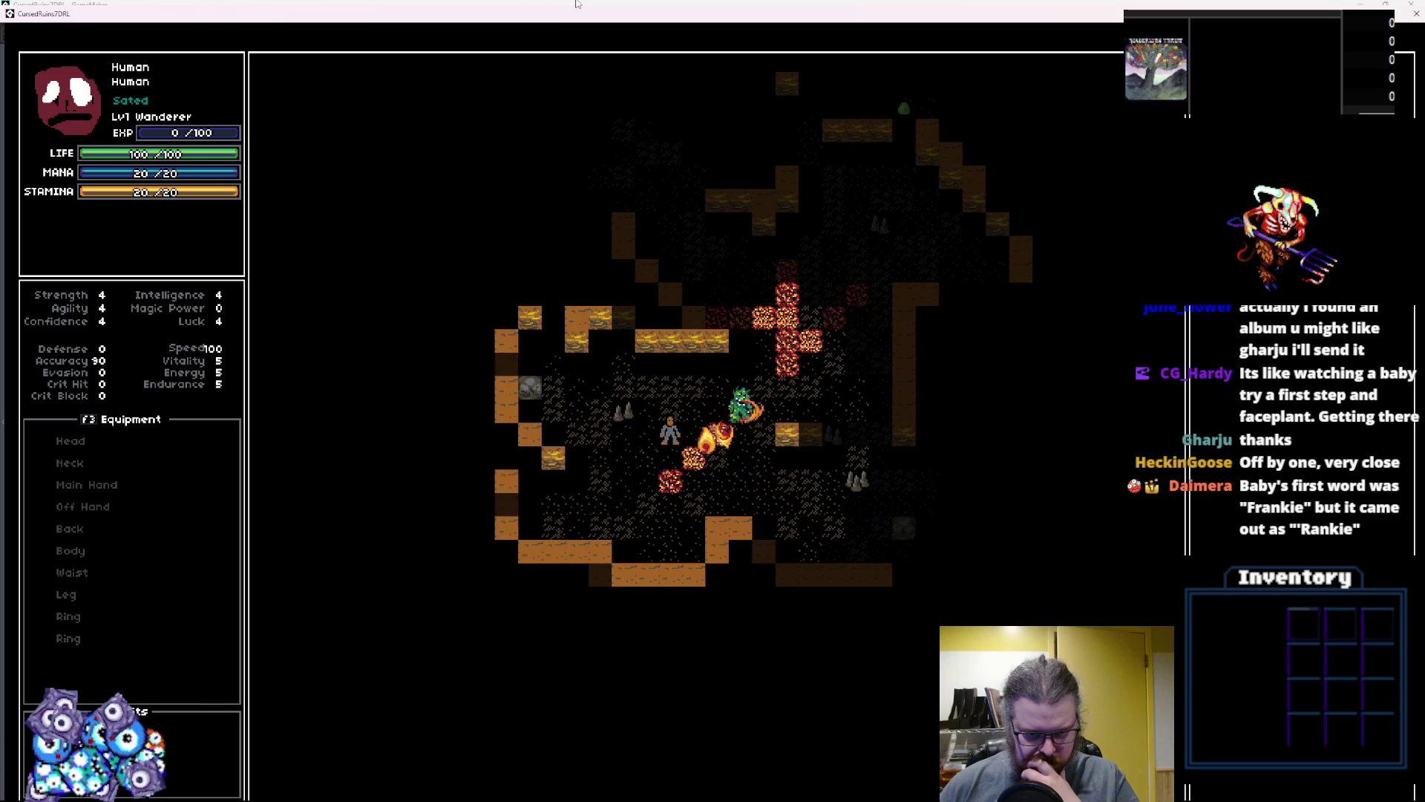
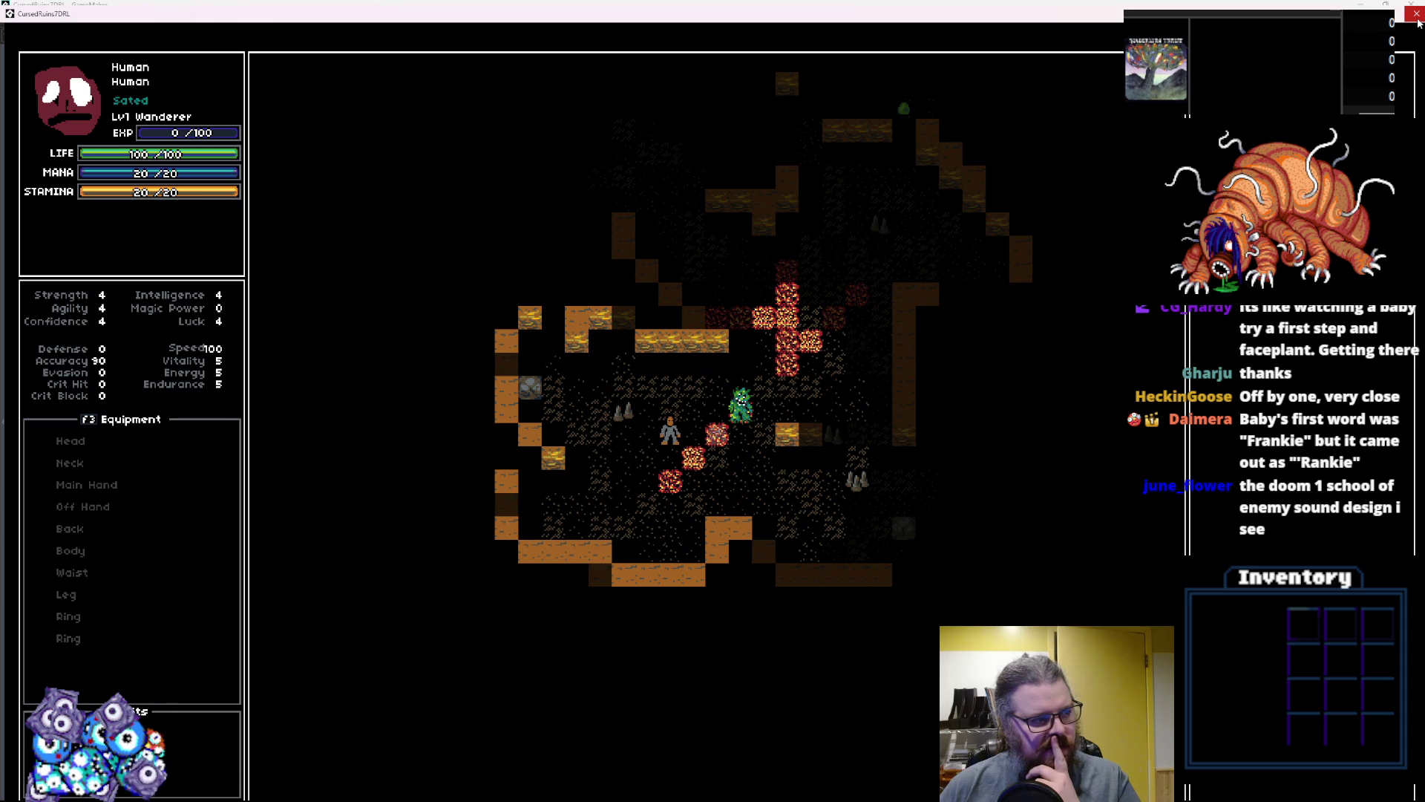
Close the running game and scroll to Fire Breath's posEffX and posEffY lines in skillHitSpecial
double_click(750, 13)
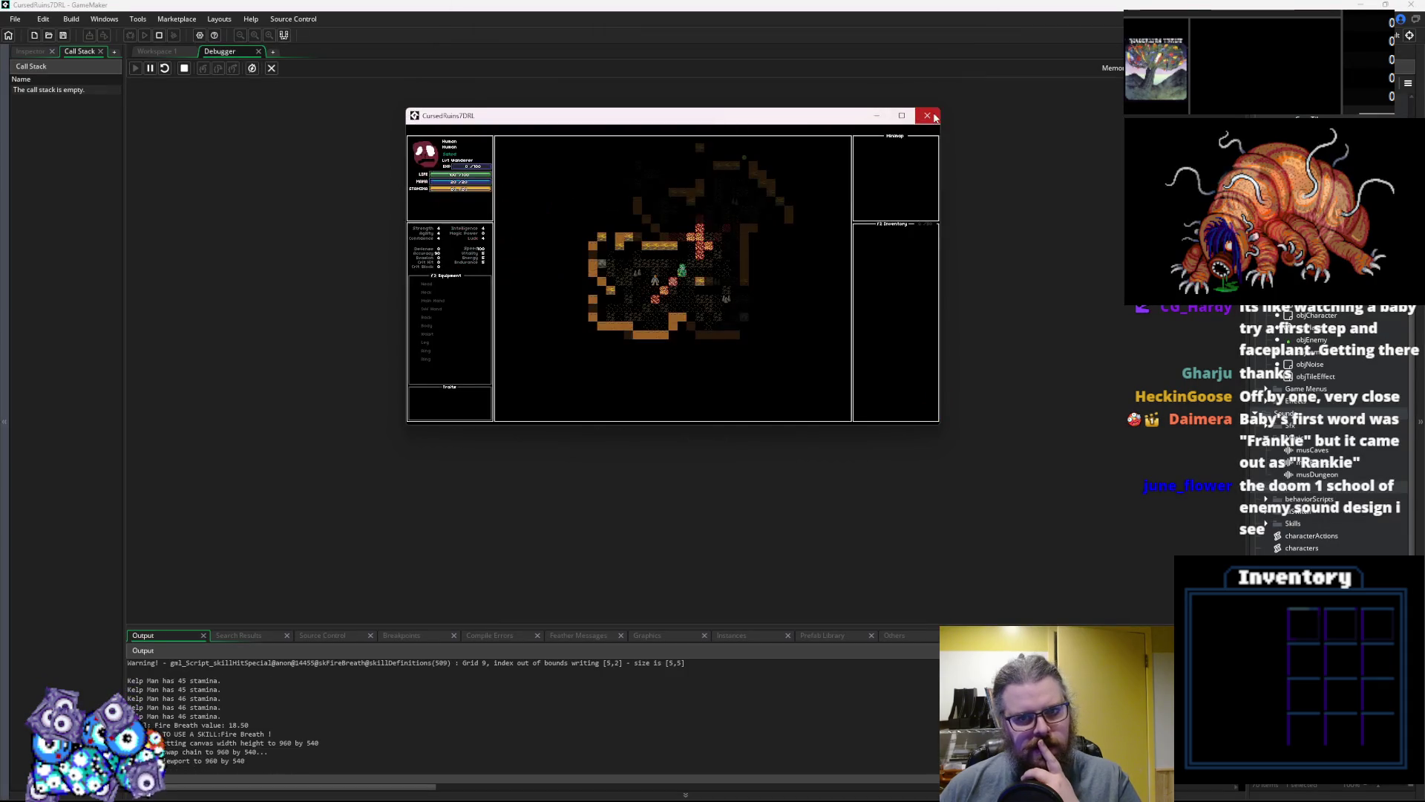
left_click(934, 117)
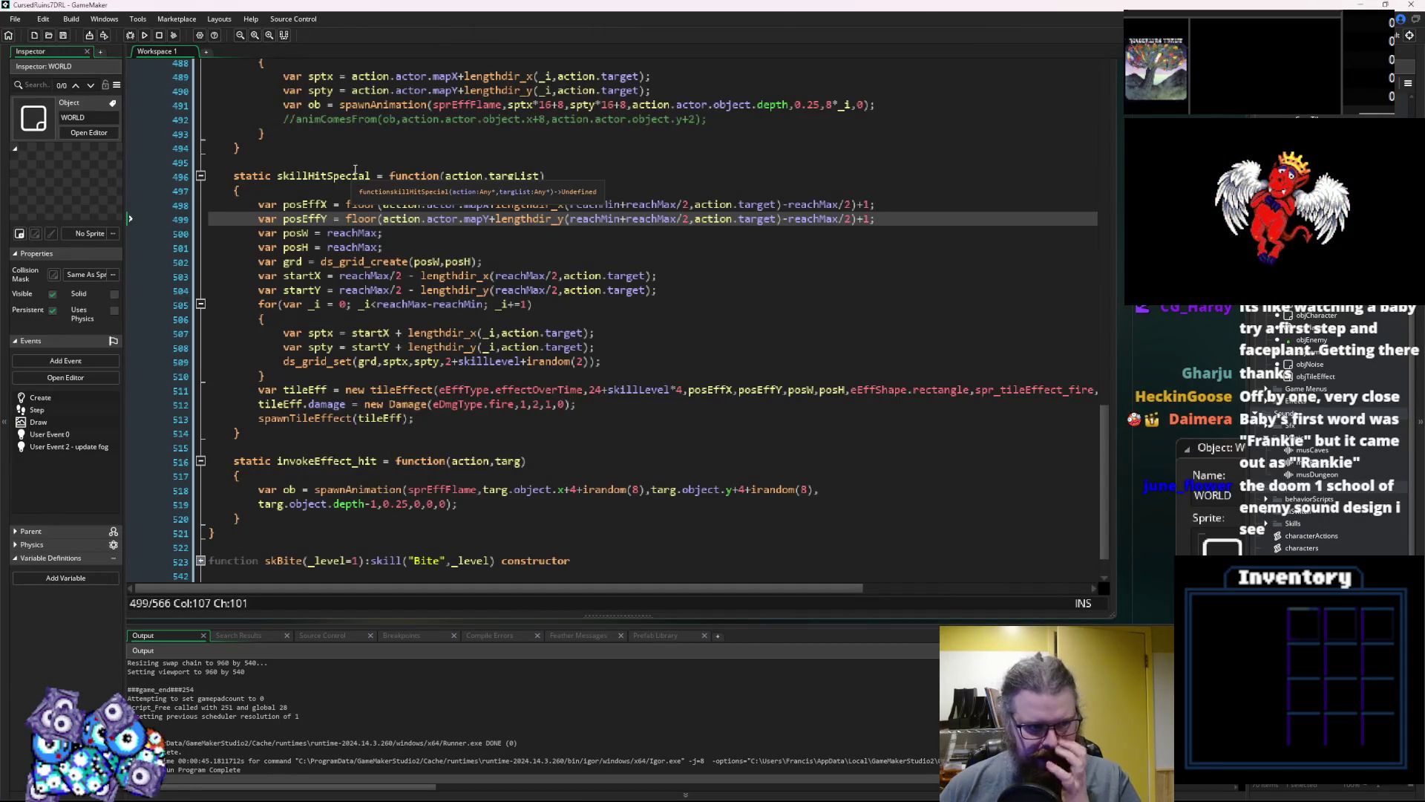
scroll(509, 302, "up", 2)
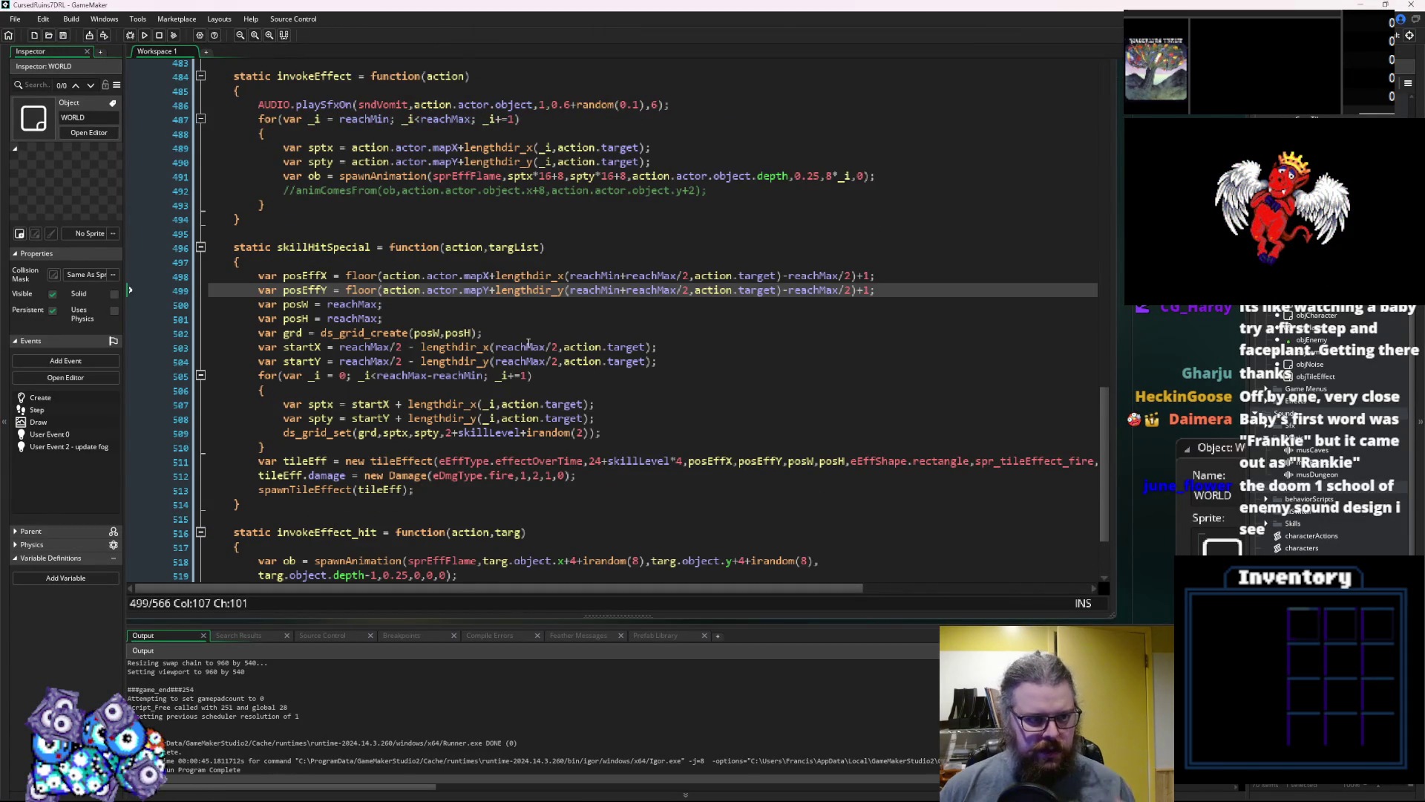
scroll(528, 346, "up", 4)
scroll(528, 346, "down", 3)
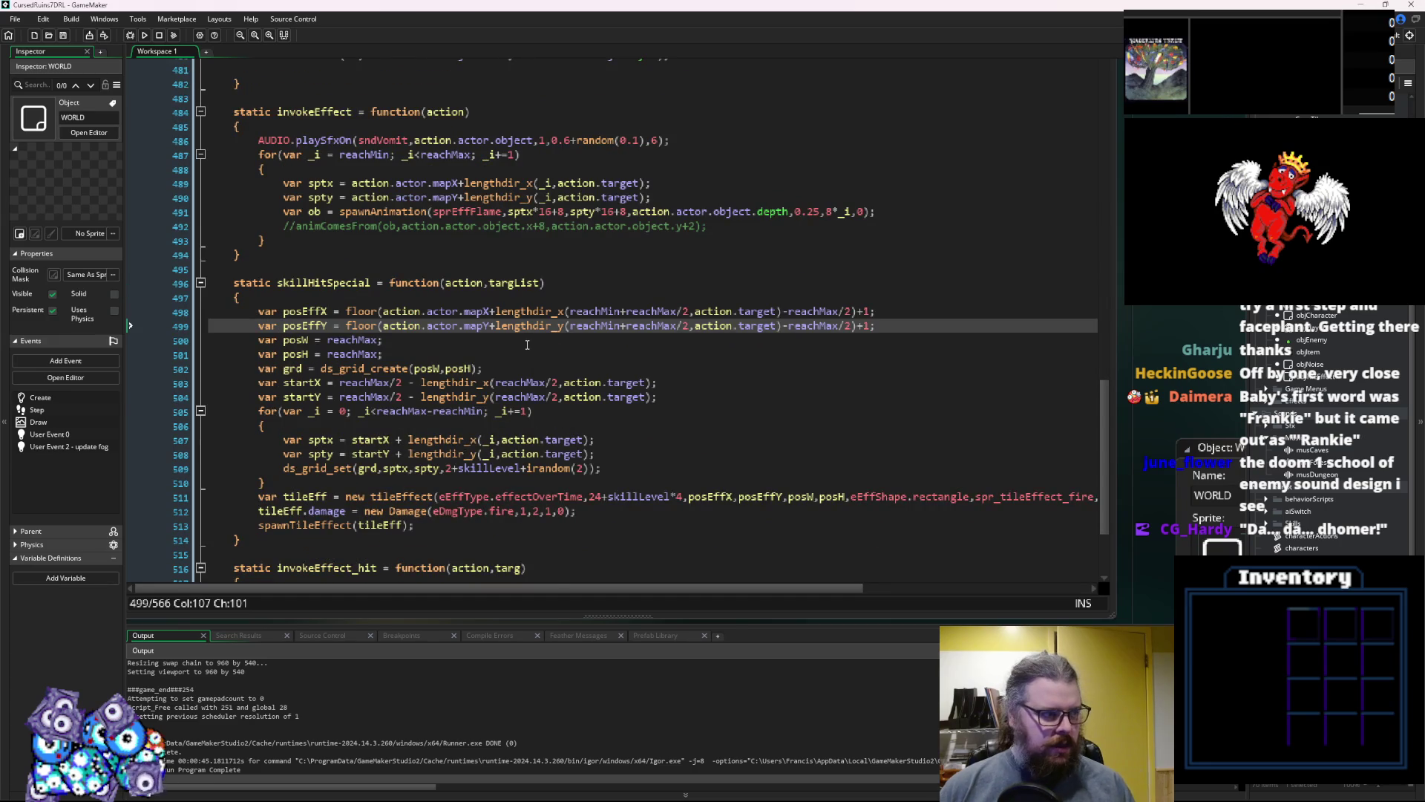
scroll(530, 343, "up", 2)
scroll(533, 343, "down", 2)
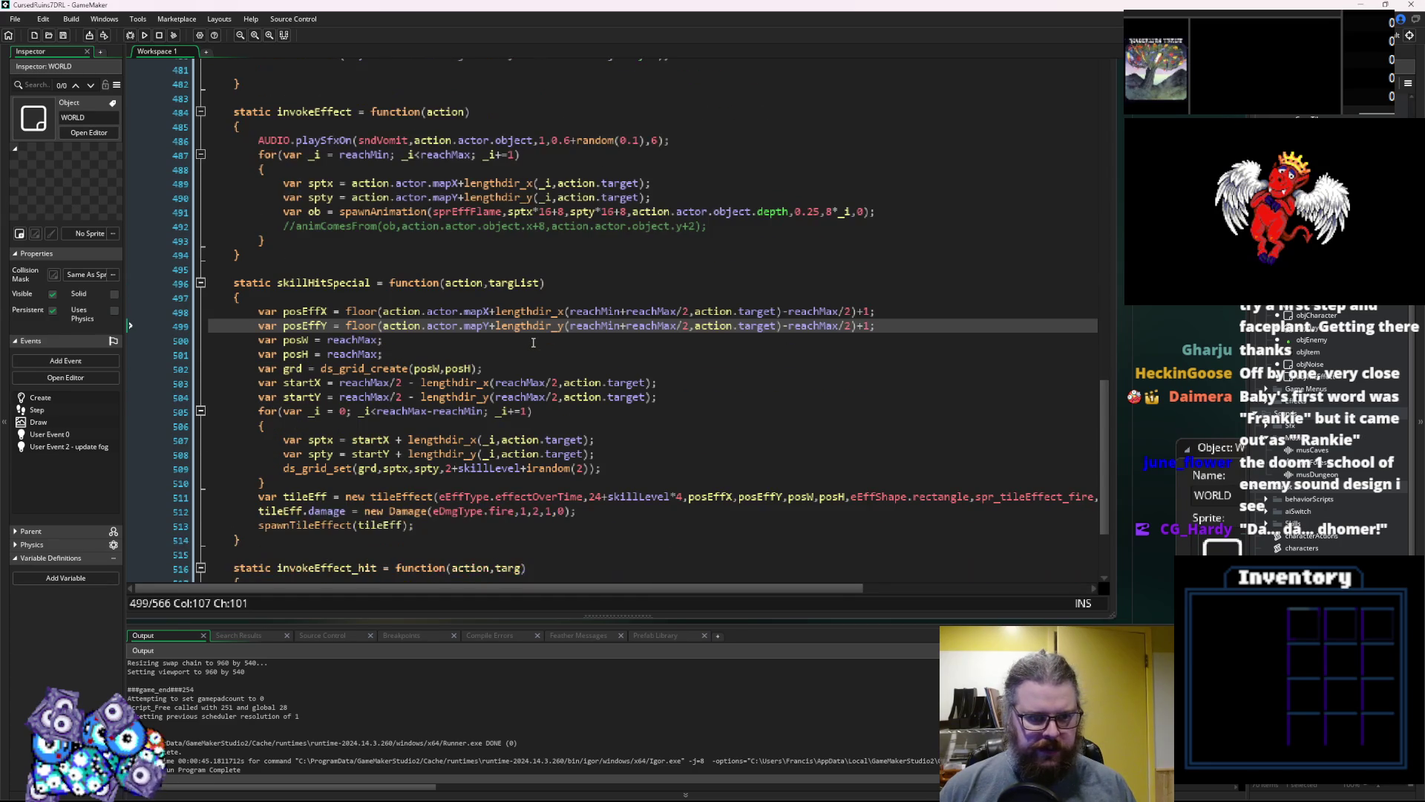
scroll(533, 343, "down", 1)
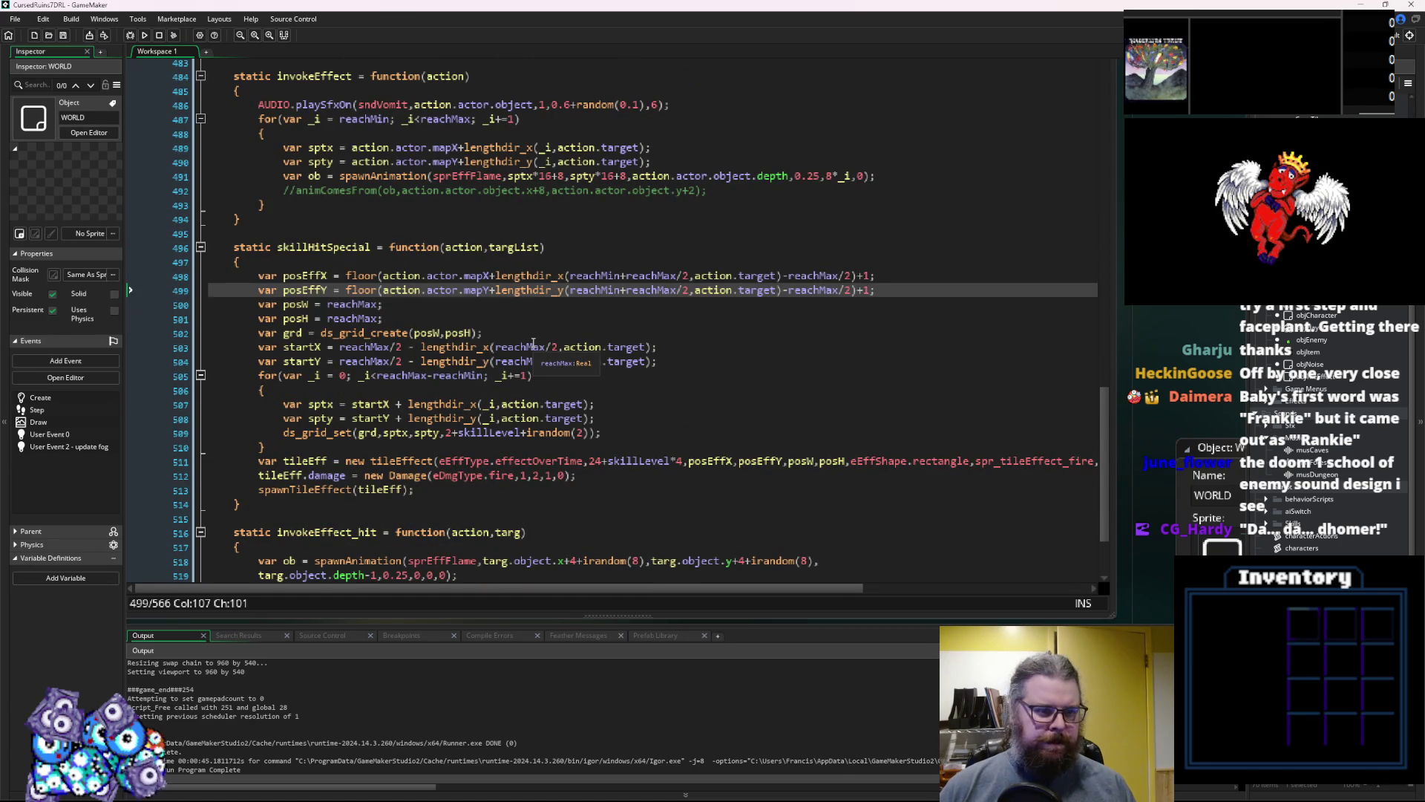
Add 1+ to the lengthdir length in posEffX and posEffY, then rebuild with F5
left_click(572, 276)
type("1+")
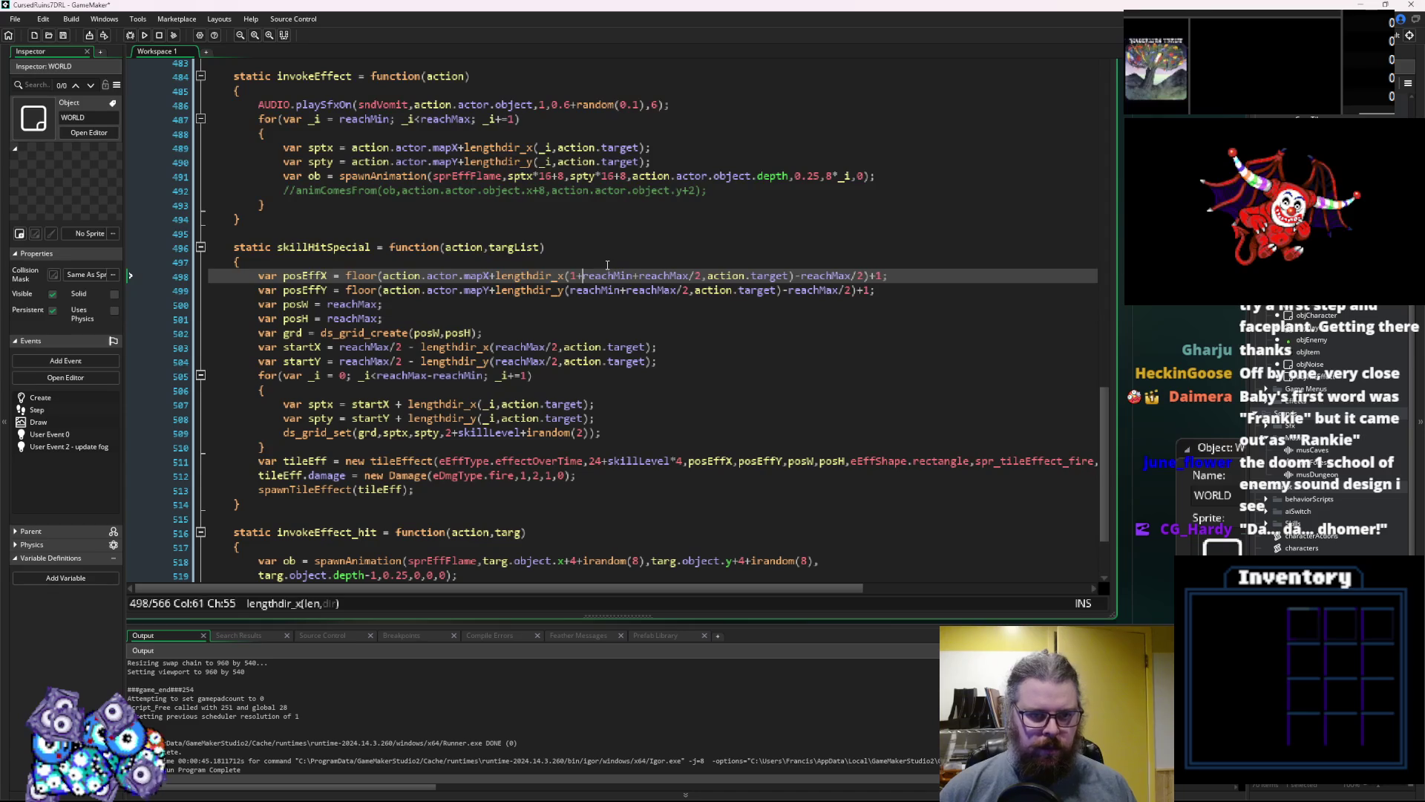
key("Down")
type("1+")
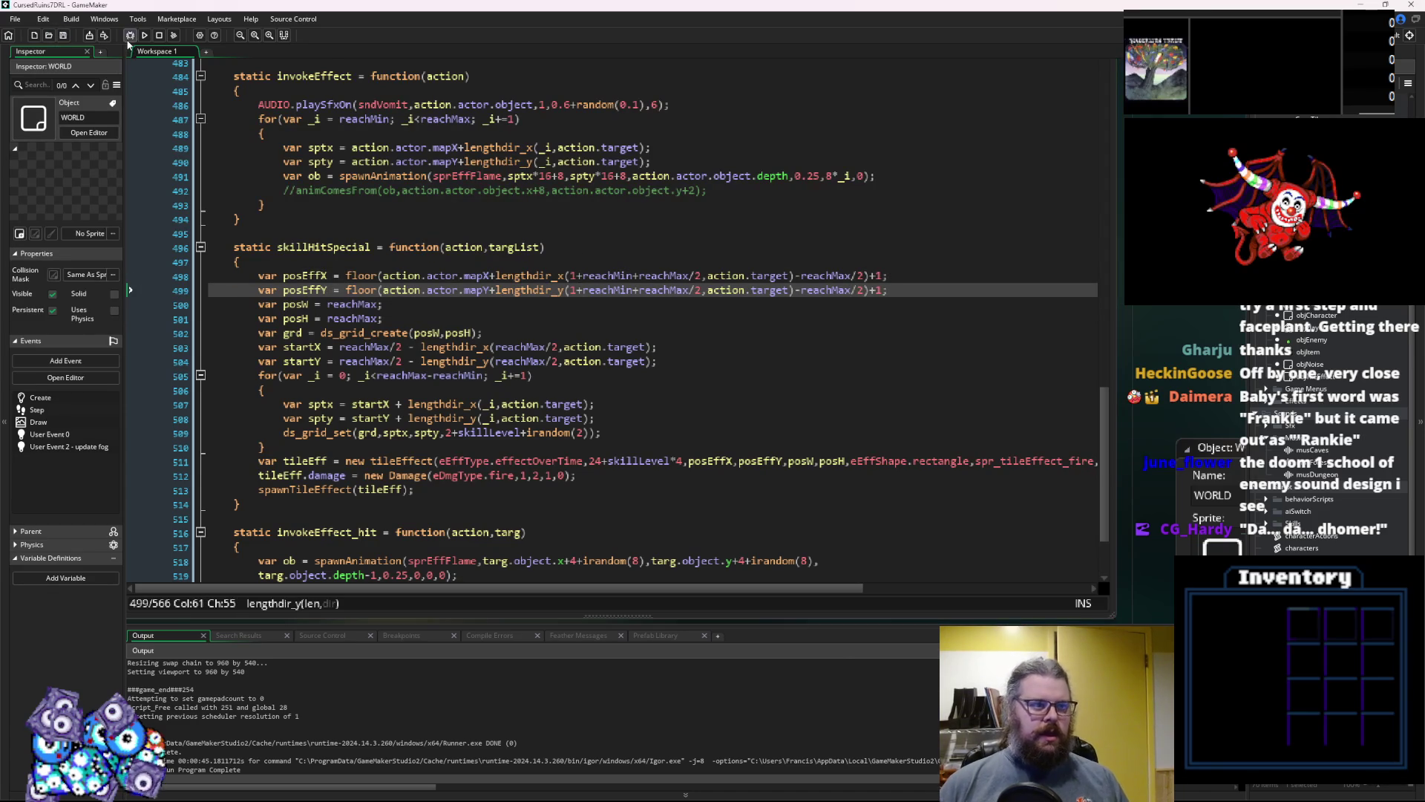
key("F5")
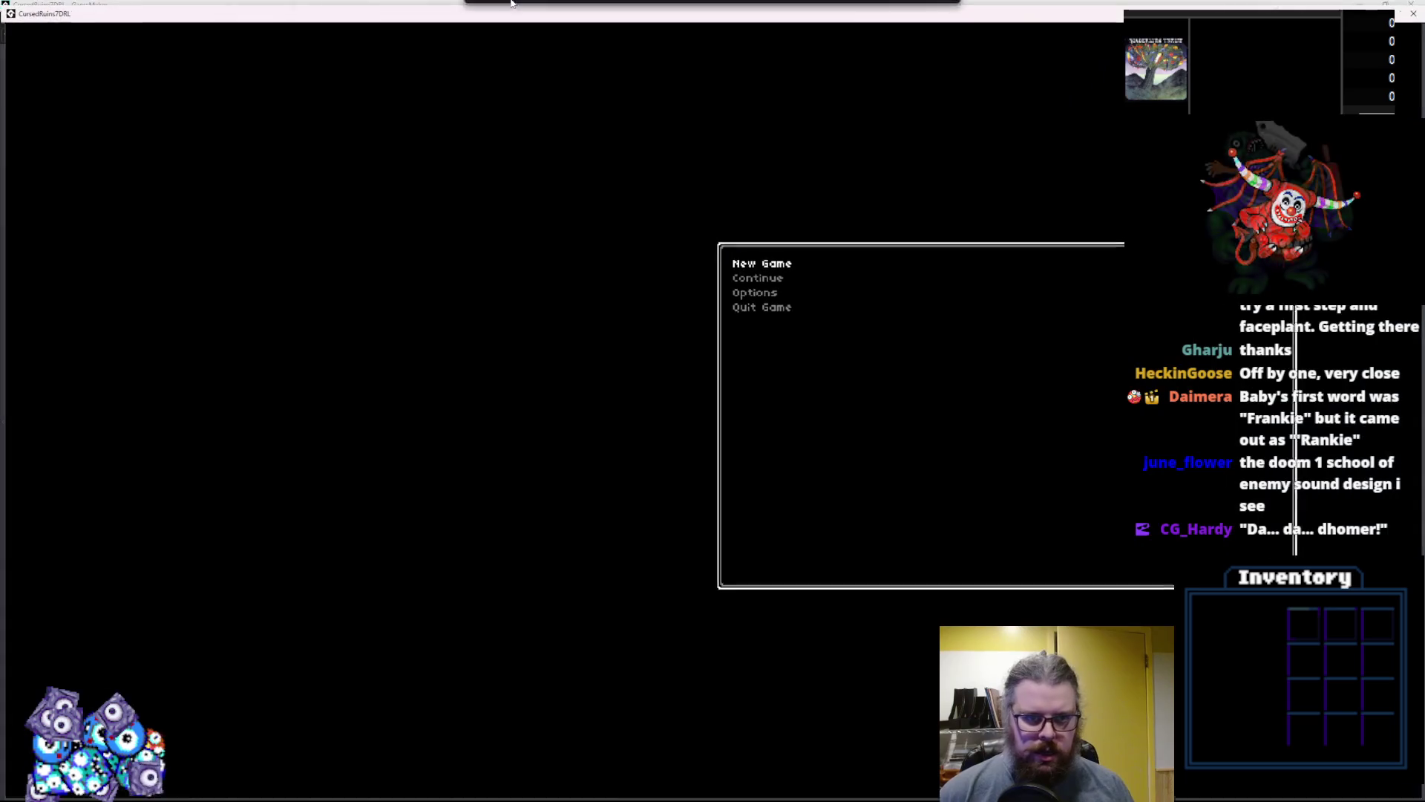
Start a new game and walk the player up, then down and left along the path
key("Return")
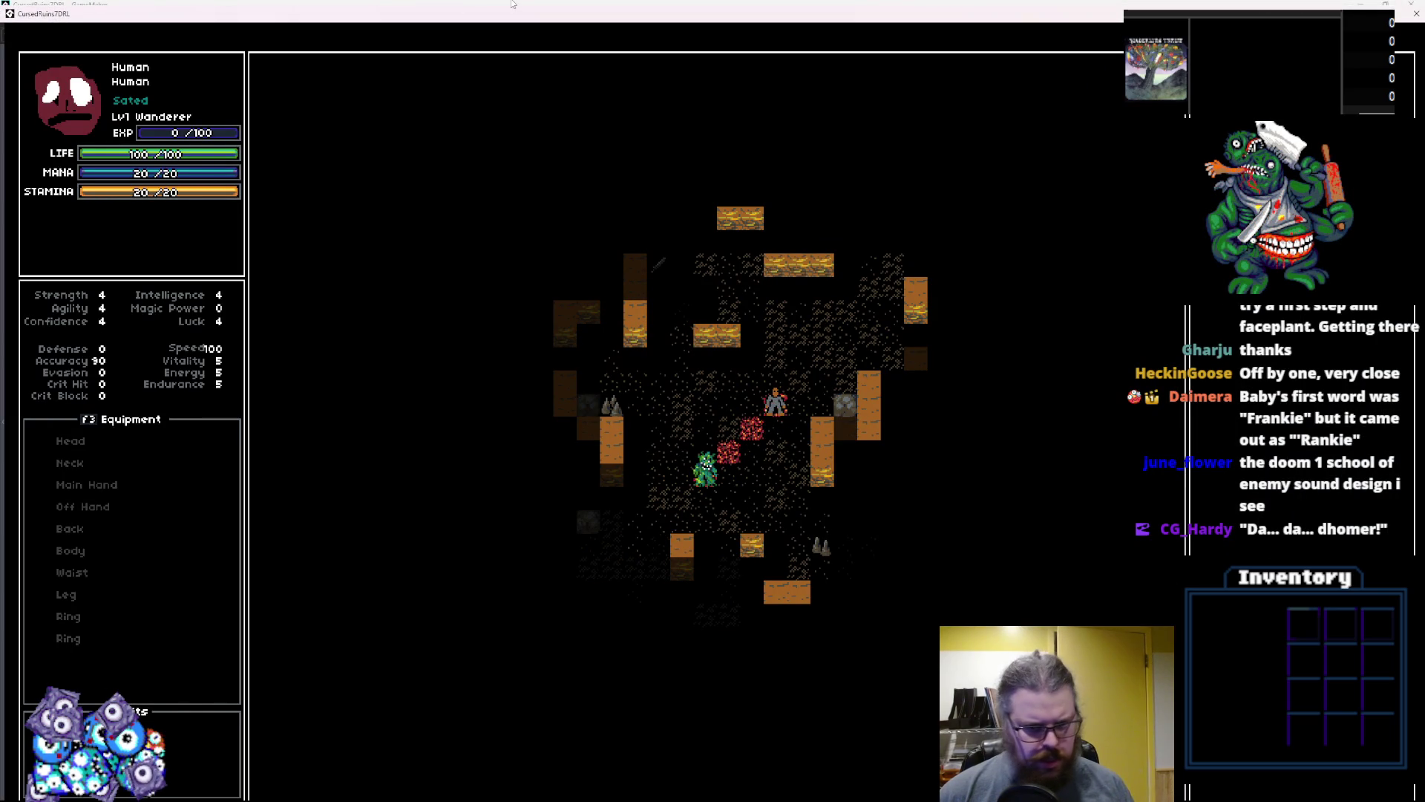
key("Up")
key("Up")
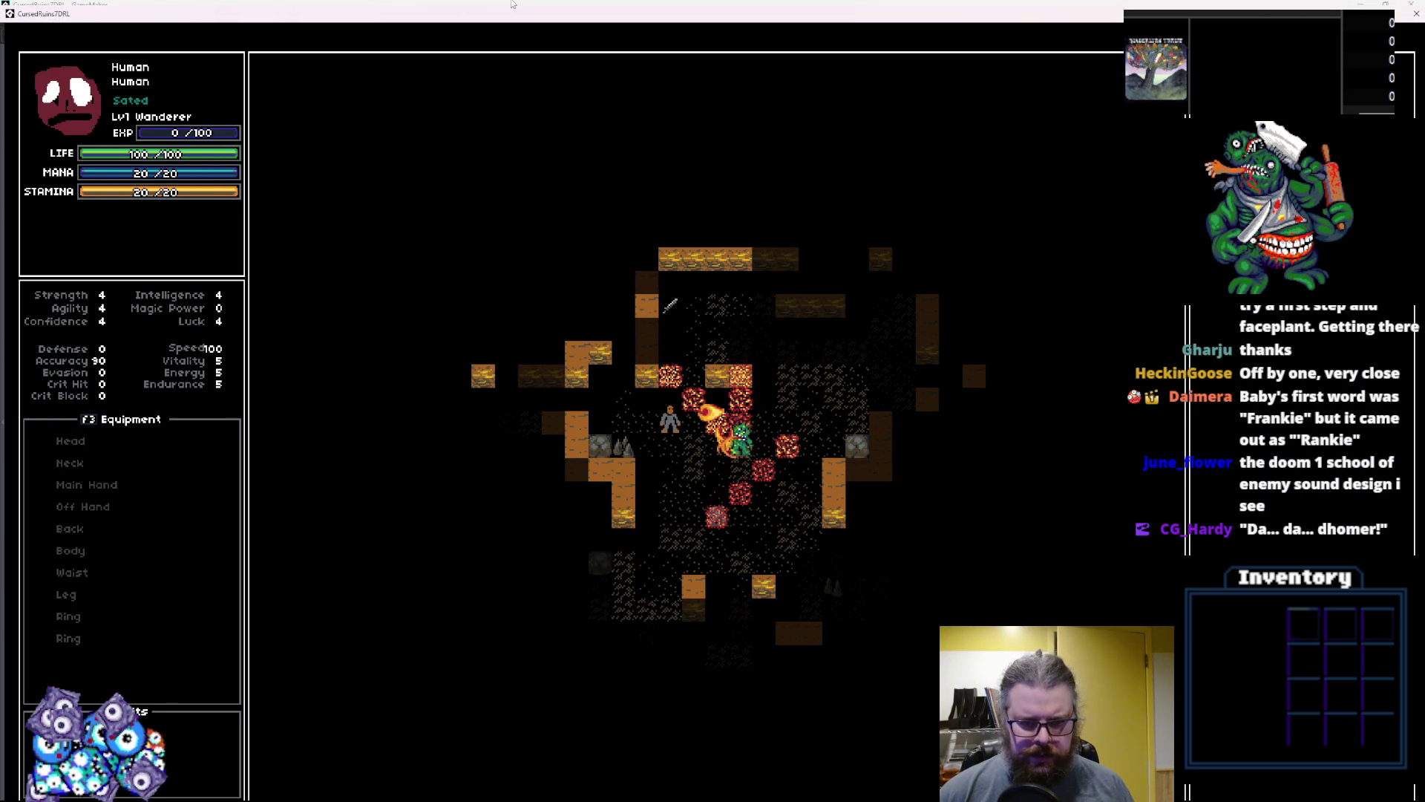
key("Left")
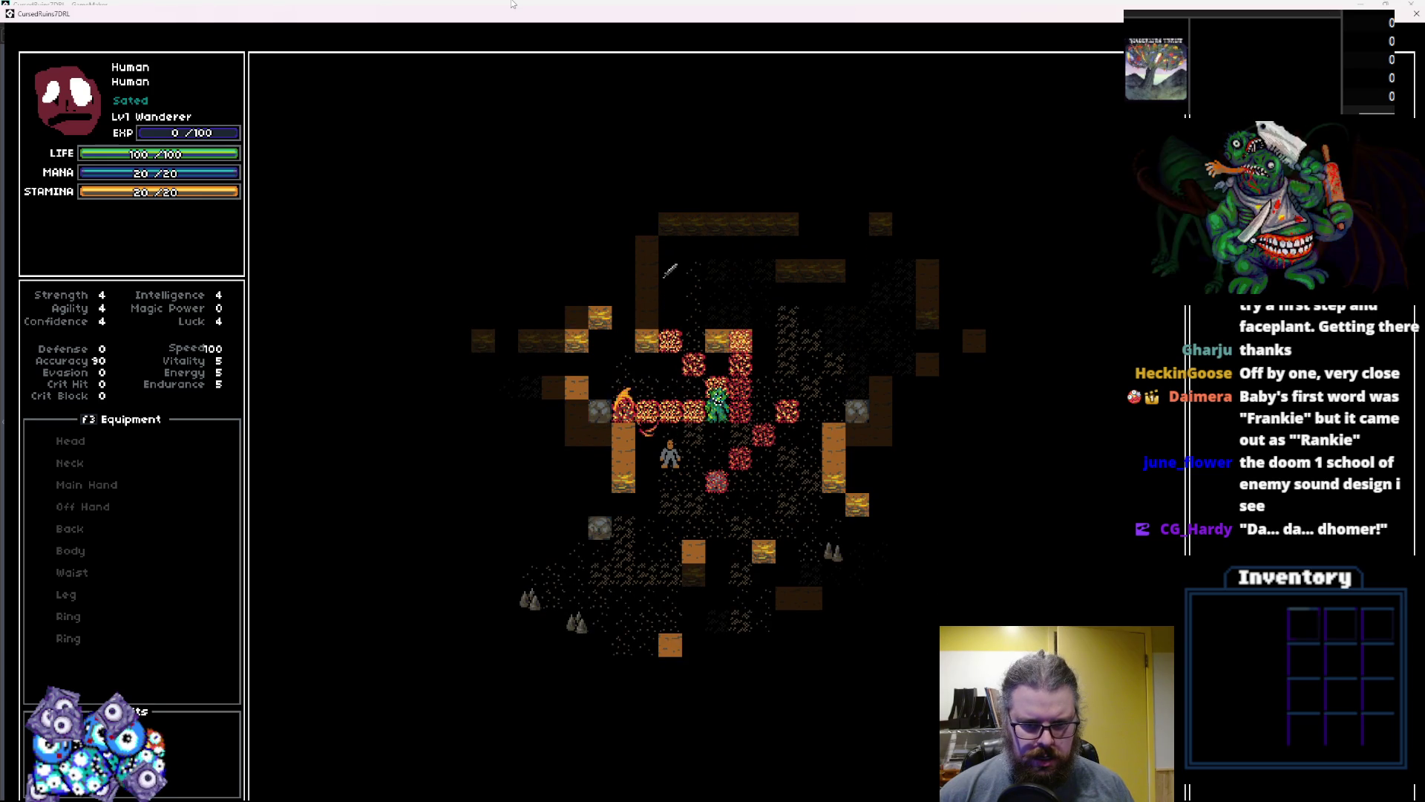
key("Down")
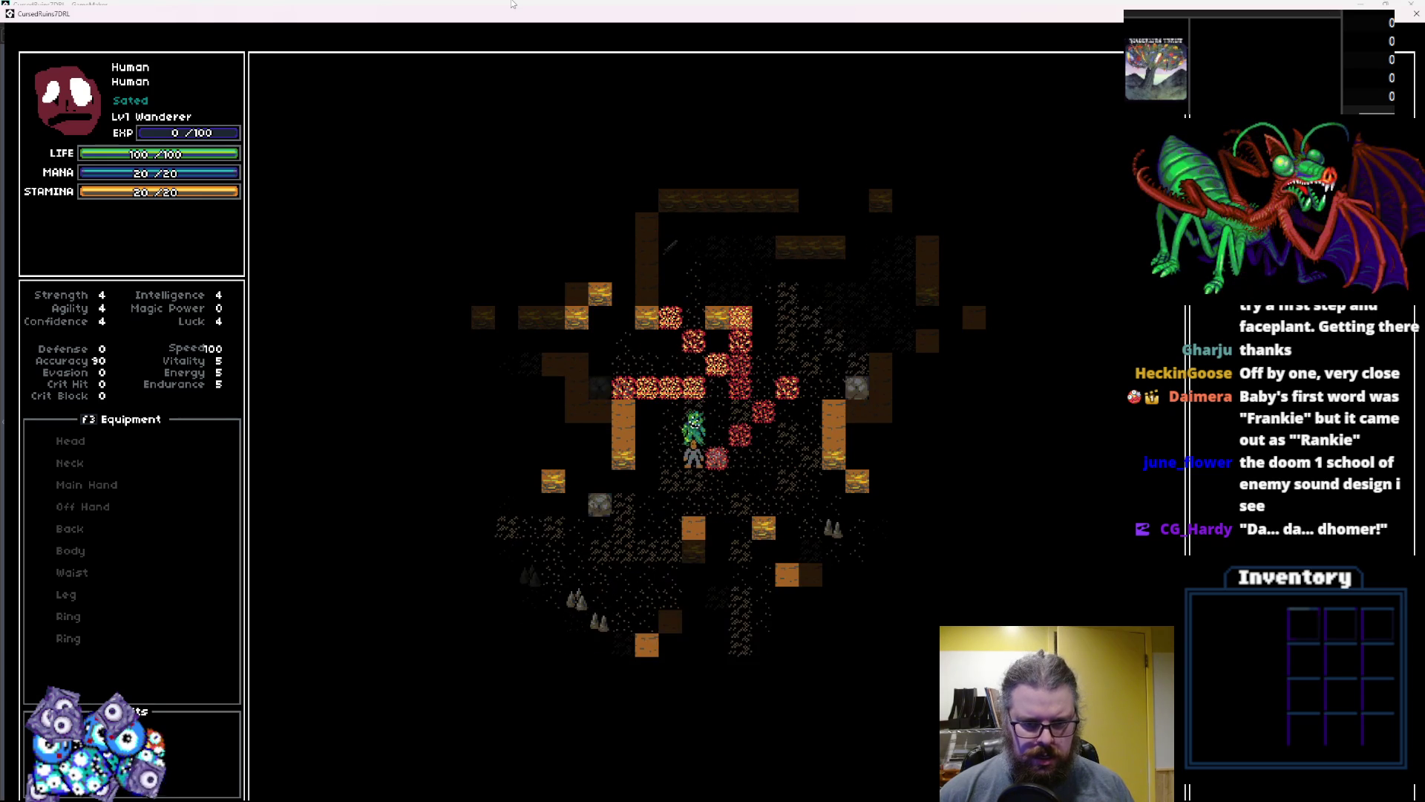
key("Down")
key("Left")
key("Left")
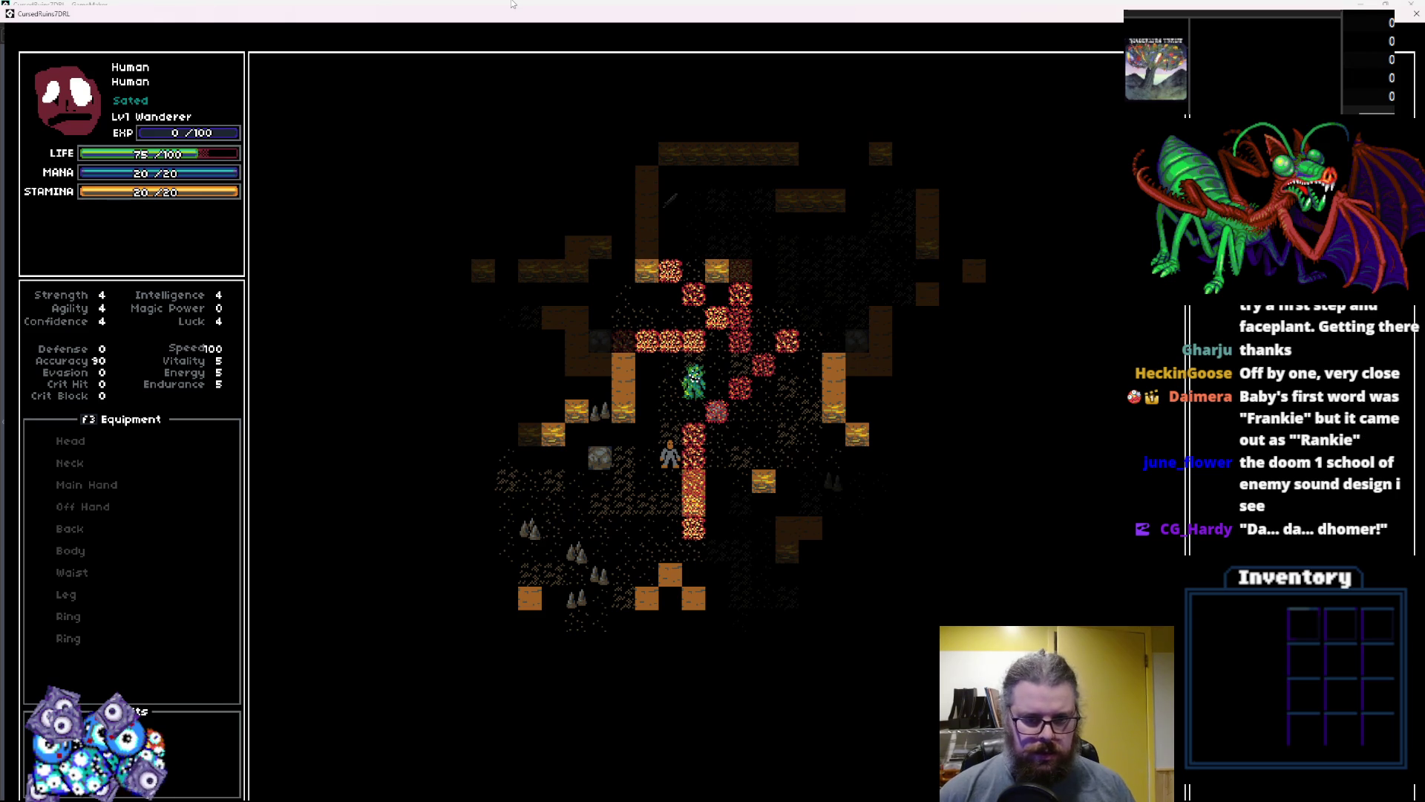
Walk further down-left through the burning tiles, then close the game window
key("Down")
key("Left")
key("Down")
key("Left")
key("Down")
key("Left")
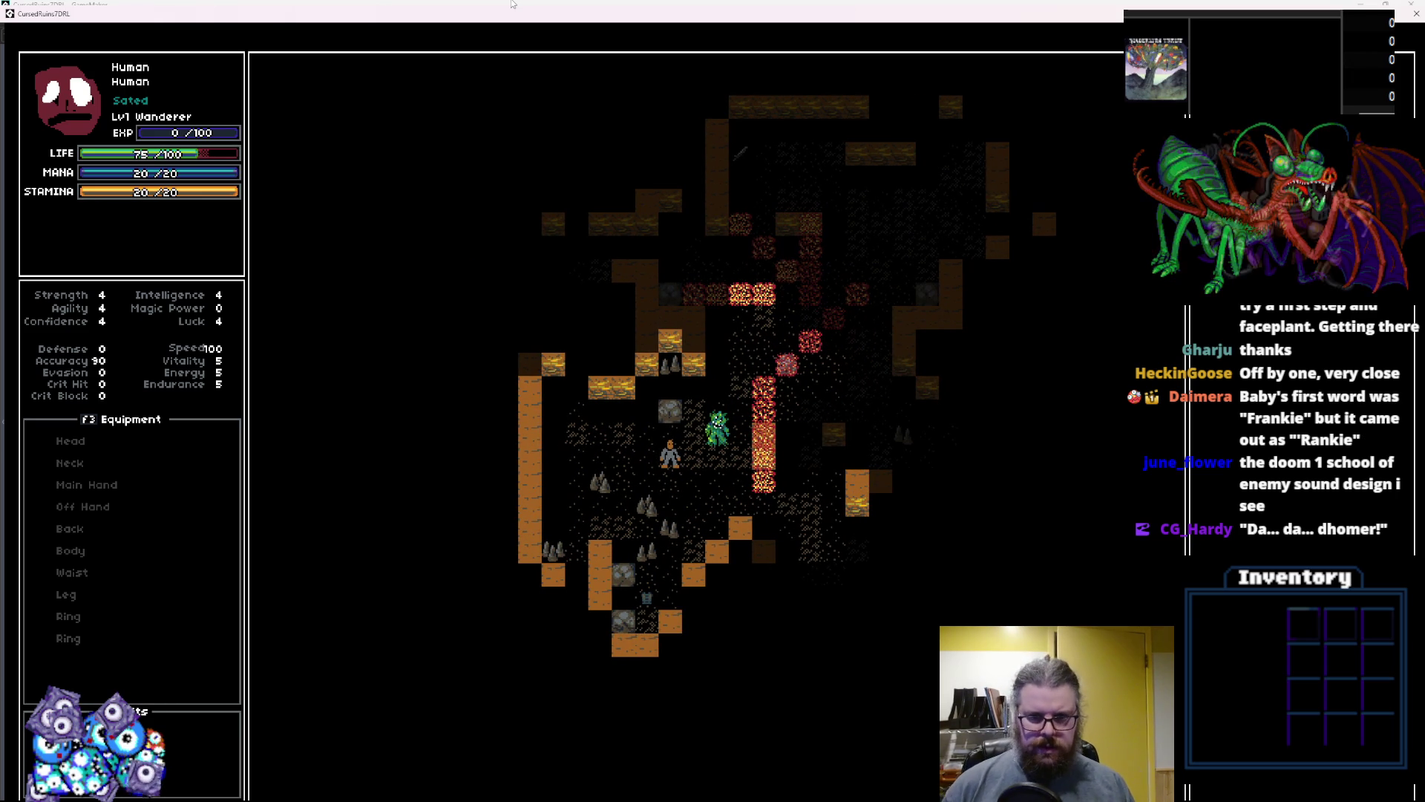
key("Down")
key("Right")
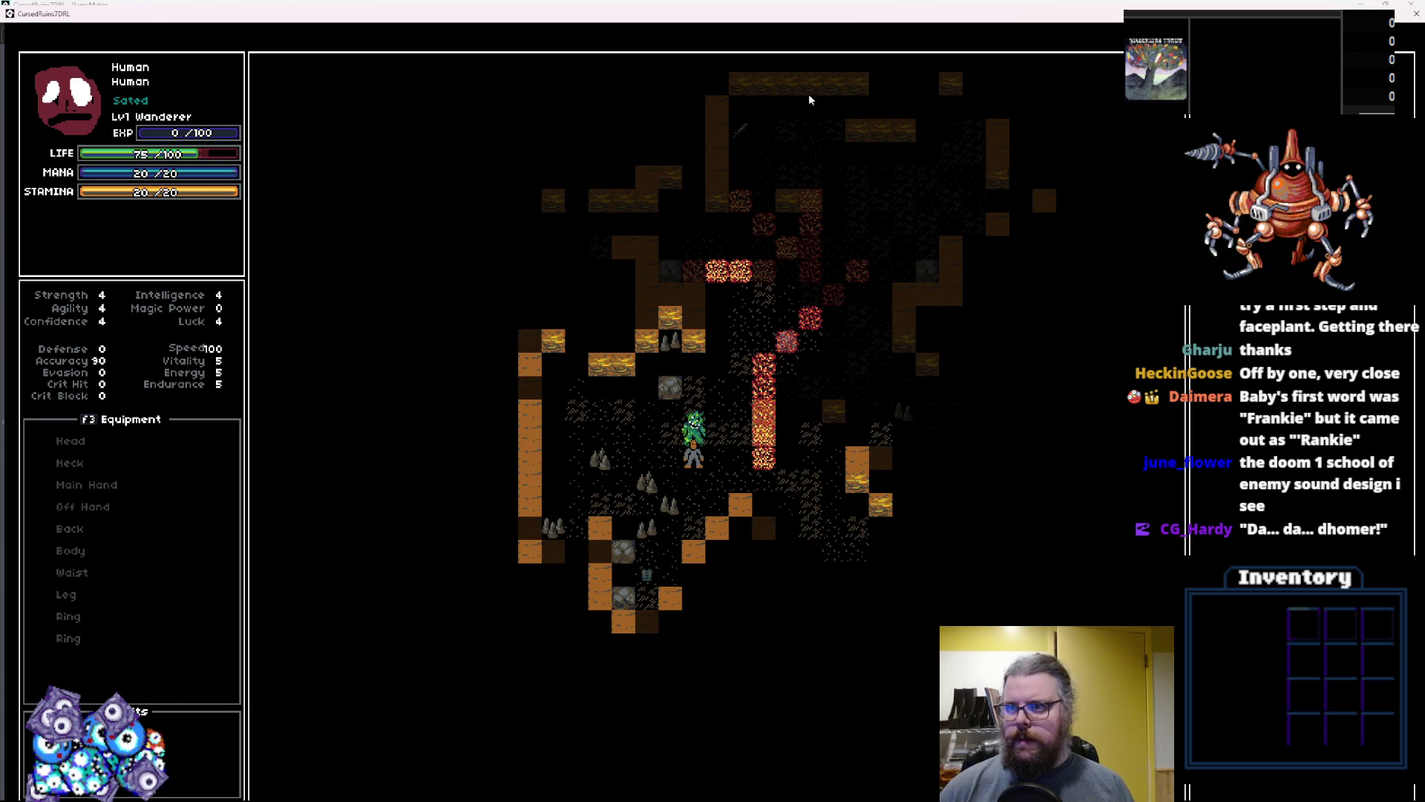
left_click(1417, 14)
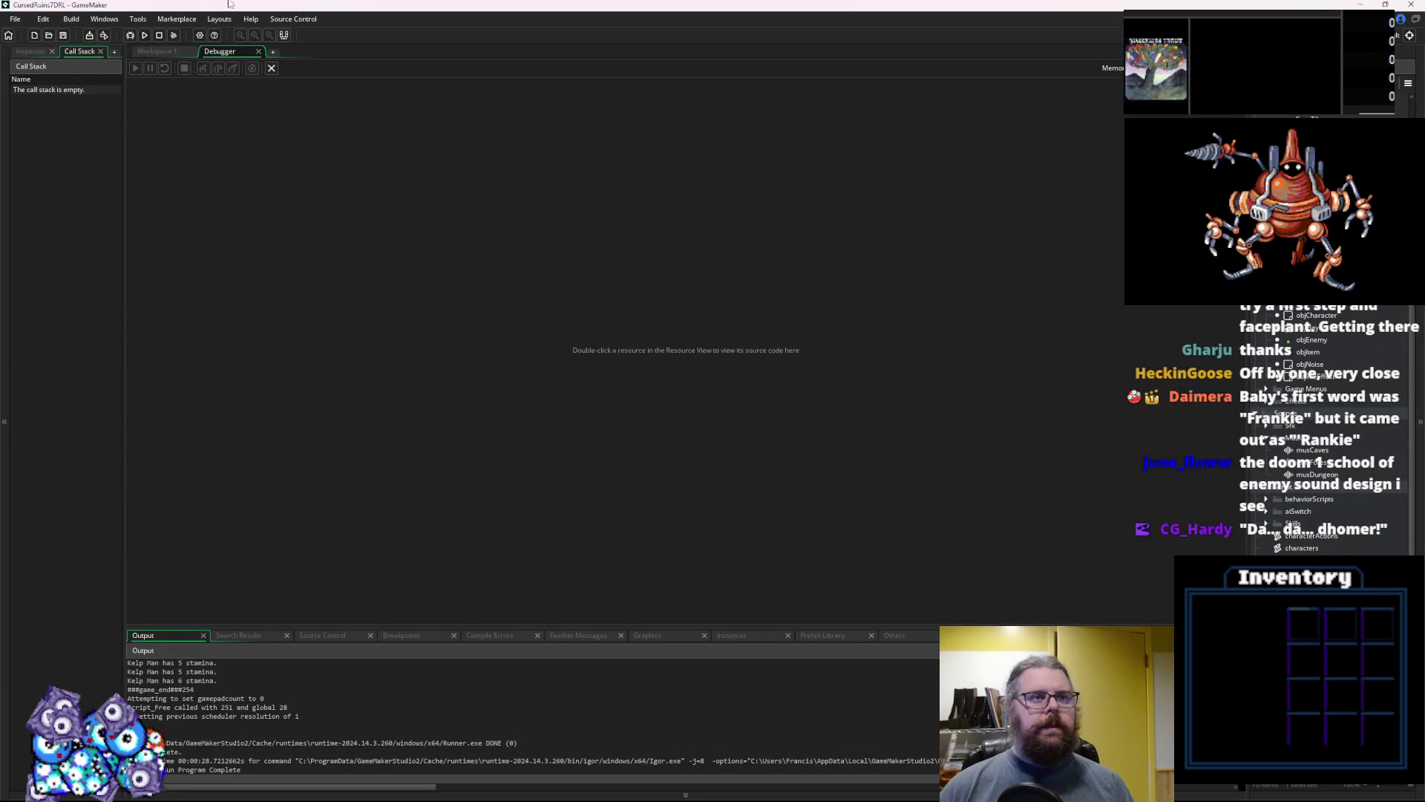
Close the Debugger, review the posEffY, posH and ds_grid_create lines, and save skillHitSpecial
left_click(272, 68)
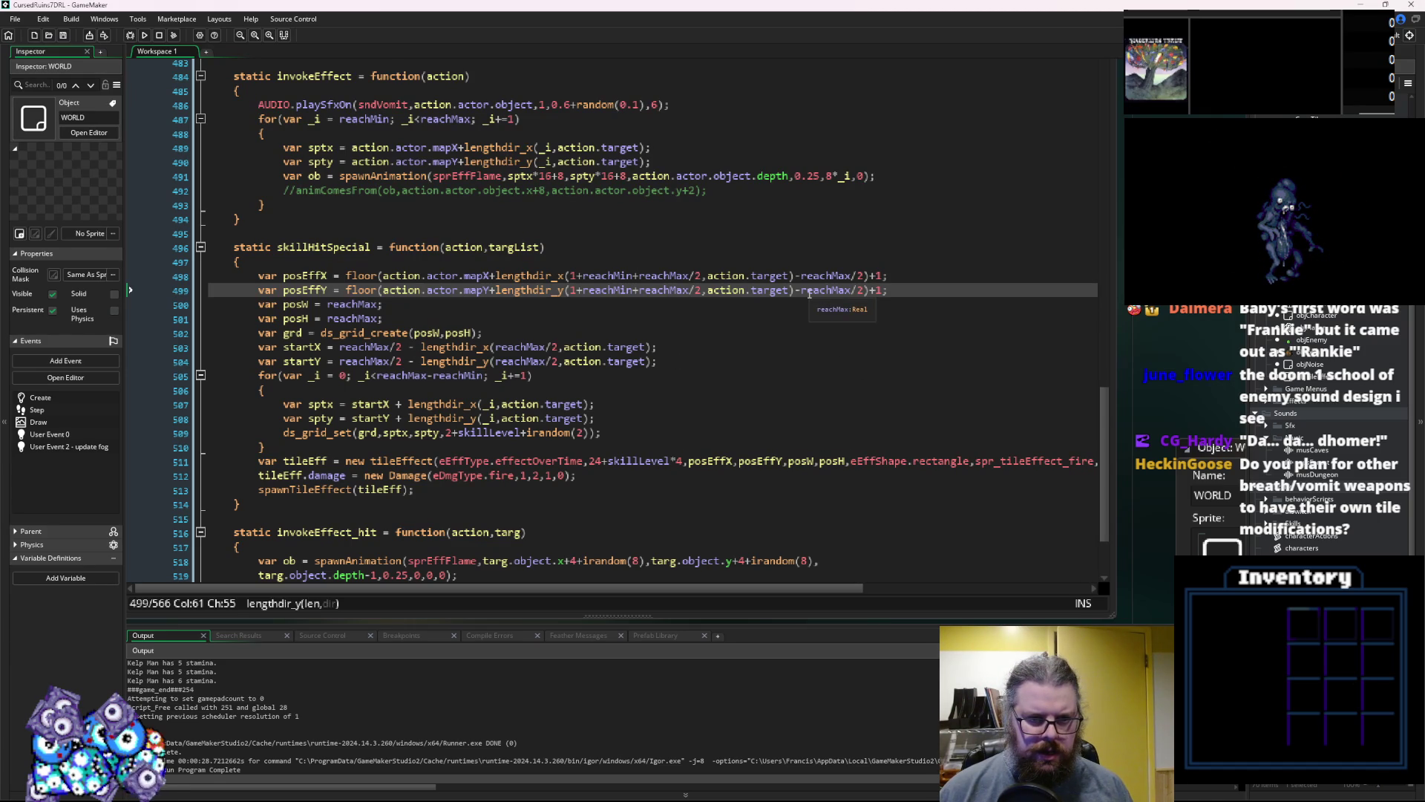
left_click(767, 333)
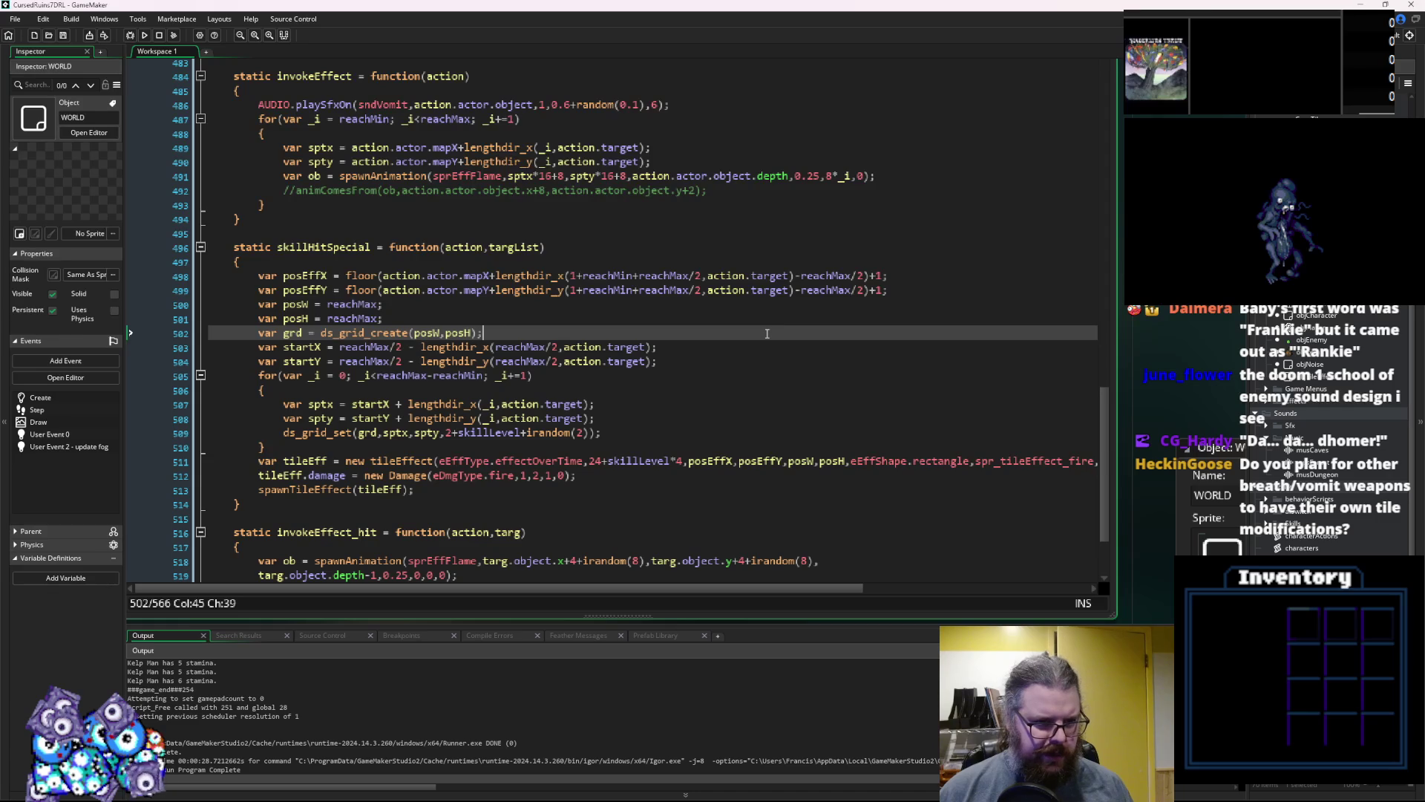
left_click(789, 325)
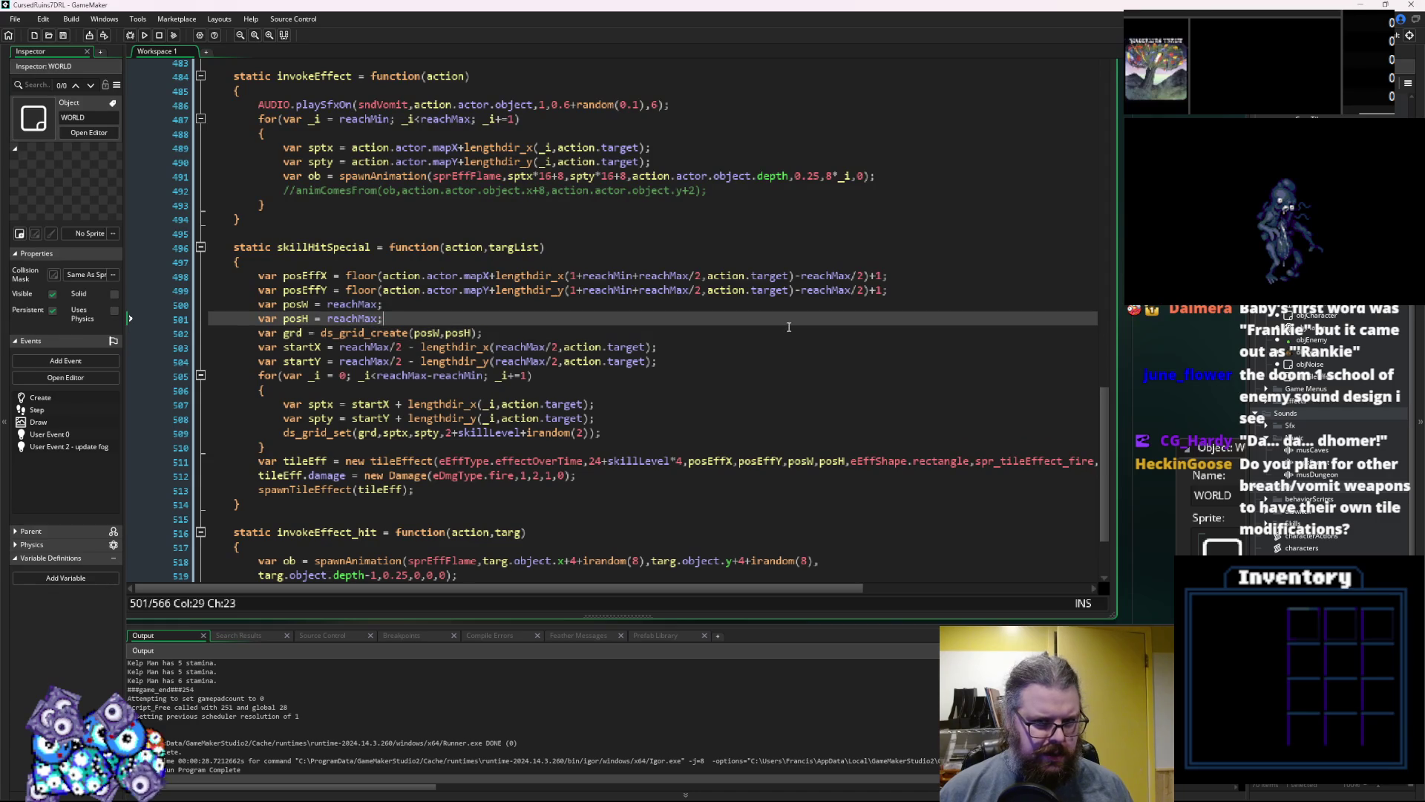
left_click(879, 290)
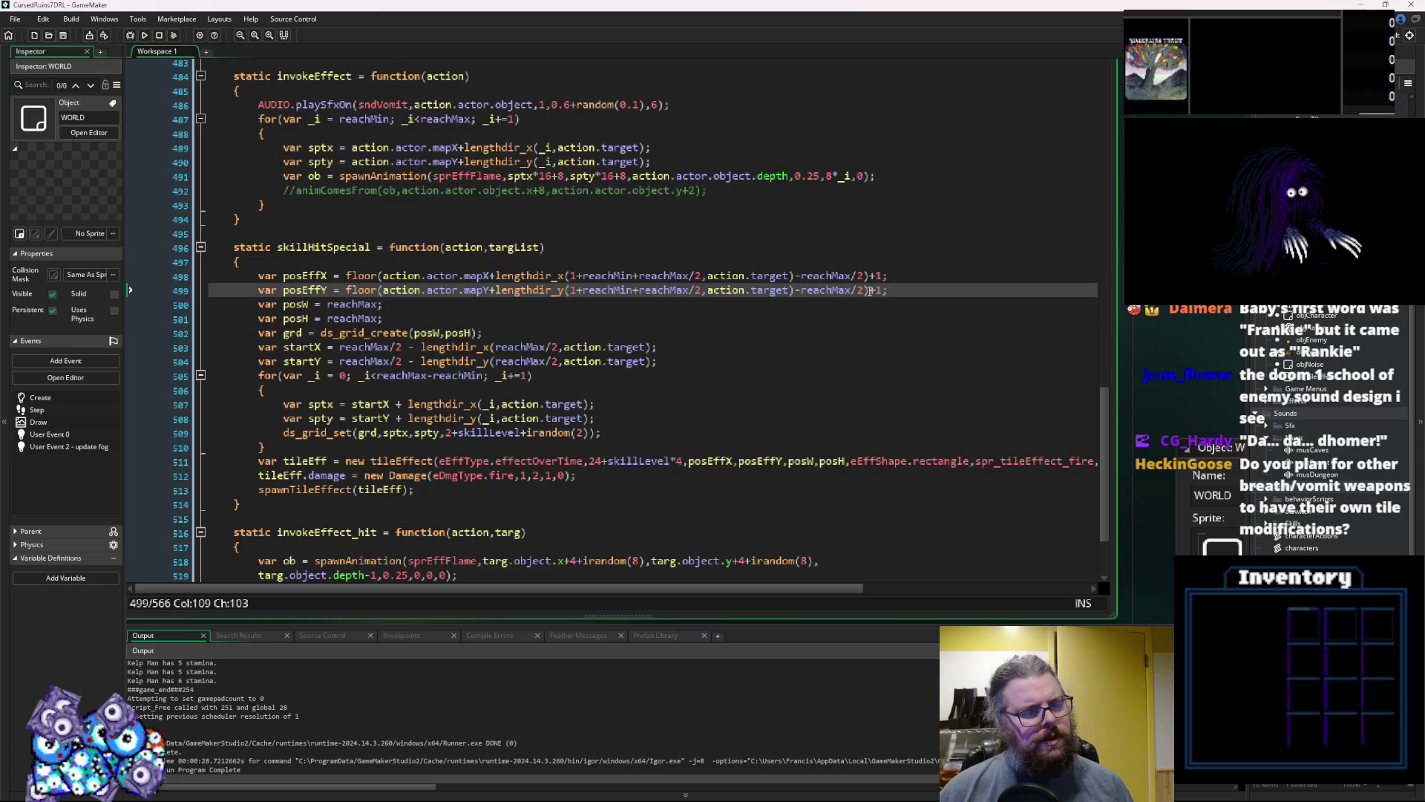
left_click(64, 36)
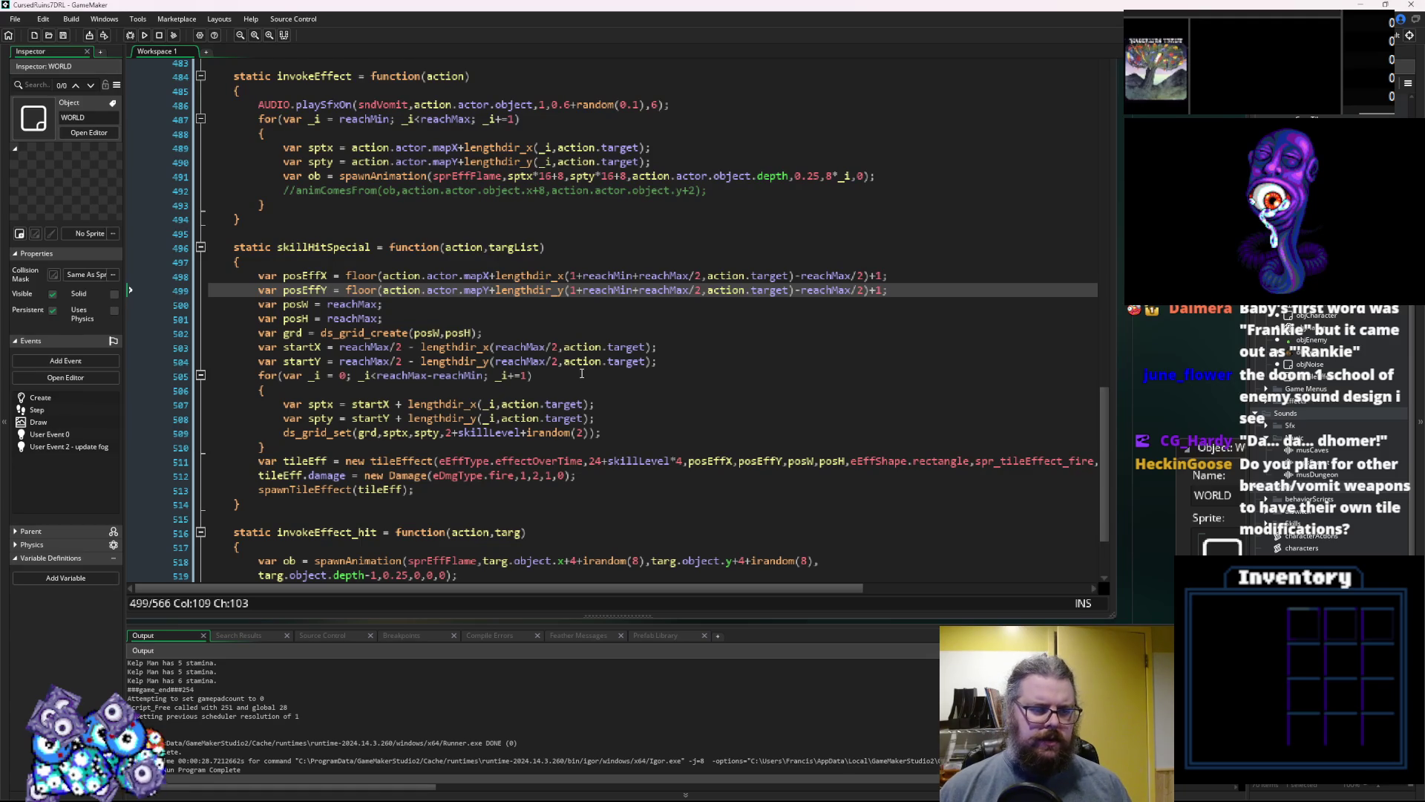
Review the startY, posW and posH lines feeding ds_grid_create(posW,posH) on line 502
left_click(683, 358)
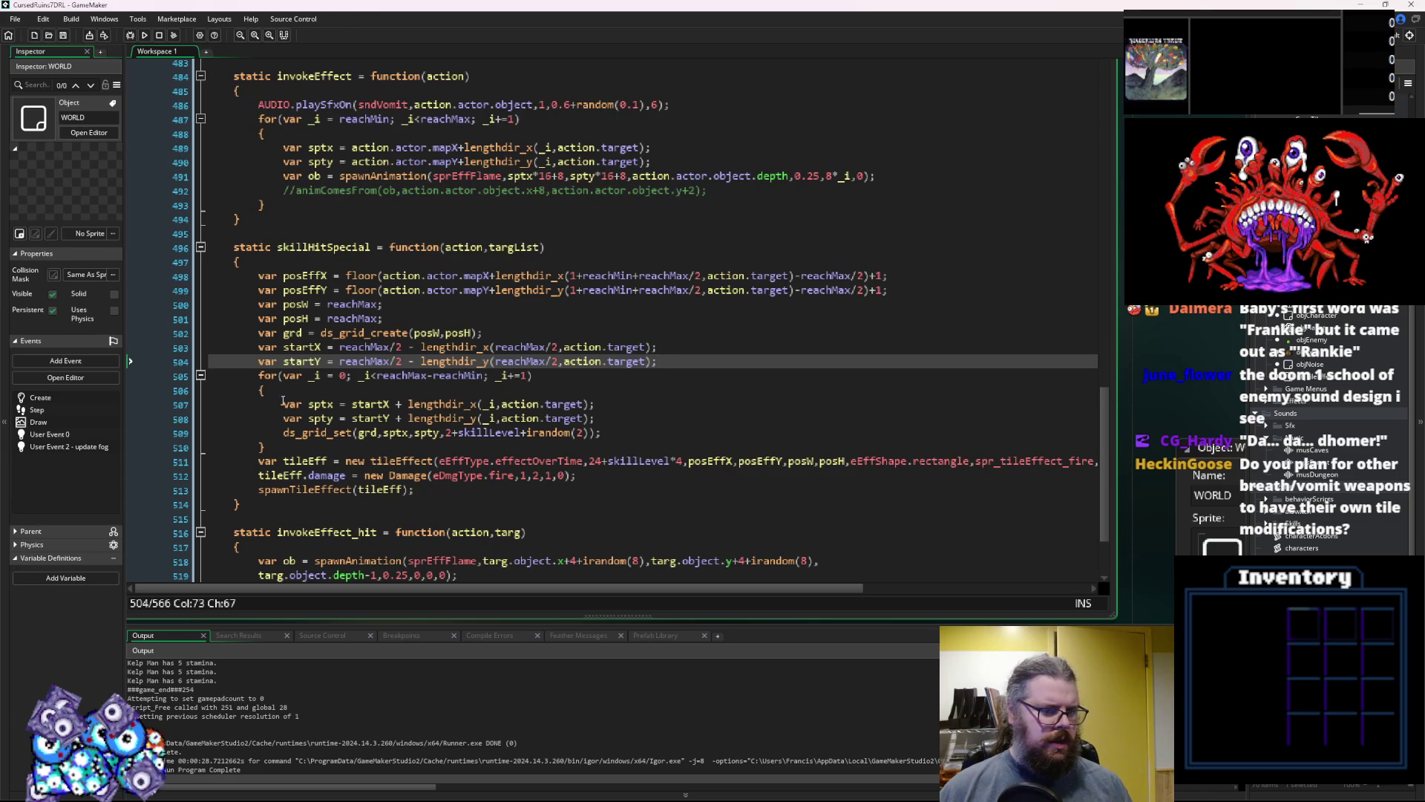
left_click(381, 305)
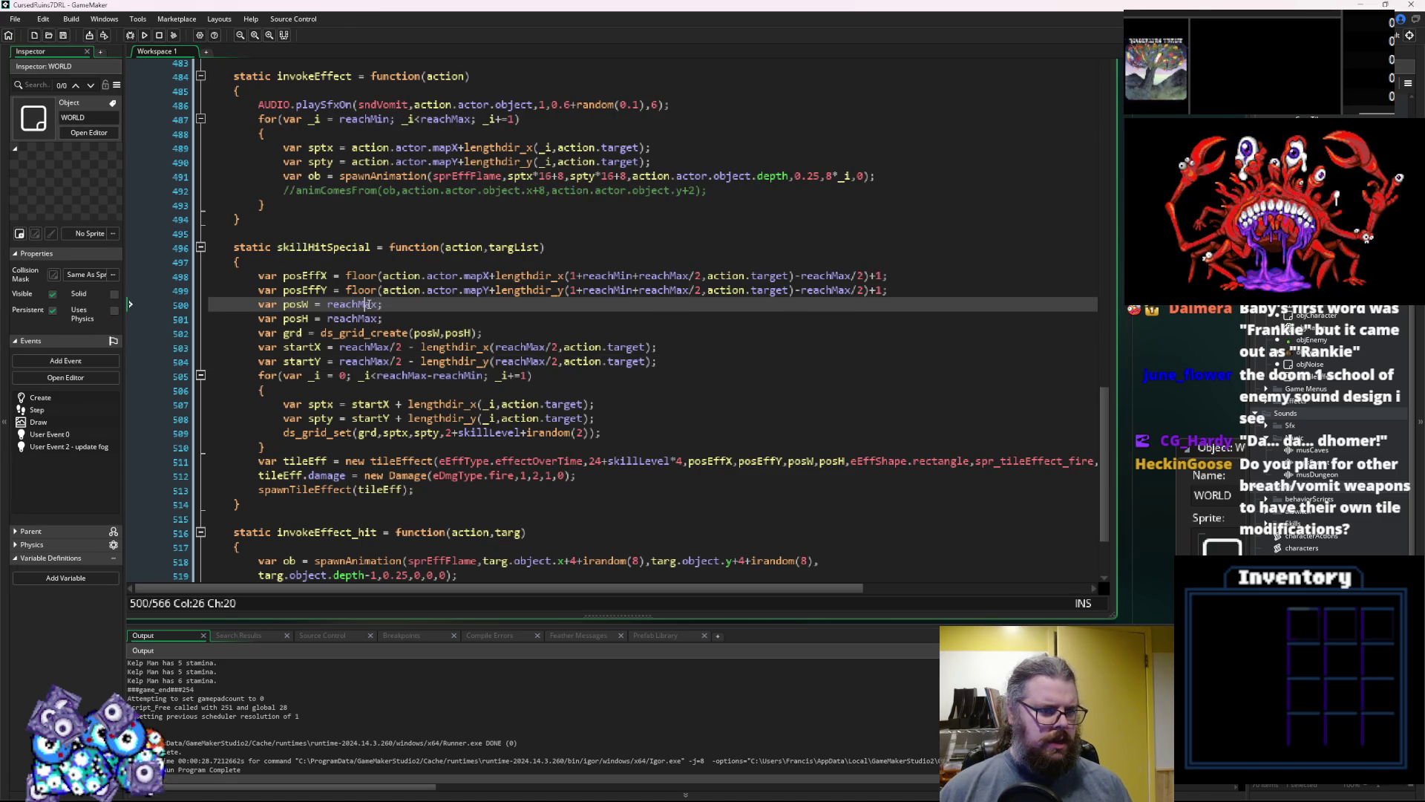
key("End")
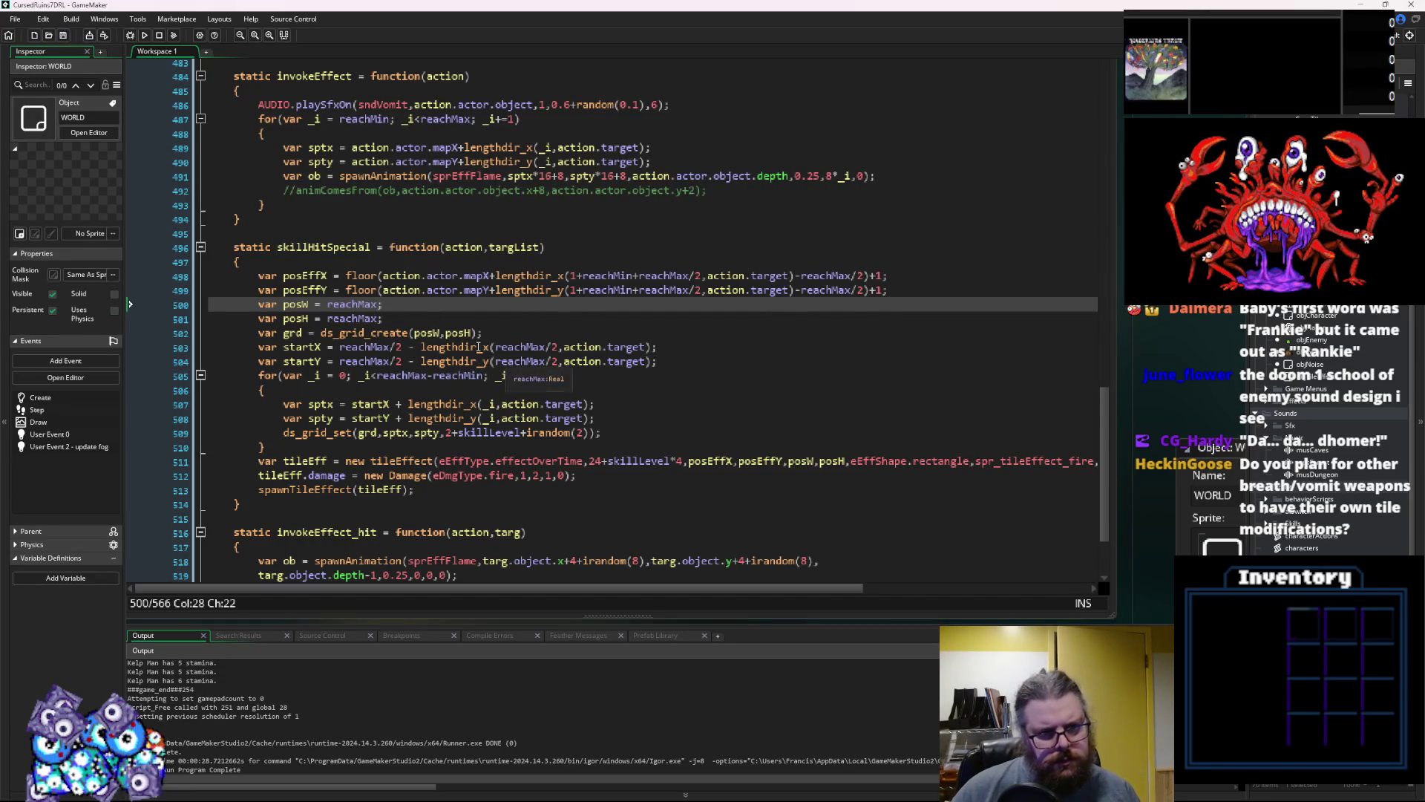
left_click(409, 316)
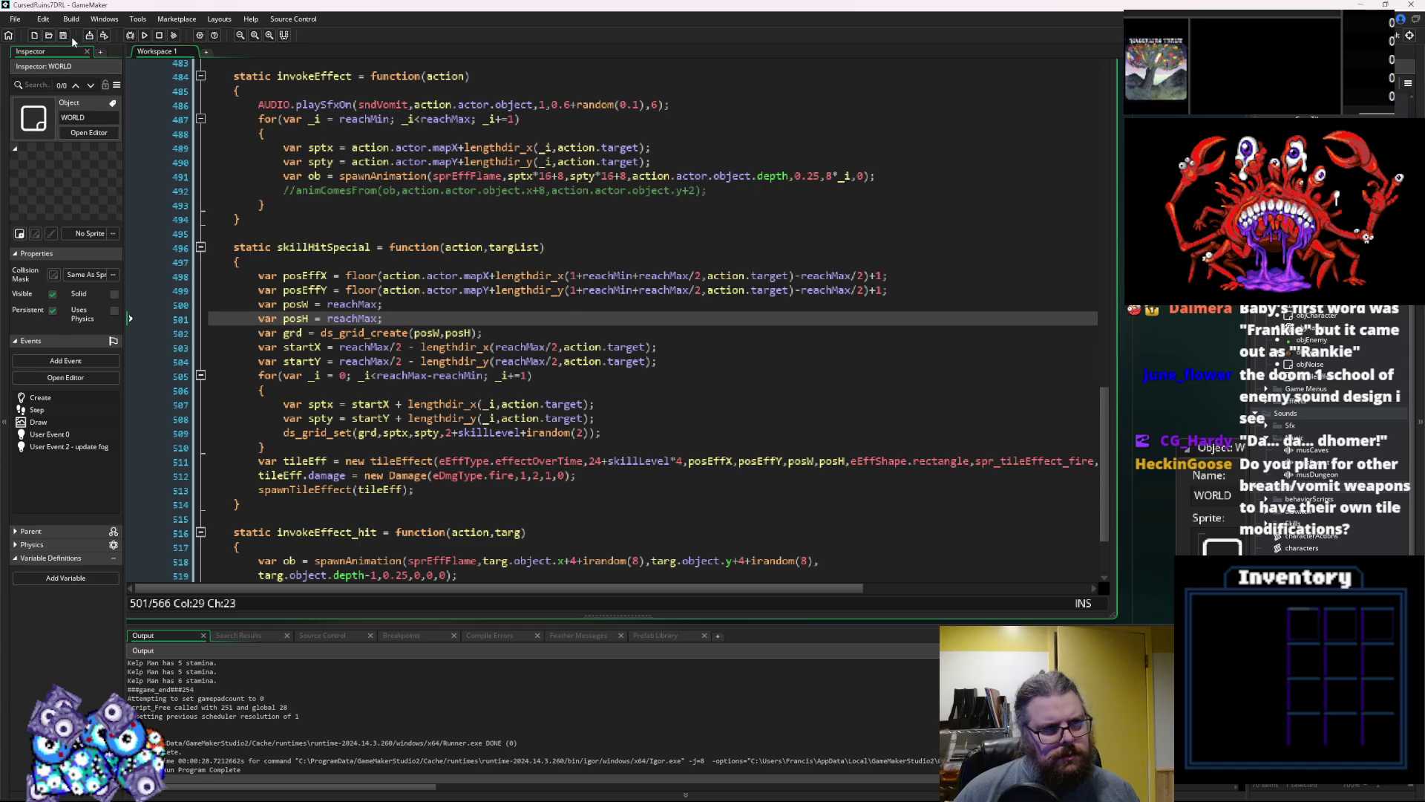
left_click(788, 325)
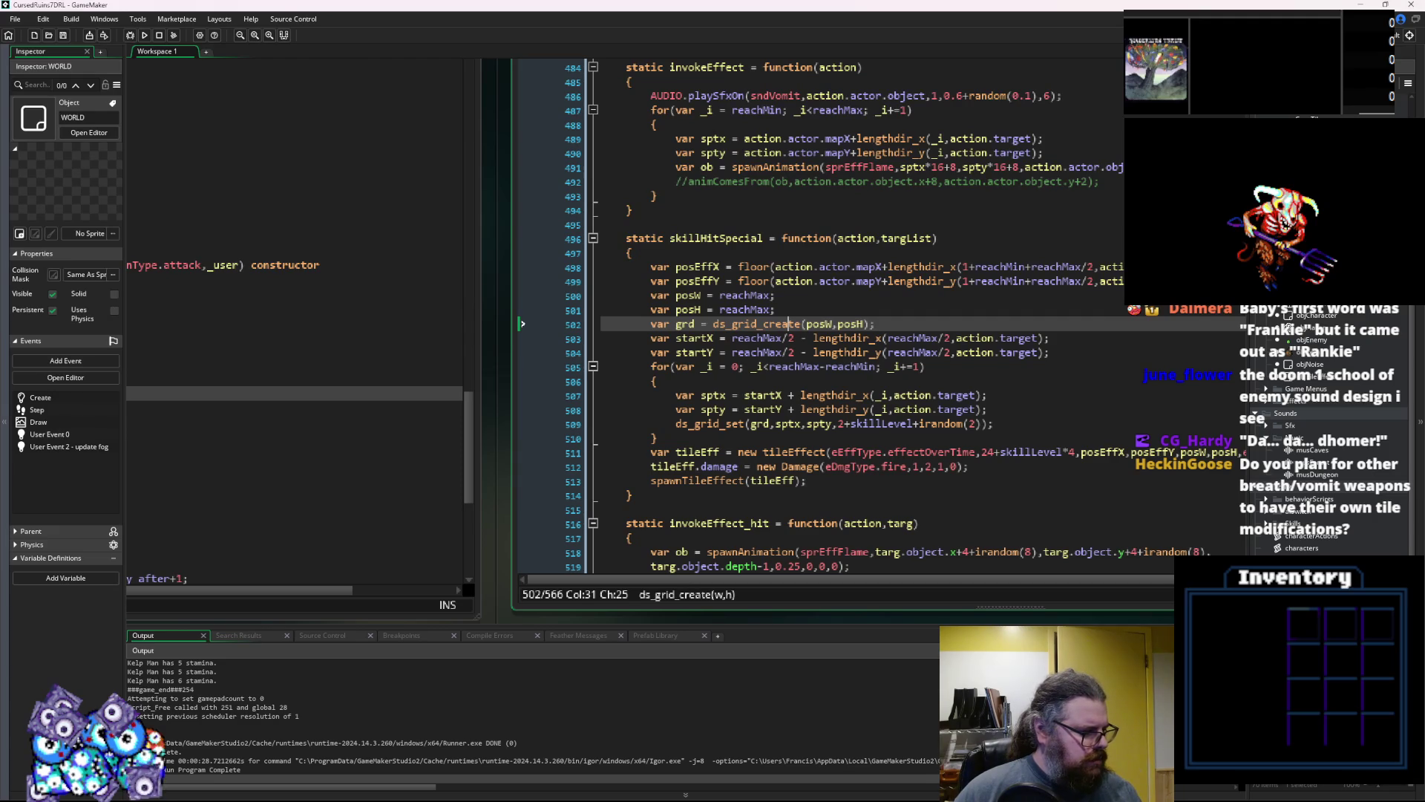
Look through the act_skill, tileEffect and Fire Breath effect script windows
left_click(309, 369)
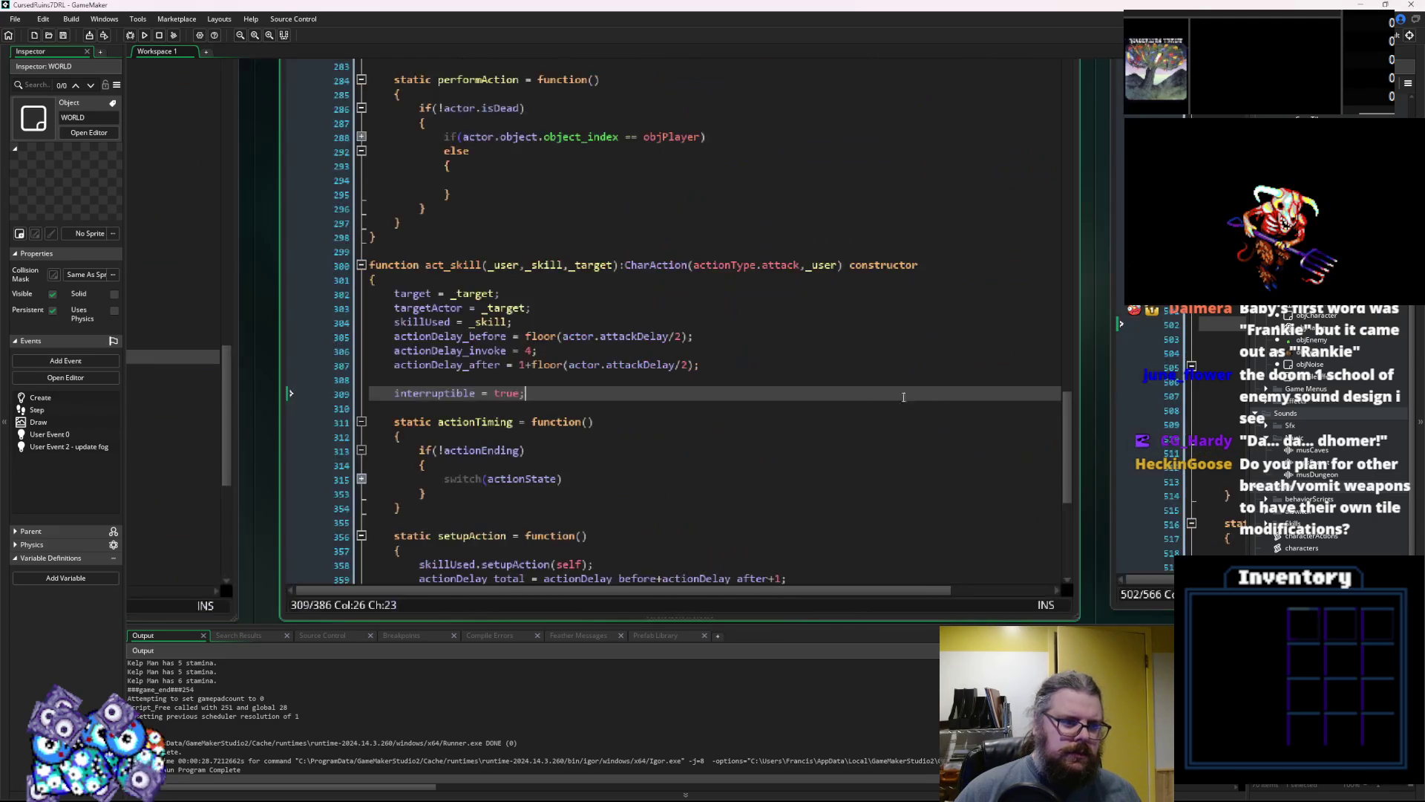
key("ctrl+Tab")
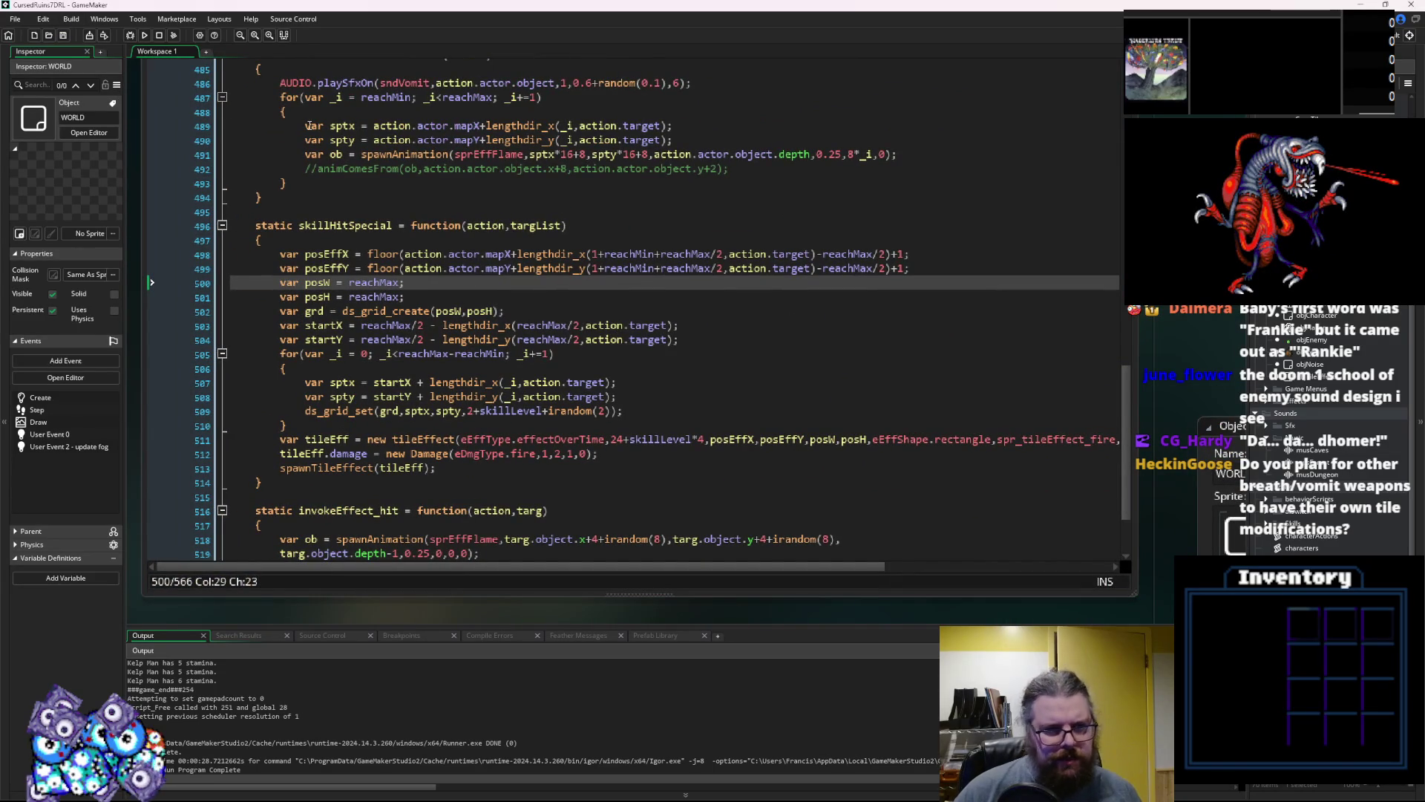
mouse_move(747, 447)
left_mouse_down()
mouse_move(579, 431)
mouse_move(460, 461)
mouse_move(350, 447)
mouse_move(275, 574)
mouse_move(238, 533)
mouse_move(698, 456)
mouse_move(653, 223)
mouse_move(573, 425)
left_mouse_up()
left_click(573, 424)
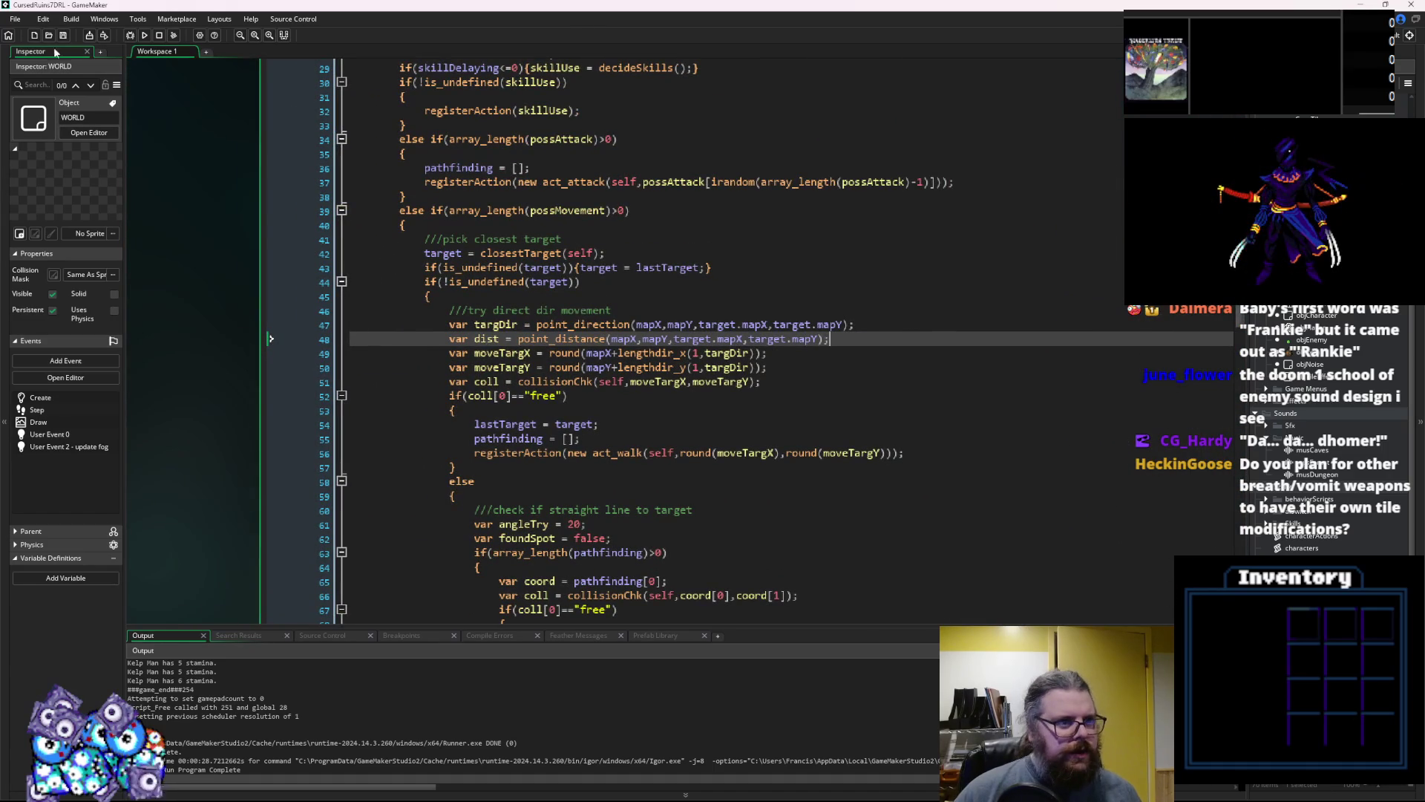
left_click(757, 367)
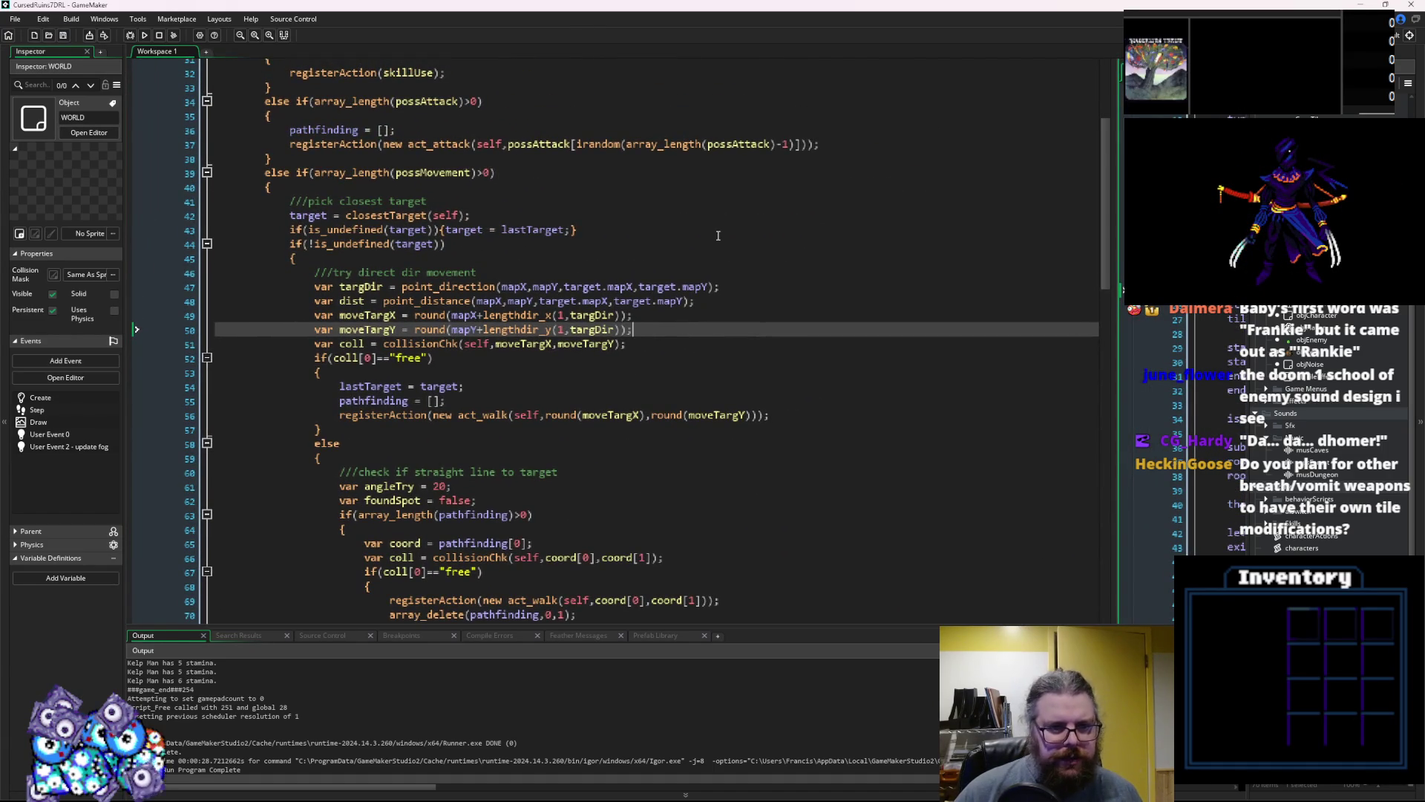
left_click(854, 149)
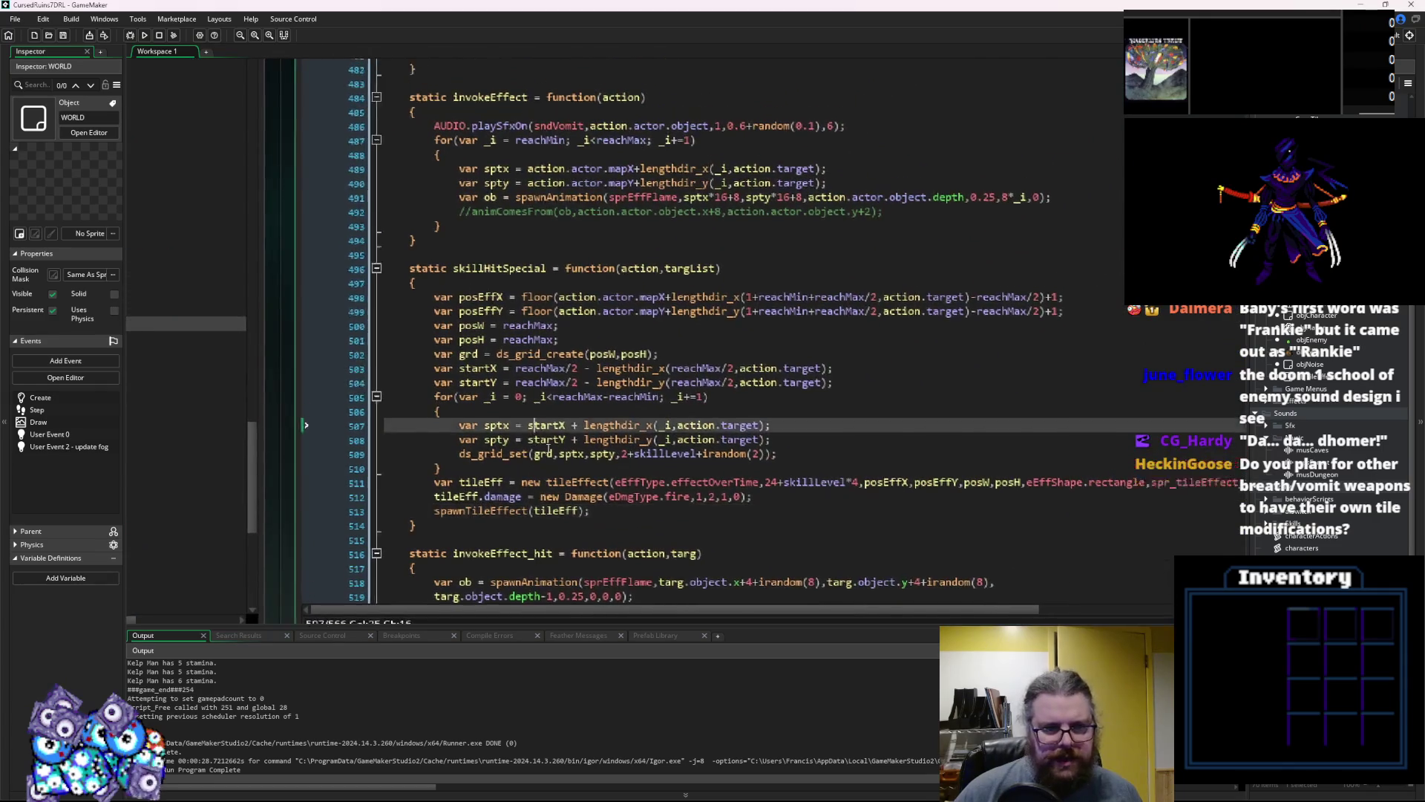
left_click(756, 540)
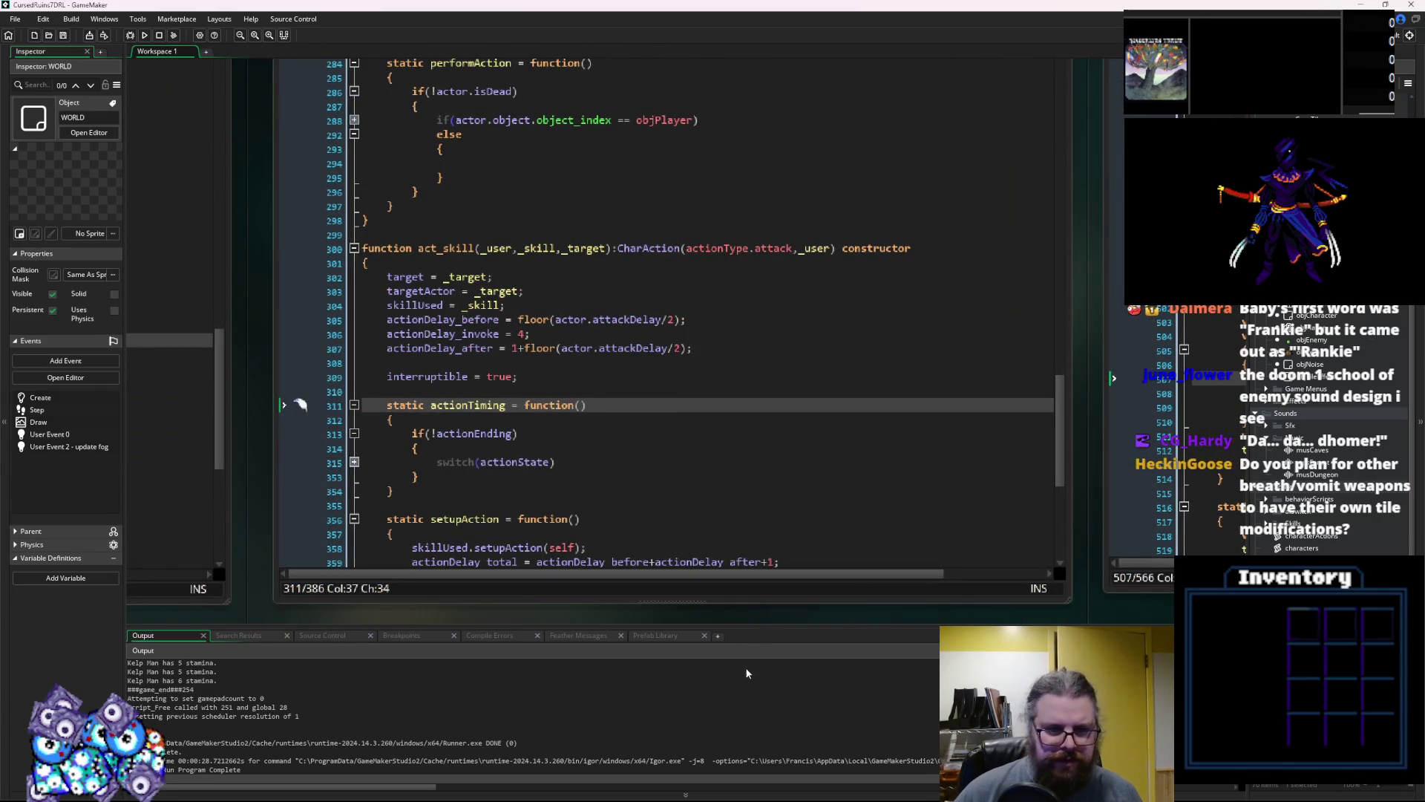
Expand the actionState switch fold in act_skill, then return to skillDefinitions.gml at skFireBreath
left_click(594, 462)
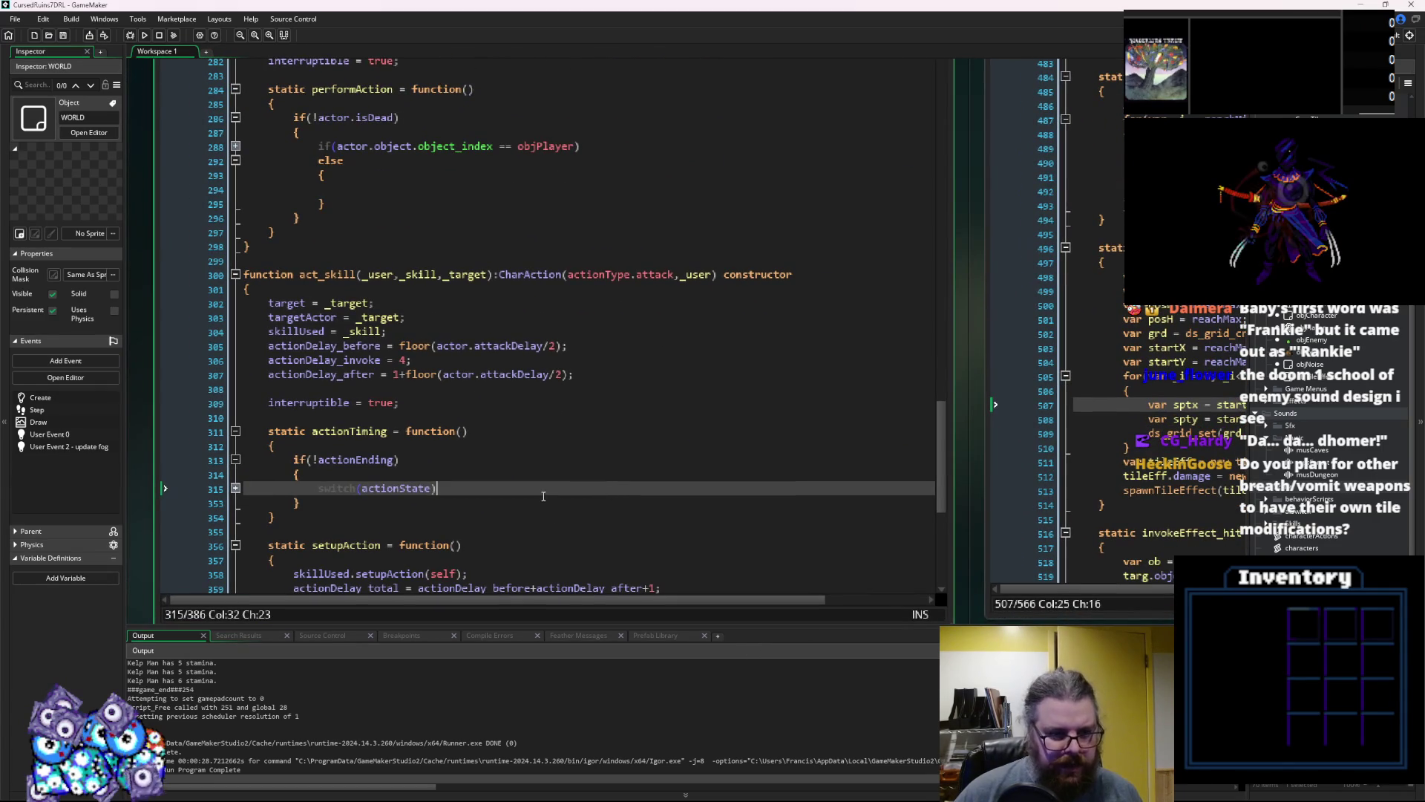
key("ctrl+Return")
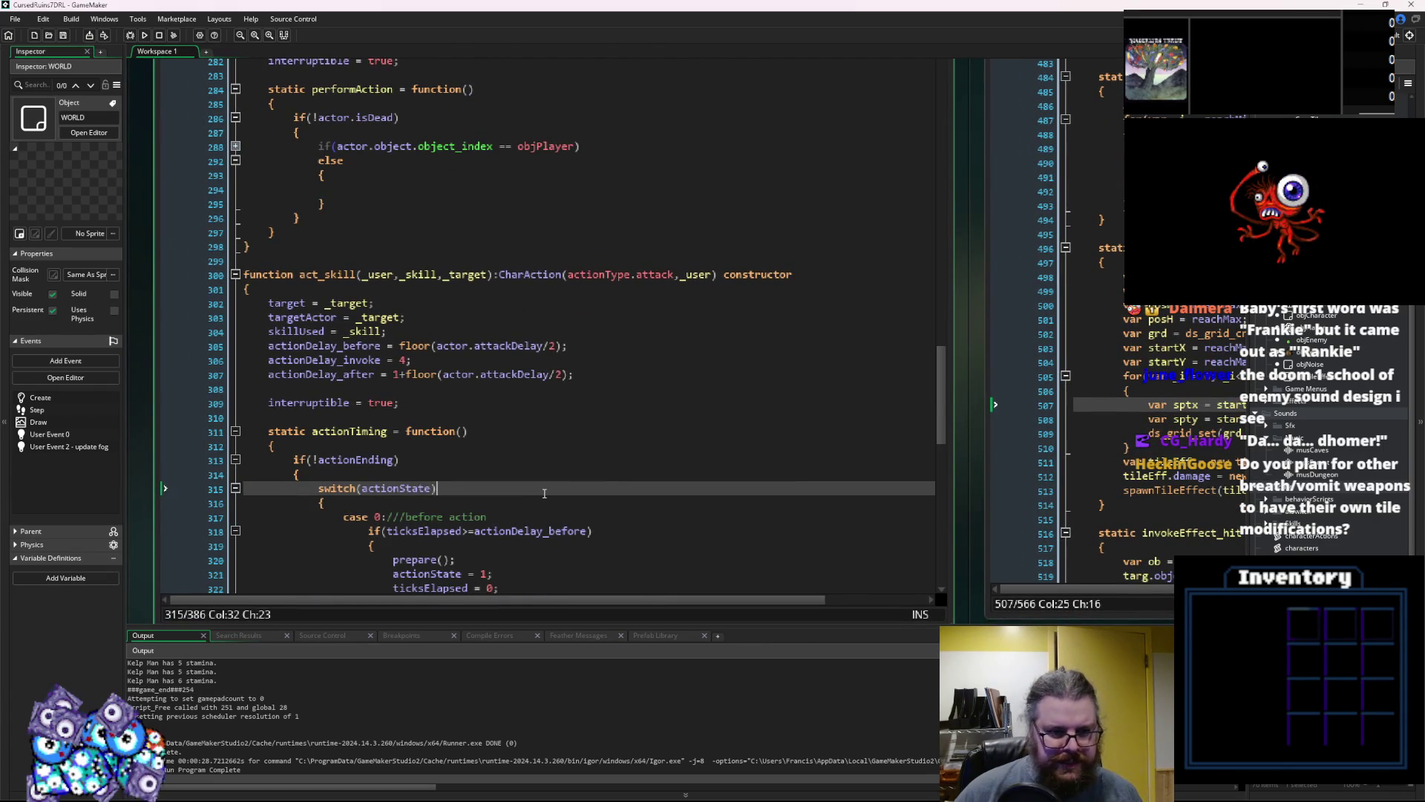
left_click(652, 428)
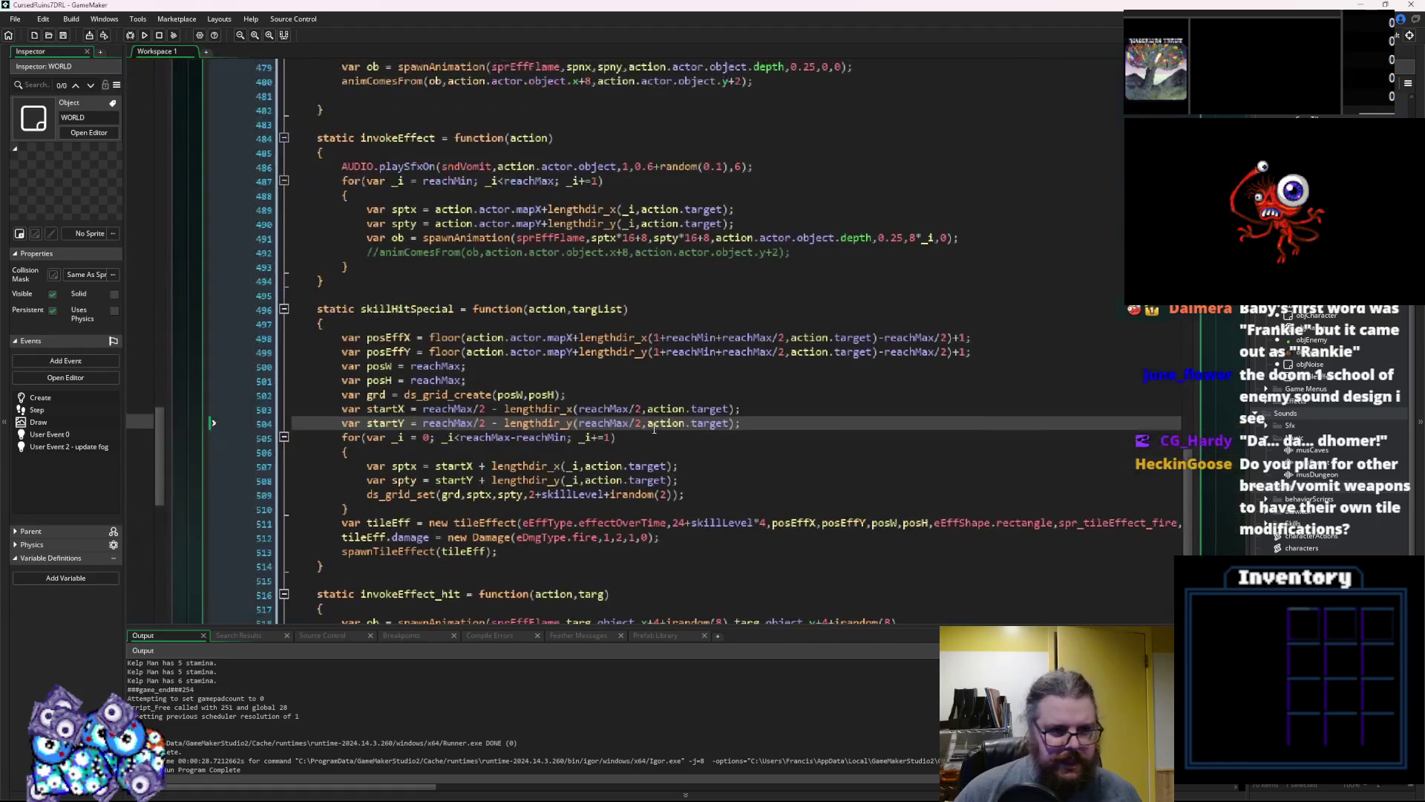
left_click_drag(740, 626, 740, 662)
scroll(712, 455, "up", 6)
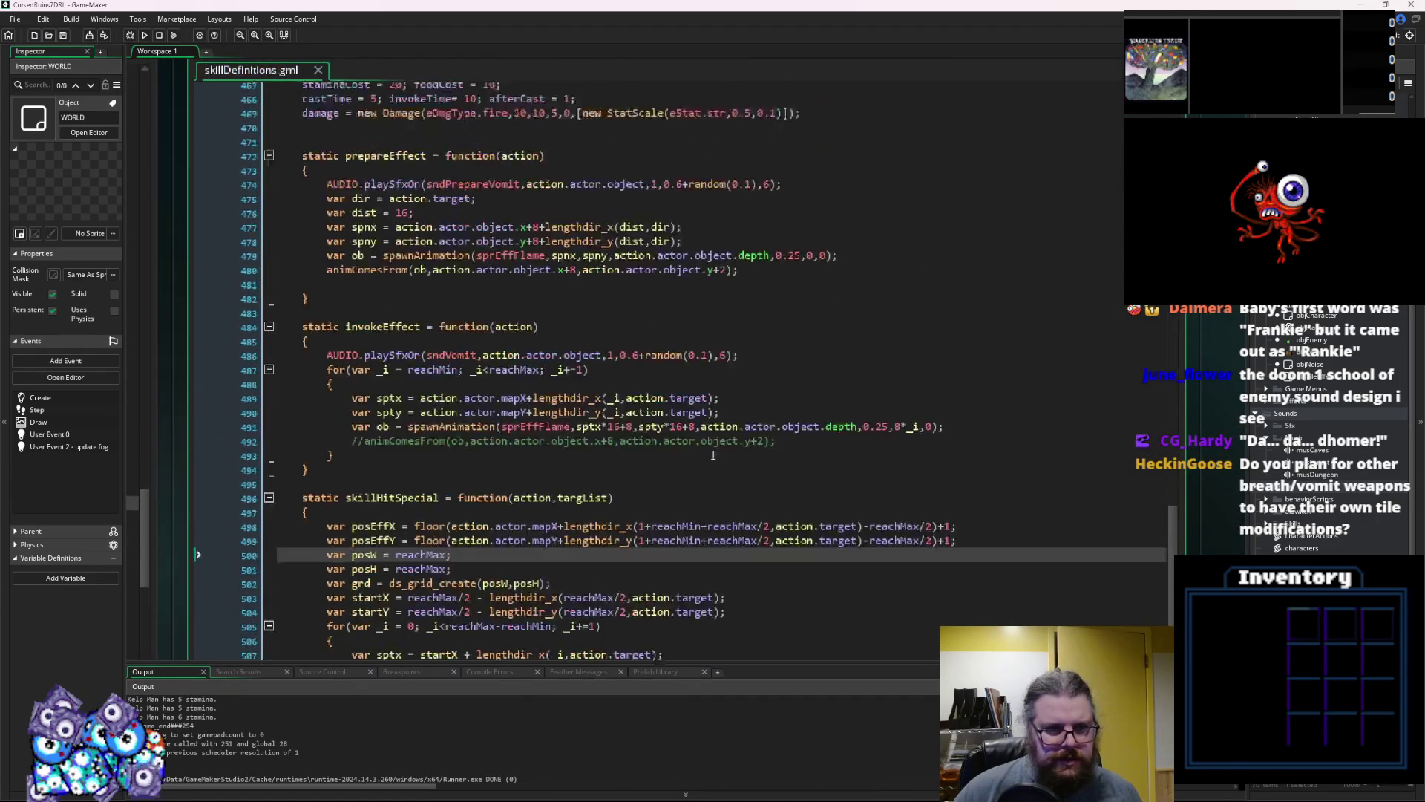
Add 'selectGround = true;' on a new line after skFireBreath's damage line
scroll(713, 454, "up", 5)
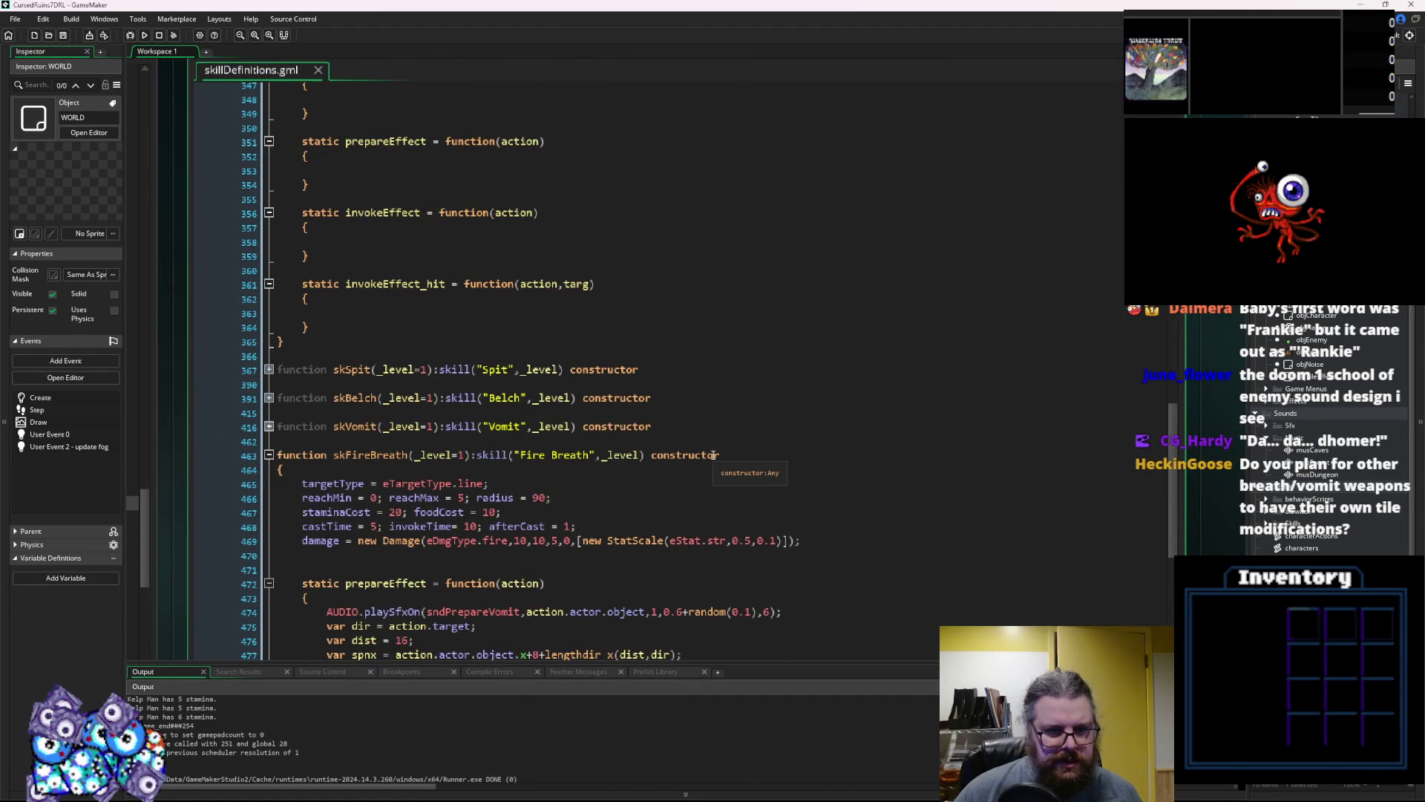
scroll(701, 423, "down", 3)
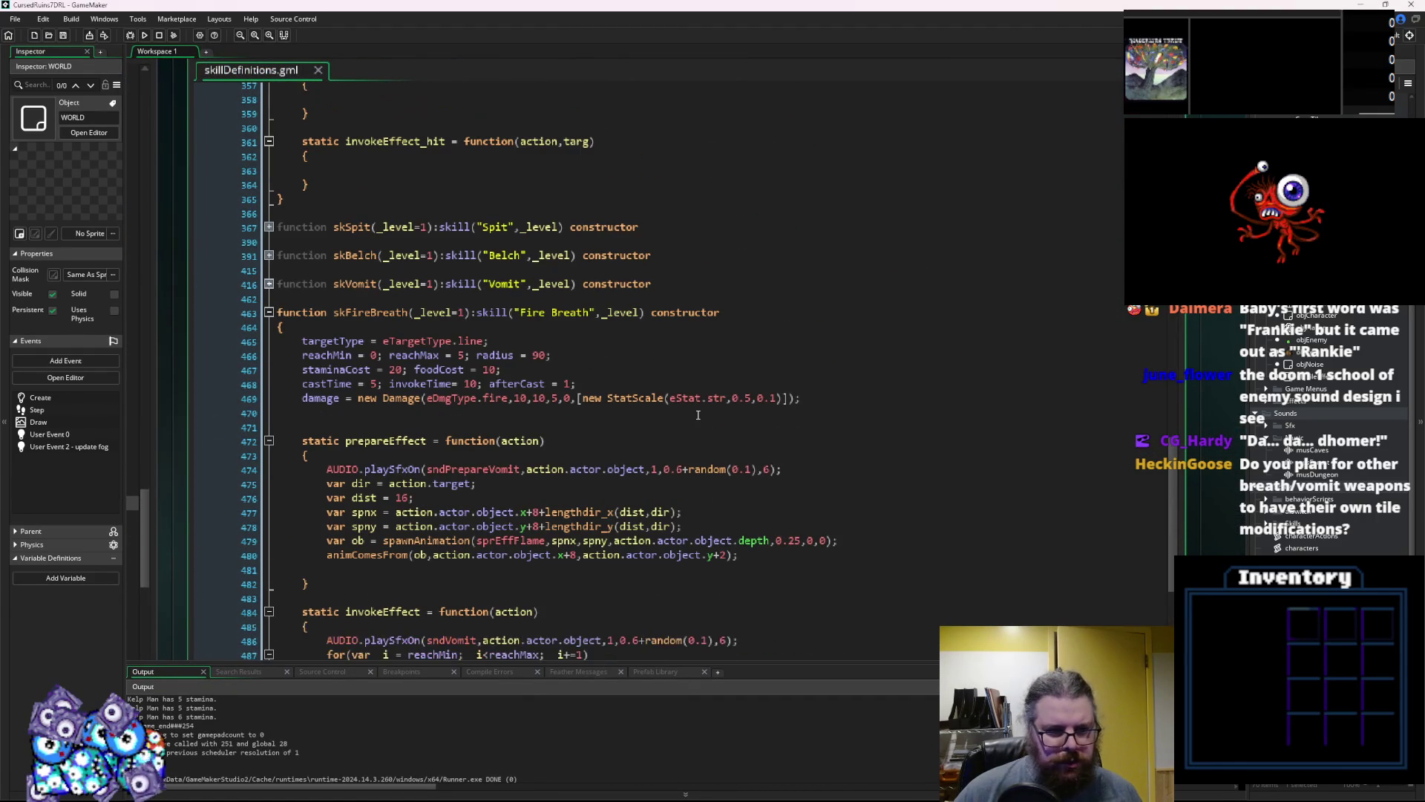
scroll(698, 415, "down", 3)
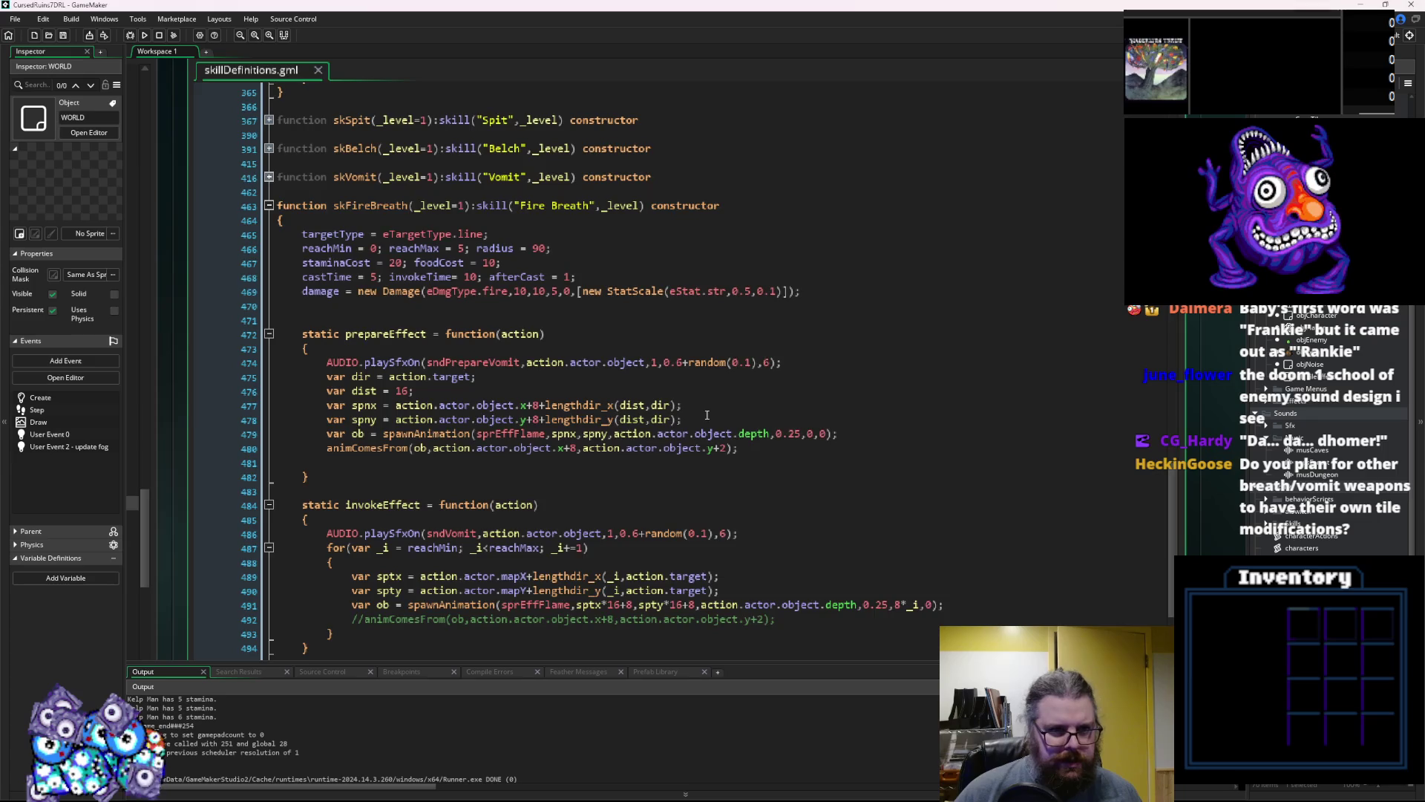
left_click(669, 365)
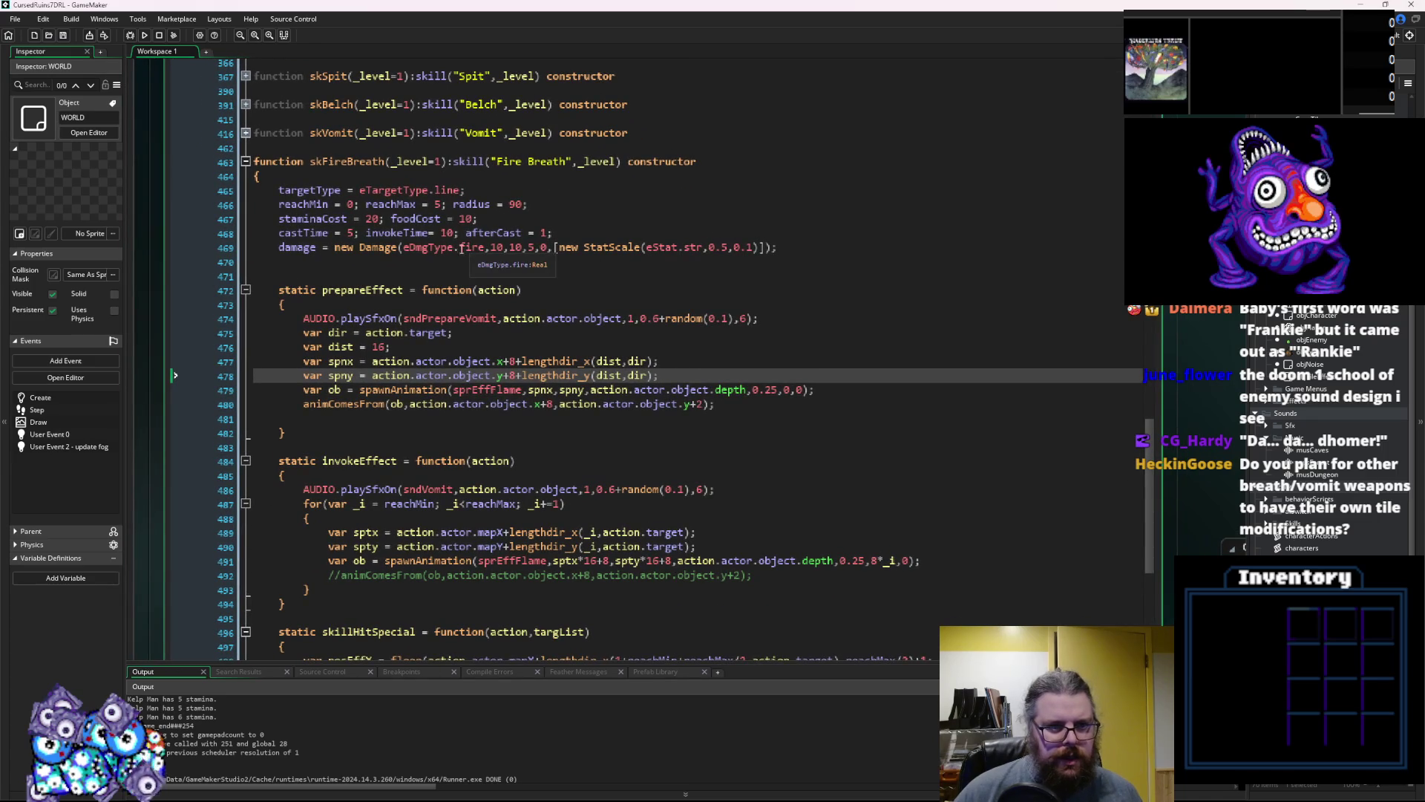
scroll(476, 243, "up", 3)
left_click(429, 389)
left_click(427, 407)
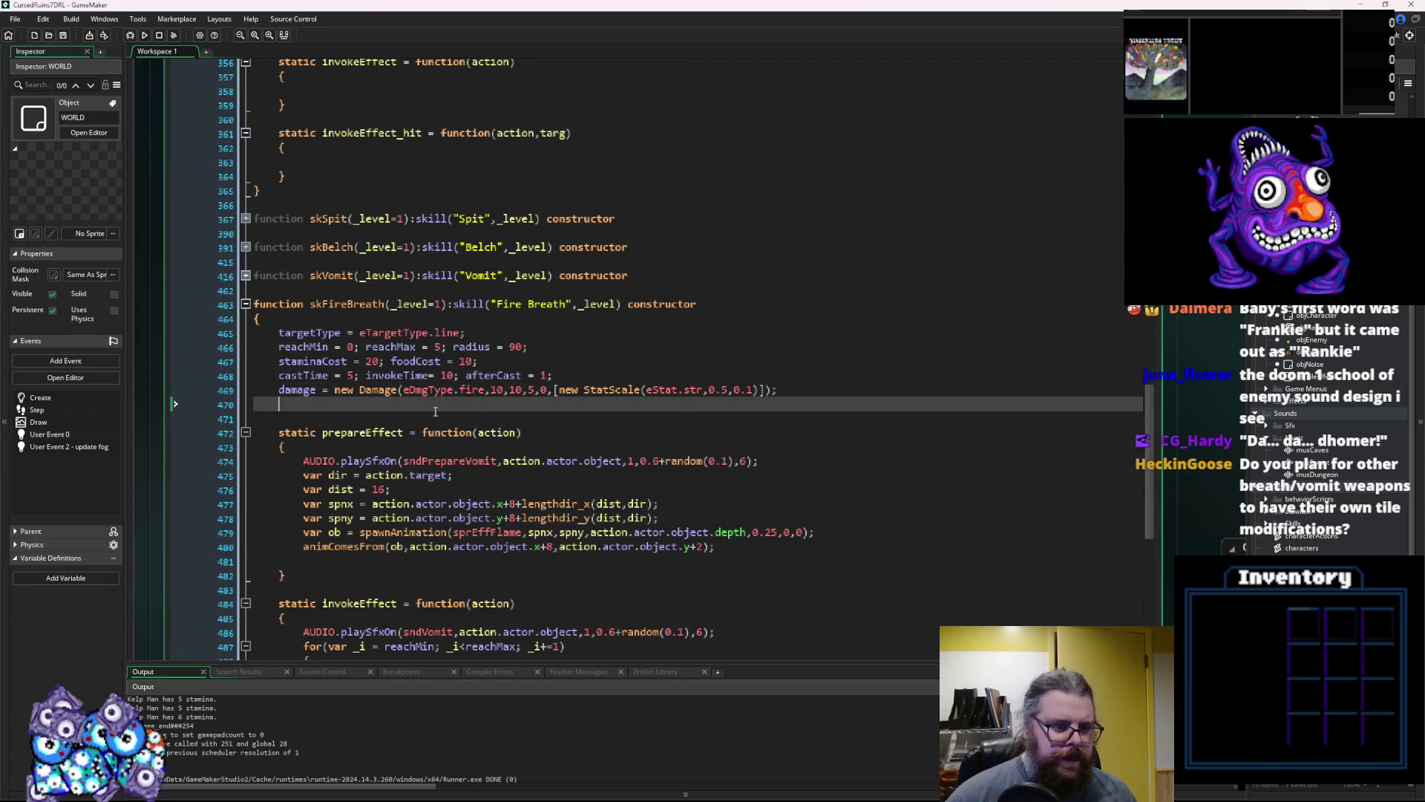
type("select")
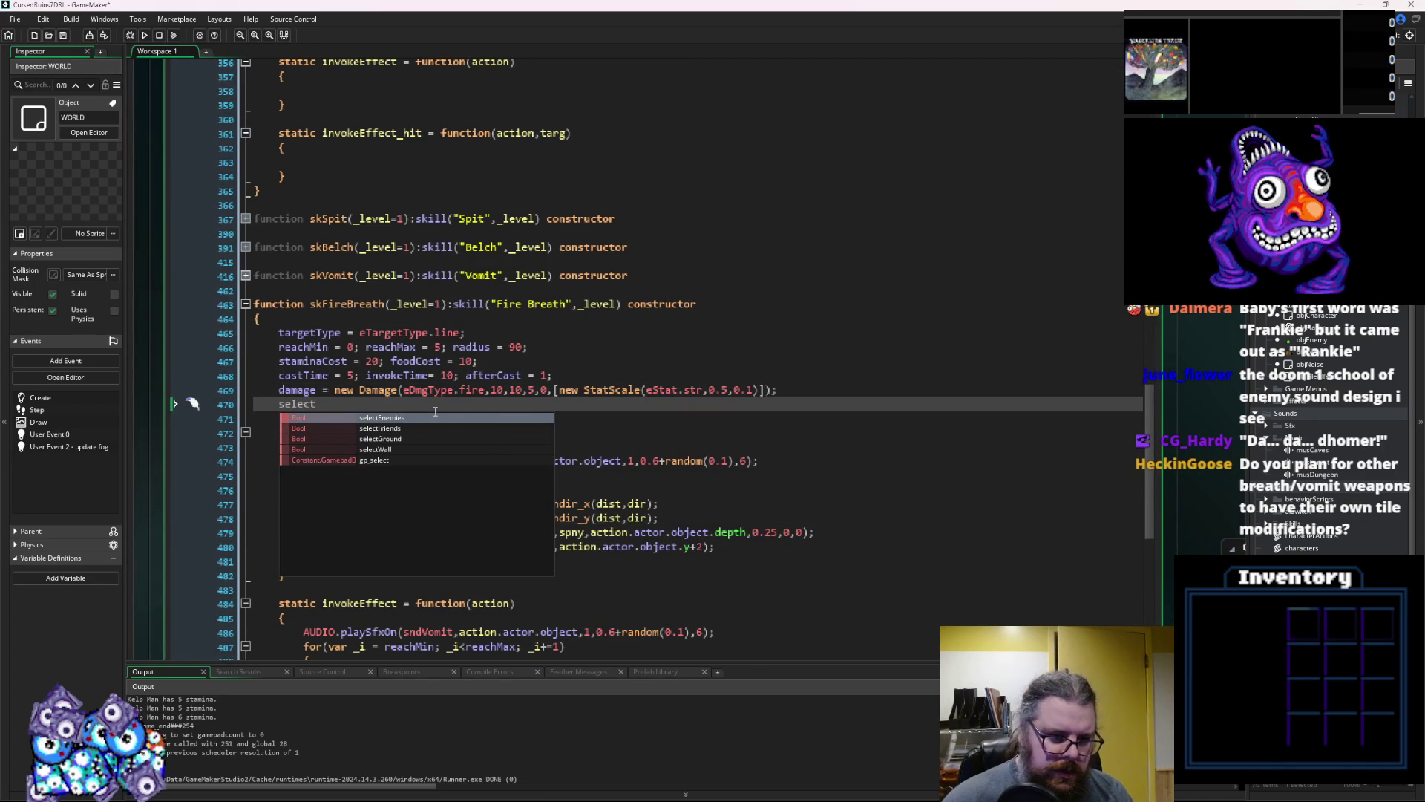
key("Down")
key("Down")
key("Return")
type("= true;")
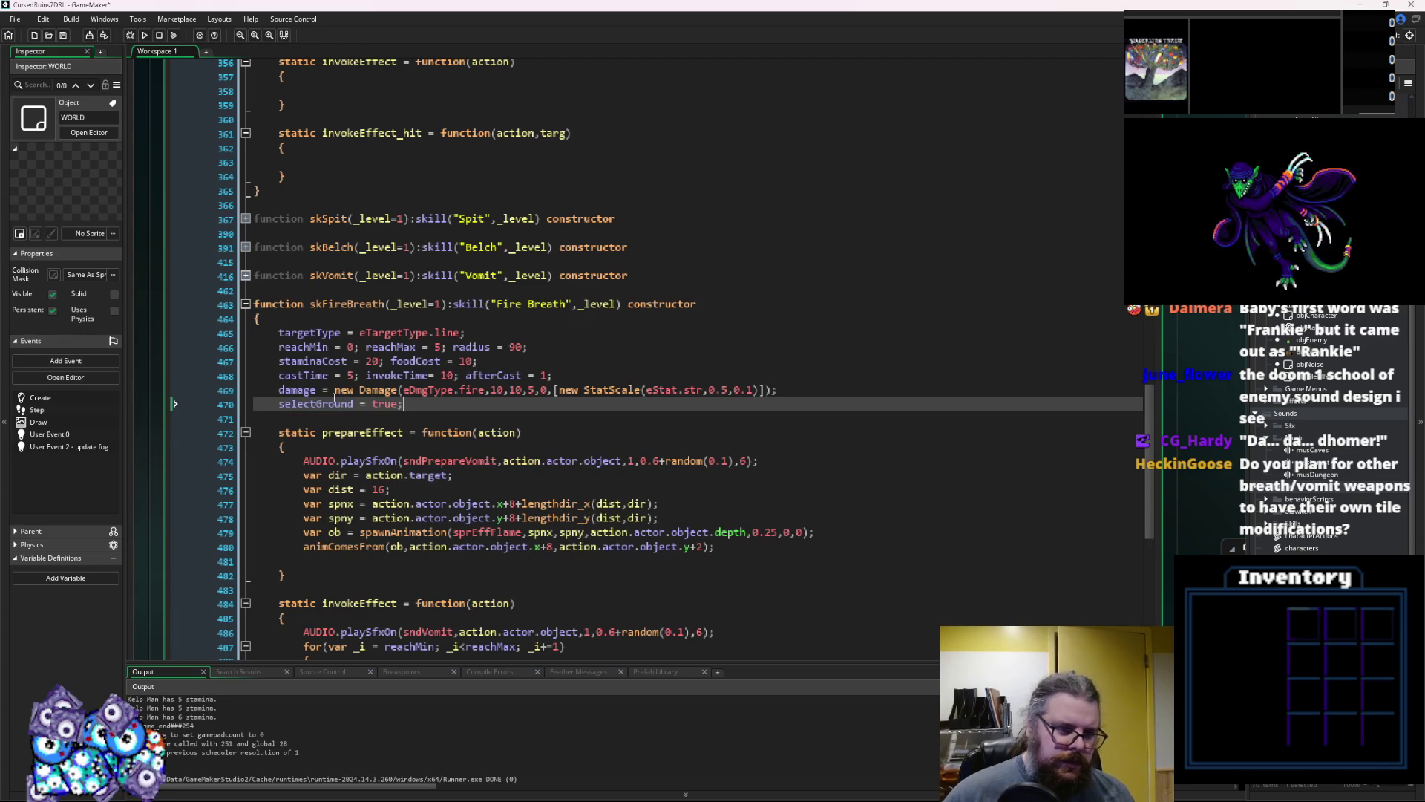
Append 'selectWall = false;' to the same line 470
double_click(323, 405)
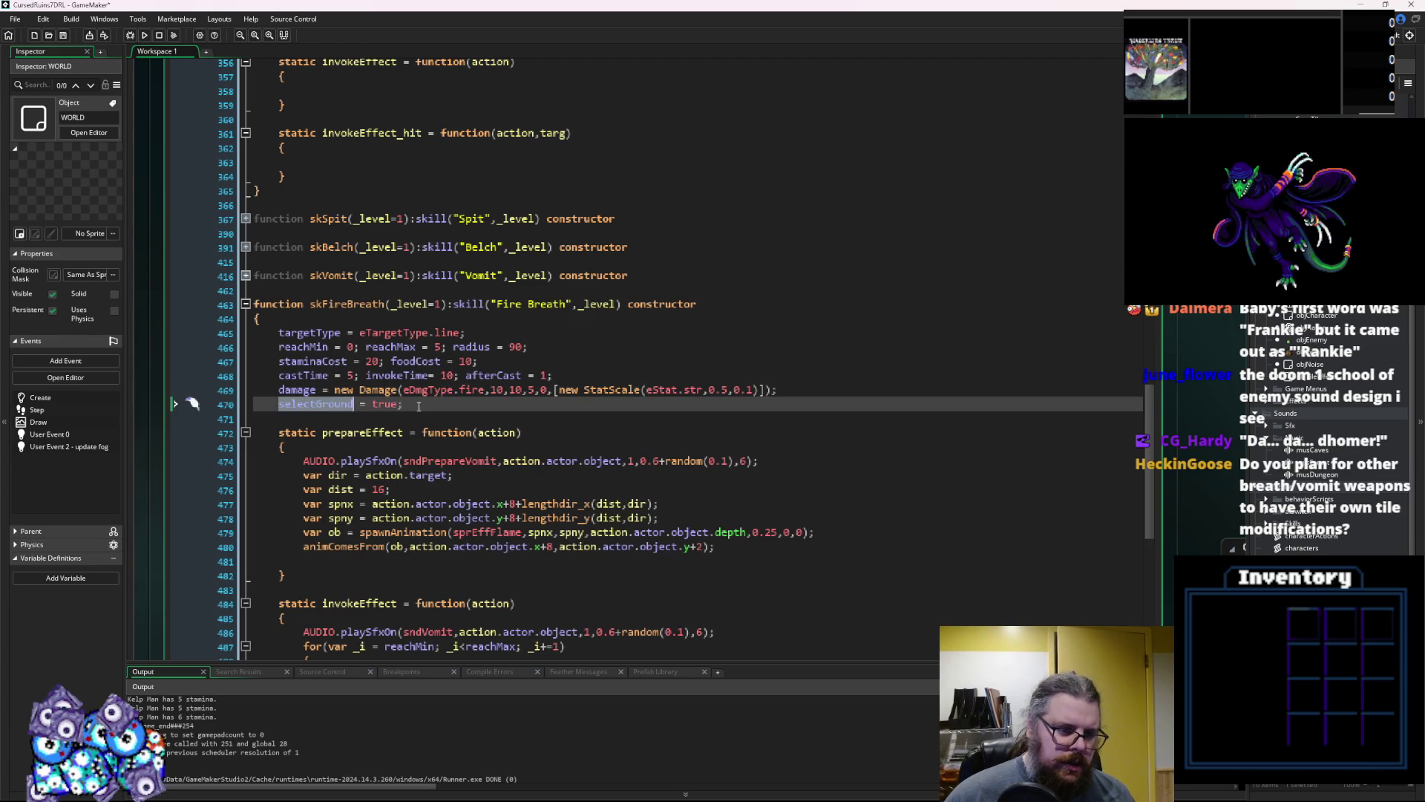
left_click(432, 402)
type("sele")
type("ct")
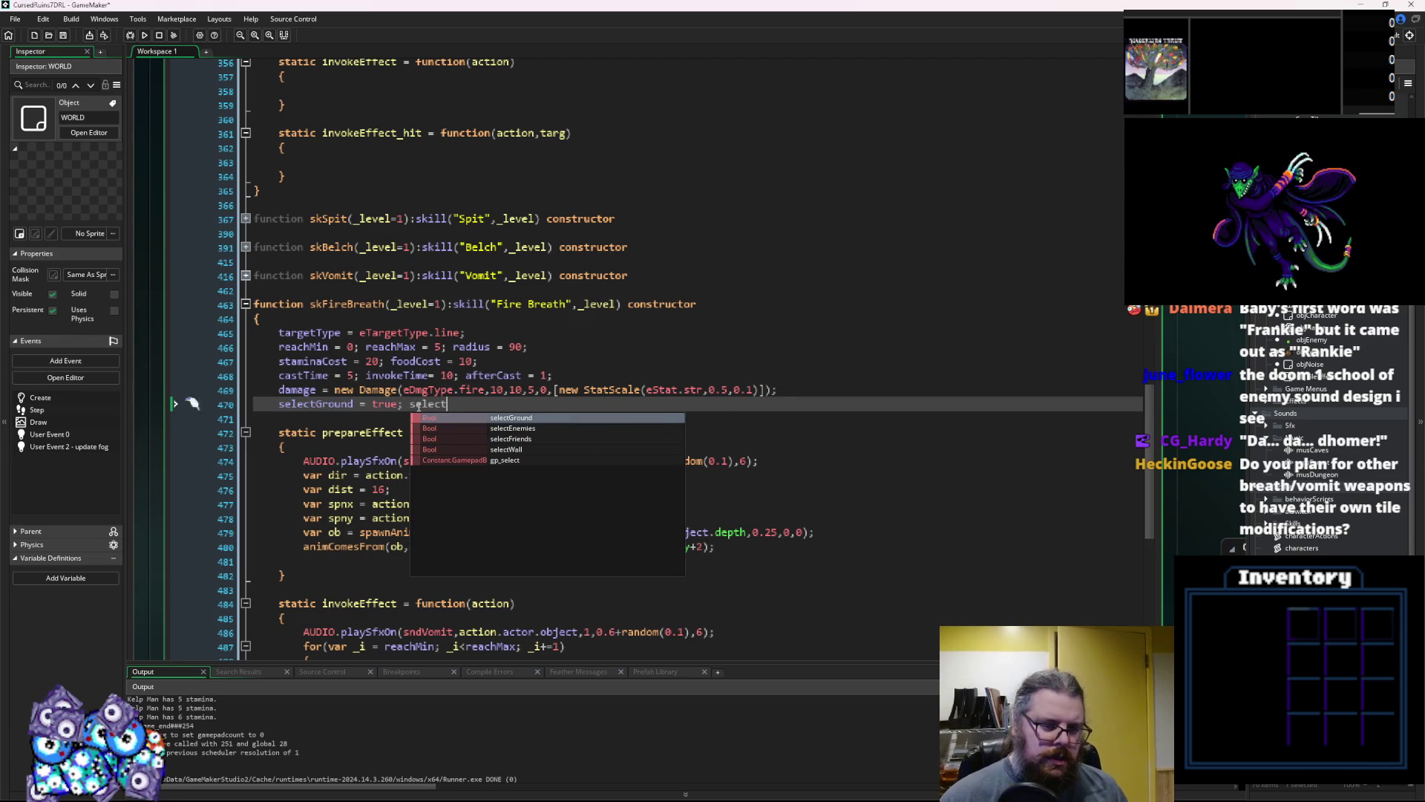
type("Wall = false;")
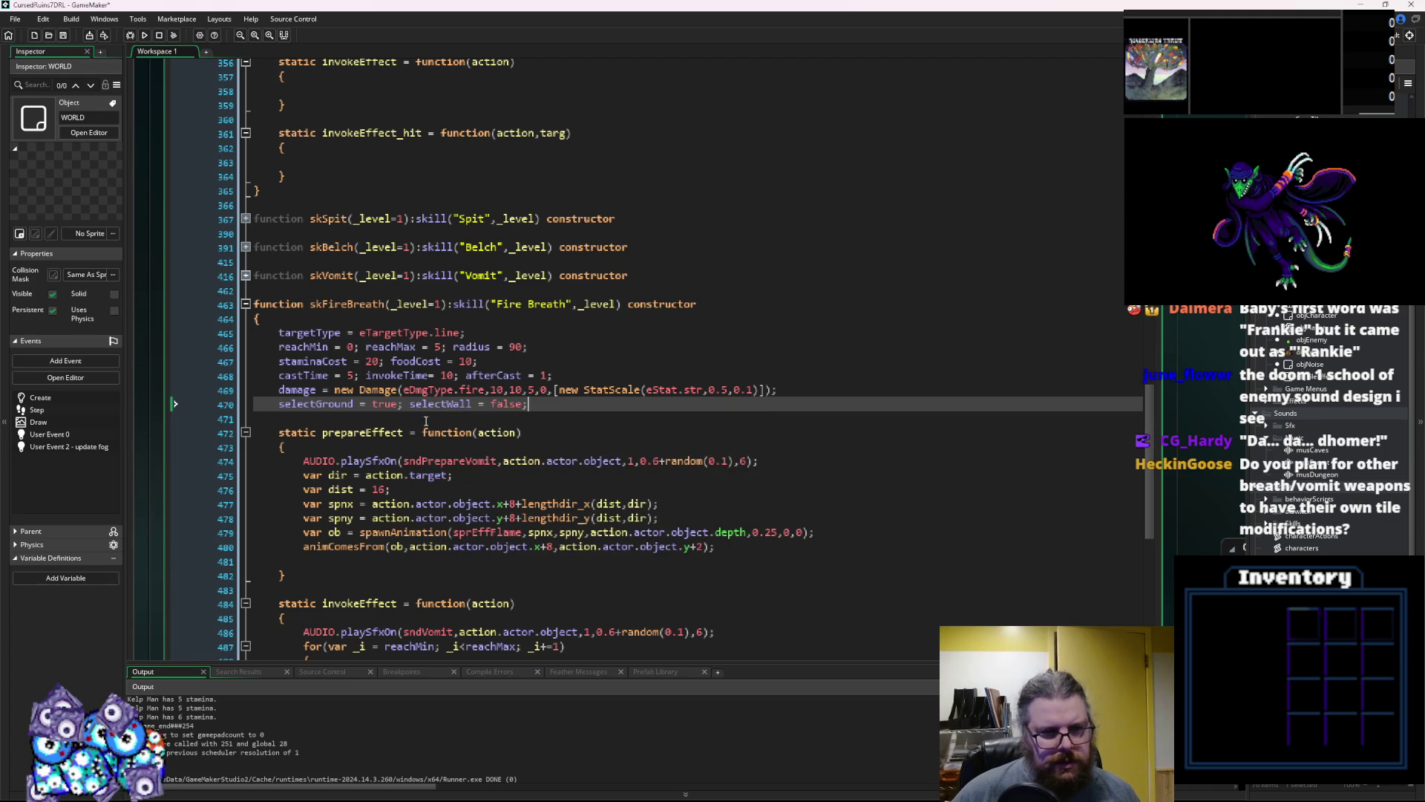
scroll(363, 411, "down", 6)
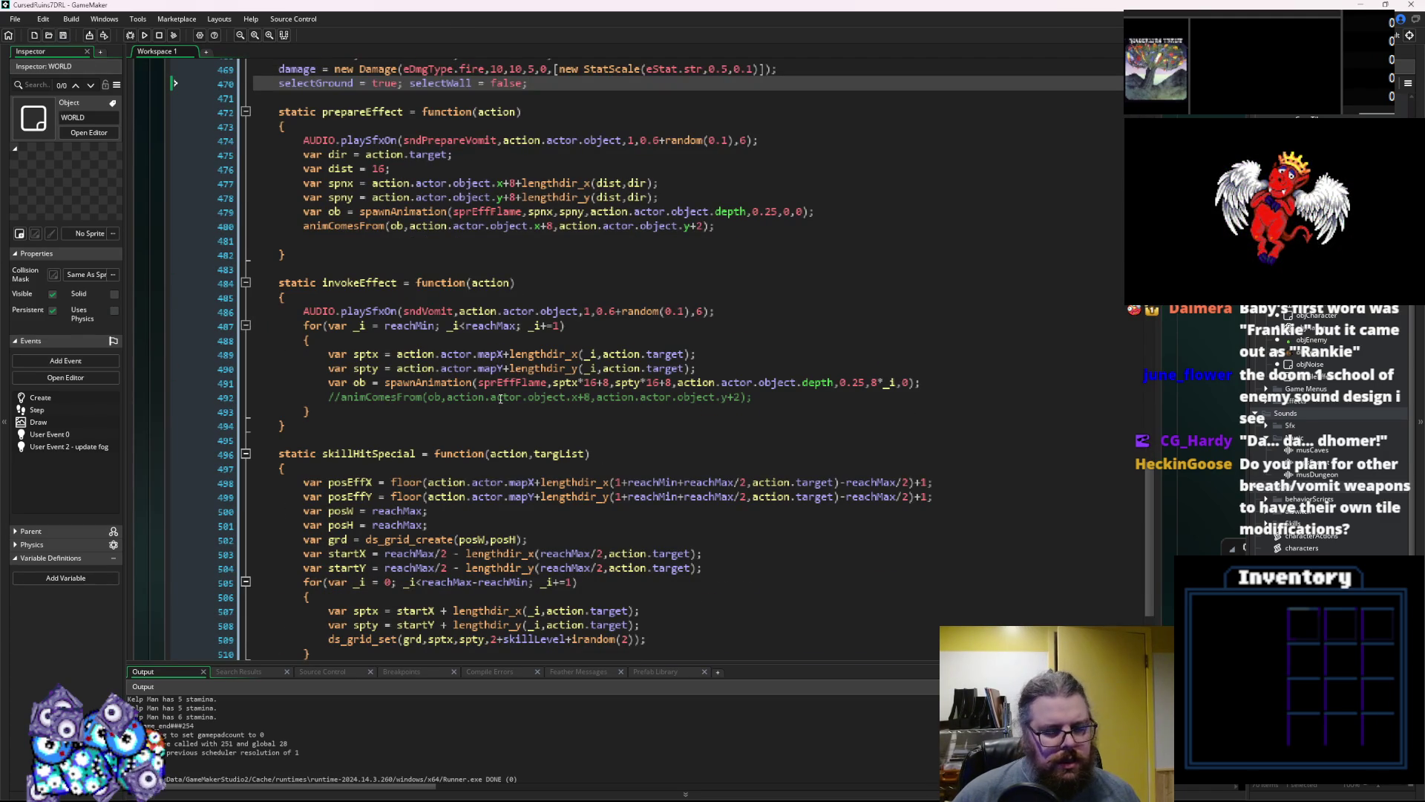
left_click(592, 453)
scroll(592, 447, "down", 4)
scroll(592, 448, "down", 1)
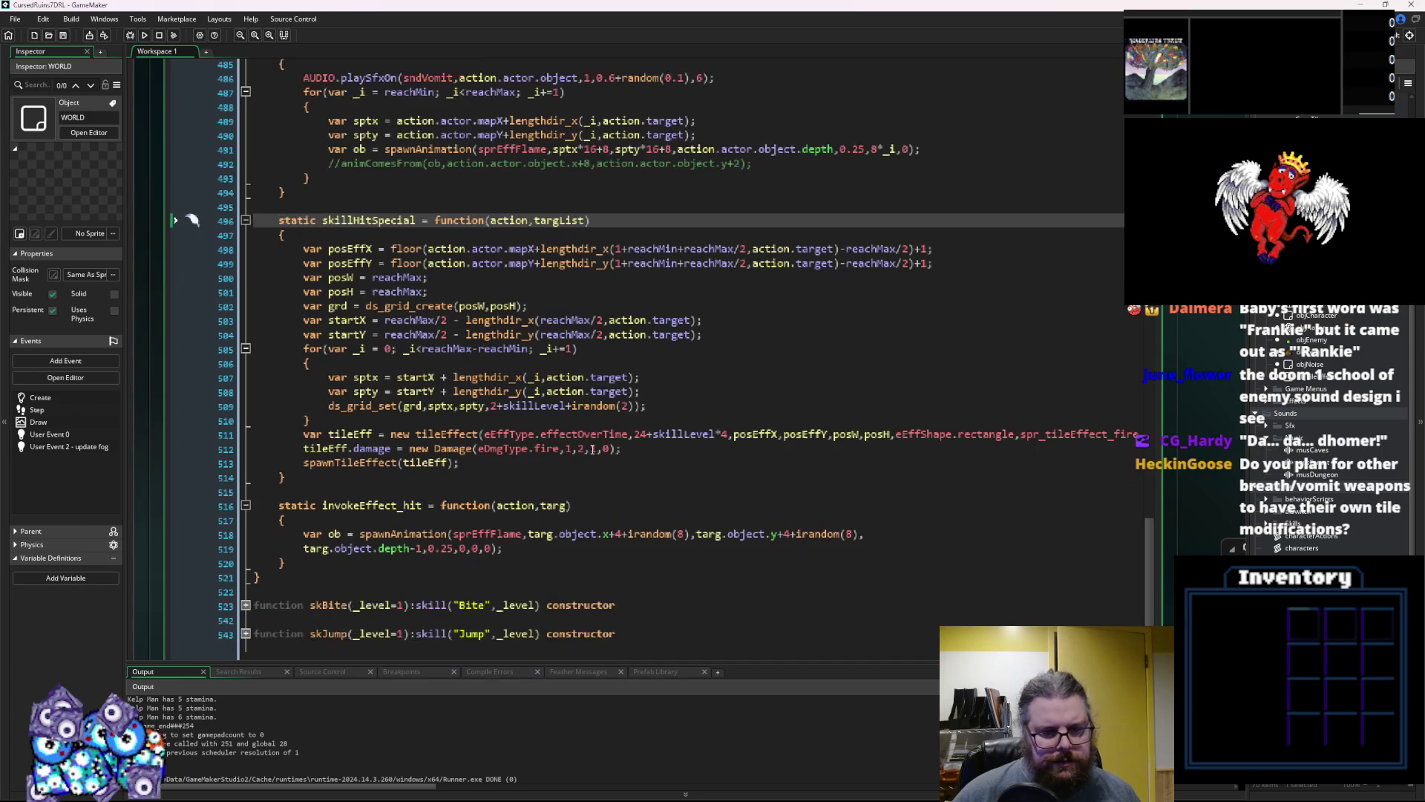
left_click(621, 520)
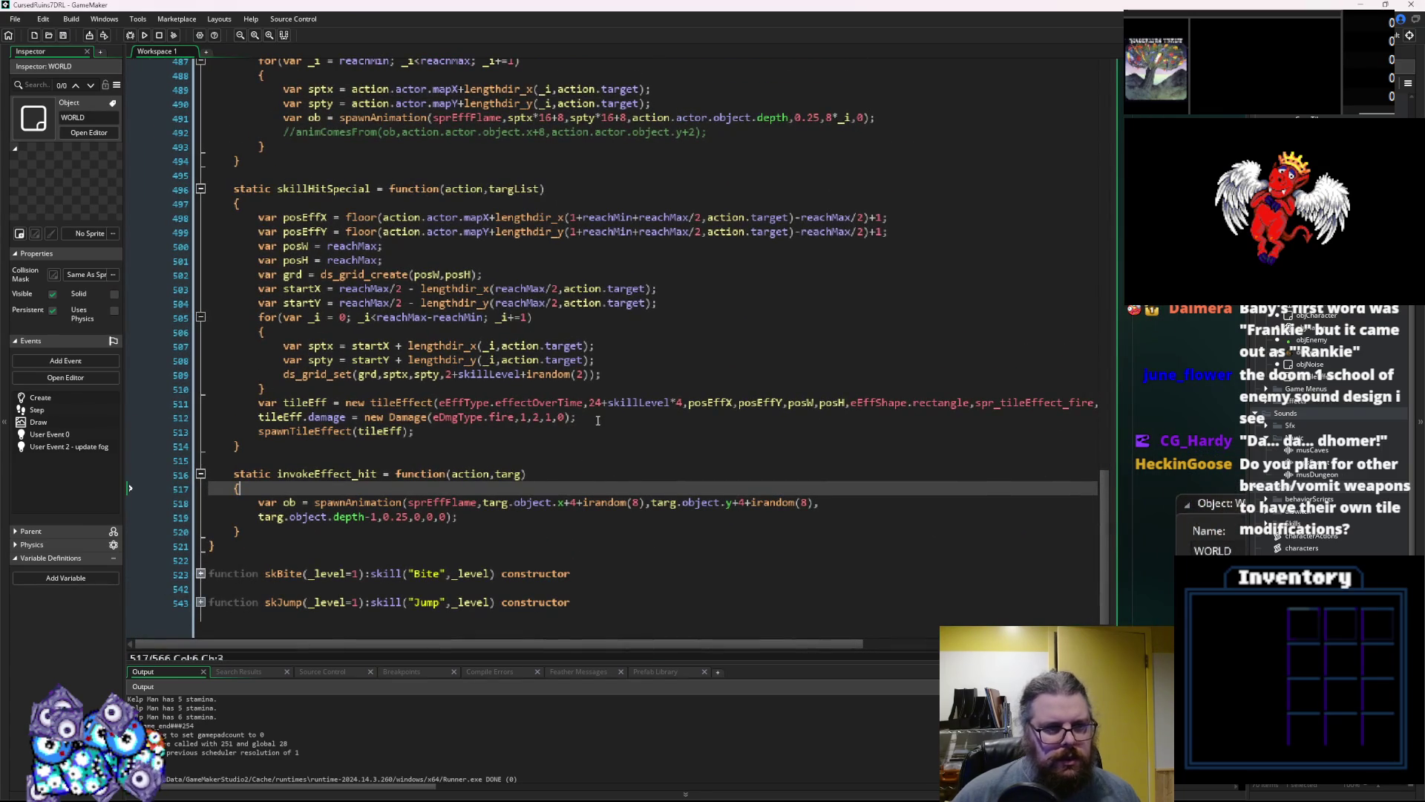
left_click(625, 364)
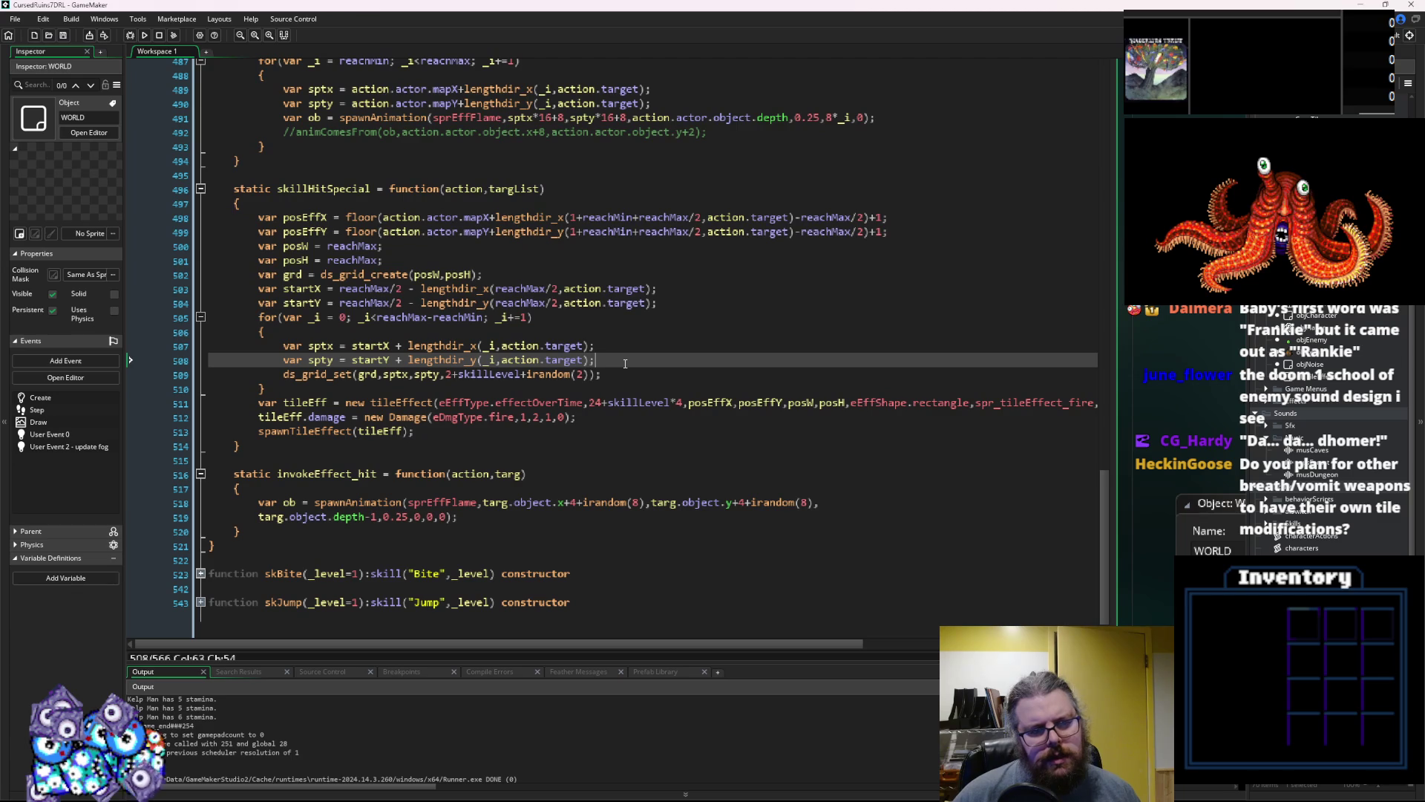
scroll(624, 365, "up", 2)
scroll(632, 360, "up", 2)
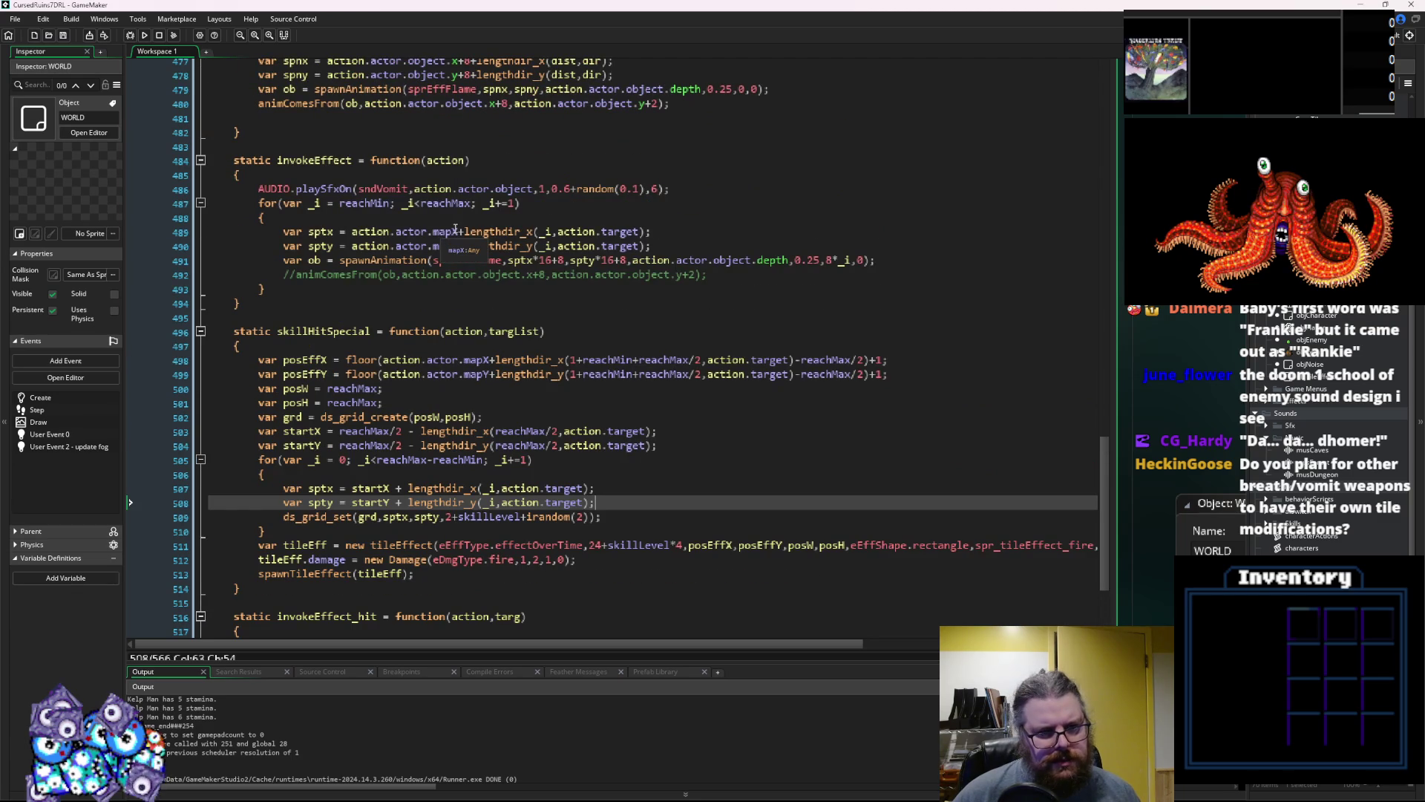
scroll(536, 377, "up", 2)
scroll(540, 374, "up", 3)
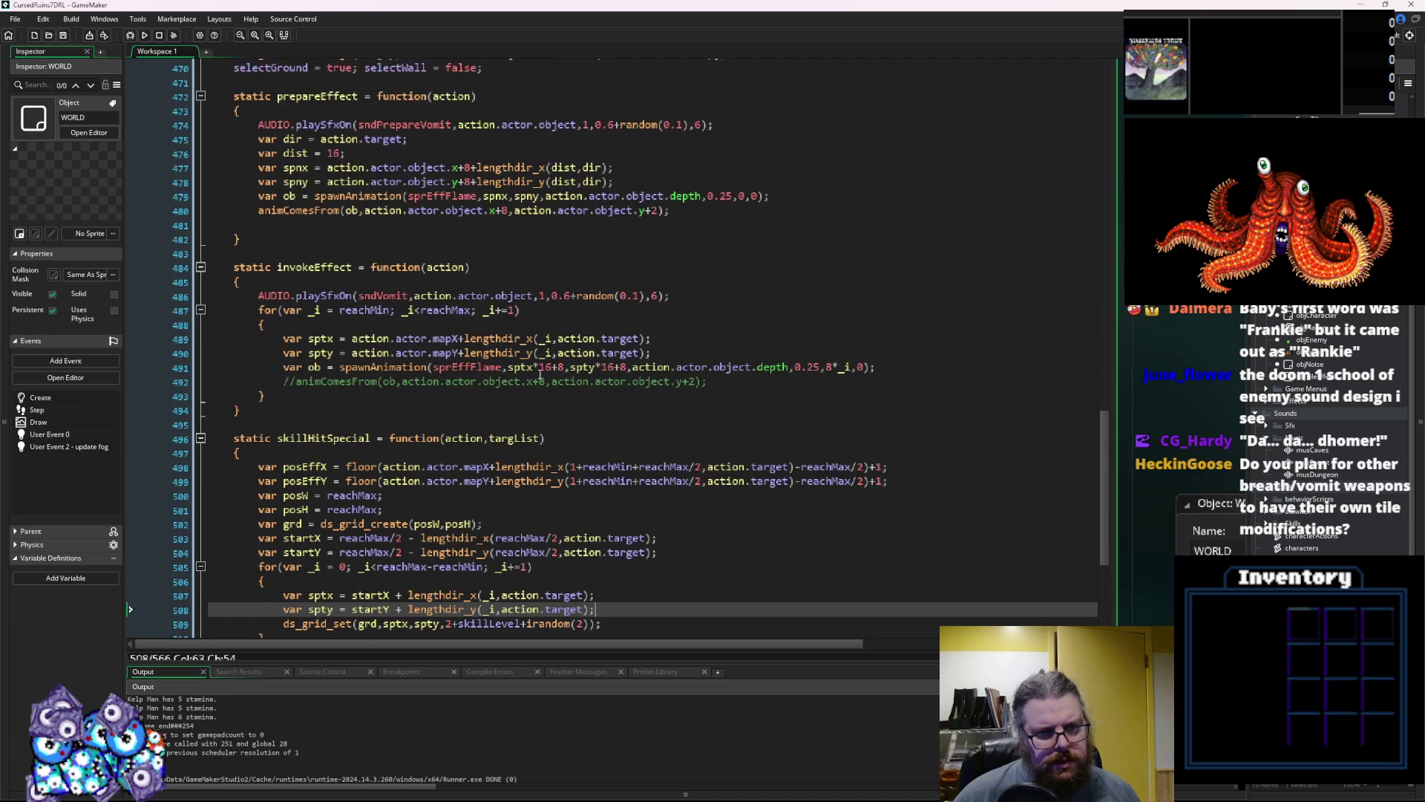
scroll(536, 369, "up", 20)
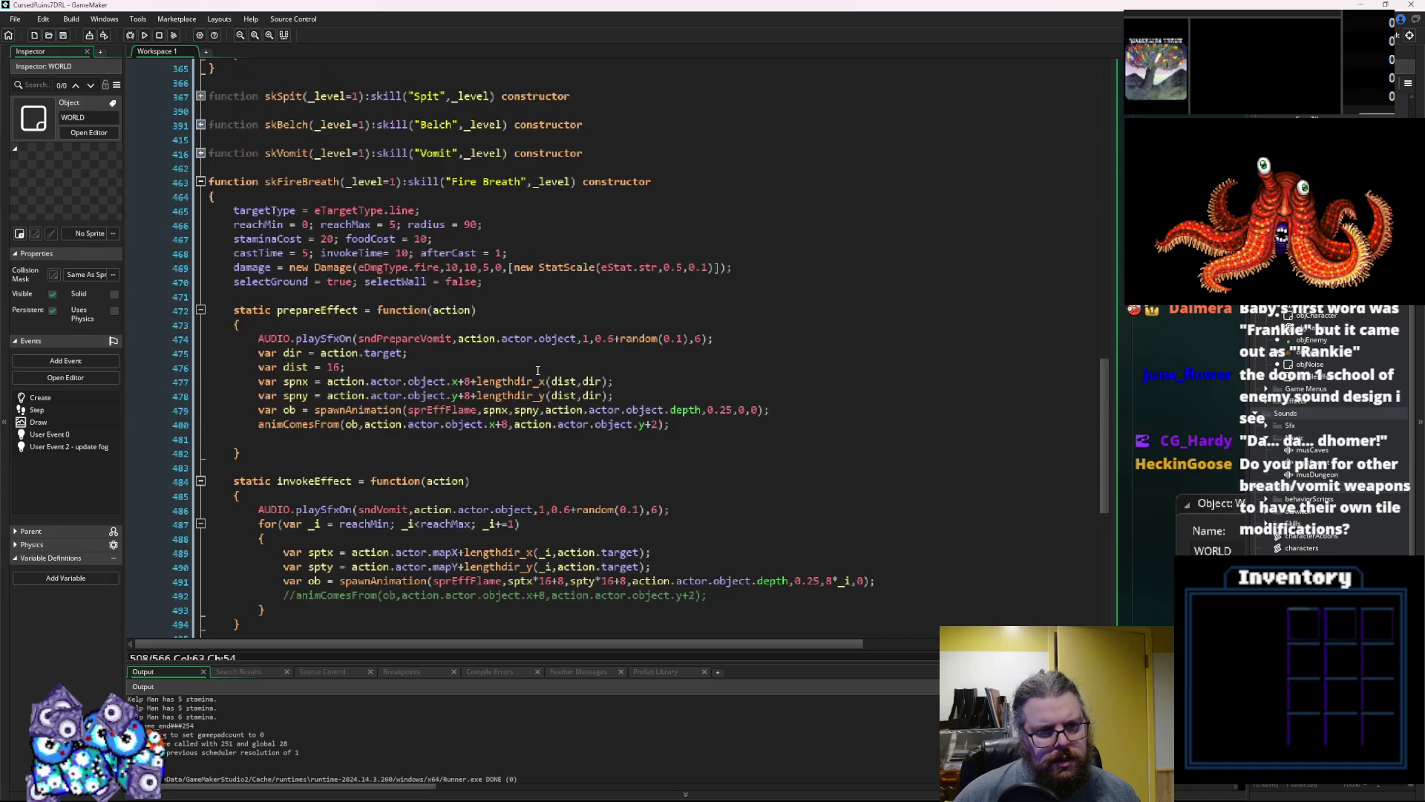
scroll(346, 284, "up", 5)
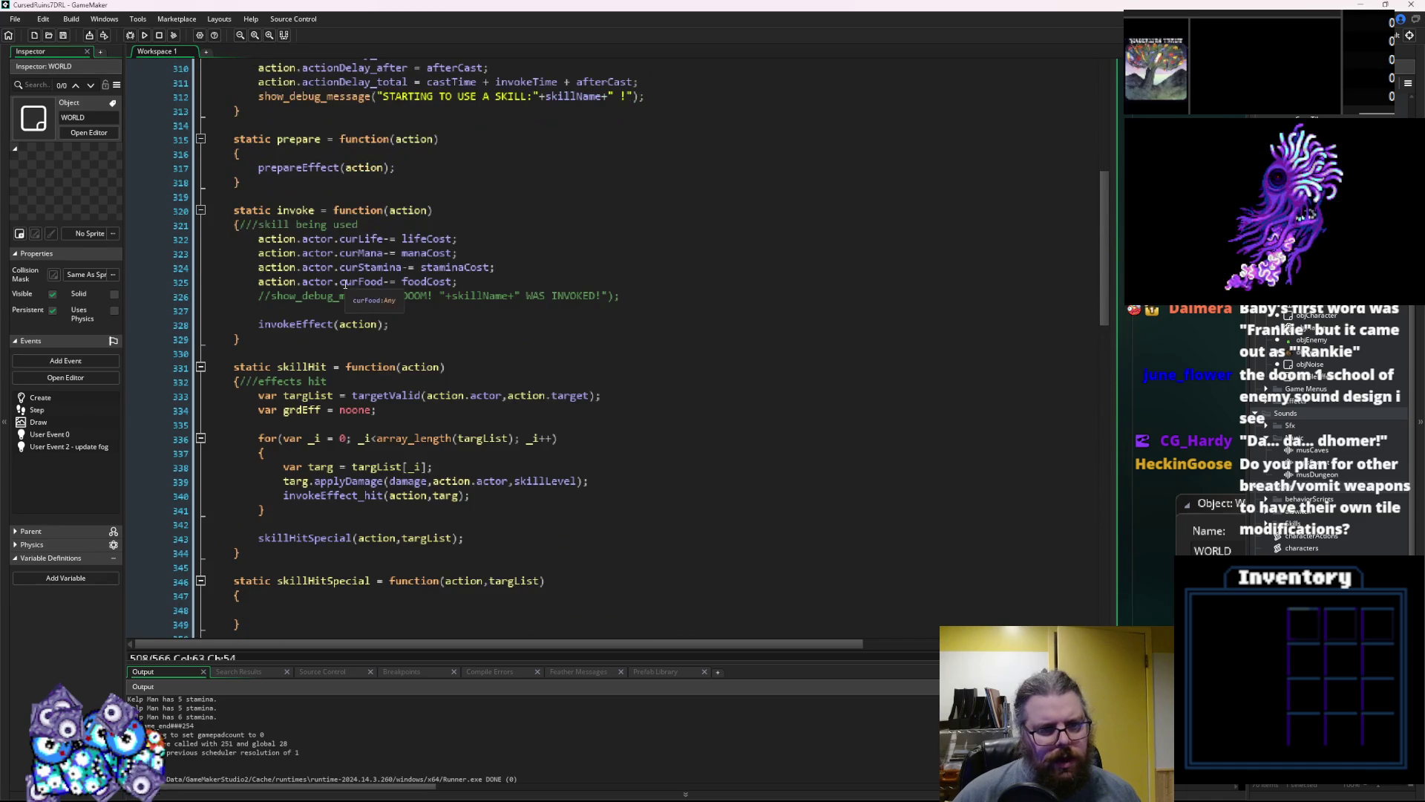
scroll(407, 504, "up", 11)
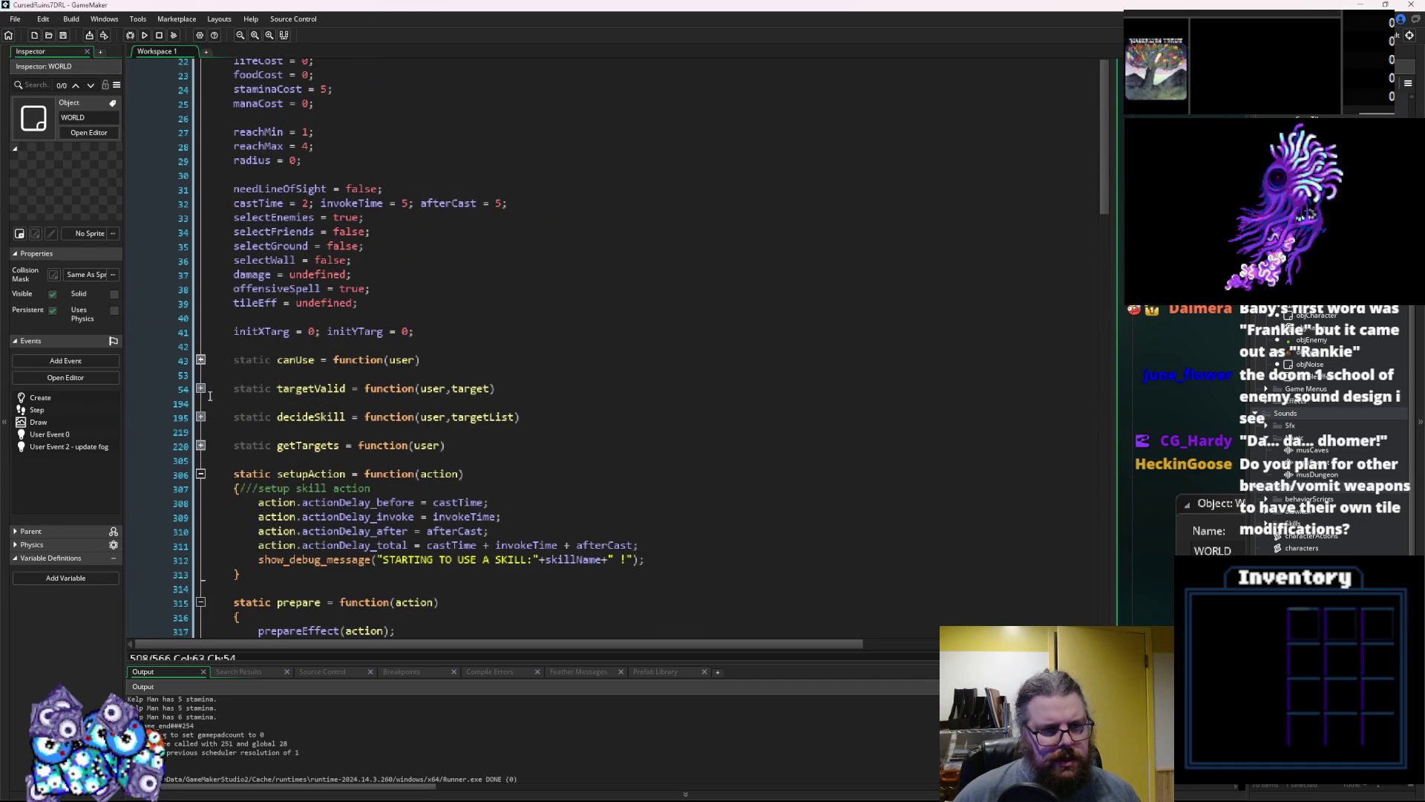
left_click(201, 388)
scroll(355, 464, "down", 4)
left_click(430, 443)
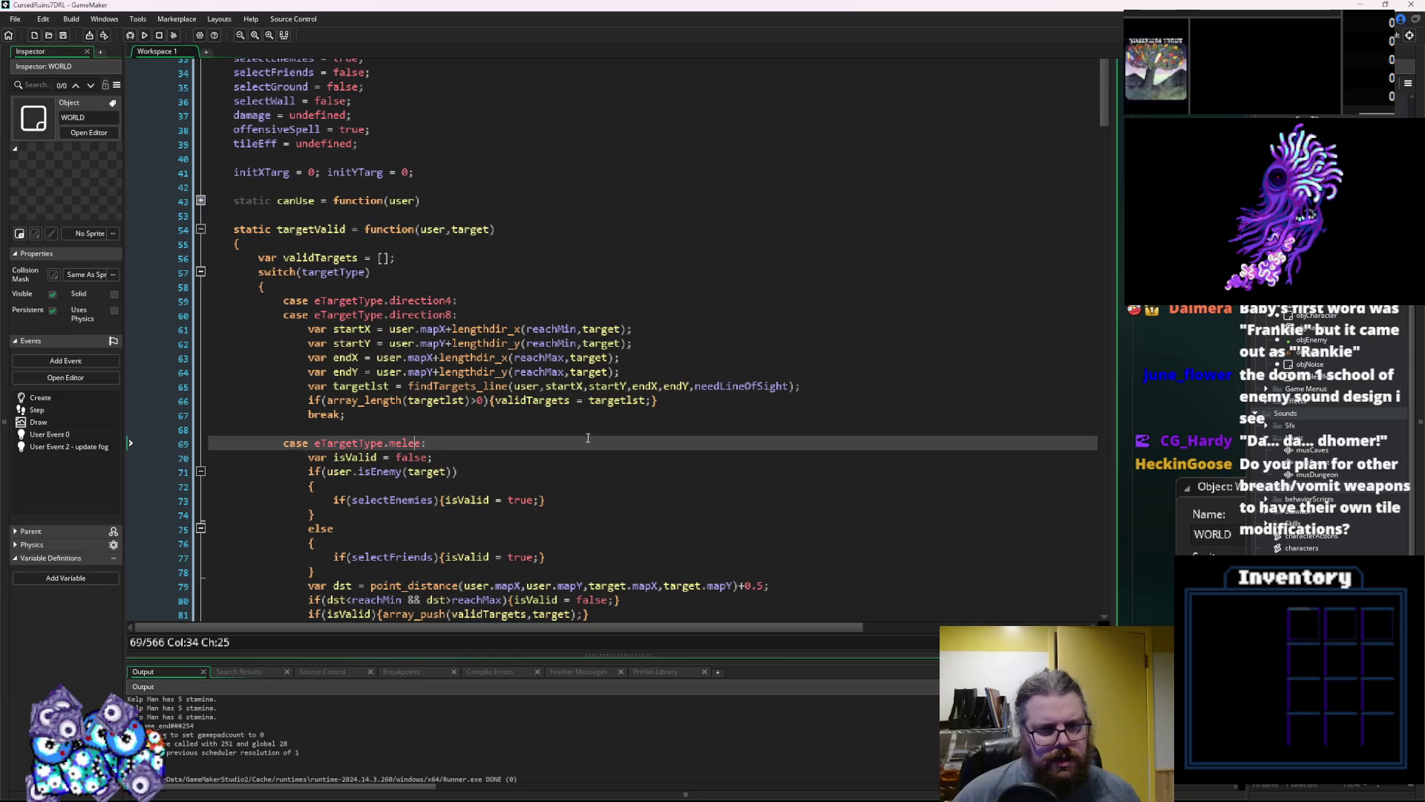
scroll(626, 418, "down", 10)
left_click_drag(639, 429, 333, 429)
left_click_drag(442, 443, 333, 429)
left_click(376, 473)
left_click_drag(444, 444, 333, 429)
scroll(389, 481, "down", 20)
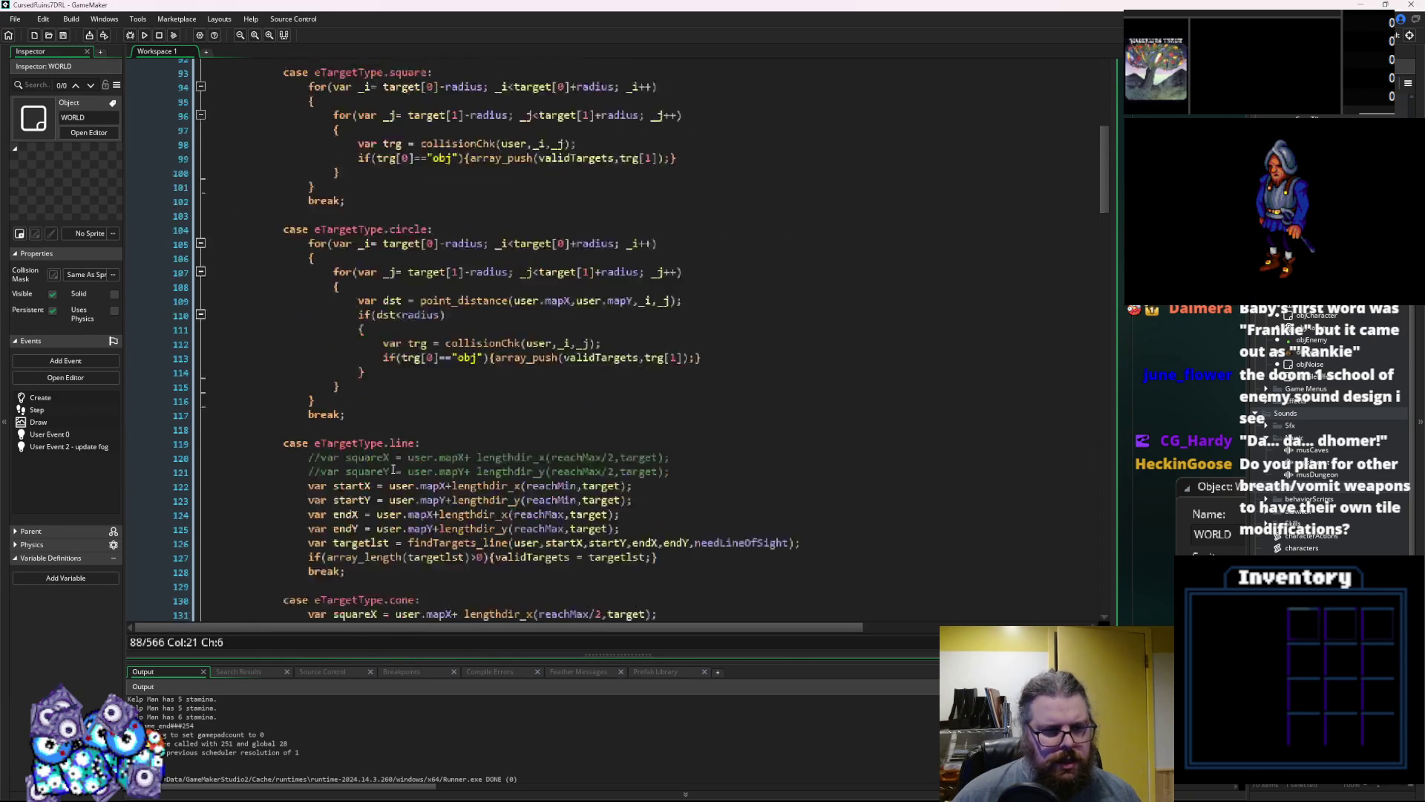
scroll(390, 482, "down", 3)
scroll(389, 482, "up", 12)
scroll(390, 483, "down", 5)
scroll(390, 484, "down", 20)
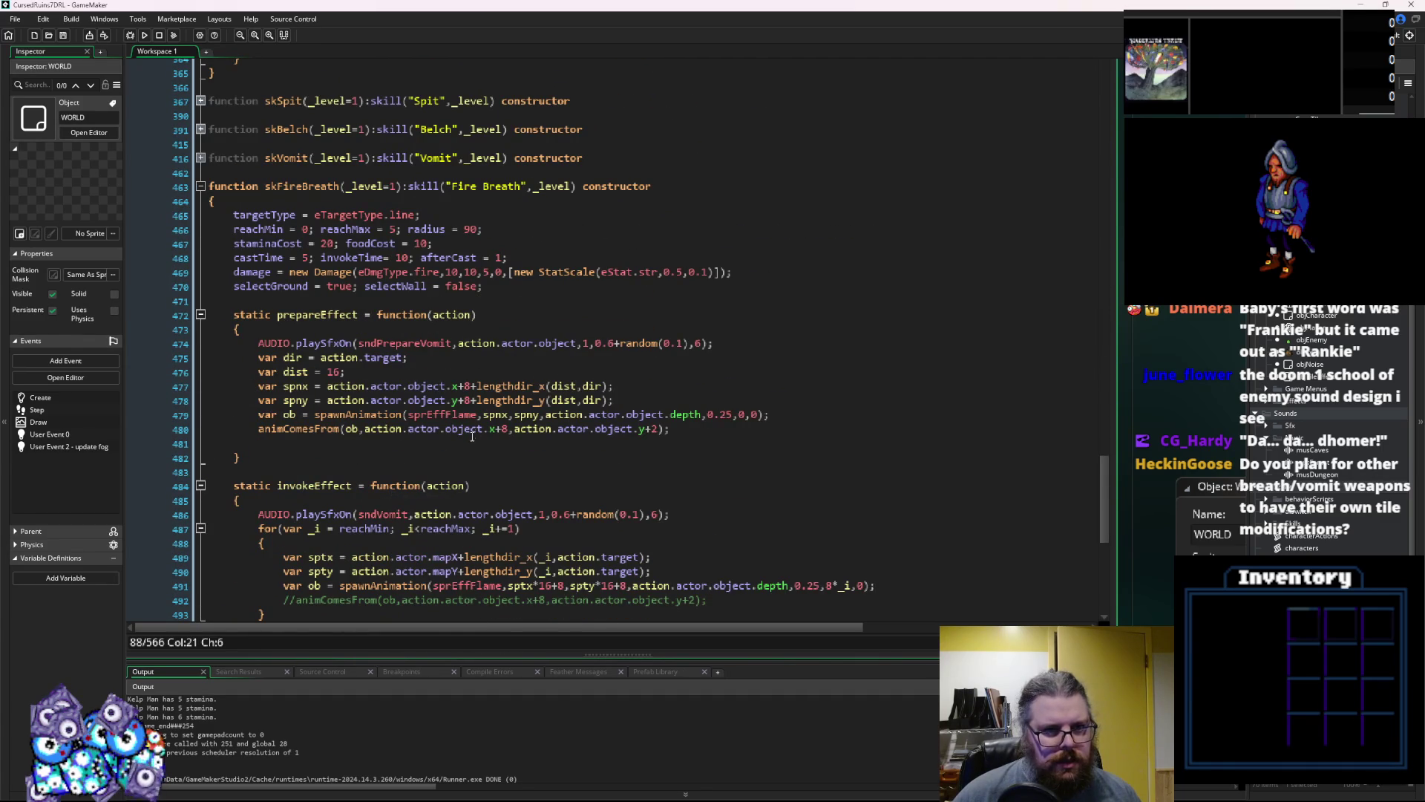
Move through skillHitSpecial past the invokeEffect loop to the tile effect damage and spawnTileEffect lines
left_click(425, 467)
left_click(464, 441)
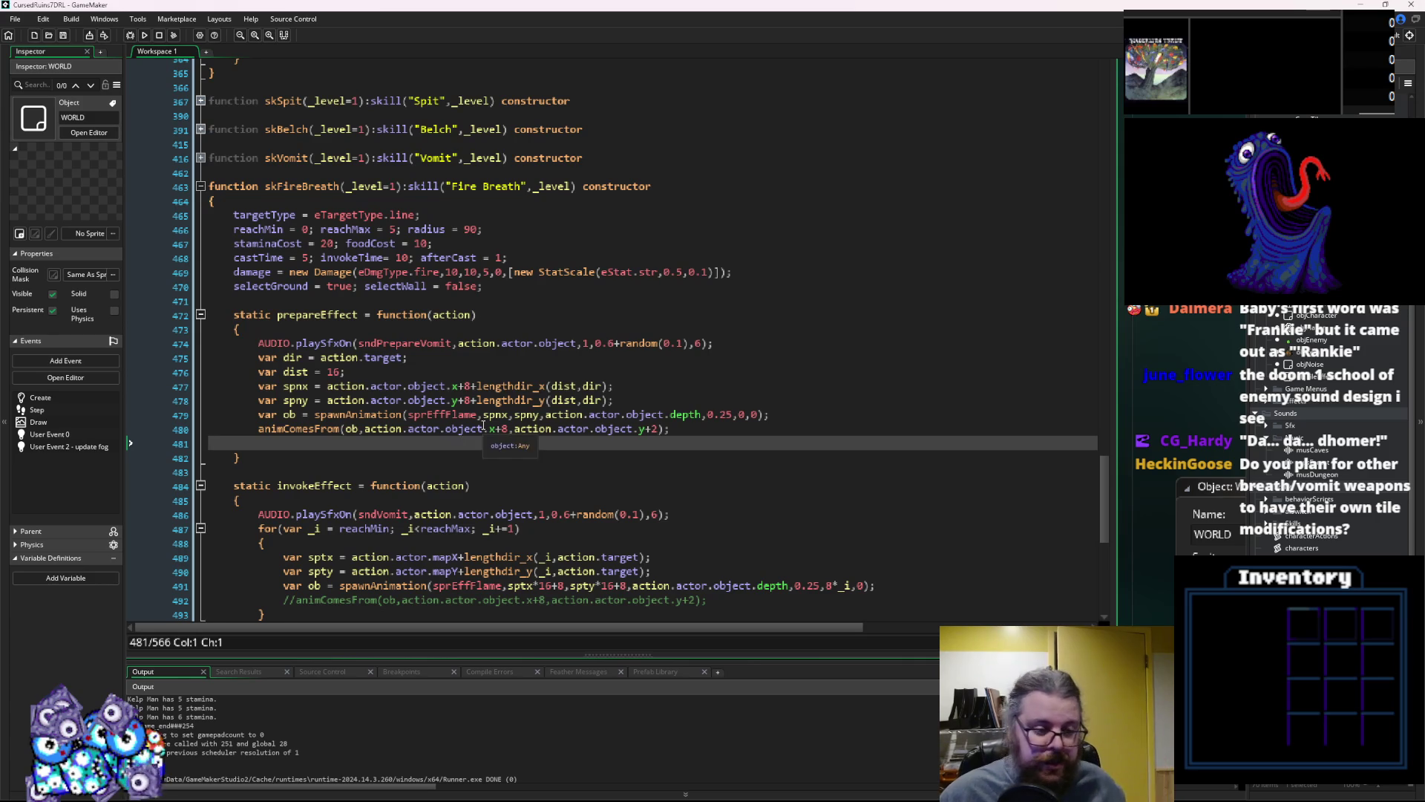
scroll(481, 430, "down", 4)
left_click(481, 431)
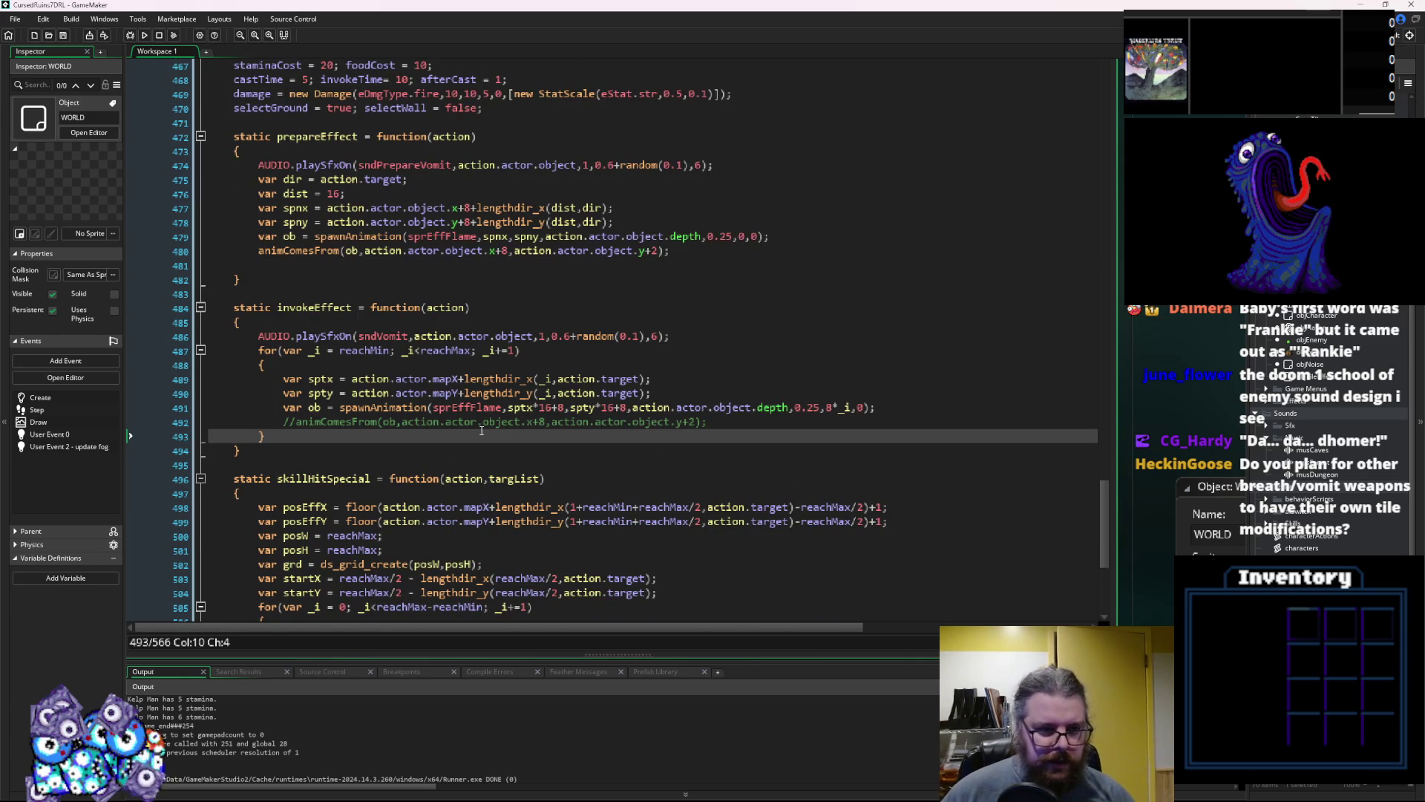
scroll(481, 431, "down", 7)
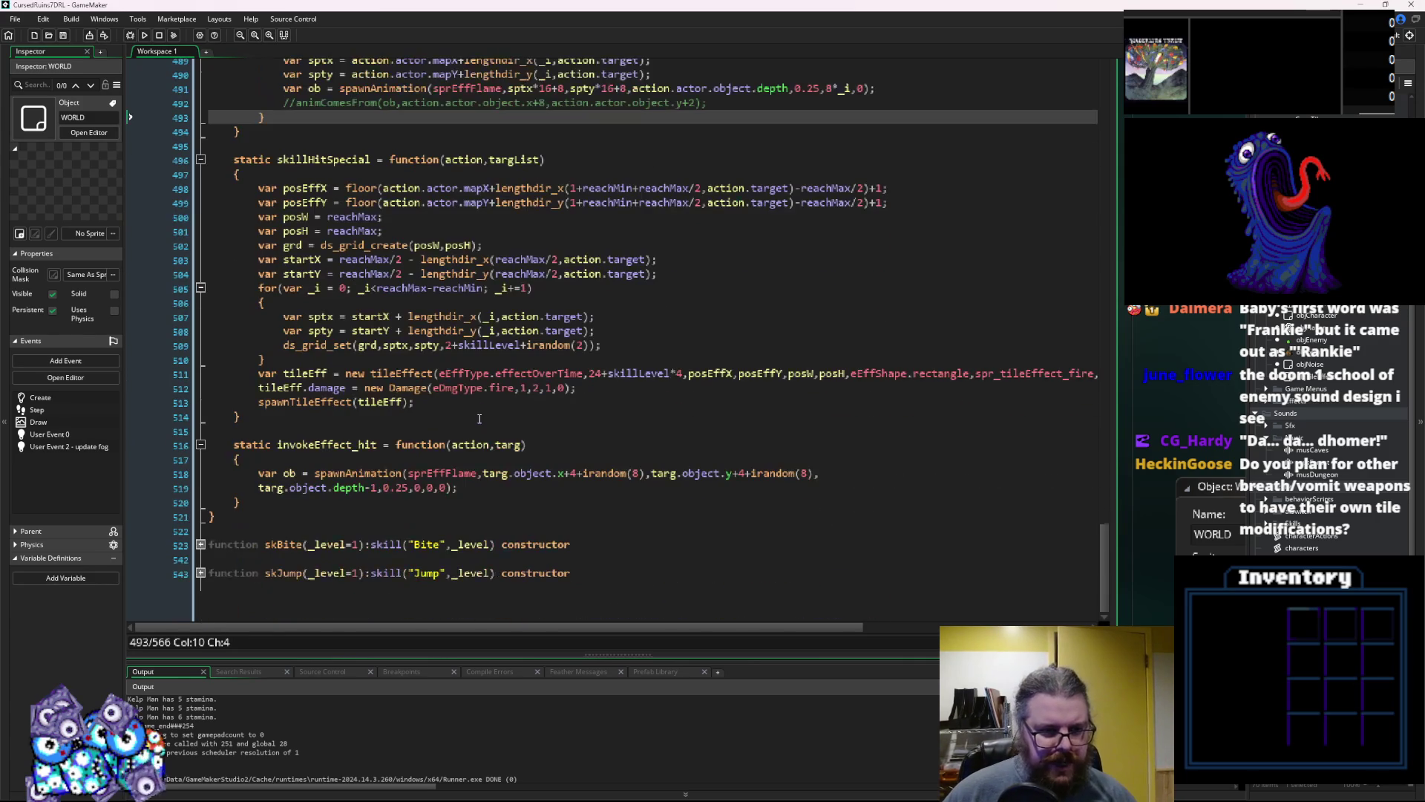
left_click(607, 392)
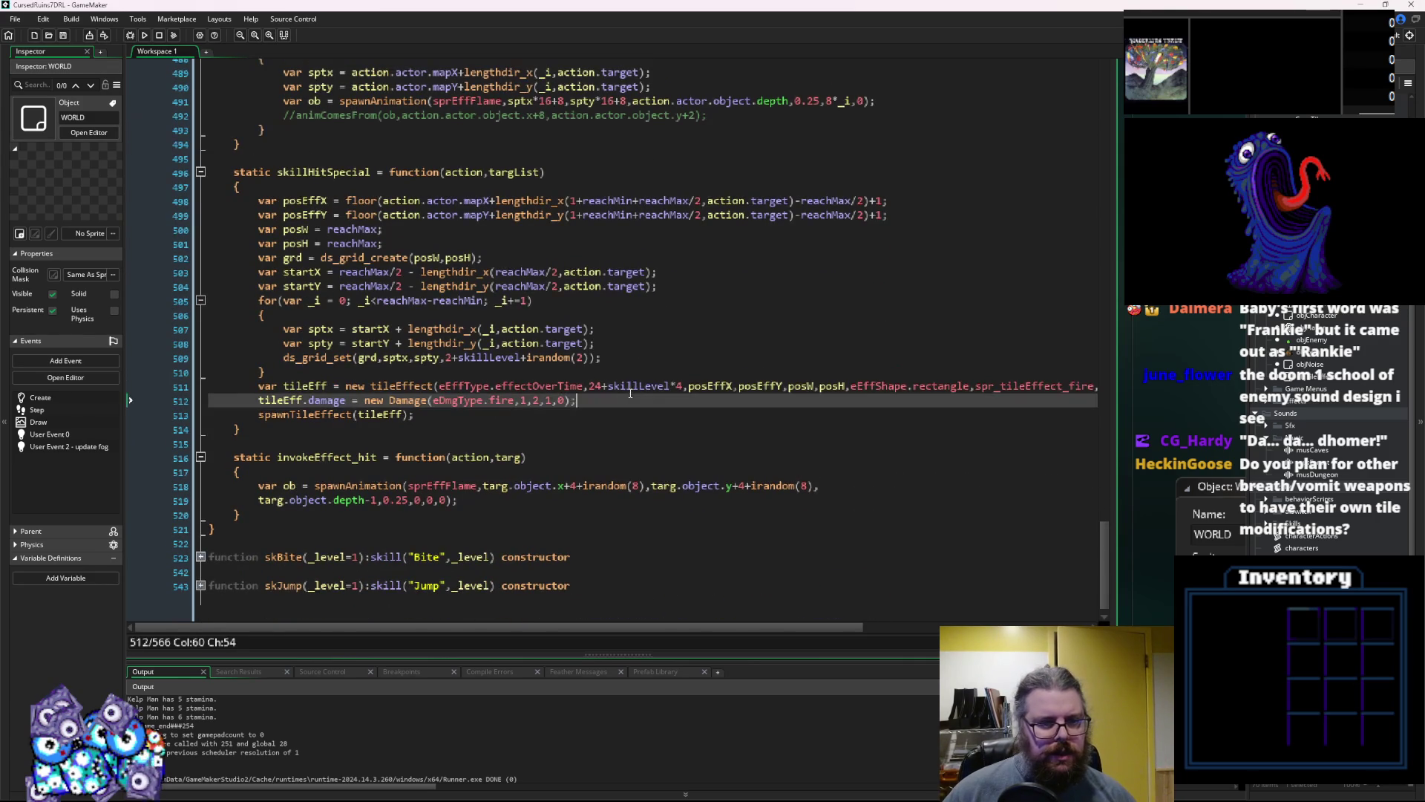
key("Down")
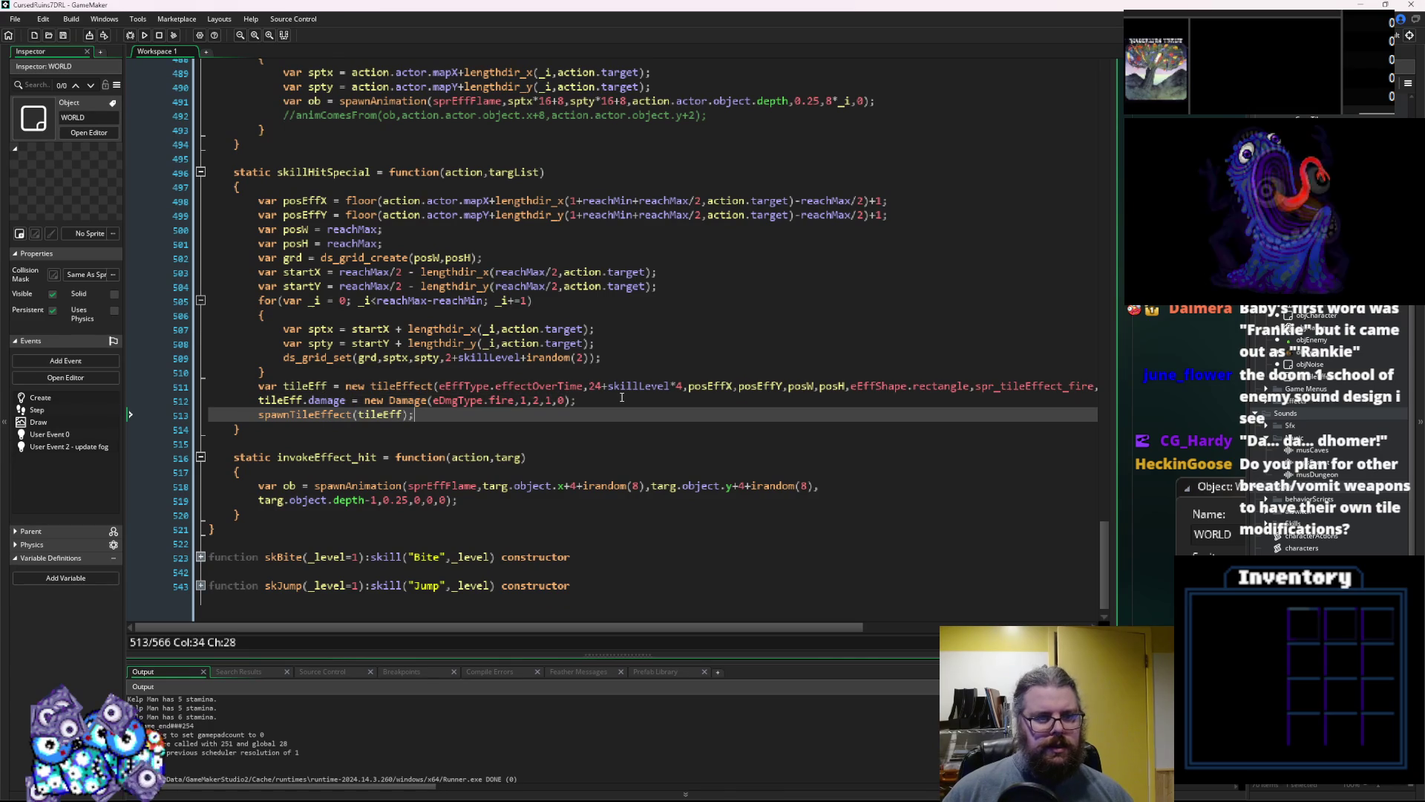
scroll(622, 398, "down", 1)
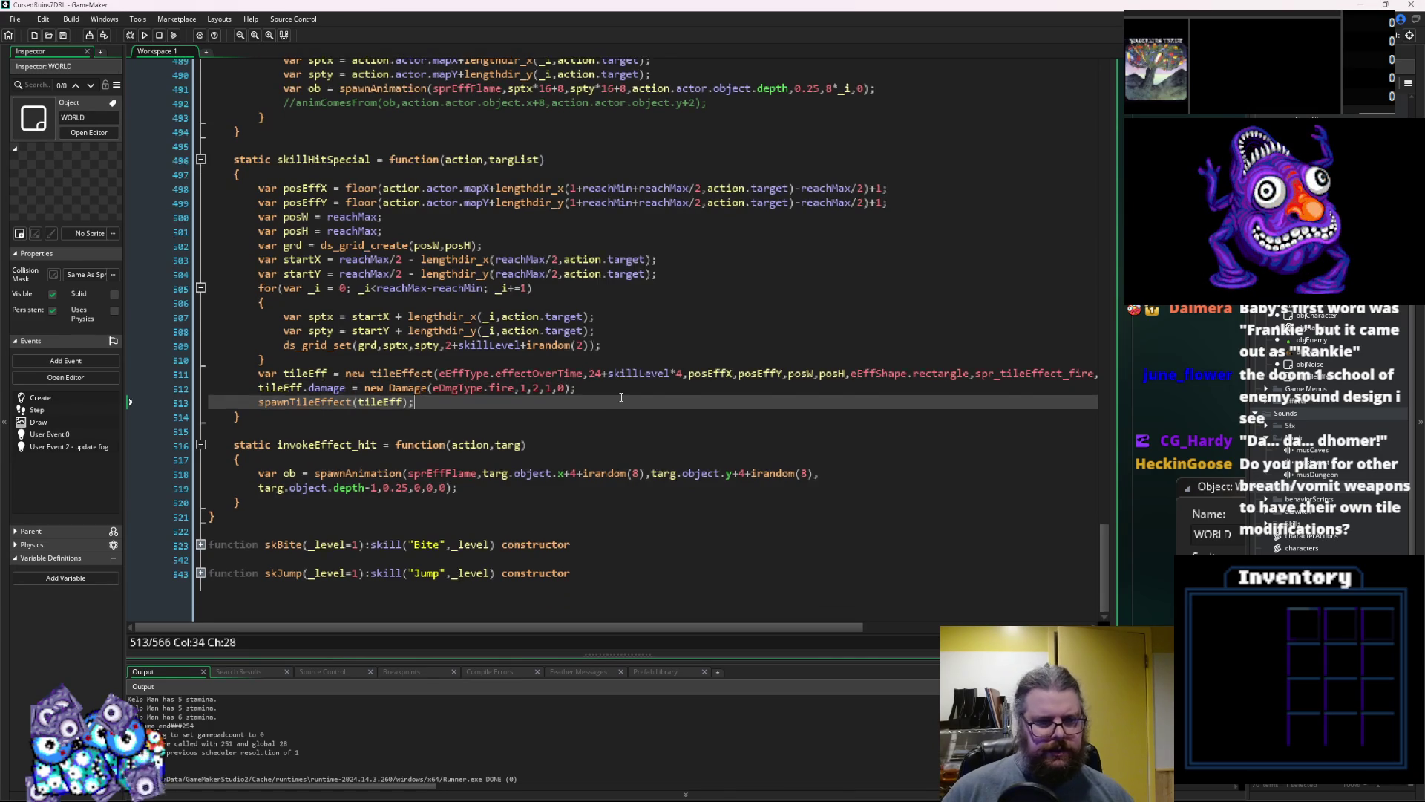
scroll(622, 397, "up", 2)
Paste the collisionChk line and an if(trg[0]=="obj"){ check after the spty line
left_click(603, 352)
left_click(603, 365)
key("Return")
key("Return")
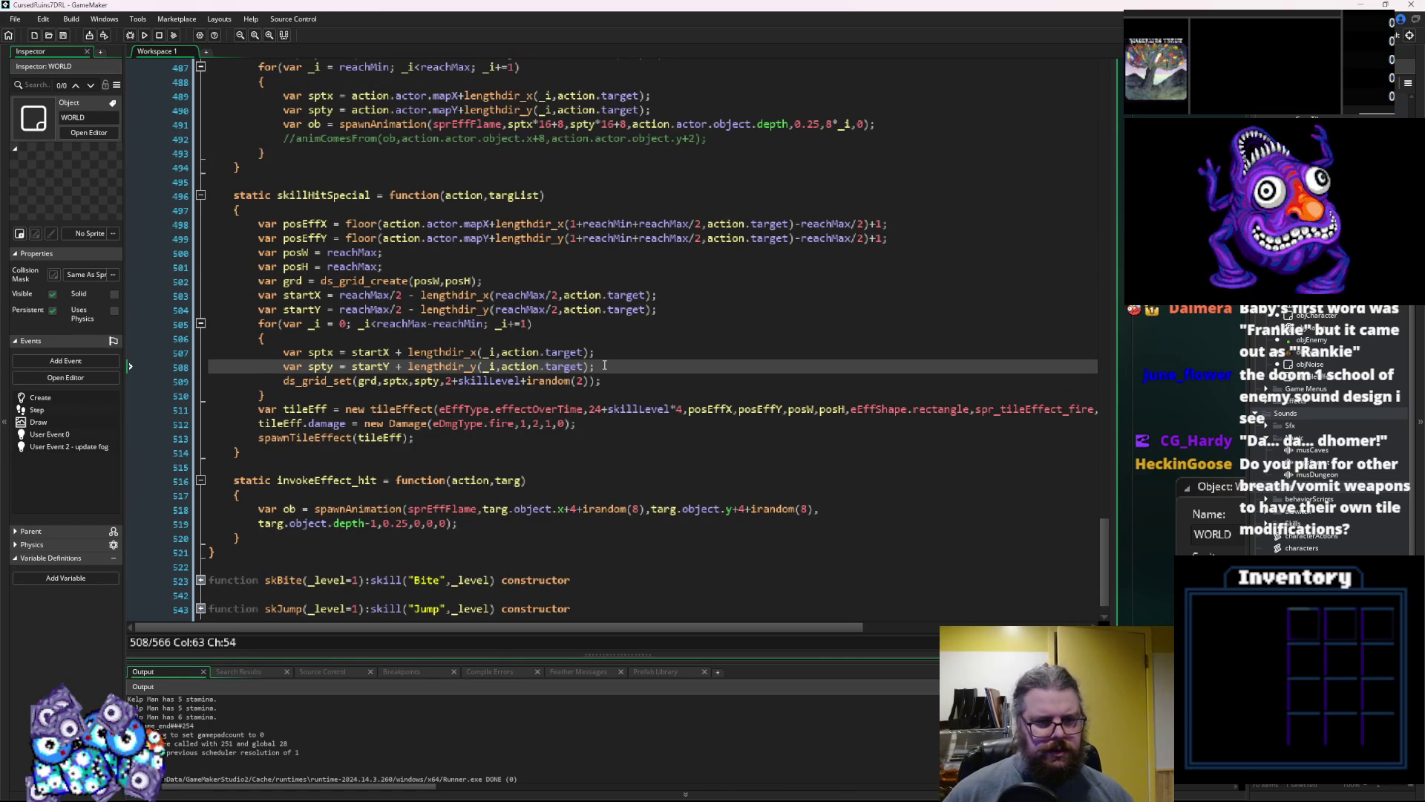
key("ctrl+v")
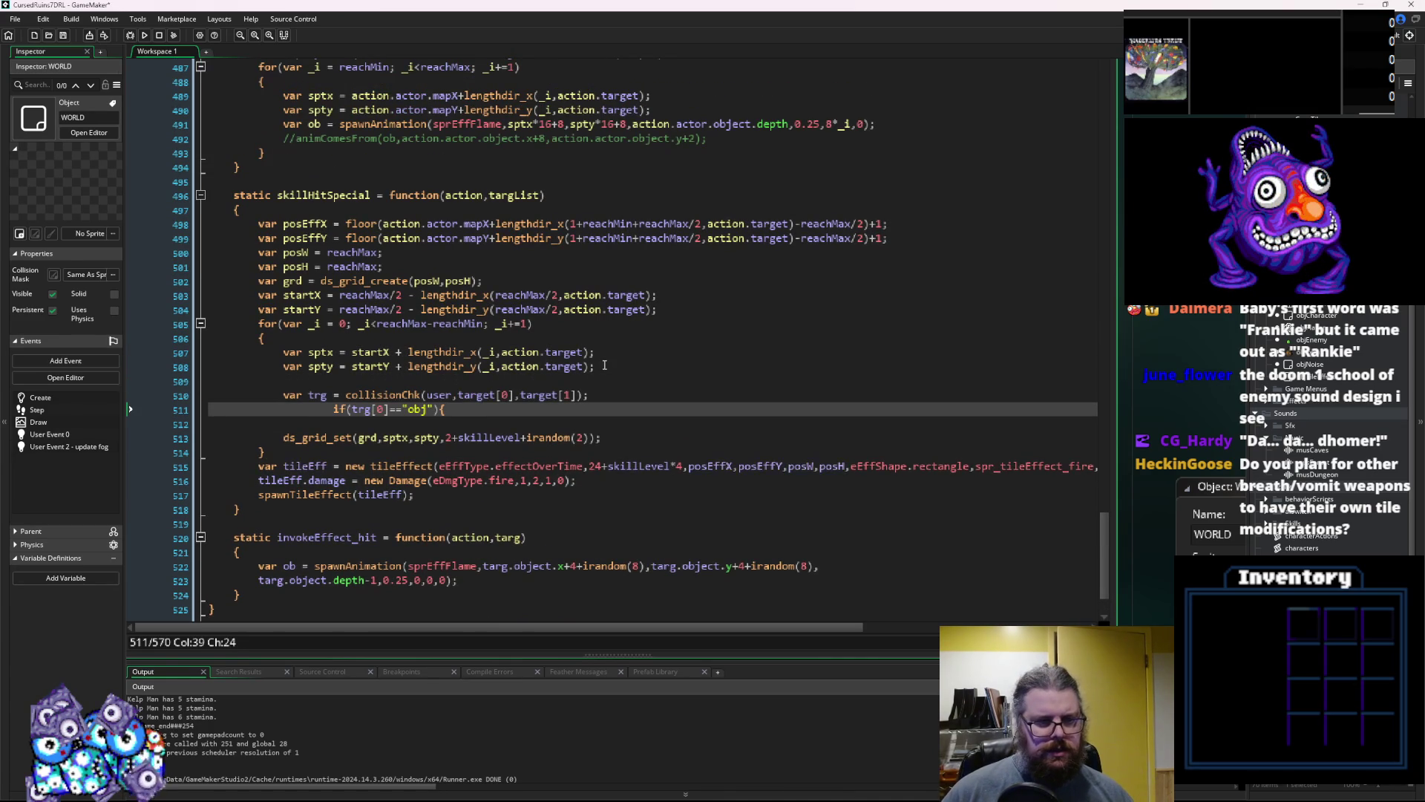
Outdent the new if line, close it with a brace, and make collisionChk's first argument action.actor
key("shift+Tab")
key("shift+Tab")
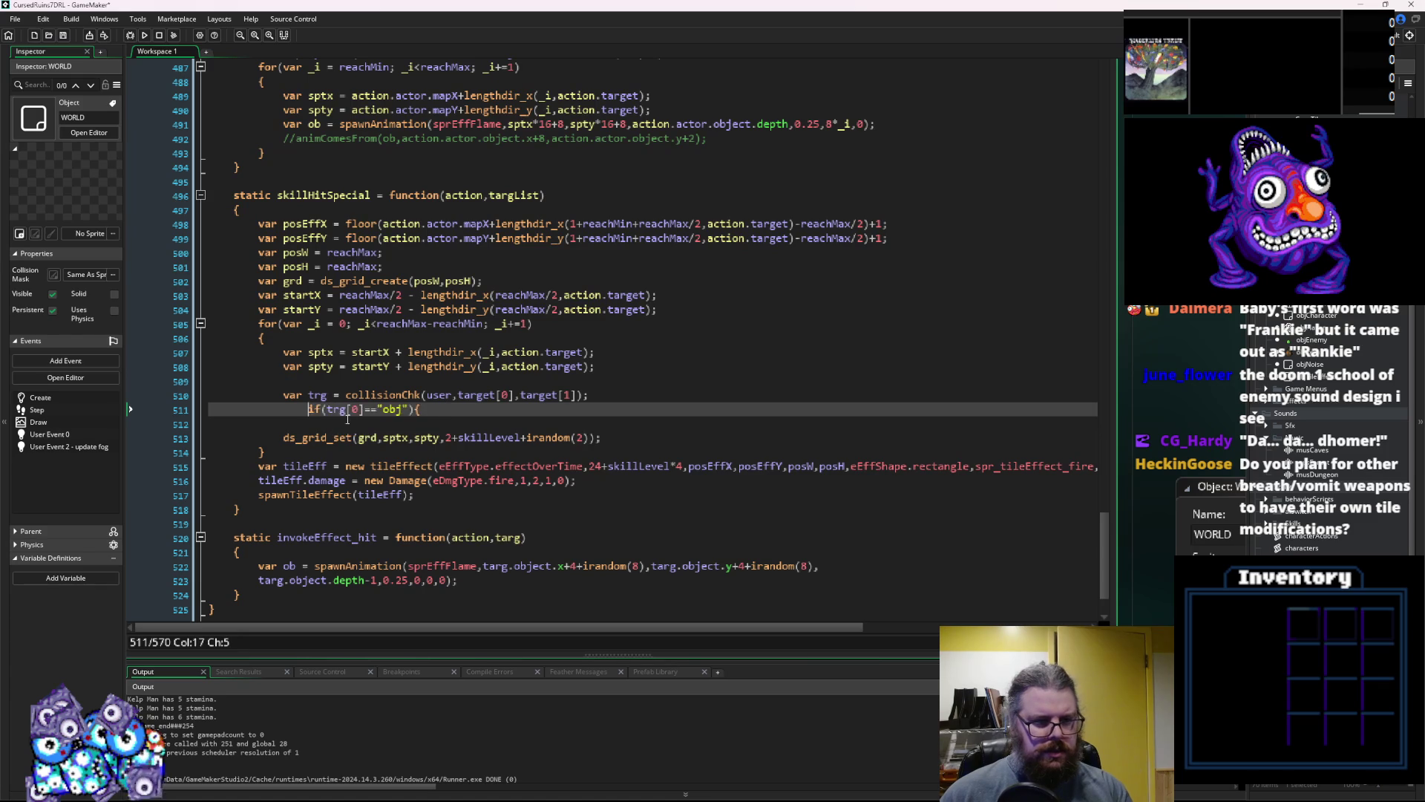
type("}")
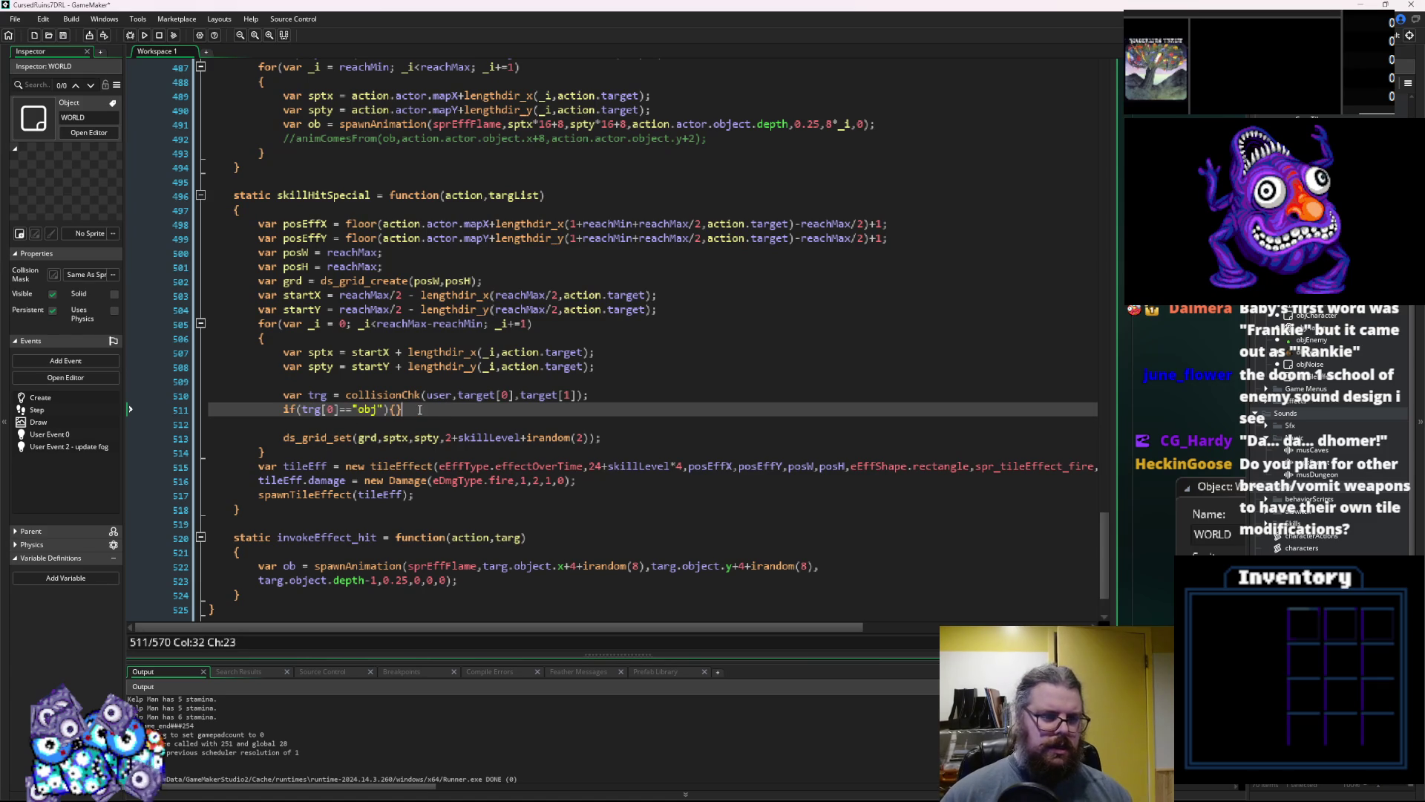
left_click(446, 397)
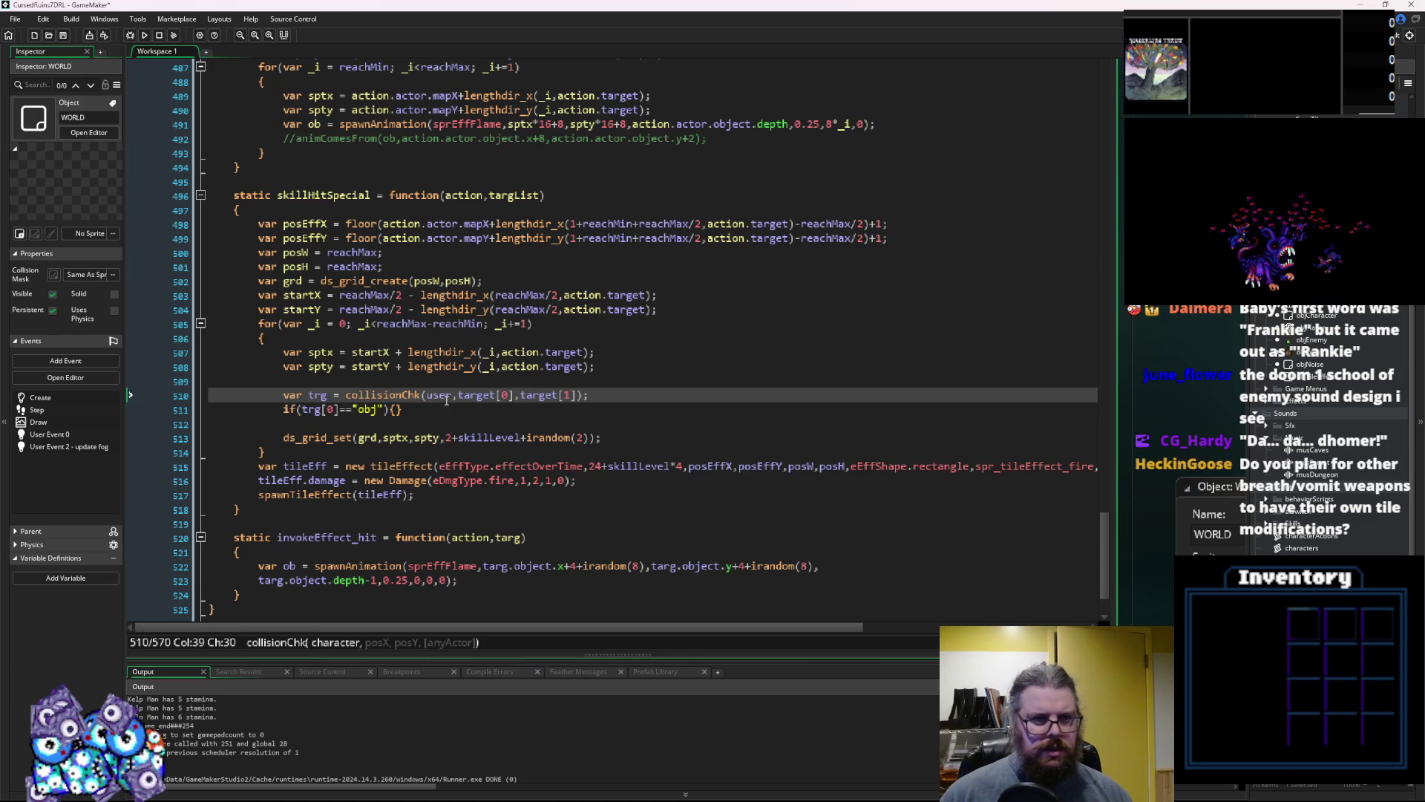
left_click(461, 238)
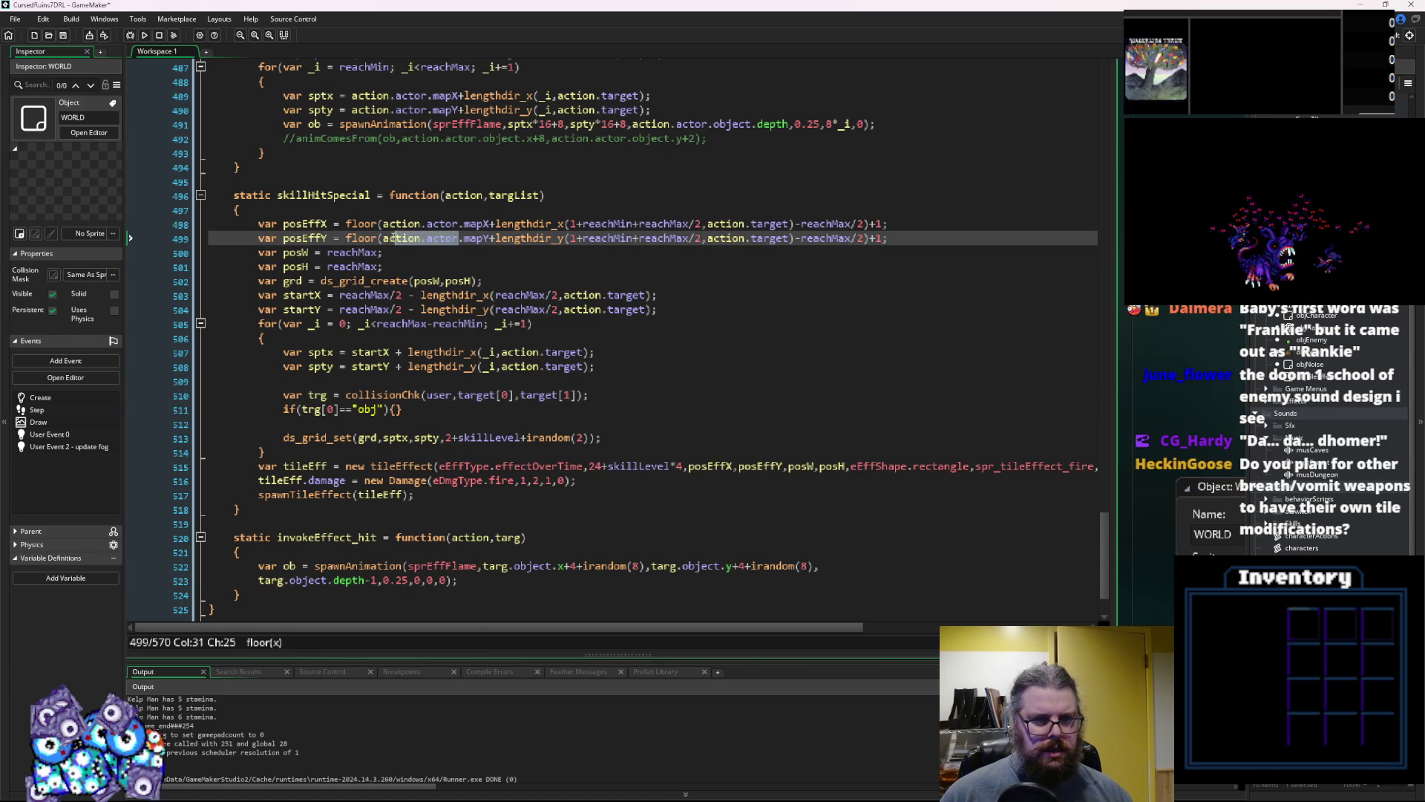
double_click(448, 396)
type("action.actor")
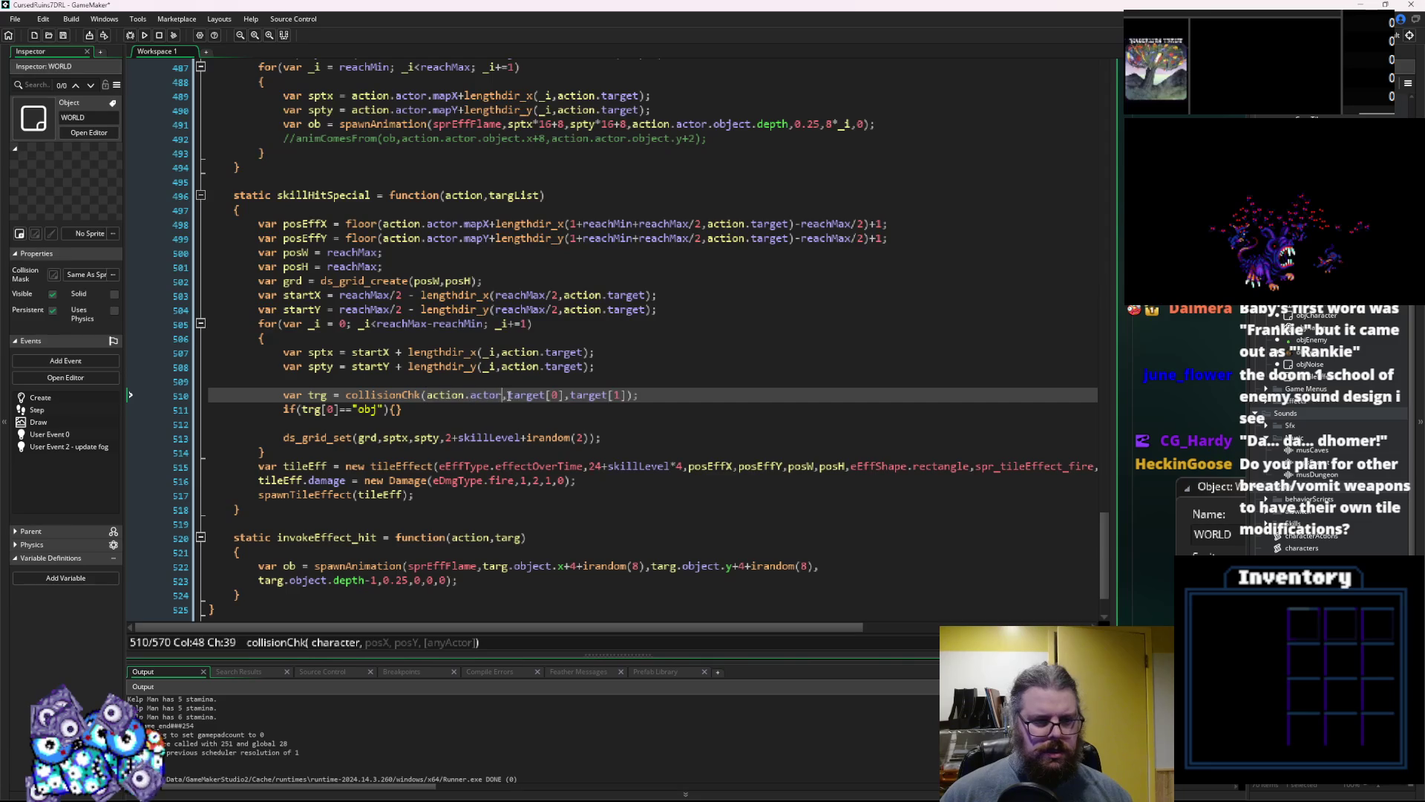
Replace collisionChk's target[0] and target[1] arguments with sptx and spty
left_click(543, 387)
left_click(554, 370)
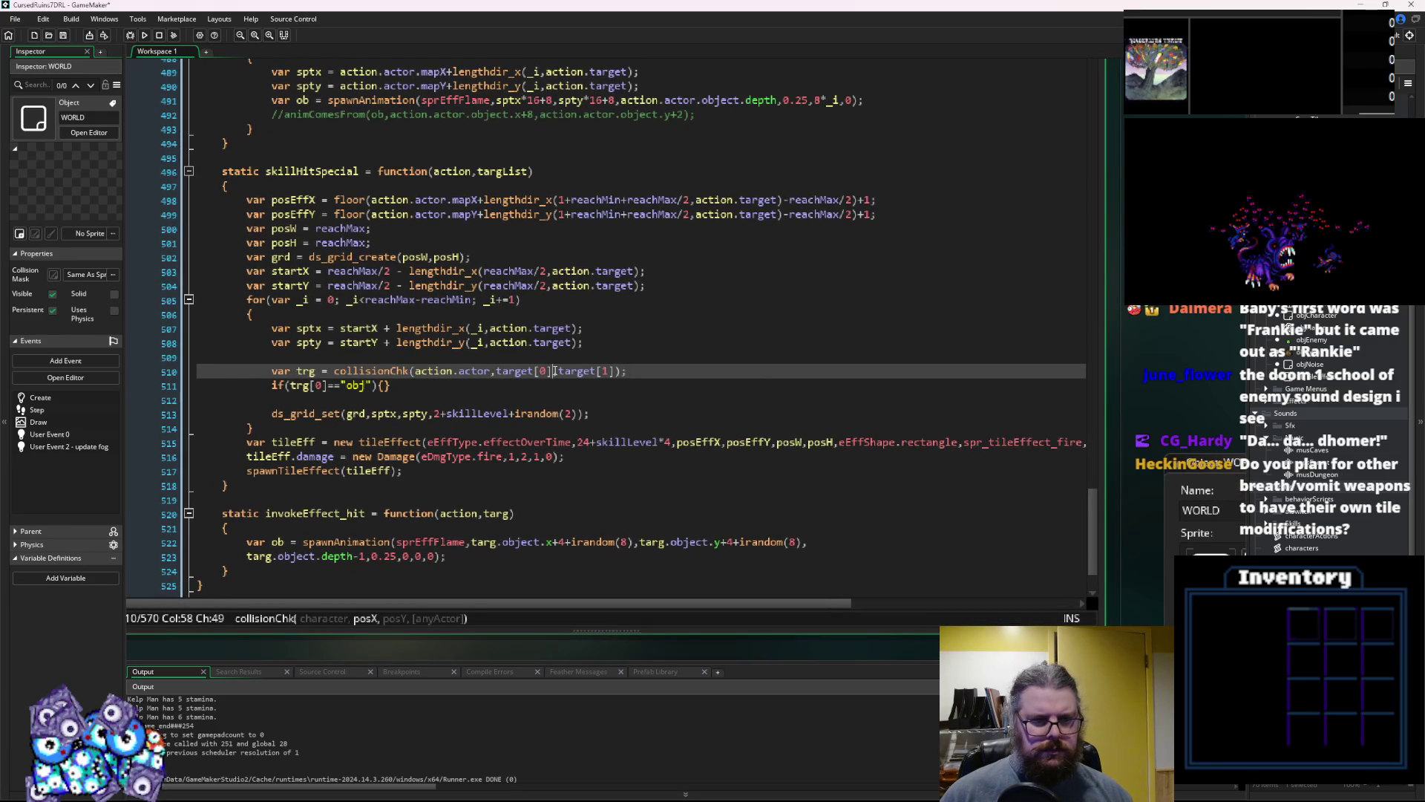
double_click(309, 328)
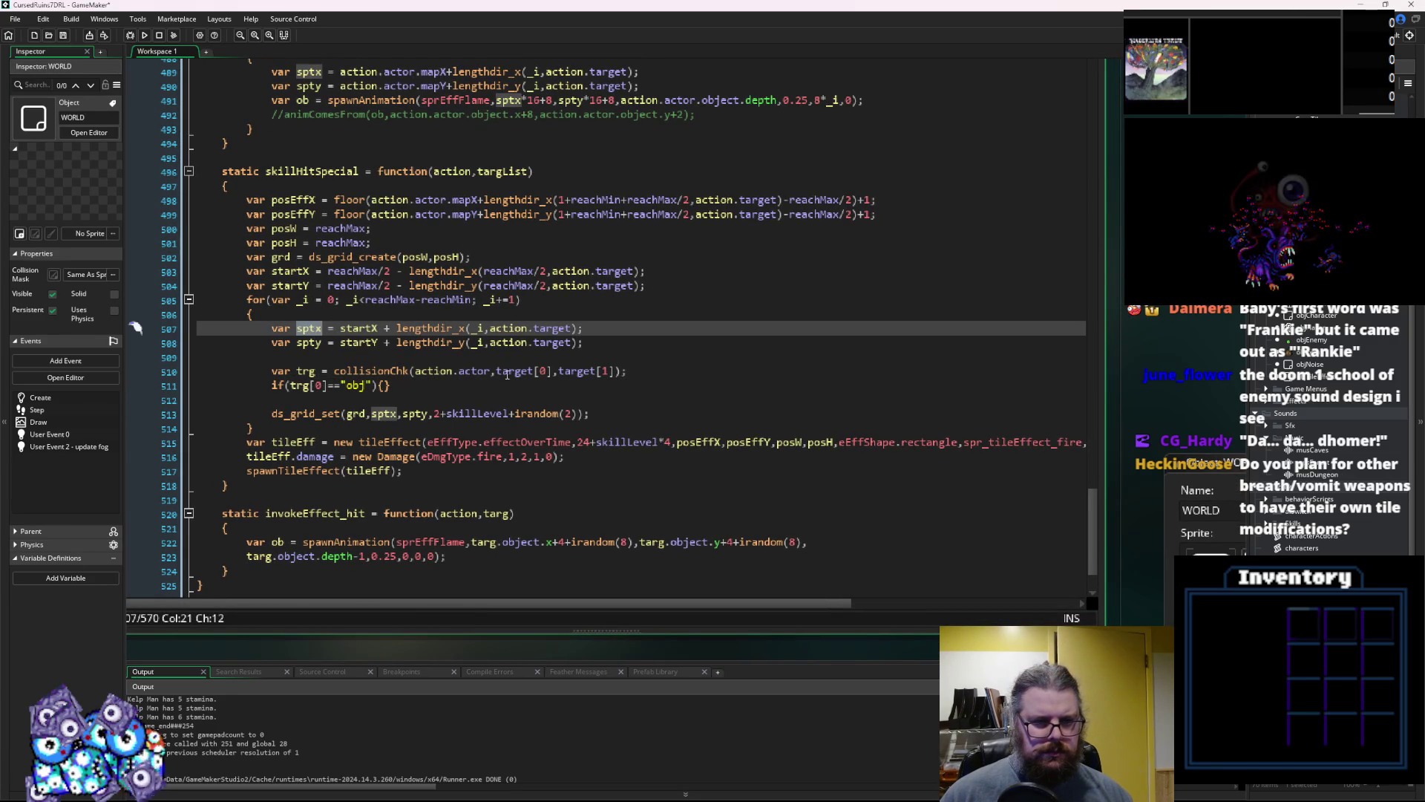
left_click(541, 372)
left_click_drag(556, 371, 496, 371)
type("sptx")
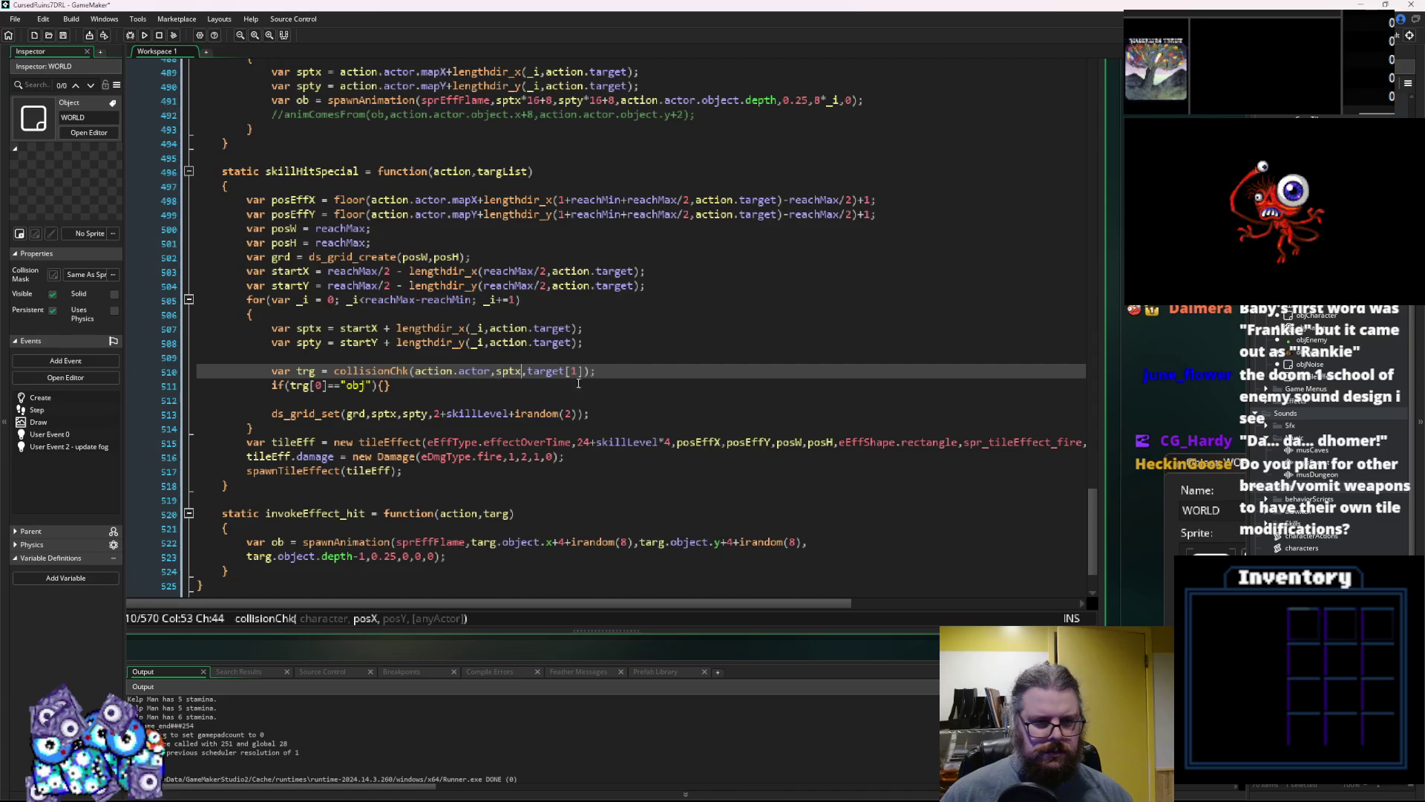
left_click_drag(588, 371, 528, 373)
type("spty")
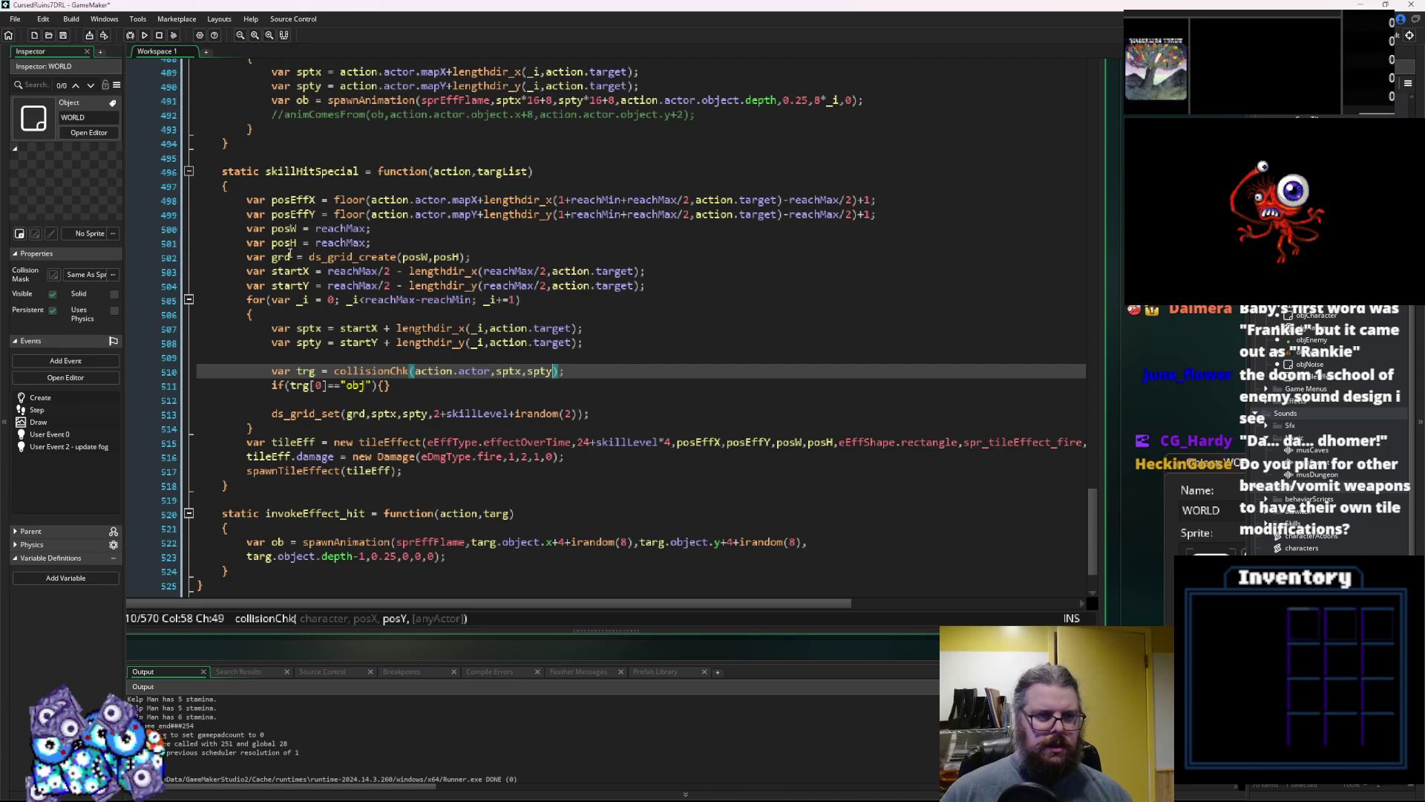
Prefix the arguments so they read posEffX+sptx and posEffY+spty
left_click(294, 272)
key("Up")
key("Up")
key("Up")
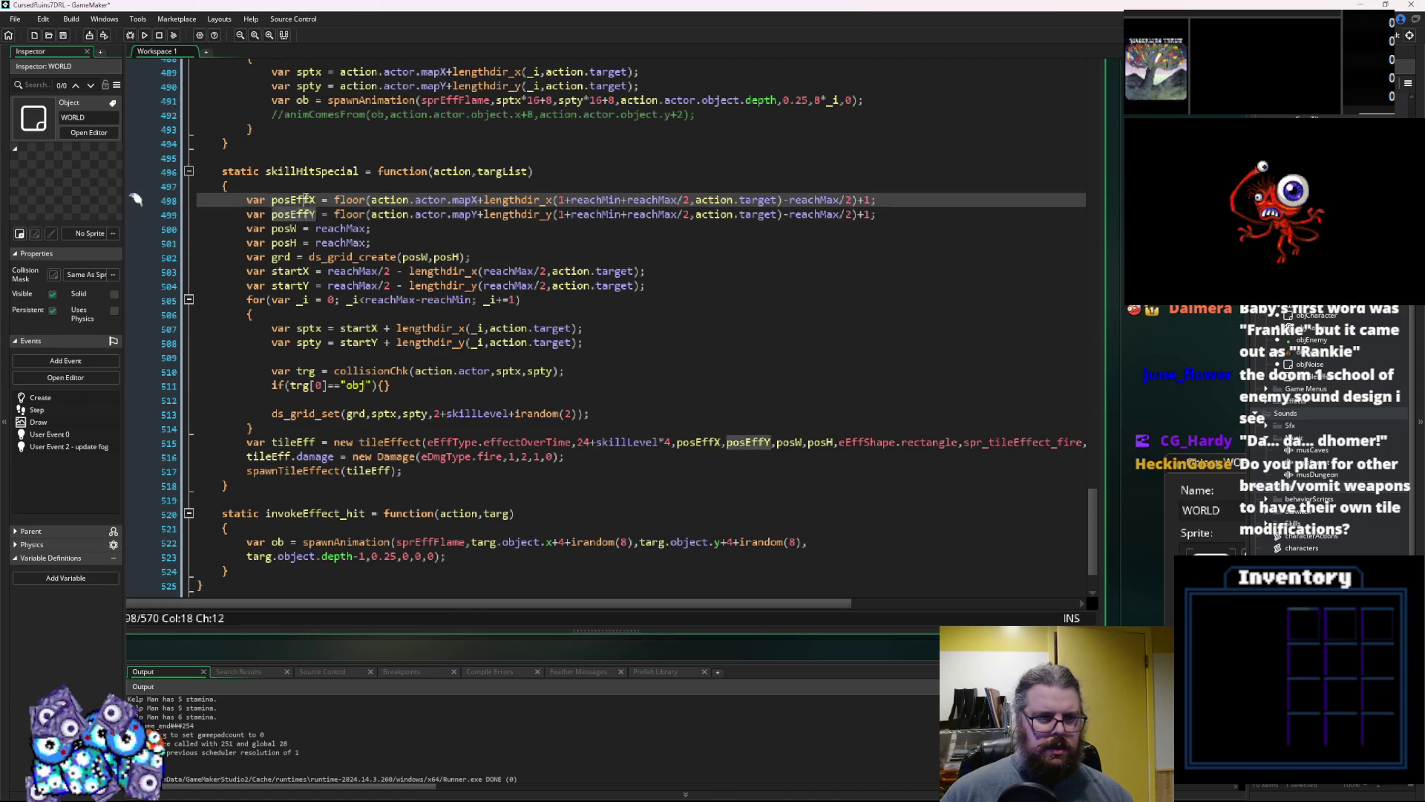
left_click(496, 371)
type("posEffX")
type("+")
key("Right")
key("Right")
key("Right")
type("posEffY")
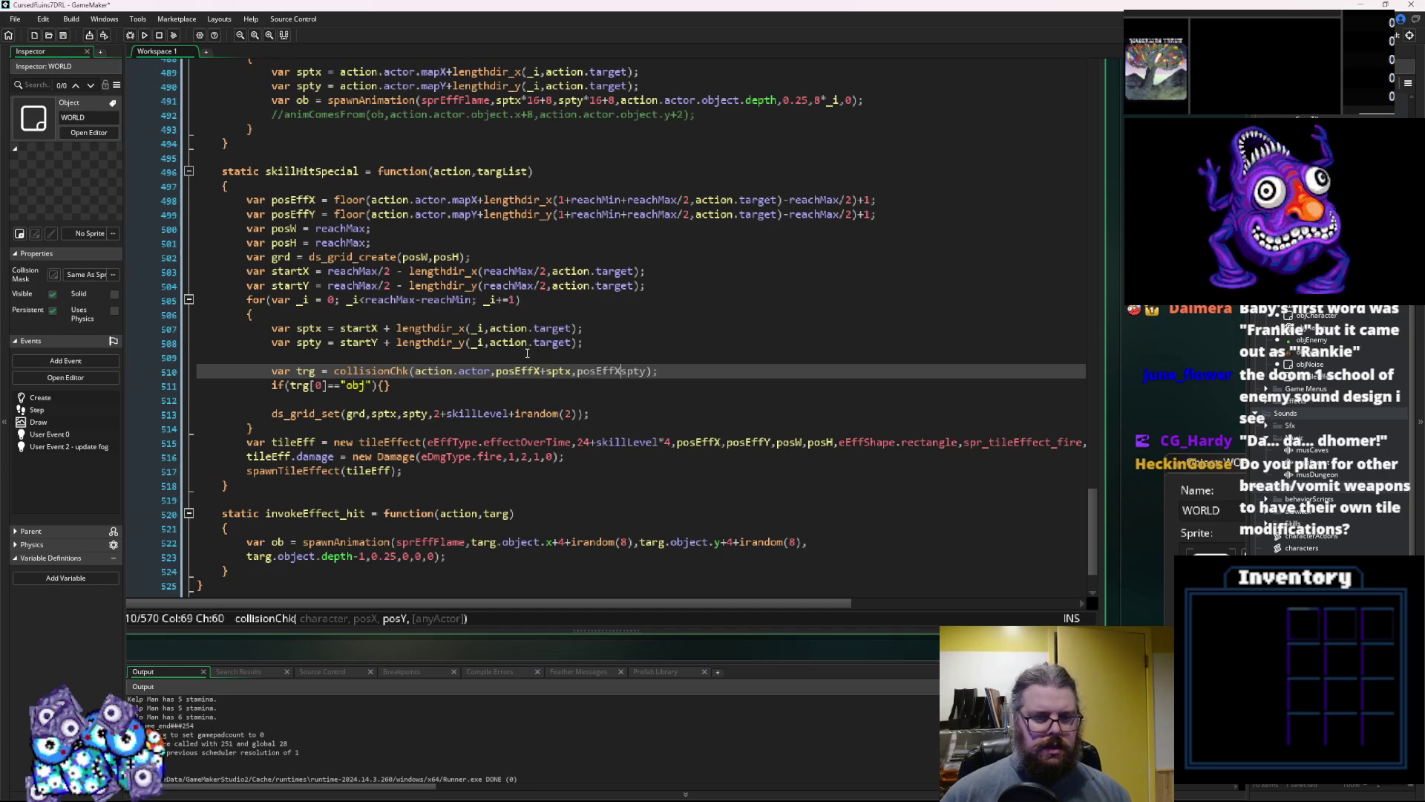
type("+")
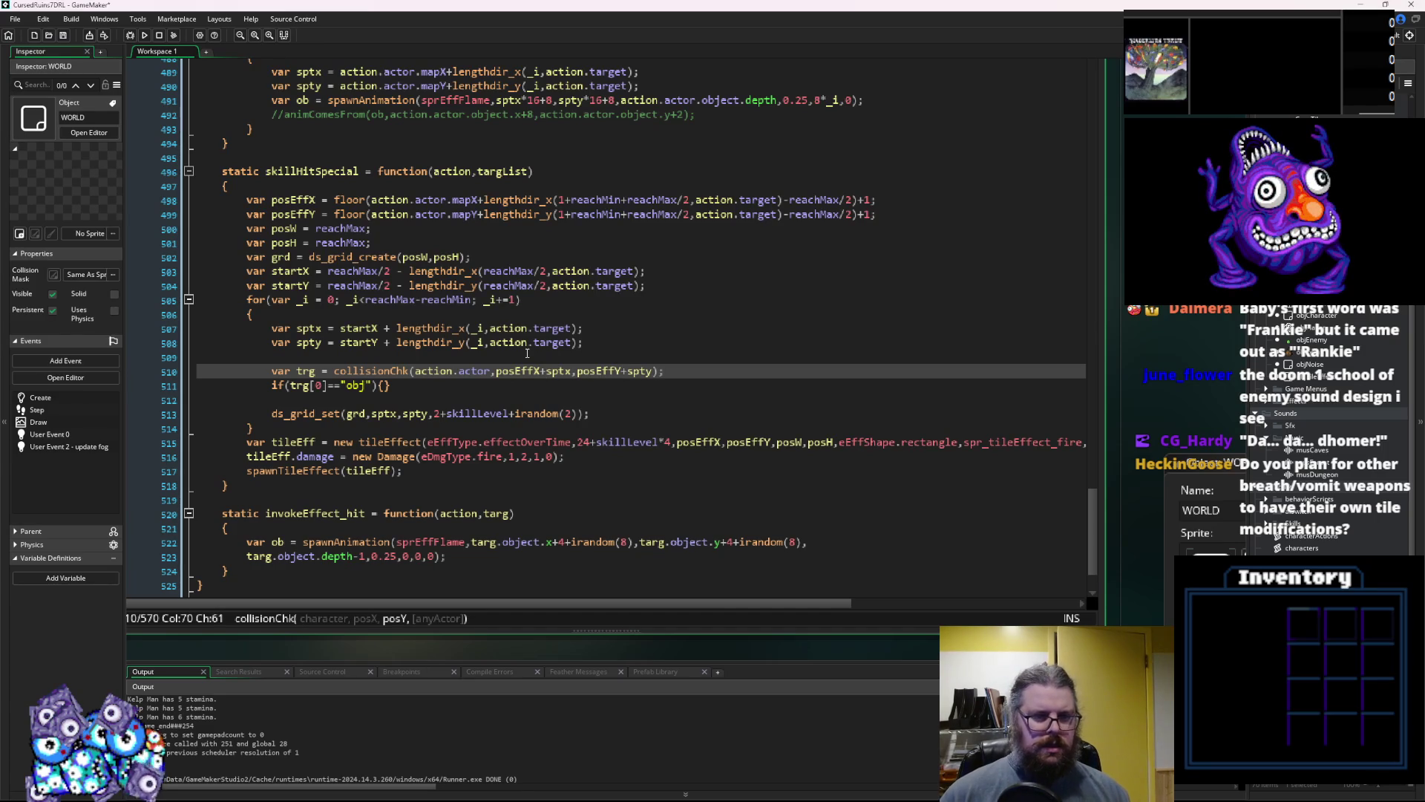
Change the condition to trg[0]!="tile", then jump to collisionChk's definition with F12
key("Down")
key("Left")
key("Left")
key("Left")
key("BackSpace")
type("!")
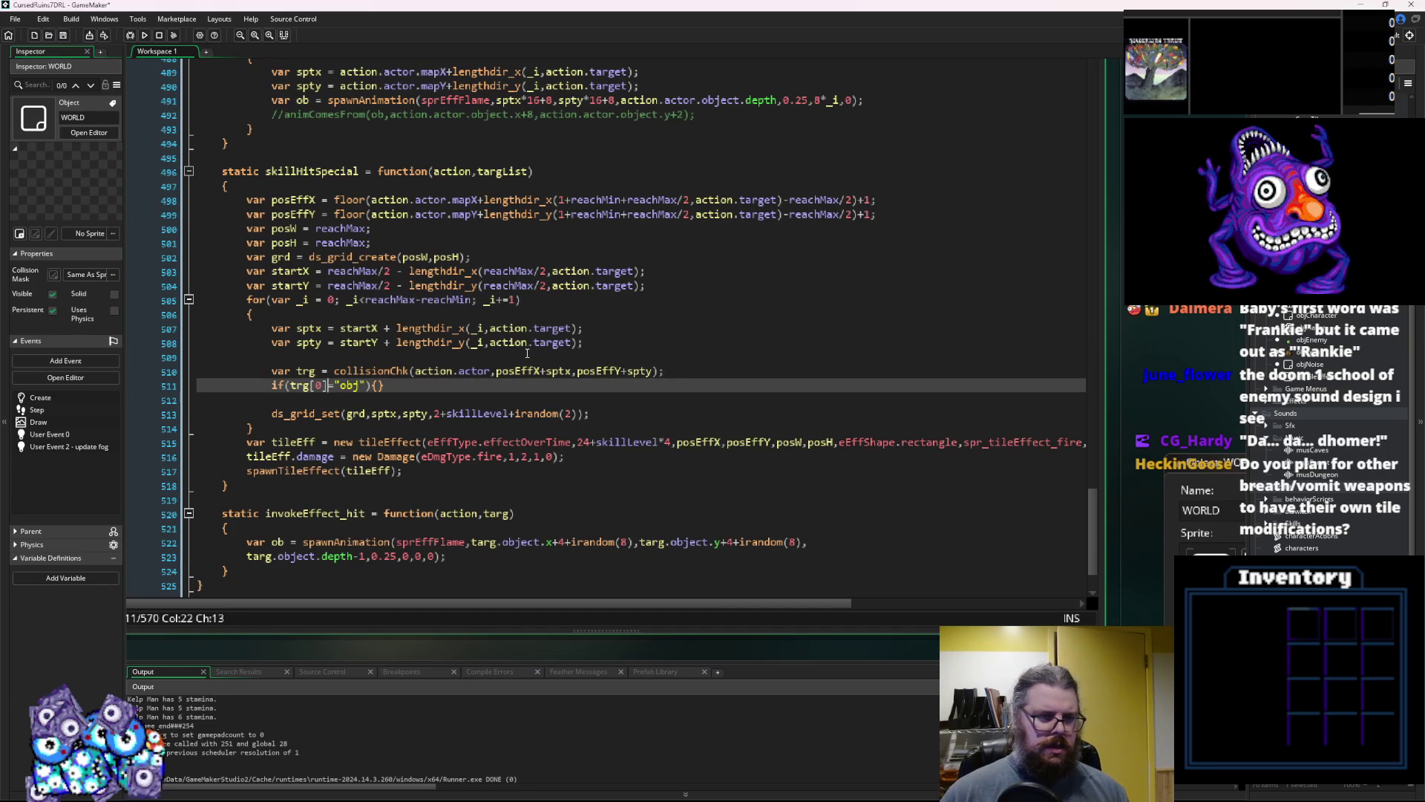
key("Right")
key("Right")
key("Right")
key("BackSpace")
key("BackSpace")
key("BackSpace")
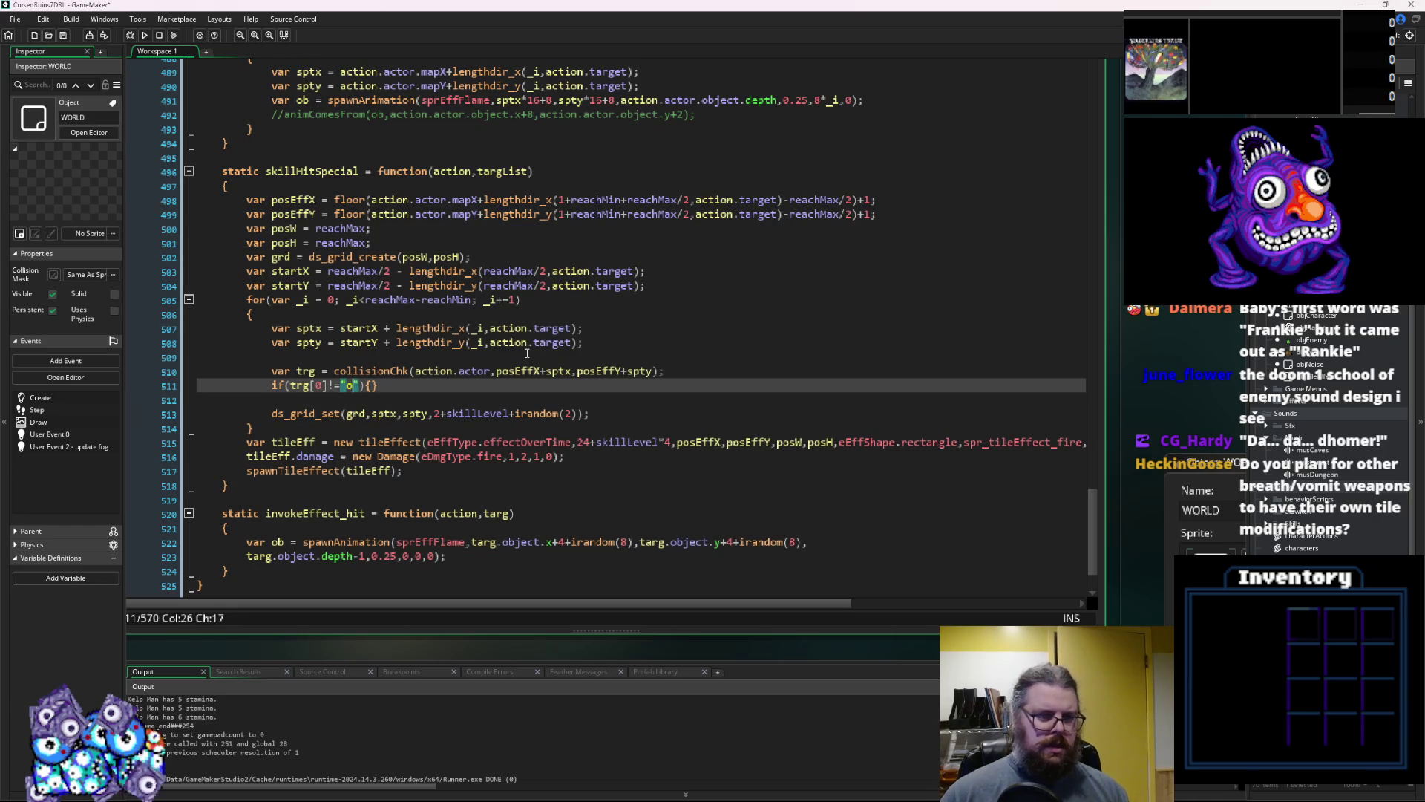
type("tile")
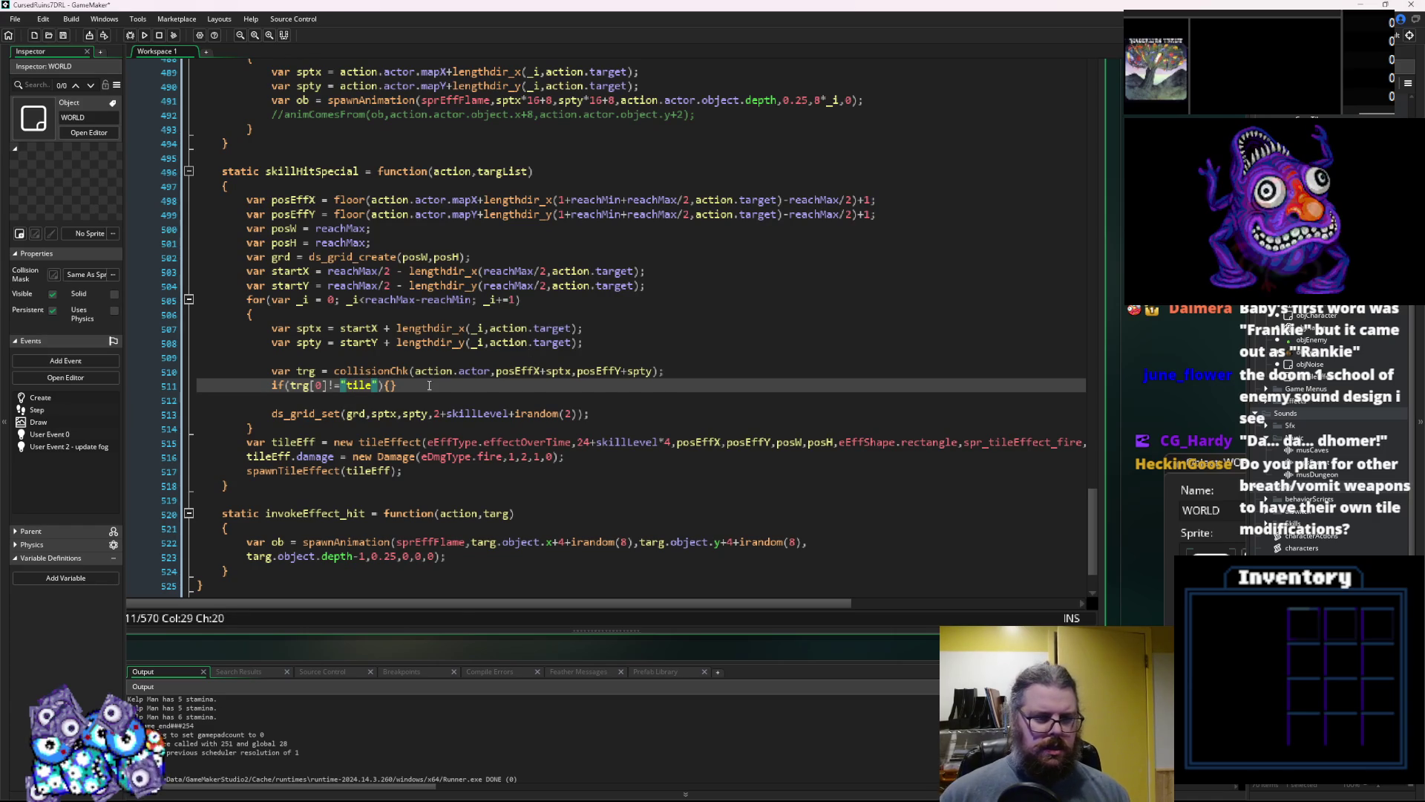
left_click(391, 373)
key("F12")
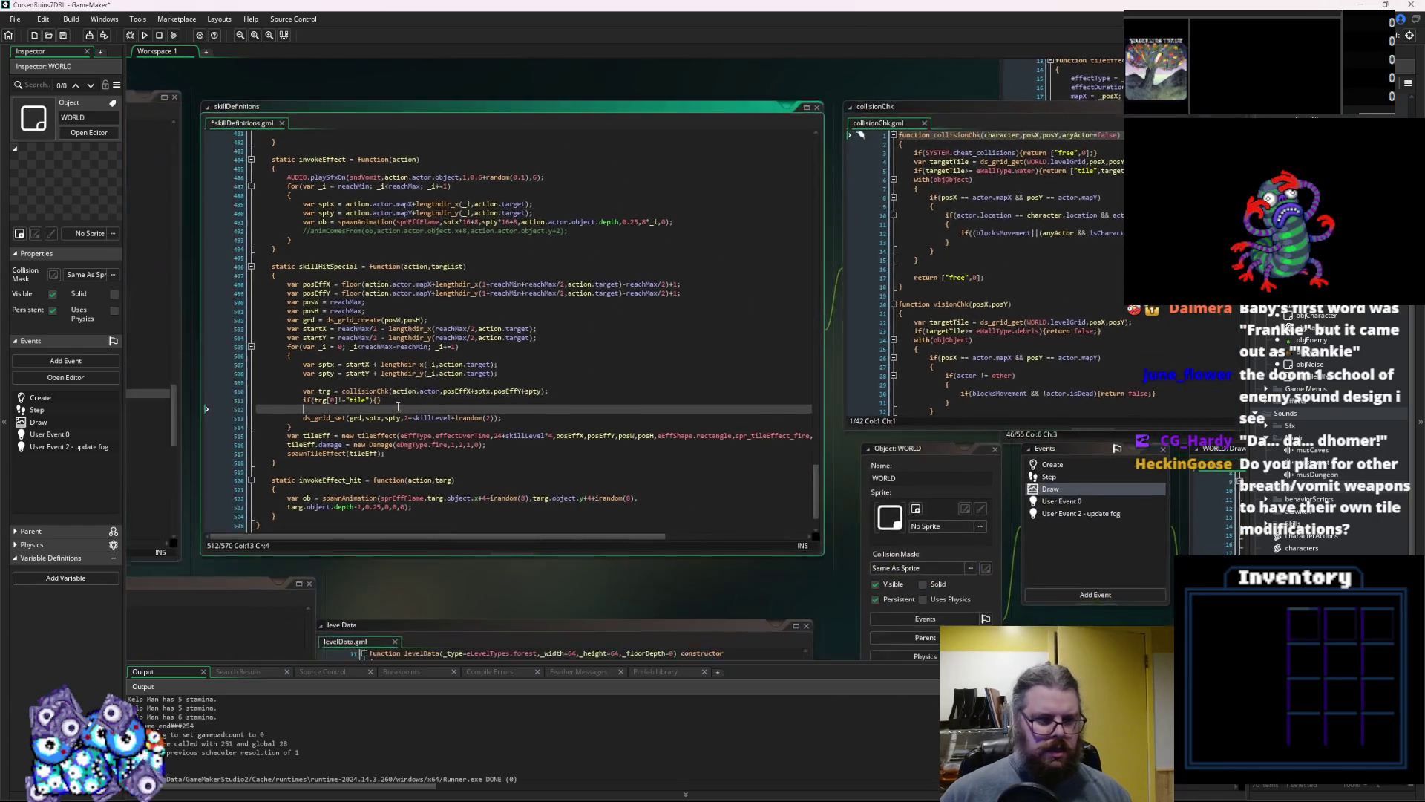
Wrap ds_grid_set(grd,sptx,spty,2+skillLevel+irandom(2)) in the trg[0]!="tile" block, save, and run in debug mode
left_click(385, 407)
left_click(395, 398)
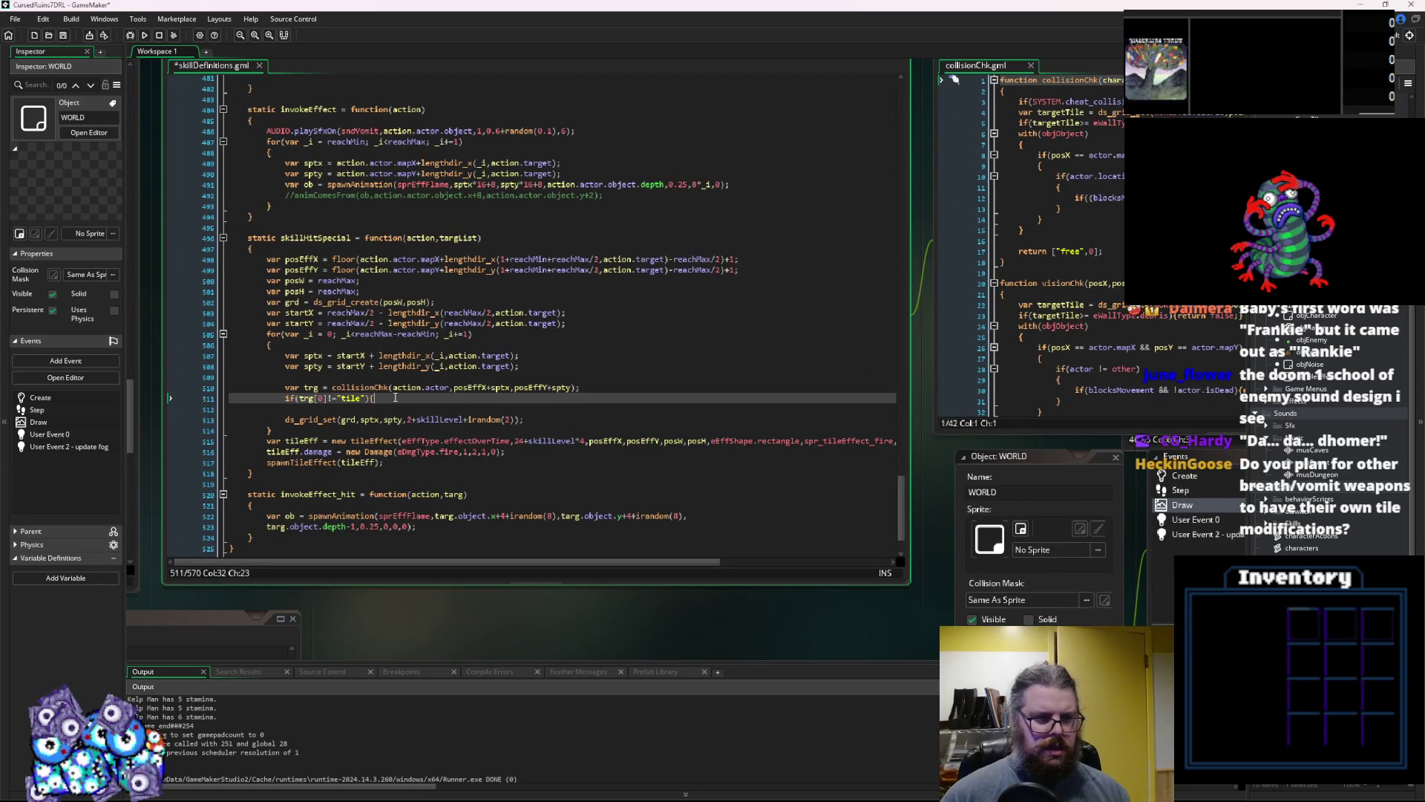
key("Down")
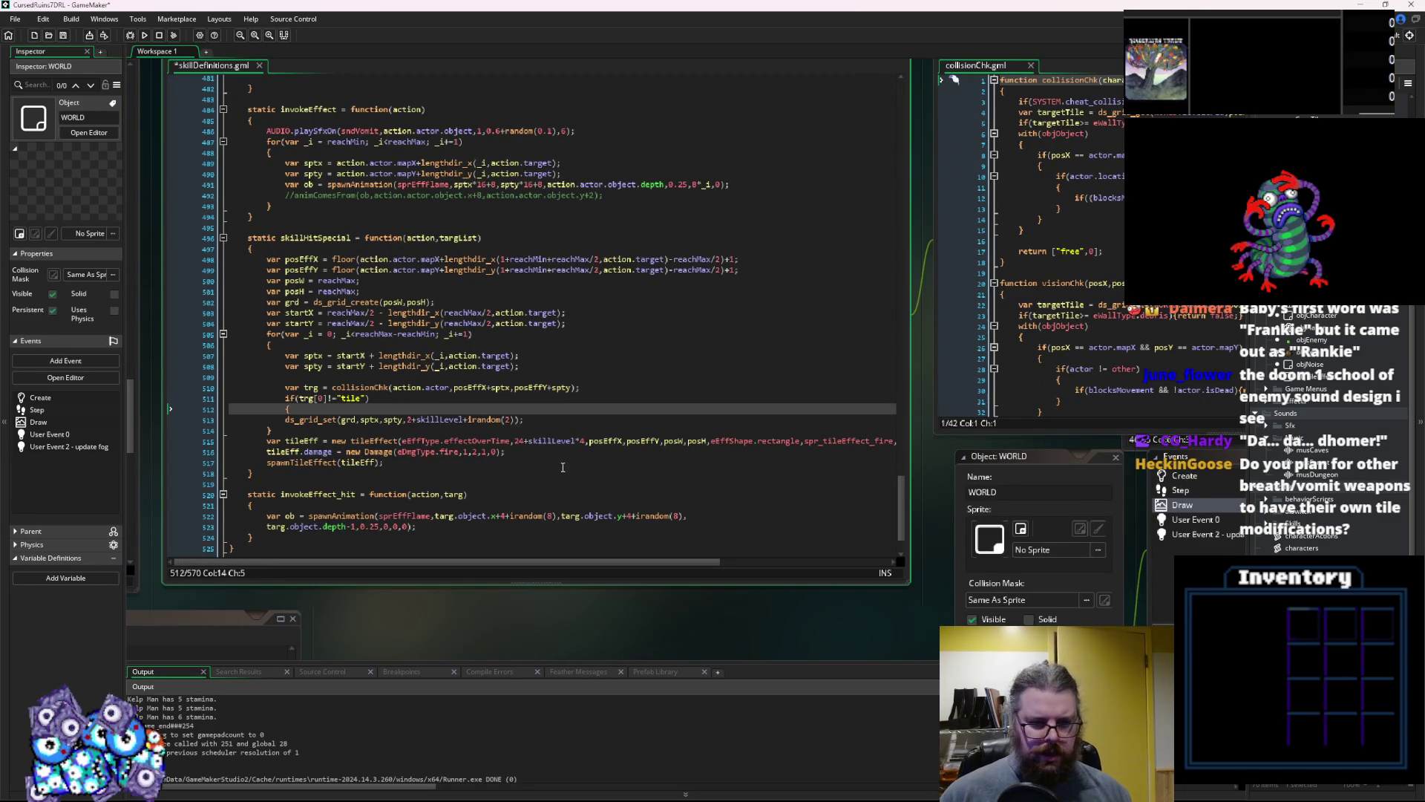
left_click(532, 419)
key("Up")
key("Home")
key("Tab")
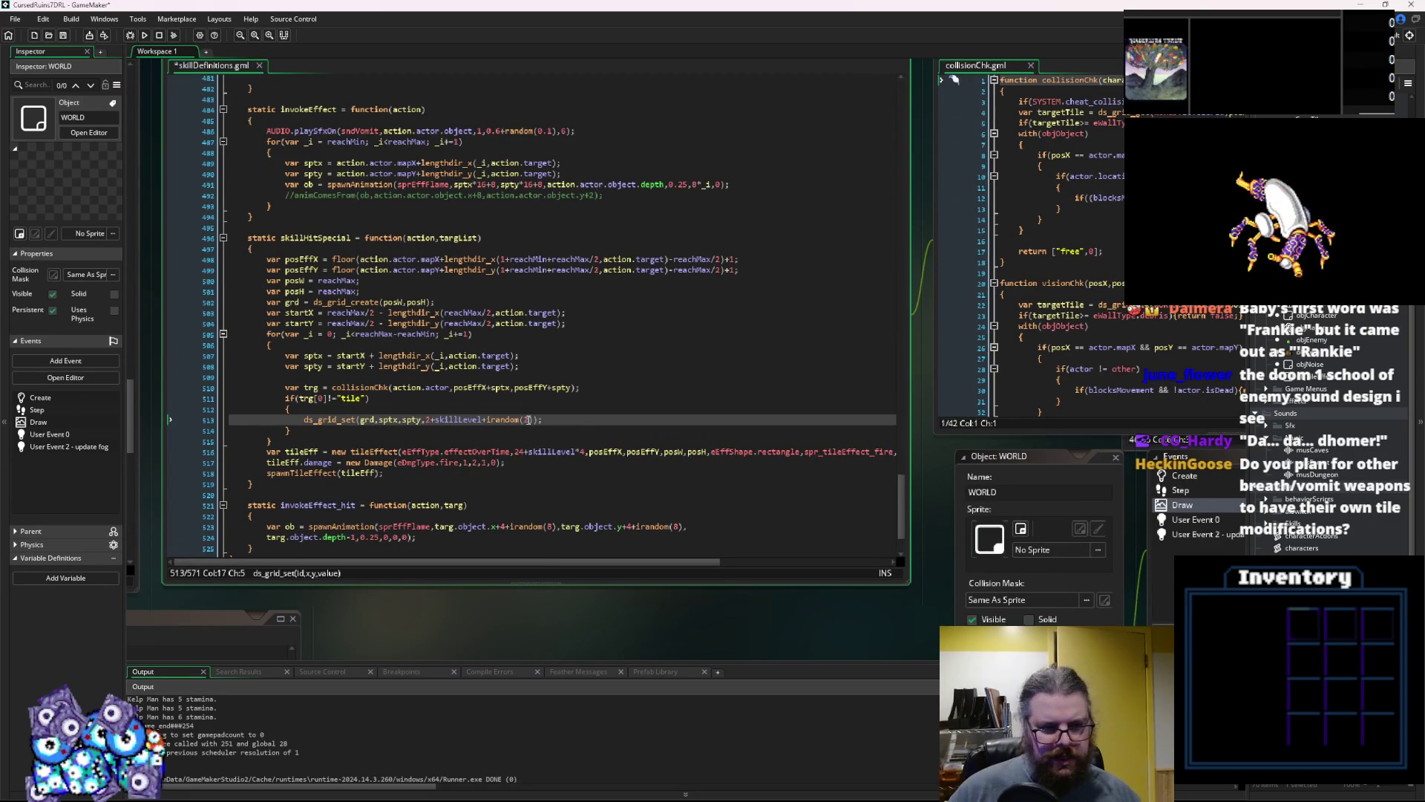
key("Up")
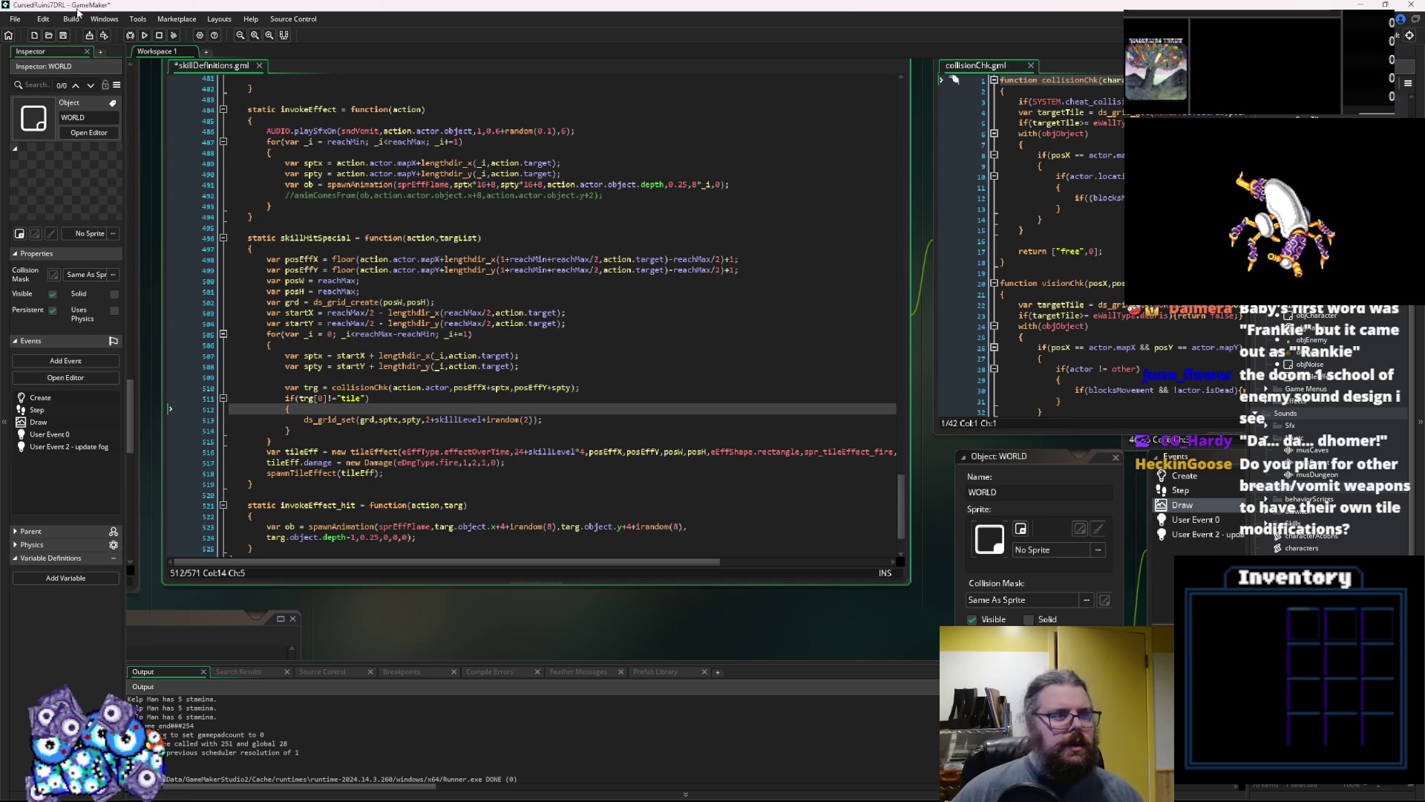
left_click(64, 36)
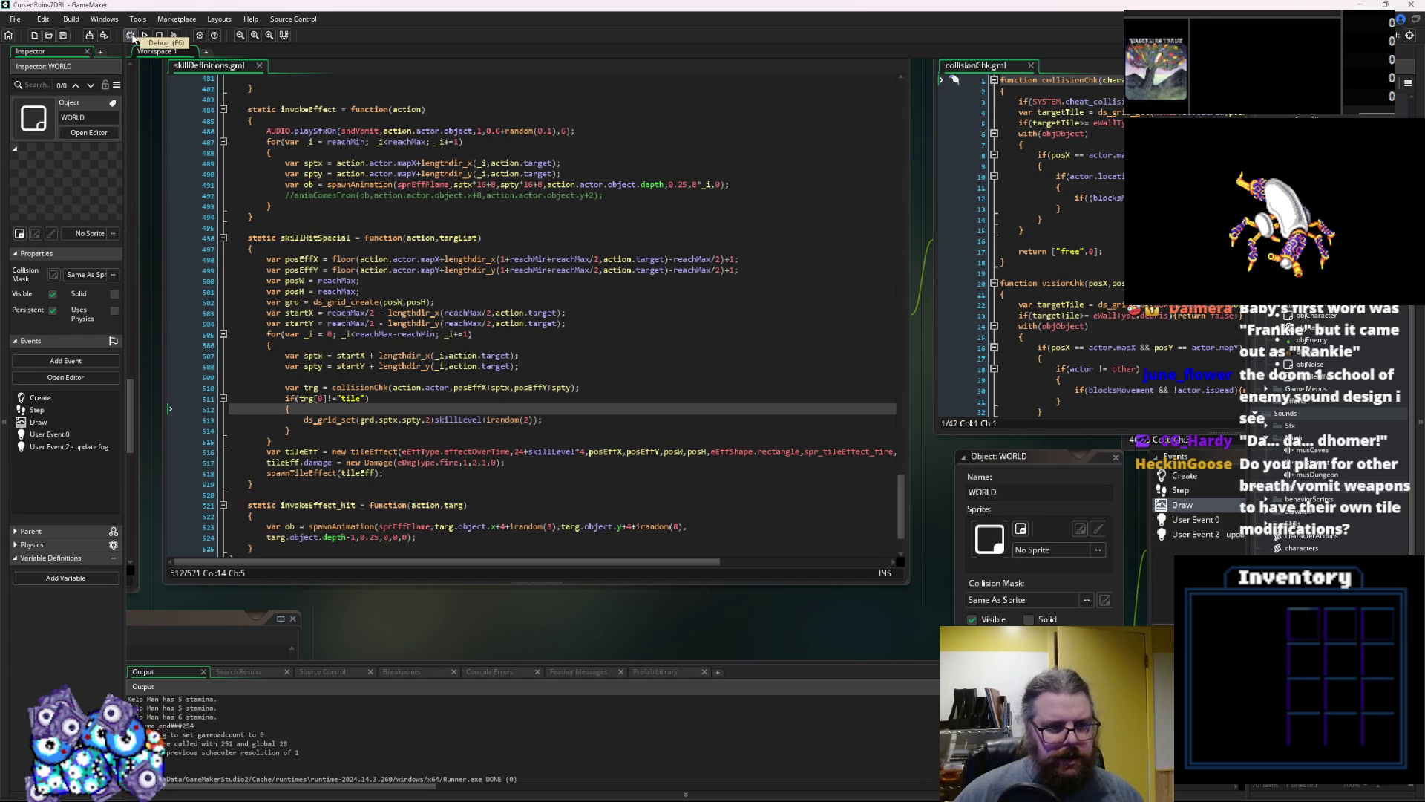
left_click(132, 37)
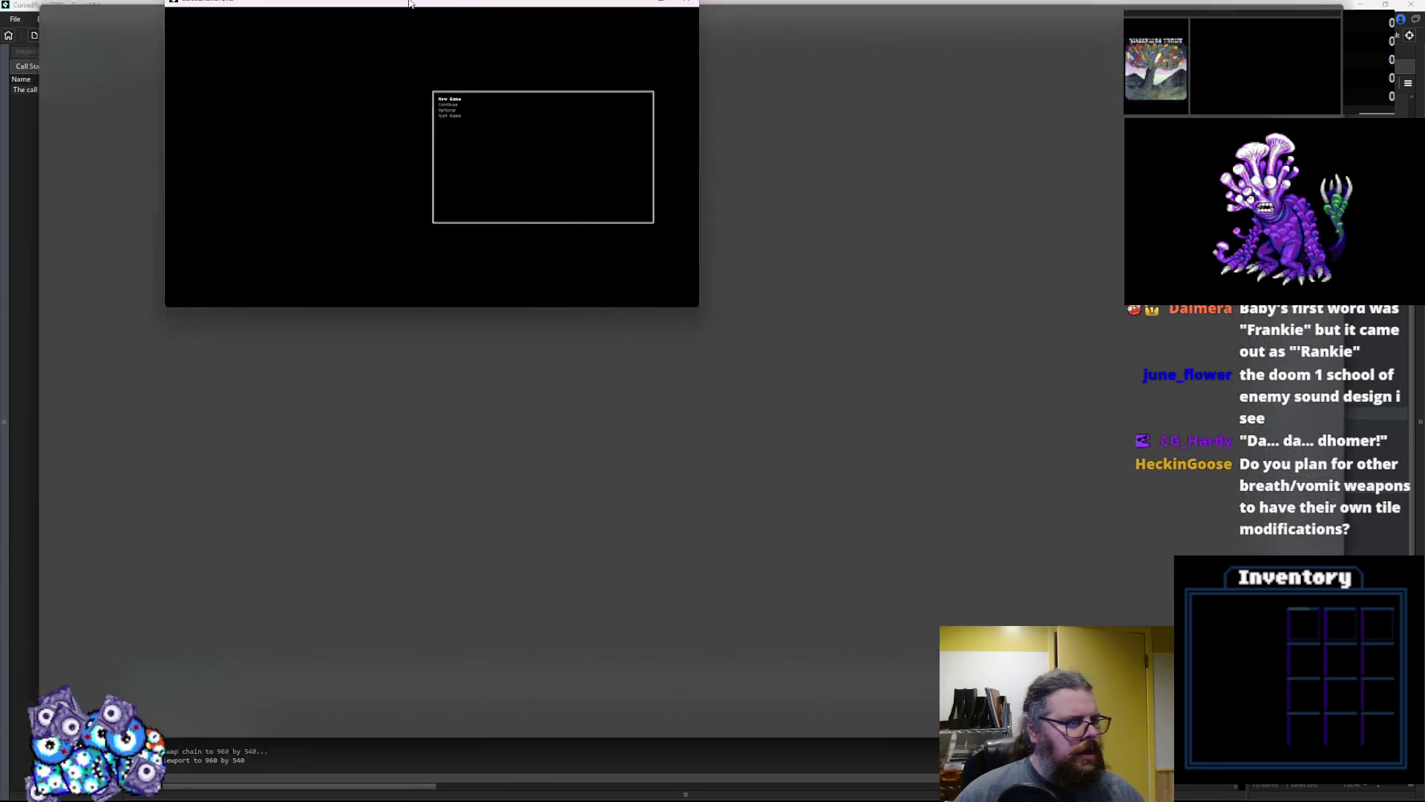
Maximize the game window, start a new game, and walk down-left then up-right
double_click(409, 4)
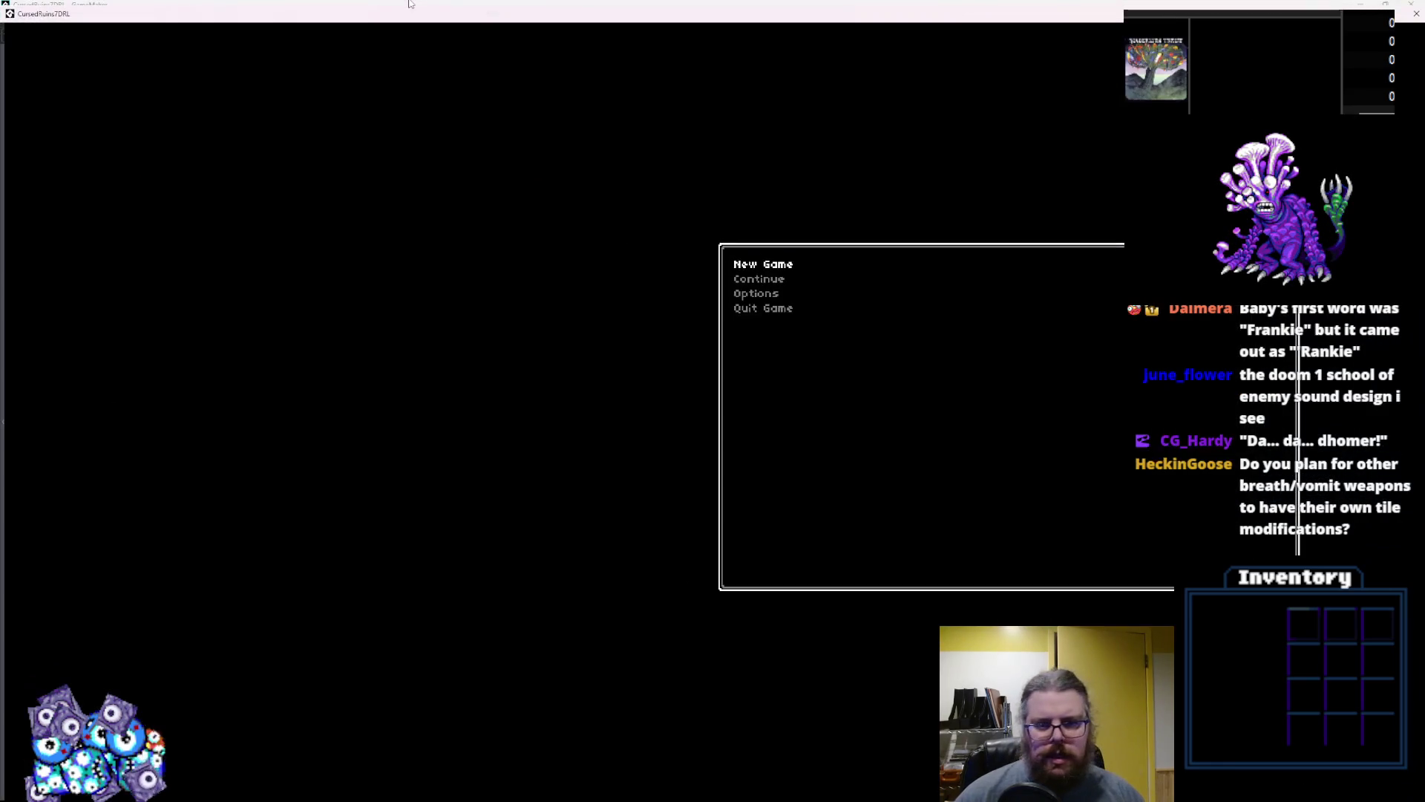
key("Return")
key("Down")
key("Down")
key("Down")
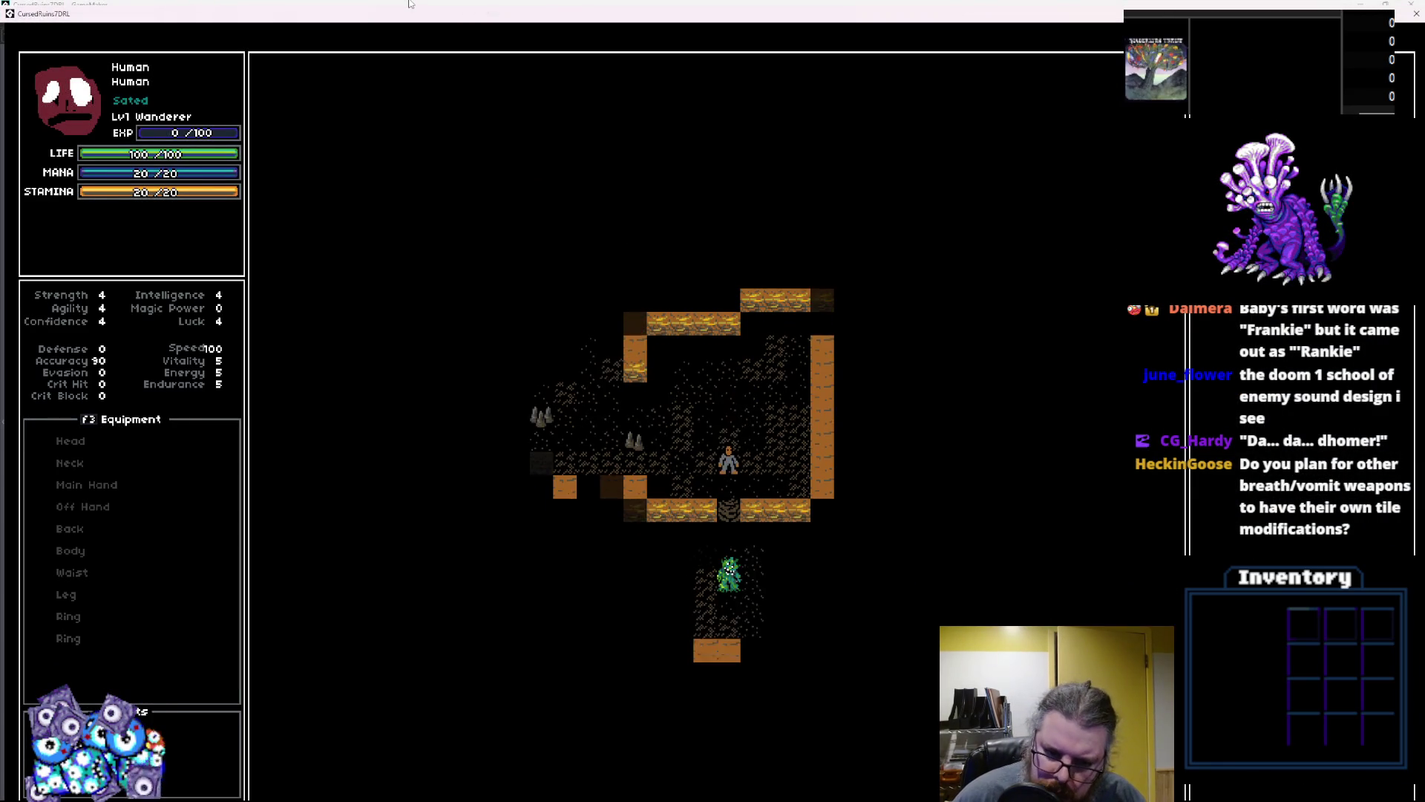
key("Left")
key("Left")
key("Left")
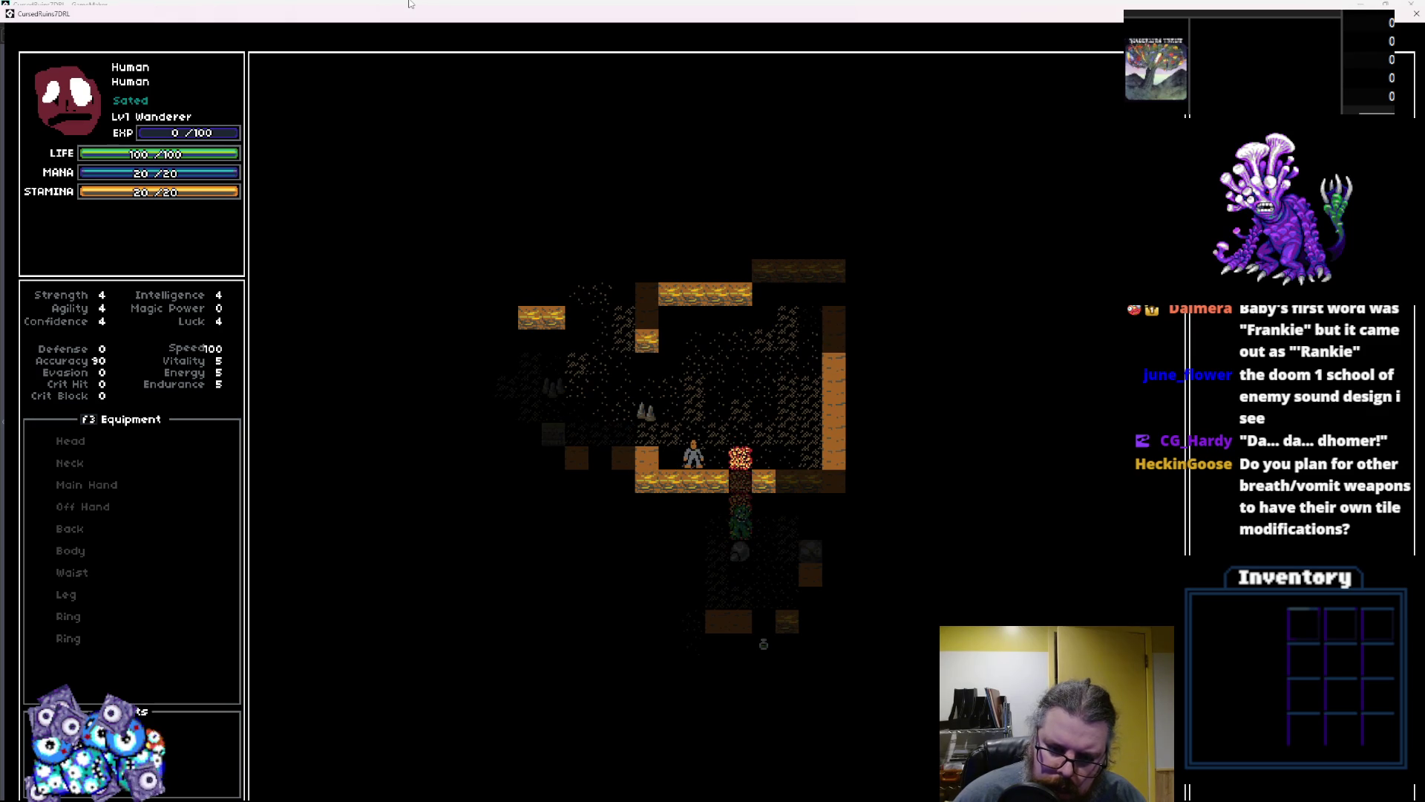
key("Up")
key("Right")
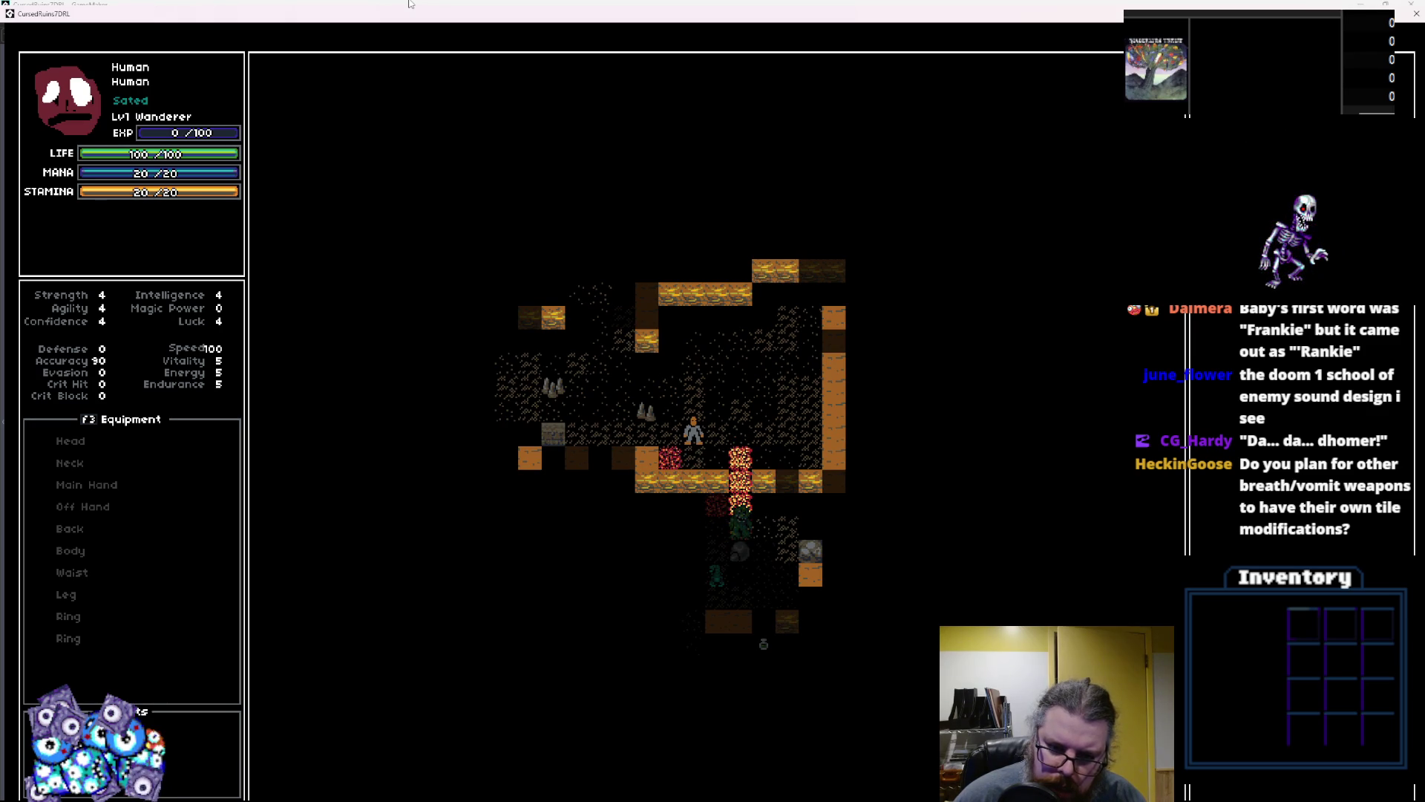
Walk right and up through the fire breath's burning tiles, then close the game
key("Right")
key("Up")
key("Right")
key("Up")
key("Right")
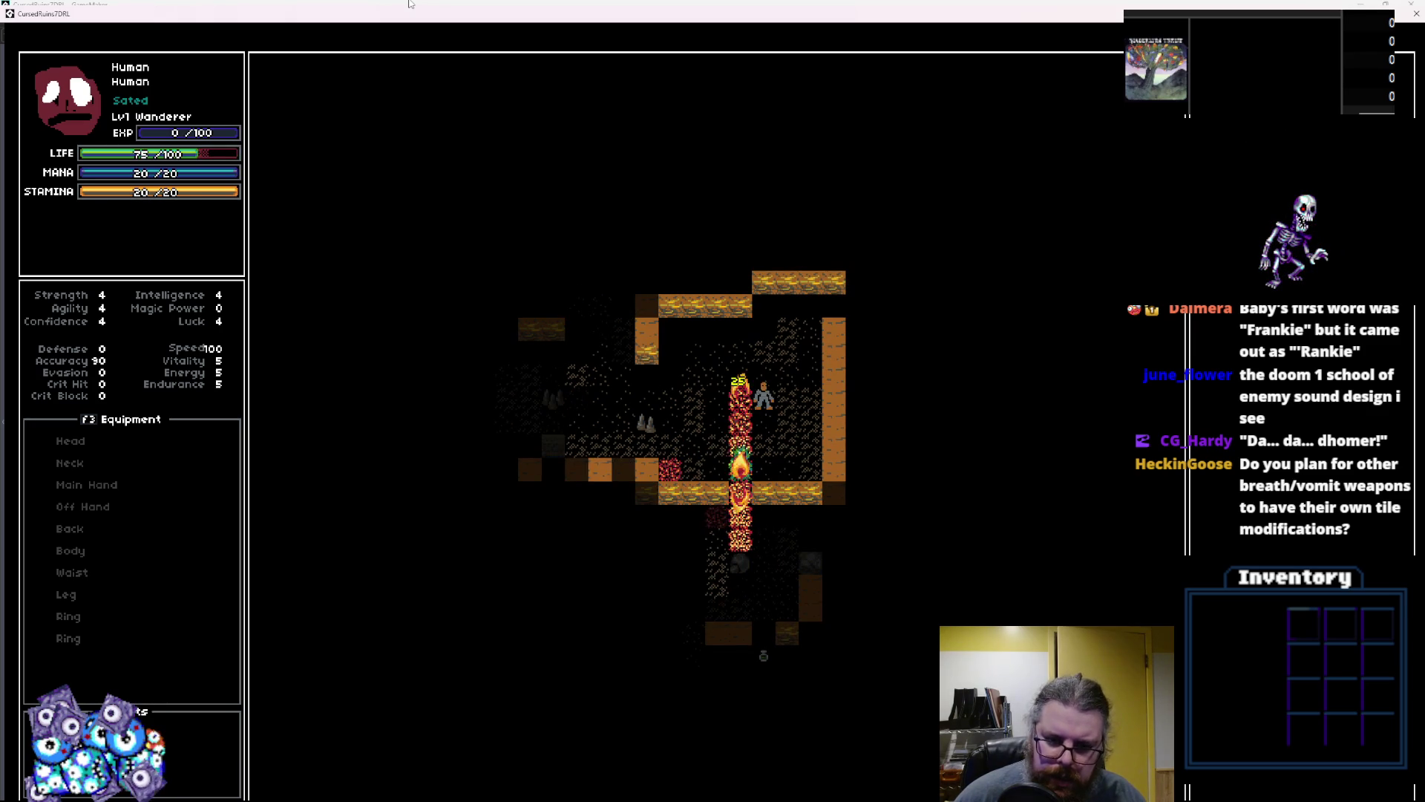
key("Right")
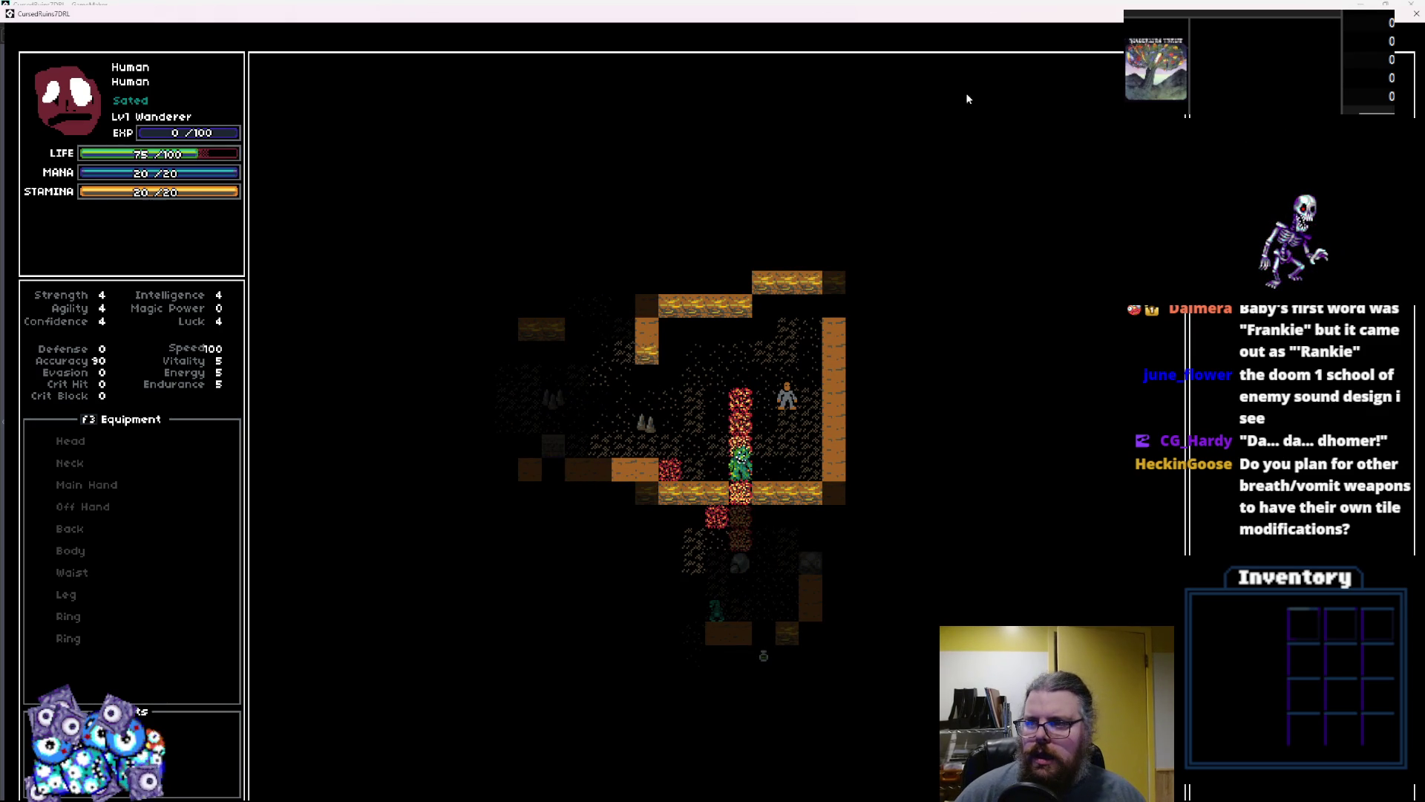
left_click(1416, 14)
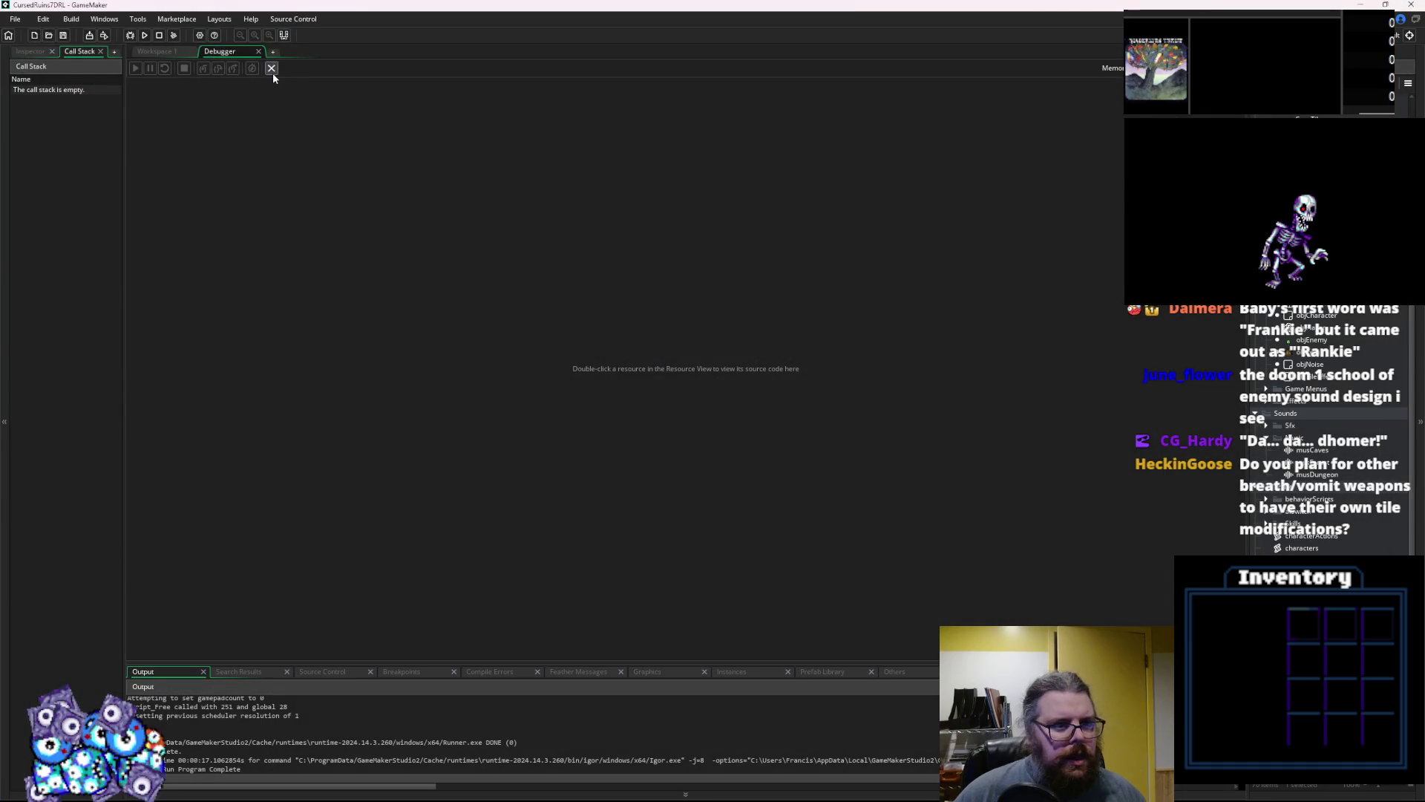
Close the Debugger tab to return to Workspace 1, then switch to the Bfxr browser window
left_click(271, 68)
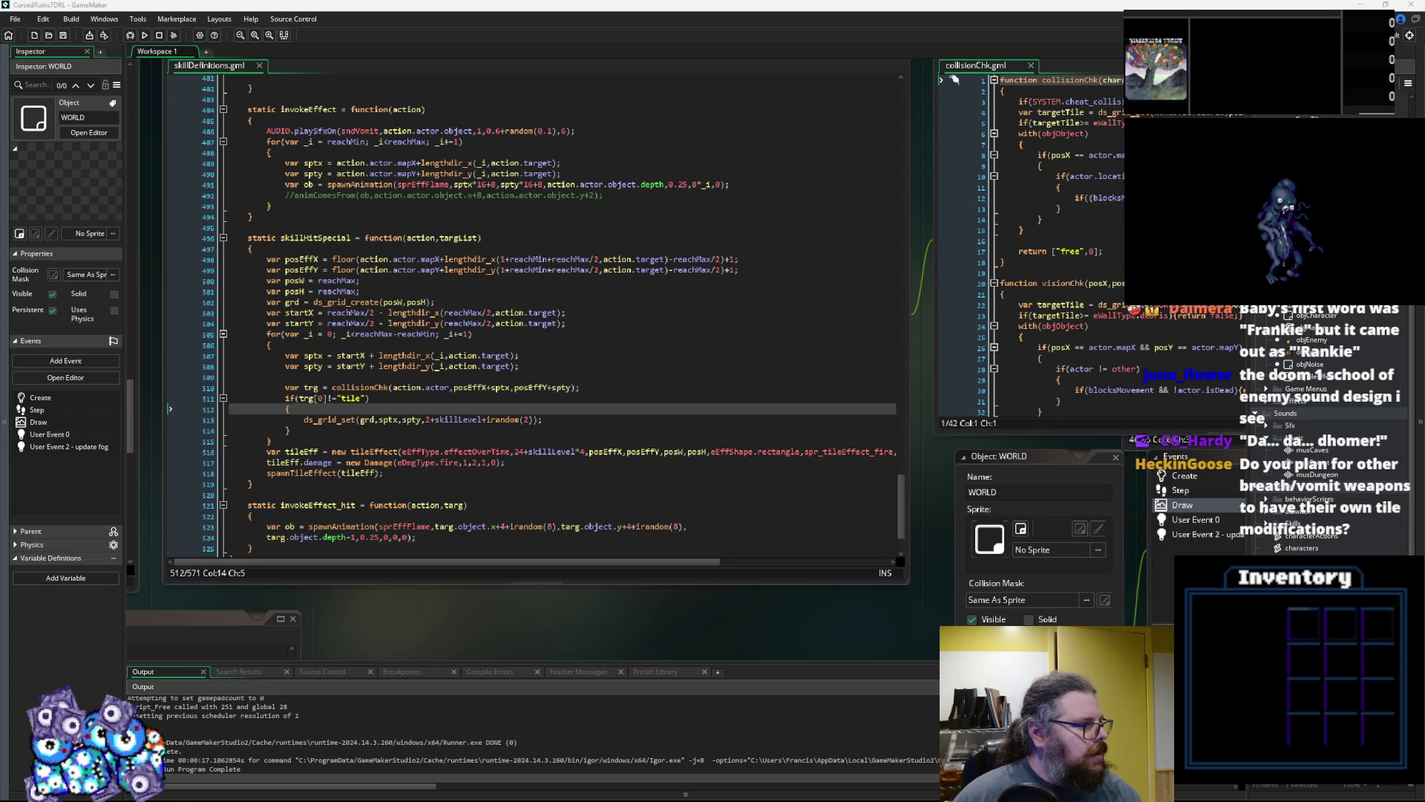
key("alt+Tab")
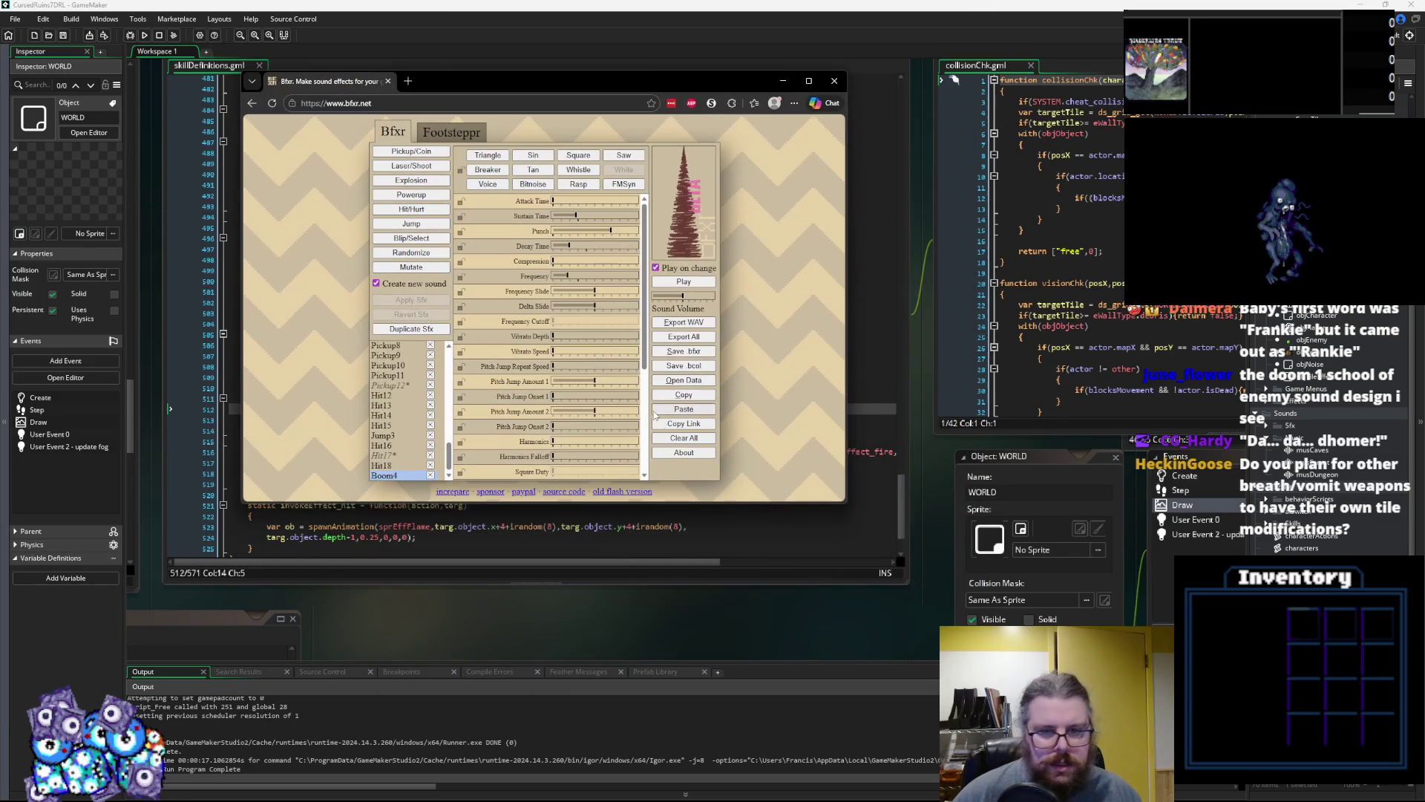
Rework Boom4 with lower Frequency, longer Sustain Time and more Delta Slide, then preview it
left_click_drag(845, 504, 966, 615)
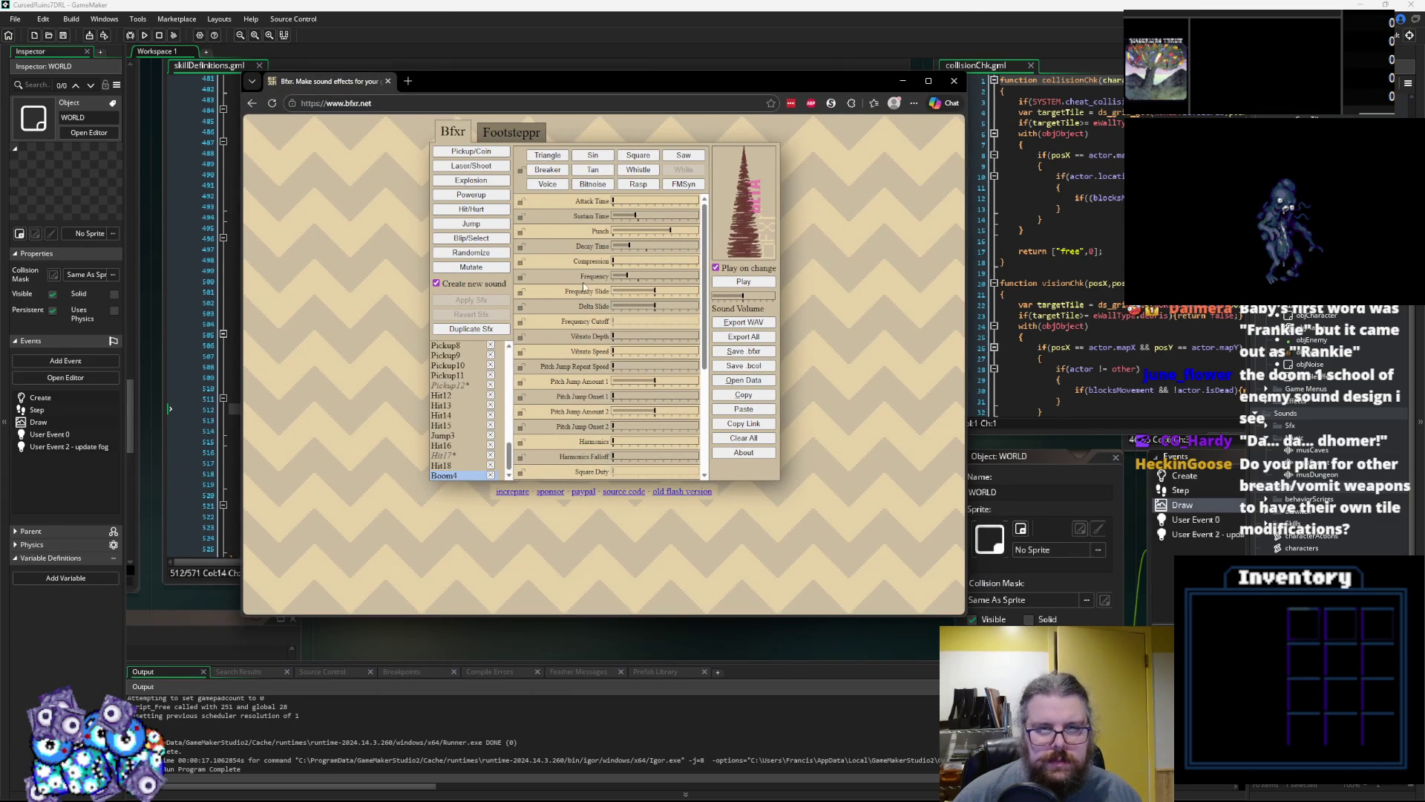
left_click(728, 284)
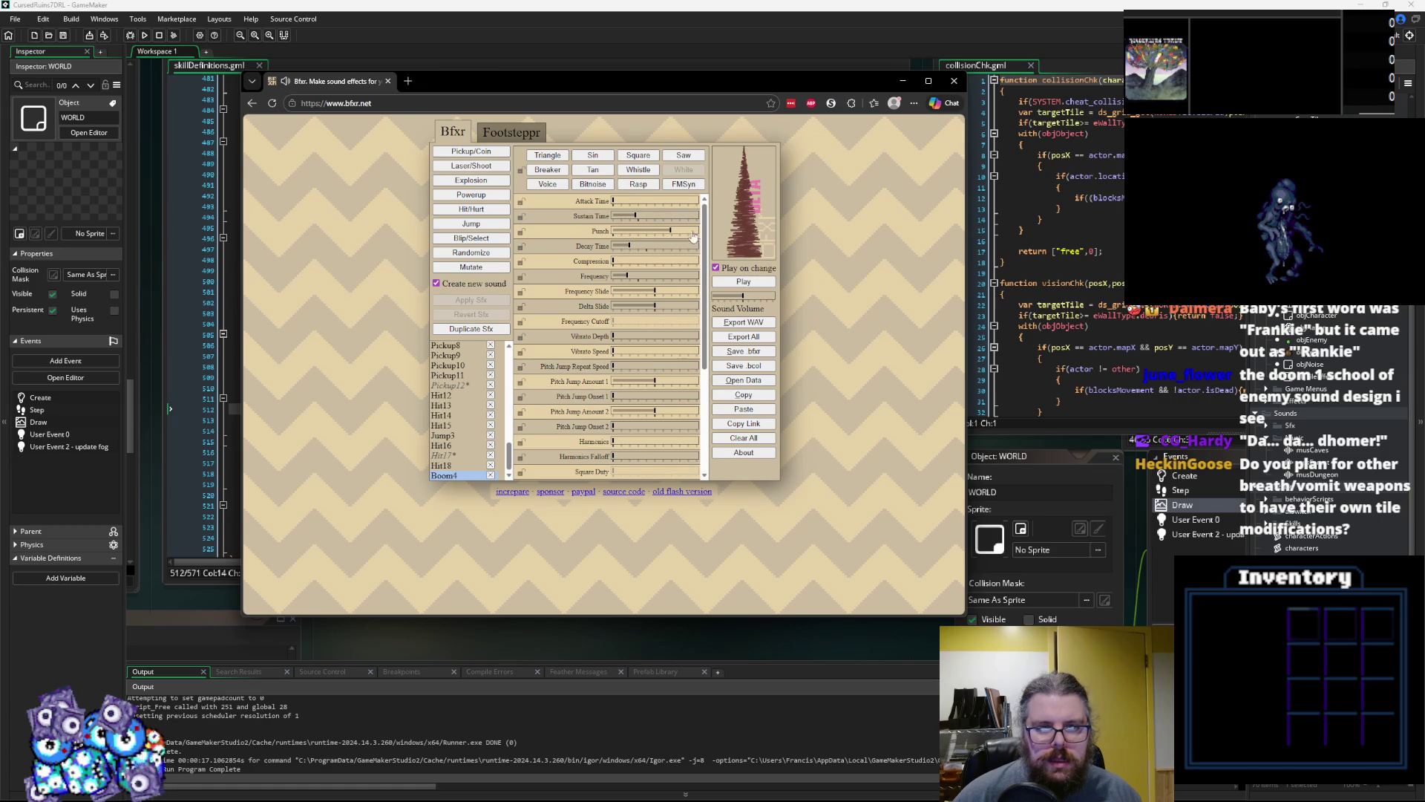
left_click_drag(637, 283, 623, 280)
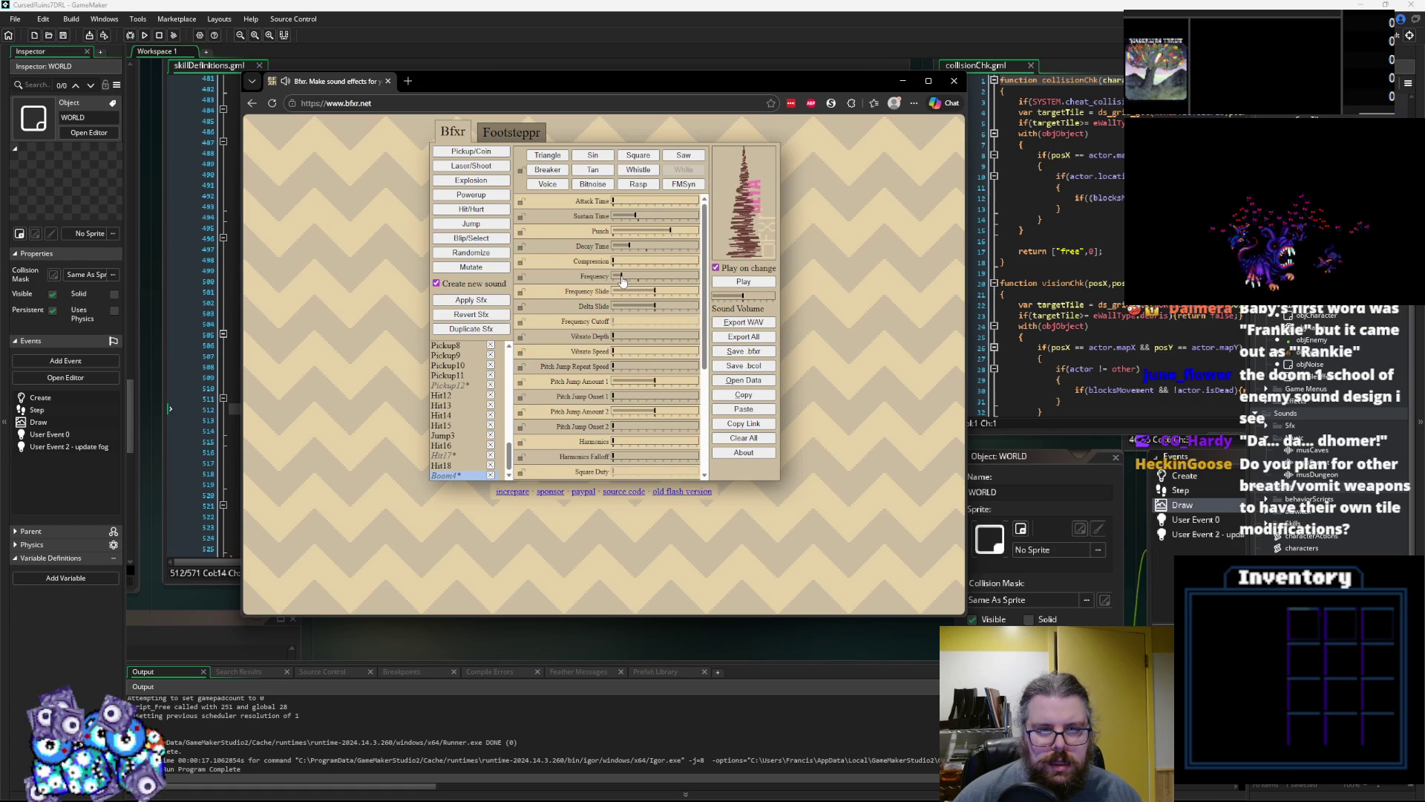
left_click_drag(650, 218, 653, 217)
left_click_drag(656, 310, 648, 310)
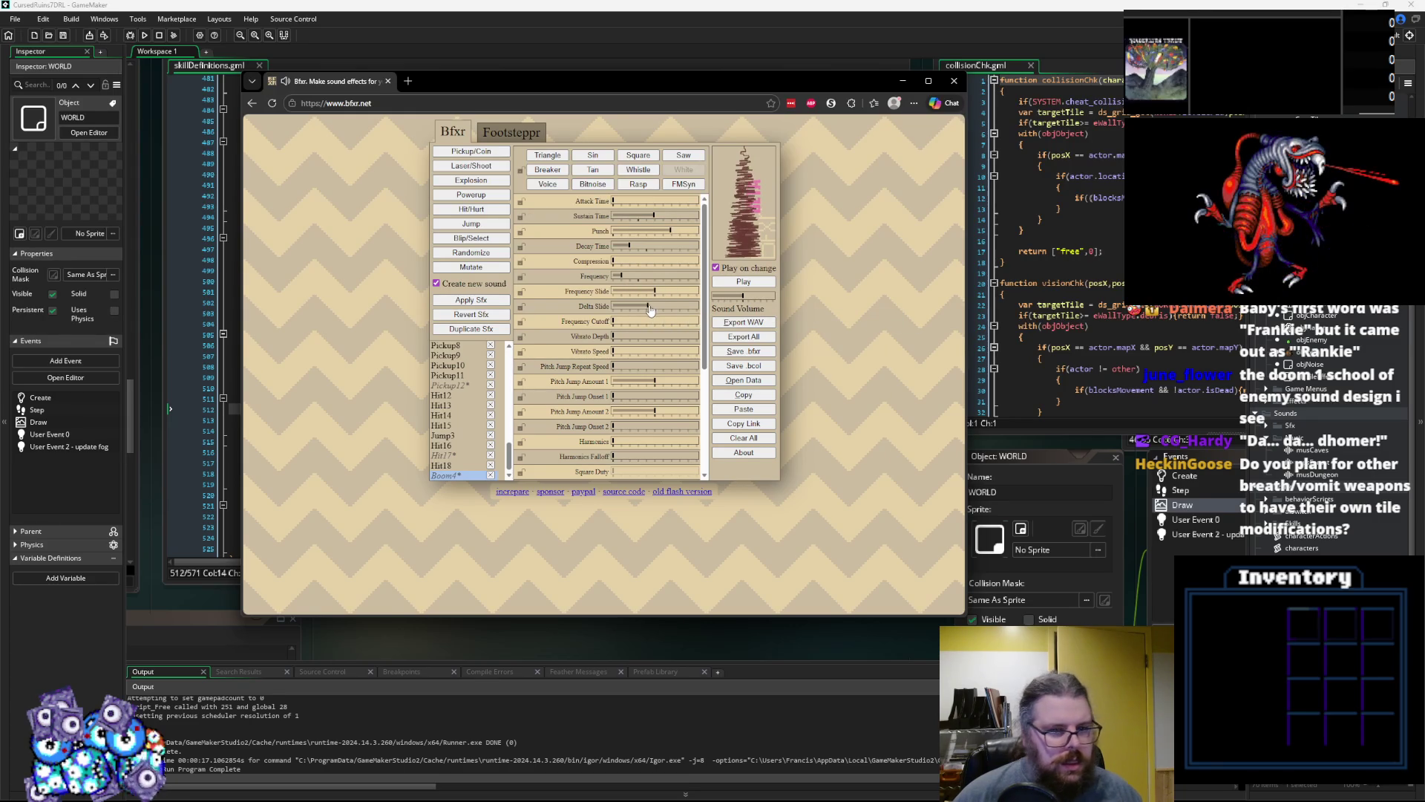
left_click(741, 281)
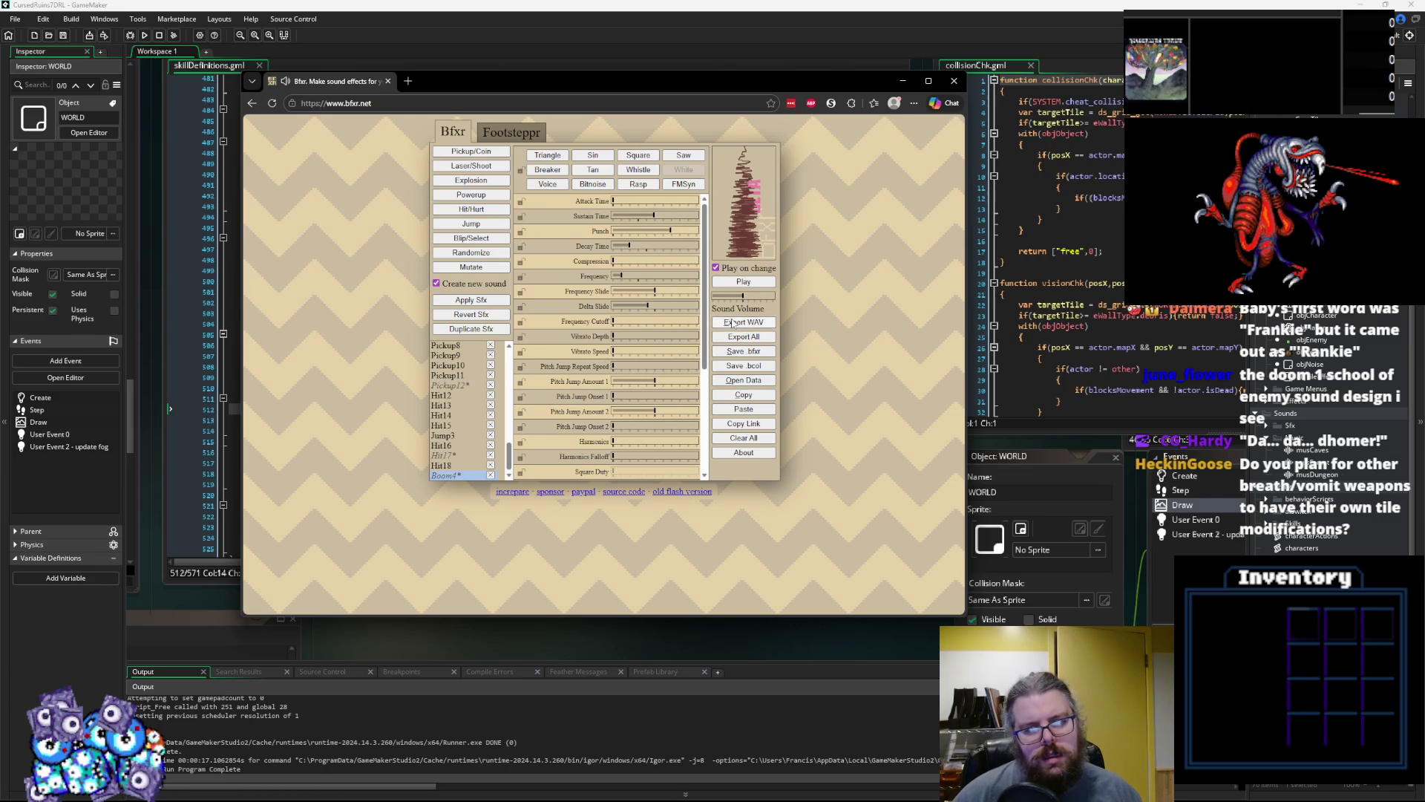
Export the sound as Boom4.wav, close the Bfxr browser, and expand the Sfx asset folder
left_click(733, 322)
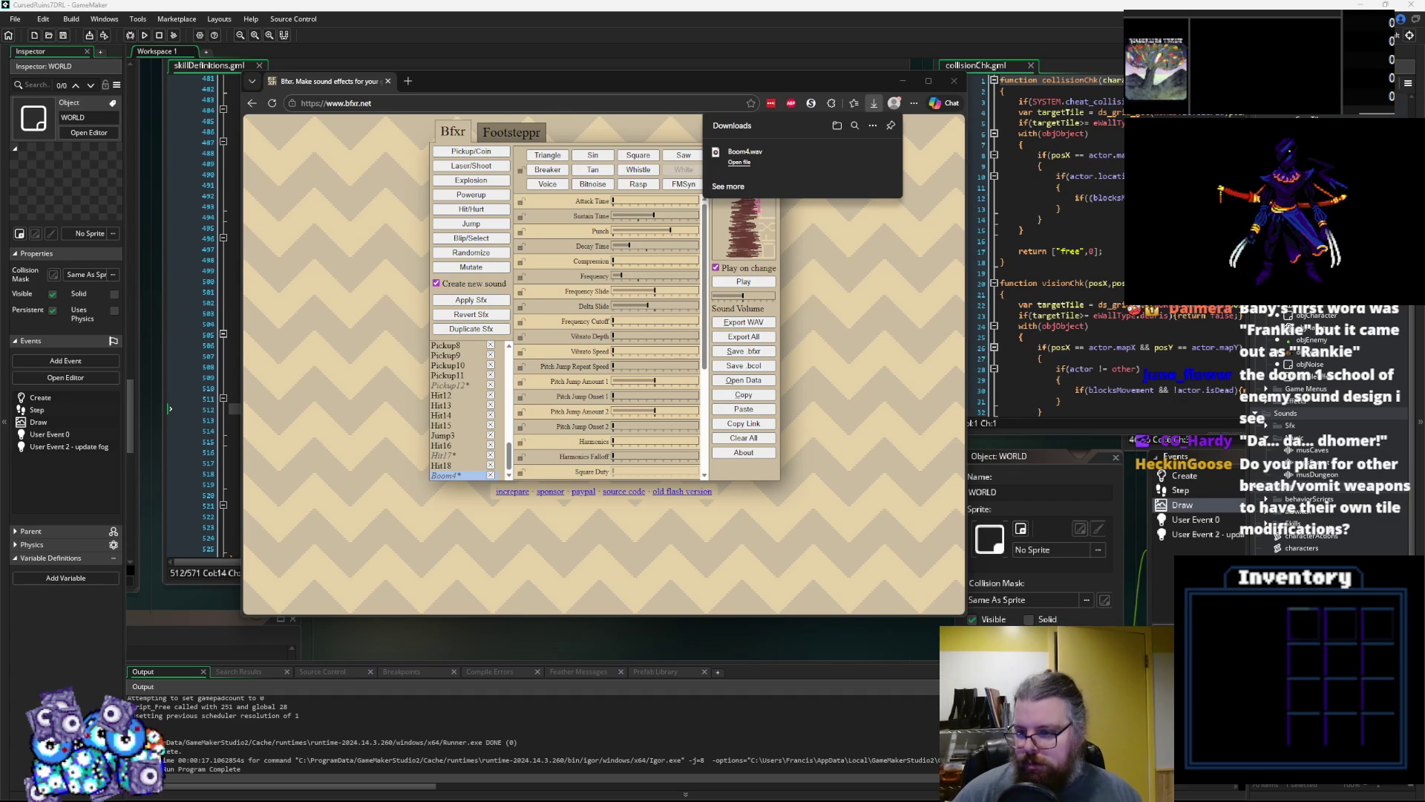
left_click(954, 80)
left_click(1266, 427)
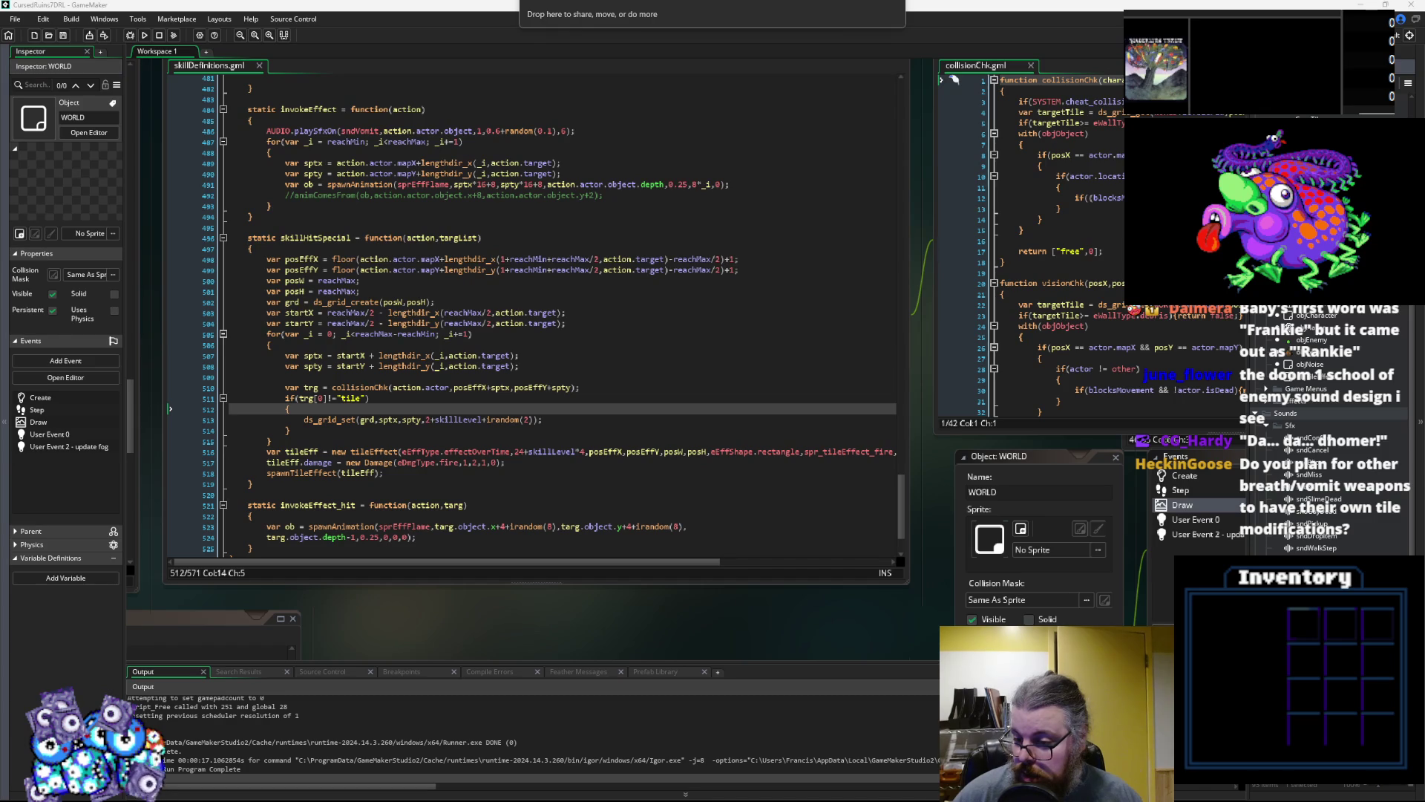
Import Boom4.wav as the sound asset sndFire with its Channel Format set to 3D
left_click_drag(1306, 438, 390, 364)
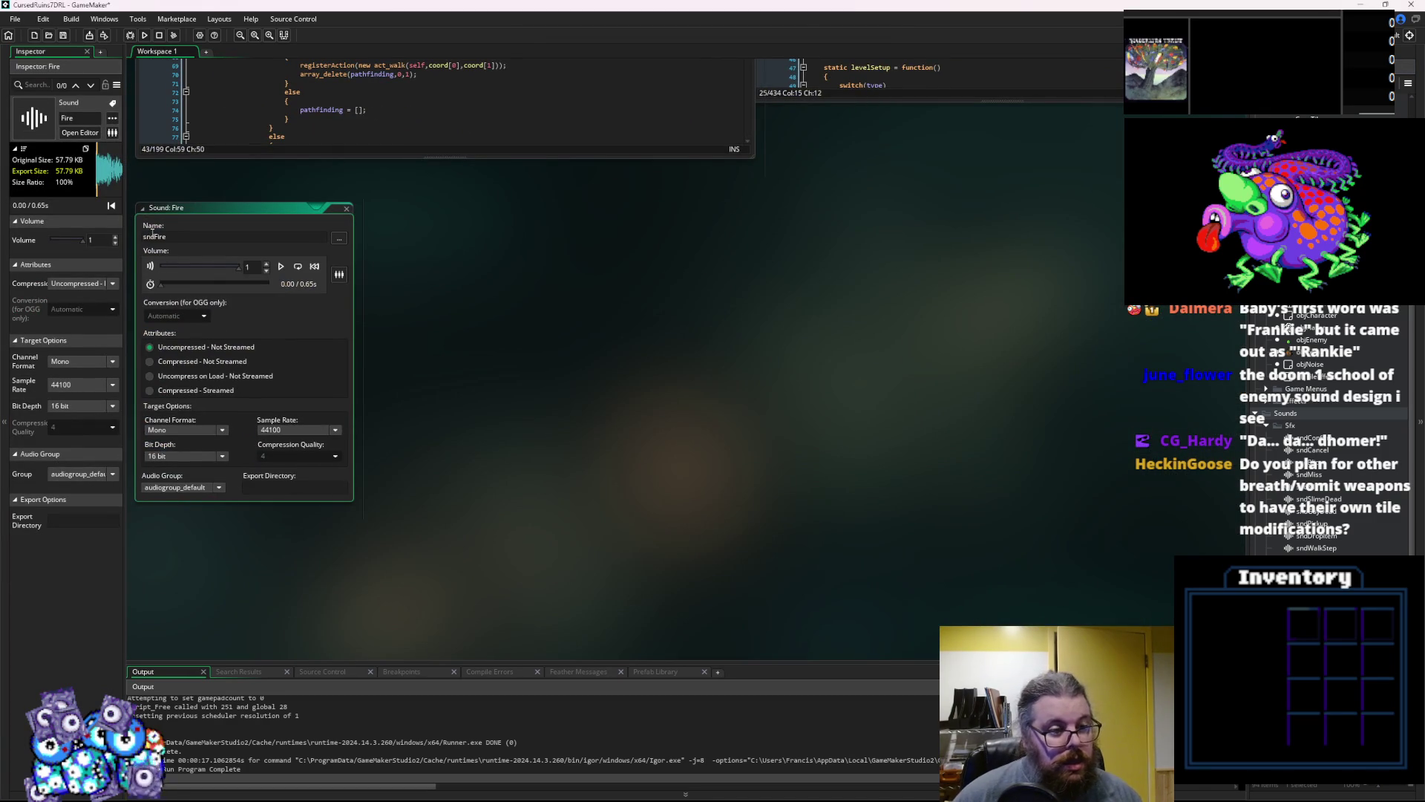
left_click(186, 429)
left_click(172, 454)
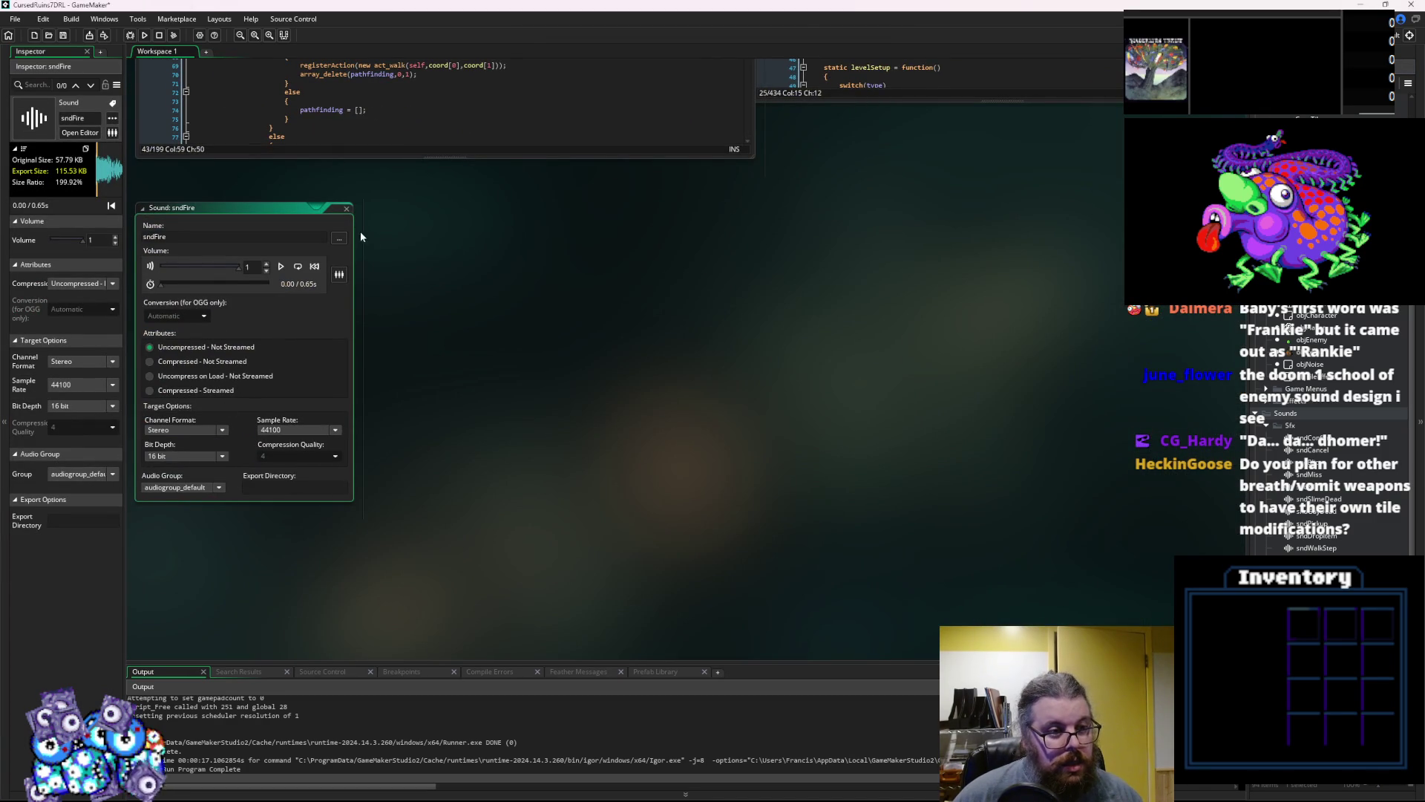
left_click(171, 429)
left_click(173, 465)
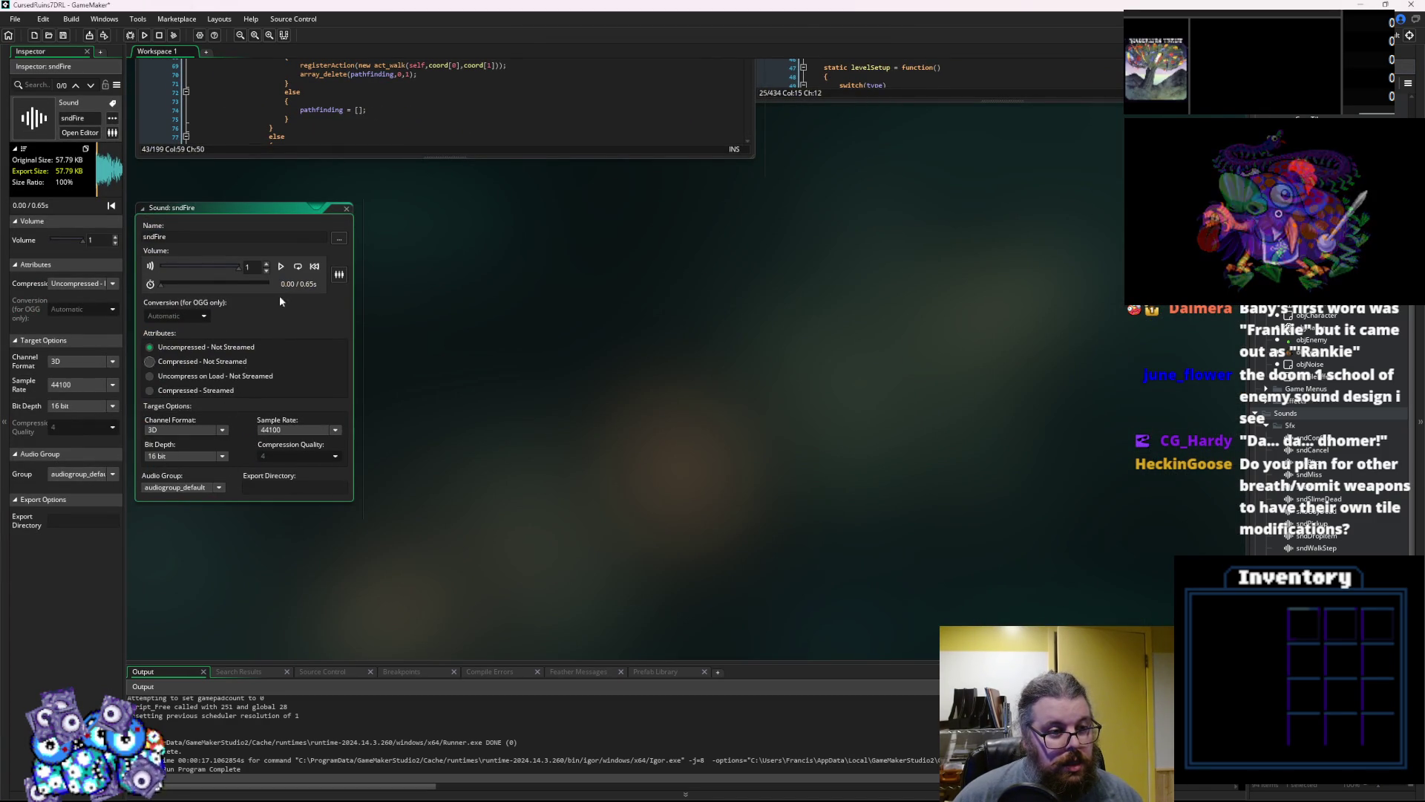
left_click(347, 210)
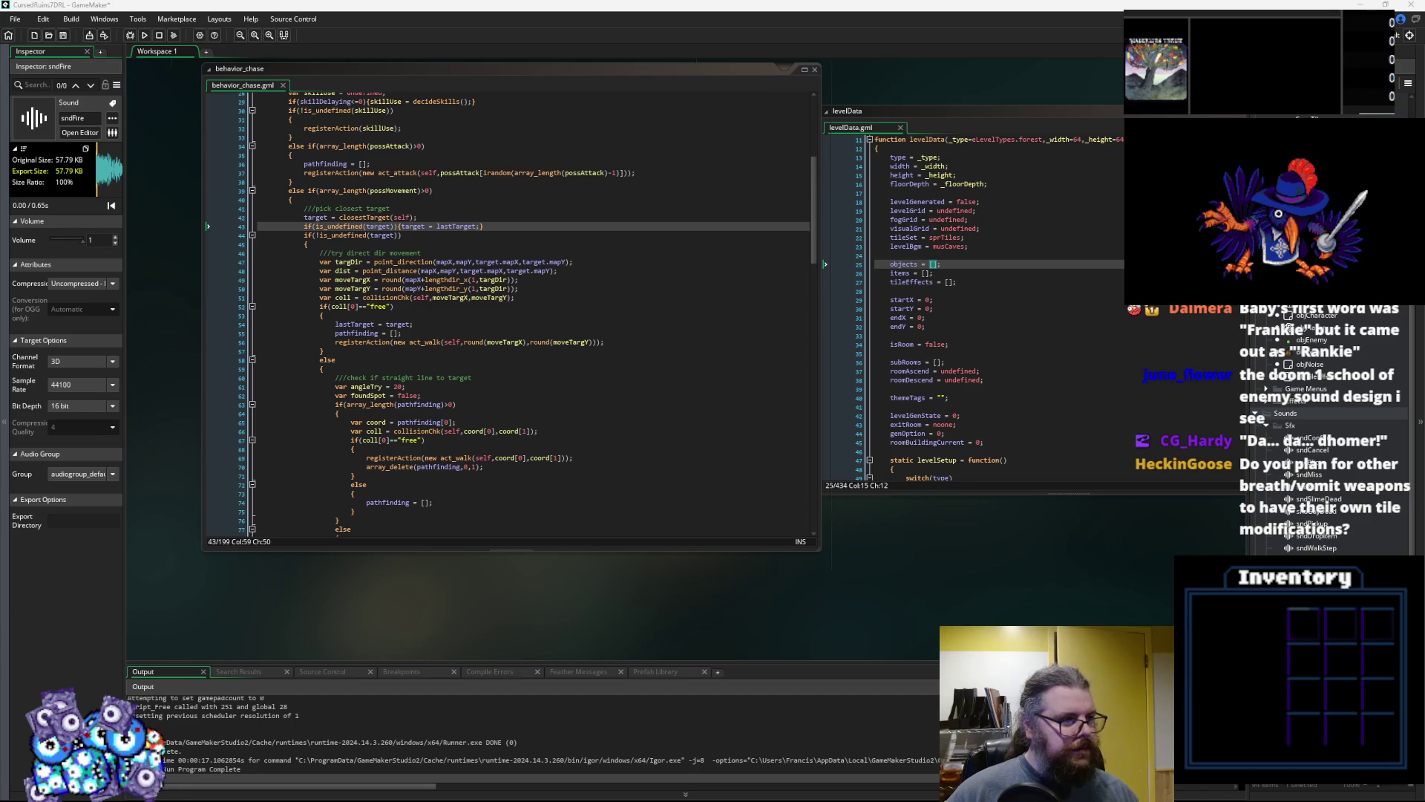
Look over behavior_chase lines 54–69 and pan the workspace to the skillDefinitions script
left_click(622, 458)
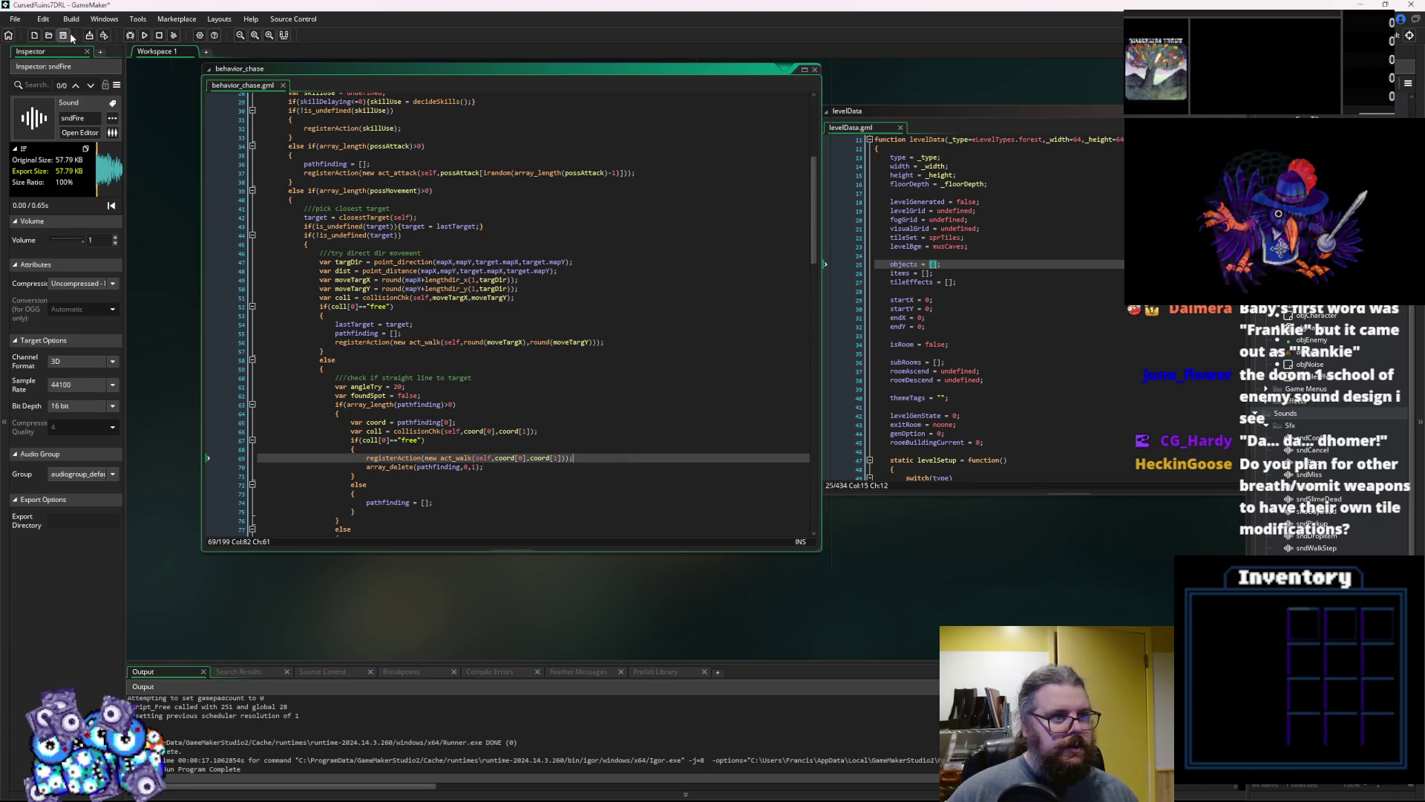
left_click_drag(431, 323, 454, 338)
left_click(454, 338)
scroll(453, 338, "up", 2)
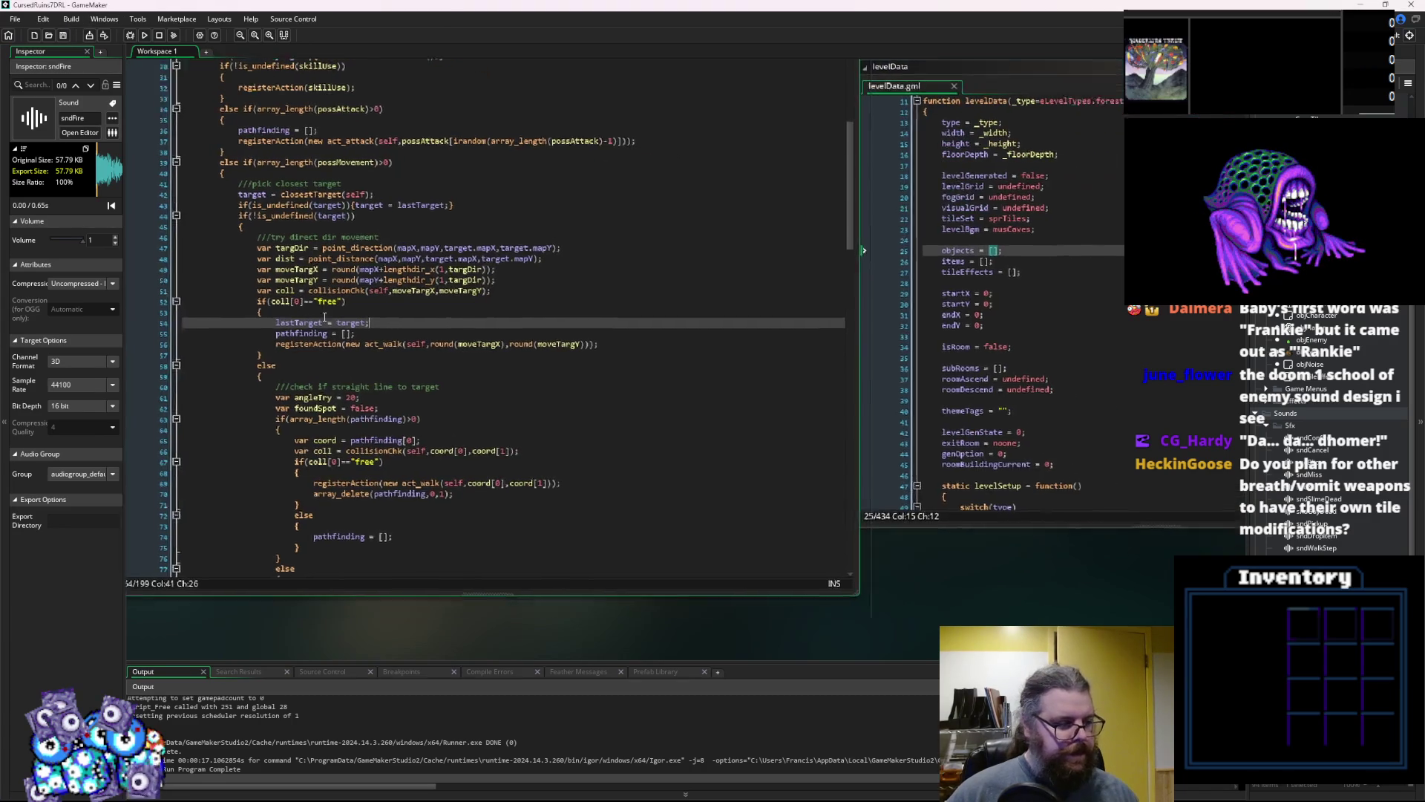
left_click(384, 361)
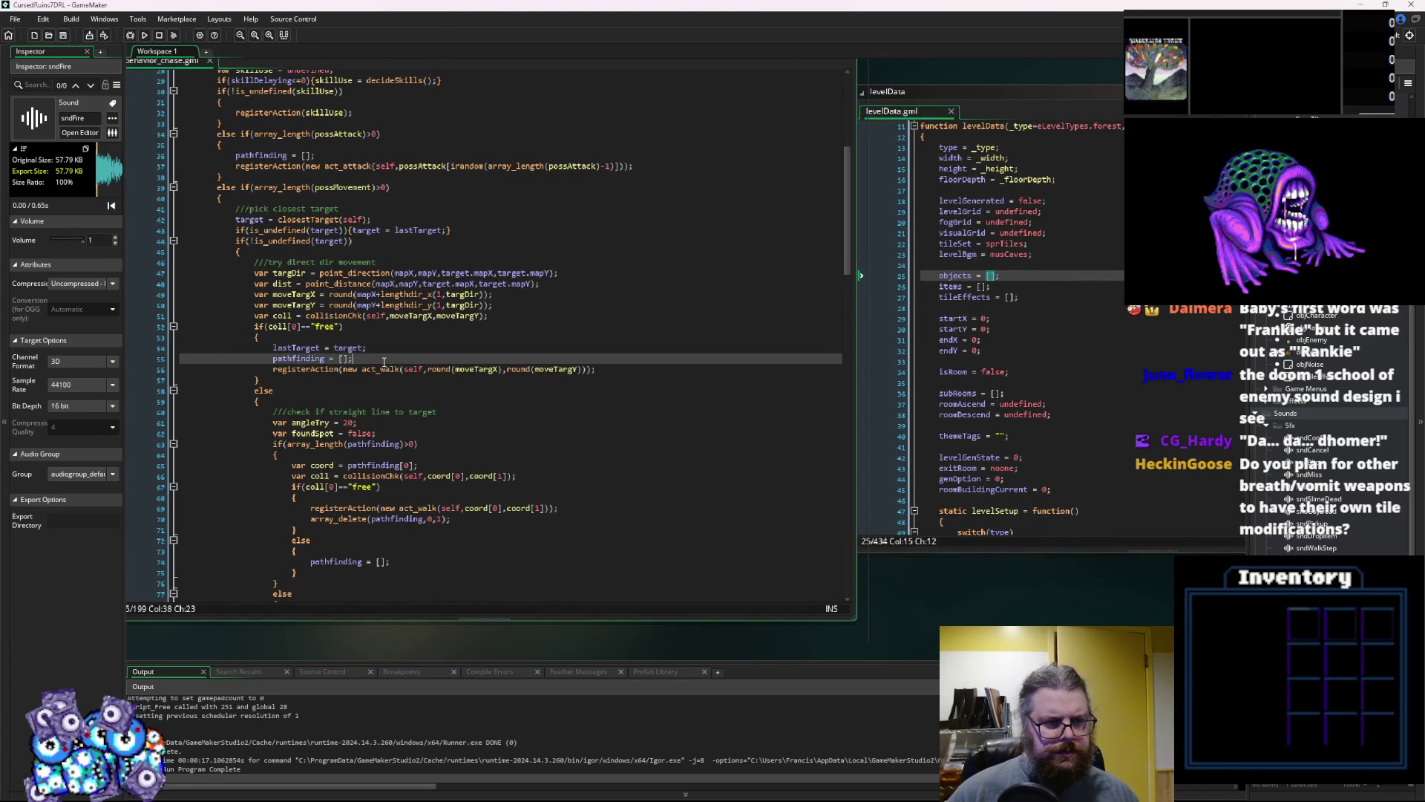
left_click_drag(565, 360, 440, 591)
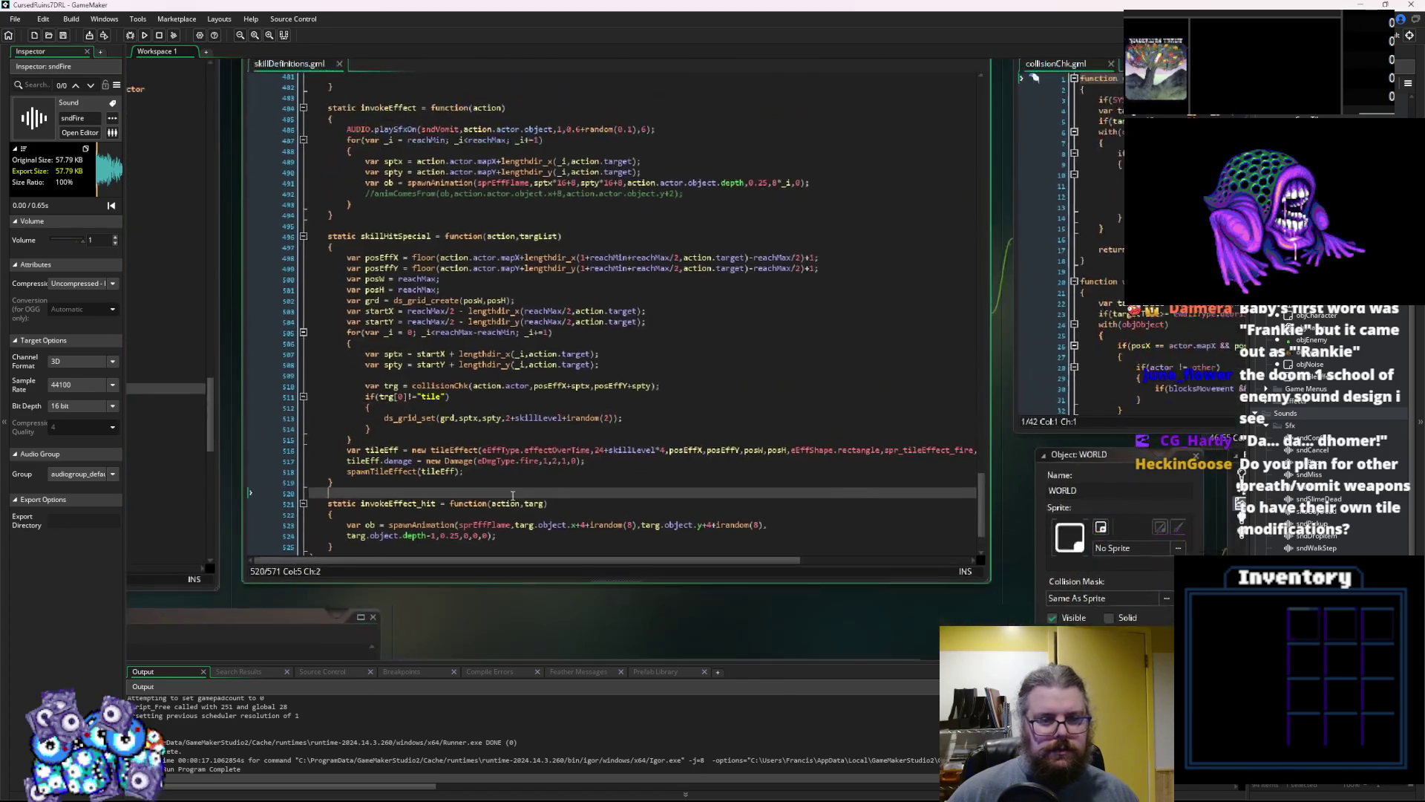
Comment out the playSfxOn line in Fire Breath's prepareEffect
left_click(476, 457)
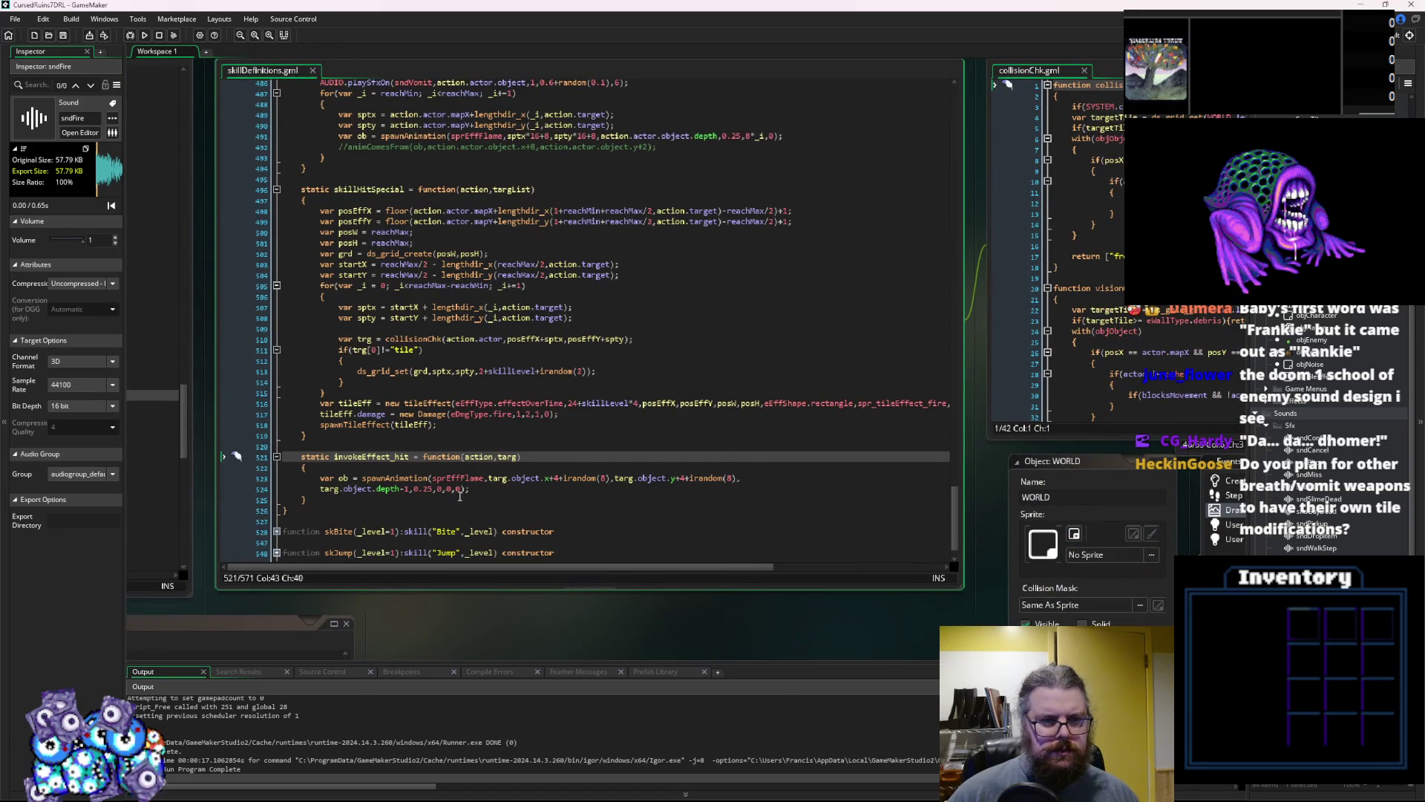
scroll(480, 441, "down", 1)
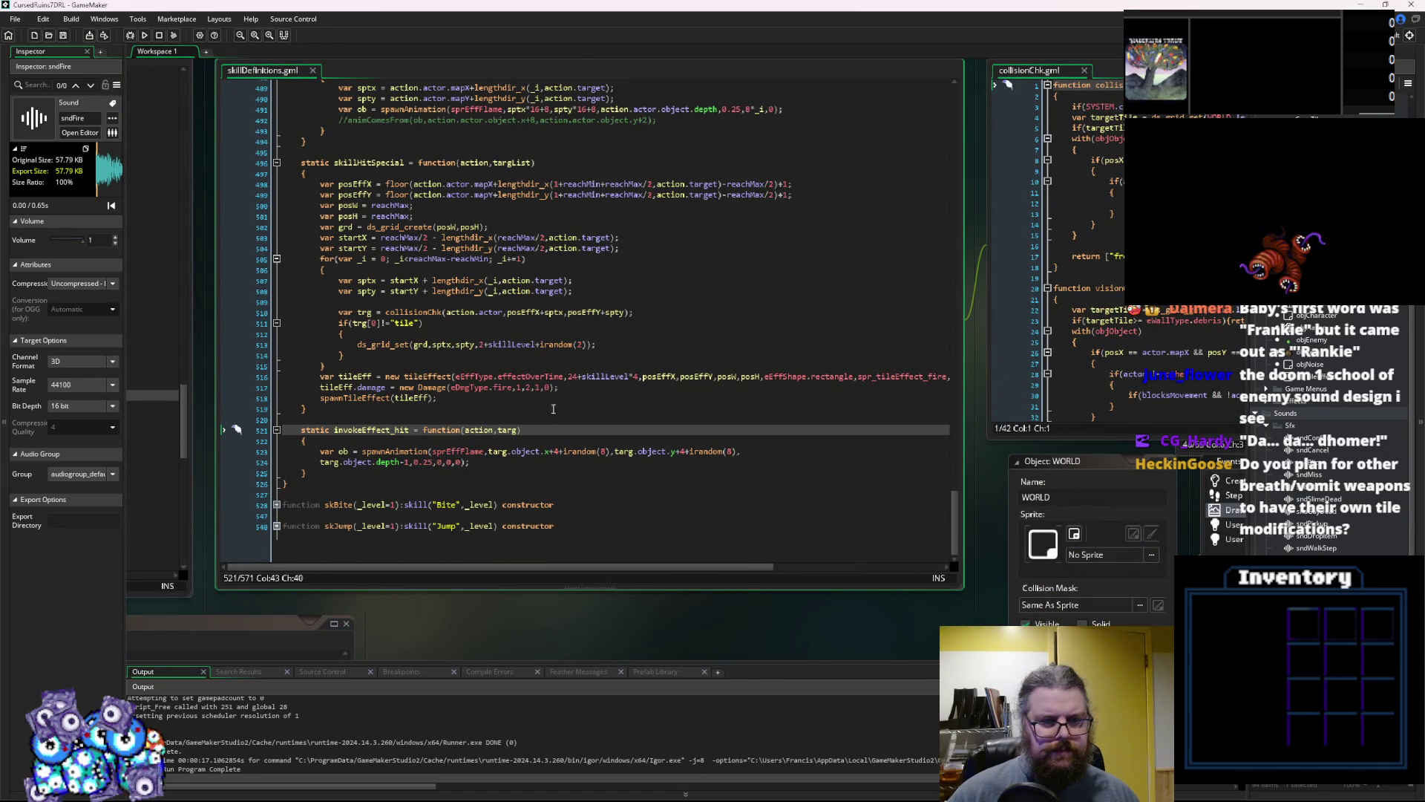
scroll(463, 331, "up", 5)
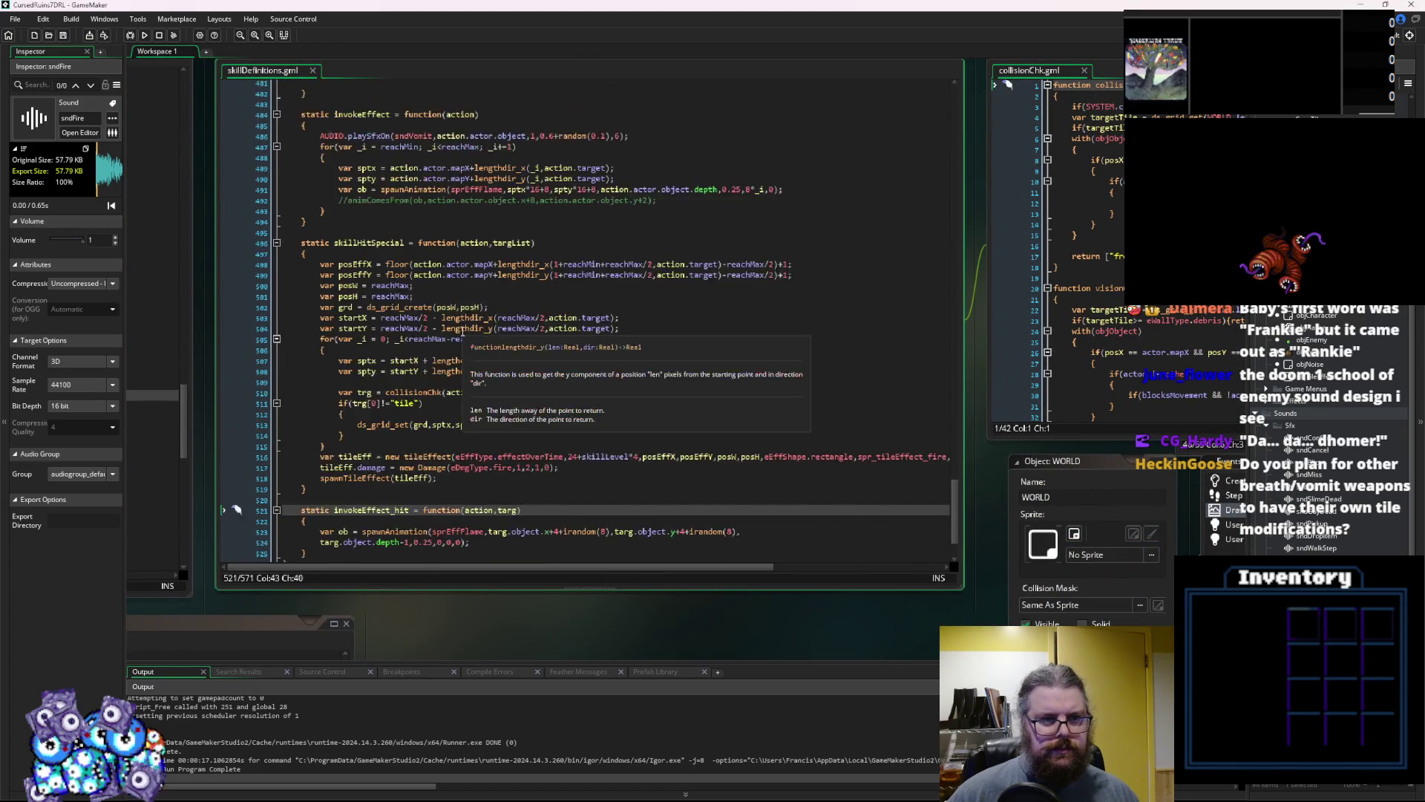
scroll(413, 299, "up", 2)
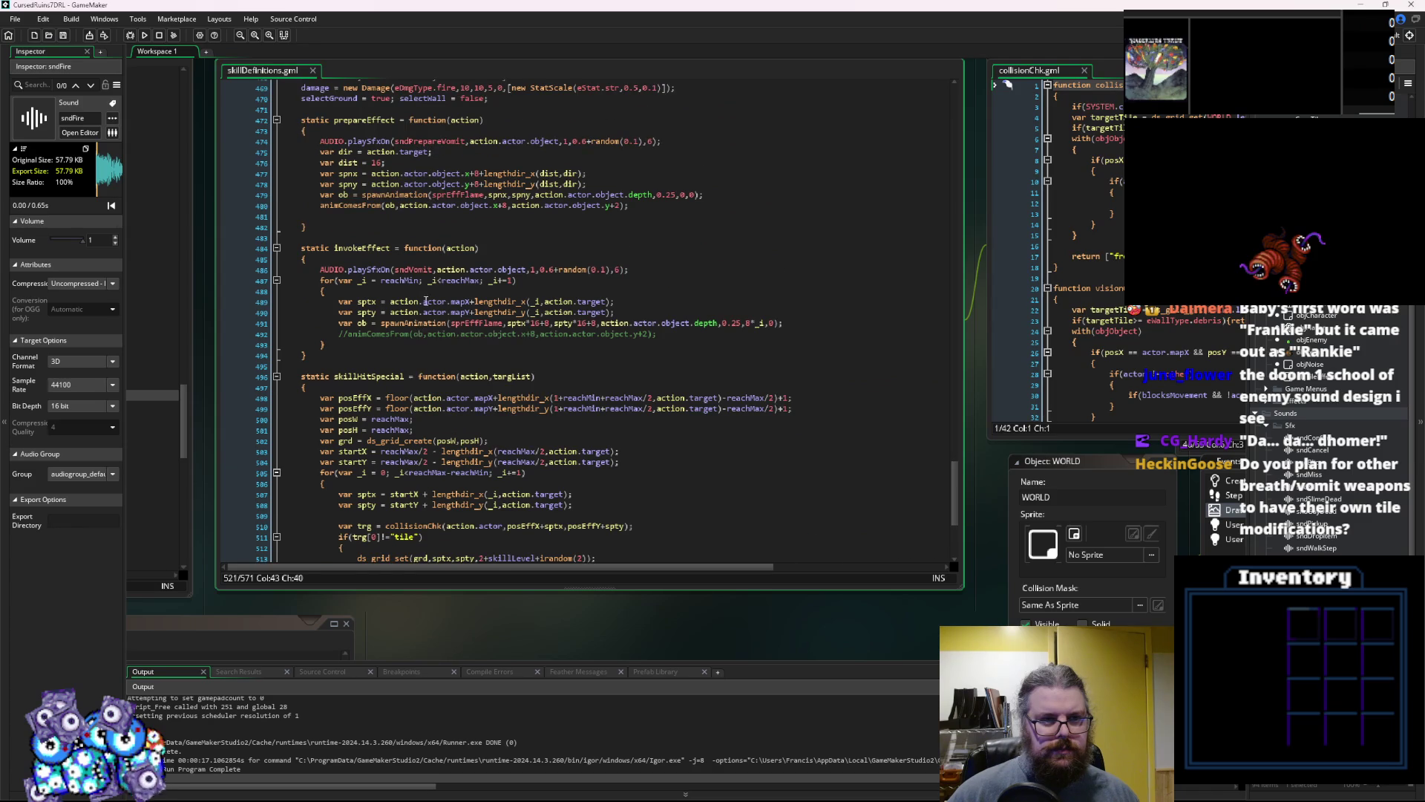
scroll(425, 299, "up", 2)
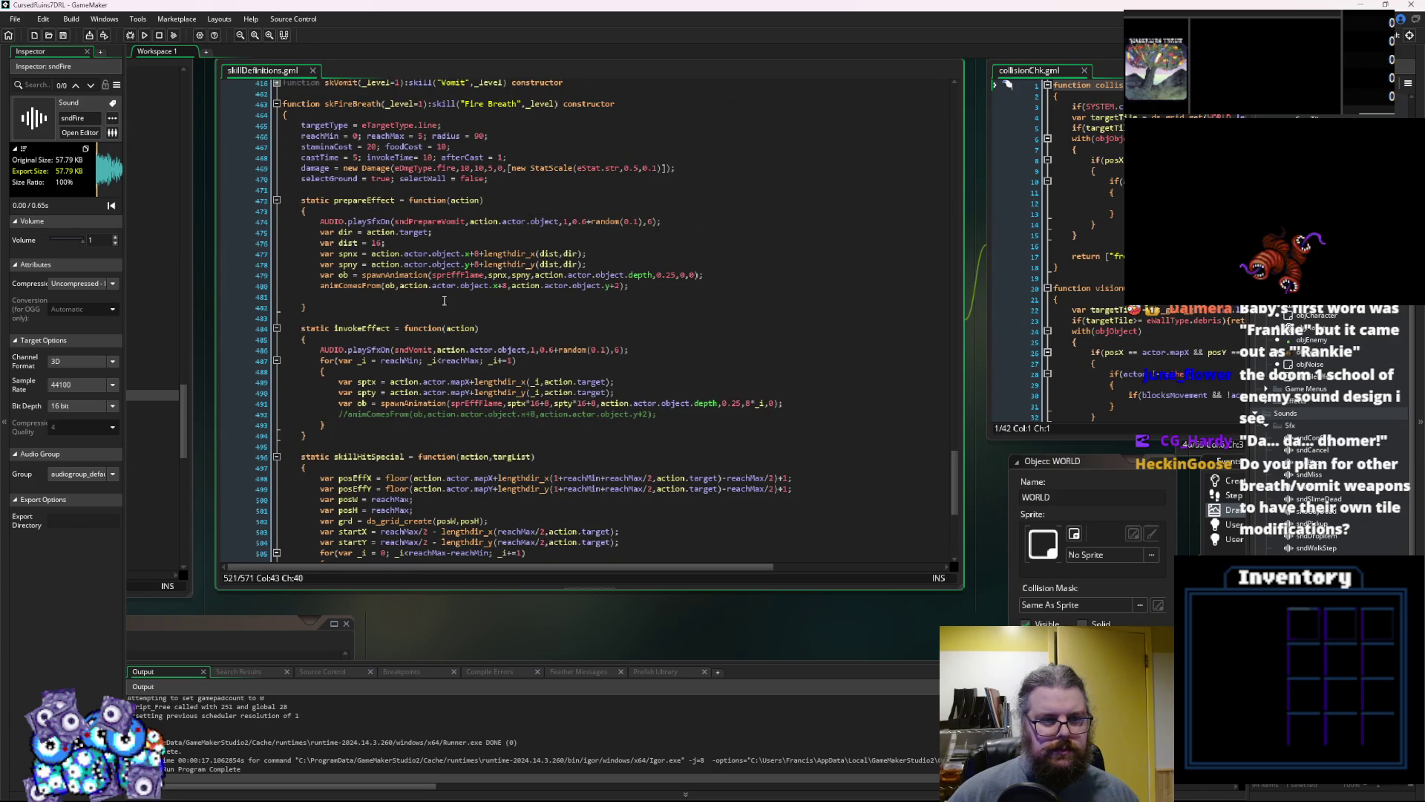
left_click(321, 221)
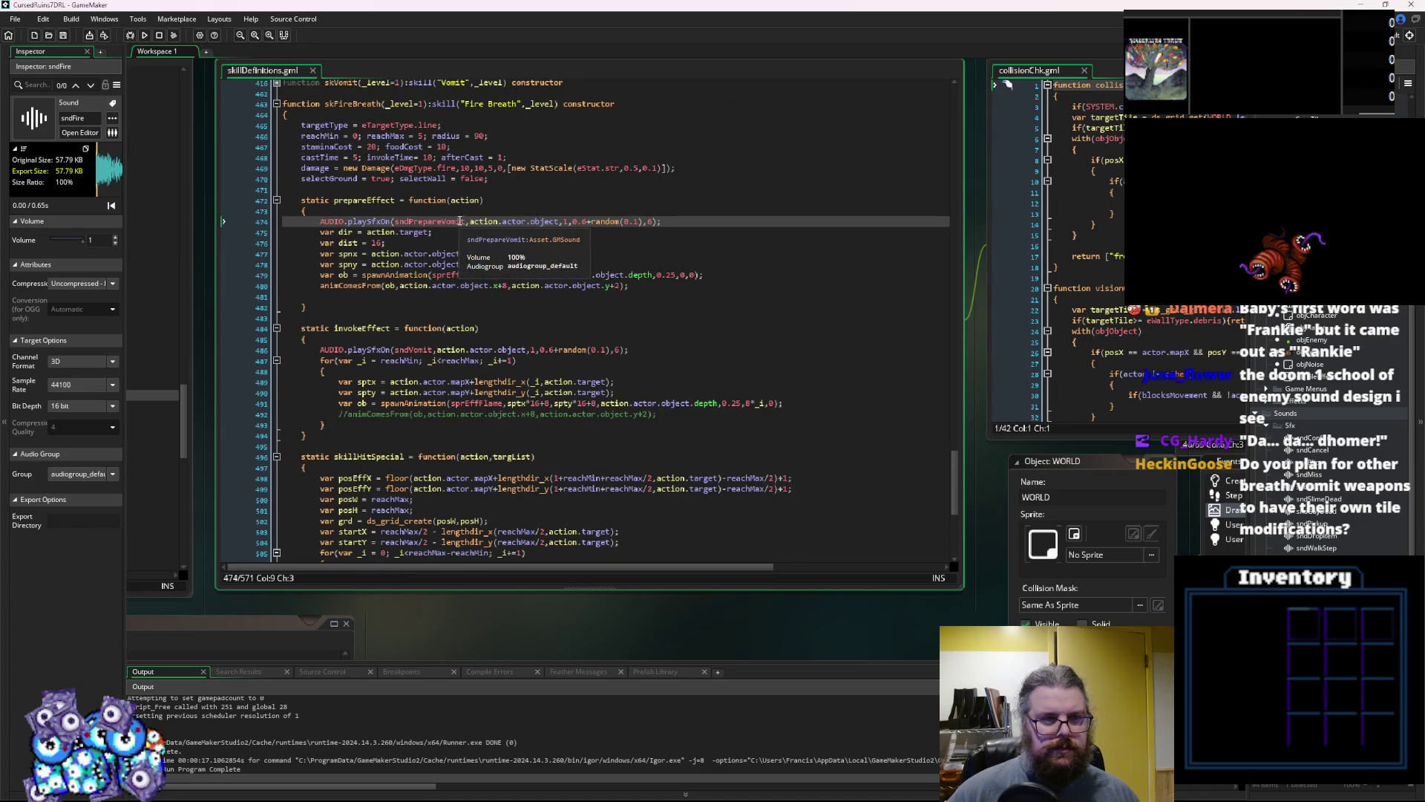
type("//")
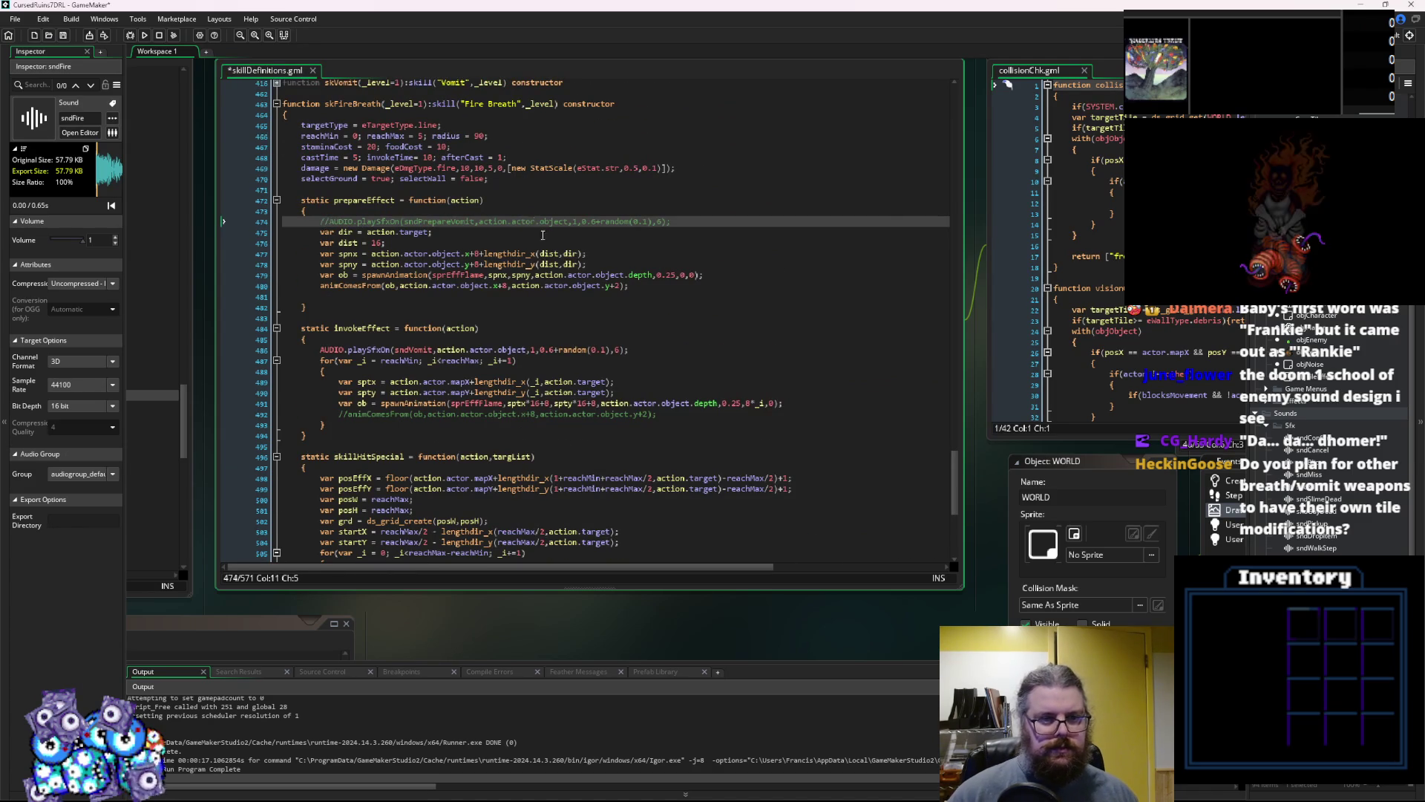
Replace sndVomit with sndFire in invokeEffect and save skillDefinitions.gml
left_click(406, 352)
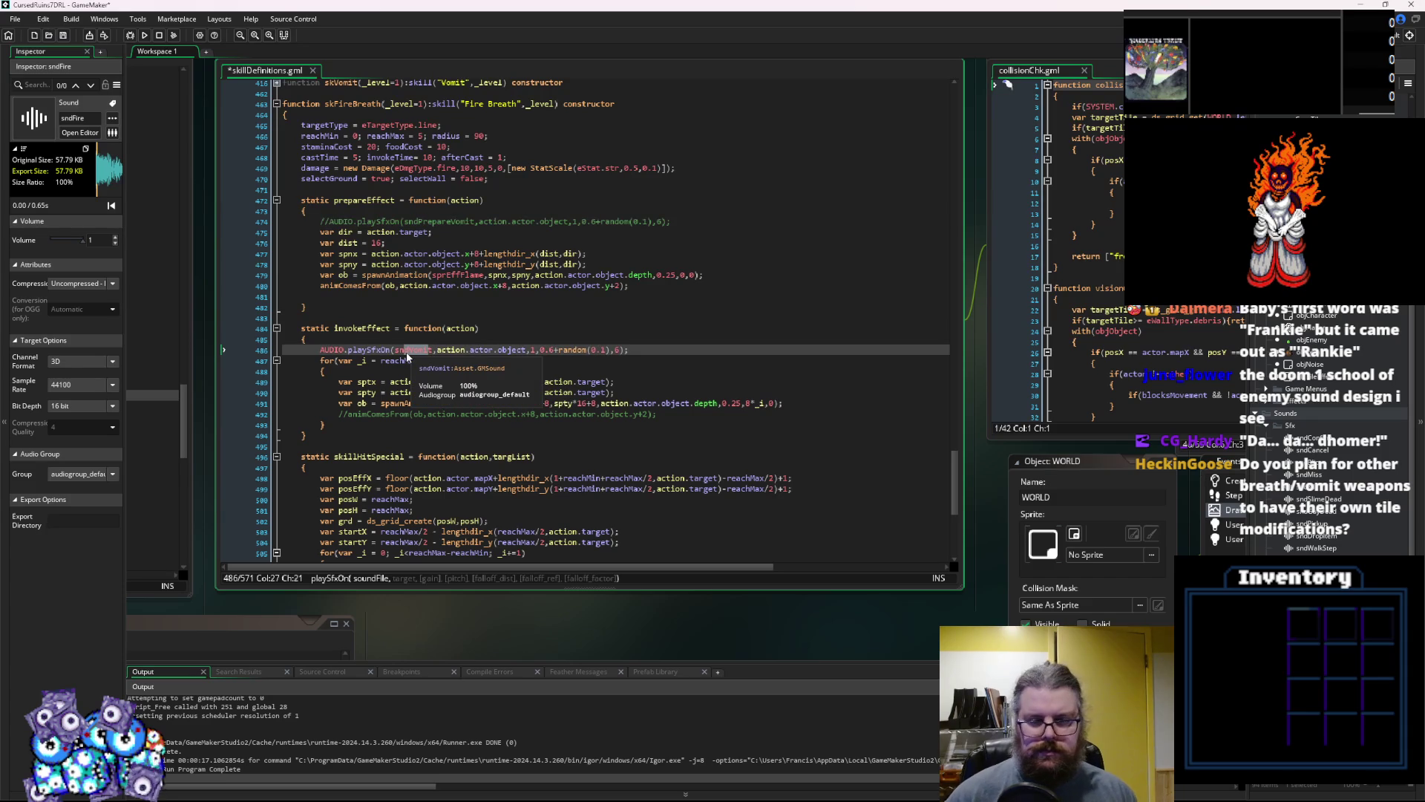
double_click(407, 351)
type("sndFire")
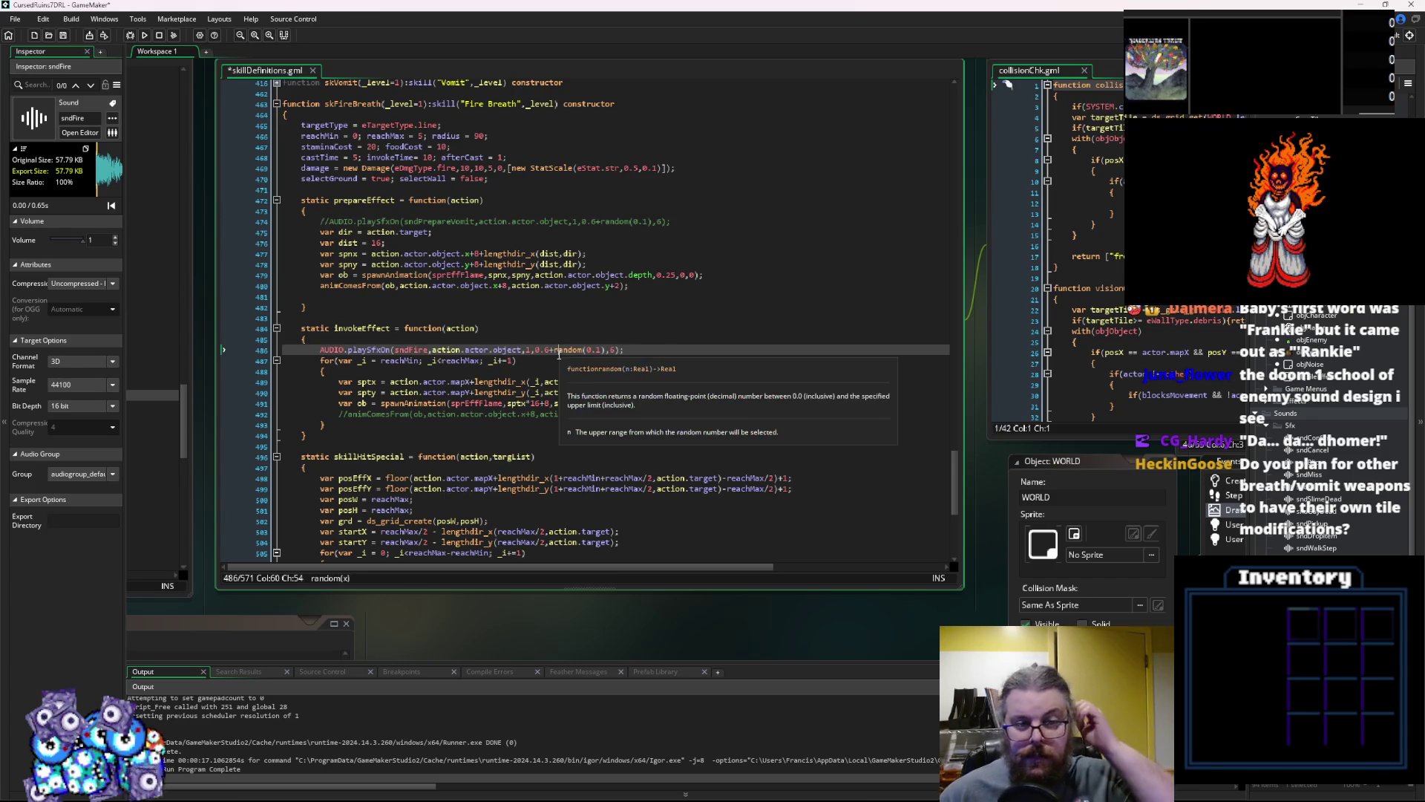
left_click(477, 413)
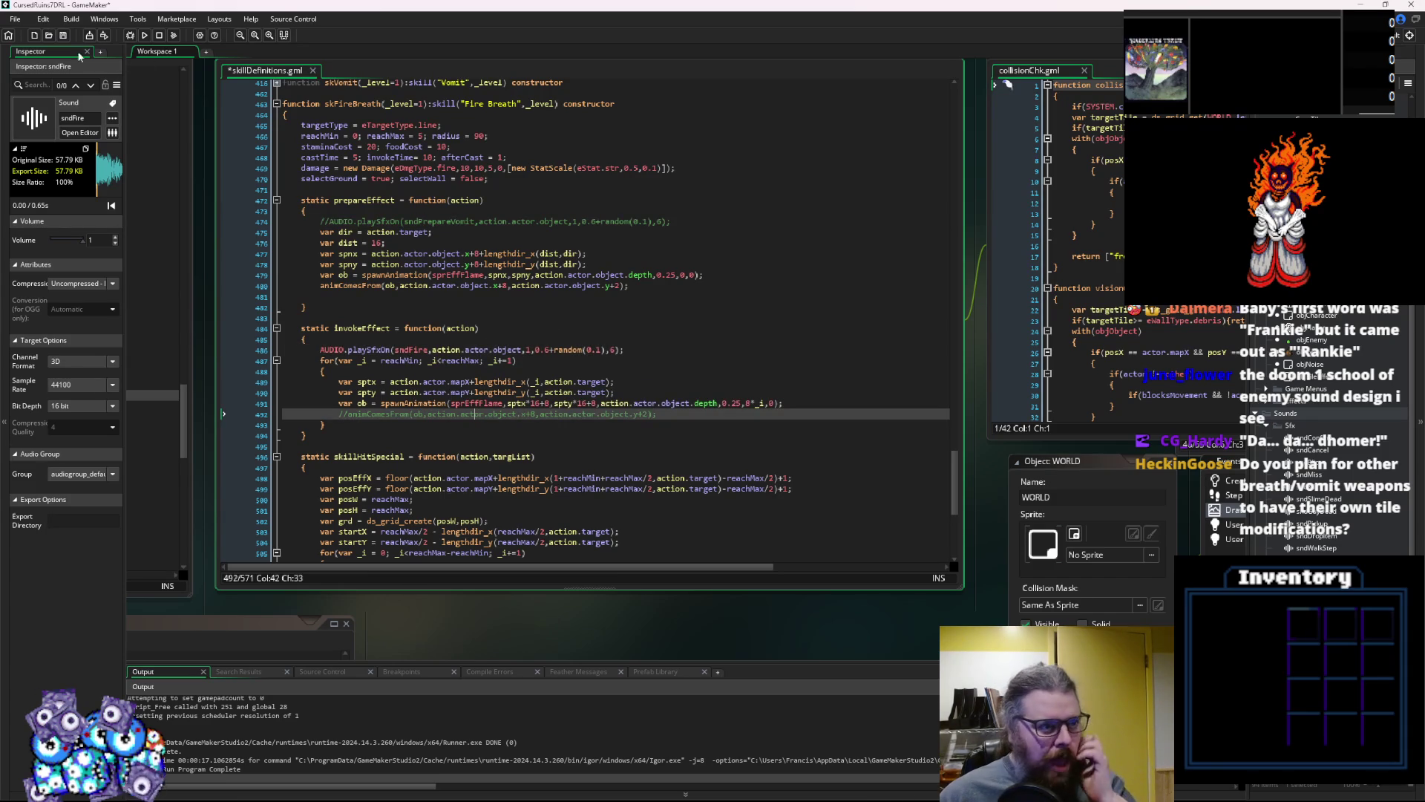
key("ctrl+s")
left_click(565, 361)
left_click(567, 392)
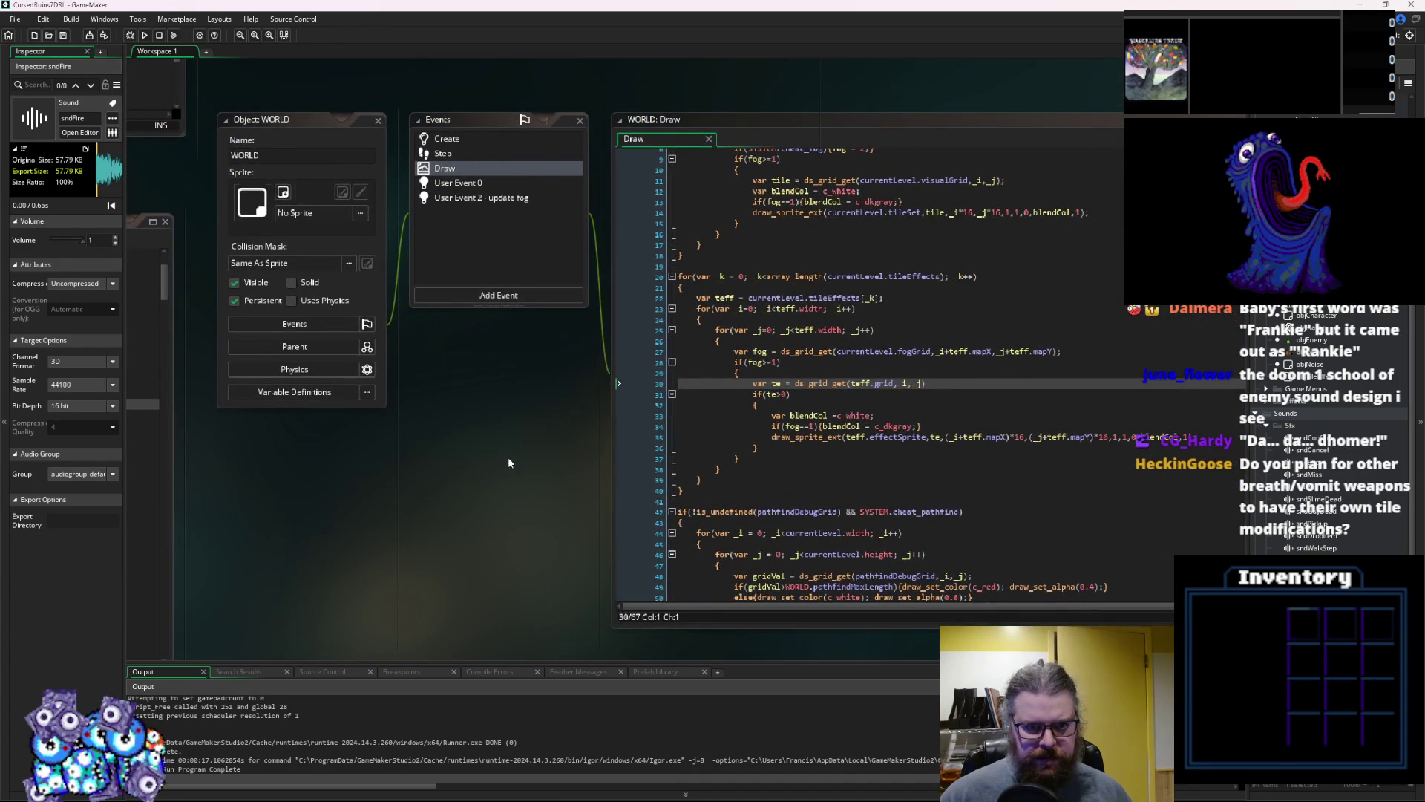
Cycle through the open editors including levelData, check the WORLD object, and open the characters script
left_click(591, 416)
key("ctrl+Tab")
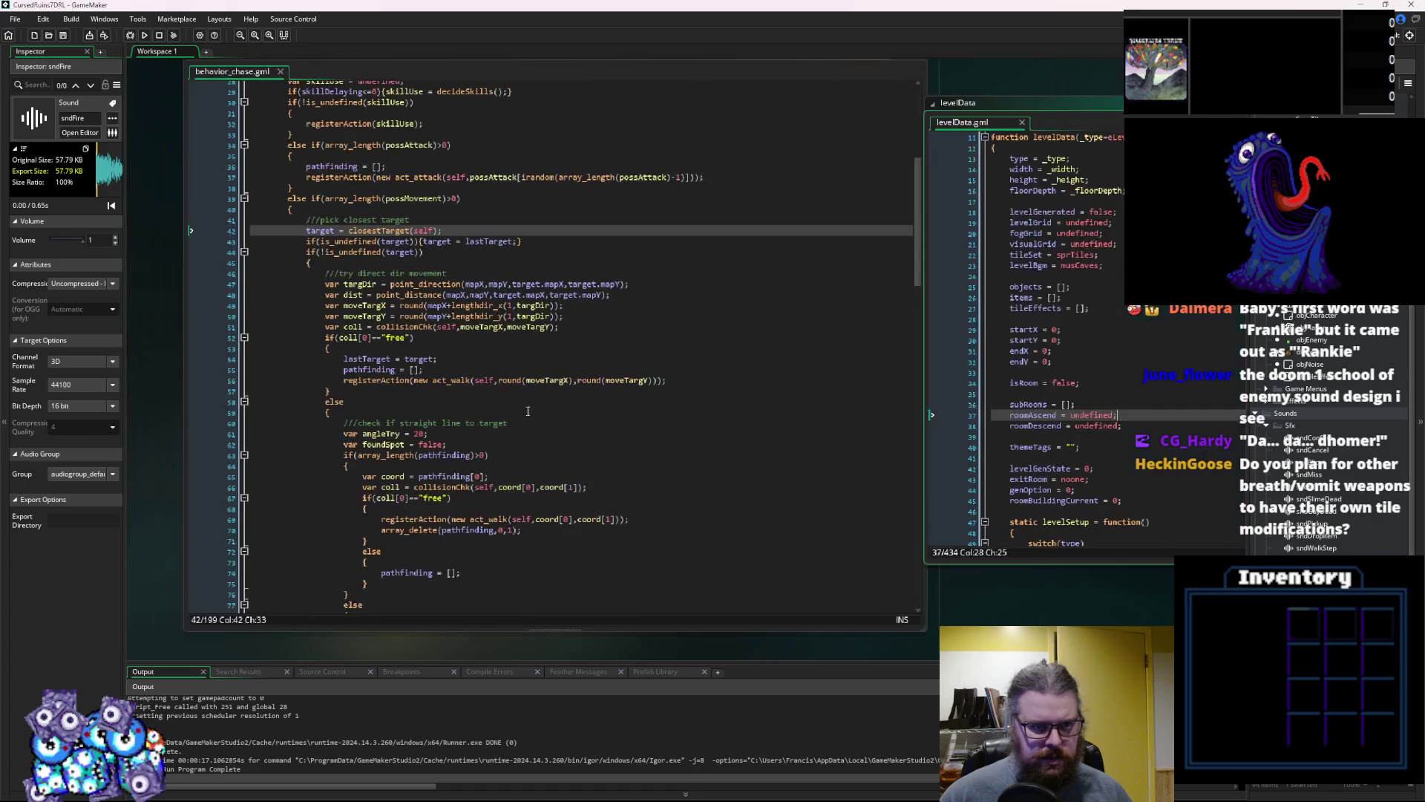
key("ctrl+Tab")
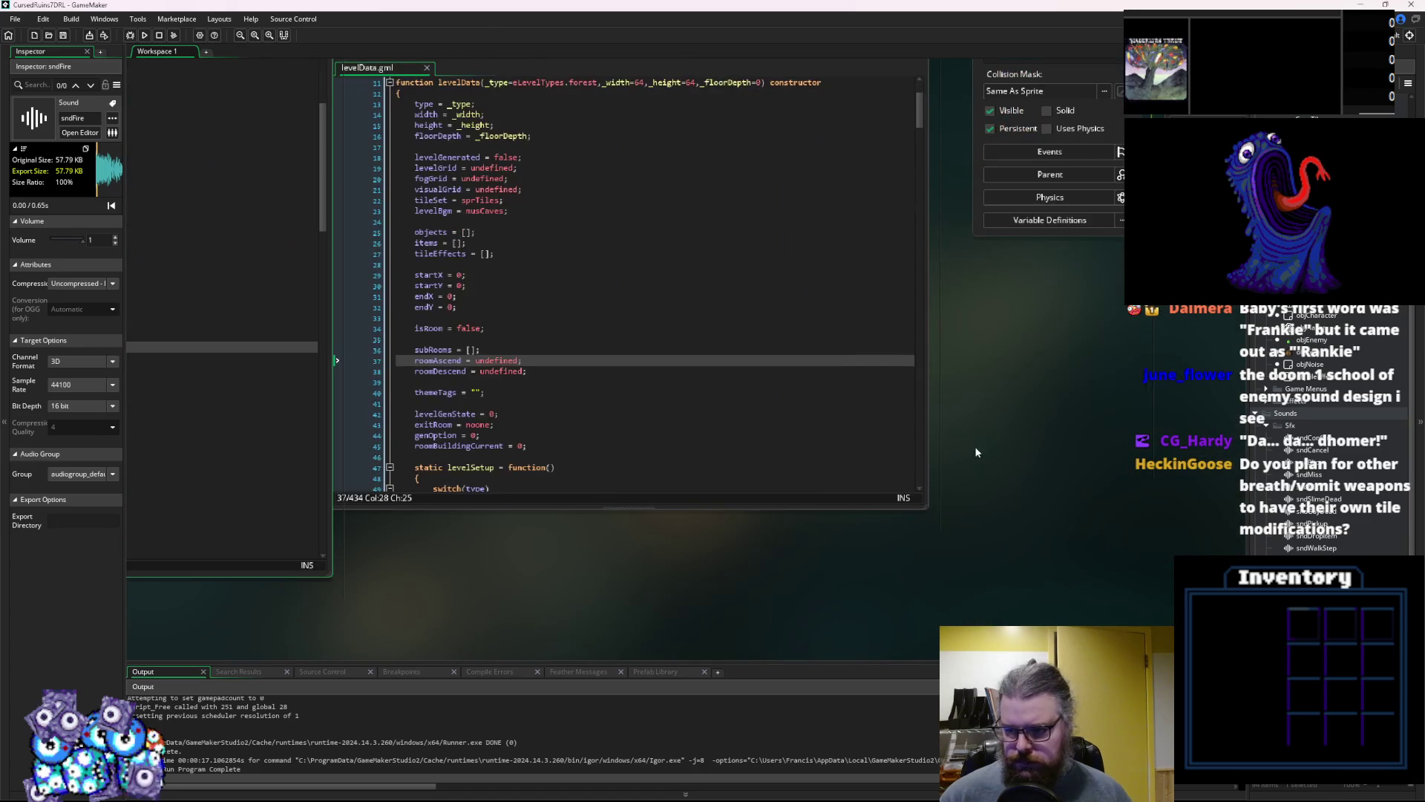
key("ctrl+Tab")
key("ctrl+Tab")
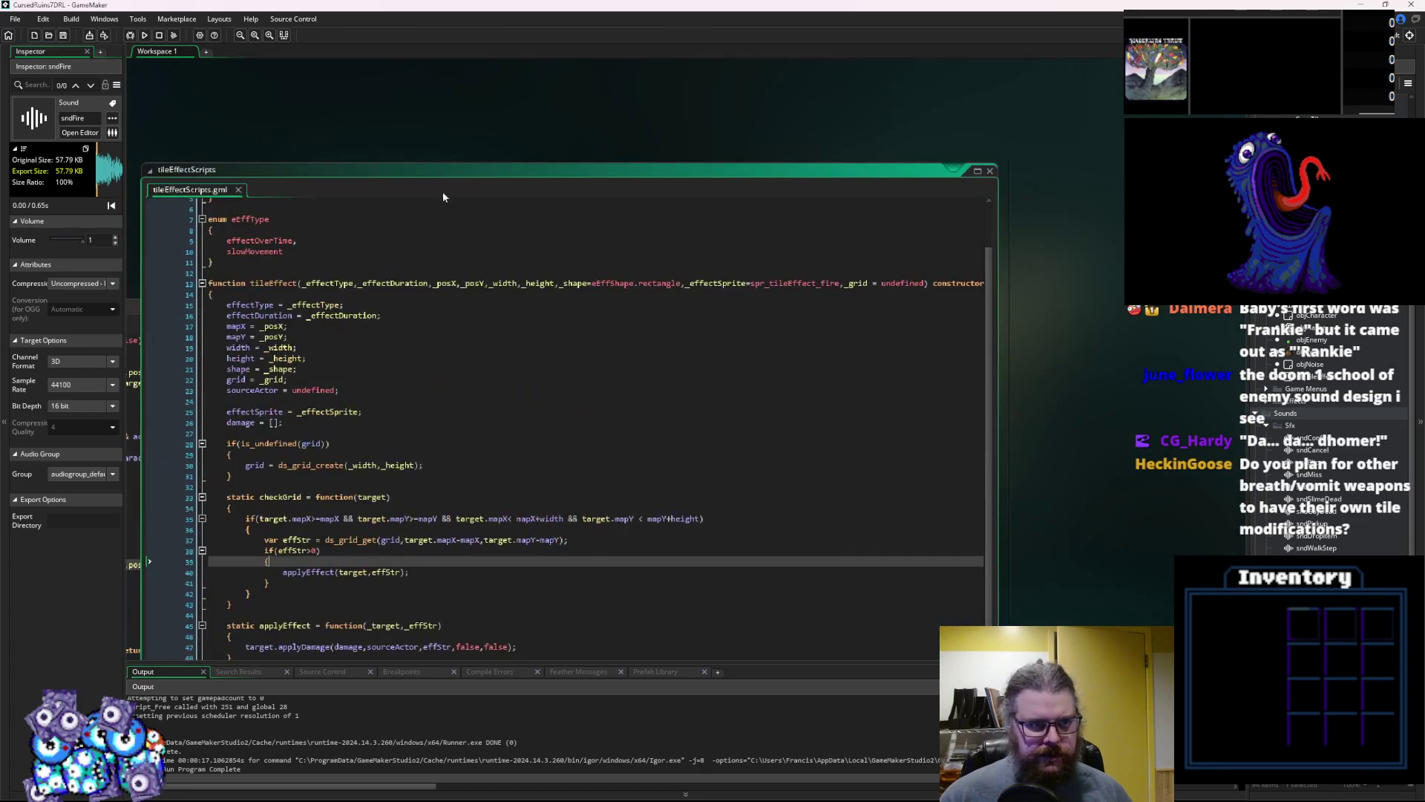
scroll(1340, 497, "up", 3)
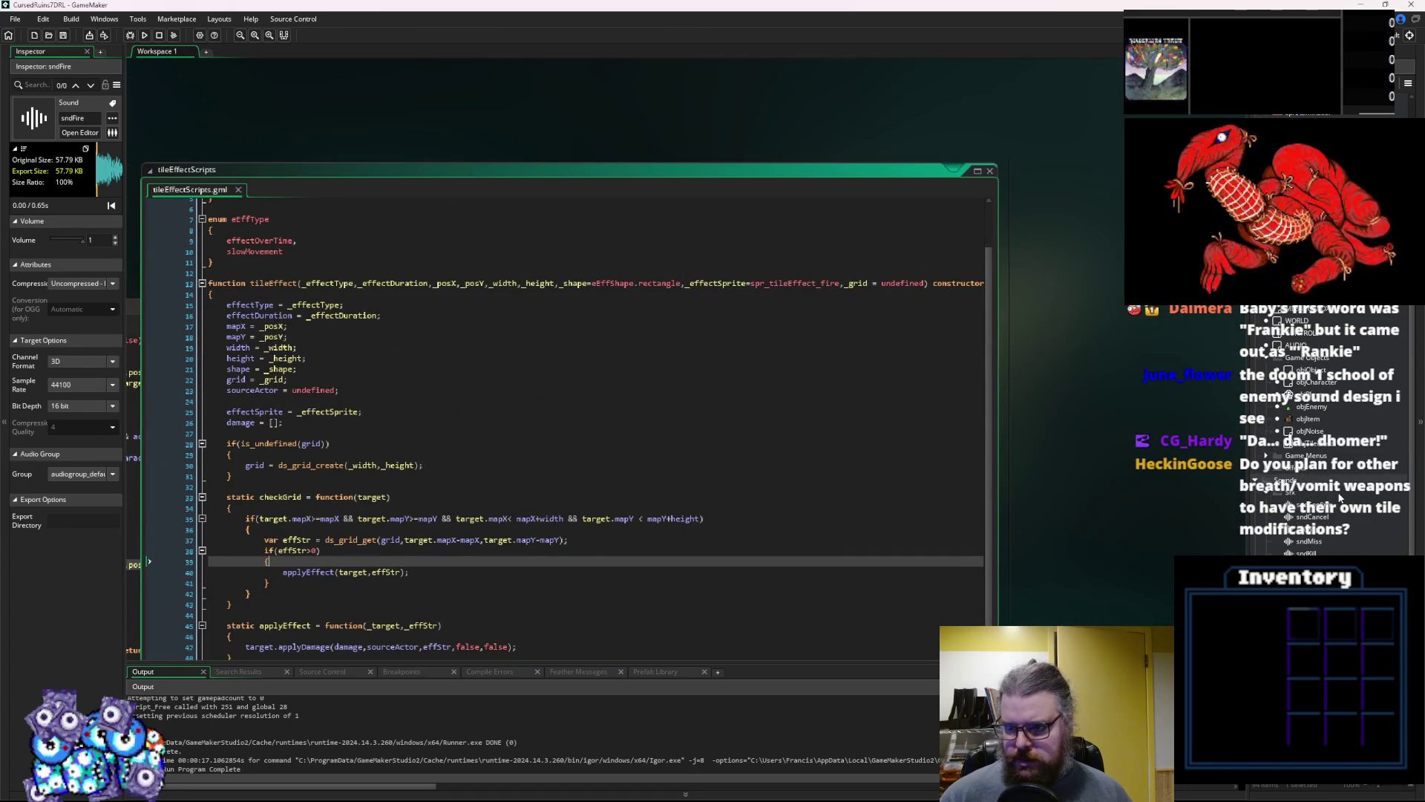
left_click(1305, 321)
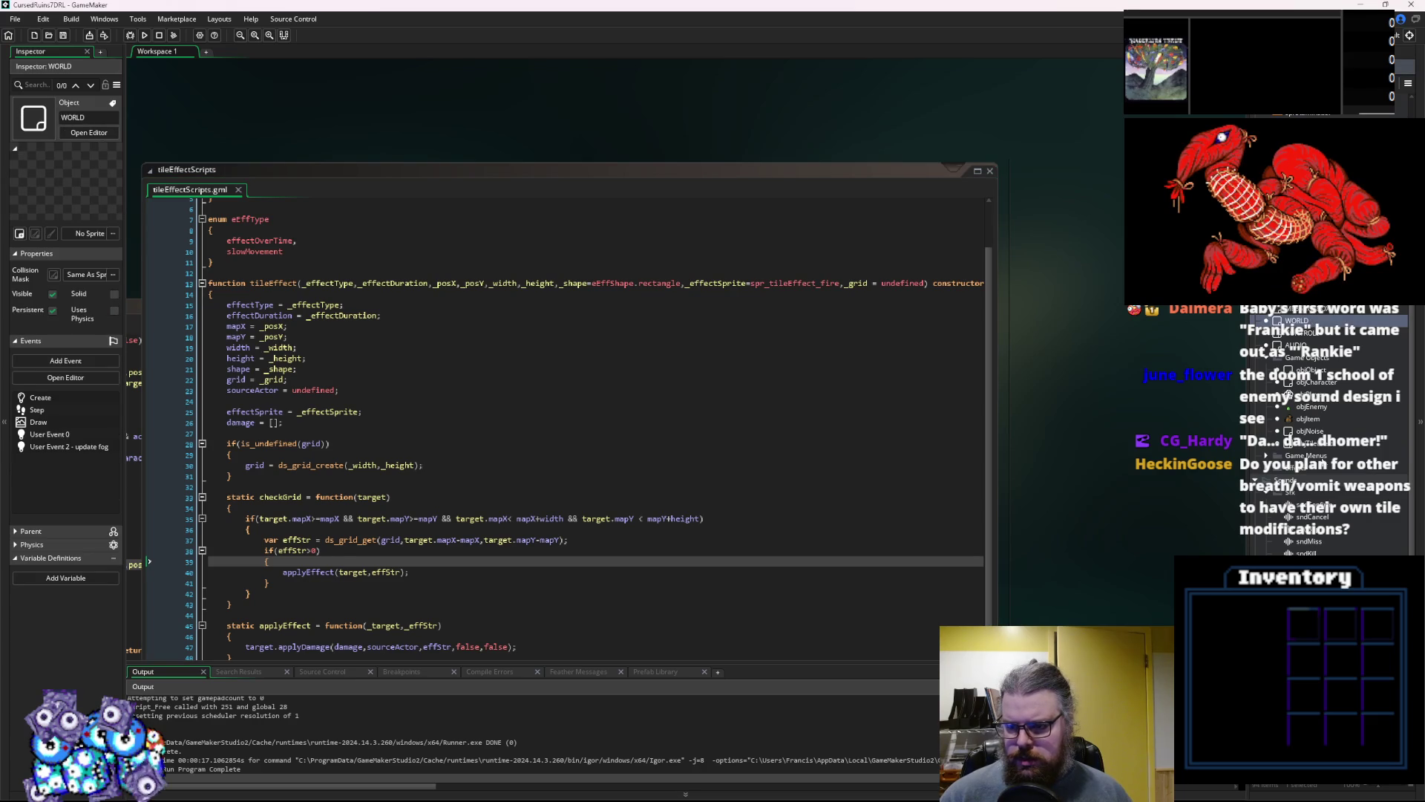
scroll(1322, 457, "down", 10)
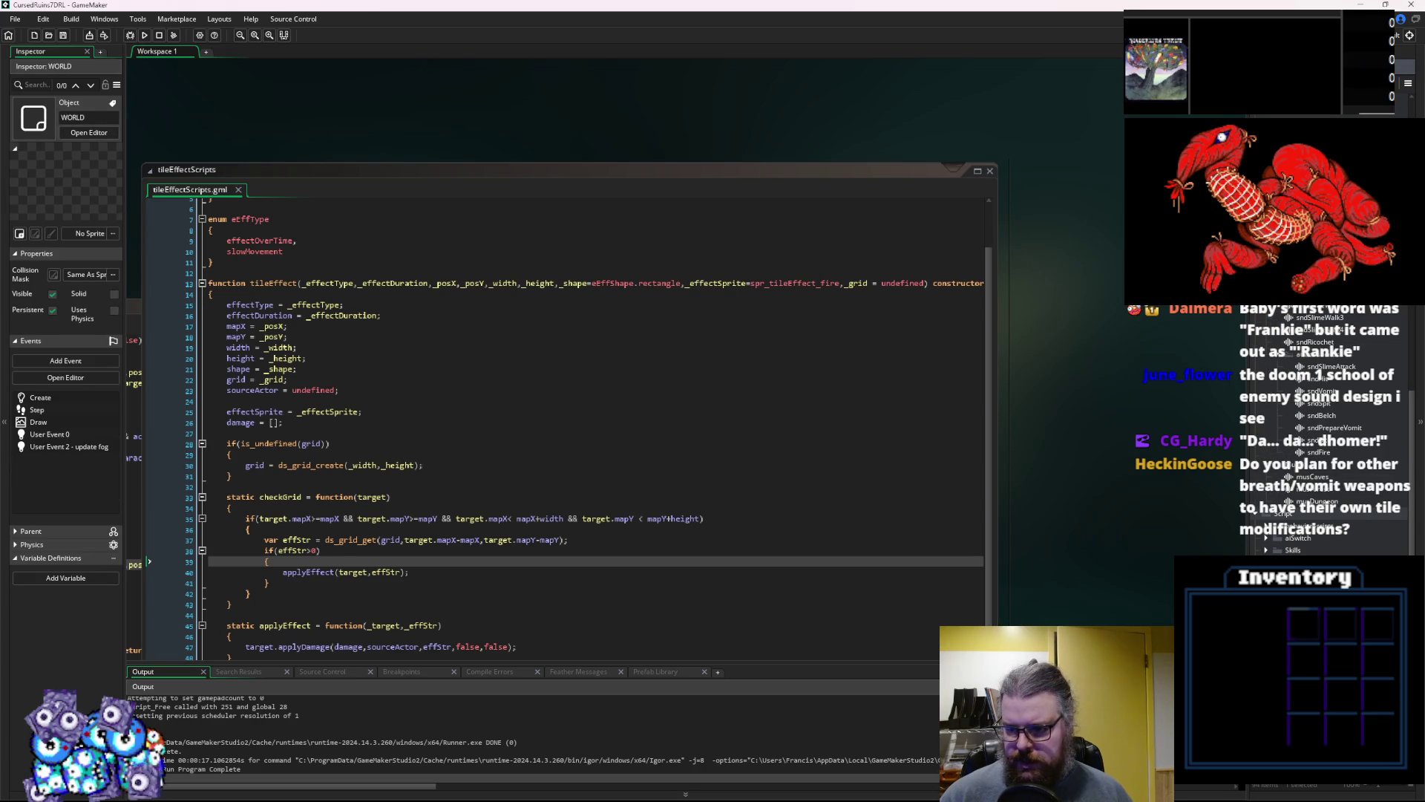
double_click(1296, 562)
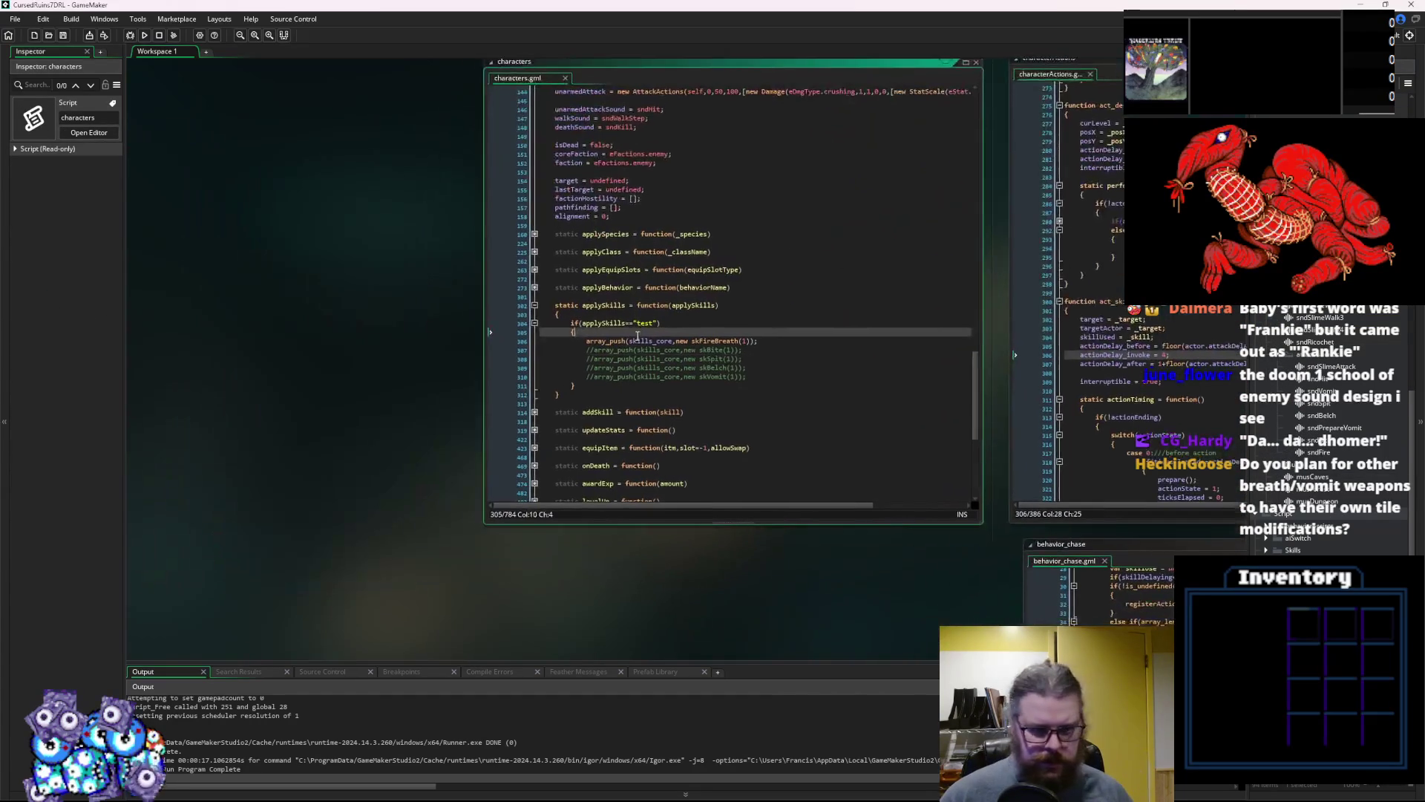
Enlarge the characters.gml editor, unfold onTurn, and insert a blank line right after its opening brace
left_click_drag(501, 449, 283, 551)
left_click(430, 400)
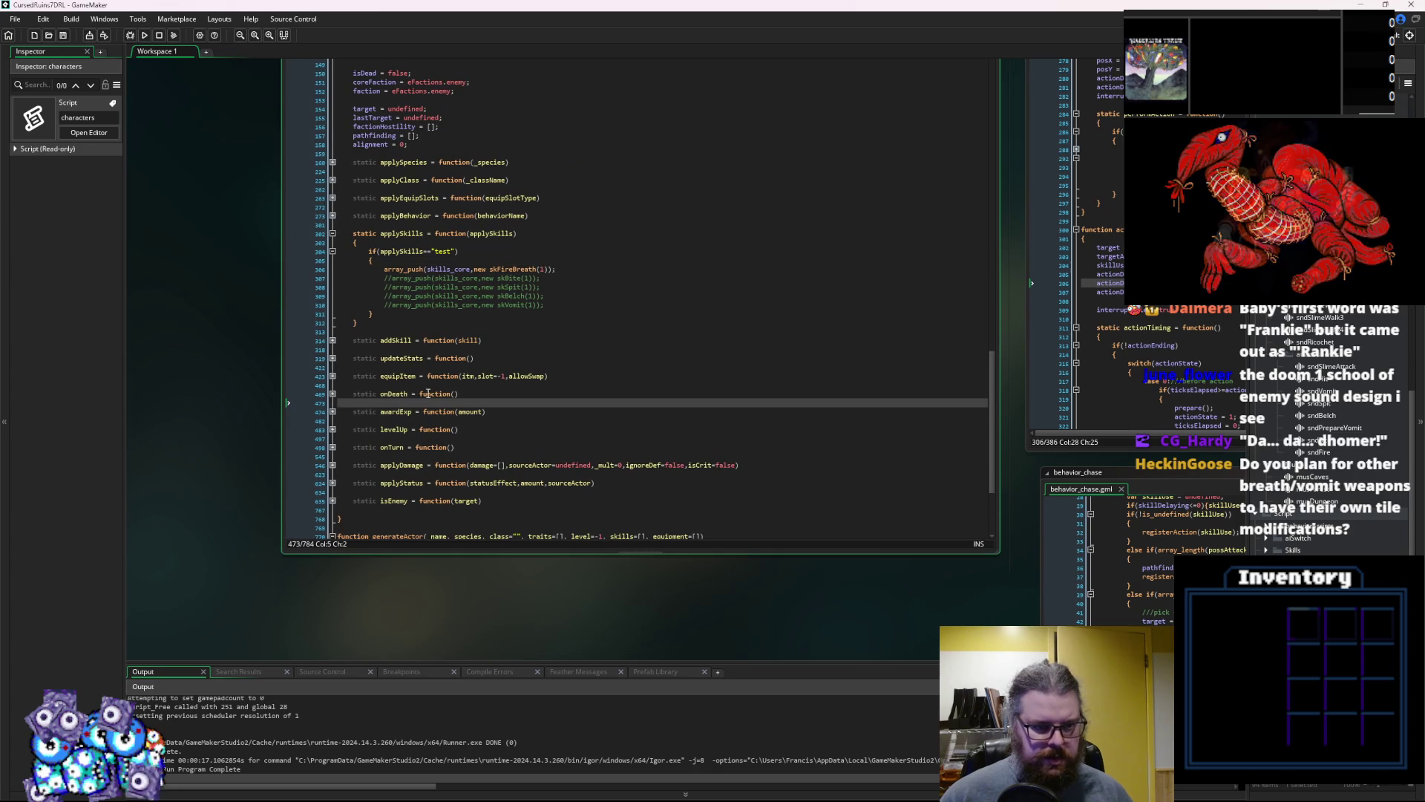
left_click(333, 447)
scroll(568, 426, "down", 4)
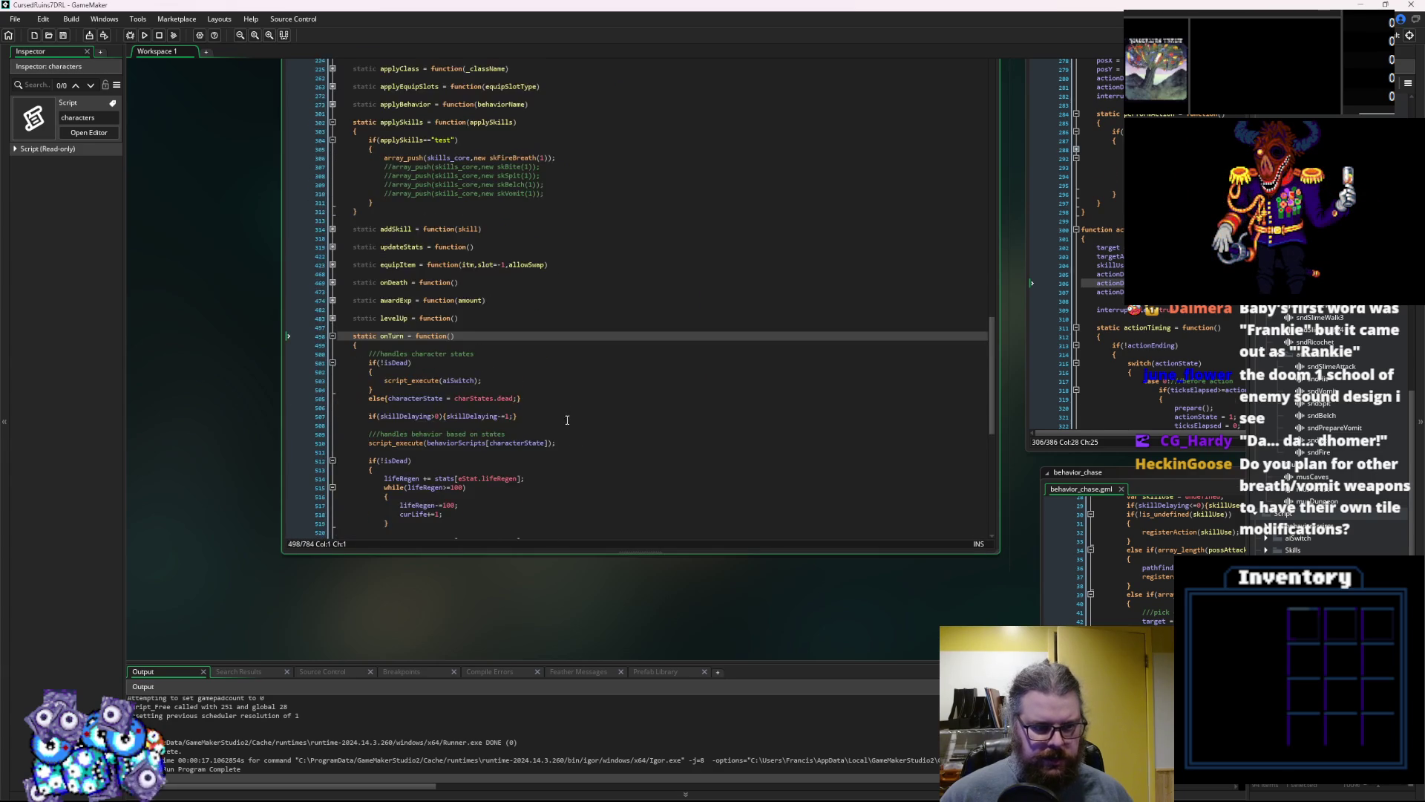
scroll(568, 426, "down", 2)
scroll(567, 426, "up", 1)
left_click(557, 394)
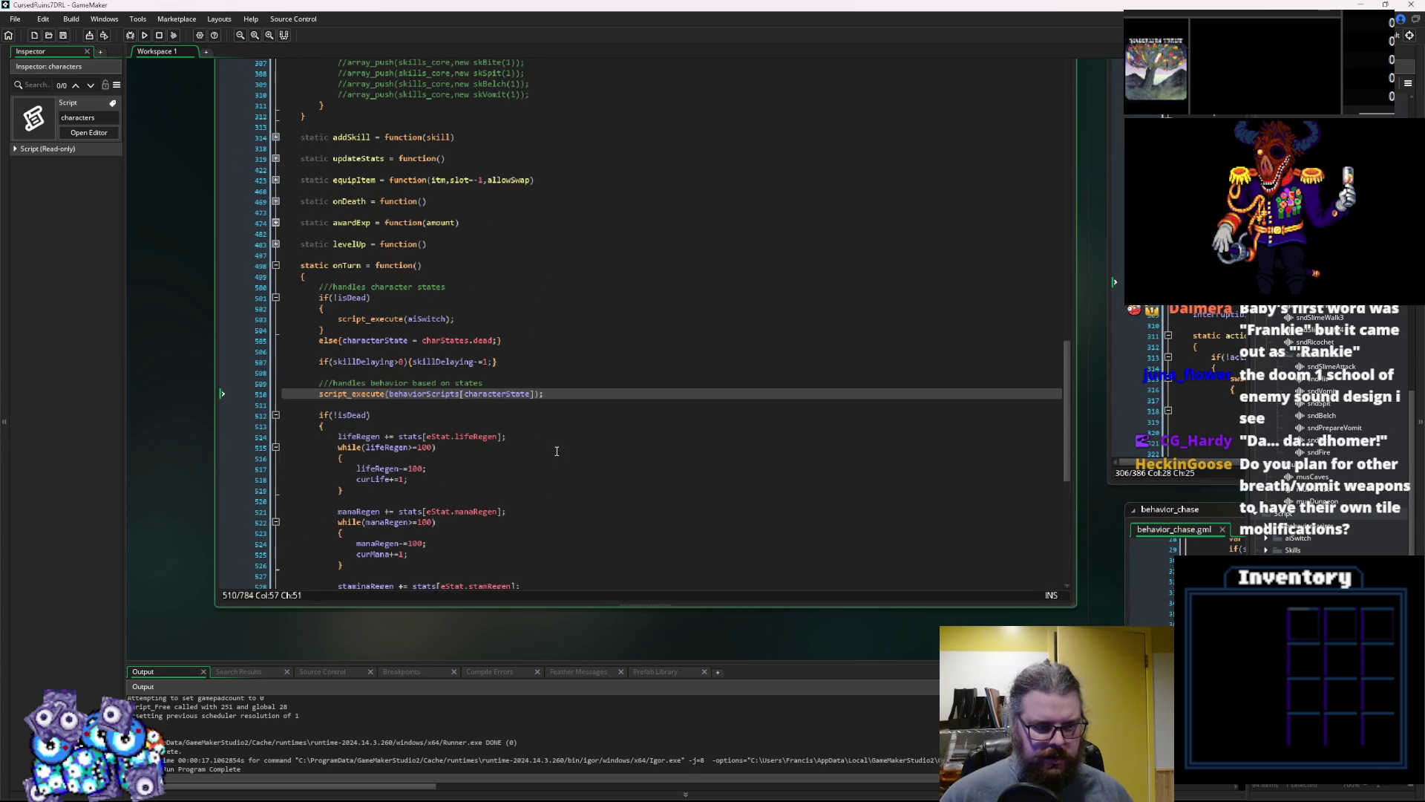
scroll(556, 451, "down", 2)
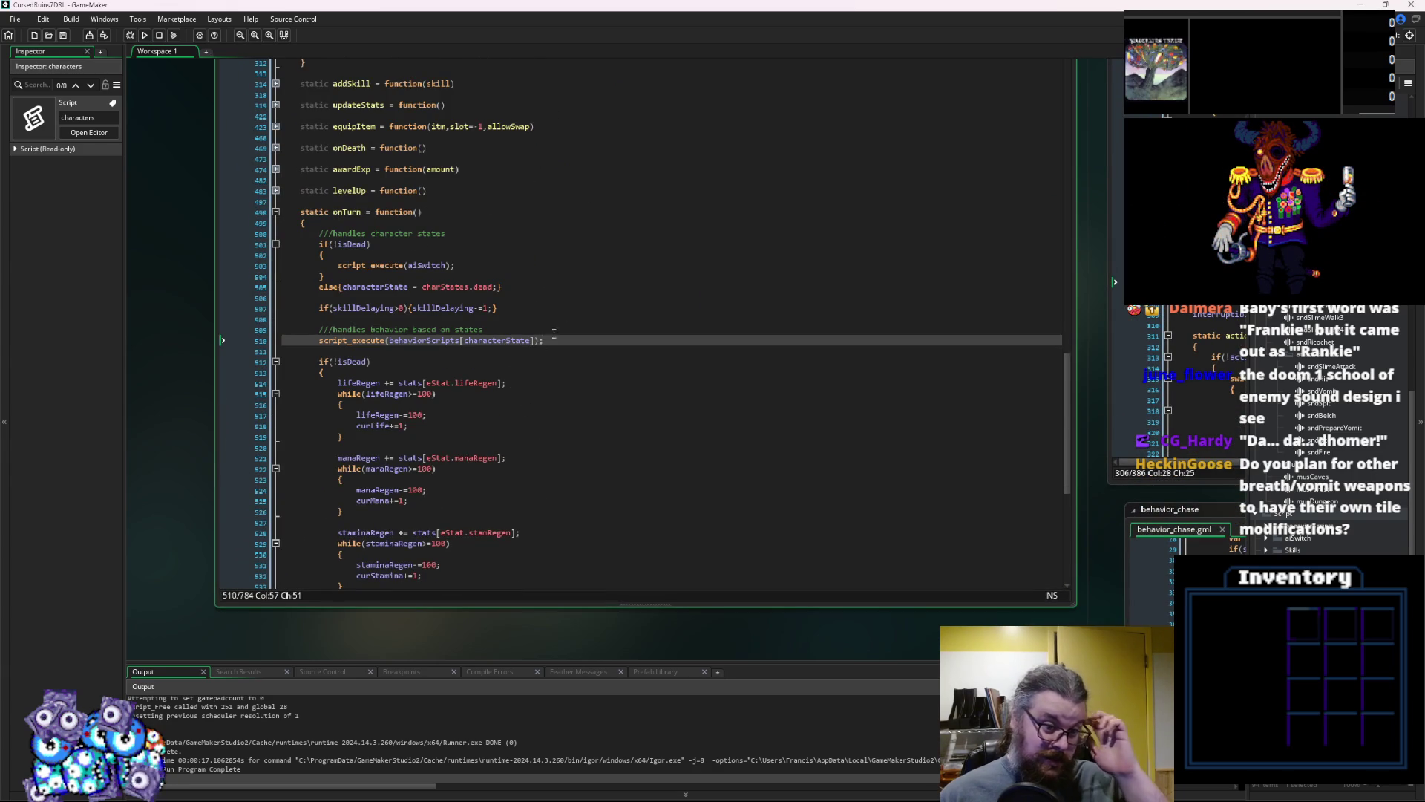
left_click(481, 223)
key("Return")
key("Return")
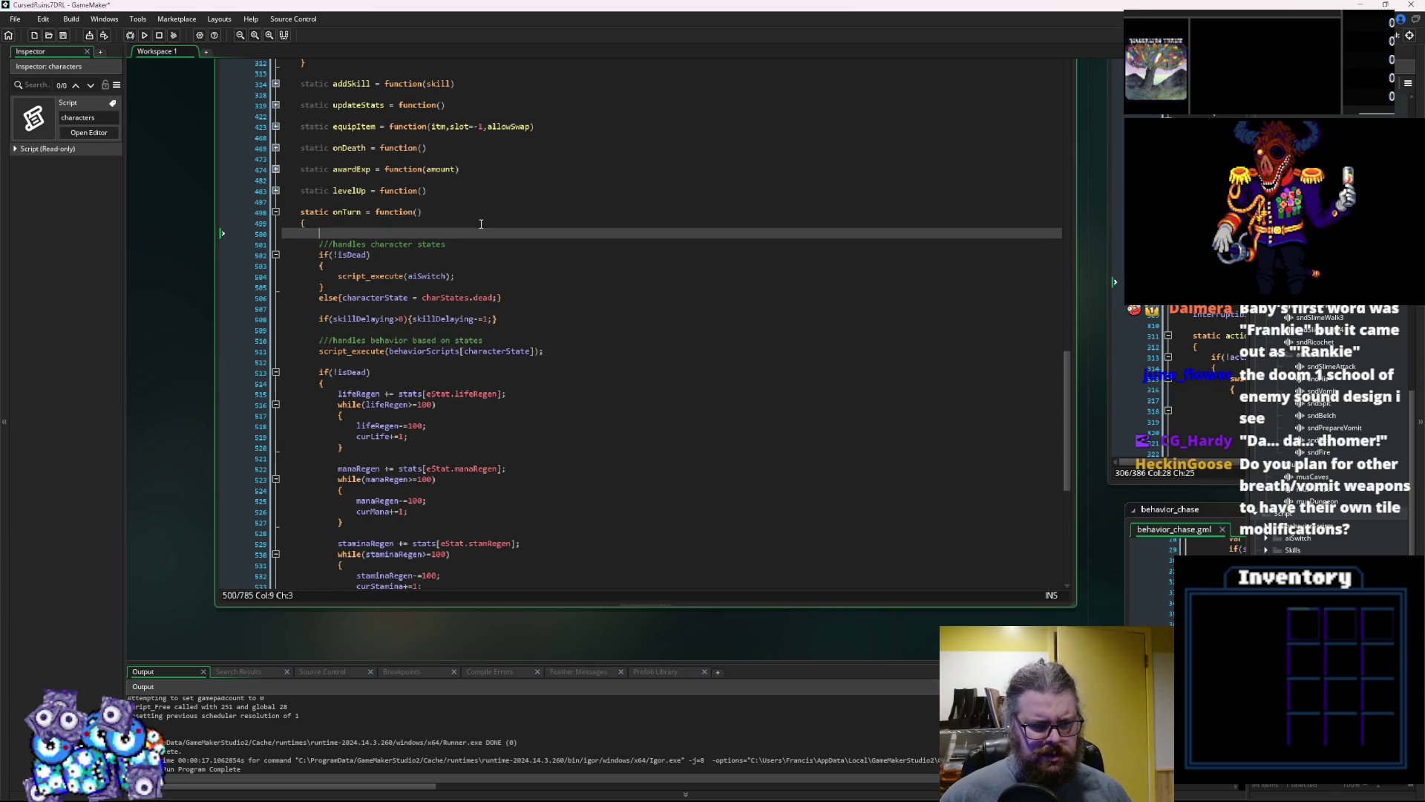
Add a tile-effects comment and a with(location.tileEffects) block at the top of onTurn
key("Up")
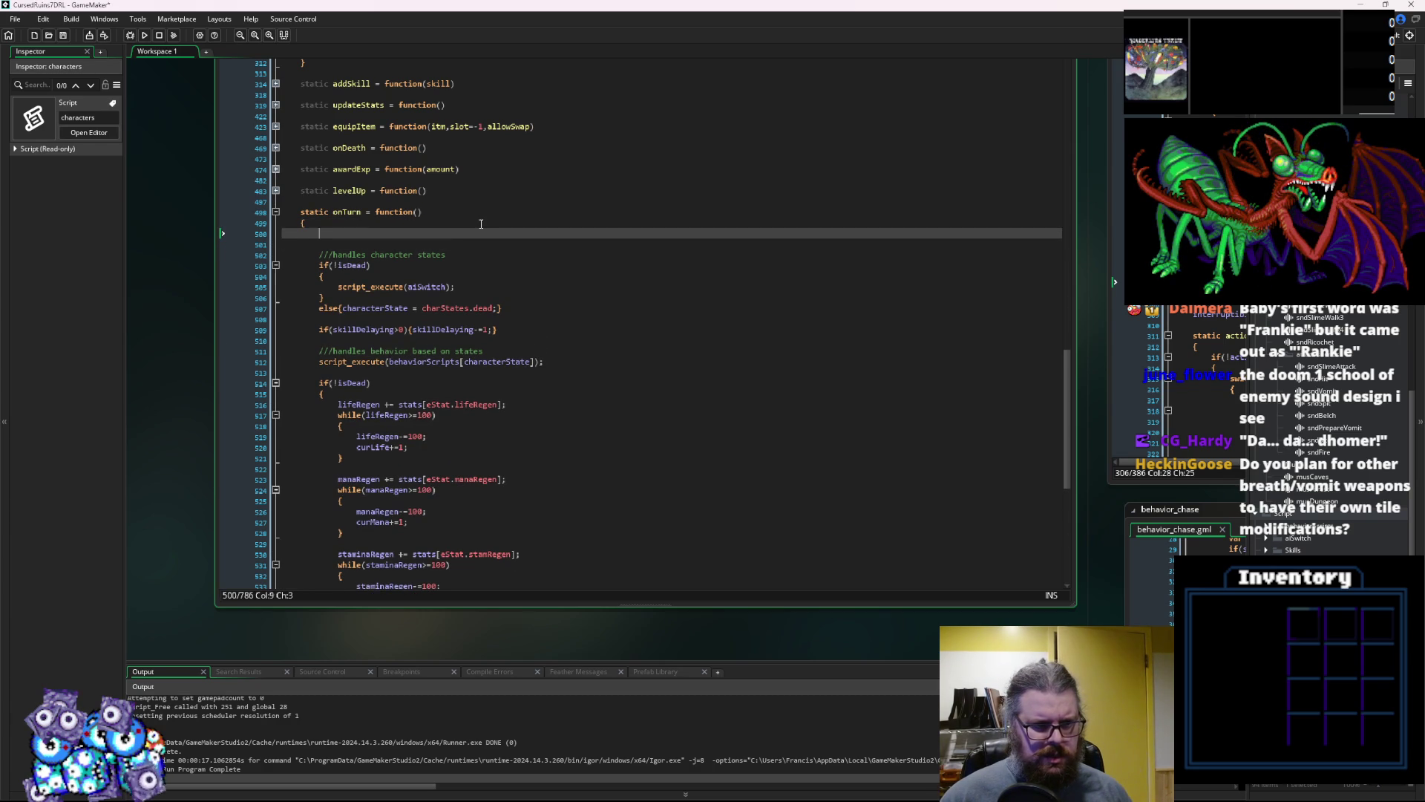
key("Return")
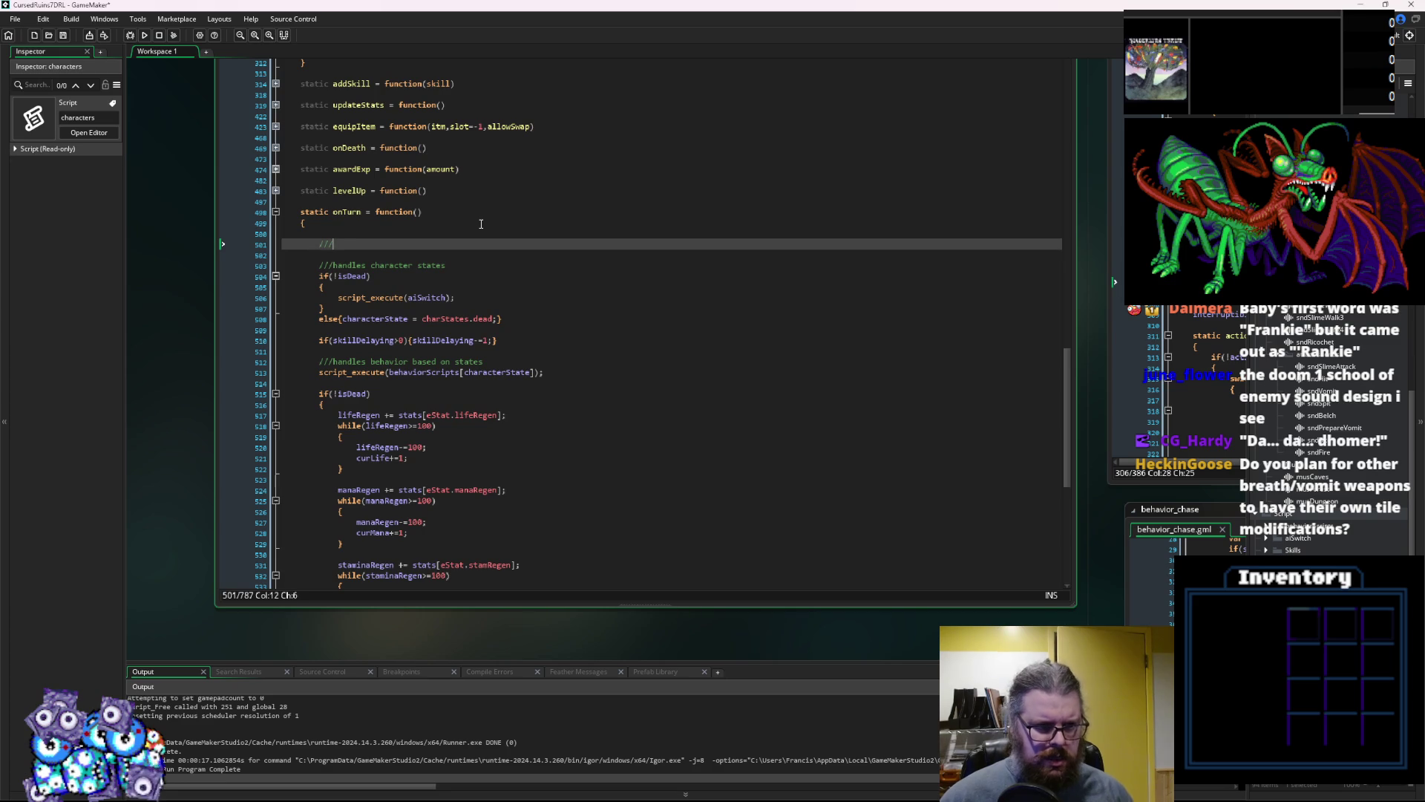
type("//tile effect")
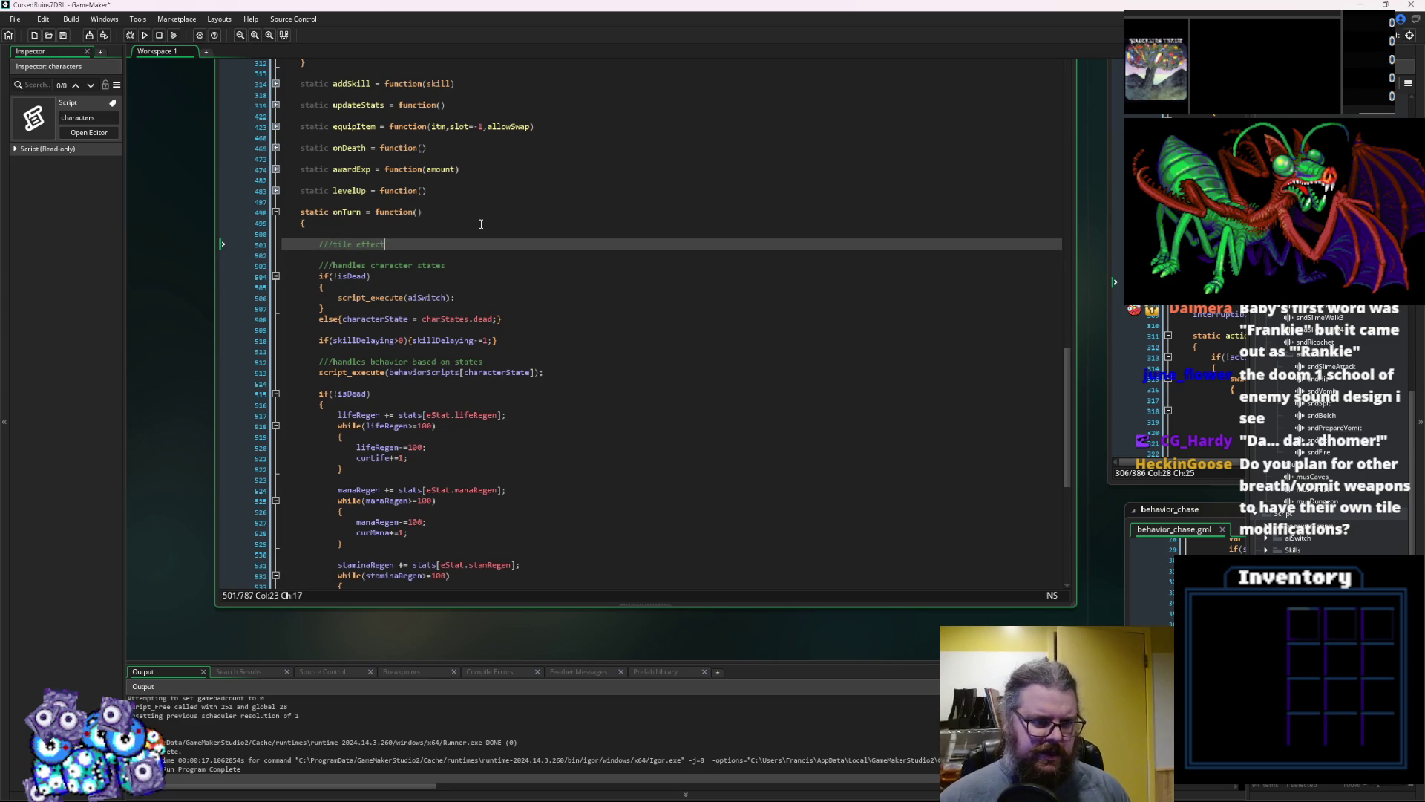
type("s")
key("Return")
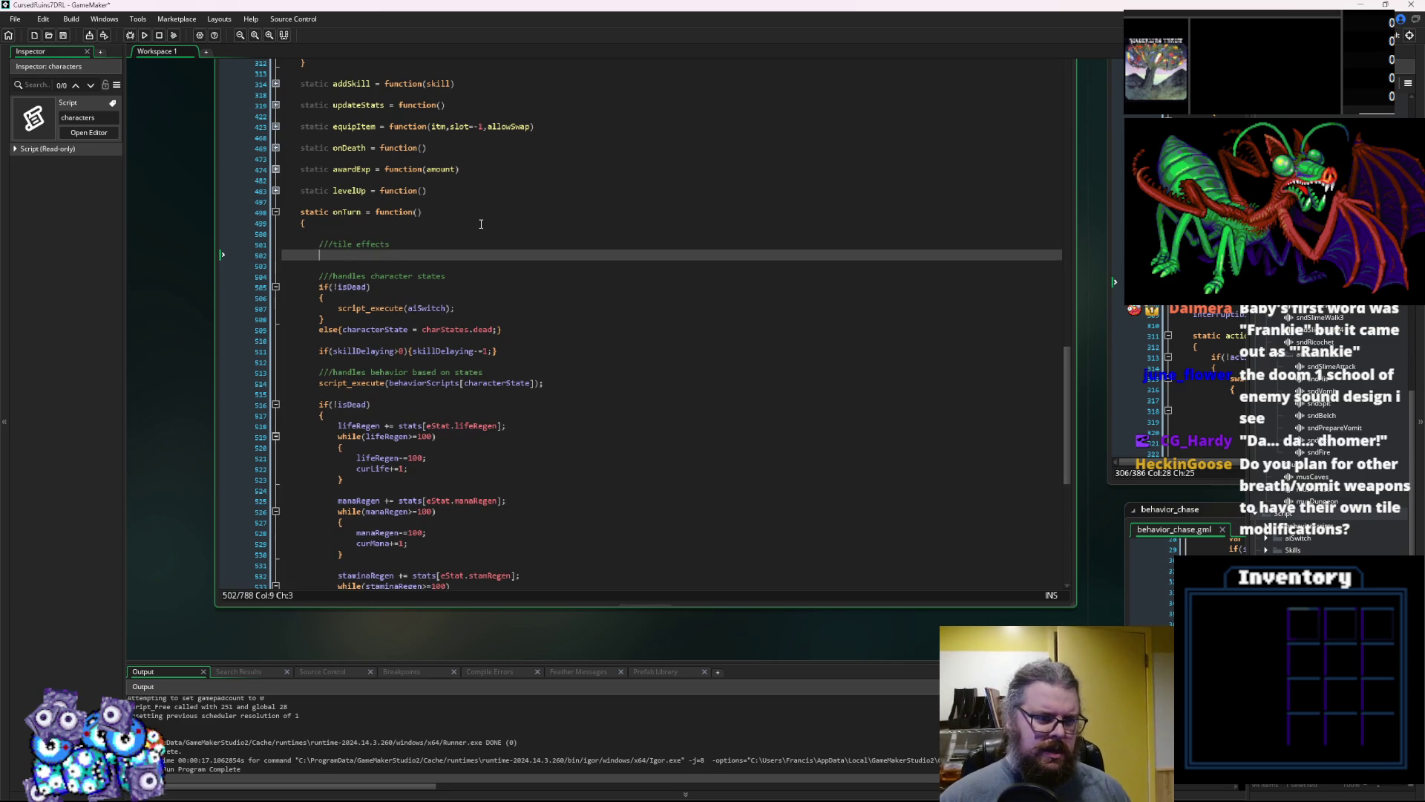
type("with(")
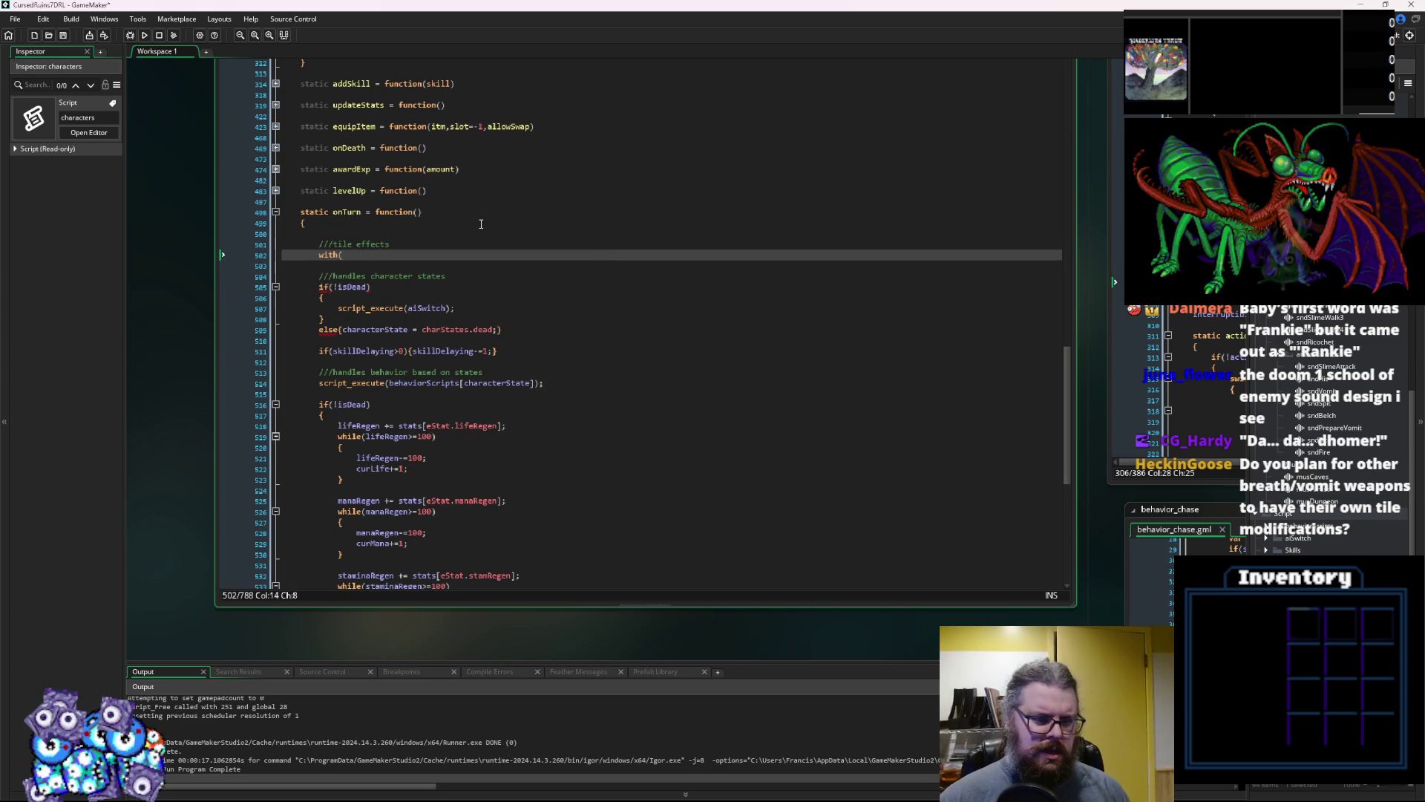
type("location.ti")
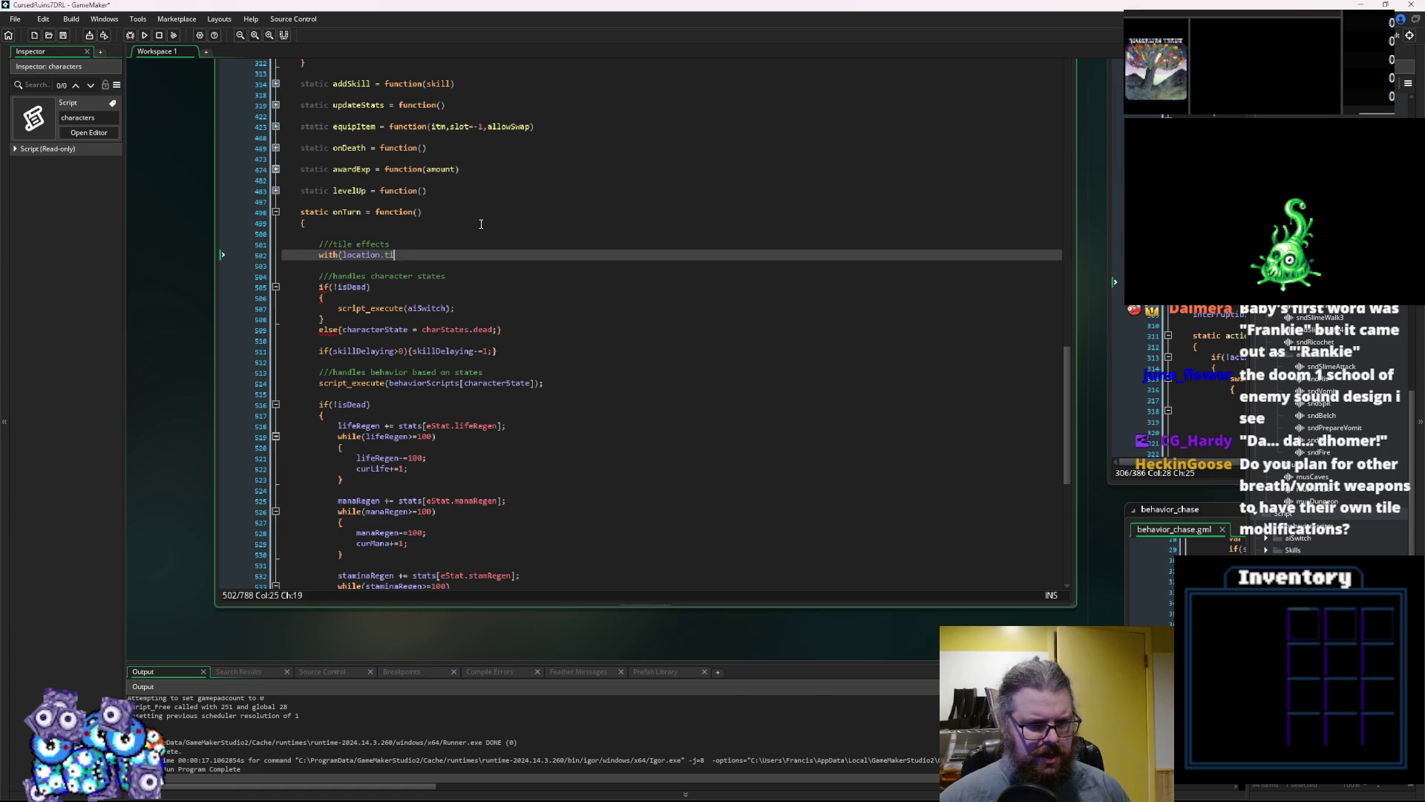
type("leEffects)")
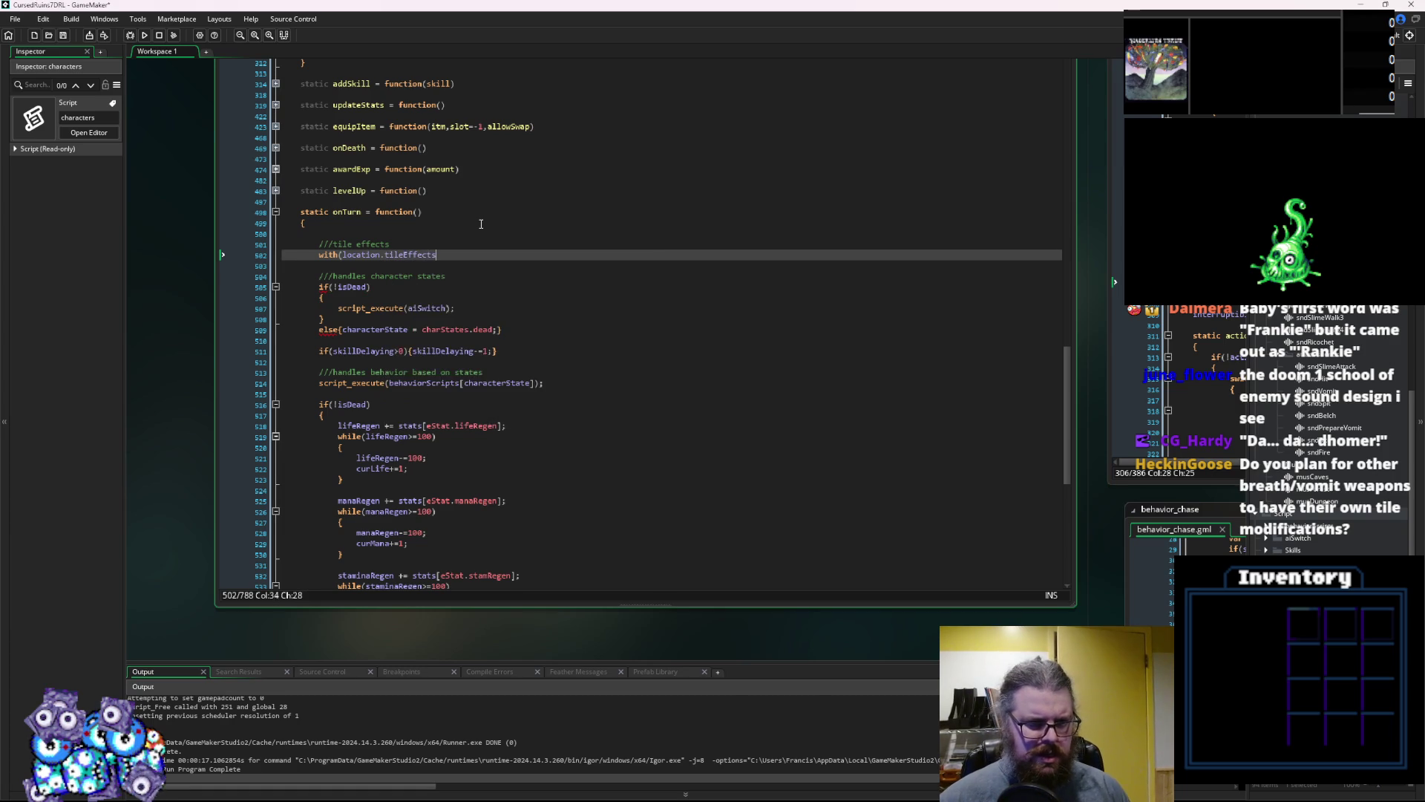
key("Return")
type("{")
key("Return")
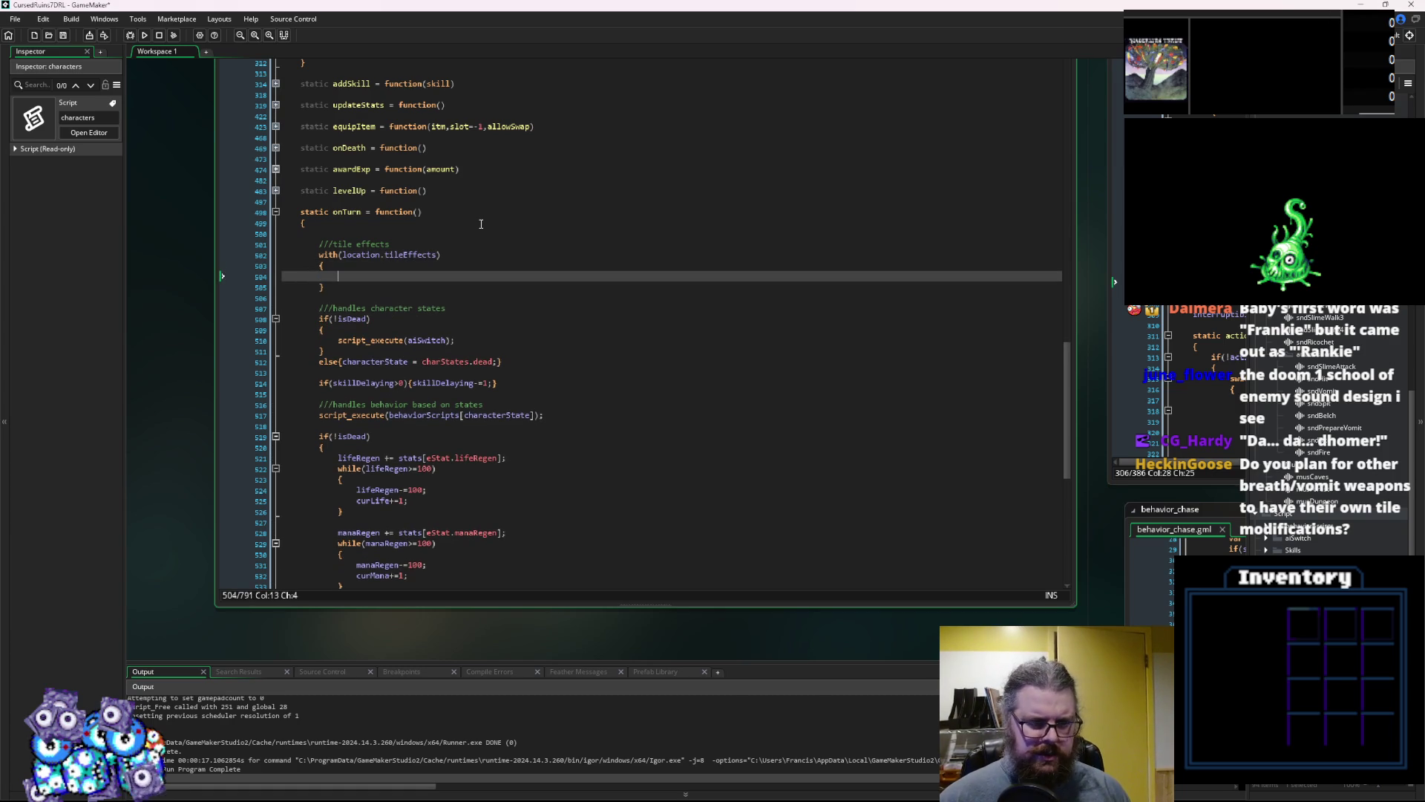
Rewrite the with statement as a for loop over array_length(location.tileEffects) with _i++
key("Up")
key("Up")
key("BackSpace")
key("BackSpace")
key("BackSpace")
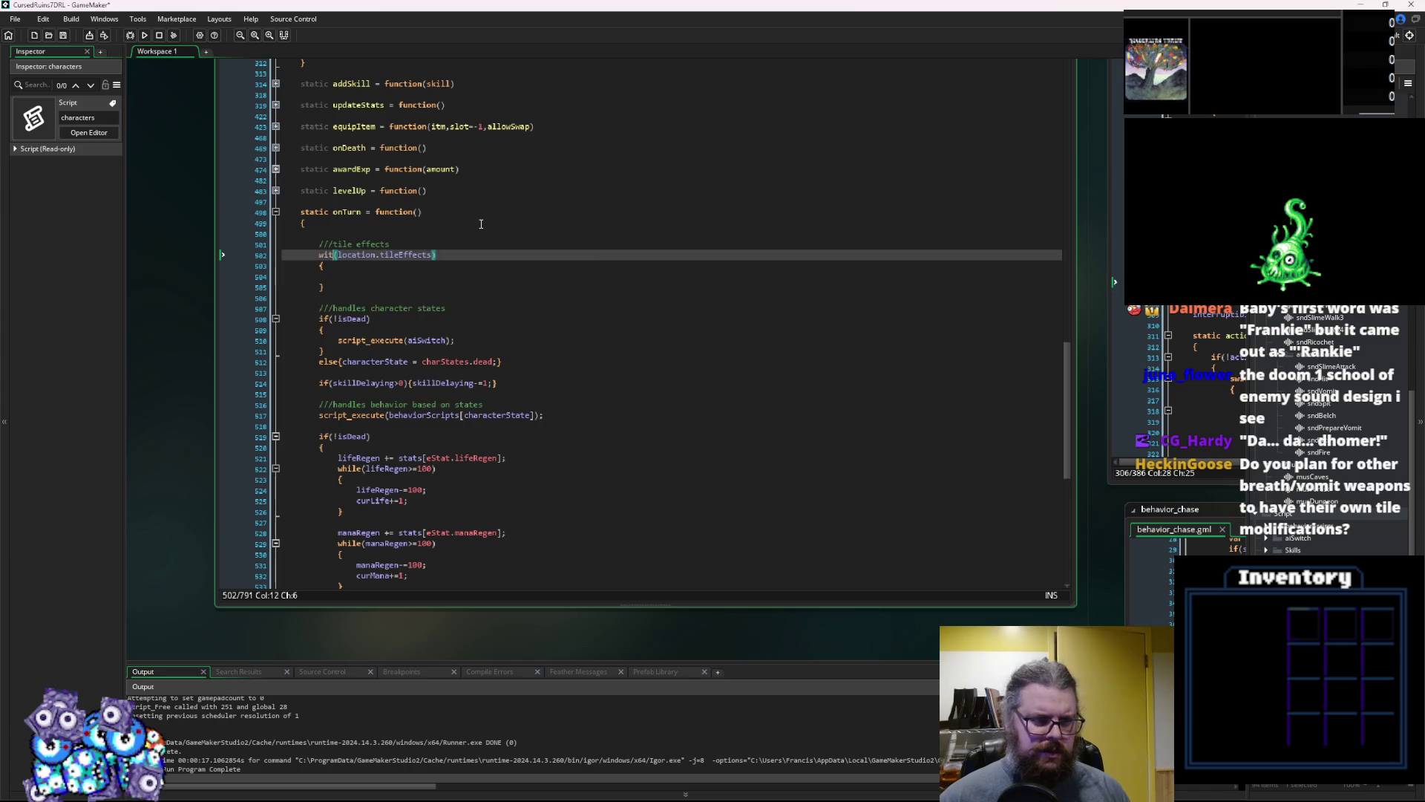
key("BackSpace")
type("for(")
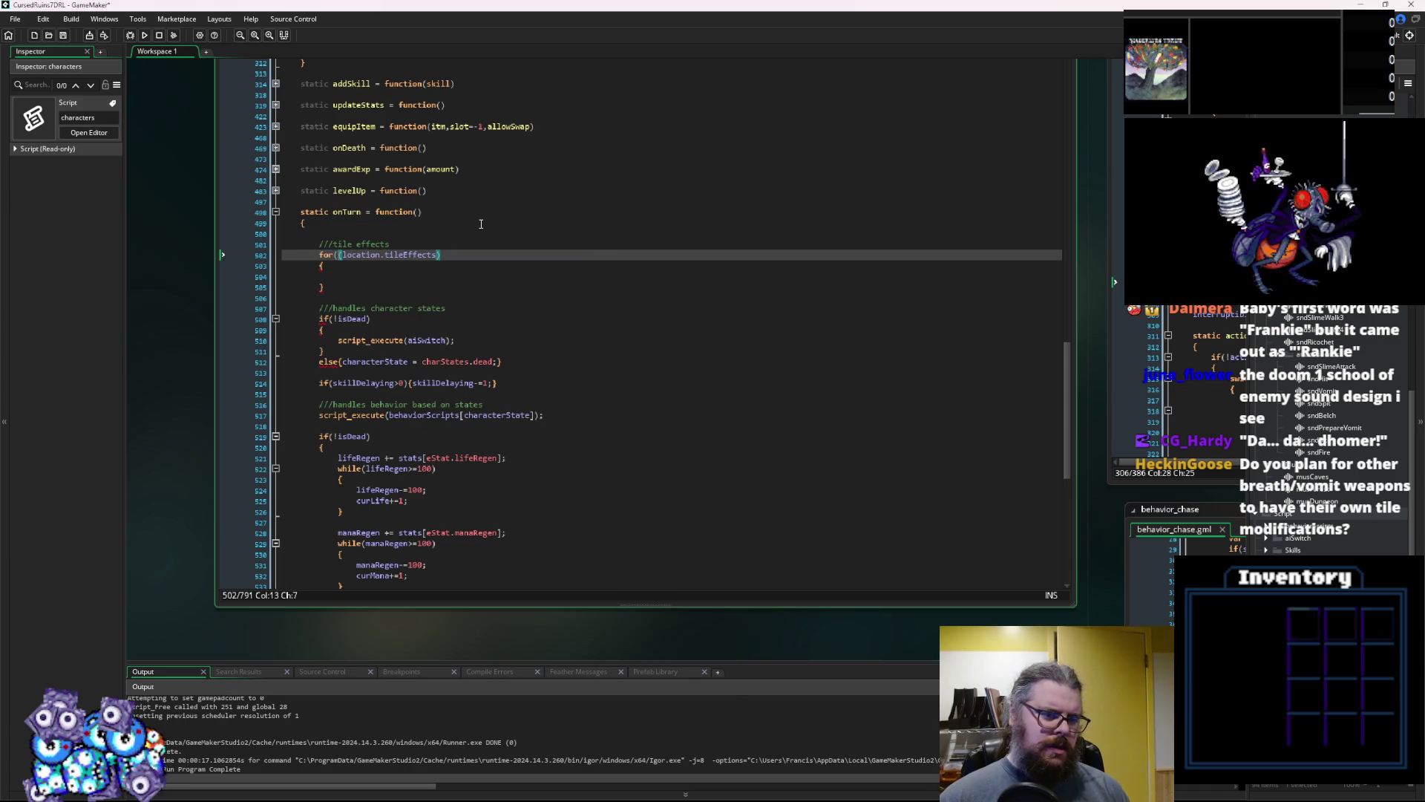
type("var _")
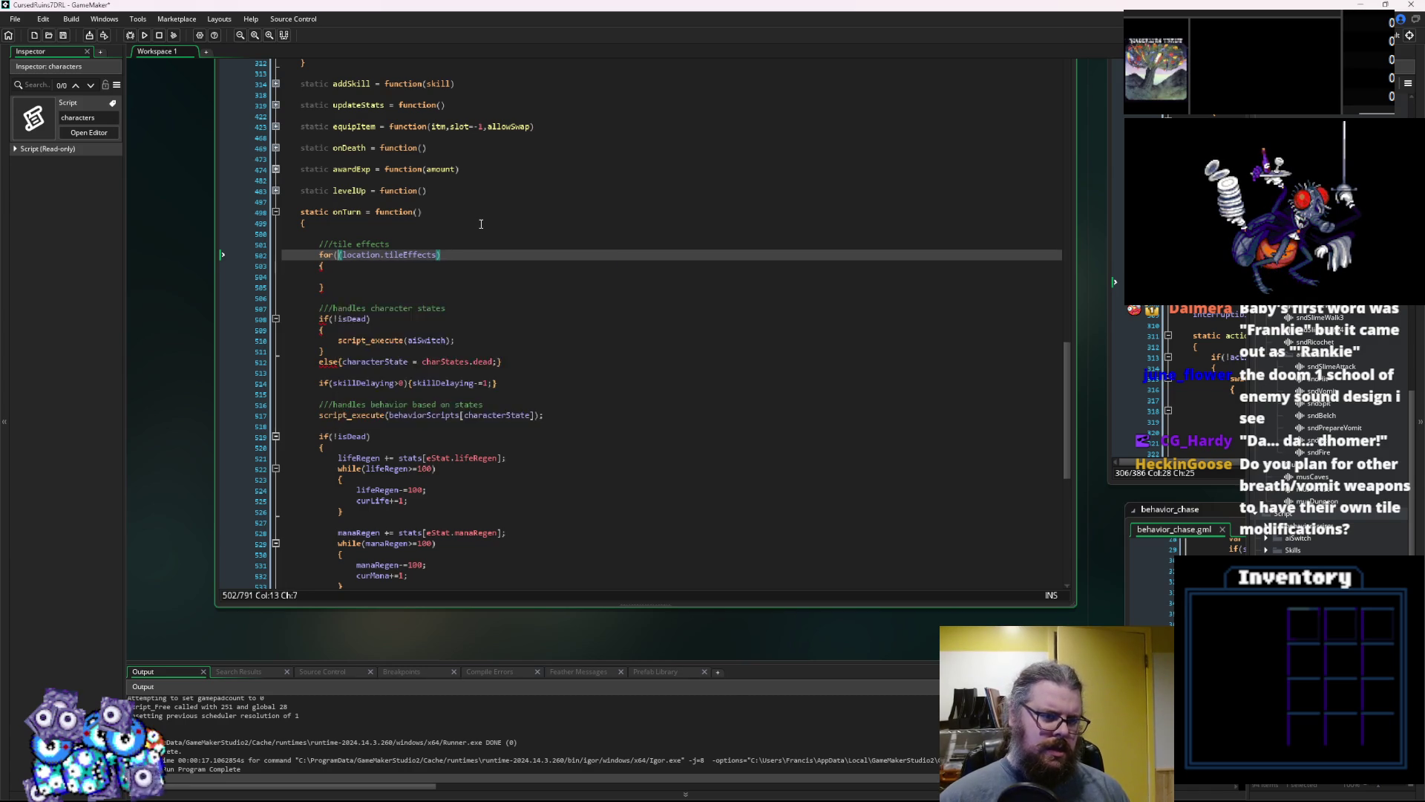
type("i=")
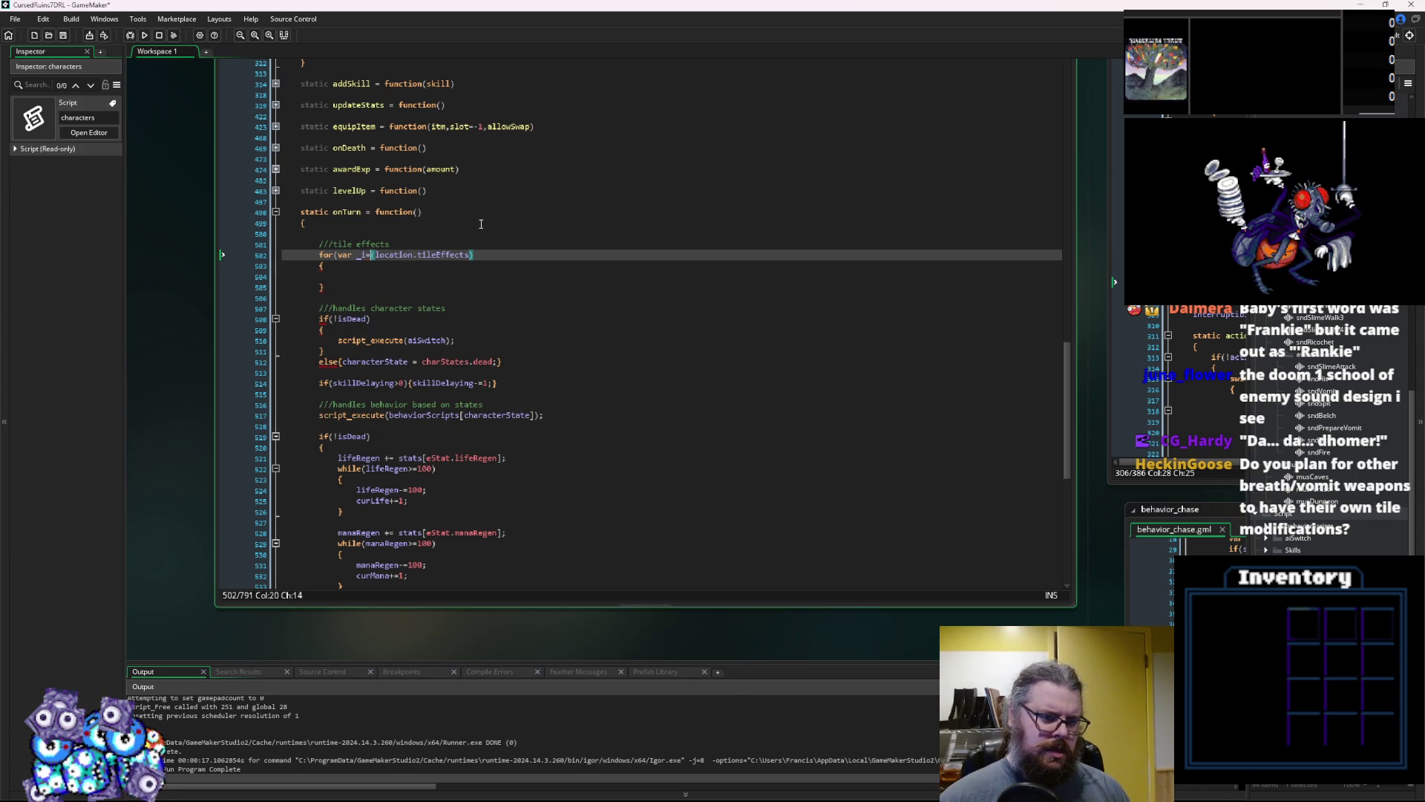
type("0; ")
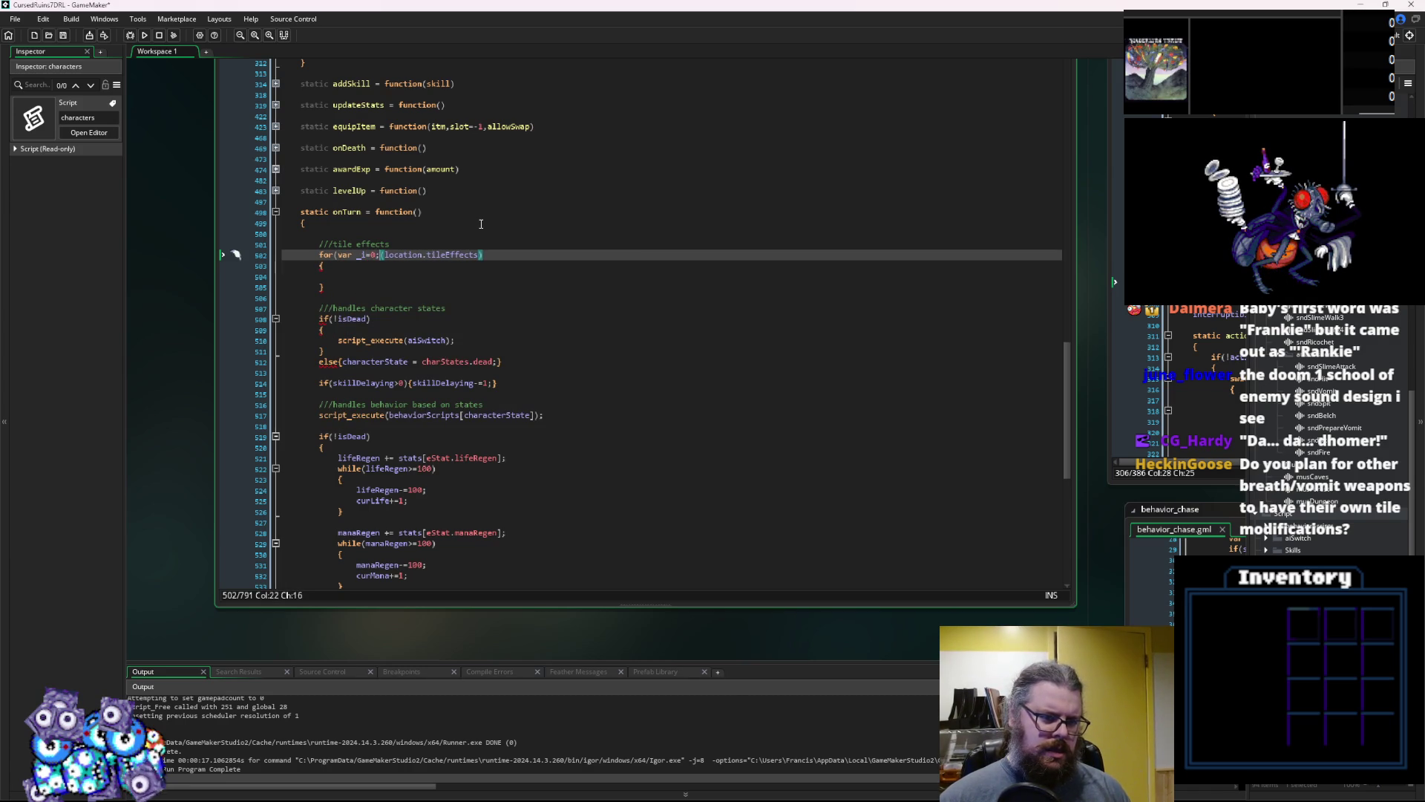
type("_i<")
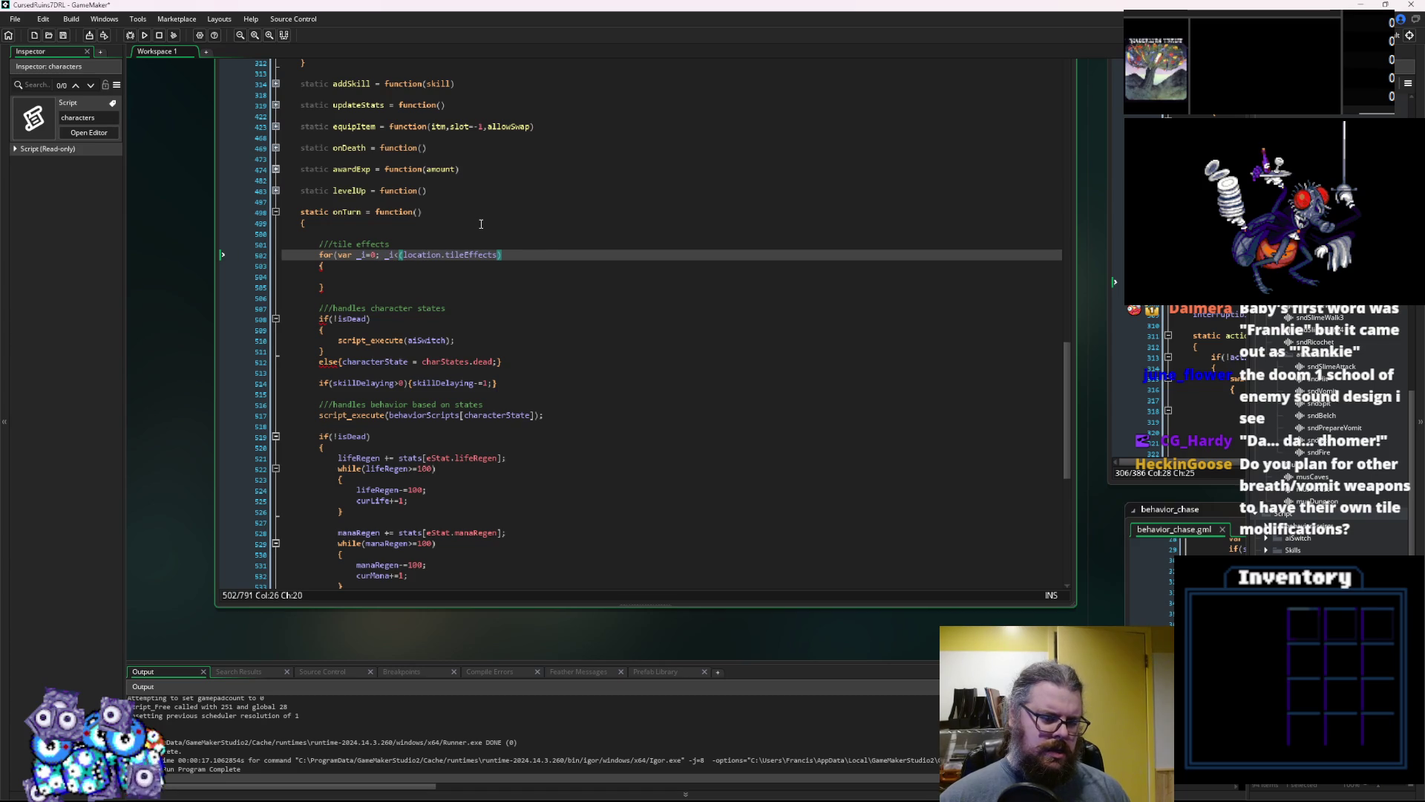
type("array_length")
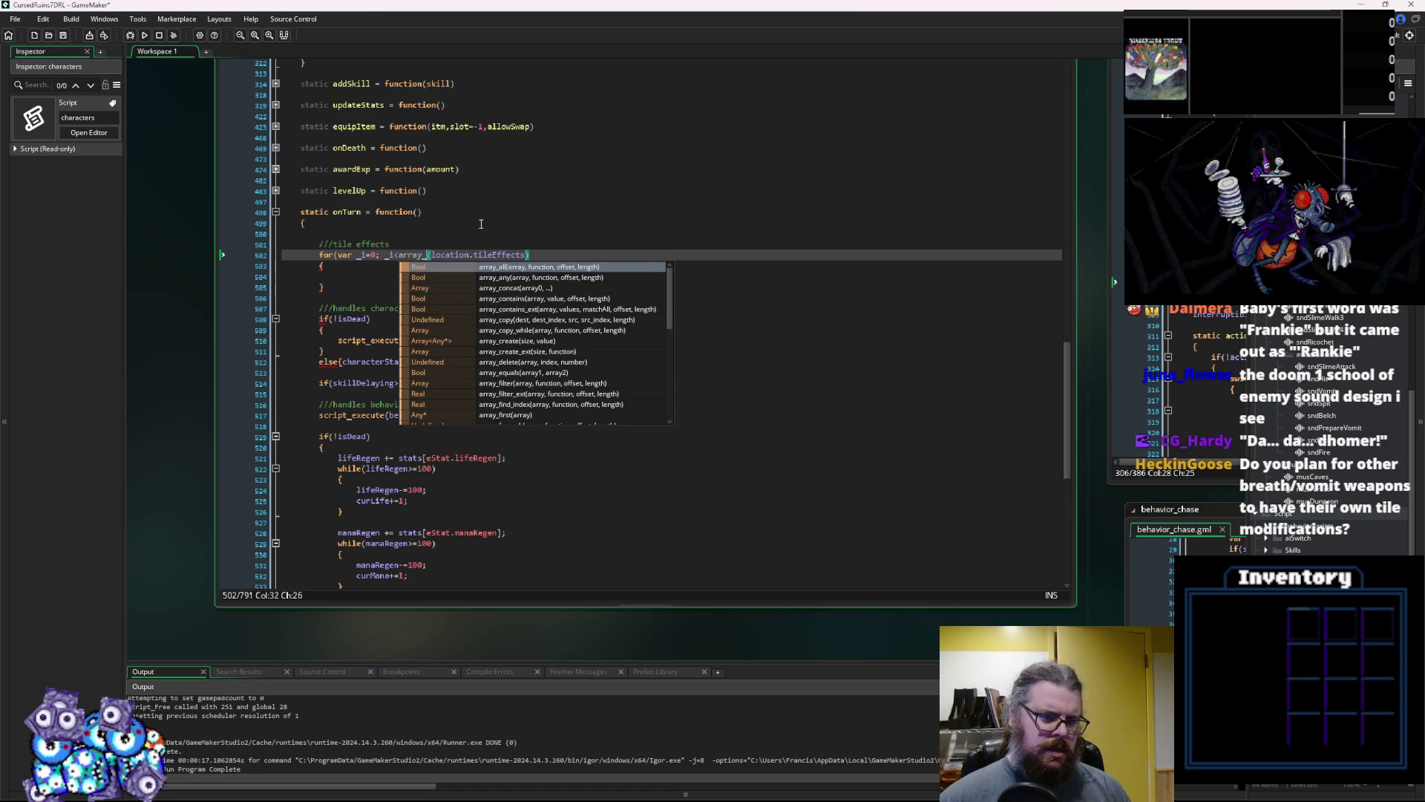
key("Right")
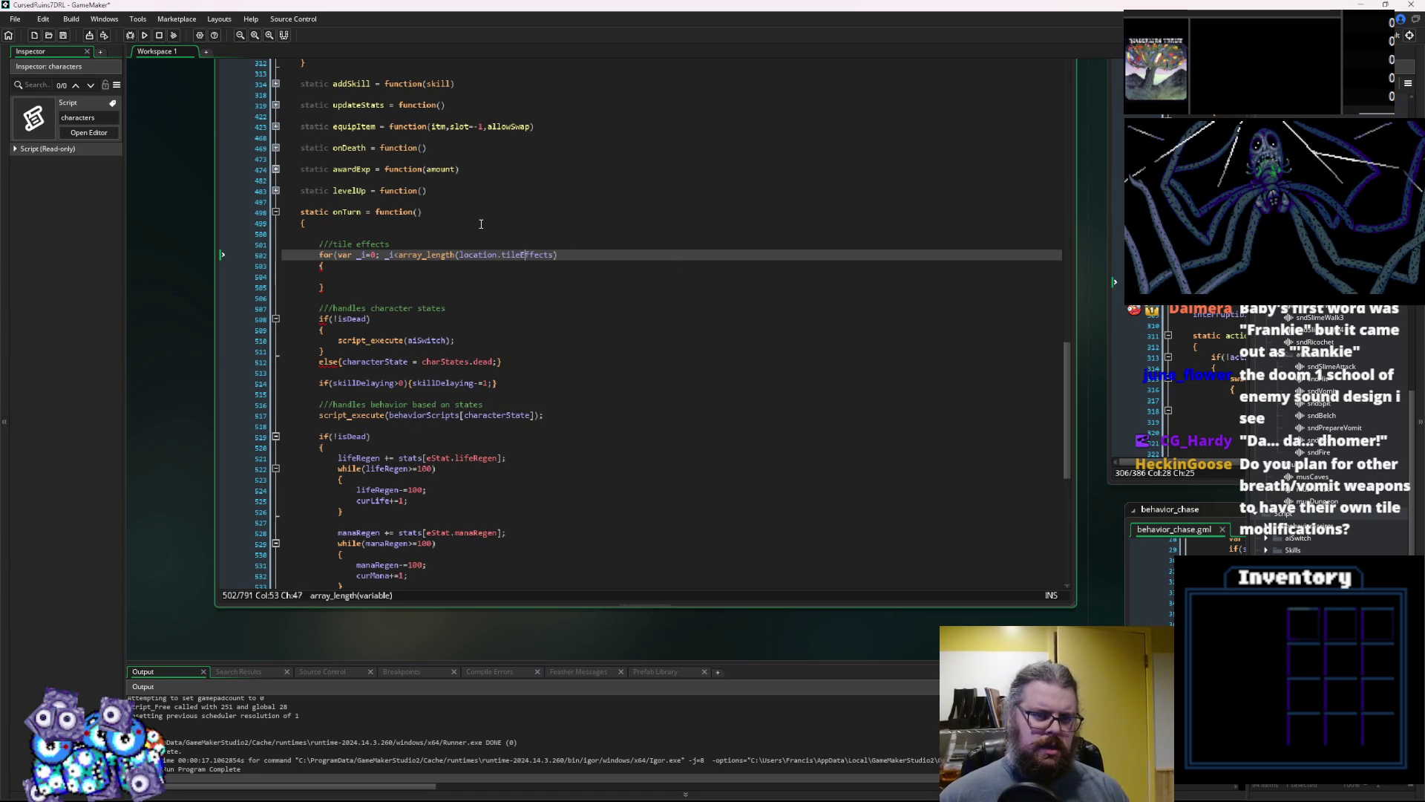
key("Right")
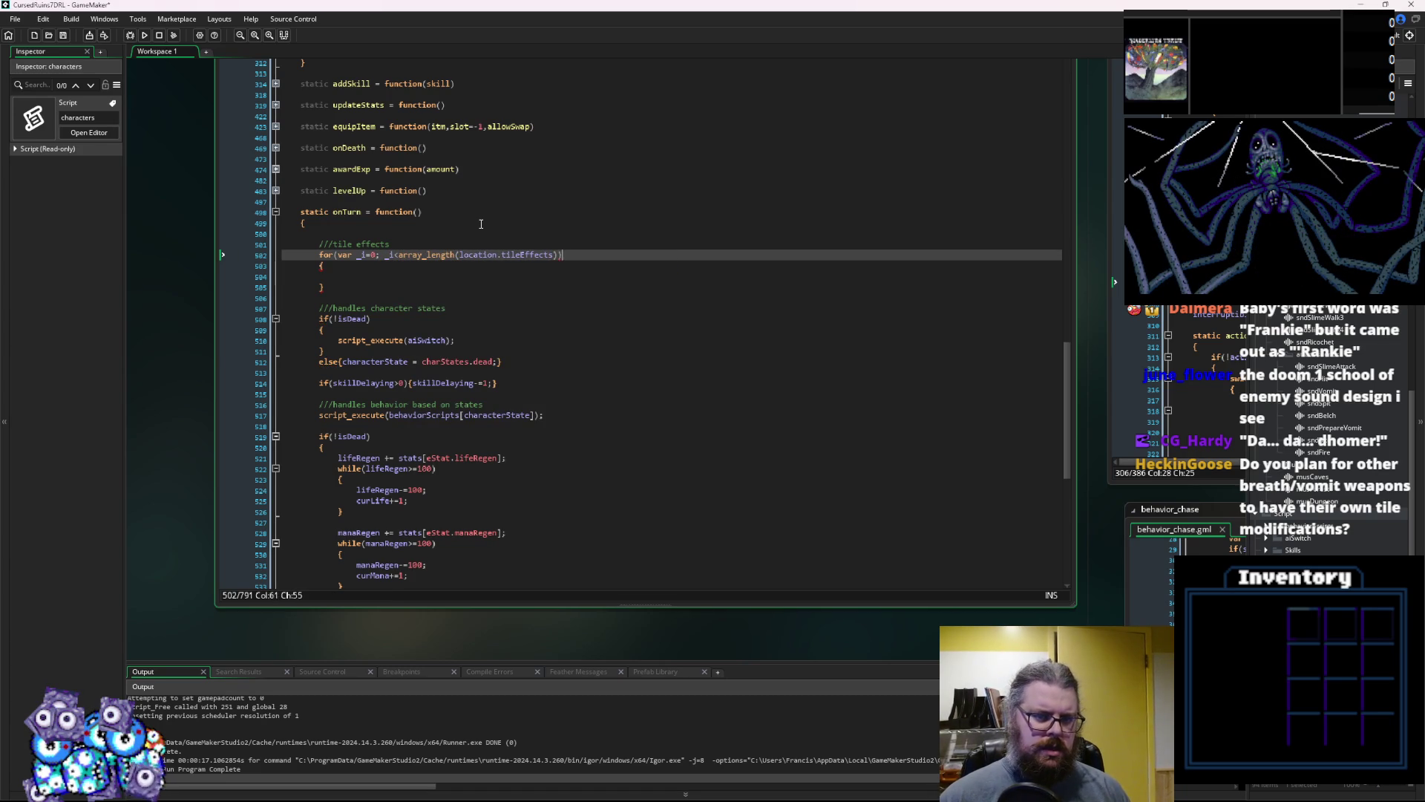
type(")")
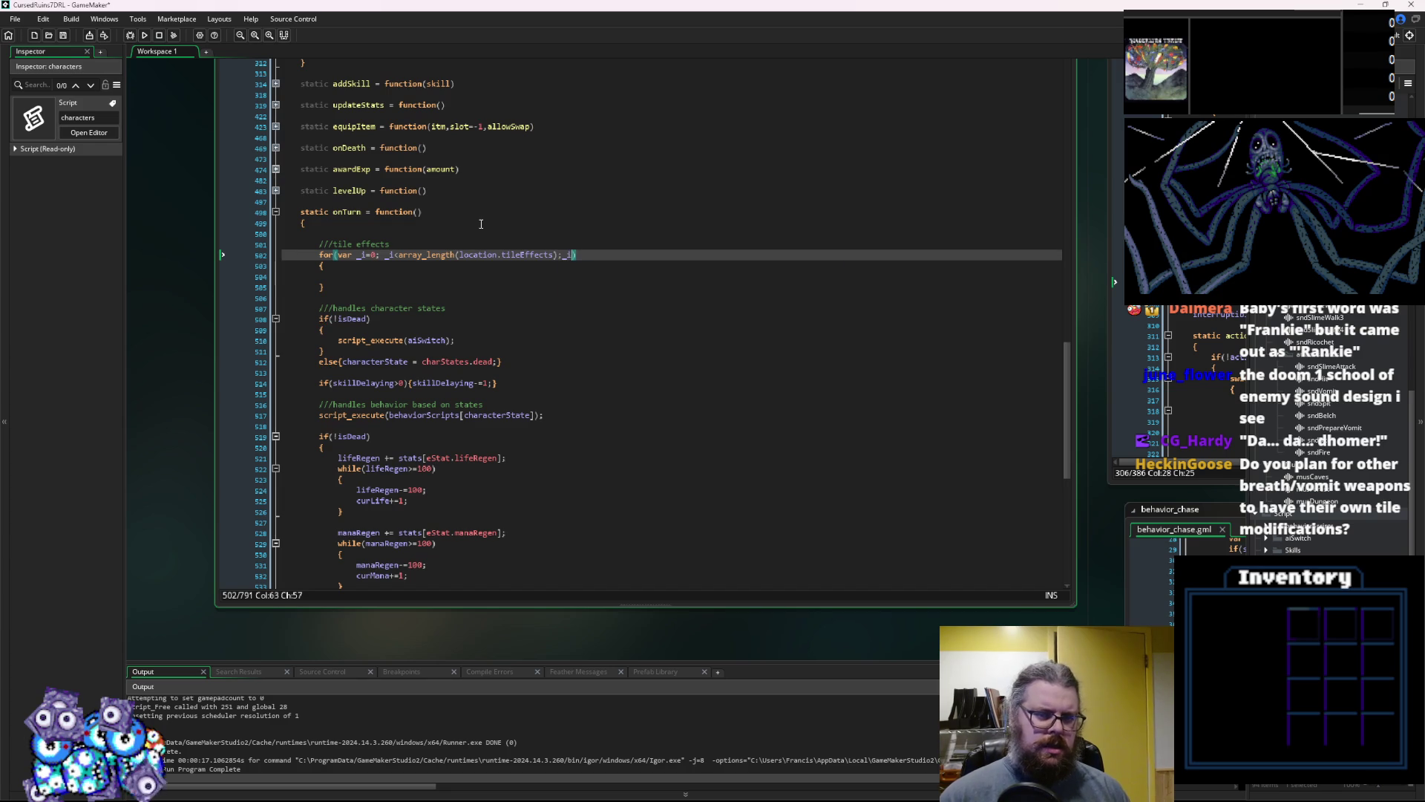
key("Down")
key("Down")
Write var tEff = location.tileEffects[_i]; as the first line of the loop body
type("var tEff =")
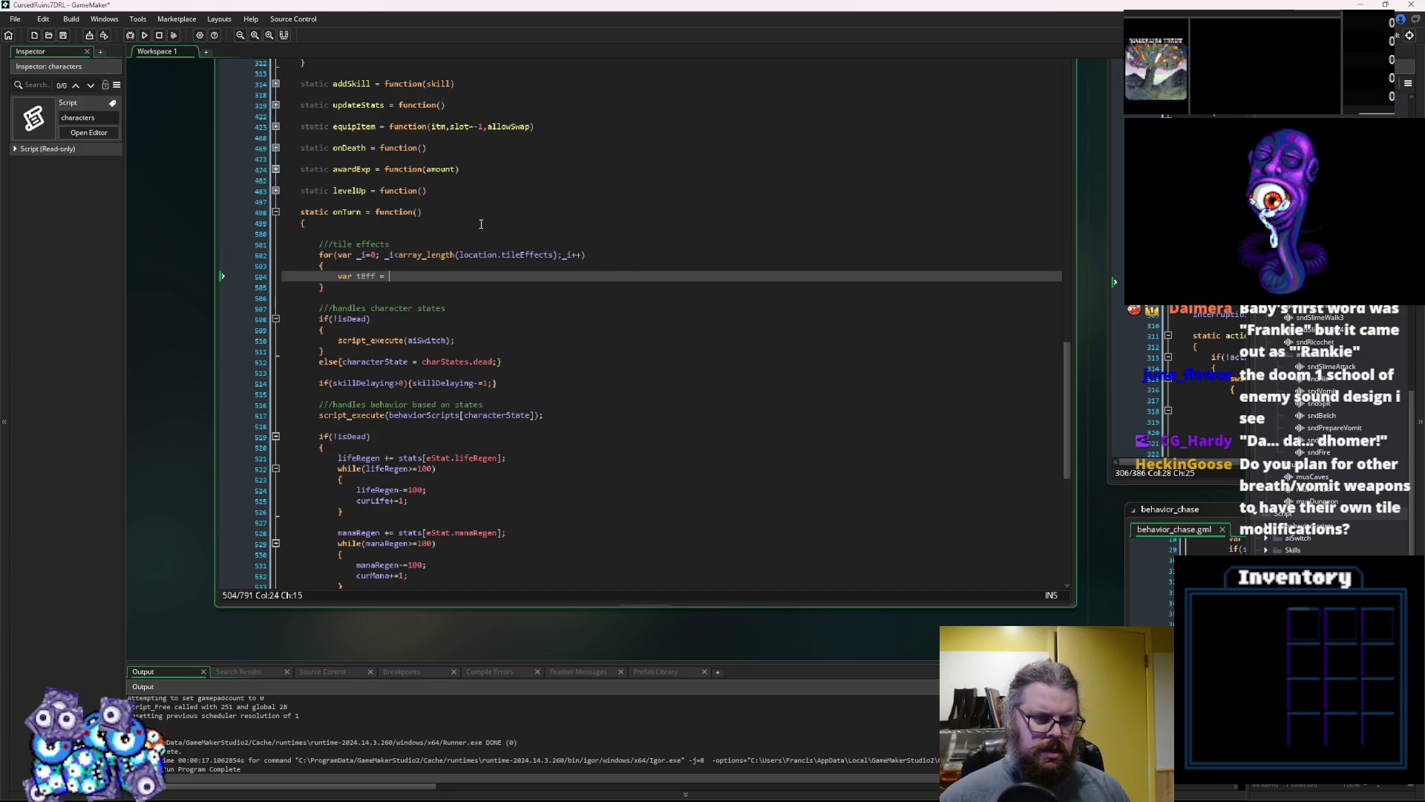
left_click_drag(554, 257, 461, 260)
key("ctrl+c")
left_click(416, 276)
key("ctrl+v")
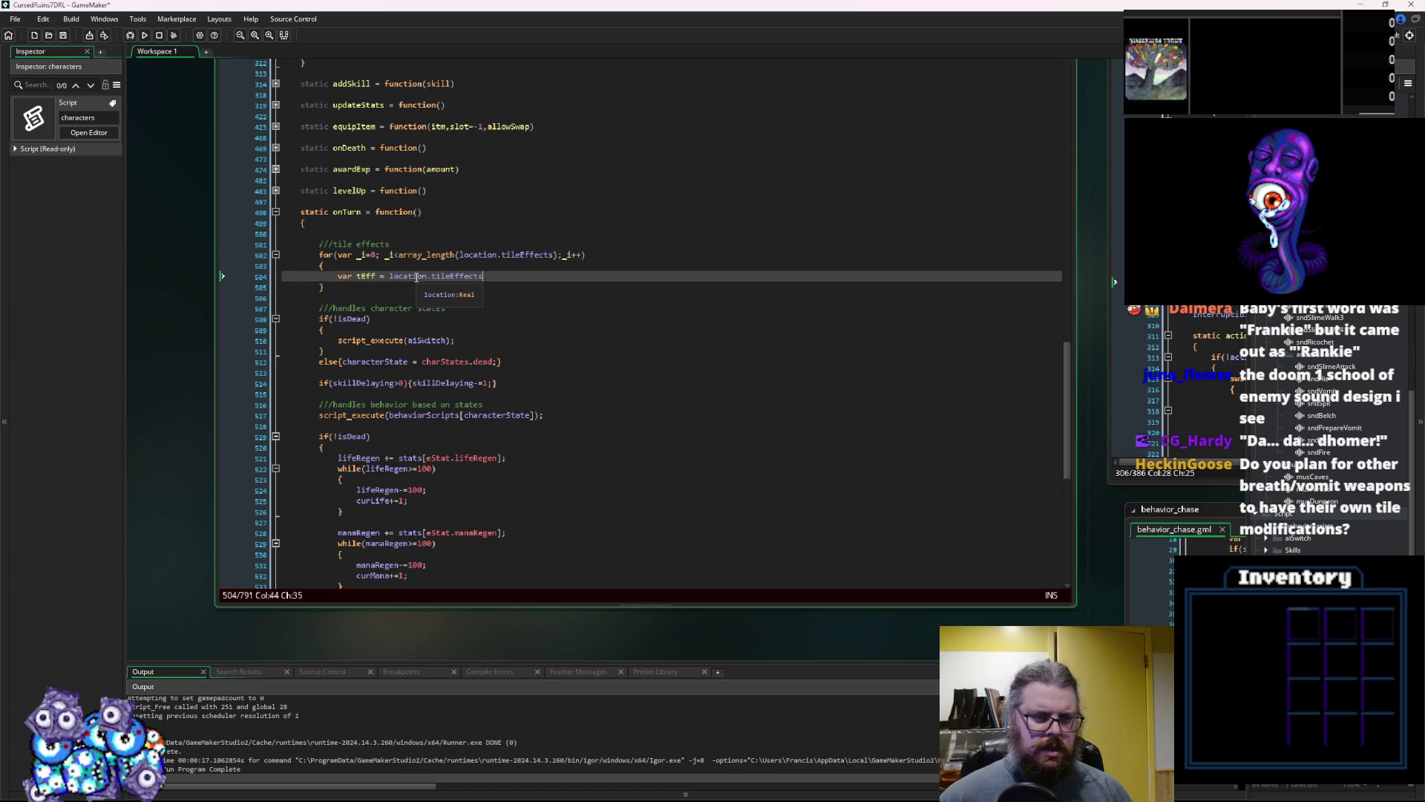
type("(")
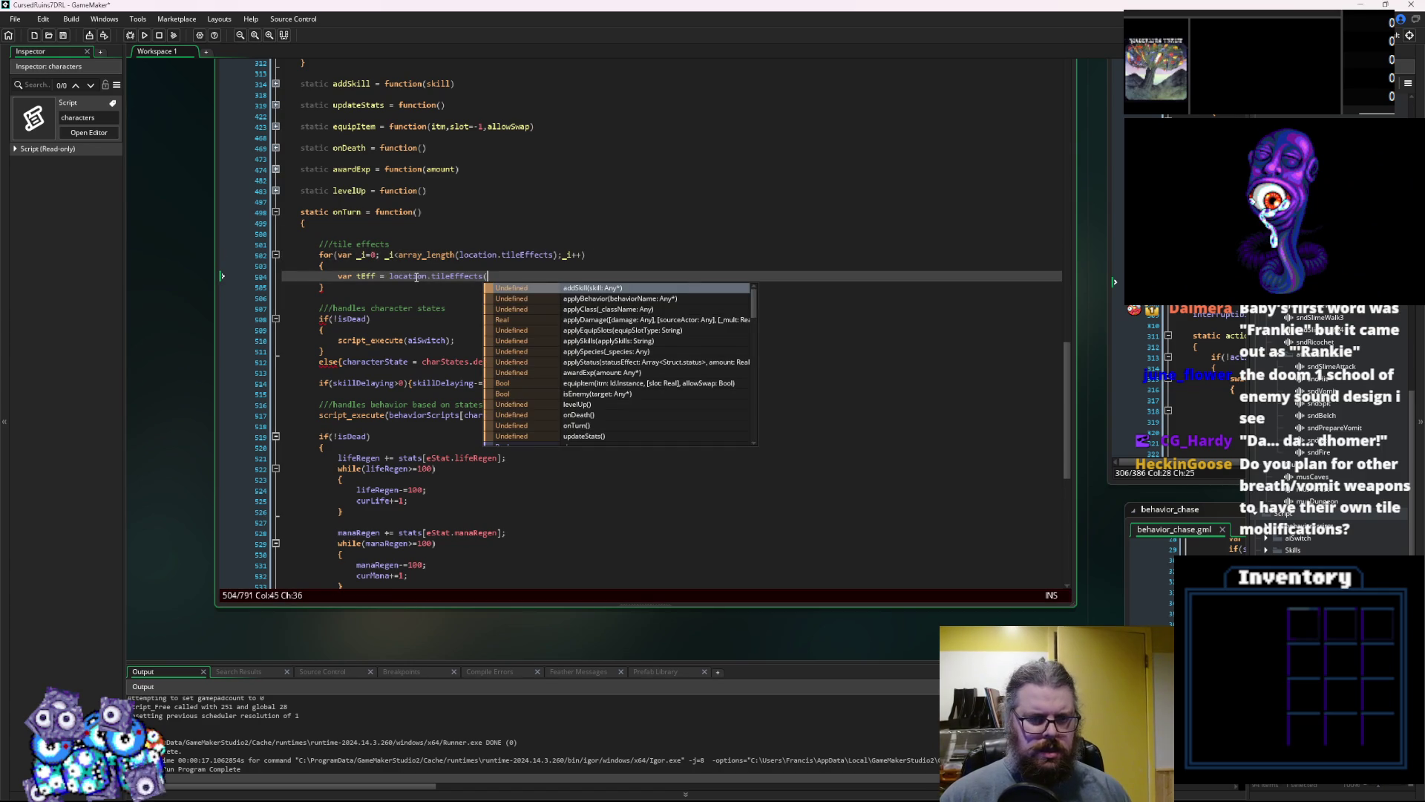
key("BackSpace")
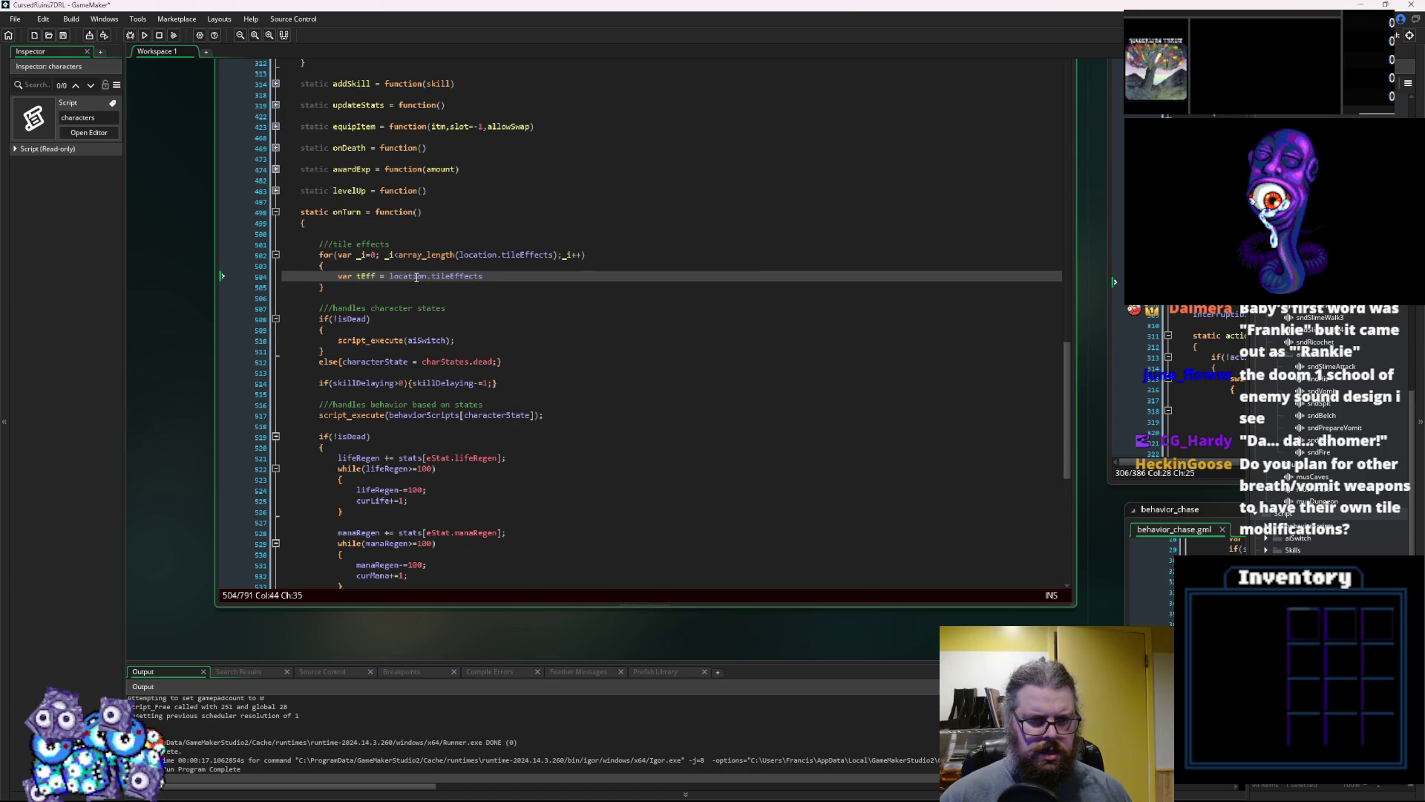
type("(_i")
key("BackSpace")
key("BackSpace")
key("BackSpace")
type("[_i")
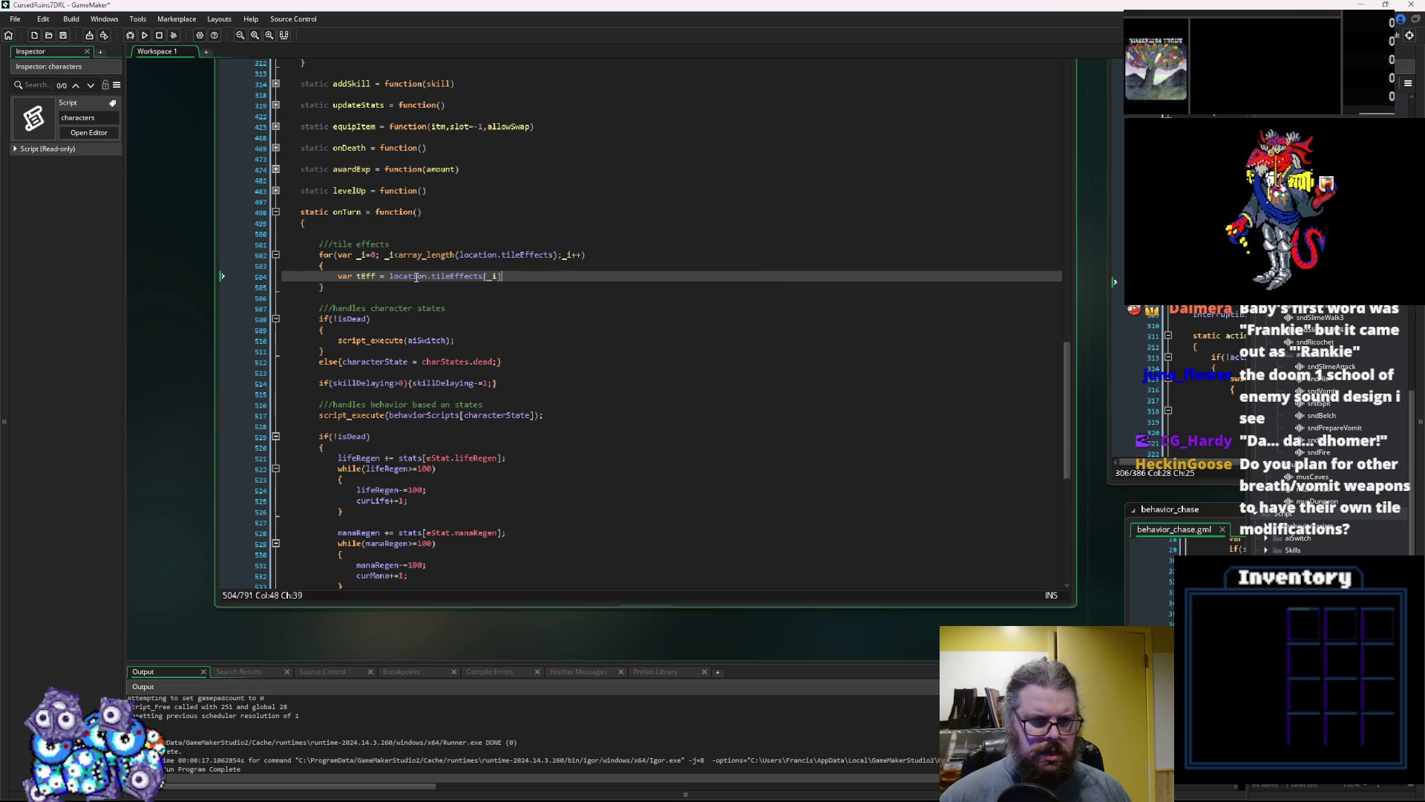
type(";")
key("Return")
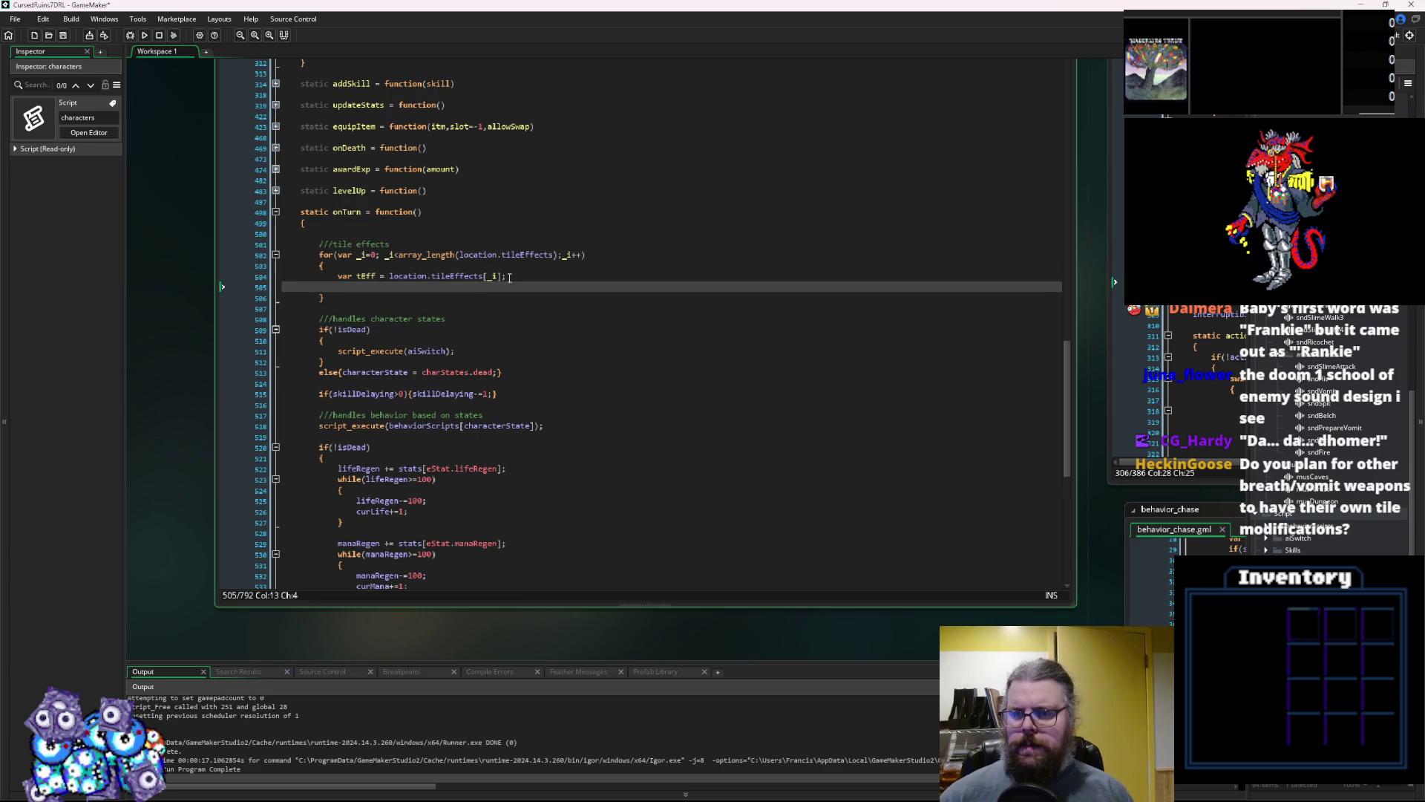
key("ctrl+Tab")
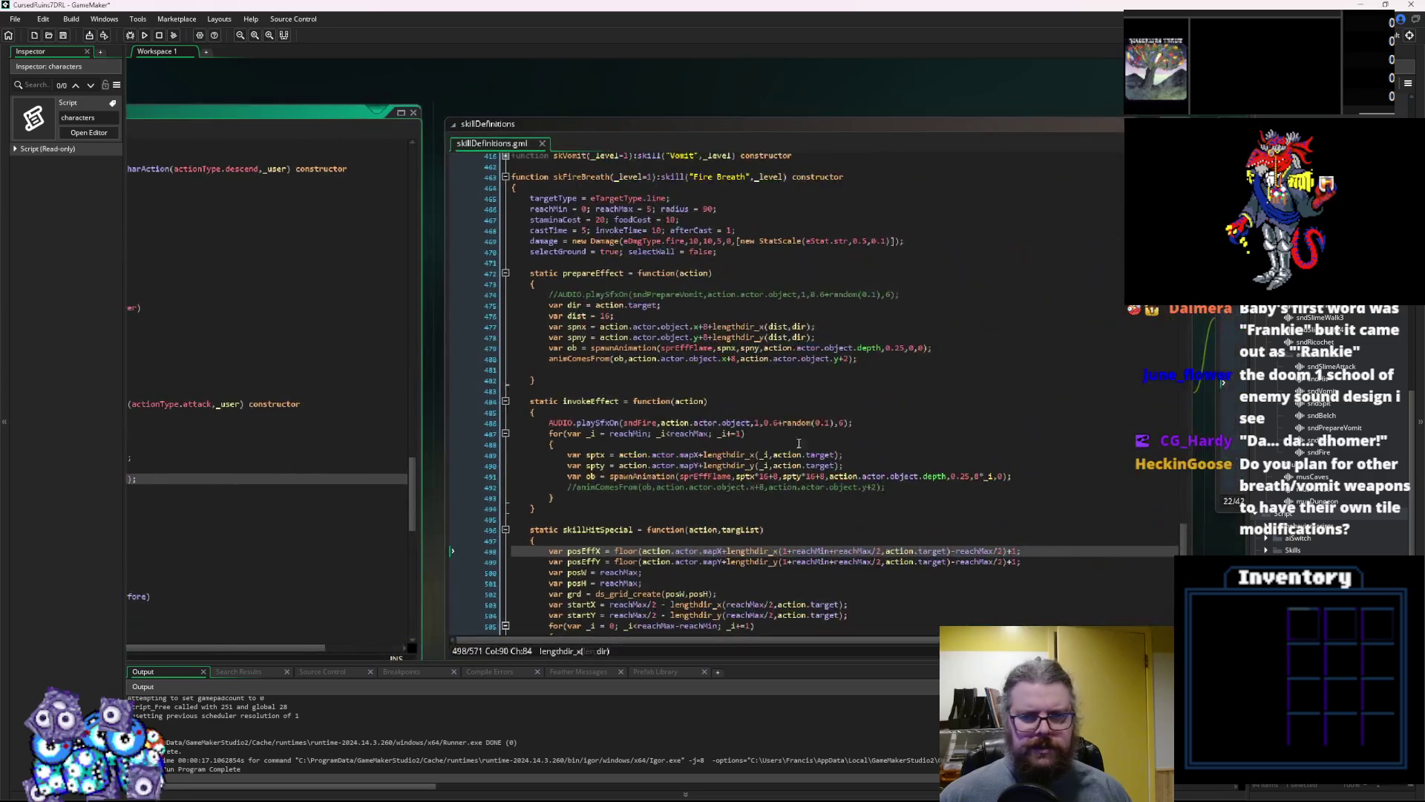
key("ctrl+Tab")
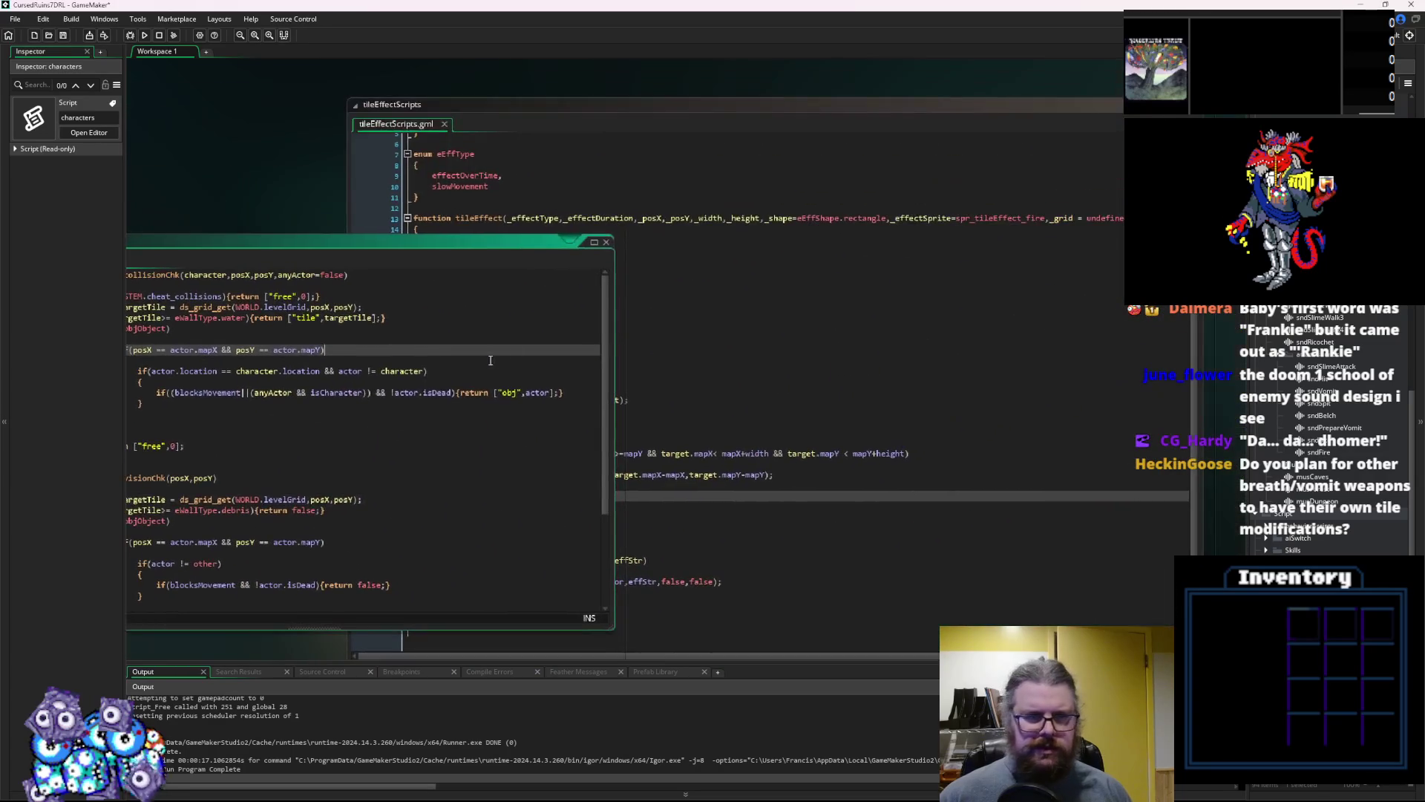
scroll(515, 426, "down", 1)
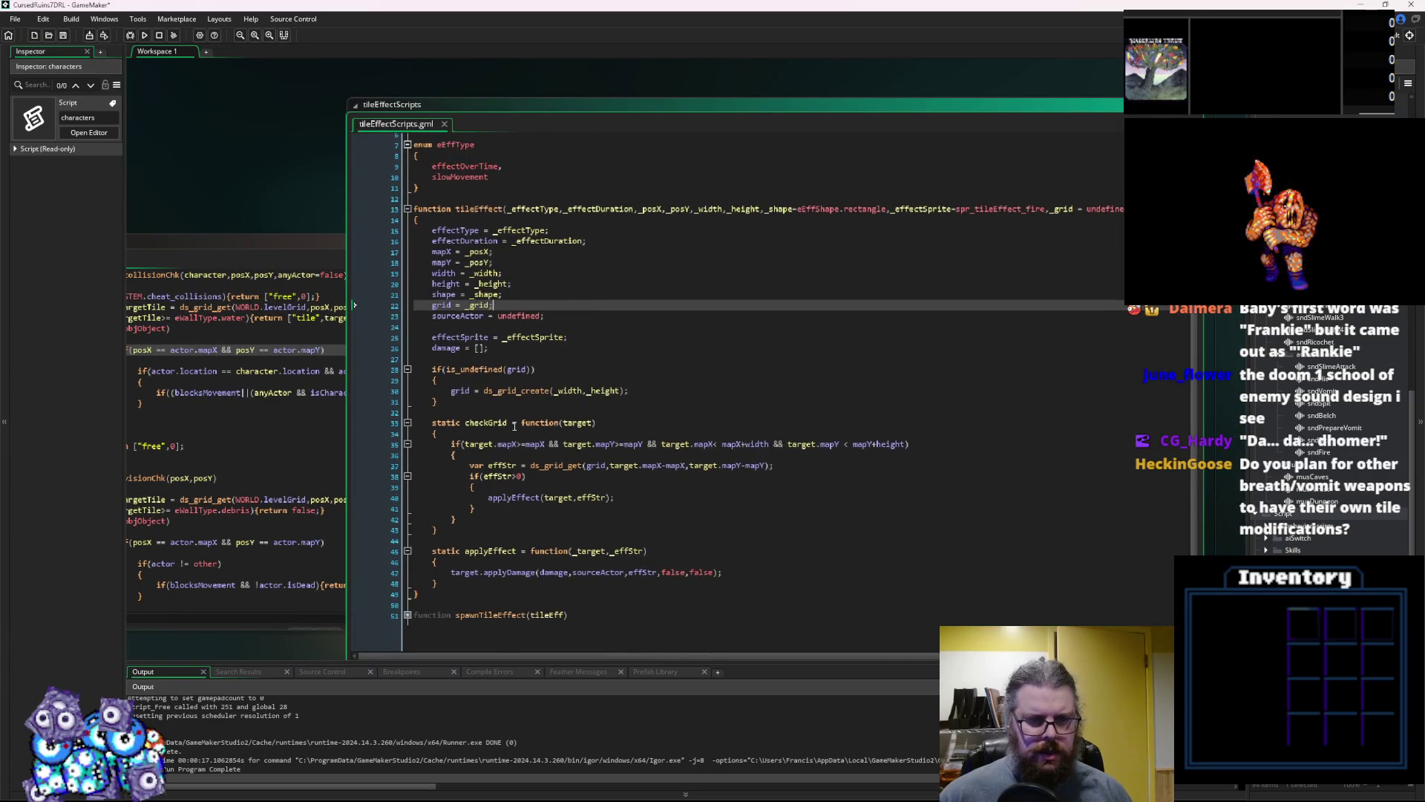
scroll(491, 418, "up", 1)
left_click(487, 431)
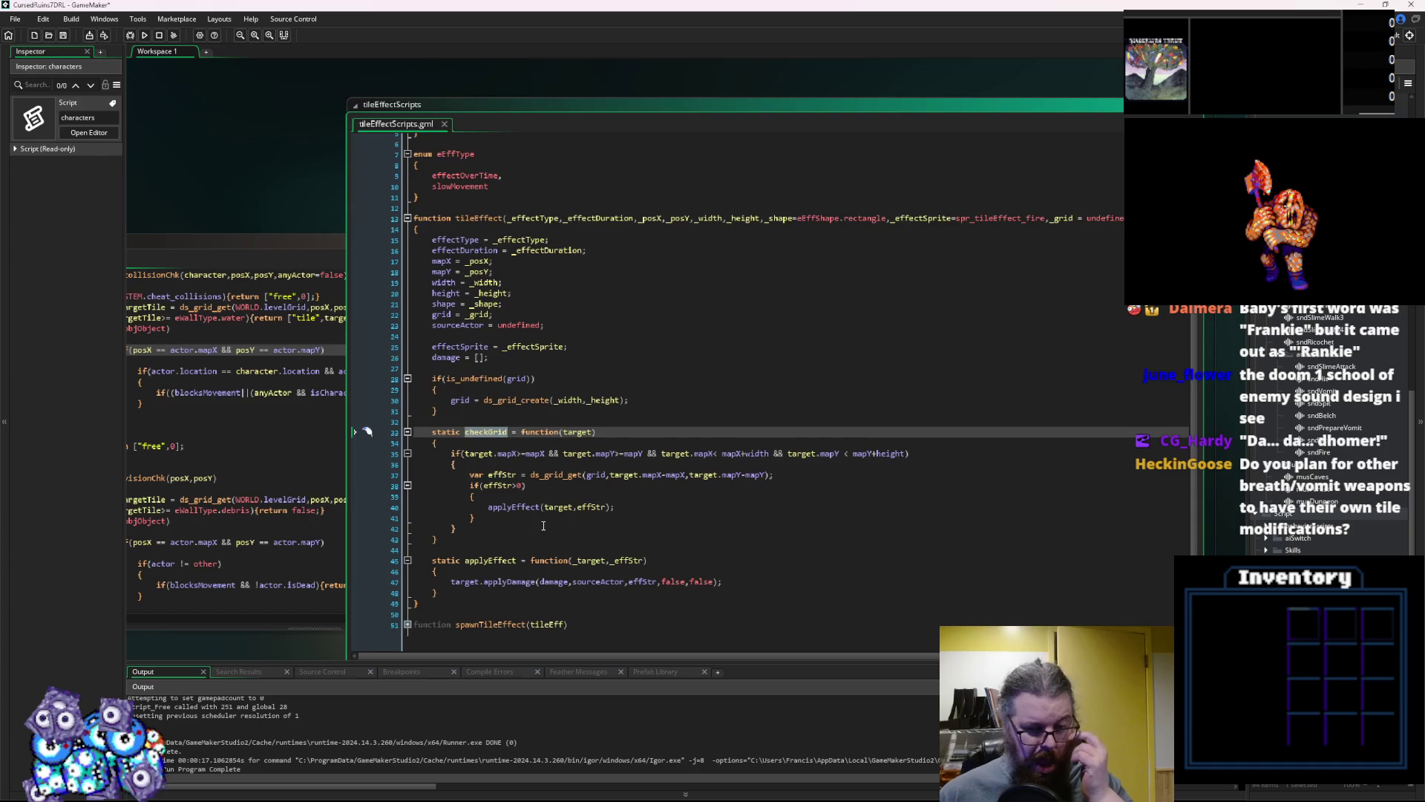
left_click(544, 526)
left_click_drag(664, 486, 878, 459)
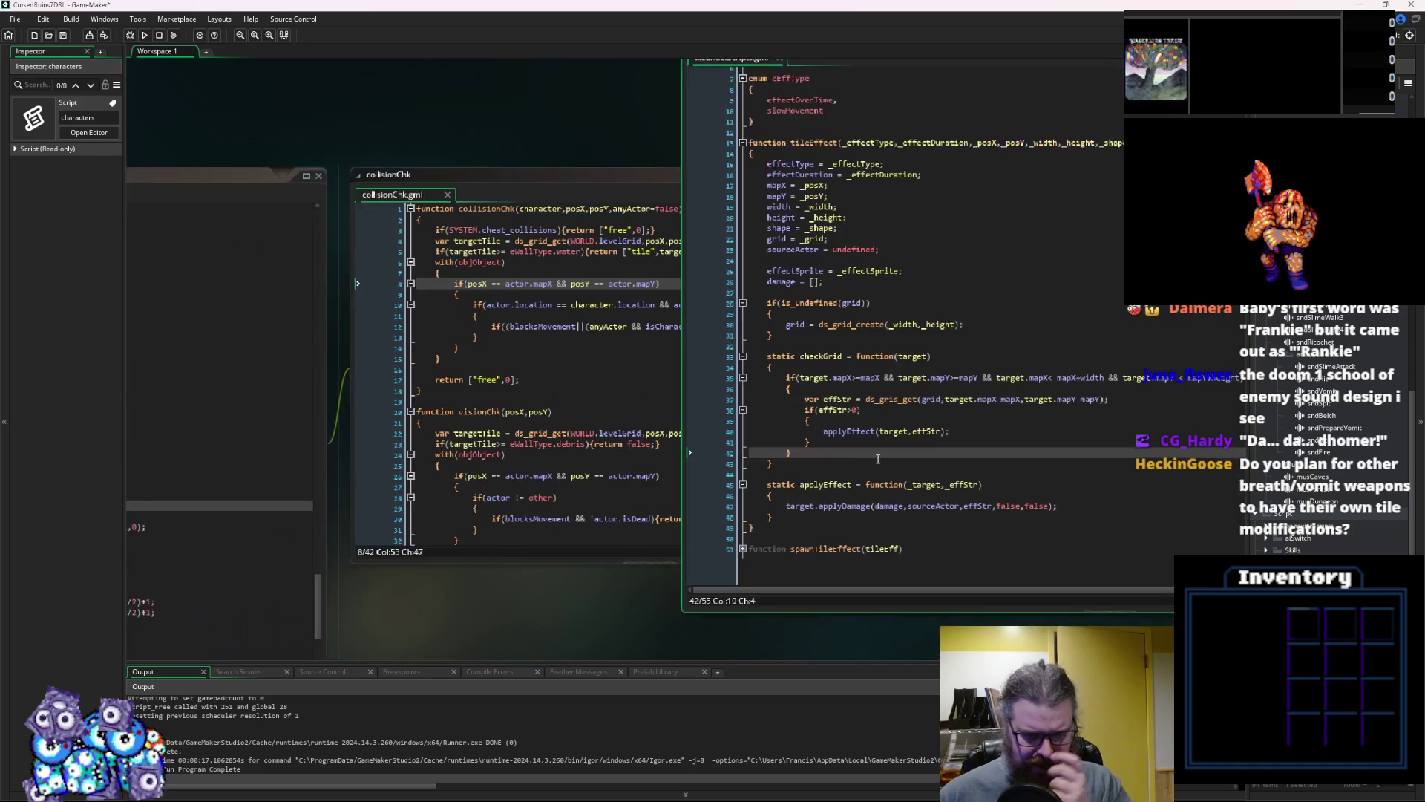
mouse_move(568, 483)
left_mouse_down()
mouse_move(830, 468)
mouse_move(751, 474)
mouse_move(934, 441)
left_mouse_up()
left_click(985, 451)
key("ctrl+Tab")
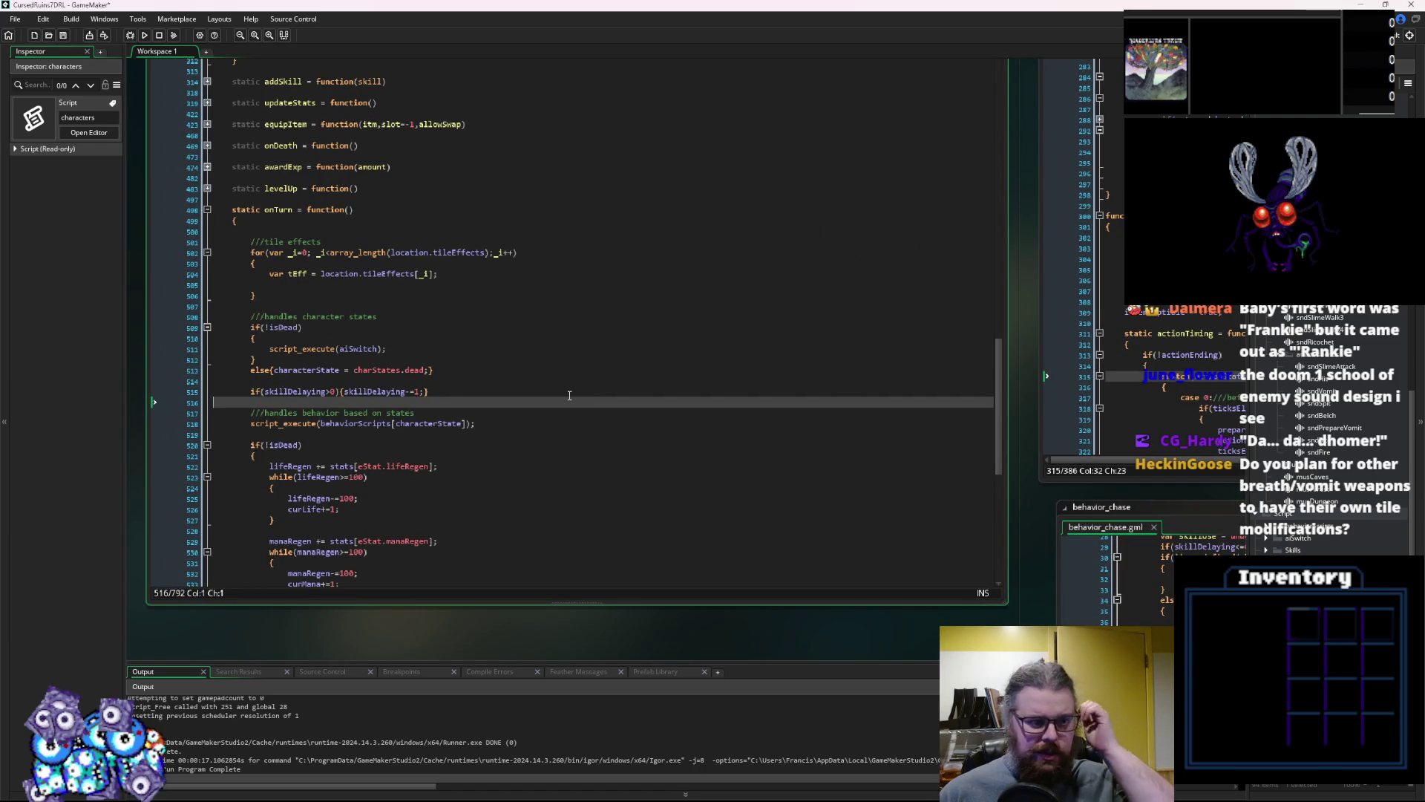
Add tEff.checkGrid(self); inside the tile-effects loop, save the project, and launch the game
left_click(375, 294)
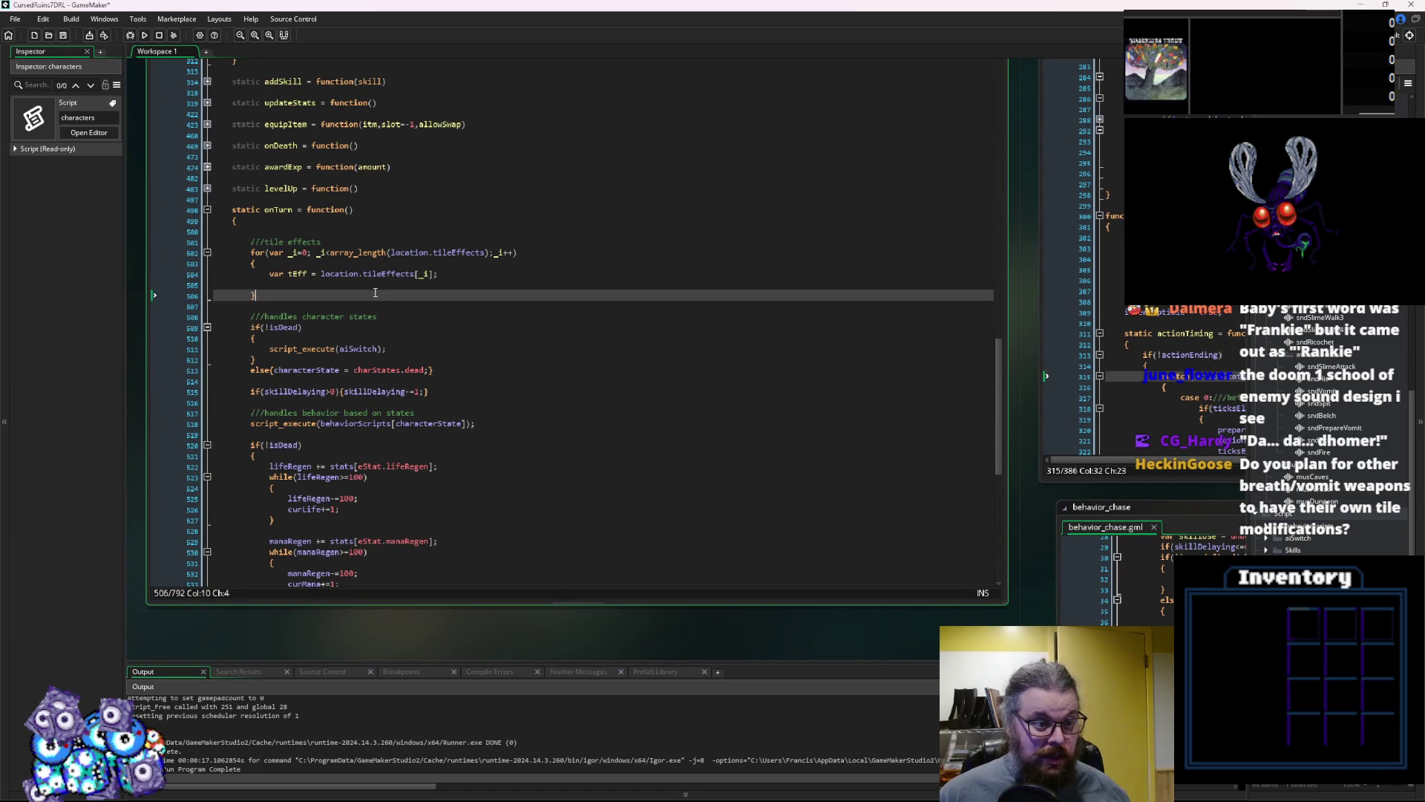
left_click(390, 286)
type("Eff.checkGrid(")
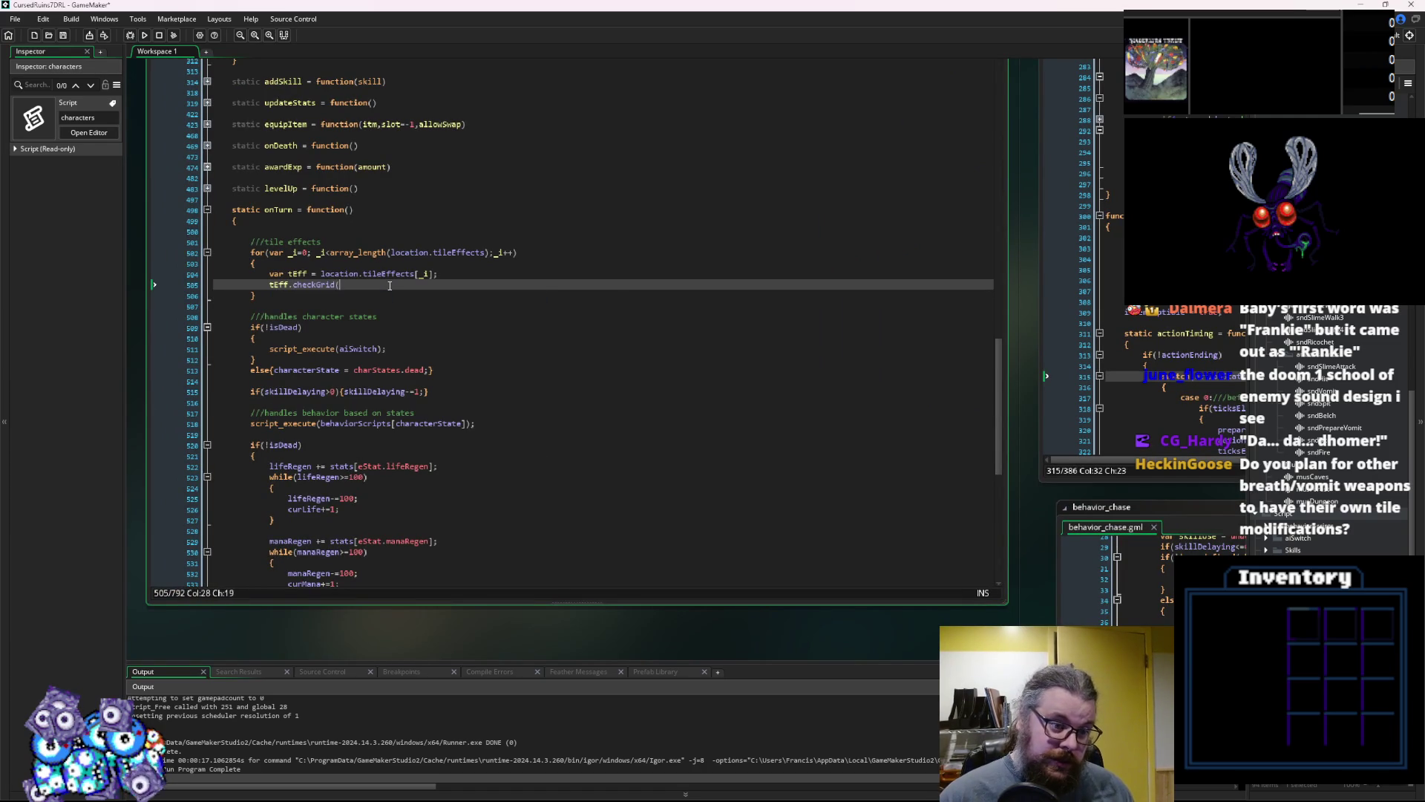
key("Left")
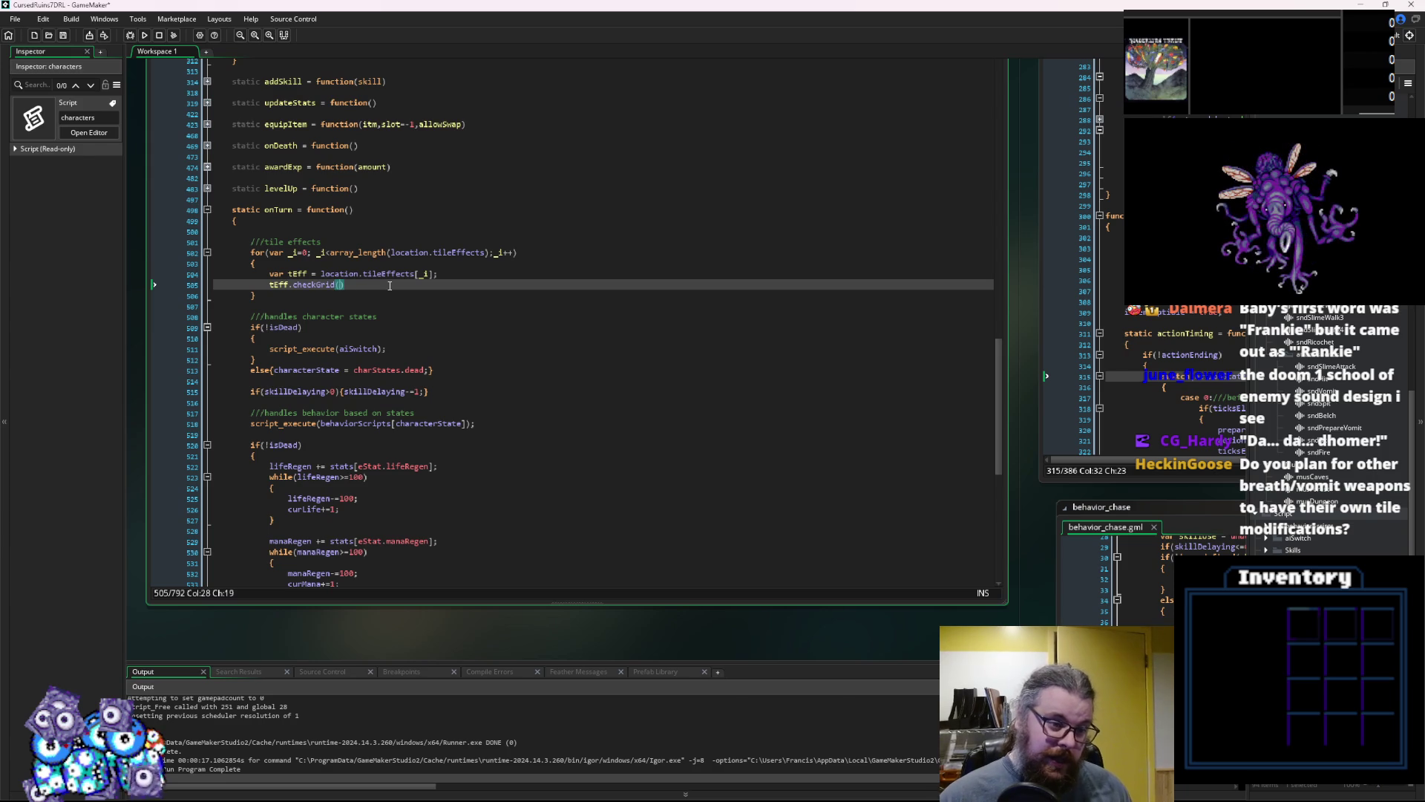
type("self);")
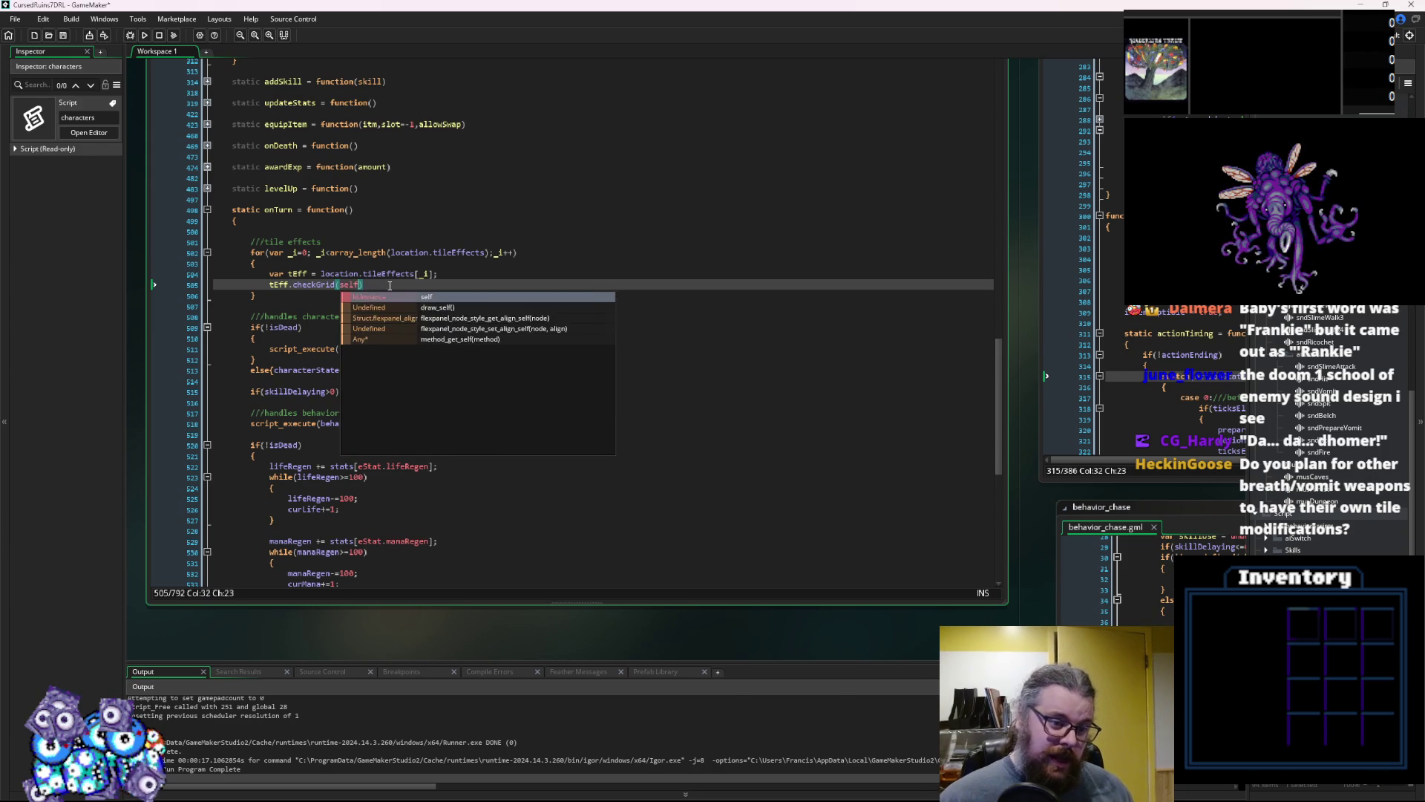
left_click(64, 35)
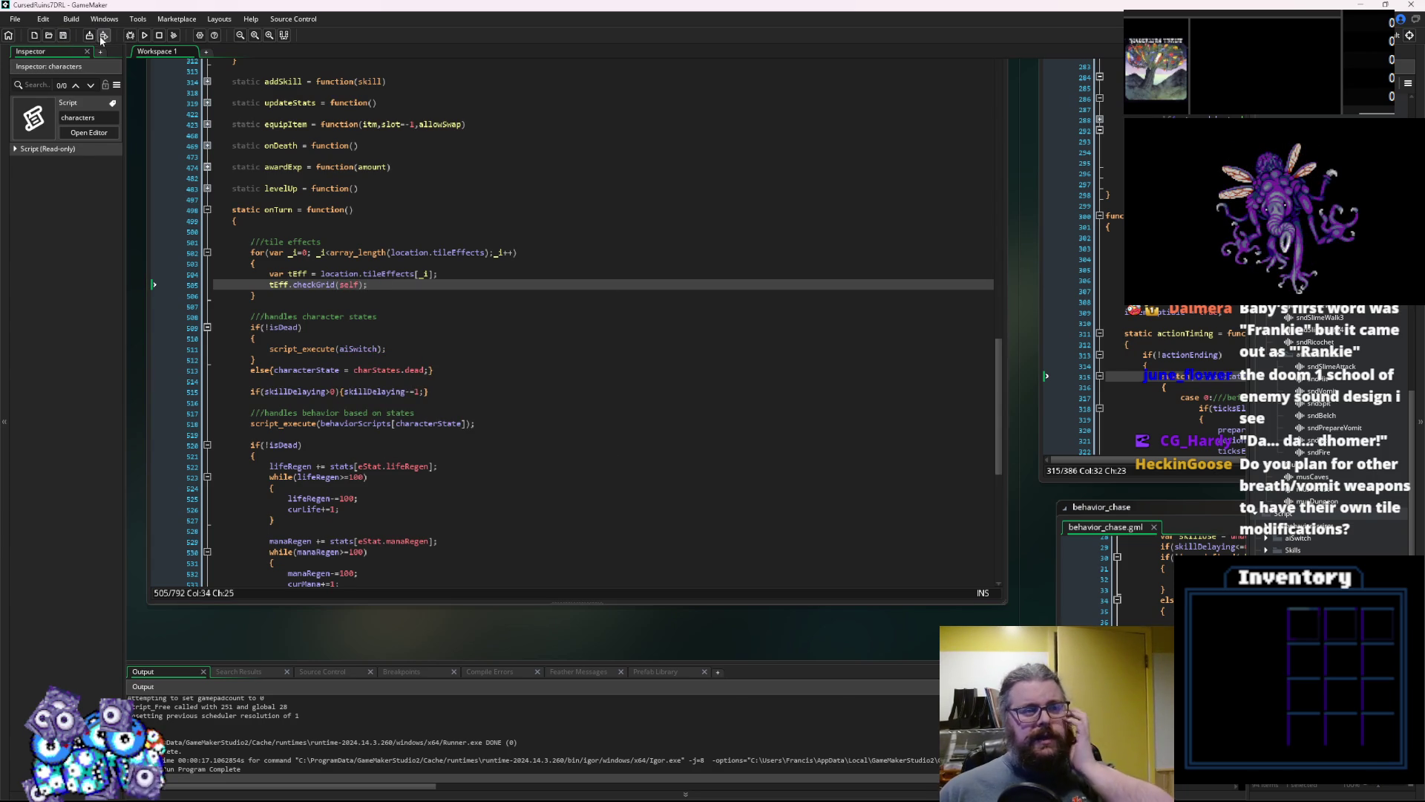
left_click(127, 36)
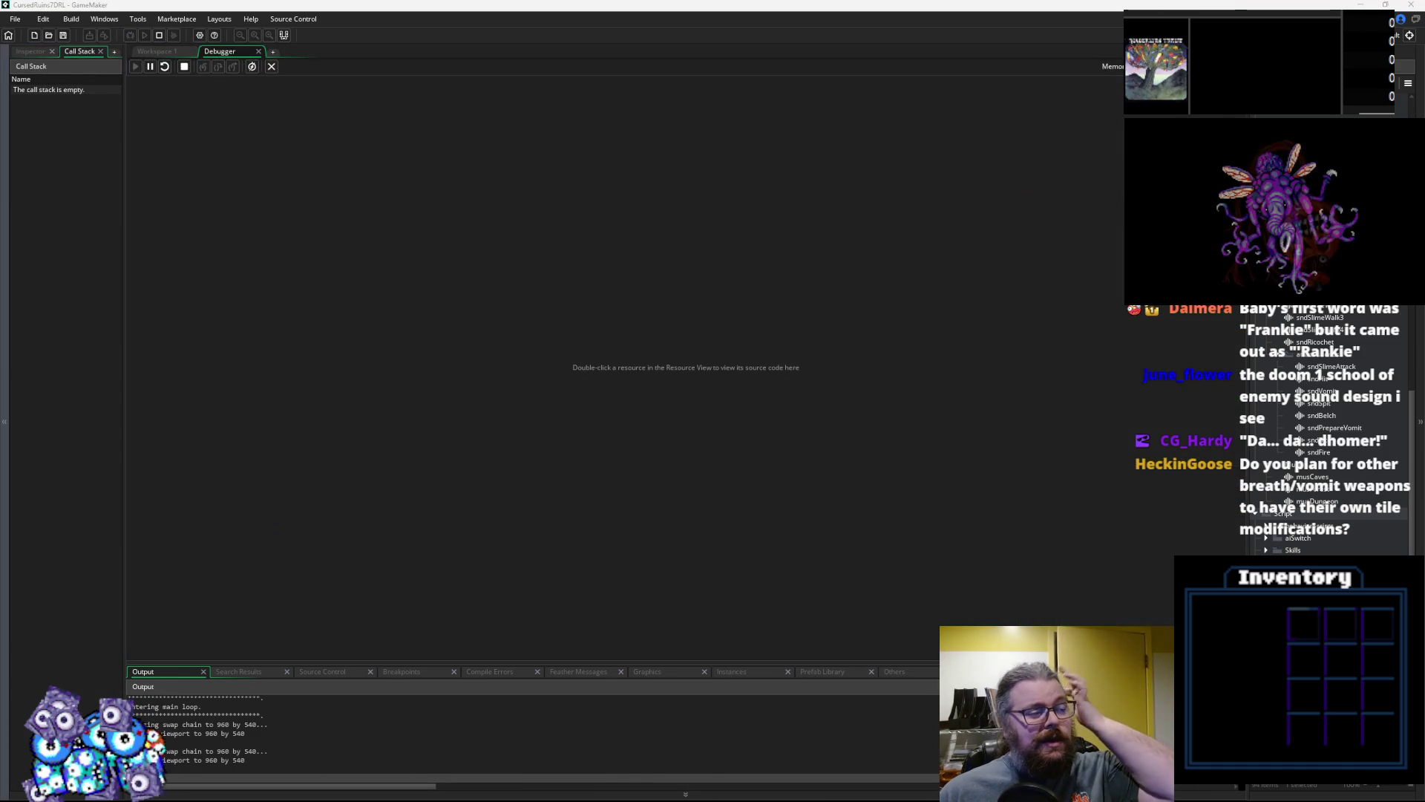
Start a game and walk the player down the corridor to the green monster to provoke its fire breath
key("Return")
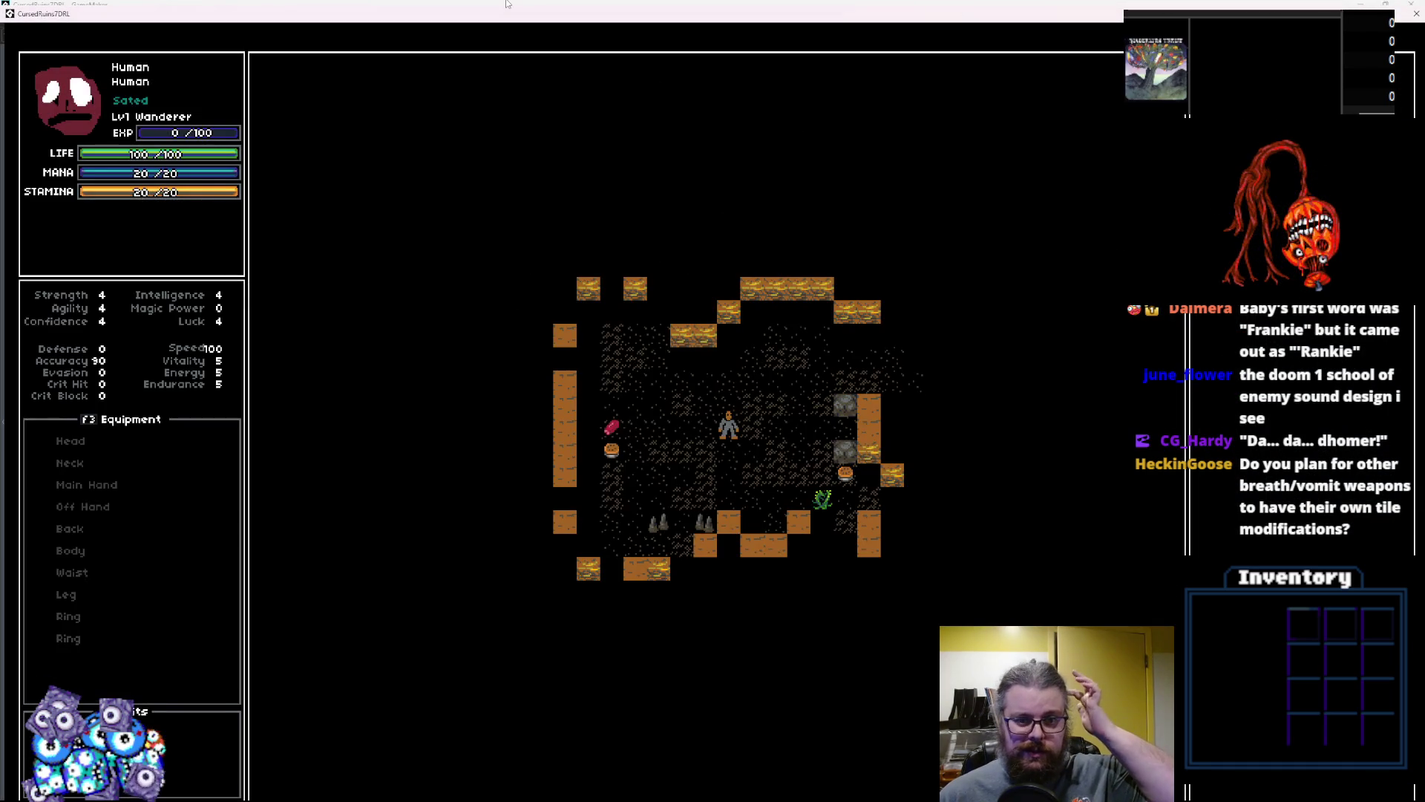
key("Right")
key("Right")
key("Right")
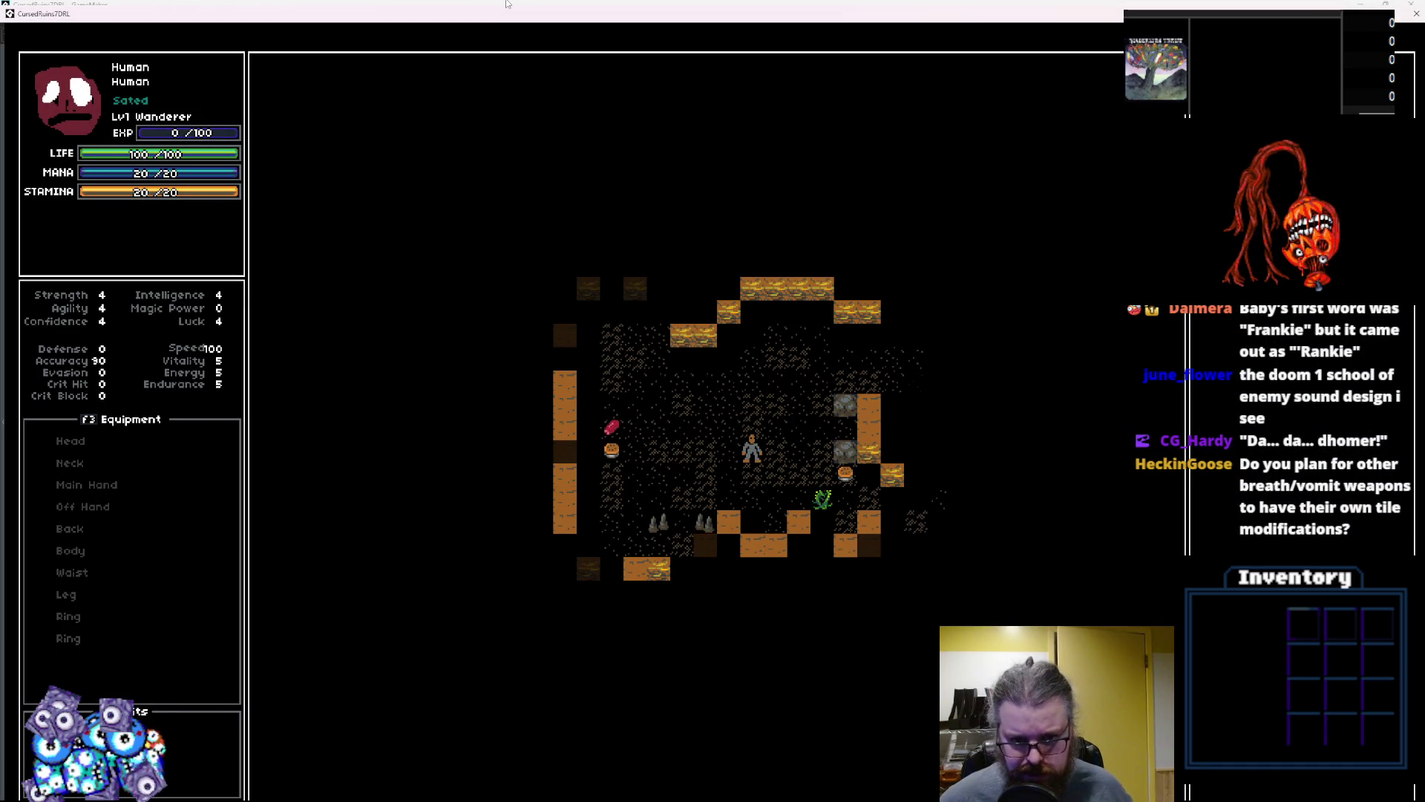
key("Up")
key("Up")
key("Right")
key("Right")
key("Right")
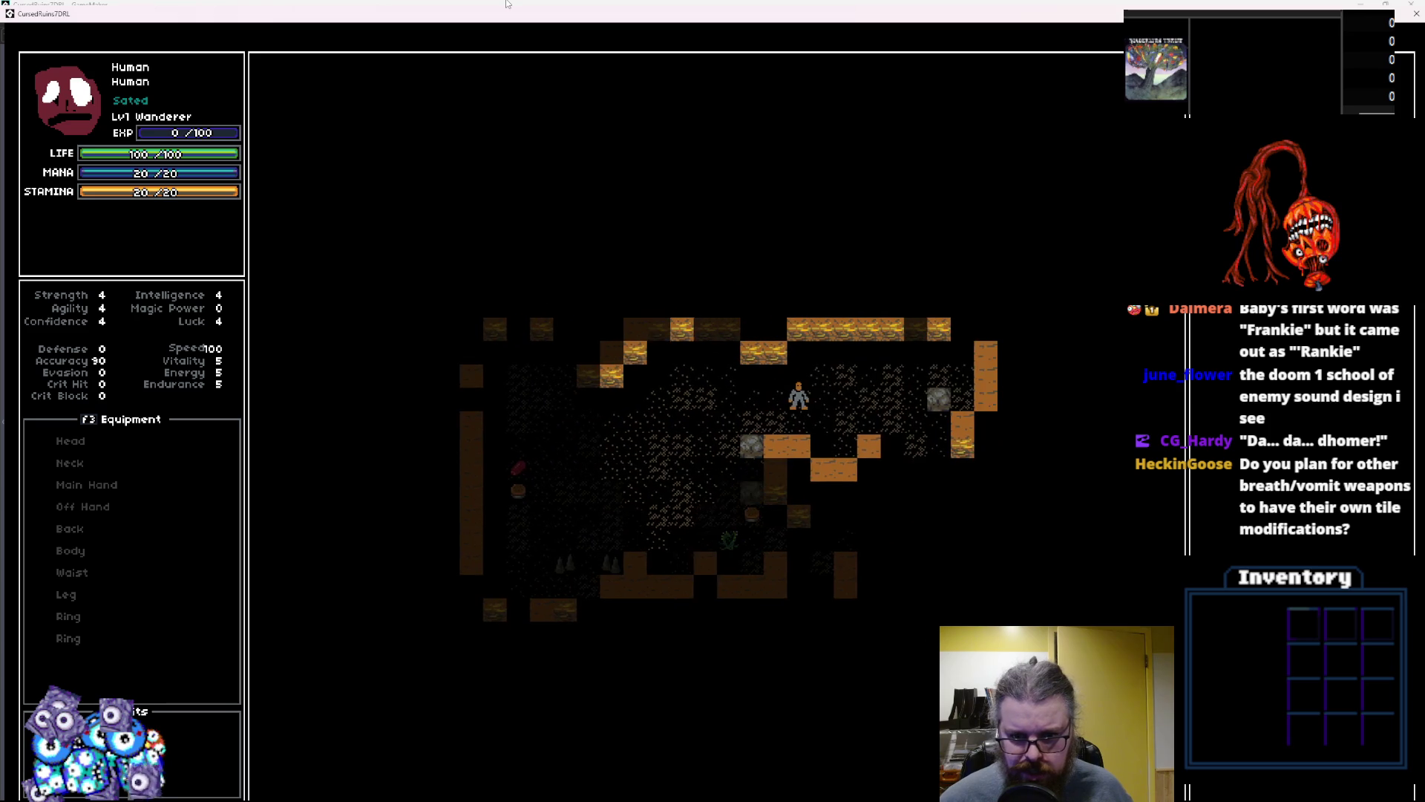
key("Down")
key("Right")
key("Down")
key("Down")
key("Down")
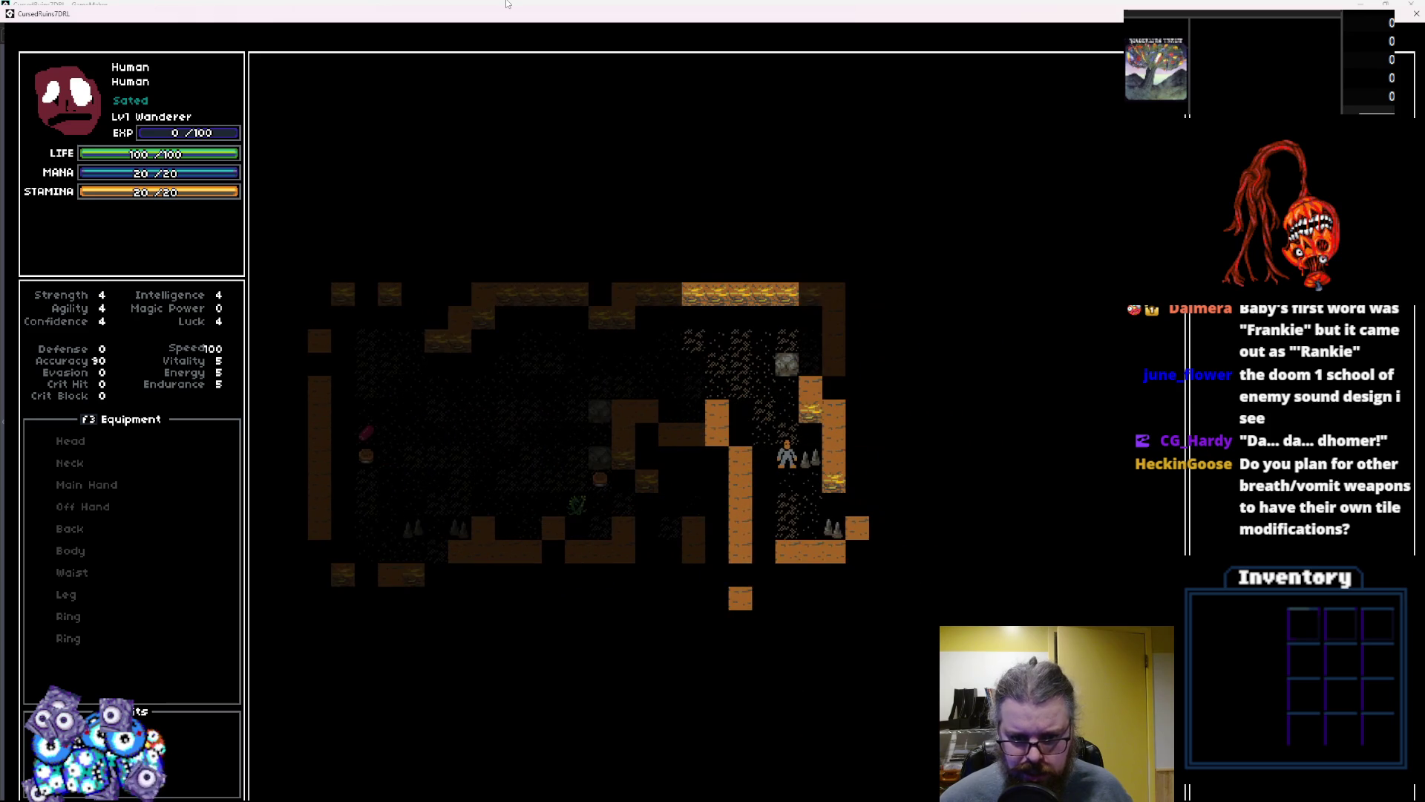
key("Down")
key("Down")
key("Down")
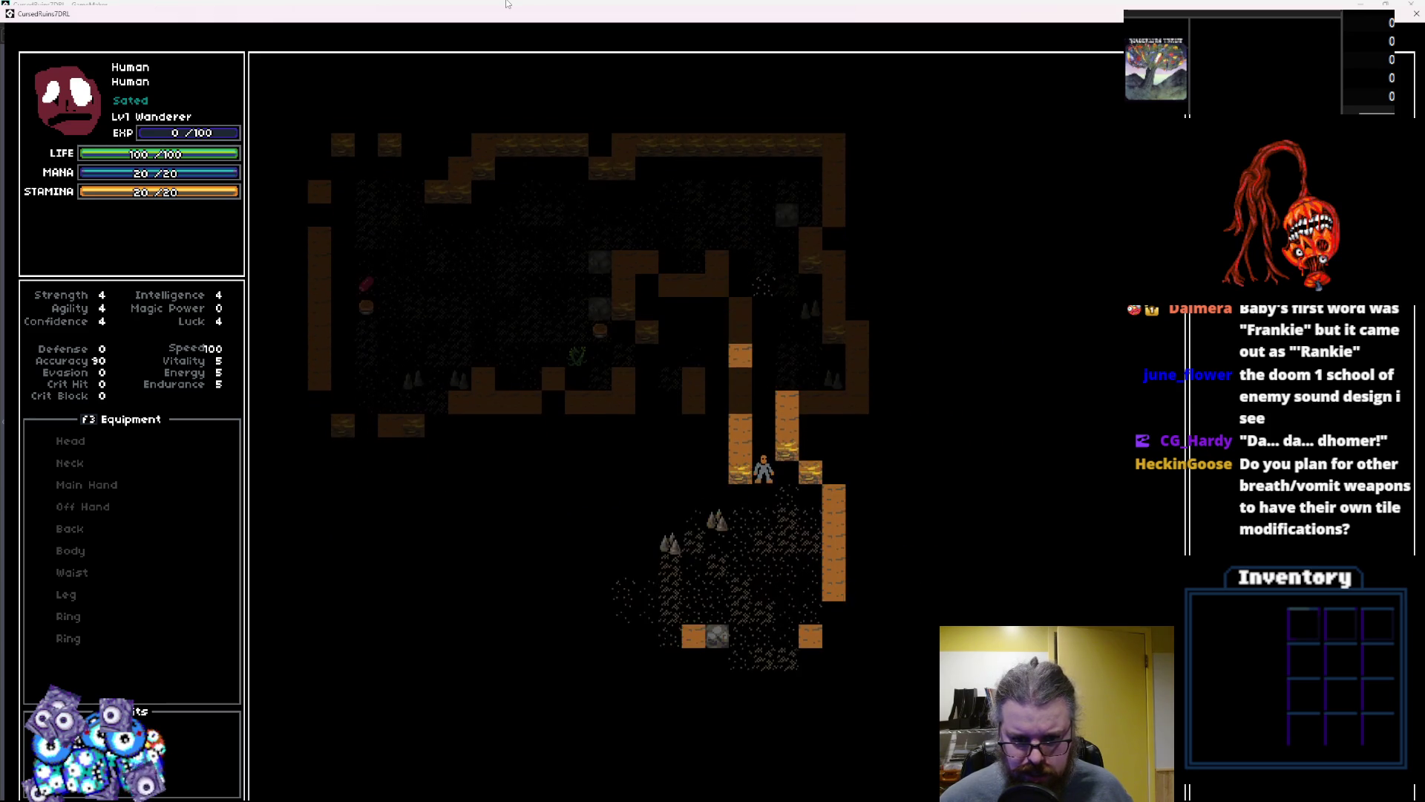
key("Left")
key("Left")
key("Left")
key("Left")
key("Down")
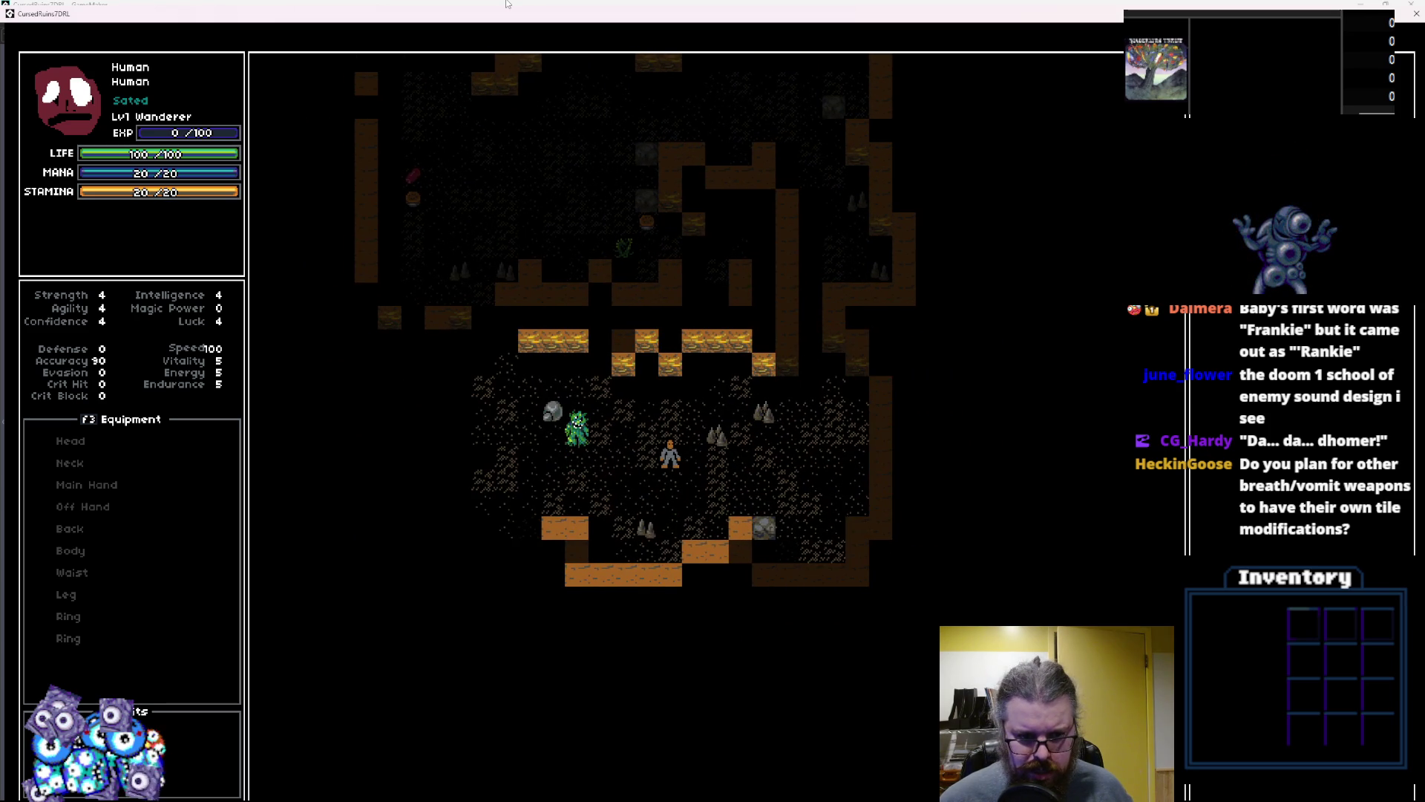
key("Up")
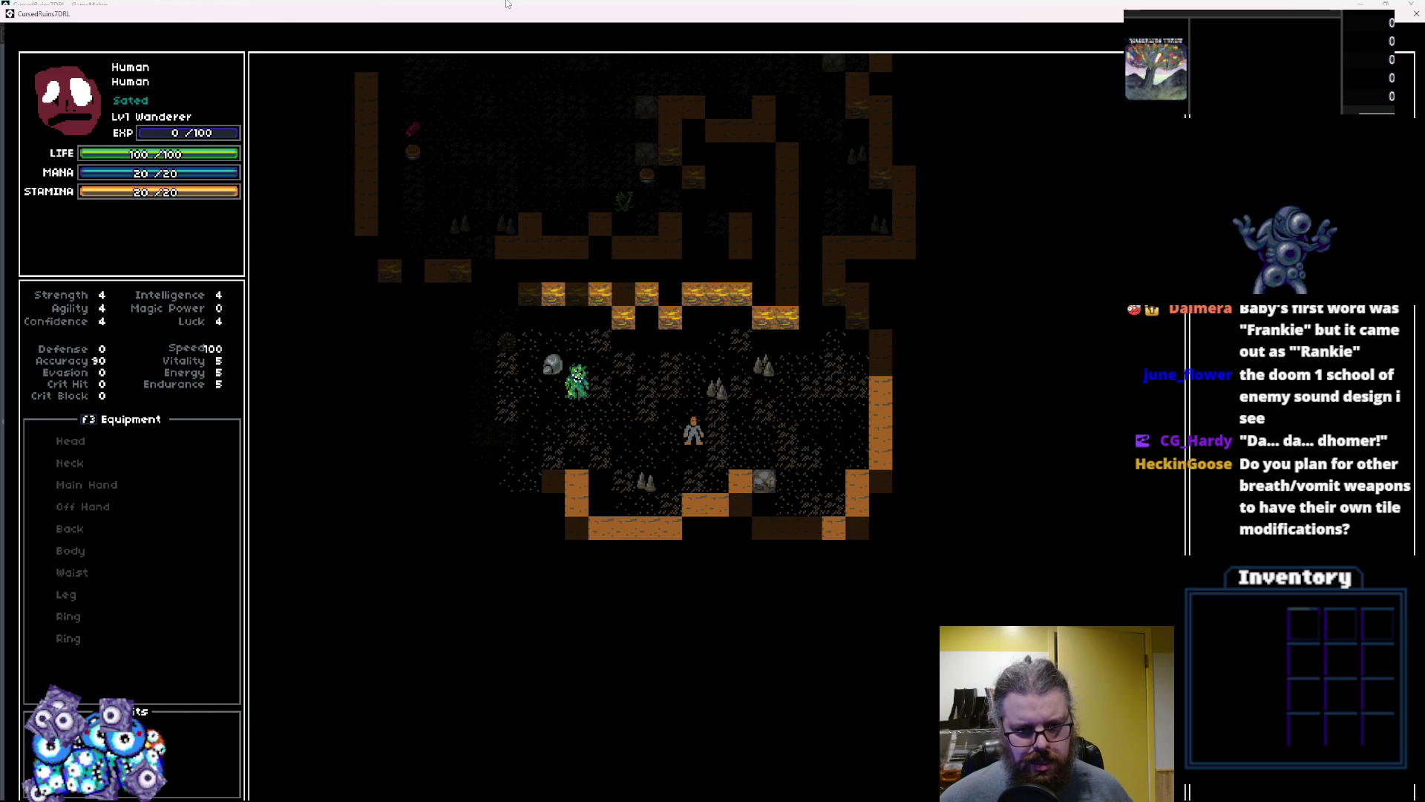
key("Up")
key("Left")
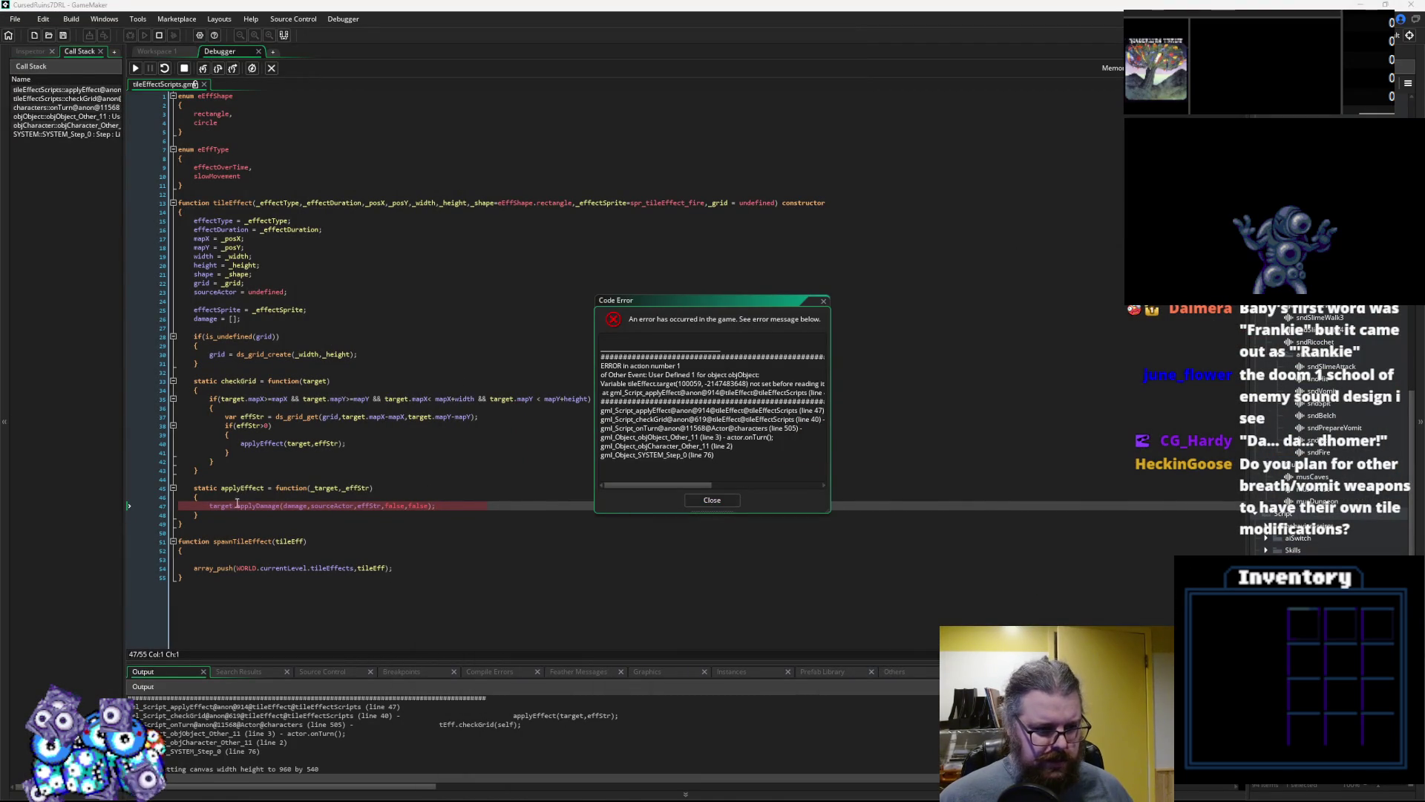
Stop the crashed debug session and dismiss the Code Error report
mouse_move(226, 507)
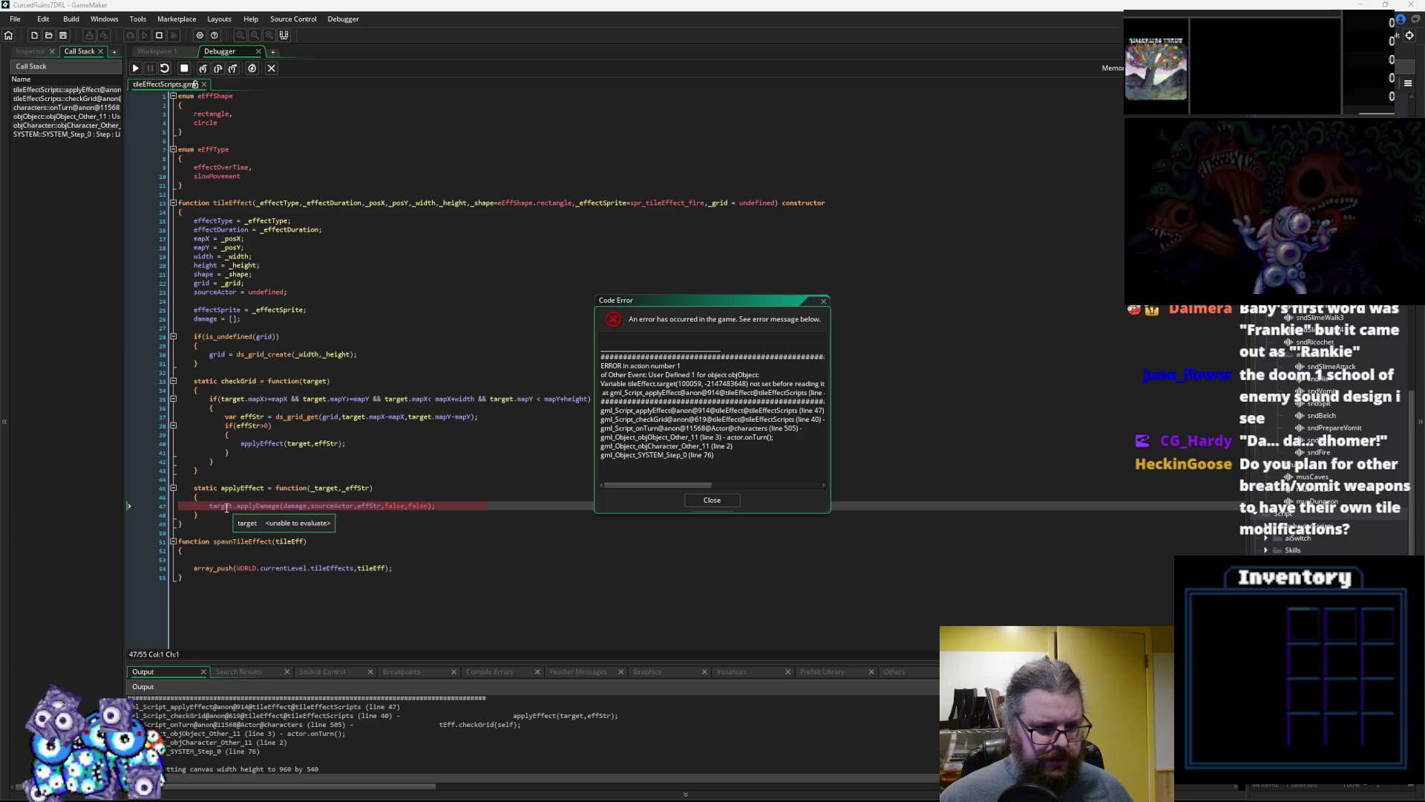
left_click(185, 69)
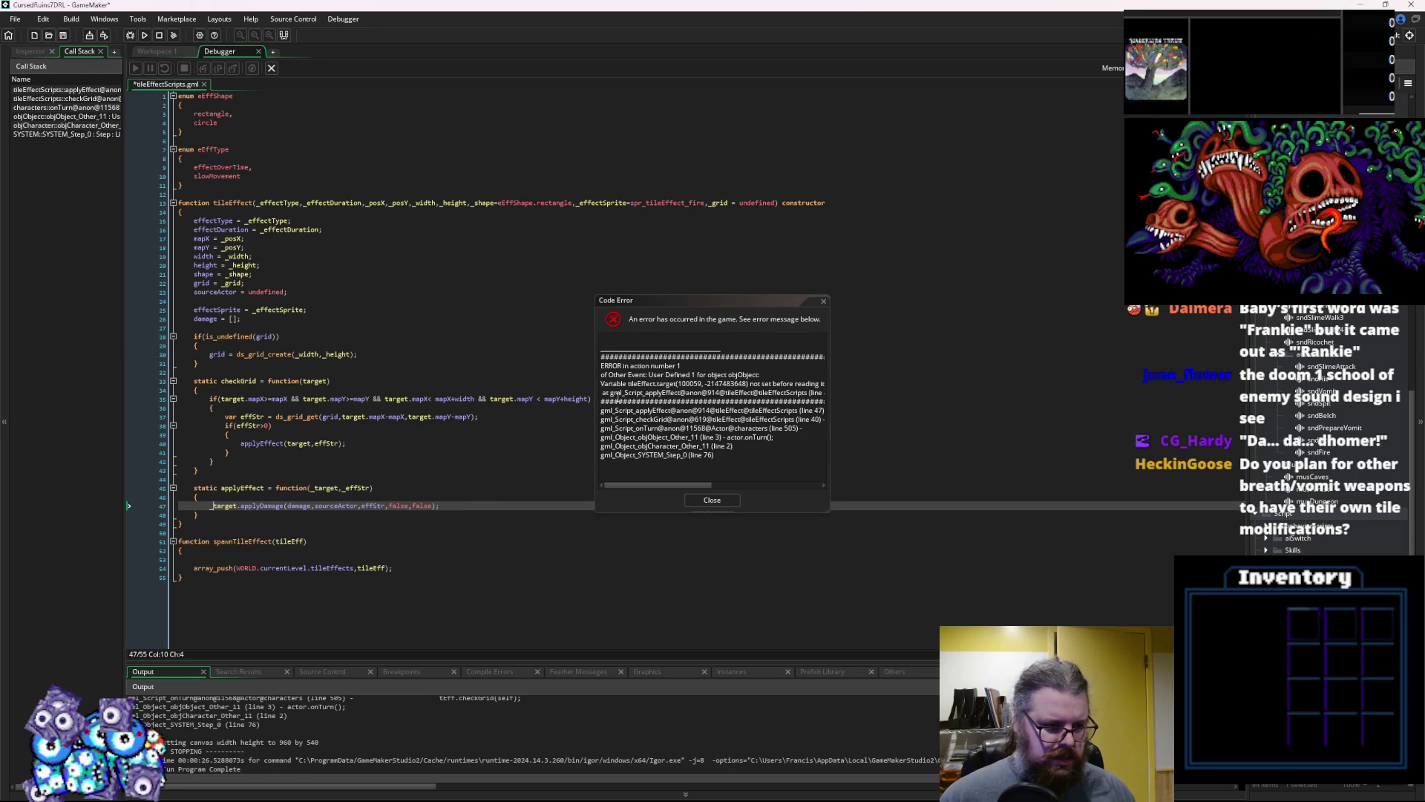
left_click(711, 501)
Change target and effStr to _target and _effStr on applyEffect line 47, then rerun in debug
key("BackSpace")
type("_")
left_click(361, 506)
type("_")
left_click(402, 461)
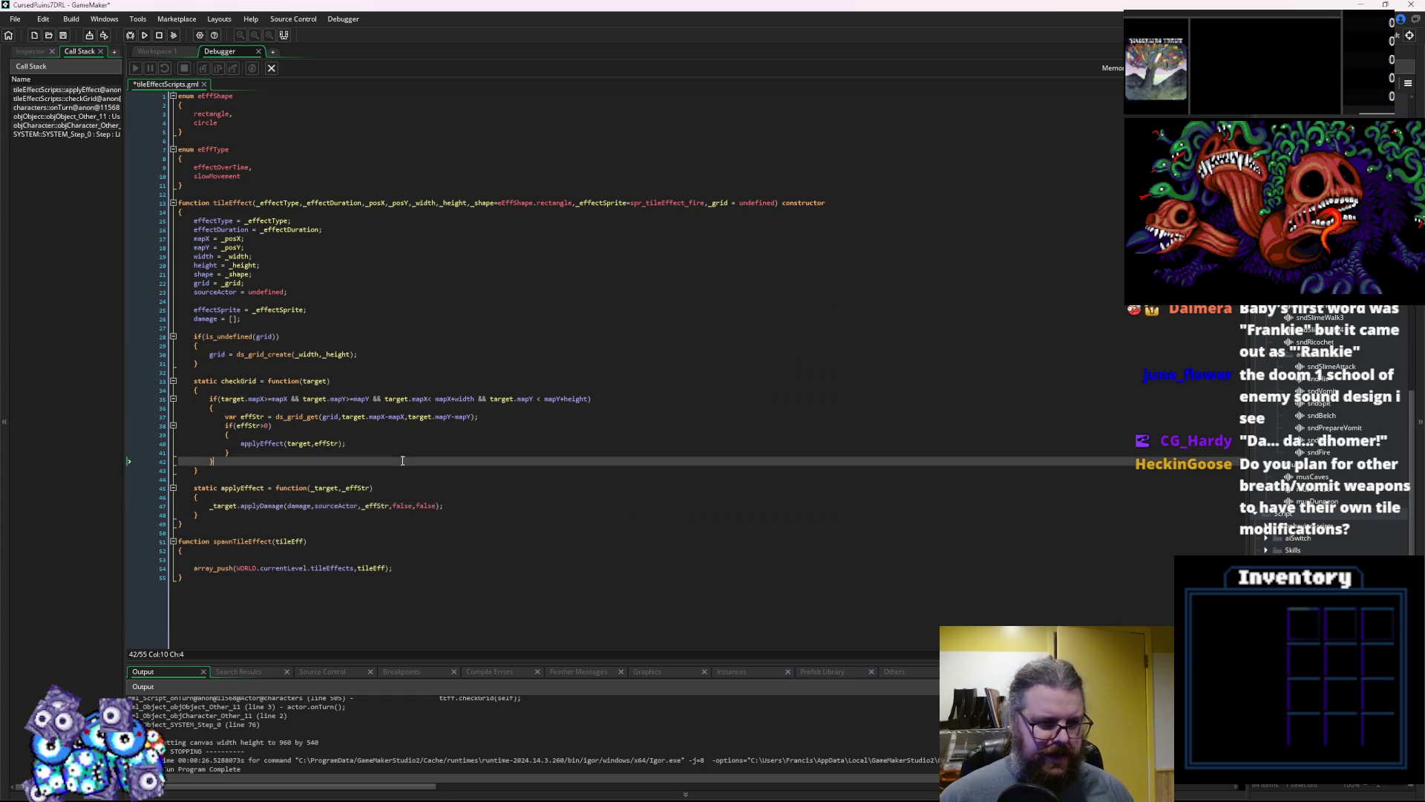
left_click(130, 36)
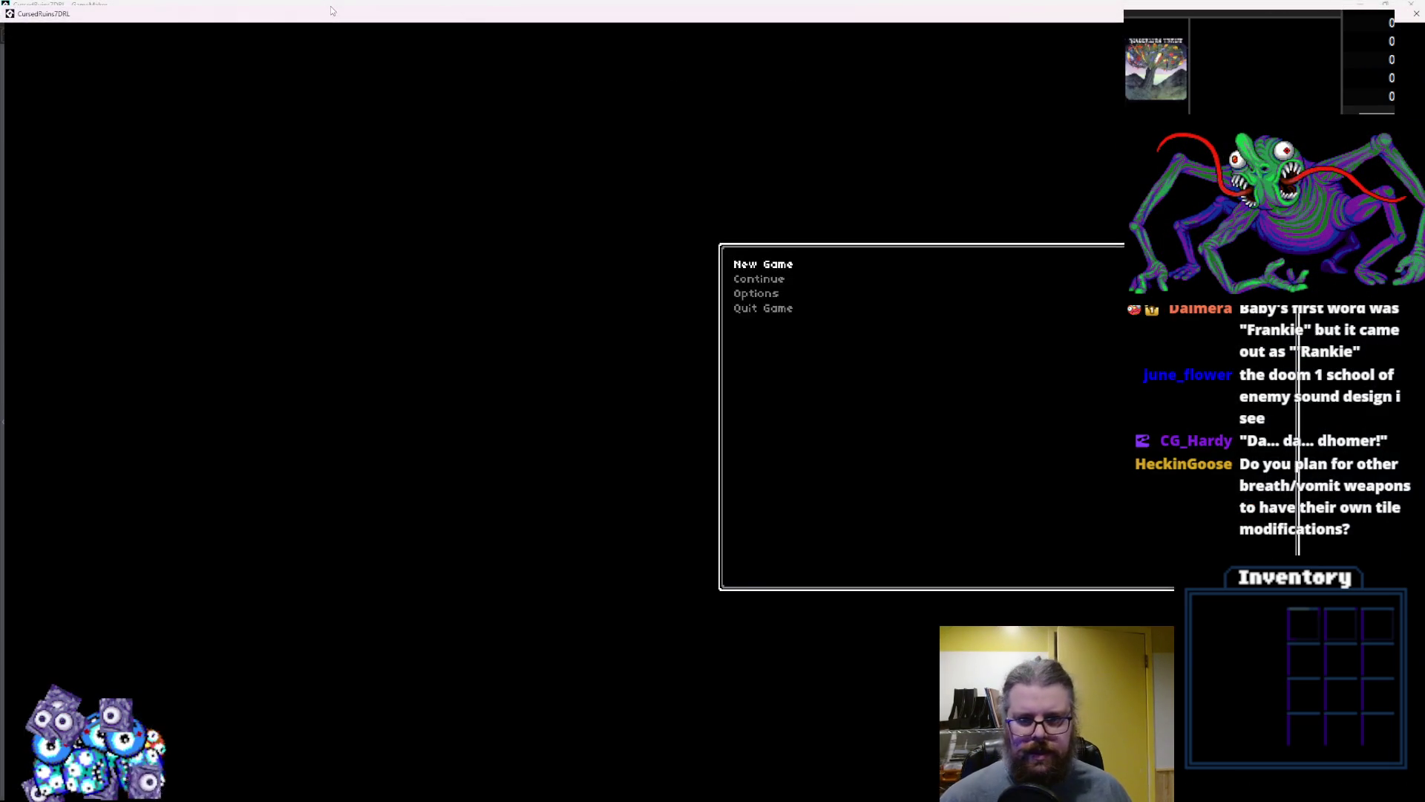
Start a new game and move around the monster's burning tiles until life drops to 21 of 111
key("Return")
key("Right")
key("Right")
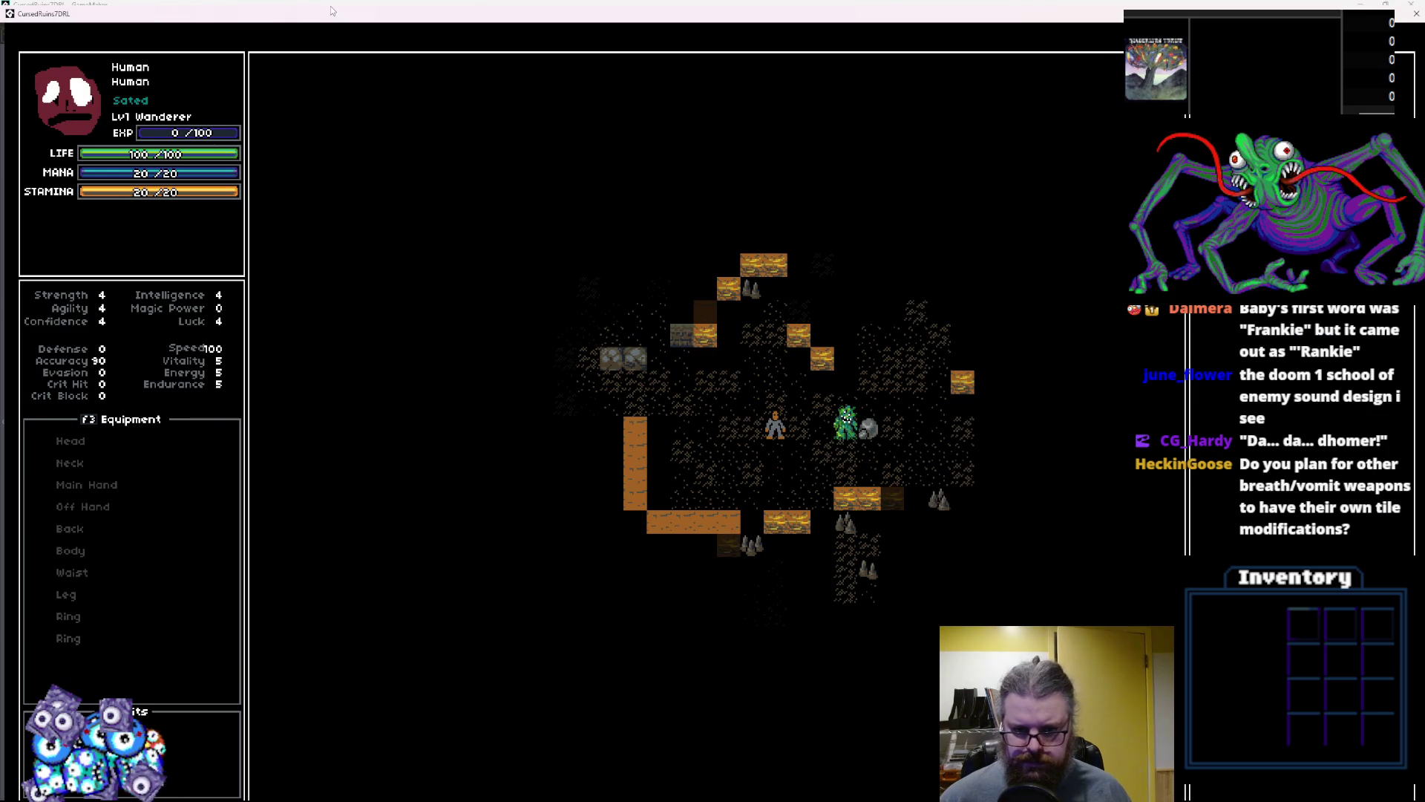
key("Down")
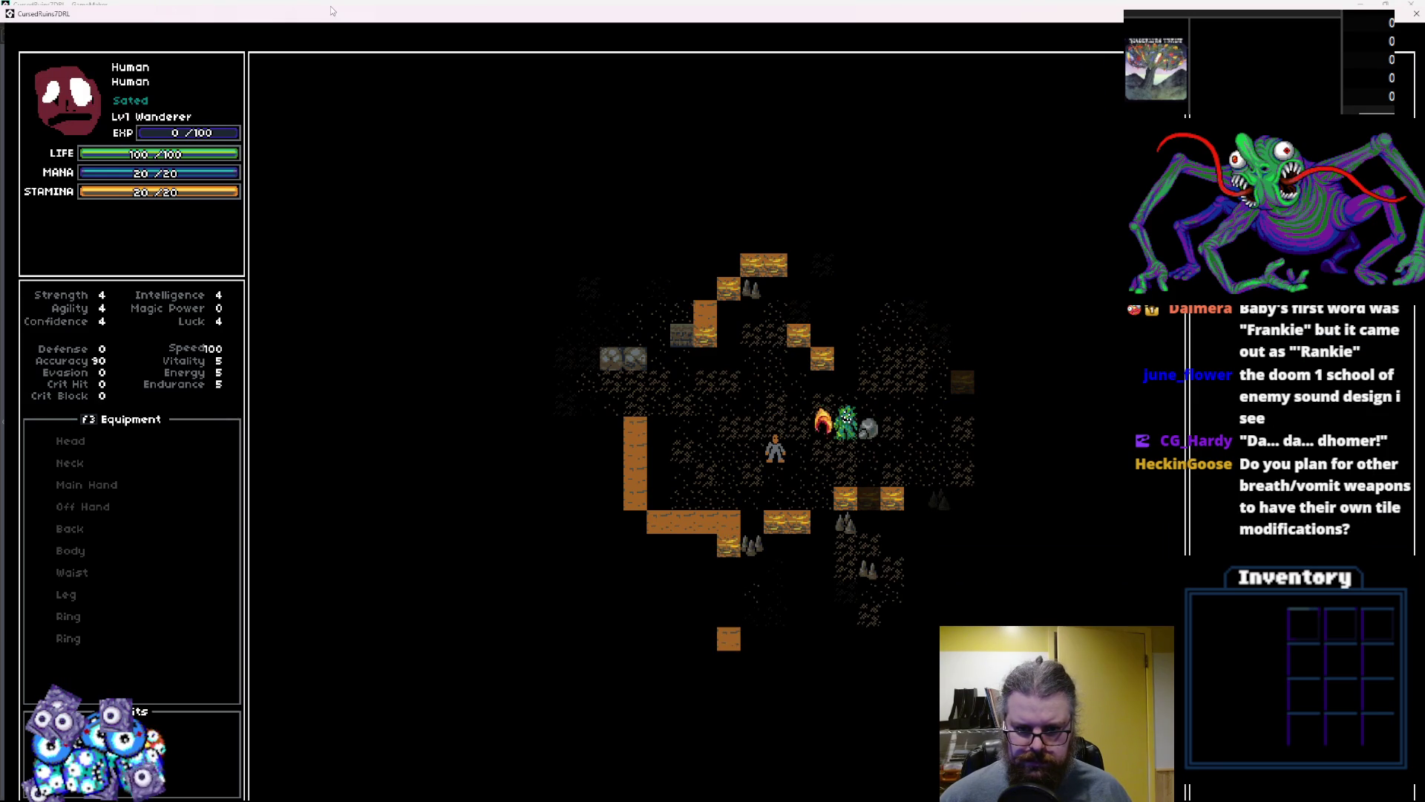
key("Up")
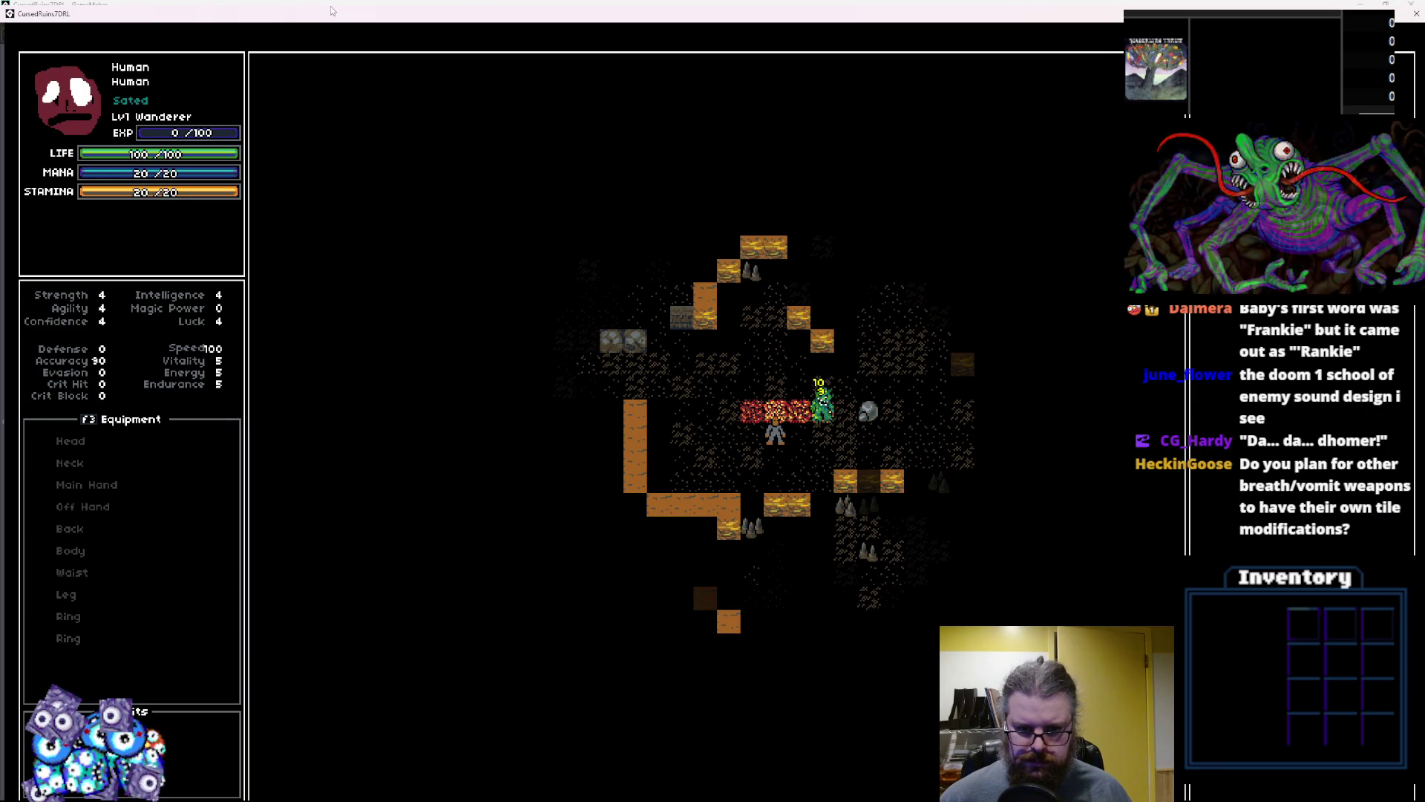
key("Up")
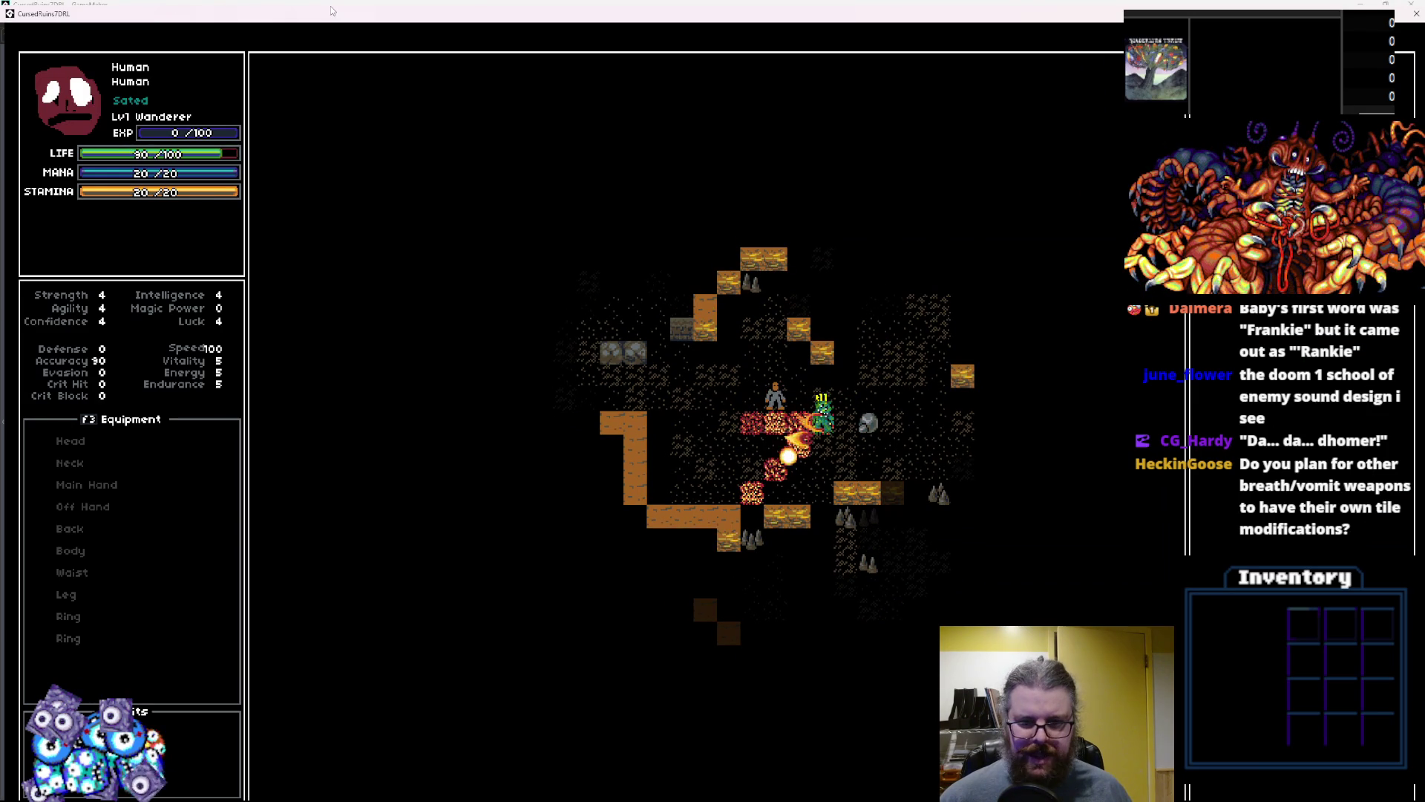
key("period")
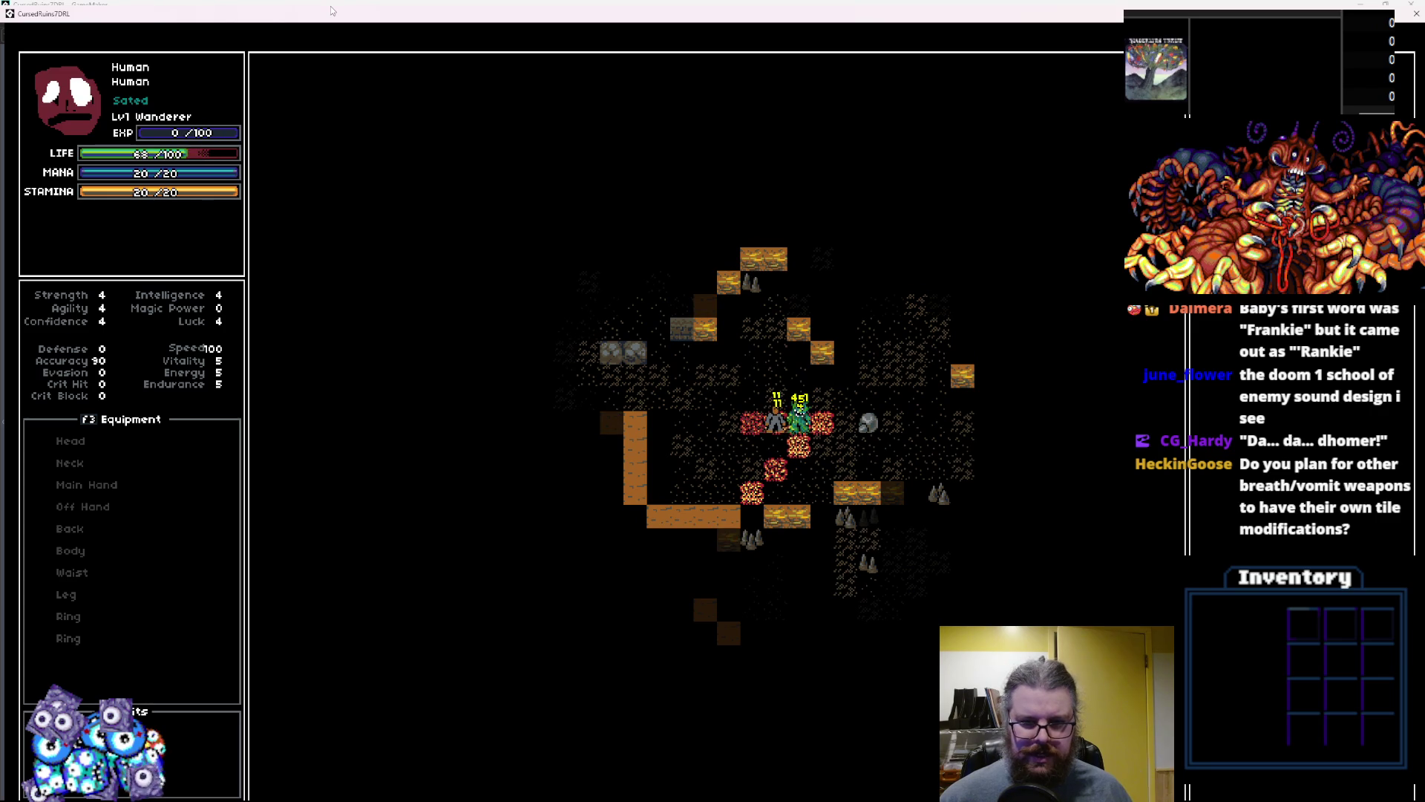
key("KP_7")
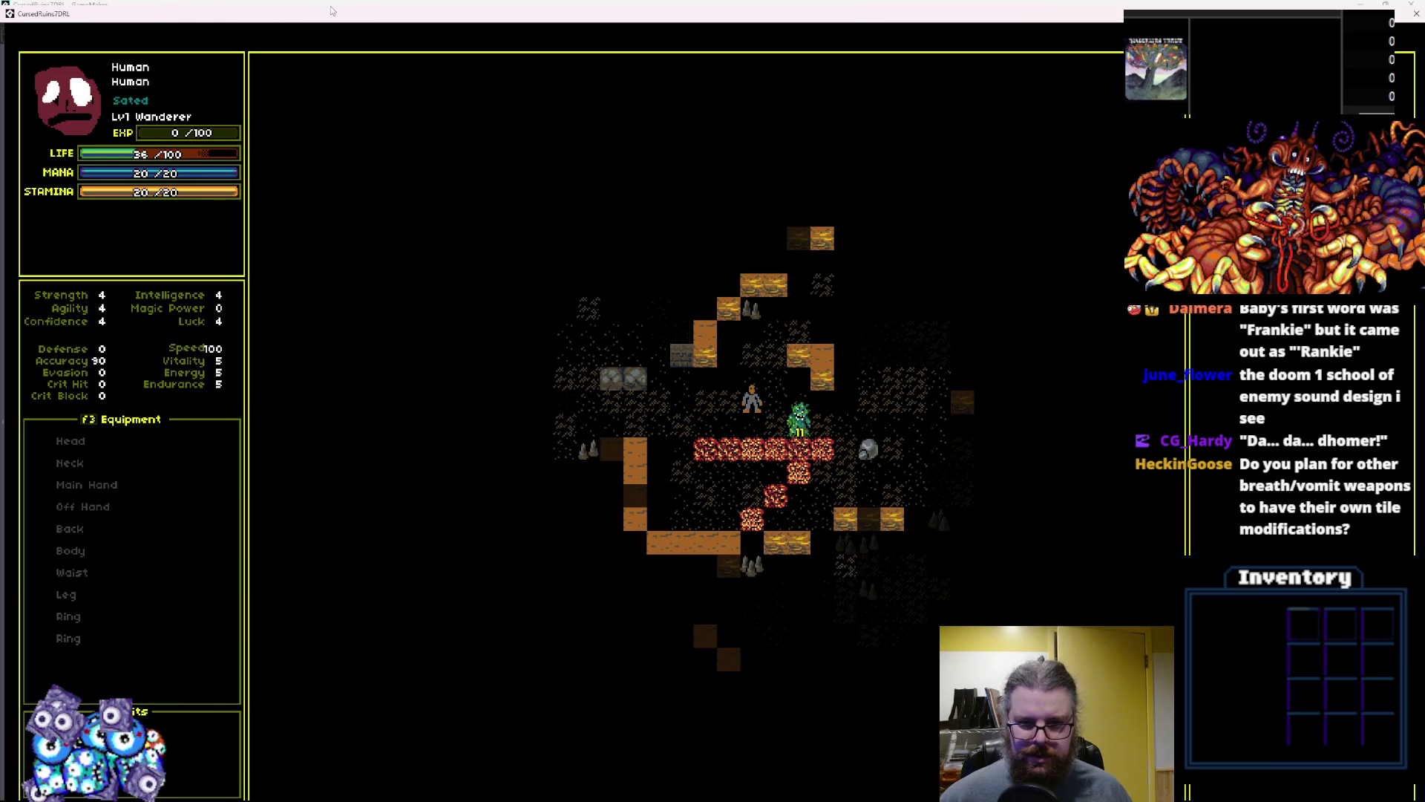
key("KP_1")
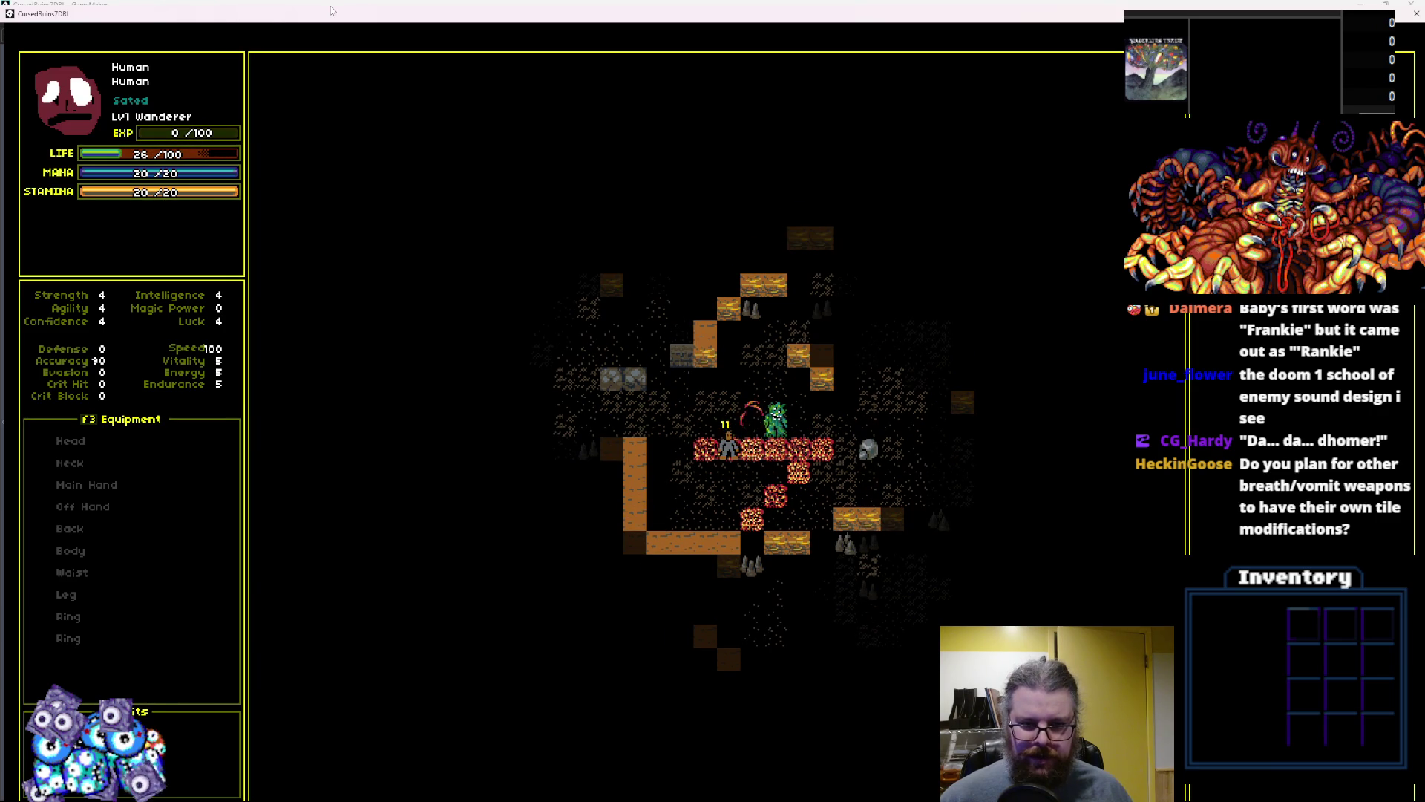
key("KP_4")
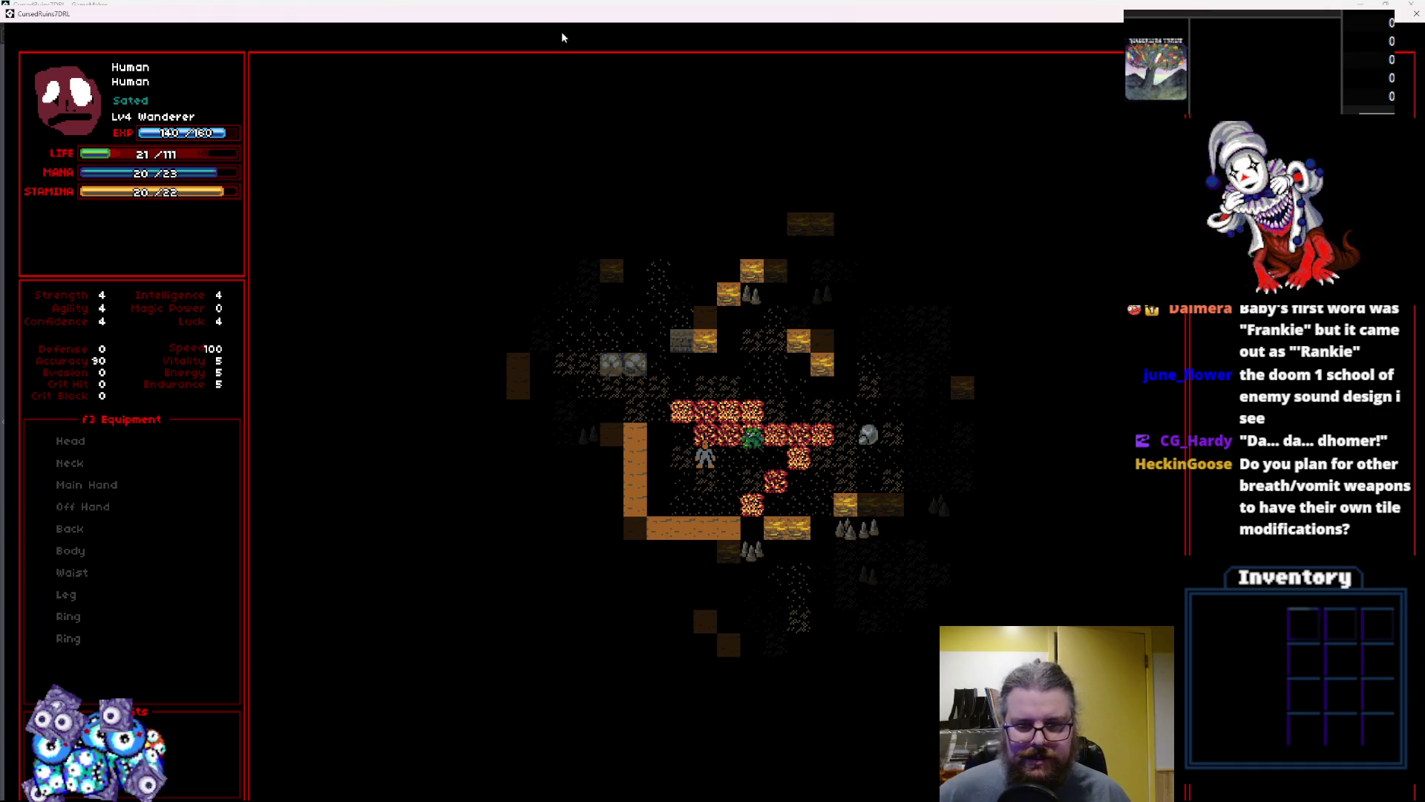
double_click(924, 13)
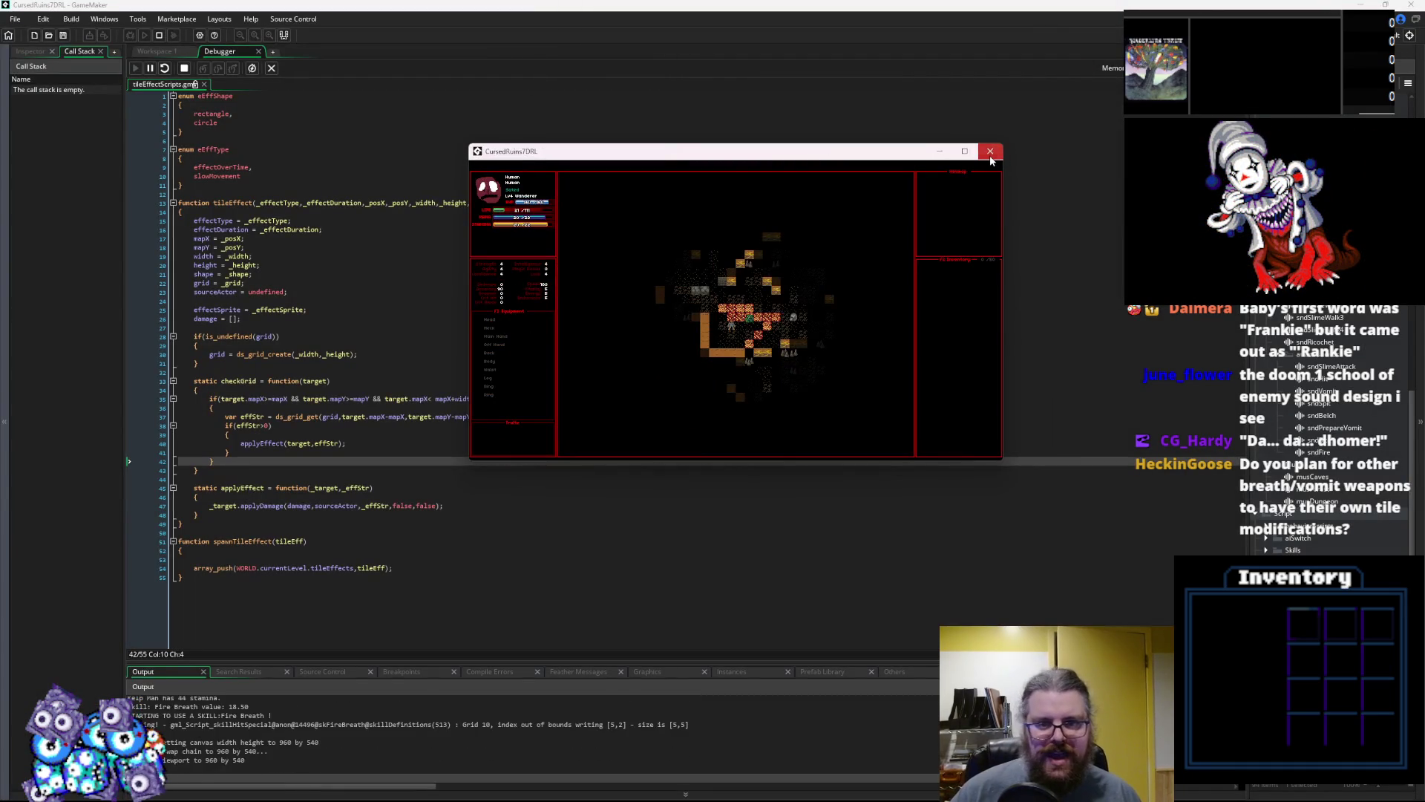
Close the test game and leave the debugger layout, returning to Workspace 1
left_click(992, 153)
left_click(414, 274)
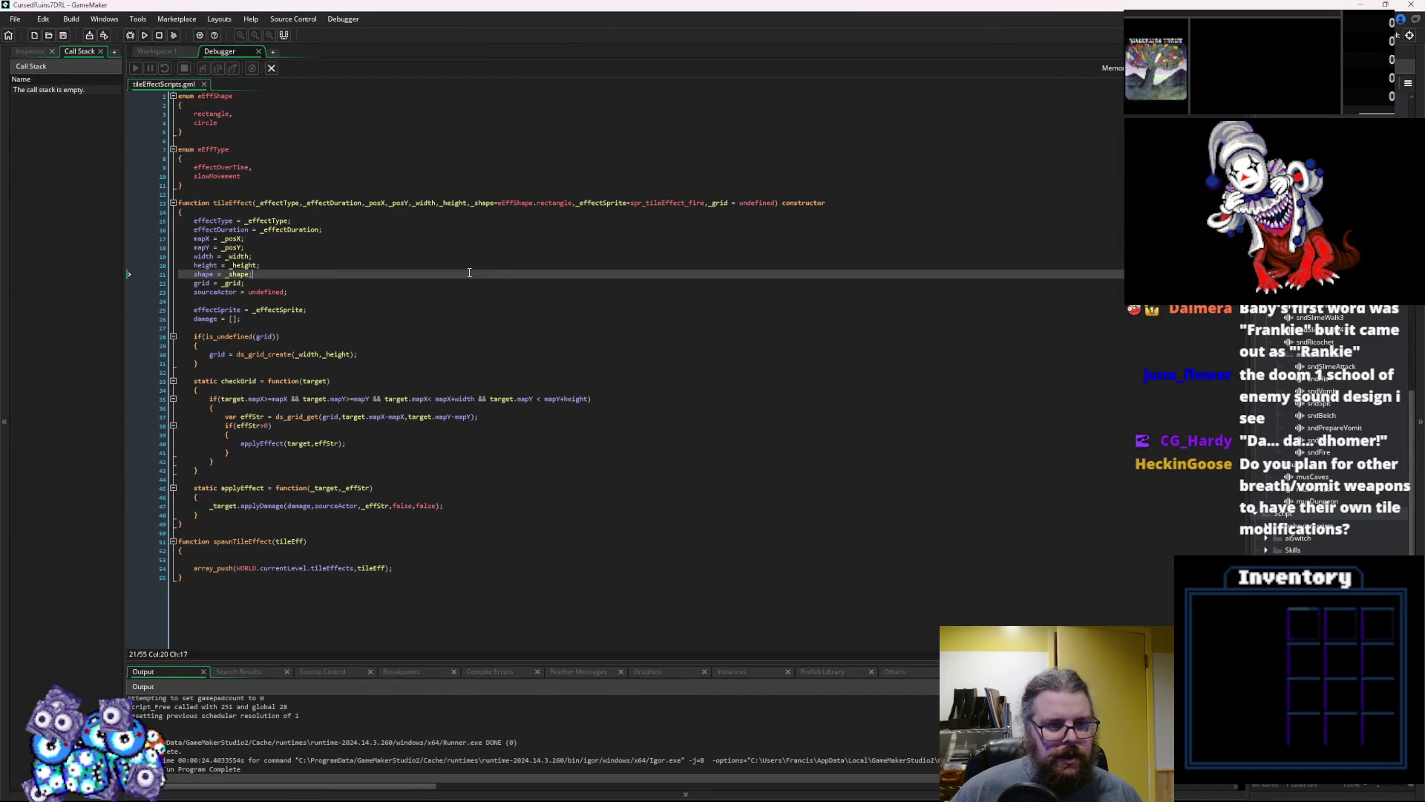
left_click(347, 407)
left_click(271, 68)
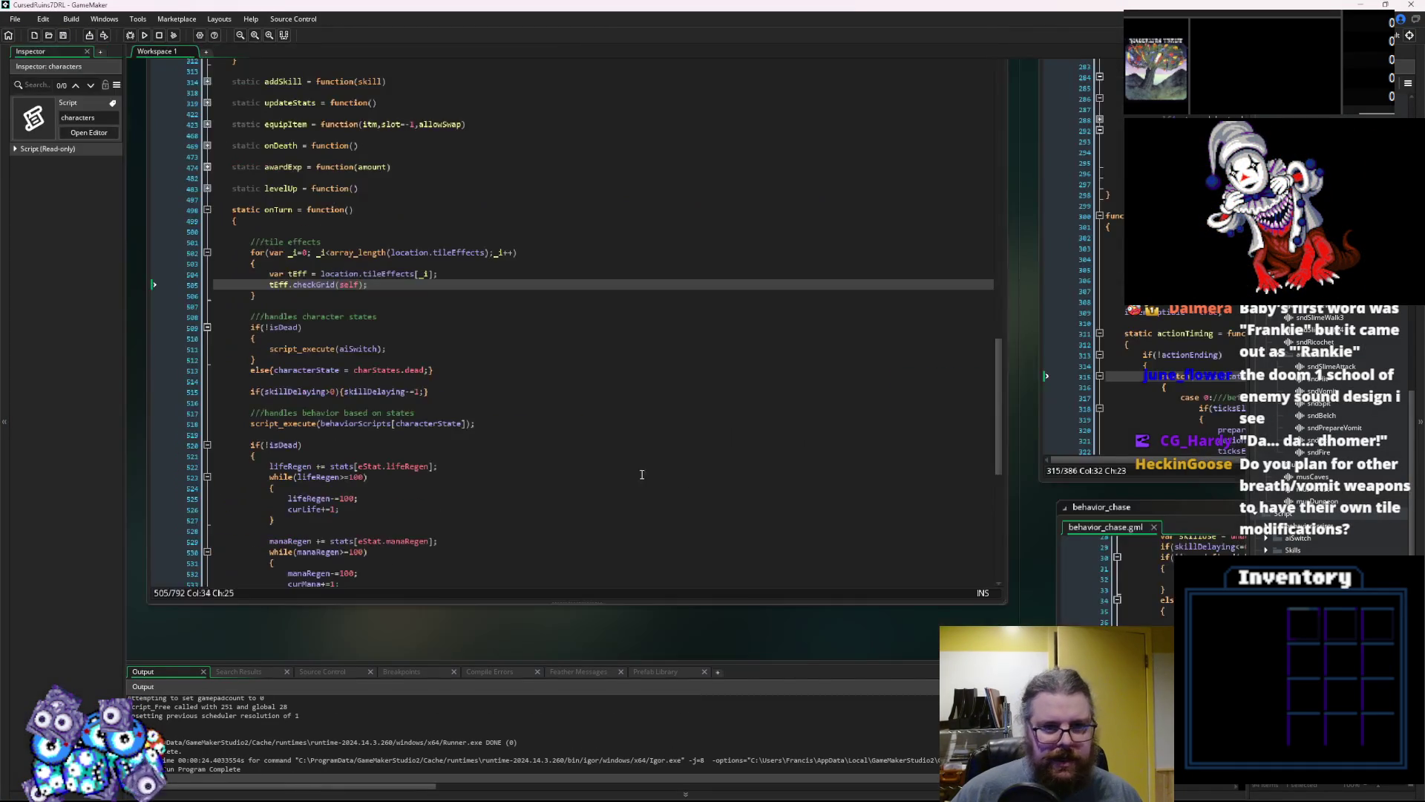
Cycle through the open act_skill, skillDefinitions and characterActions editors to reach levelData and WORLD: Draw
left_click(407, 316)
left_click_drag(408, 355, 618, 463)
key("ctrl+Tab")
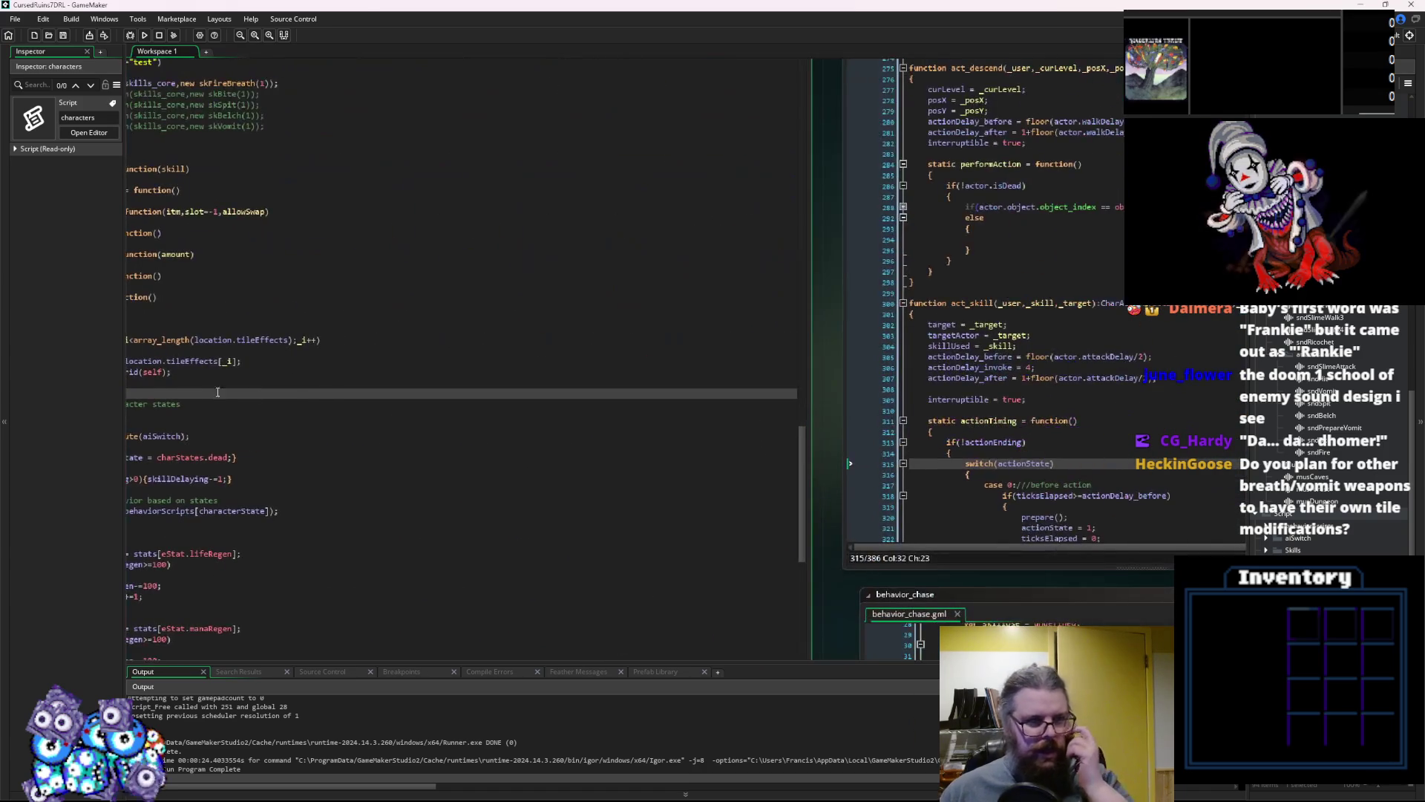
key("ctrl+Tab")
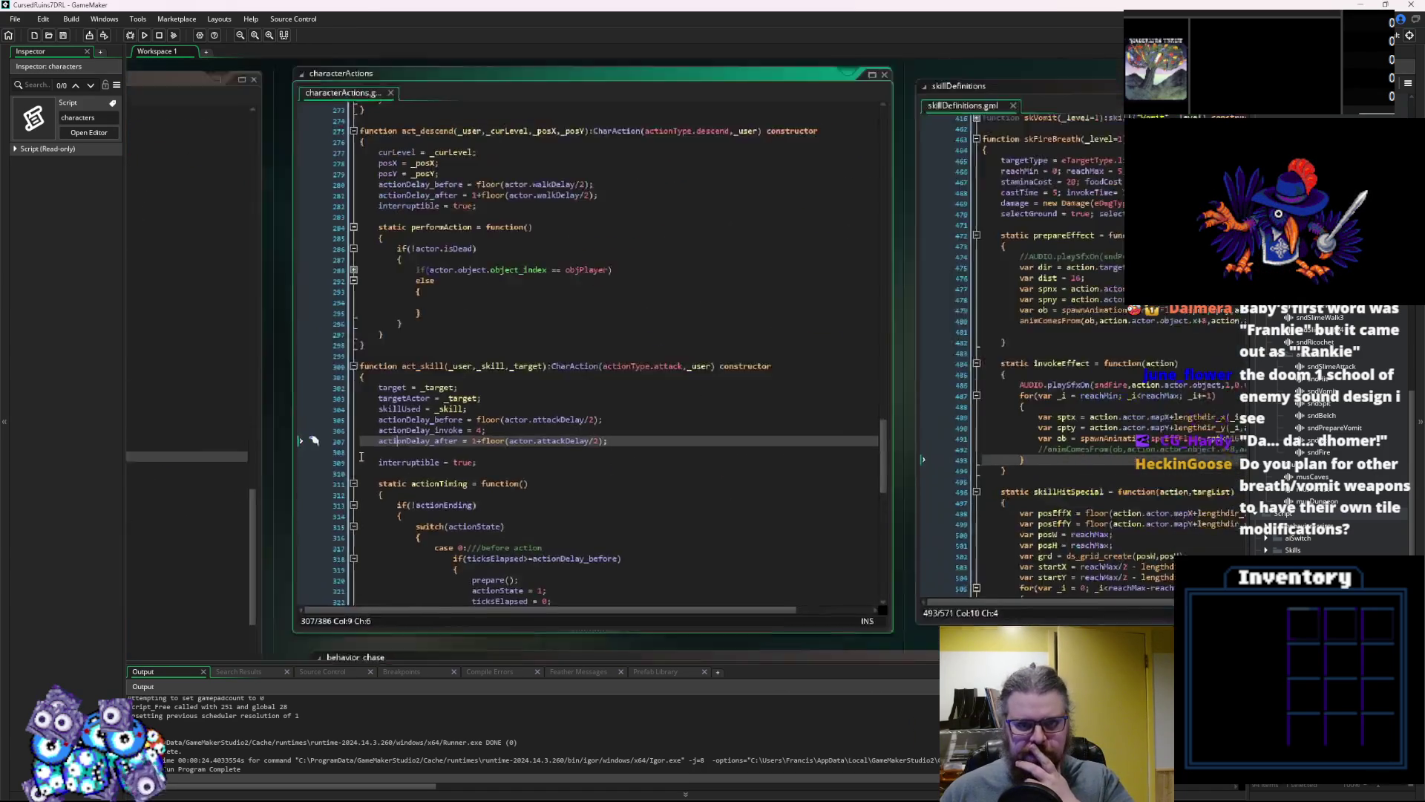
key("ctrl+Tab")
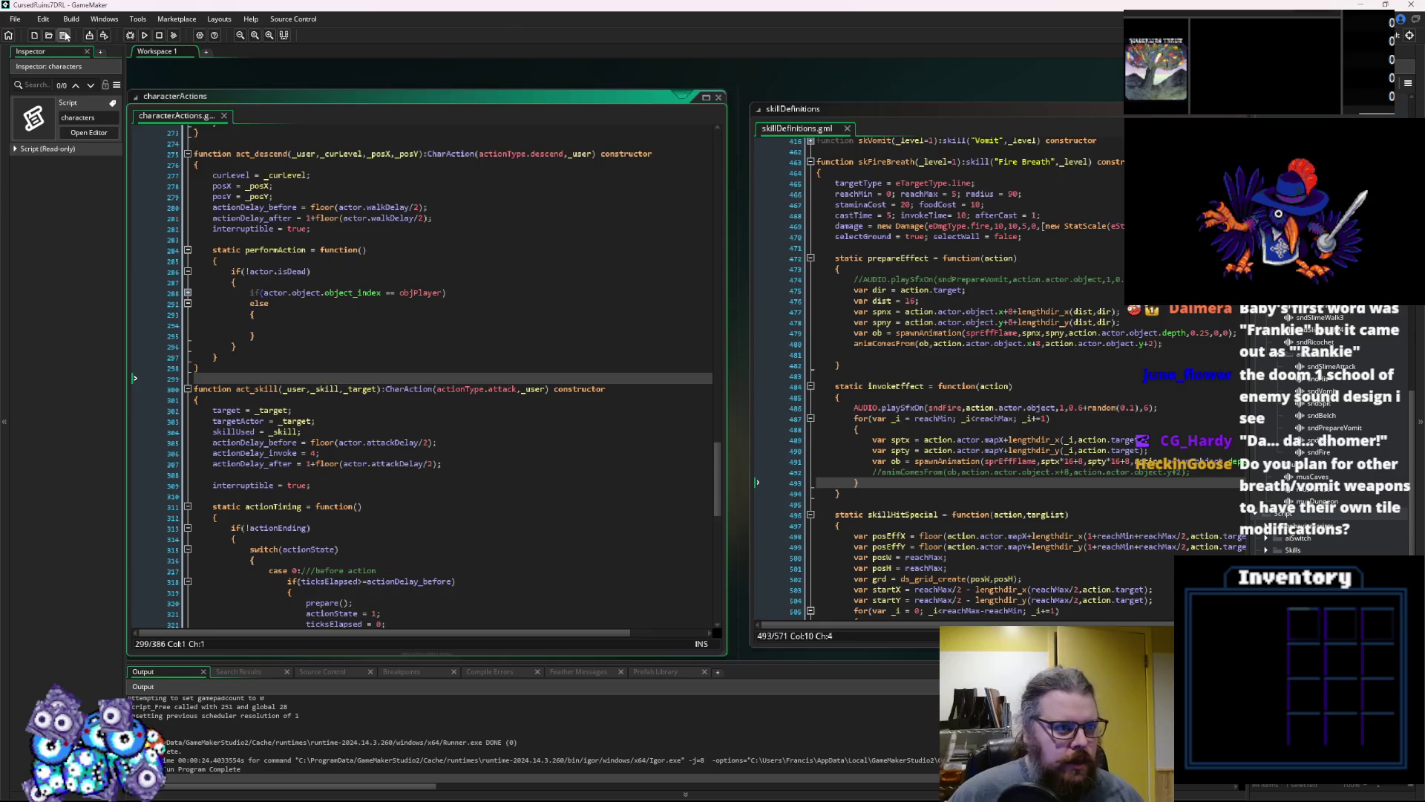
key("ctrl+Tab")
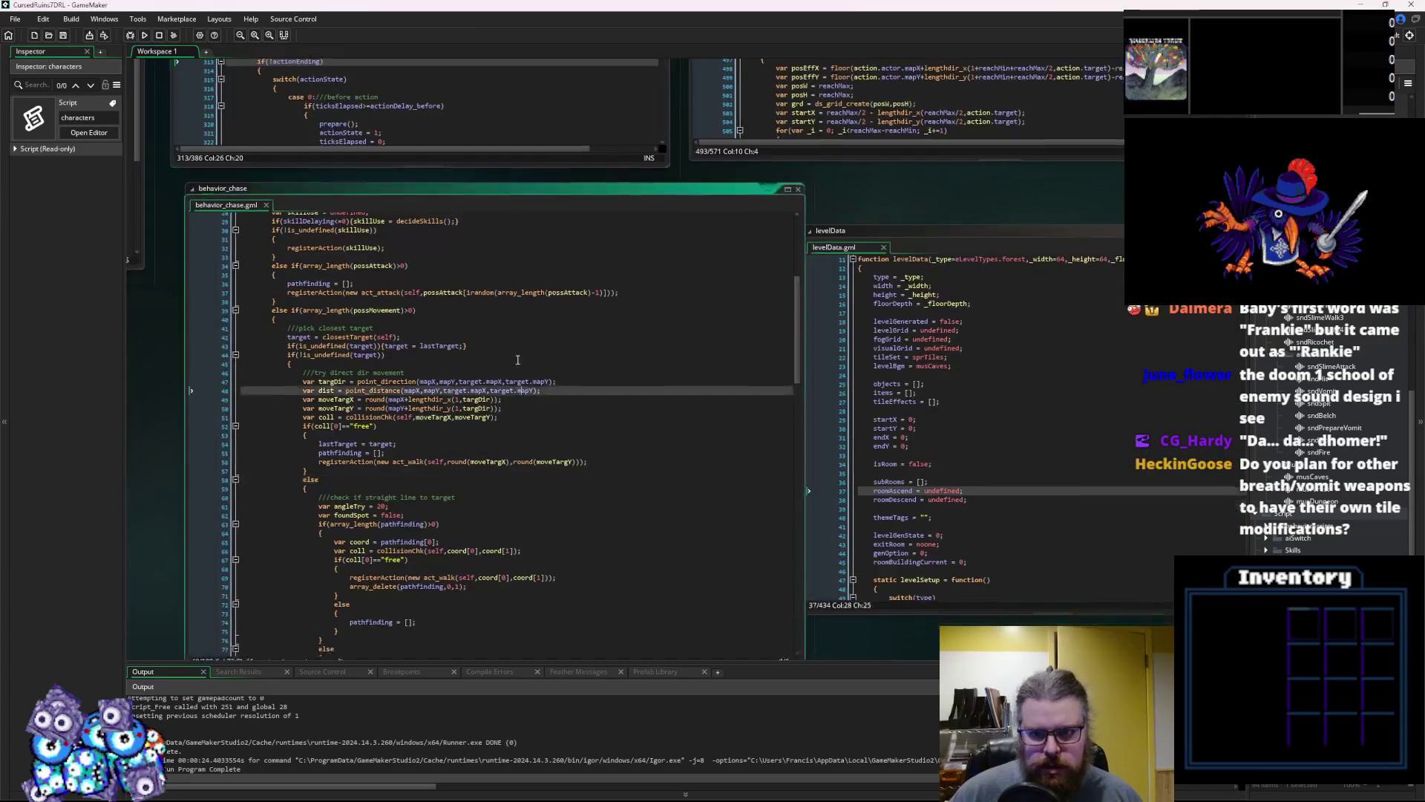
left_click(1061, 367)
key("ctrl+Tab")
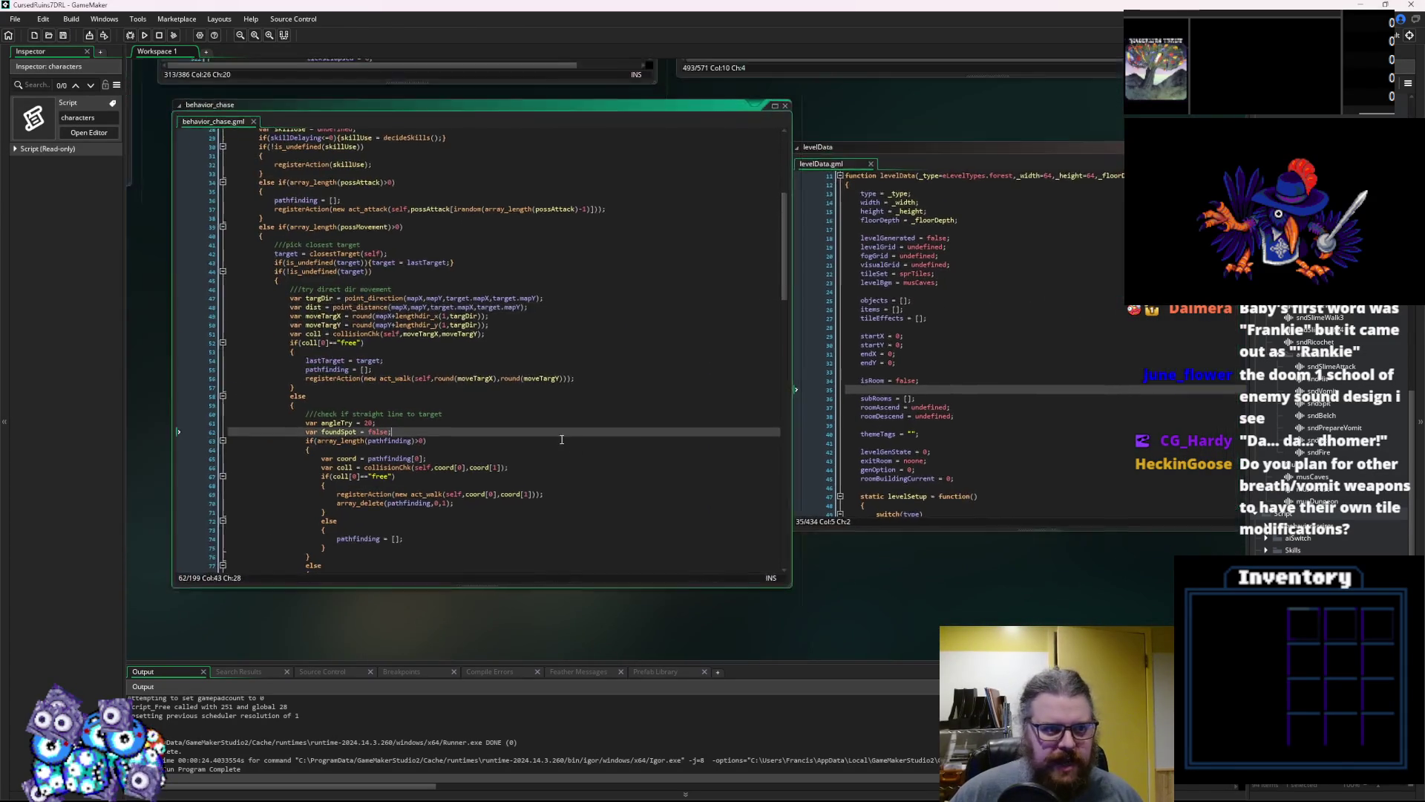
key("ctrl+Tab")
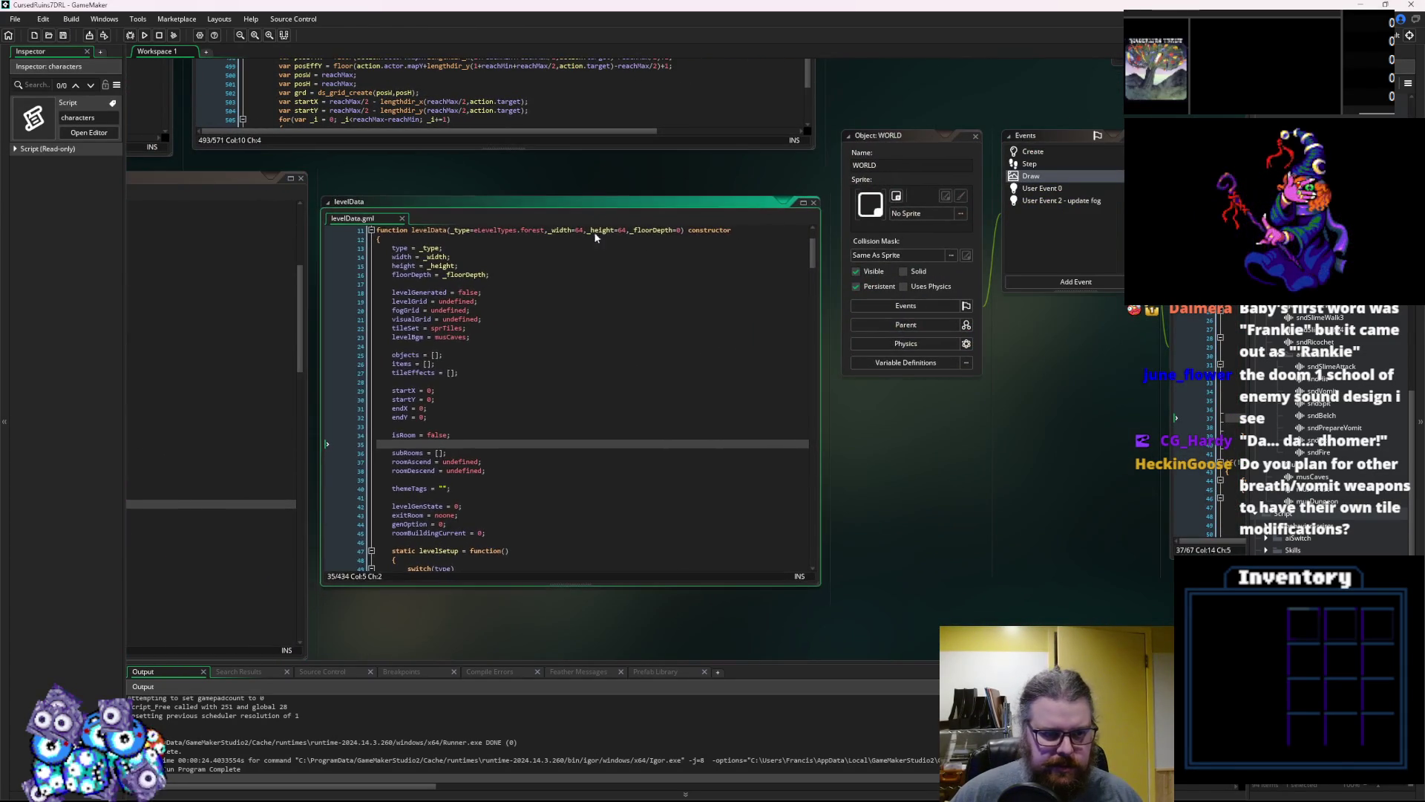
Inspect the WORLD Draw tileEffects loop and move the tileEffectScripts window above it
left_click(682, 361)
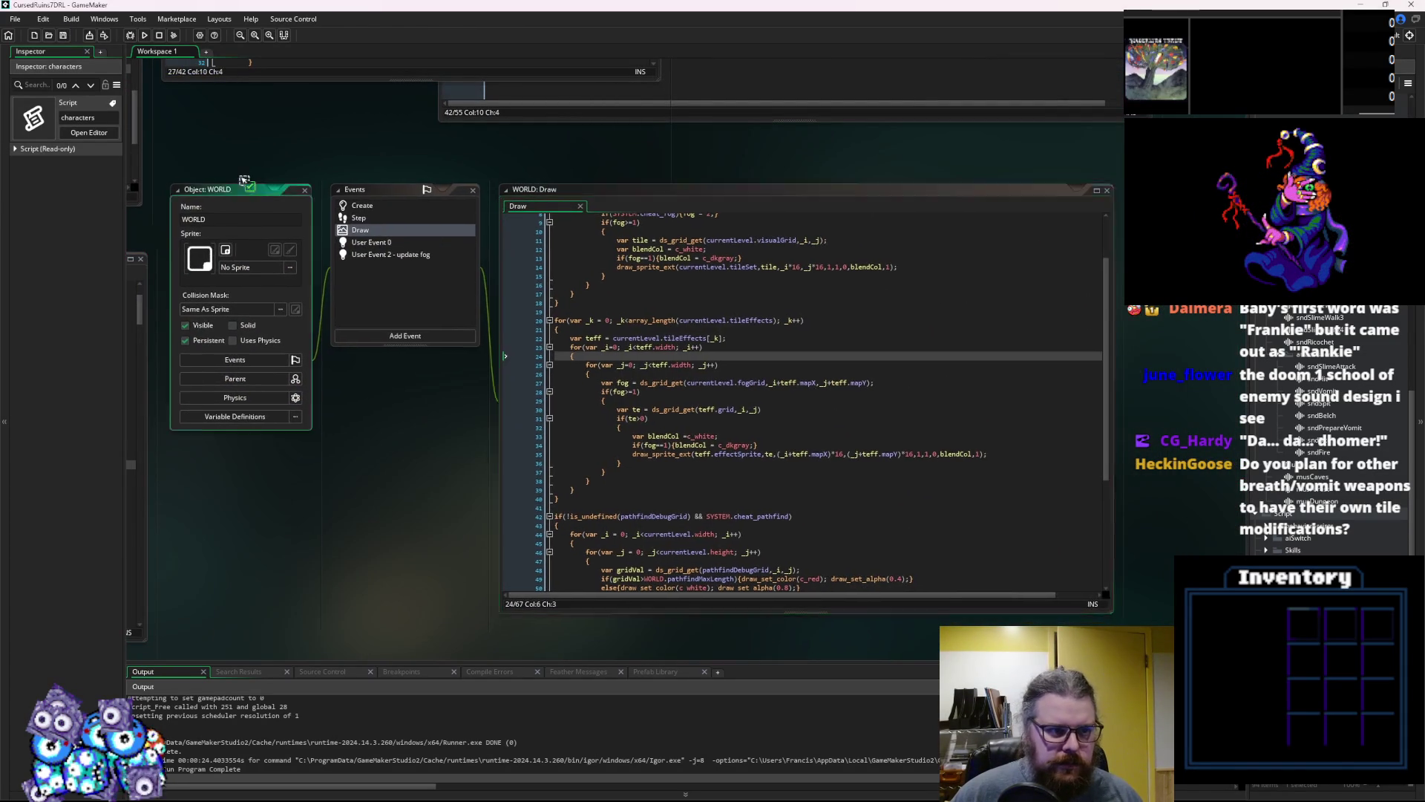
left_click(756, 394)
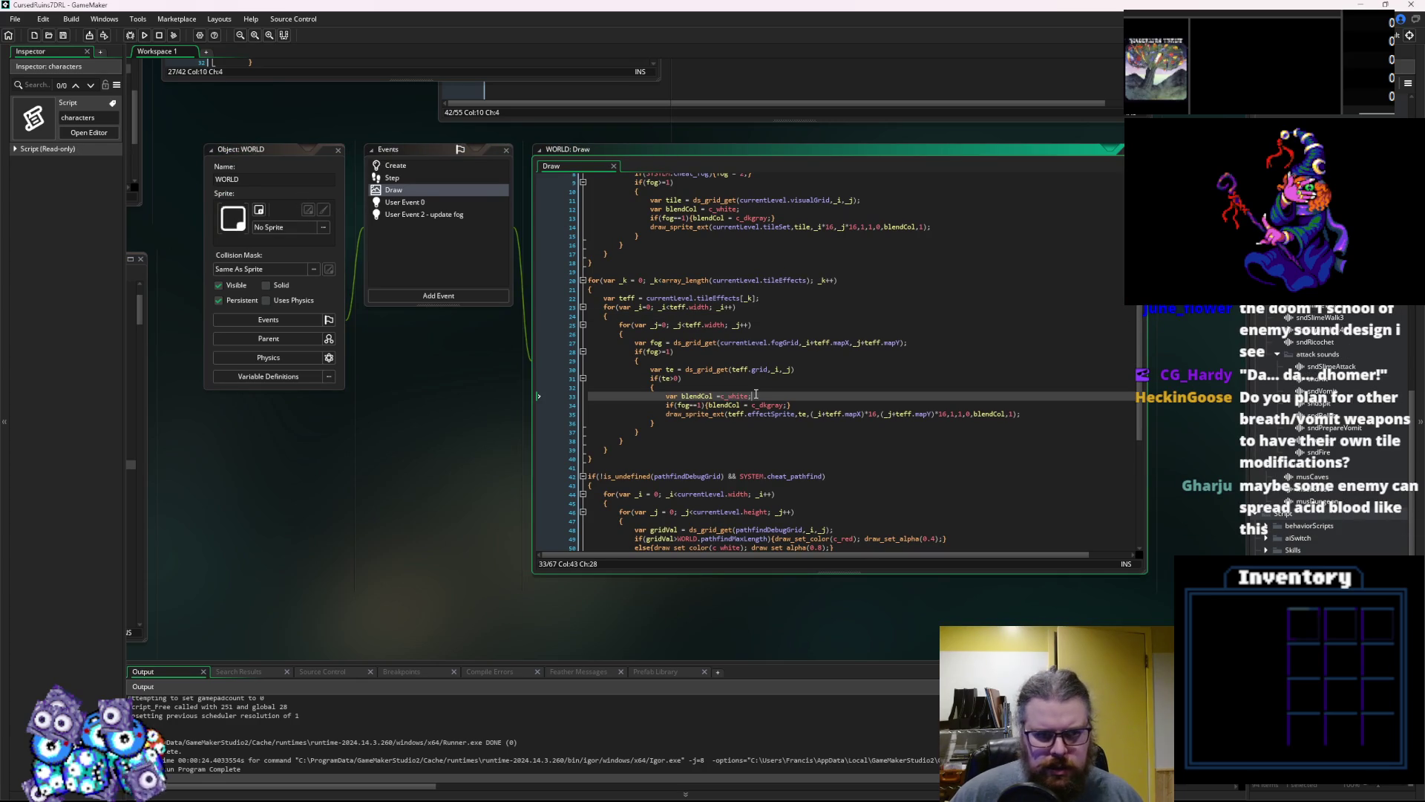
left_click(744, 351)
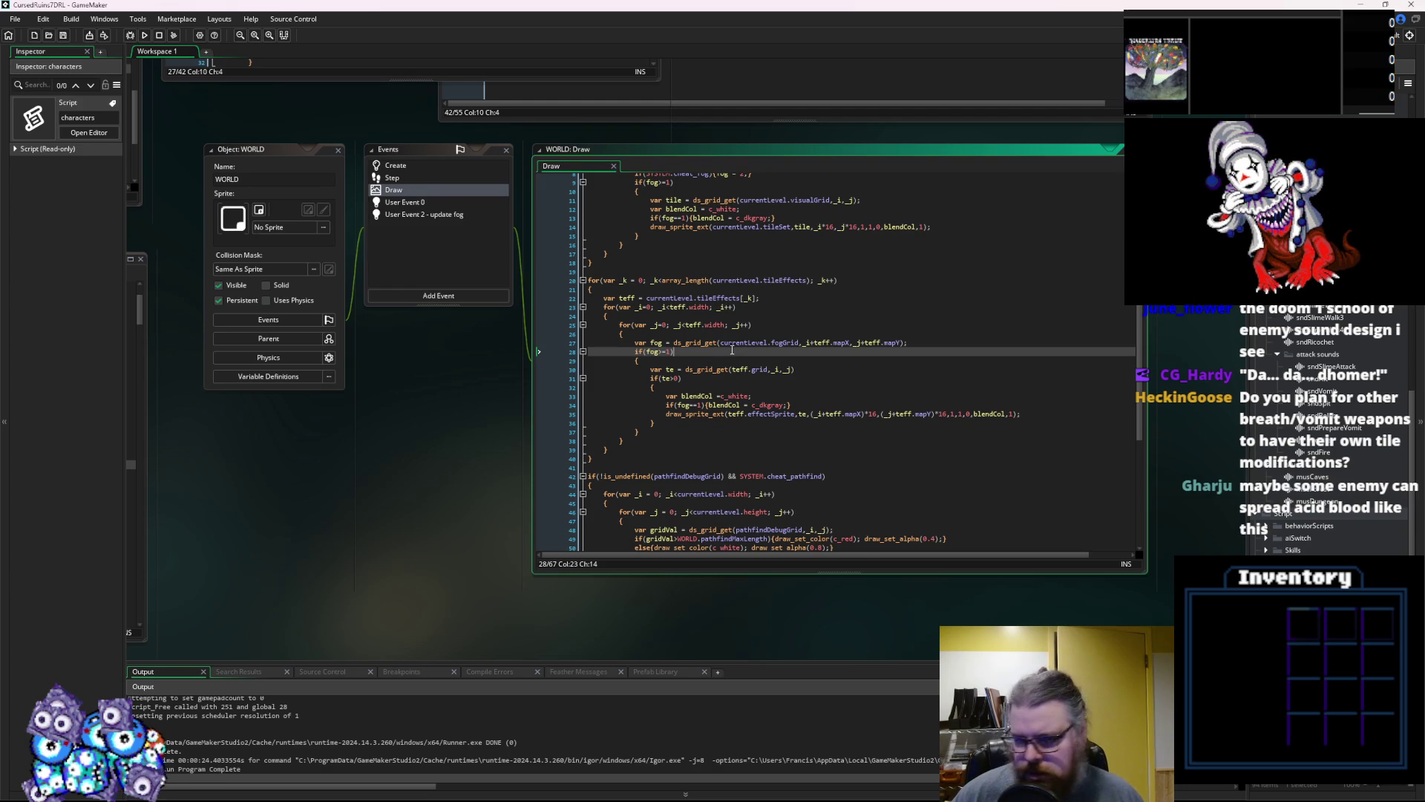
scroll(414, 435, "up", 10)
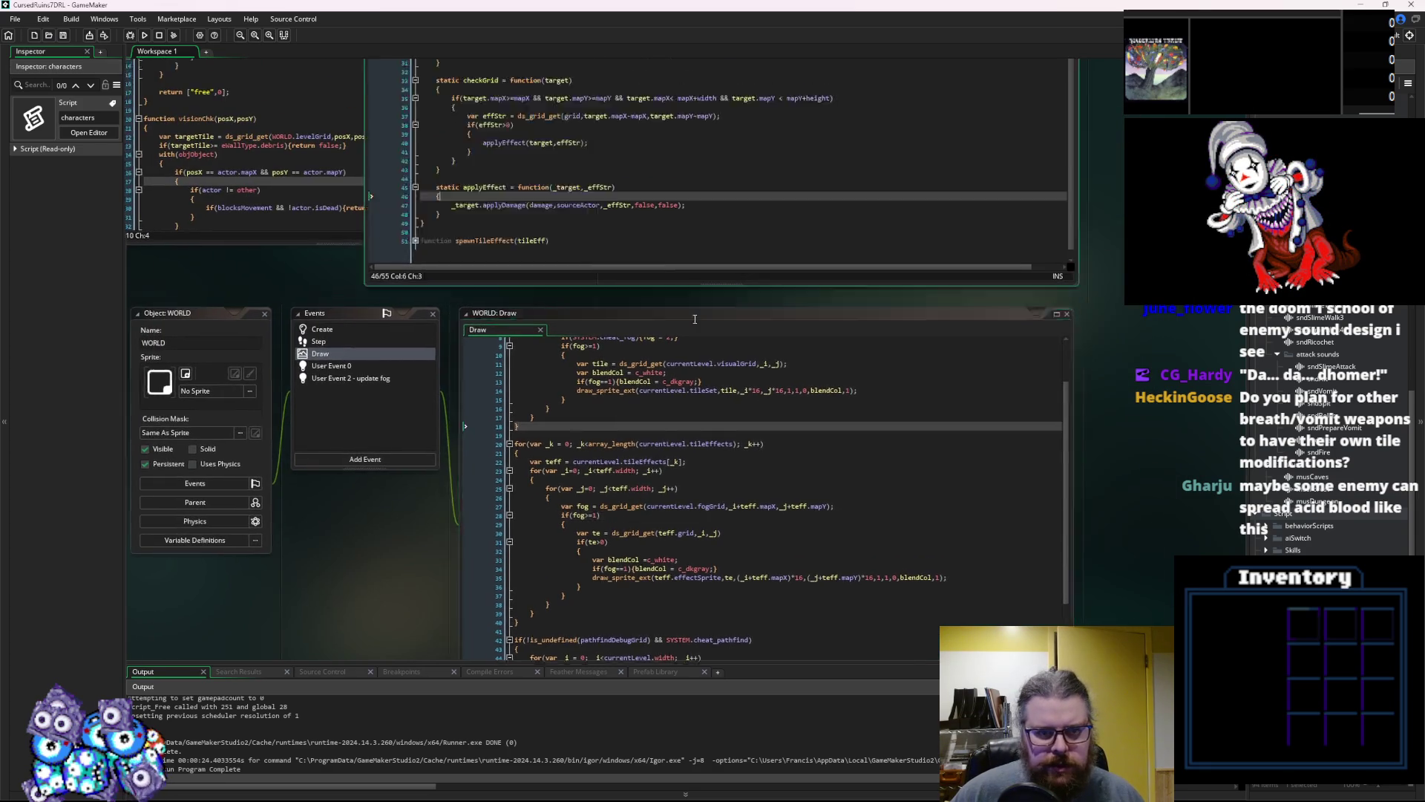
mouse_move(551, 228)
left_mouse_down()
mouse_move(817, 175)
mouse_move(788, 167)
left_mouse_up()
left_click(727, 439)
scroll(783, 310, "down", 5)
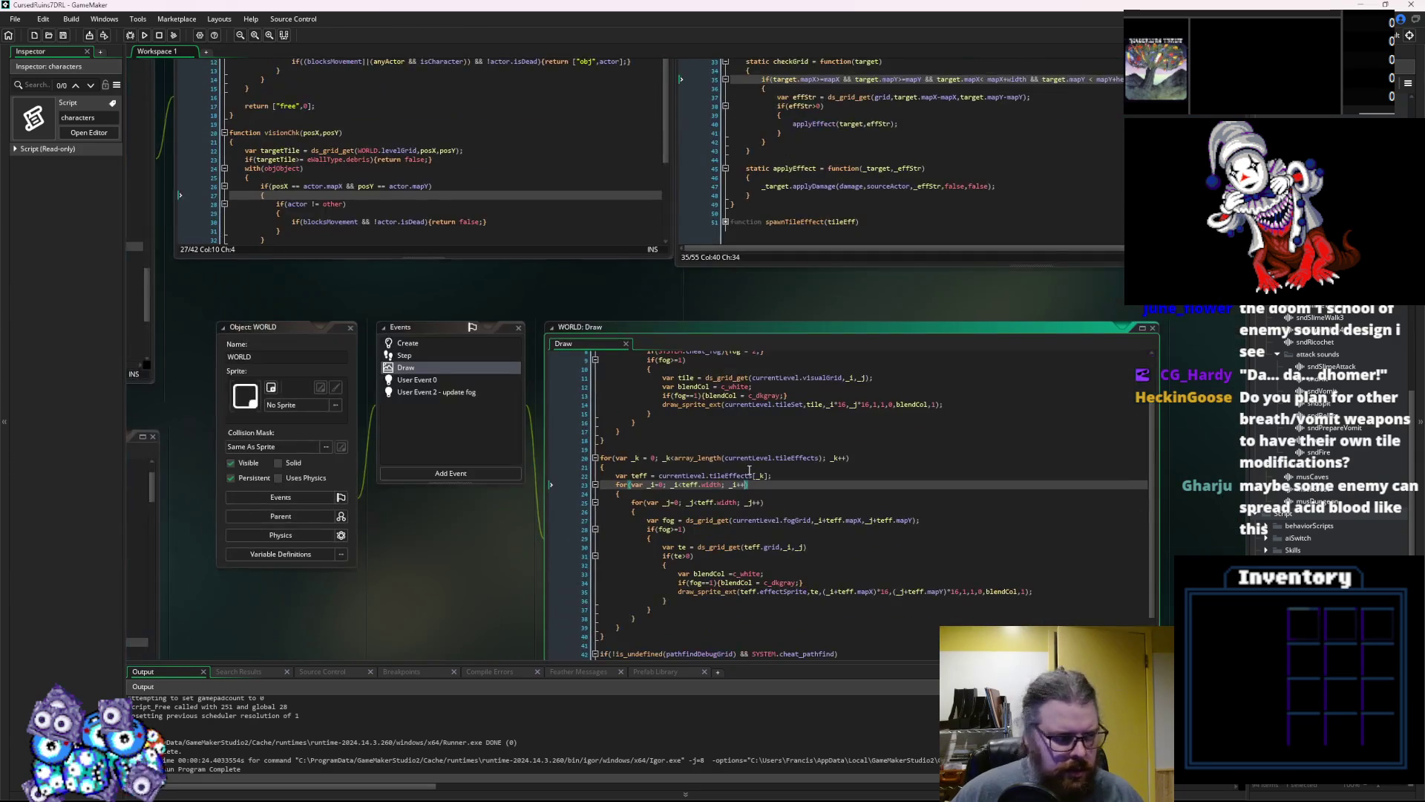